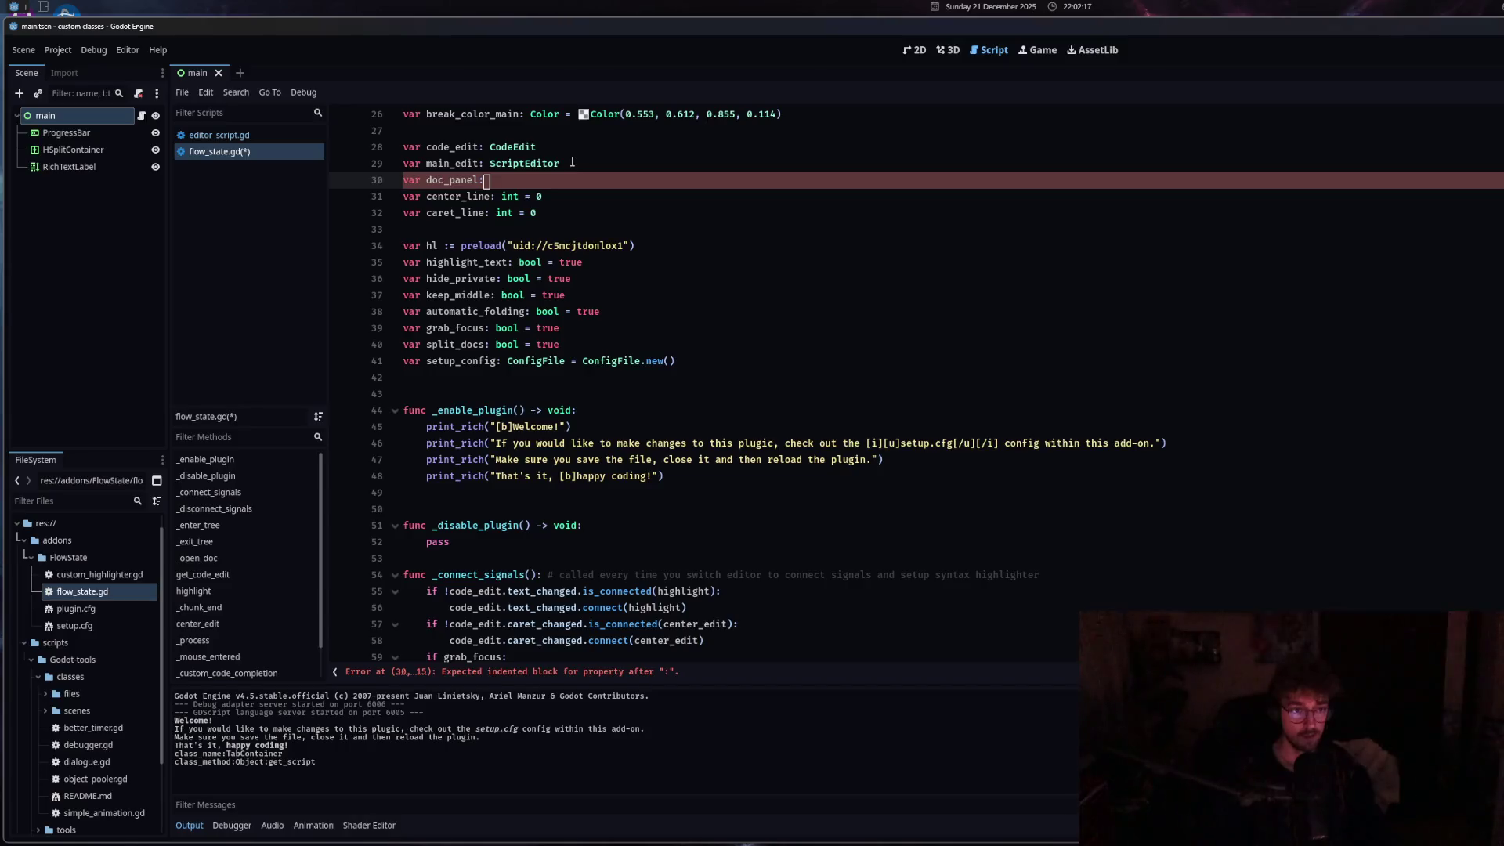
Declare doc_panel as a PanelContainer on line 30 and save the script.
{"action": "type", "text": " PanelC"}
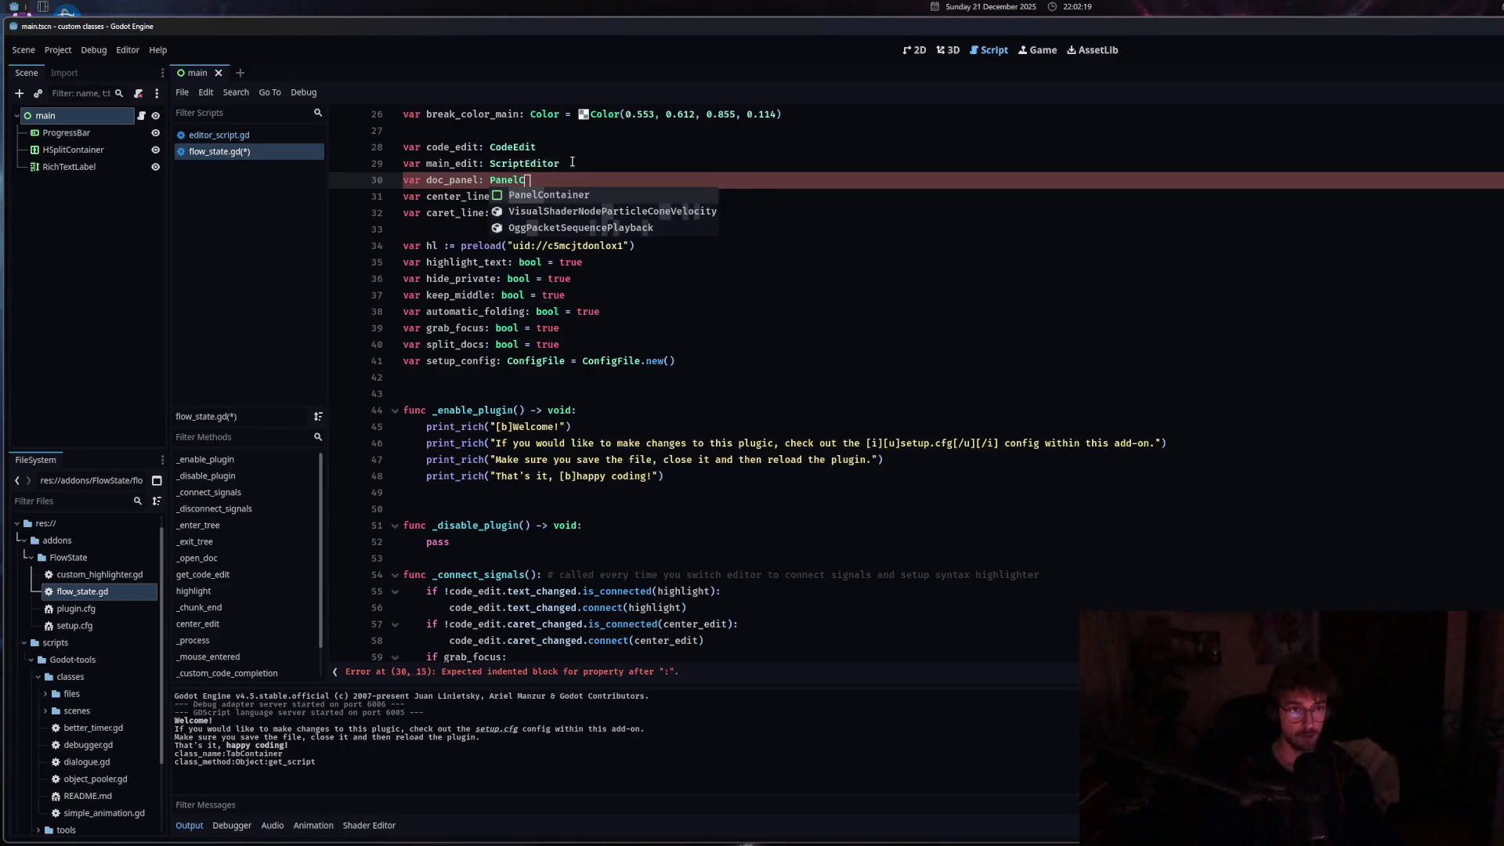
{"action": "key", "text": "Return"}
{"action": "scroll", "coordinate": [651, 484], "scroll_direction": "down", "scroll_amount": 1}
{"action": "scroll", "coordinate": [652, 484], "scroll_direction": "down", "scroll_amount": 12}
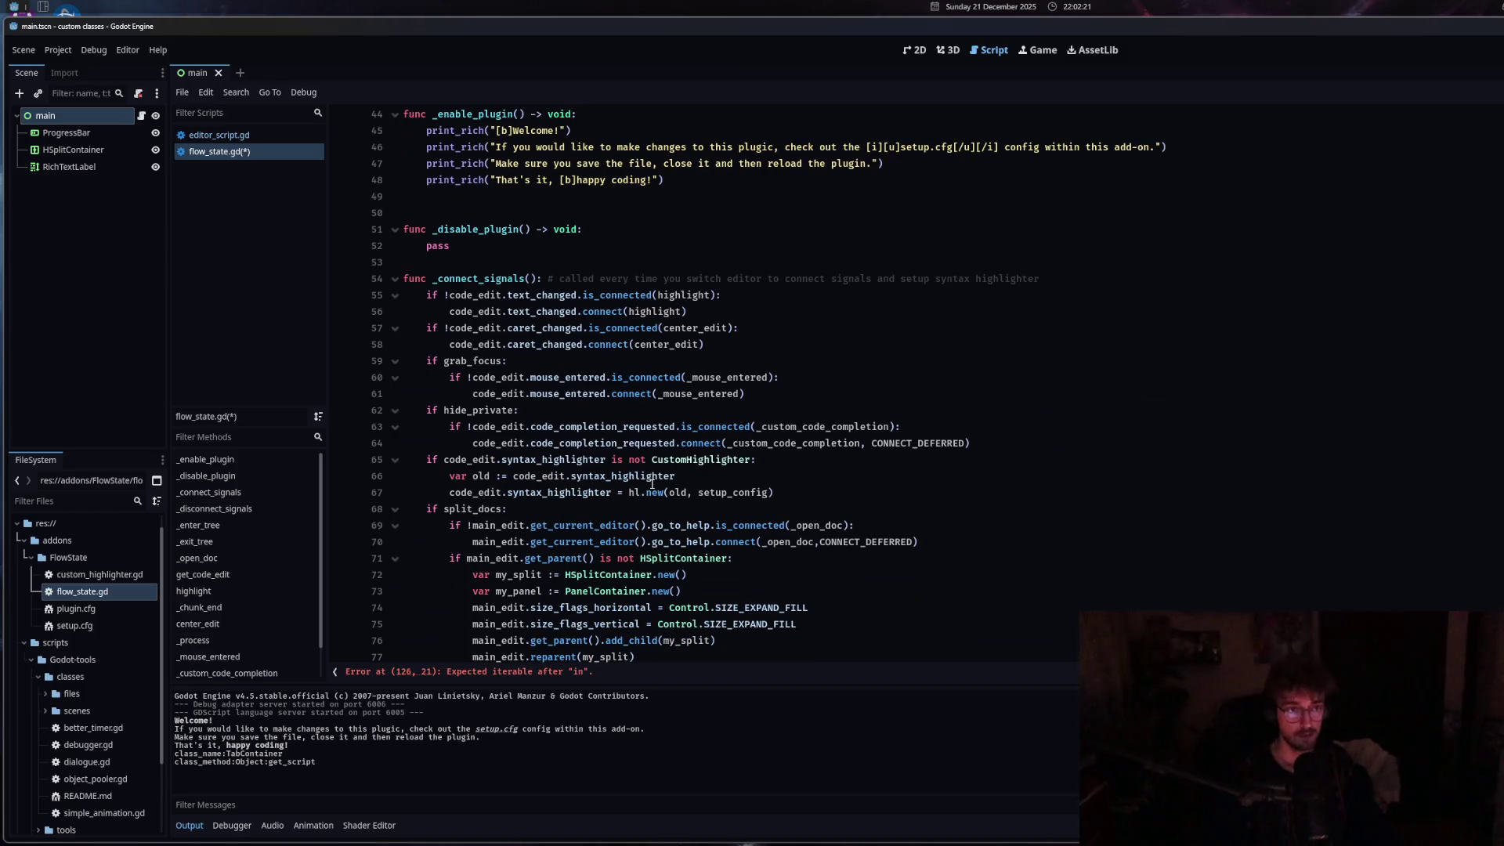
{"action": "left_click", "coordinate": [573, 245]}
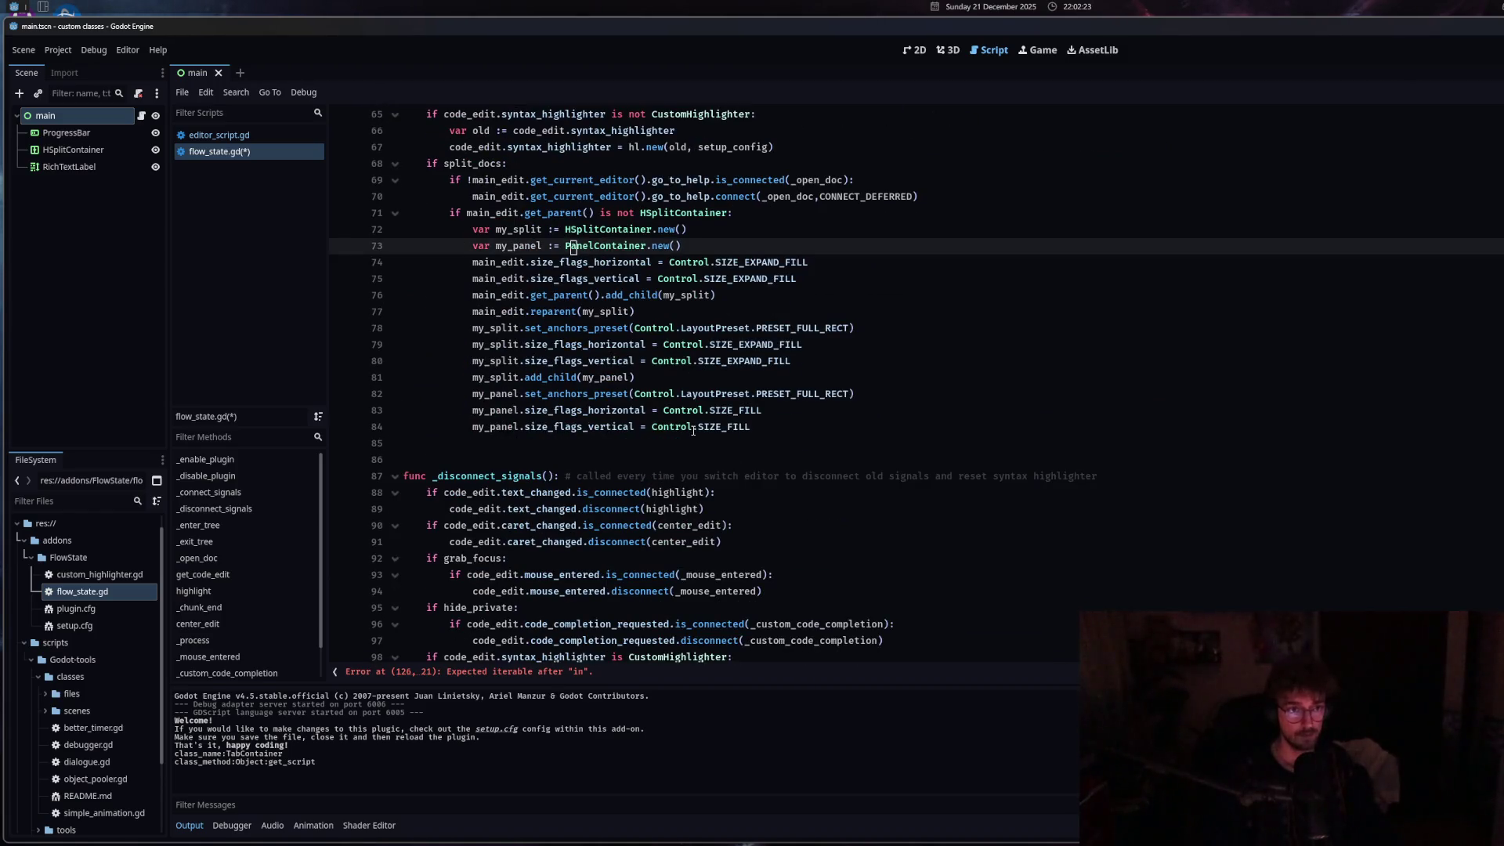
{"action": "key", "text": "ctrl+s"}
Complete line 126 as 'for child: Node in doc_panel:' with a 'pass' body.
{"action": "mouse_move", "coordinate": [691, 441]}
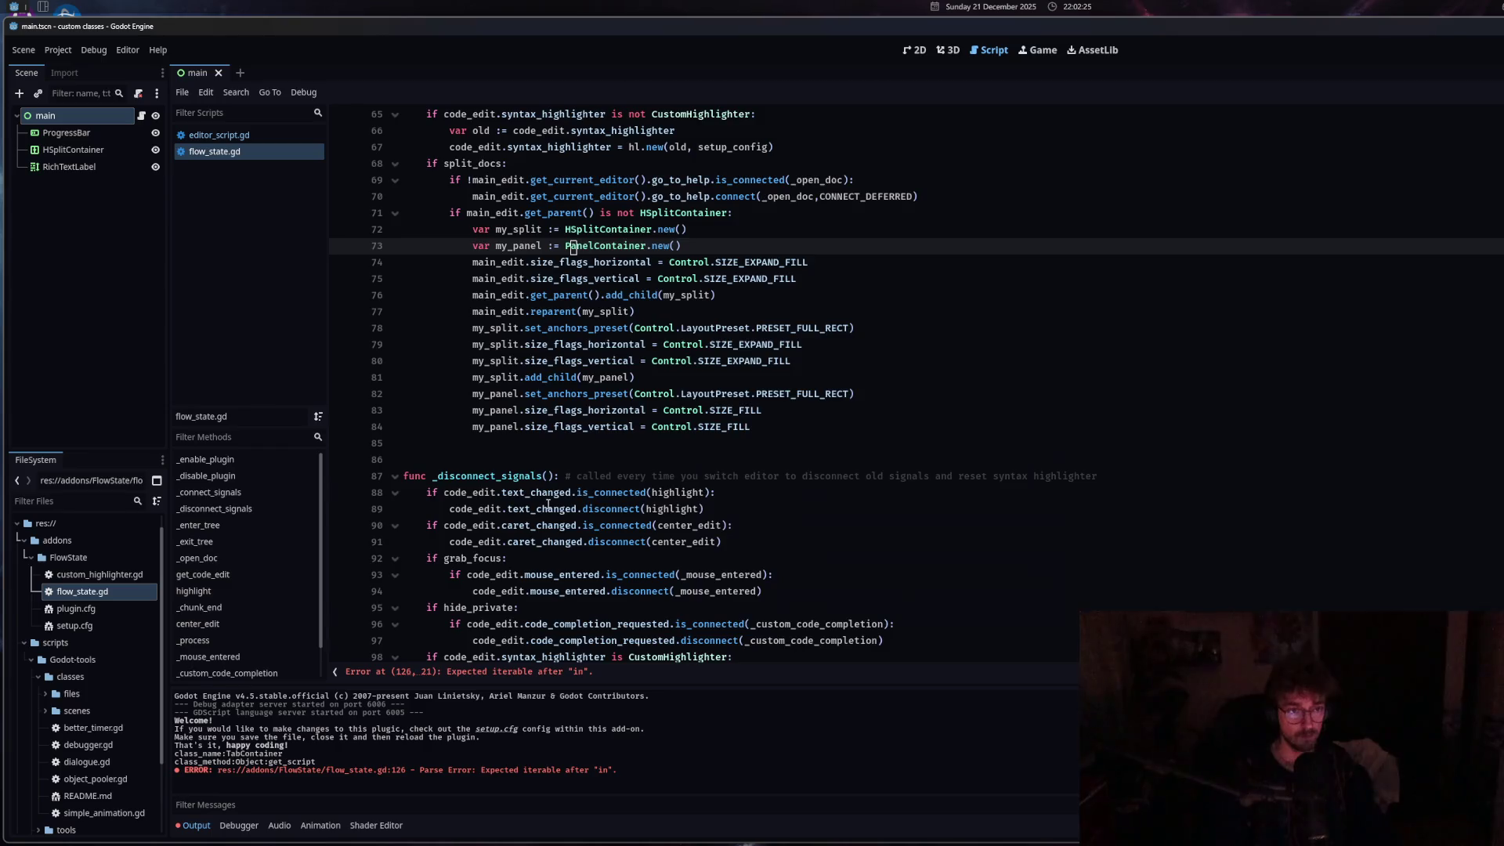
{"action": "scroll", "coordinate": [449, 494], "scroll_direction": "down", "scroll_amount": 7}
{"action": "scroll", "coordinate": [711, 591], "scroll_direction": "down", "scroll_amount": 5}
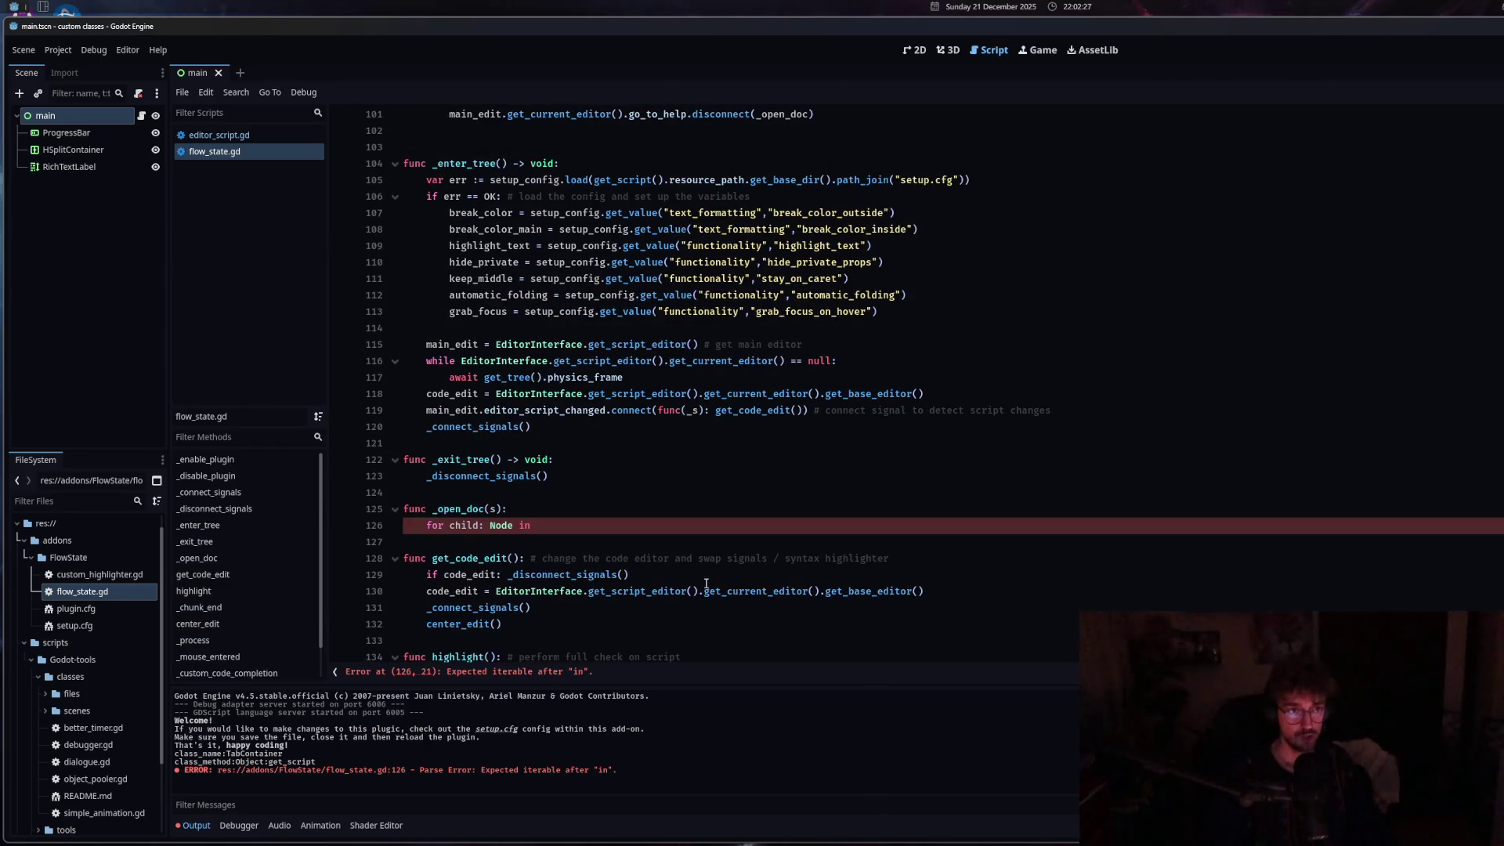
{"action": "scroll", "coordinate": [706, 573], "scroll_direction": "up", "scroll_amount": 5}
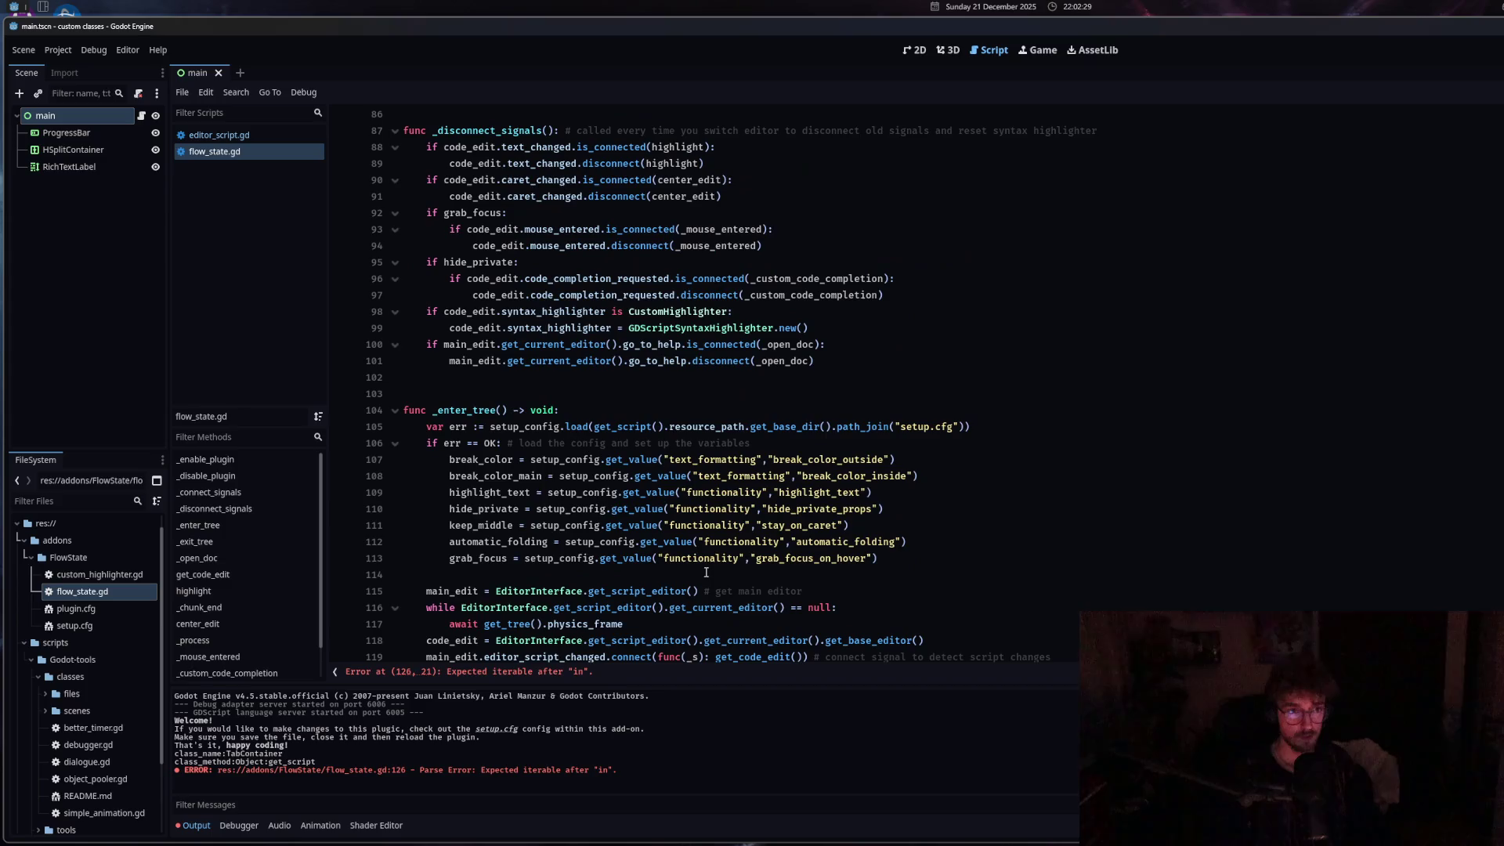
{"action": "scroll", "coordinate": [705, 572], "scroll_direction": "down", "scroll_amount": 7}
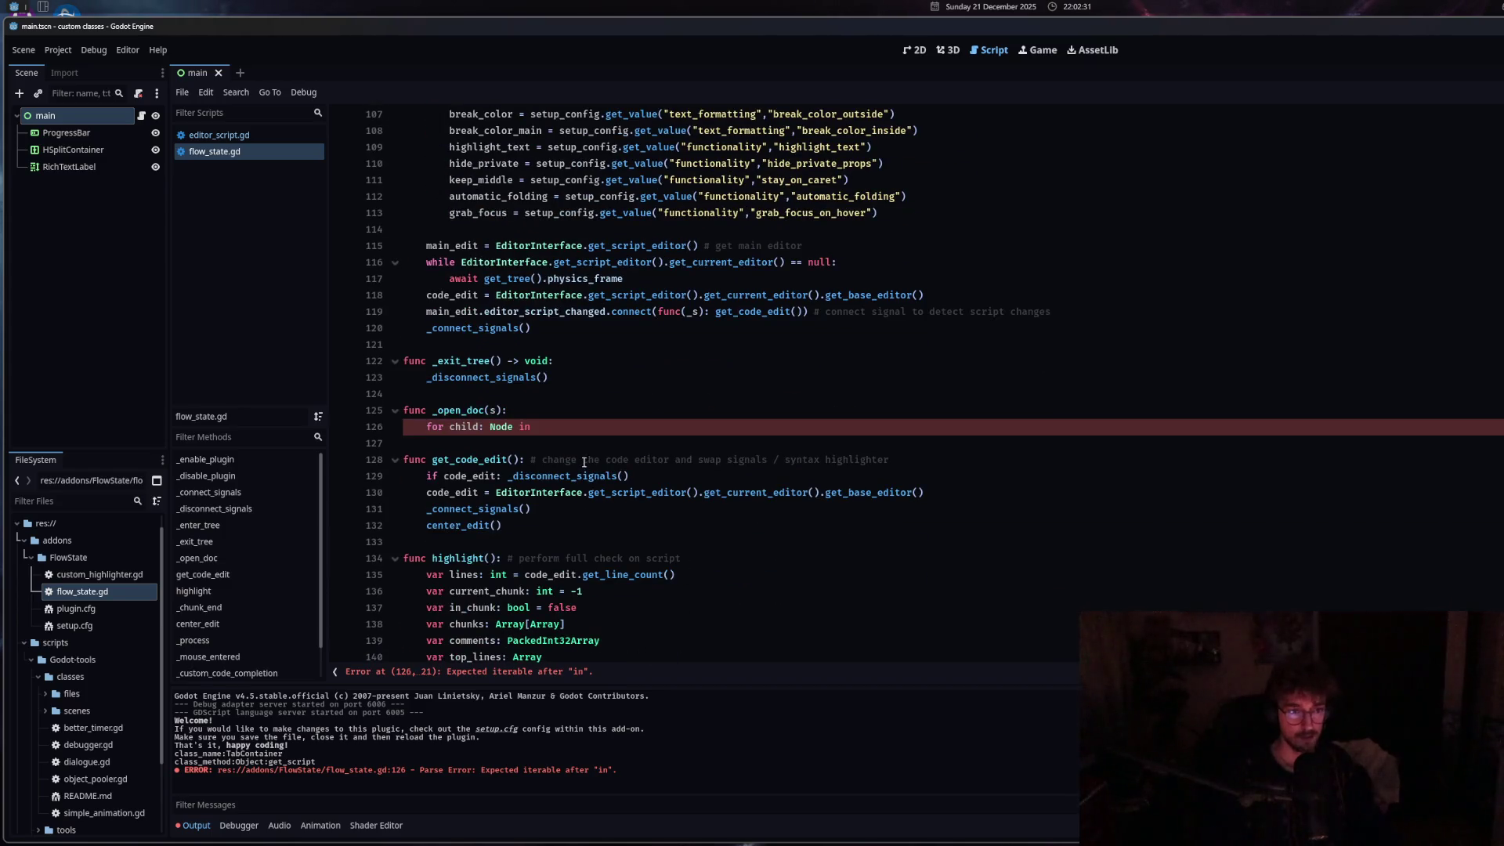
{"action": "left_click", "coordinate": [580, 426]}
{"action": "type", "text": "doc_panel:"}
{"action": "scroll", "coordinate": [565, 465], "scroll_direction": "up", "scroll_amount": 3}
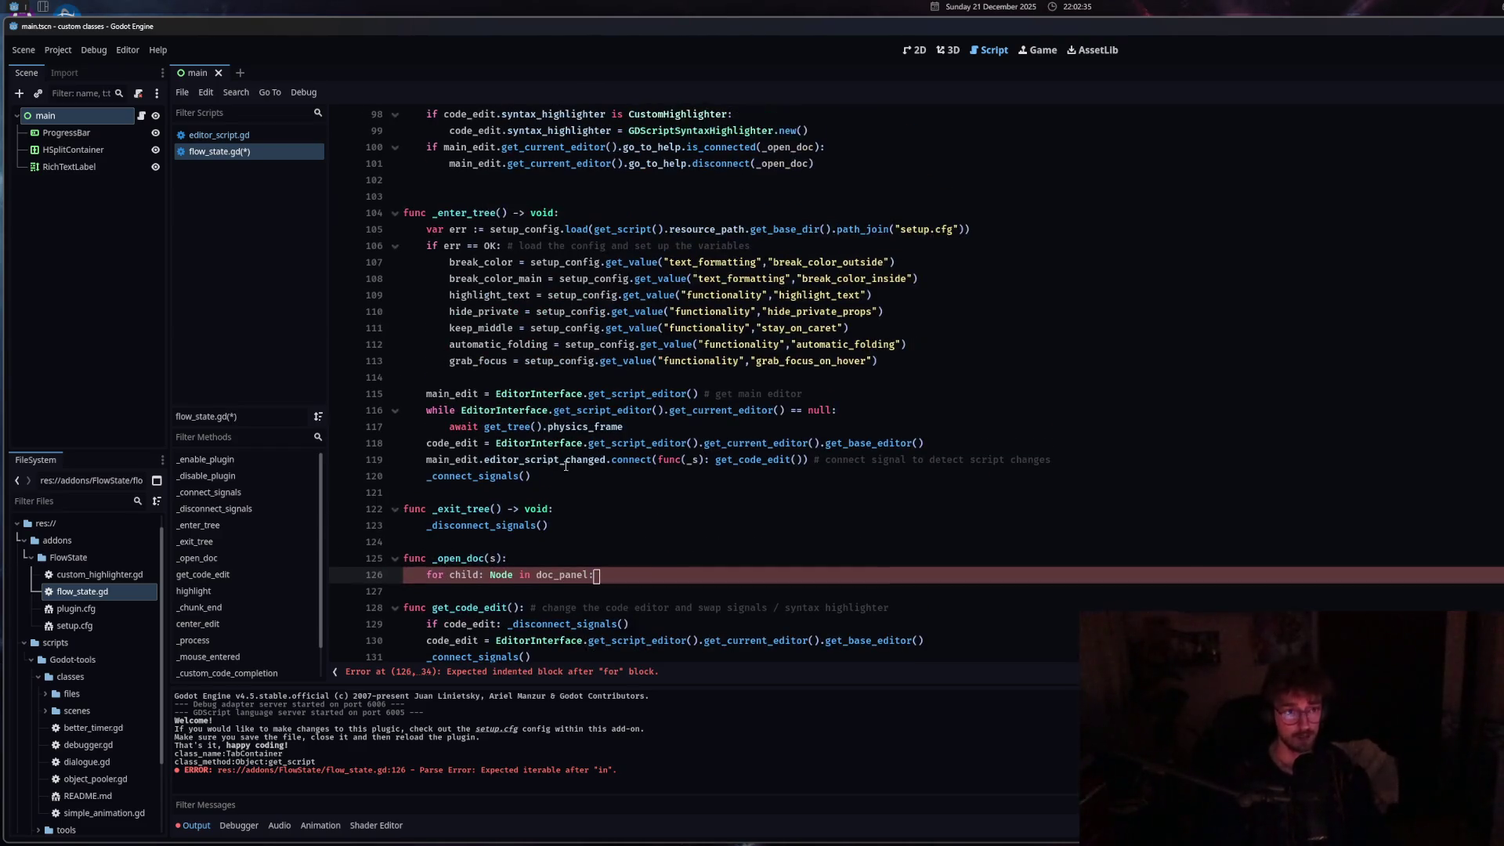
{"action": "key", "text": "Return"}
{"action": "type", "text": "pass"}
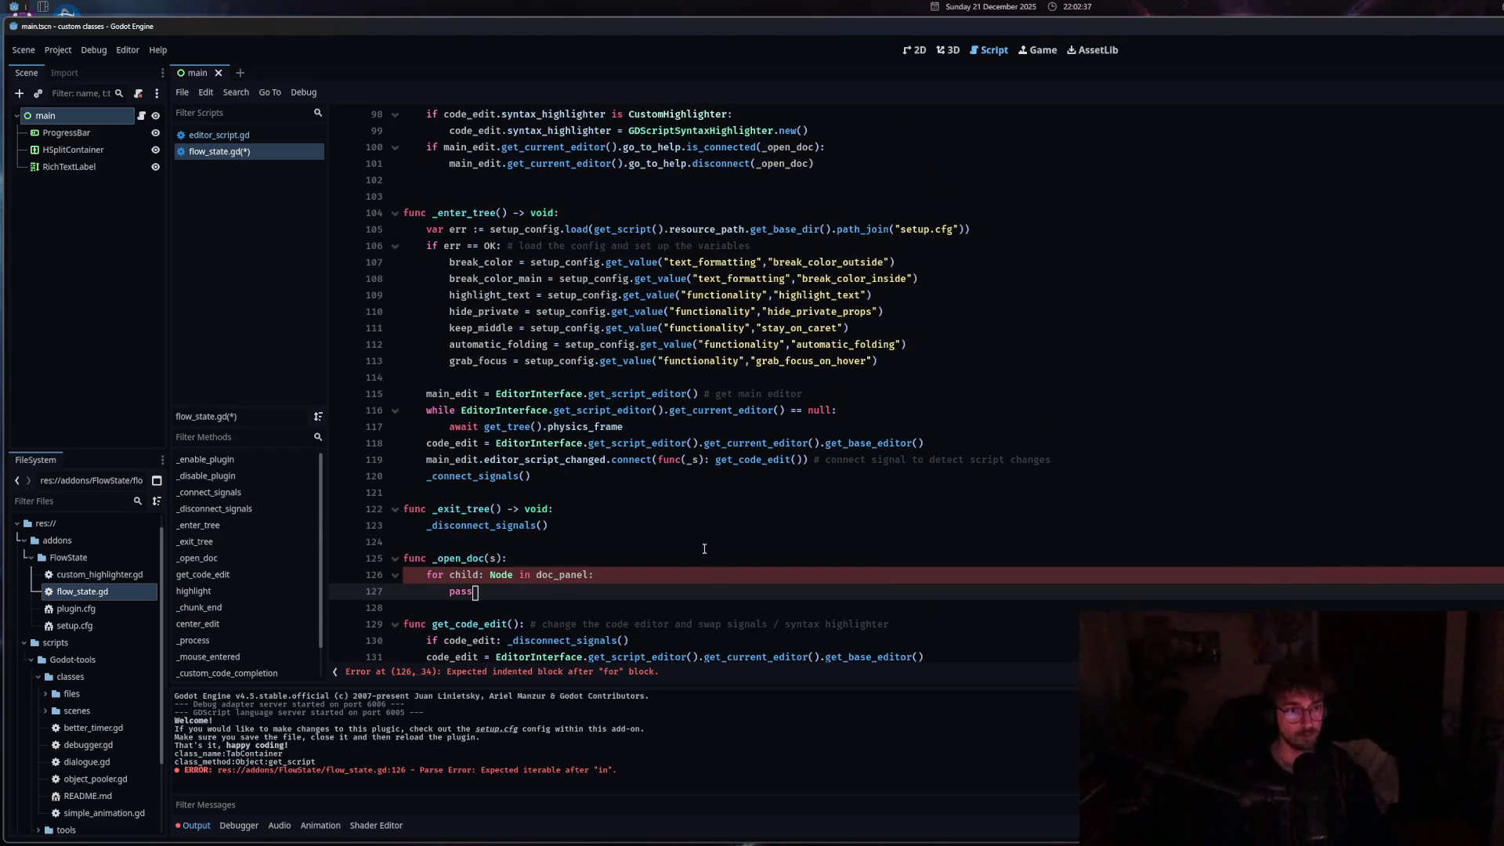
Insert a blank line after line 131 in get_code_edit.
{"action": "scroll", "coordinate": [666, 629], "scroll_direction": "up", "scroll_amount": 2}
{"action": "scroll", "coordinate": [665, 629], "scroll_direction": "down", "scroll_amount": 7}
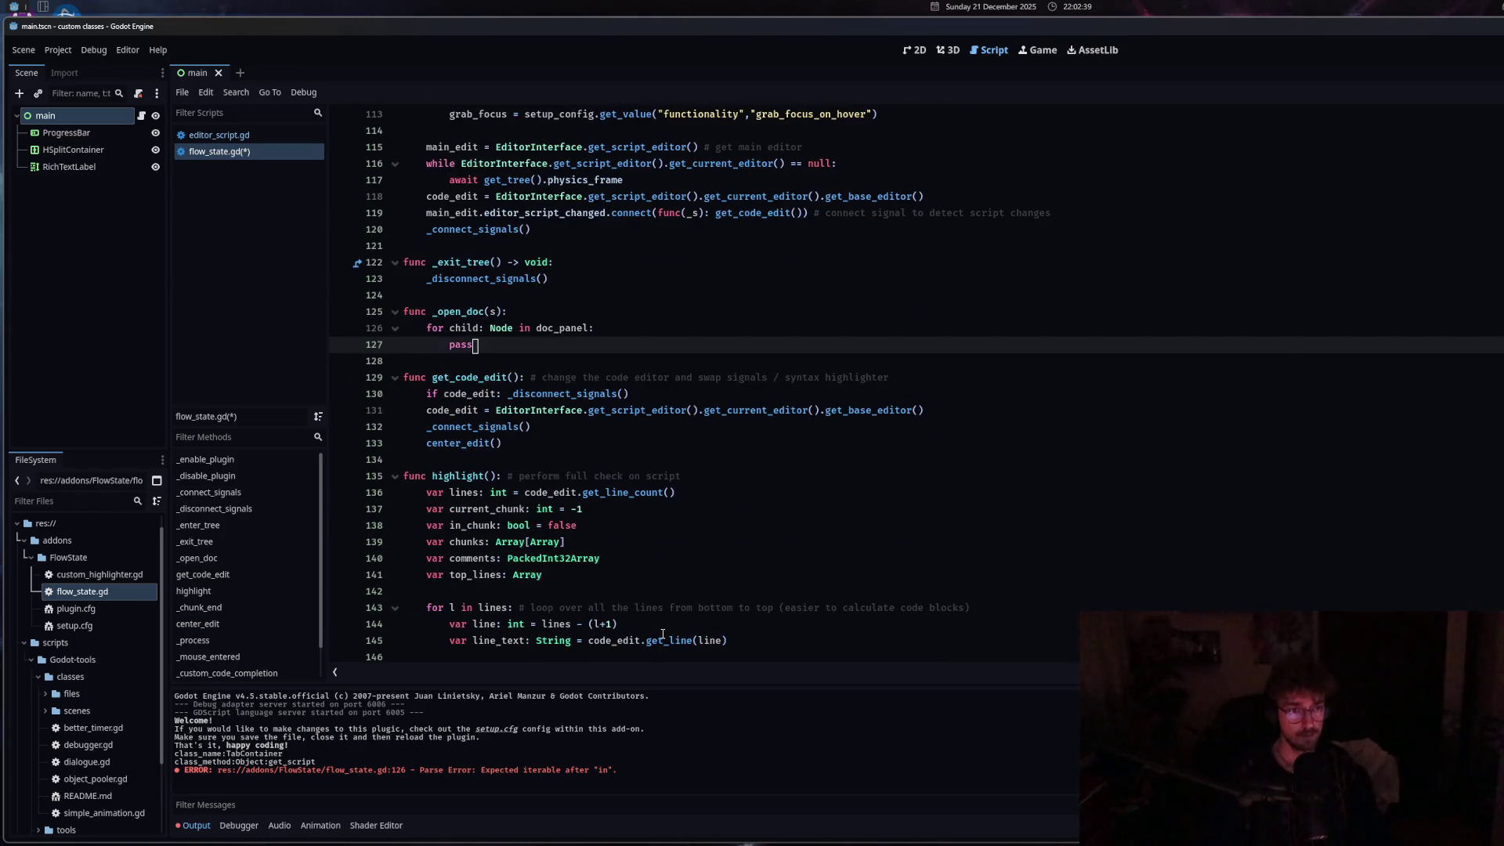
{"action": "left_click_drag", "start_coordinate": [578, 379], "coordinate": [831, 379]}
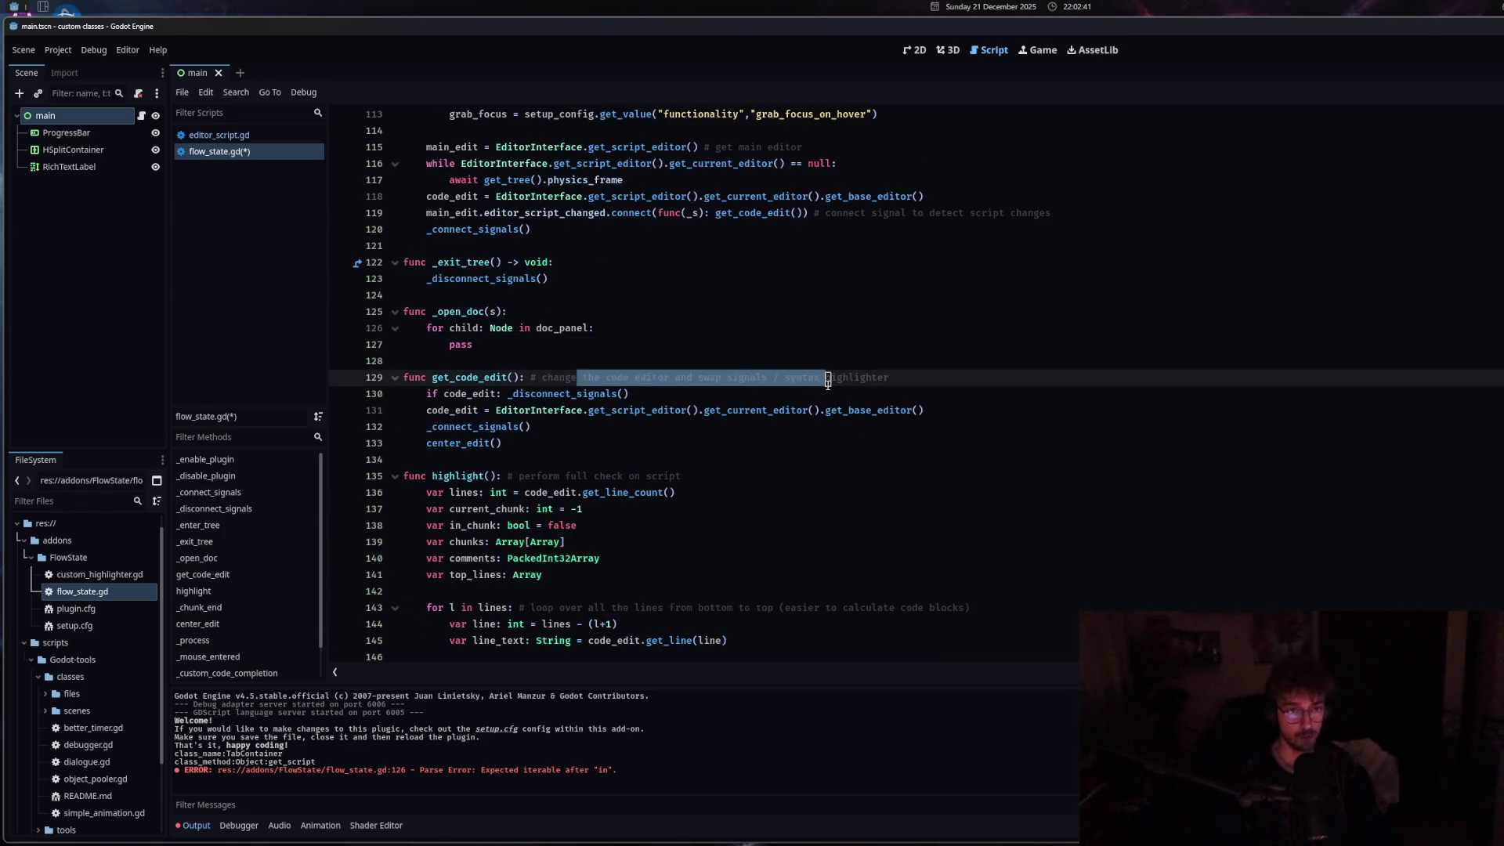
{"action": "left_click", "coordinate": [810, 426]}
{"action": "left_click_drag", "start_coordinate": [427, 411], "coordinate": [654, 411]}
{"action": "left_click", "coordinate": [973, 415]}
{"action": "key", "text": "Return"}
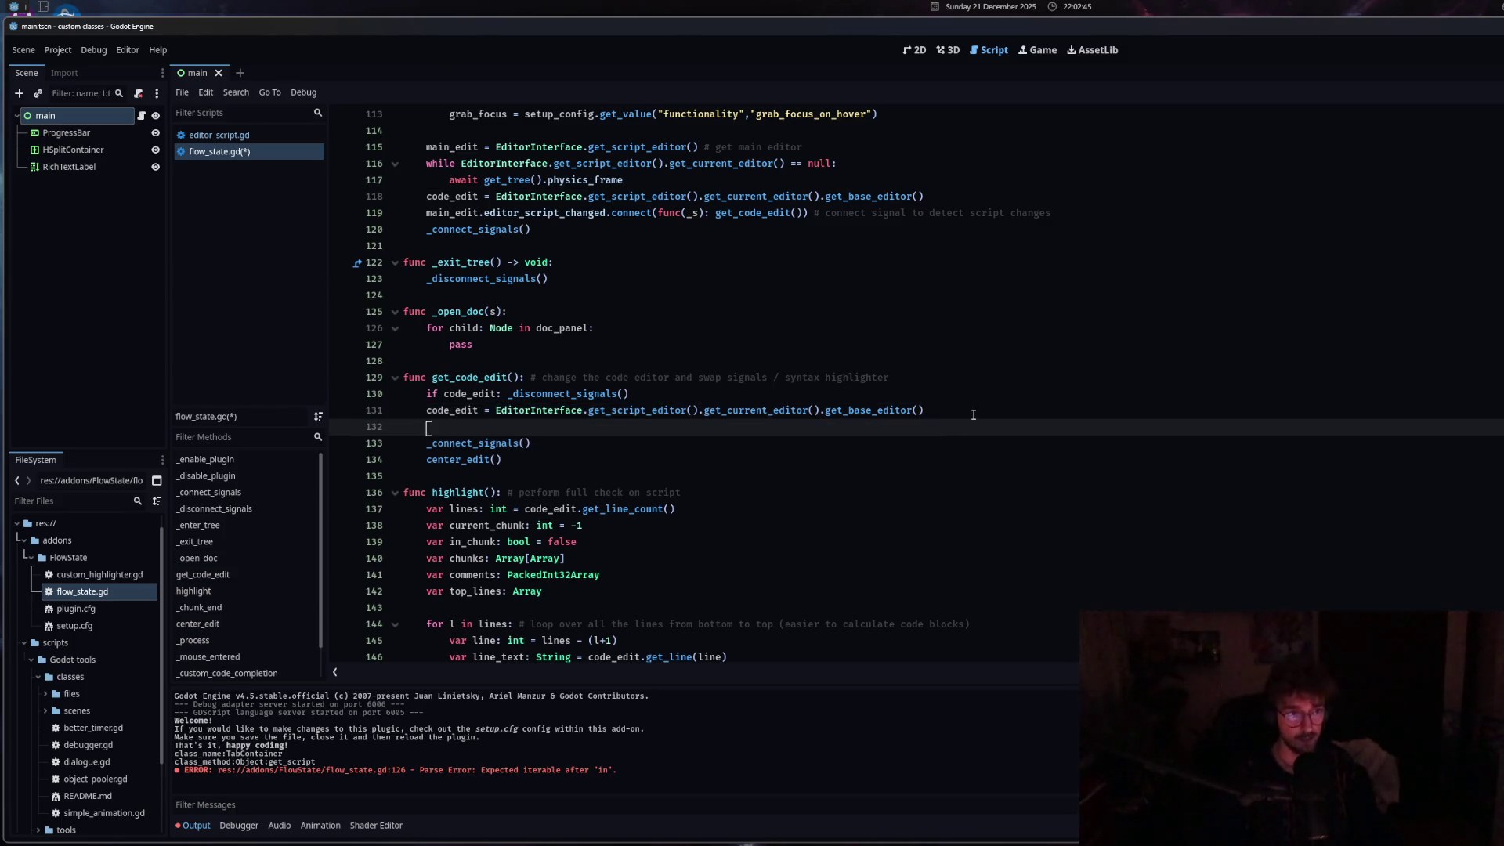
Add 'doc_panel = main_edit.get_parent().get_child(1)' below _connect_signals() and save.
{"action": "type", "text": "doc_pa"}
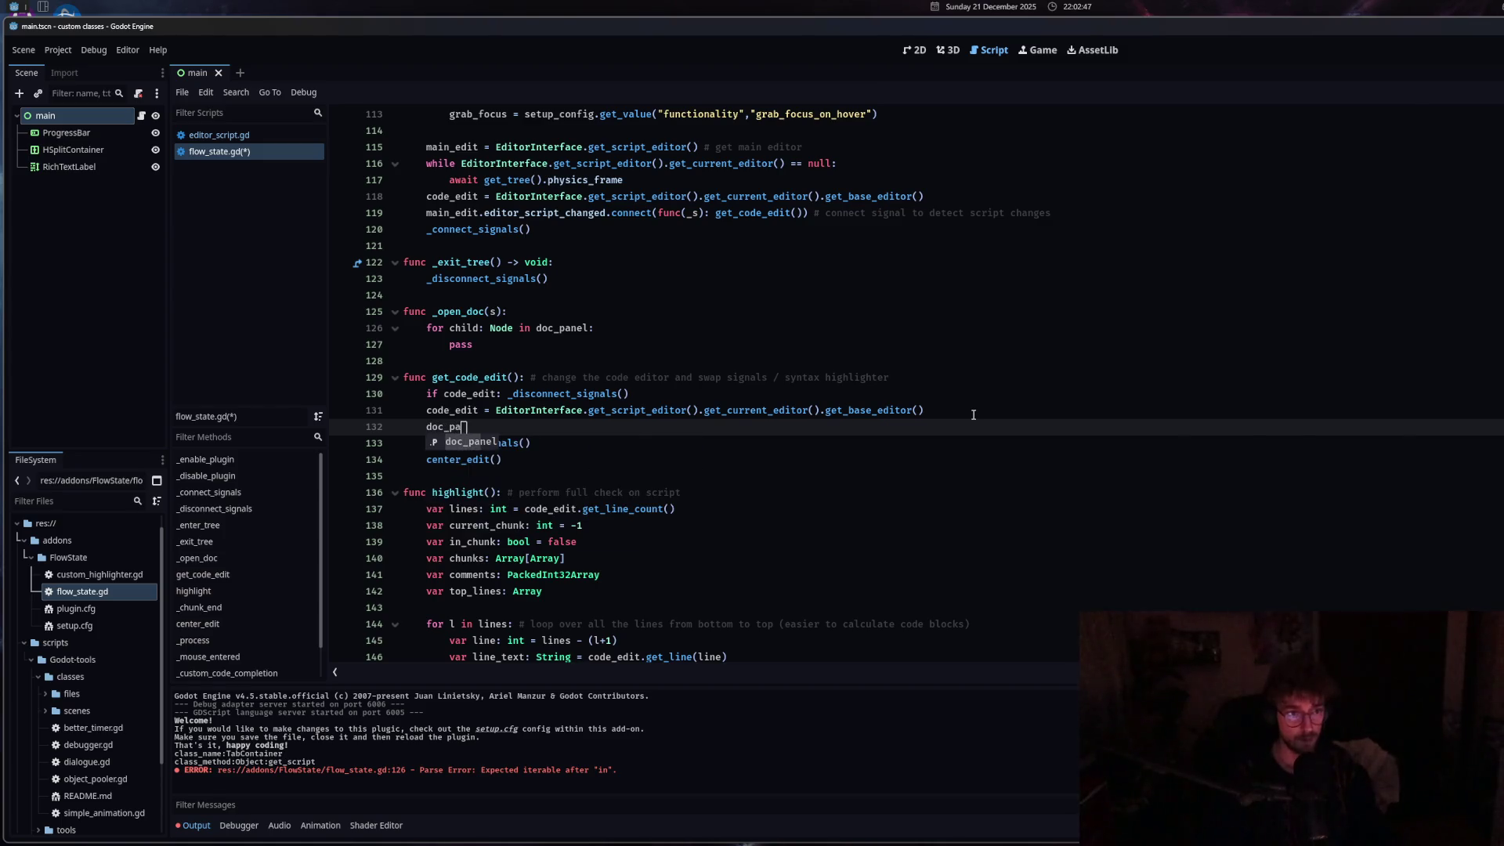
{"action": "type", "text": "nel = main_edit.get_parent().get_child(1)"}
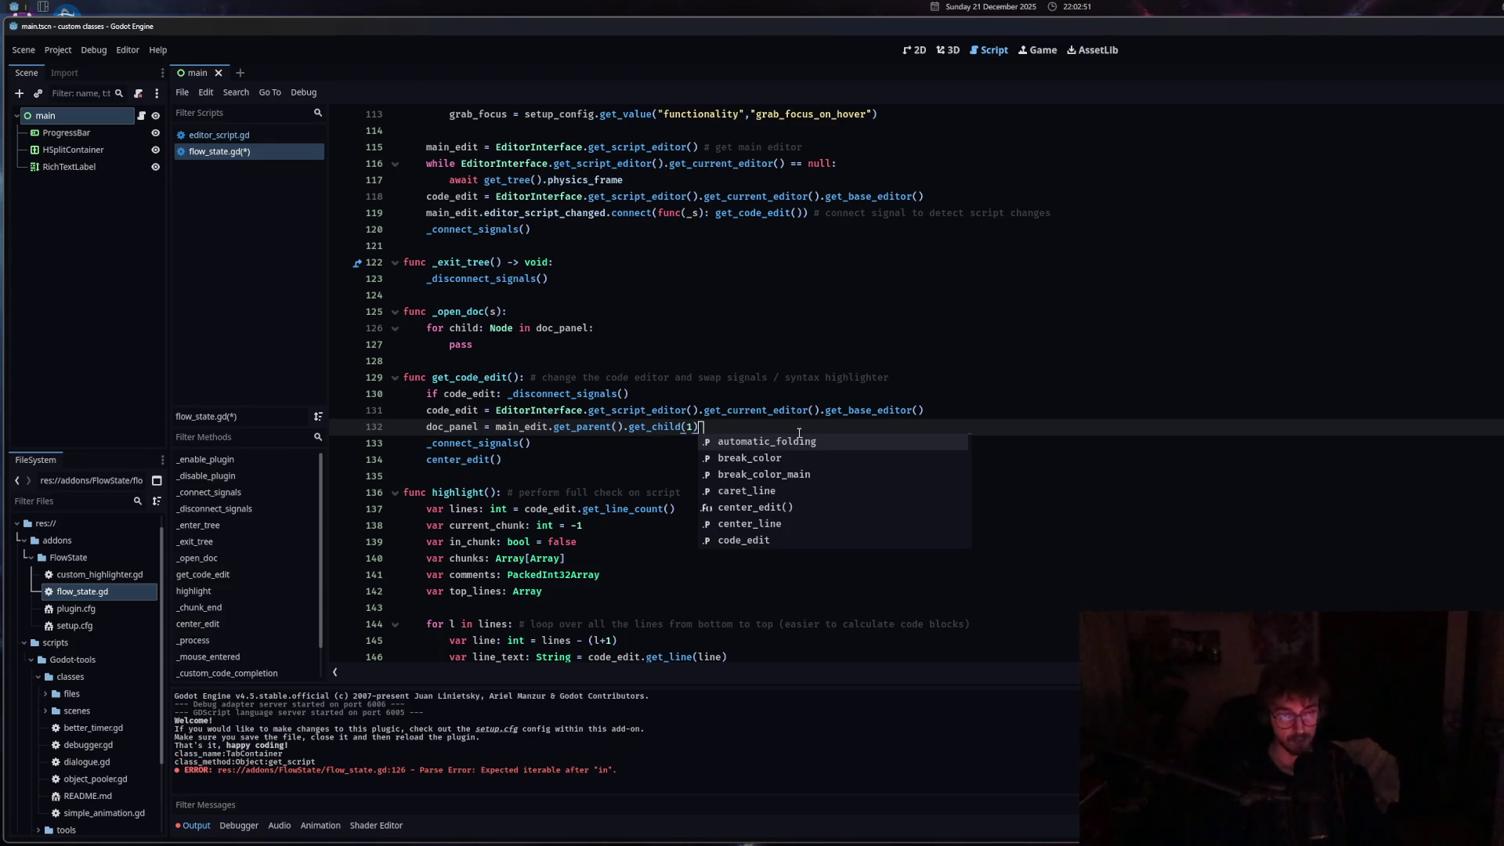
{"action": "key", "text": "XF86AudioLowerVolume"}
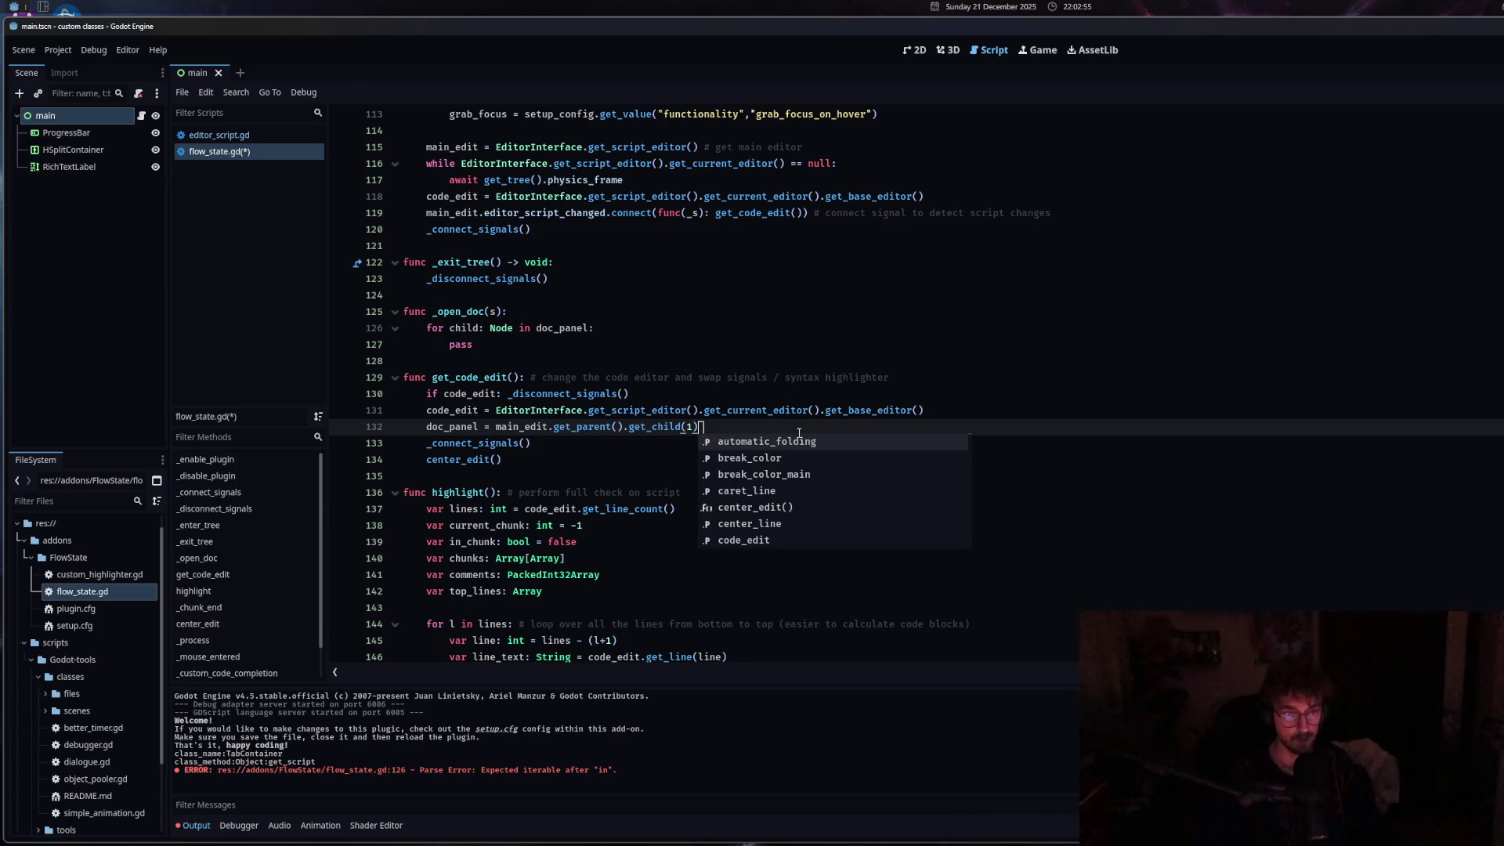
{"action": "key", "text": "alt+Down"}
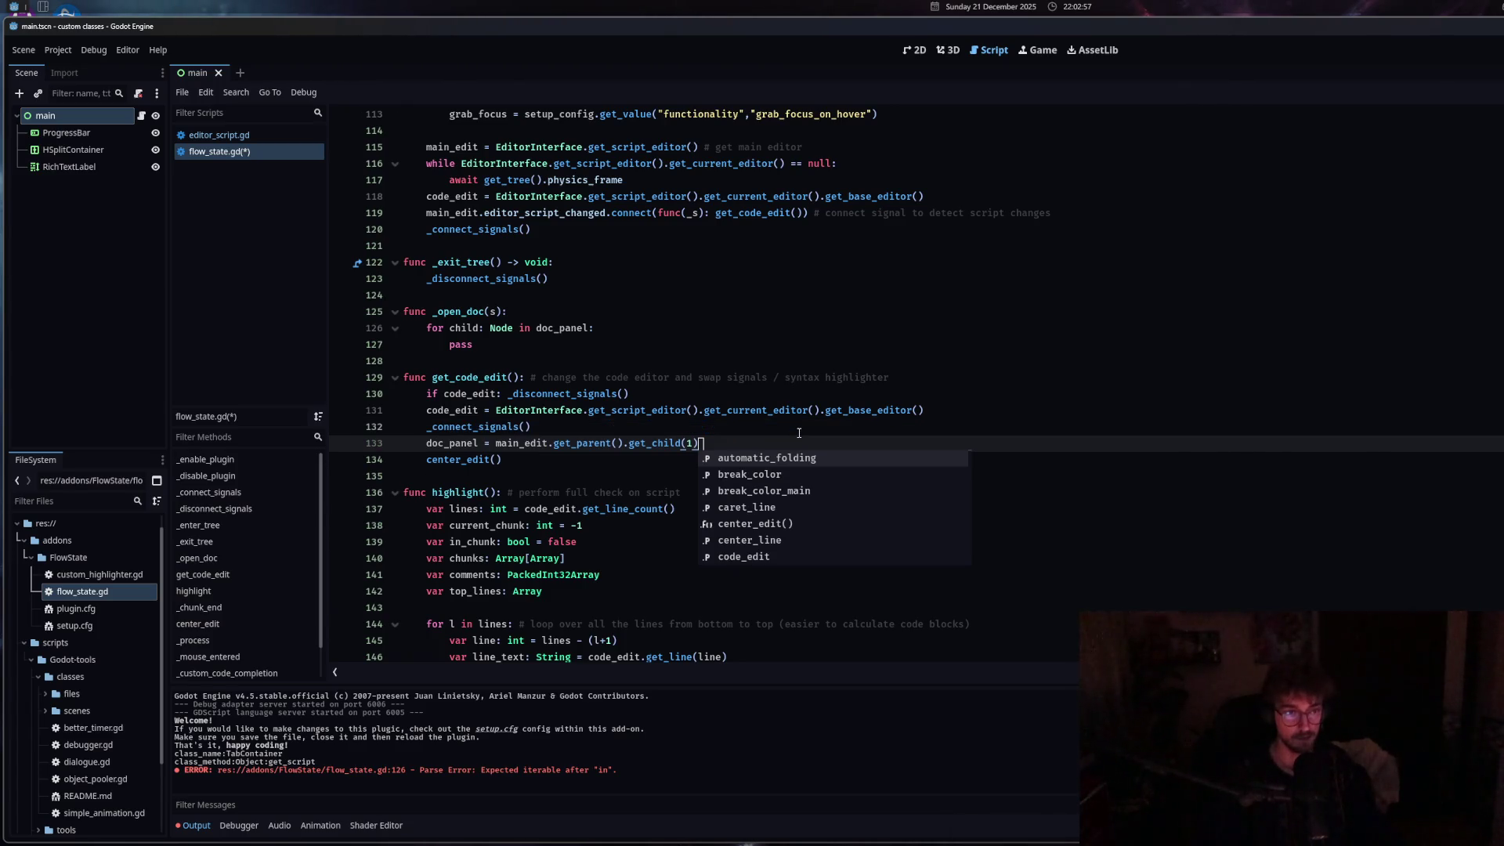
{"action": "left_click", "coordinate": [533, 427]}
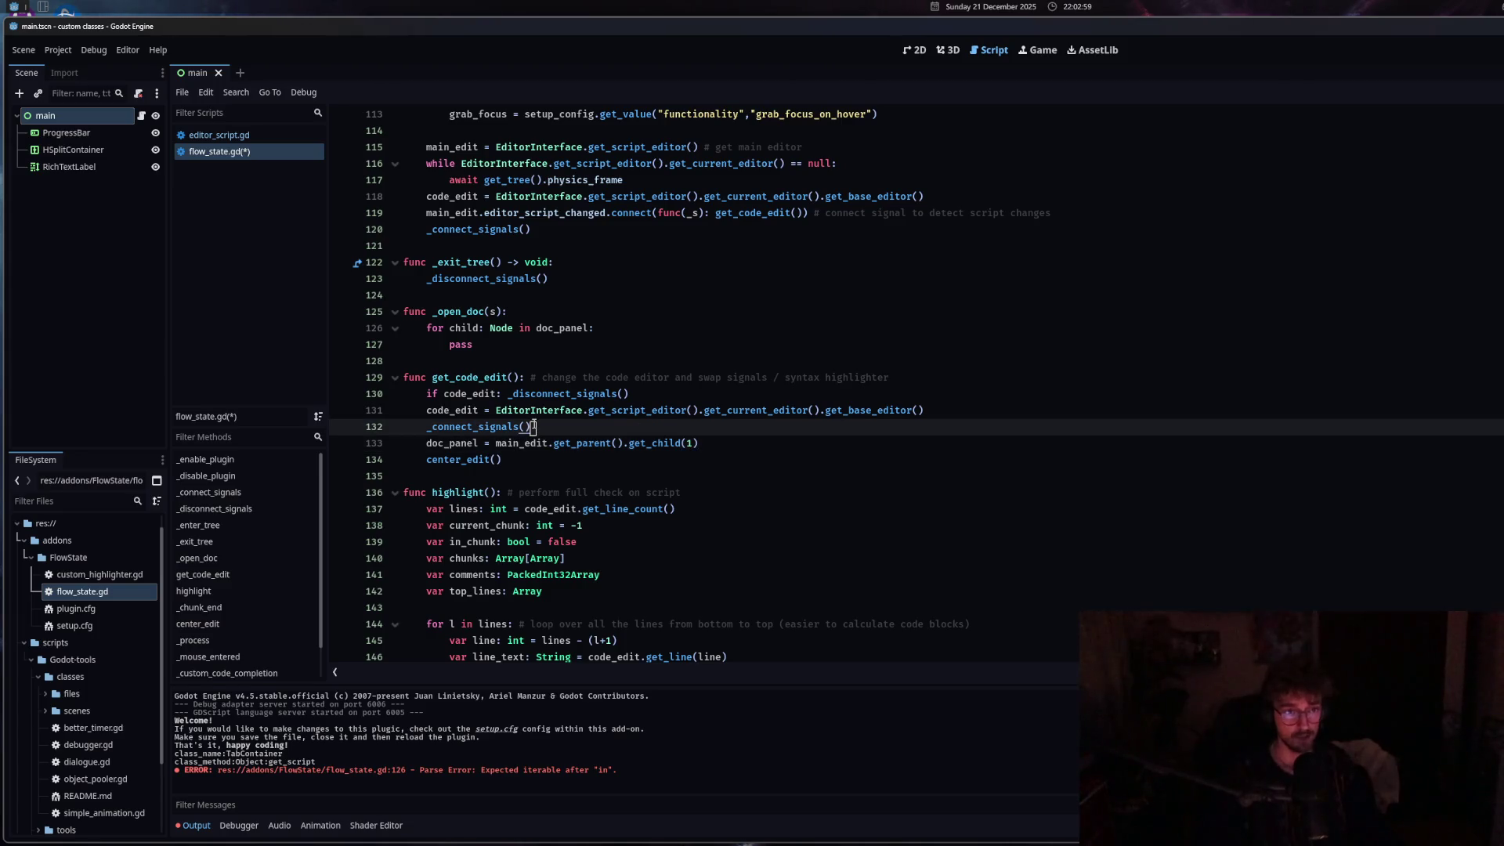
{"action": "key", "text": "ctrl+s"}
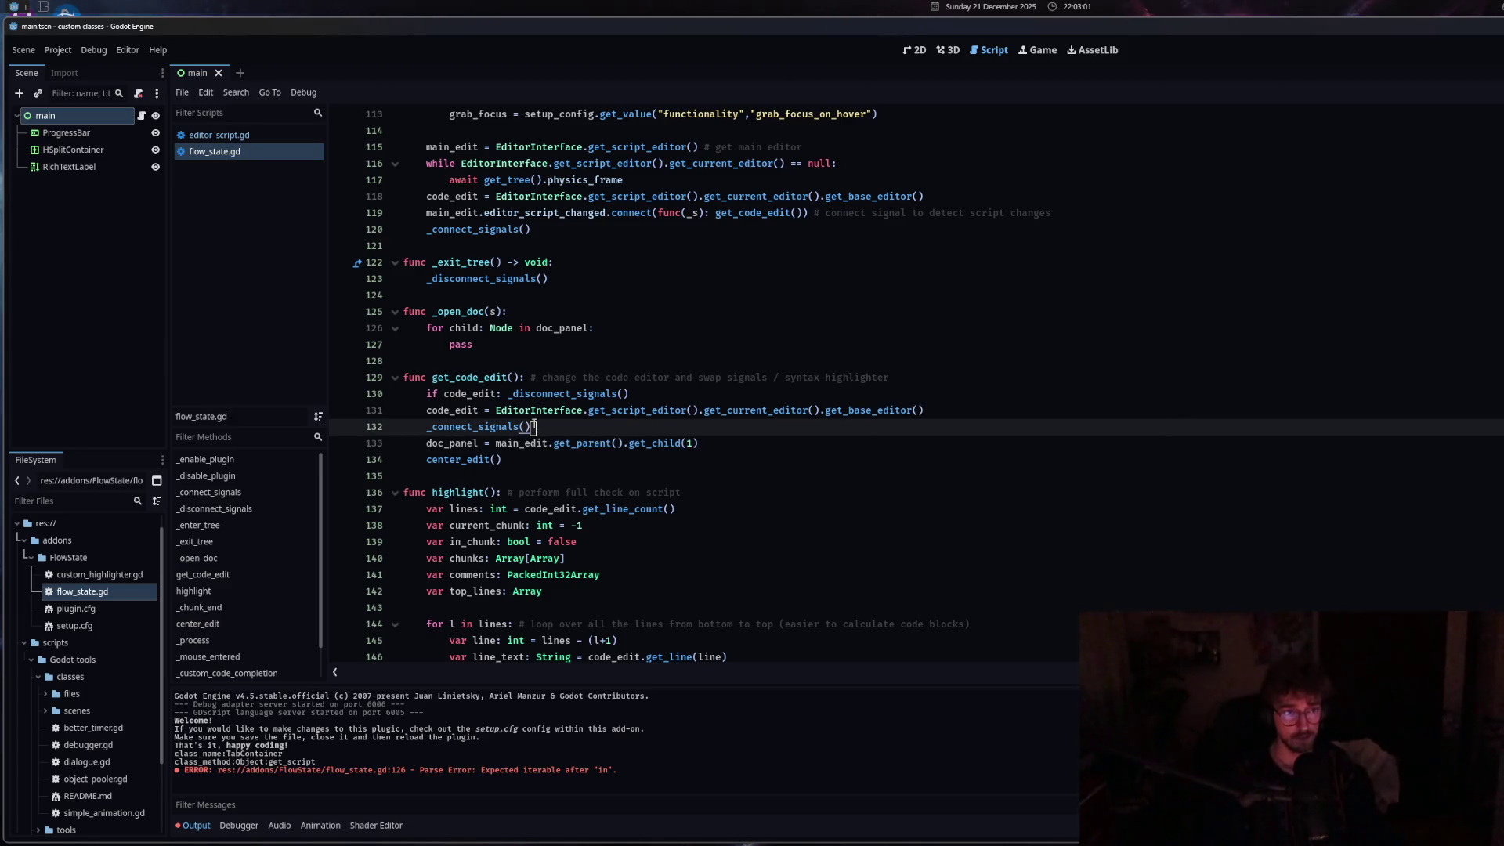
Select and copy the get_child(1) assignment on line 133.
{"action": "left_click_drag", "start_coordinate": [426, 443], "coordinate": [702, 444]}
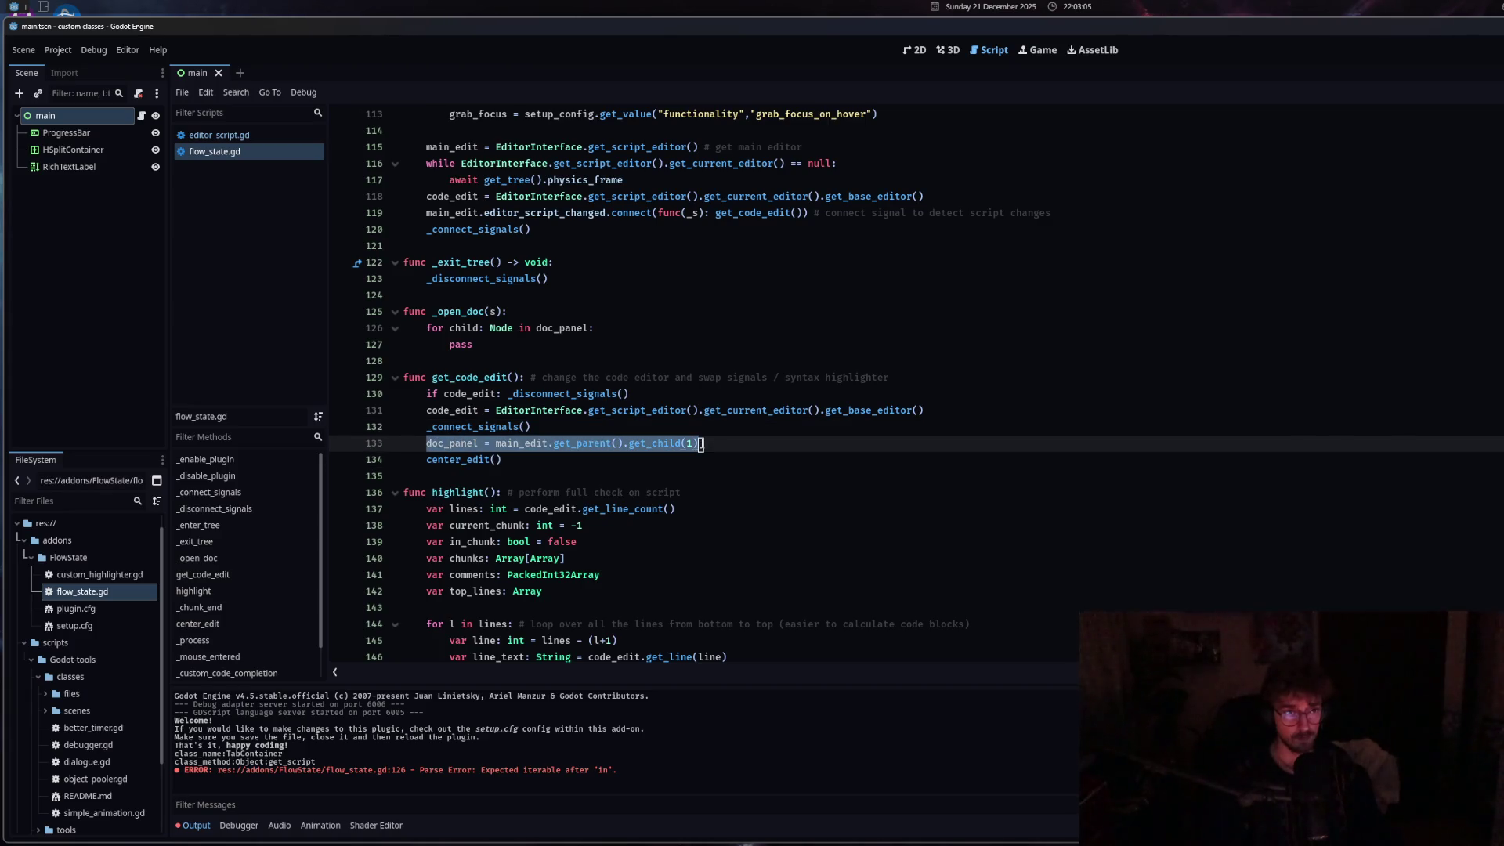
{"action": "key", "text": "Right"}
{"action": "scroll", "coordinate": [674, 505], "scroll_direction": "up", "scroll_amount": 3}
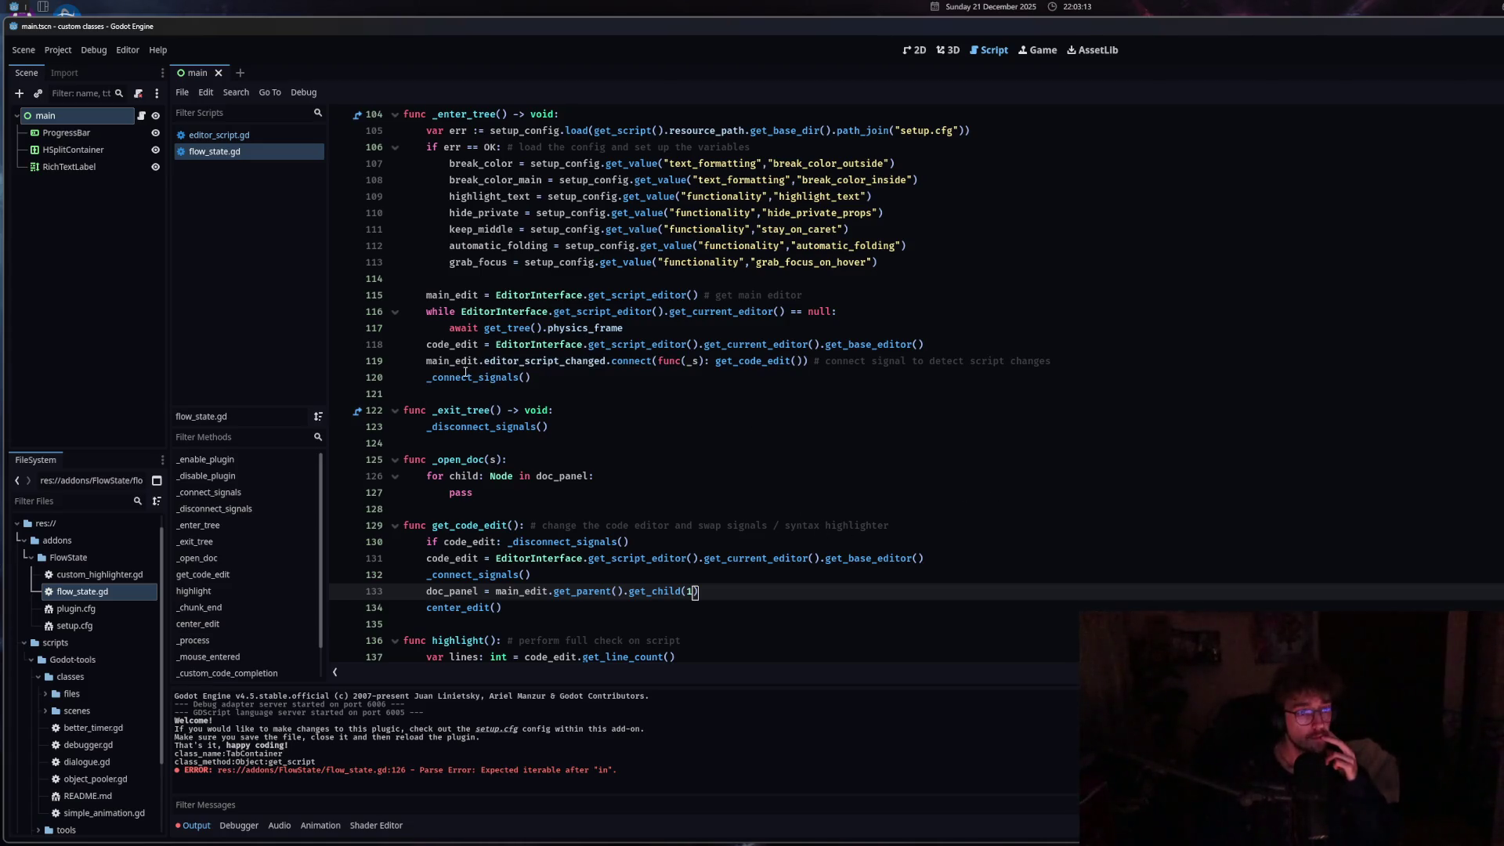
Paste 'main_edit.get_parent().get_child(1)' as new line 121, right after _connect_signals().
{"action": "left_click", "coordinate": [637, 377]}
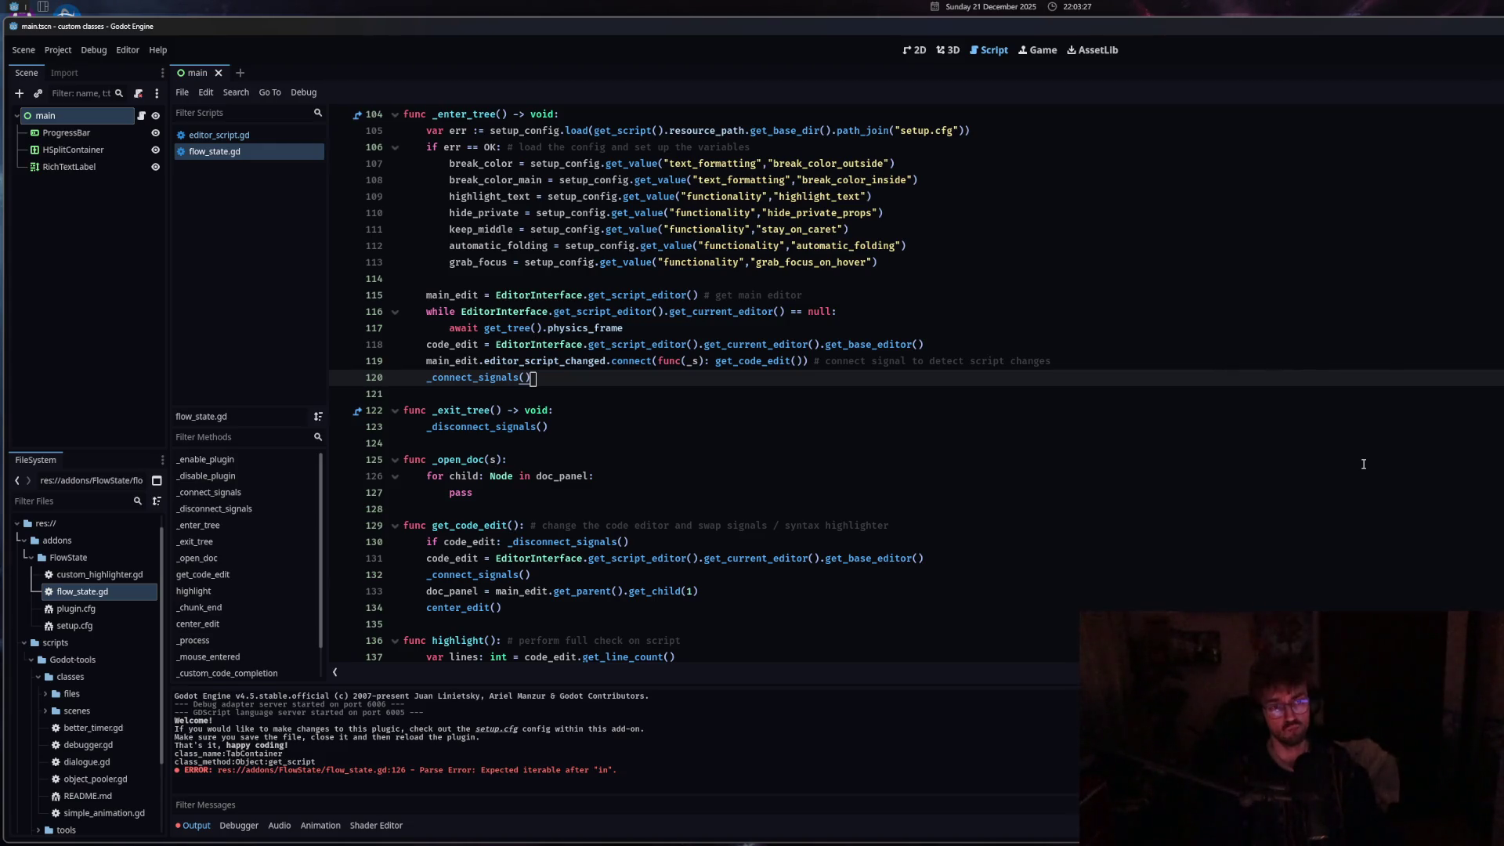
{"action": "key", "text": "Return"}
{"action": "type", "text": "main_edit.get_parent().get_child(1)"}
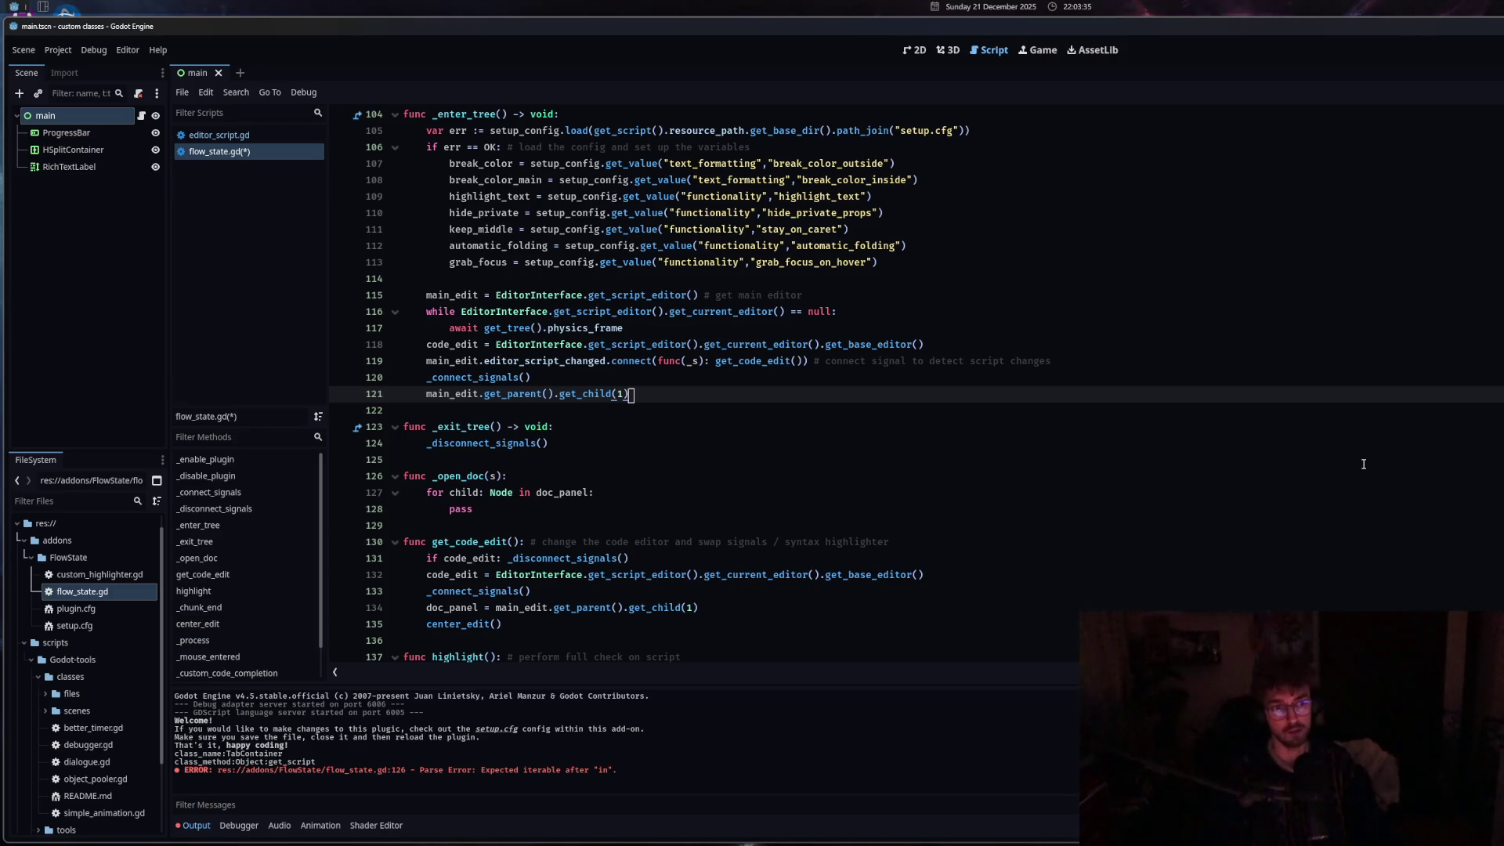
Turn line 121 into 'doc_panel = main_edit.get_parent().get_child(1)' and save.
{"action": "key", "text": "ctrl+z"}
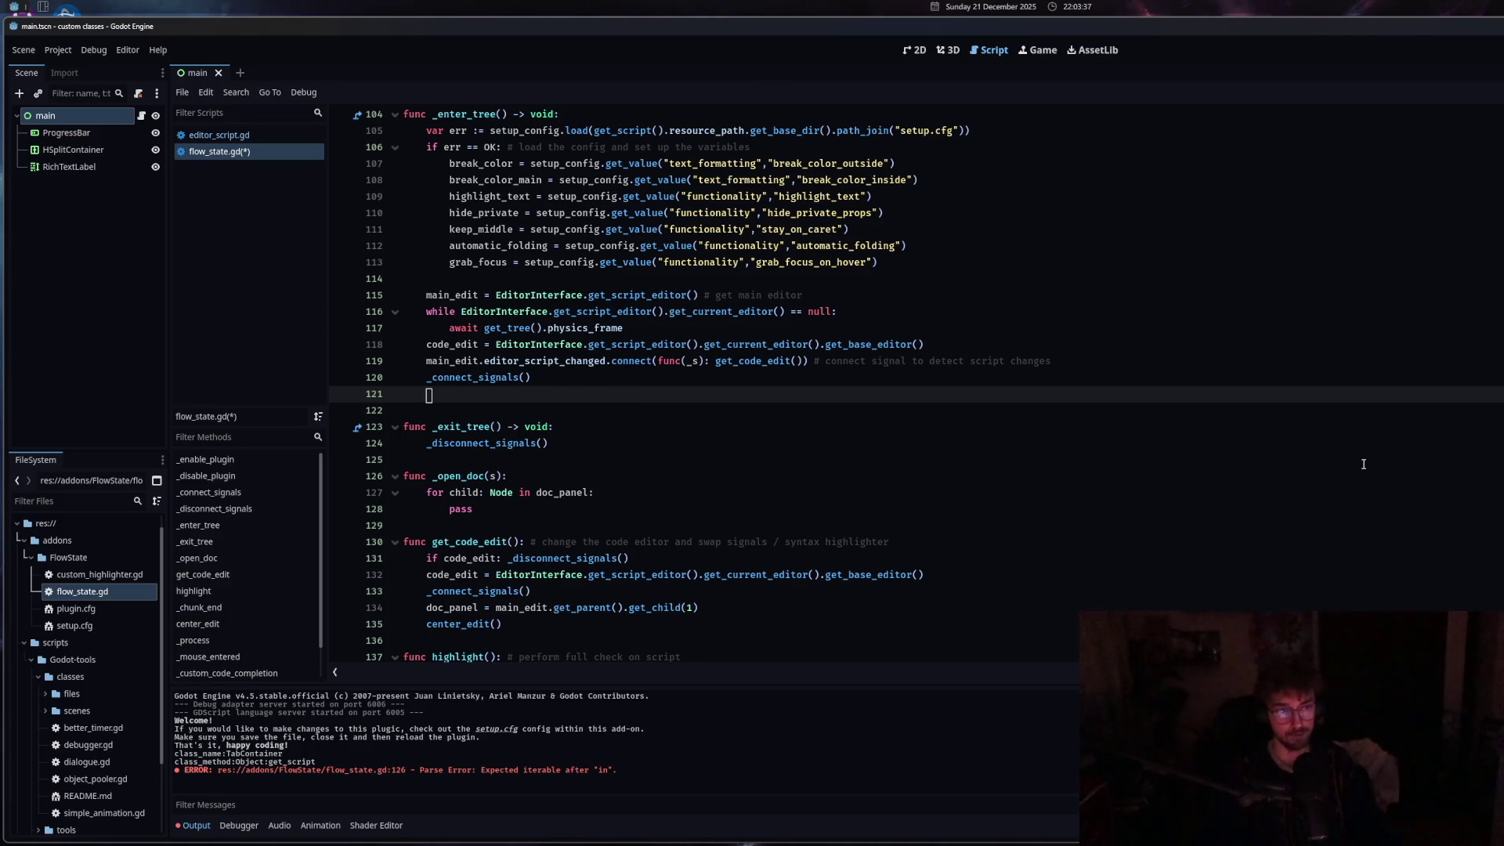
{"action": "type", "text": "doc_"}
{"action": "key", "text": "Return"}
{"action": "type", "text": "="}
{"action": "key", "text": "ctrl+v"}
{"action": "key", "text": "ctrl+s"}
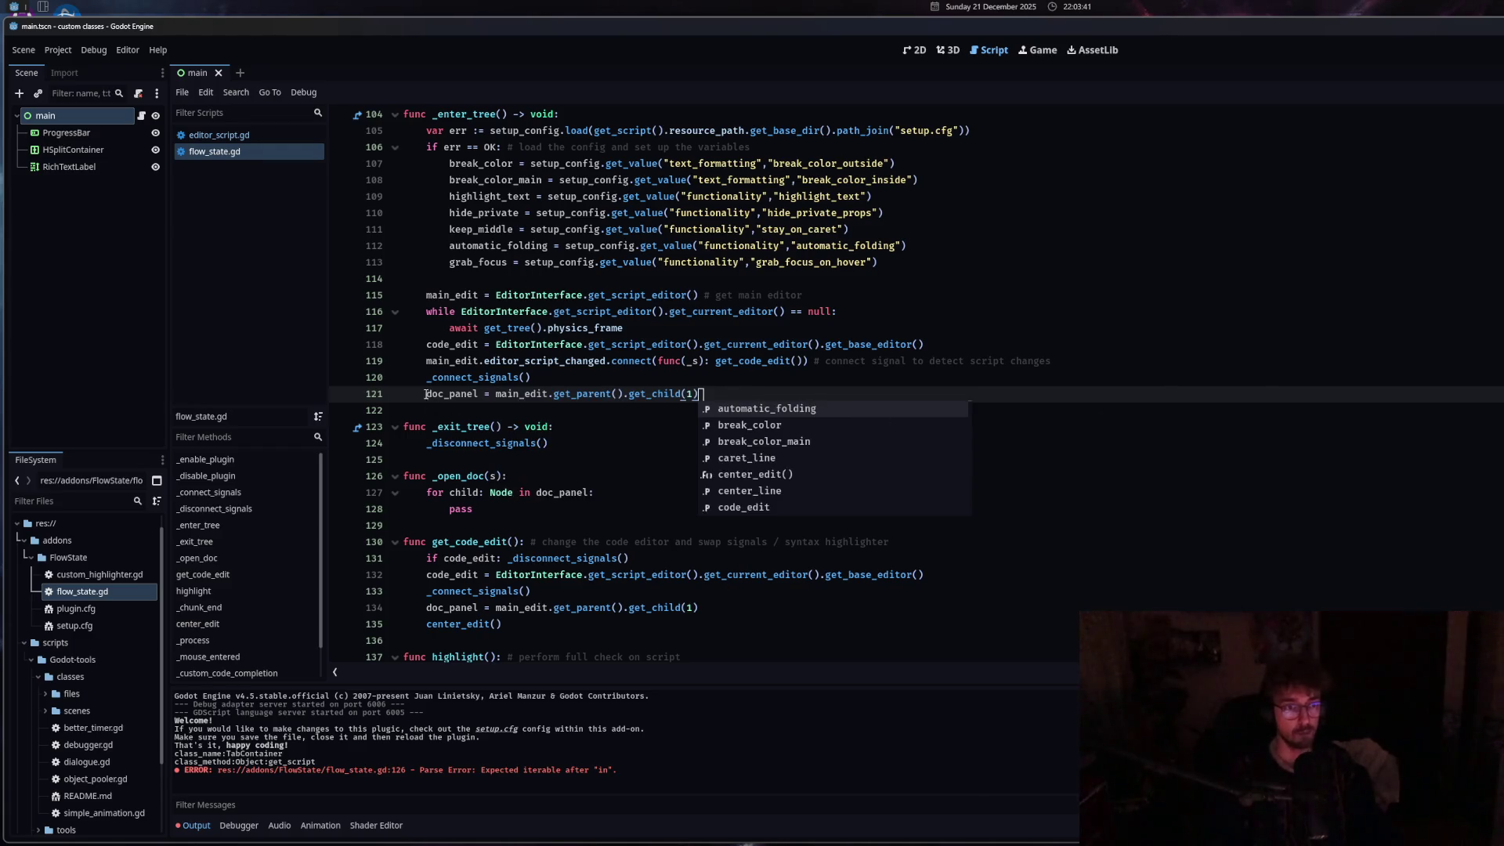
Prefix the doc_panel assignment on line 121 with 'if split_docs:'.
{"action": "left_click", "coordinate": [428, 393]}
{"action": "type", "text": "if"}
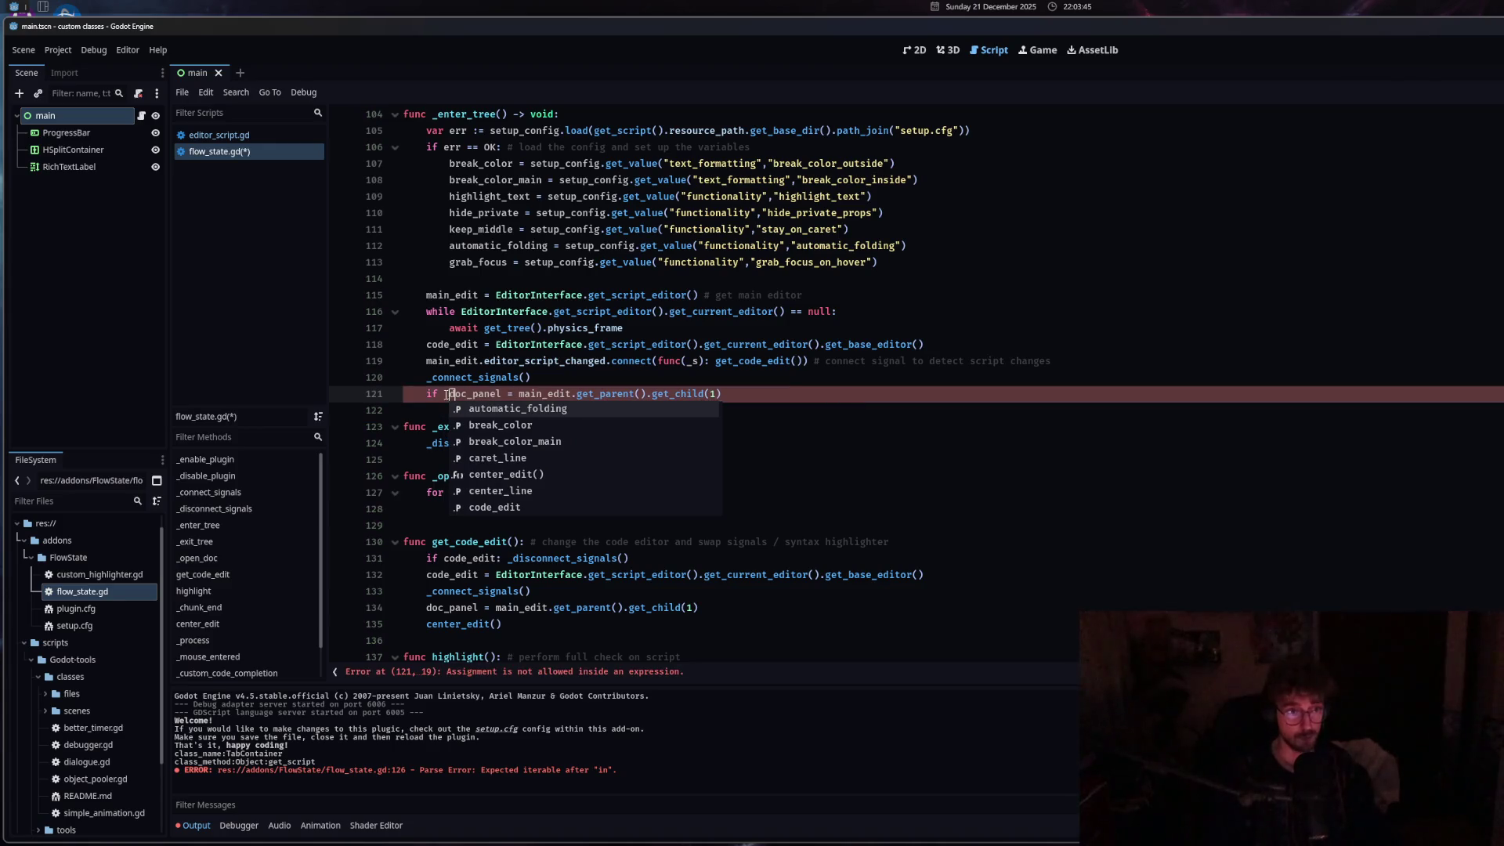
{"action": "key", "text": "Escape"}
{"action": "scroll", "coordinate": [693, 593], "scroll_direction": "up", "scroll_amount": 7}
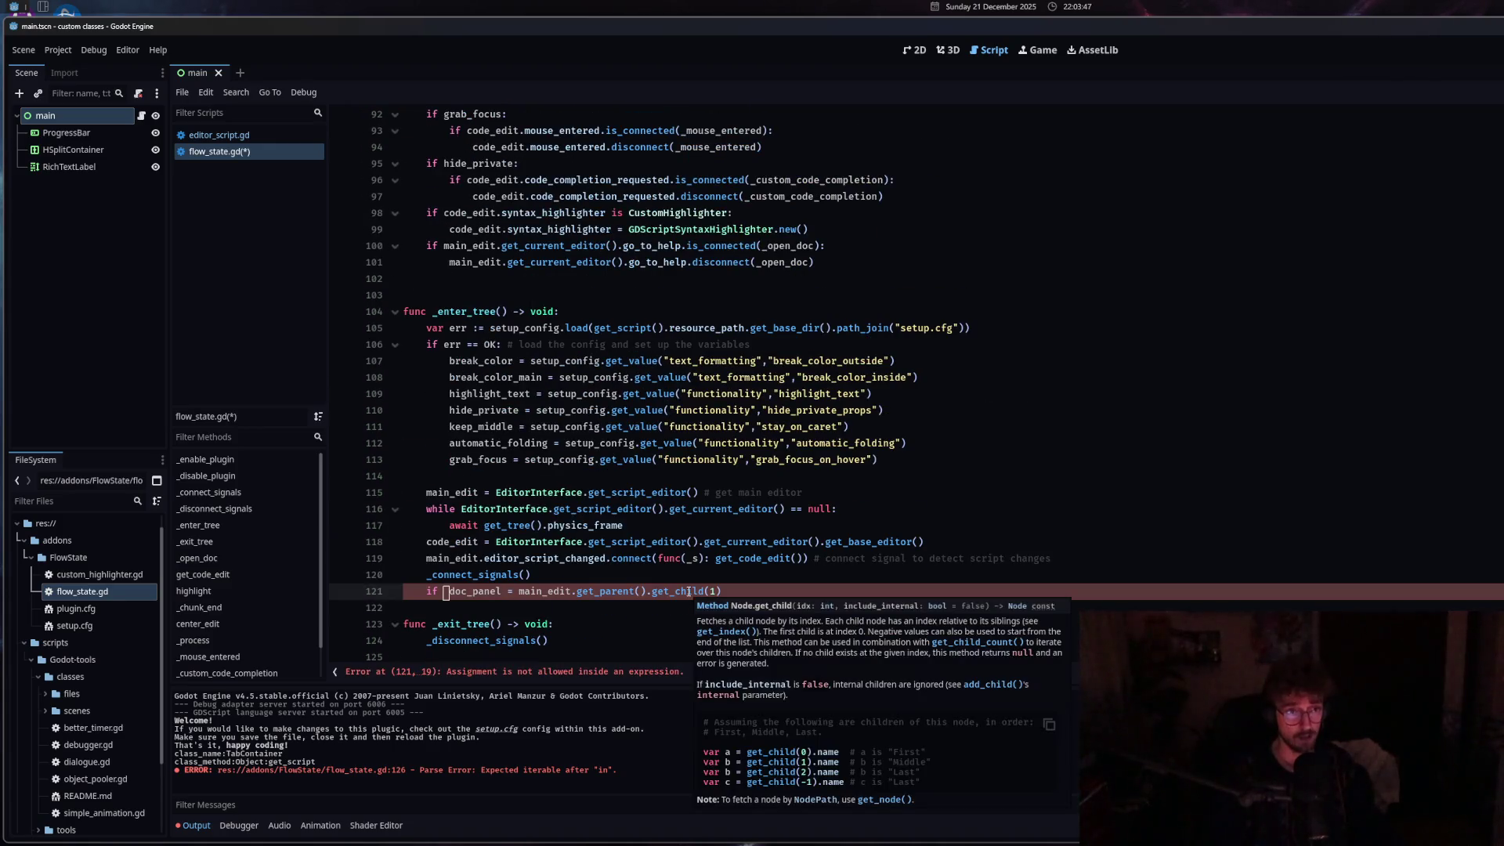
{"action": "scroll", "coordinate": [688, 592], "scroll_direction": "down", "scroll_amount": 5}
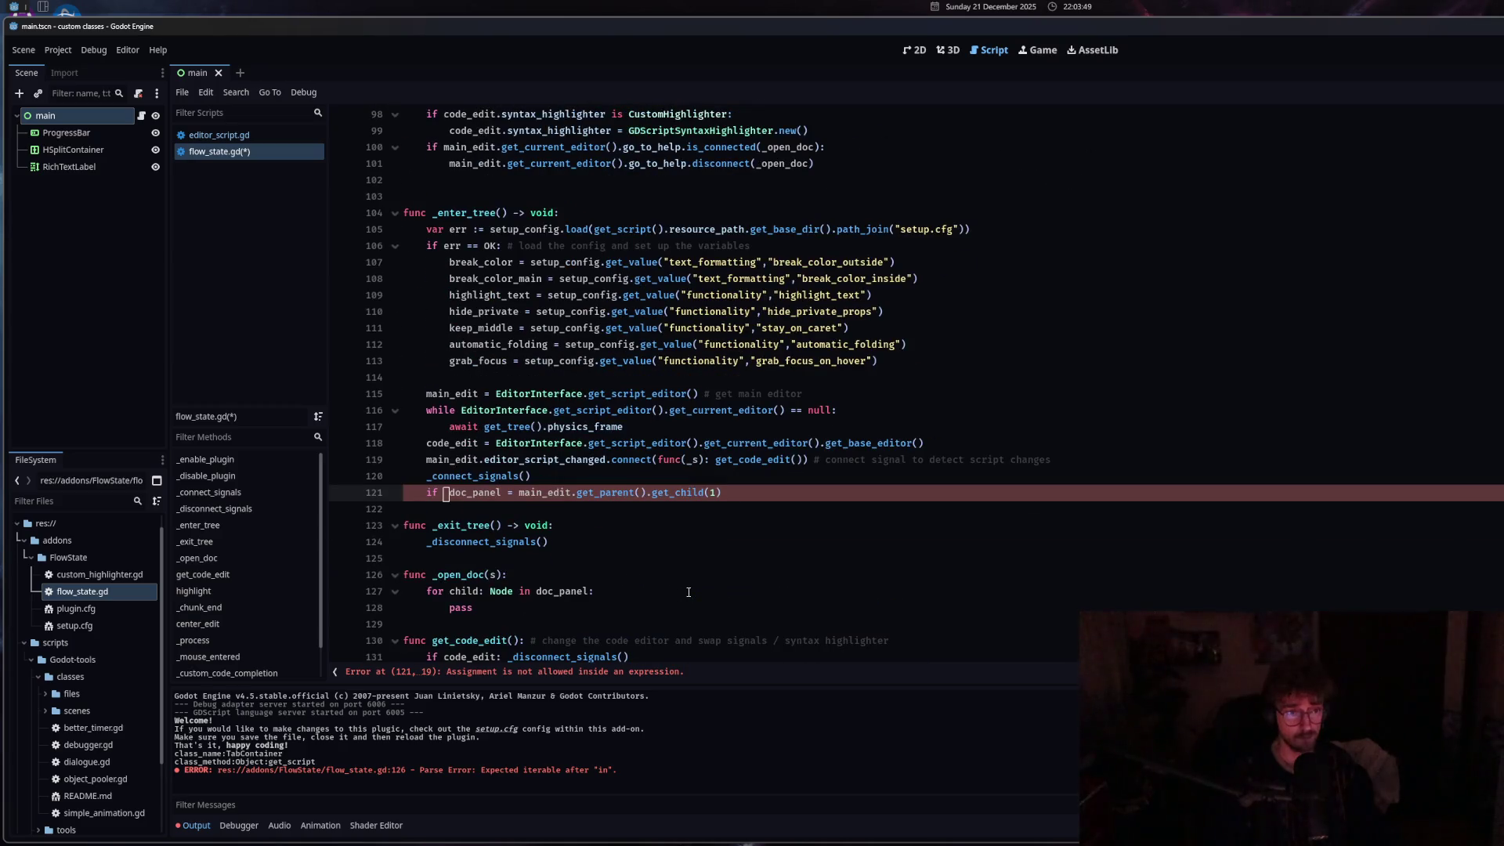
{"action": "scroll", "coordinate": [716, 595], "scroll_direction": "up", "scroll_amount": 20}
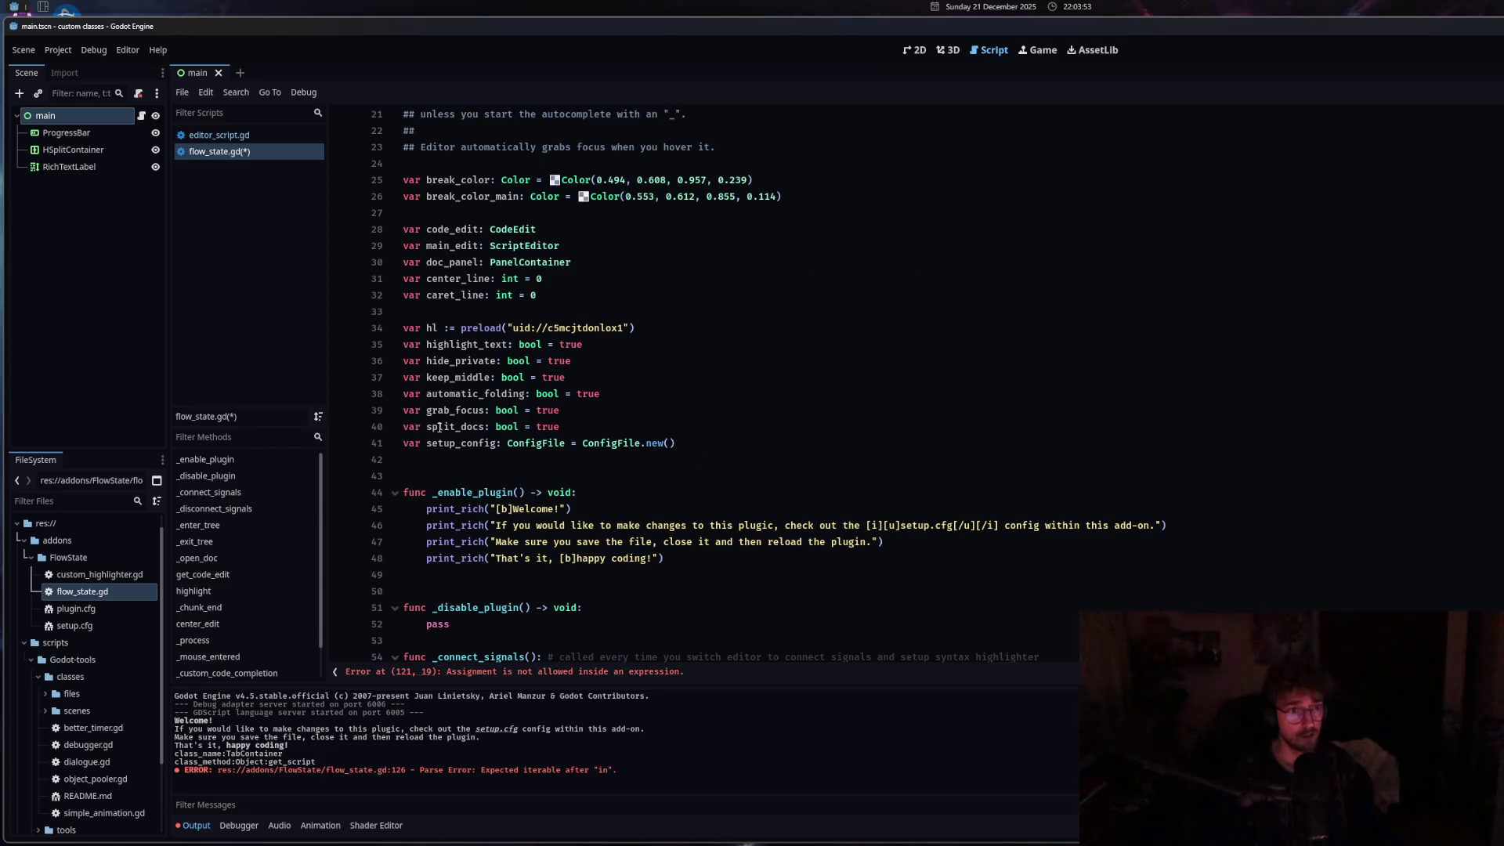
{"action": "left_click", "coordinate": [461, 674]}
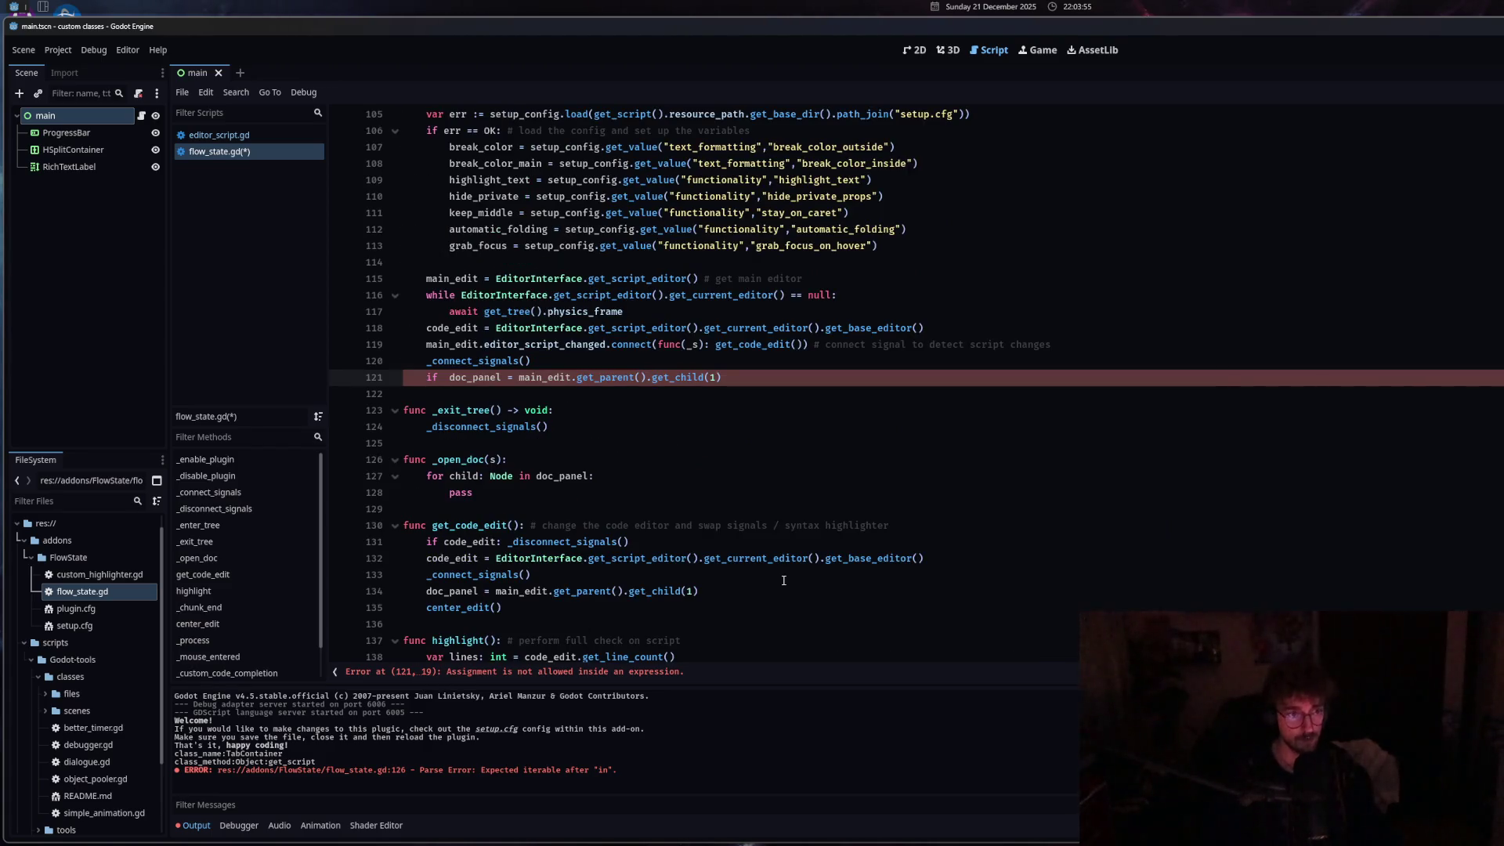
{"action": "left_click", "coordinate": [444, 378]}
{"action": "type", "text": "spl"}
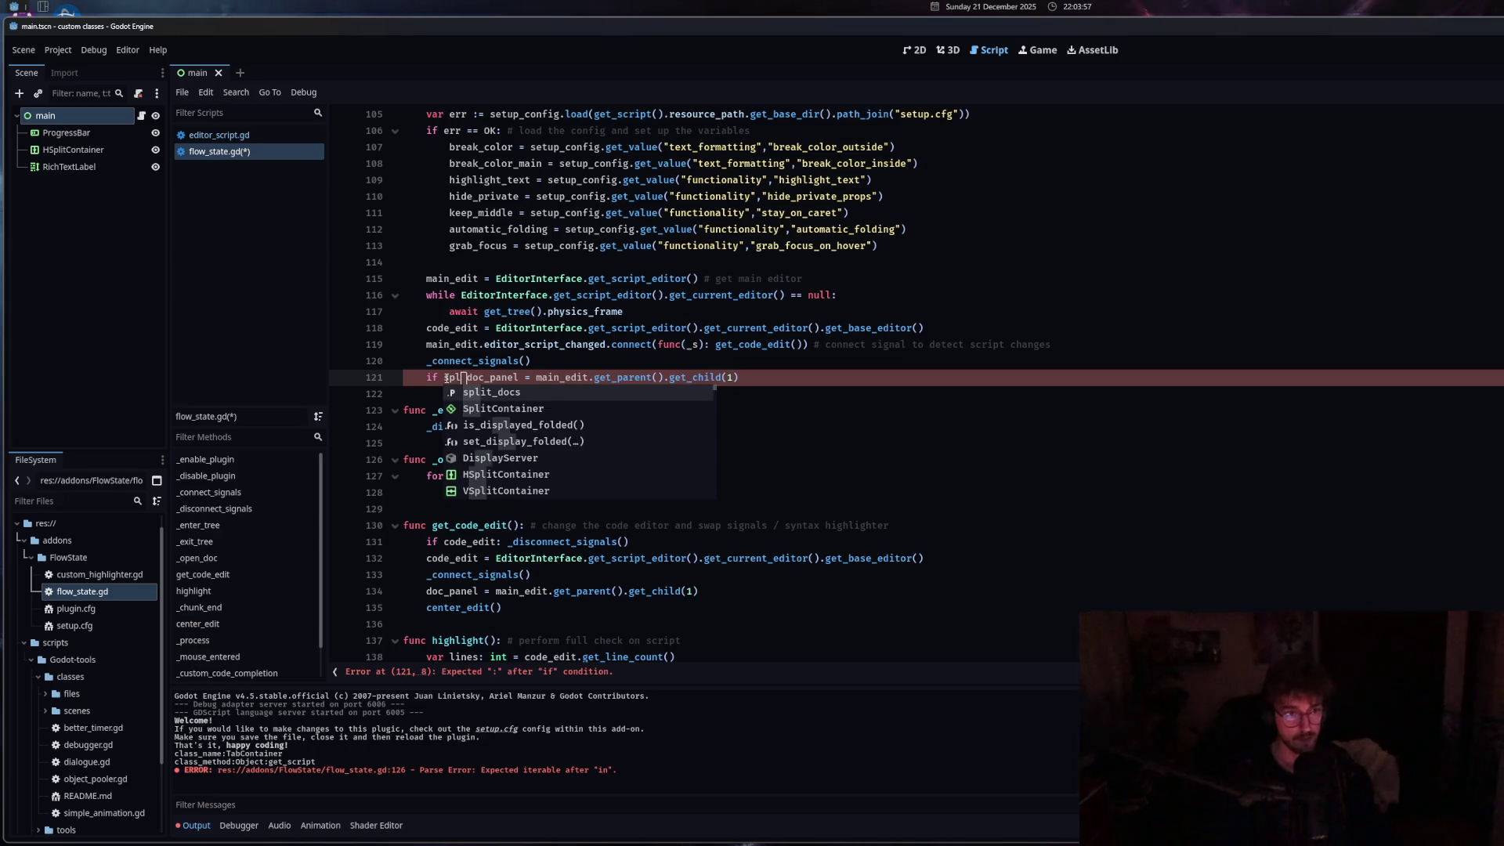
{"action": "key", "text": "Return"}
{"action": "type", "text": ":"}
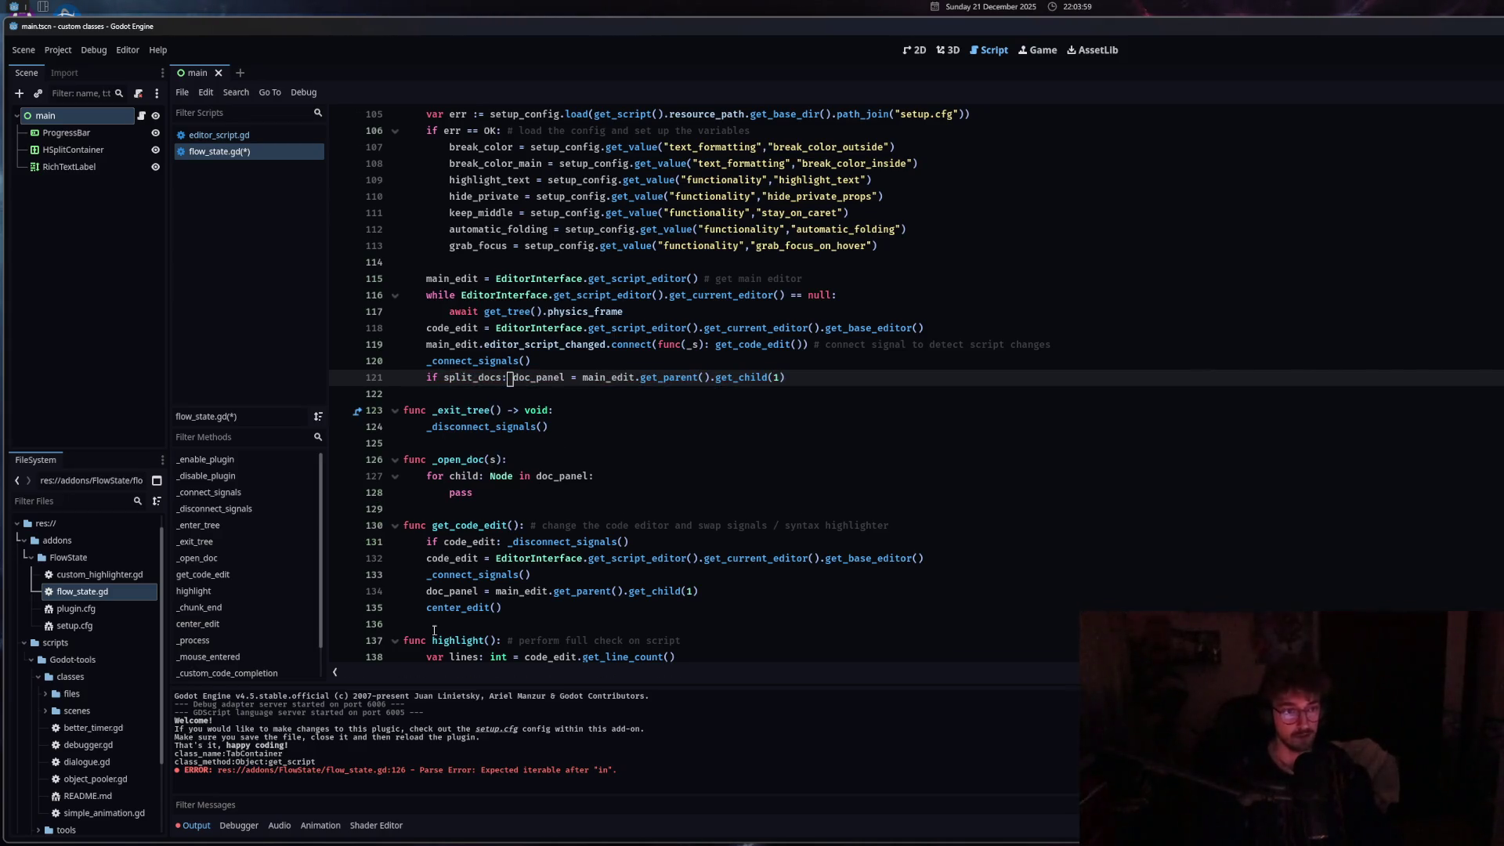
Guard the doc_panel assignment on line 134 with 'if split_docs:' and save.
{"action": "left_click", "coordinate": [426, 594]}
{"action": "type", "text": "if spl"}
{"action": "key", "text": "Tab"}
{"action": "type", "text": ":"}
{"action": "key", "text": "Up"}
{"action": "key", "text": "End"}
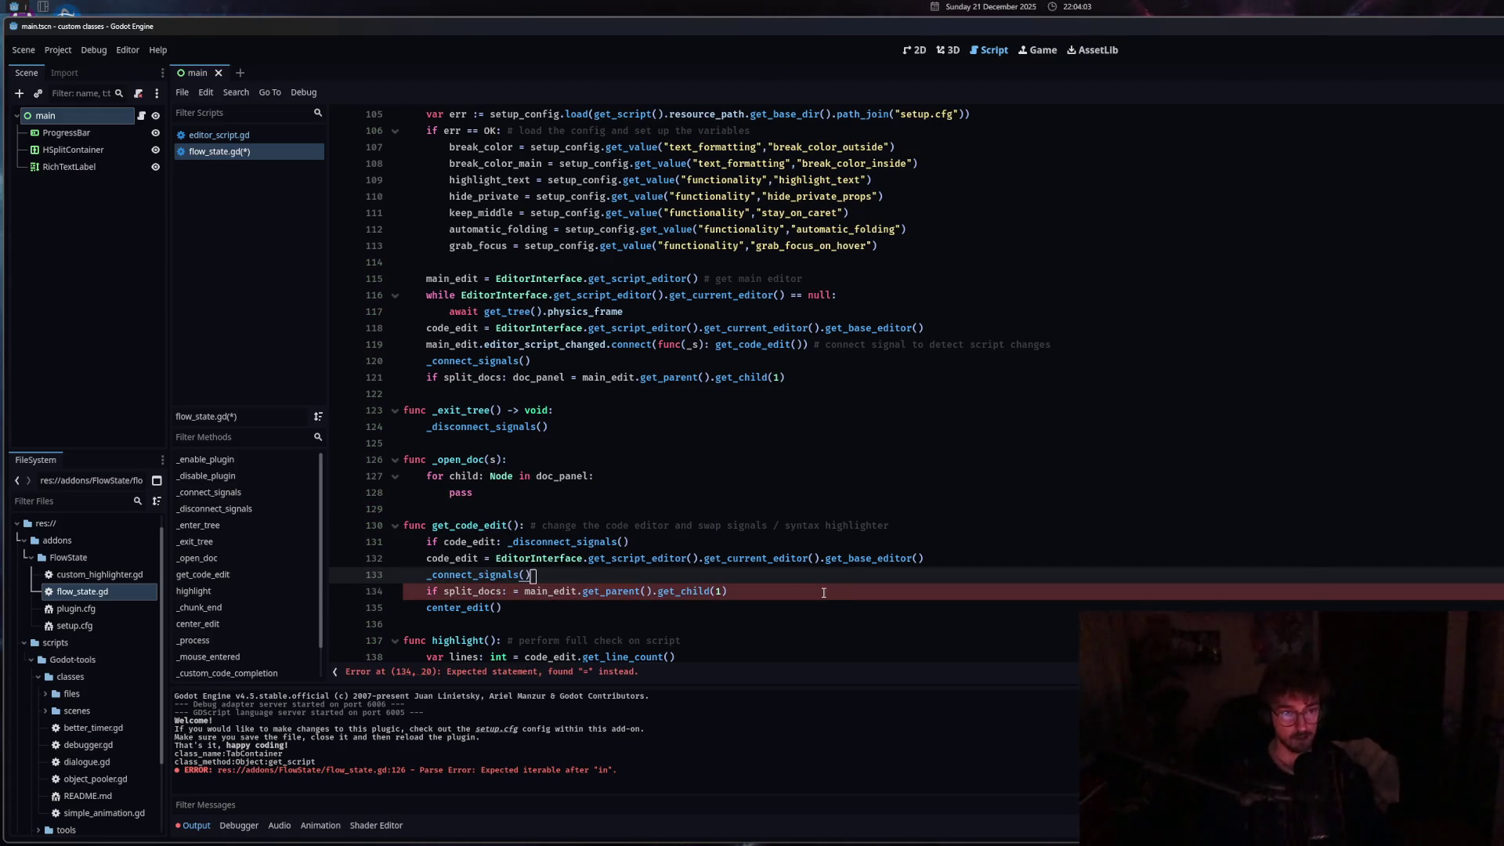
{"action": "left_click", "coordinate": [509, 592]}
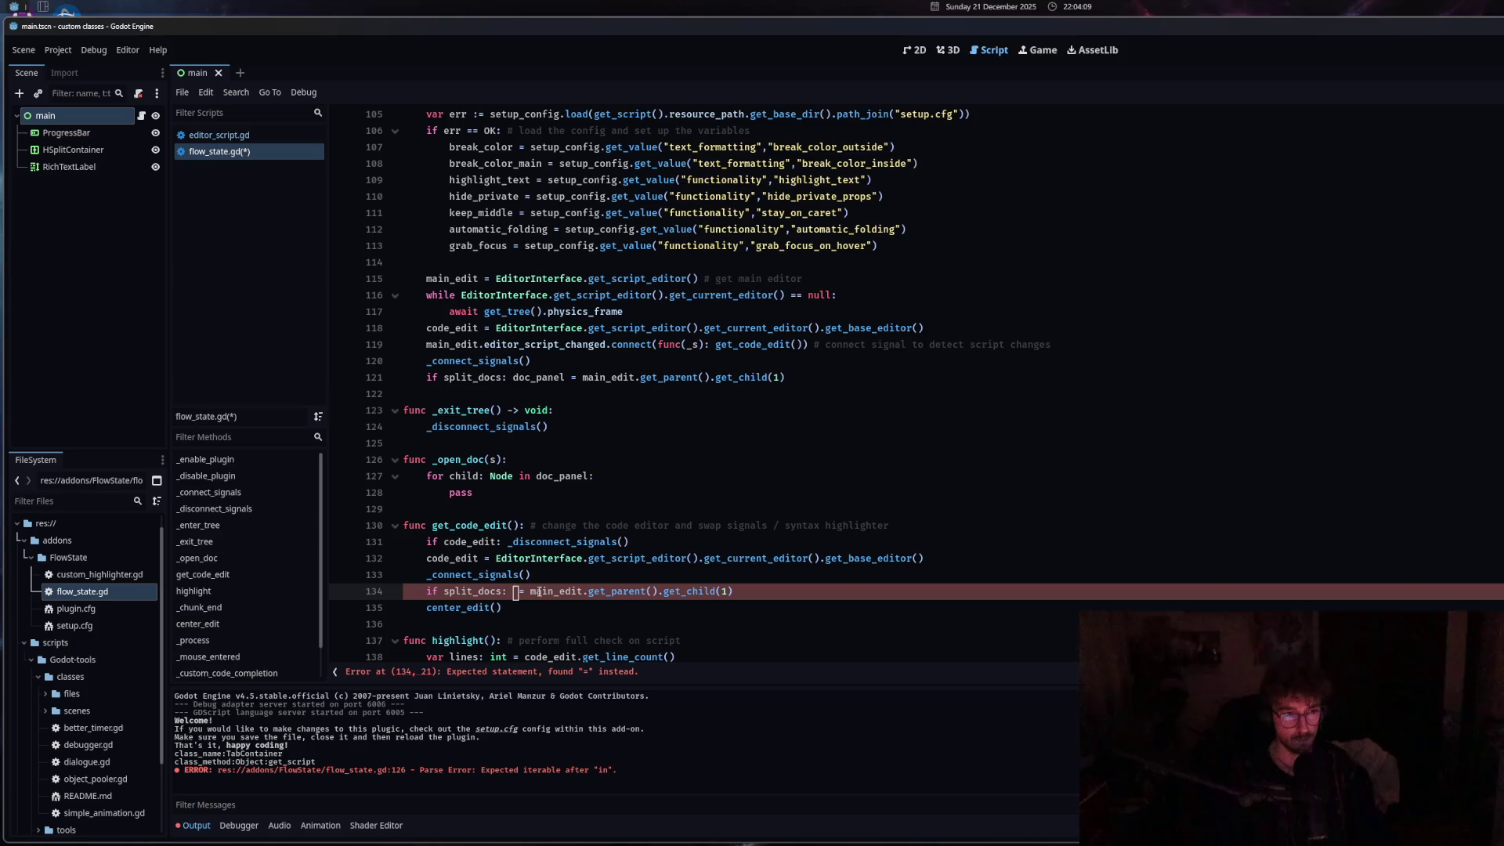
{"action": "type", "text": "doc_panel"}
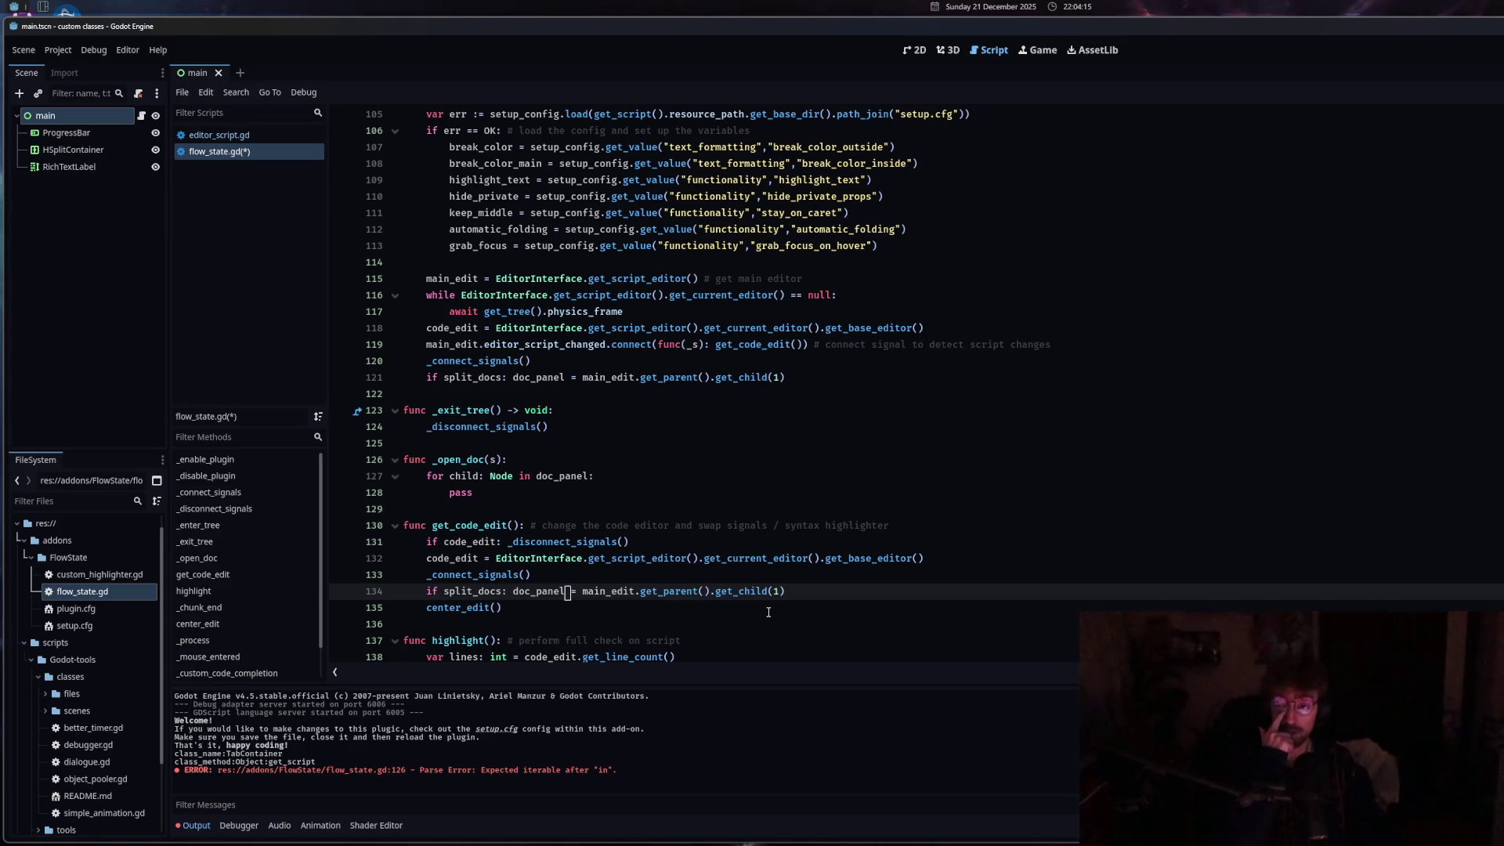
{"action": "key", "text": "ctrl+s"}
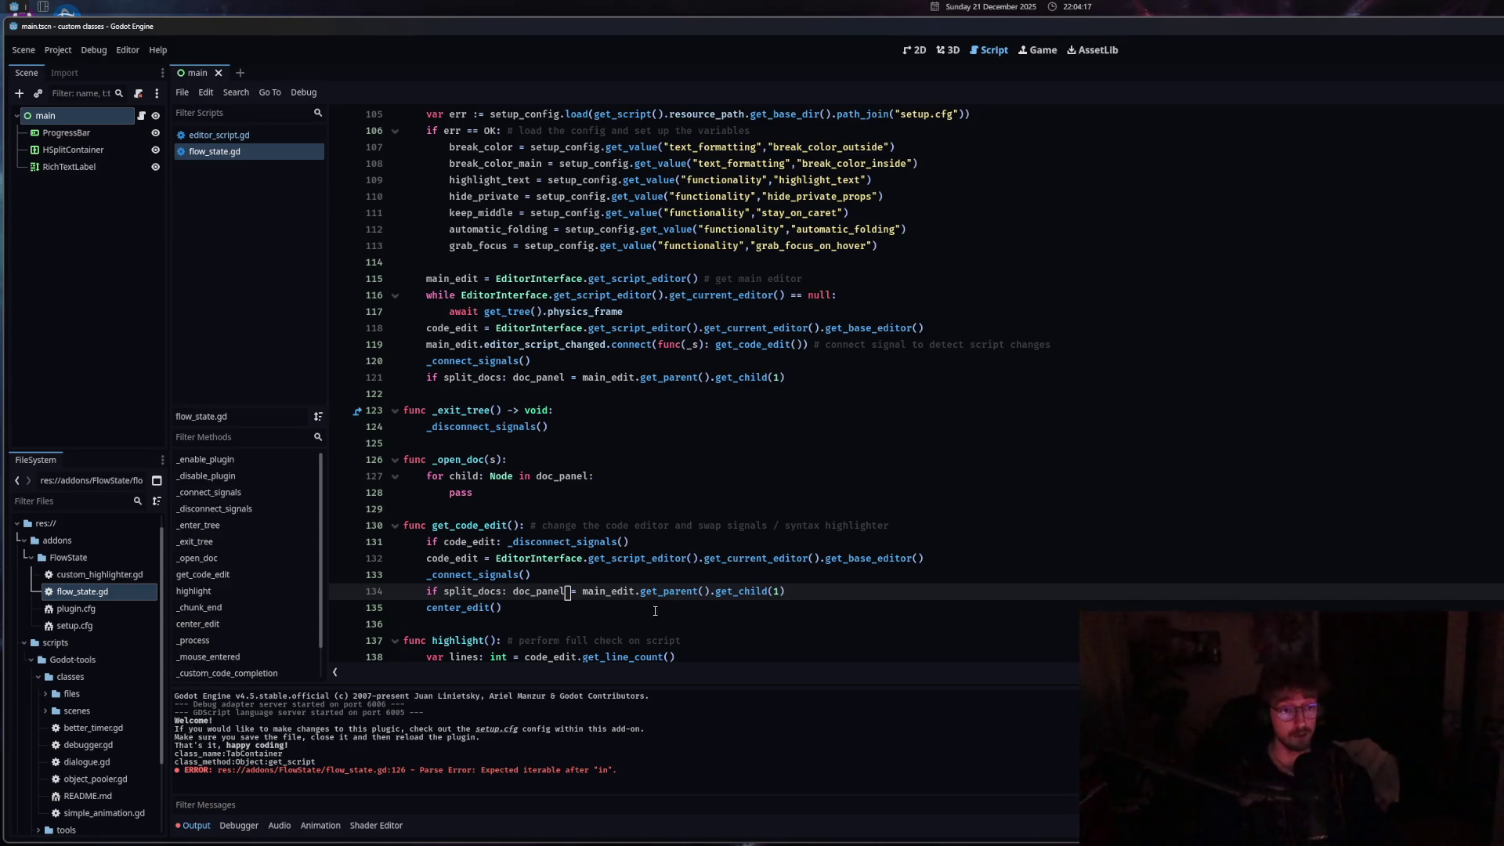
{"action": "scroll", "coordinate": [650, 607], "scroll_direction": "down", "scroll_amount": 3}
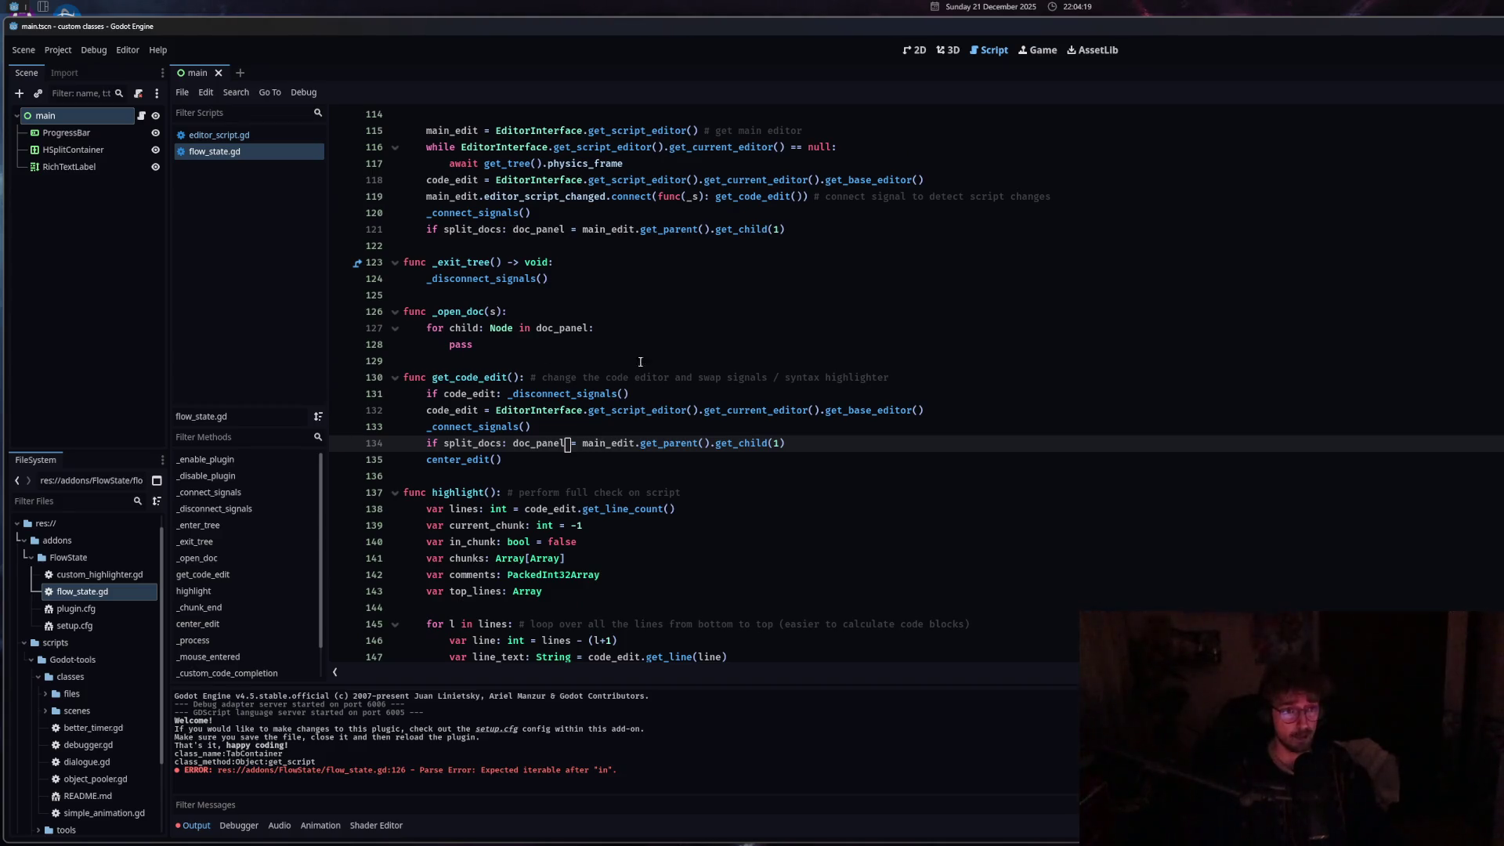
Make line 127 loop over doc_panel.get_children().
{"action": "left_click_drag", "start_coordinate": [443, 321], "coordinate": [678, 342]}
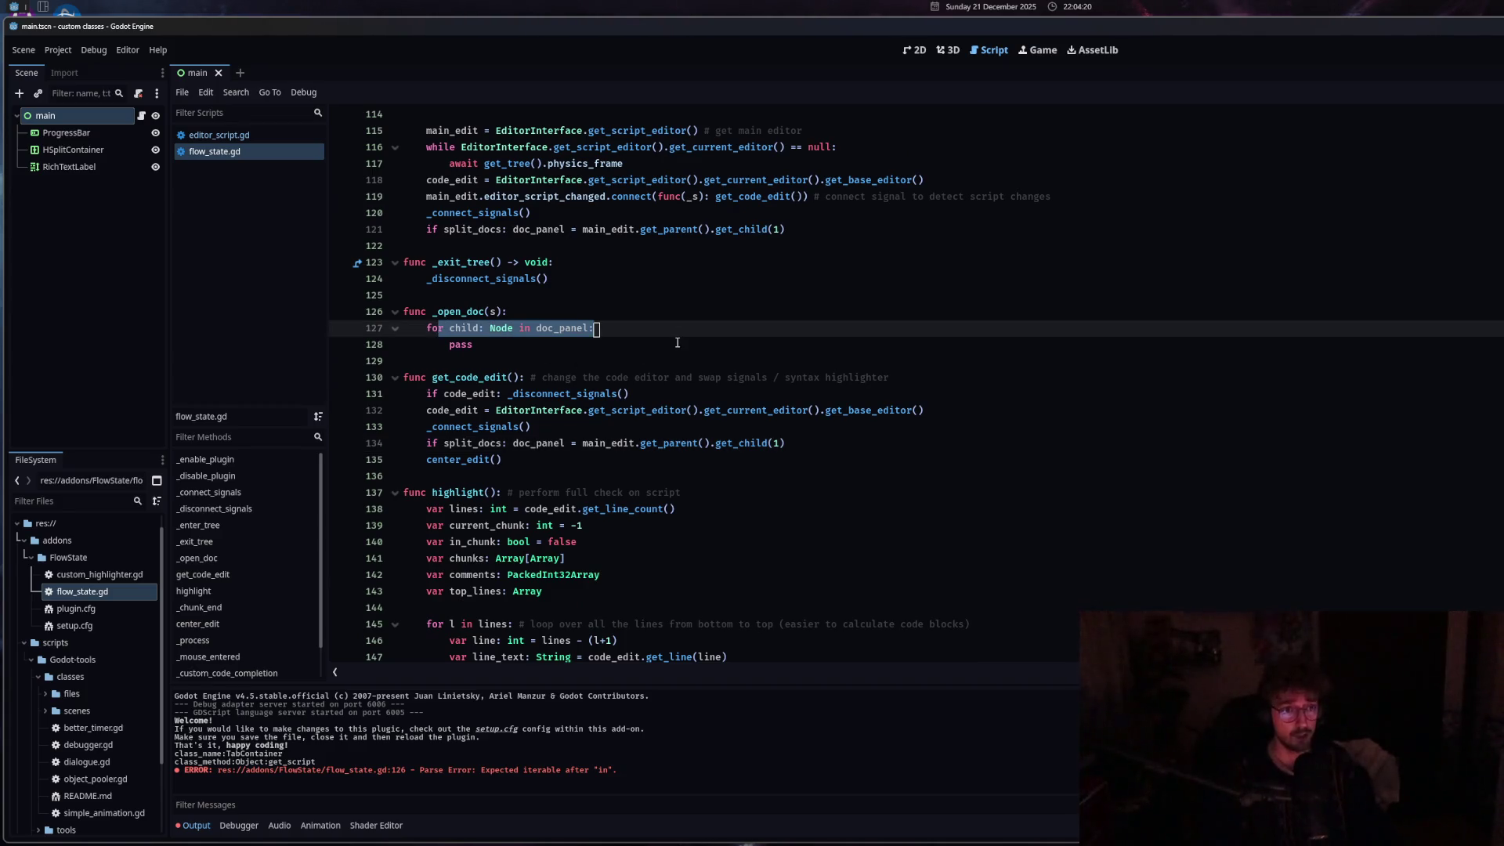
{"action": "left_click", "coordinate": [589, 329]}
{"action": "type", "text": ".get_ch"}
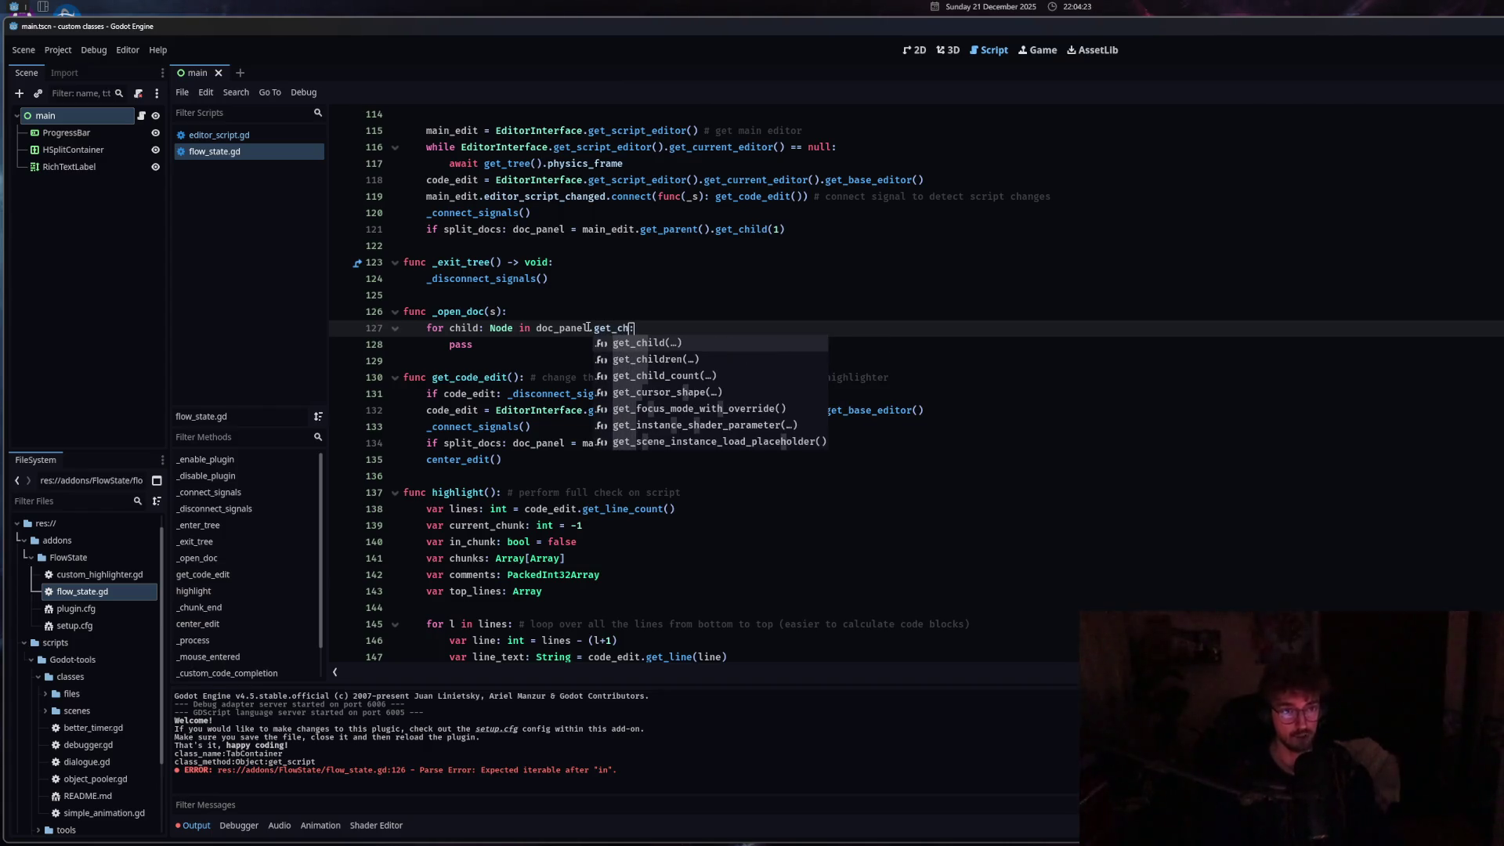
{"action": "left_click", "coordinate": [688, 357]}
Replace pass with doc_panel.remove_child(child) and child.free(), save, and open editor_script.gd.
{"action": "double_click", "coordinate": [451, 345]}
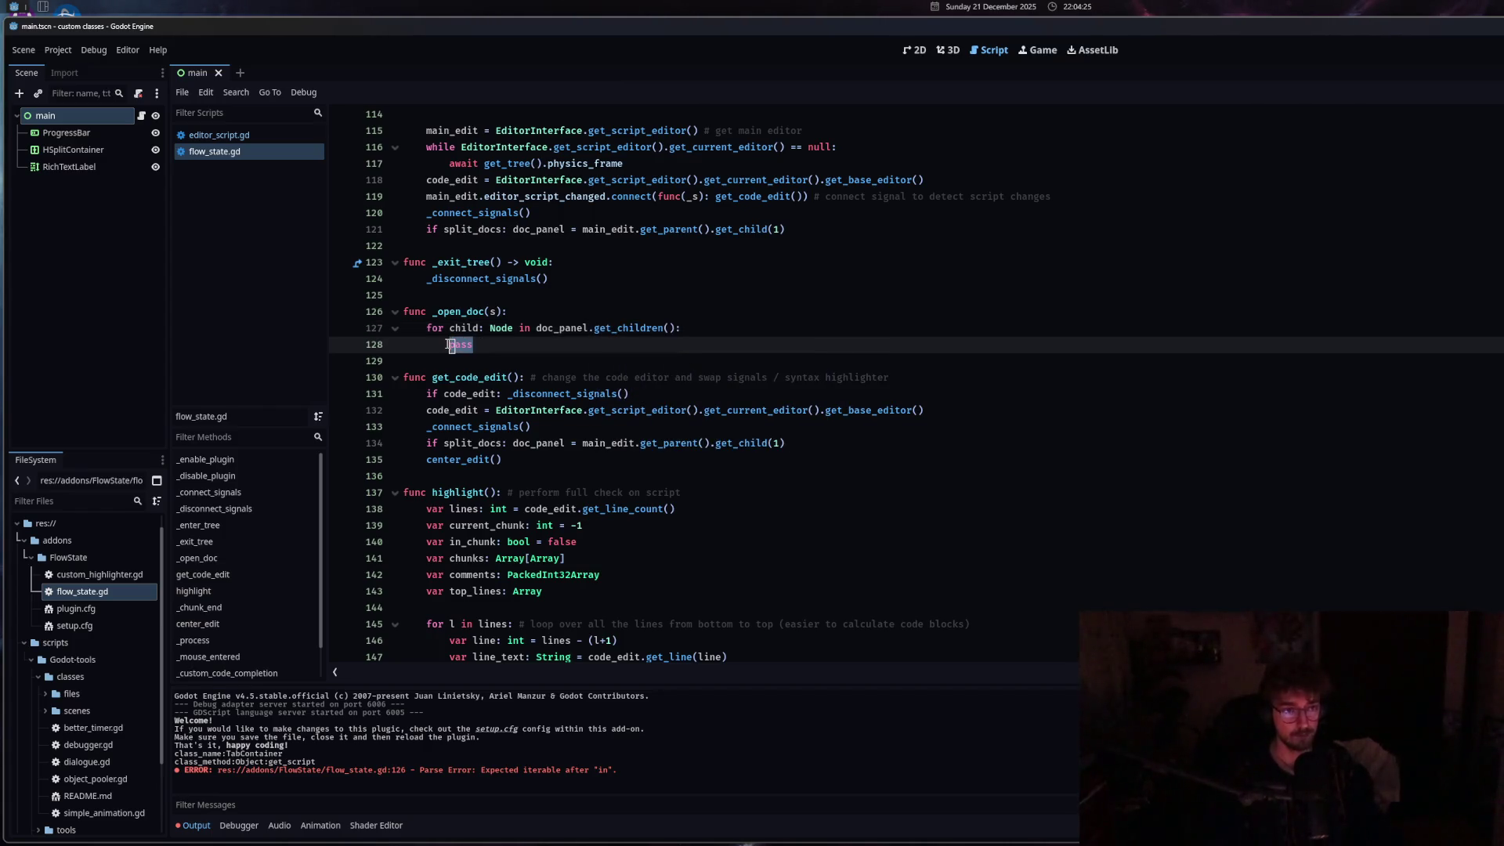
{"action": "type", "text": "chil"}
{"action": "key", "text": "BackSpace"}
{"action": "key", "text": "BackSpace"}
{"action": "key", "text": "BackSpace"}
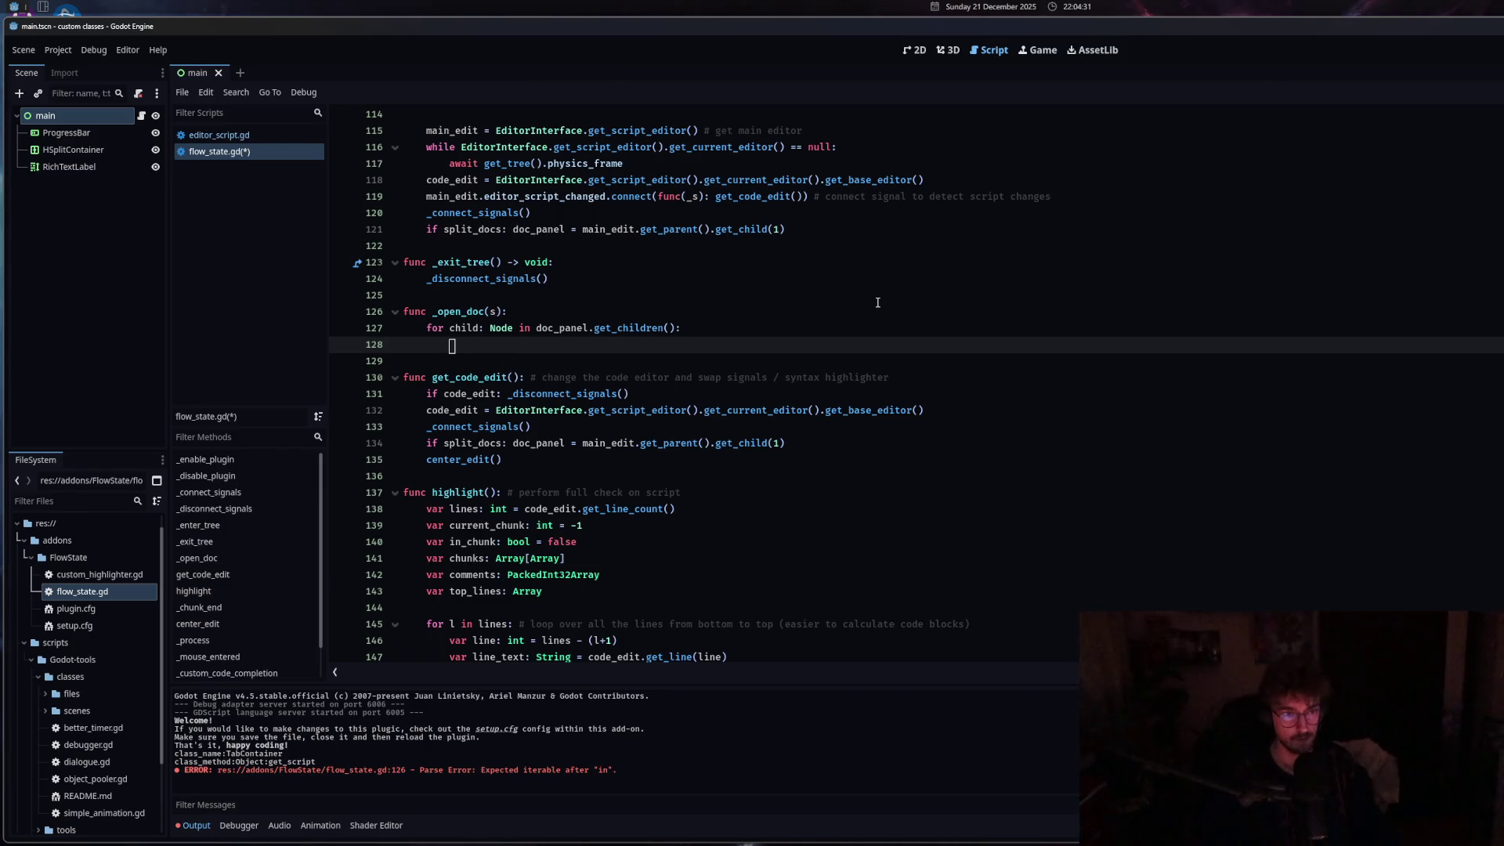
{"action": "type", "text": "doc_panel.re"}
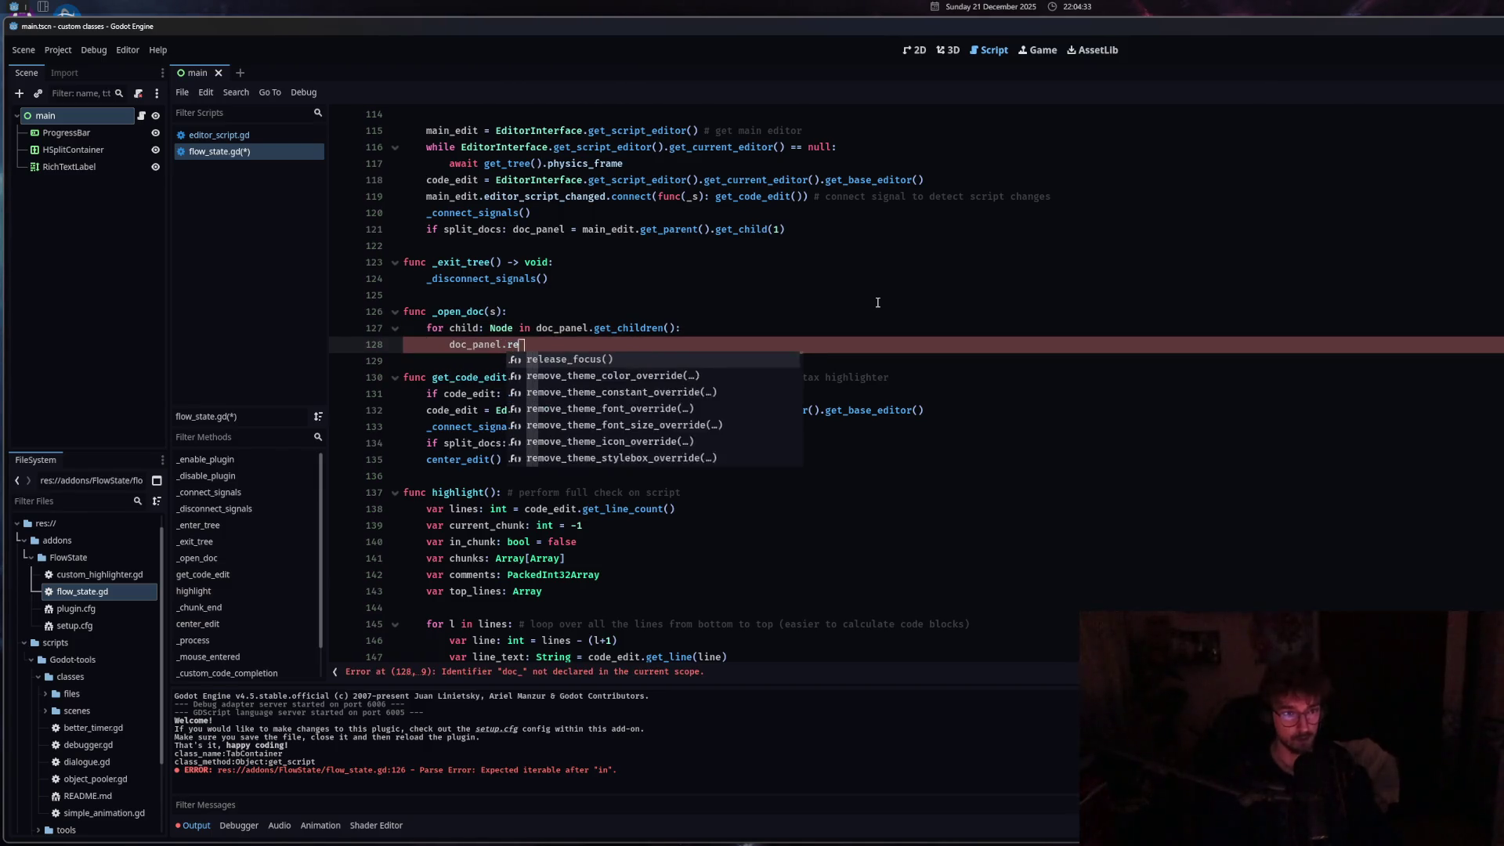
{"action": "type", "text": "mo"}
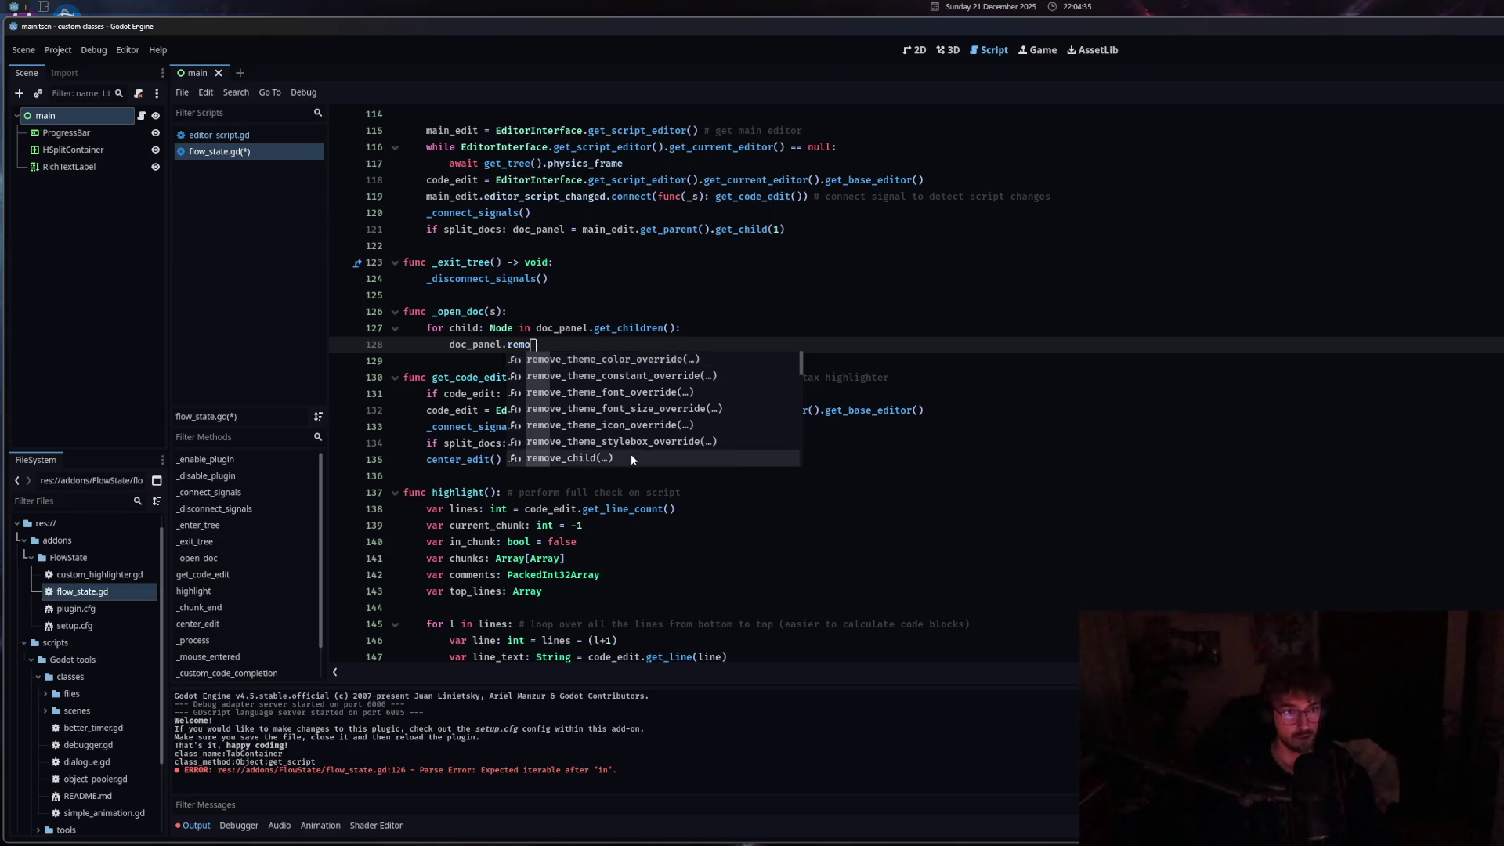
{"action": "left_click", "coordinate": [632, 455]}
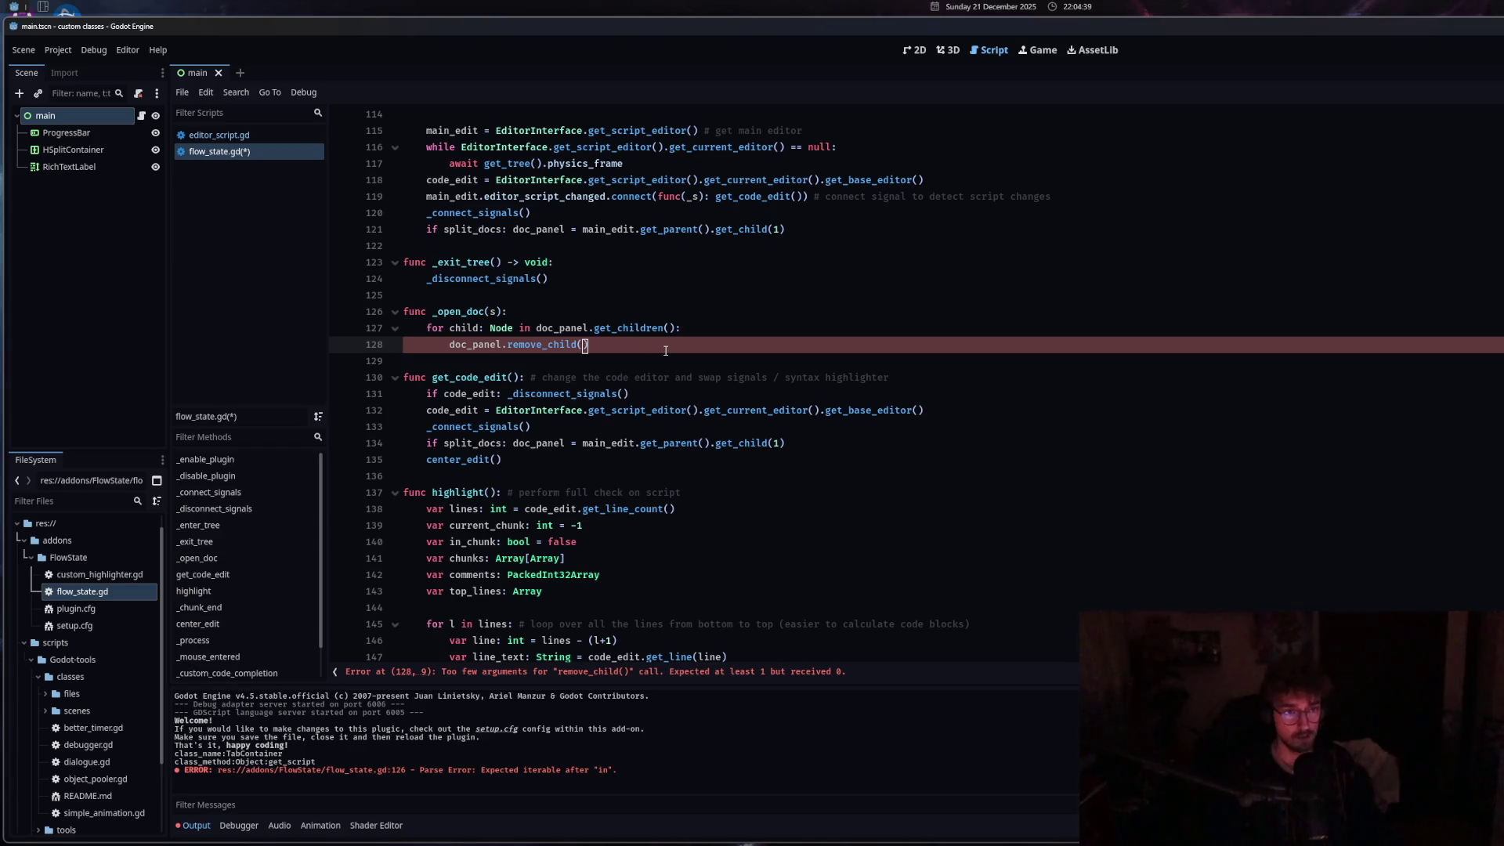
{"action": "type", "text": "child)"}
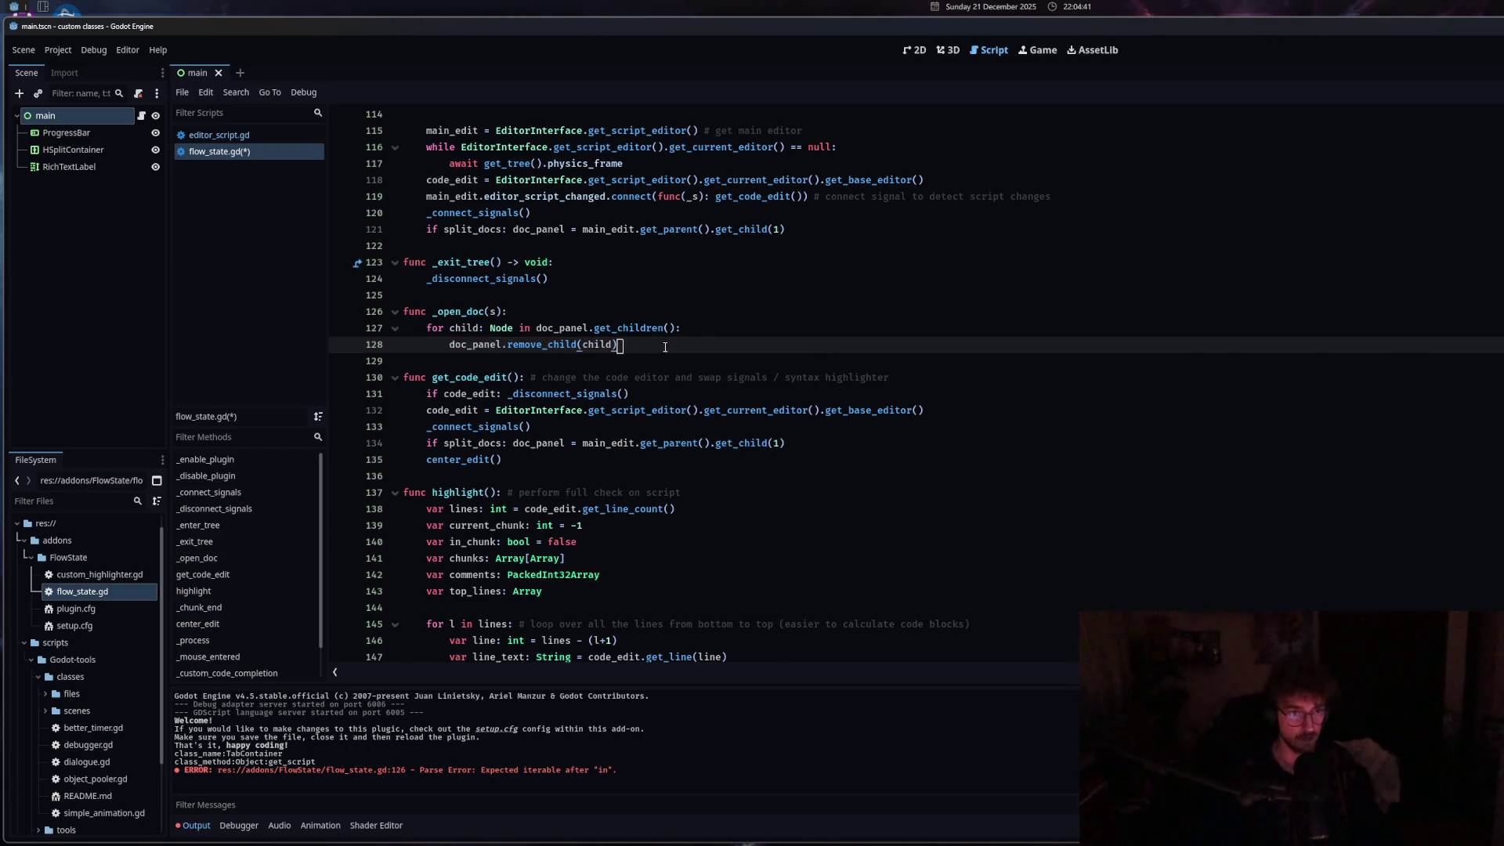
{"action": "key", "text": "Return"}
{"action": "type", "text": "child.free"}
{"action": "key", "text": "Return"}
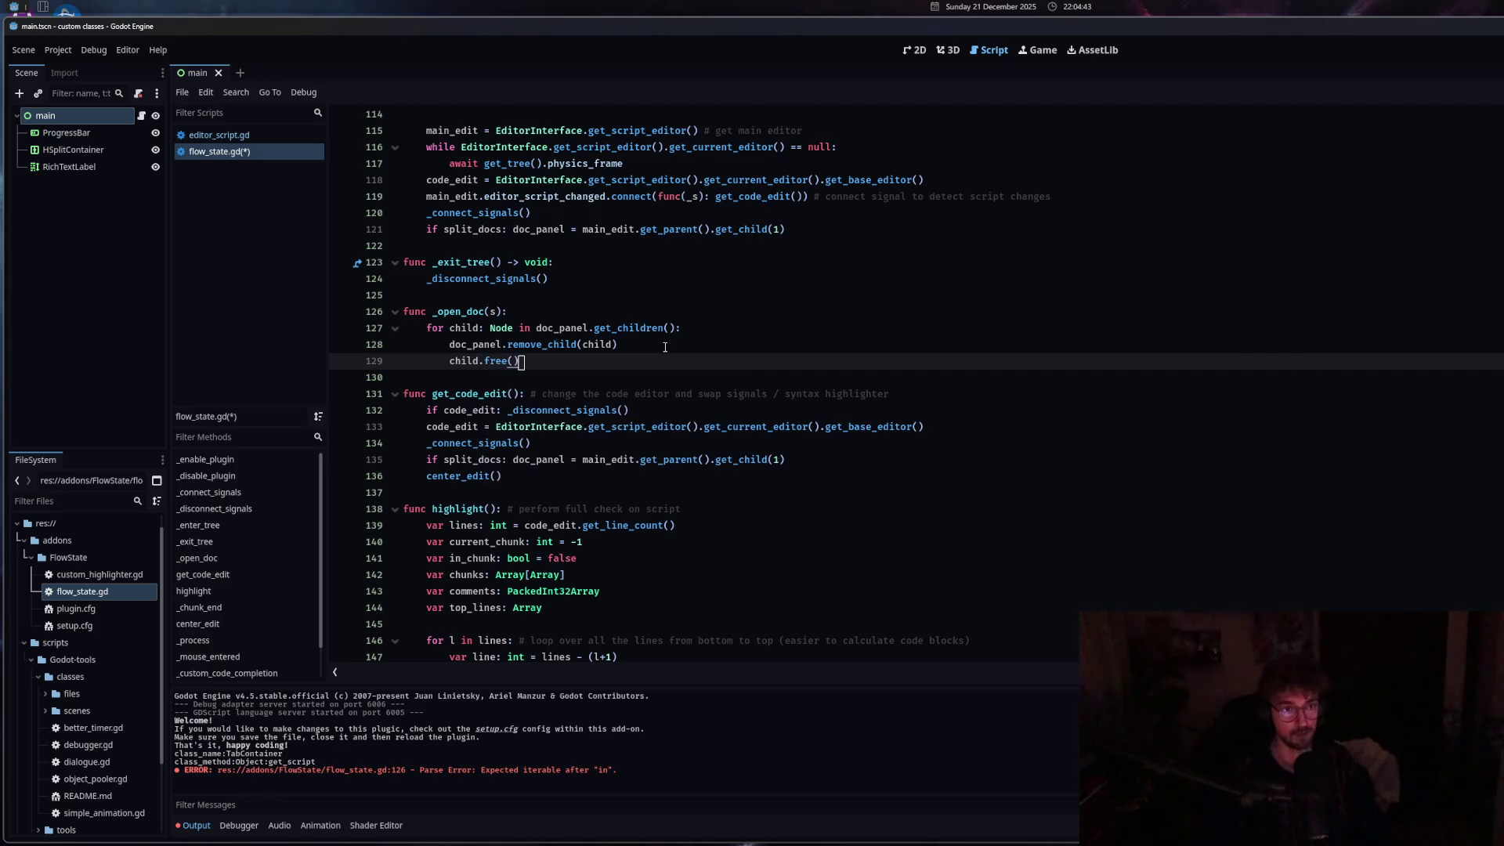
{"action": "key", "text": "Return"}
{"action": "key", "text": "BackSpace"}
{"action": "key", "text": "ctrl+s"}
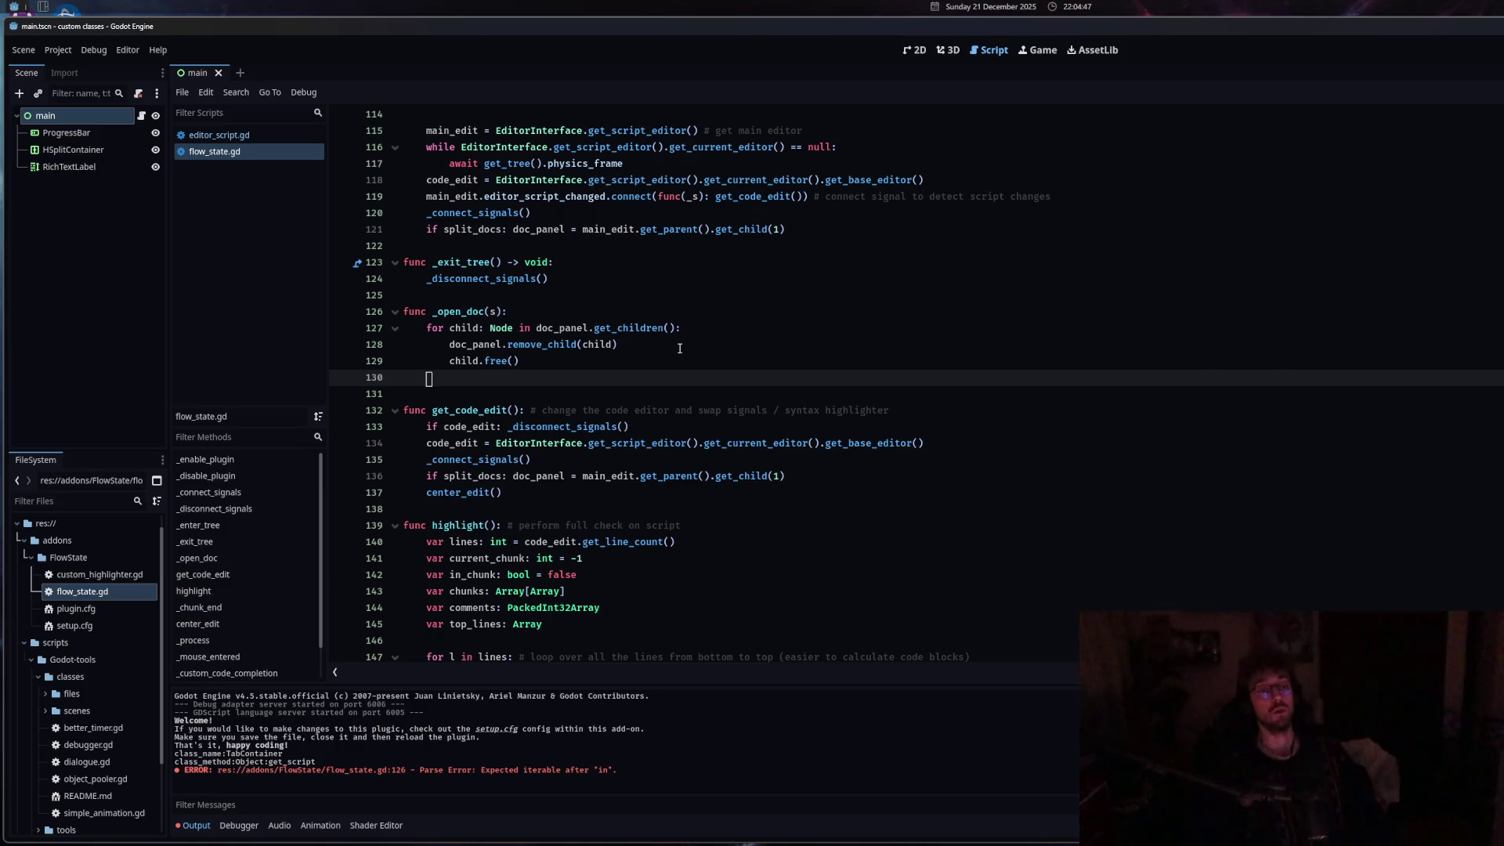
{"action": "left_click", "coordinate": [245, 136]}
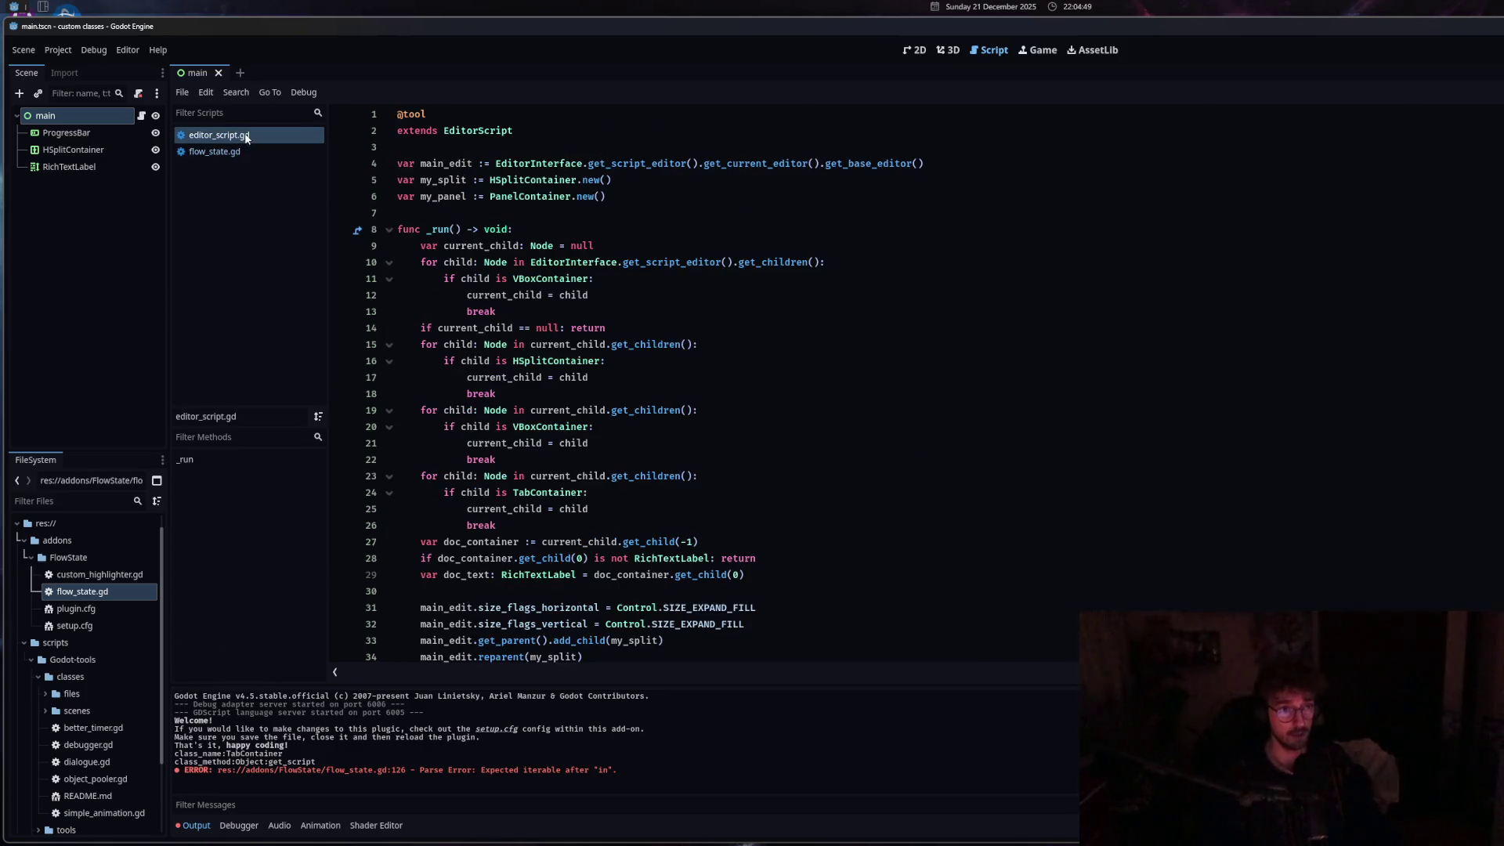
Copy lines 9–46 of editor_script.gd into _open_doc in flow_state.gd.
{"action": "left_click", "coordinate": [417, 245]}
{"action": "scroll", "coordinate": [619, 470], "scroll_direction": "down", "scroll_amount": 6}
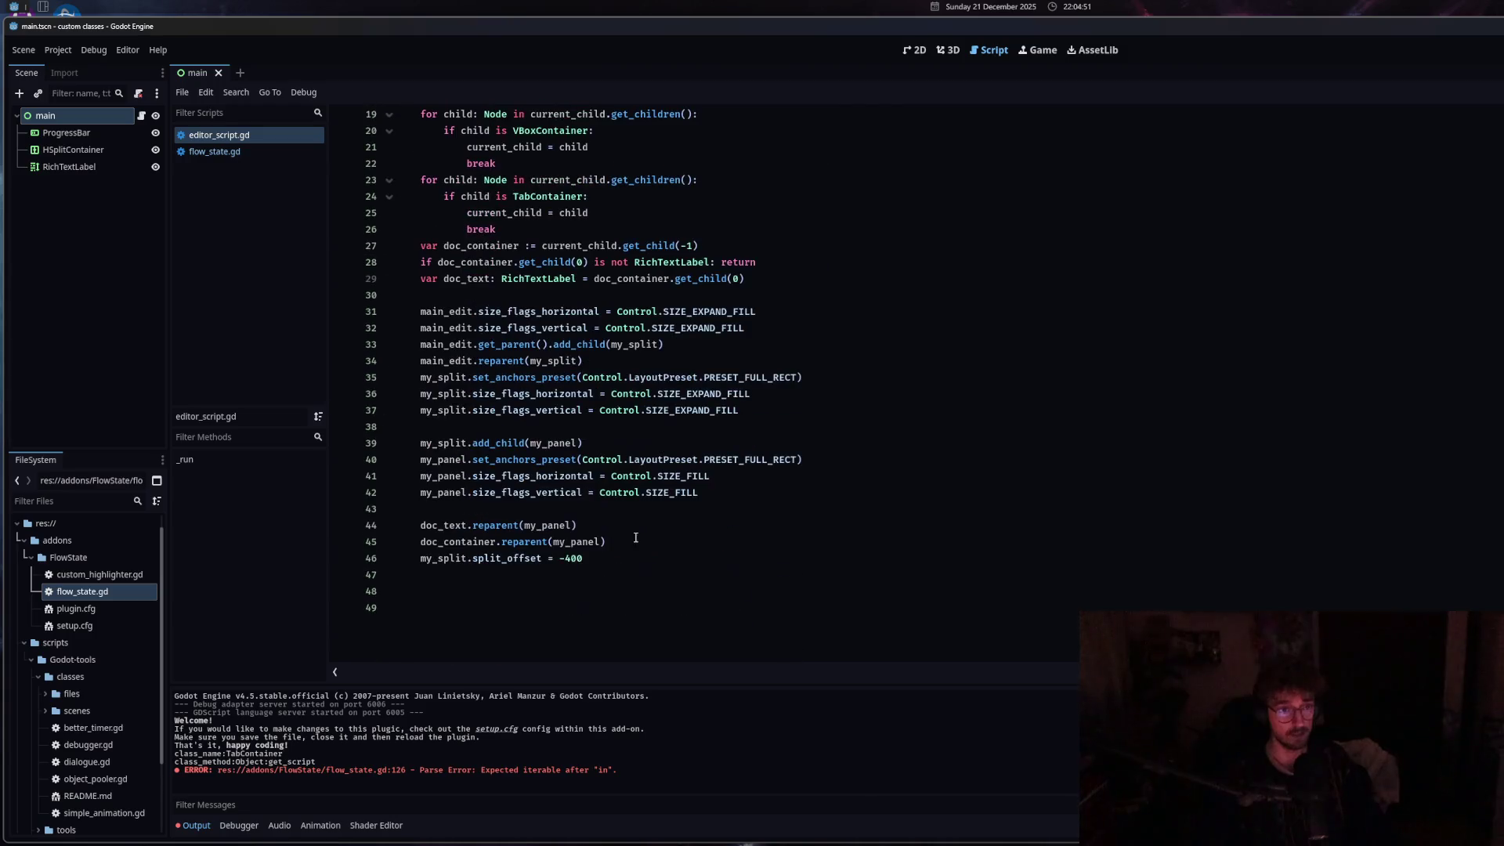
{"action": "left_click", "coordinate": [615, 559], "text": "shift"}
{"action": "key", "text": "ctrl+c"}
{"action": "left_click", "coordinate": [246, 152]}
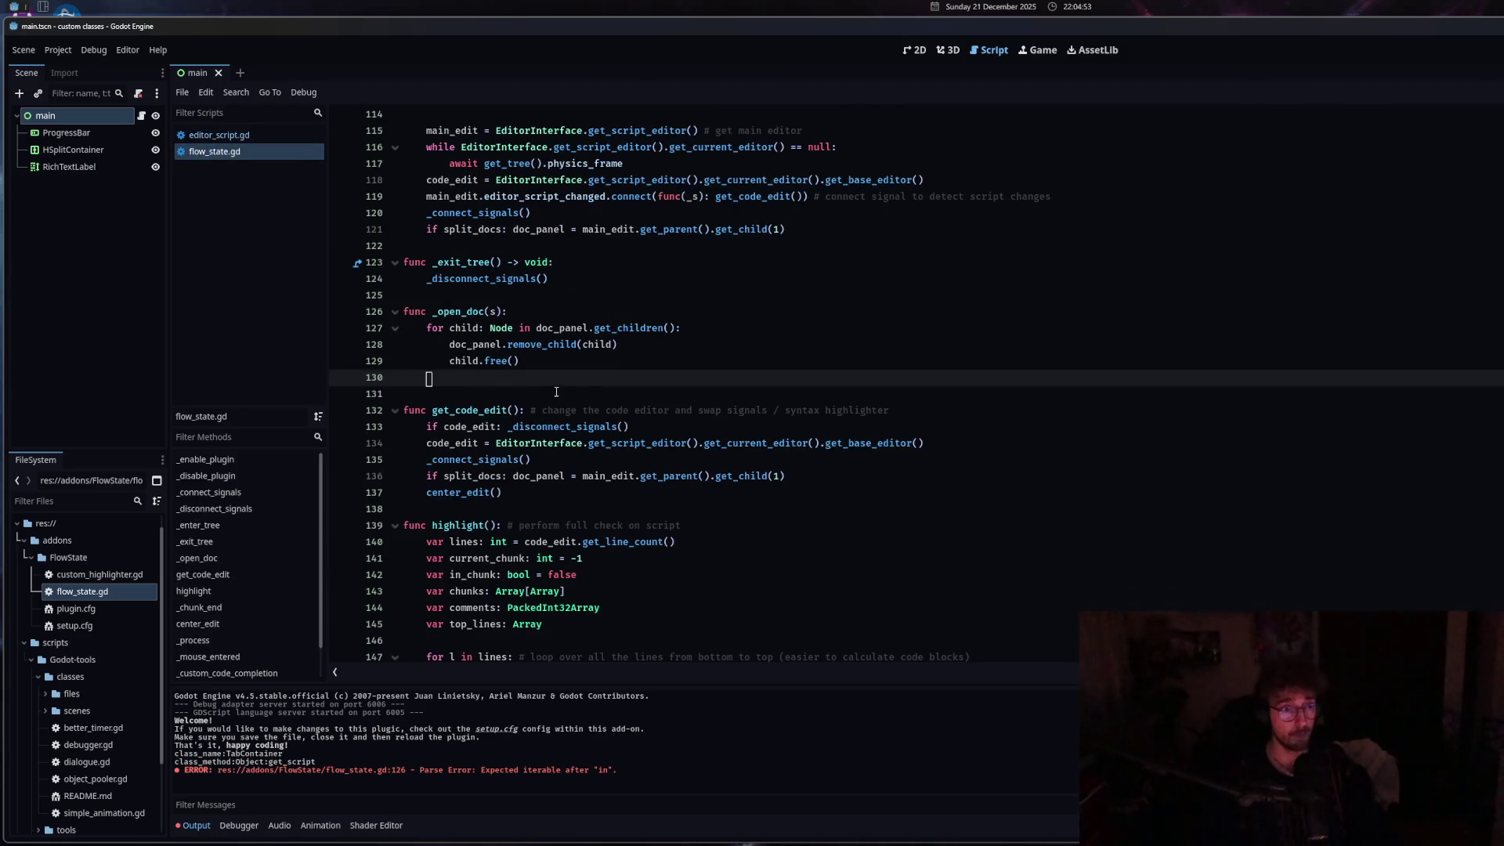
{"action": "key", "text": "ctrl+v"}
Delete the pasted my_split and my_panel setup lines and the leftover empty line.
{"action": "scroll", "coordinate": [576, 427], "scroll_direction": "up", "scroll_amount": 2}
{"action": "scroll", "coordinate": [576, 426], "scroll_direction": "down", "scroll_amount": 4}
{"action": "left_click", "coordinate": [392, 344], "text": "shift"}
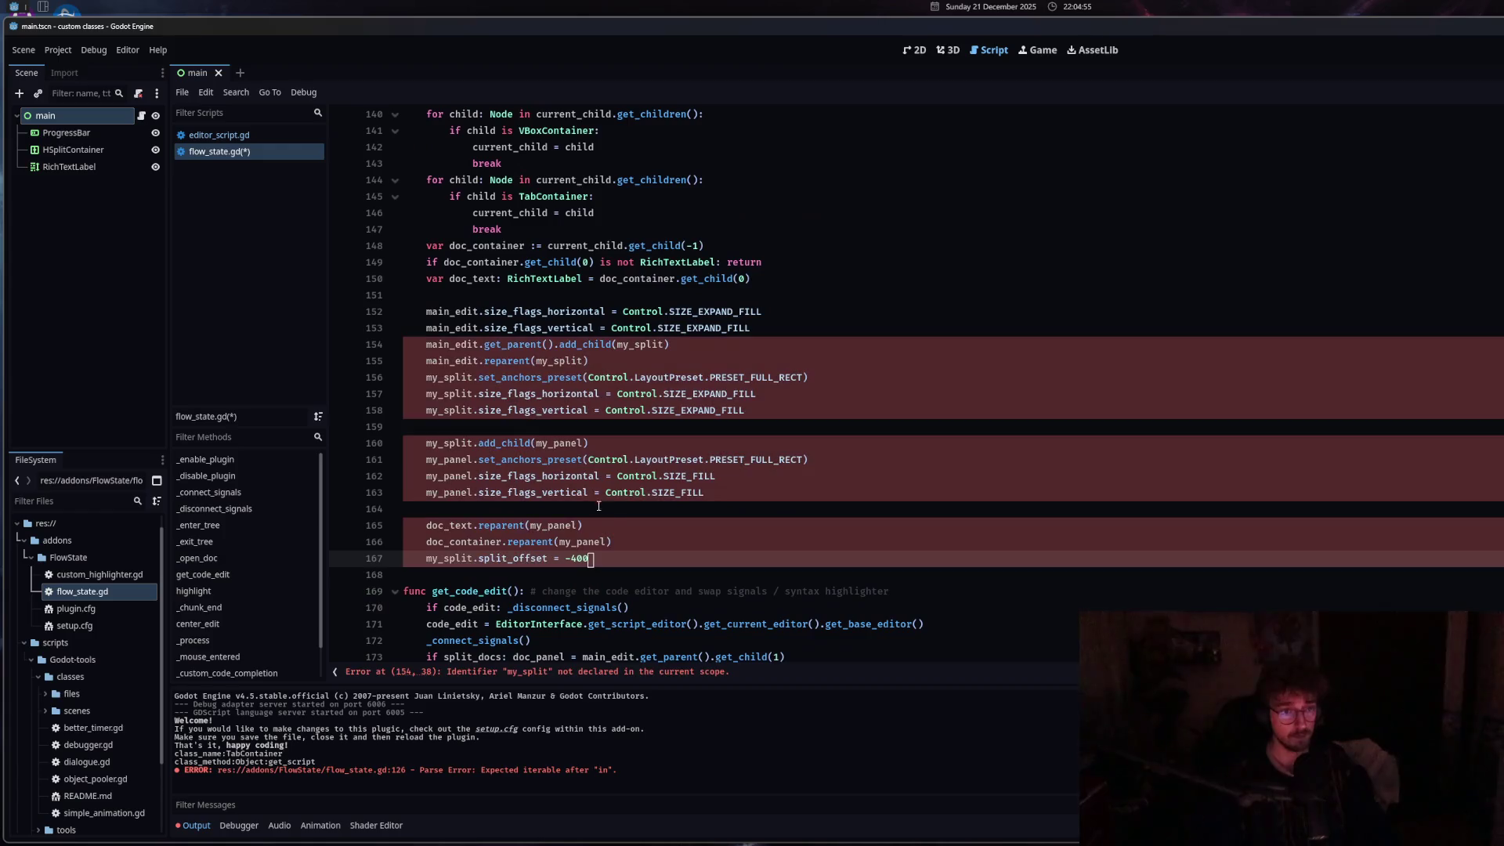
{"action": "left_click", "coordinate": [388, 302], "text": "shift"}
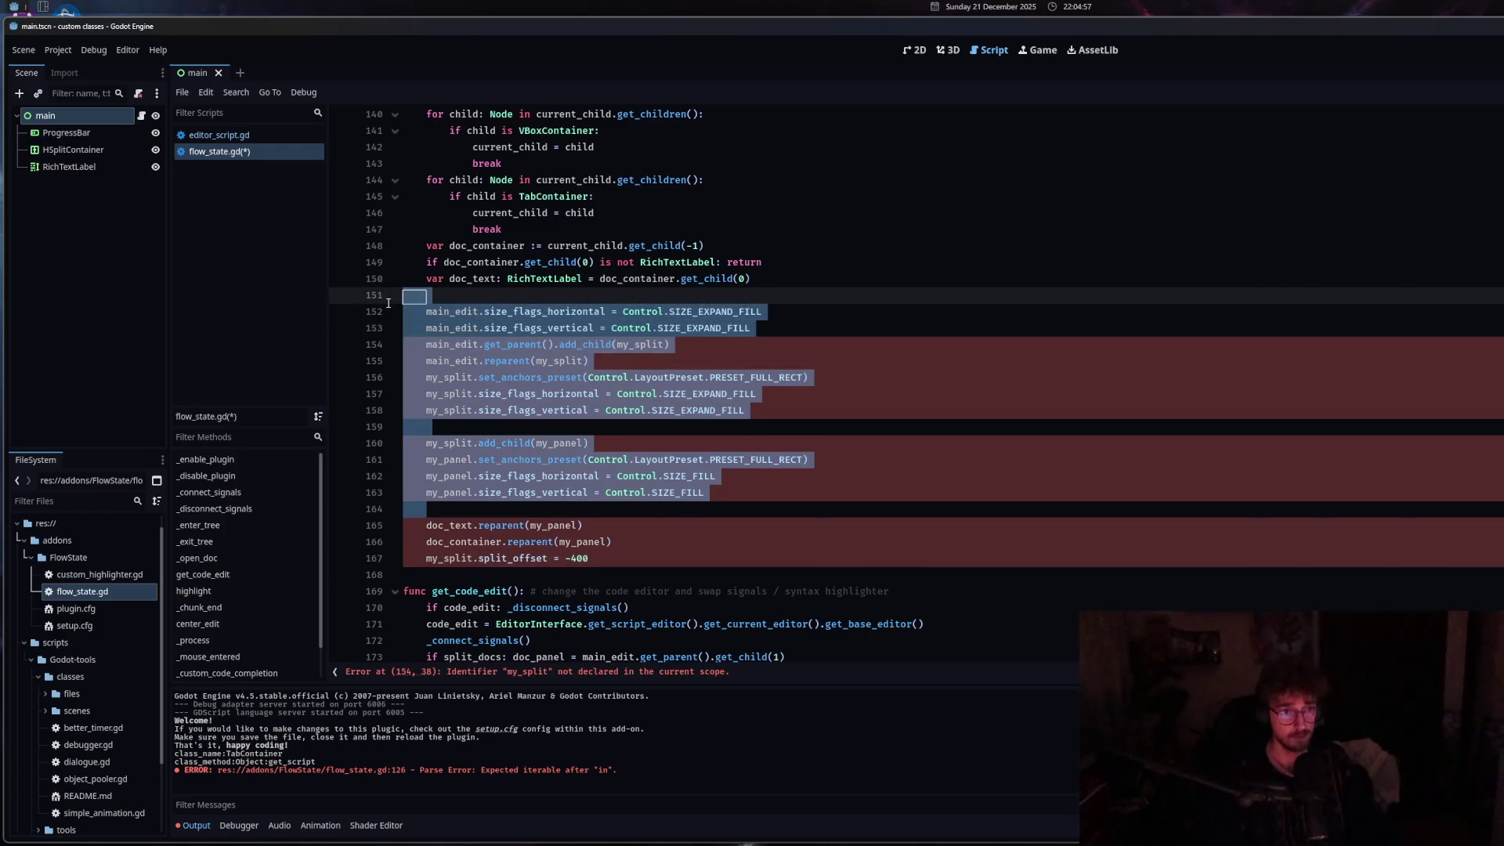
{"action": "key", "text": "Delete"}
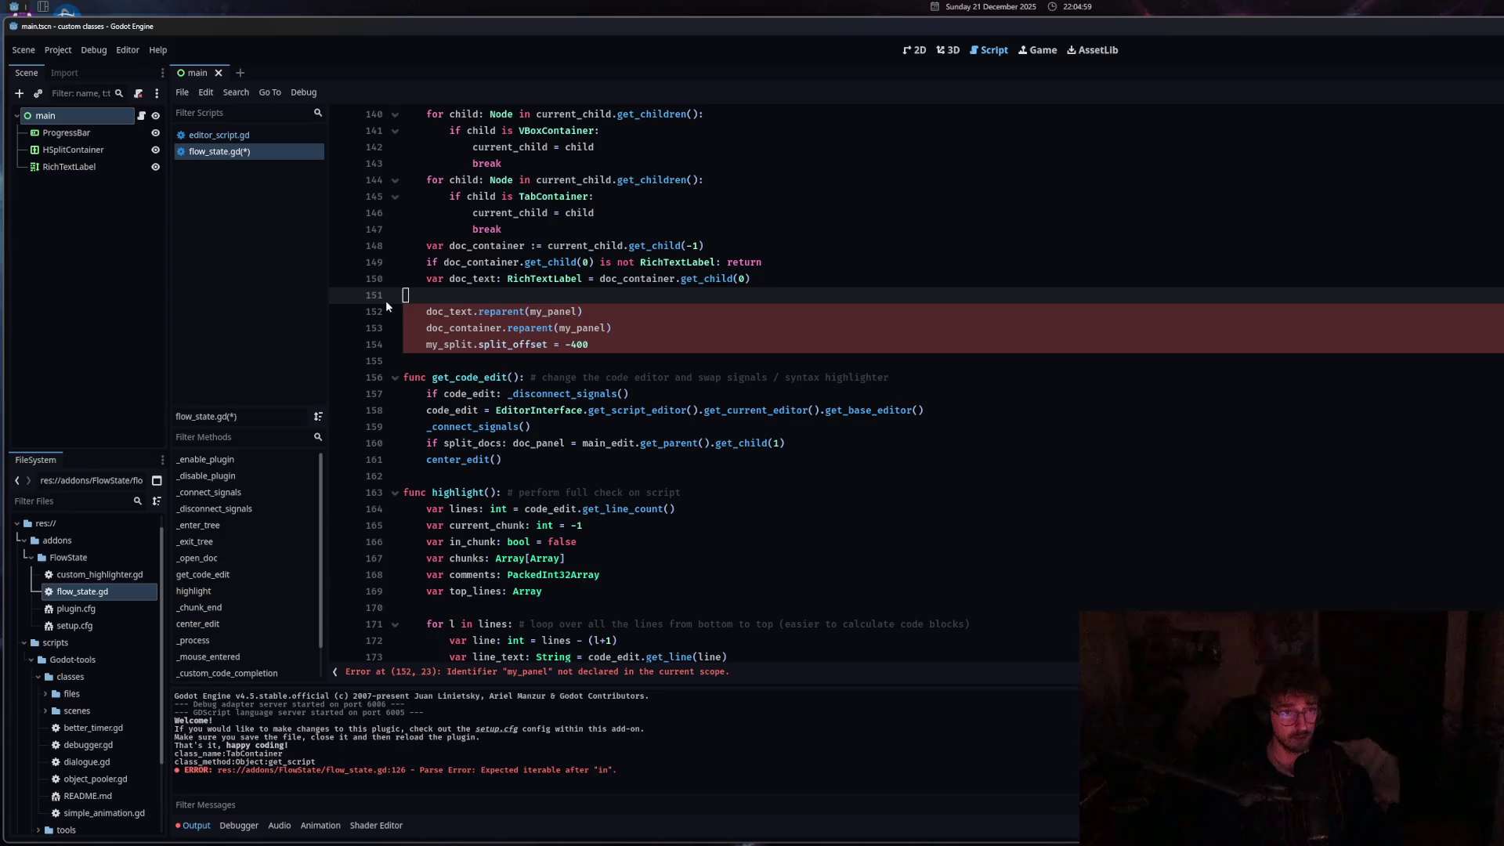
{"action": "key", "text": "BackSpace"}
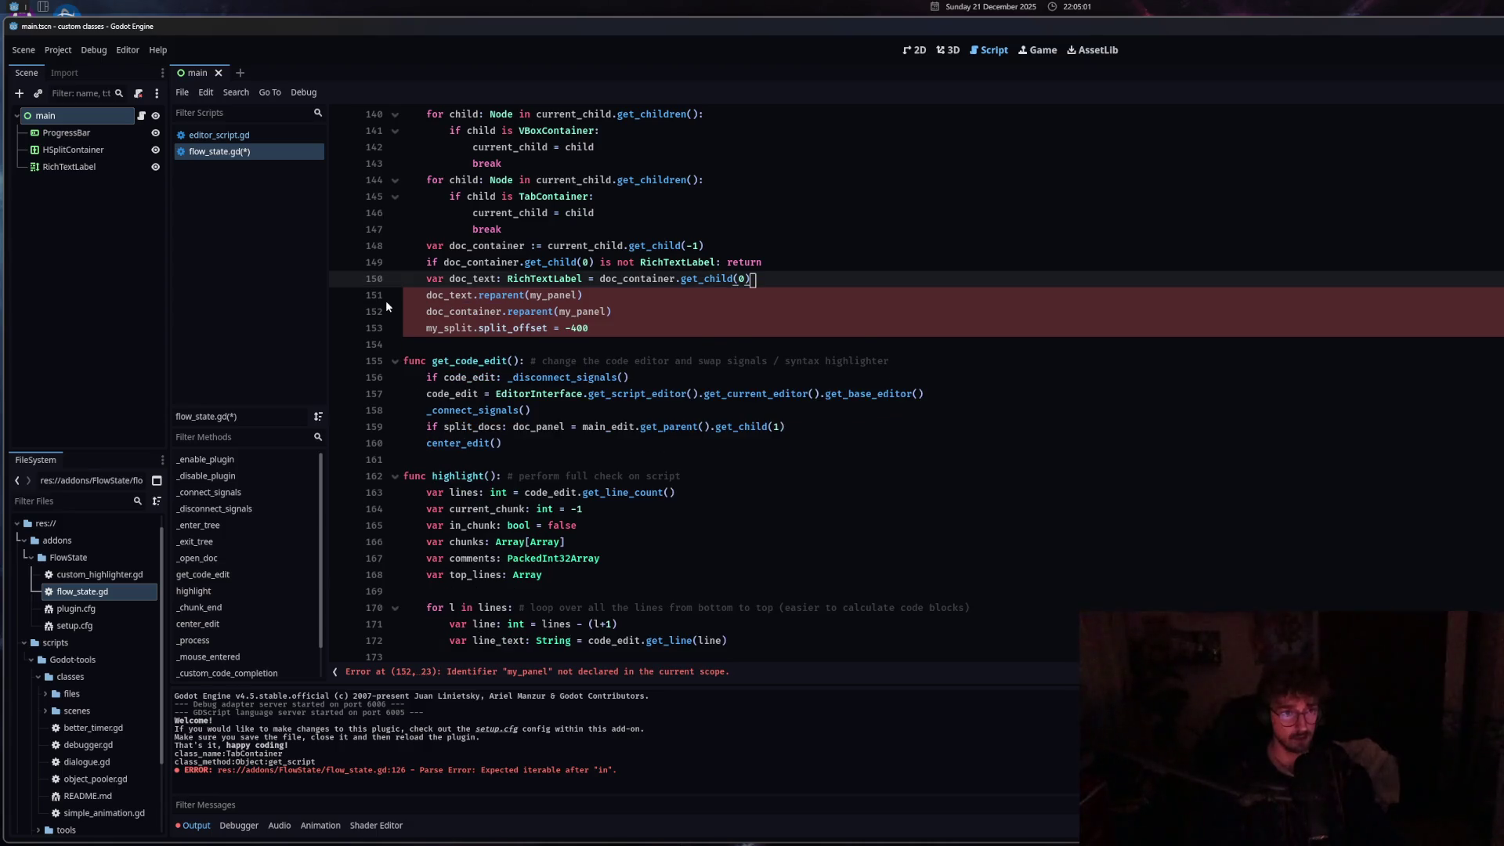
{"action": "scroll", "coordinate": [592, 441], "scroll_direction": "up", "scroll_amount": 5}
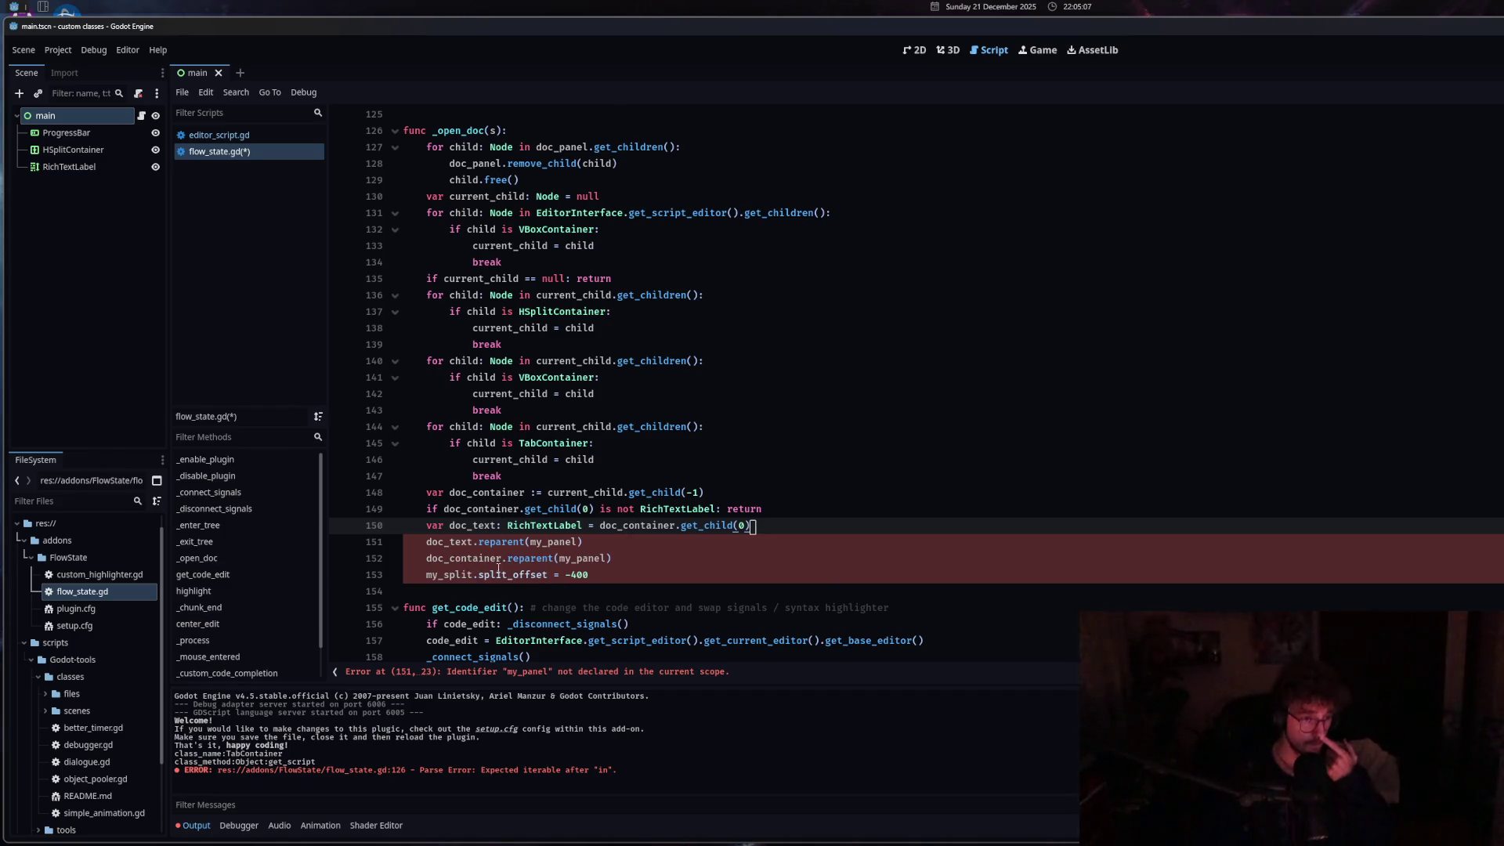
Replace my_panel with doc_panel on lines 151 and 152.
{"action": "double_click", "coordinate": [548, 542]}
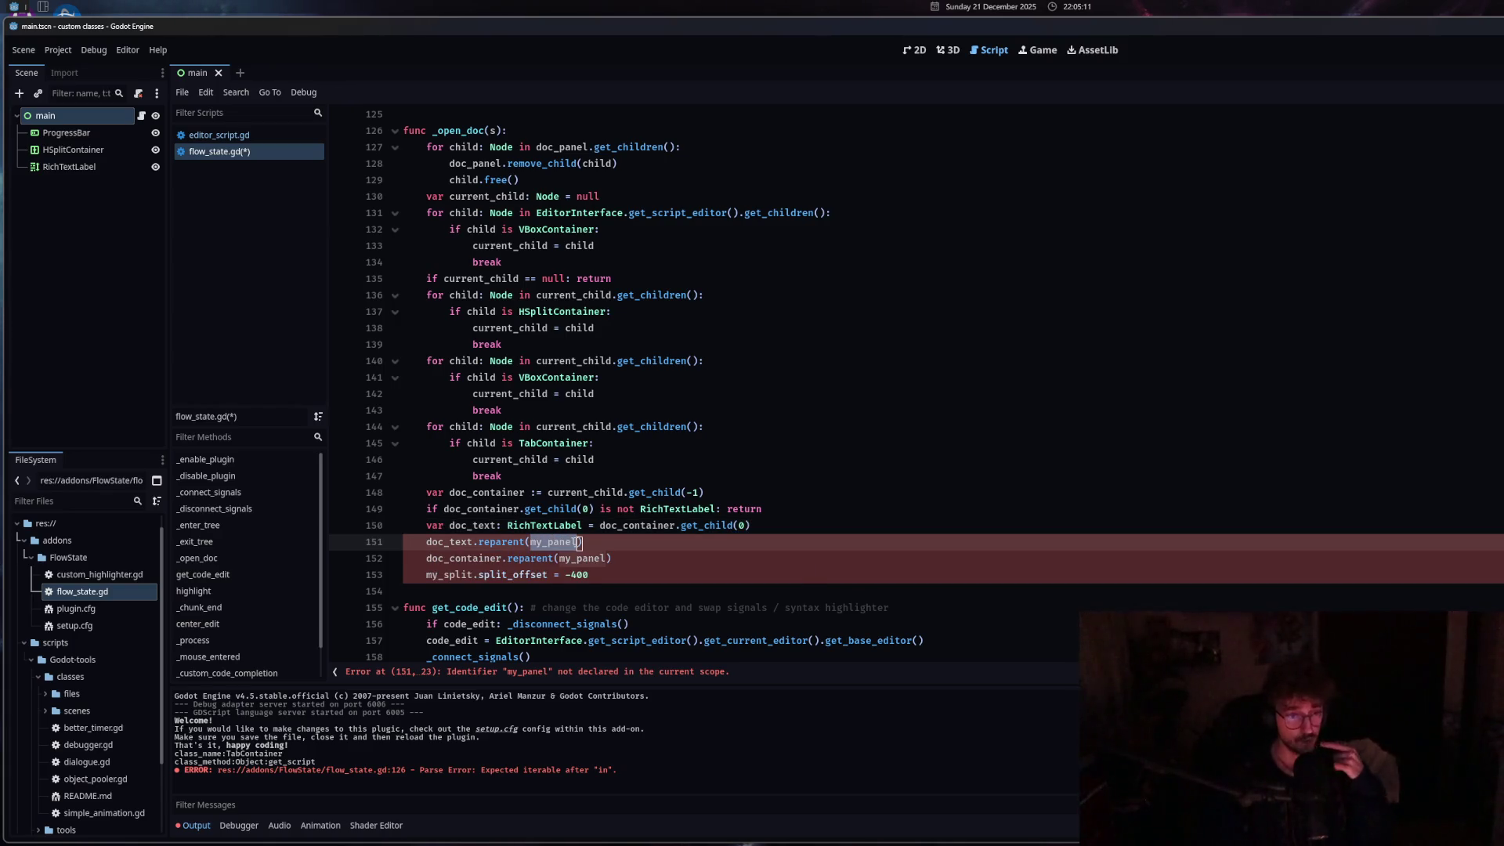
{"action": "type", "text": "doc"}
{"action": "left_click", "coordinate": [638, 442]}
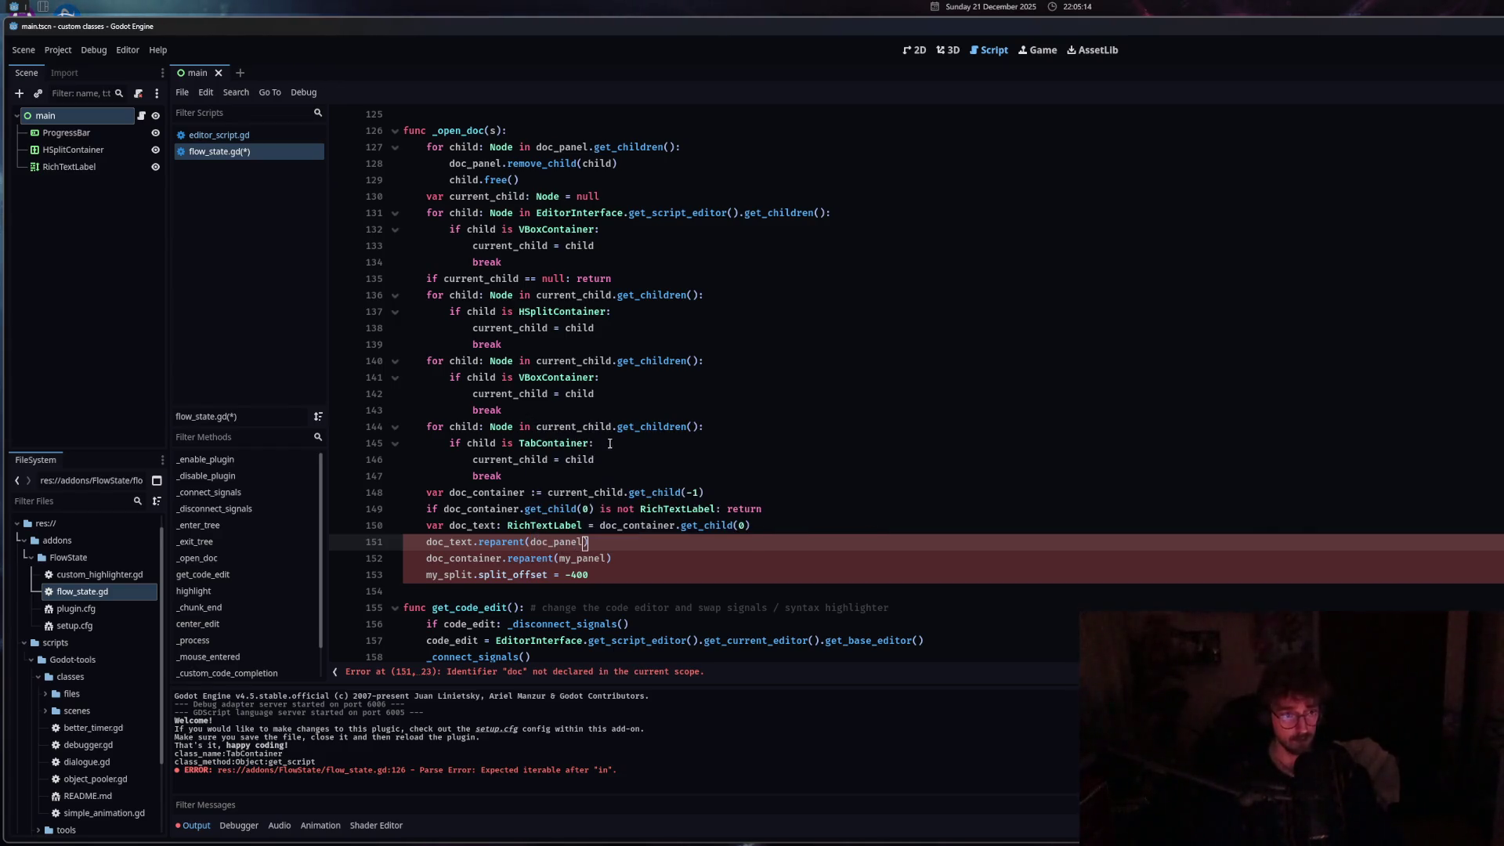
{"action": "double_click", "coordinate": [536, 542]}
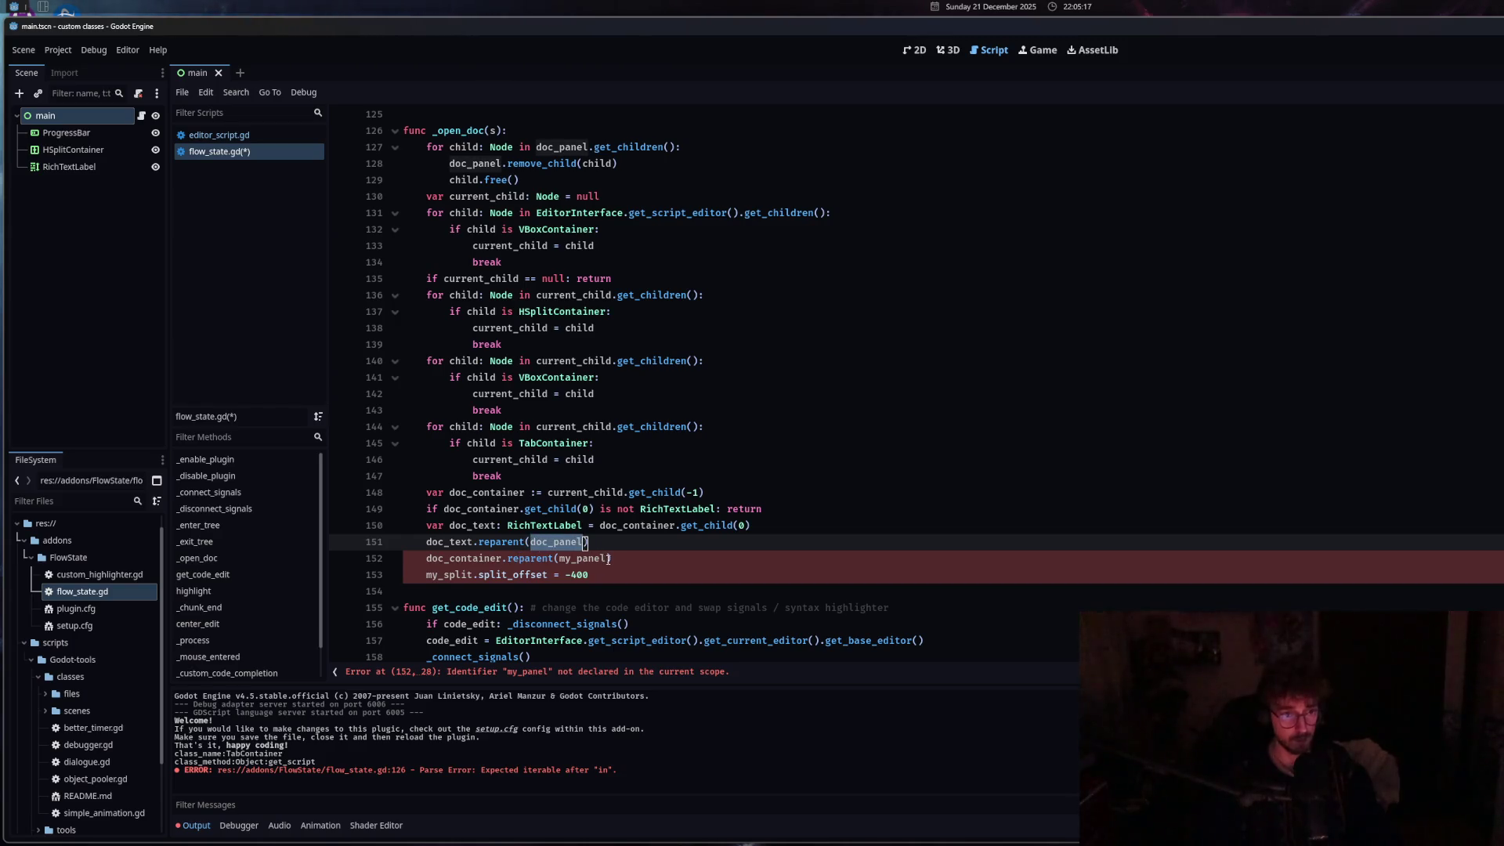
{"action": "key", "text": "ctrl+c"}
{"action": "double_click", "coordinate": [583, 558]}
{"action": "key", "text": "ctrl+v"}
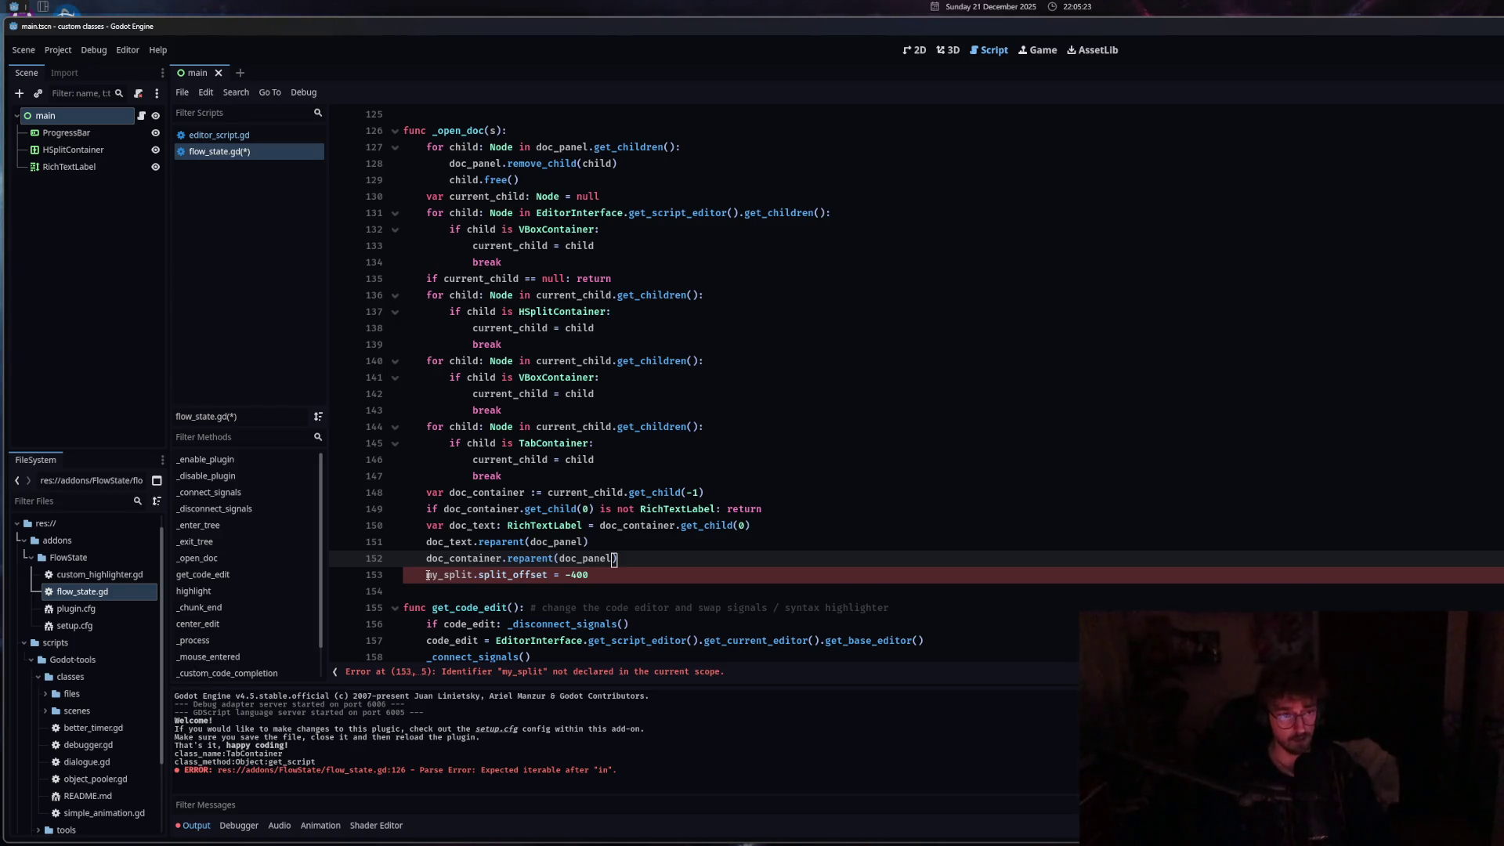
Replace my_split with main_edit.get_parent() on line 153, save, and clear the output log.
{"action": "left_click_drag", "start_coordinate": [428, 575], "coordinate": [475, 576]}
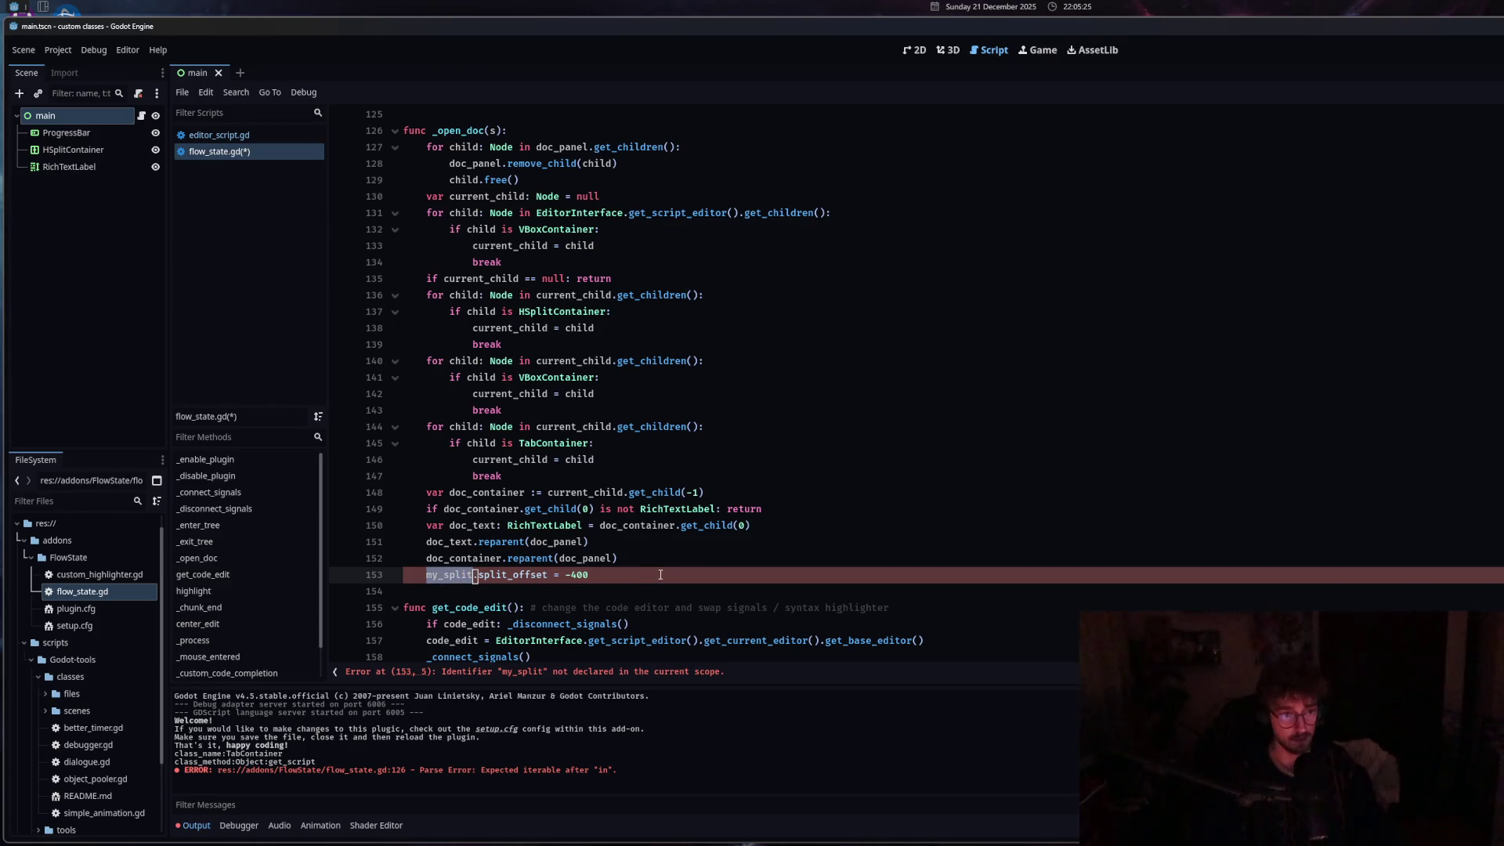
{"action": "type", "text": "main"}
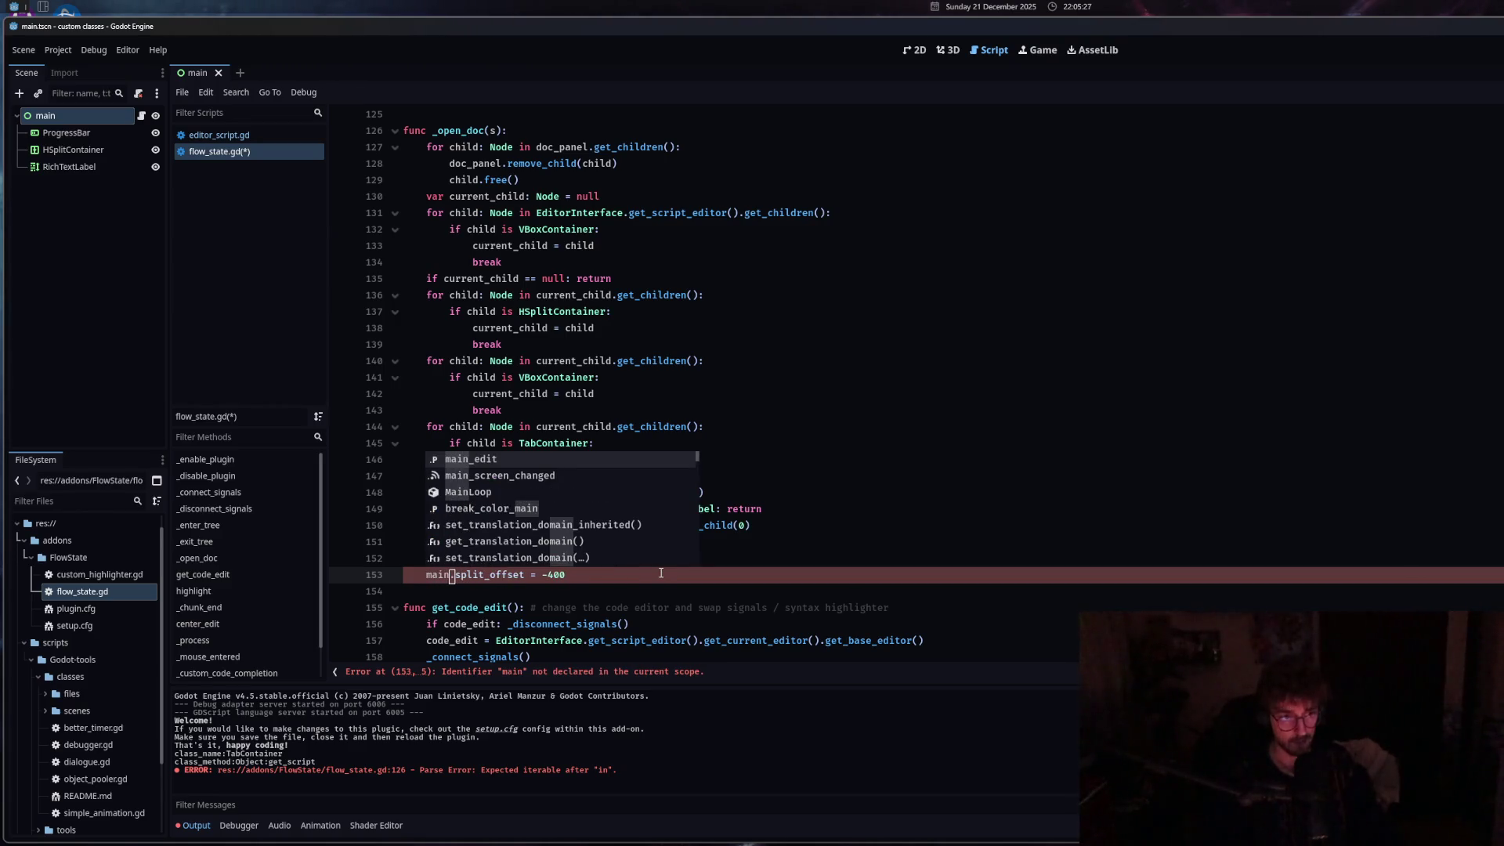
{"action": "key", "text": "Return"}
{"action": "type", "text": ".get_pa"}
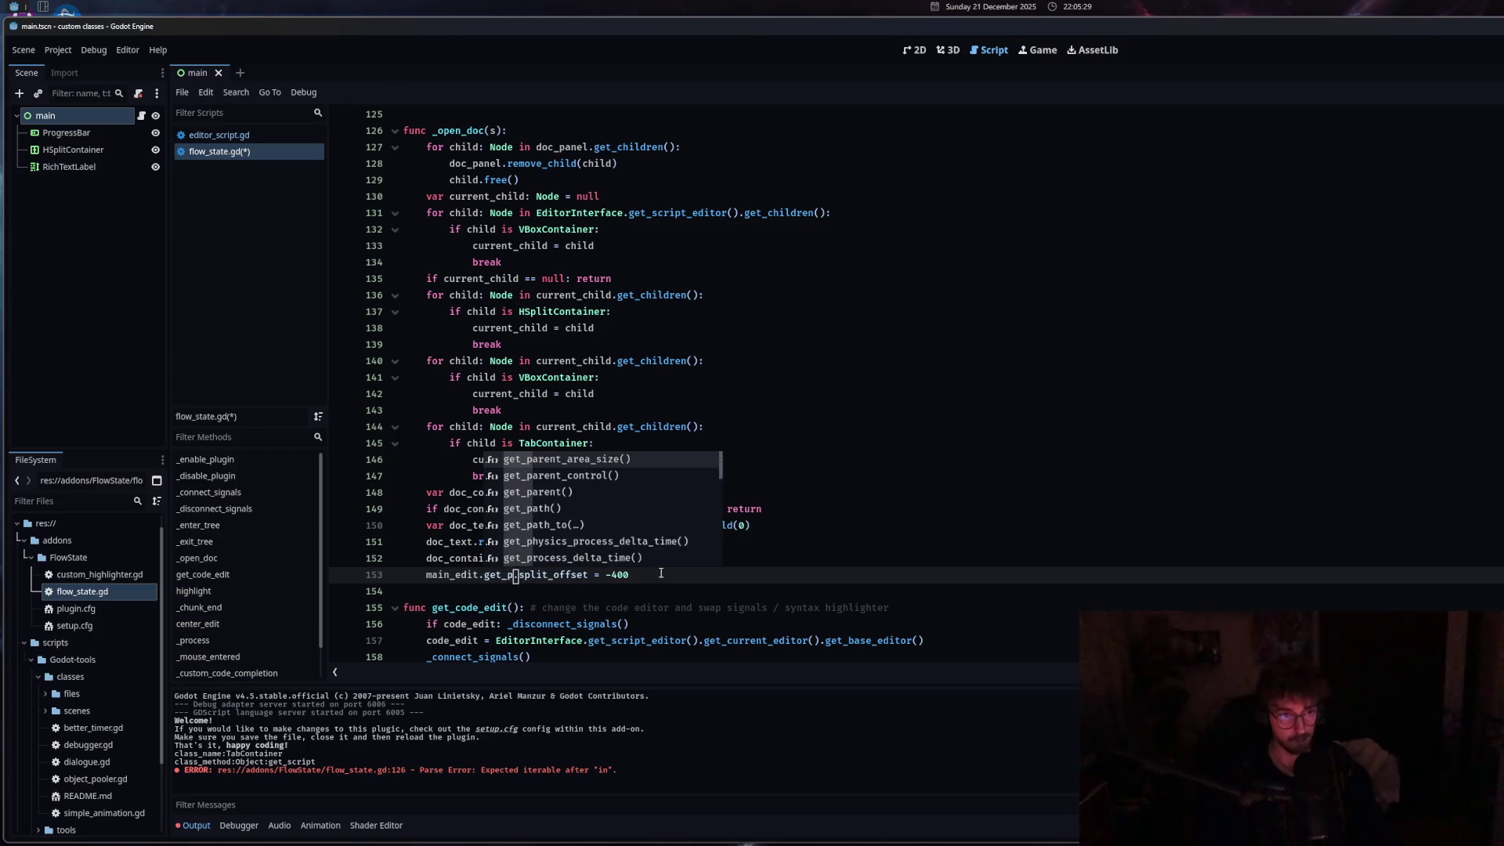
{"action": "left_click", "coordinate": [572, 492]}
{"action": "left_click", "coordinate": [674, 576]}
{"action": "key", "text": "ctrl+s"}
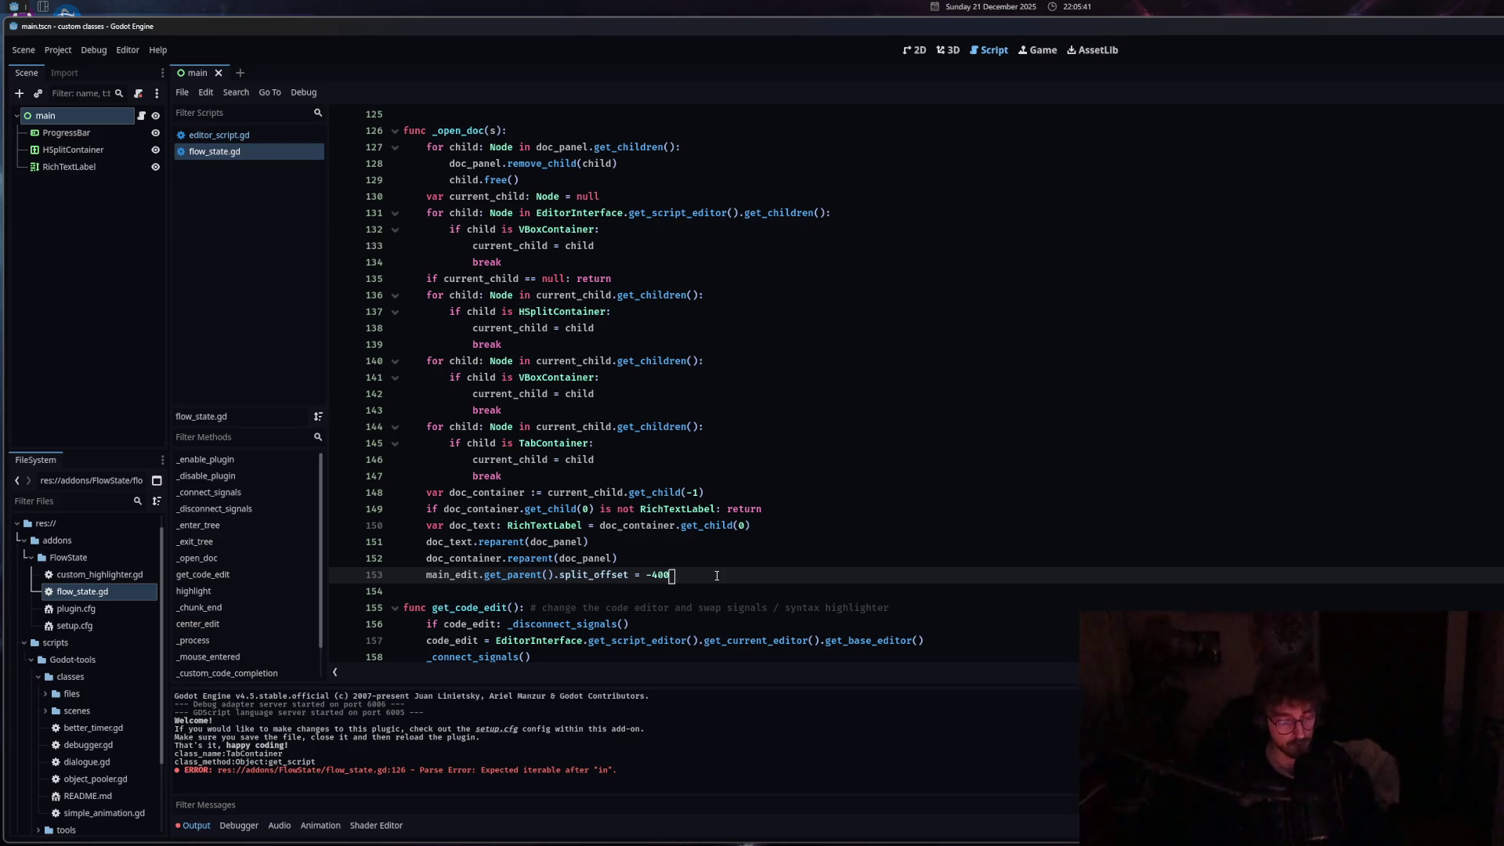
{"action": "key", "text": "F5"}
Enable the FlowState plugin in Project Settings' Plugins list.
{"action": "left_click", "coordinate": [58, 50]}
{"action": "left_click", "coordinate": [82, 80]}
{"action": "left_click", "coordinate": [285, 295]}
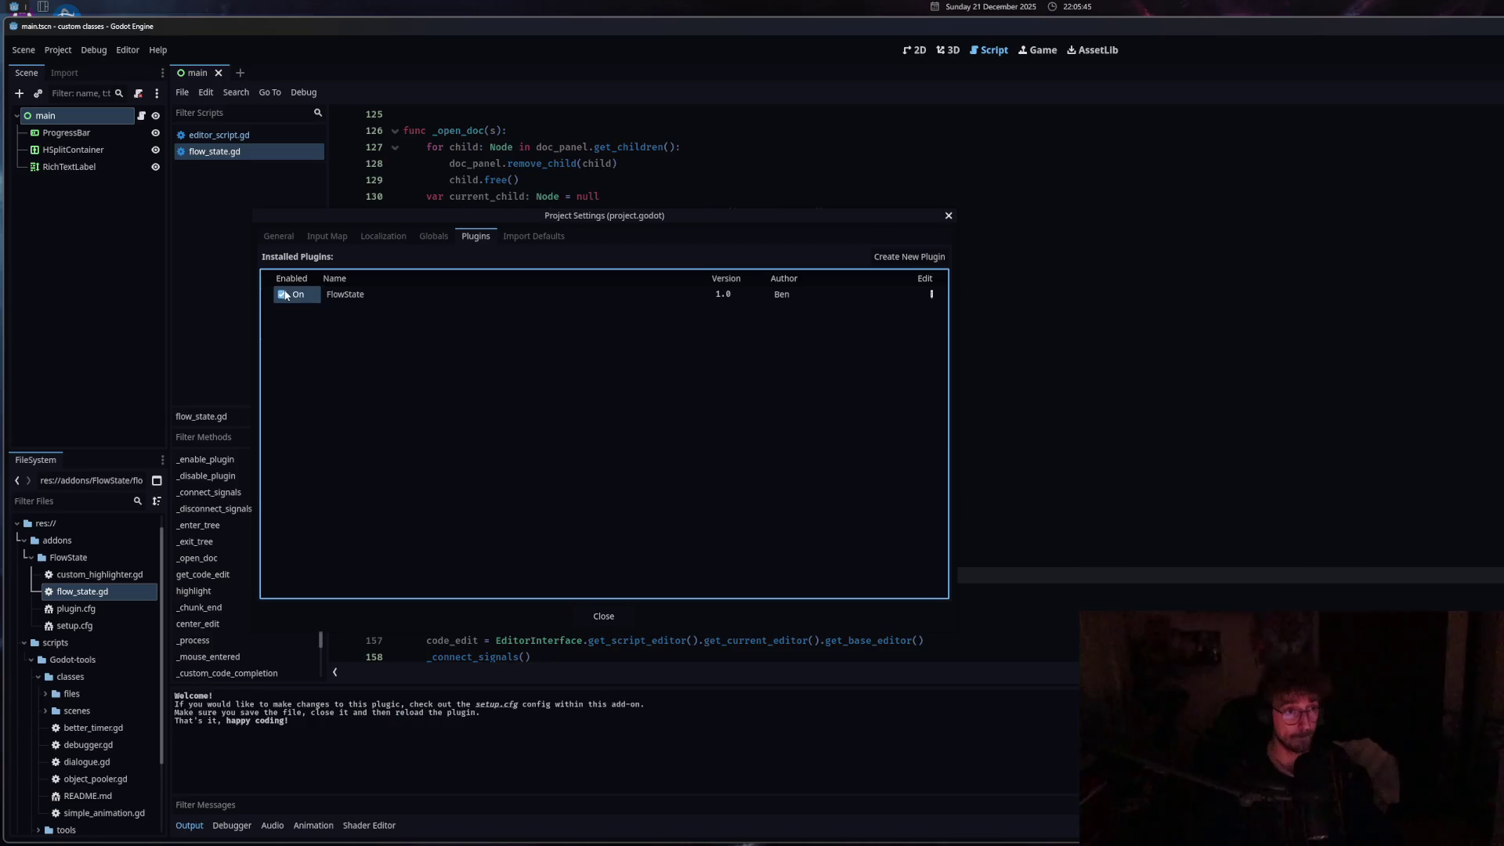
{"action": "left_click", "coordinate": [603, 616]}
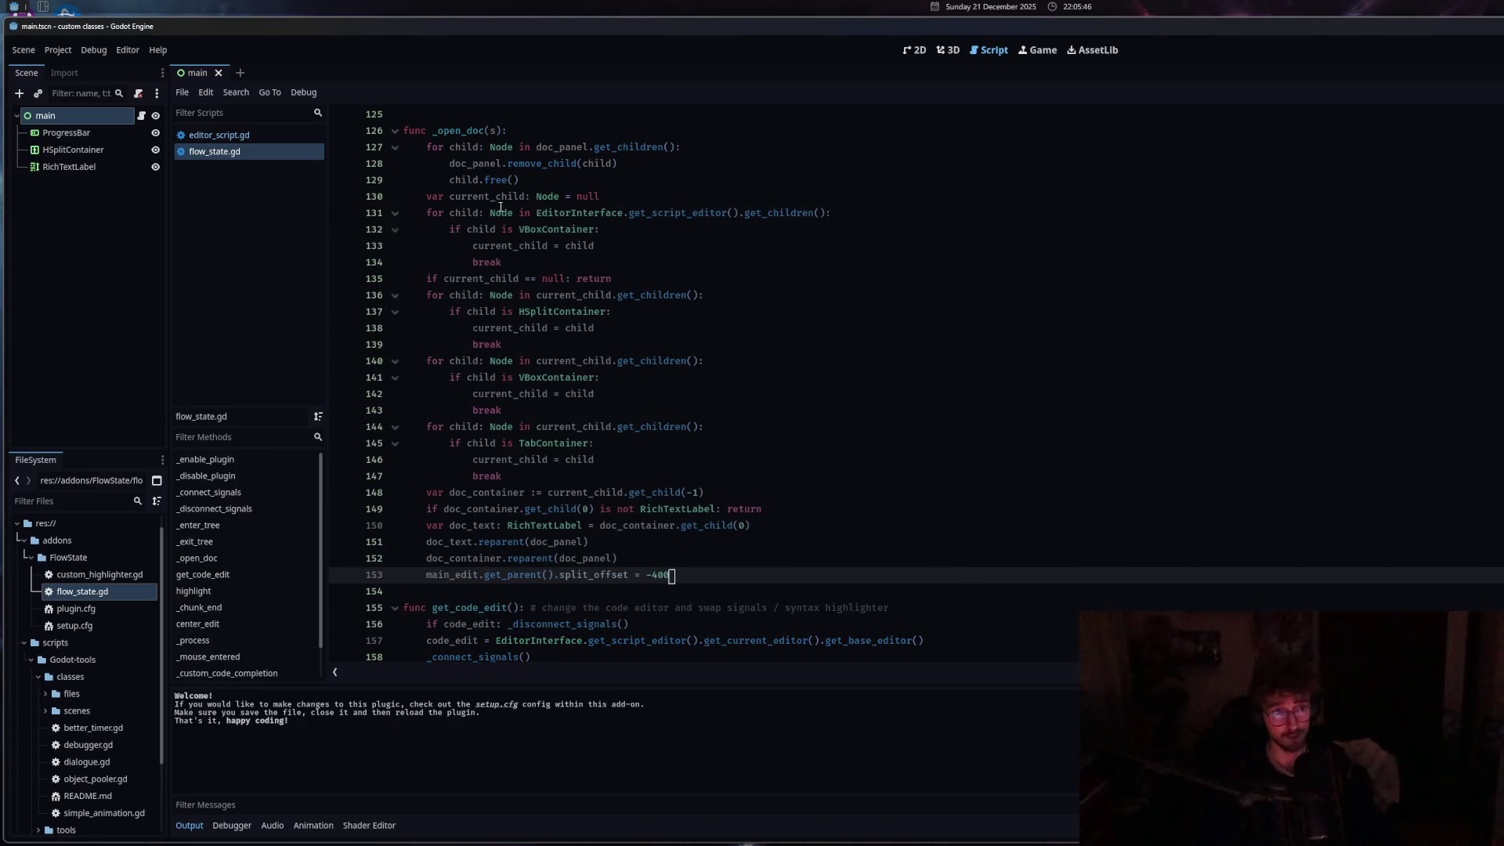
Show the VBoxContainer docs from line 132 and widen the code editor beside them.
{"action": "left_click", "coordinate": [551, 230]}
{"action": "left_click", "coordinate": [568, 235], "text": "ctrl"}
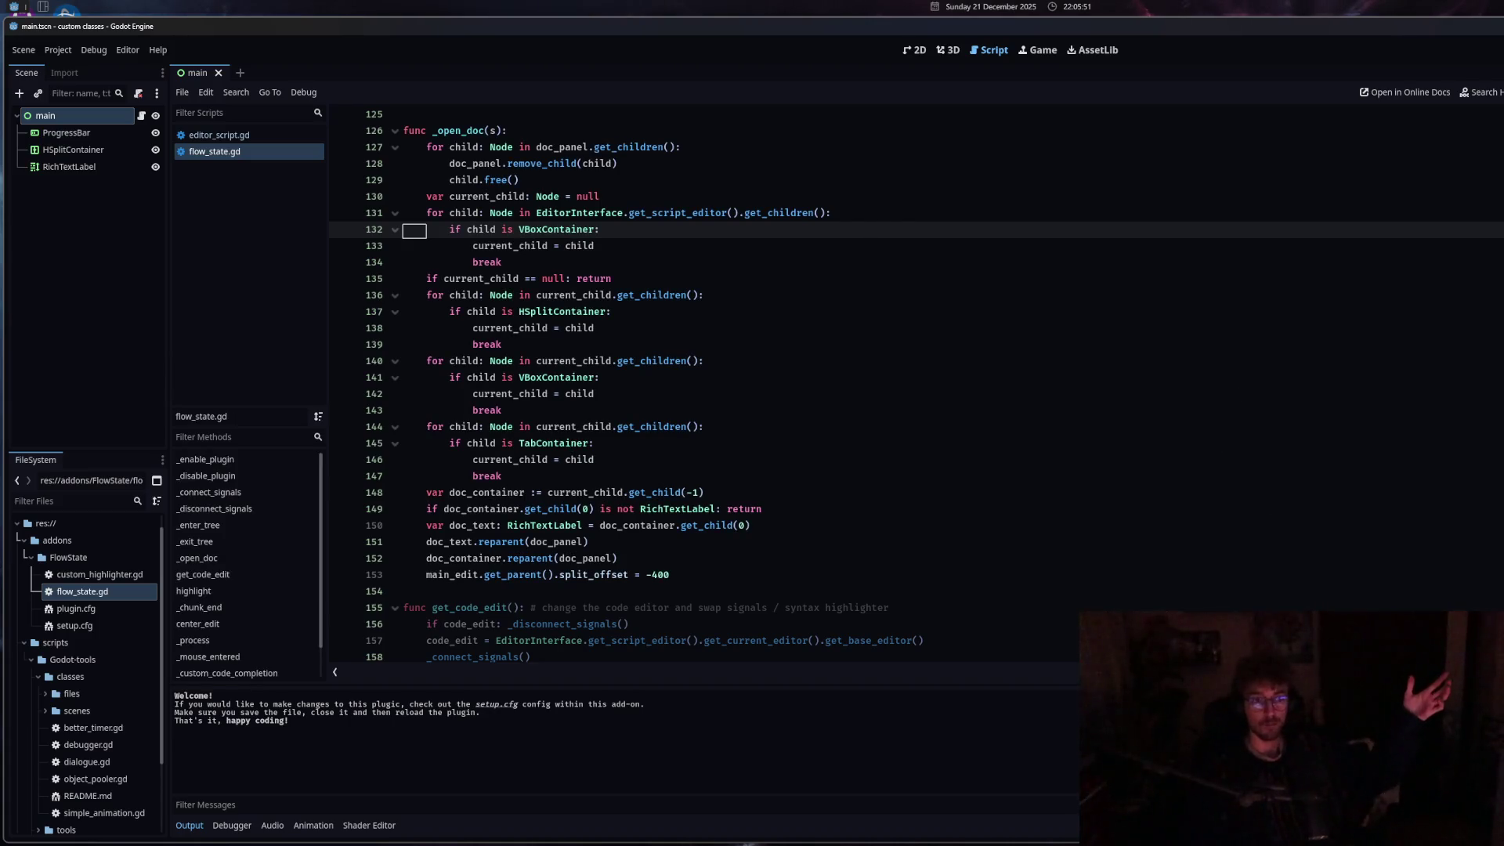
{"action": "mouse_move", "coordinate": [619, 370]}
{"action": "left_mouse_down"}
{"action": "mouse_move", "coordinate": [1081, 407]}
{"action": "mouse_move", "coordinate": [1465, 407]}
{"action": "left_mouse_up"}
Select all text in flow_state.gd and move the caret to the end of the next line.
{"action": "key", "text": "ctrl+a"}
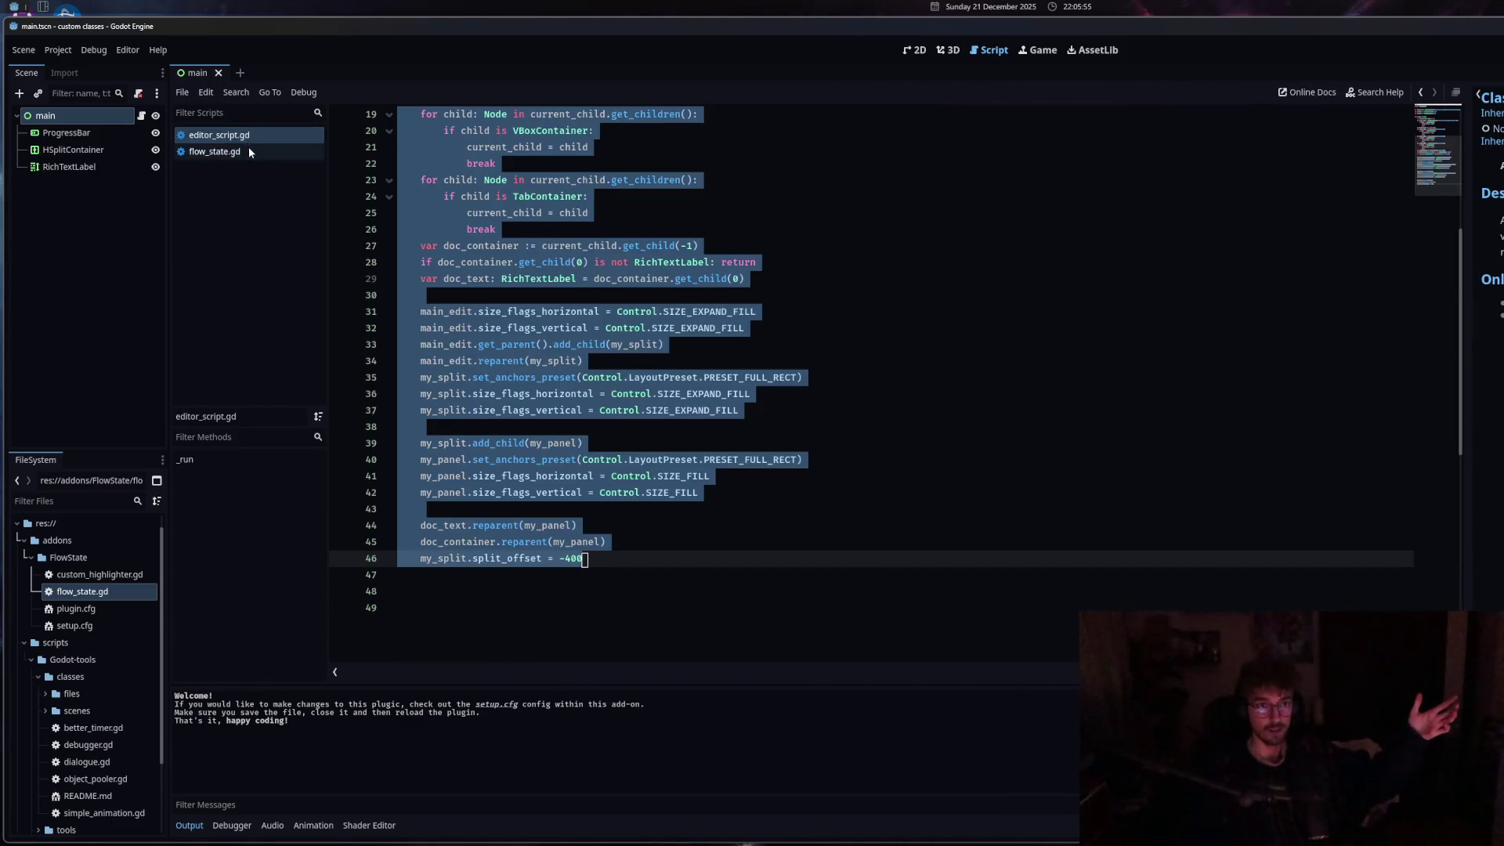
{"action": "left_click", "coordinate": [247, 145]}
{"action": "key", "text": "Down"}
{"action": "key", "text": "Down"}
{"action": "key", "text": "Down"}
{"action": "key", "text": "End"}
{"action": "key", "text": "ctrl+a"}
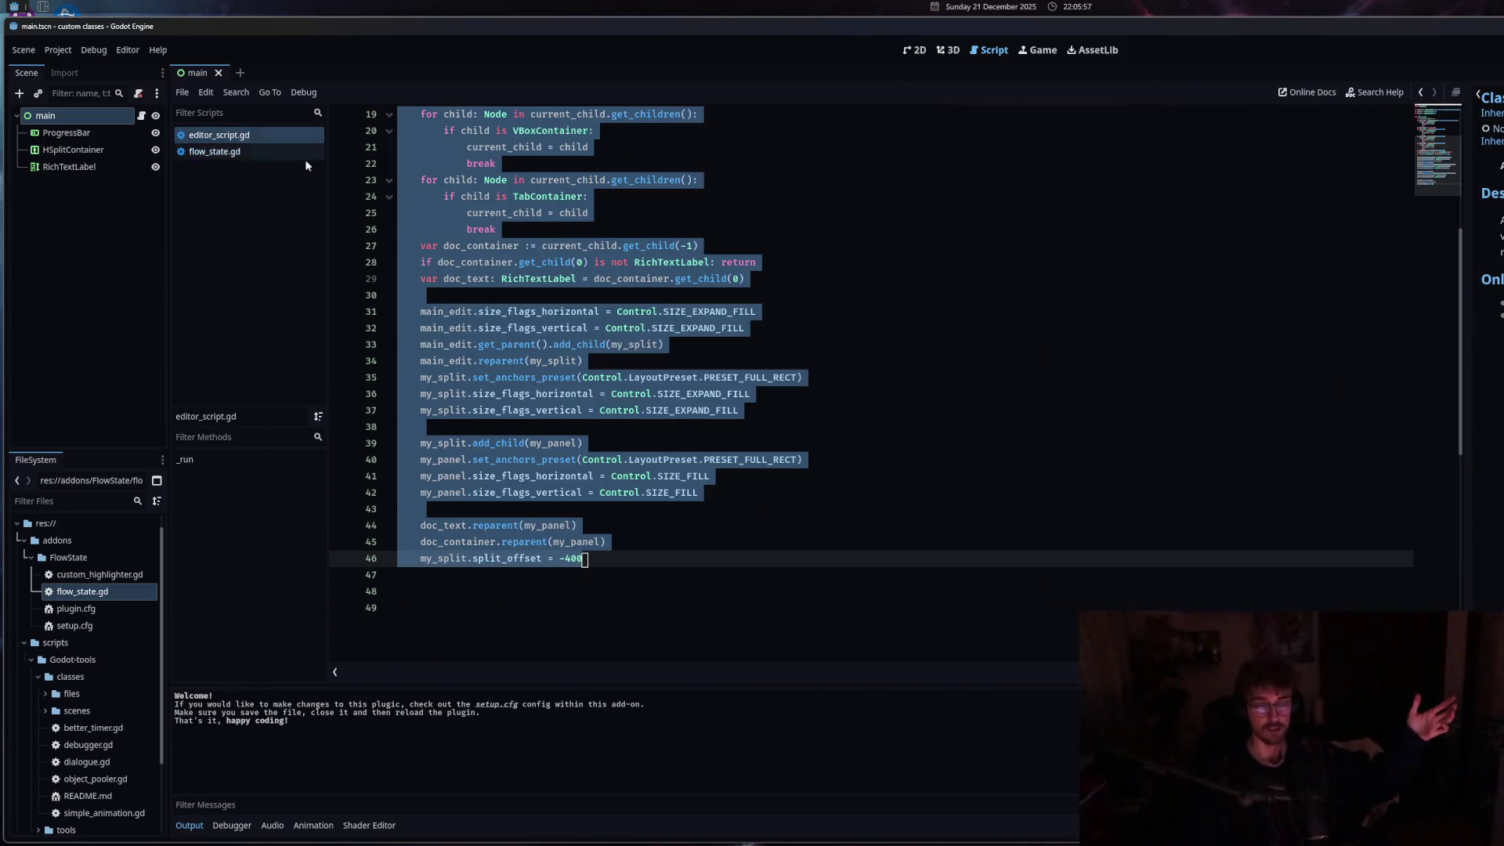
{"action": "left_click", "coordinate": [228, 152]}
Compare editor_script.gd with flow_state.gd, then drag the docs splitter fully right to collapse it.
{"action": "left_click", "coordinate": [219, 134]}
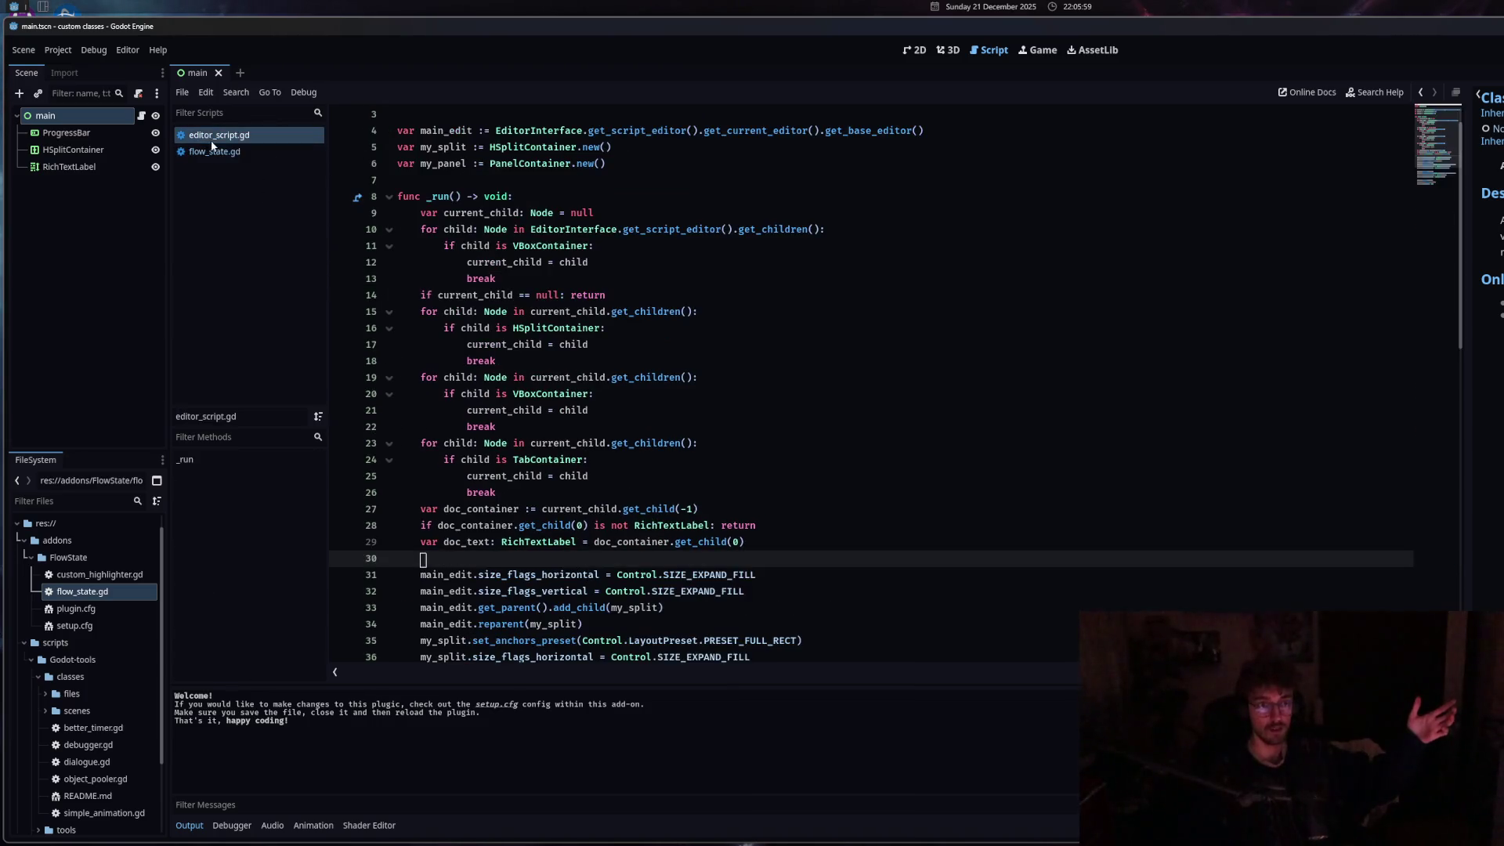
{"action": "scroll", "coordinate": [510, 330], "scroll_direction": "down", "scroll_amount": 4}
{"action": "scroll", "coordinate": [509, 330], "scroll_direction": "up", "scroll_amount": 5}
{"action": "left_click", "coordinate": [215, 151]}
{"action": "scroll", "coordinate": [563, 500], "scroll_direction": "up", "scroll_amount": 6}
{"action": "scroll", "coordinate": [564, 500], "scroll_direction": "down", "scroll_amount": 5}
{"action": "left_click", "coordinate": [573, 476]}
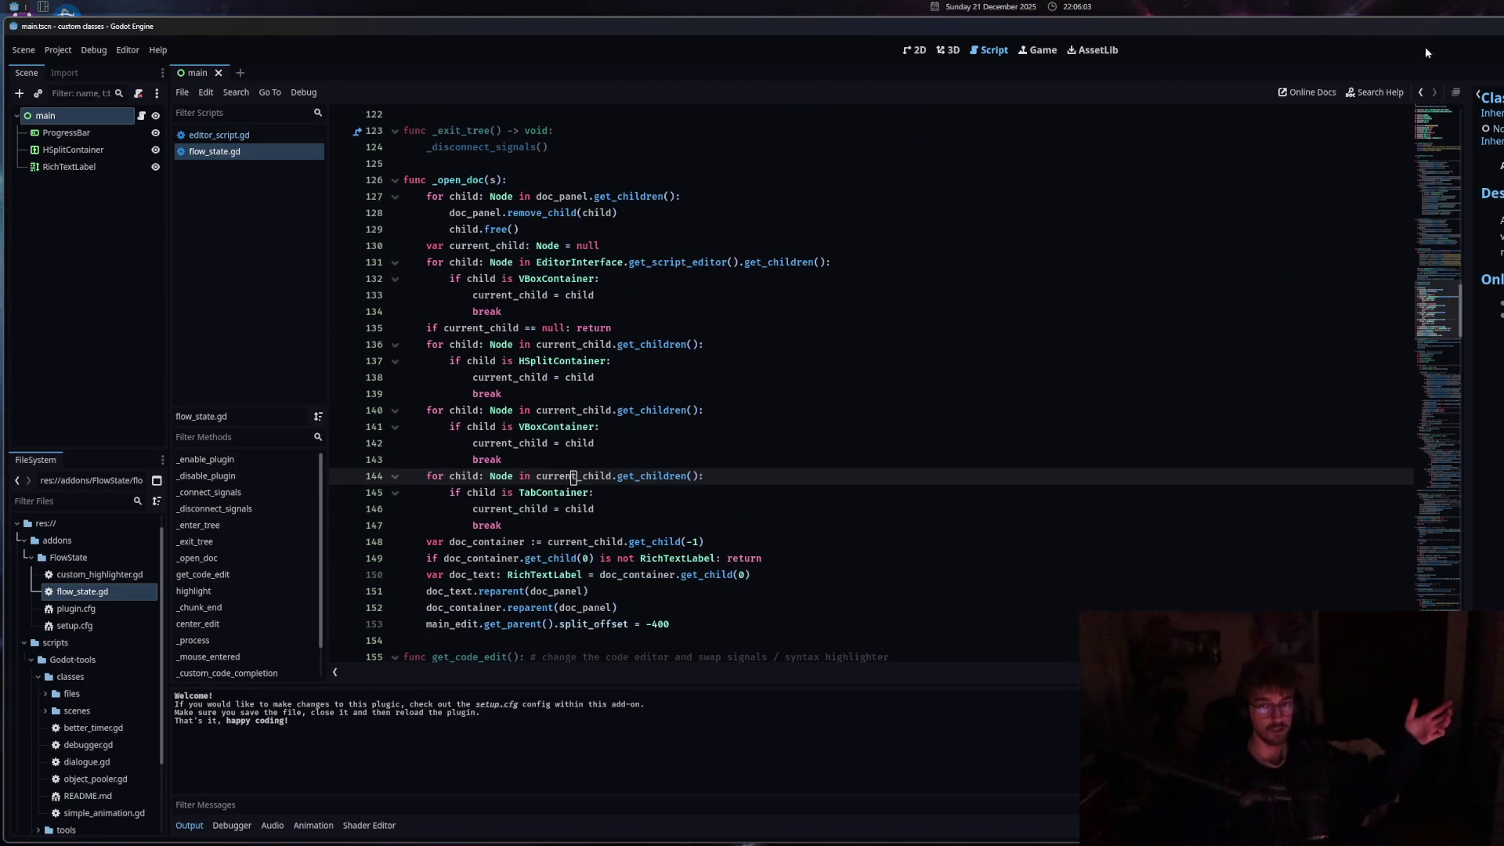
{"action": "left_click_drag", "start_coordinate": [1466, 339], "coordinate": [1500, 339]}
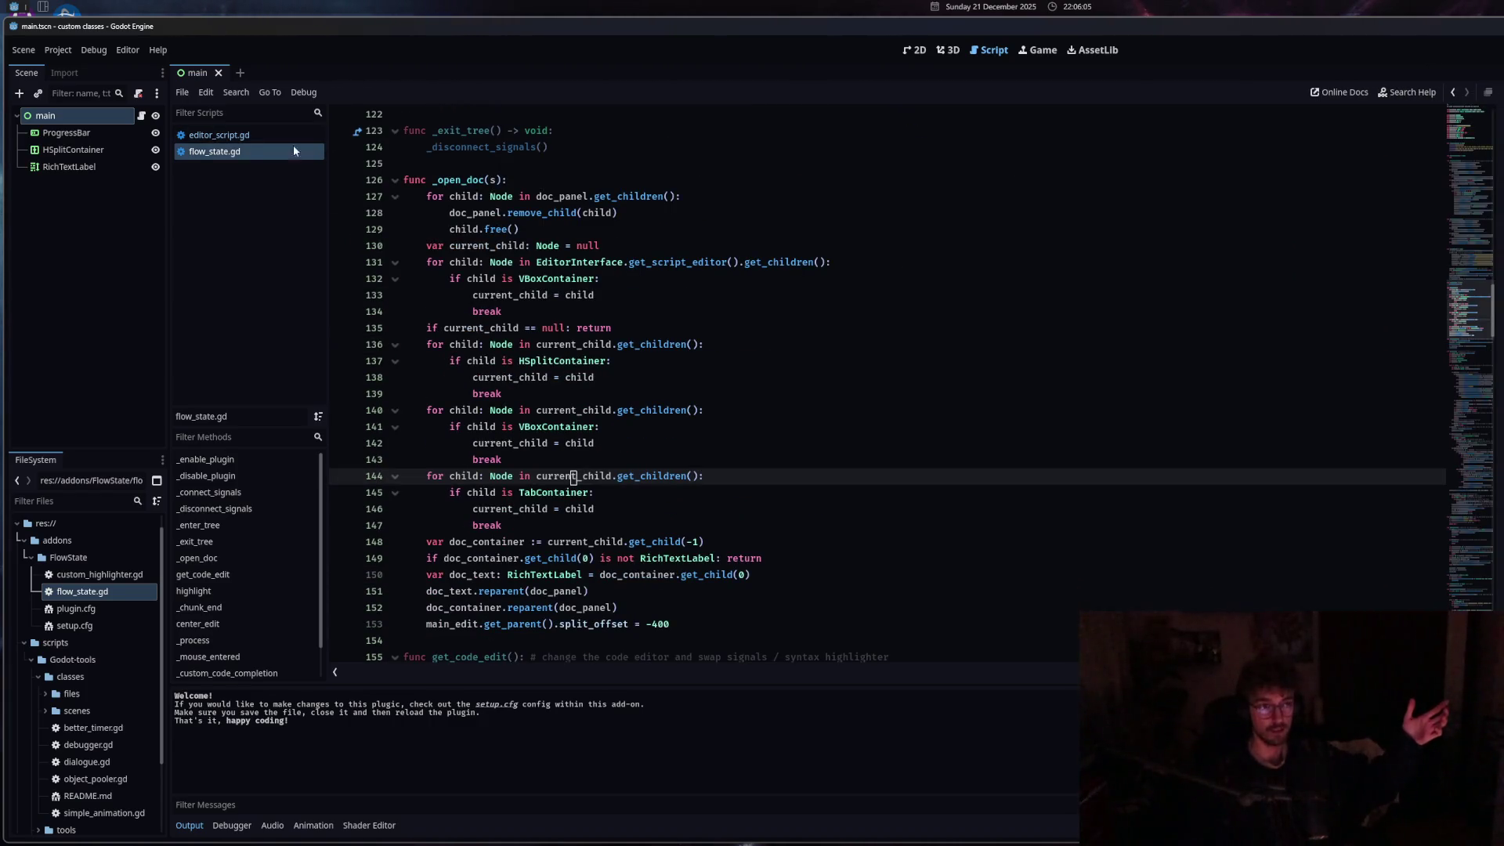
Inspect editor_script.gd around line 18, then go back to flow_state.gd to compare.
{"action": "left_click", "coordinate": [218, 134]}
{"action": "left_click", "coordinate": [682, 311]}
{"action": "scroll", "coordinate": [681, 308], "scroll_direction": "down", "scroll_amount": 8}
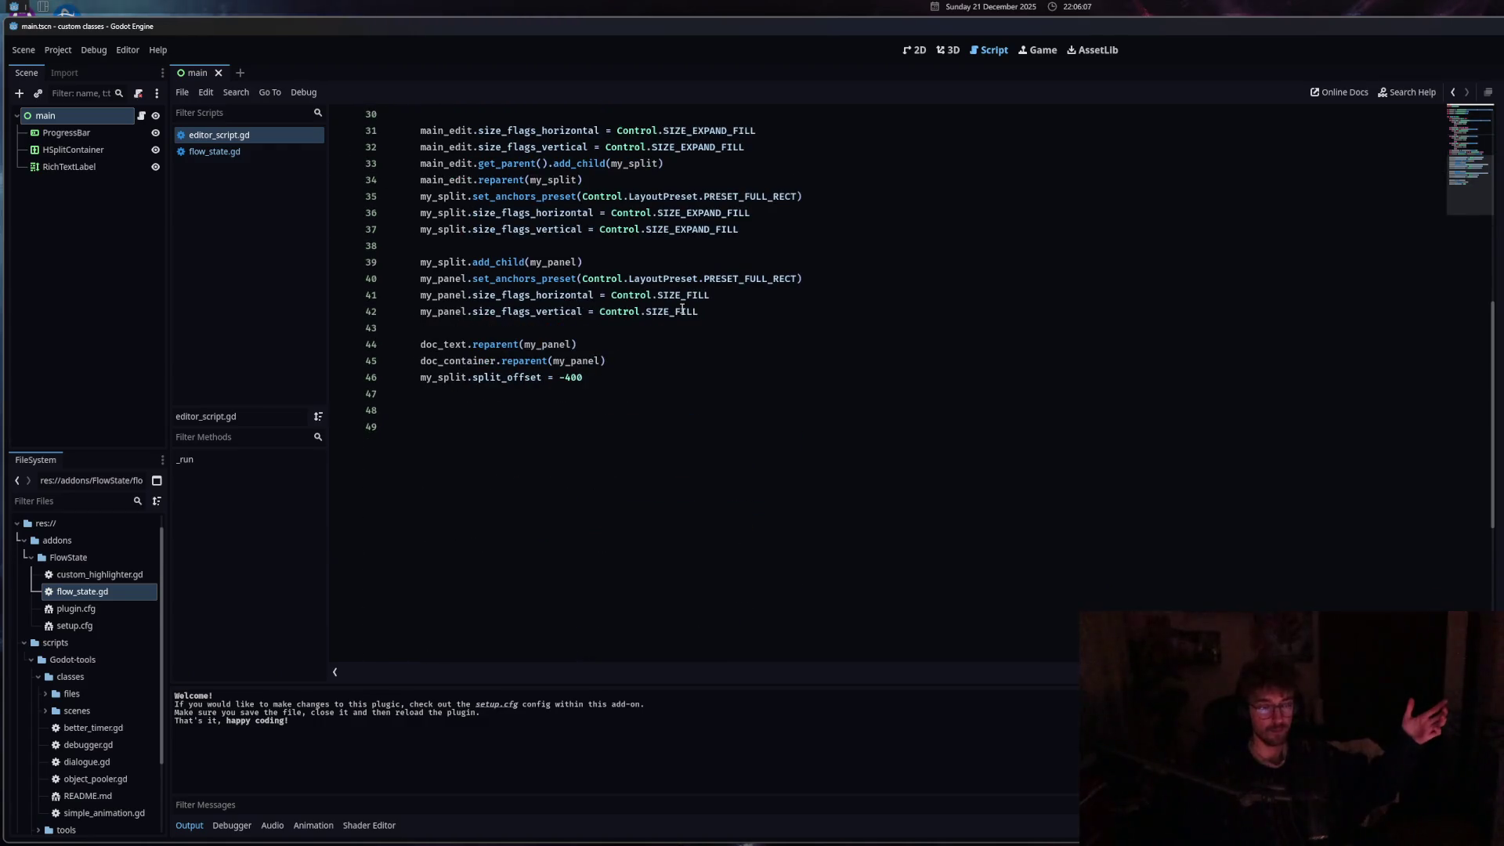
{"action": "scroll", "coordinate": [681, 309], "scroll_direction": "up", "scroll_amount": 8}
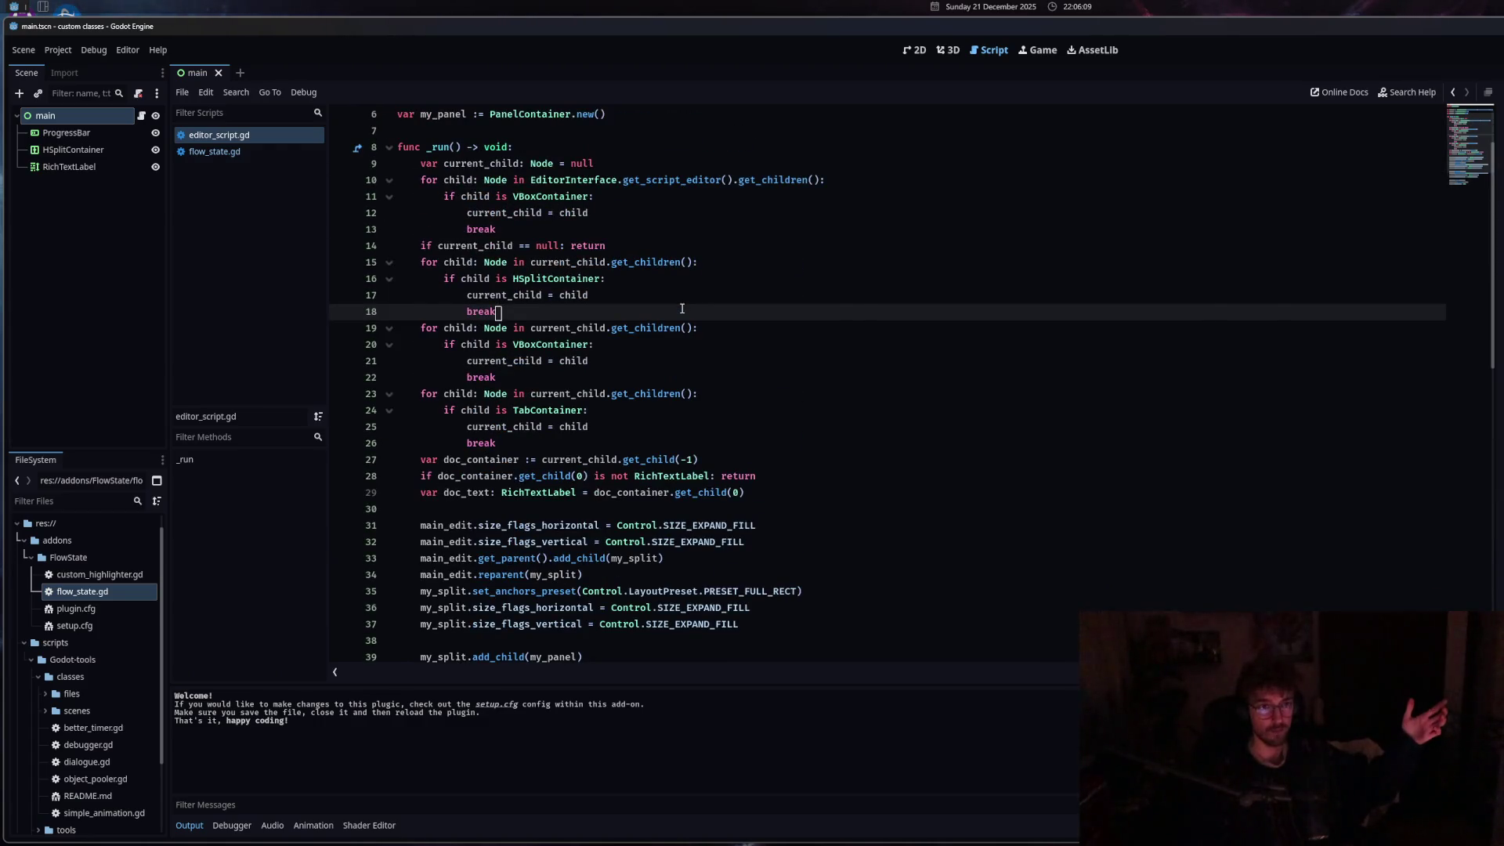
{"action": "scroll", "coordinate": [682, 308], "scroll_direction": "up", "scroll_amount": 2}
{"action": "scroll", "coordinate": [681, 307], "scroll_direction": "down", "scroll_amount": 9}
{"action": "scroll", "coordinate": [682, 310], "scroll_direction": "up", "scroll_amount": 4}
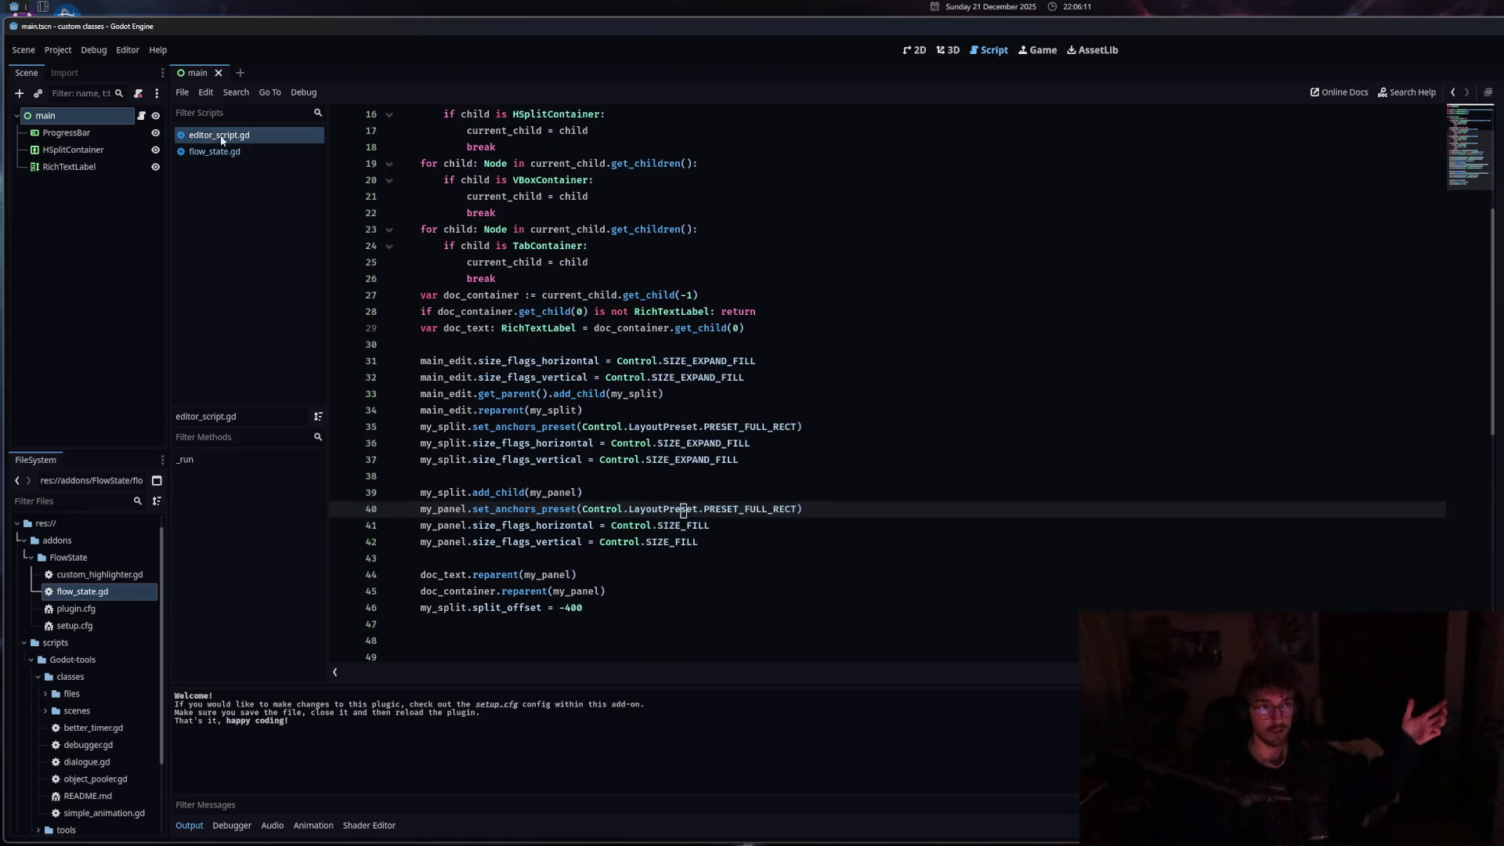
{"action": "key", "text": "alt+Left"}
{"action": "scroll", "coordinate": [560, 285], "scroll_direction": "down", "scroll_amount": 3}
{"action": "scroll", "coordinate": [560, 286], "scroll_direction": "up", "scroll_amount": 5}
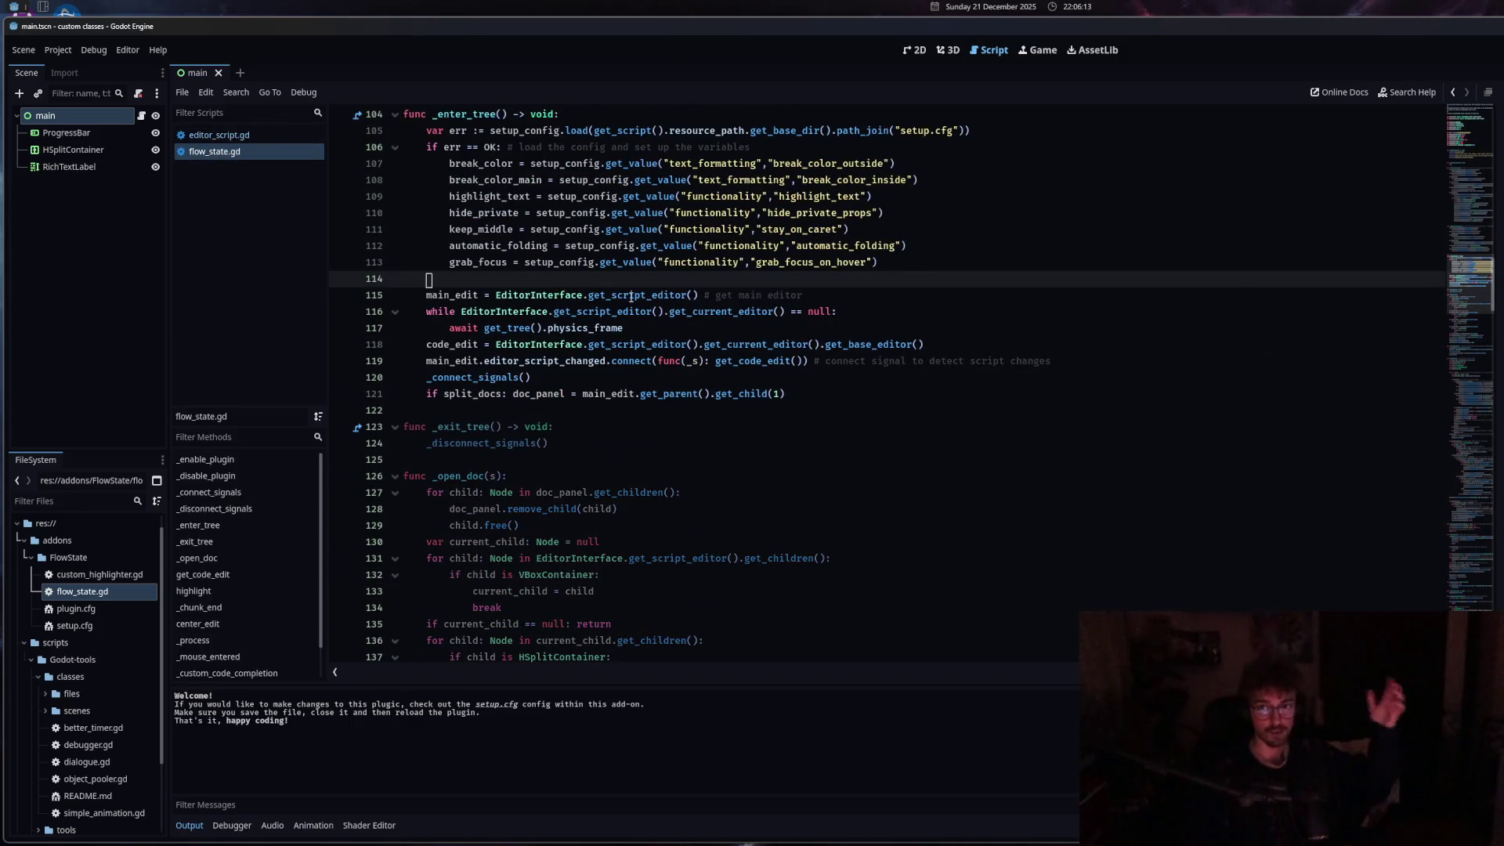
{"action": "scroll", "coordinate": [665, 309], "scroll_direction": "down", "scroll_amount": 13}
{"action": "scroll", "coordinate": [666, 309], "scroll_direction": "up", "scroll_amount": 3}
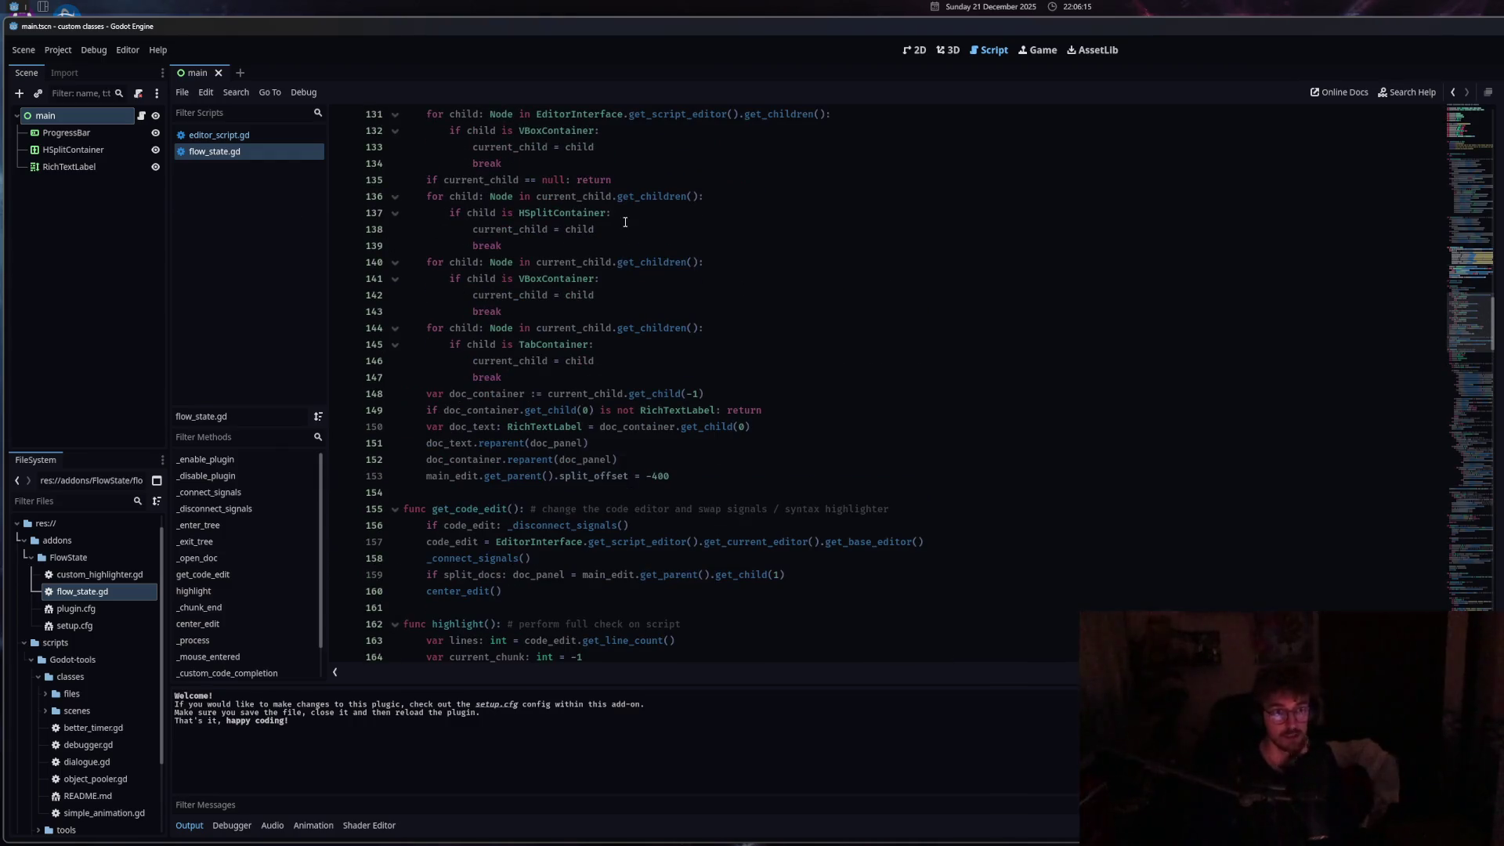
Switch between the two scripts and settle on flow_state.gd at line 172.
{"action": "key", "text": "alt+Right"}
{"action": "scroll", "coordinate": [600, 309], "scroll_direction": "up", "scroll_amount": 4}
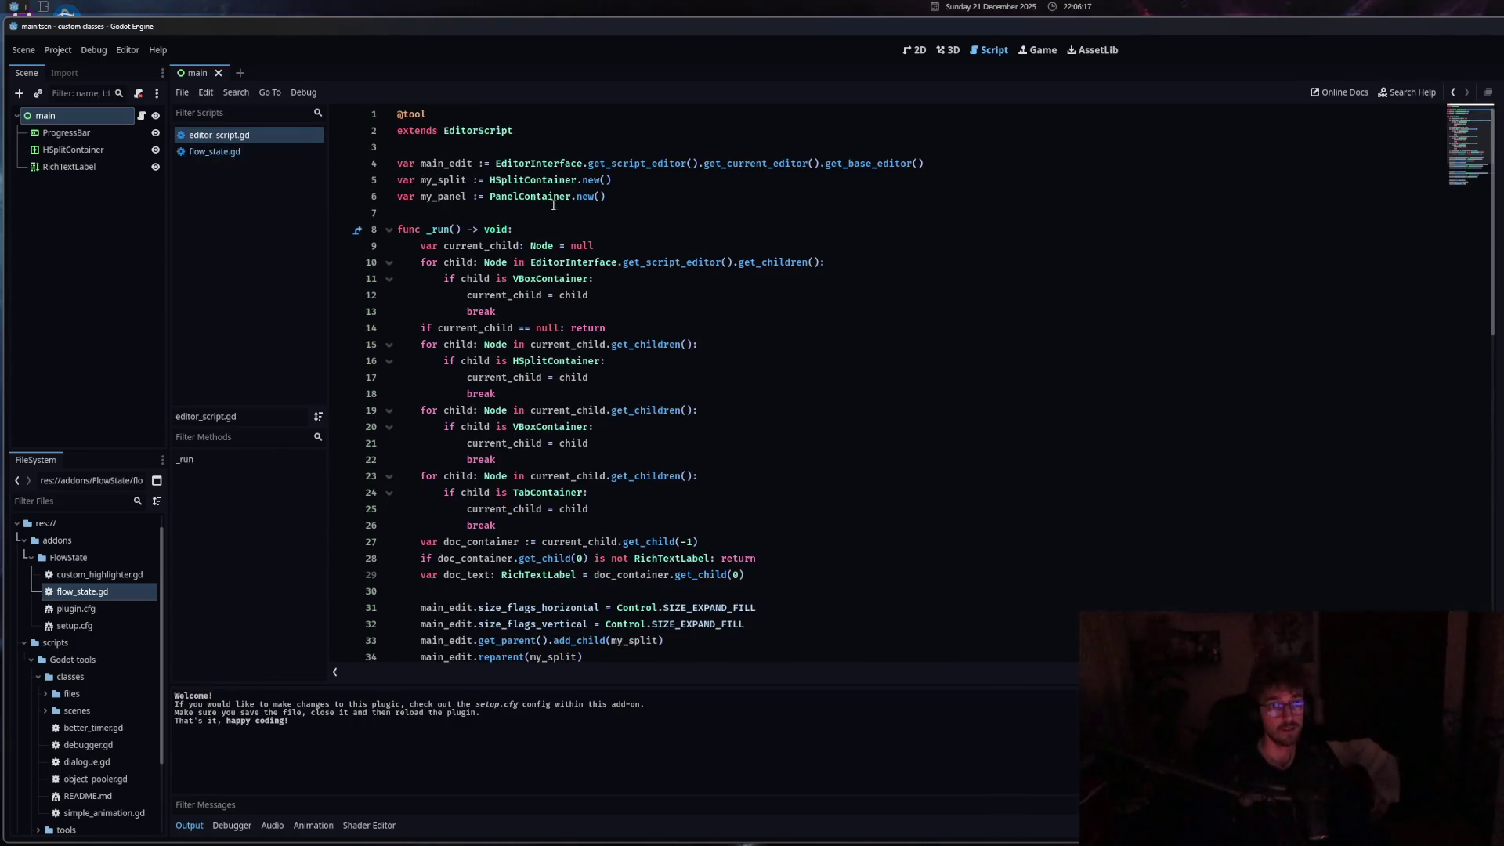
{"action": "key", "text": "alt+Left"}
{"action": "left_click", "coordinate": [259, 136]}
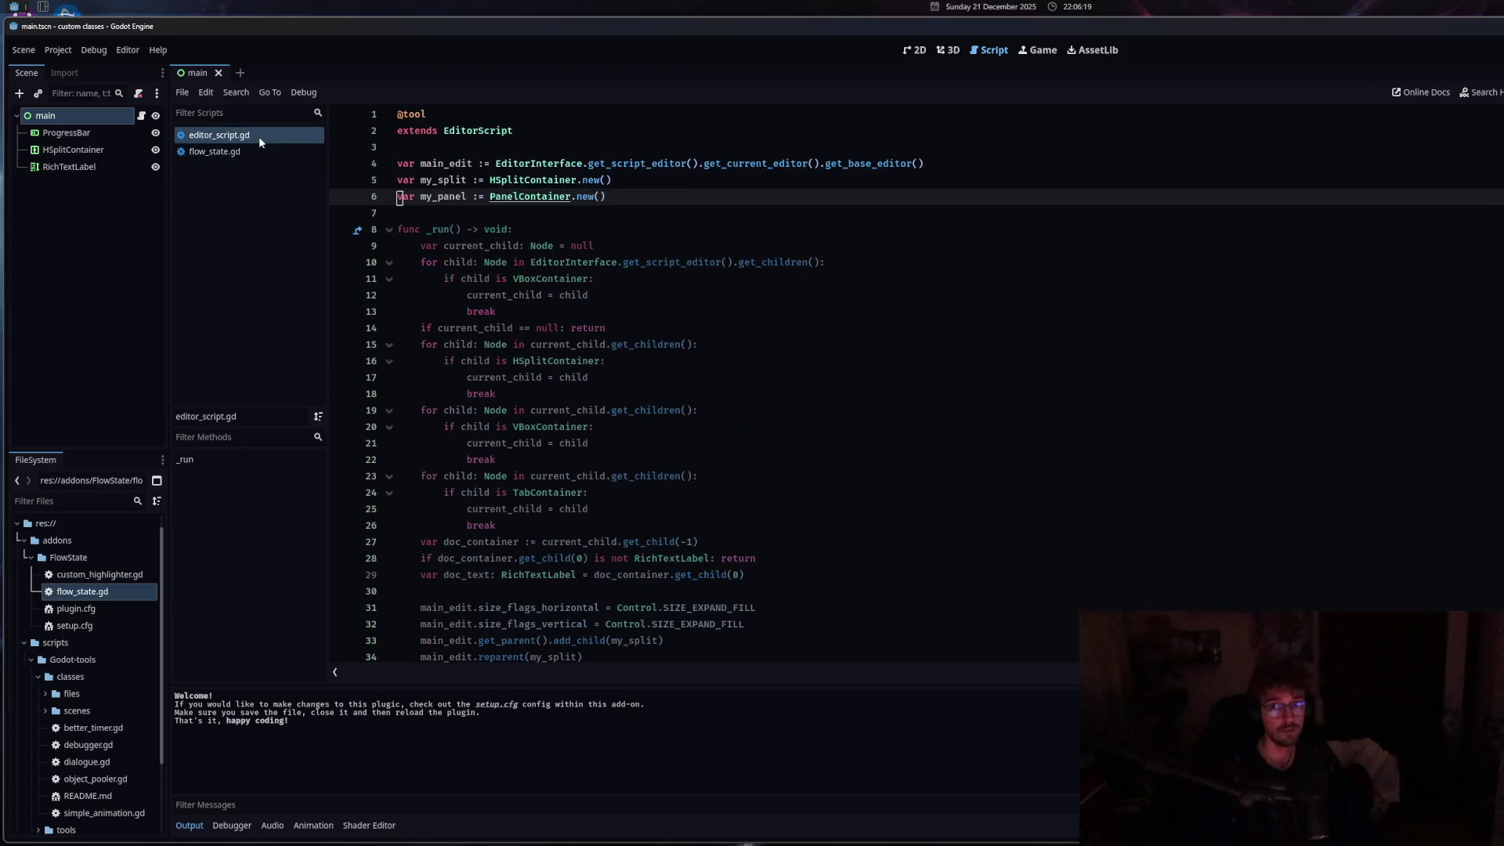
{"action": "left_click", "coordinate": [246, 152]}
{"action": "scroll", "coordinate": [744, 392], "scroll_direction": "down", "scroll_amount": 3}
{"action": "left_click", "coordinate": [748, 493]}
{"action": "scroll", "coordinate": [748, 493], "scroll_direction": "down", "scroll_amount": 4}
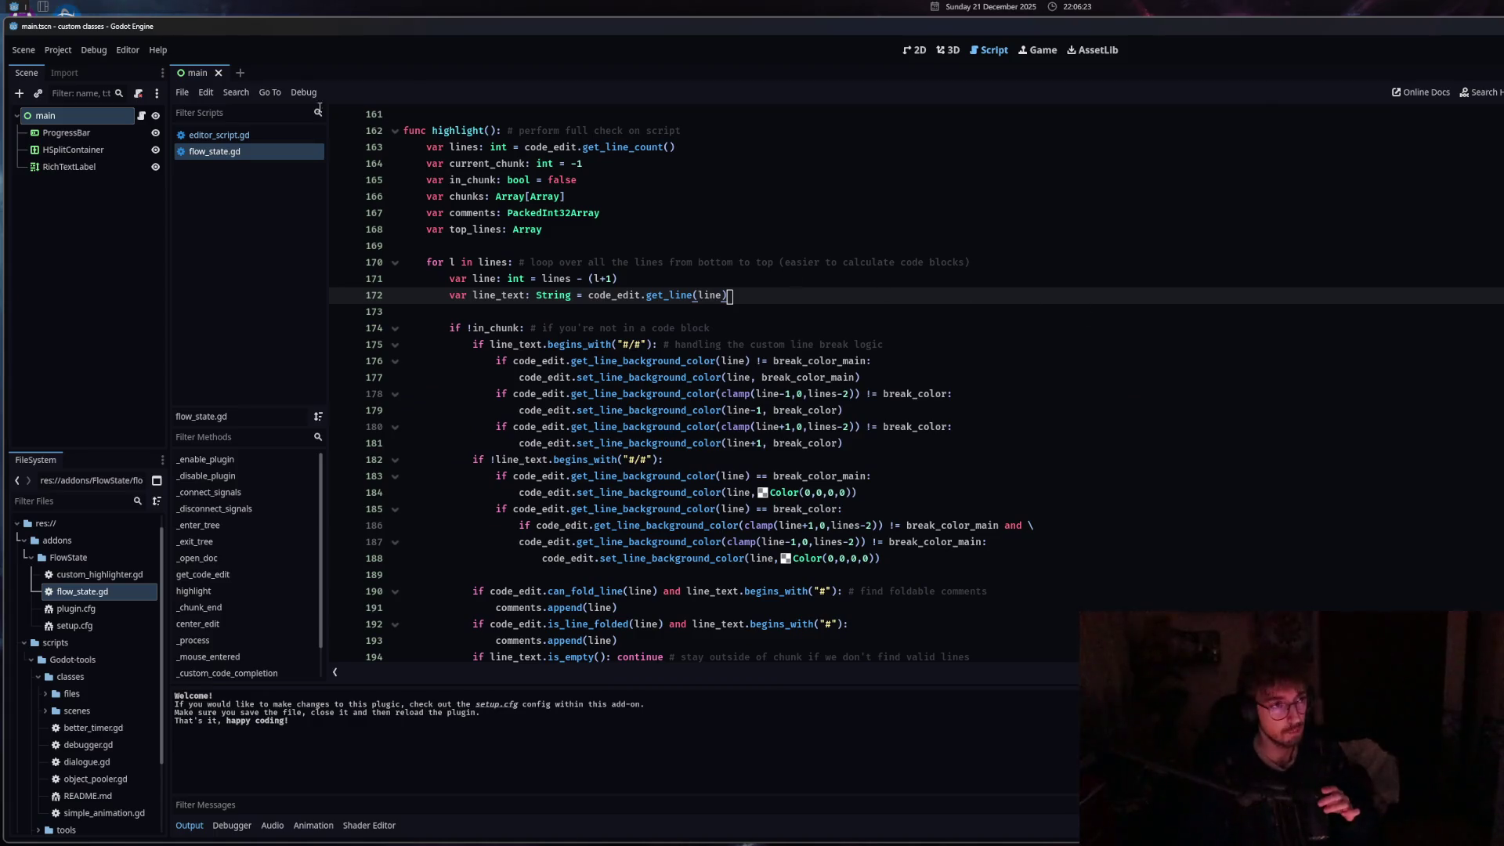
Open and dismiss the Project menu, then resize the Panel/PanelContainer docs beside the code.
{"action": "left_click", "coordinate": [61, 51]}
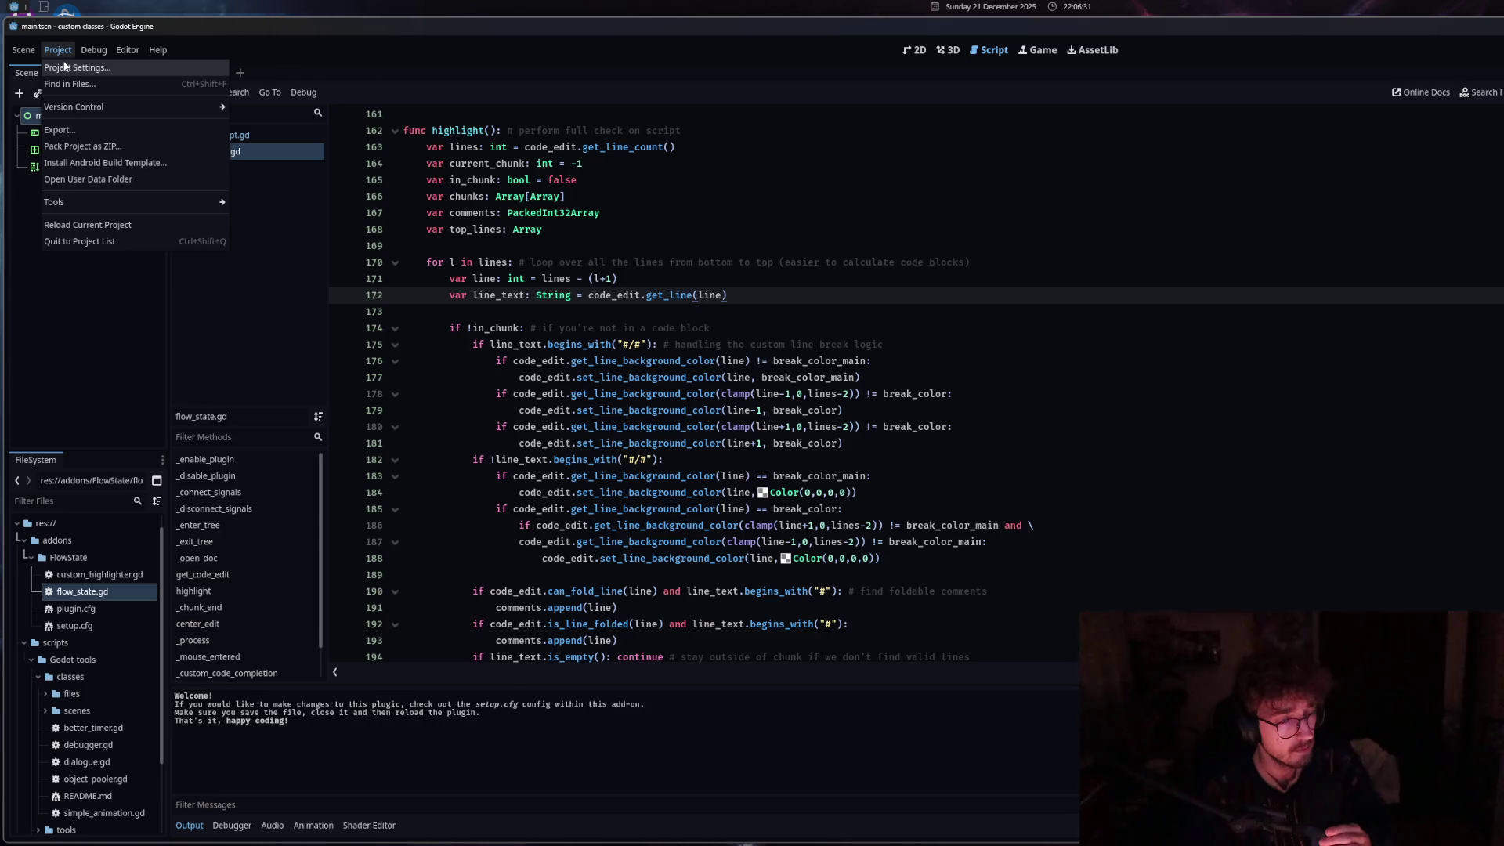
{"action": "left_click", "coordinate": [620, 278]}
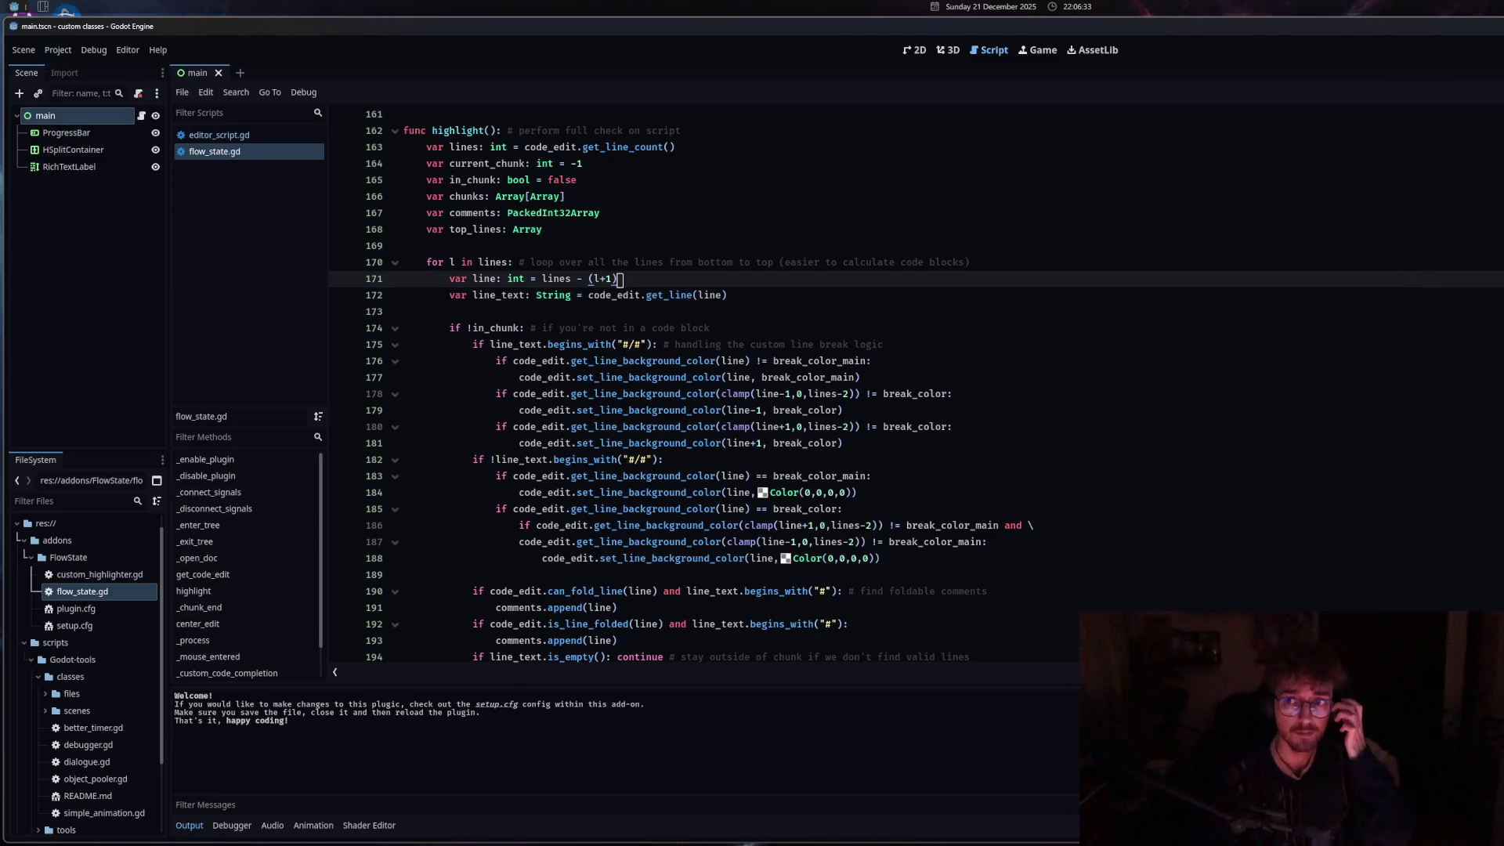
{"action": "mouse_move", "coordinate": [1500, 247]}
{"action": "left_mouse_down"}
{"action": "mouse_move", "coordinate": [1328, 248]}
{"action": "mouse_move", "coordinate": [1500, 248]}
{"action": "left_mouse_up"}
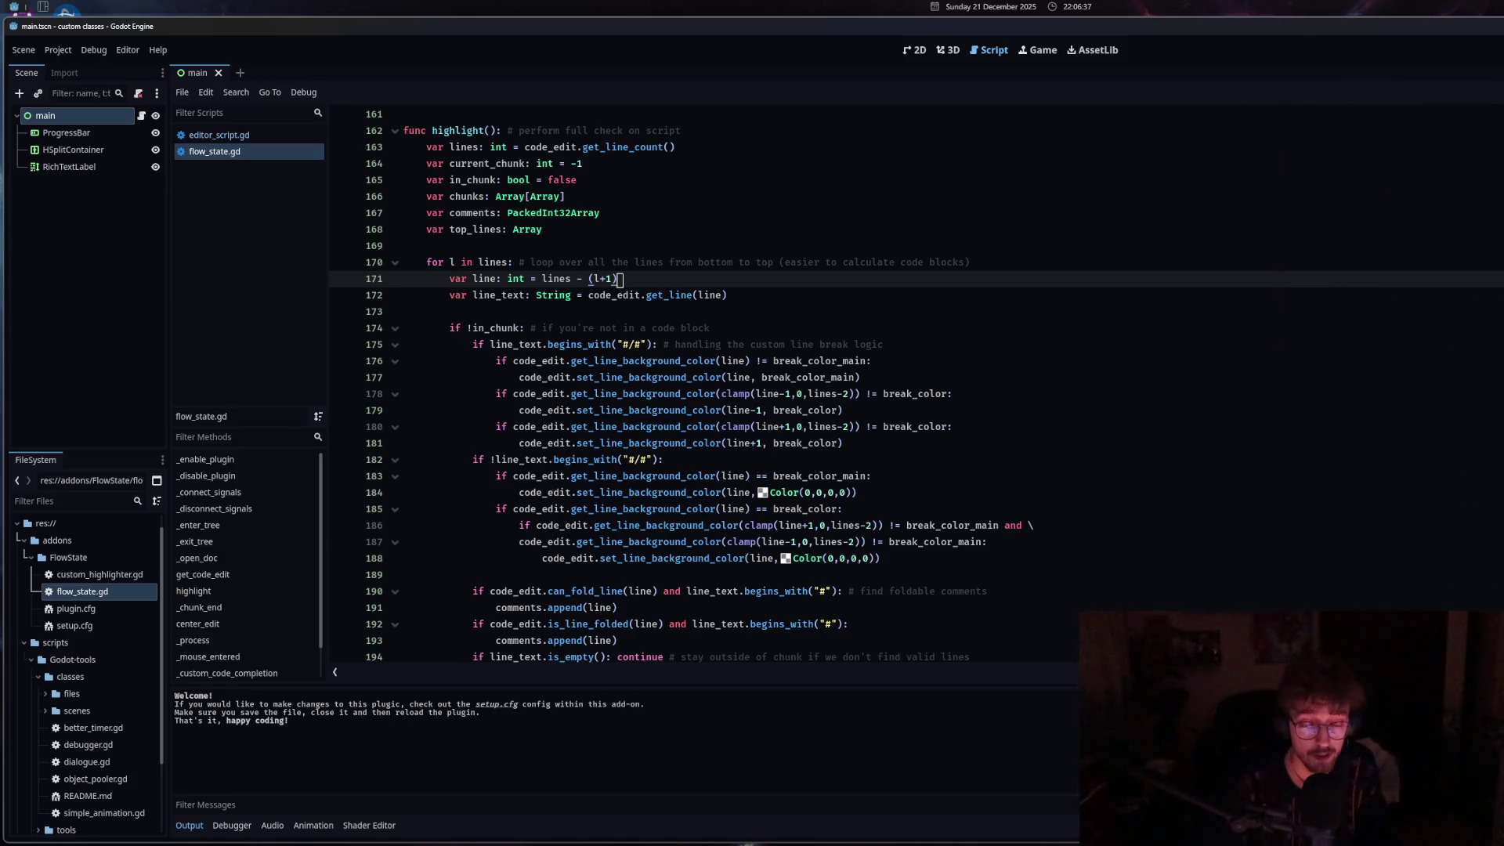
{"action": "mouse_move", "coordinate": [1500, 247]}
{"action": "left_mouse_down"}
{"action": "mouse_move", "coordinate": [1254, 214]}
{"action": "mouse_move", "coordinate": [1500, 214]}
{"action": "left_mouse_up"}
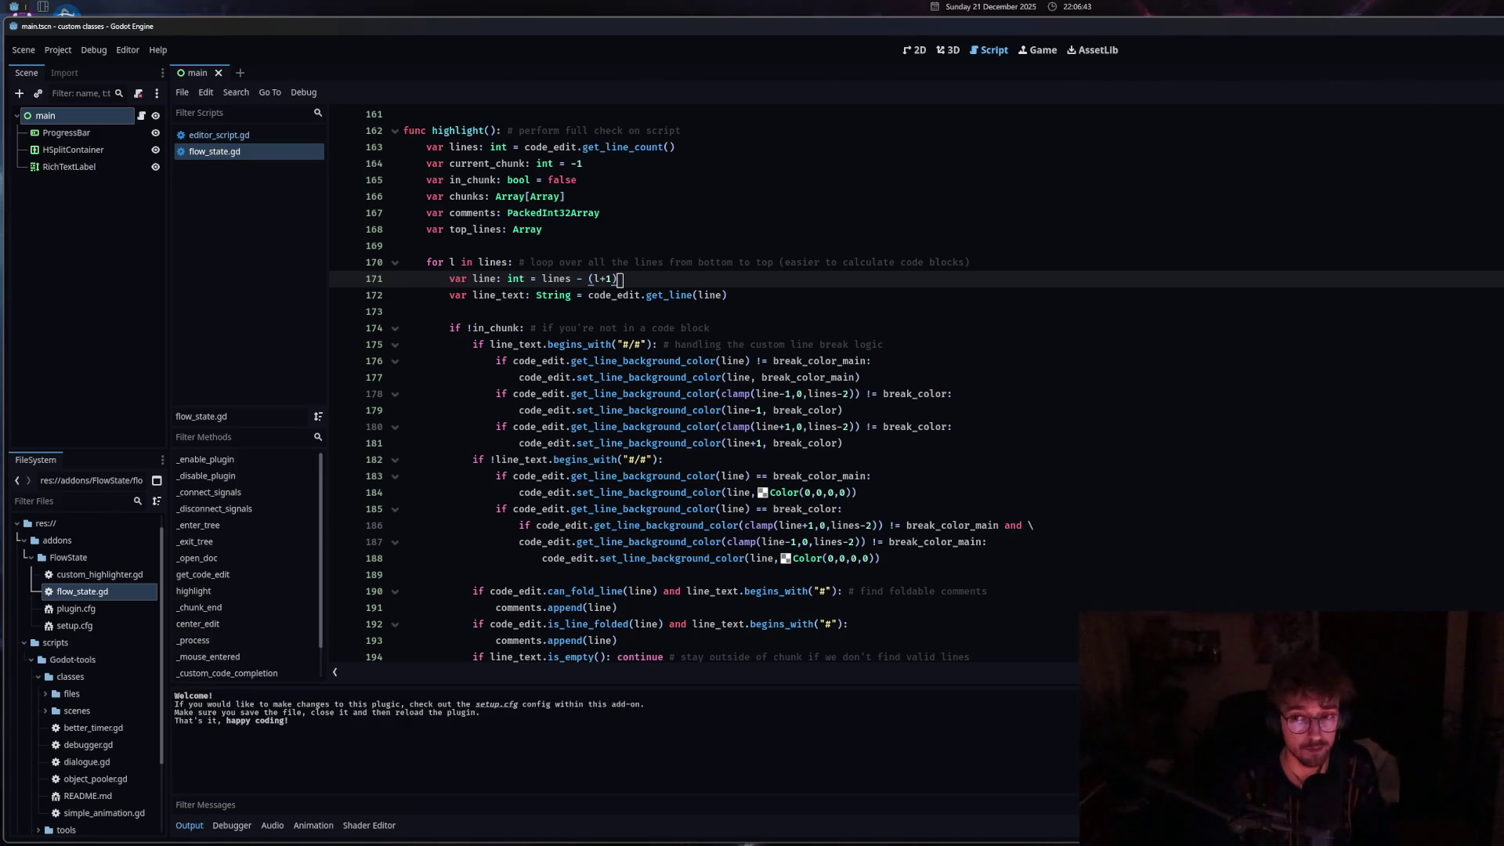
{"action": "mouse_move", "coordinate": [1500, 248]}
{"action": "left_mouse_down"}
{"action": "mouse_move", "coordinate": [1332, 248]}
{"action": "mouse_move", "coordinate": [1502, 248]}
{"action": "left_mouse_up"}
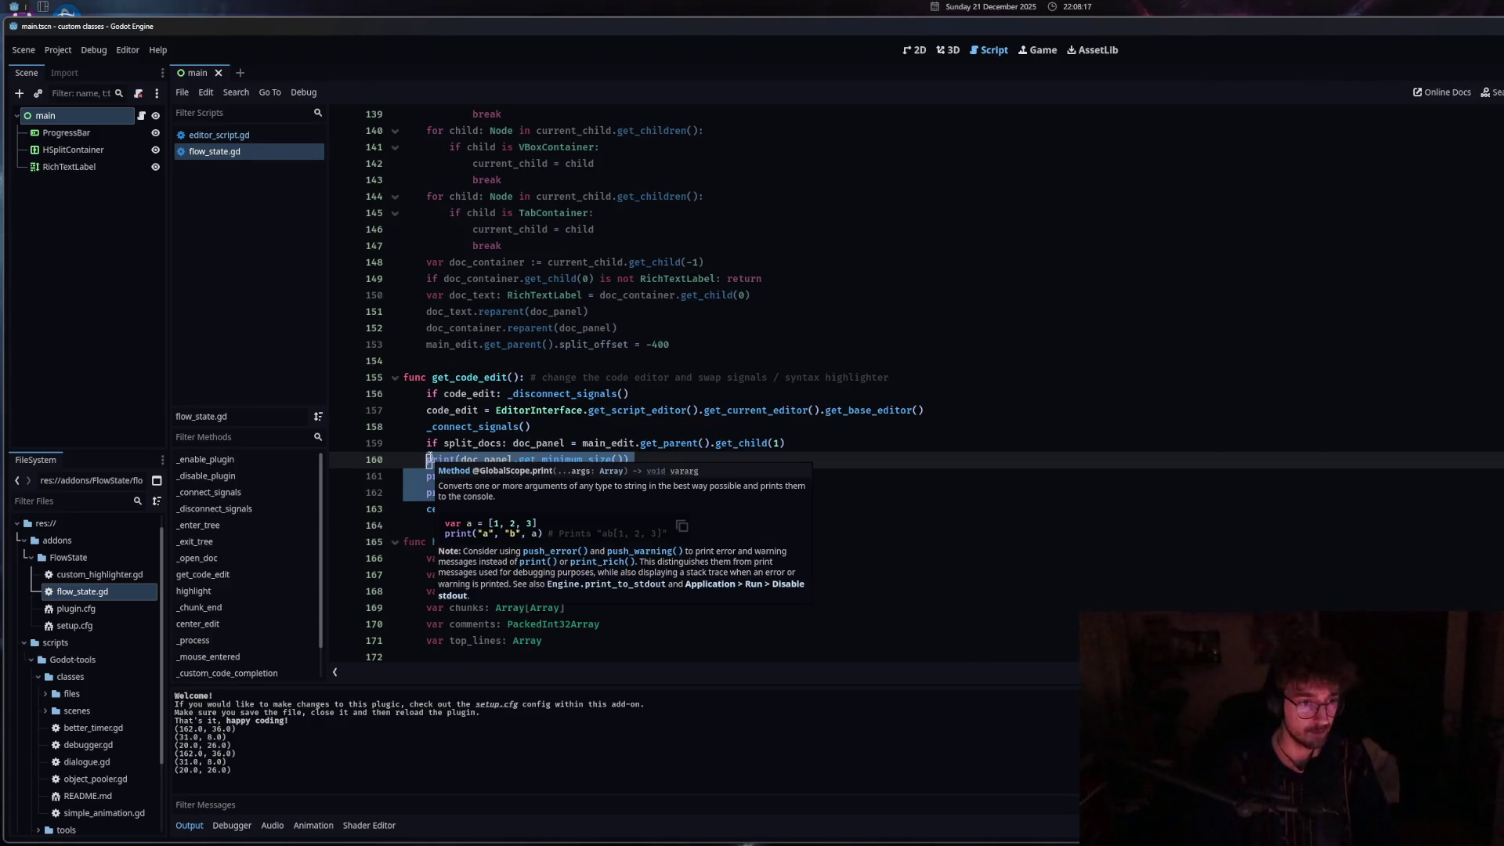
Open a new line after the reparent lines in _open_doc for the minimum-size prints.
{"action": "scroll", "coordinate": [430, 457], "scroll_direction": "down", "scroll_amount": 20}
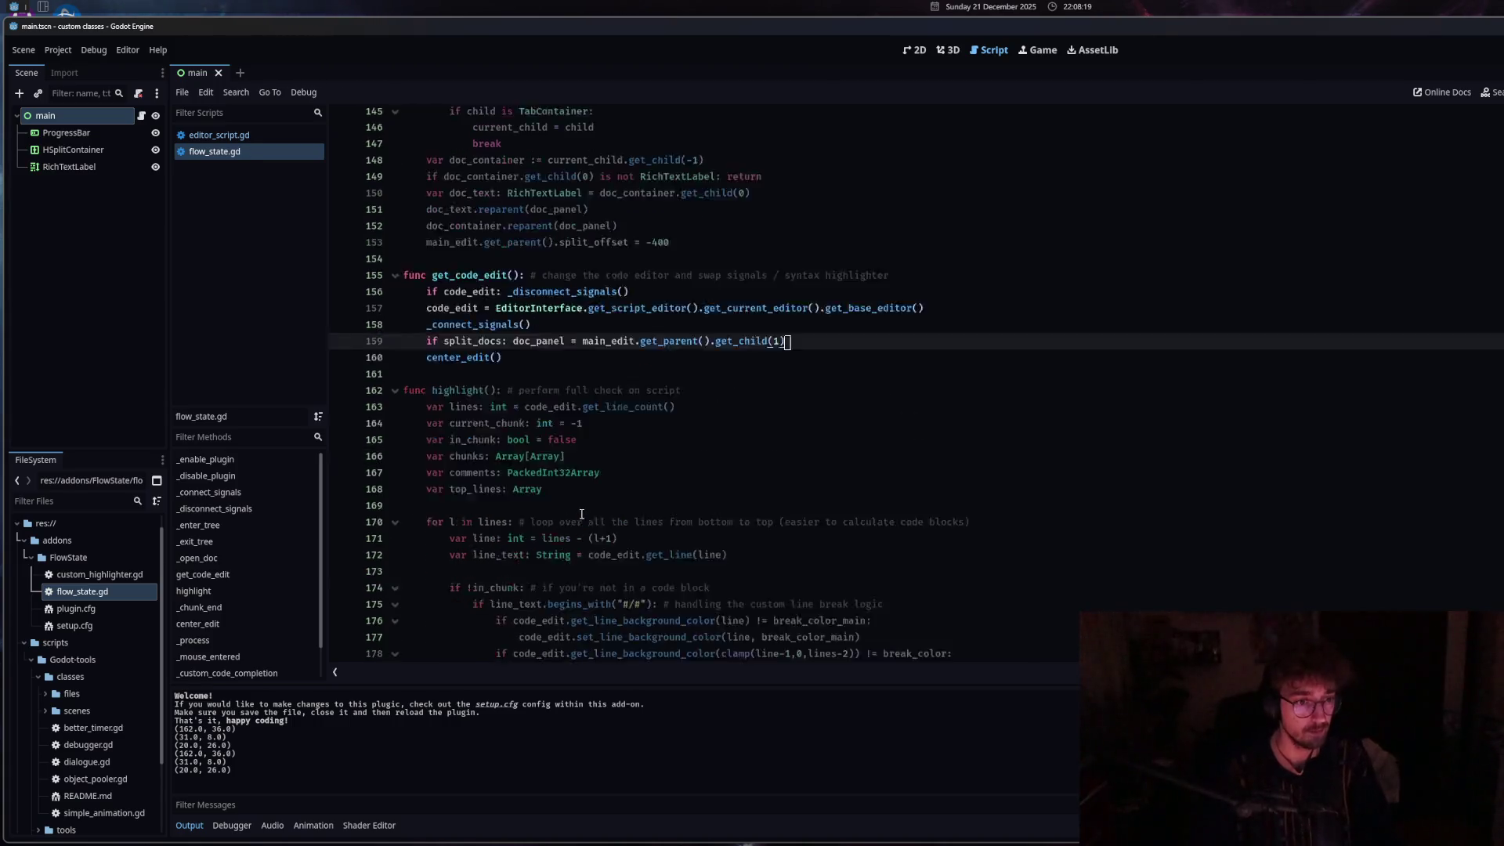
{"action": "scroll", "coordinate": [580, 514], "scroll_direction": "up", "scroll_amount": 19}
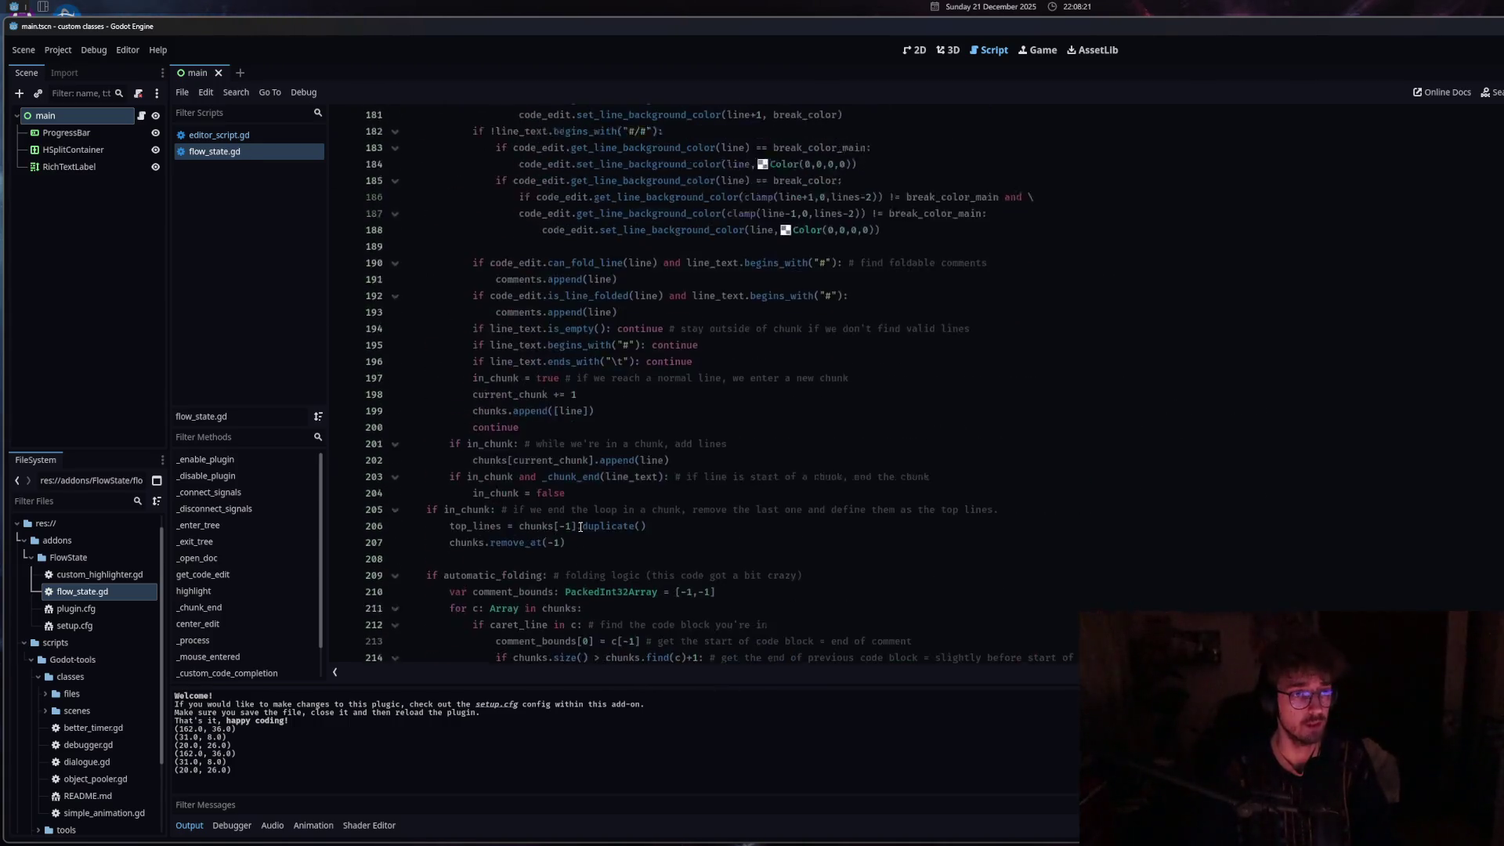
{"action": "scroll", "coordinate": [580, 528], "scroll_direction": "up", "scroll_amount": 5}
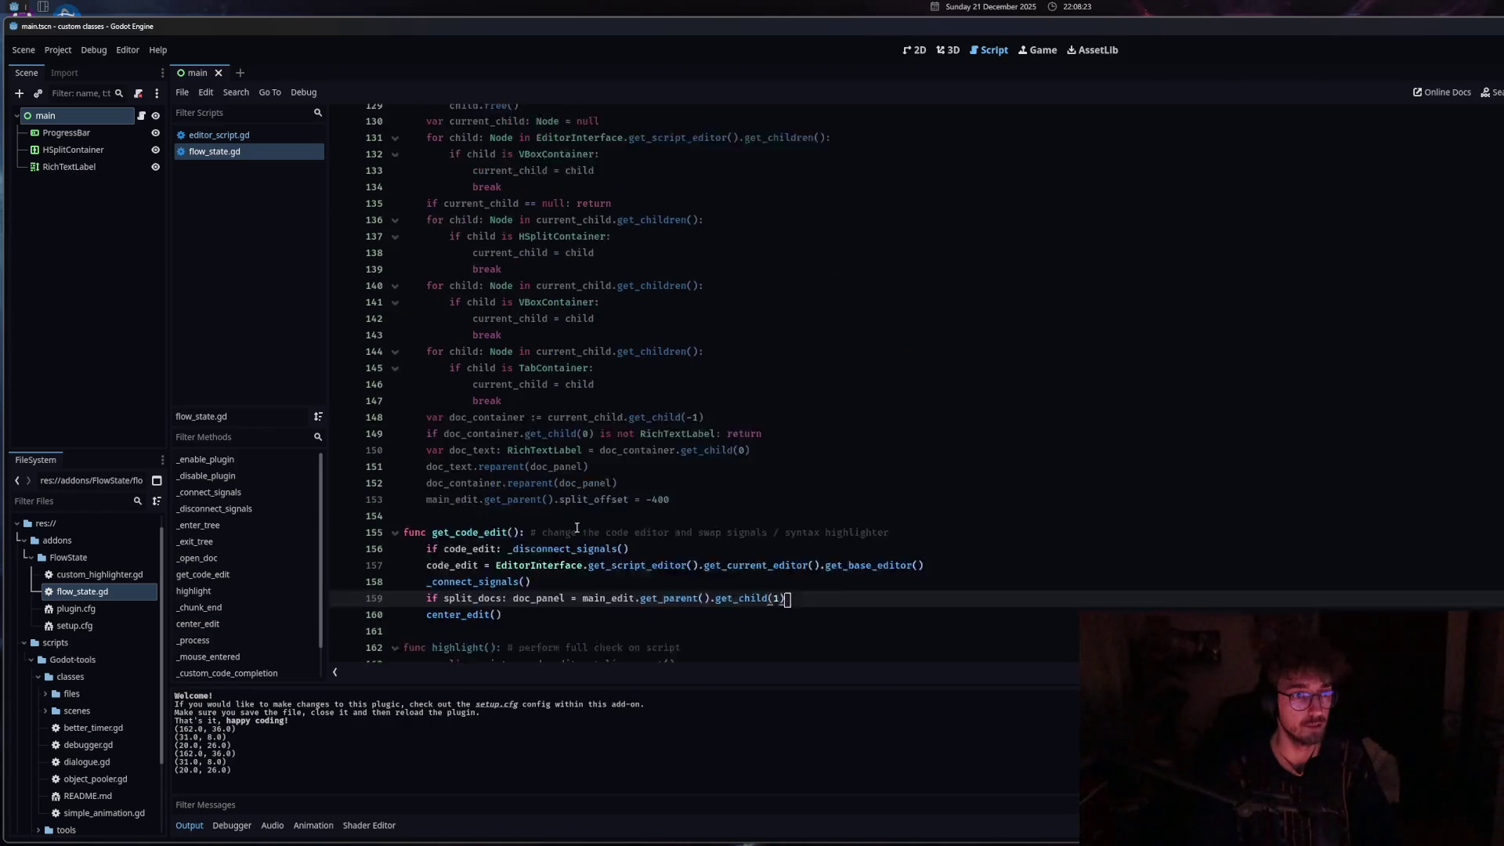
{"action": "left_click", "coordinate": [708, 558]}
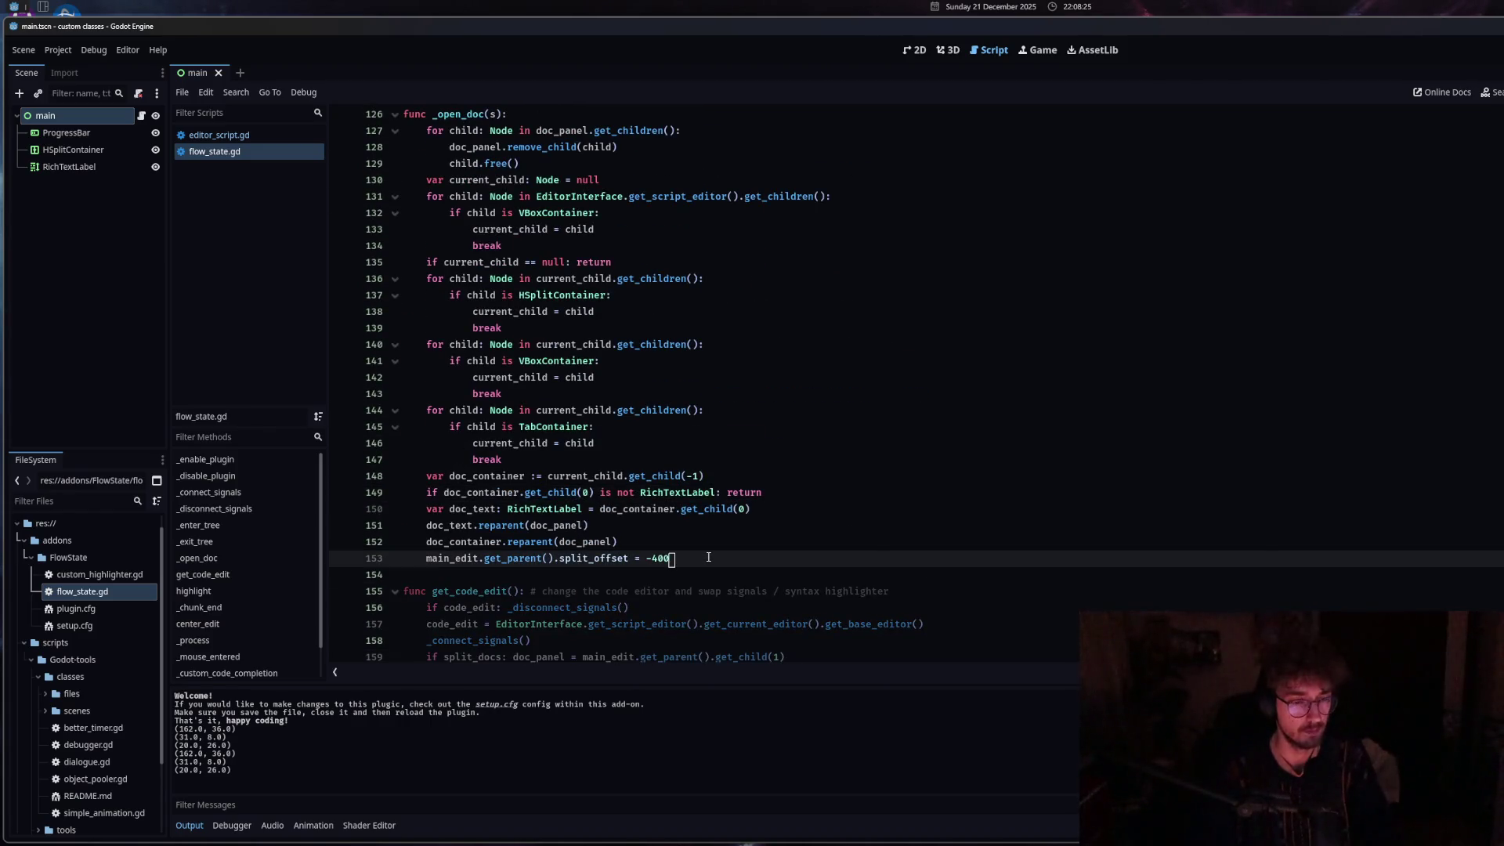
{"action": "left_click", "coordinate": [694, 543]}
{"action": "key", "text": "Return"}
Paste the print lines and turn line 153 into a custom_minimum_size = Vector2(0,0) assignment.
{"action": "type", "text": "print(doc_panel.get_minimum_size()) \tprint(doc_panel.get_child(0).get_minimum_size()) \tprint(doc_panel.get_child(1).get_minimum_size())"}
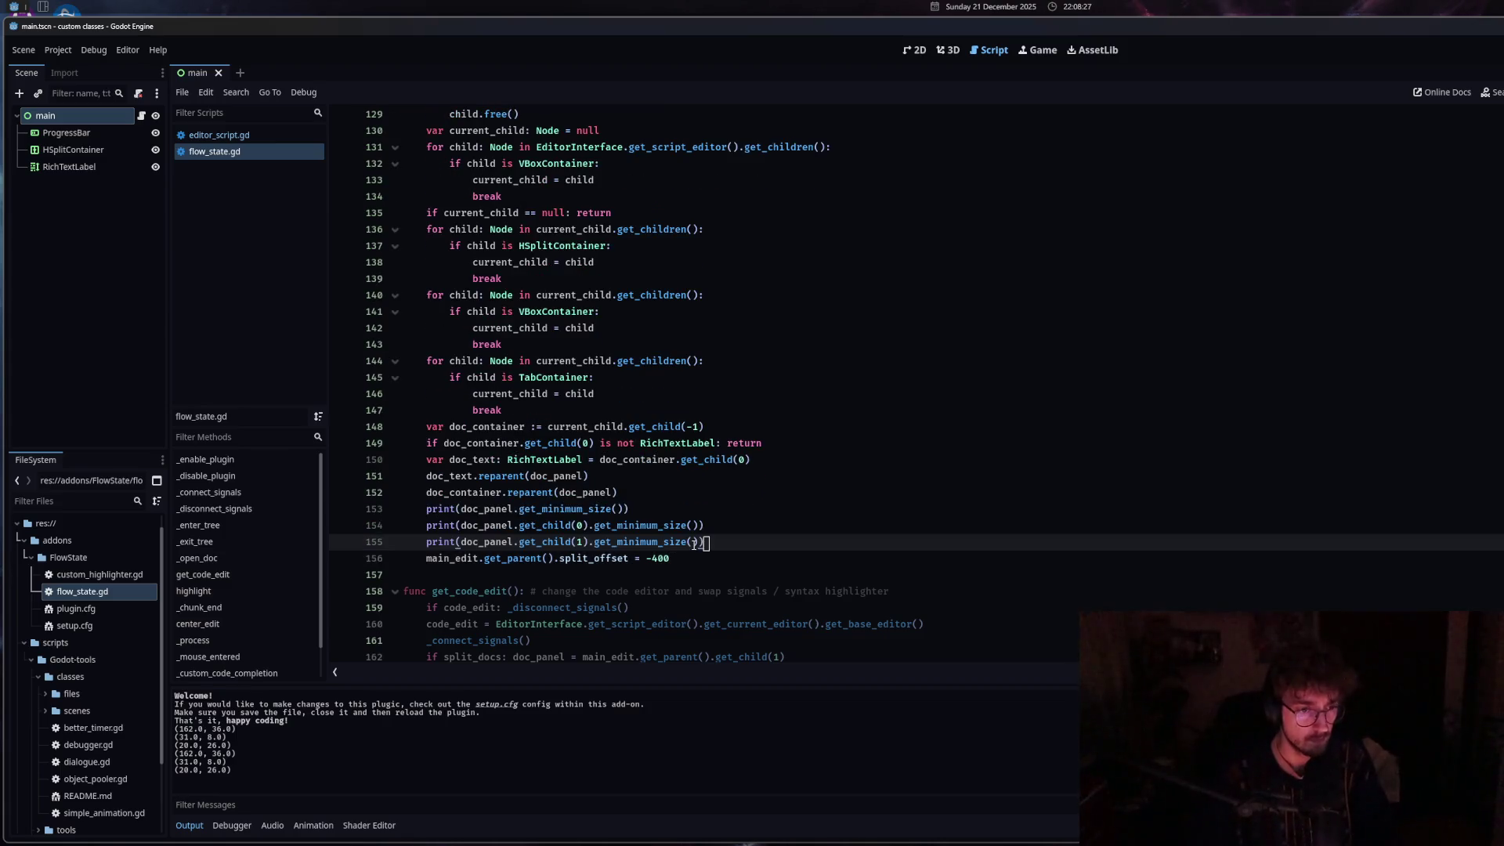
{"action": "type", "text": ")"}
{"action": "left_click_drag", "start_coordinate": [427, 510], "coordinate": [460, 509]}
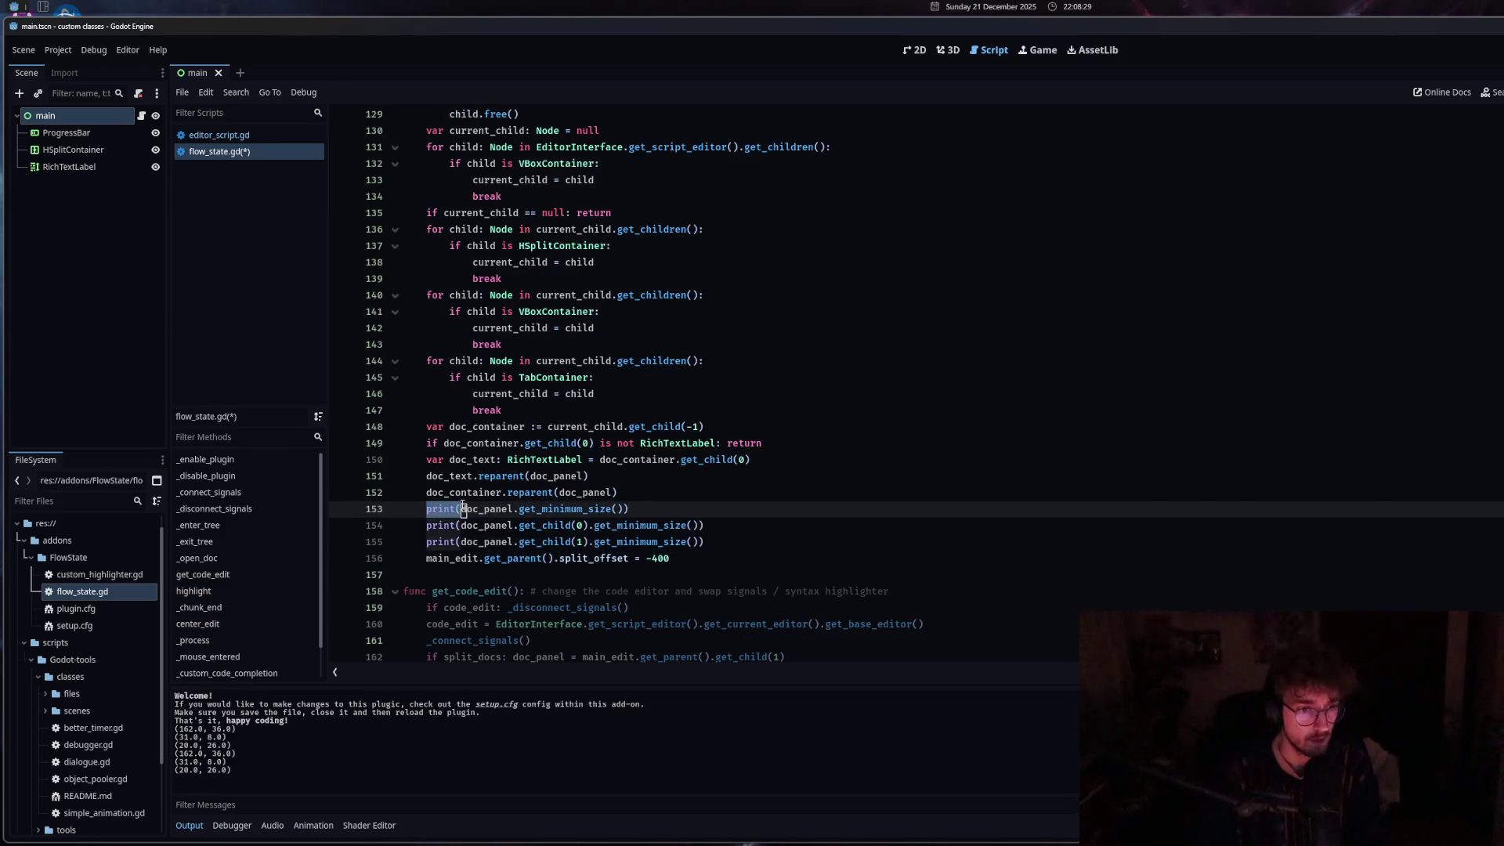
{"action": "key", "text": "BackSpace"}
{"action": "left_click_drag", "start_coordinate": [595, 509], "coordinate": [484, 509]}
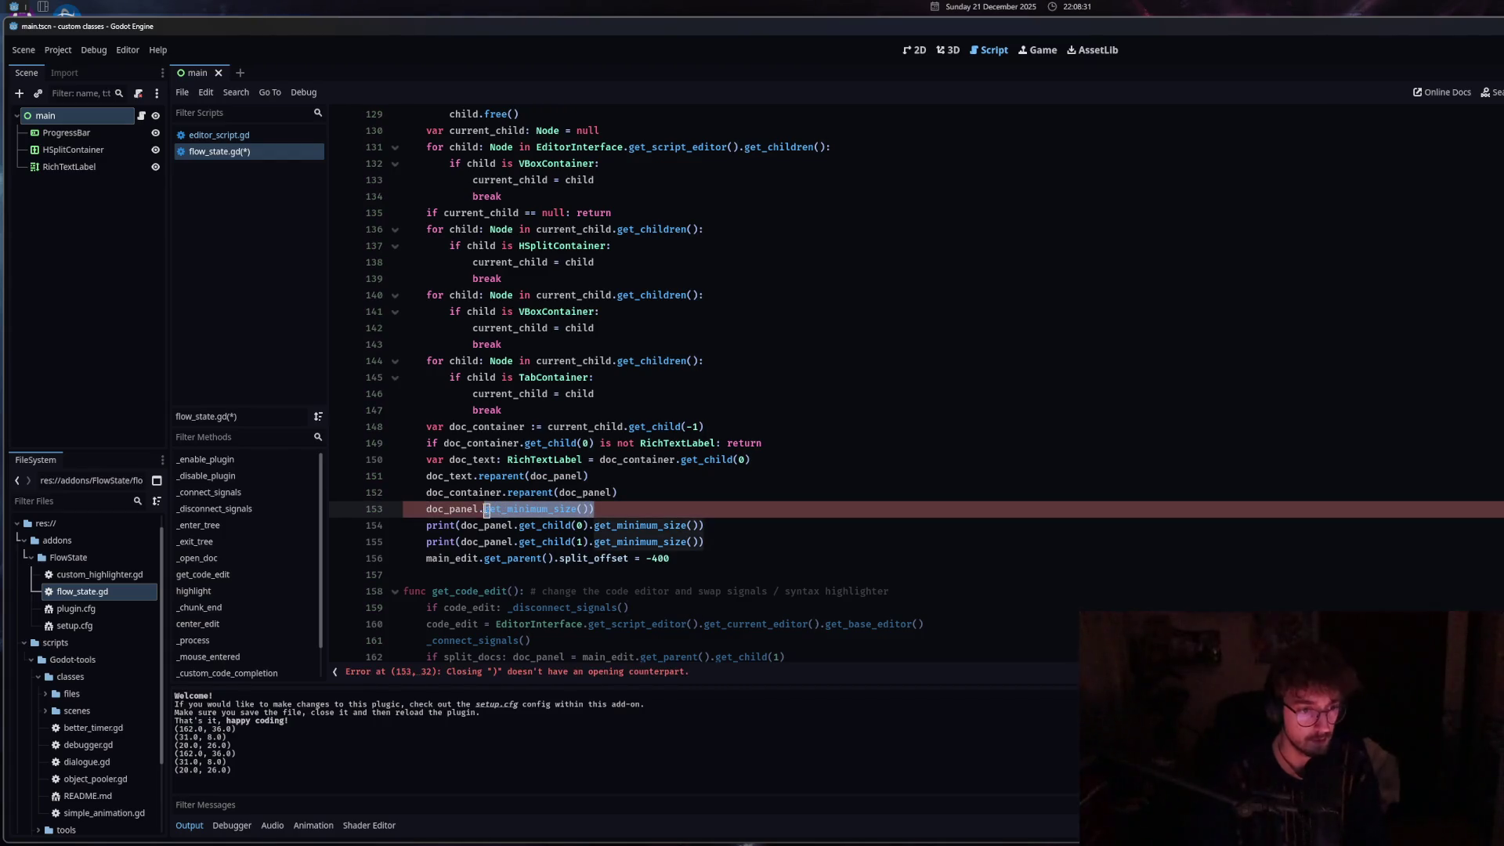
{"action": "type", "text": "mini"}
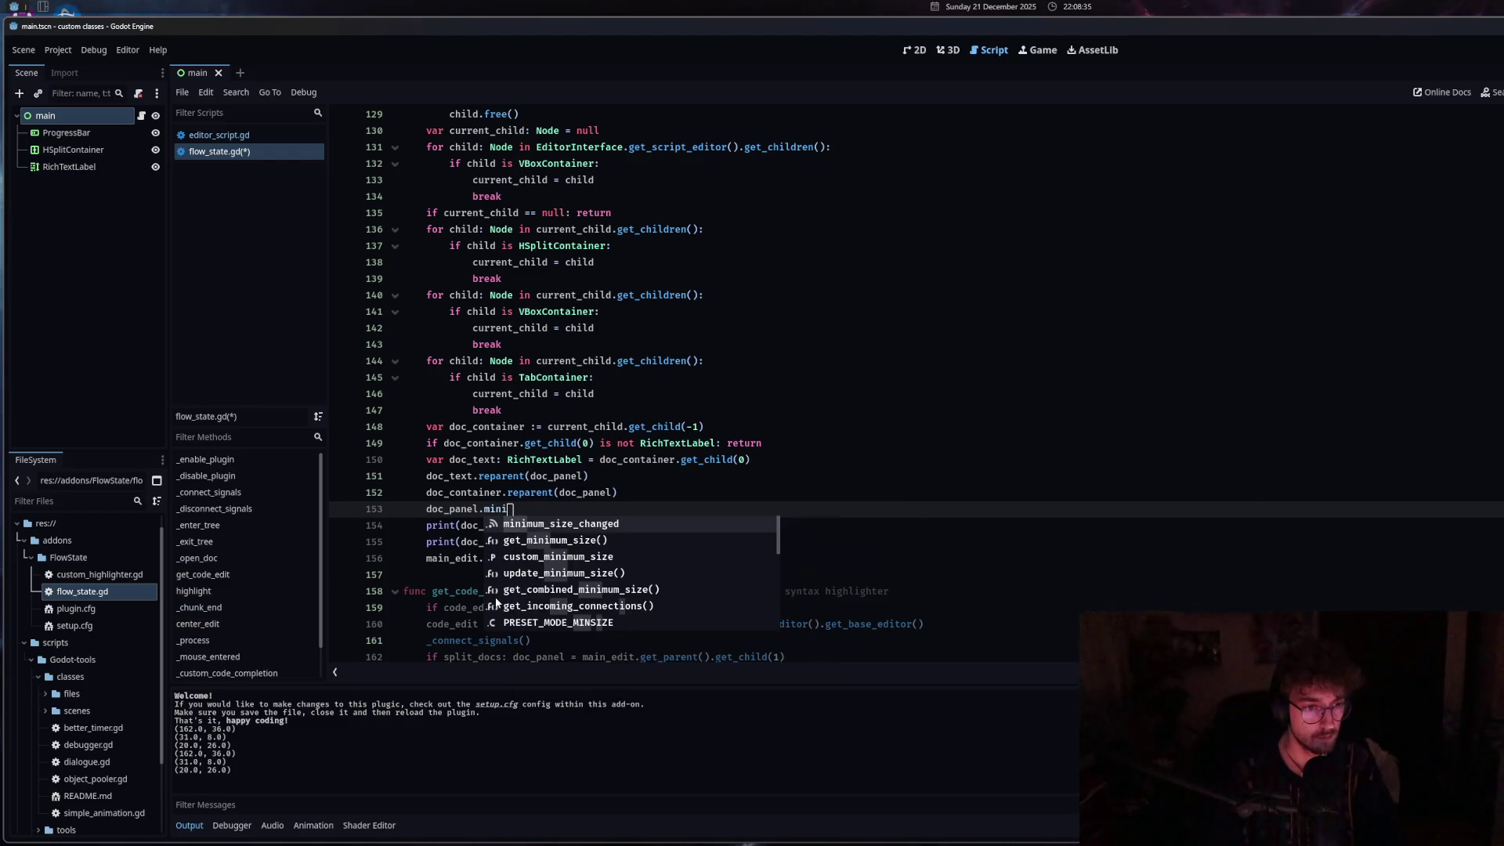
{"action": "left_click", "coordinate": [559, 561]}
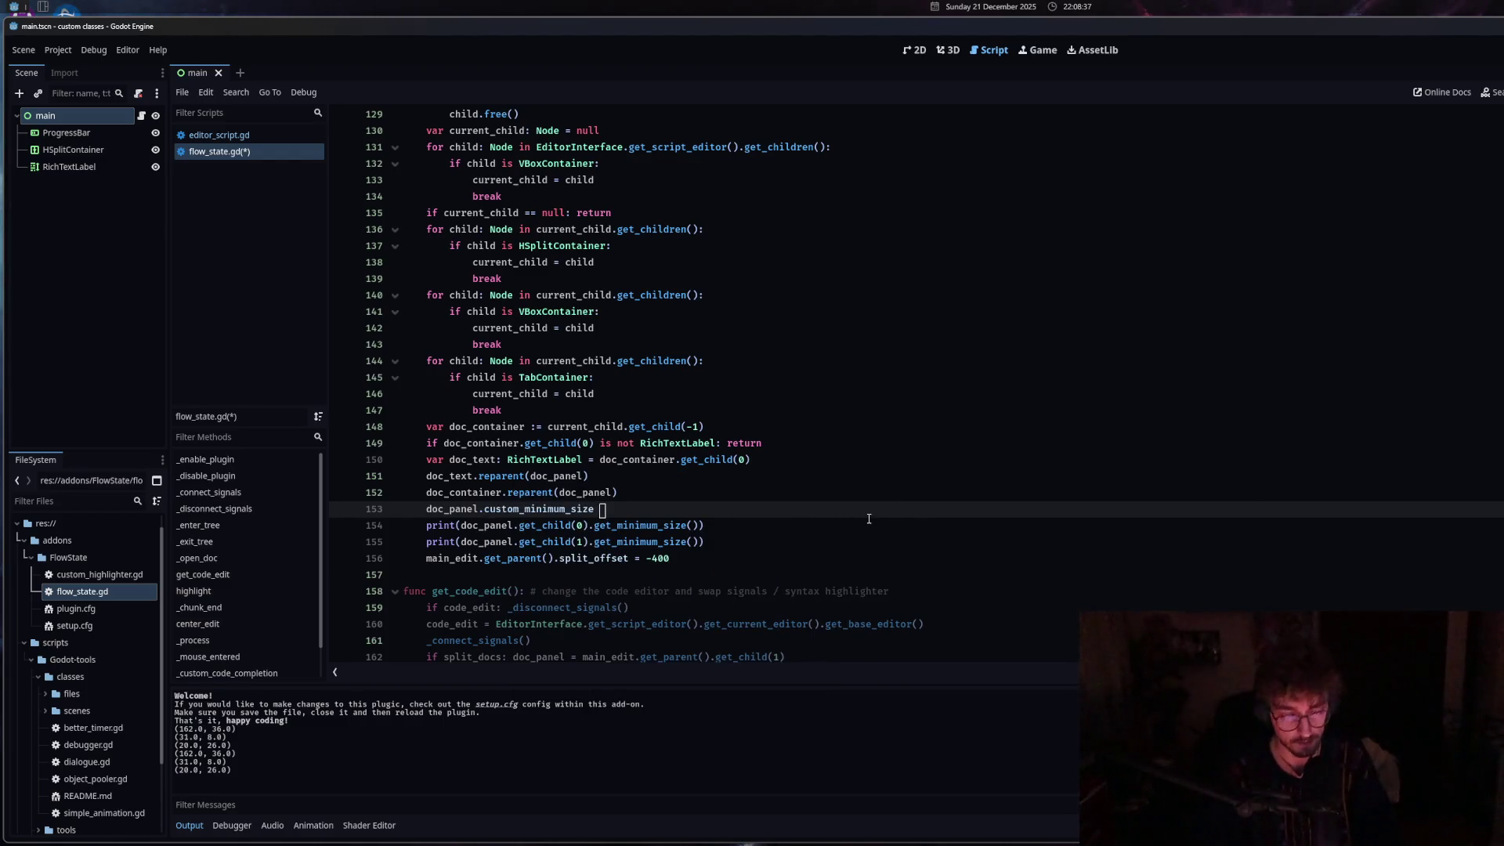
{"action": "type", "text": "="}
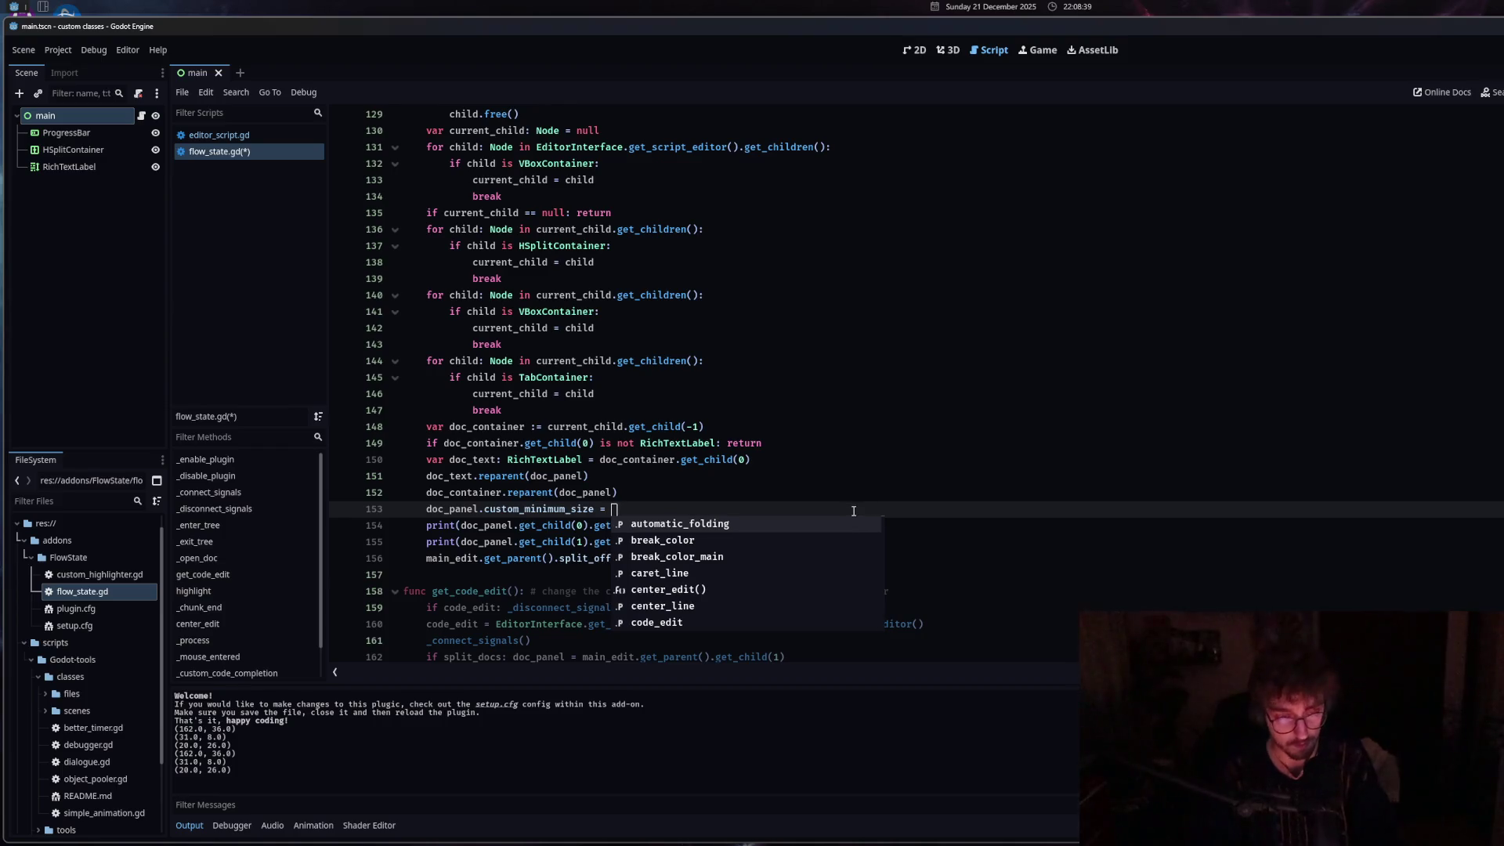
{"action": "type", "text": " Vector2(0,0"}
Reuse that Vector2(0,0) assignment on lines 154 and 155, stripping their print wrappers.
{"action": "mouse_move", "coordinate": [854, 511]}
{"action": "left_mouse_down"}
{"action": "mouse_move", "coordinate": [427, 509]}
{"action": "mouse_move", "coordinate": [472, 510]}
{"action": "mouse_move", "coordinate": [446, 525]}
{"action": "mouse_move", "coordinate": [462, 524]}
{"action": "left_mouse_up"}
{"action": "key", "text": "BackSpace"}
{"action": "left_click_drag", "start_coordinate": [698, 525], "coordinate": [559, 525]}
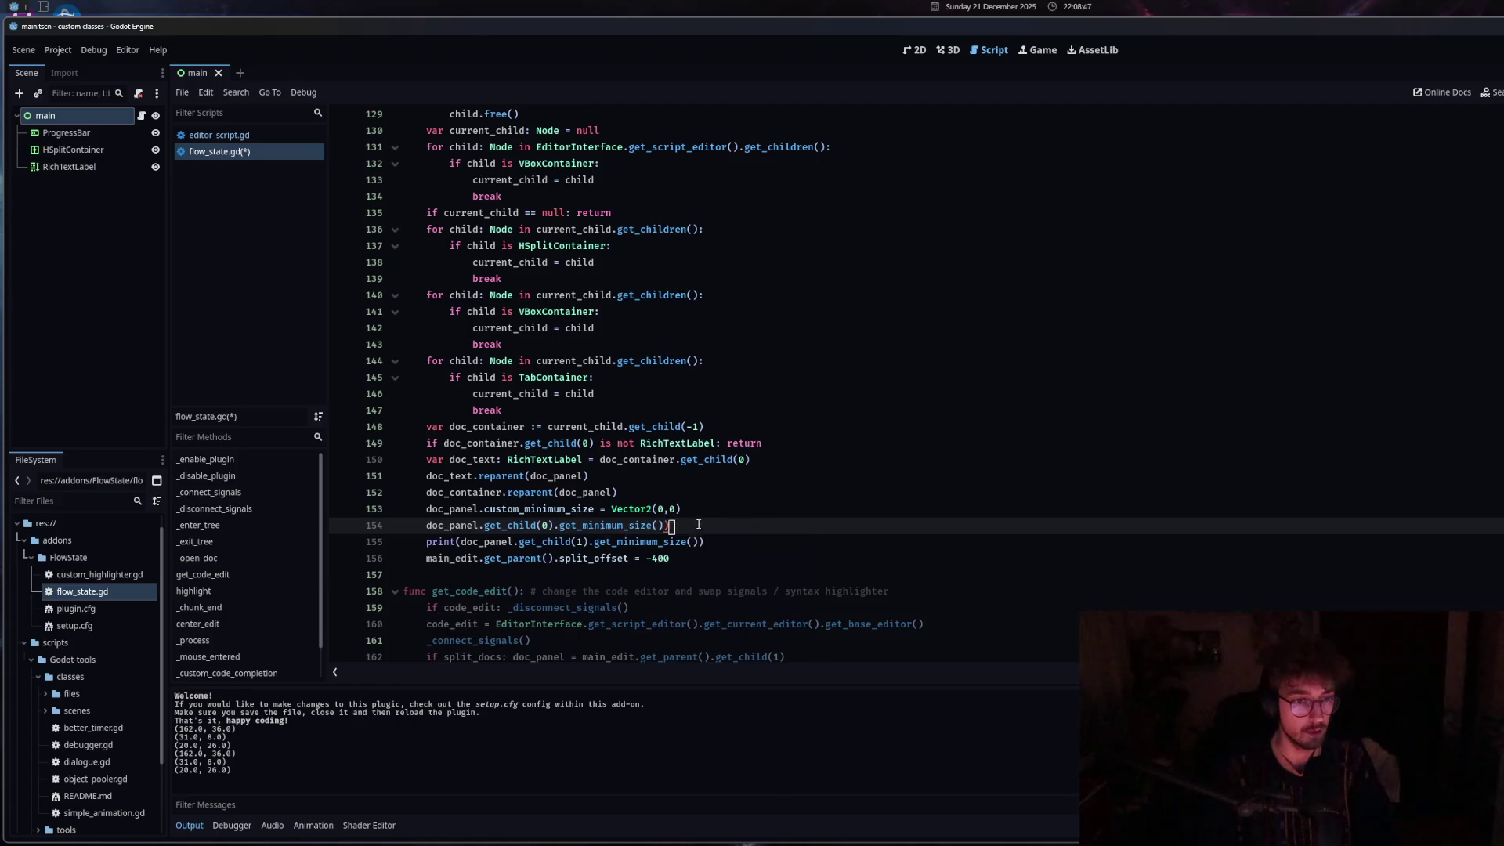
{"action": "type", "text": ".custom_minimum_size = Vector2(0,0)"}
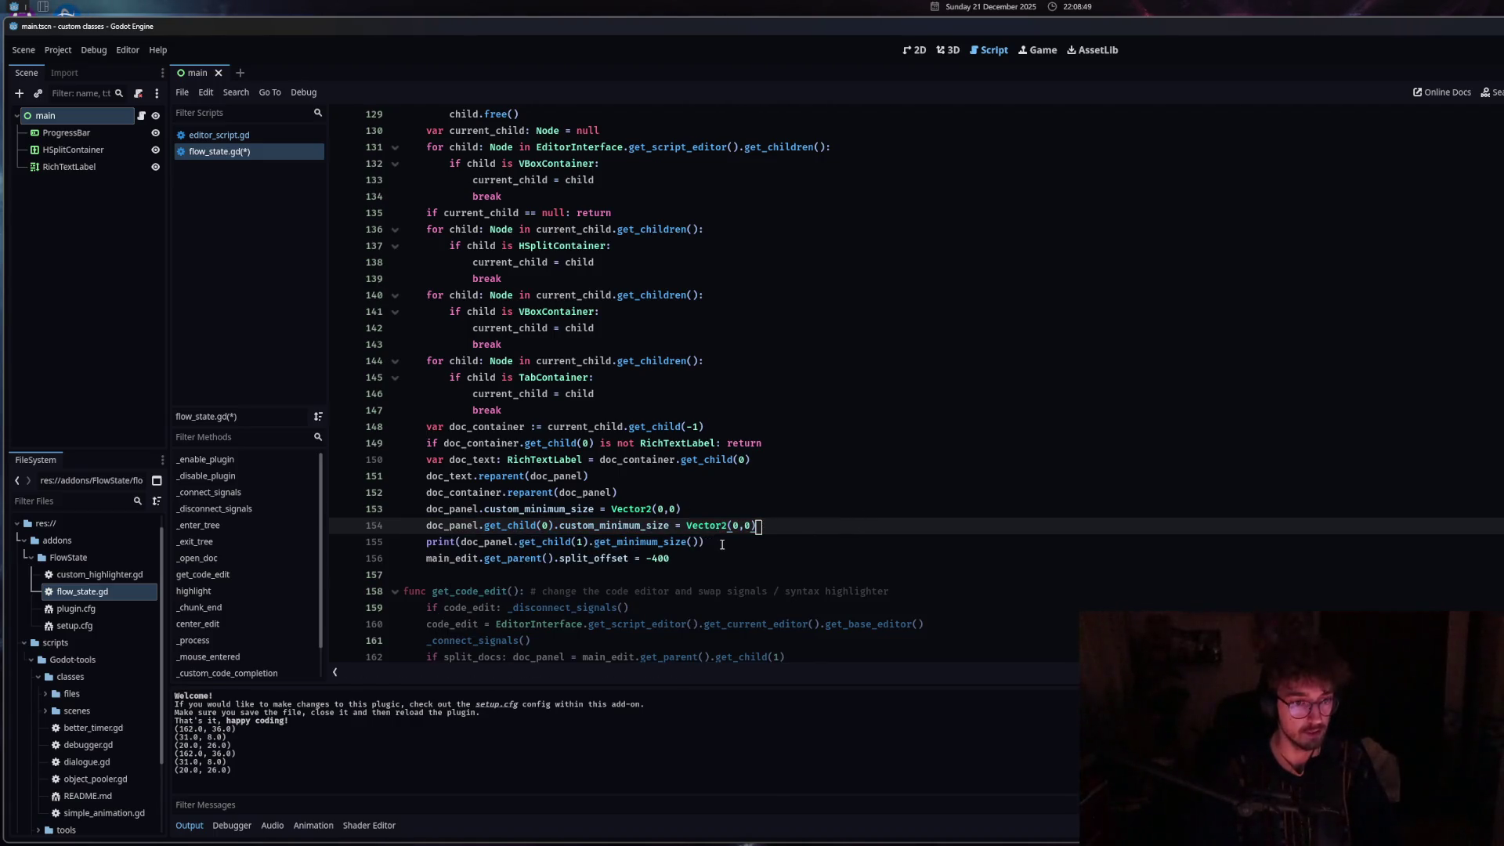
{"action": "left_click_drag", "start_coordinate": [705, 541], "coordinate": [594, 541]}
{"action": "type", "text": "custom_minimum_size = Vector2(0,0)"}
{"action": "left_click", "coordinate": [445, 541]}
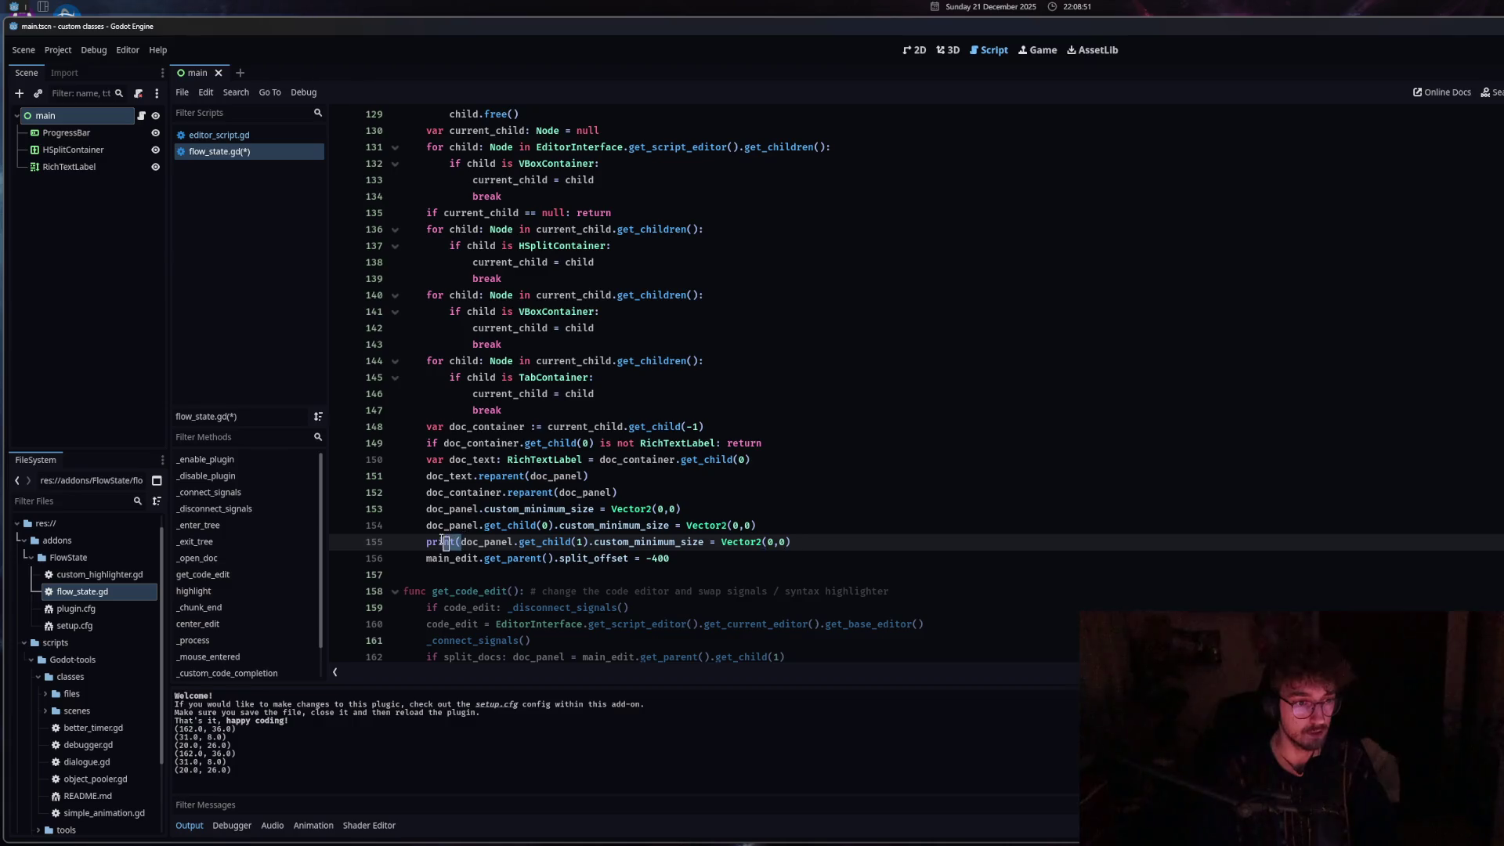
{"action": "key", "text": "BackSpace"}
{"action": "left_click", "coordinate": [579, 525]}
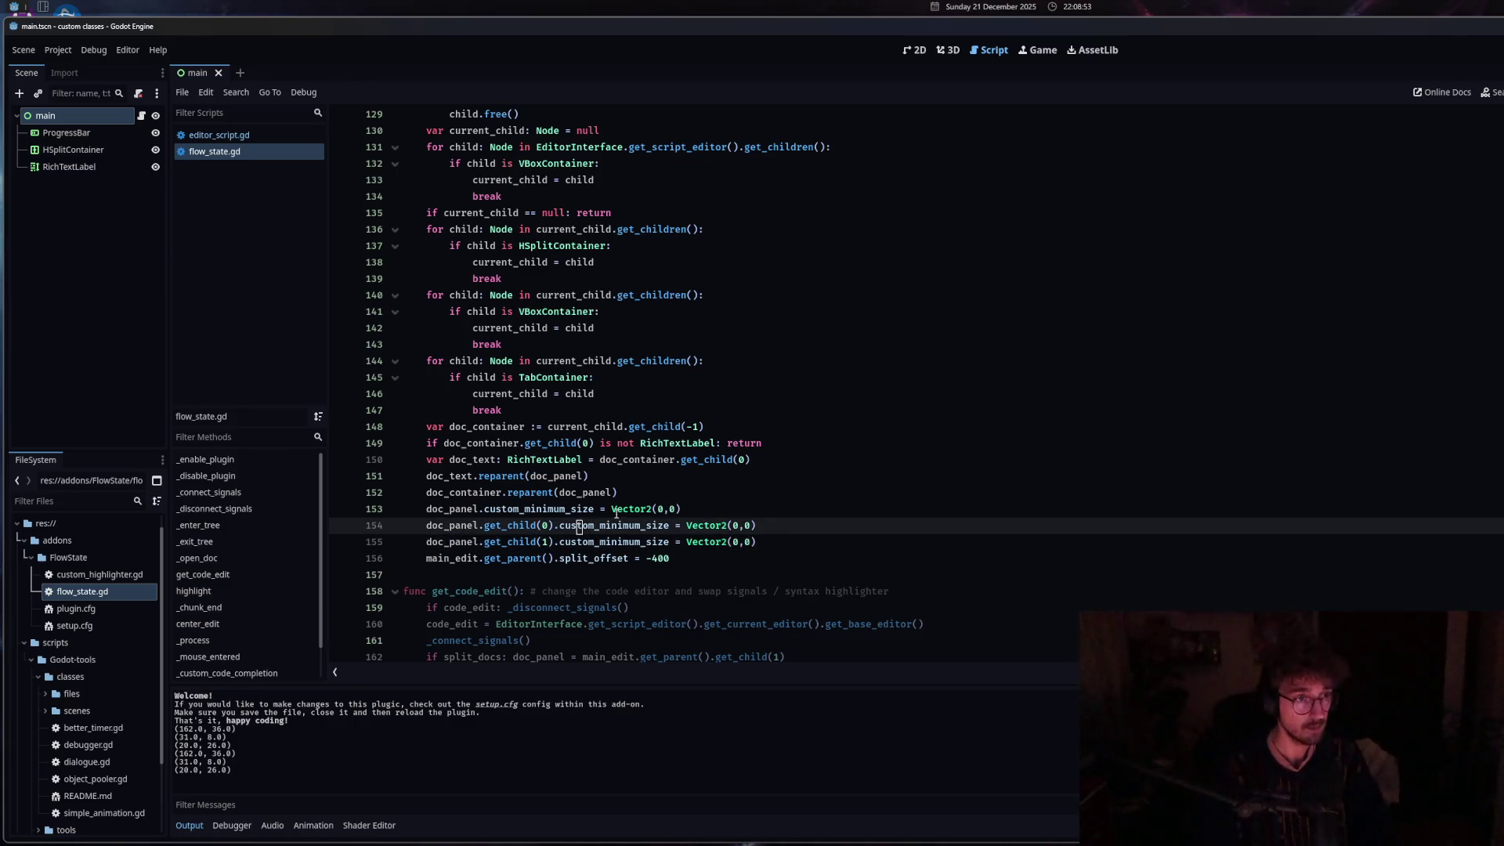
Open the HSplitContainer docs, toggle the script list off and on, then drag the docs divider right.
{"action": "left_click", "coordinate": [588, 246], "text": "ctrl"}
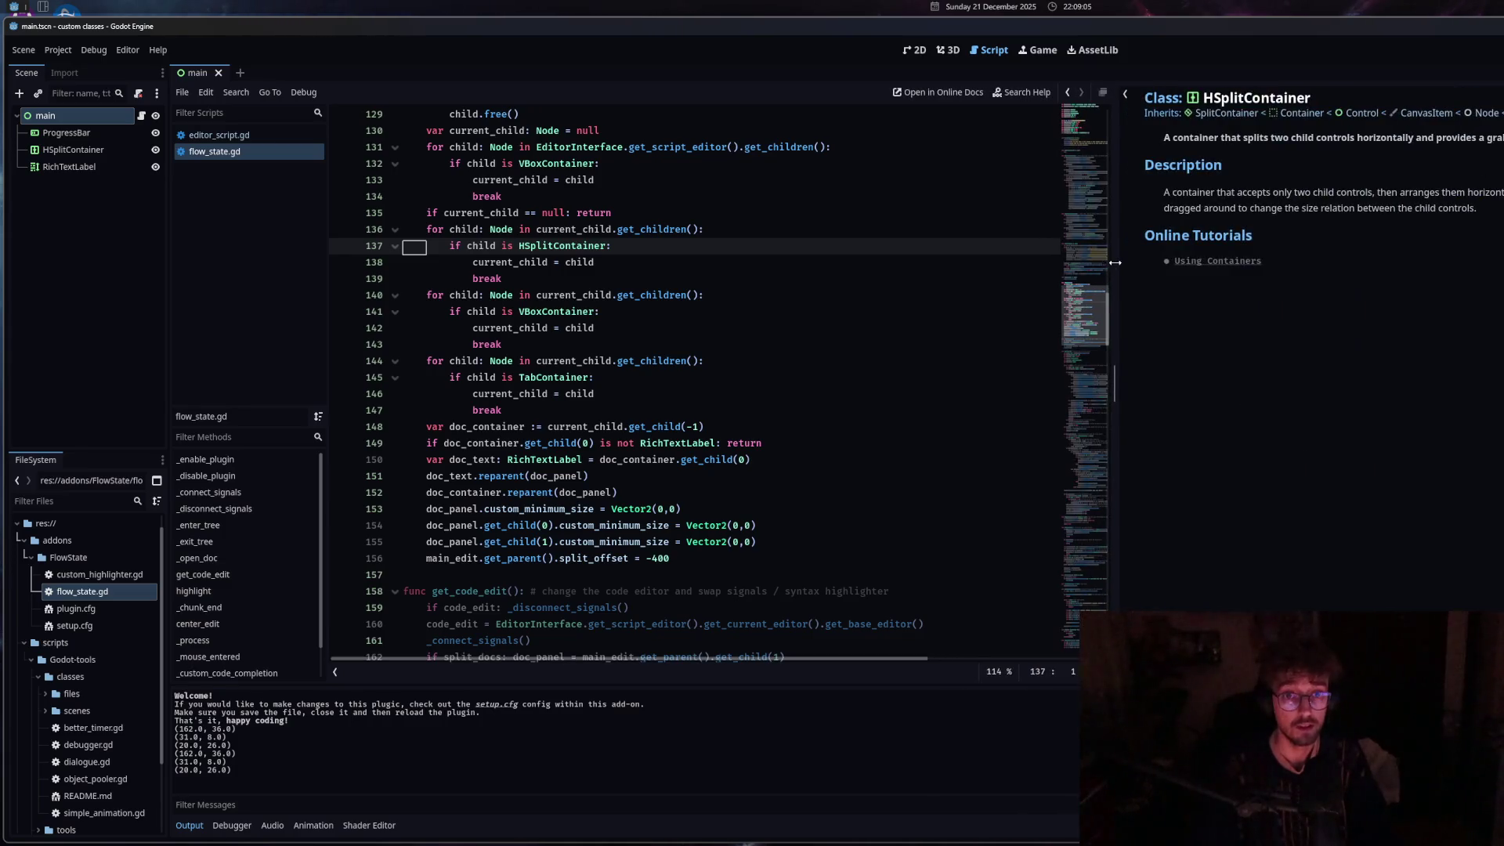
{"action": "mouse_move", "coordinate": [1359, 289]}
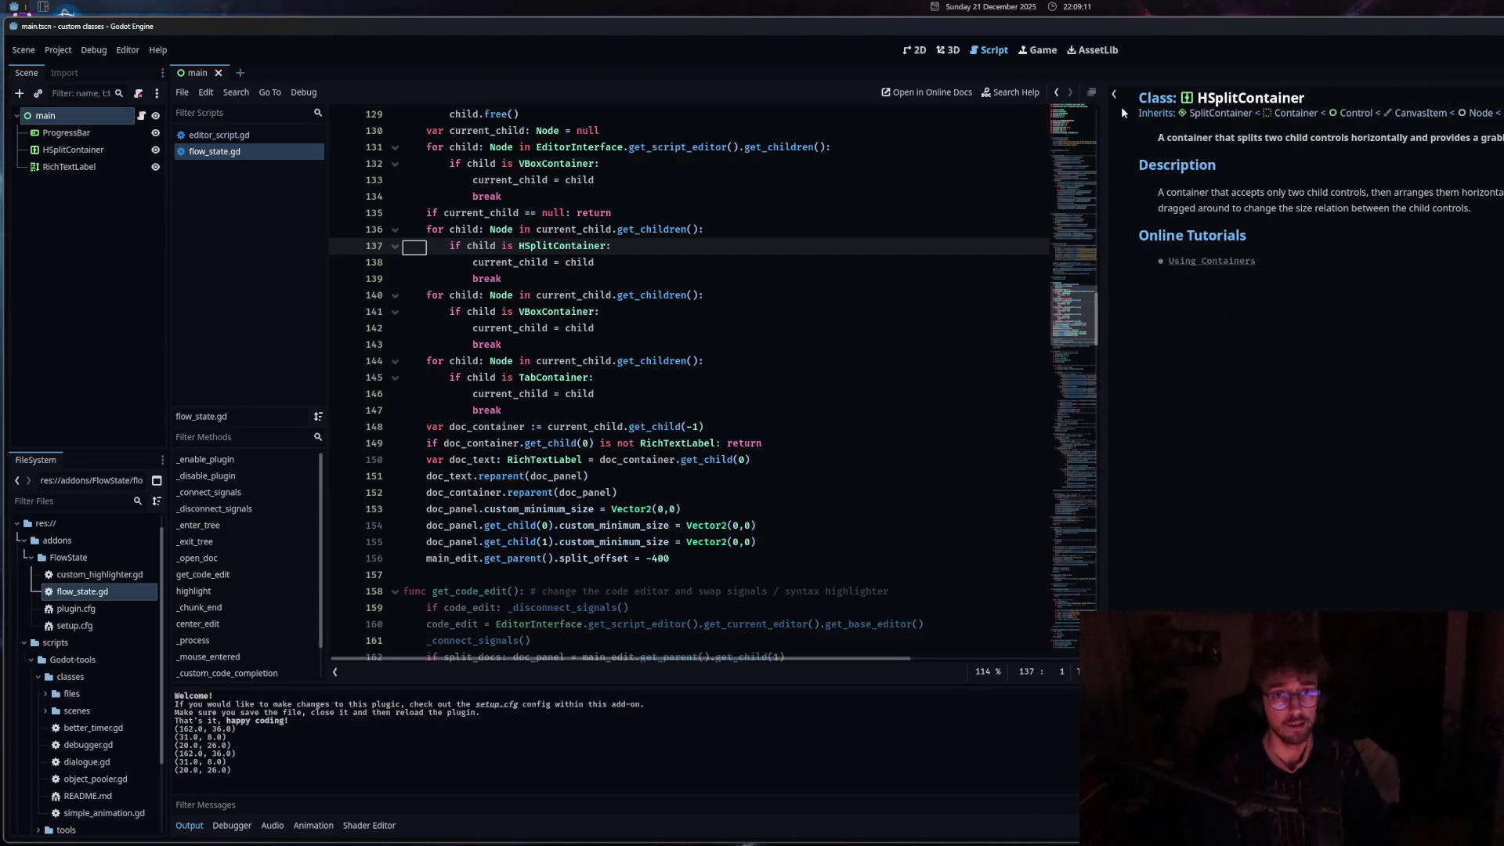
{"action": "left_click", "coordinate": [1114, 96]}
{"action": "left_click", "coordinate": [1115, 97]}
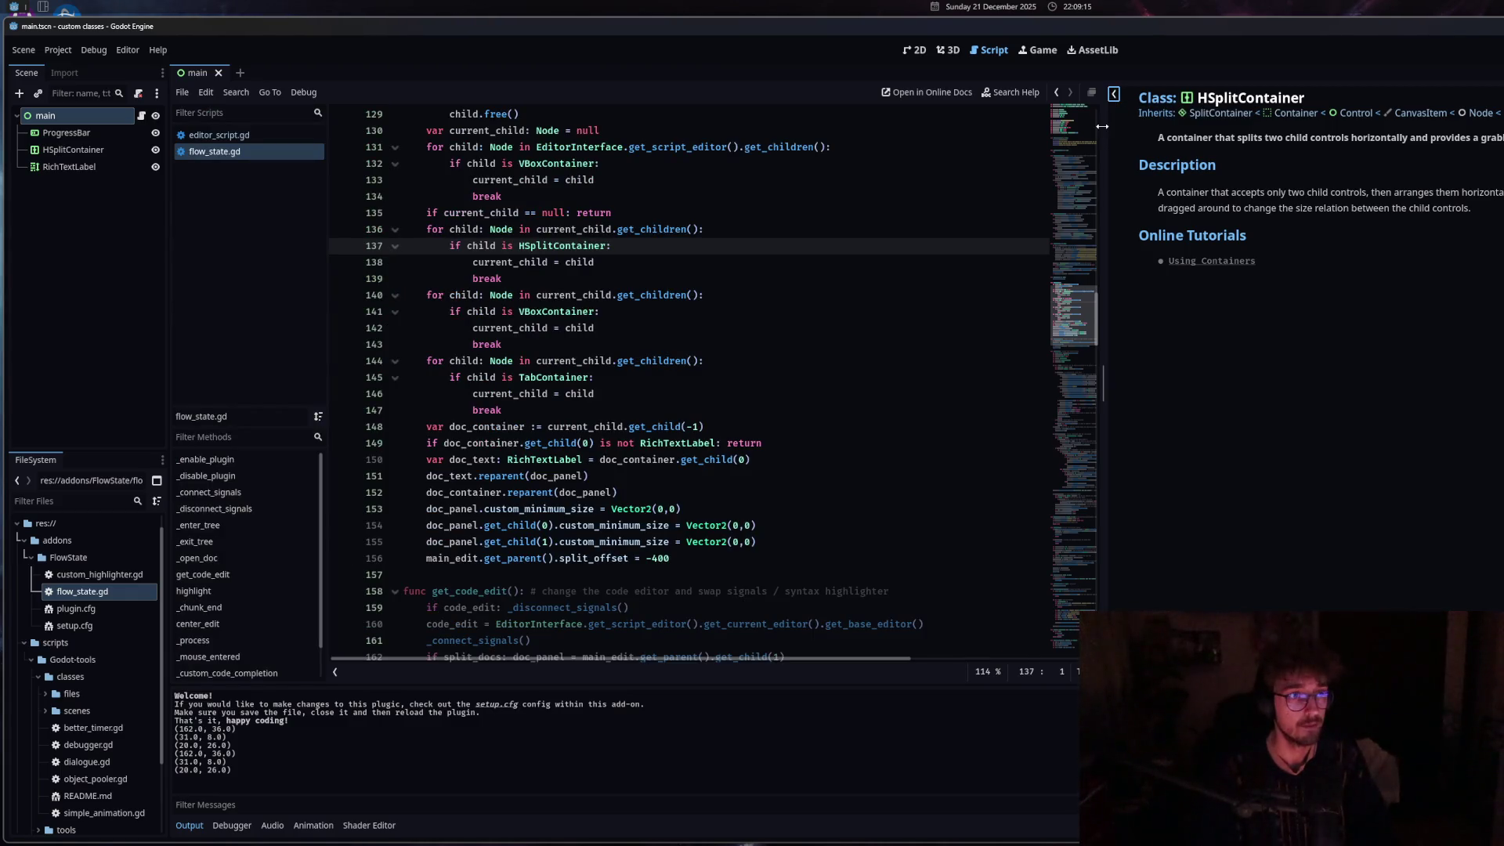
{"action": "mouse_move", "coordinate": [1103, 126]}
{"action": "left_mouse_down"}
{"action": "mouse_move", "coordinate": [1254, 130]}
{"action": "mouse_move", "coordinate": [475, 229]}
{"action": "mouse_move", "coordinate": [1500, 308]}
{"action": "left_mouse_up"}
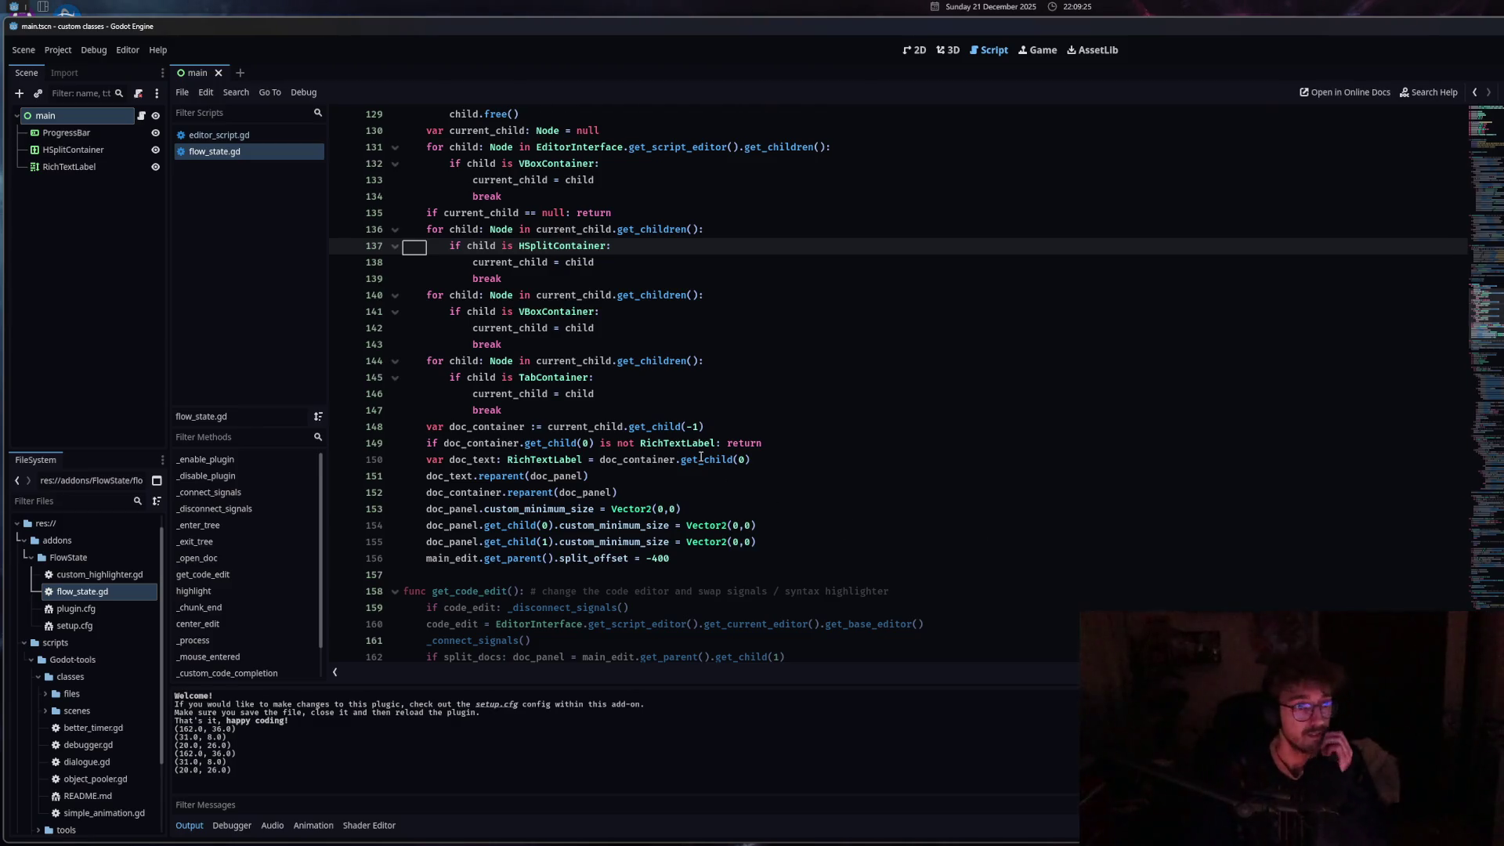
Change the split_offset value in _open_doc from -400 to -500.
{"action": "left_click", "coordinate": [603, 311]}
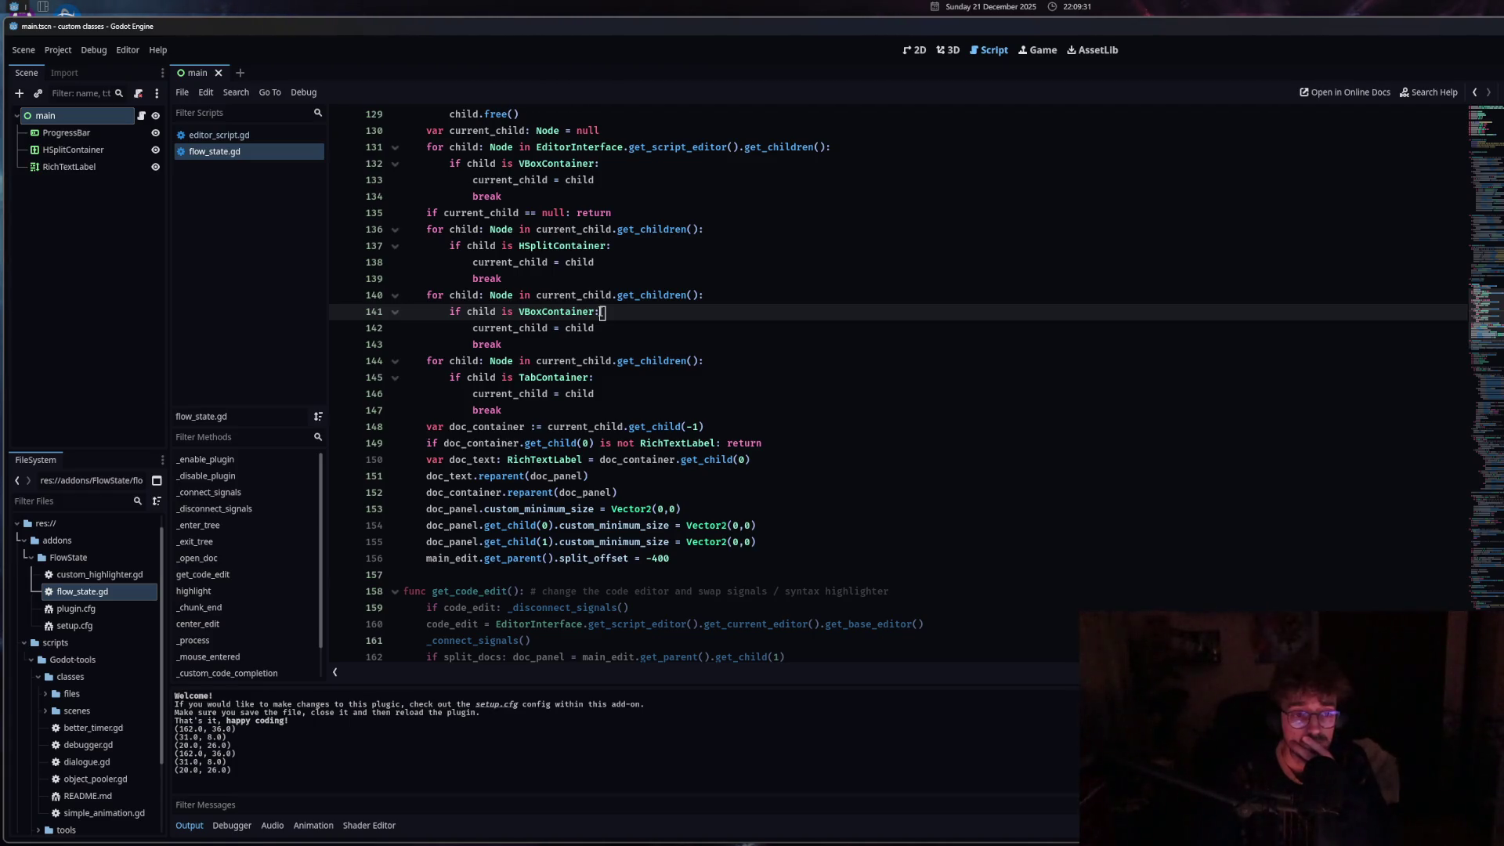
{"action": "left_click", "coordinate": [654, 558]}
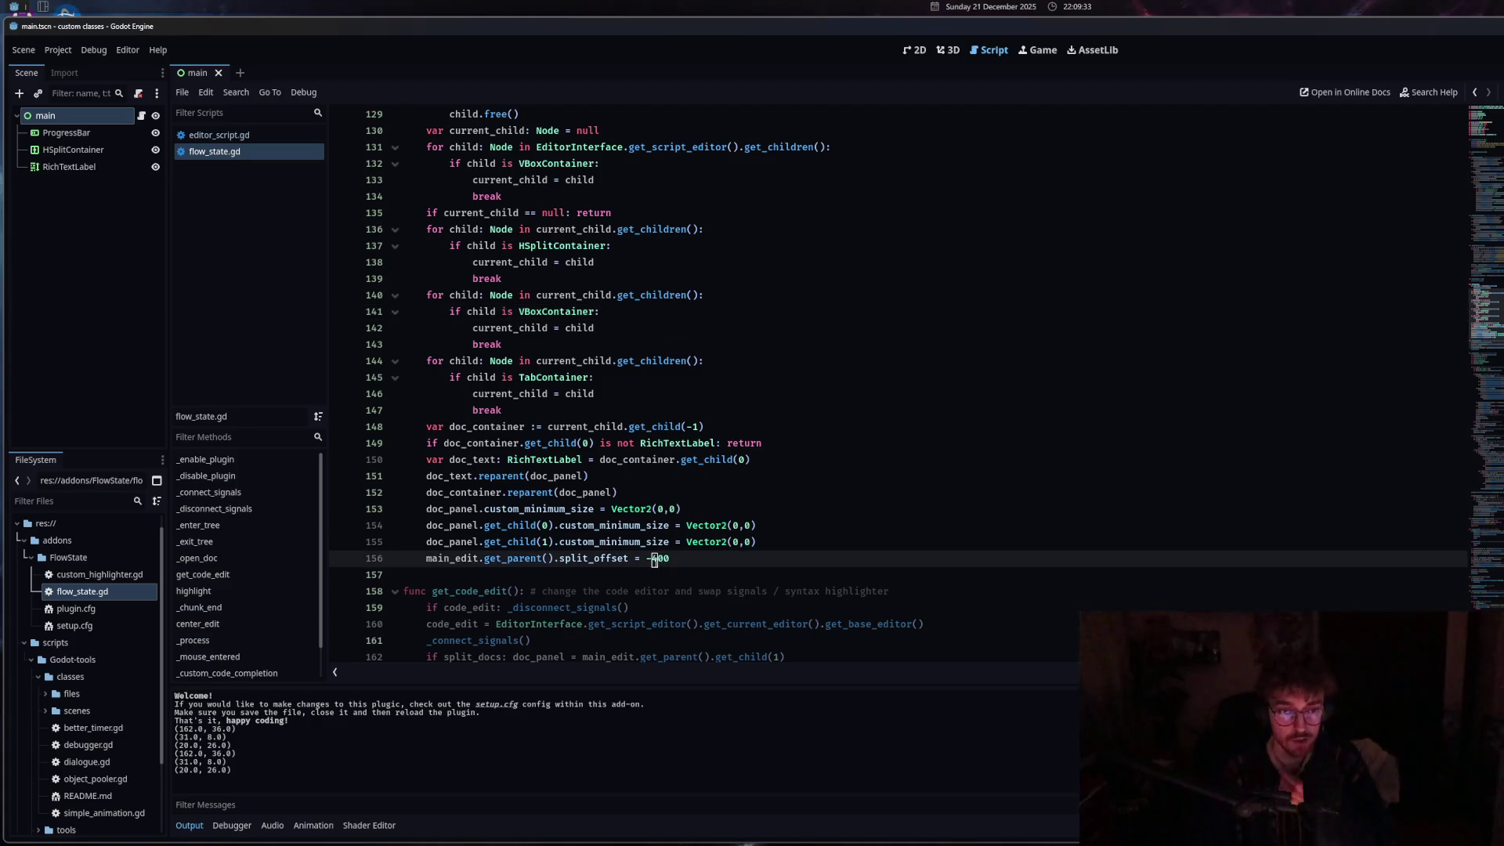
{"action": "key", "text": "Delete"}
{"action": "type", "text": "5"}
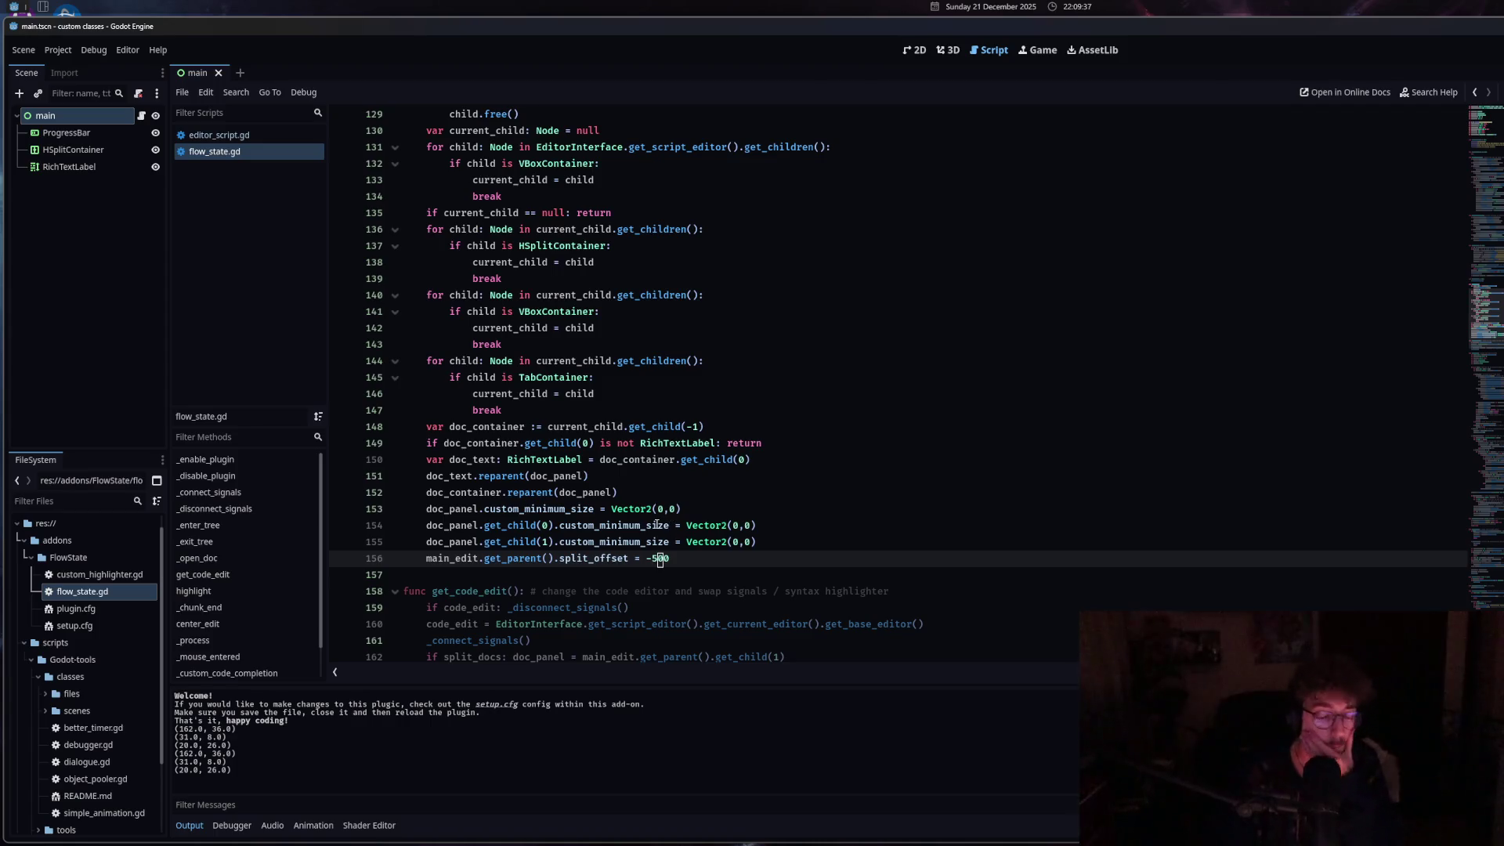
Collapse the Output panel and check editor_script.gd before returning to flow_state.gd.
{"action": "left_click", "coordinate": [189, 825]}
{"action": "scroll", "coordinate": [675, 587], "scroll_direction": "up", "scroll_amount": 5}
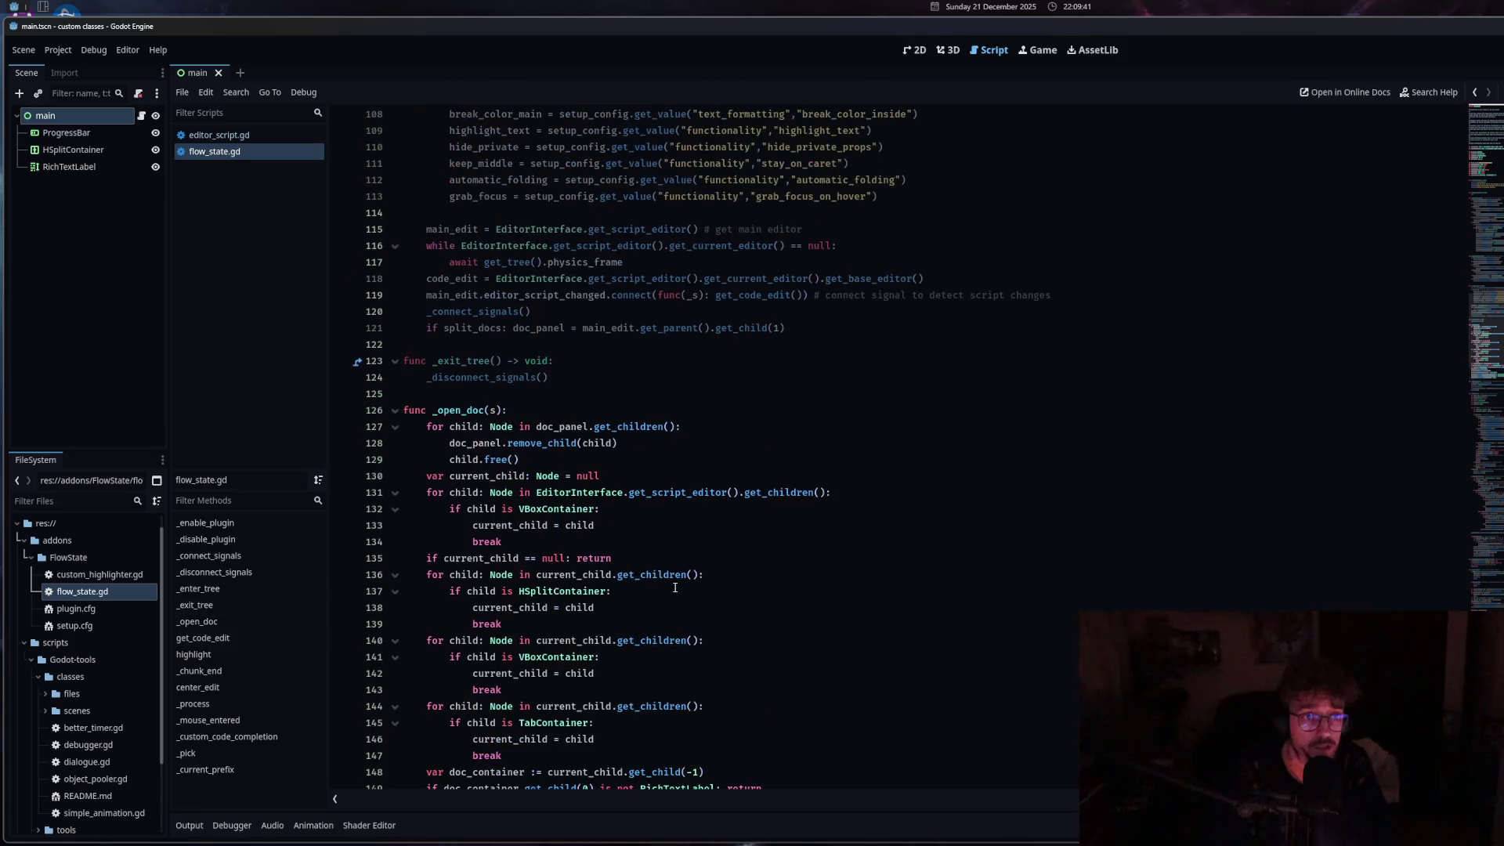
{"action": "scroll", "coordinate": [676, 587], "scroll_direction": "down", "scroll_amount": 5}
{"action": "left_click", "coordinate": [252, 135]}
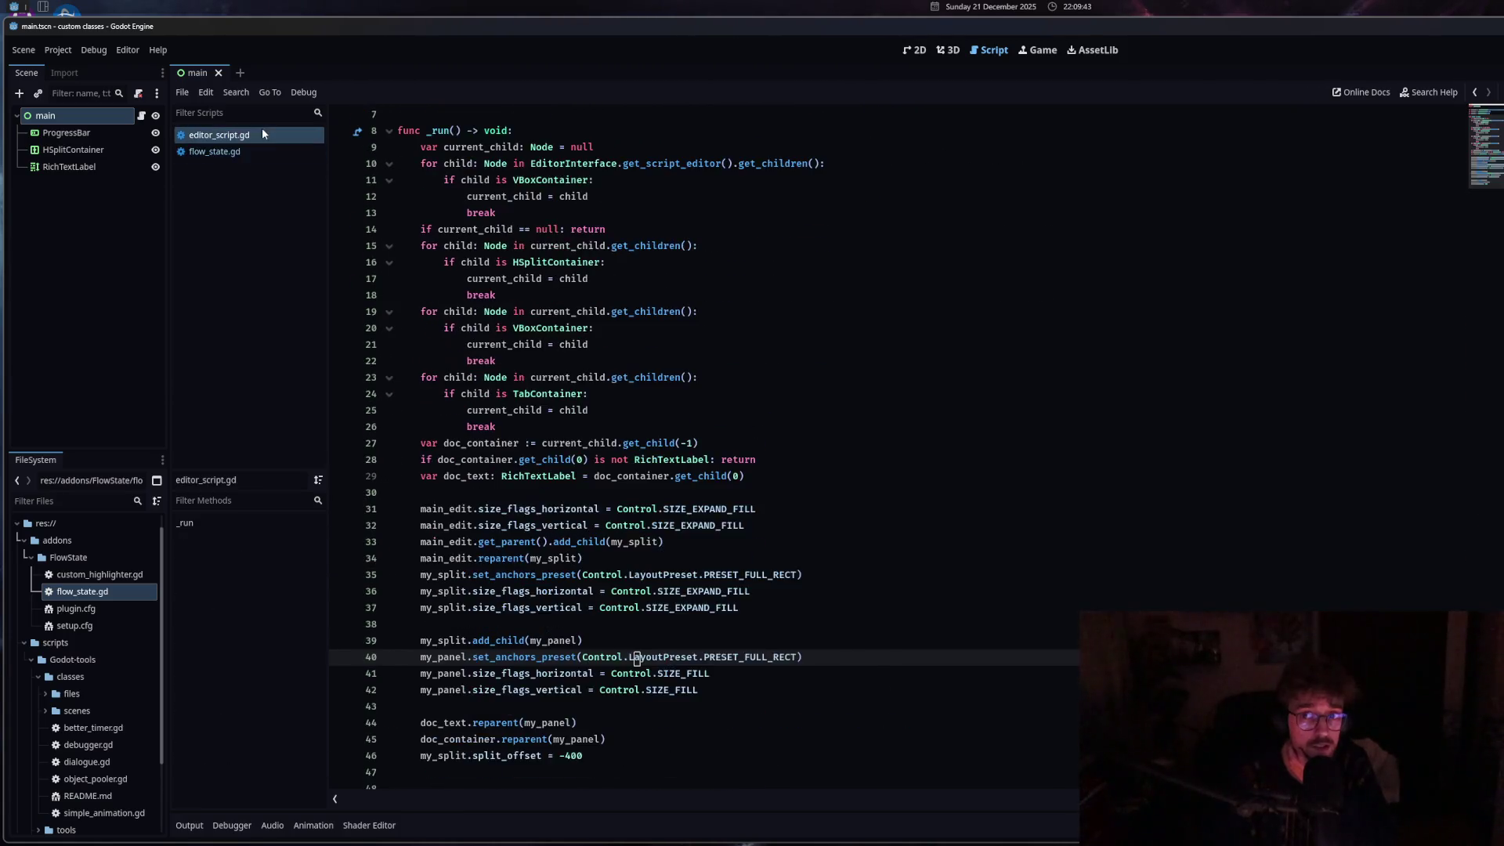
{"action": "left_click", "coordinate": [252, 151]}
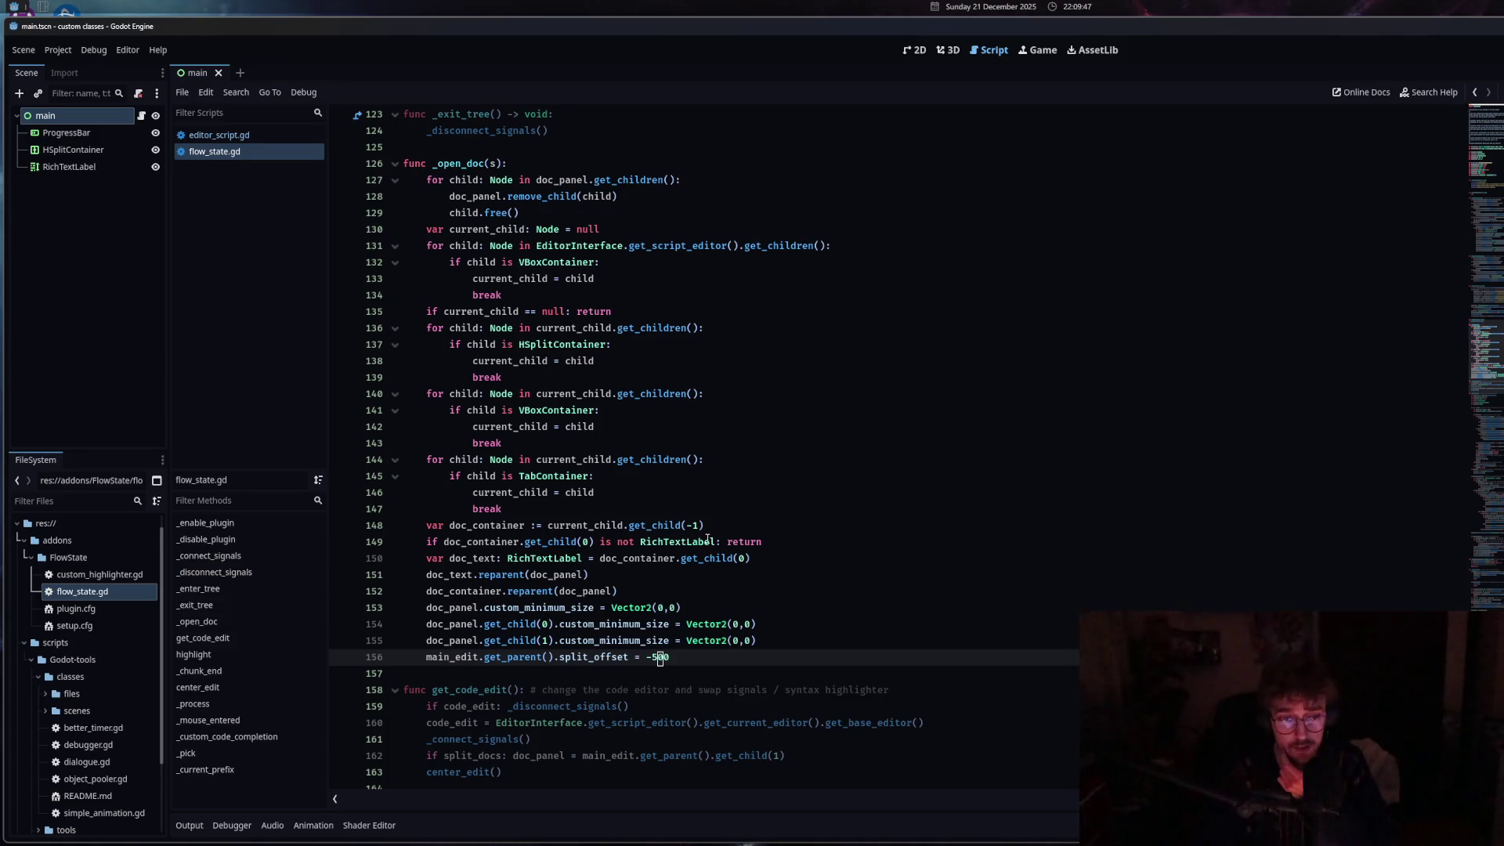
{"action": "scroll", "coordinate": [707, 540], "scroll_direction": "up", "scroll_amount": 3}
{"action": "mouse_move", "coordinate": [550, 329]}
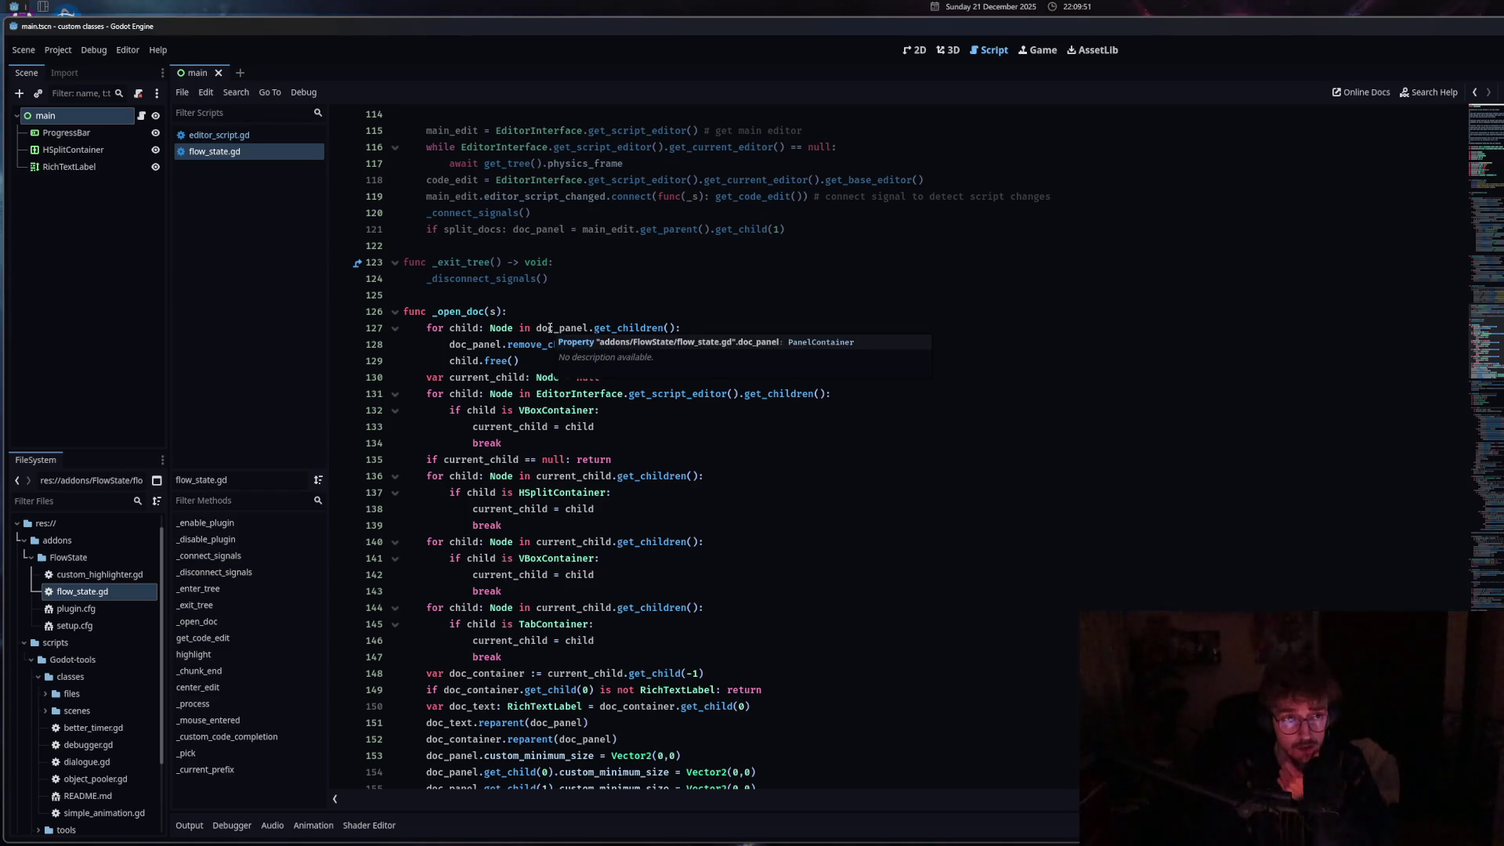
{"action": "scroll", "coordinate": [467, 553], "scroll_direction": "up", "scroll_amount": 20}
{"action": "scroll", "coordinate": [467, 553], "scroll_direction": "up", "scroll_amount": 2}
{"action": "mouse_move", "coordinate": [467, 555]}
{"action": "scroll", "coordinate": [745, 587], "scroll_direction": "down", "scroll_amount": 10}
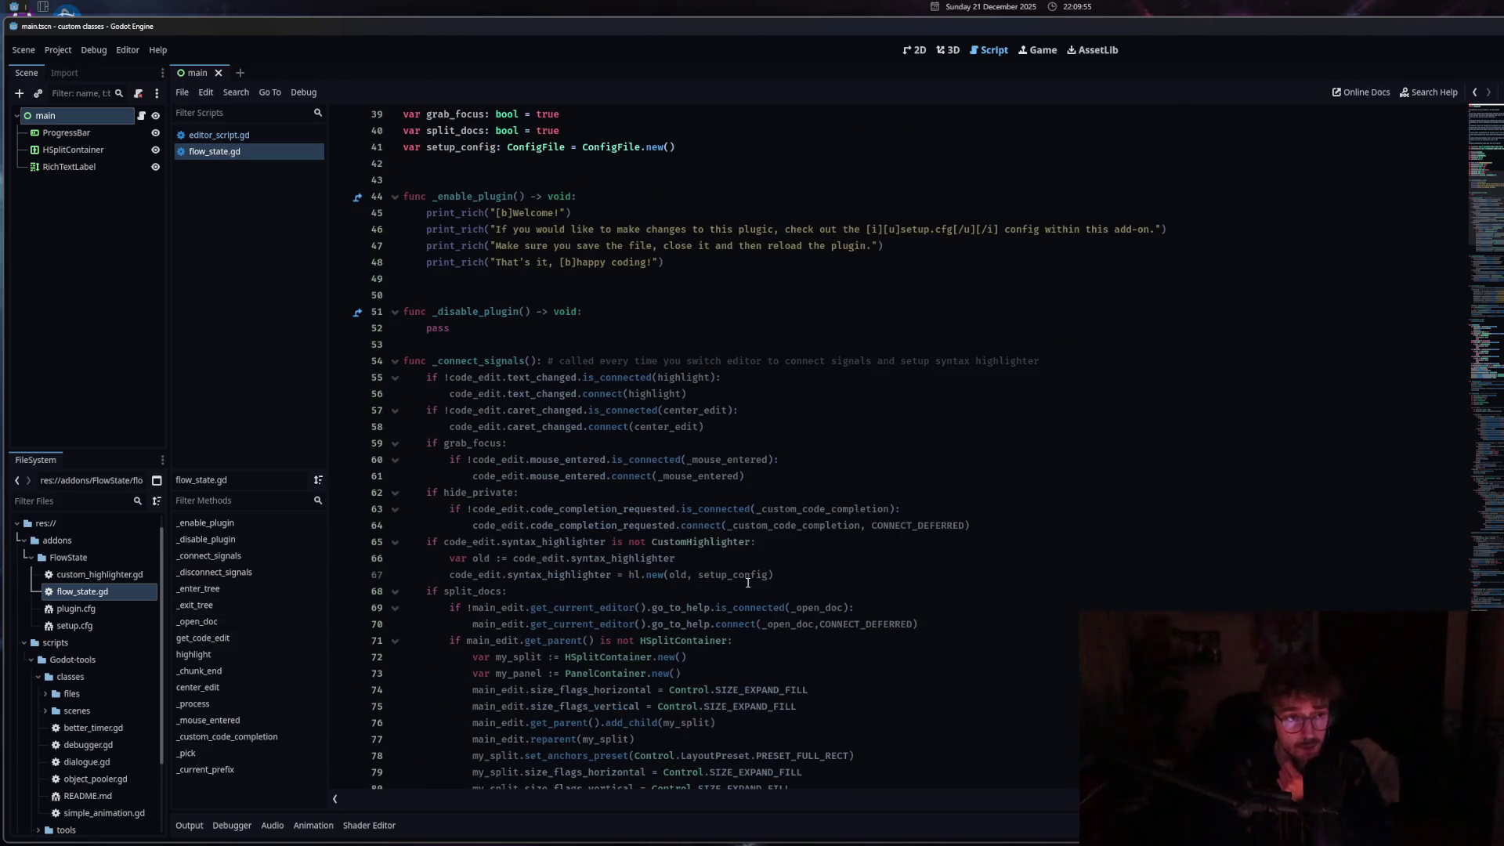
{"action": "mouse_move", "coordinate": [746, 588]}
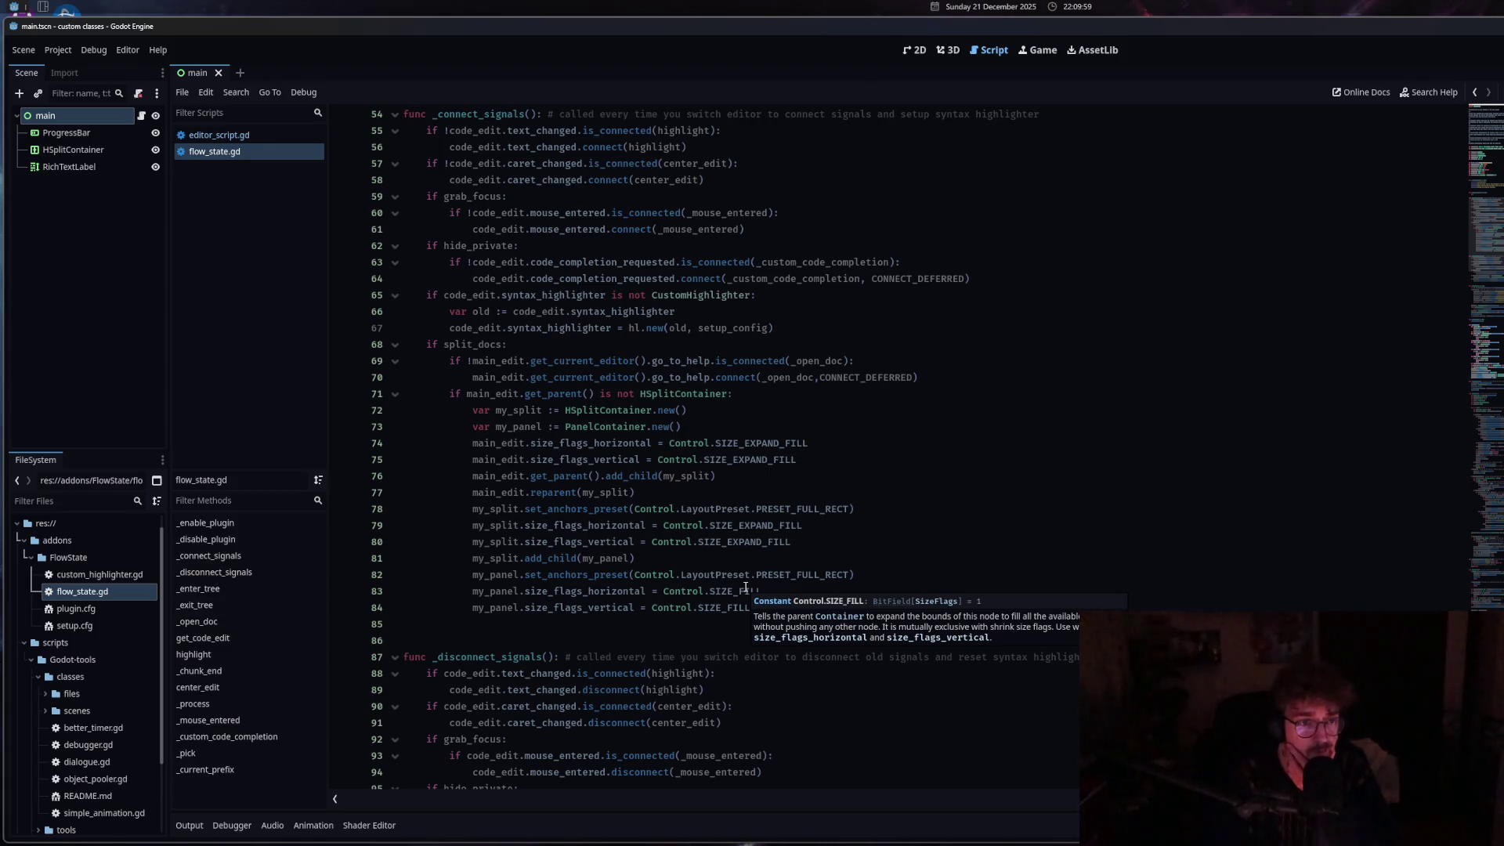
{"action": "scroll", "coordinate": [746, 588], "scroll_direction": "down", "scroll_amount": 6}
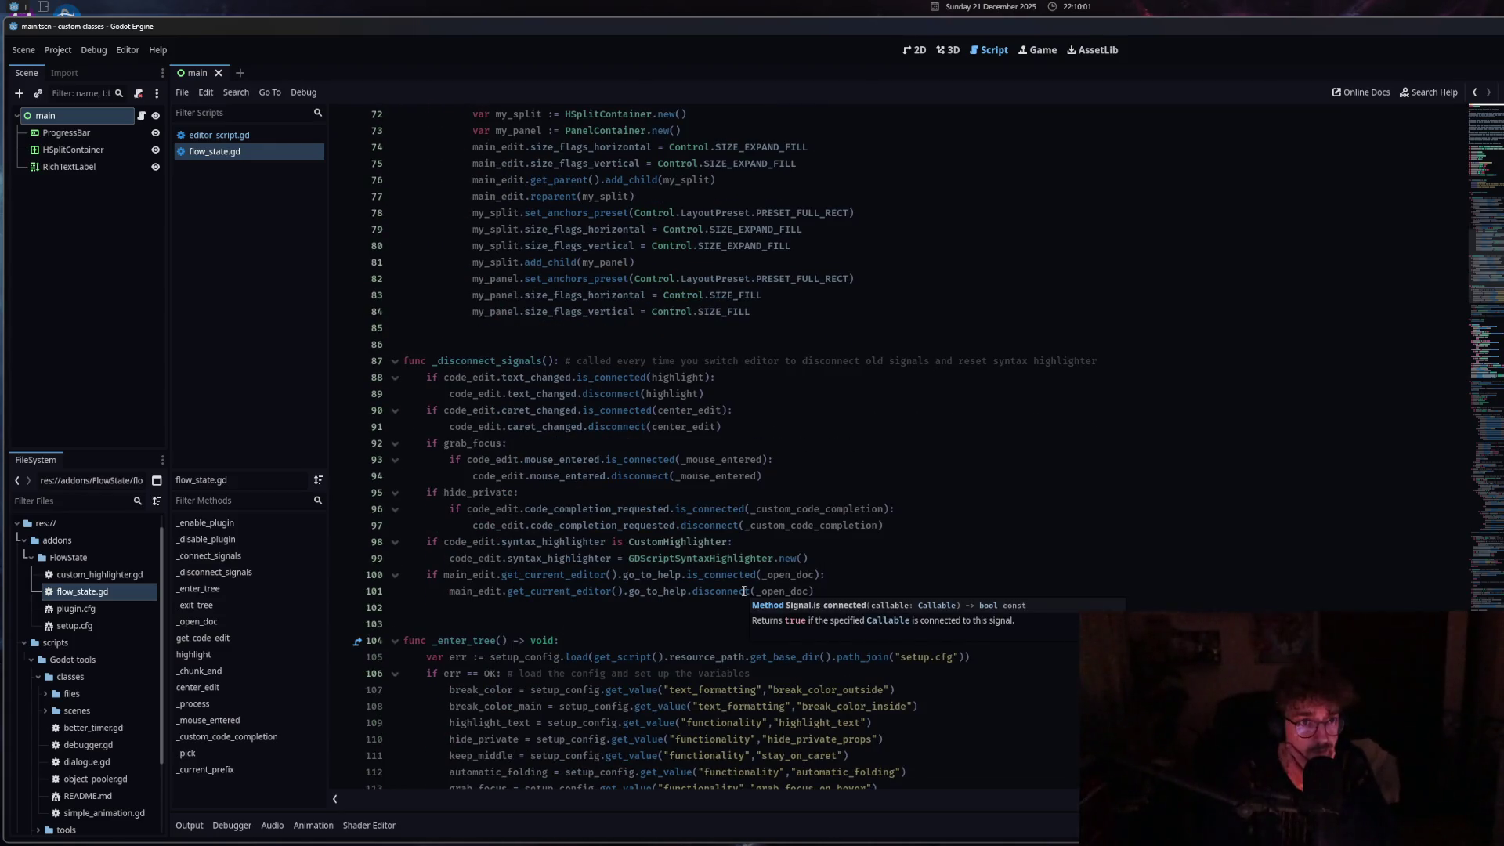
{"action": "scroll", "coordinate": [743, 590], "scroll_direction": "up", "scroll_amount": 4}
{"action": "left_click", "coordinate": [636, 312]}
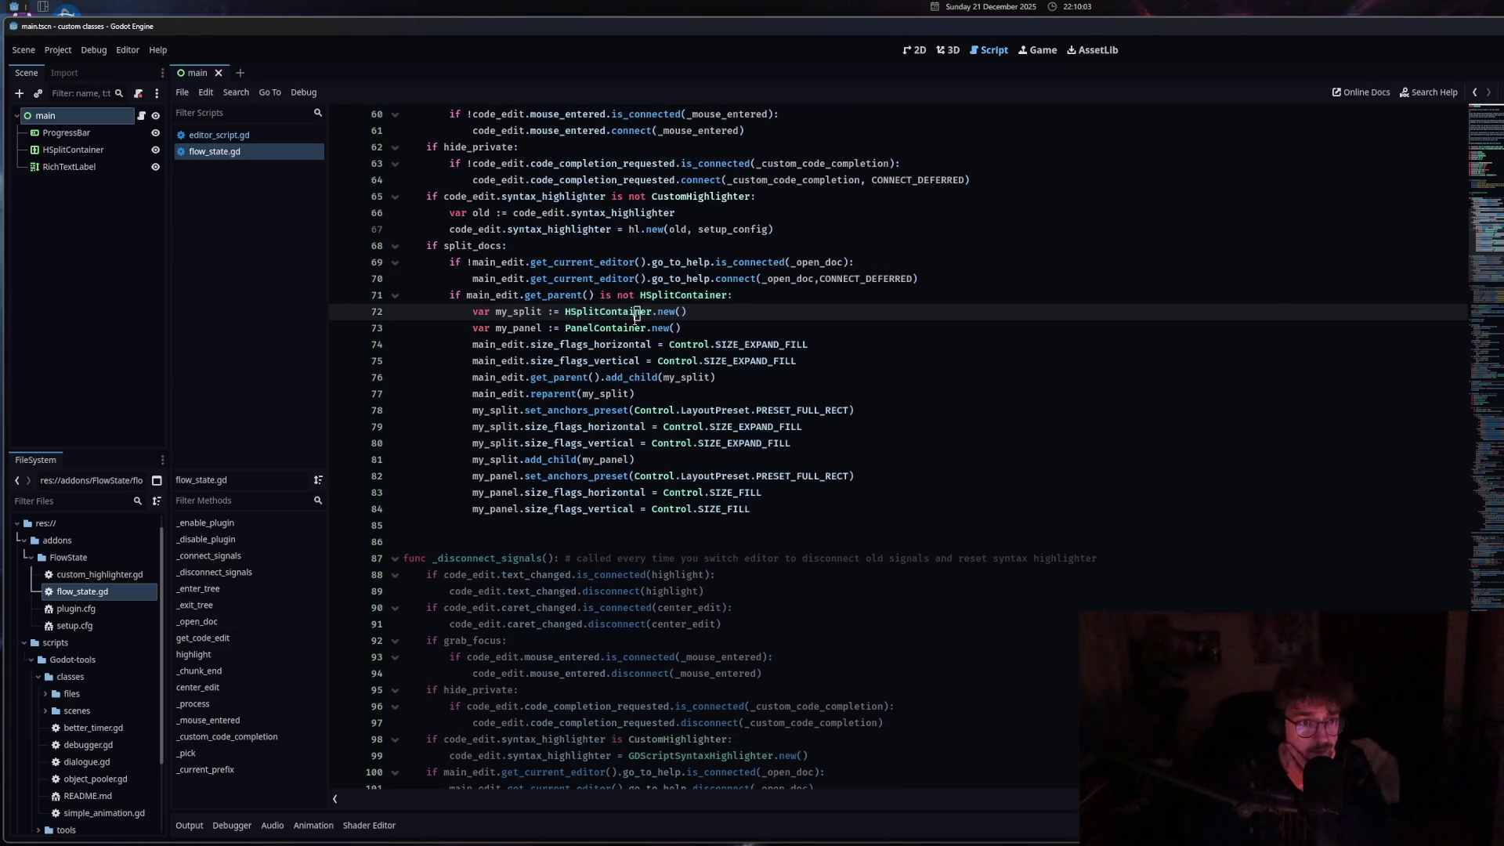
{"action": "left_click_drag", "start_coordinate": [514, 345], "coordinate": [710, 495]}
{"action": "scroll", "coordinate": [712, 495], "scroll_direction": "down", "scroll_amount": 6}
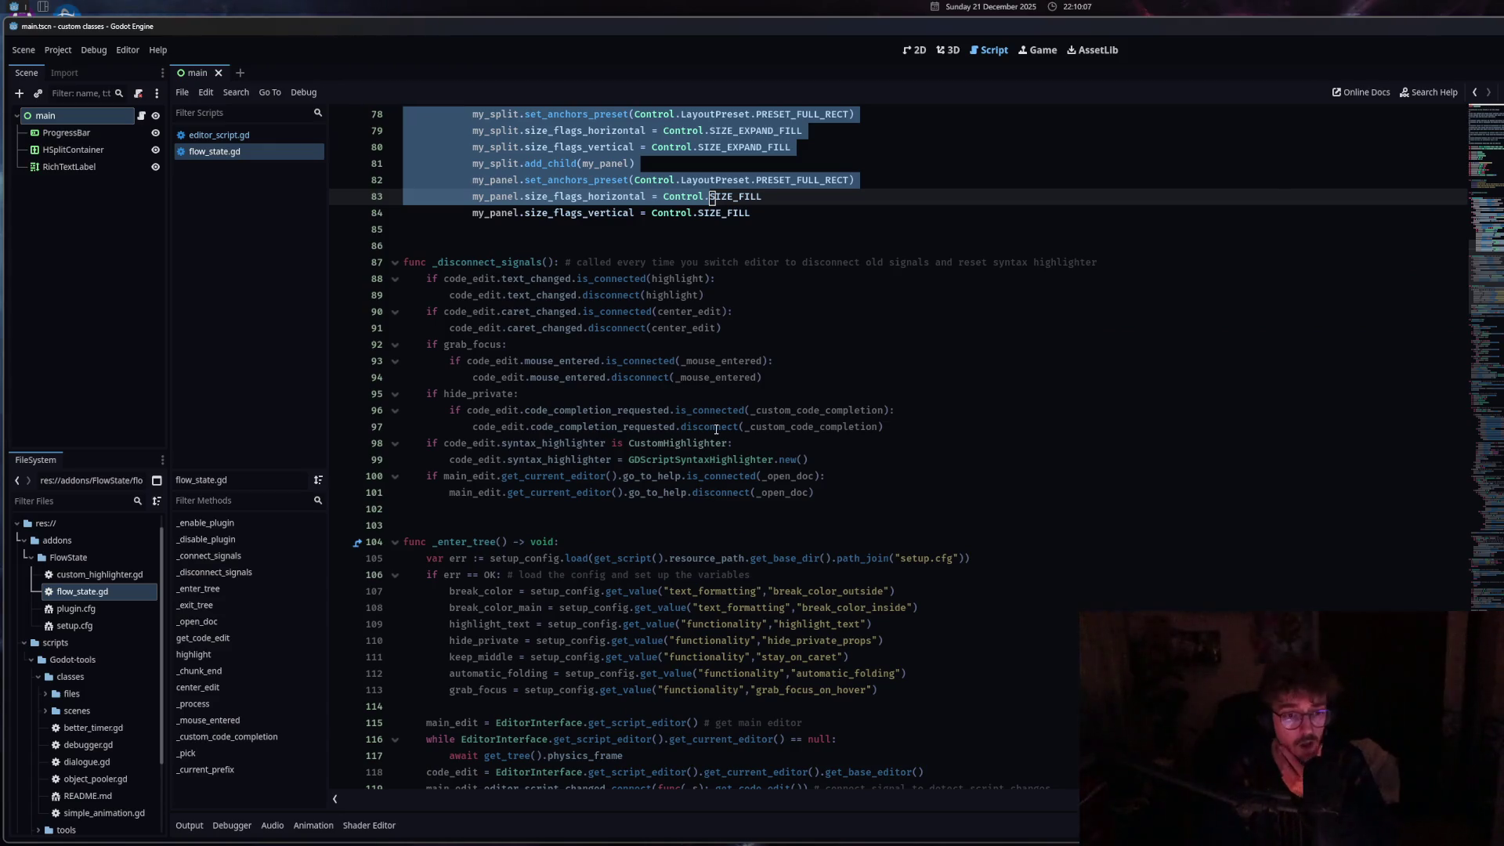
{"action": "mouse_move", "coordinate": [716, 430]}
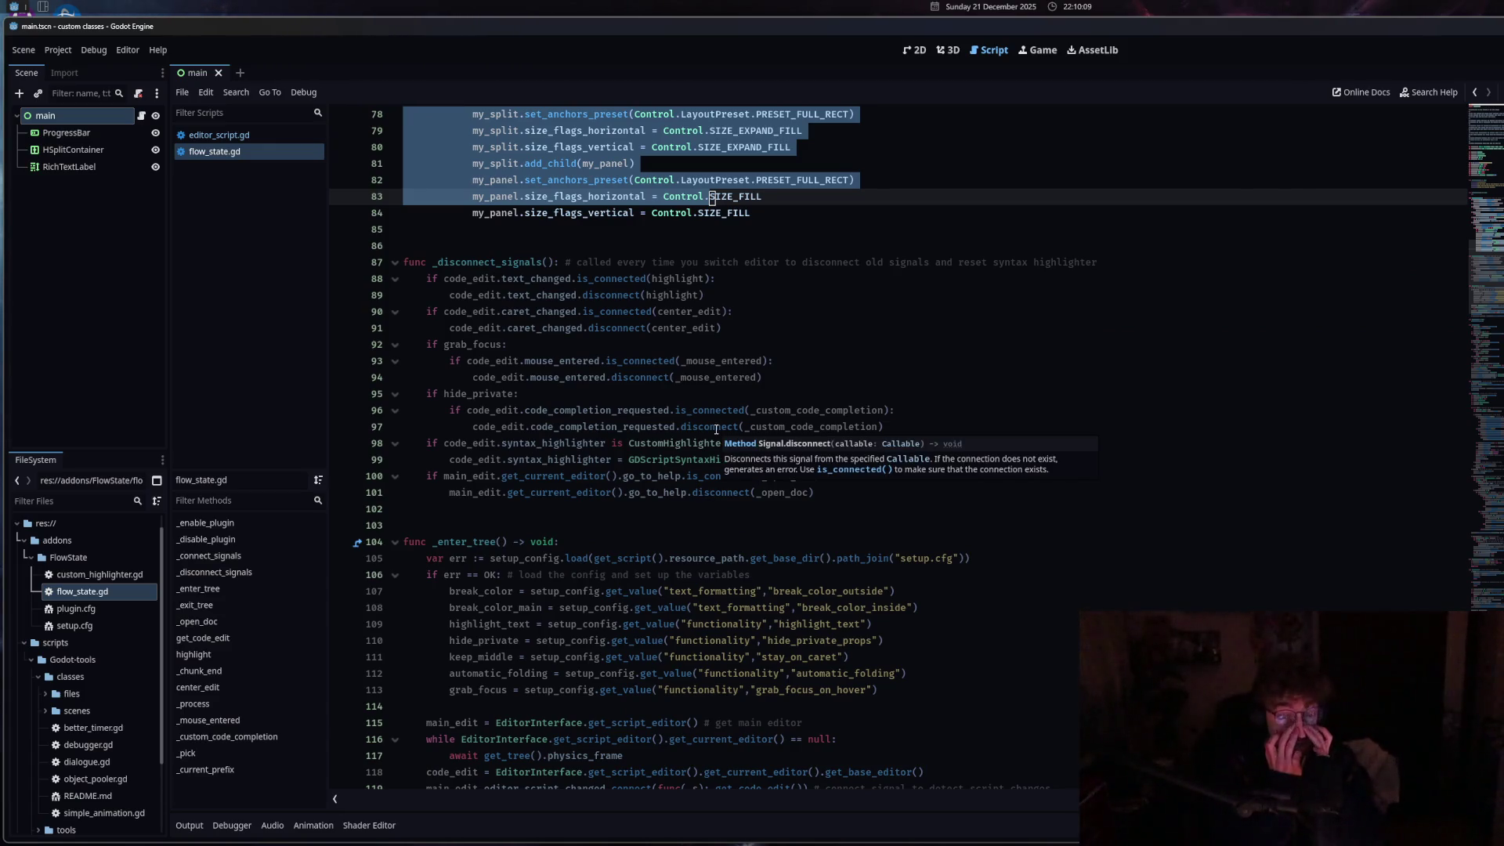
{"action": "left_click", "coordinate": [676, 443]}
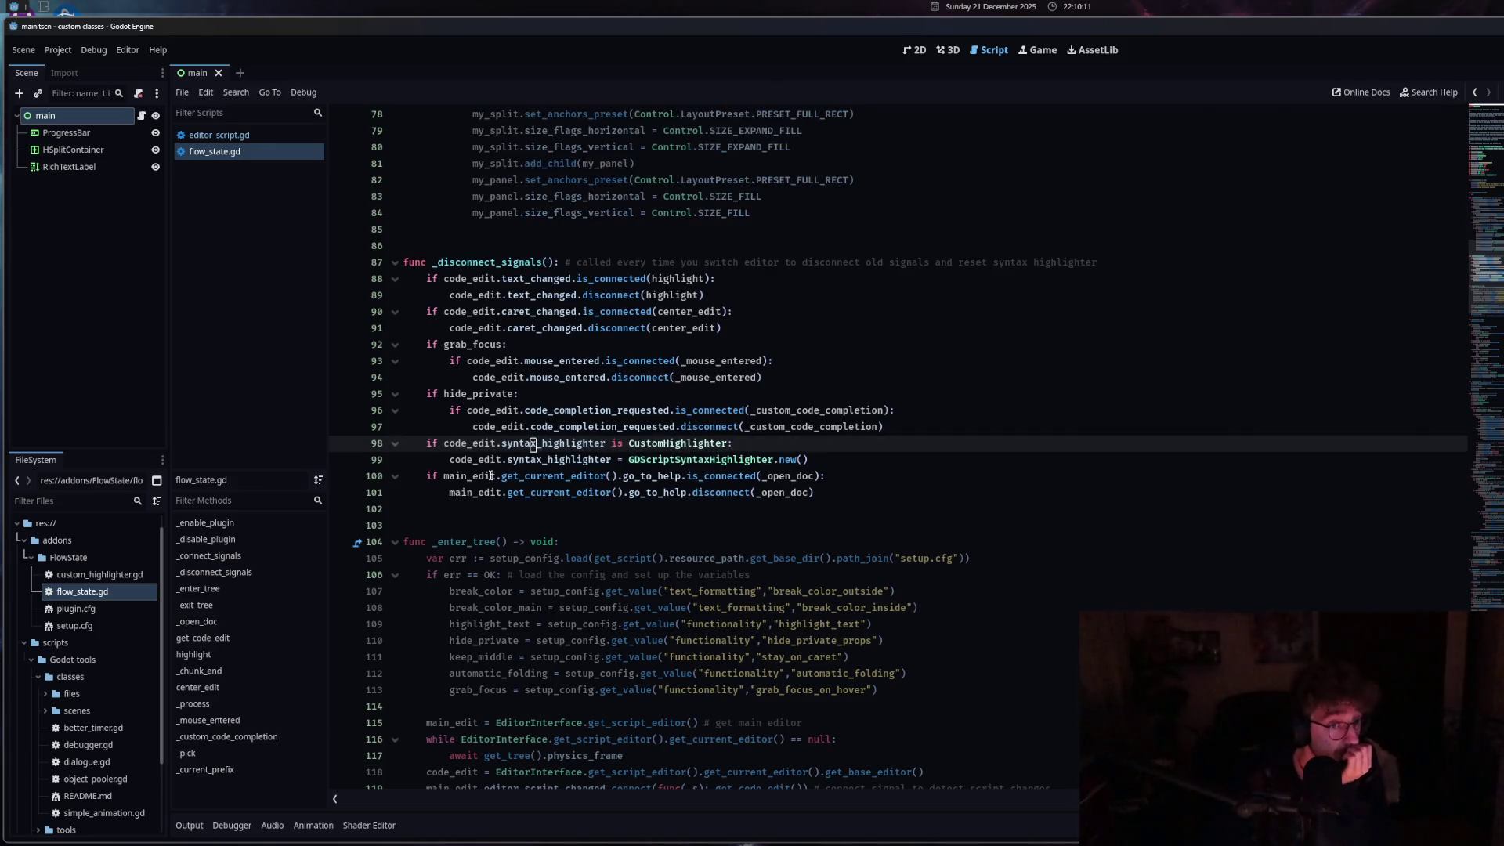
{"action": "left_click", "coordinate": [445, 477]}
{"action": "left_click_drag", "start_coordinate": [445, 477], "coordinate": [531, 476]}
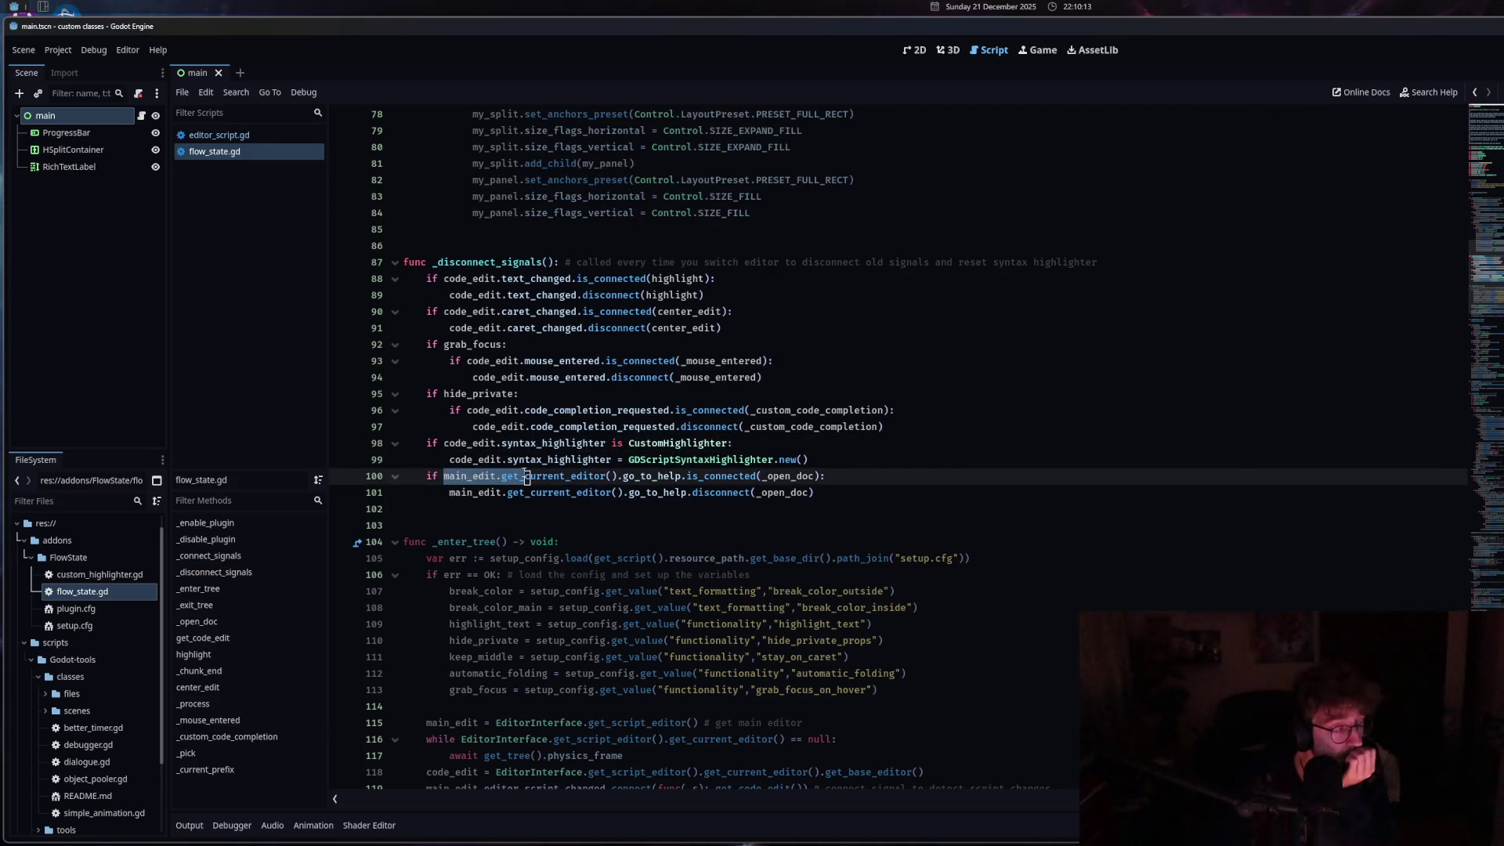
{"action": "left_click", "coordinate": [590, 476]}
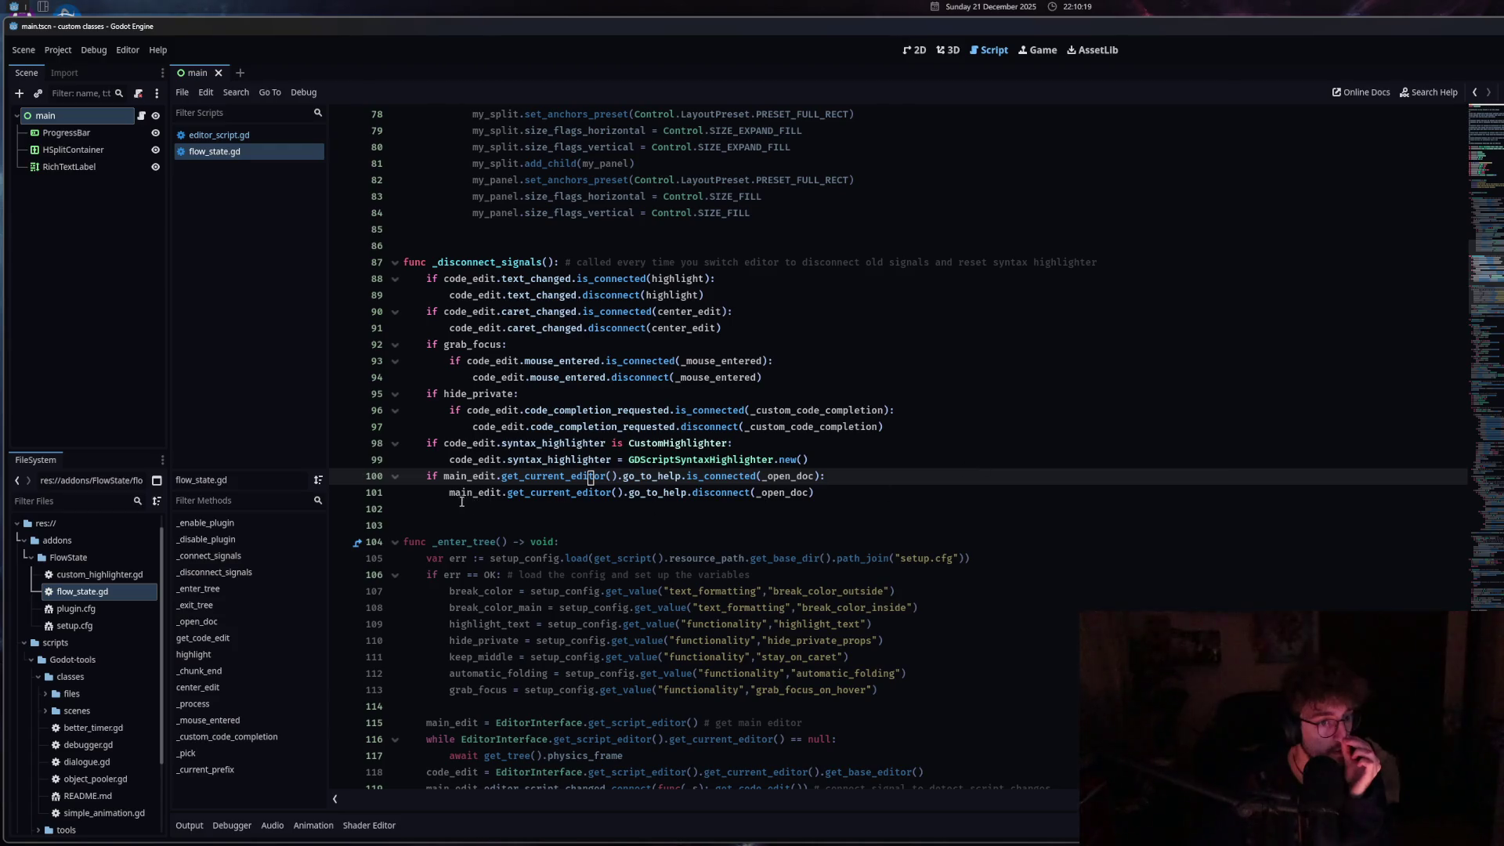
{"action": "left_click_drag", "start_coordinate": [448, 493], "coordinate": [573, 492]}
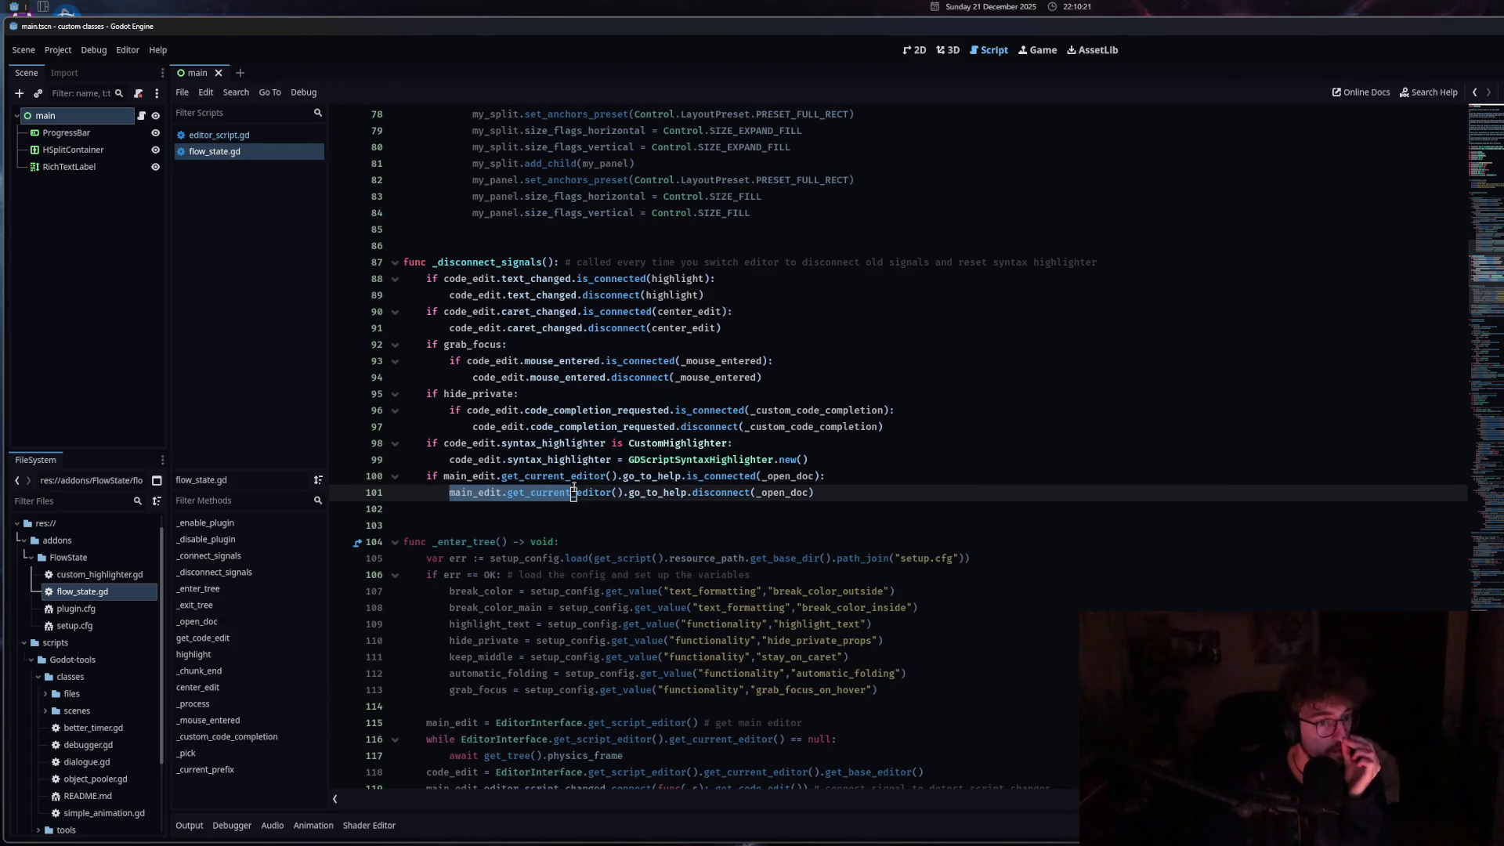
{"action": "mouse_move", "coordinate": [541, 563]}
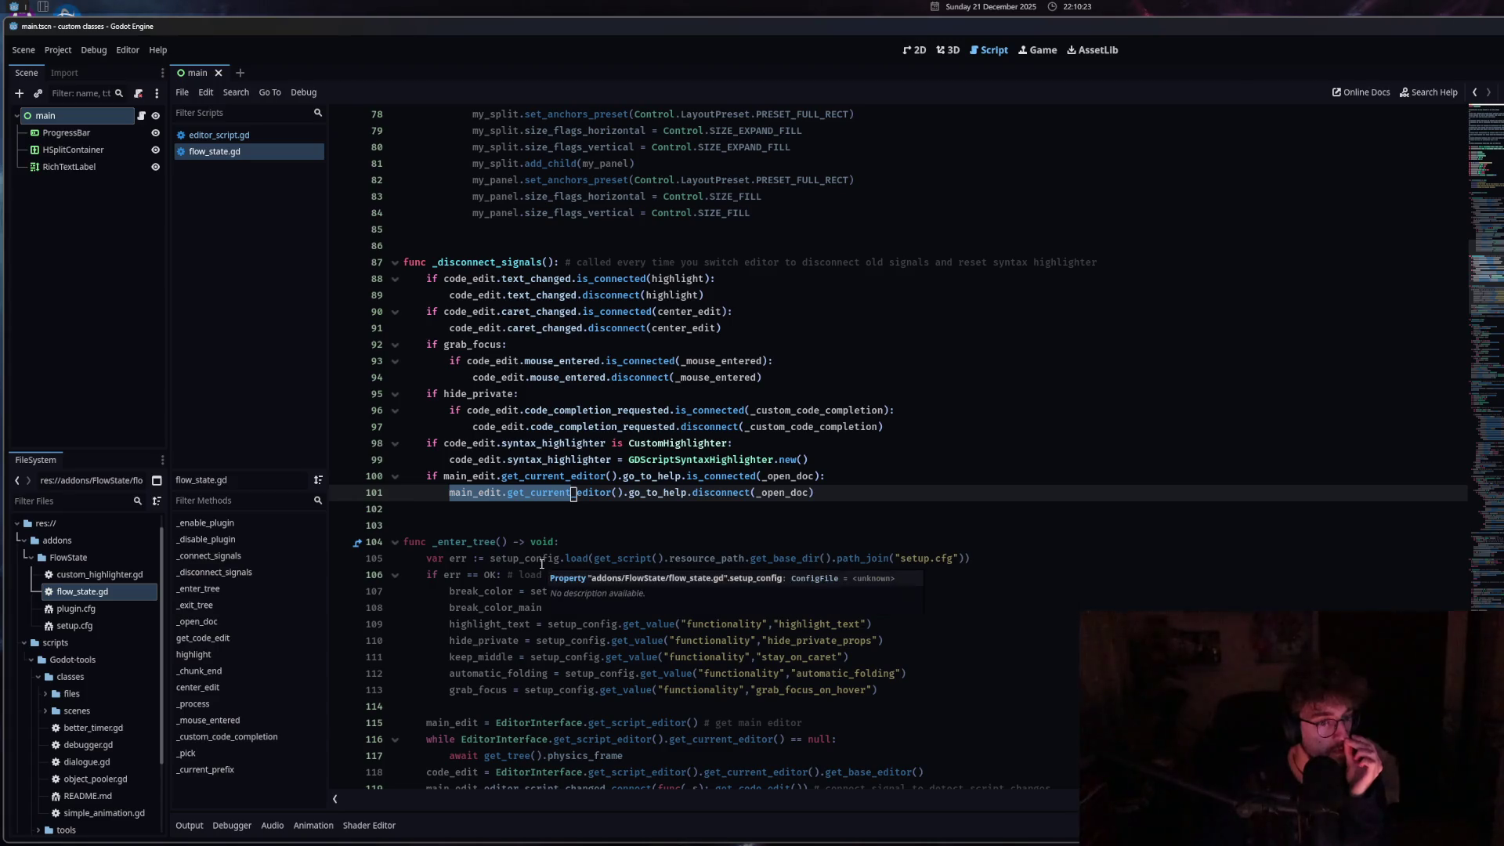
{"action": "left_click", "coordinate": [588, 484]}
{"action": "scroll", "coordinate": [588, 486], "scroll_direction": "down", "scroll_amount": 5}
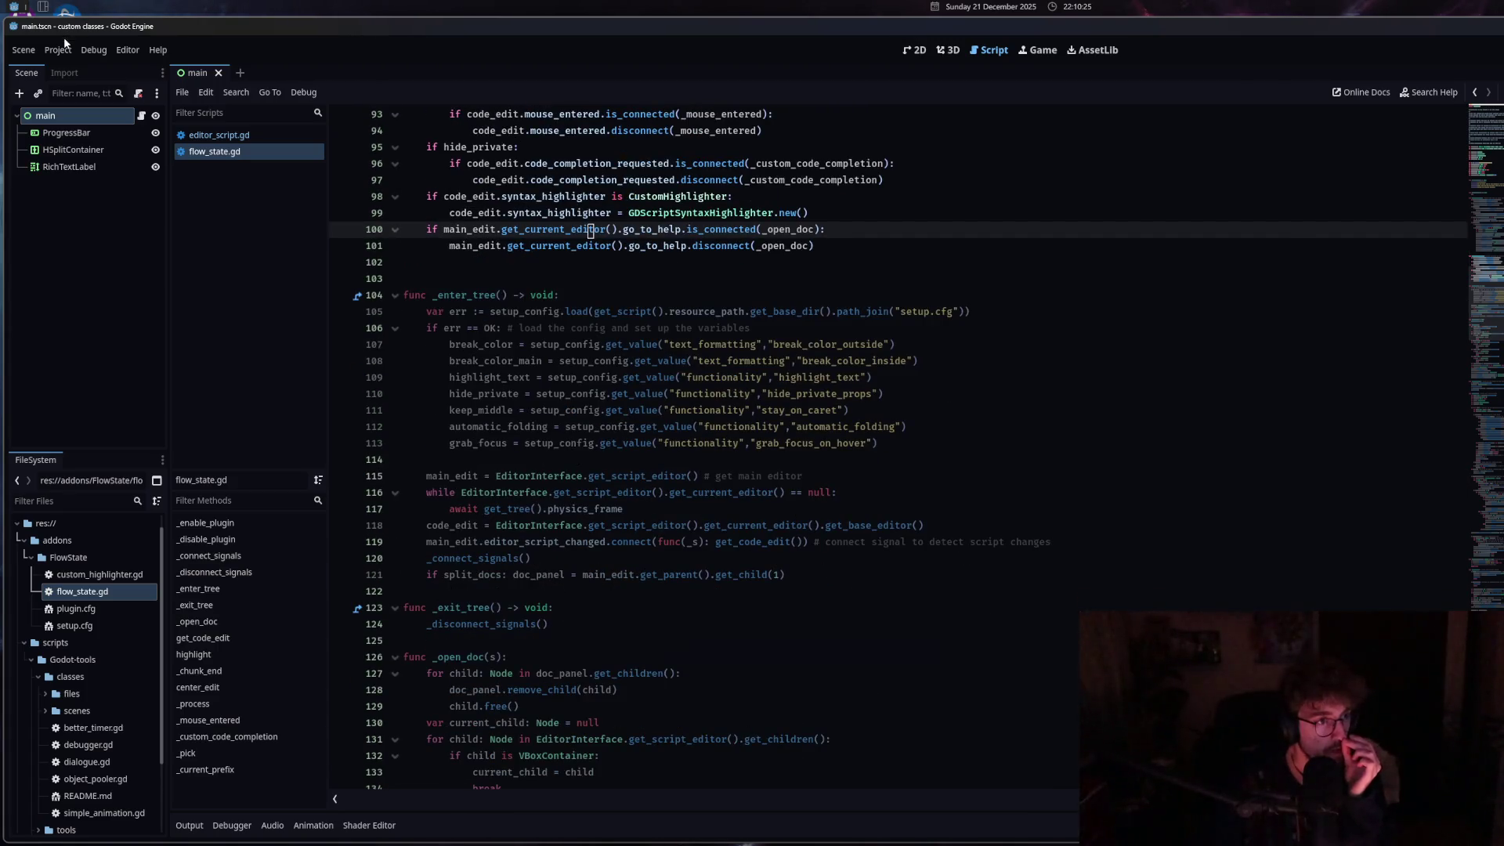
Choose Project > Reload Current Project to restart the editor with the FlowState changes.
{"action": "left_click", "coordinate": [66, 51]}
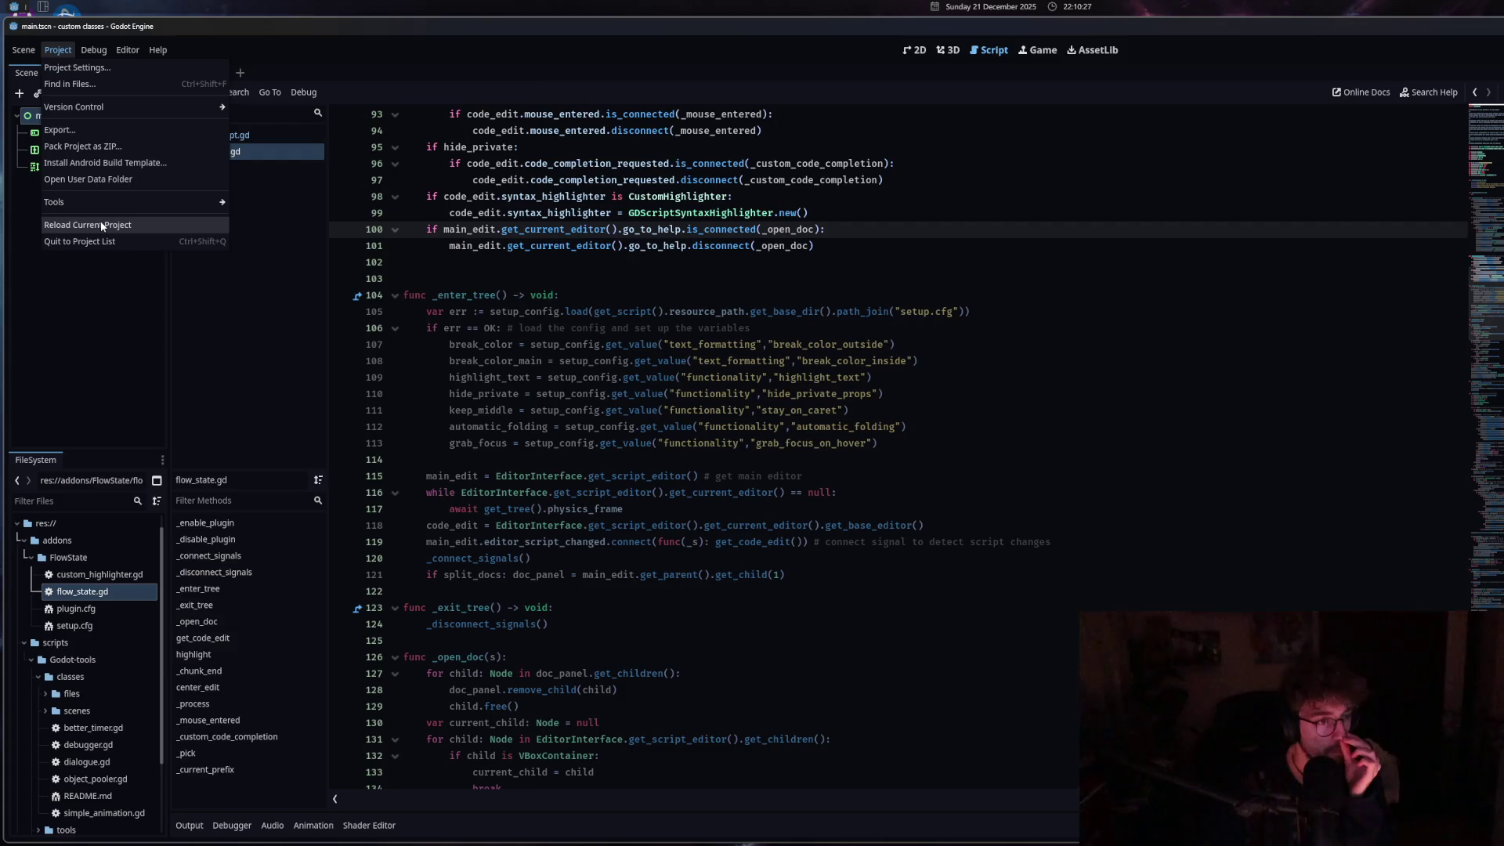
{"action": "left_click", "coordinate": [102, 226]}
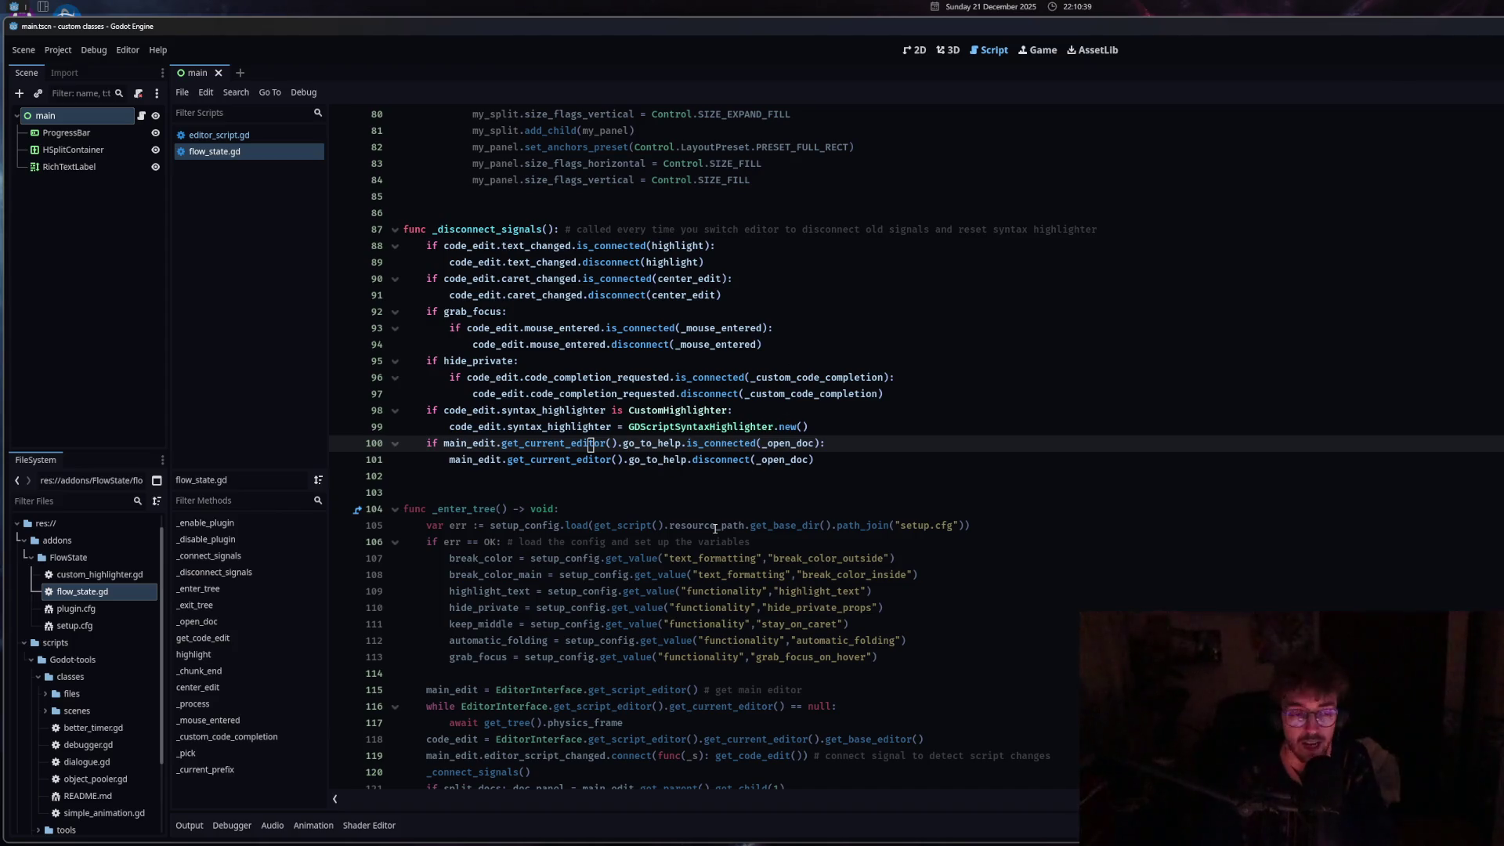
Read through _enter_tree's doc panel setup, from text_formatting on line 107 to line 131.
{"action": "left_click", "coordinate": [705, 557]}
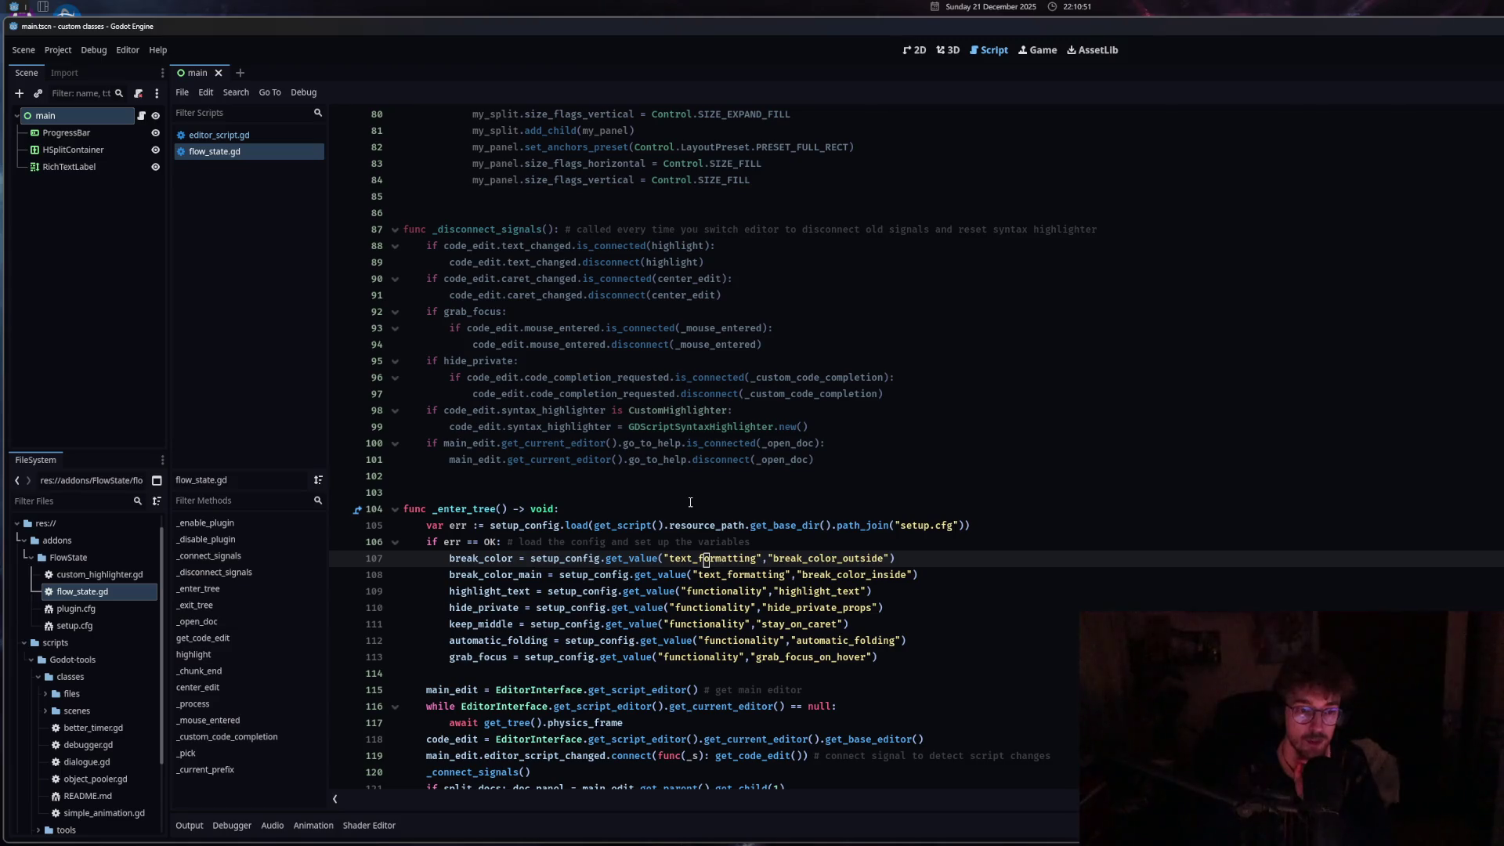
{"action": "left_click", "coordinate": [690, 502]}
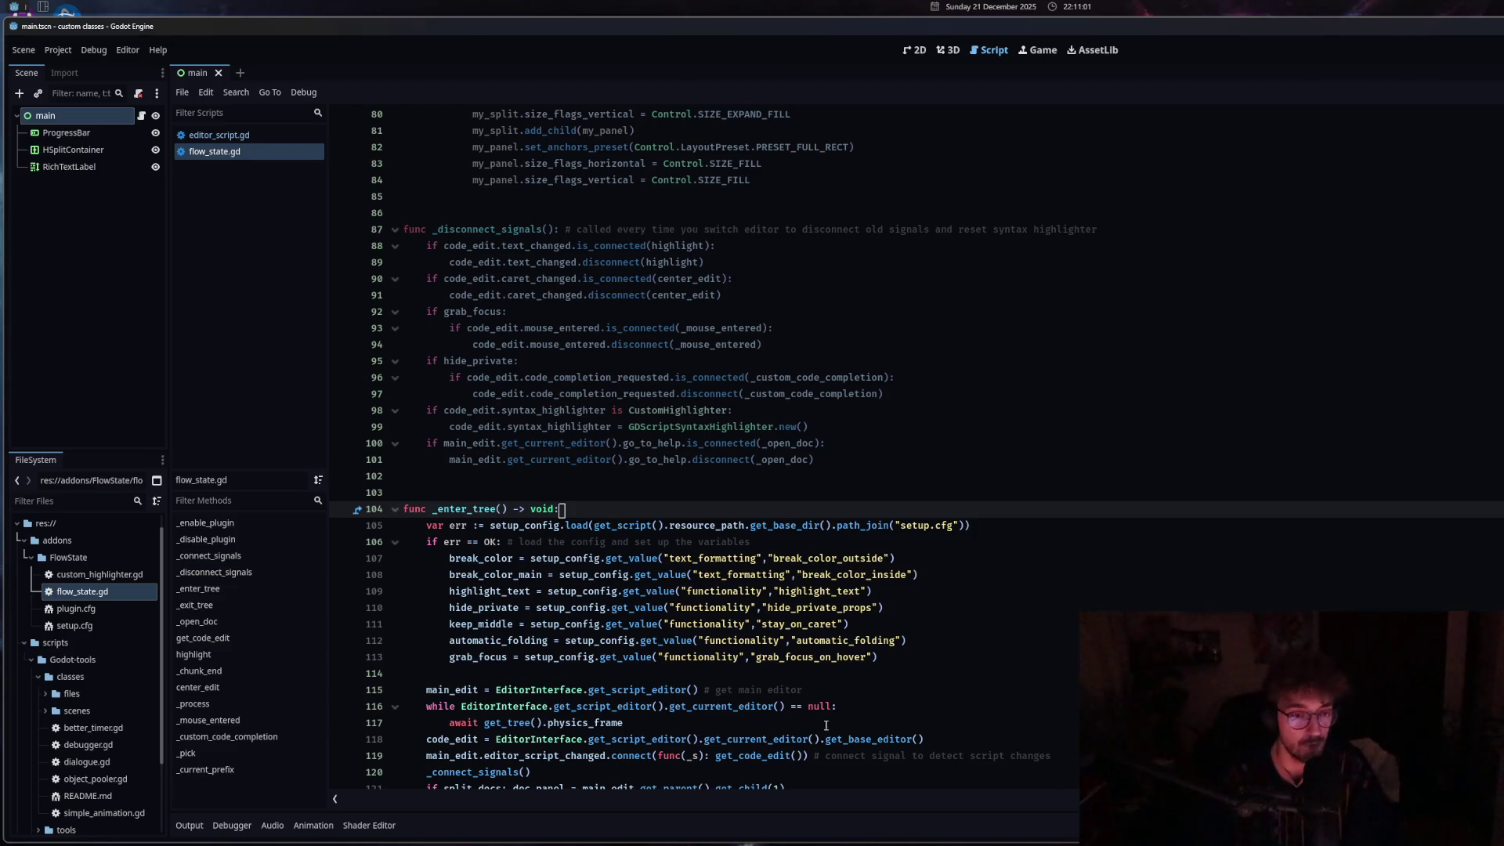
{"action": "left_click", "coordinate": [846, 657]}
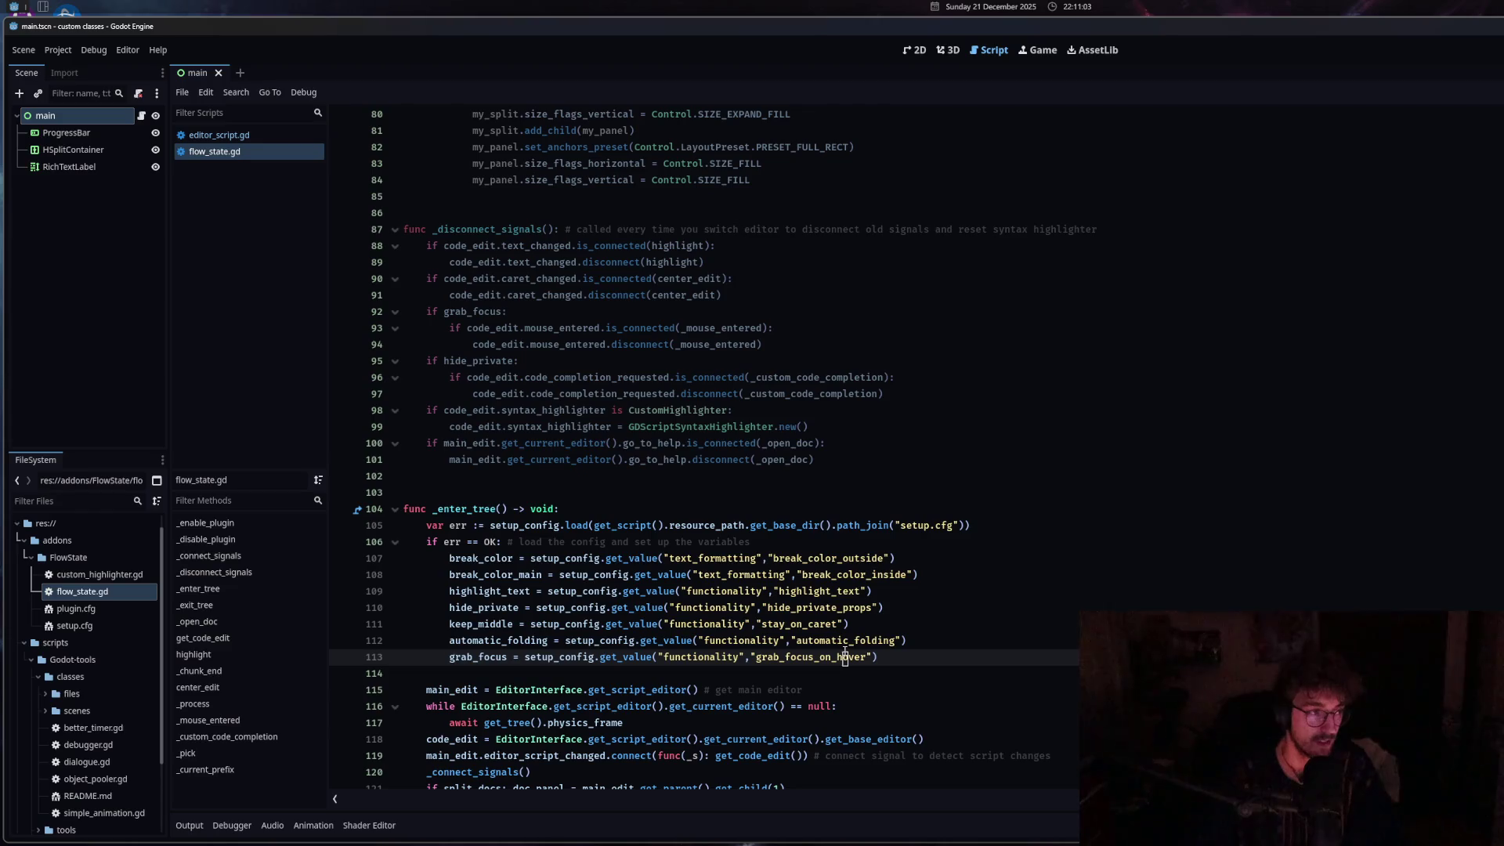
{"action": "scroll", "coordinate": [759, 697], "scroll_direction": "down", "scroll_amount": 6}
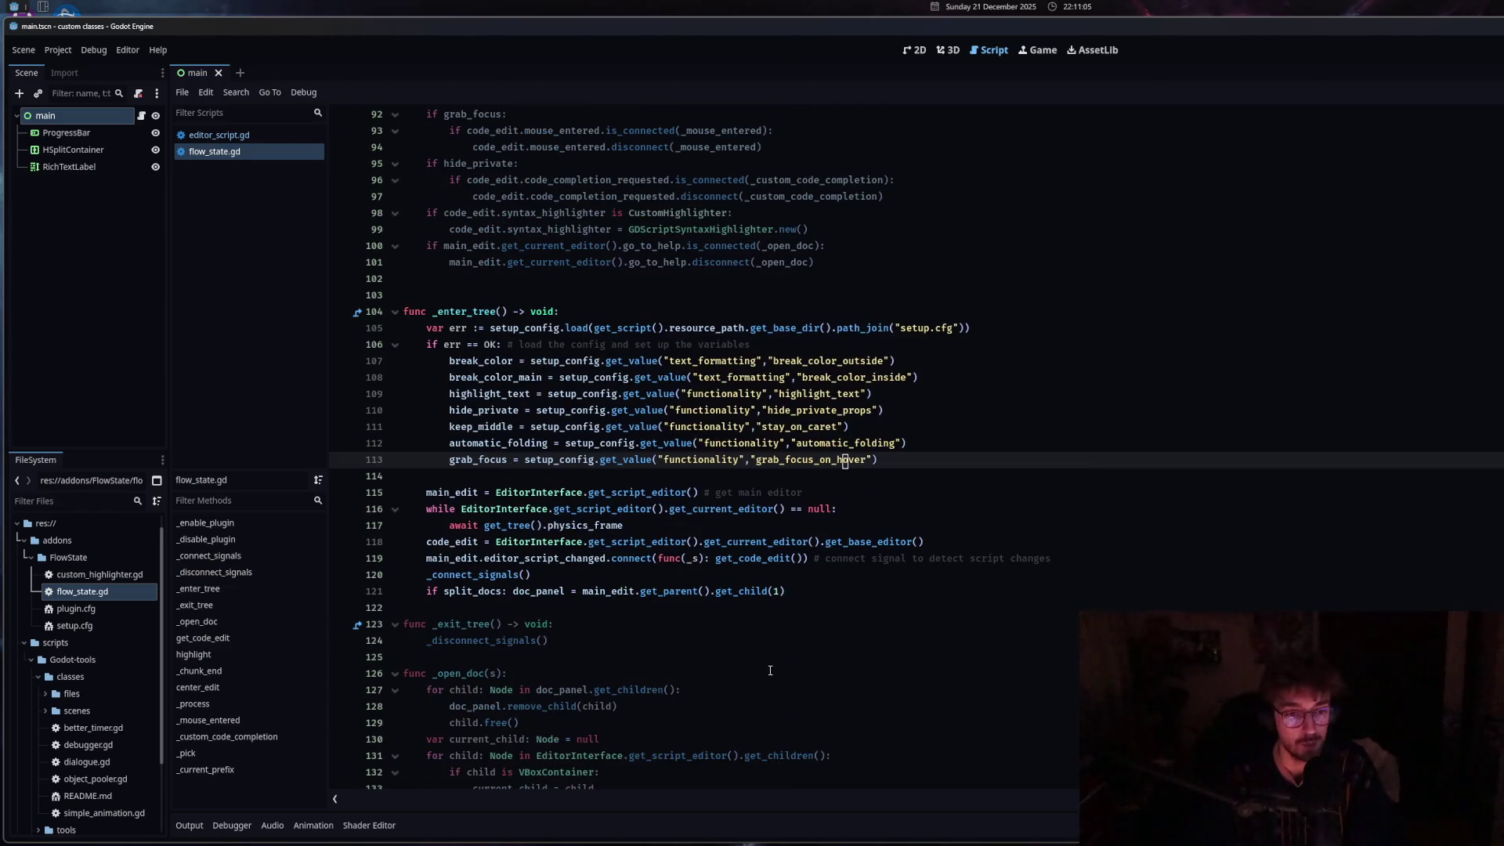
{"action": "scroll", "coordinate": [713, 524], "scroll_direction": "down", "scroll_amount": 2}
{"action": "left_click", "coordinate": [712, 524]}
{"action": "left_click", "coordinate": [601, 558]}
{"action": "scroll", "coordinate": [581, 667], "scroll_direction": "down", "scroll_amount": 5}
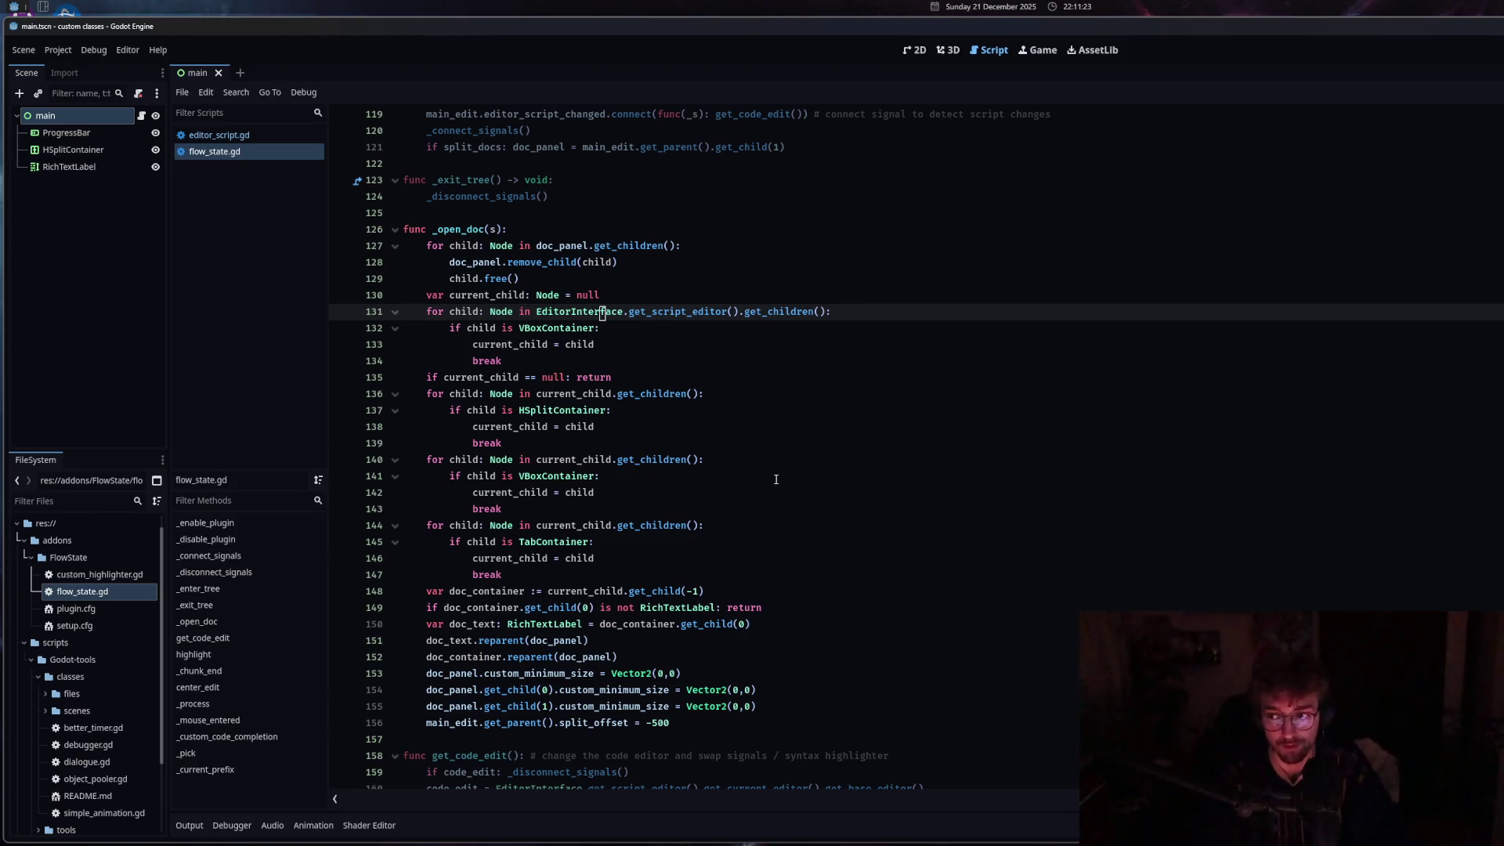
Insert an empty line right after the func _open_doc(s): header.
{"action": "left_click", "coordinate": [731, 510]}
{"action": "scroll", "coordinate": [715, 531], "scroll_direction": "up", "scroll_amount": 2}
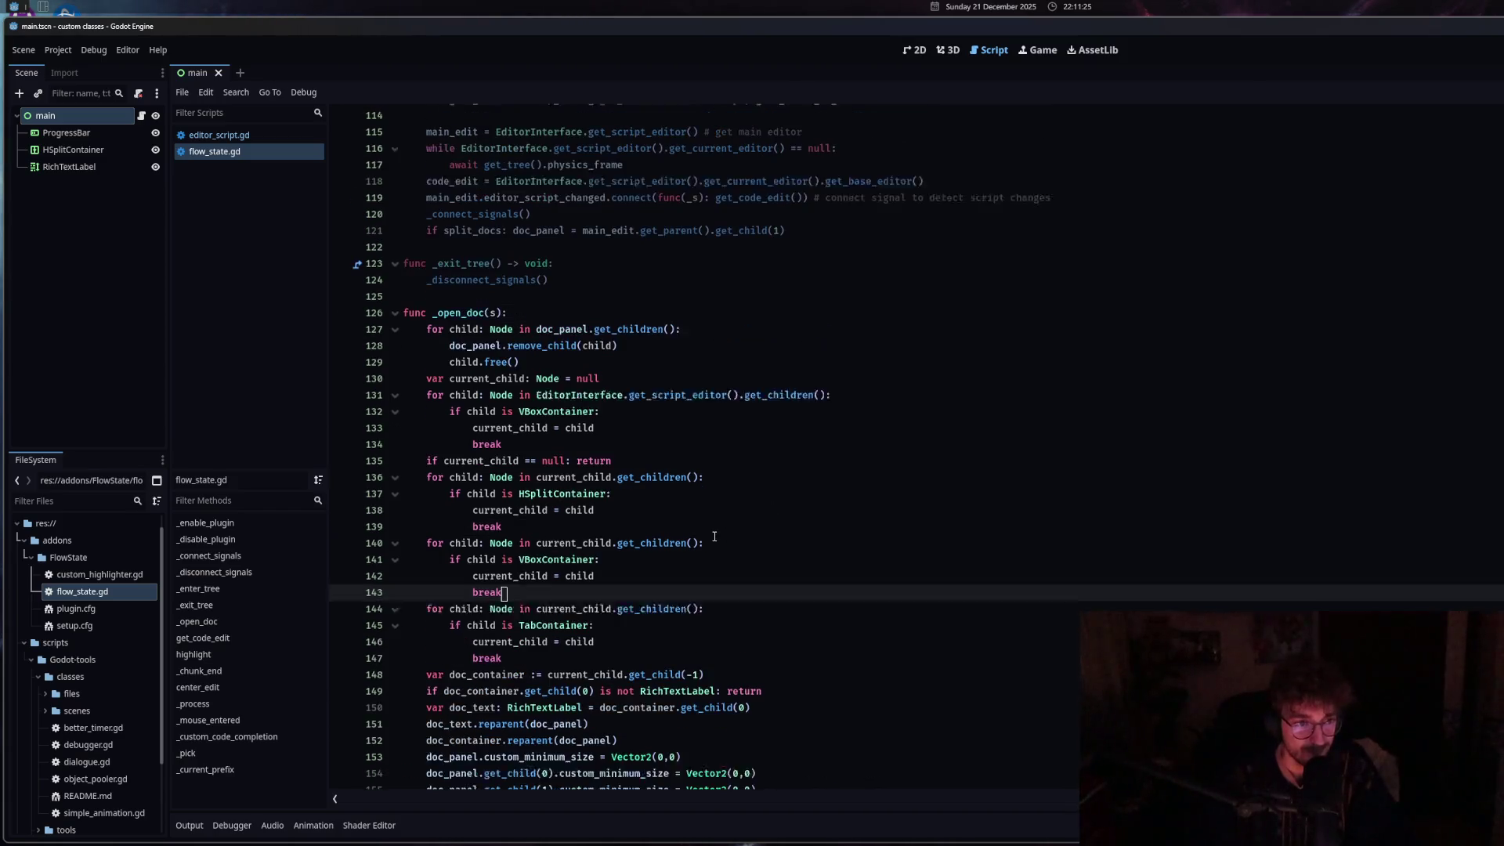
{"action": "scroll", "coordinate": [707, 546], "scroll_direction": "down", "scroll_amount": 4}
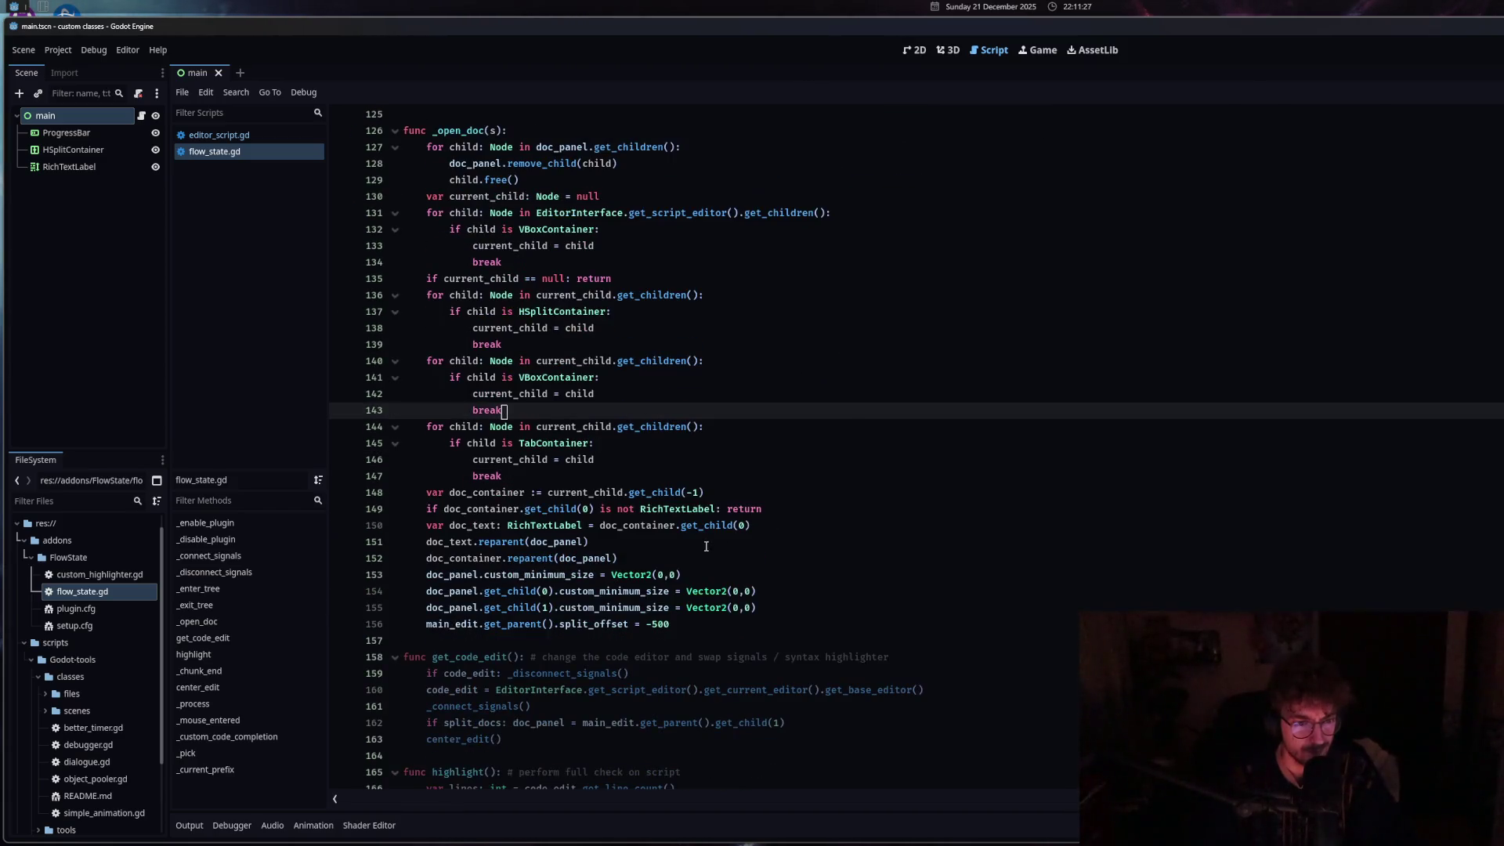
{"action": "scroll", "coordinate": [706, 546], "scroll_direction": "up", "scroll_amount": 3}
{"action": "left_click", "coordinate": [522, 284]}
{"action": "key", "text": "Return"}
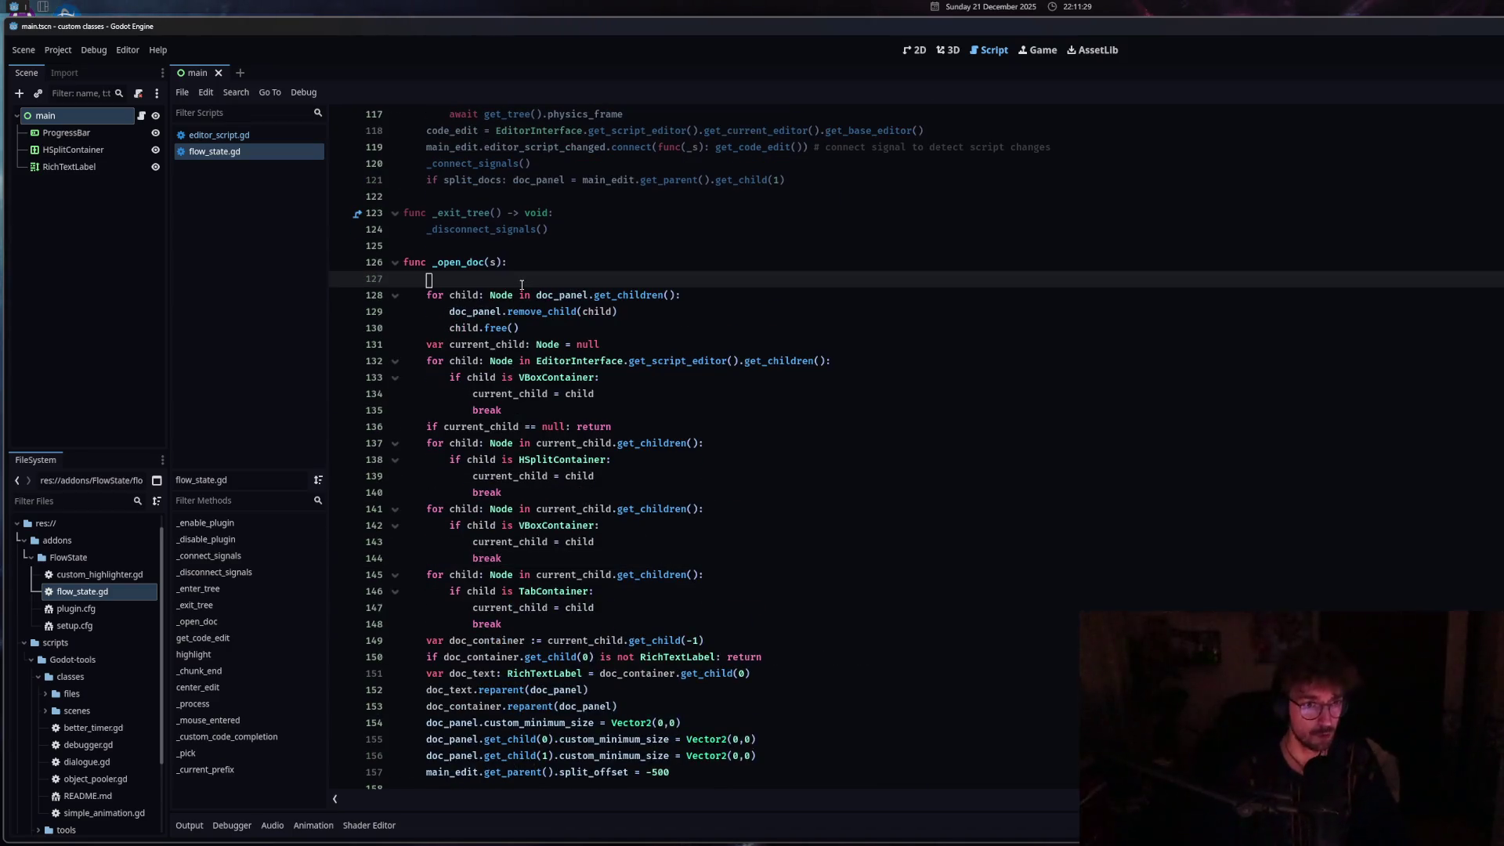
Add print(doc_panel) at the top of _open_doc, show the output log, and run editor_script.gd.
{"action": "type", "text": "print(do"}
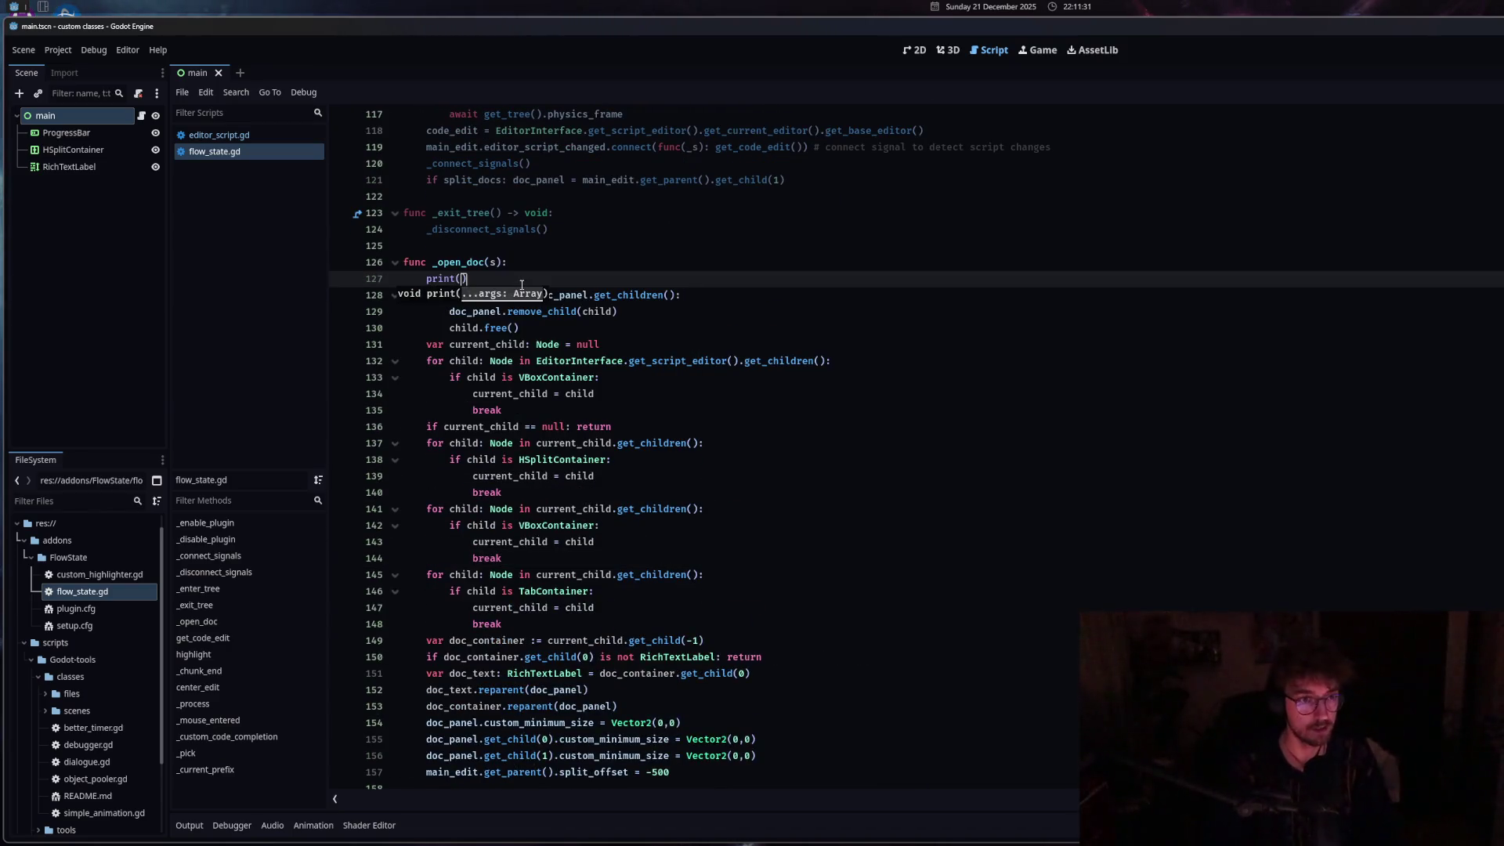
{"action": "type", "text": "c"}
{"action": "left_click", "coordinate": [514, 311]}
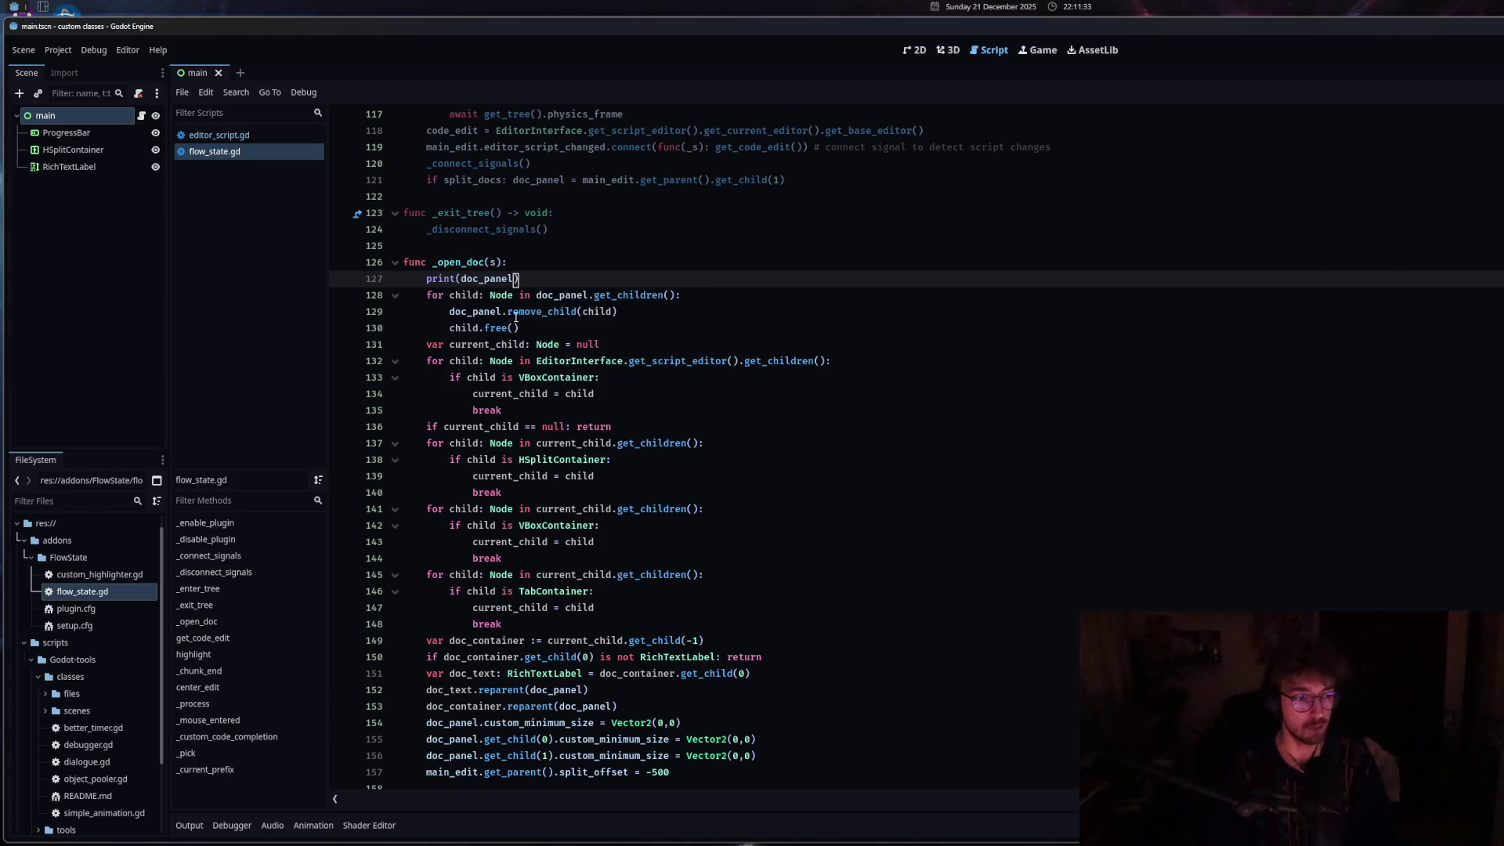
{"action": "left_click", "coordinate": [200, 825]}
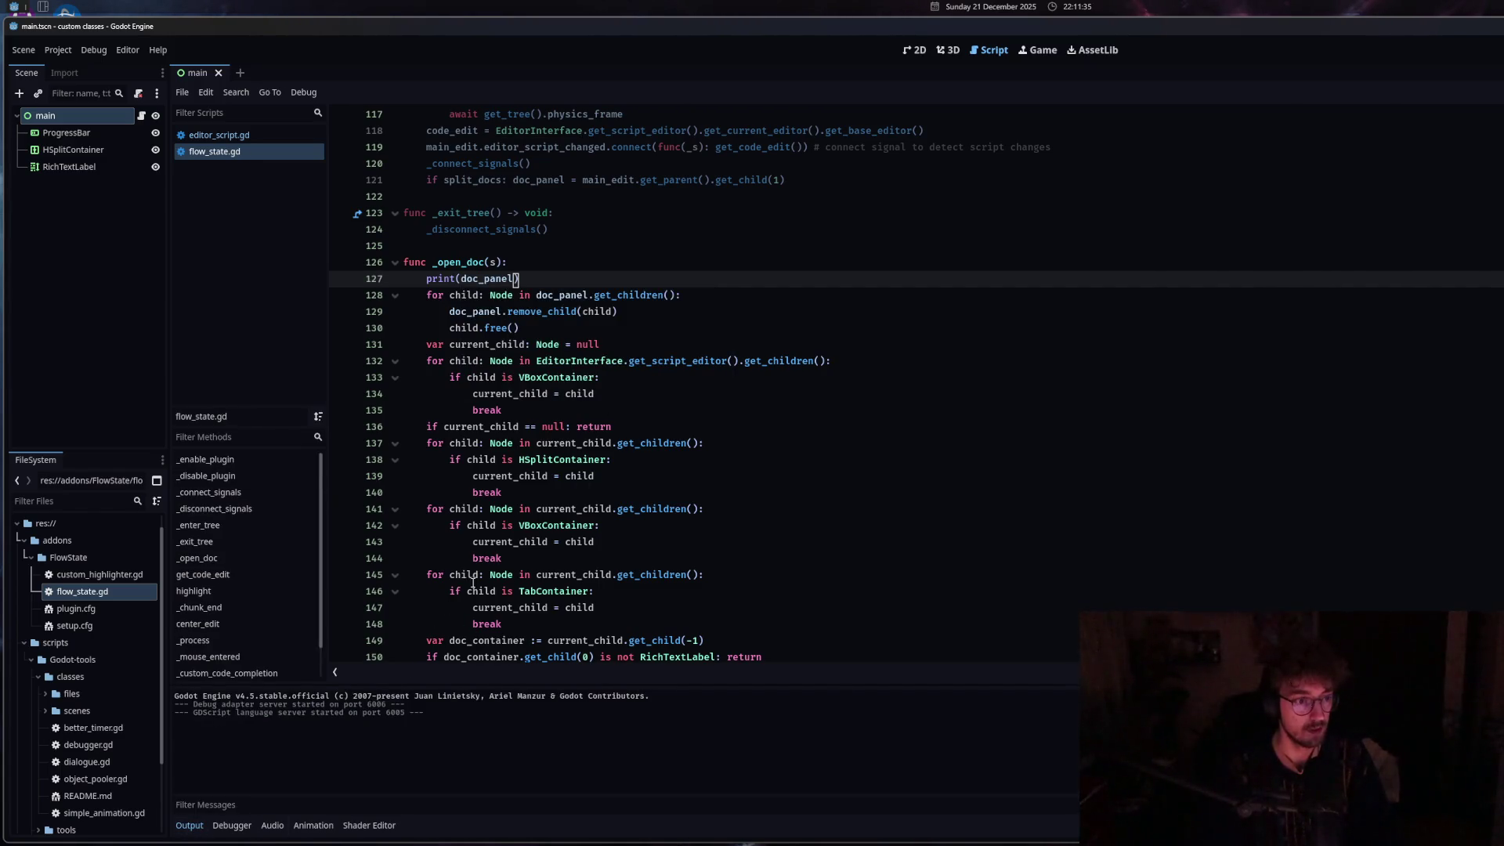
{"action": "left_click", "coordinate": [235, 134]}
{"action": "scroll", "coordinate": [533, 286], "scroll_direction": "up", "scroll_amount": 4}
{"action": "left_click", "coordinate": [555, 263]}
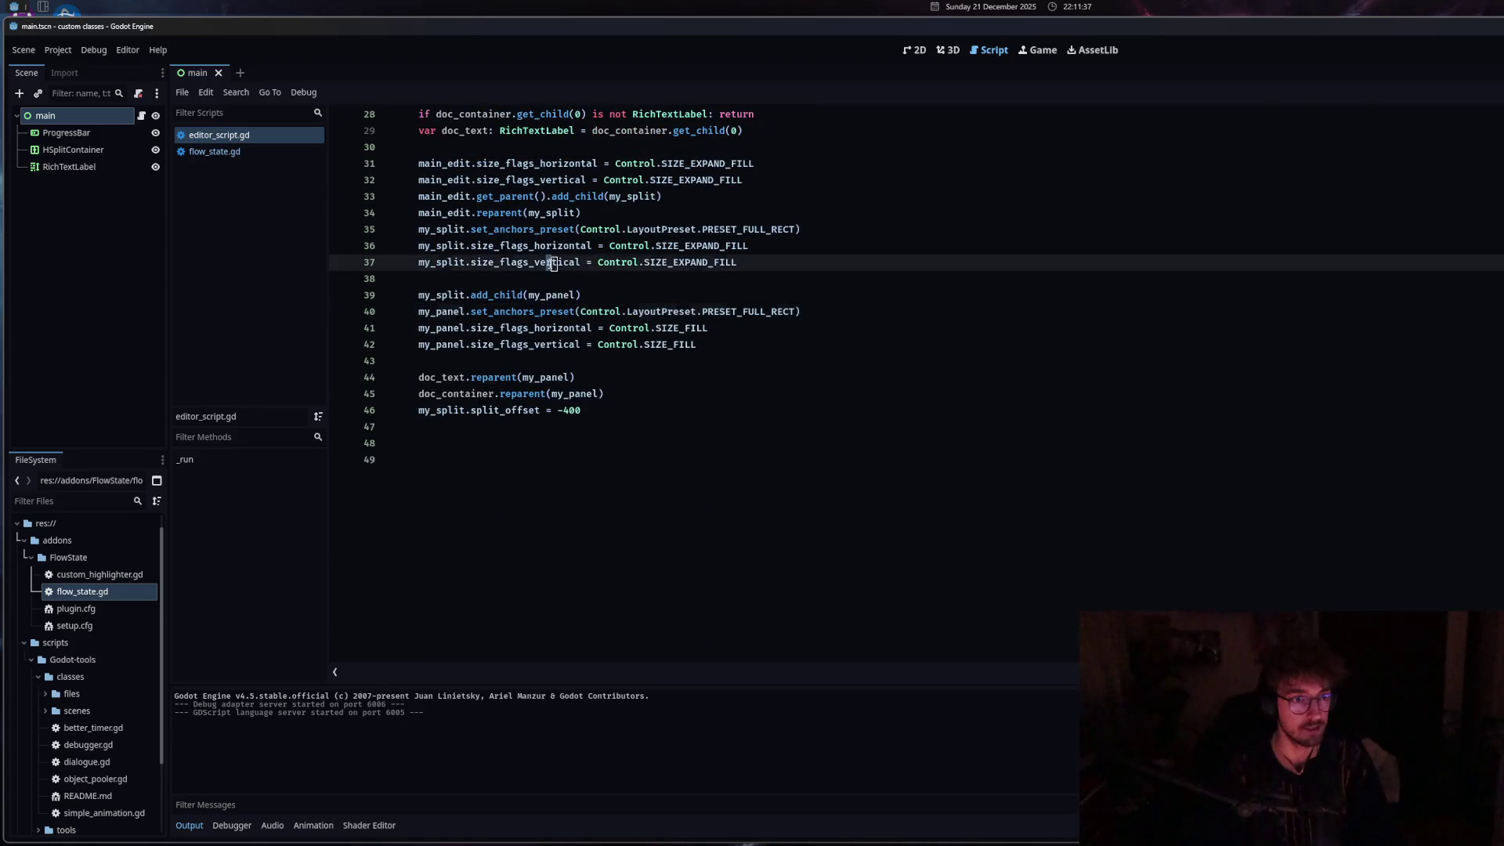
{"action": "key", "text": "ctrl+shift+x"}
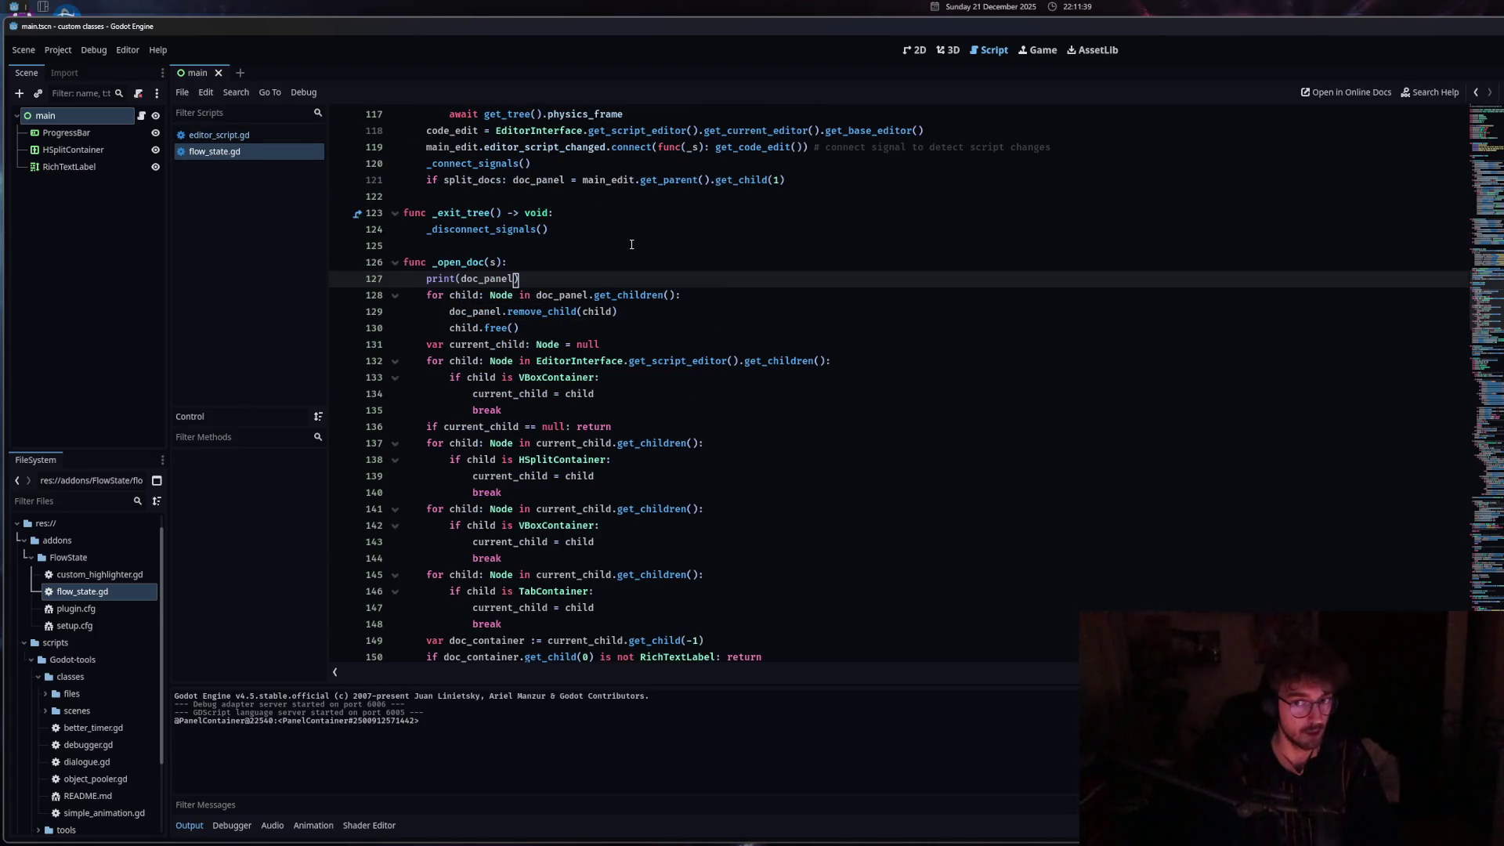
Switch between editor_script.gd and flow_state.gd, ending with the Control class docs beside the code.
{"action": "left_click", "coordinate": [210, 135]}
{"action": "left_click", "coordinate": [227, 152]}
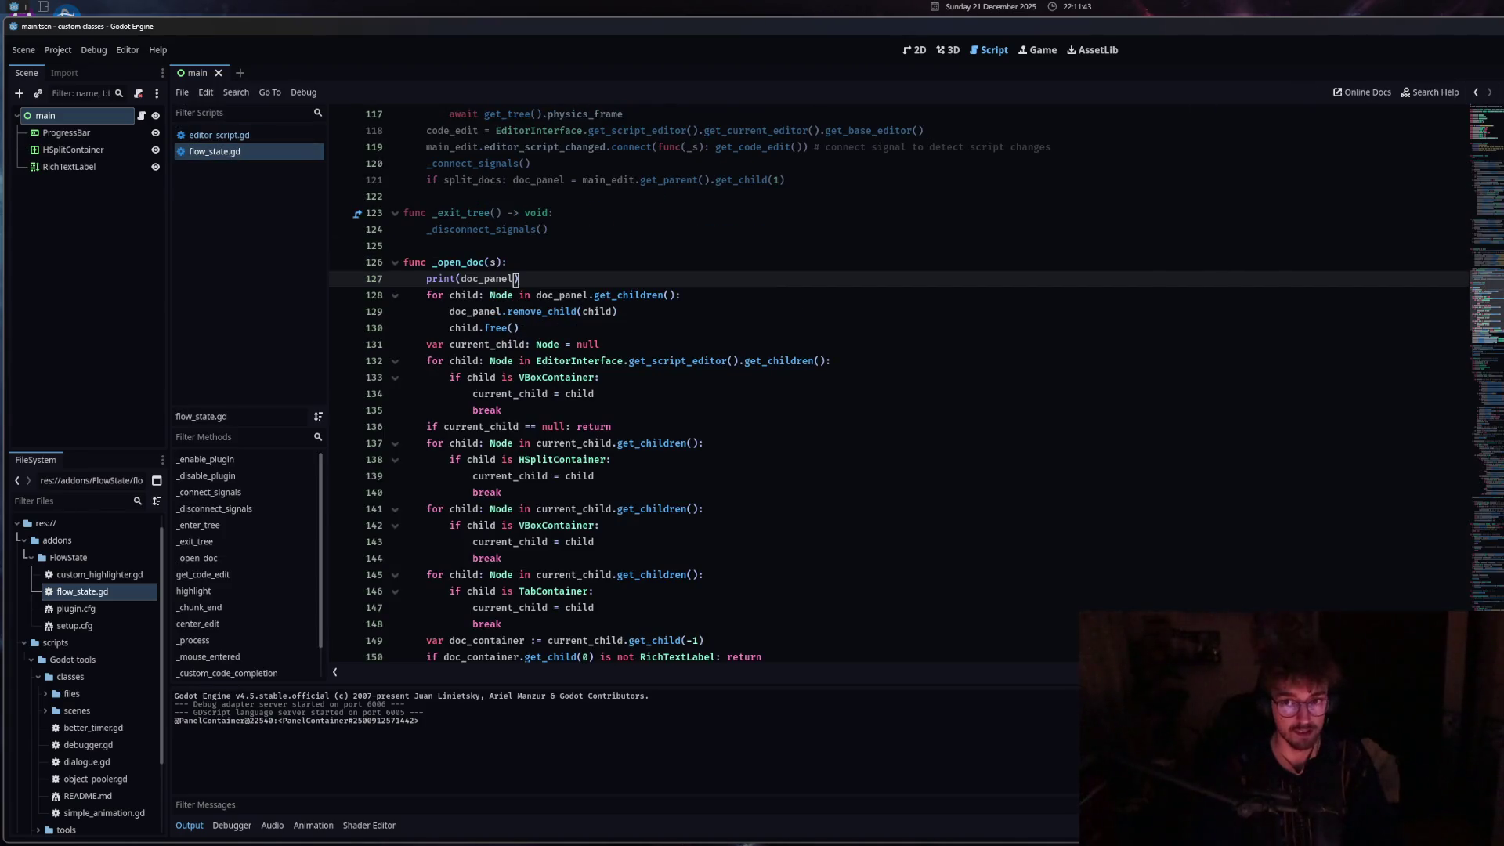
{"action": "left_click", "coordinate": [212, 135]}
{"action": "left_click", "coordinate": [220, 156]}
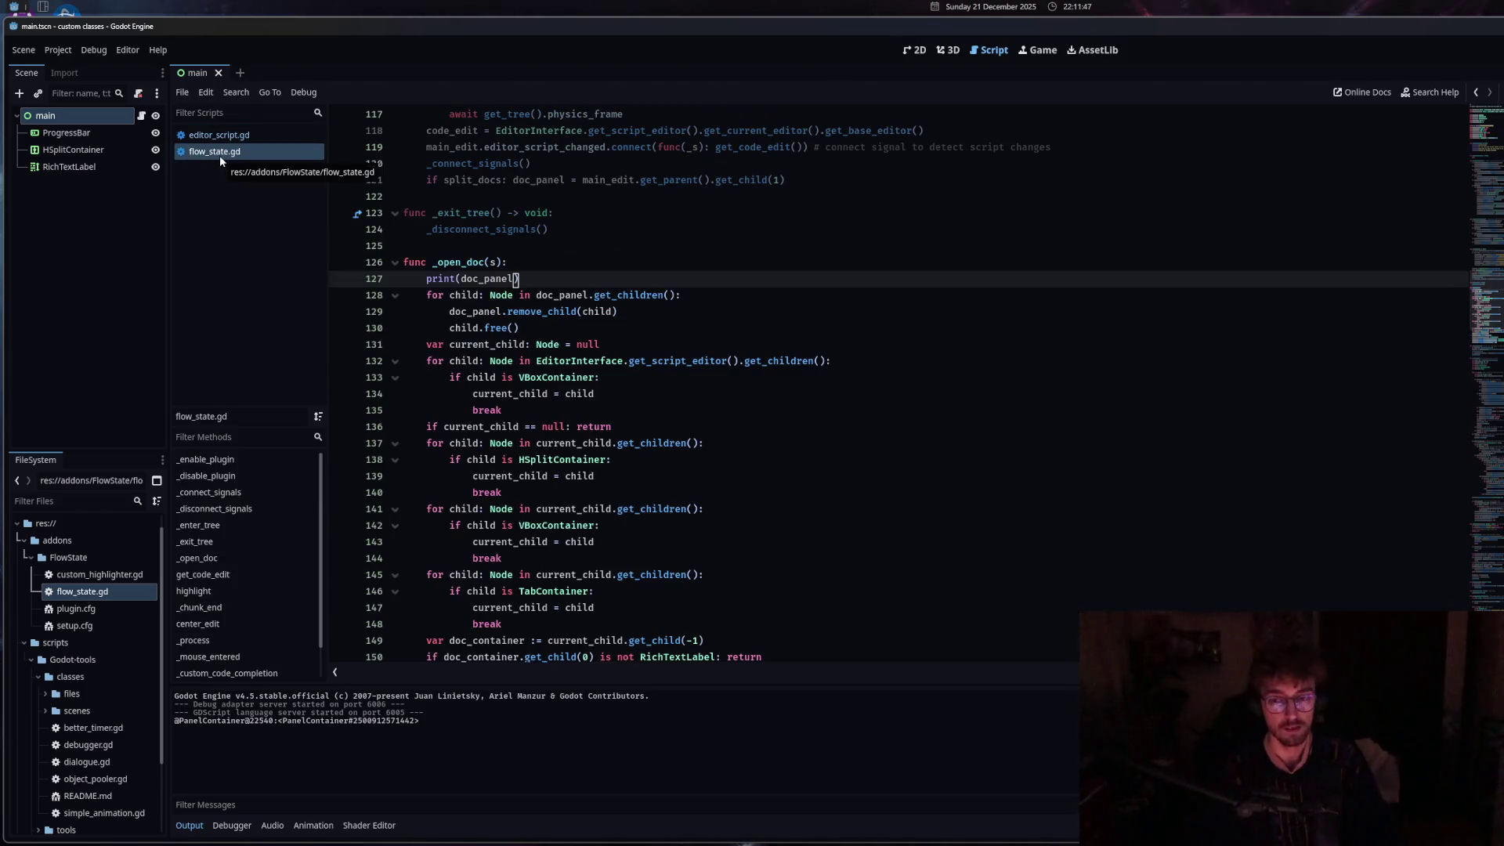
{"action": "left_click", "coordinate": [211, 135]}
{"action": "left_click", "coordinate": [217, 153]}
{"action": "left_click", "coordinate": [212, 134]}
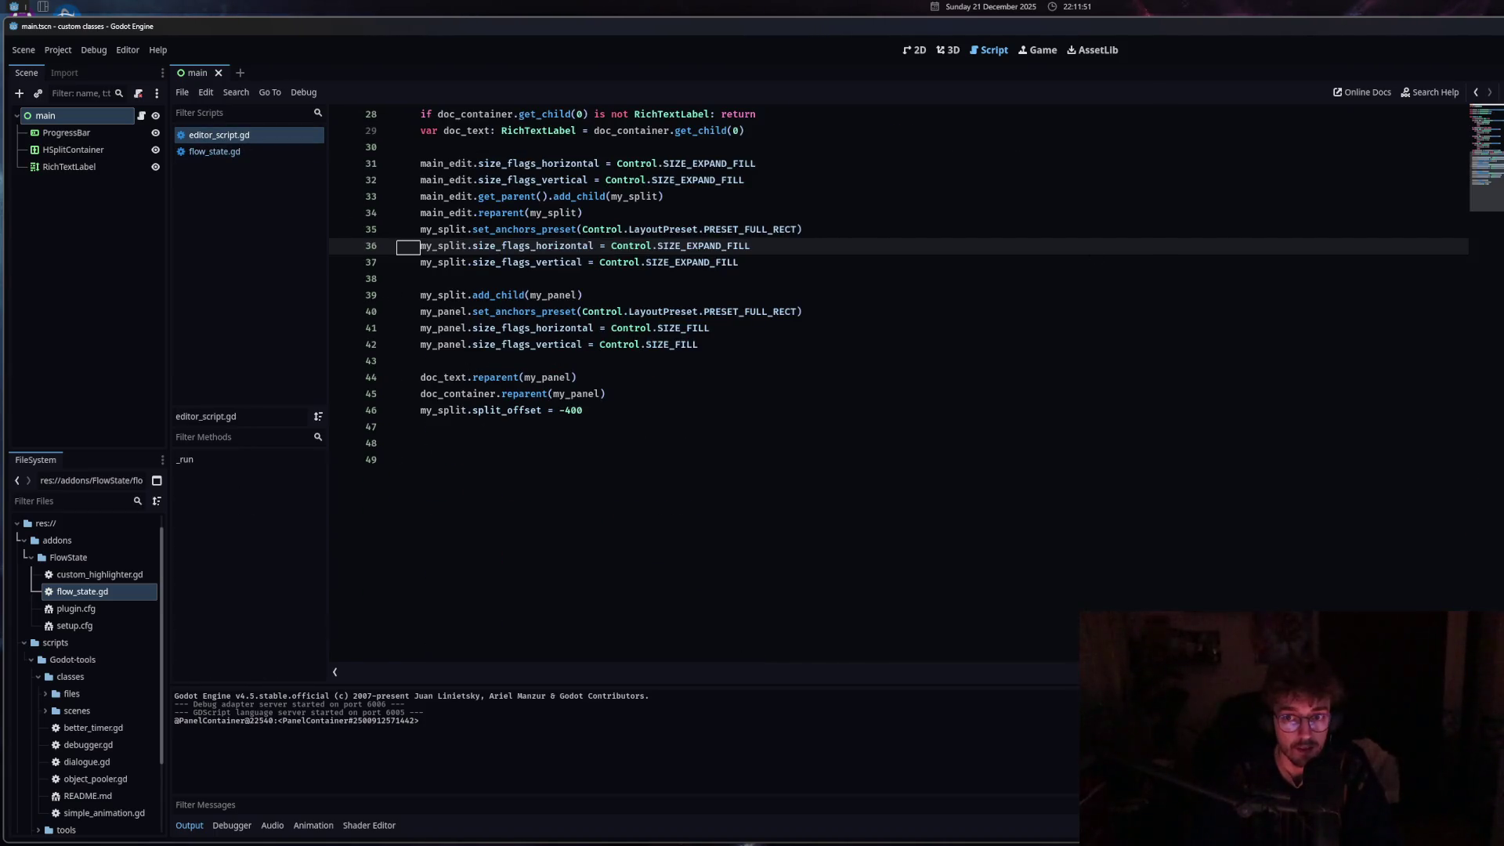
{"action": "left_click", "coordinate": [217, 152]}
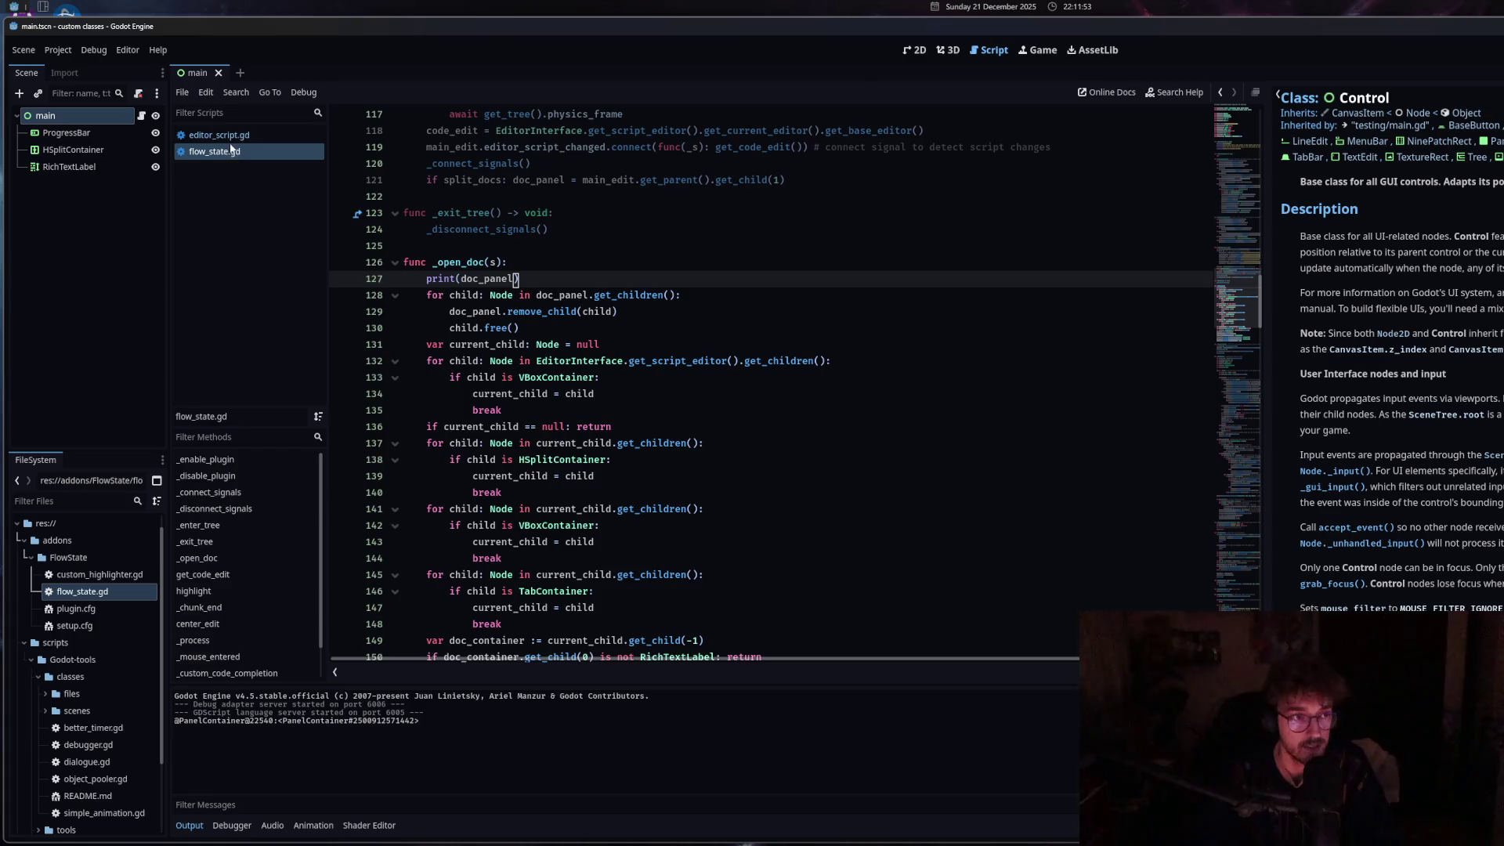
Narrow the Control docs side panel and compare editor_script.gd with flow_state.gd.
{"action": "left_click_drag", "start_coordinate": [1267, 276], "coordinate": [1441, 276]}
{"action": "left_click", "coordinate": [271, 138]}
{"action": "left_click", "coordinate": [252, 152]}
{"action": "left_click", "coordinate": [242, 137]}
Back in flow_state.gd, delete the print(doc_panel) debug line from _open_doc.
{"action": "left_click", "coordinate": [239, 153]}
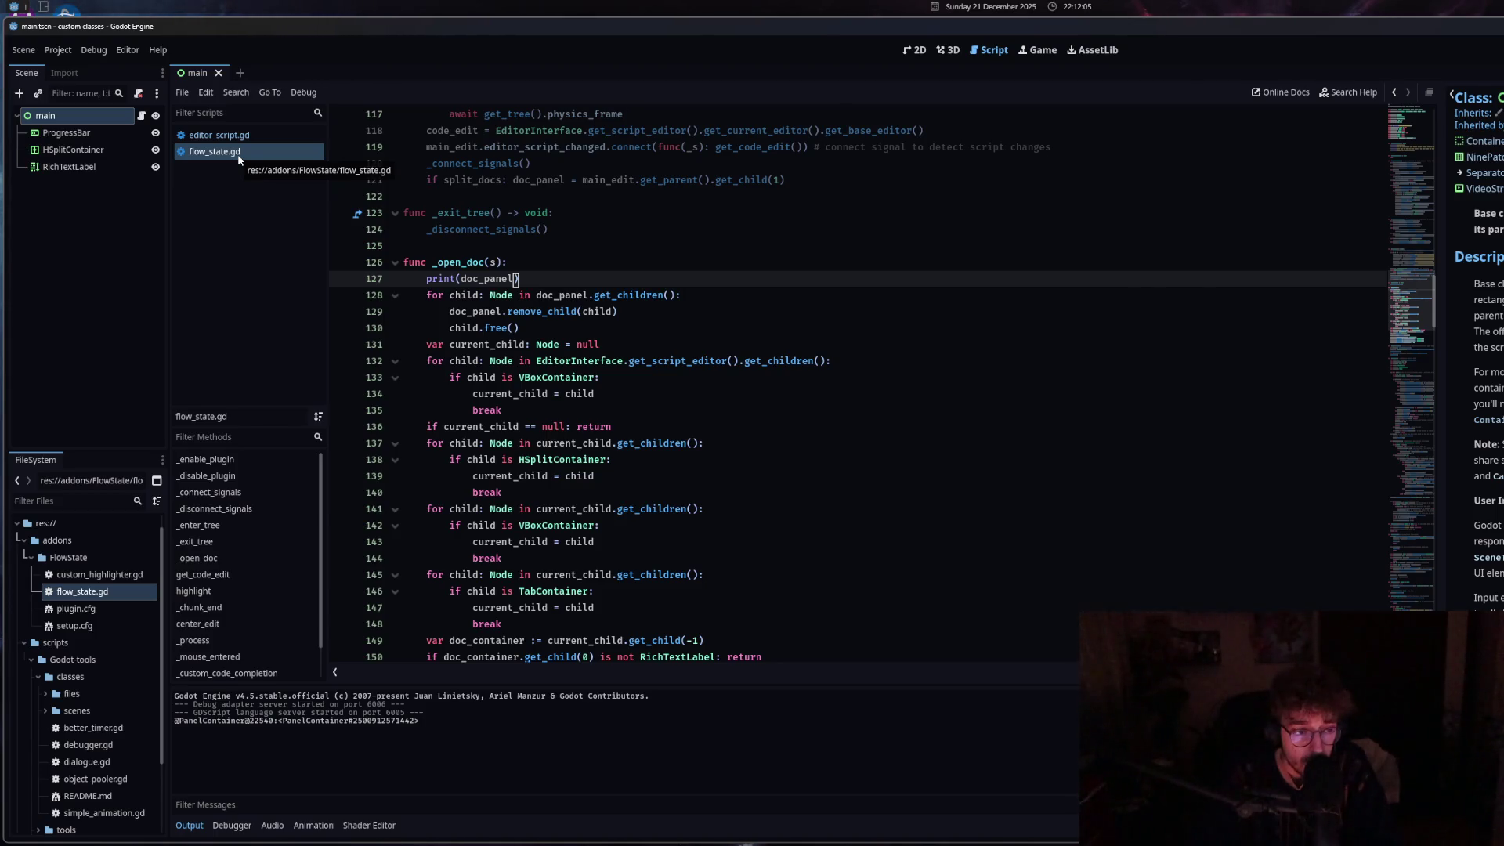
{"action": "mouse_move", "coordinate": [377, 278]}
{"action": "left_mouse_down"}
{"action": "mouse_move", "coordinate": [378, 262]}
{"action": "mouse_move", "coordinate": [378, 277]}
{"action": "left_mouse_up"}
{"action": "key", "text": "BackSpace"}
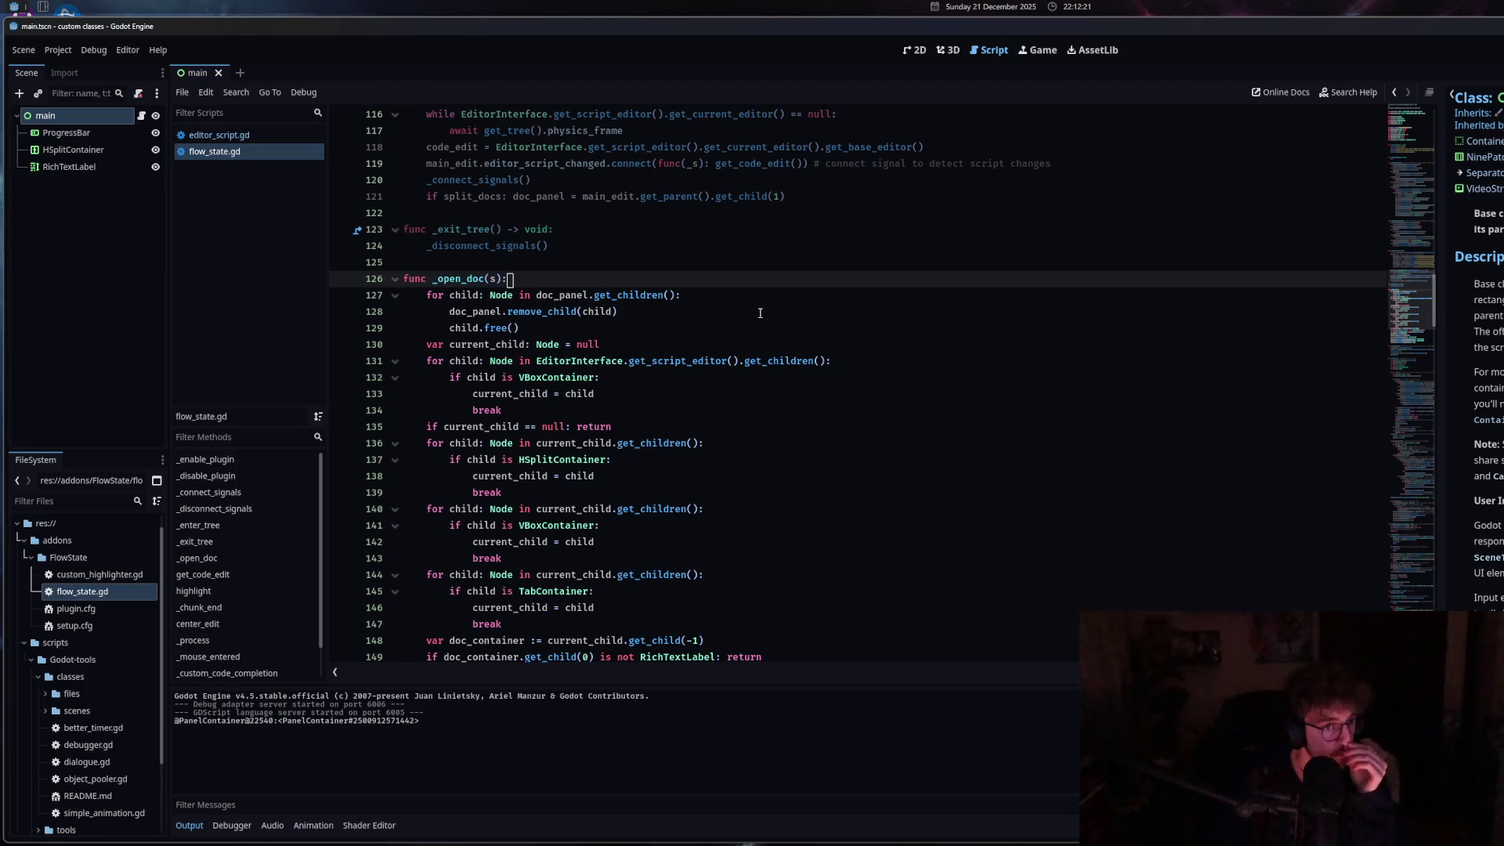
Inspect lines 116–118 of flow_state.gd and open the EditorInterface and Control help pages.
{"action": "scroll", "coordinate": [760, 313], "scroll_direction": "up", "scroll_amount": 4}
{"action": "left_click", "coordinate": [764, 311]}
{"action": "mouse_move", "coordinate": [763, 311]}
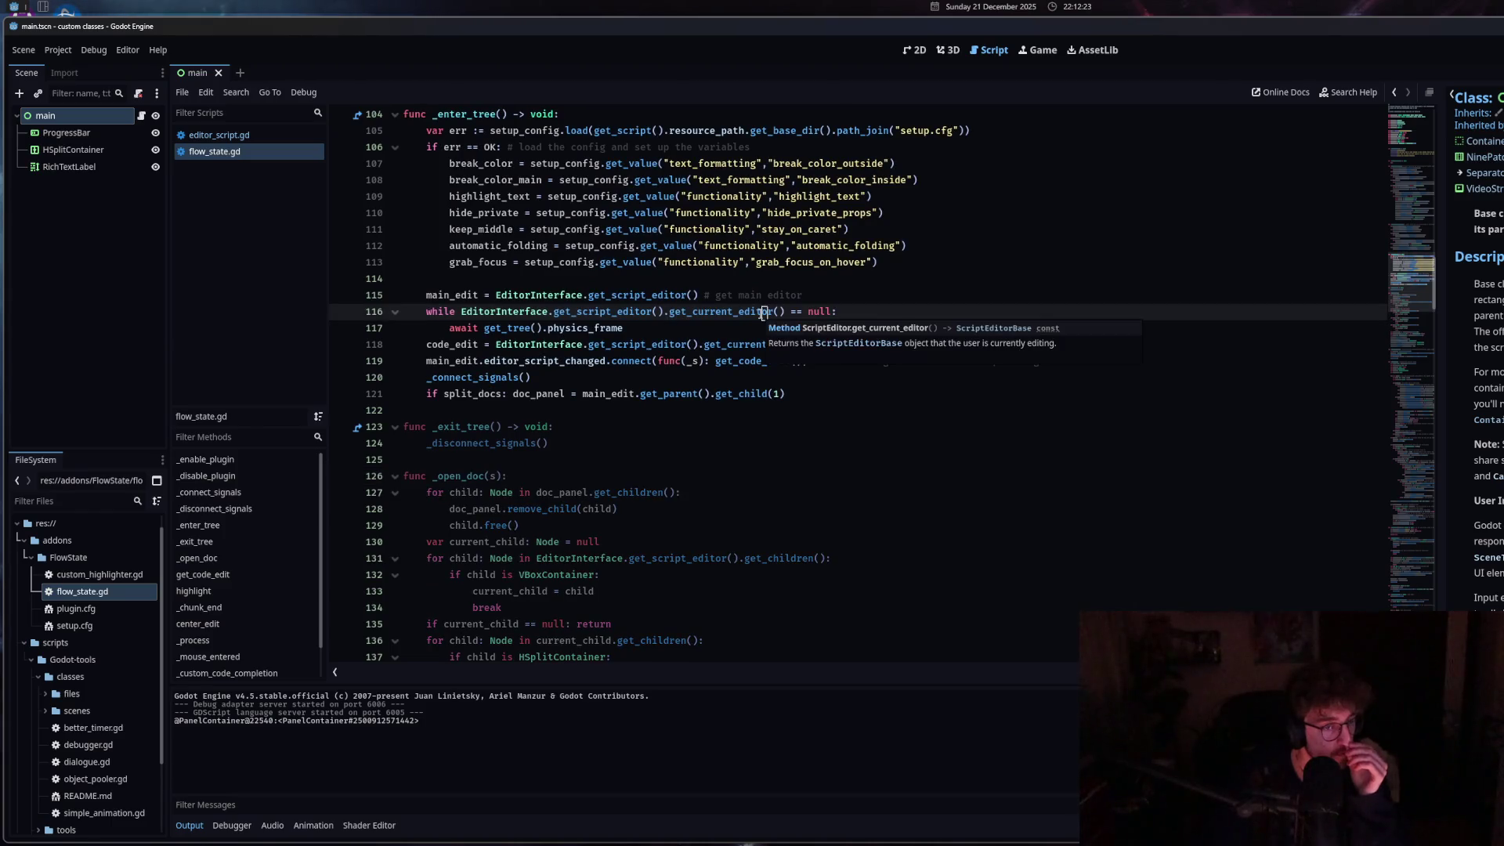
{"action": "left_click", "coordinate": [600, 345]}
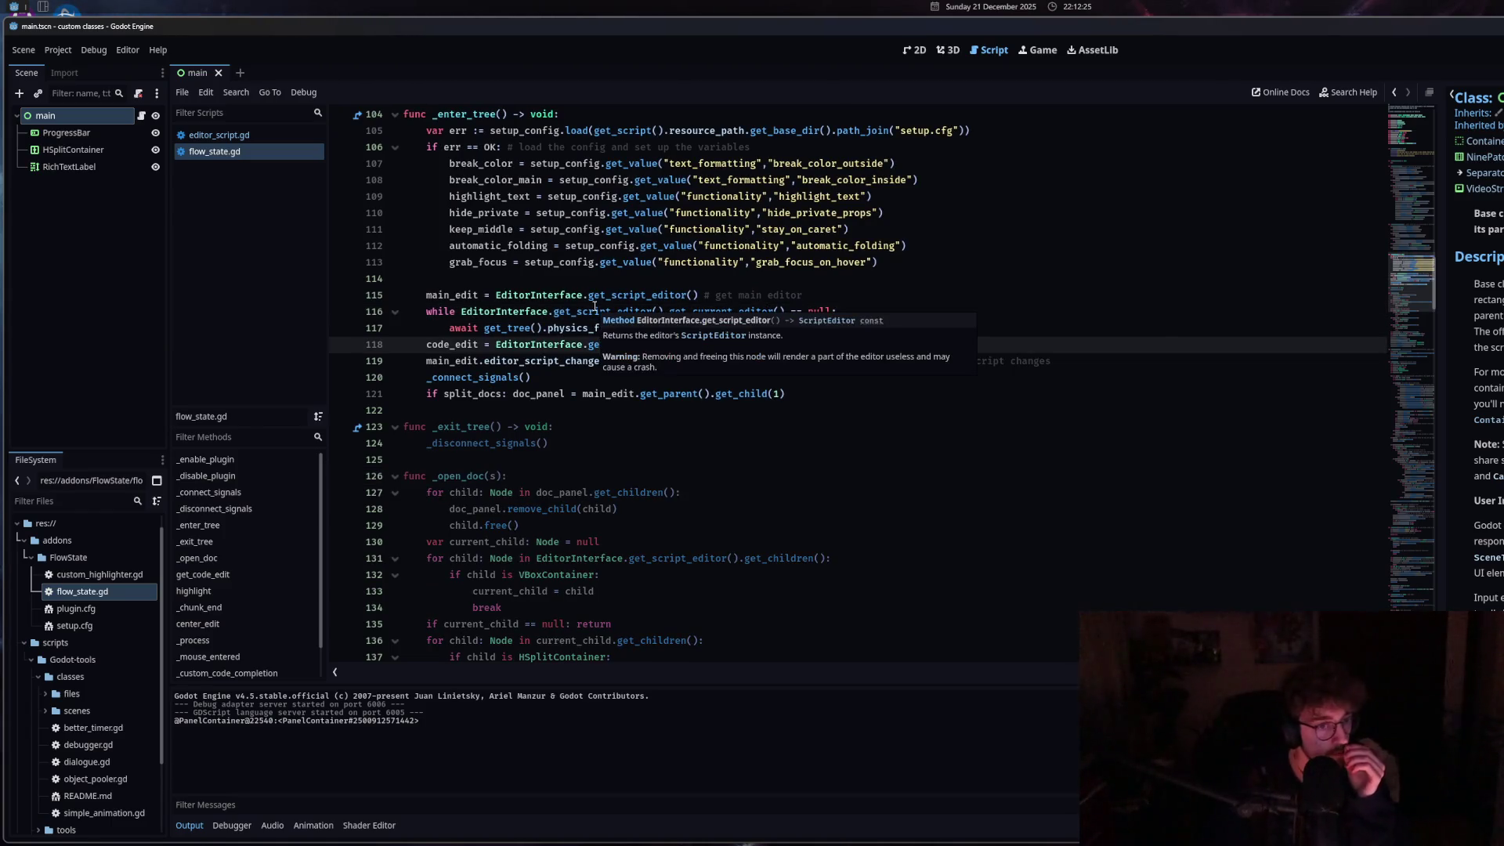
{"action": "mouse_move", "coordinate": [453, 364]}
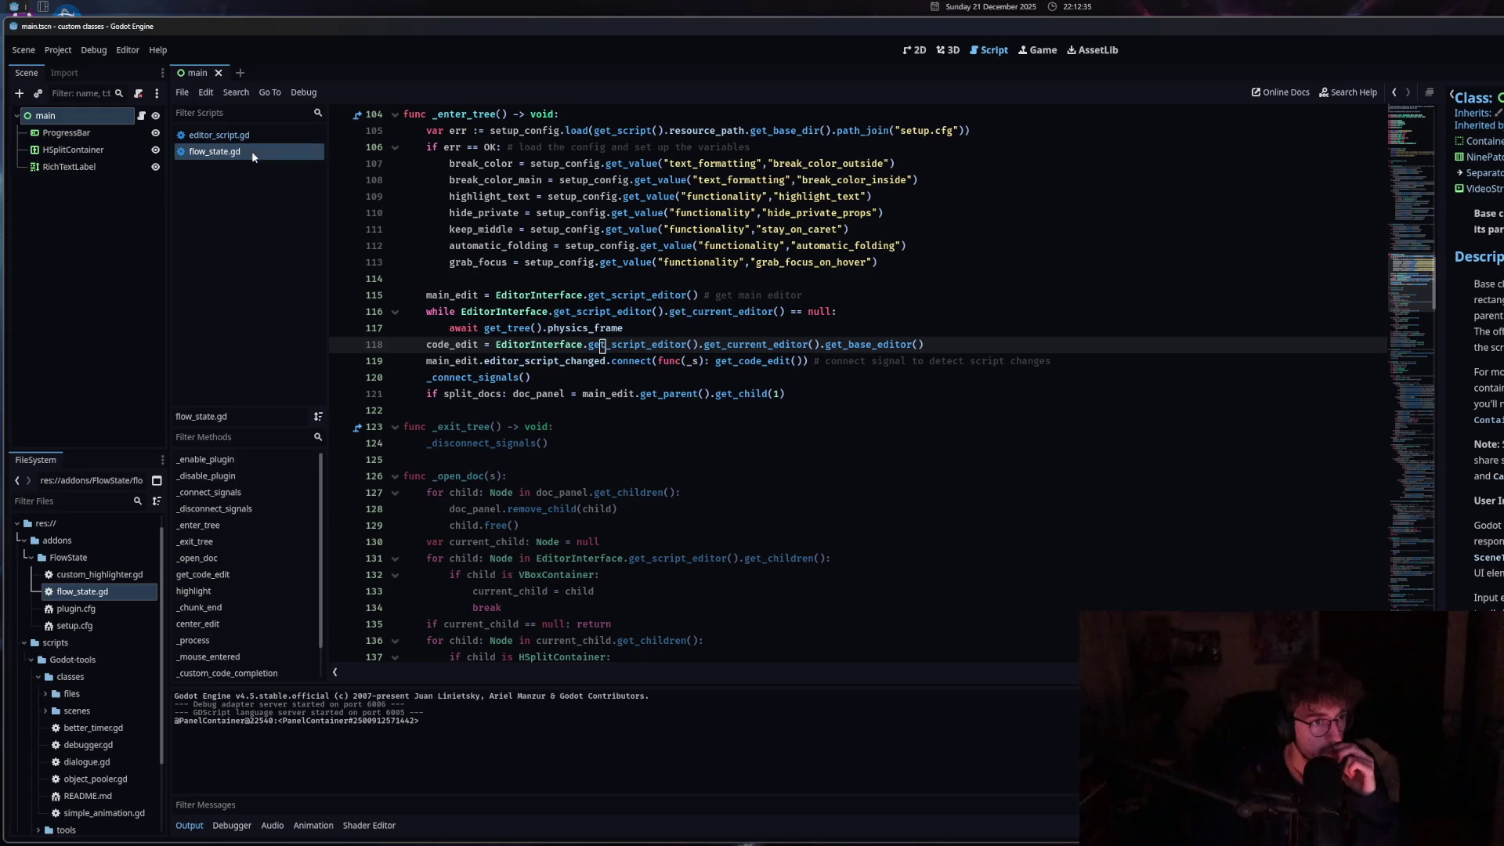
{"action": "left_click", "coordinate": [580, 327]}
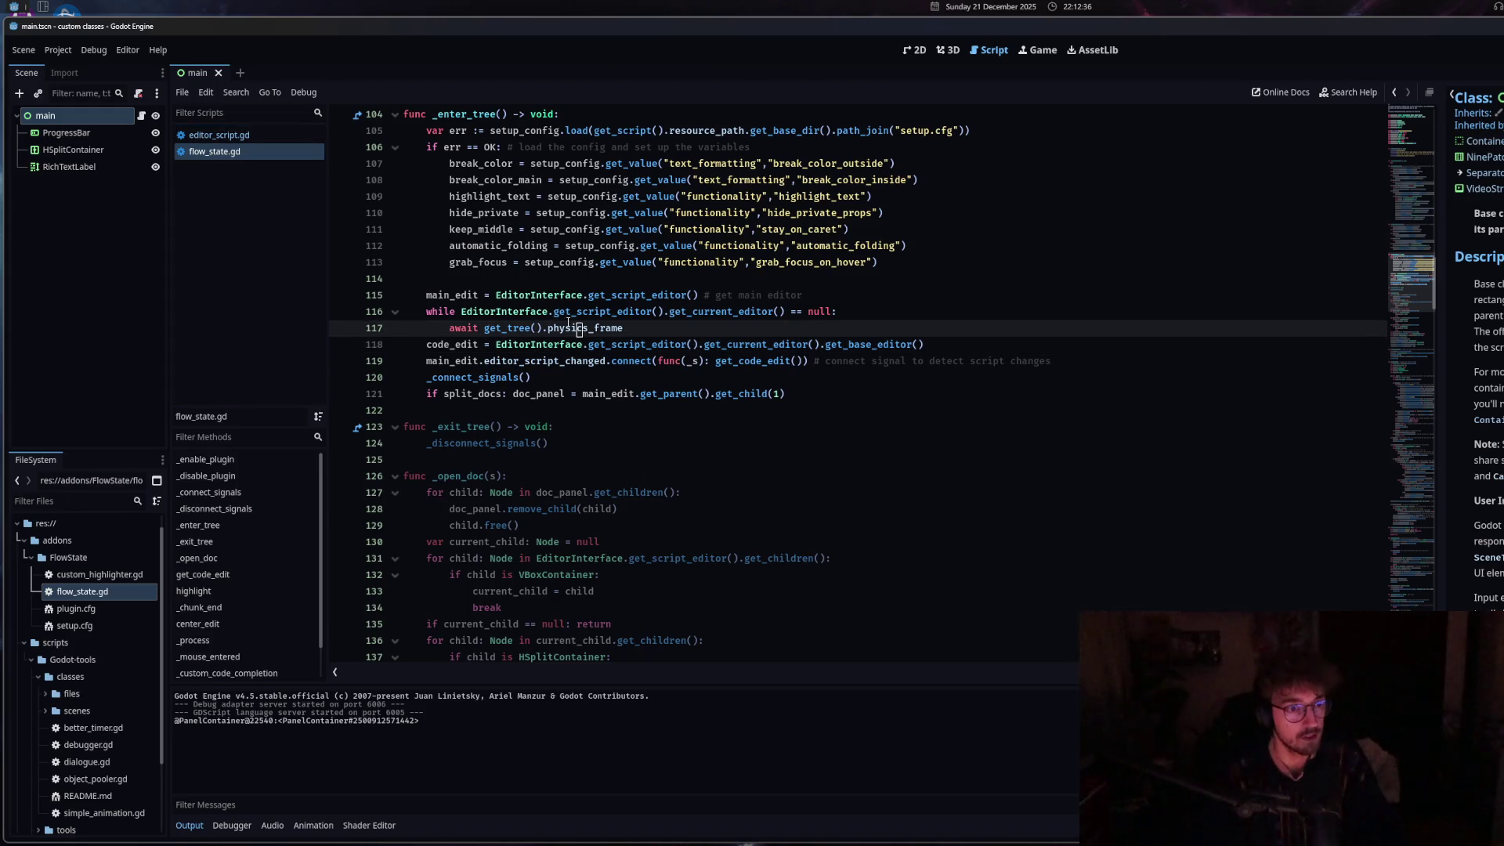
{"action": "left_click", "coordinate": [541, 298], "text": "ctrl"}
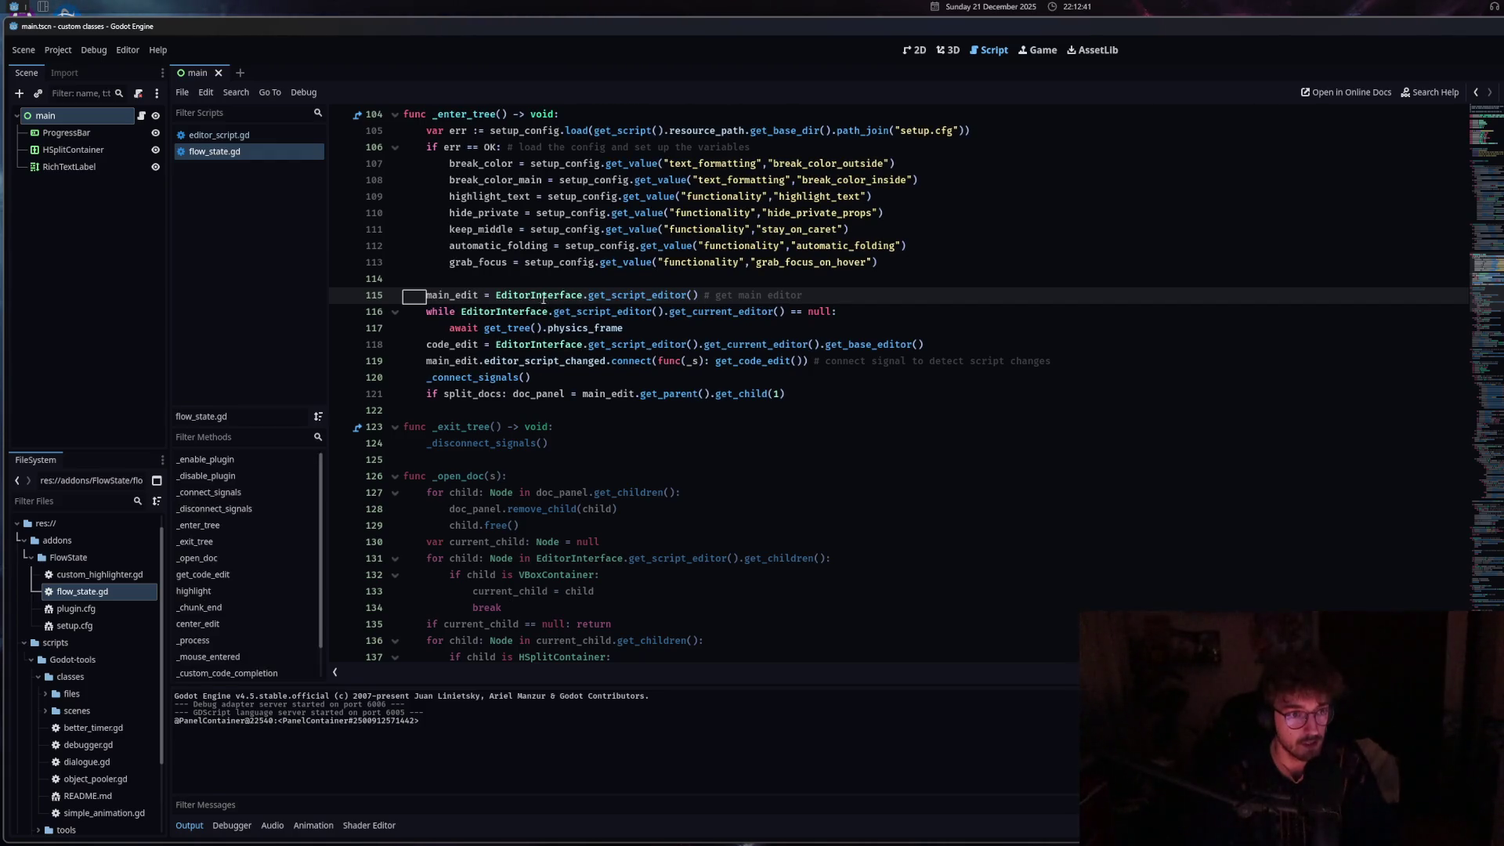
{"action": "left_click", "coordinate": [580, 327]}
{"action": "scroll", "coordinate": [447, 280], "scroll_direction": "down", "scroll_amount": 10}
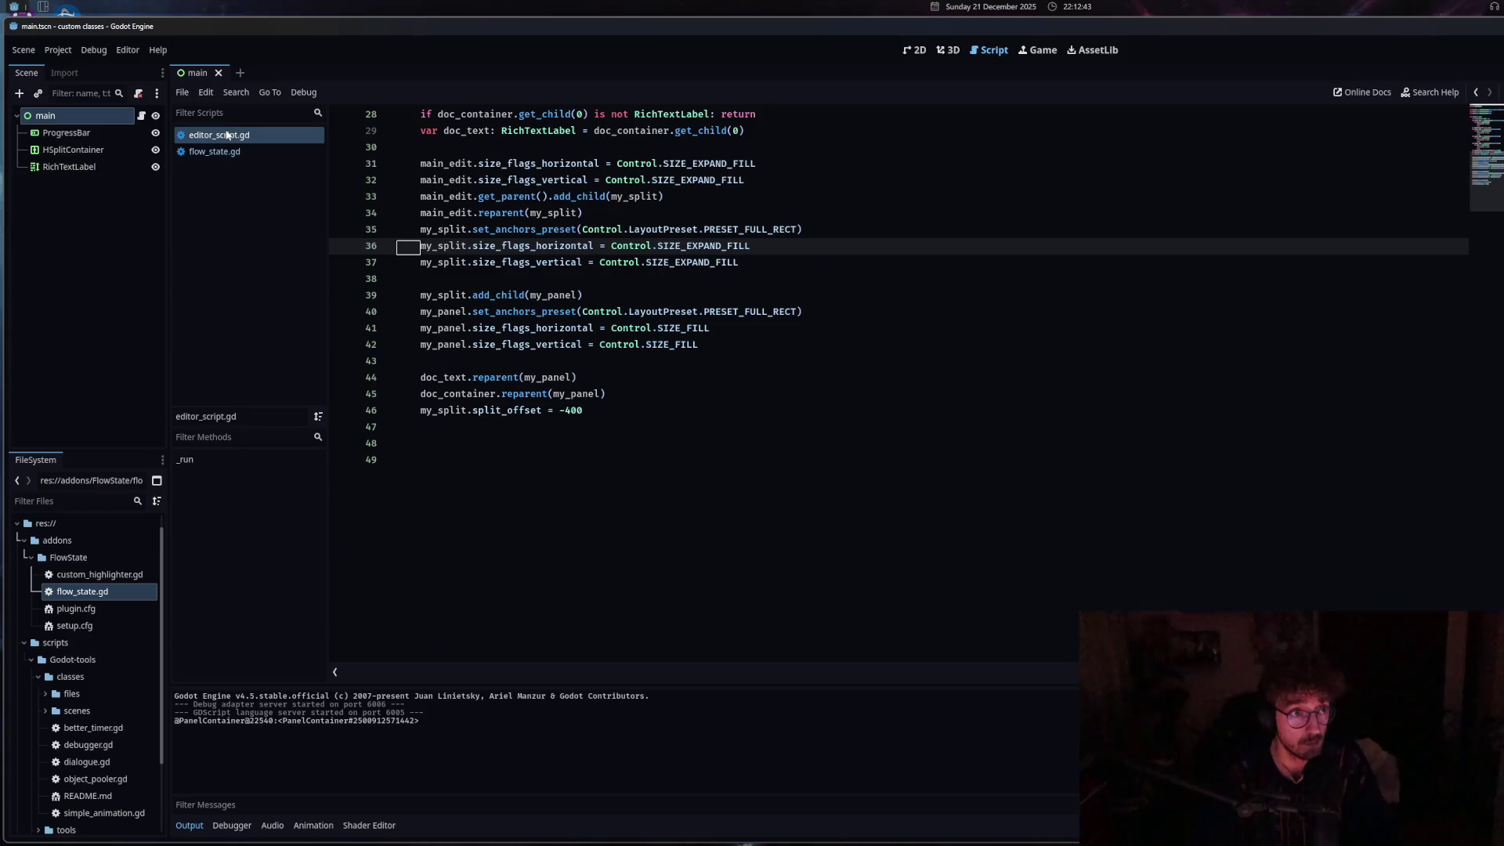
{"action": "left_click", "coordinate": [625, 264], "text": "ctrl"}
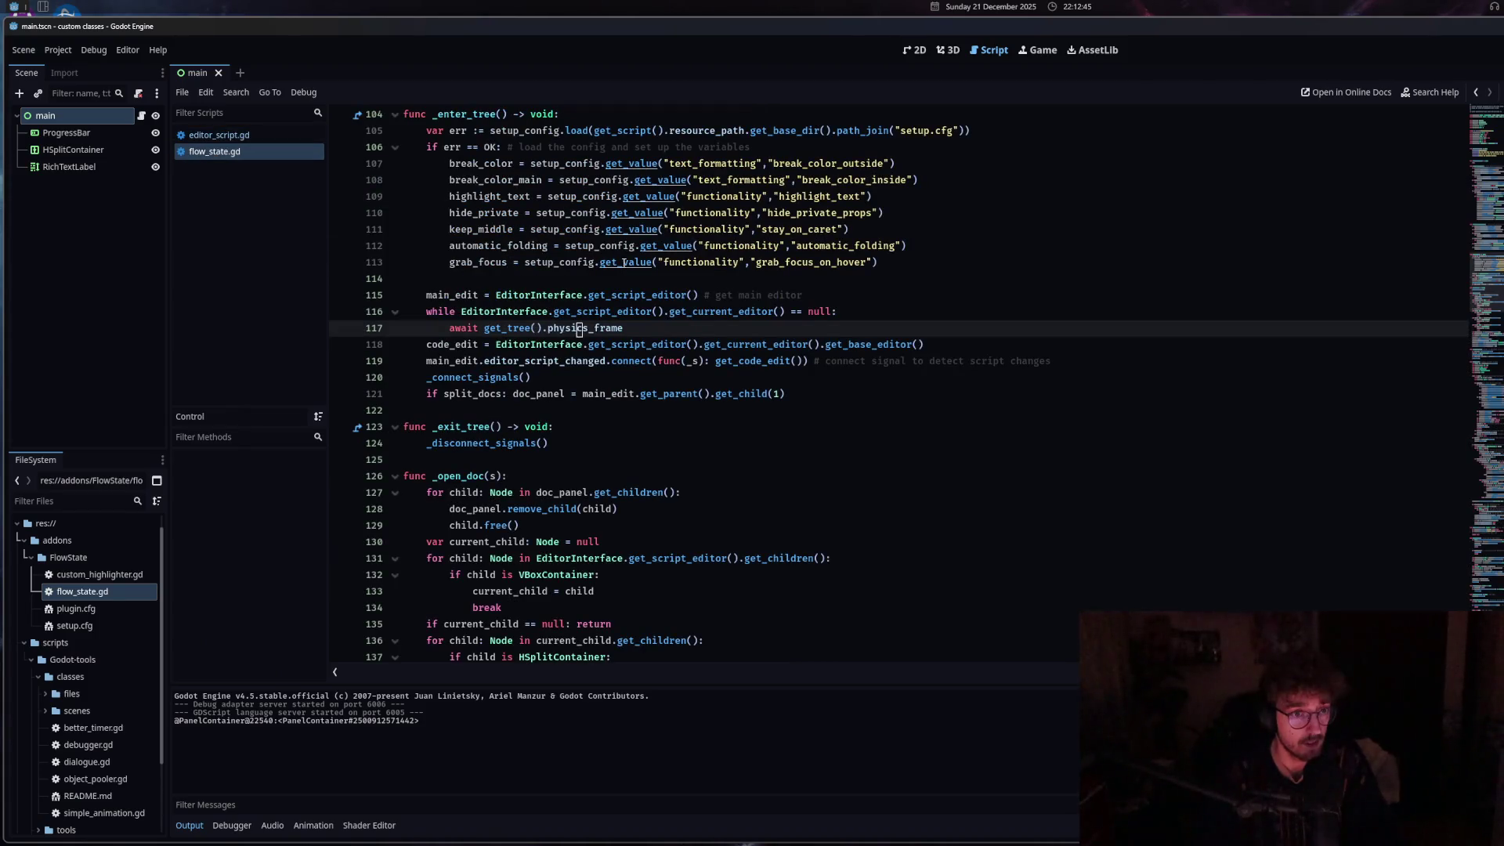
After checking line 45 of editor_script.gd, type print(panel on a new first line of _open_doc.
{"action": "left_click", "coordinate": [223, 135]}
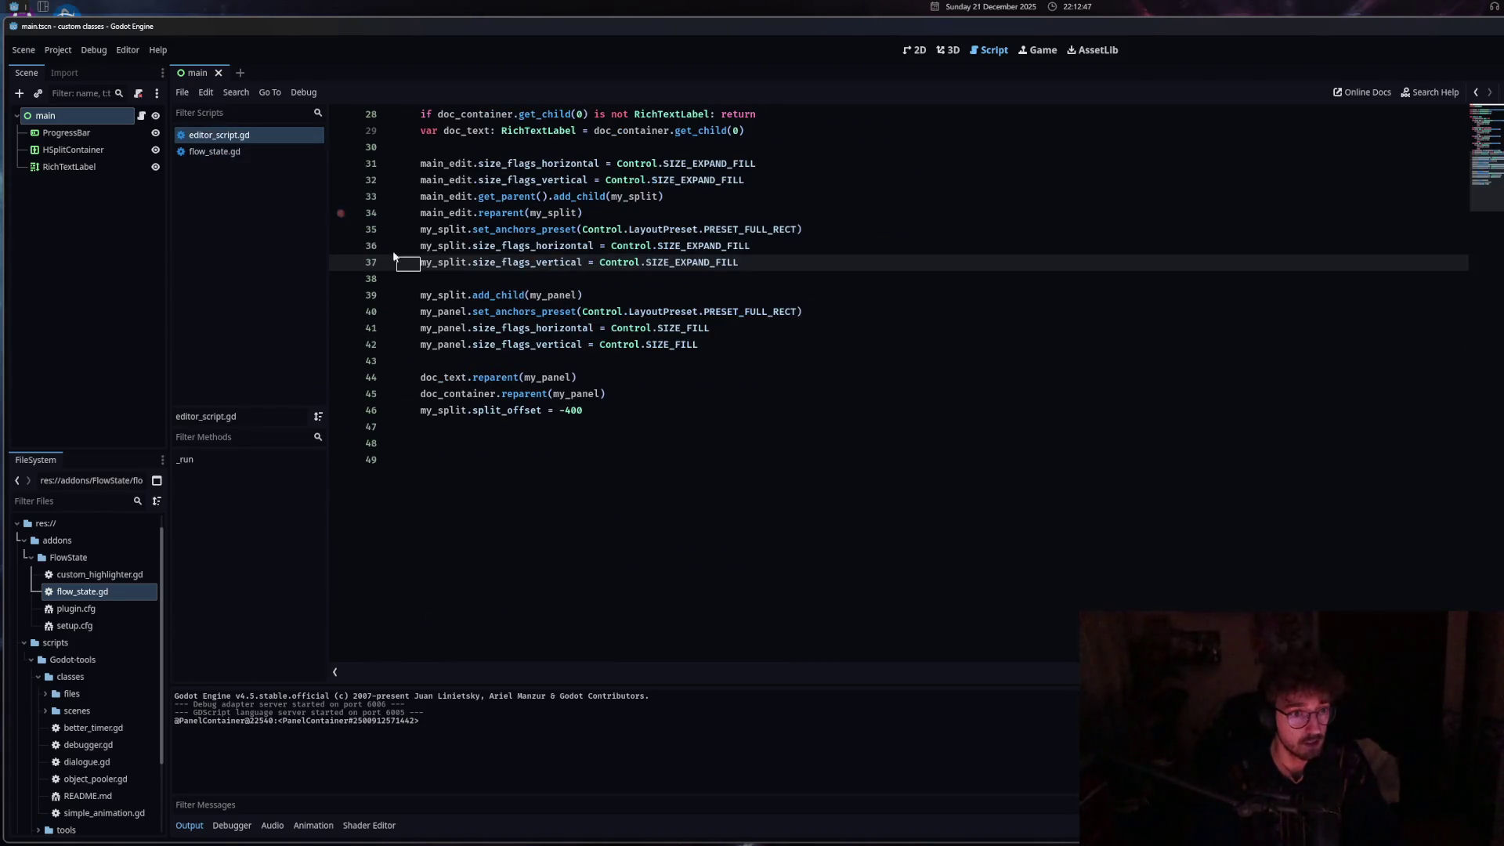
{"action": "left_click", "coordinate": [580, 394]}
{"action": "key", "text": "alt+Left"}
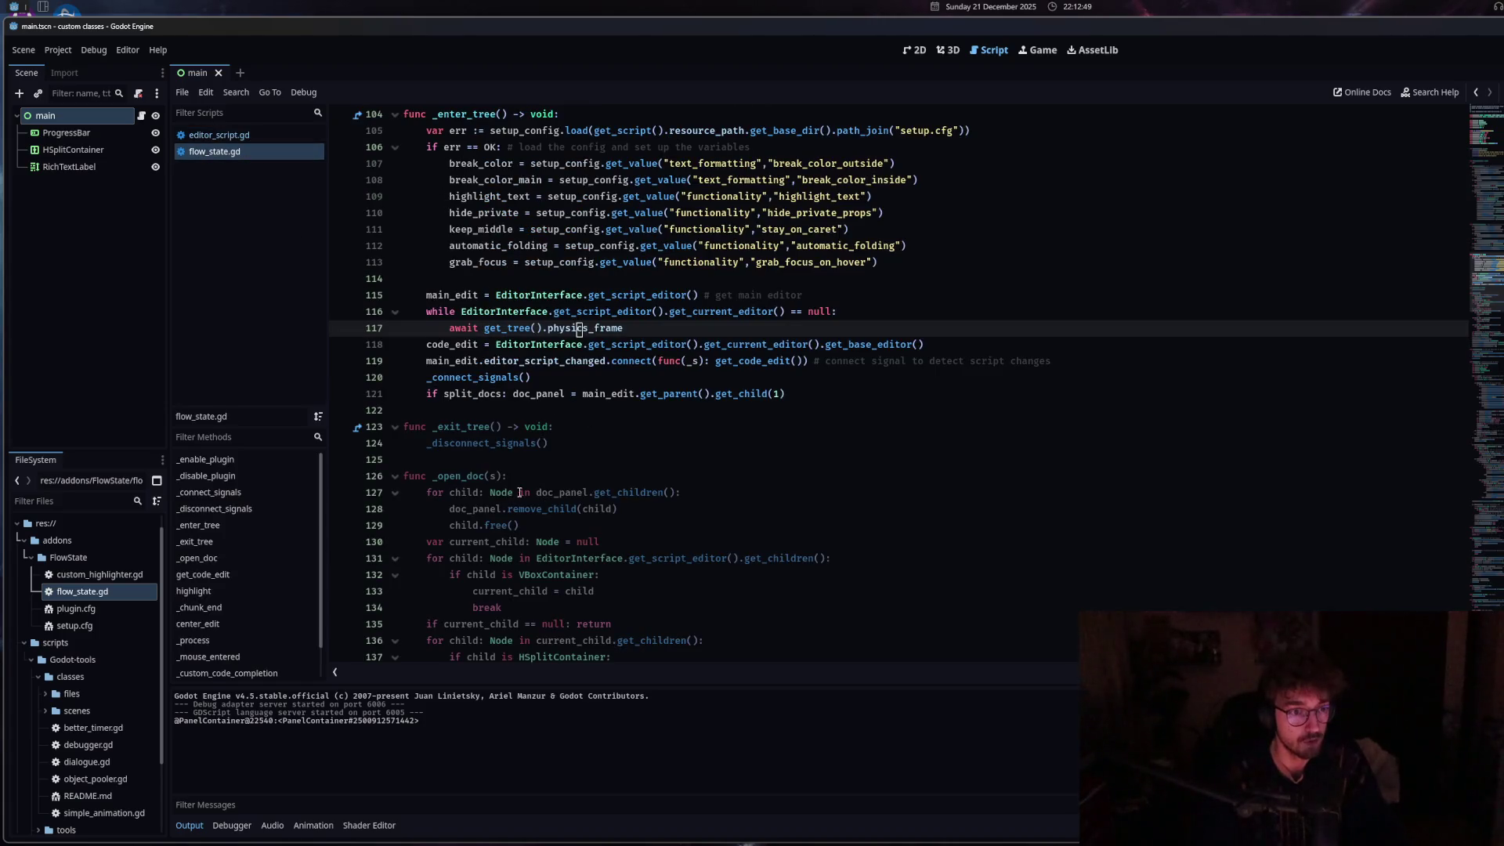
{"action": "left_click", "coordinate": [598, 474]}
{"action": "key", "text": "Return"}
{"action": "type", "text": "print("}
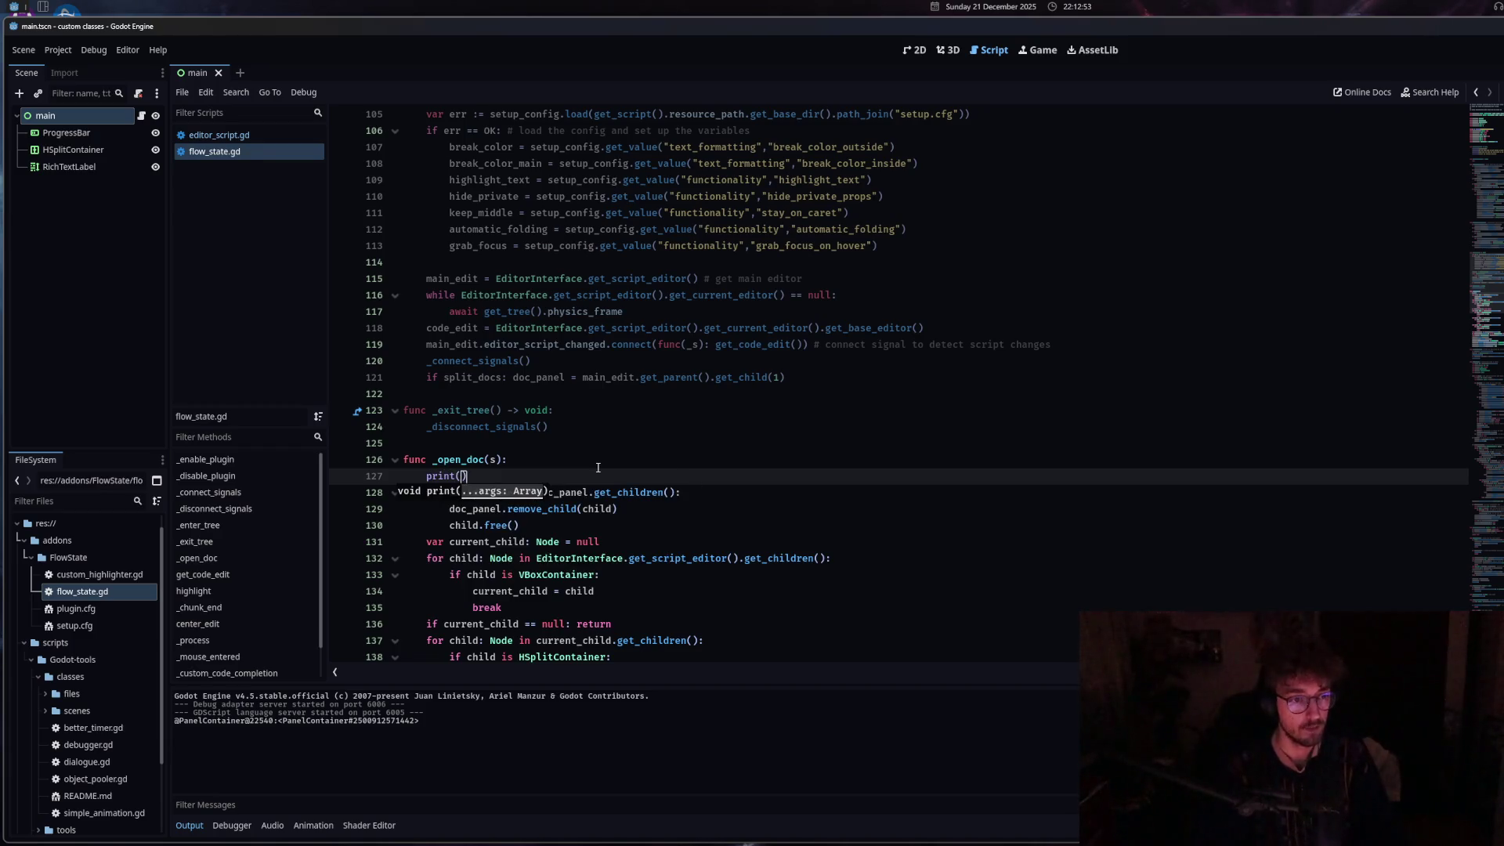
{"action": "type", "text": "panel"}
Add print(doc_panel) and print(main_edit) at the top of _open_doc and save flow_state.gd.
{"action": "key", "text": "Down"}
{"action": "key", "text": "Down"}
{"action": "key", "text": "Return"}
{"action": "key", "text": "Return"}
{"action": "type", "text": "print(ma"}
{"action": "key", "text": "Return"}
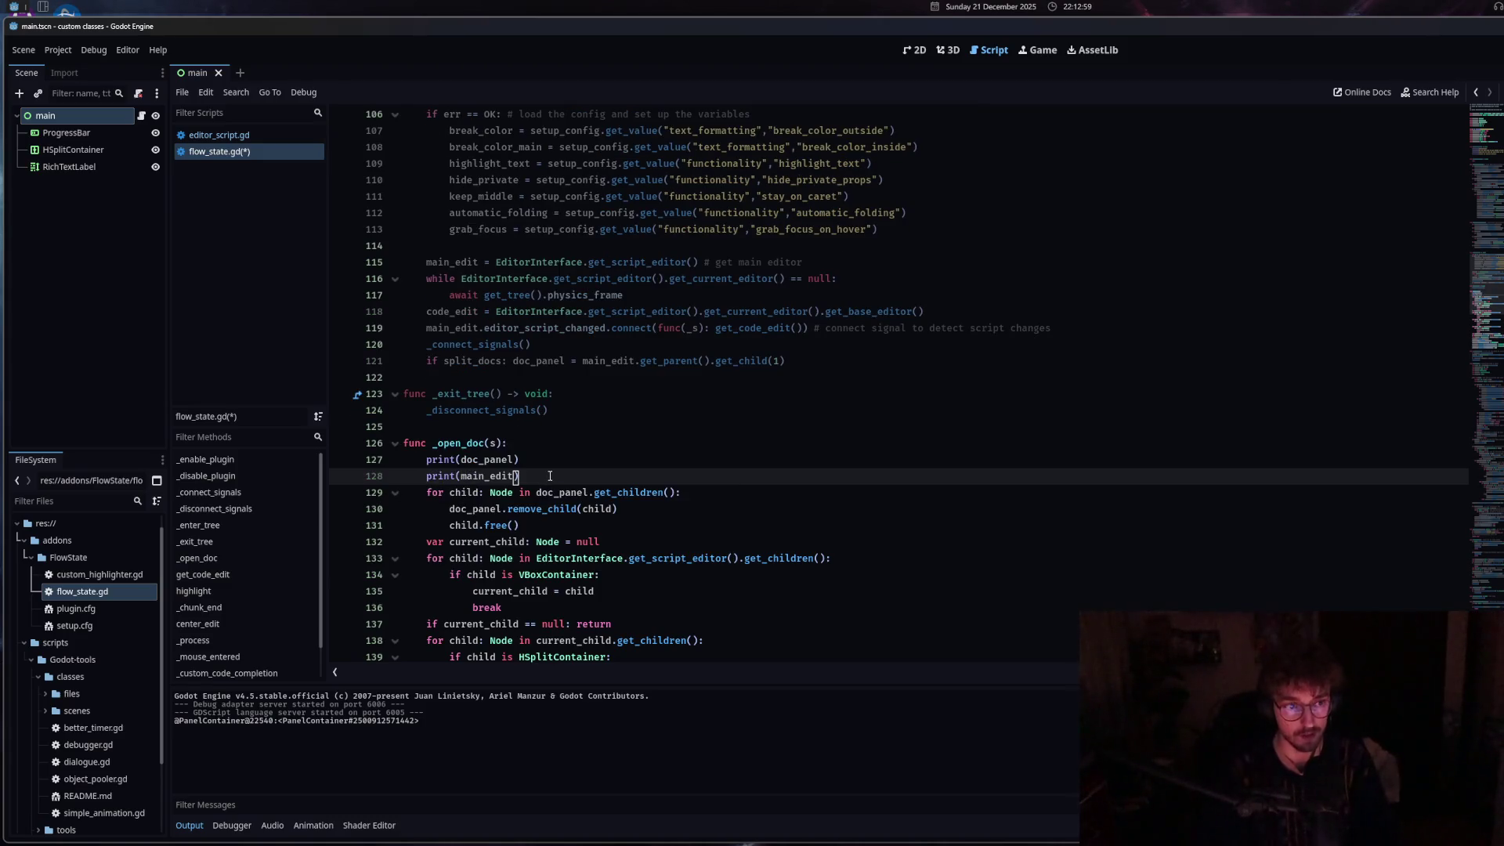
{"action": "key", "text": "ctrl+s"}
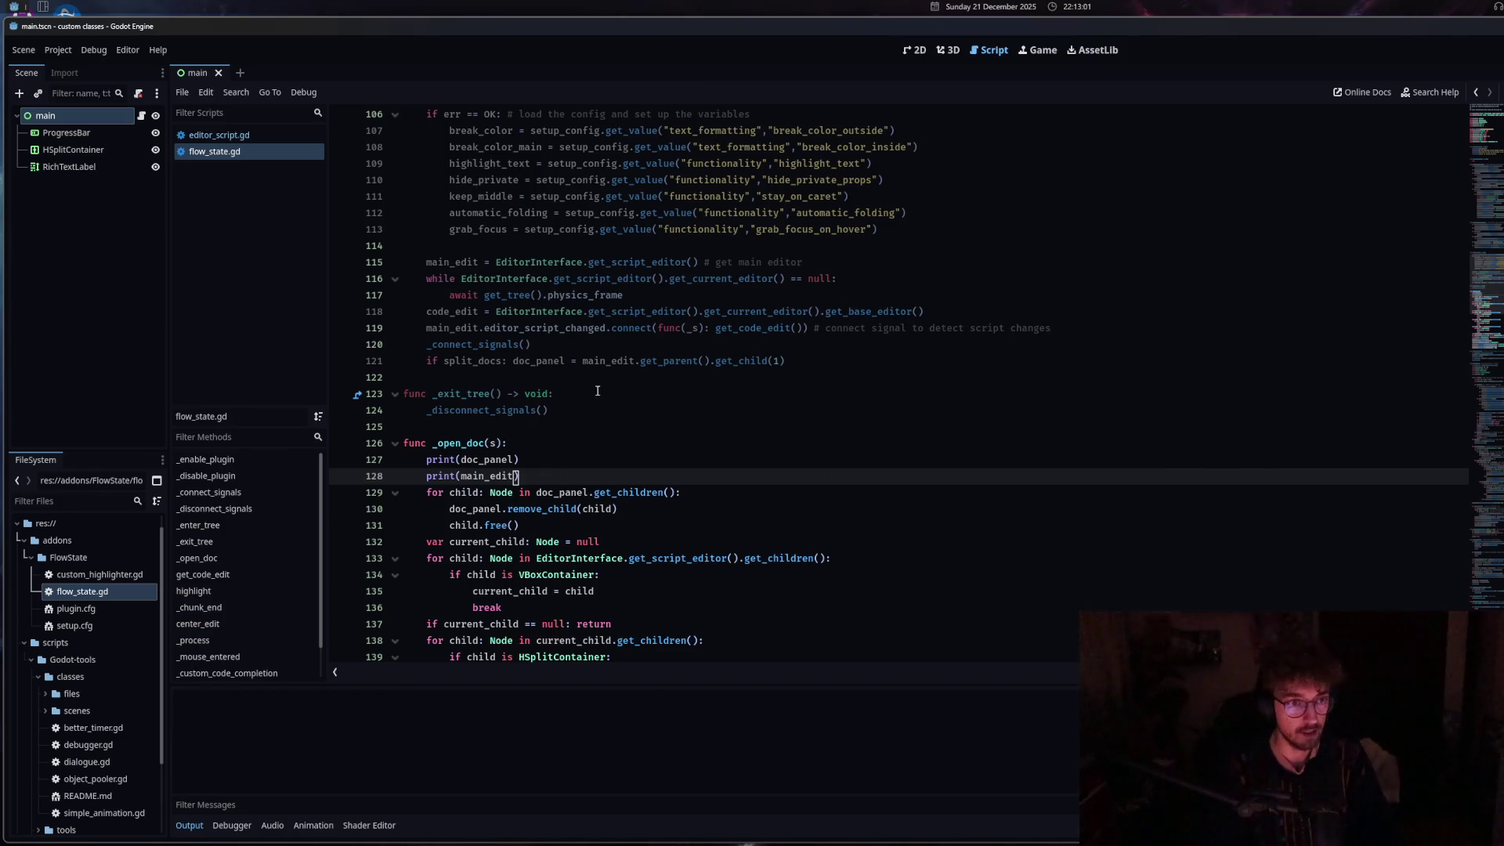
Request EditorInterface help so the output logs a PanelContainer and a ScriptEditor.
{"action": "left_click", "coordinate": [566, 328]}
{"action": "left_click", "coordinate": [548, 313]}
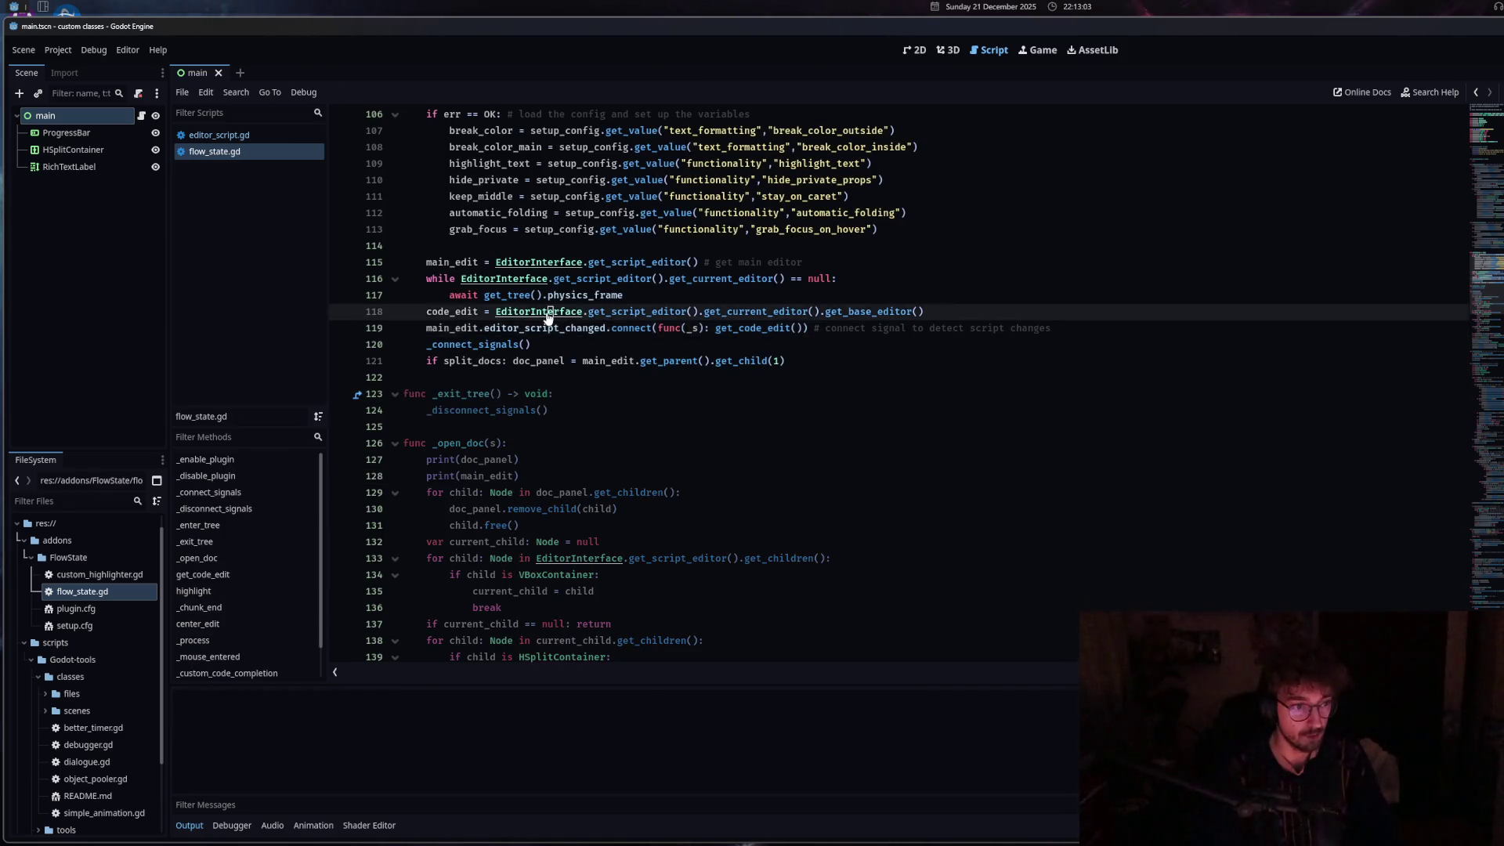
{"action": "left_click", "coordinate": [248, 136]}
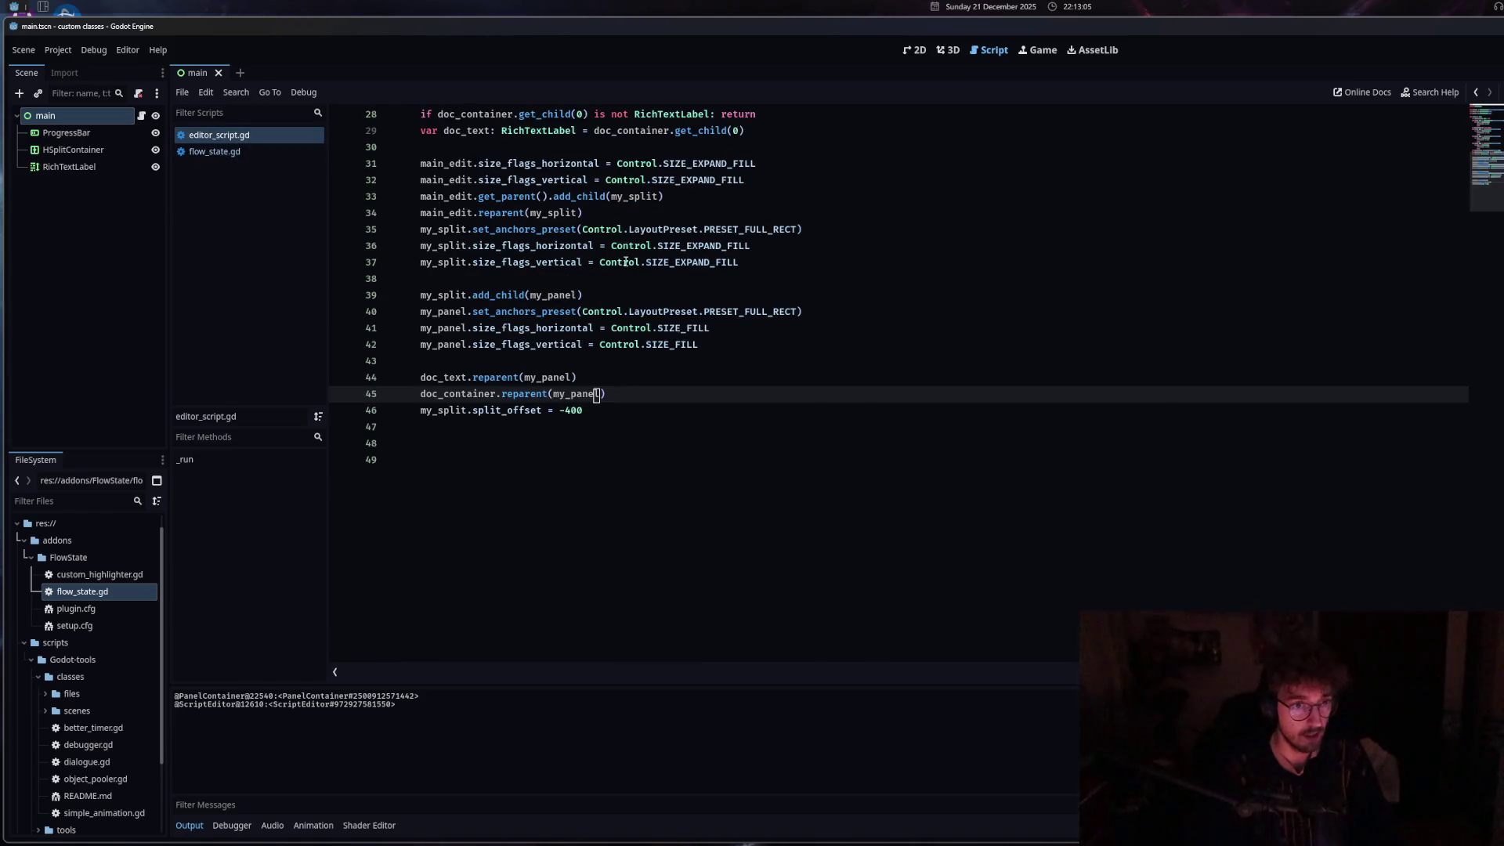
{"action": "key", "text": "alt+Left"}
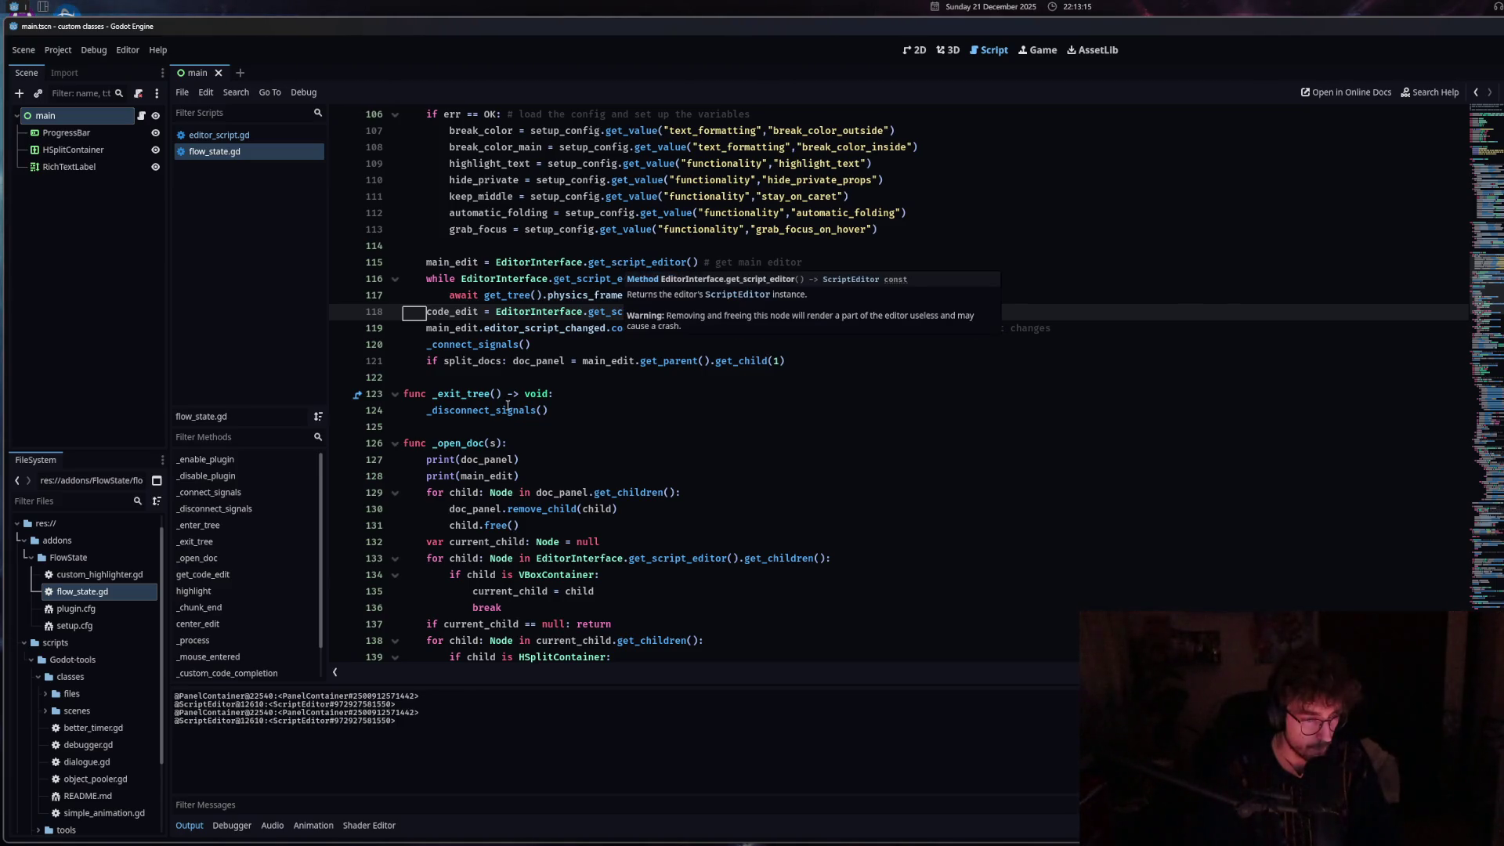
{"action": "left_click", "coordinate": [529, 469]}
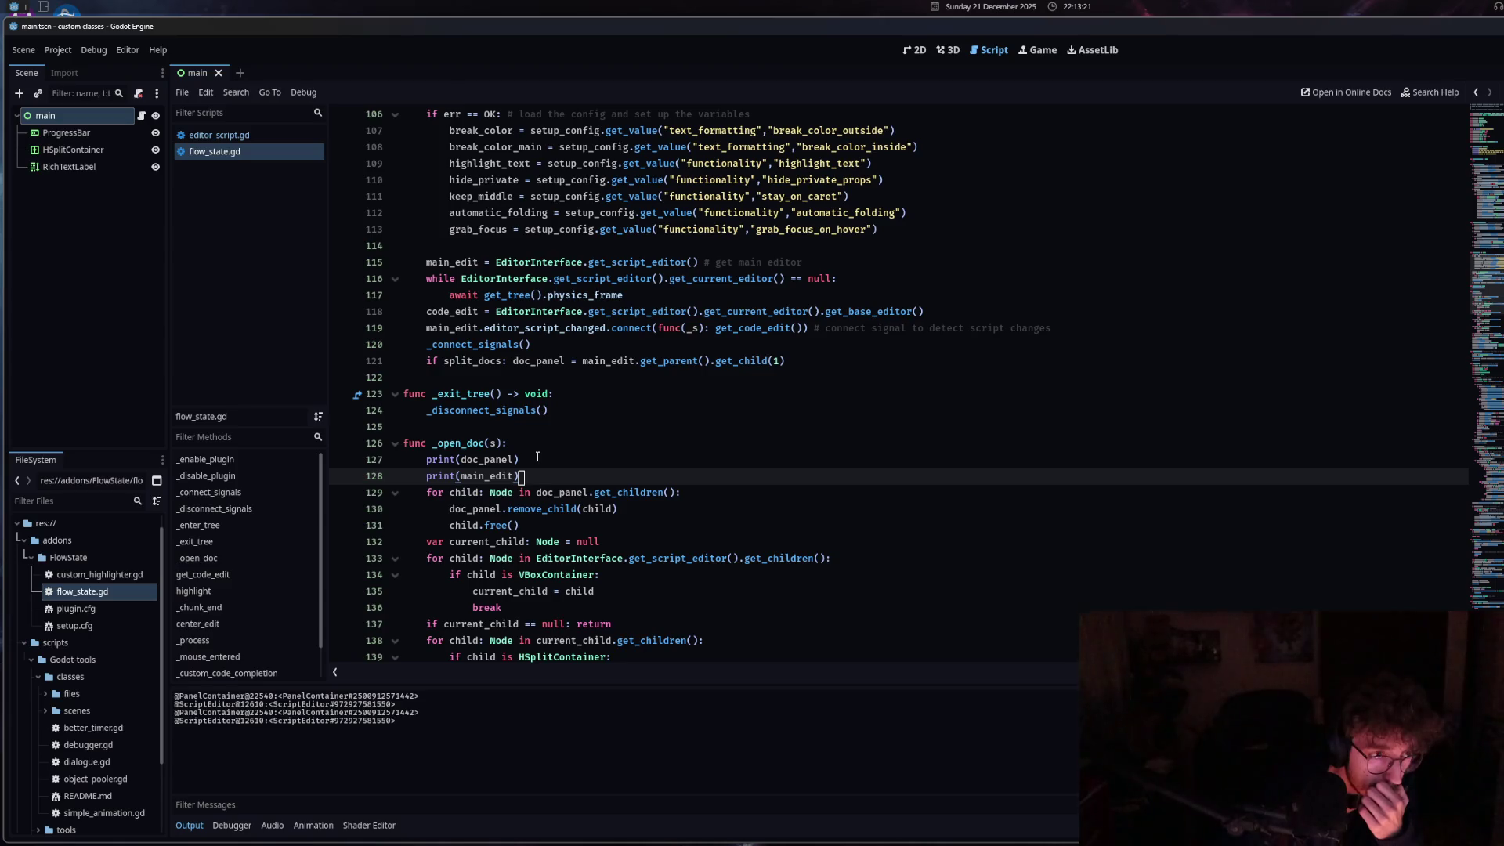
{"action": "left_click", "coordinate": [631, 493]}
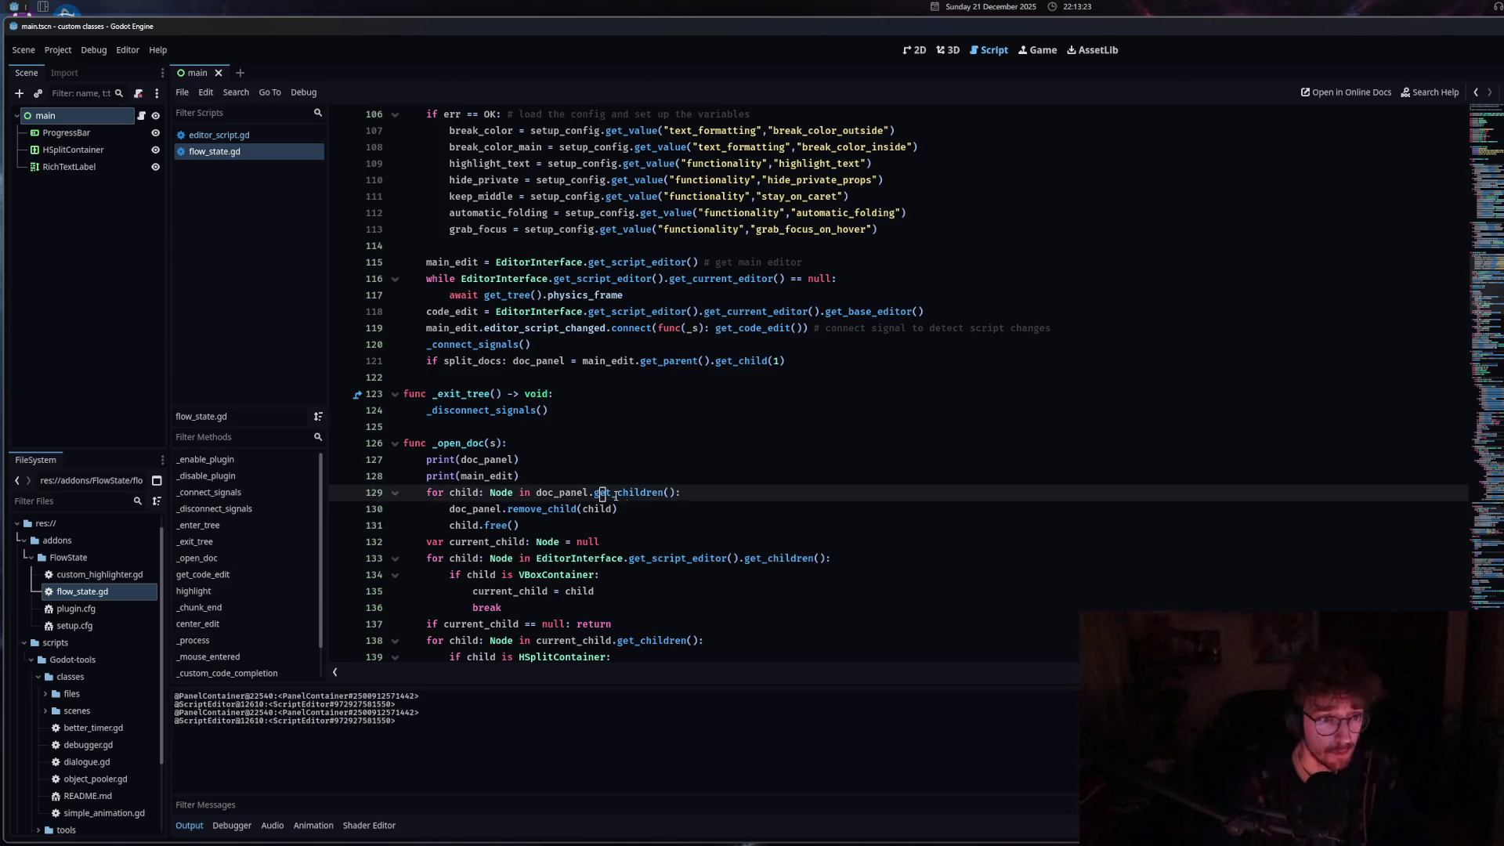
Open help for get_children, RichTextLabel, Node and get_child, logging the doc panel each time.
{"action": "left_click", "coordinate": [630, 494], "text": "ctrl"}
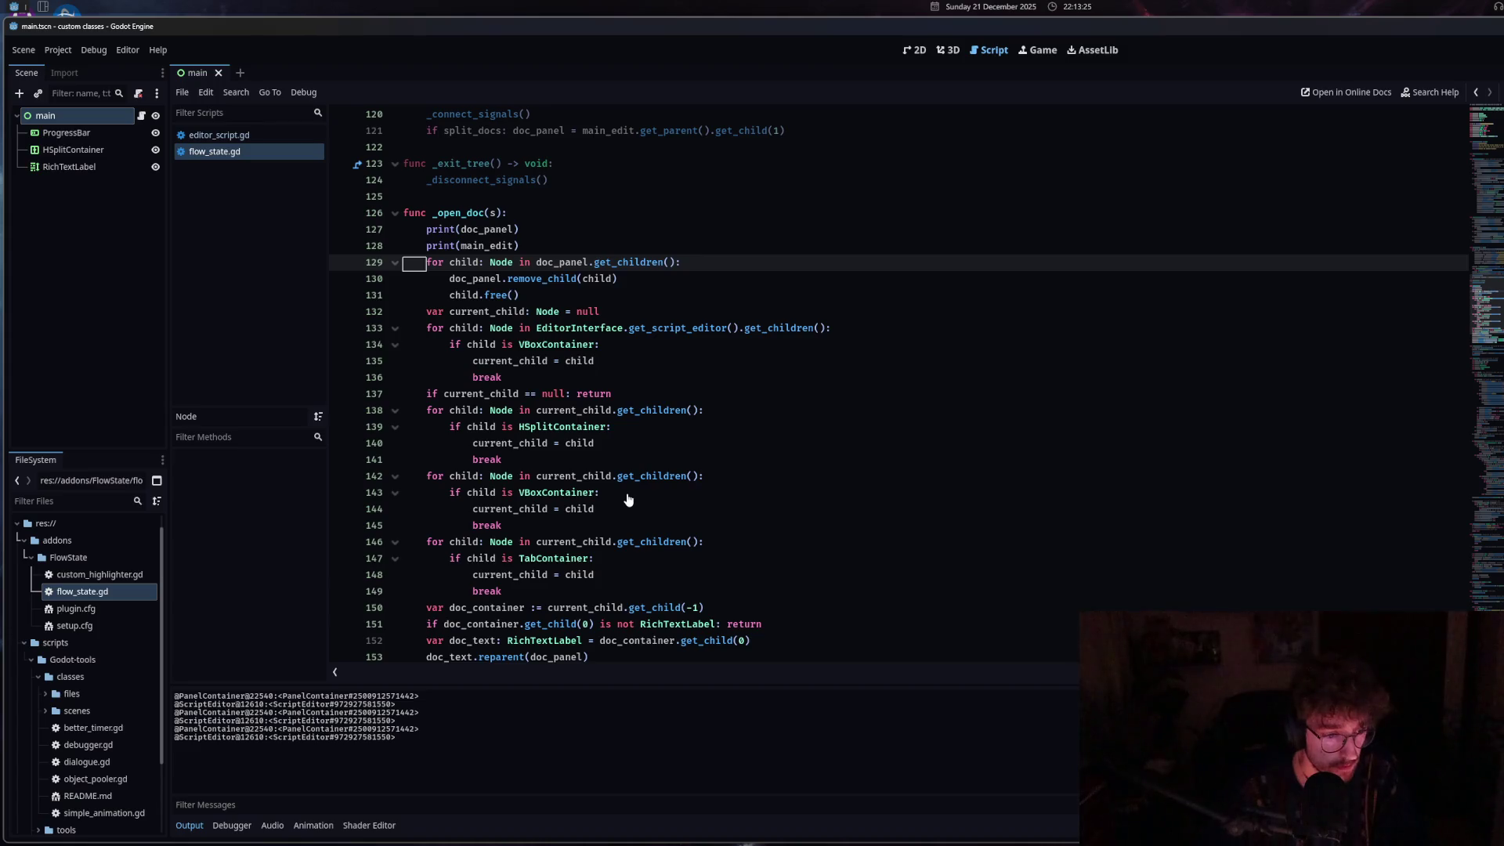
{"action": "left_click", "coordinate": [220, 134]}
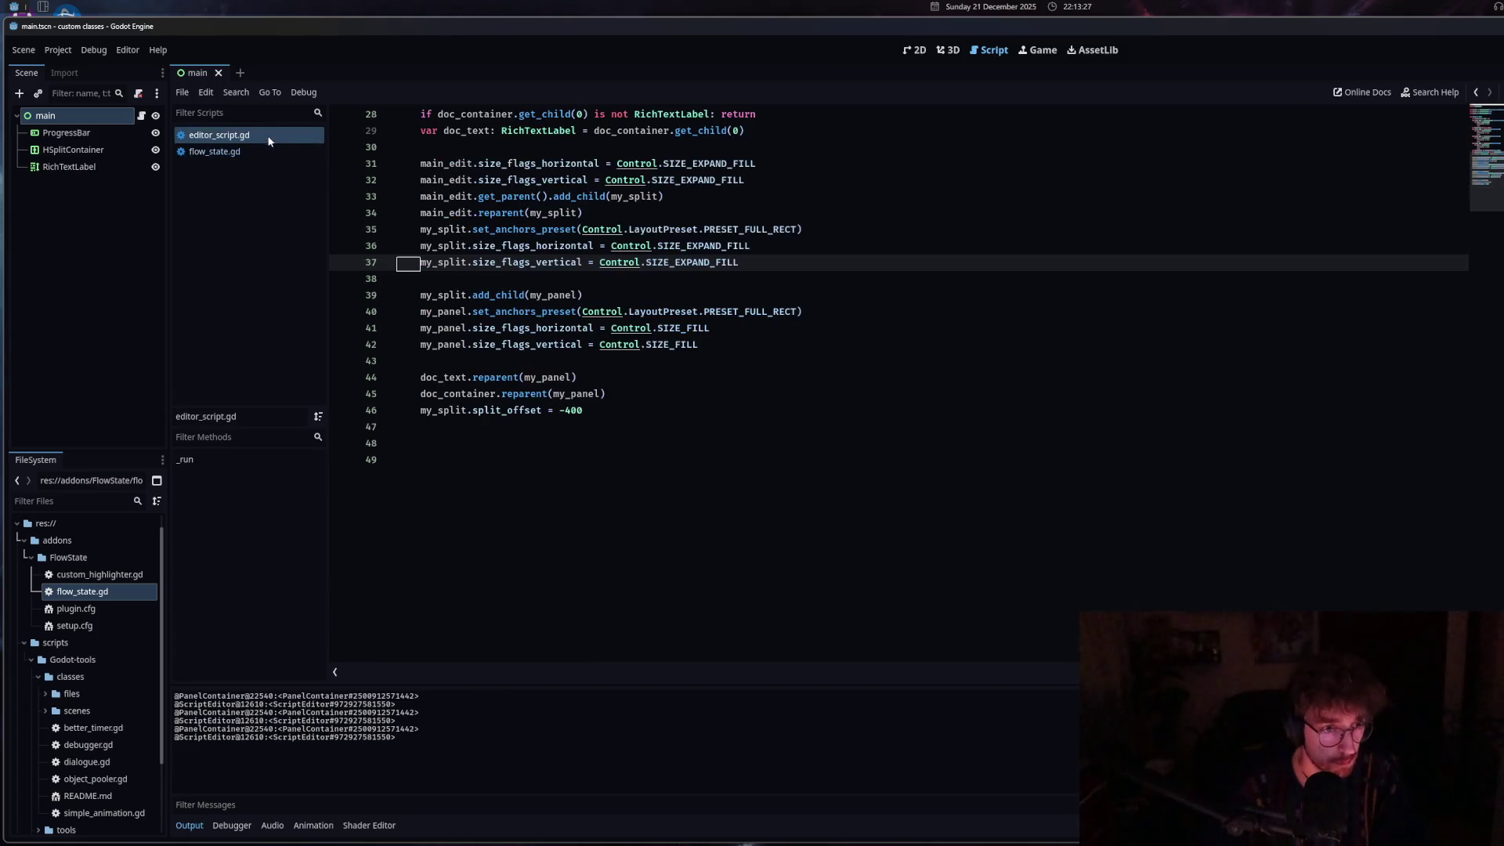
{"action": "scroll", "coordinate": [678, 255], "scroll_direction": "up", "scroll_amount": 2}
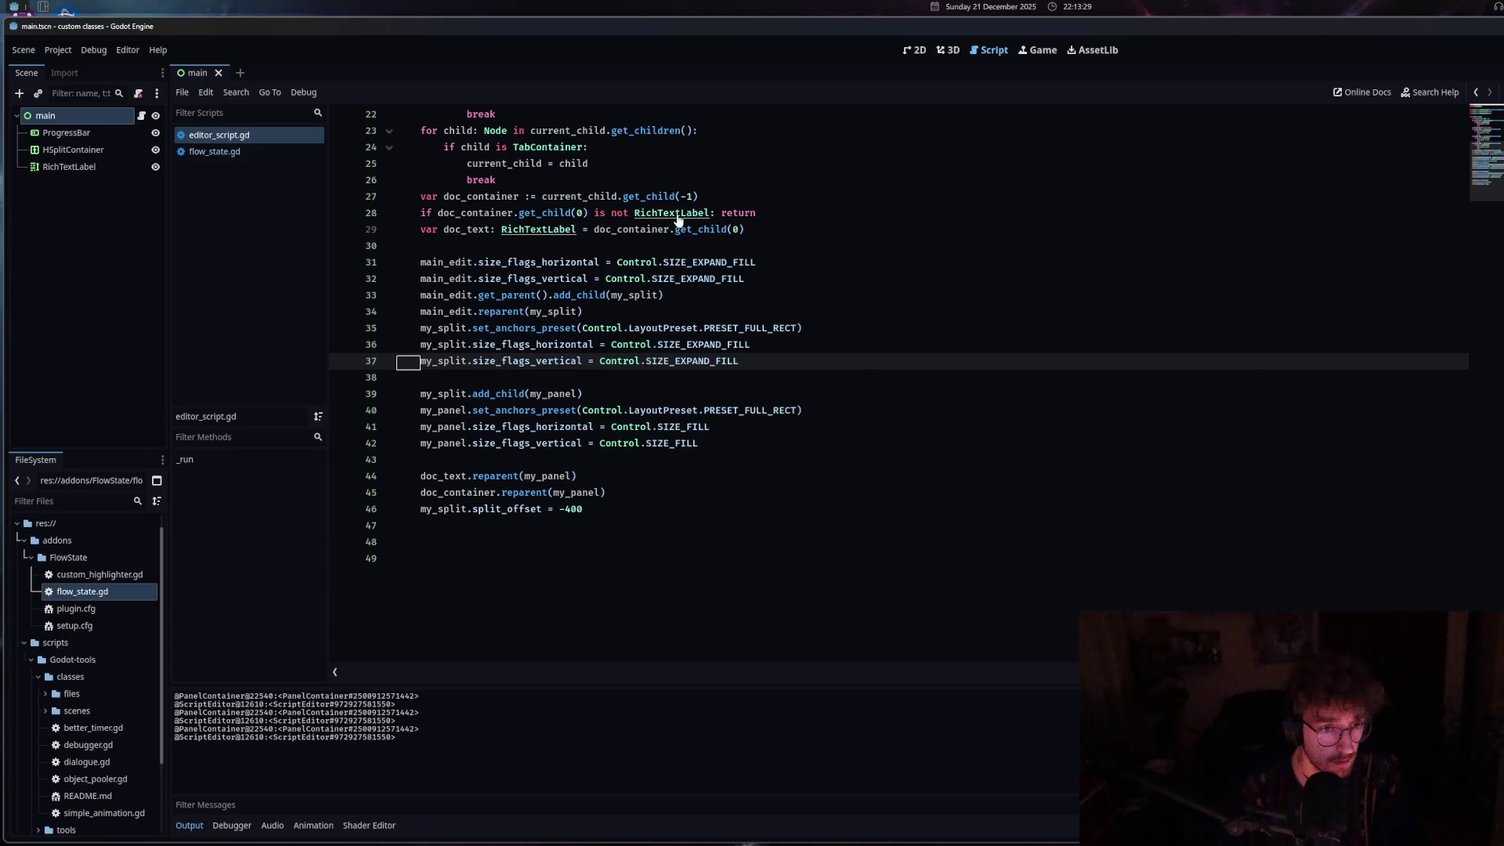
{"action": "left_click", "coordinate": [679, 213], "text": "ctrl"}
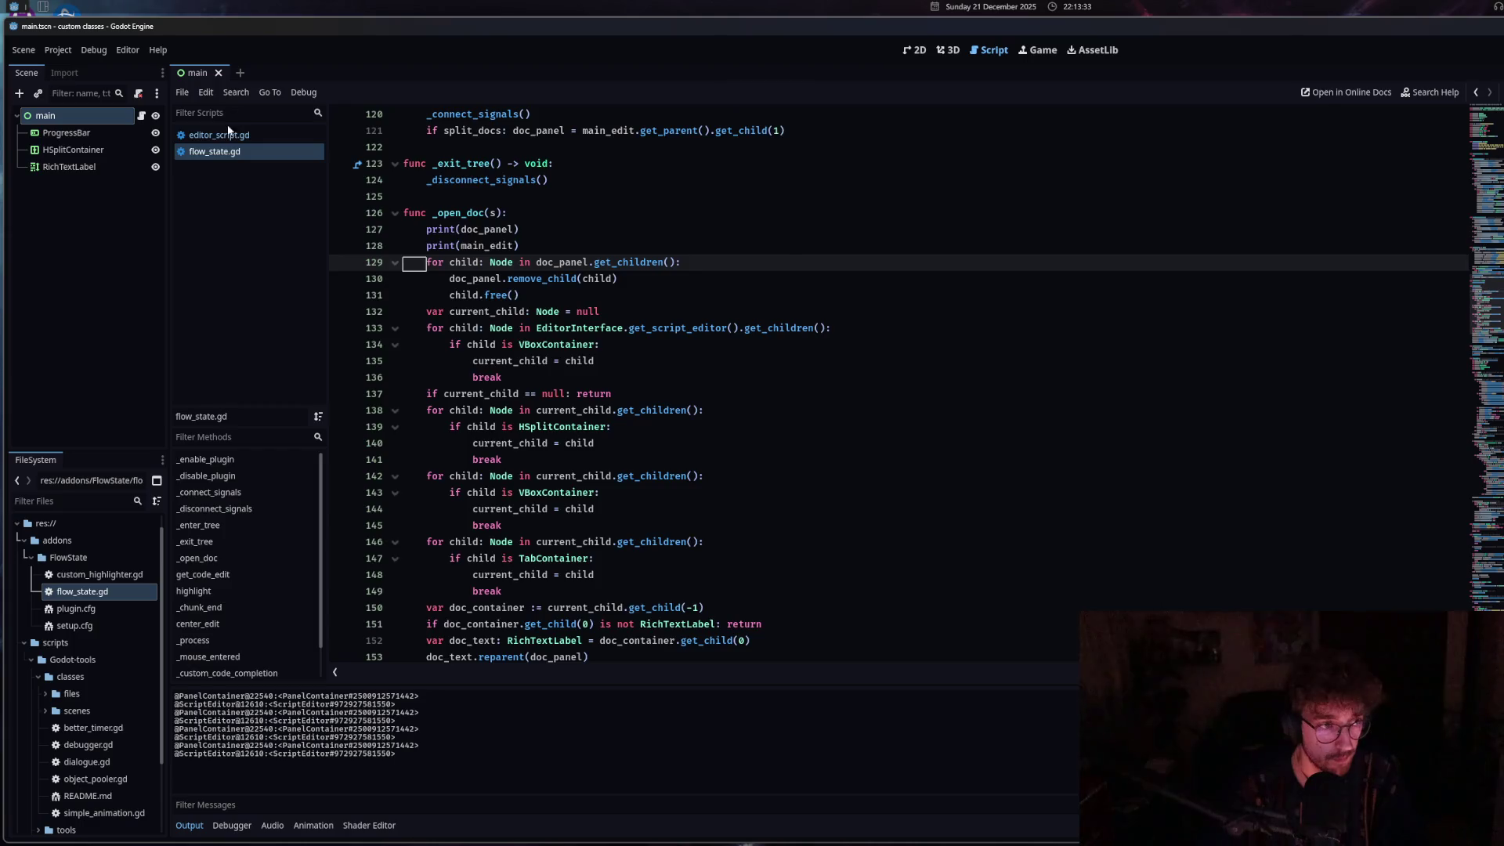
{"action": "key", "text": "alt+Left"}
{"action": "left_click", "coordinate": [657, 198], "text": "ctrl"}
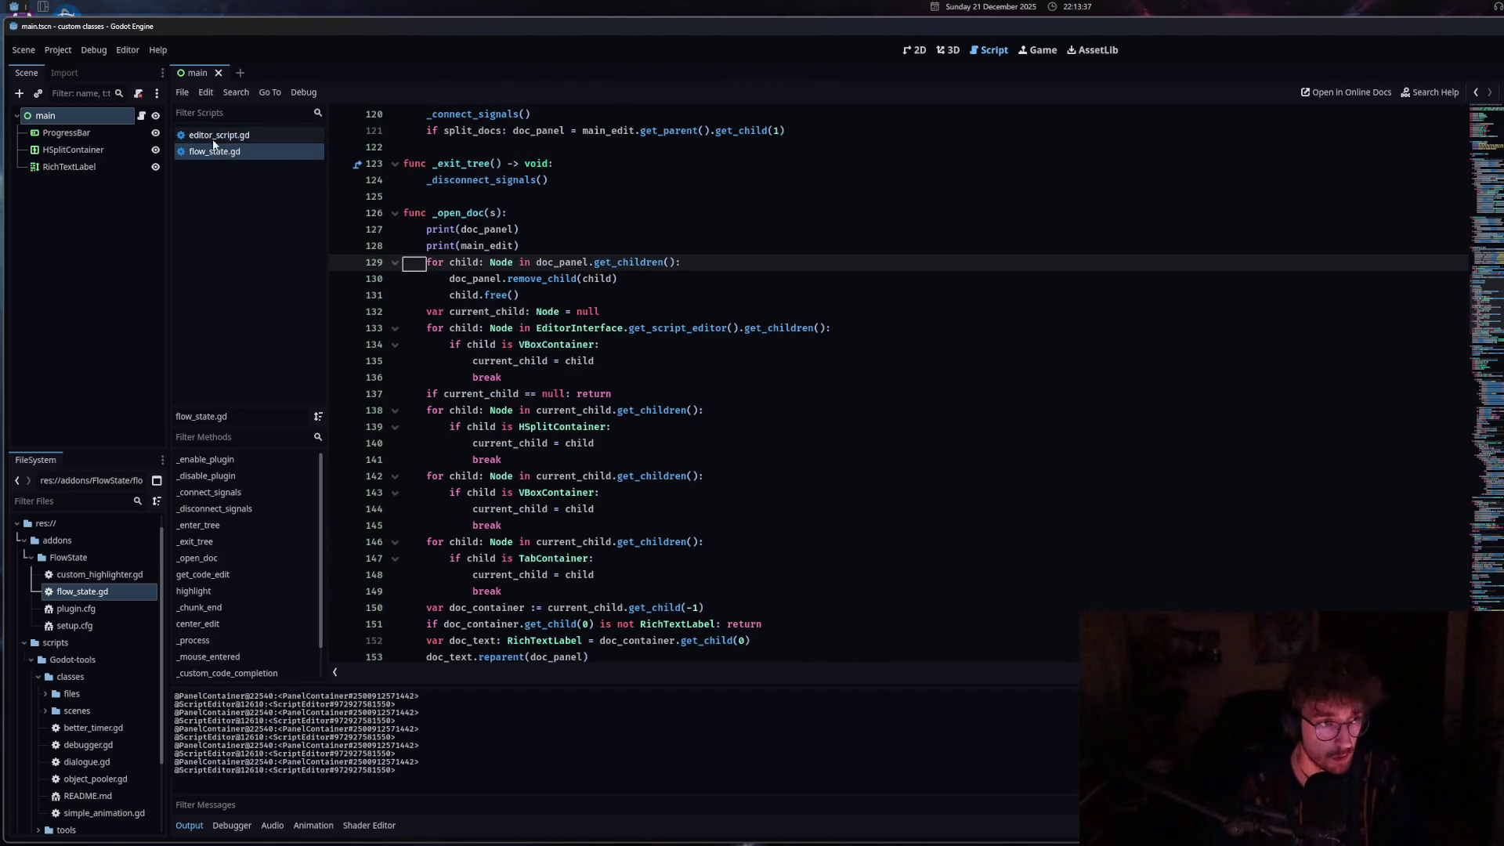
{"action": "key", "text": "alt+Left"}
{"action": "left_click", "coordinate": [656, 197], "text": "ctrl"}
Reopen get_children help across both scripts and select the two debug print lines.
{"action": "left_click", "coordinate": [249, 138]}
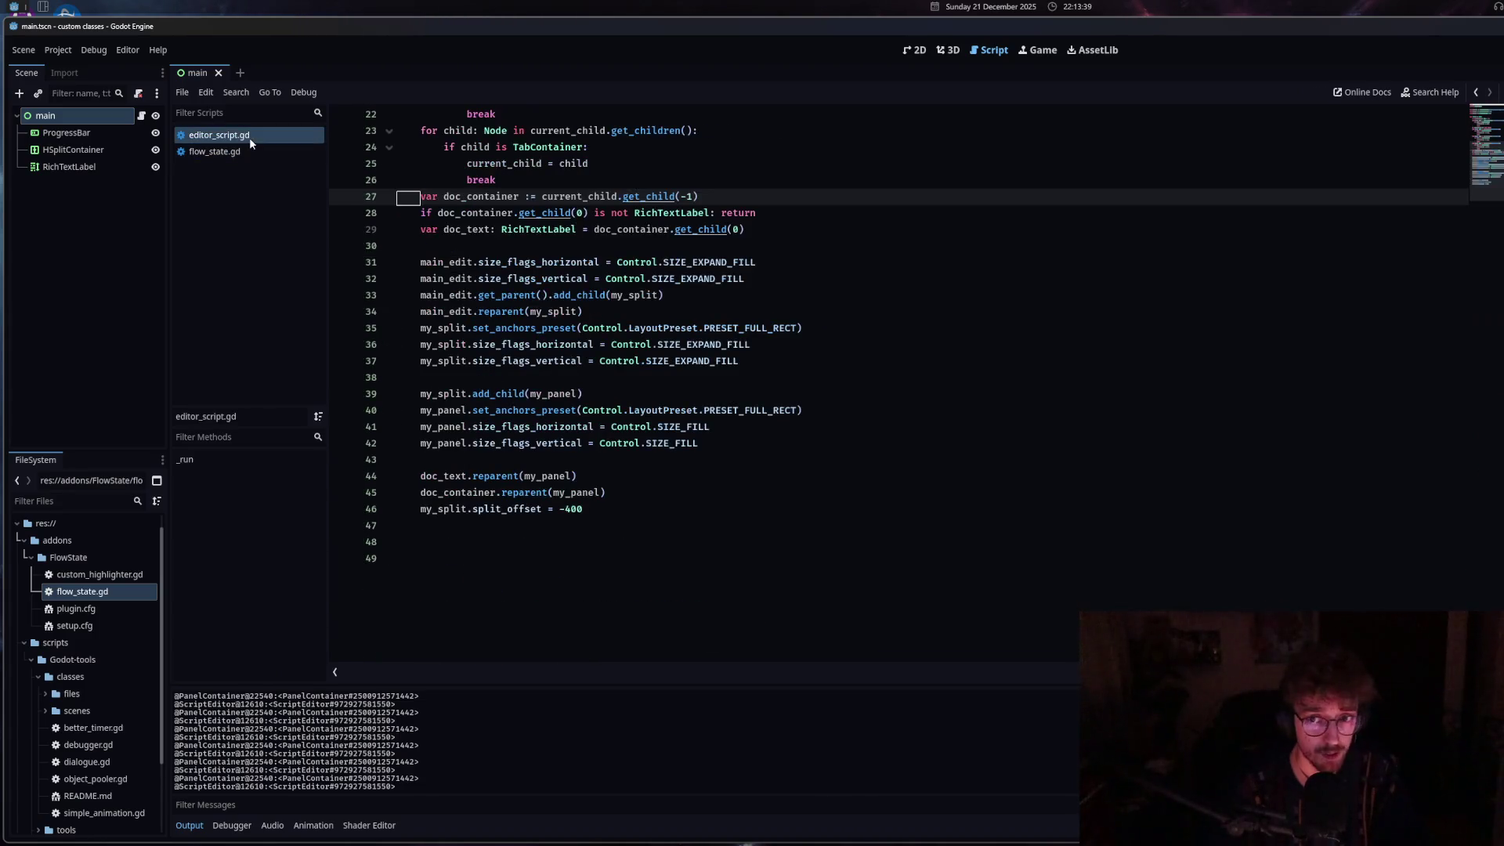
{"action": "left_click", "coordinate": [660, 196], "text": "ctrl"}
{"action": "left_click", "coordinate": [273, 138]}
{"action": "left_click", "coordinate": [267, 150]}
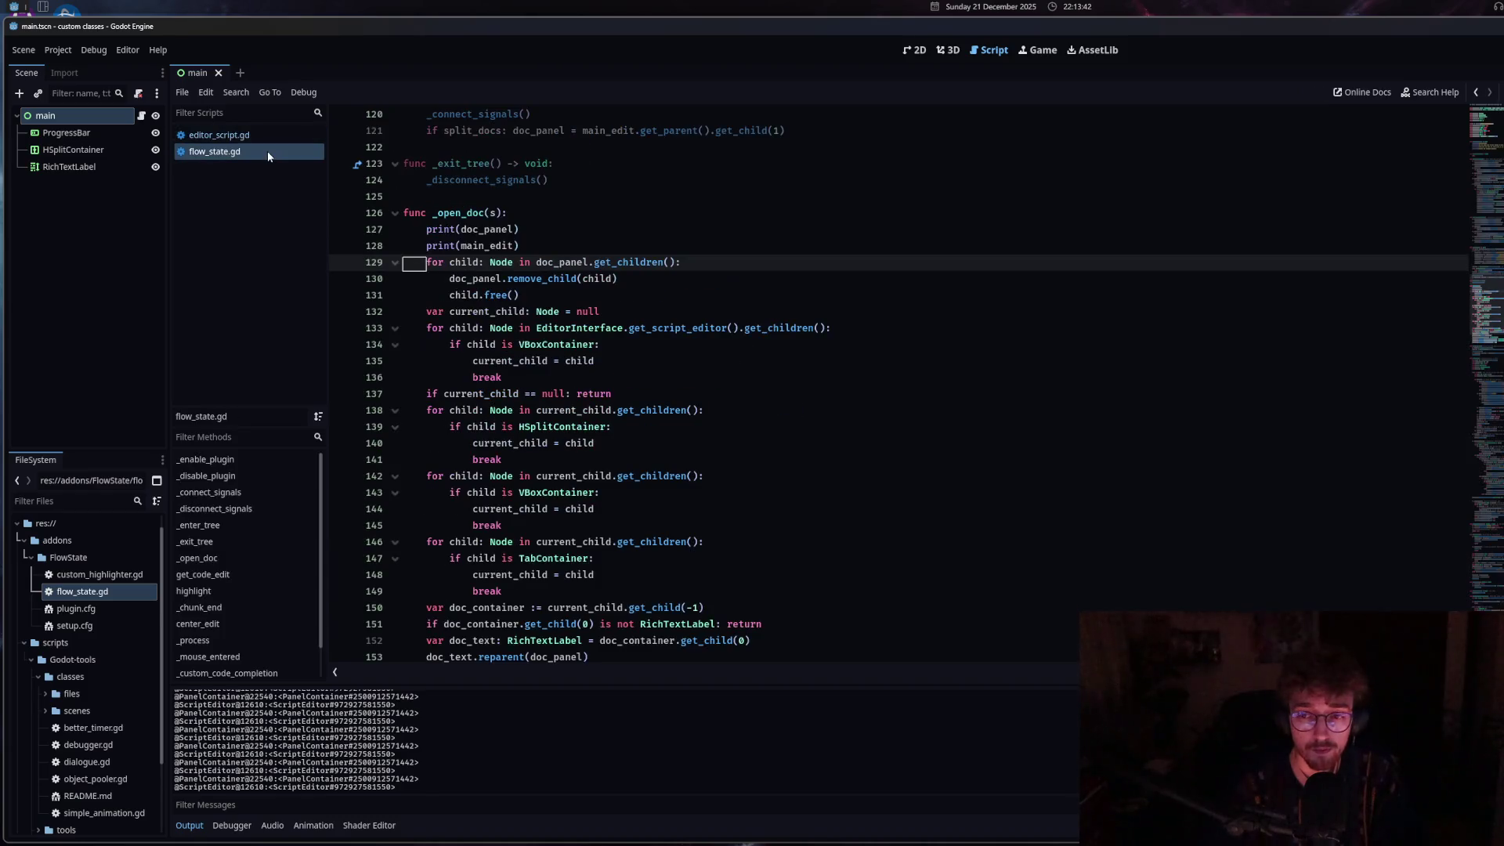
{"action": "left_click", "coordinate": [650, 265], "text": "ctrl"}
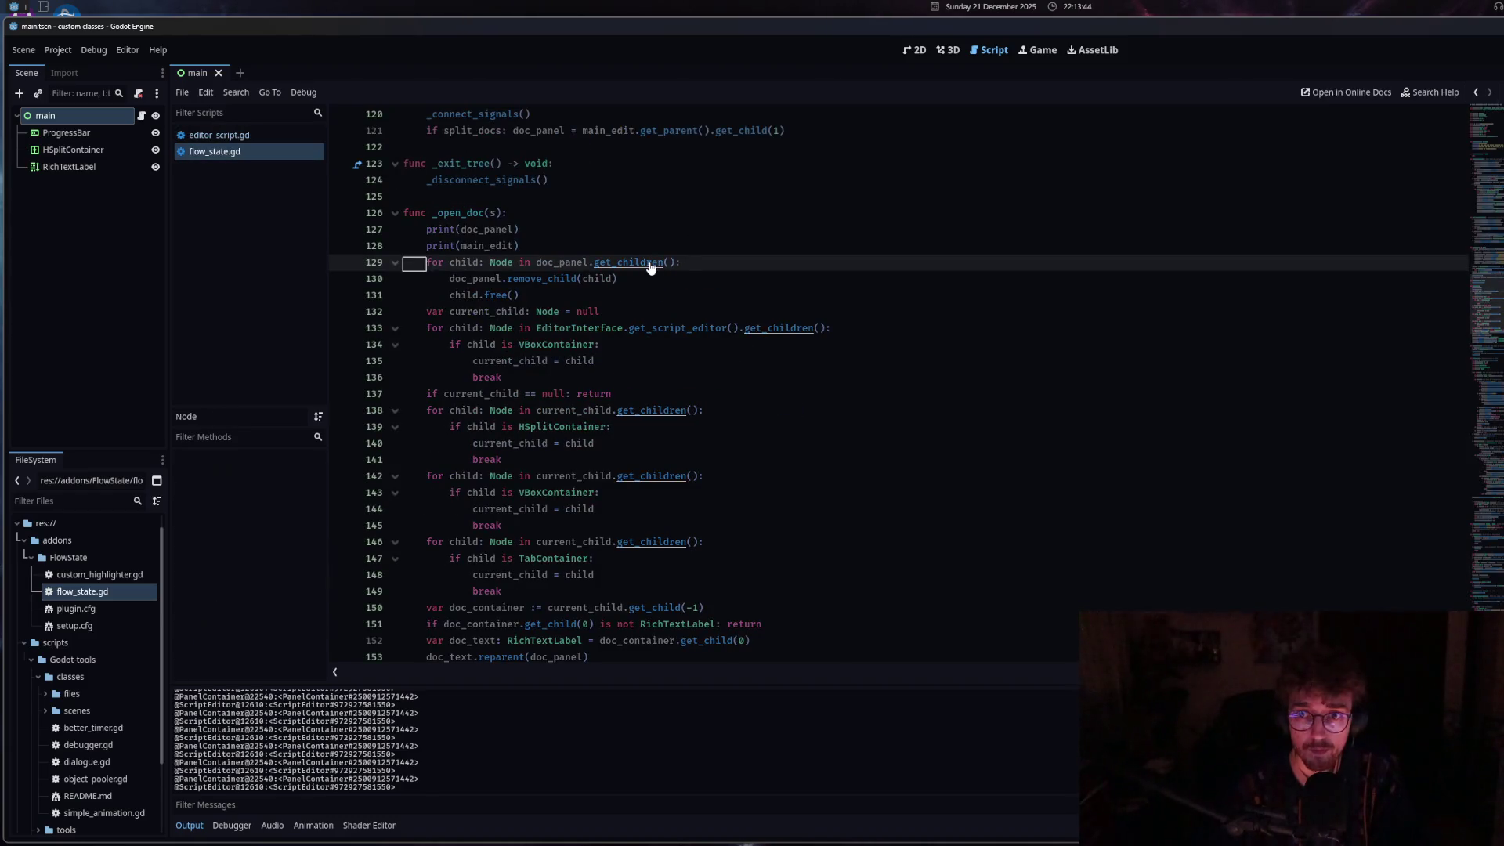
{"action": "left_click", "coordinate": [235, 135]}
{"action": "left_click", "coordinate": [233, 152]}
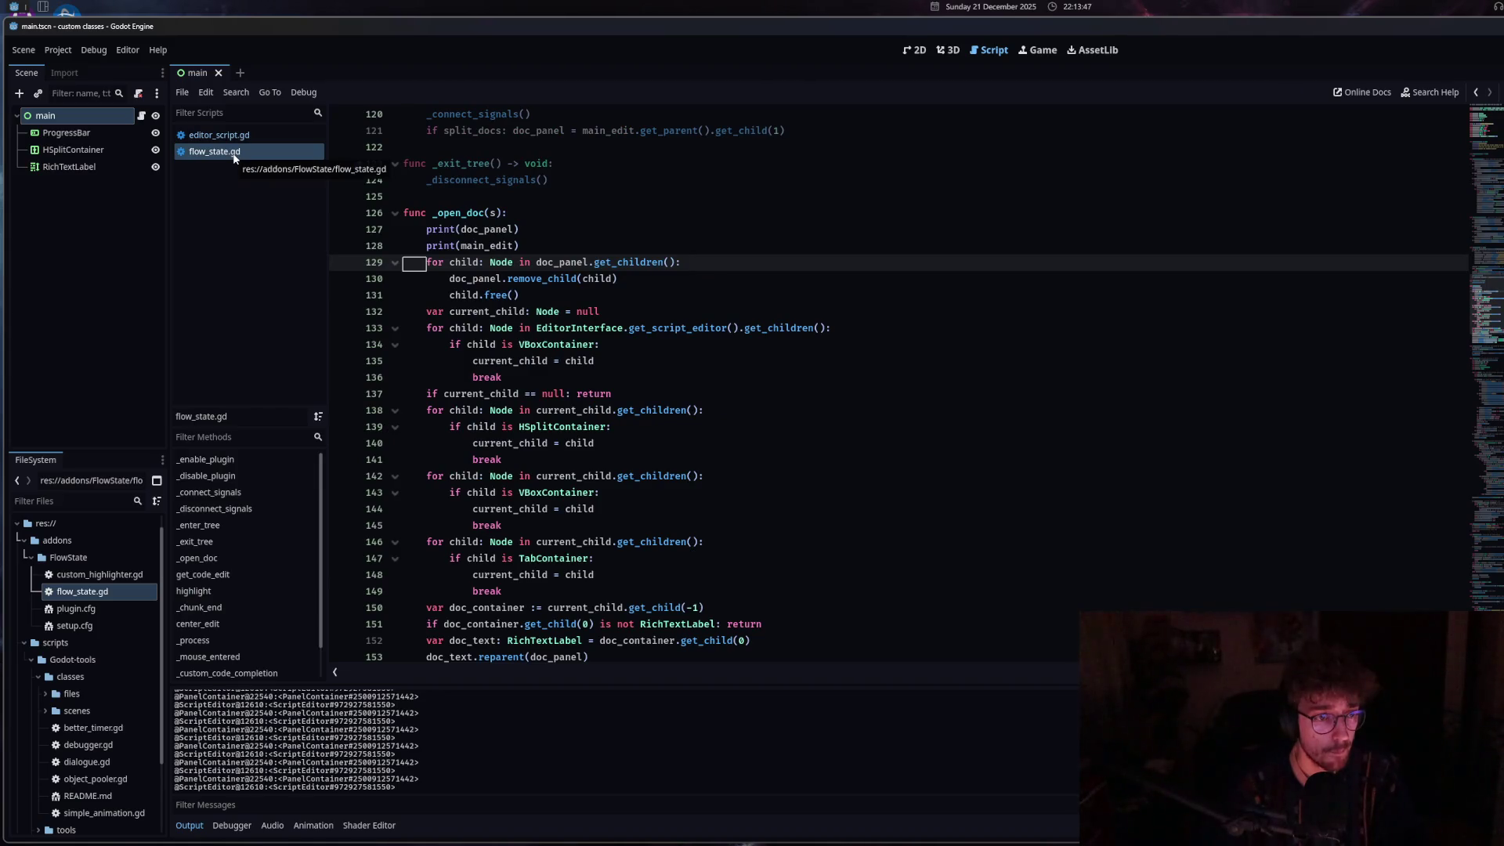
{"action": "left_click_drag", "start_coordinate": [519, 245], "coordinate": [401, 230]}
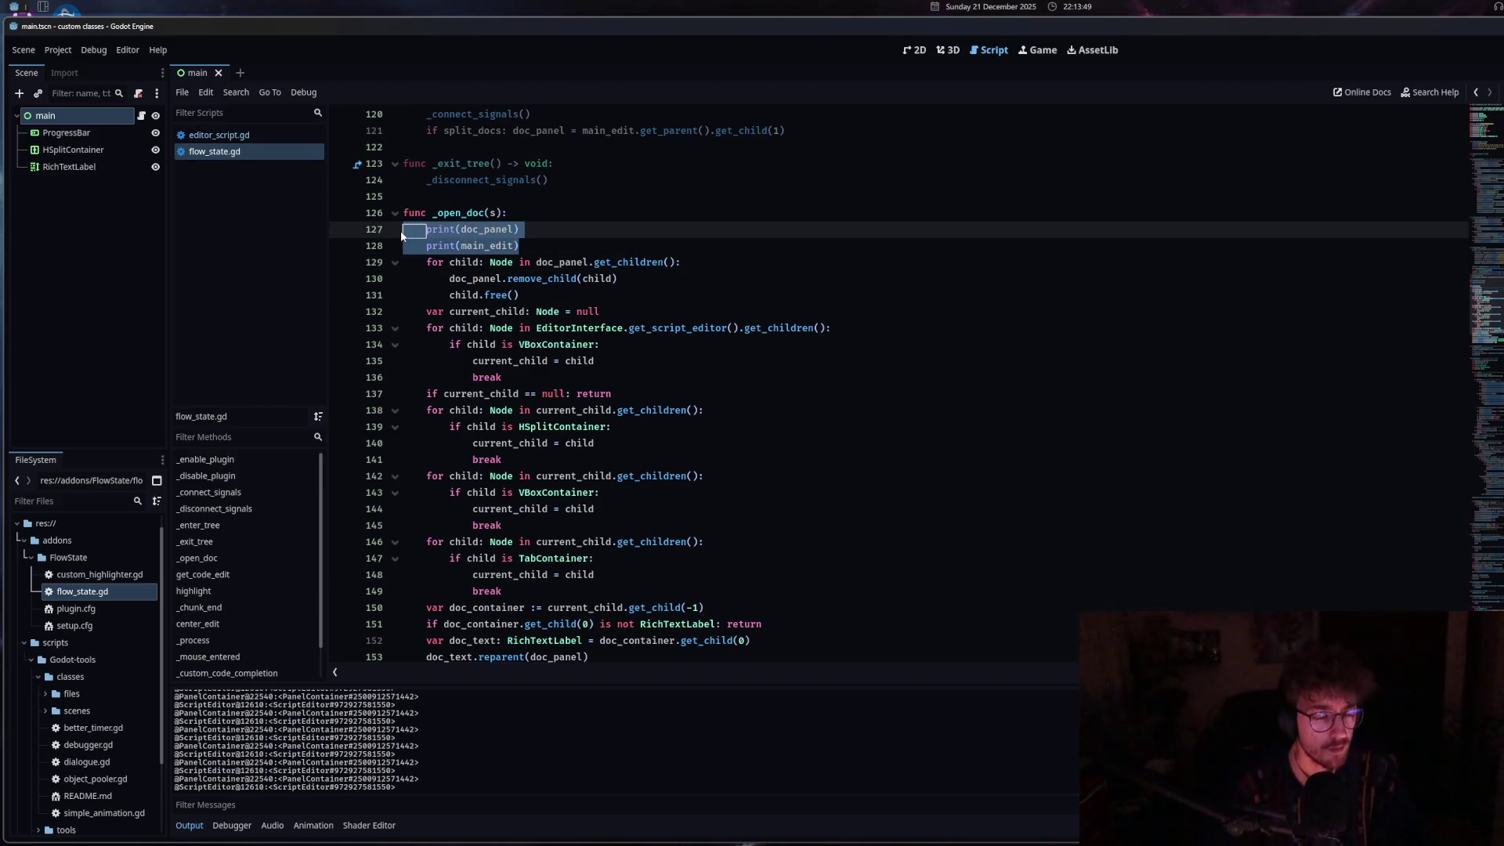
Delete the two debug print lines from _open_doc and move over to editor_script.gd.
{"action": "key", "text": "BackSpace"}
{"action": "key", "text": "BackSpace"}
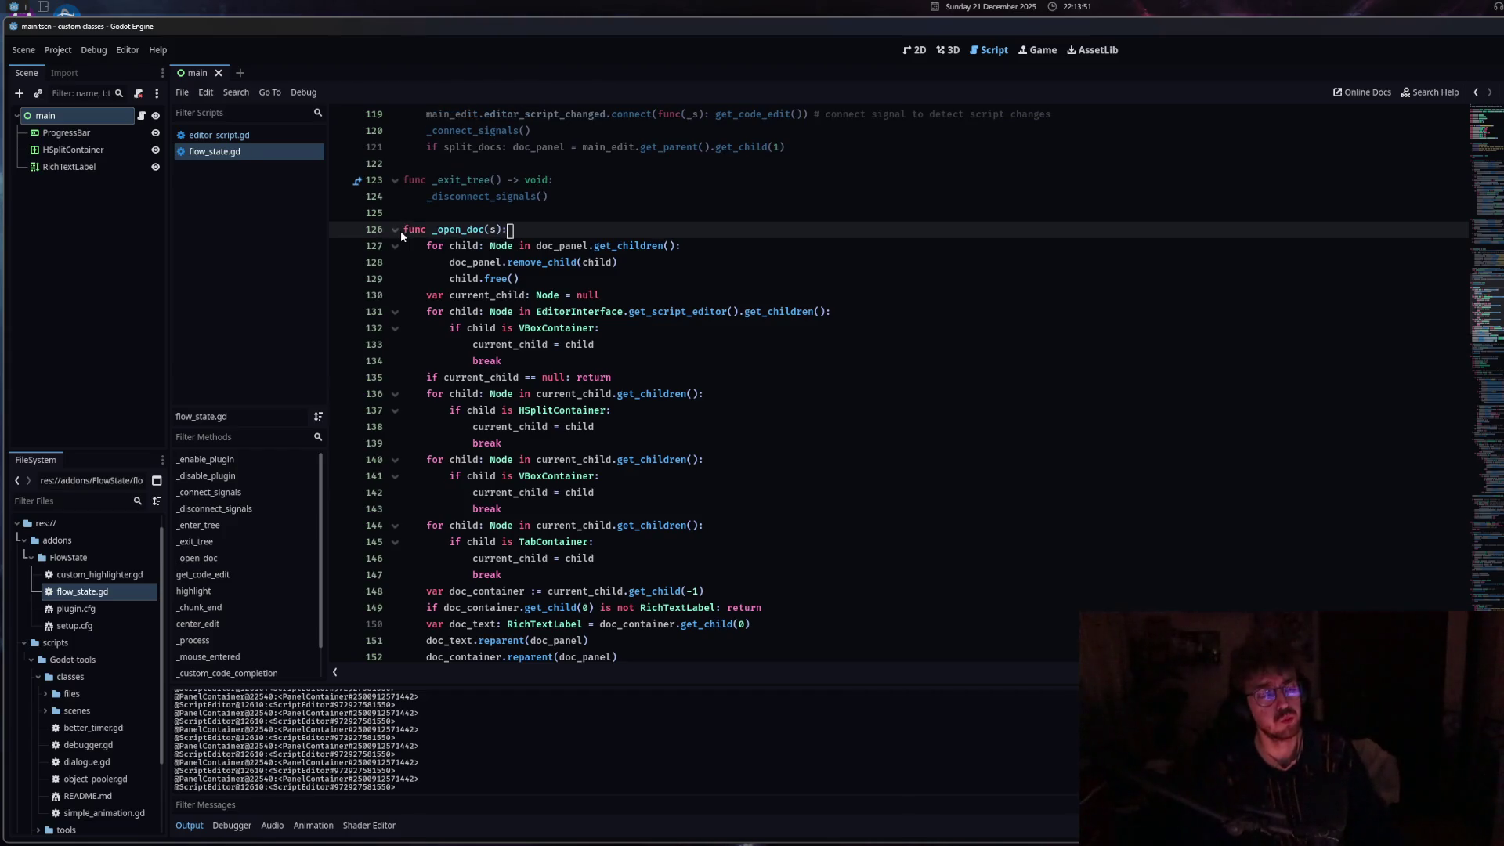
{"action": "key", "text": "alt+Left"}
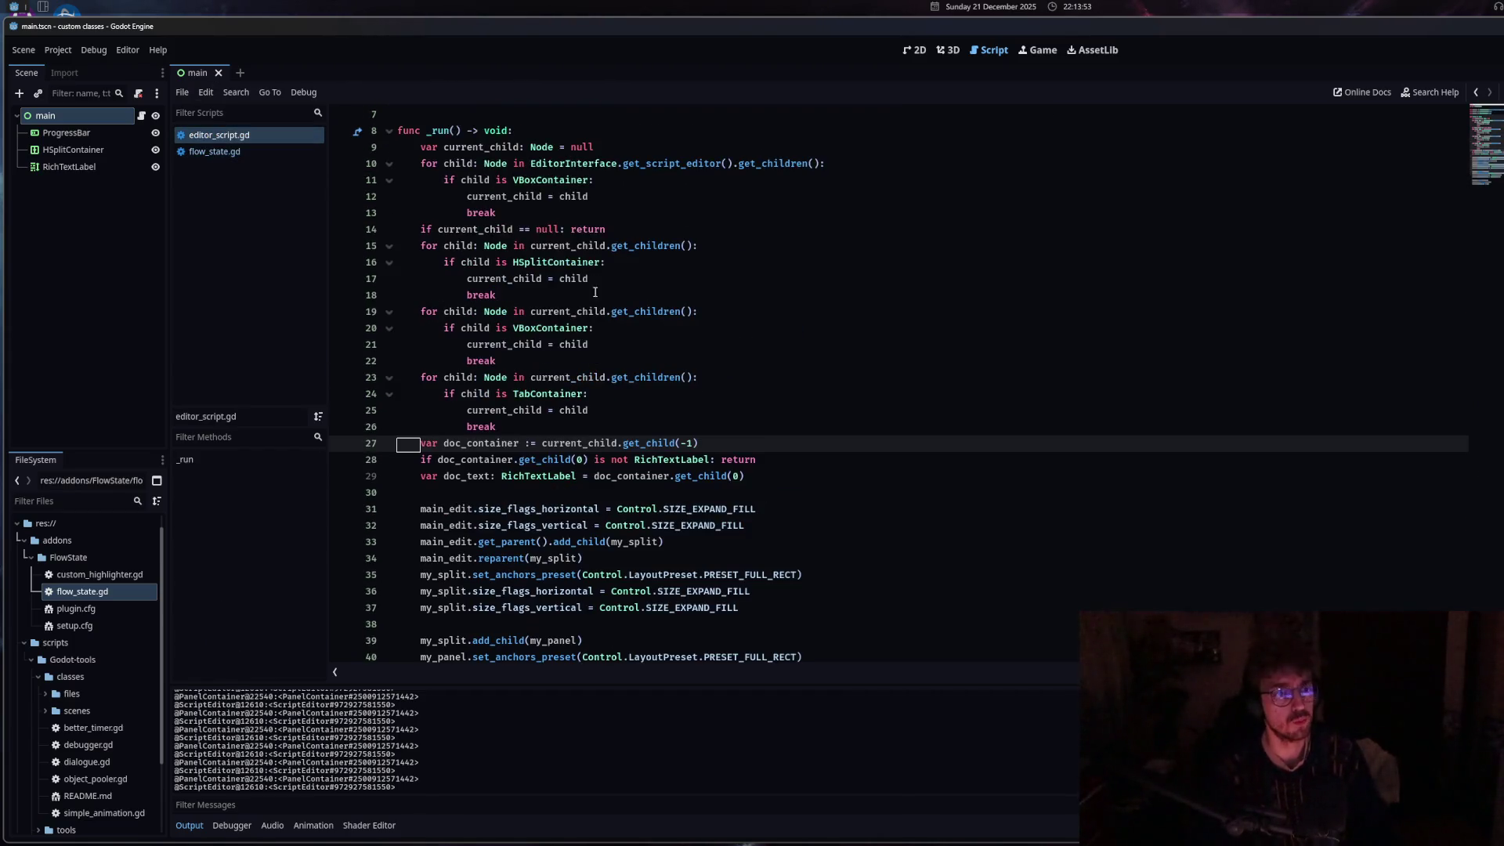
{"action": "left_click", "coordinate": [572, 196]}
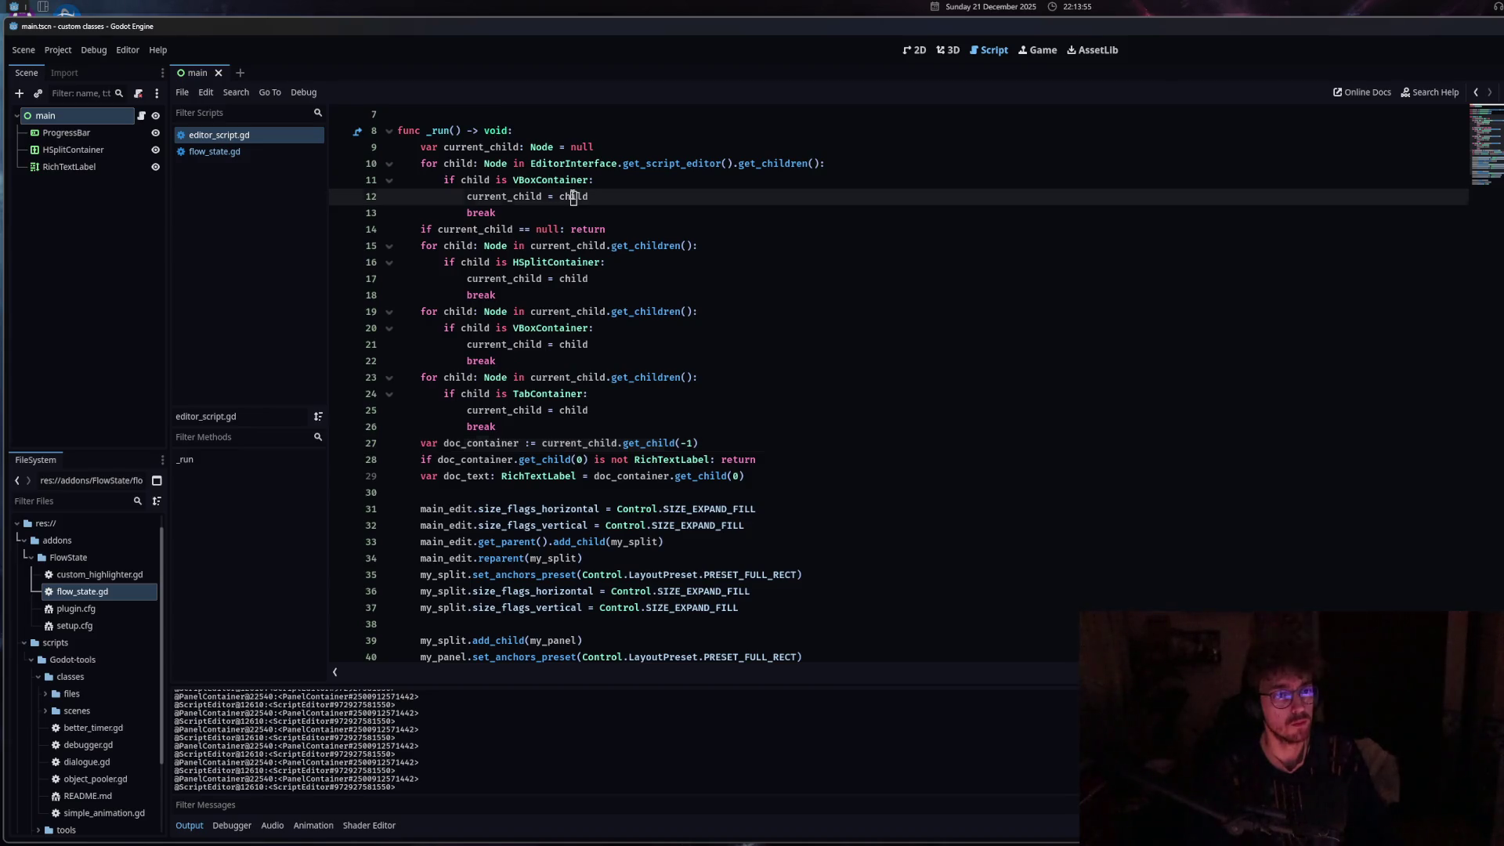
{"action": "left_click", "coordinate": [558, 163]}
{"action": "key", "text": "alt+Right"}
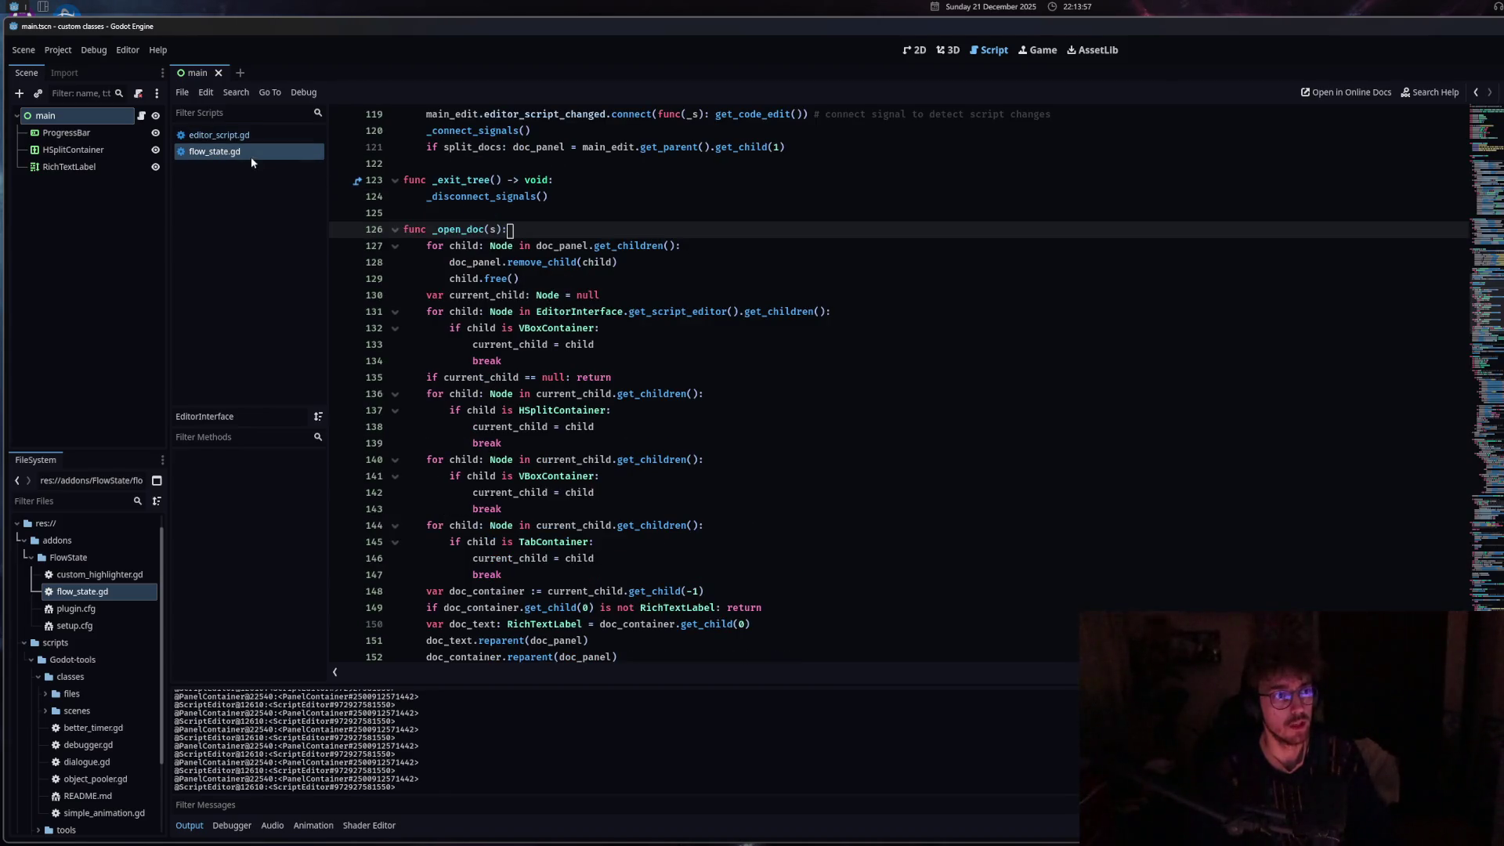
{"action": "left_click", "coordinate": [231, 154]}
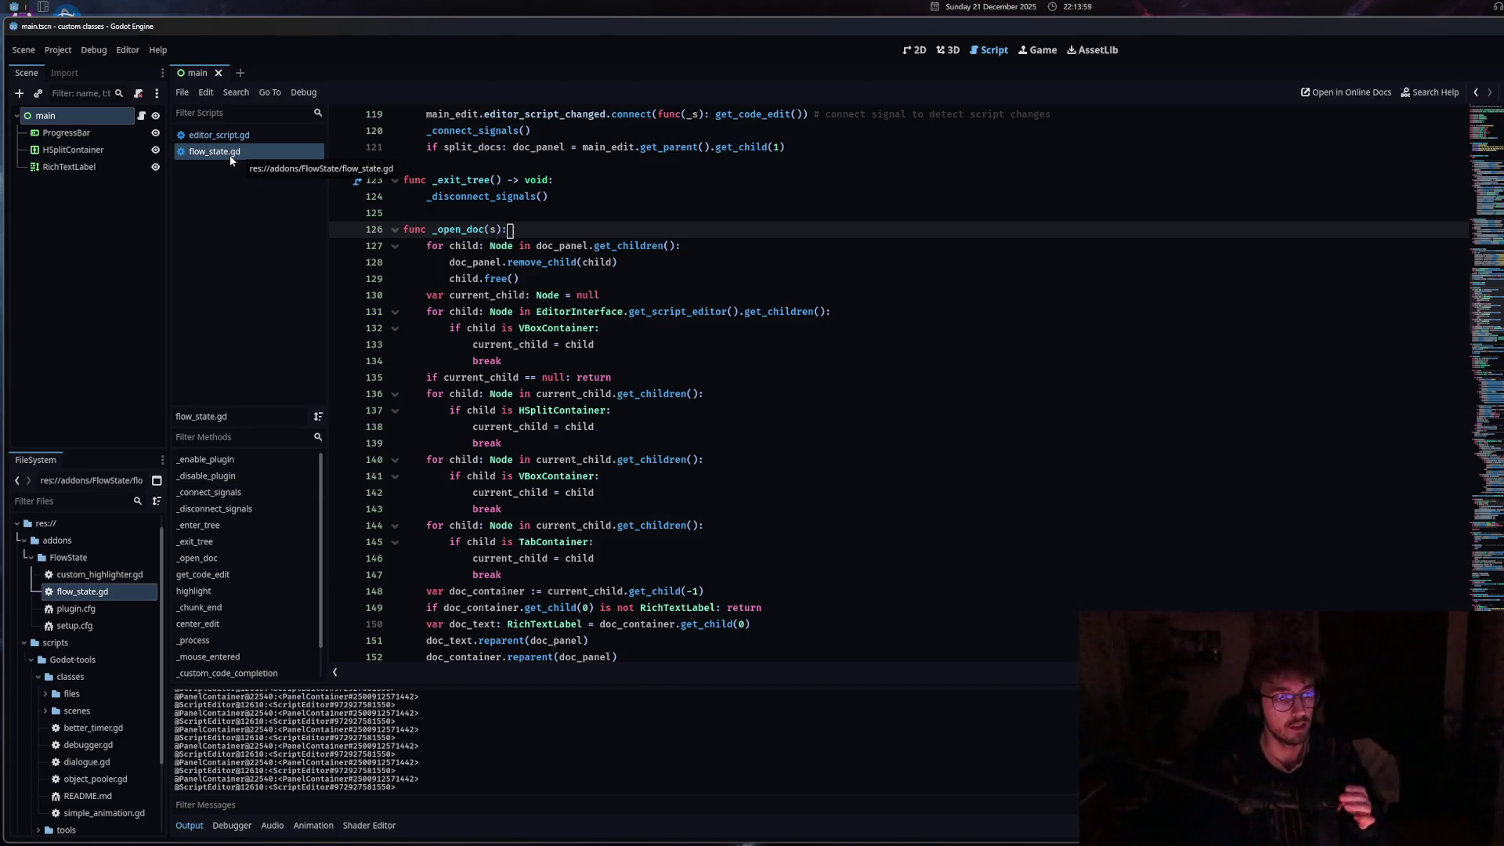
{"action": "left_click", "coordinate": [231, 140]}
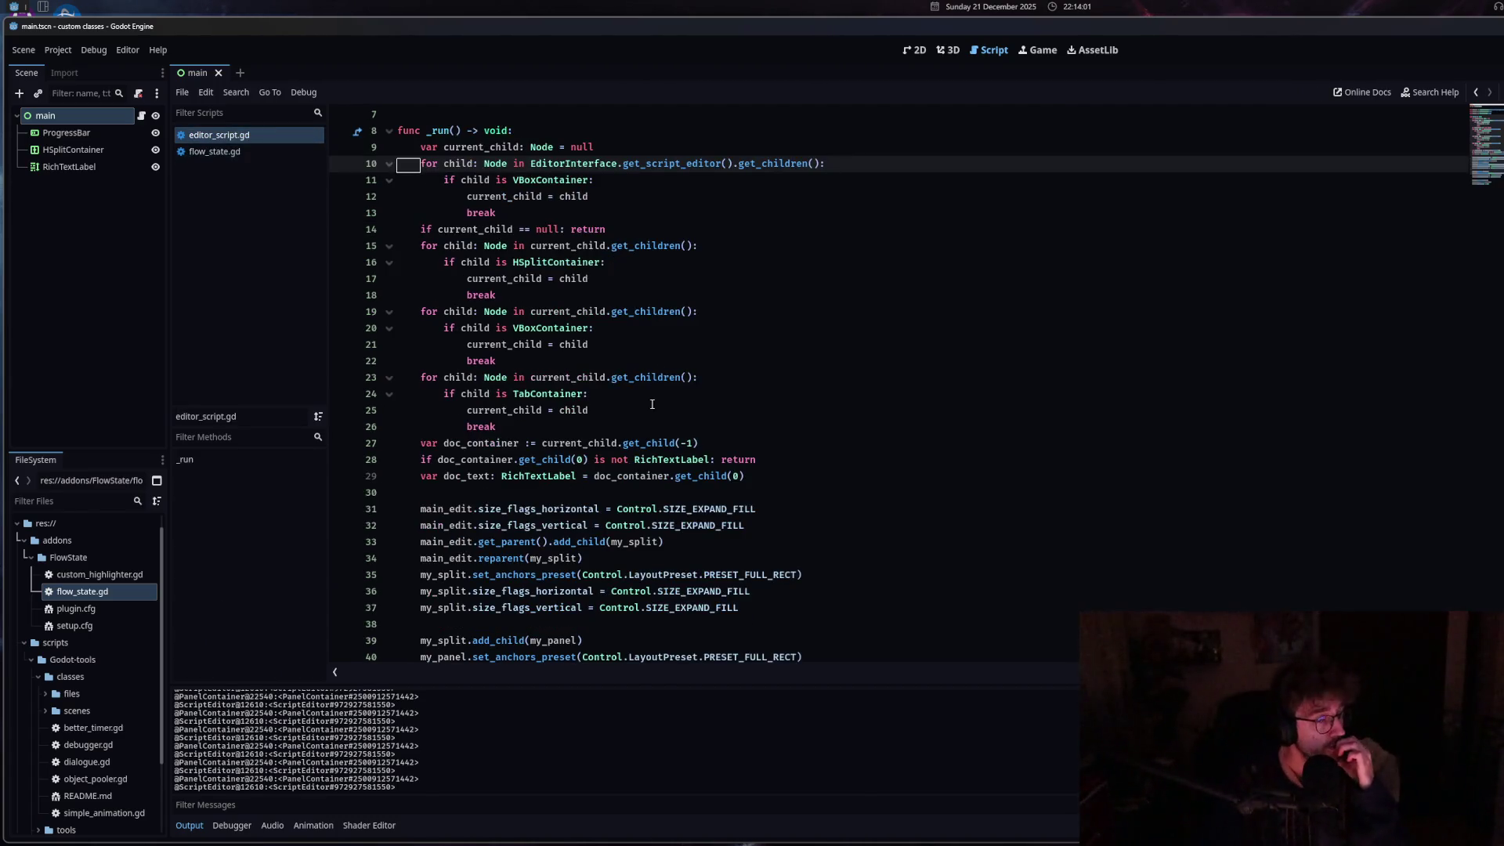
Clear the output log and collapse the bottom Output panel.
{"action": "scroll", "coordinate": [625, 433], "scroll_direction": "down", "scroll_amount": 7}
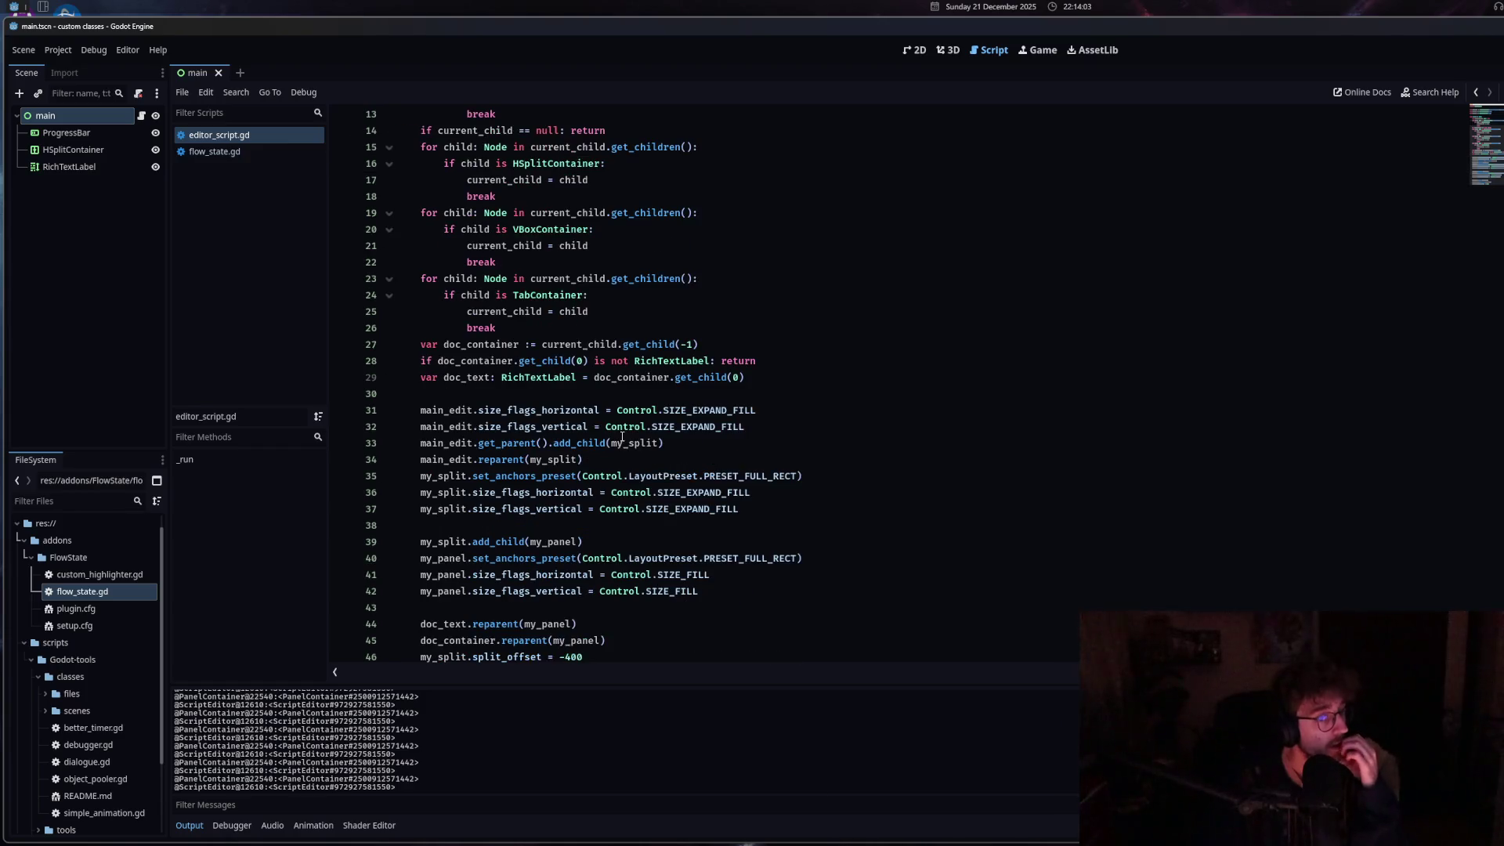
{"action": "scroll", "coordinate": [619, 437], "scroll_direction": "up", "scroll_amount": 9}
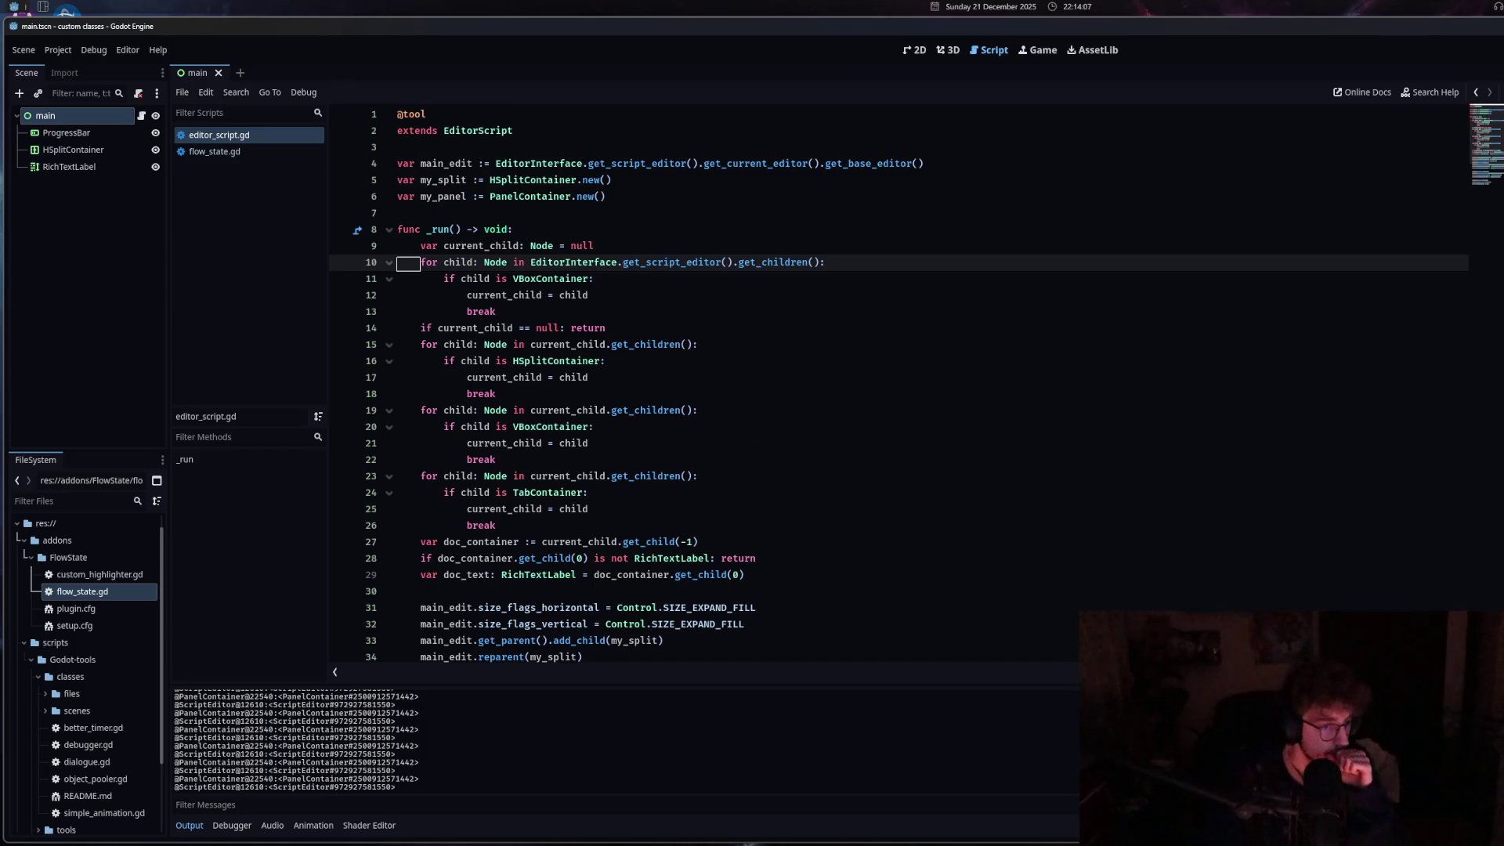
{"action": "key", "text": "ctrl+alt+k"}
{"action": "left_click", "coordinate": [188, 825]}
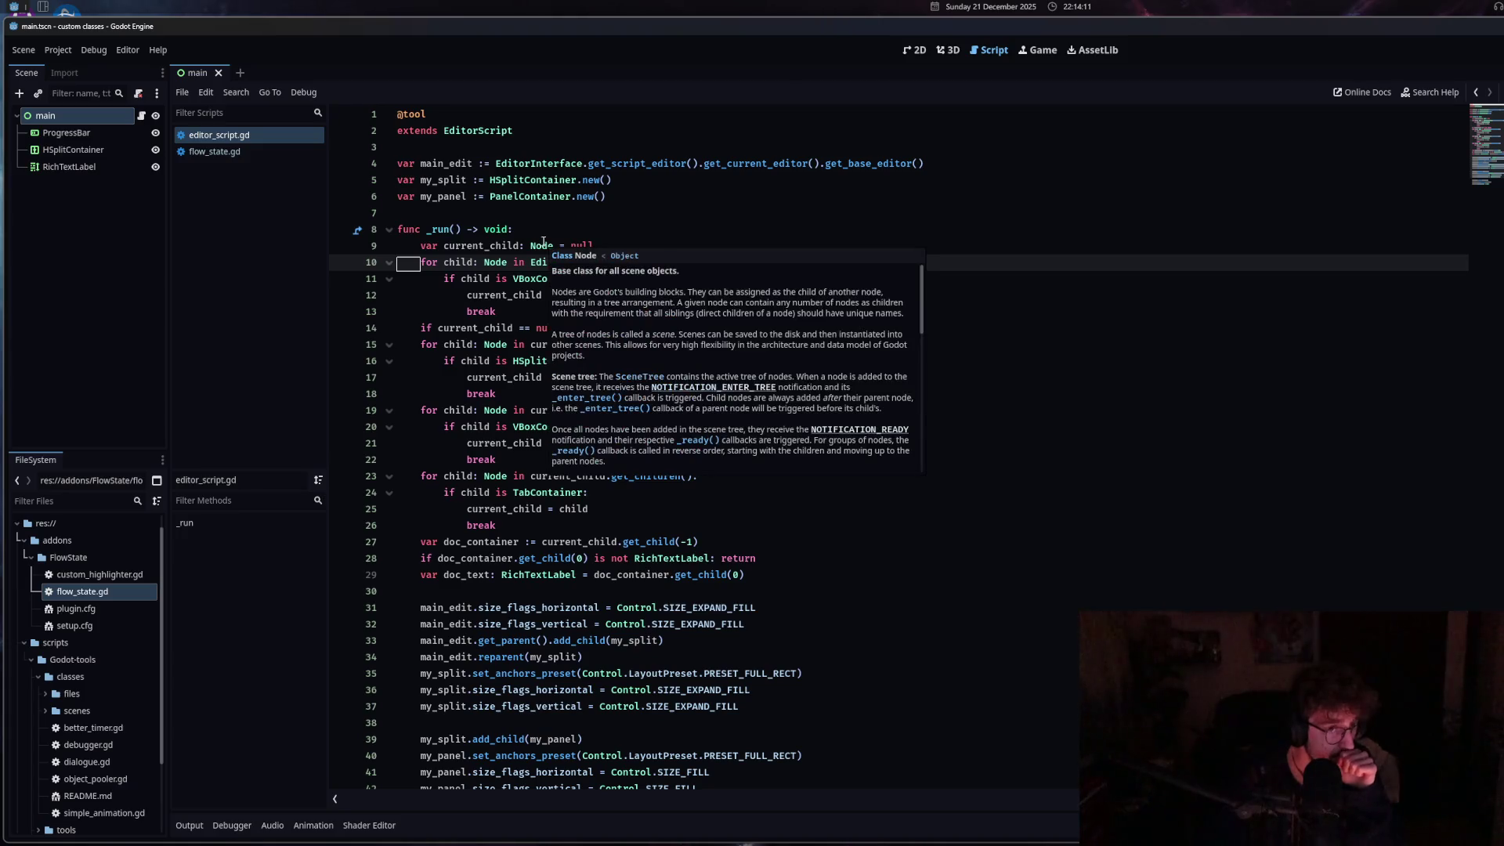
{"action": "left_click", "coordinate": [561, 595]}
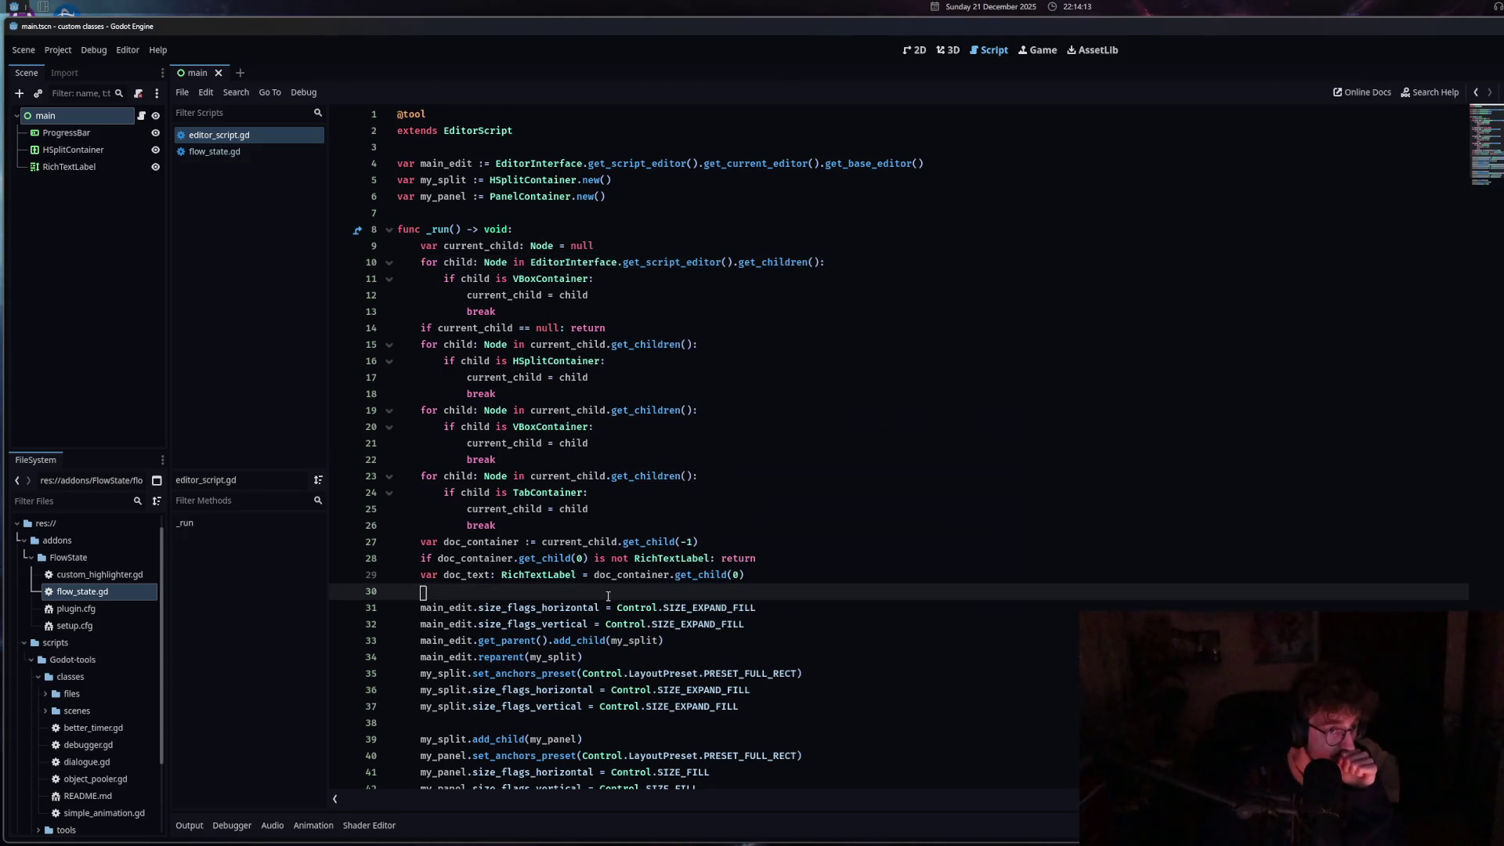
Start a 'var child_pos: int = main_edit.get_parent()' line after line 30 of editor_script.gd.
{"action": "key", "text": "Return"}
{"action": "type", "text": "var child_pos"}
{"action": "key", "text": "BackSpace"}
{"action": "type", "text": ": int ="}
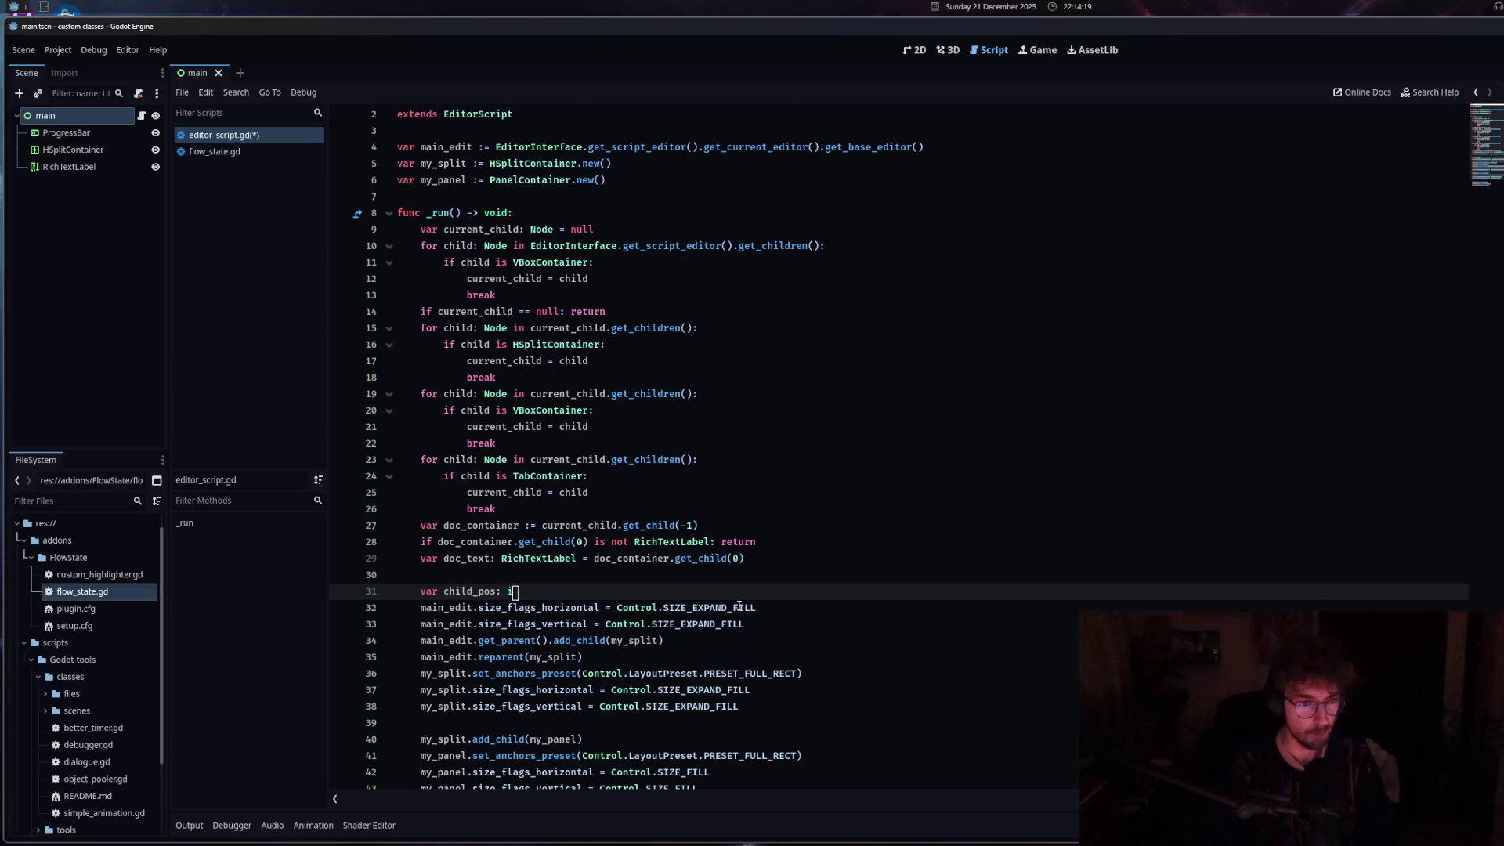
{"action": "key", "text": "Escape"}
{"action": "scroll", "coordinate": [848, 565], "scroll_direction": "down", "scroll_amount": 1}
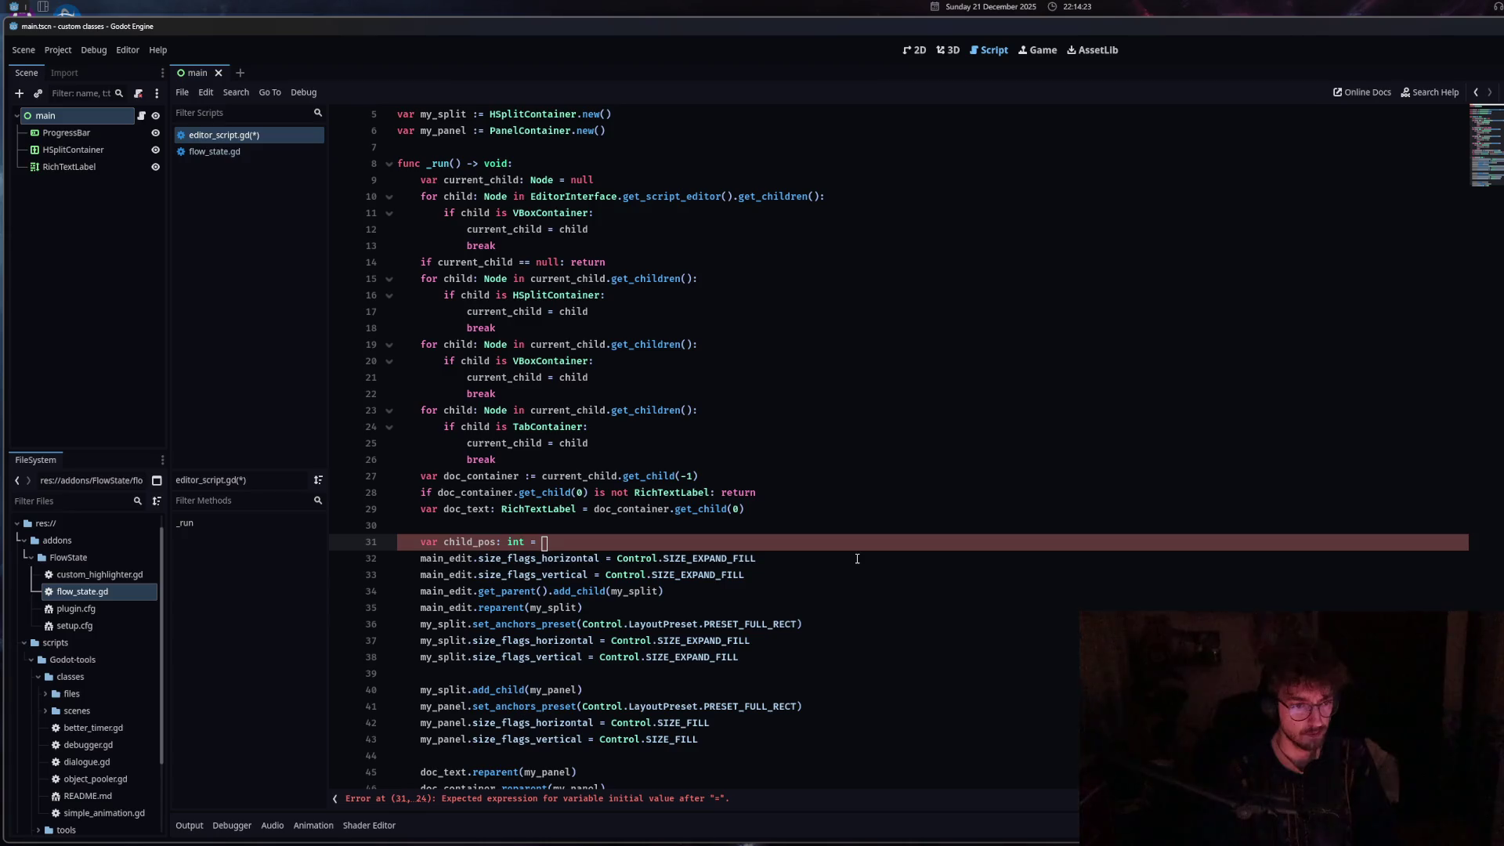
{"action": "type", "text": "ma"}
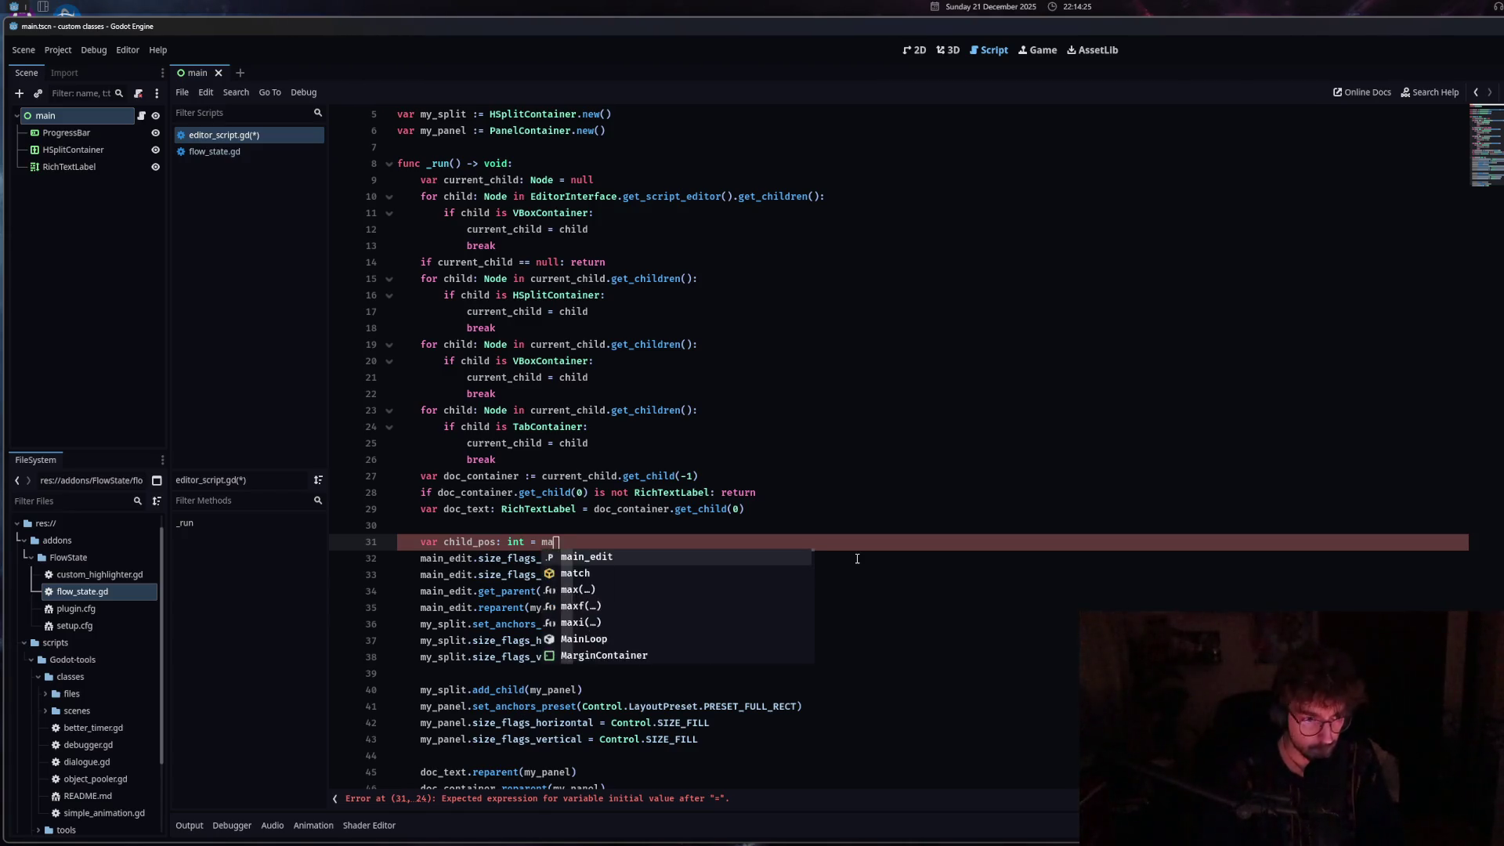
{"action": "type", "text": "in_edit.get_pa"}
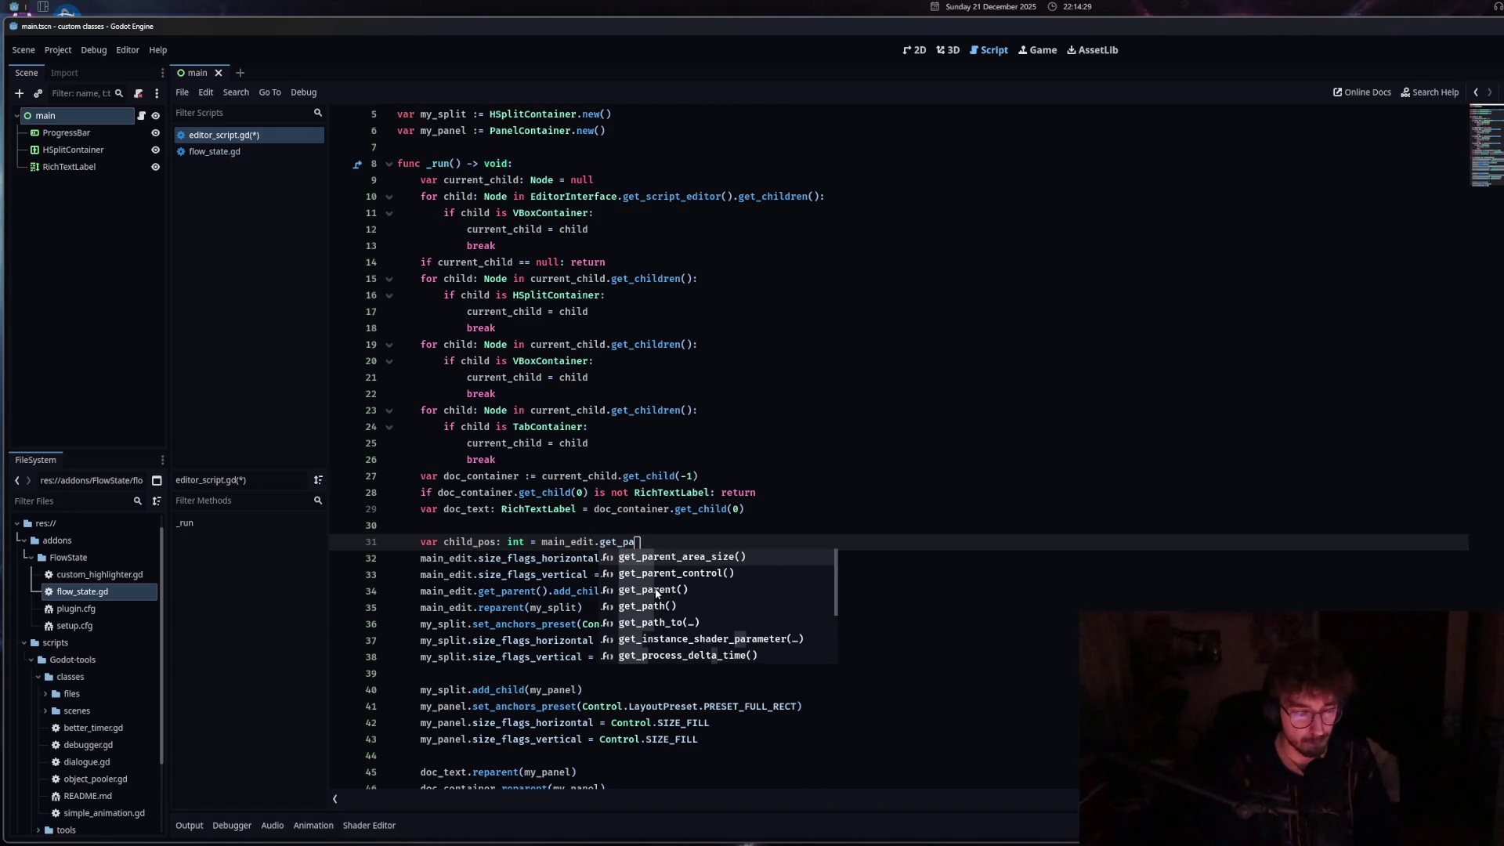
{"action": "left_click", "coordinate": [656, 590]}
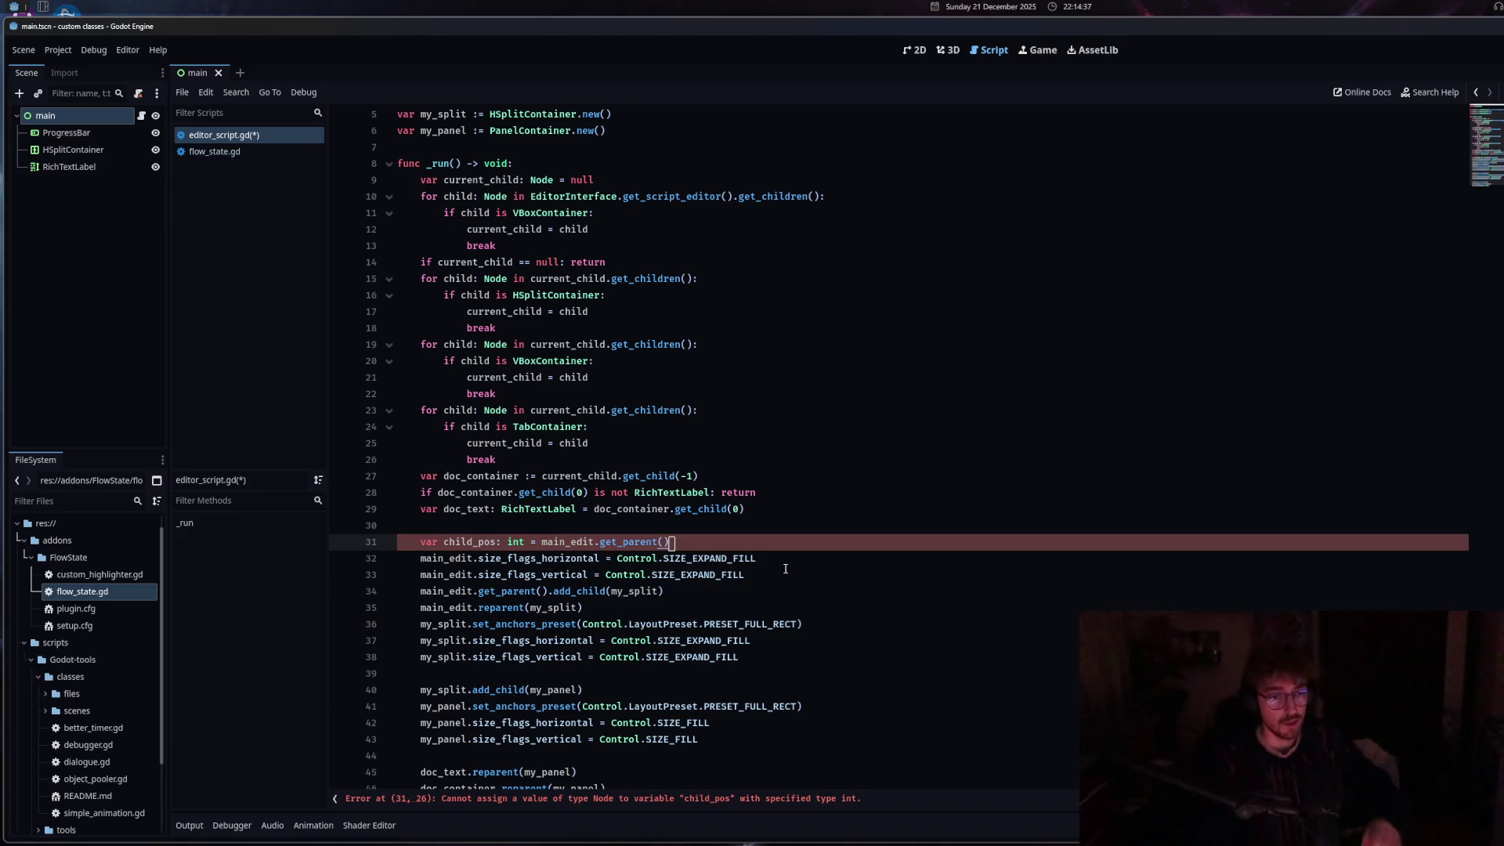
Delete the child_pos line and switch to flow_state.gd.
{"action": "left_click_drag", "start_coordinate": [669, 541], "coordinate": [397, 542]}
{"action": "key", "text": "Delete"}
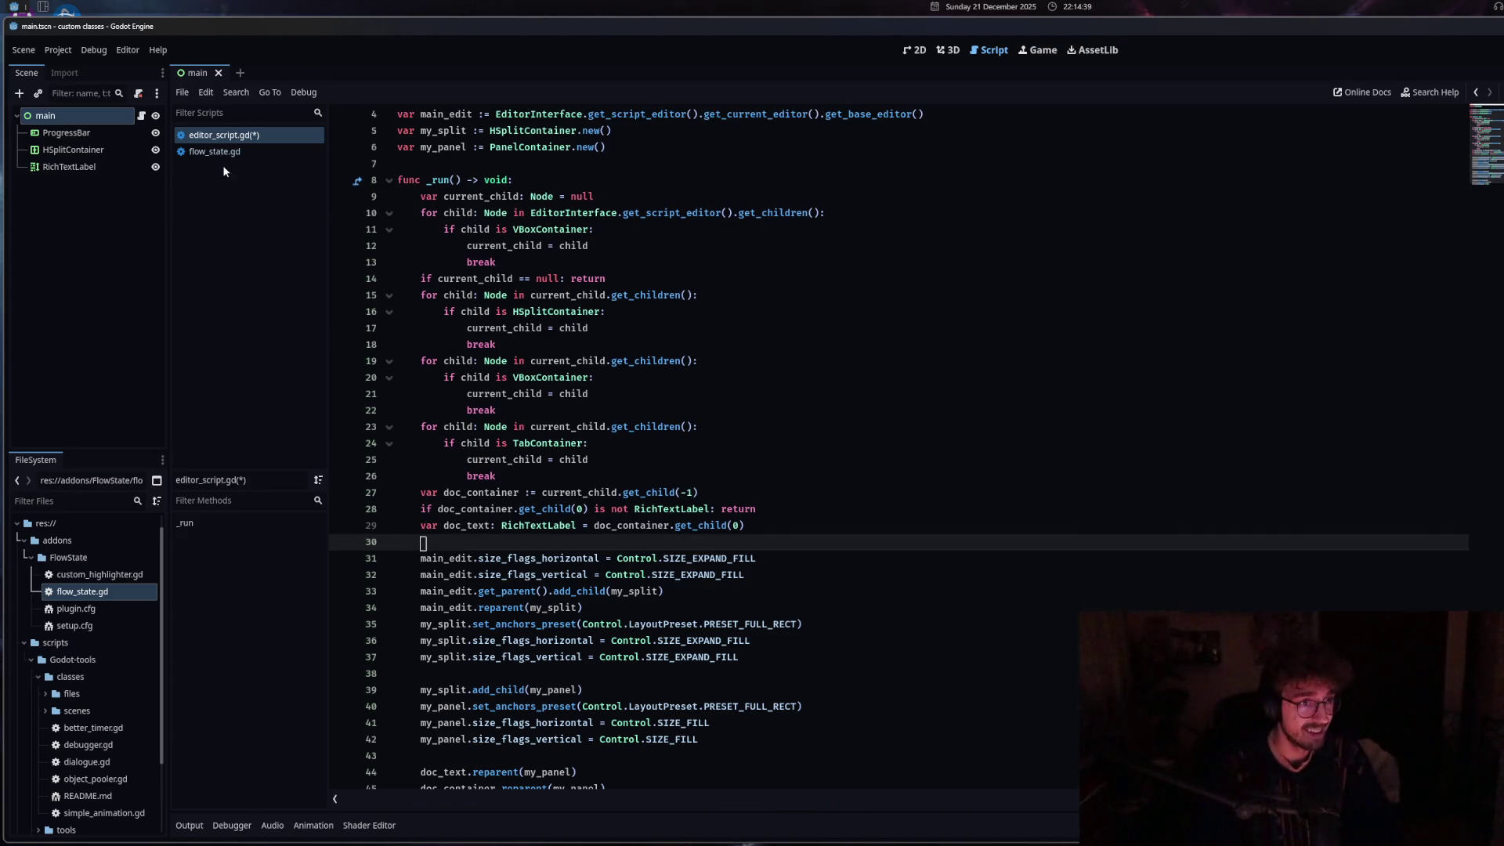
{"action": "left_click", "coordinate": [219, 151]}
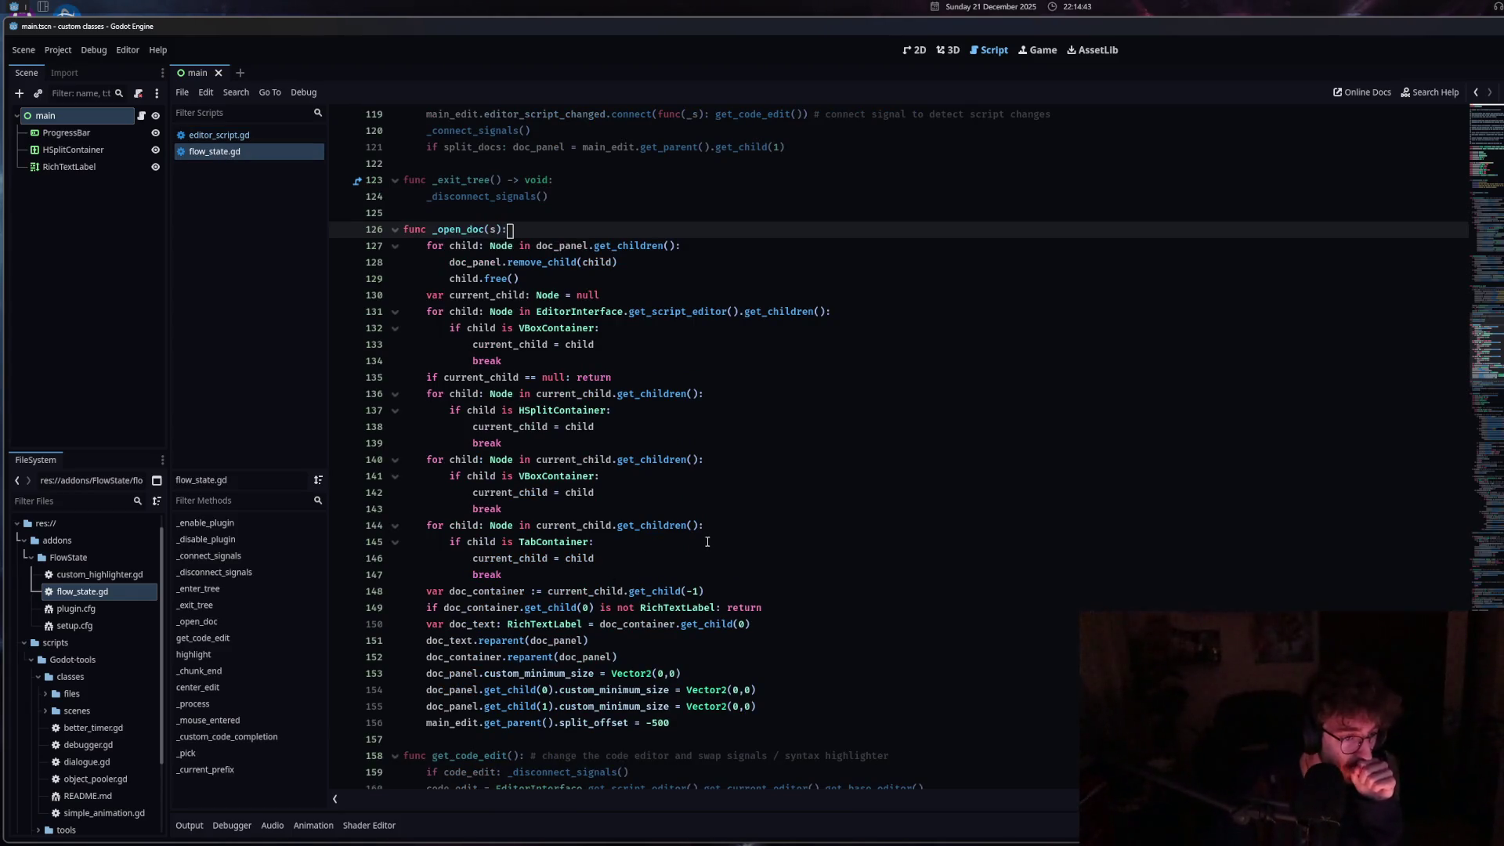
{"action": "mouse_move", "coordinate": [542, 679]}
{"action": "scroll", "coordinate": [523, 685], "scroll_direction": "down", "scroll_amount": 1}
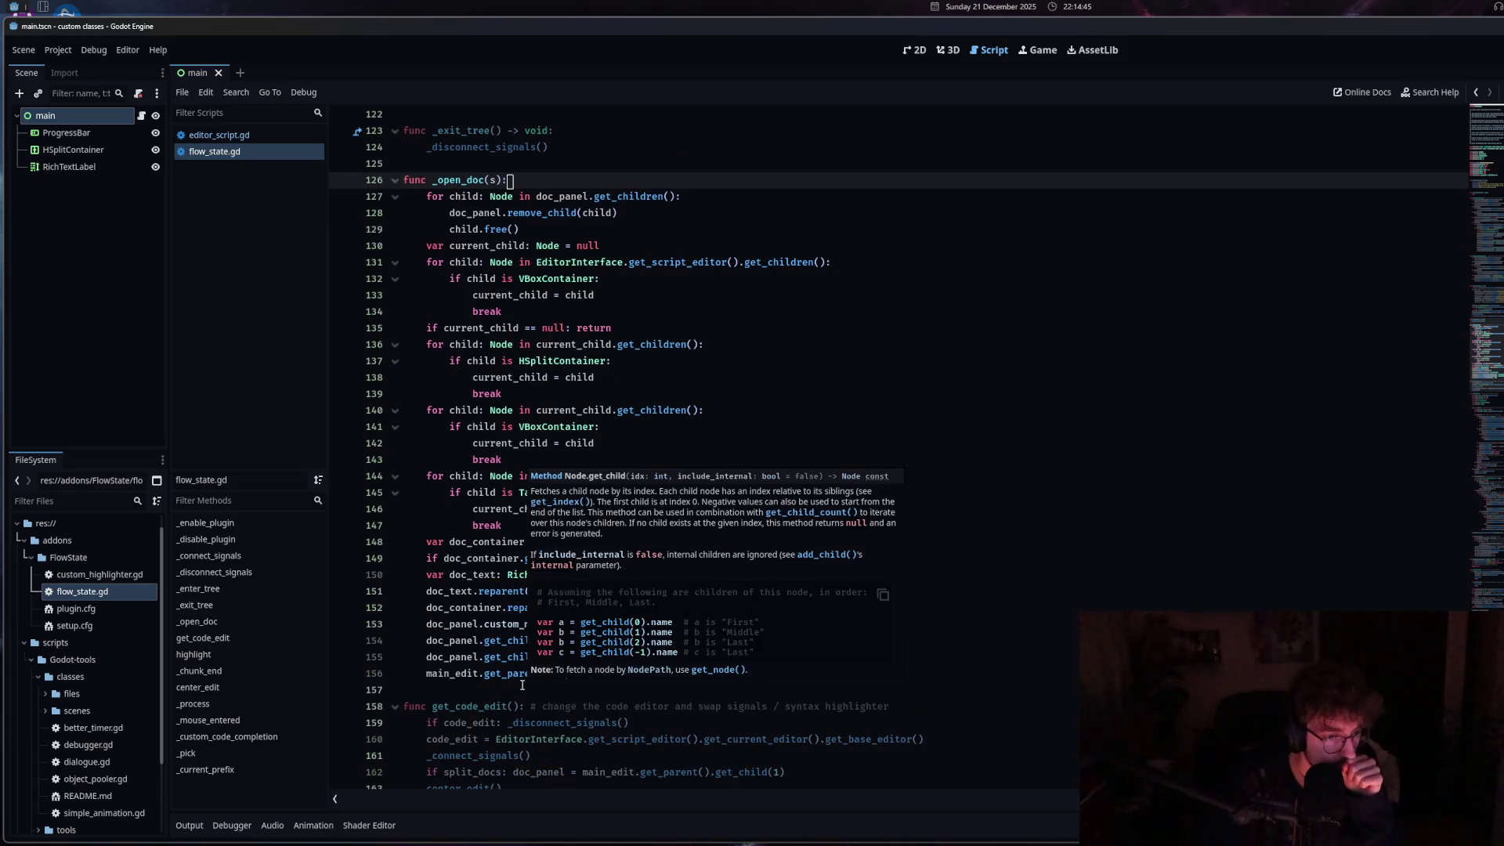
{"action": "mouse_move", "coordinate": [455, 725]}
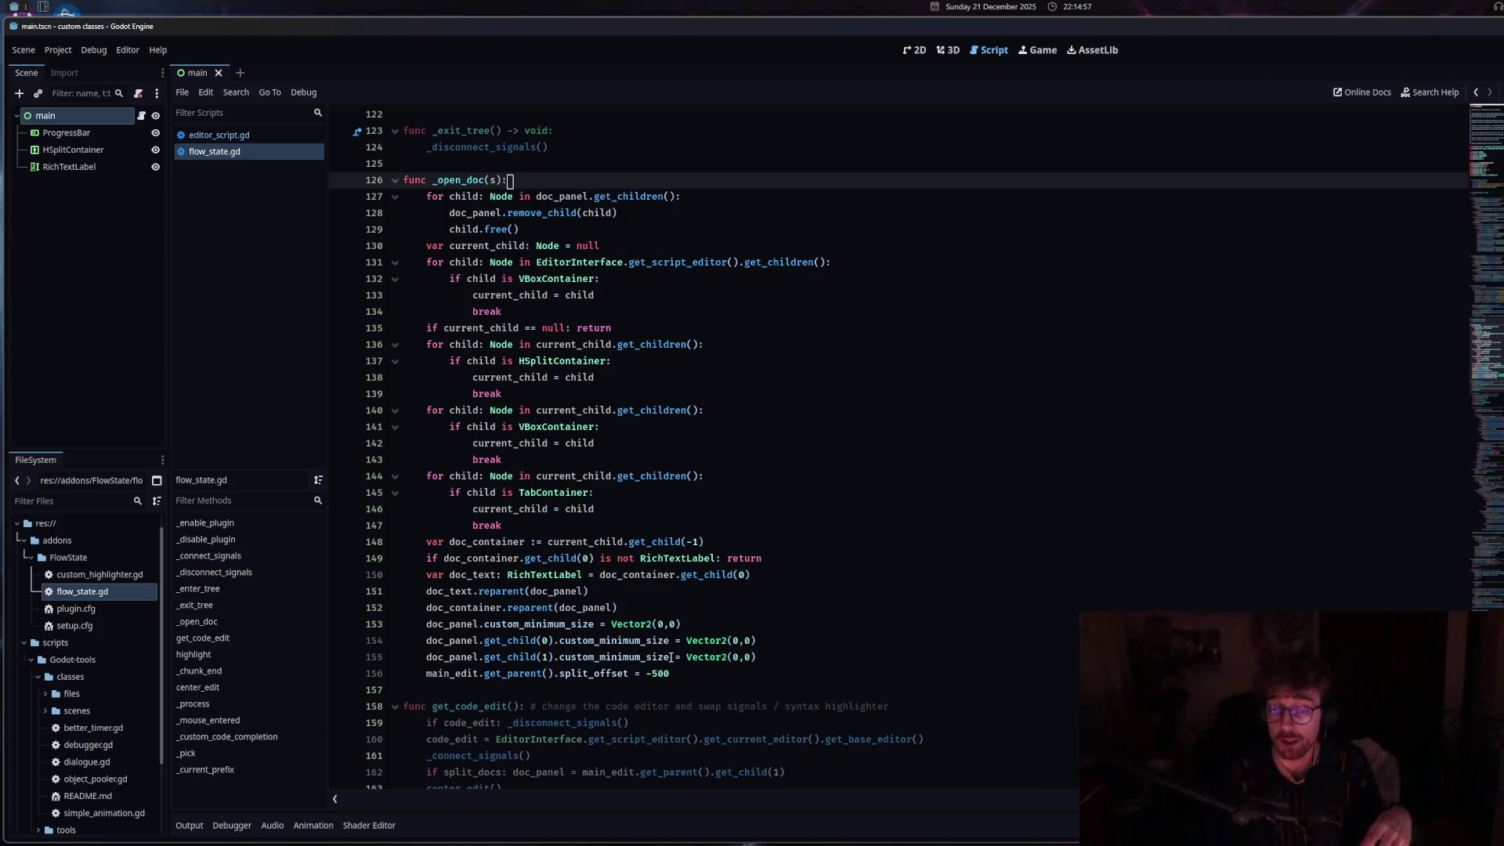
{"action": "mouse_move", "coordinate": [678, 541]}
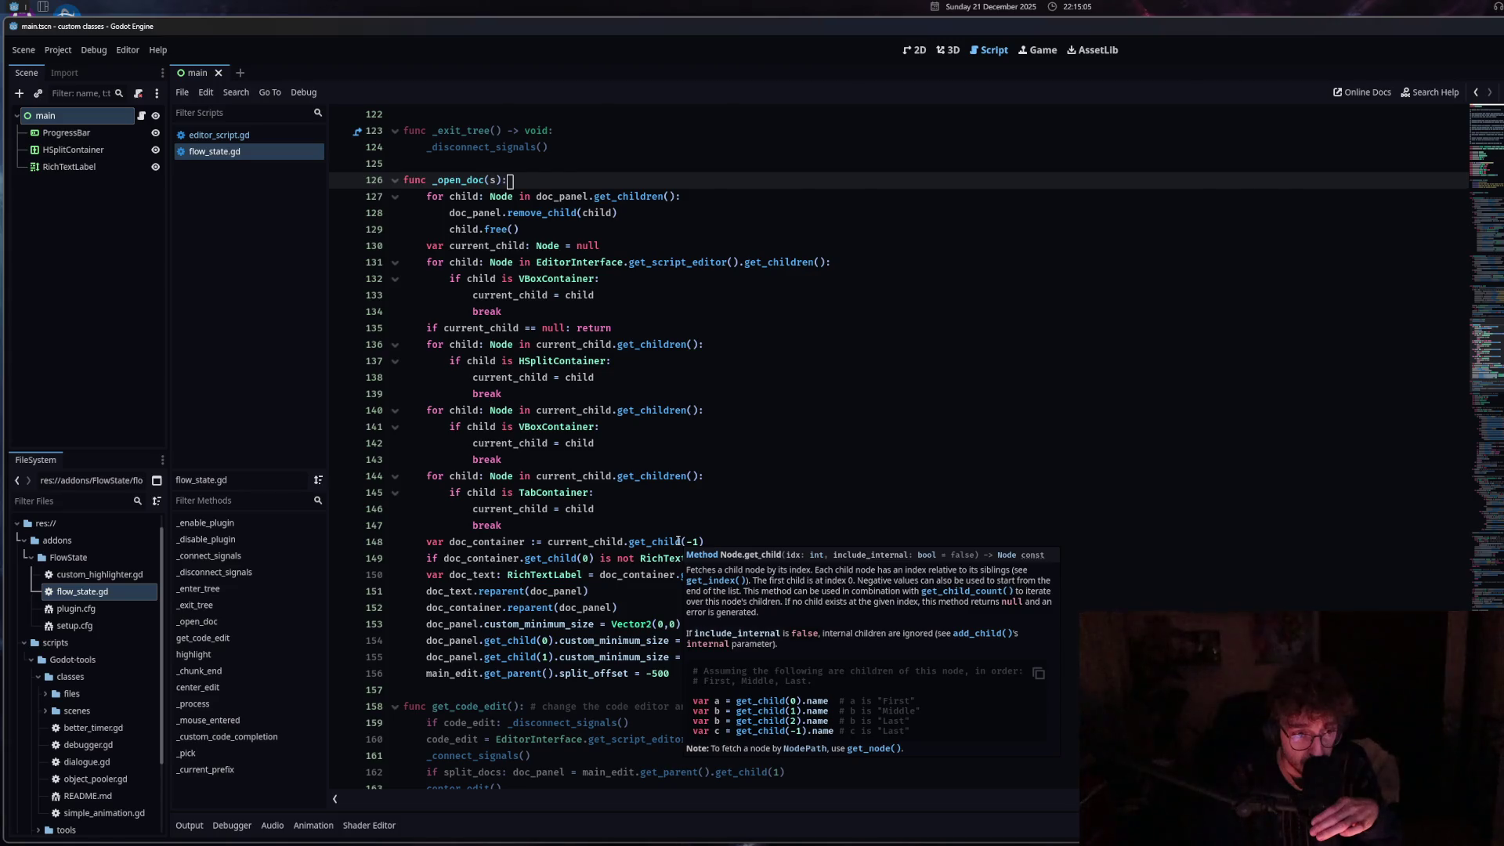
{"action": "left_click", "coordinate": [604, 532]}
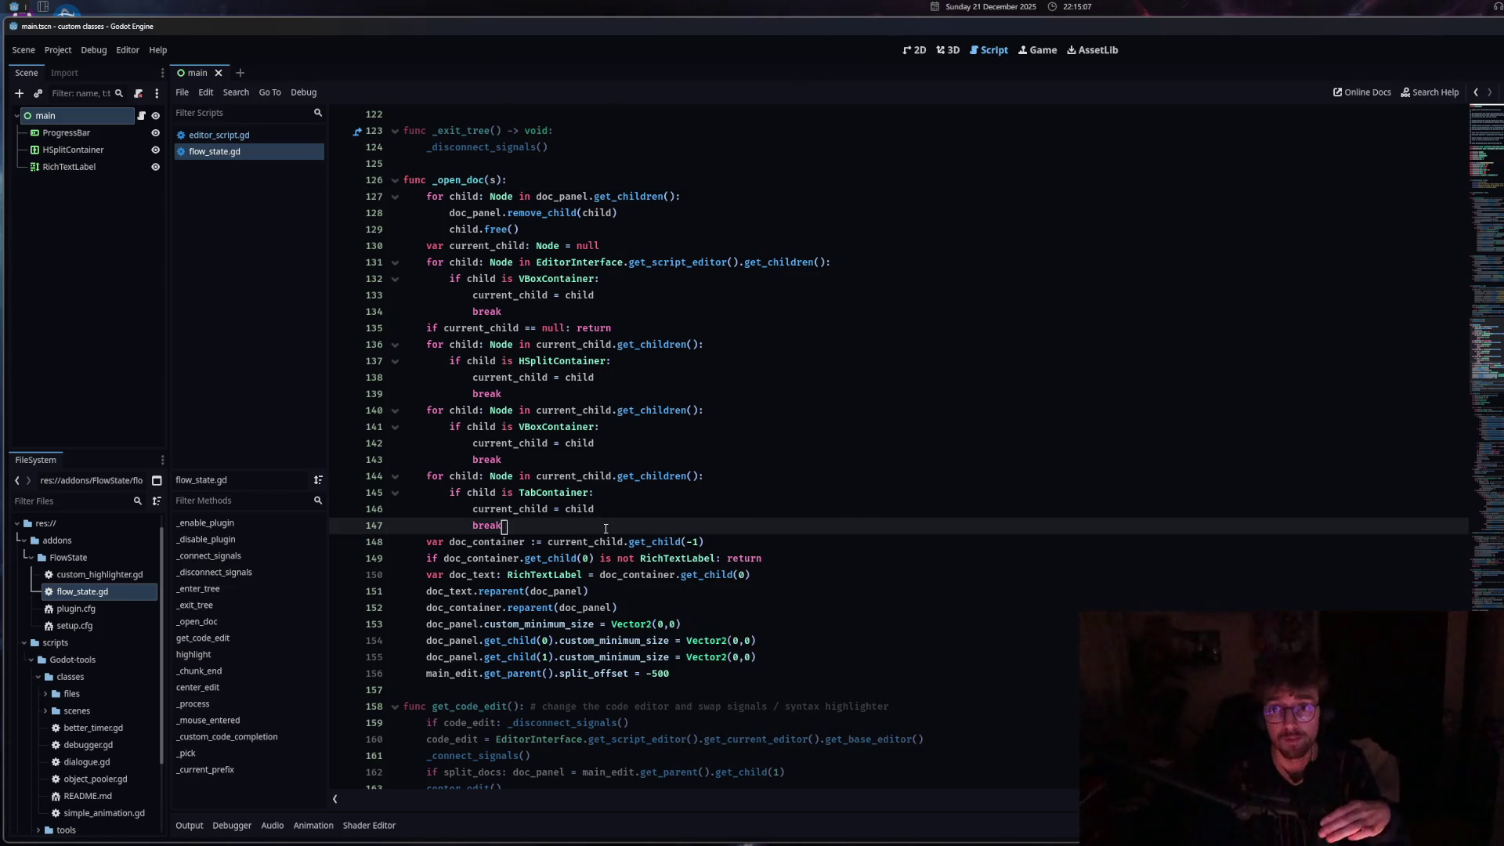
{"action": "left_click", "coordinate": [219, 136]}
{"action": "left_click", "coordinate": [225, 153]}
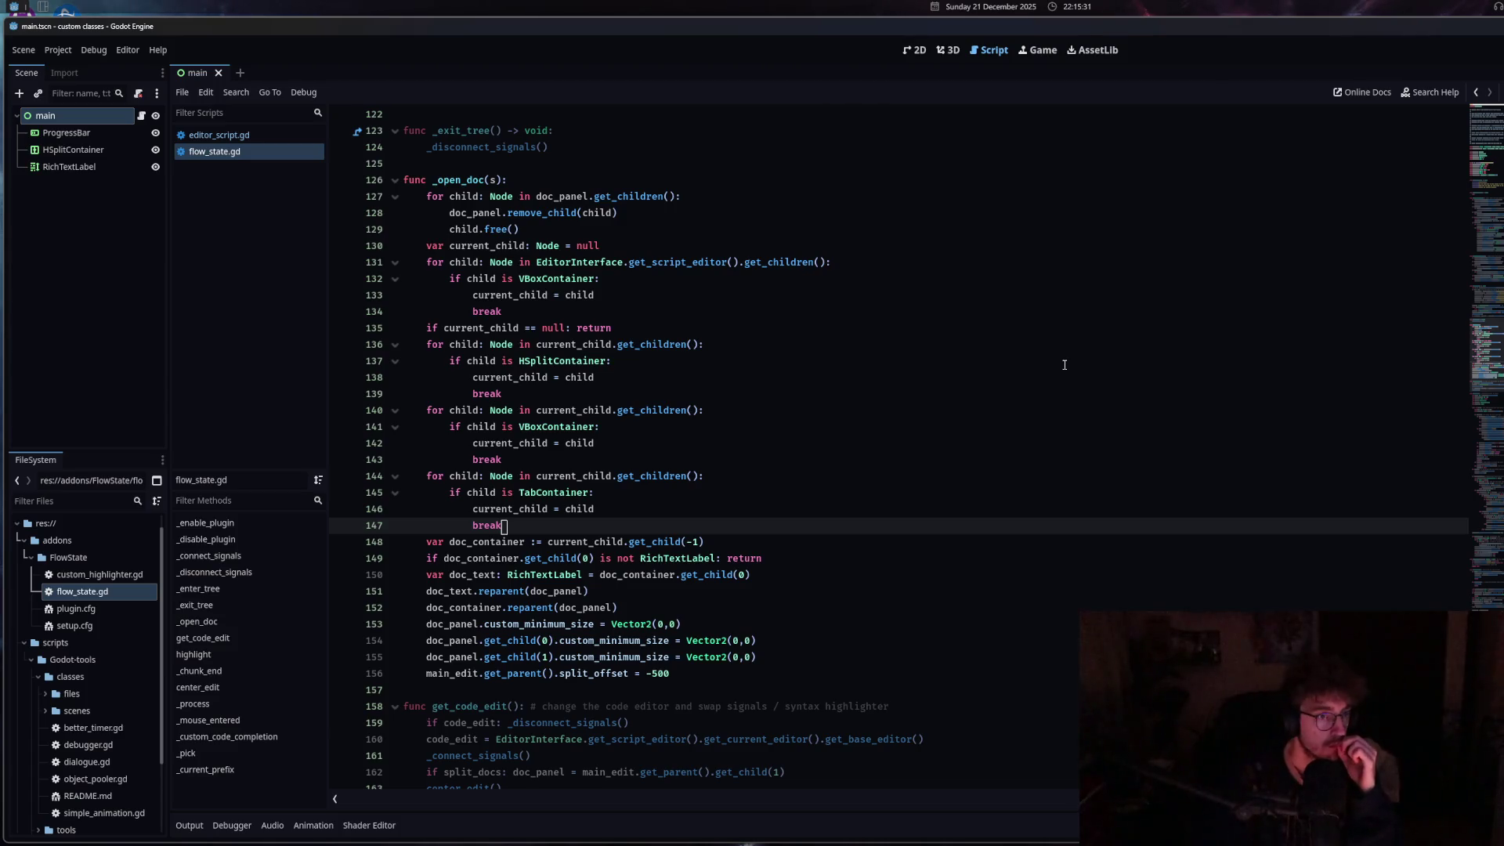
{"action": "left_click", "coordinate": [235, 138]}
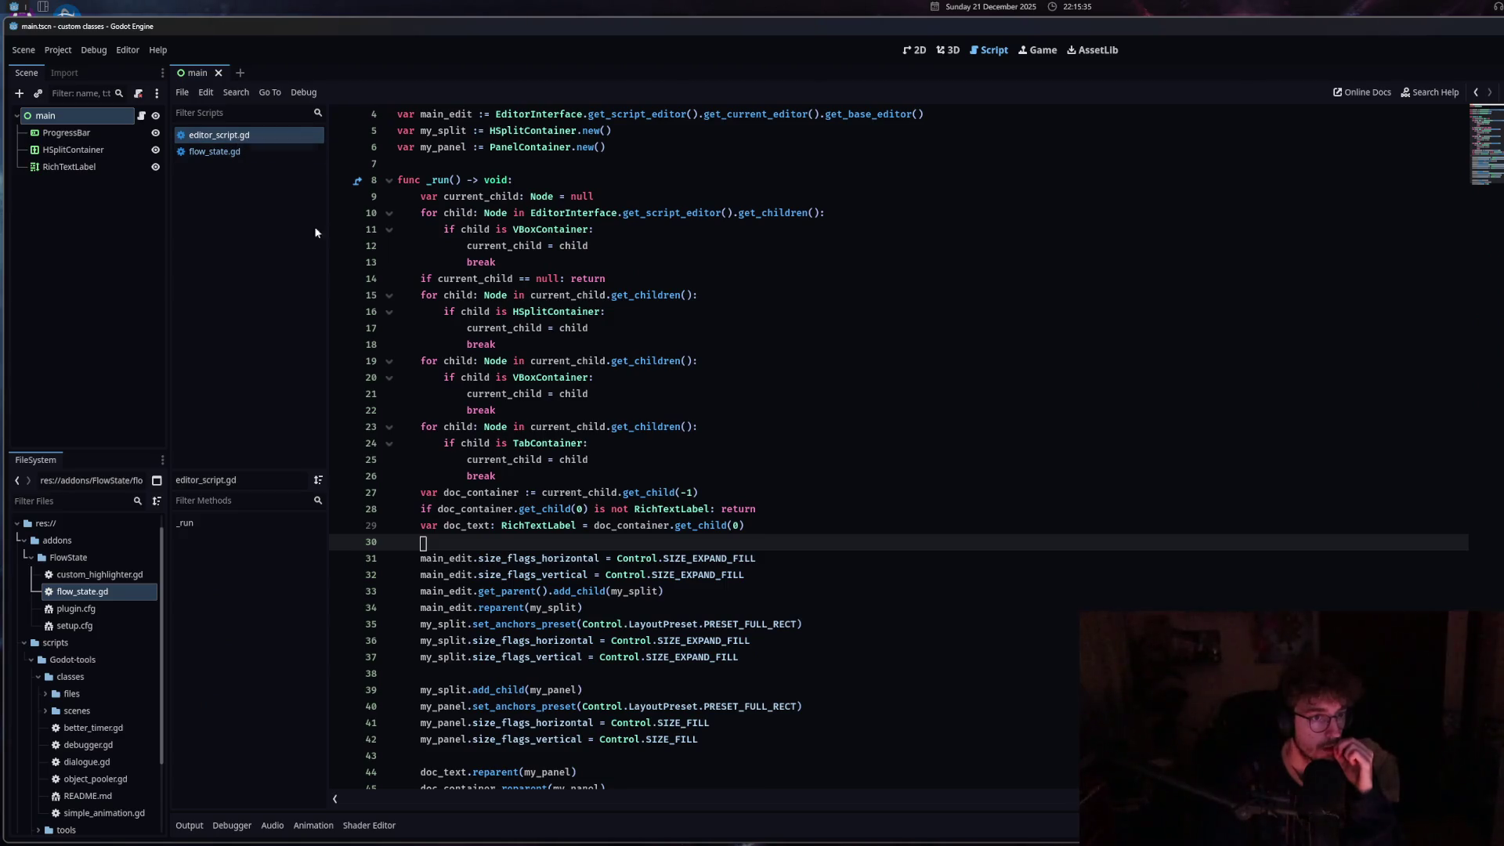
Remove ', CONNECT_DEFERRED' from the connect calls on lines 64 and 70.
{"action": "scroll", "coordinate": [611, 439], "scroll_direction": "up", "scroll_amount": 1}
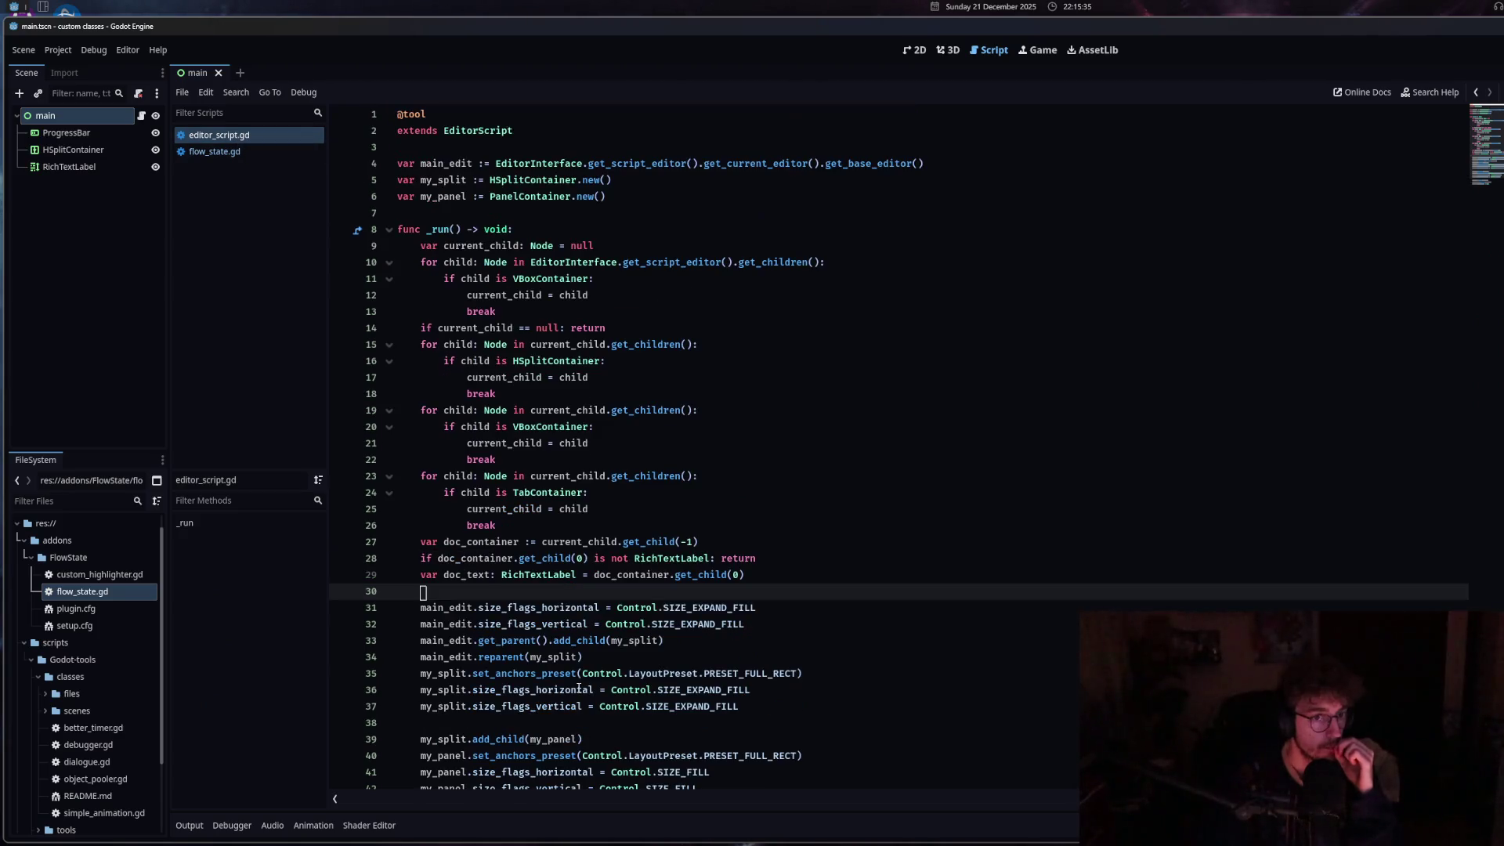
{"action": "left_click", "coordinate": [232, 154]}
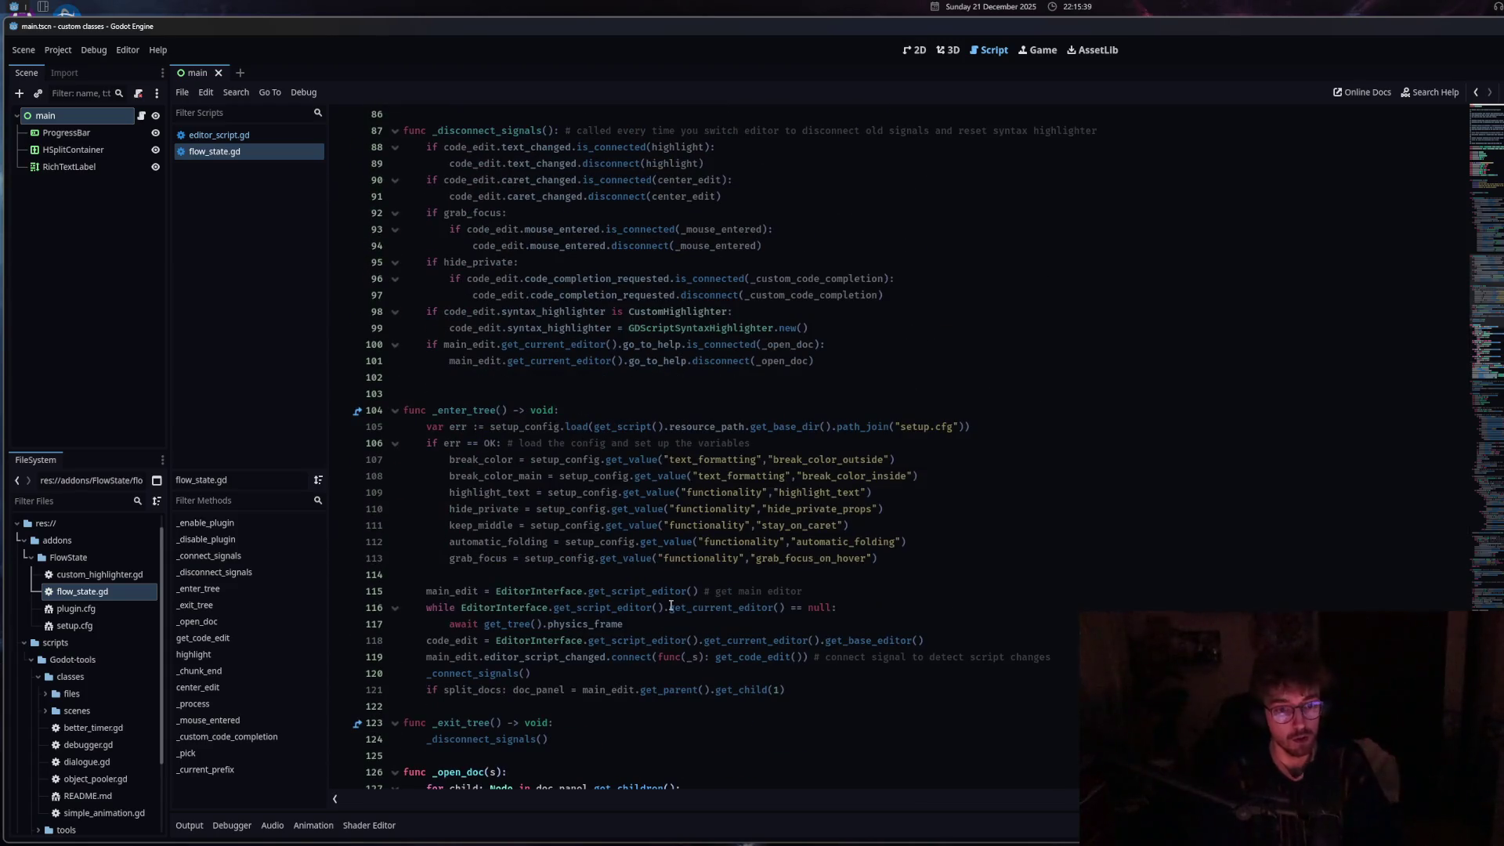
{"action": "scroll", "coordinate": [784, 588], "scroll_direction": "up", "scroll_amount": 5}
{"action": "scroll", "coordinate": [874, 545], "scroll_direction": "up", "scroll_amount": 8}
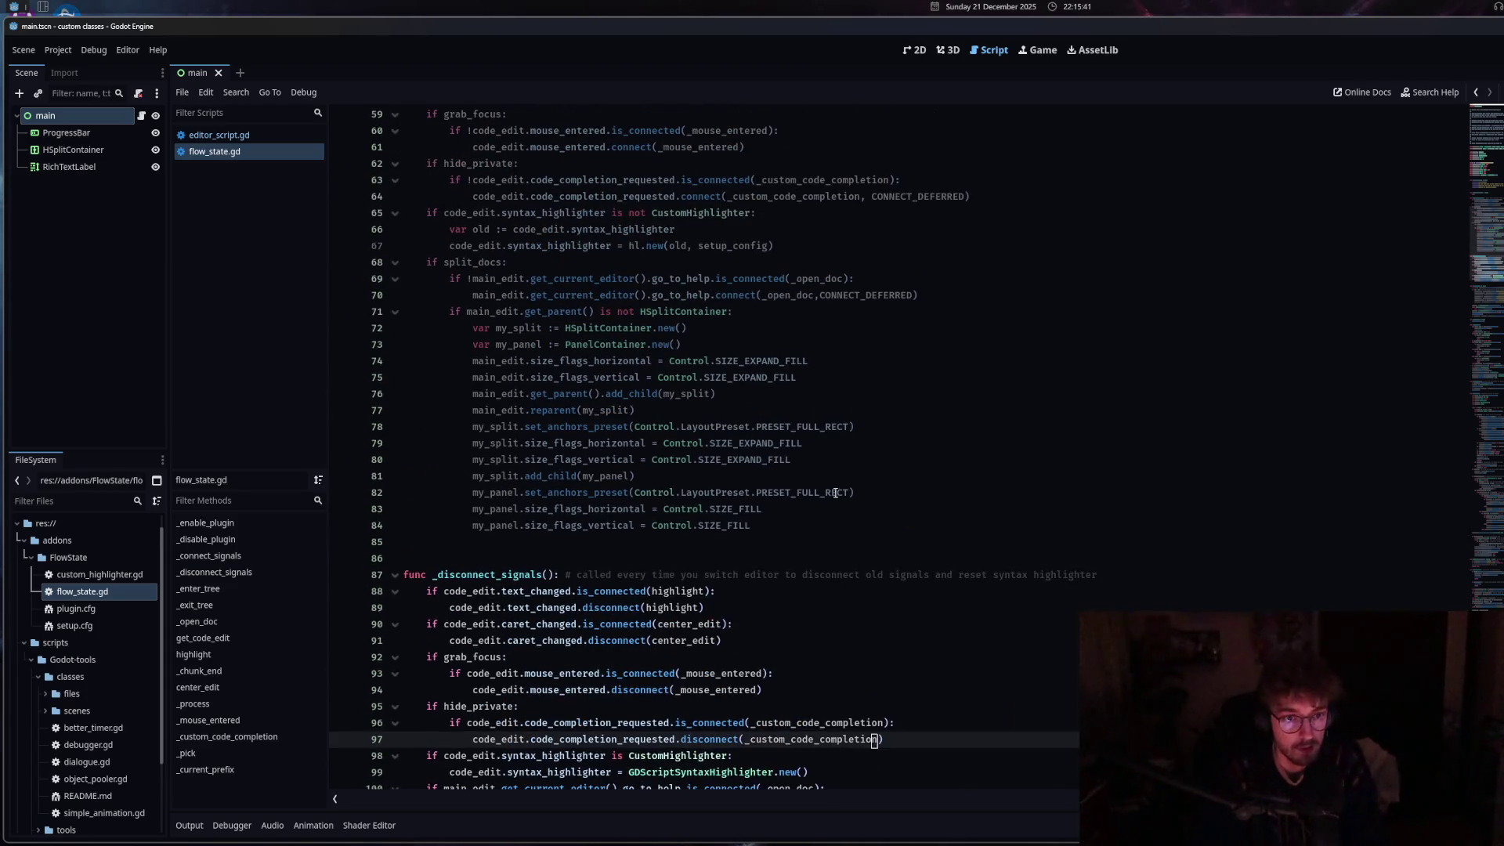
{"action": "left_click", "coordinate": [966, 394]}
{"action": "left_click_drag", "start_coordinate": [967, 395], "coordinate": [859, 395]}
{"action": "key", "text": "BackSpace"}
{"action": "left_click", "coordinate": [912, 492]}
{"action": "left_click_drag", "start_coordinate": [913, 492], "coordinate": [816, 492]}
{"action": "key", "text": "BackSpace"}
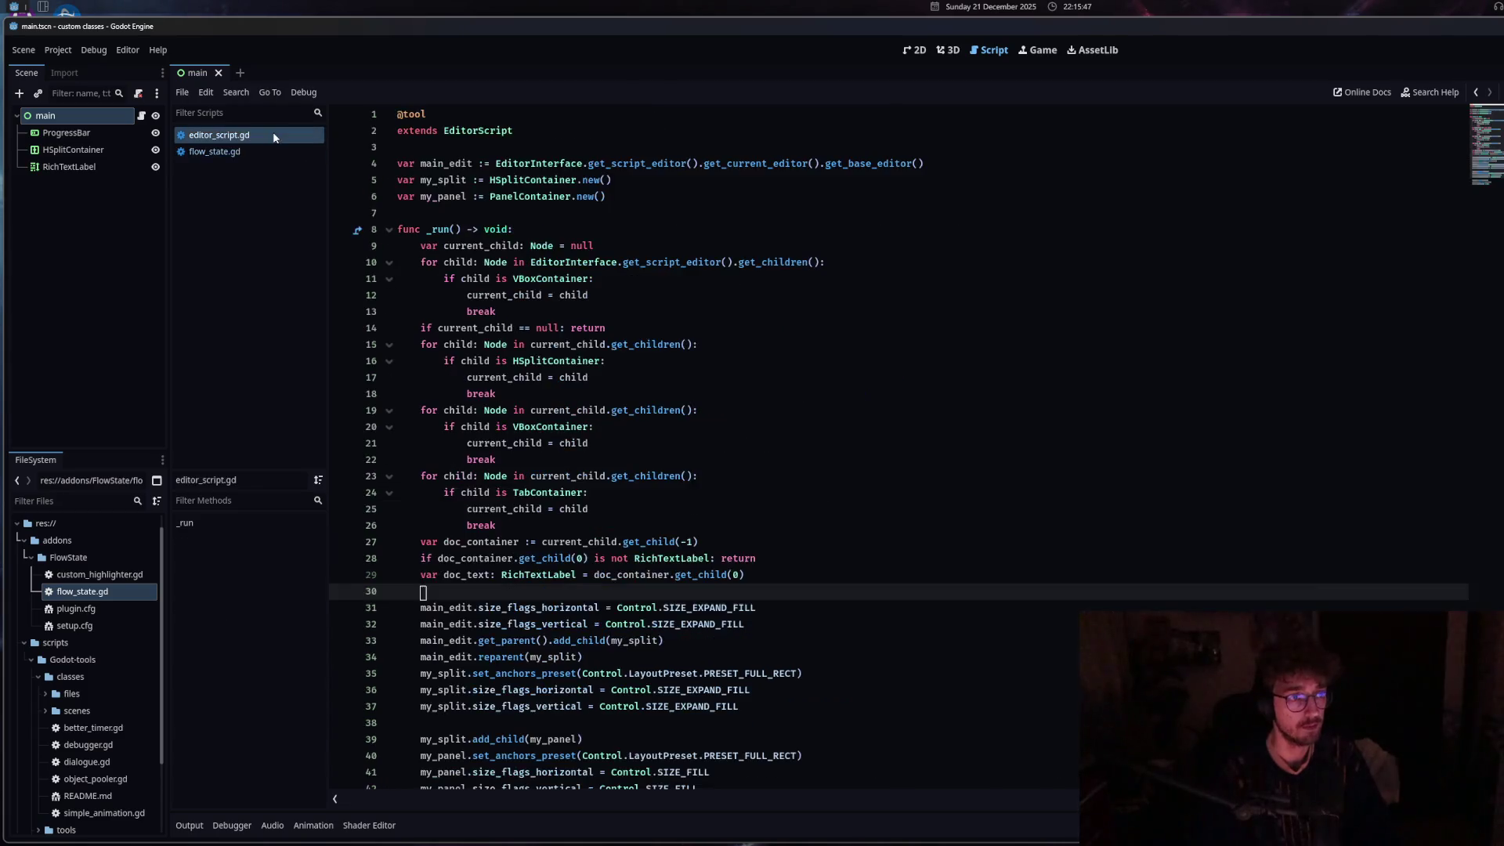
Switch back and forth between editor_script.gd and flow_state.gd.
{"action": "left_click", "coordinate": [219, 135]}
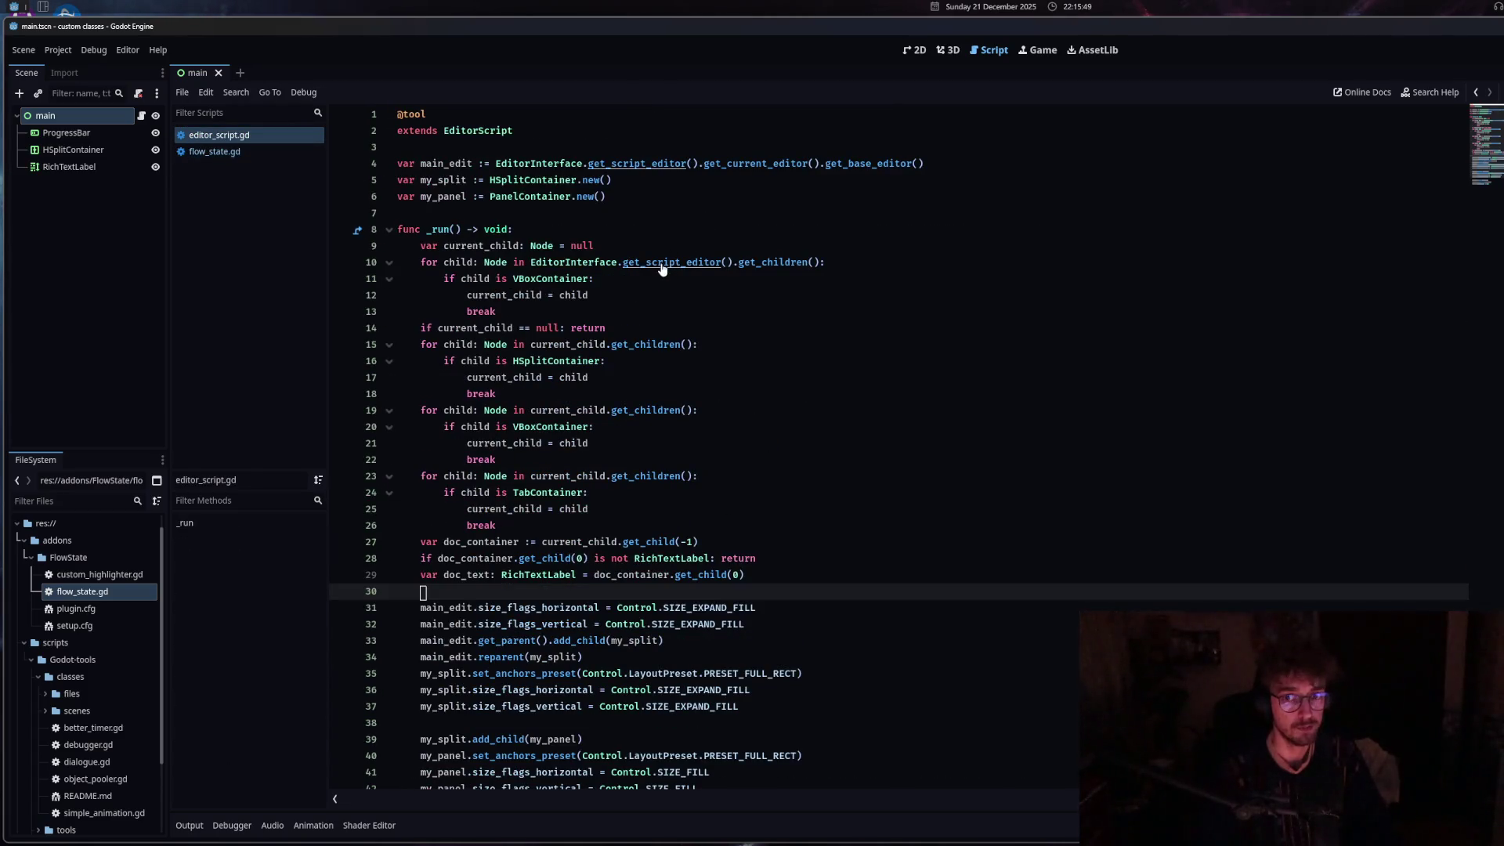
{"action": "key", "text": "alt+Left"}
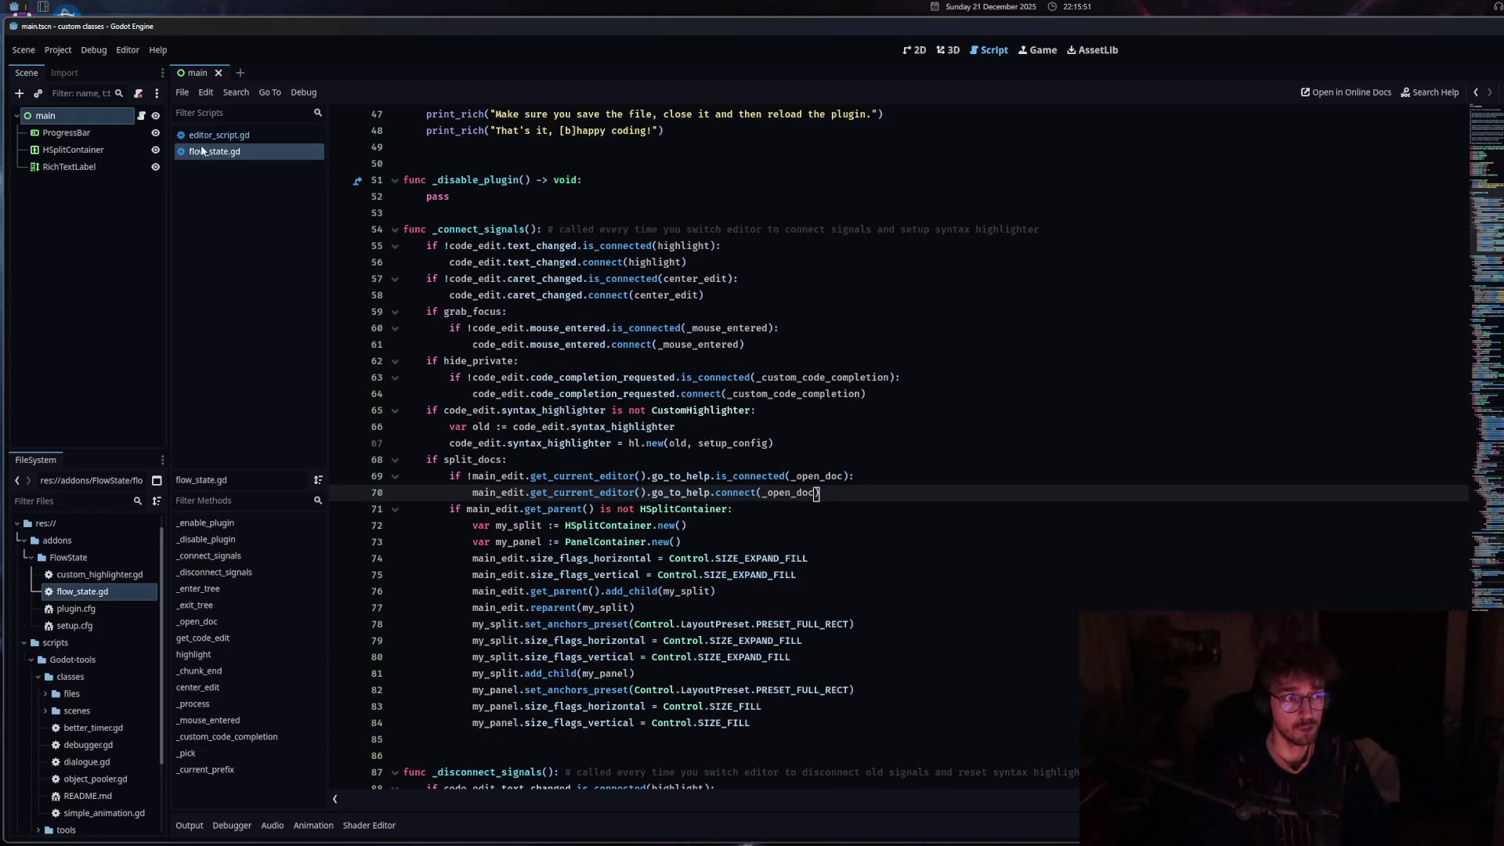
{"action": "left_click", "coordinate": [218, 138]}
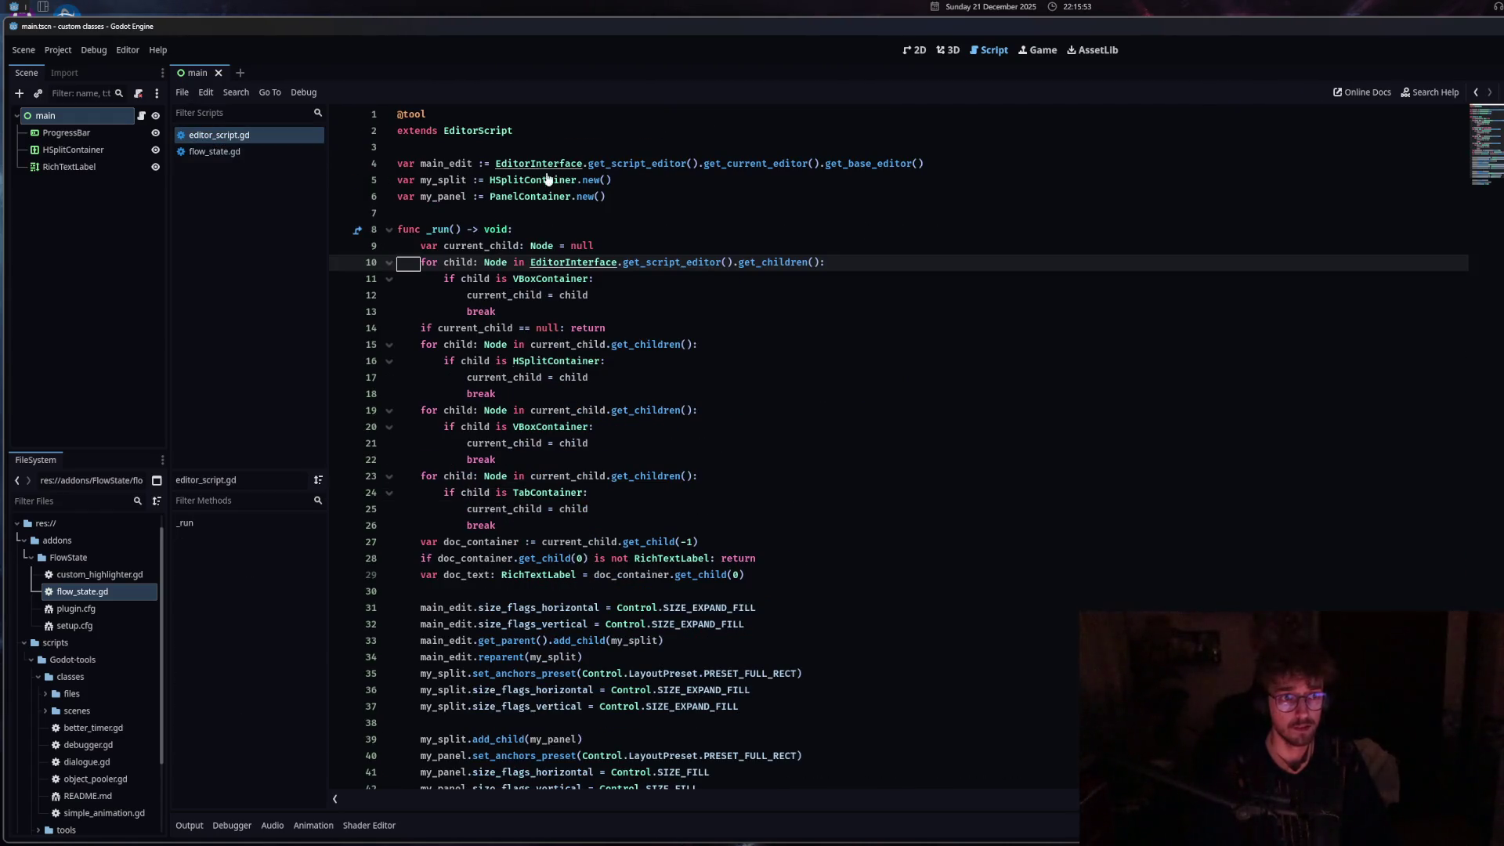
{"action": "key", "text": "alt+Left"}
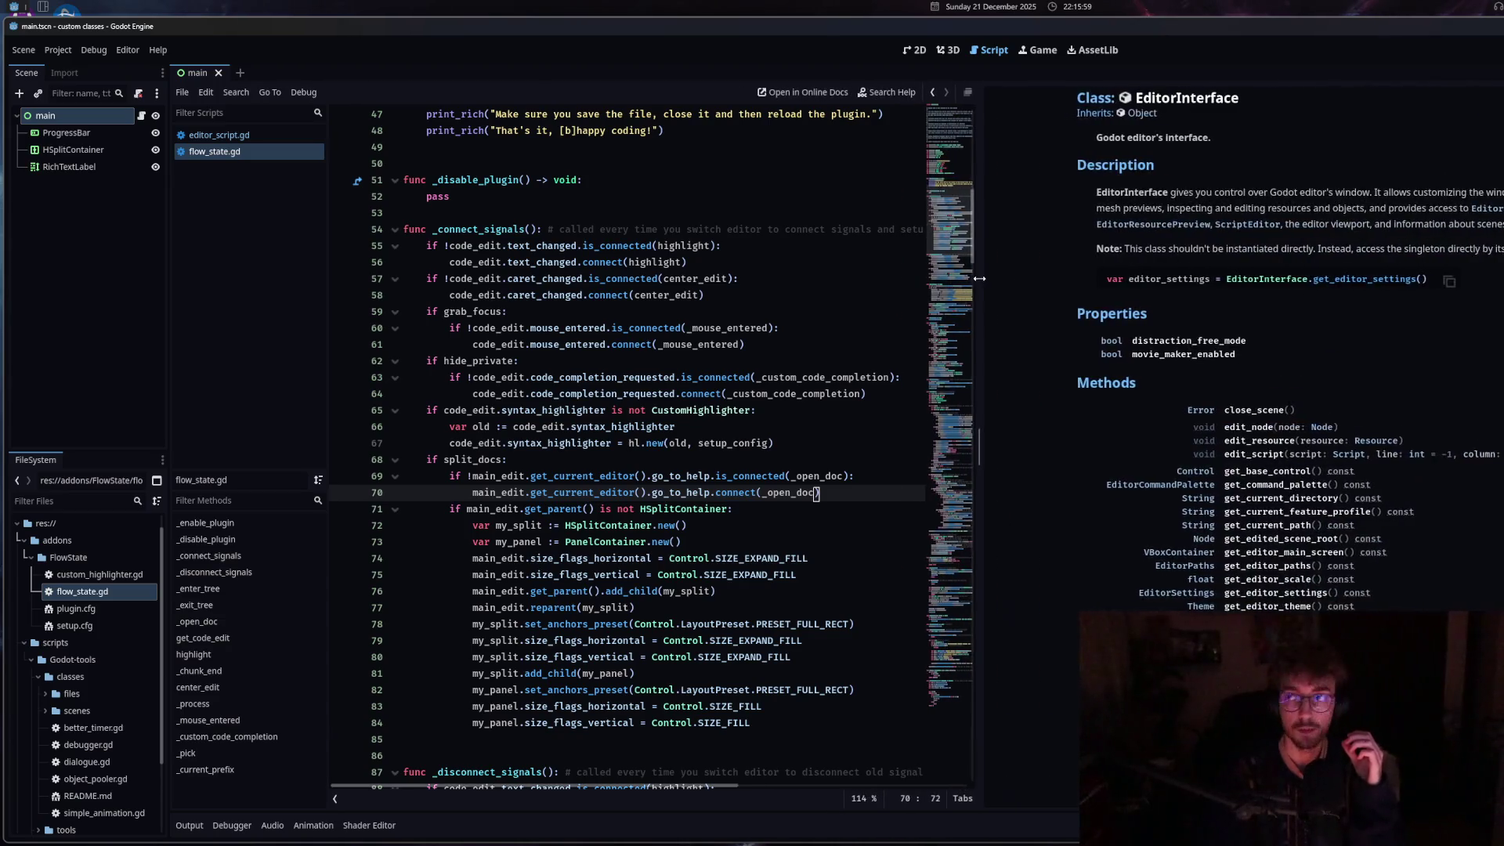
Widen the EditorInterface docs side panel beside the code.
{"action": "left_click_drag", "start_coordinate": [1036, 286], "coordinate": [1028, 387]}
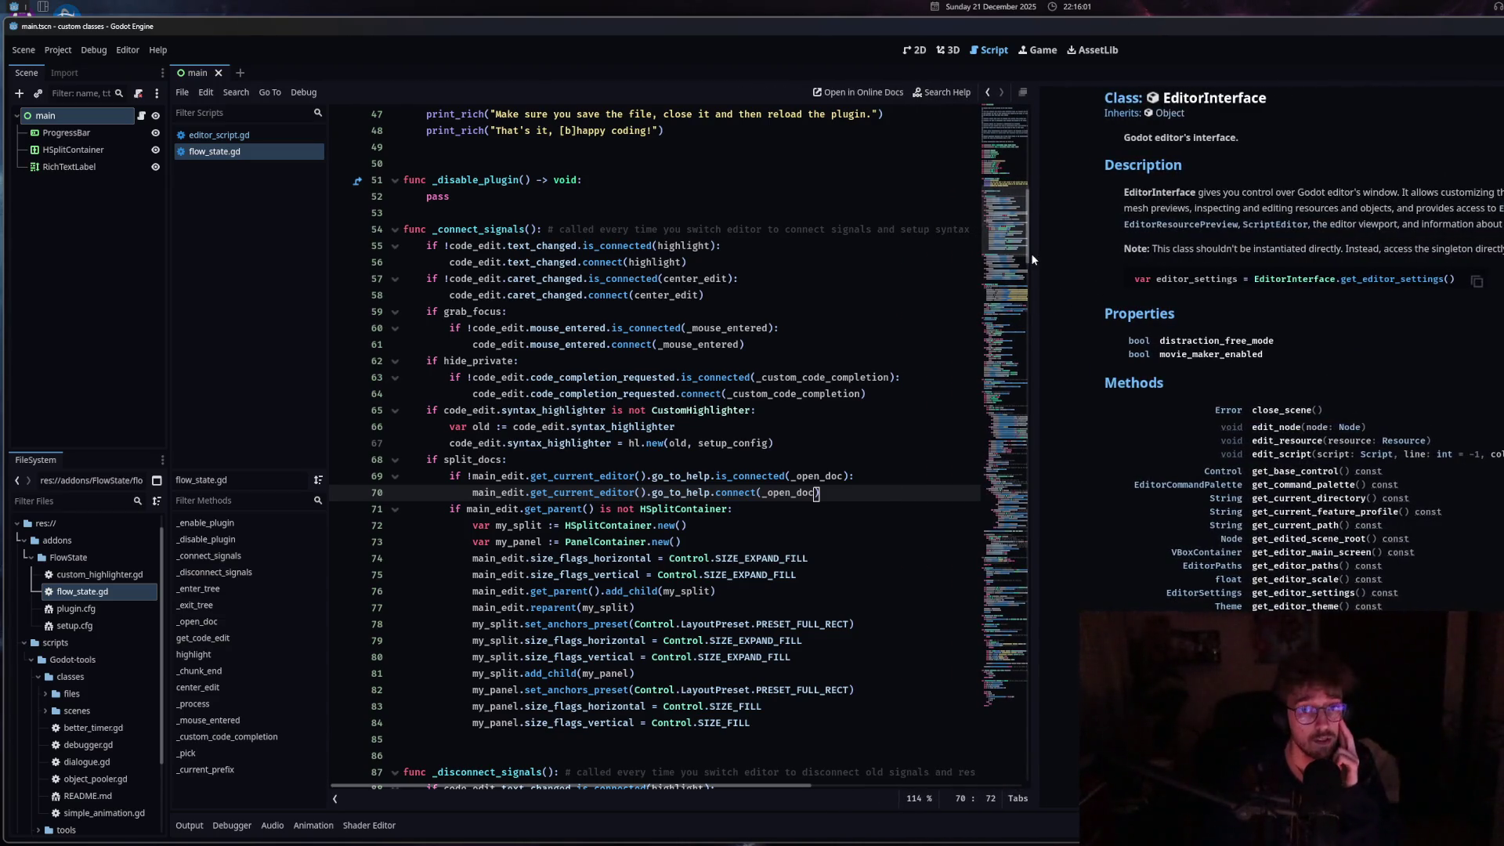
{"action": "left_click_drag", "start_coordinate": [1036, 257], "coordinate": [1197, 259]}
{"action": "scroll", "coordinate": [740, 490], "scroll_direction": "down", "scroll_amount": 3}
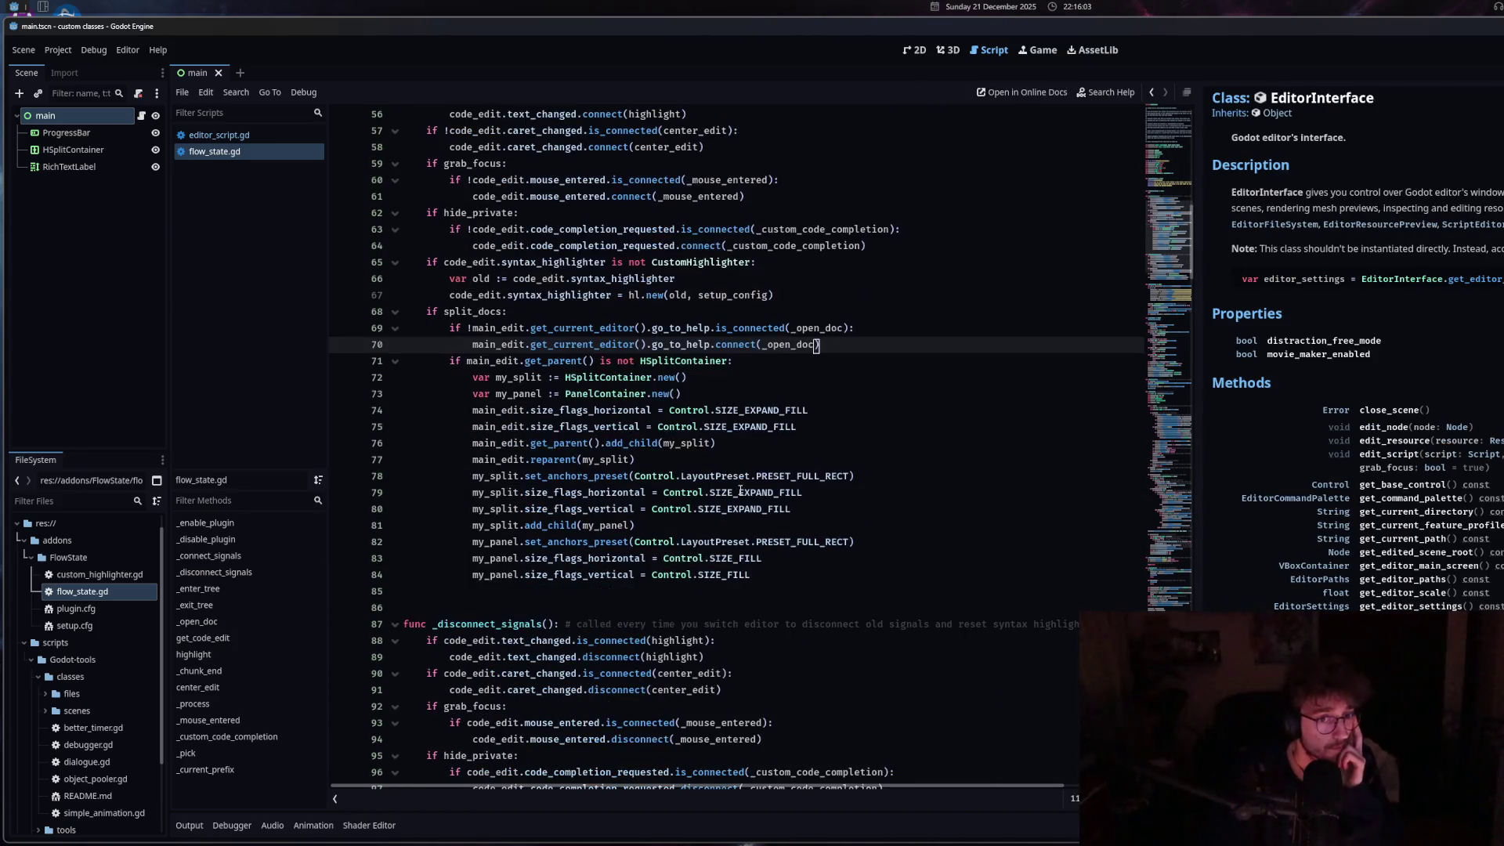
{"action": "scroll", "coordinate": [740, 490], "scroll_direction": "down", "scroll_amount": 4}
{"action": "left_click_drag", "start_coordinate": [1208, 381], "coordinate": [1338, 381]}
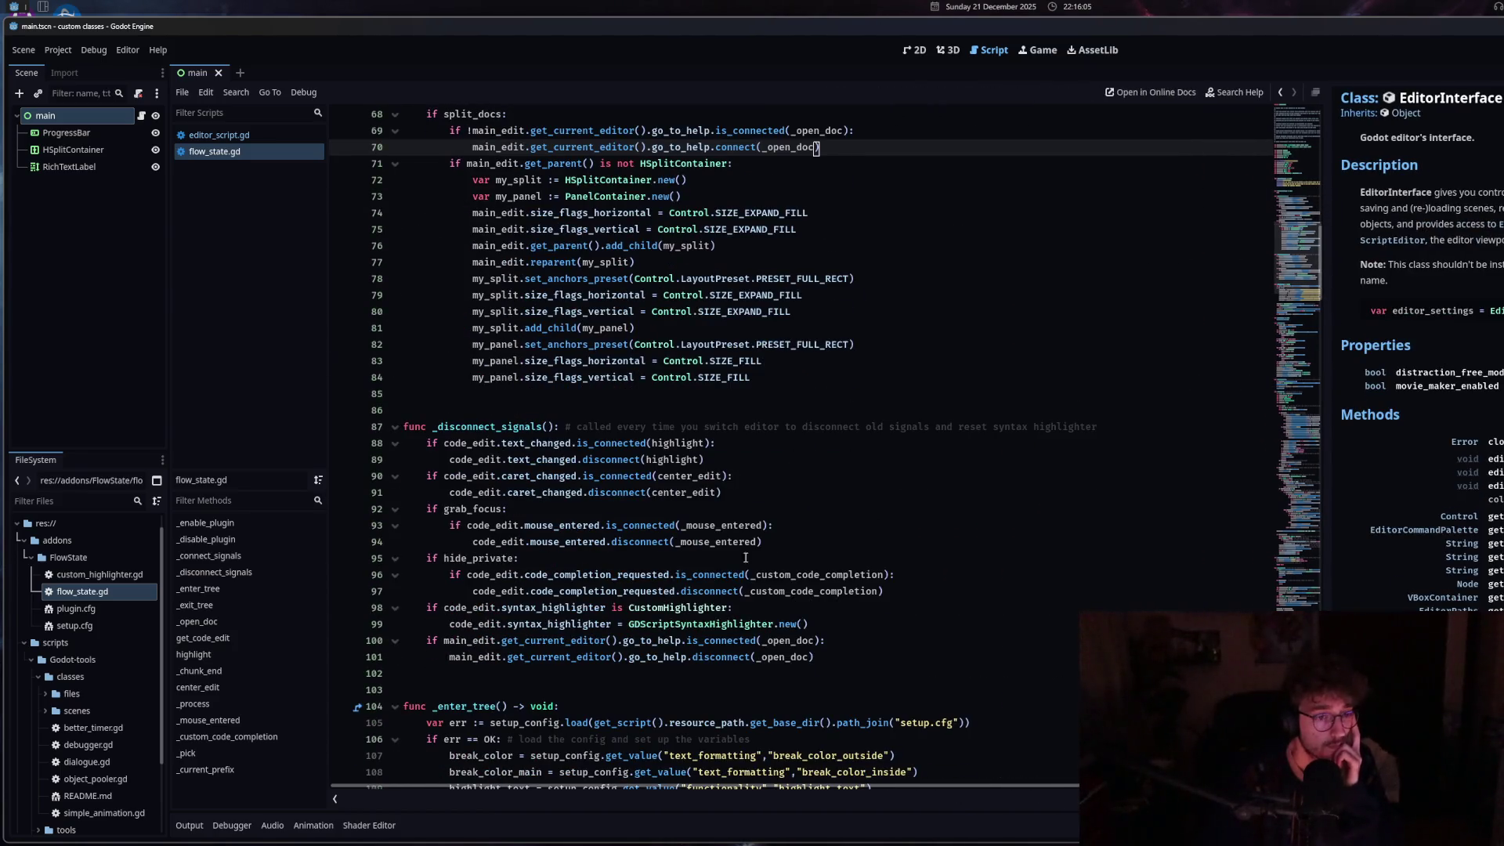
Scroll through flow_state.gd down to the _open_doc function header.
{"action": "left_click", "coordinate": [699, 574]}
{"action": "scroll", "coordinate": [696, 584], "scroll_direction": "down", "scroll_amount": 5}
{"action": "scroll", "coordinate": [696, 584], "scroll_direction": "down", "scroll_amount": 7}
{"action": "left_click", "coordinate": [696, 576]}
{"action": "scroll", "coordinate": [696, 584], "scroll_direction": "down", "scroll_amount": 7}
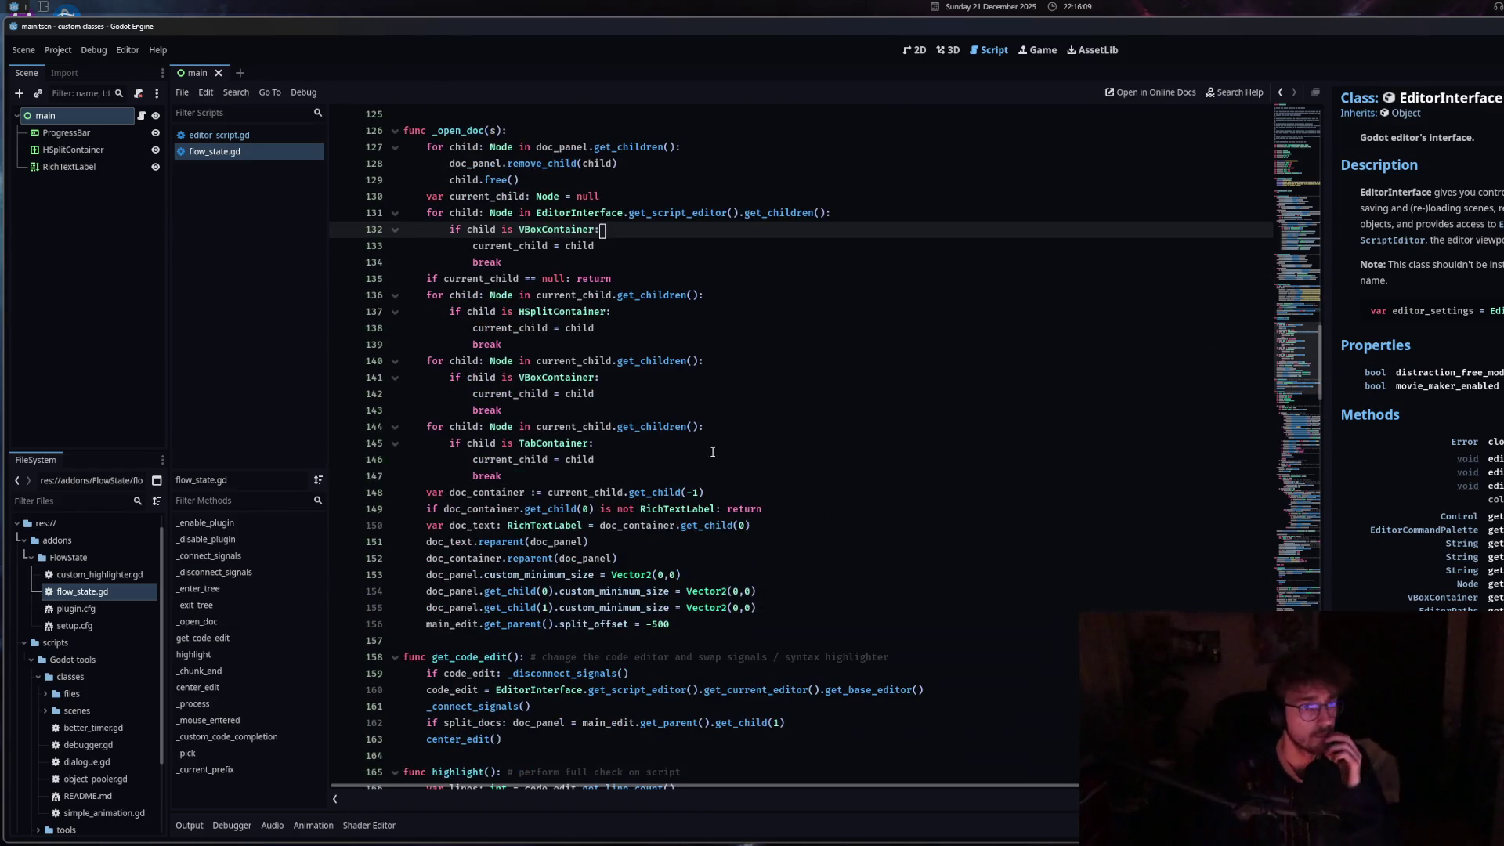
{"action": "scroll", "coordinate": [647, 492], "scroll_direction": "up", "scroll_amount": 11}
{"action": "scroll", "coordinate": [647, 492], "scroll_direction": "down", "scroll_amount": 4}
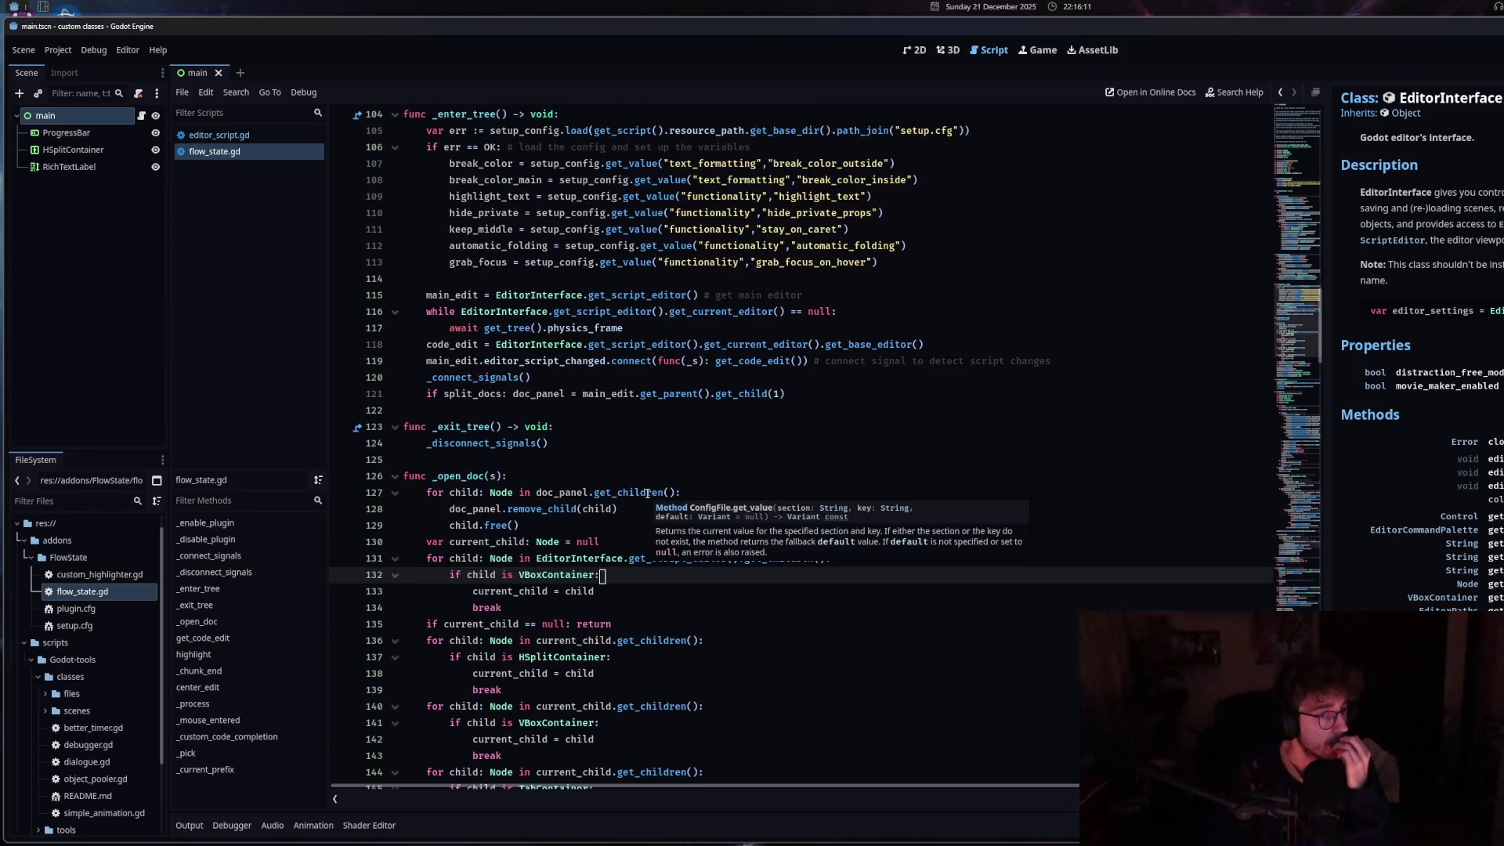
{"action": "left_click", "coordinate": [530, 477]}
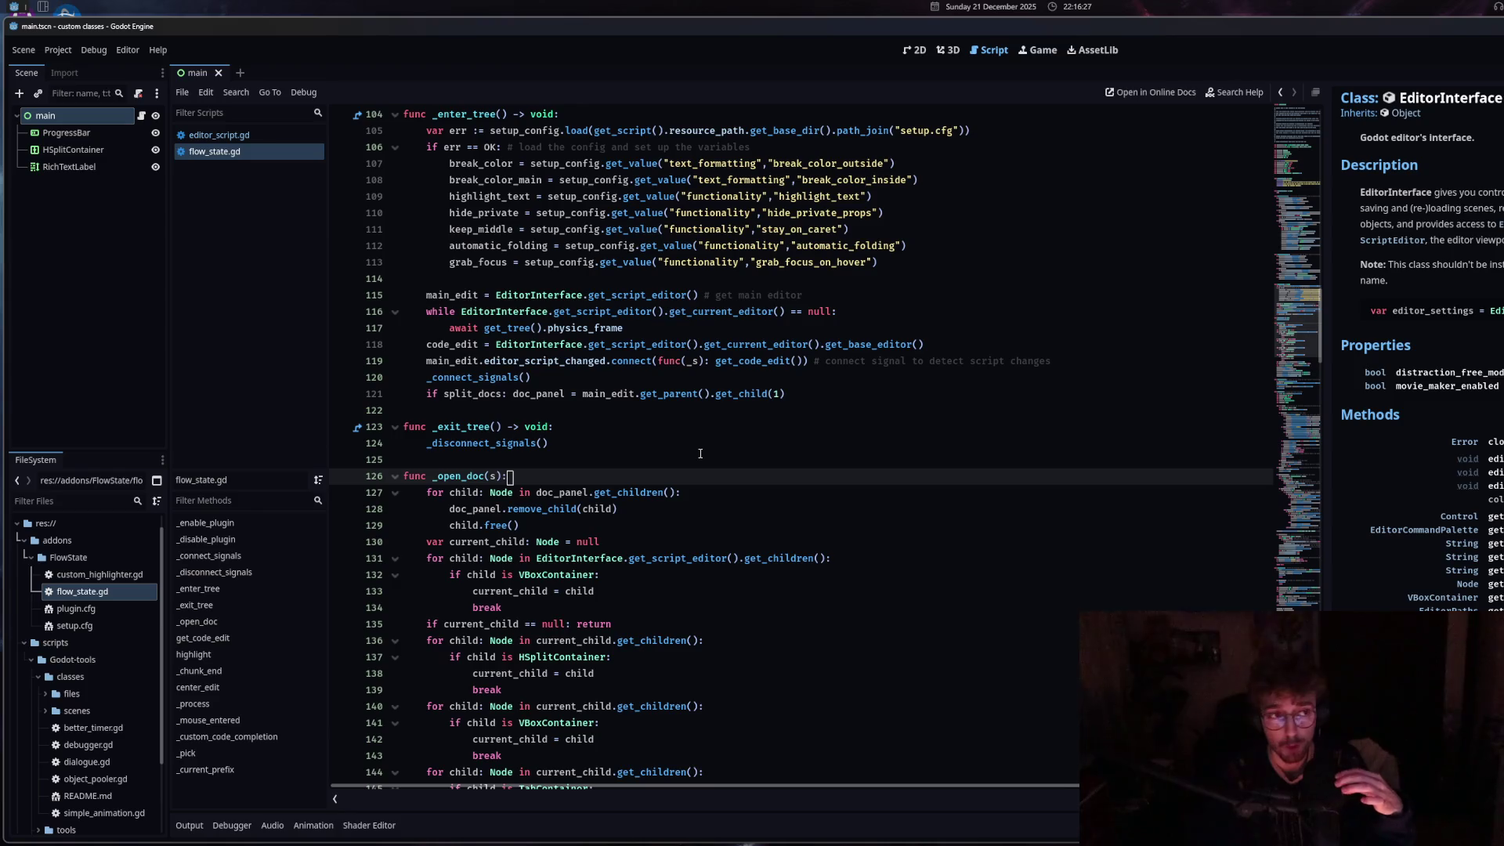
Return from editor_script.gd and add print(s) as _open_doc's first line.
{"action": "left_click", "coordinate": [246, 136]}
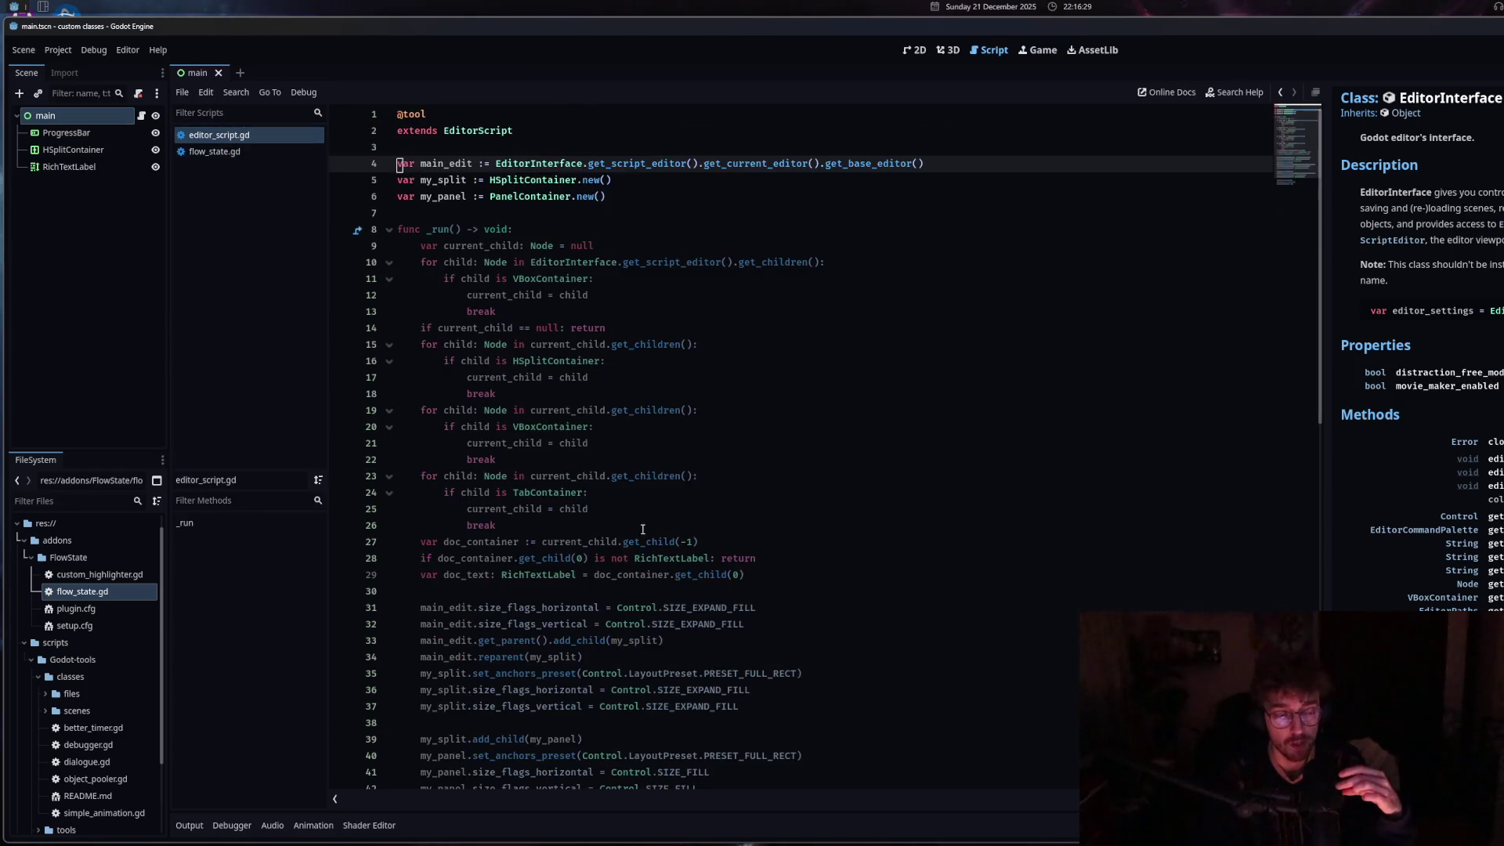
{"action": "left_click", "coordinate": [227, 151]}
{"action": "left_click", "coordinate": [554, 394]}
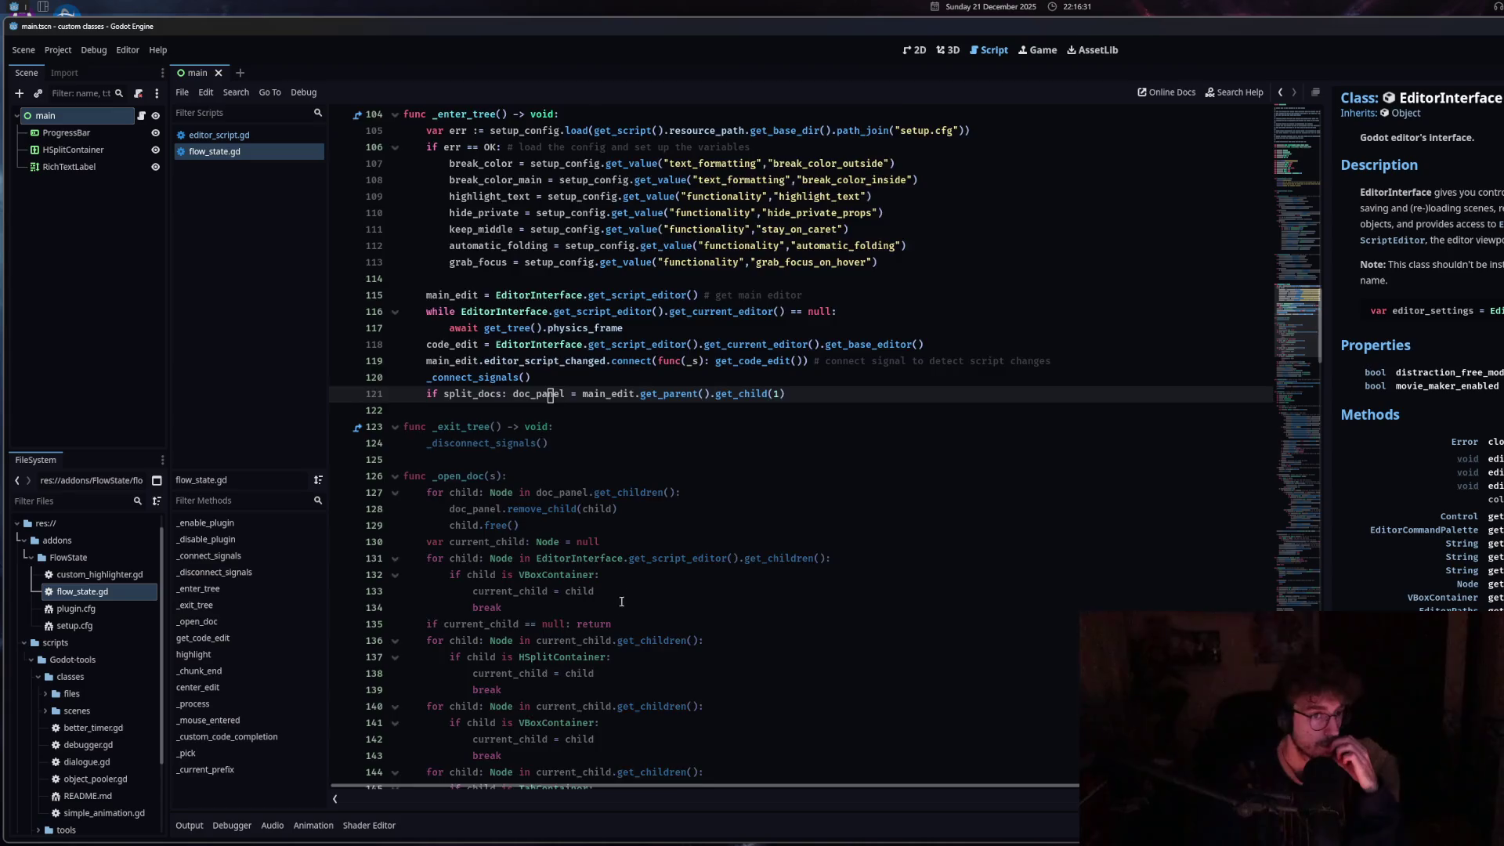
{"action": "left_click", "coordinate": [550, 591]}
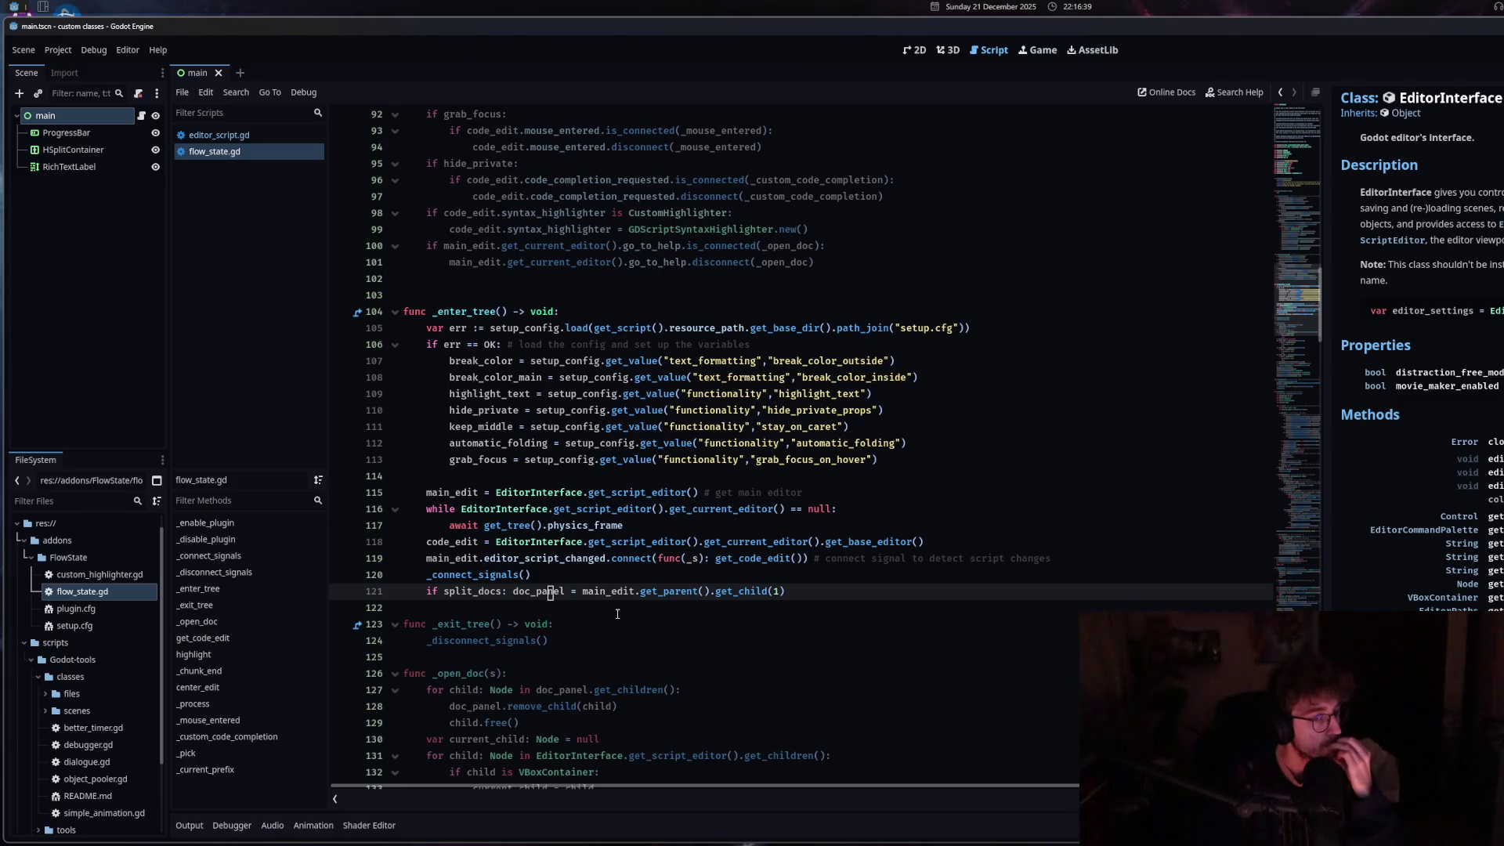
{"action": "left_click", "coordinate": [457, 674]}
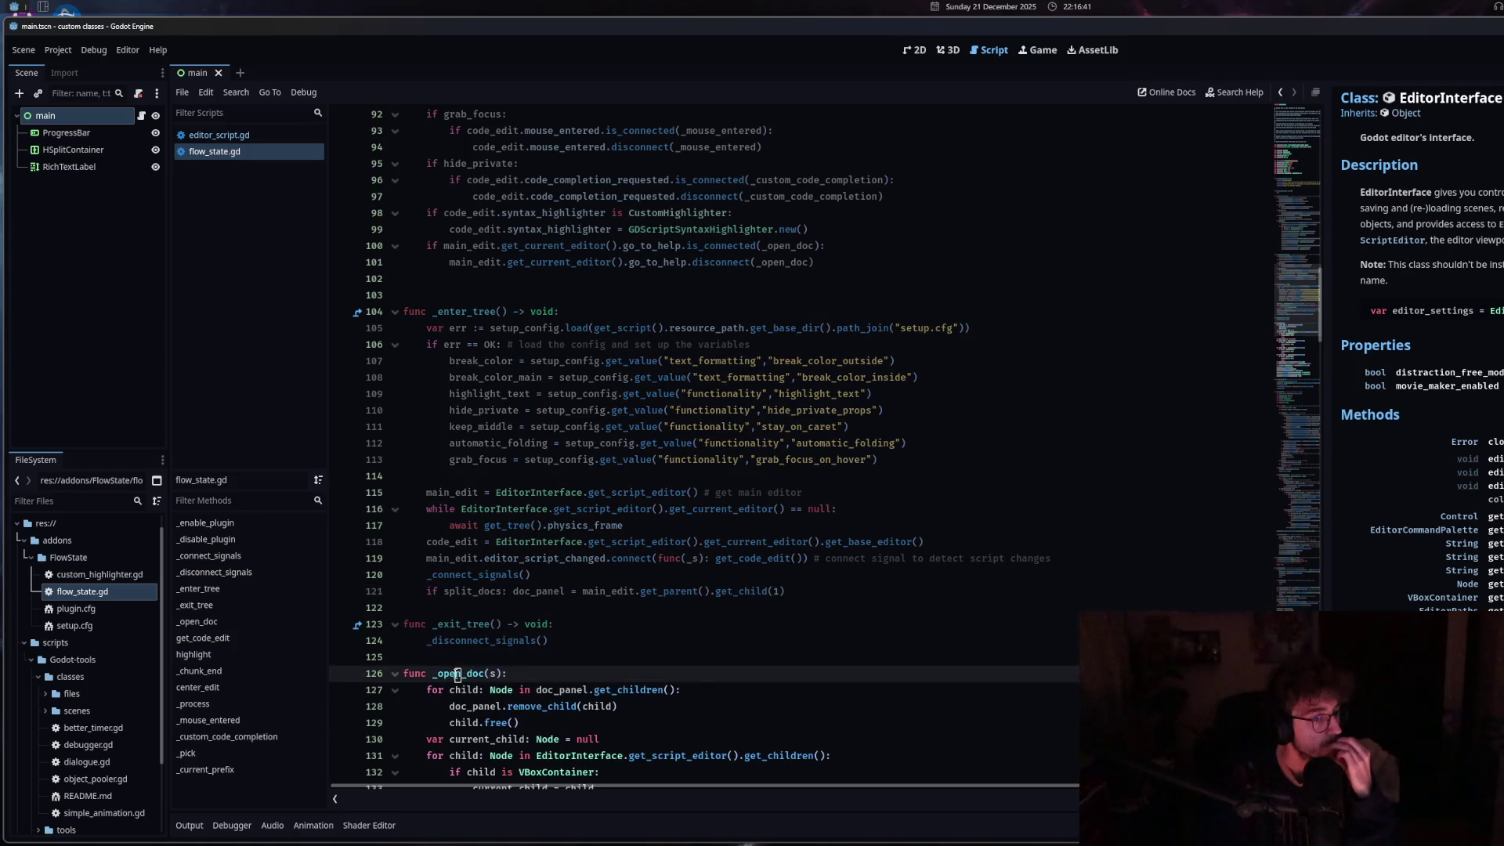
{"action": "left_click", "coordinate": [503, 674]}
{"action": "key", "text": "Return"}
{"action": "type", "text": "print"}
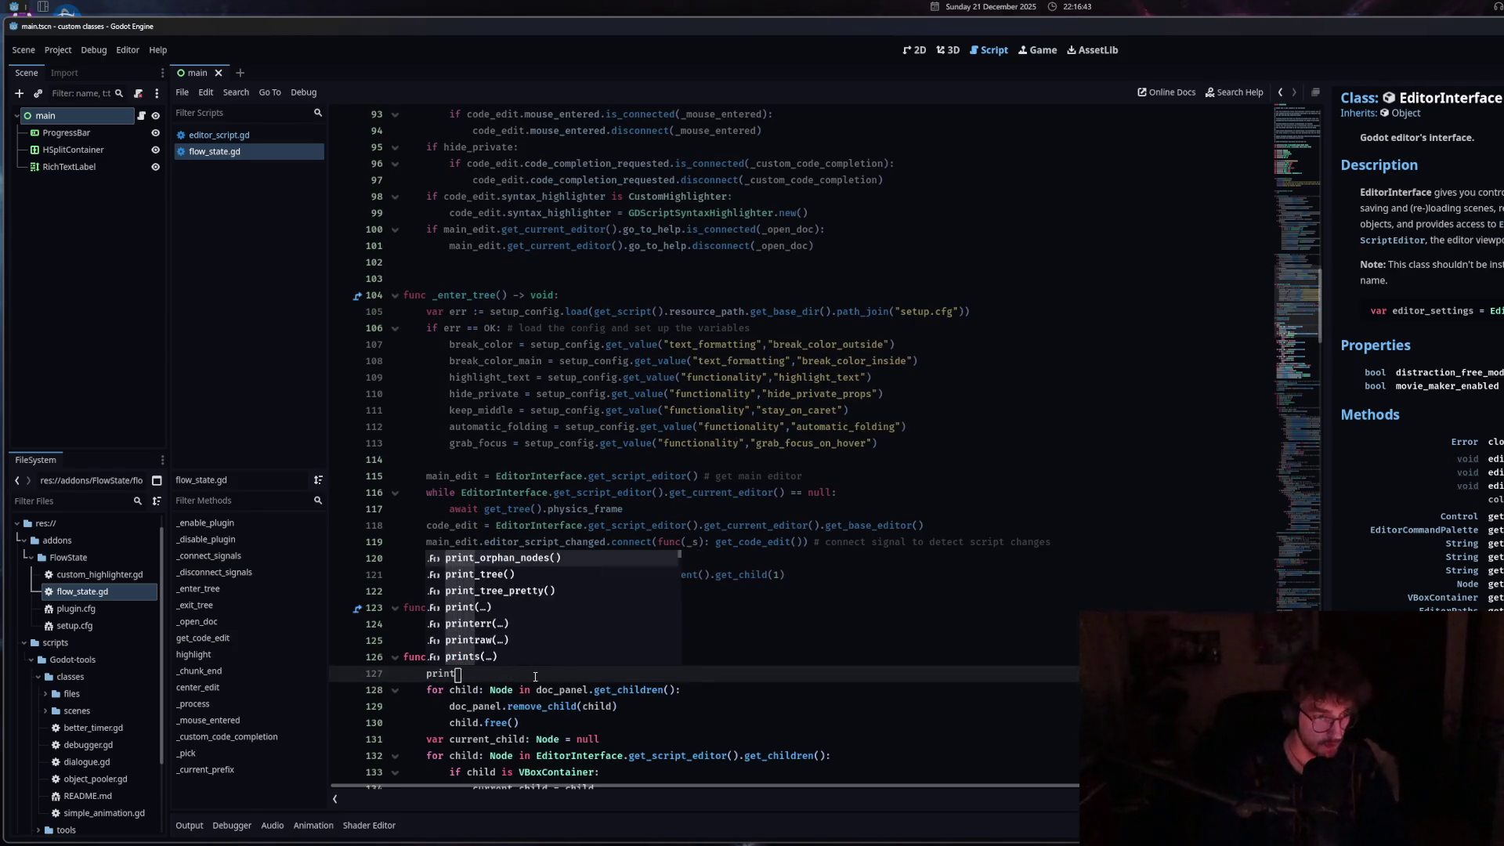
{"action": "type", "text": "(s)"}
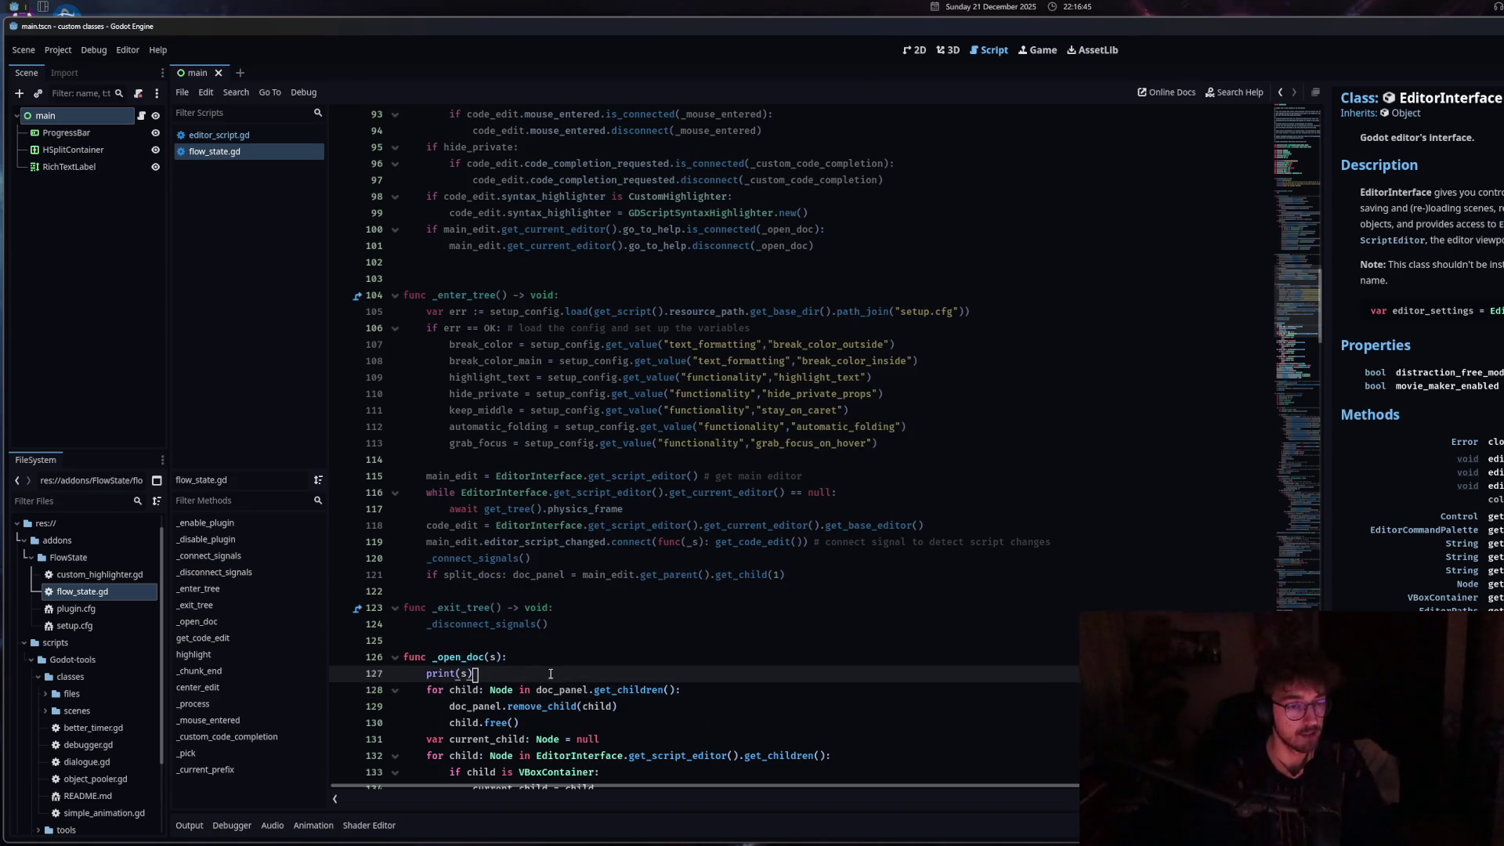
Request get_value docs on line 107 and confirm the log reads class_method:ConfigFile:get_value.
{"action": "left_click", "coordinate": [704, 344]}
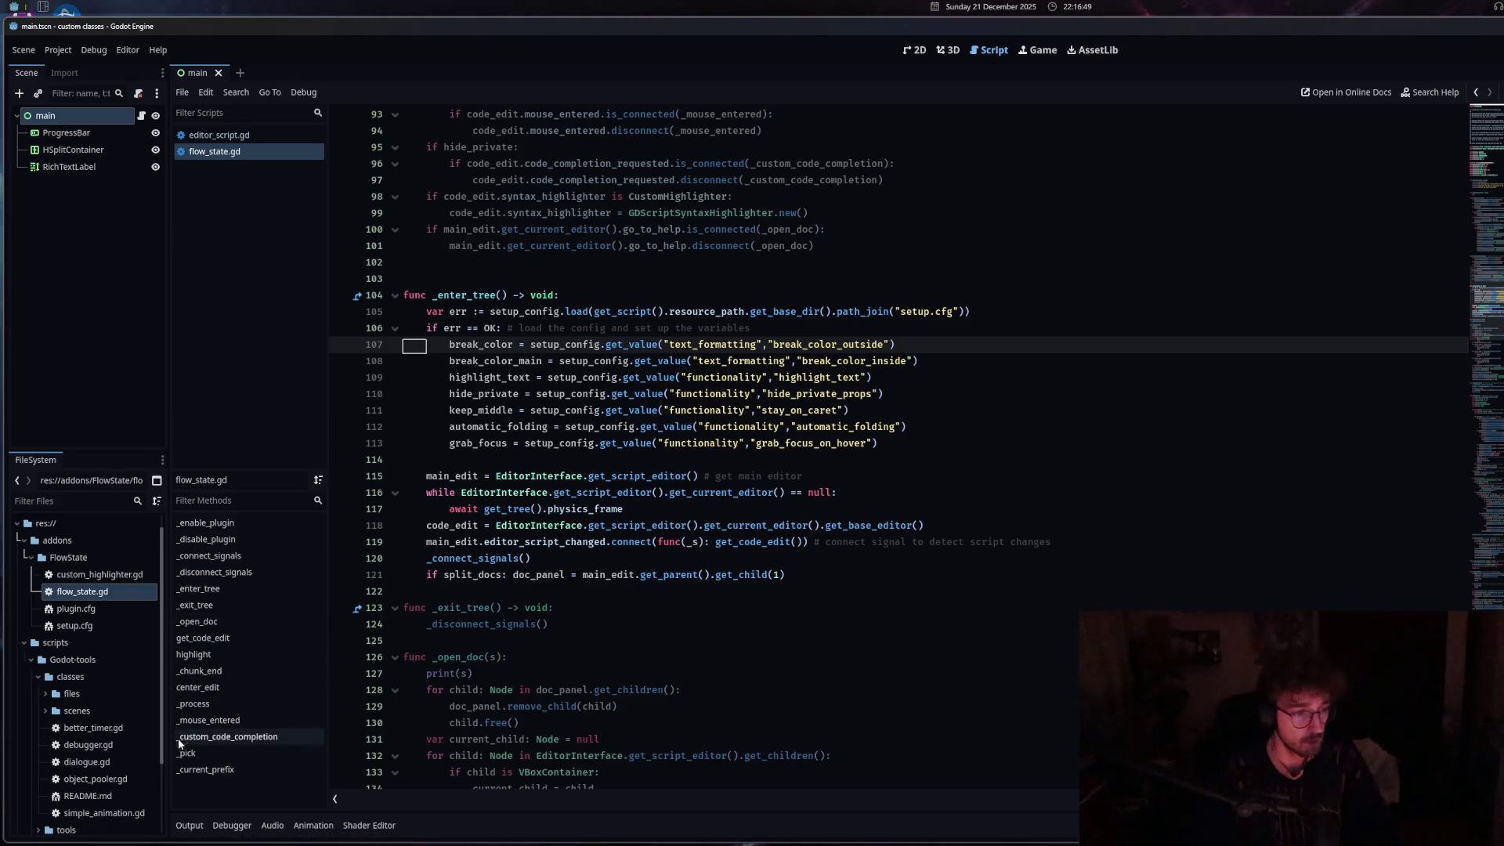
{"action": "left_click", "coordinate": [189, 825]}
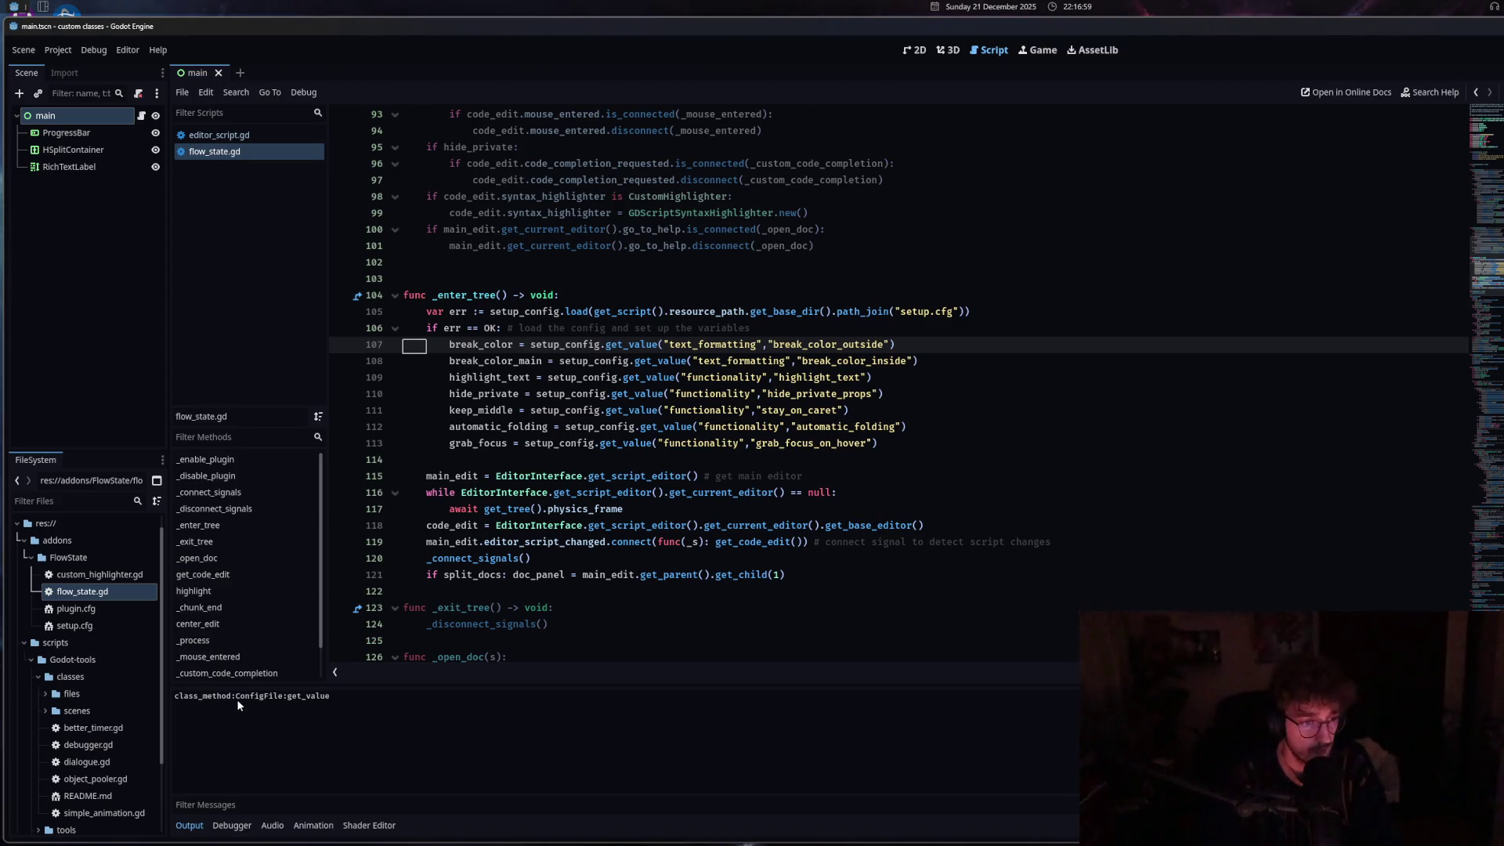
{"action": "left_click_drag", "start_coordinate": [235, 698], "coordinate": [283, 700]}
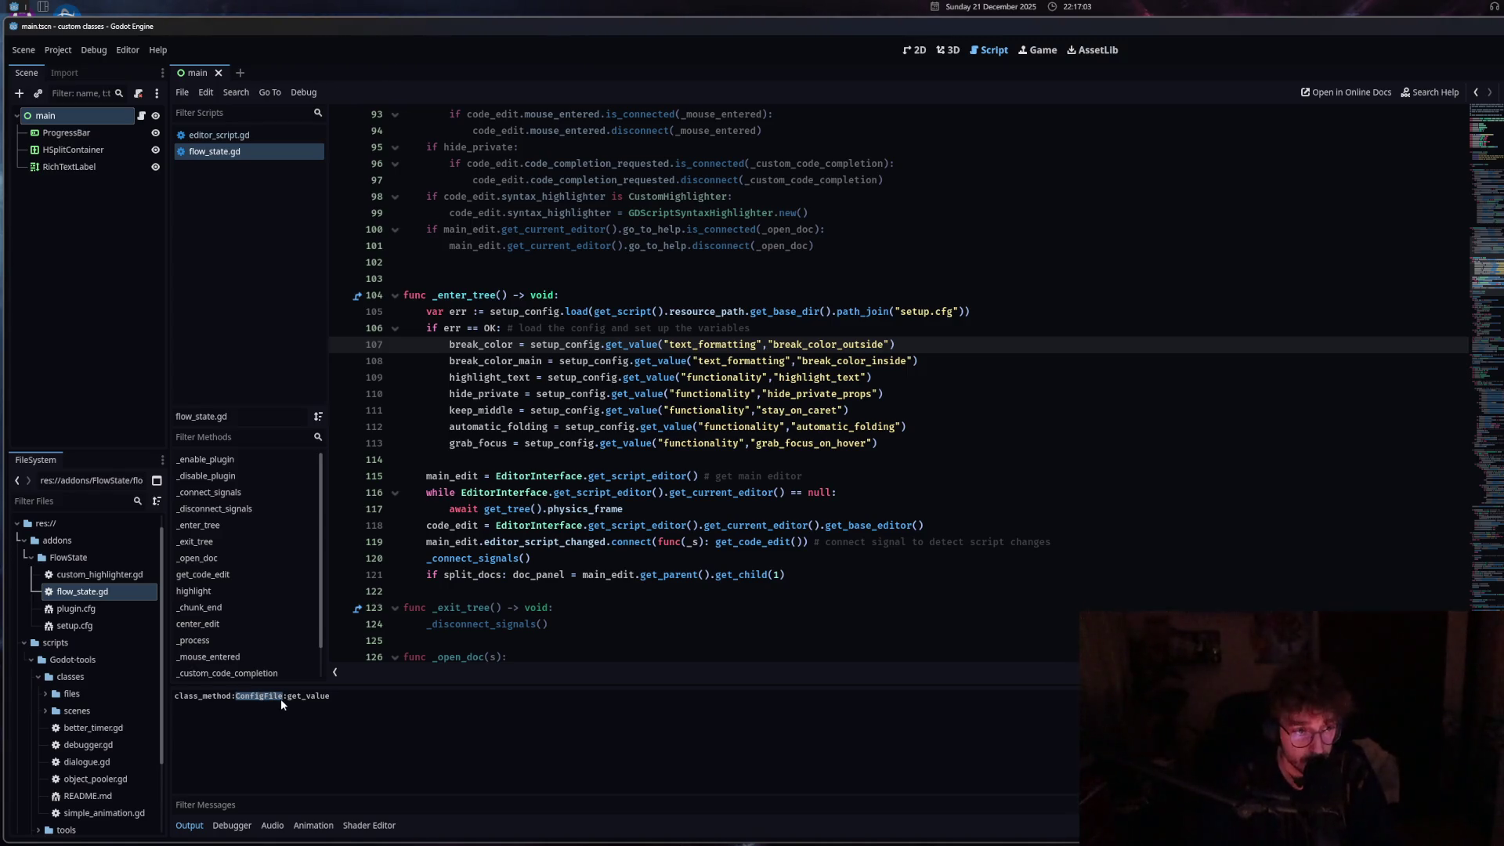
{"action": "left_click", "coordinate": [739, 525]}
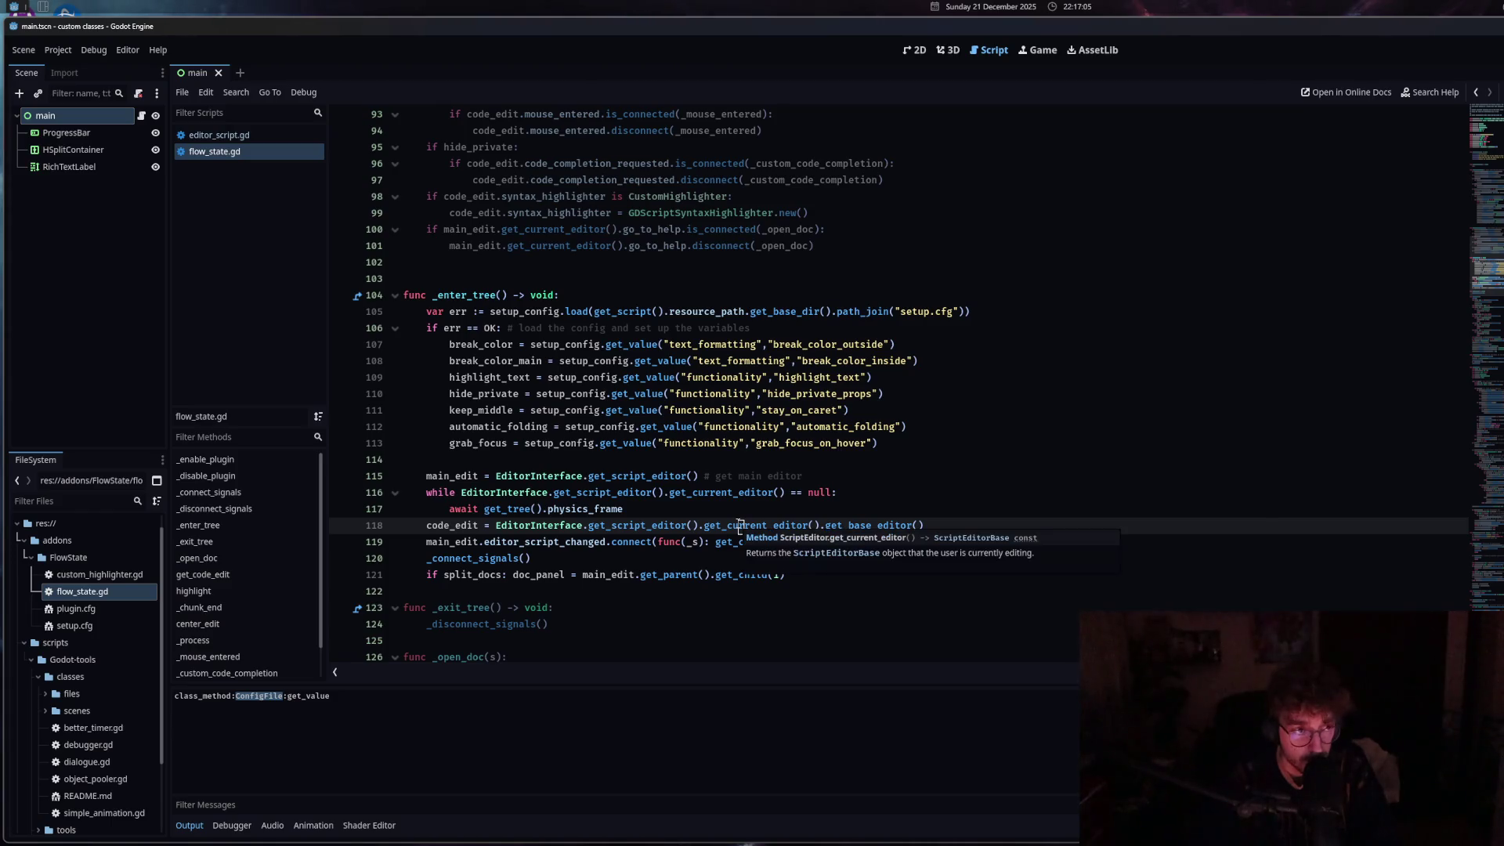
{"action": "left_click", "coordinate": [194, 824]}
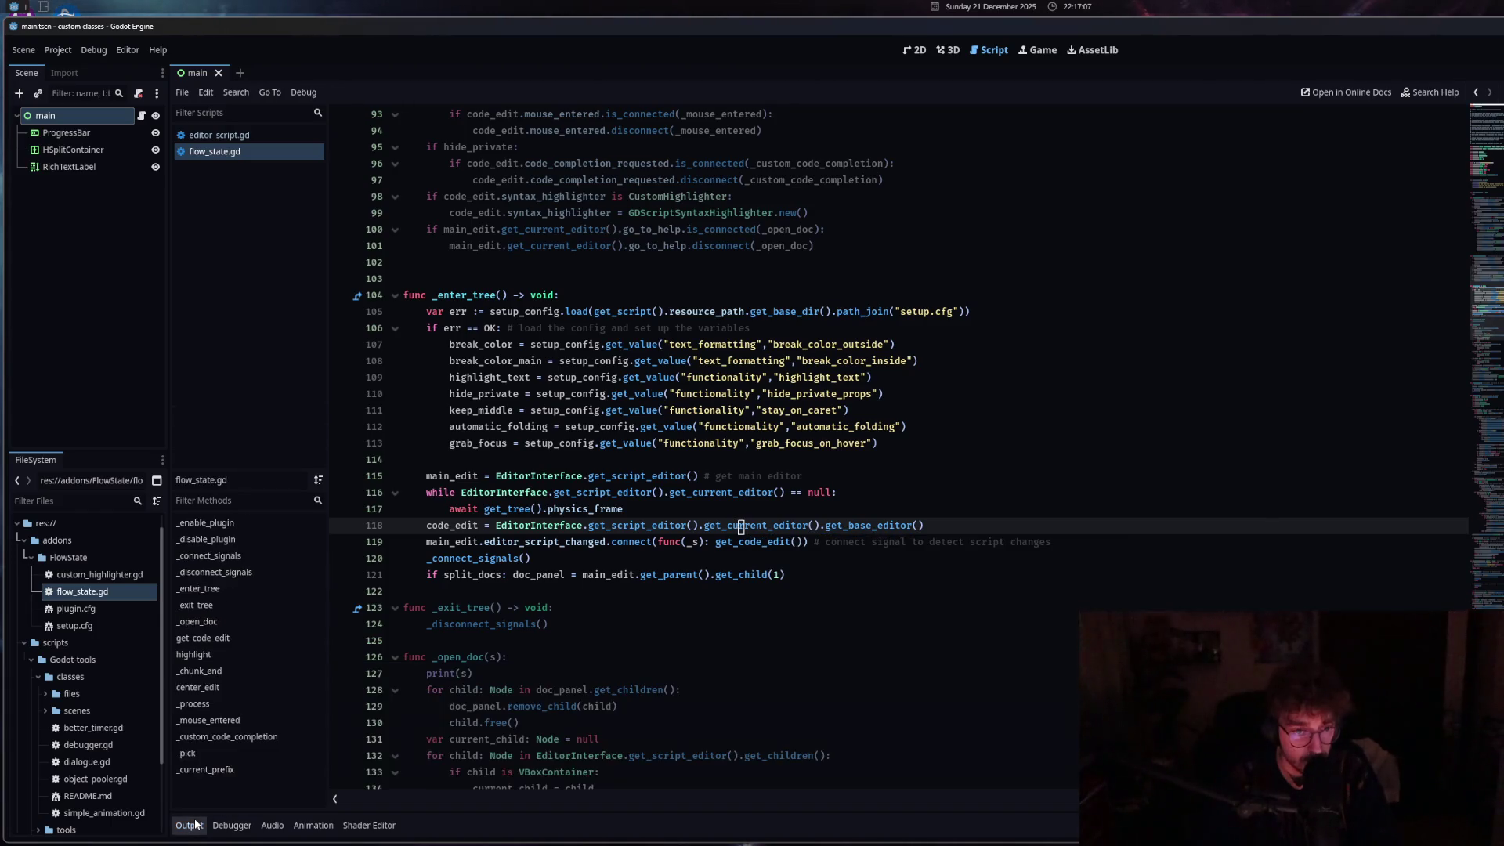
{"action": "left_click", "coordinate": [603, 651]}
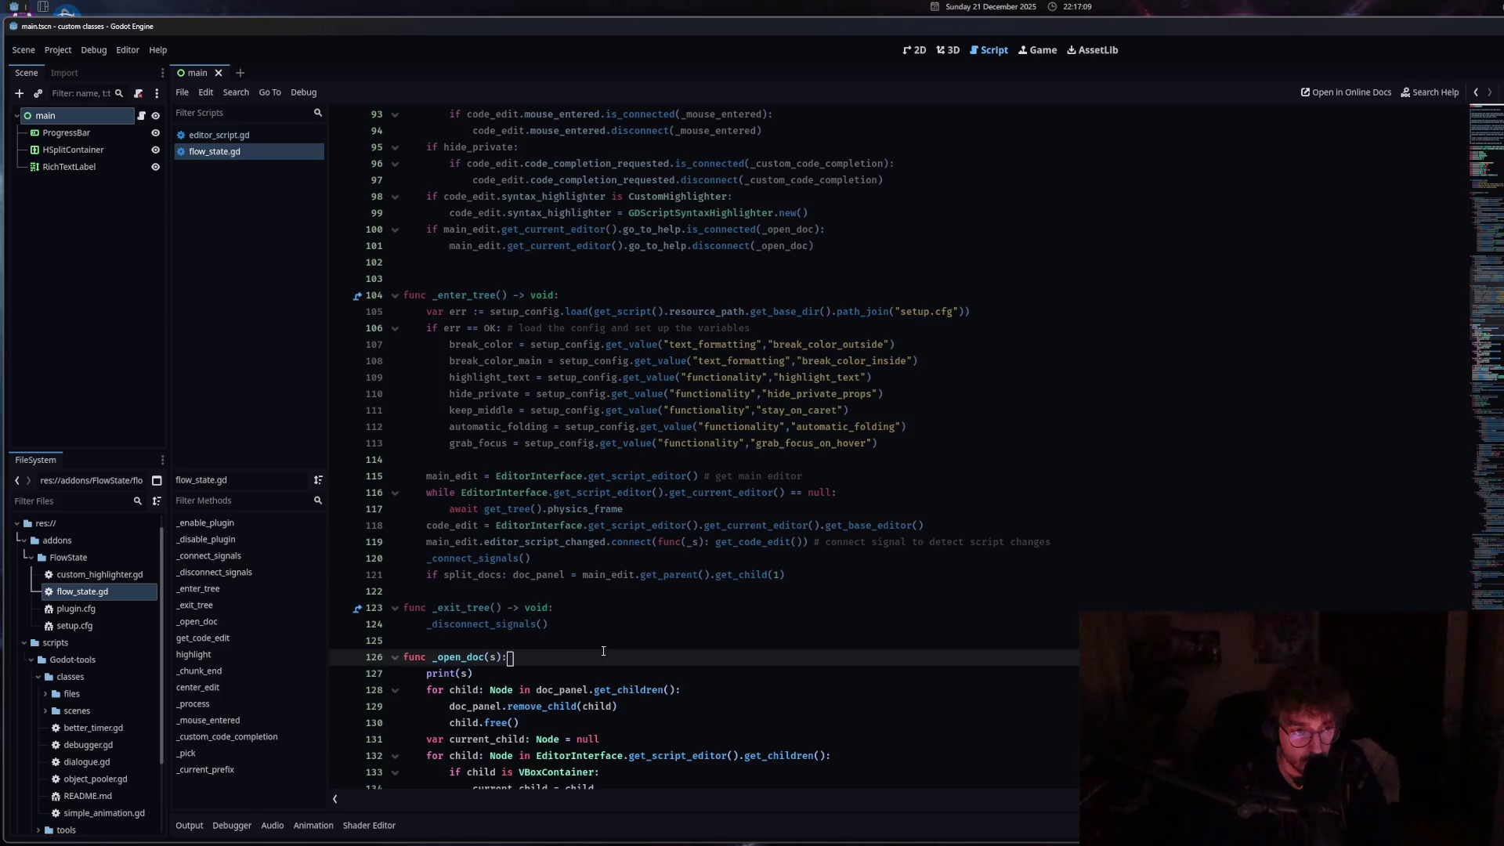
{"action": "key", "text": "Up"}
{"action": "key", "text": "Up"}
{"action": "key", "text": "Up"}
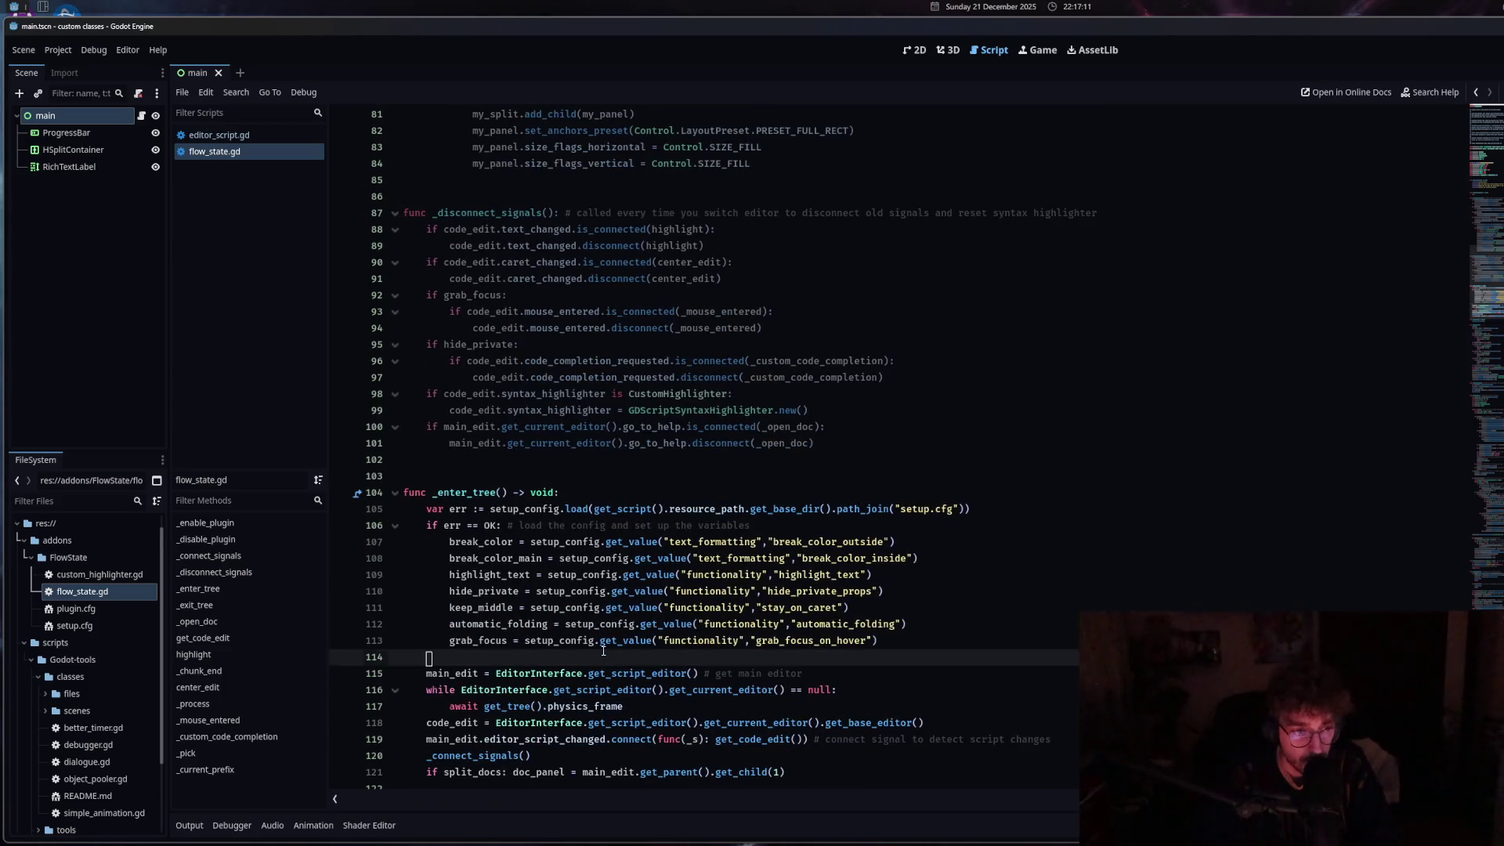
{"action": "key", "text": "Up"}
{"action": "key", "text": "Up"}
{"action": "key", "text": "Up"}
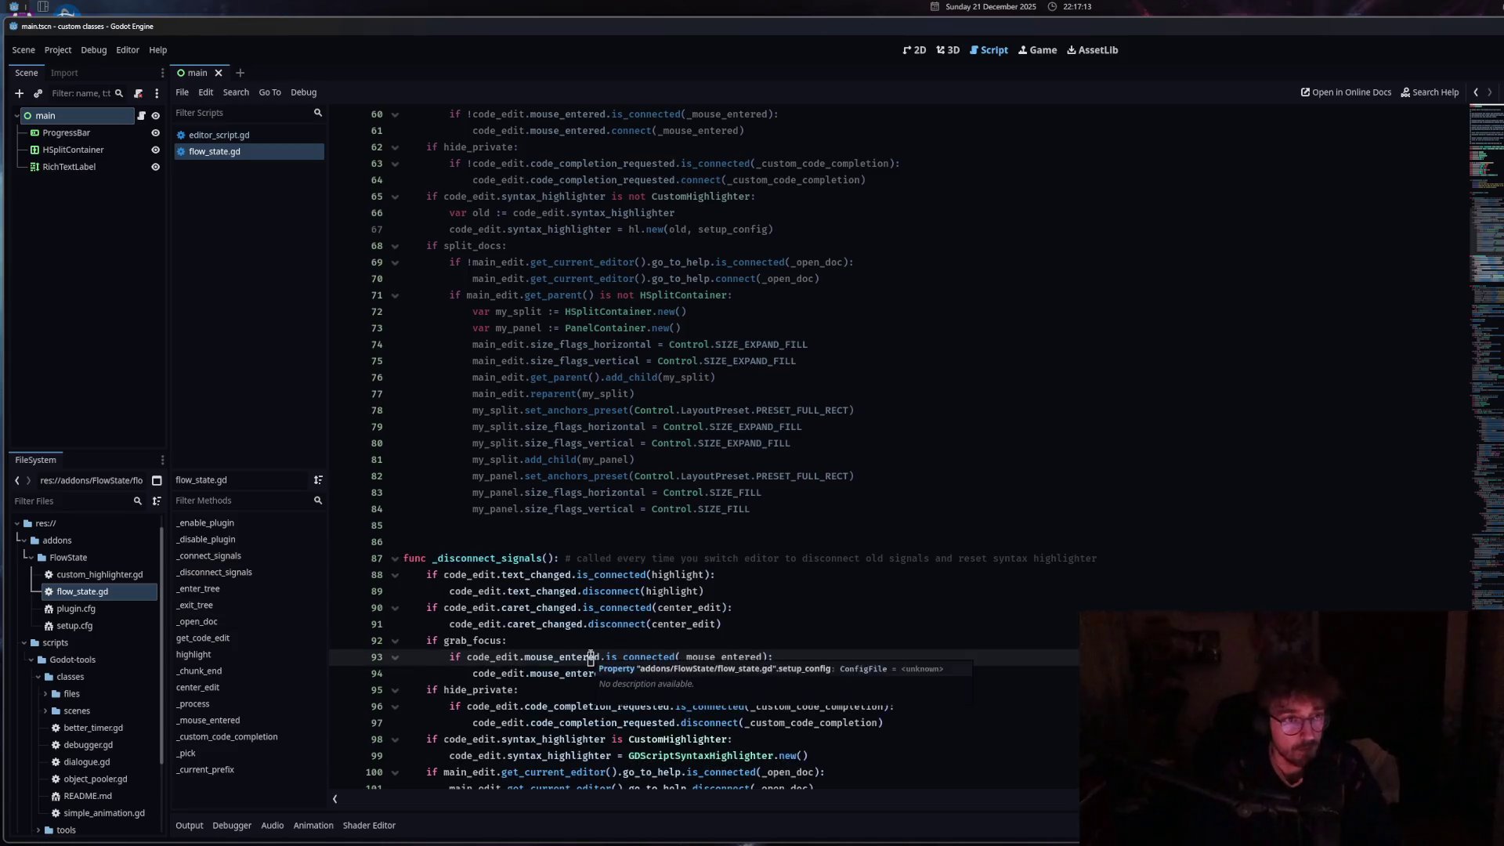
{"action": "left_click", "coordinate": [590, 656]}
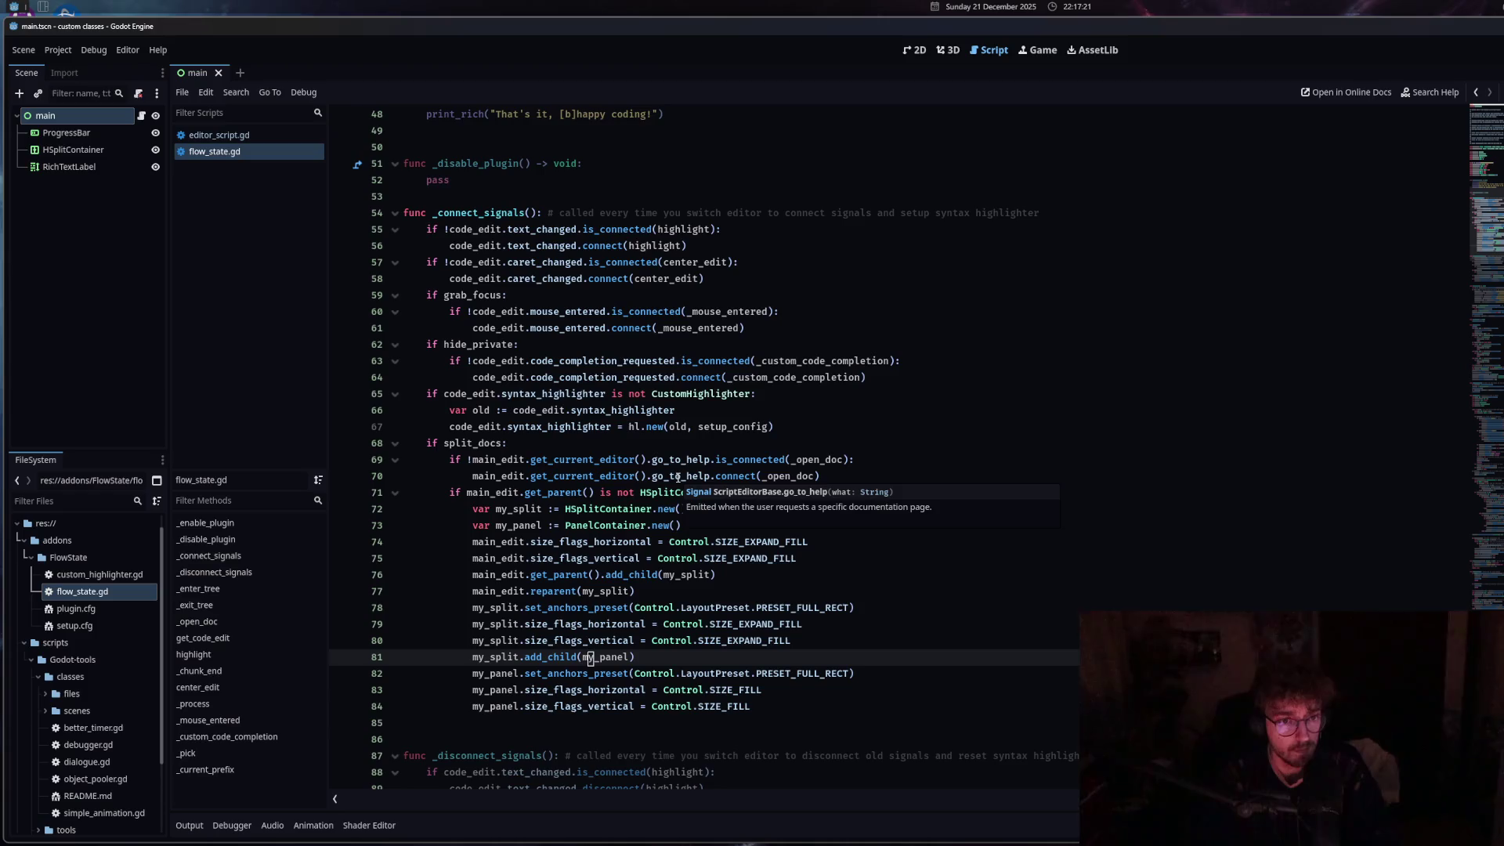
{"action": "scroll", "coordinate": [659, 509], "scroll_direction": "down", "scroll_amount": 4}
{"action": "scroll", "coordinate": [659, 508], "scroll_direction": "down", "scroll_amount": 14}
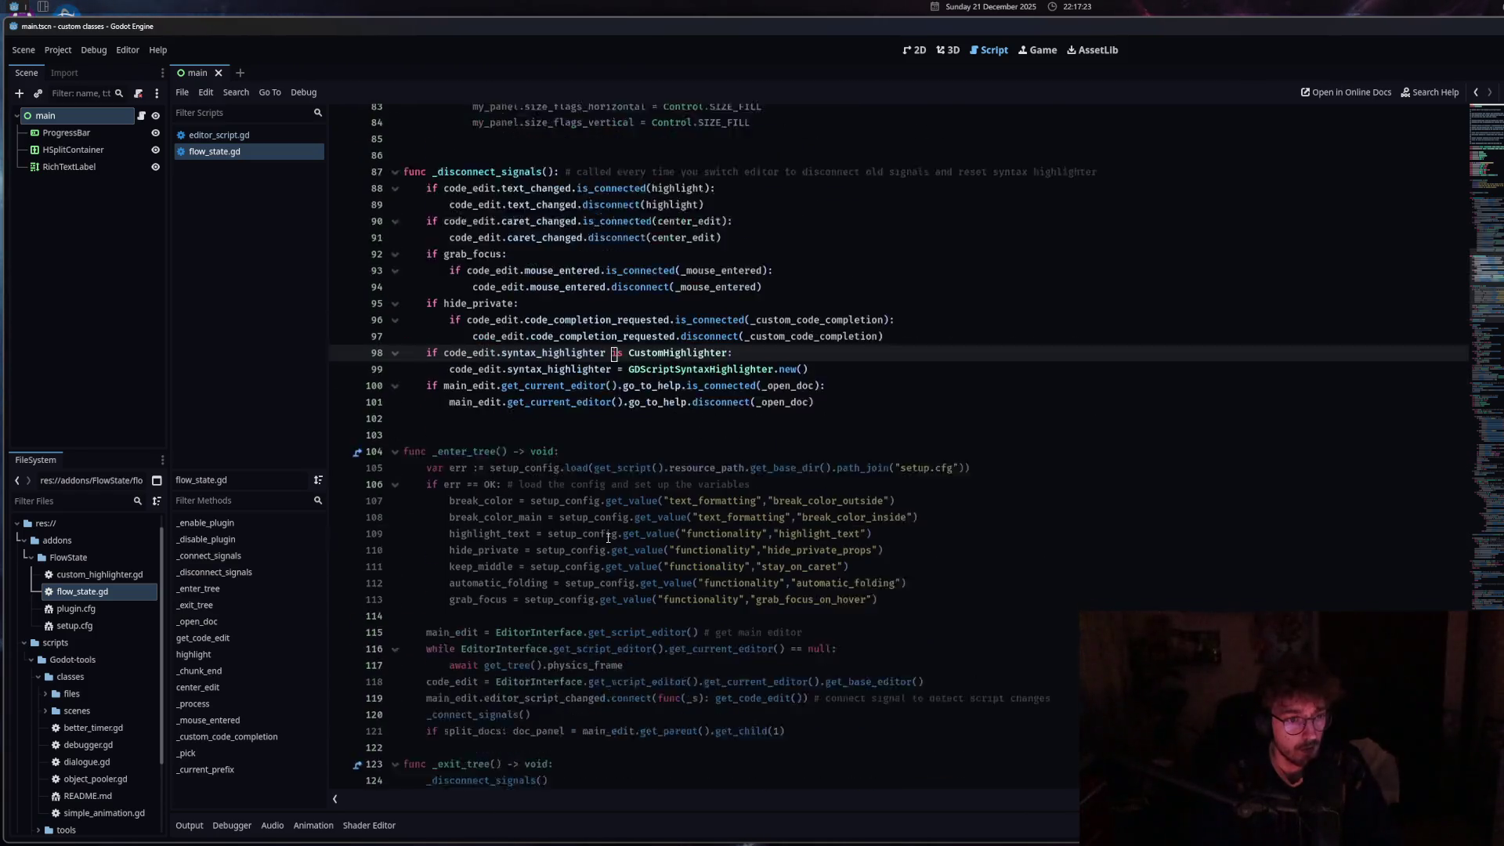
{"action": "left_click", "coordinate": [479, 525]}
{"action": "key", "text": "shift+Home"}
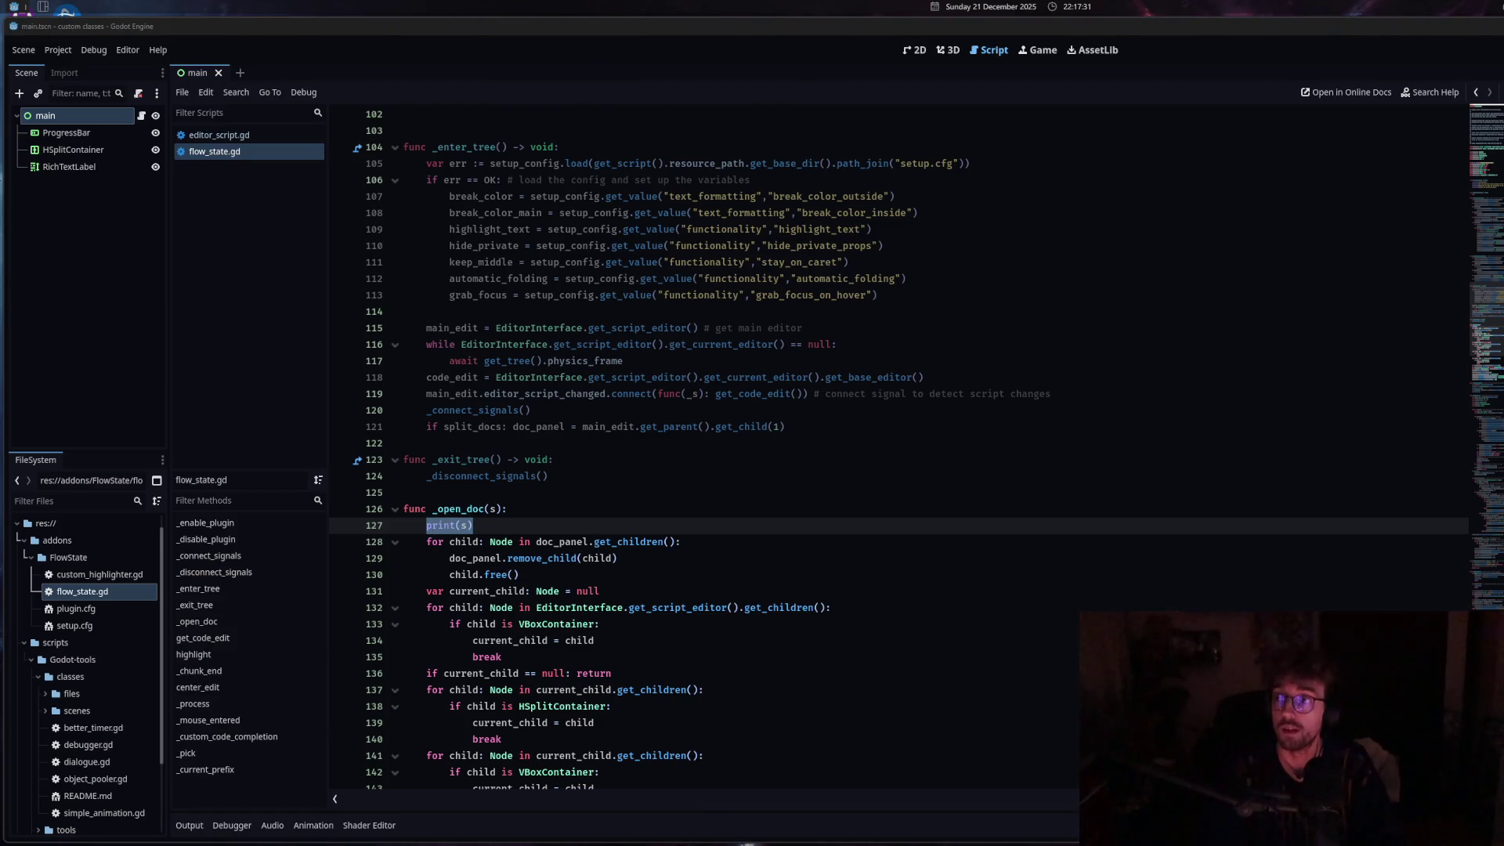
{"action": "key", "text": "BackSpace"}
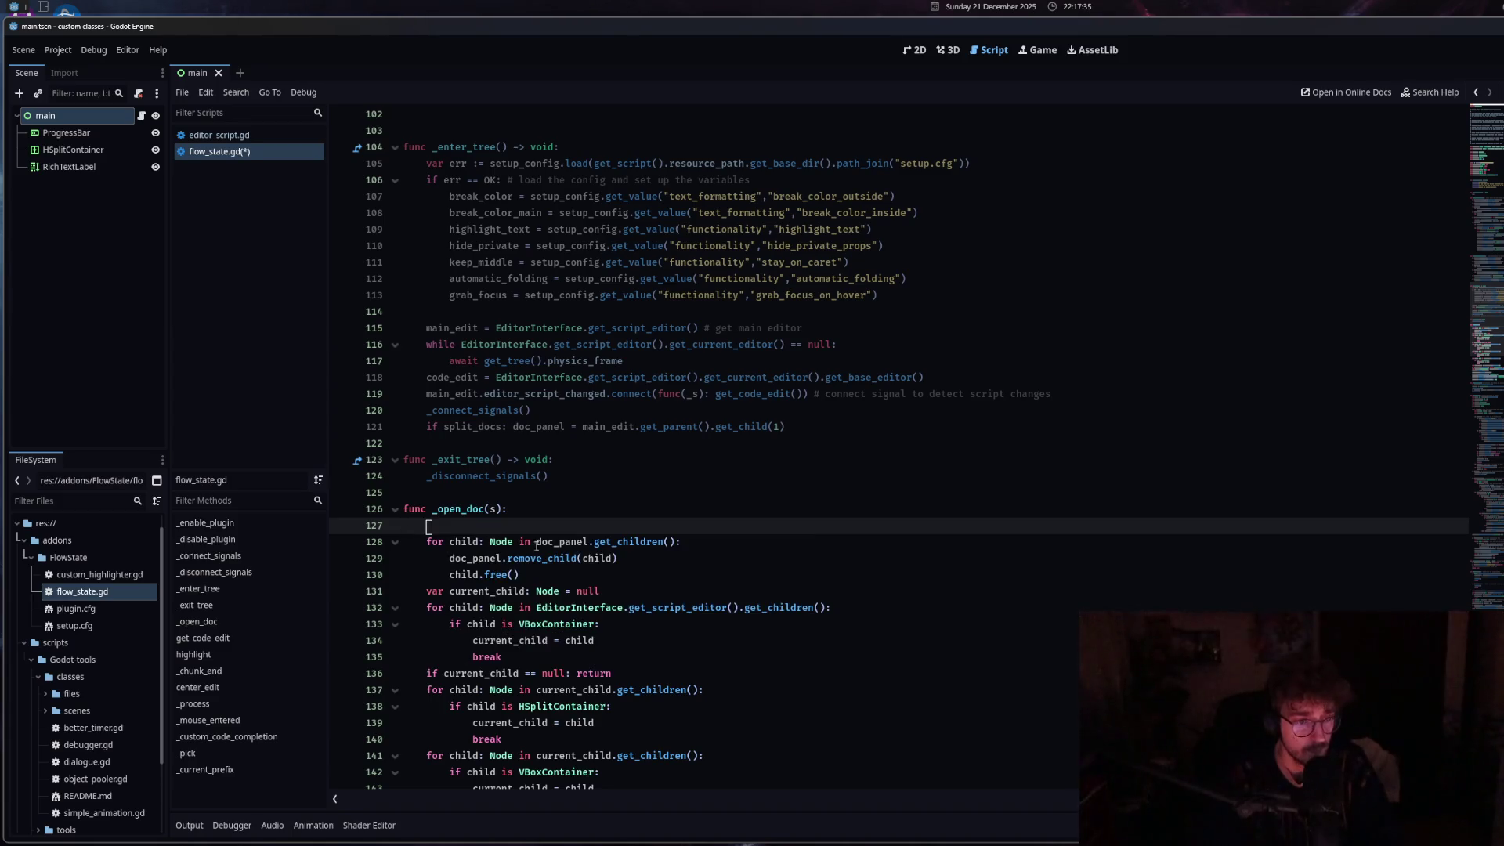
Review _open_doc without the print(s) line and save flow_state.gd.
{"action": "scroll", "coordinate": [600, 565], "scroll_direction": "down", "scroll_amount": 2}
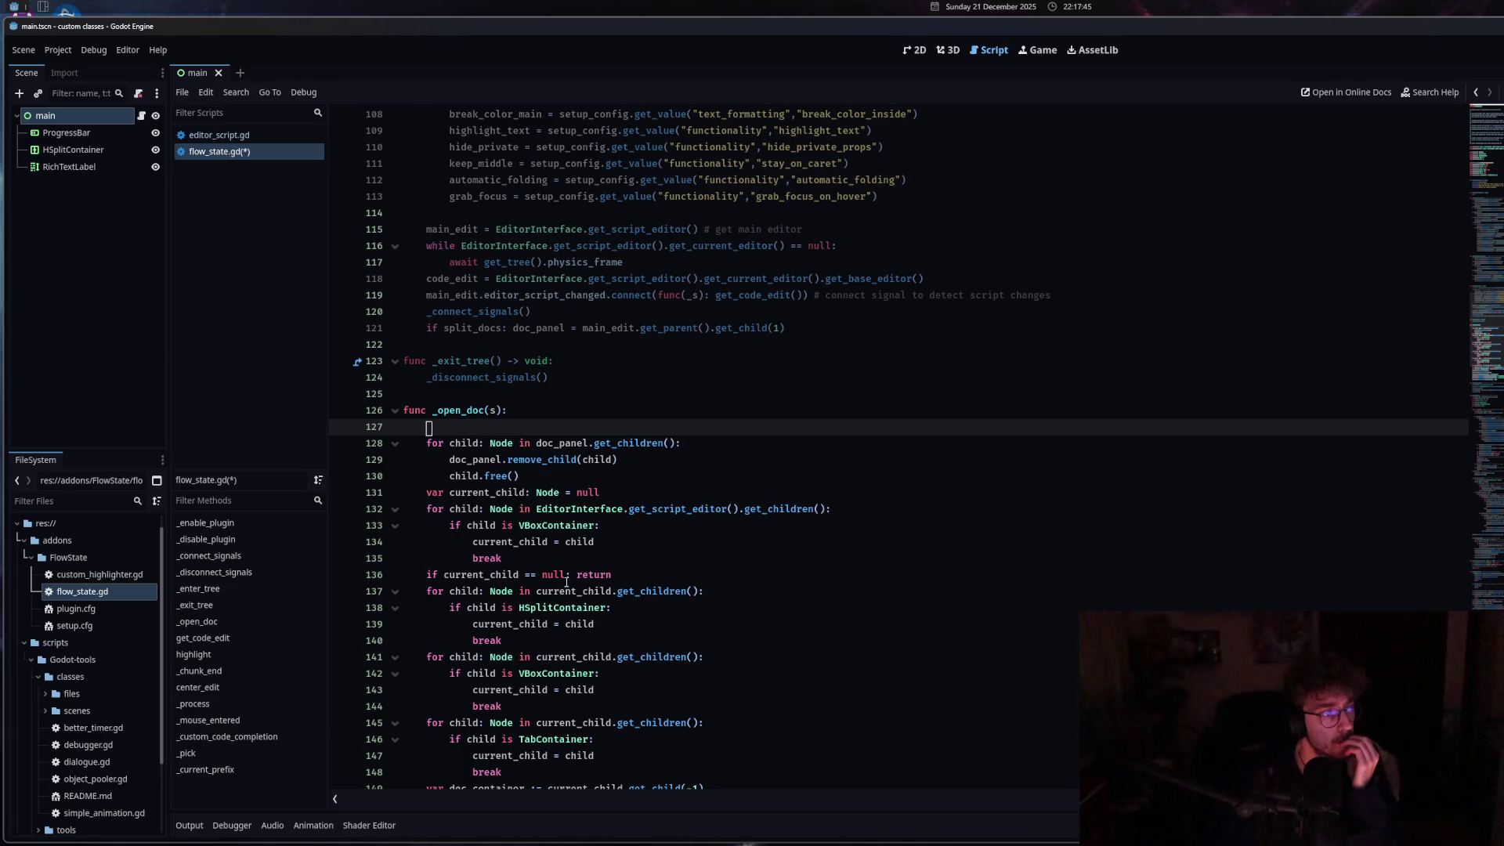
{"action": "scroll", "coordinate": [566, 582], "scroll_direction": "down", "scroll_amount": 2}
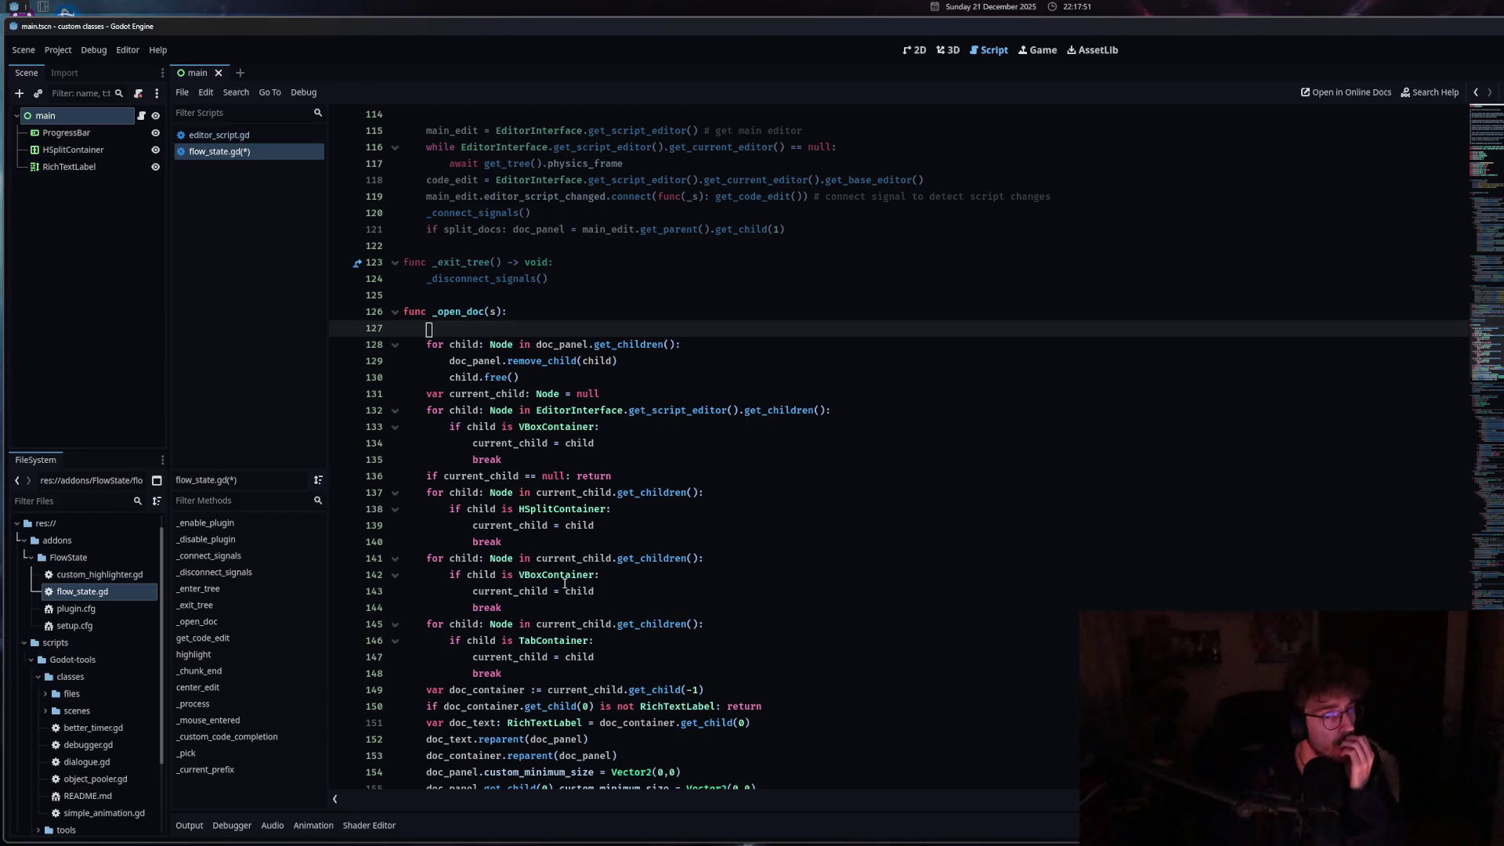
{"action": "scroll", "coordinate": [566, 583], "scroll_direction": "down", "scroll_amount": 1}
{"action": "scroll", "coordinate": [565, 584], "scroll_direction": "down", "scroll_amount": 5}
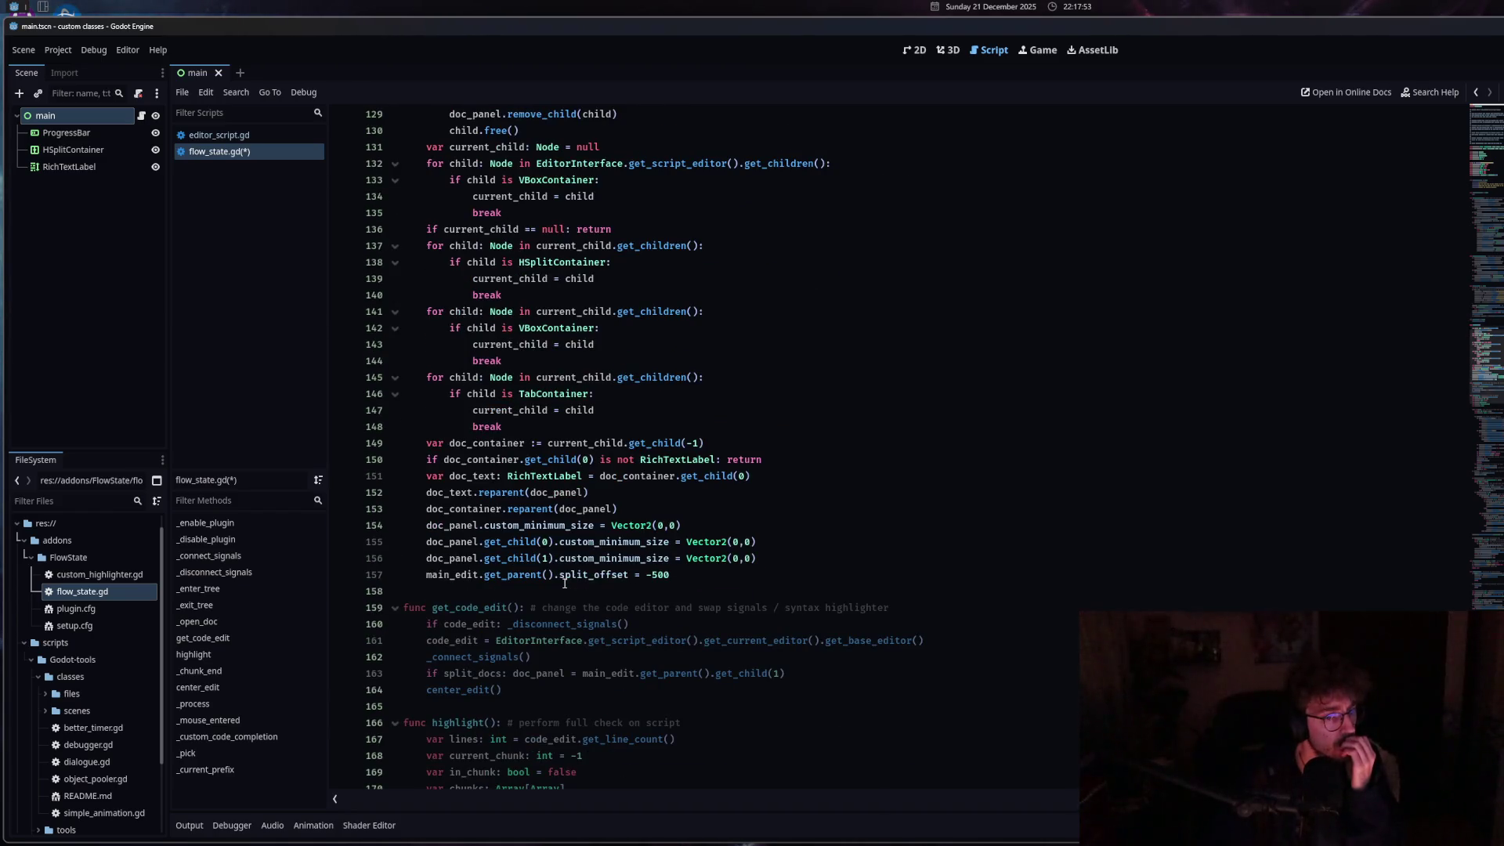
{"action": "scroll", "coordinate": [564, 583], "scroll_direction": "up", "scroll_amount": 5}
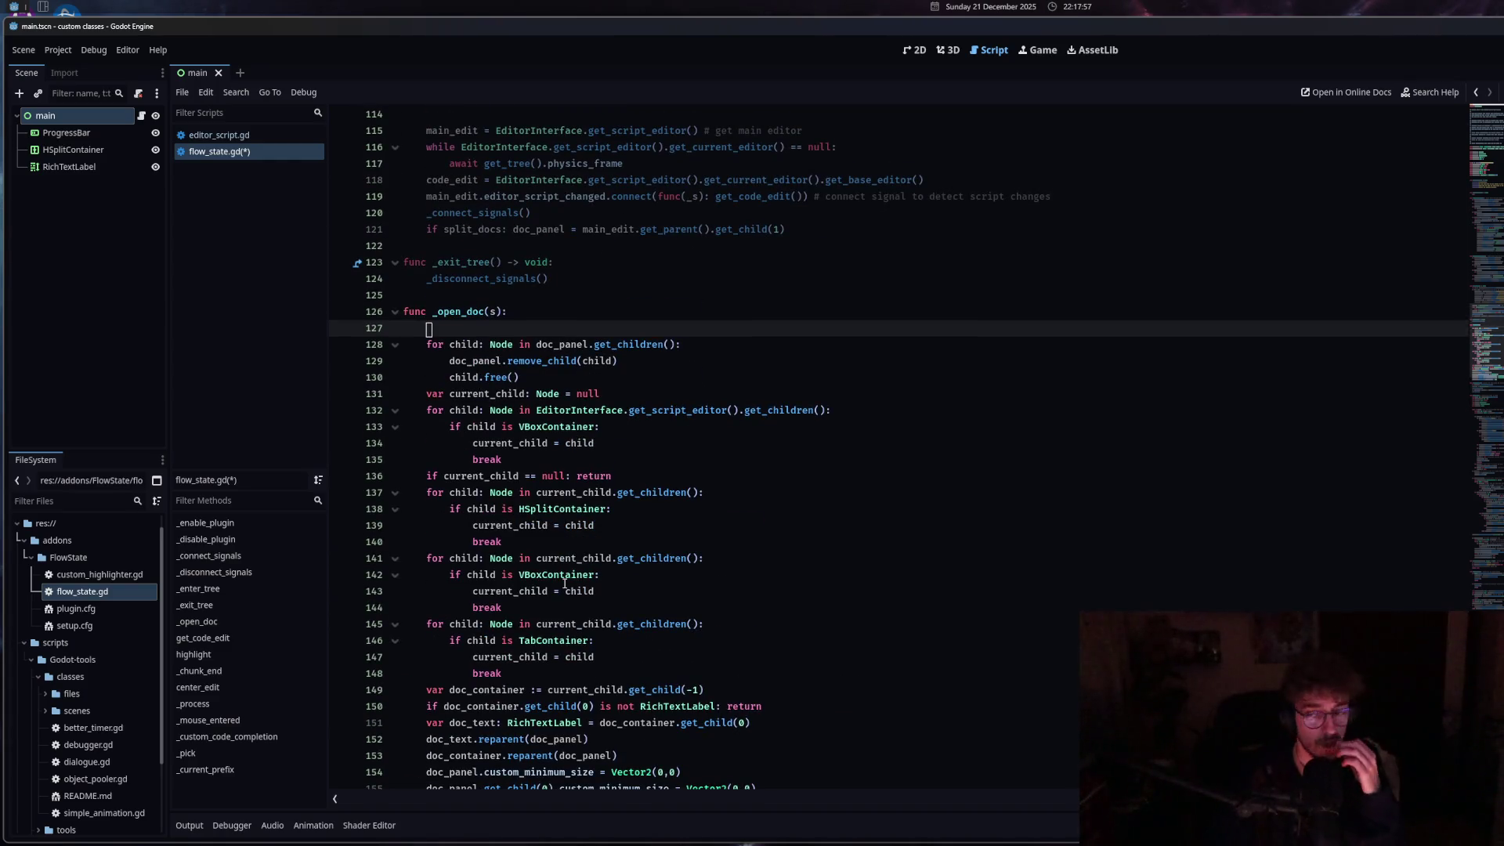
{"action": "key", "text": "ctrl+s"}
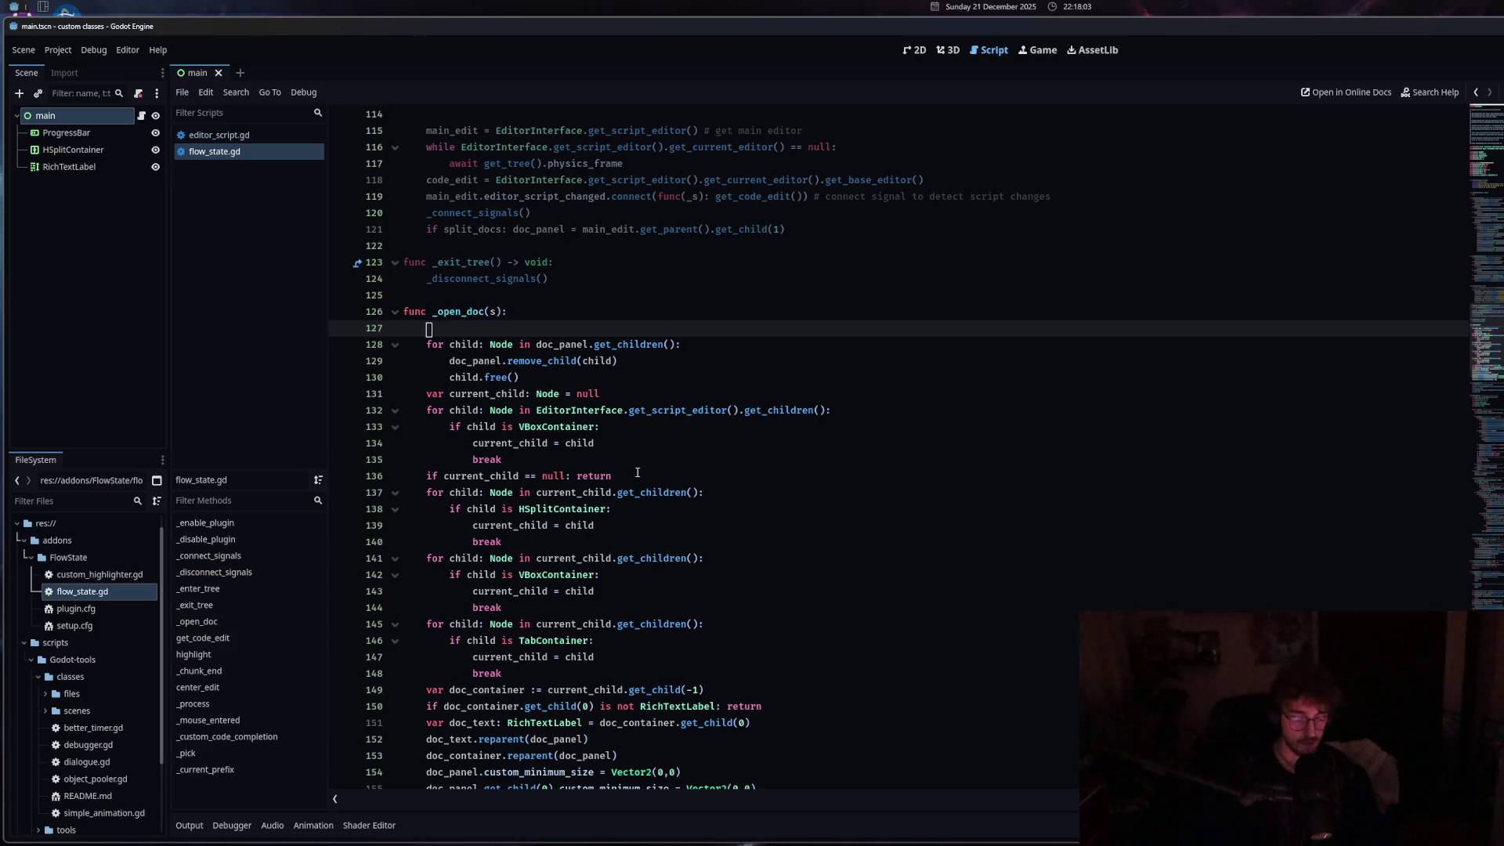
Enter code_edit on _open_doc's first line and review the code below it.
{"action": "type", "text": "co"}
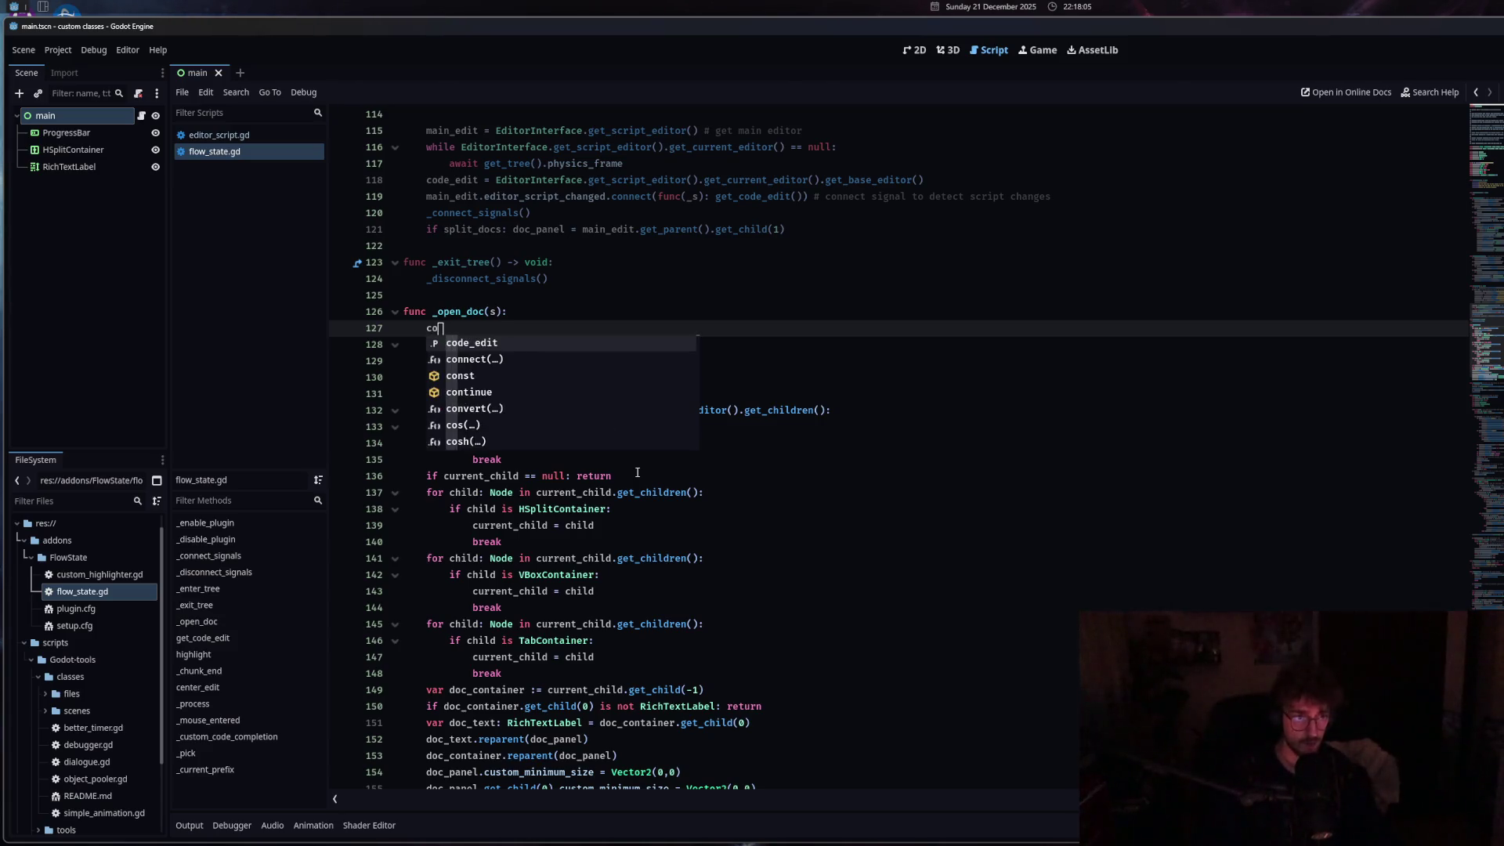
{"action": "key", "text": "Return"}
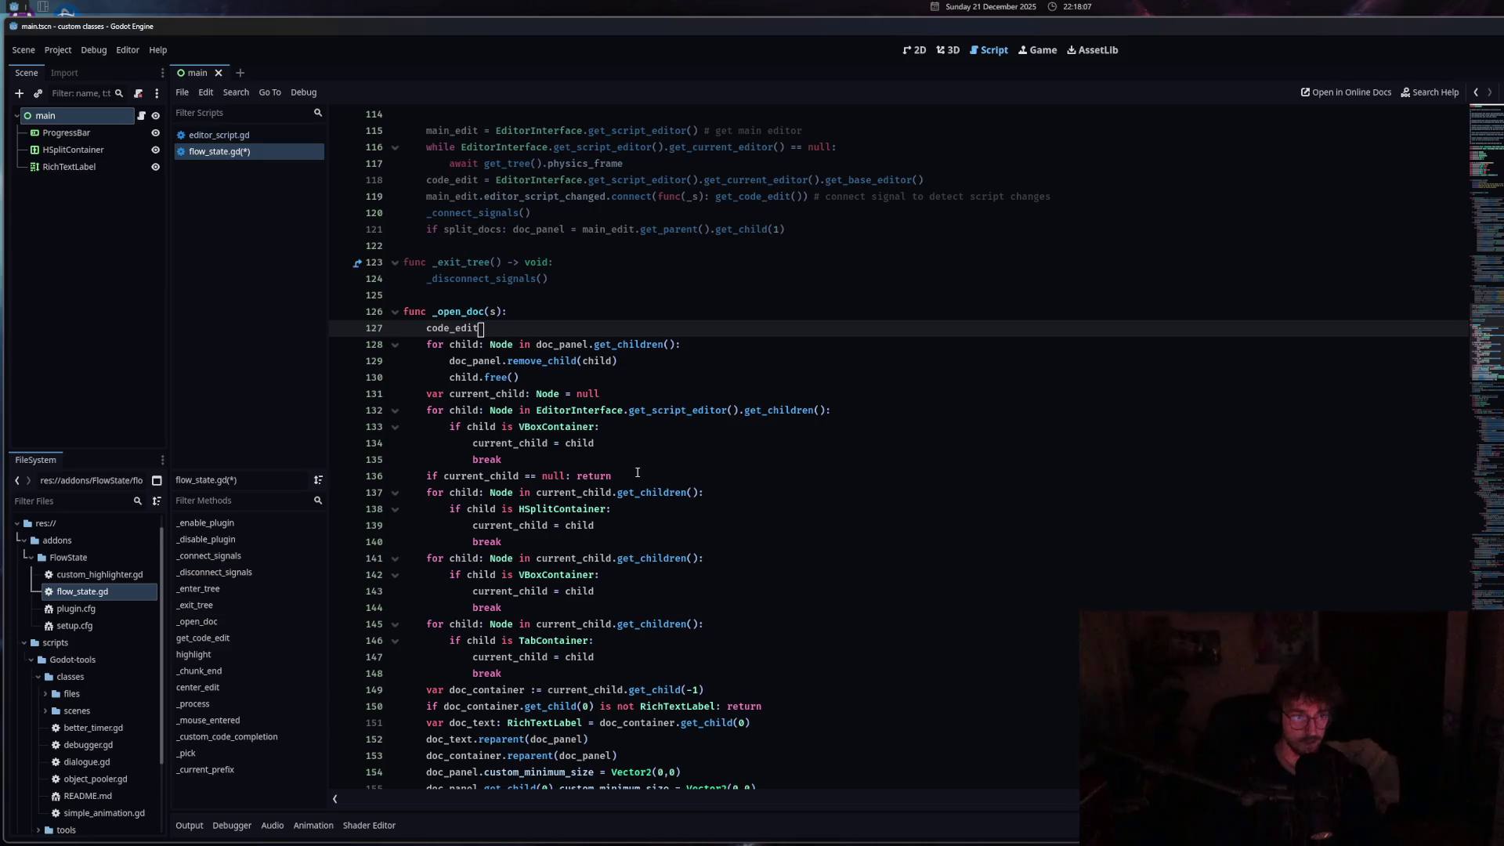
{"action": "scroll", "coordinate": [637, 472], "scroll_direction": "down", "scroll_amount": 1}
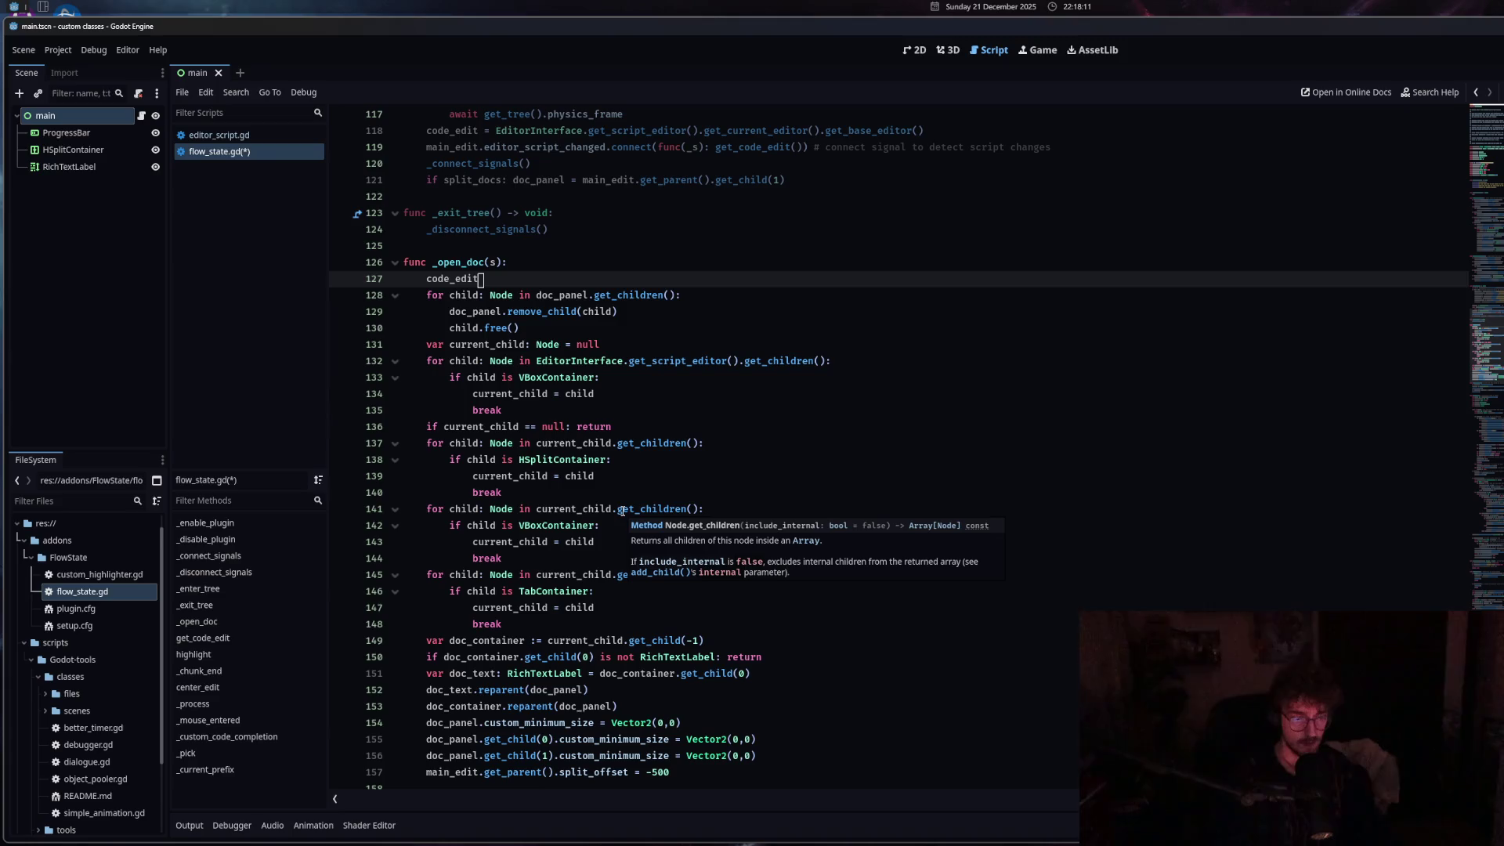
{"action": "left_click", "coordinate": [463, 772]}
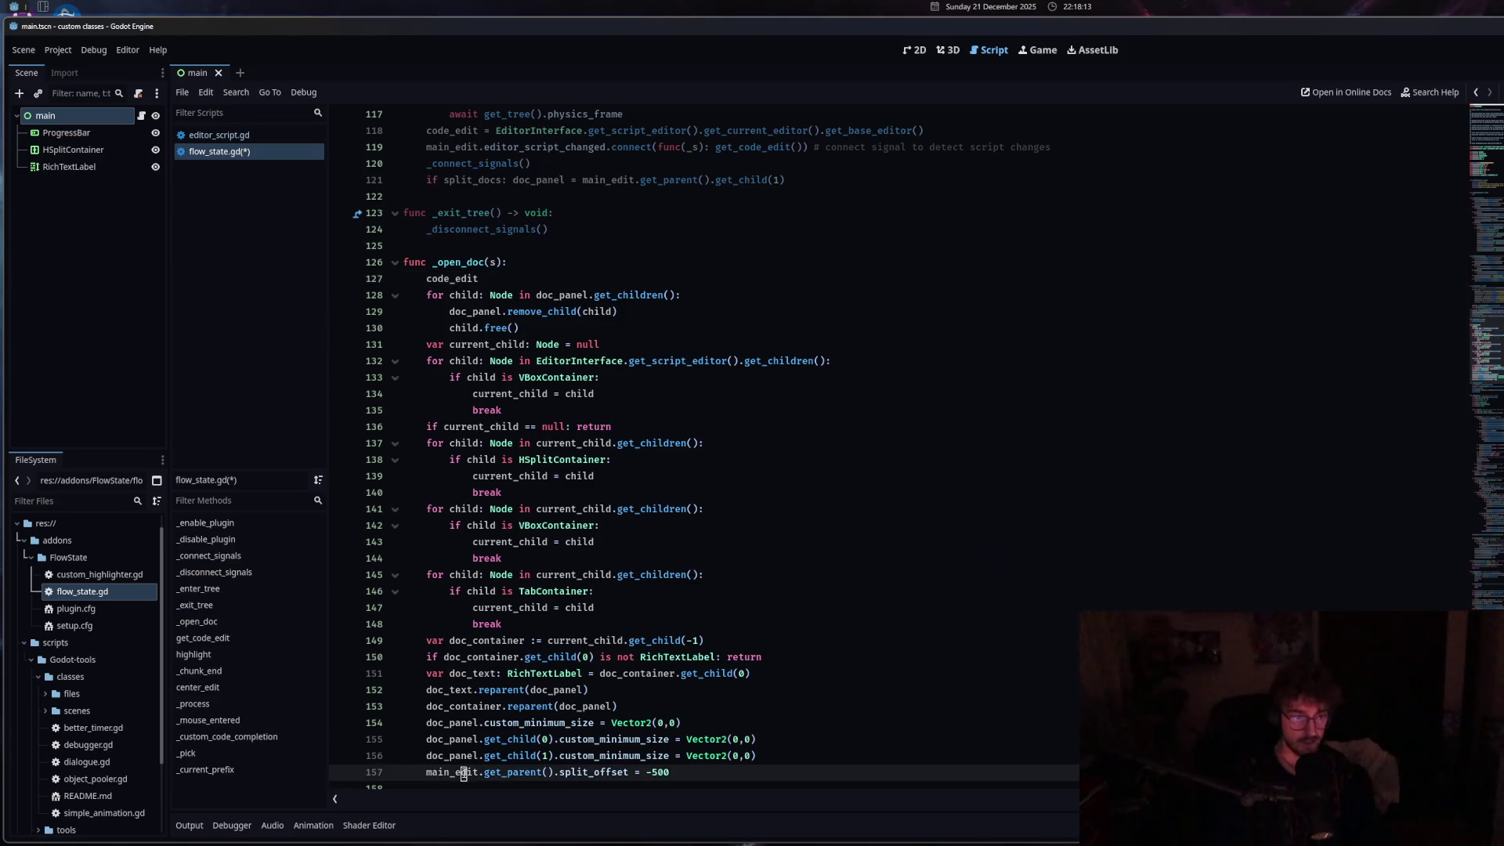
{"action": "scroll", "coordinate": [490, 688], "scroll_direction": "down", "scroll_amount": 3}
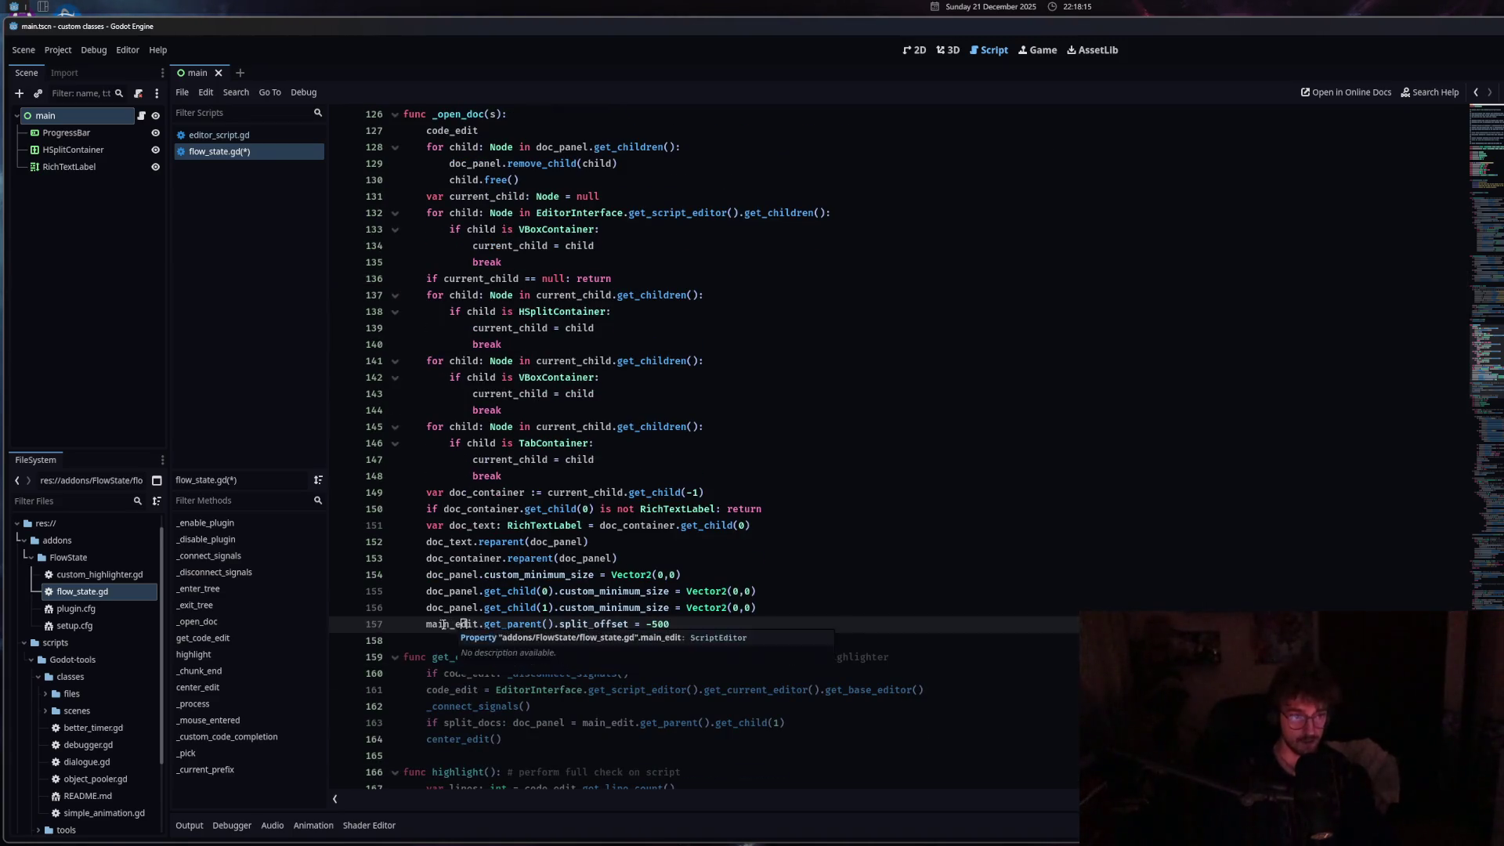
{"action": "scroll", "coordinate": [444, 624], "scroll_direction": "up", "scroll_amount": 4}
{"action": "scroll", "coordinate": [442, 624], "scroll_direction": "up", "scroll_amount": 15}
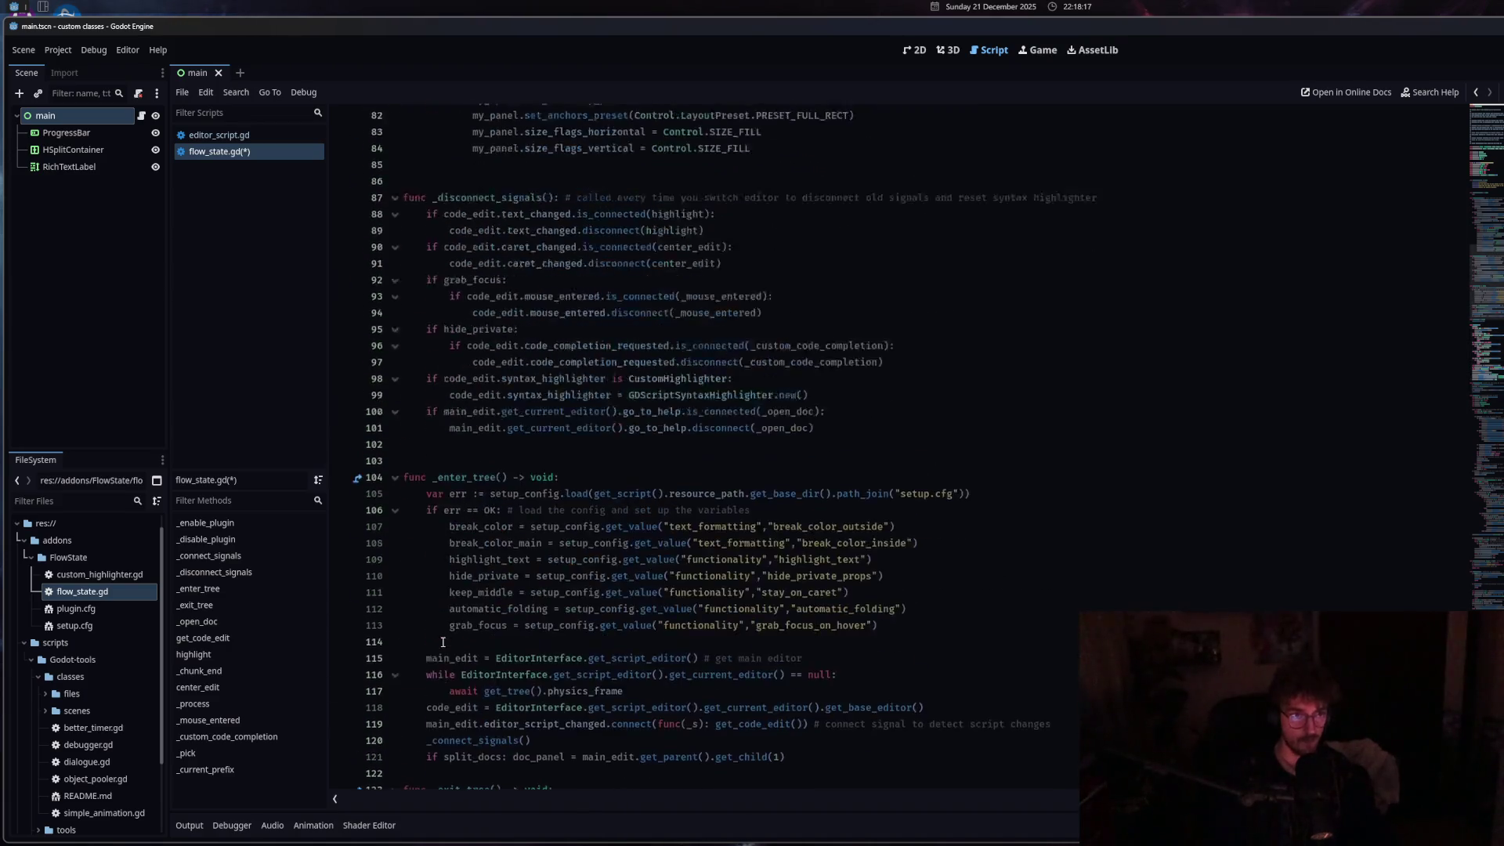
Review the code around line 79, then switch to editor_script.gd.
{"action": "left_click", "coordinate": [660, 328]}
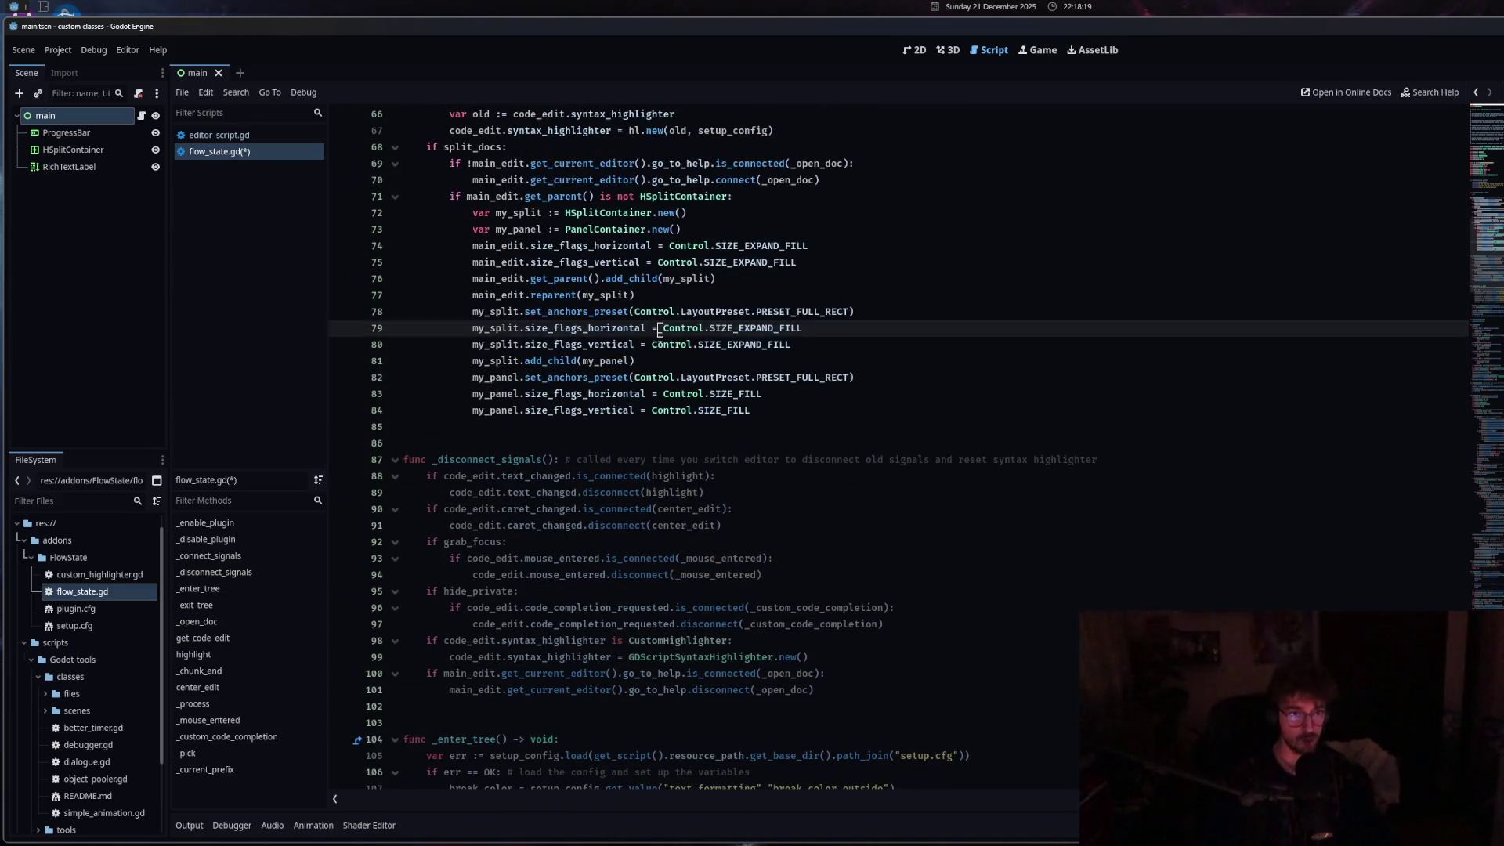
{"action": "scroll", "coordinate": [650, 592], "scroll_direction": "up", "scroll_amount": 7}
{"action": "scroll", "coordinate": [648, 590], "scroll_direction": "up", "scroll_amount": 6}
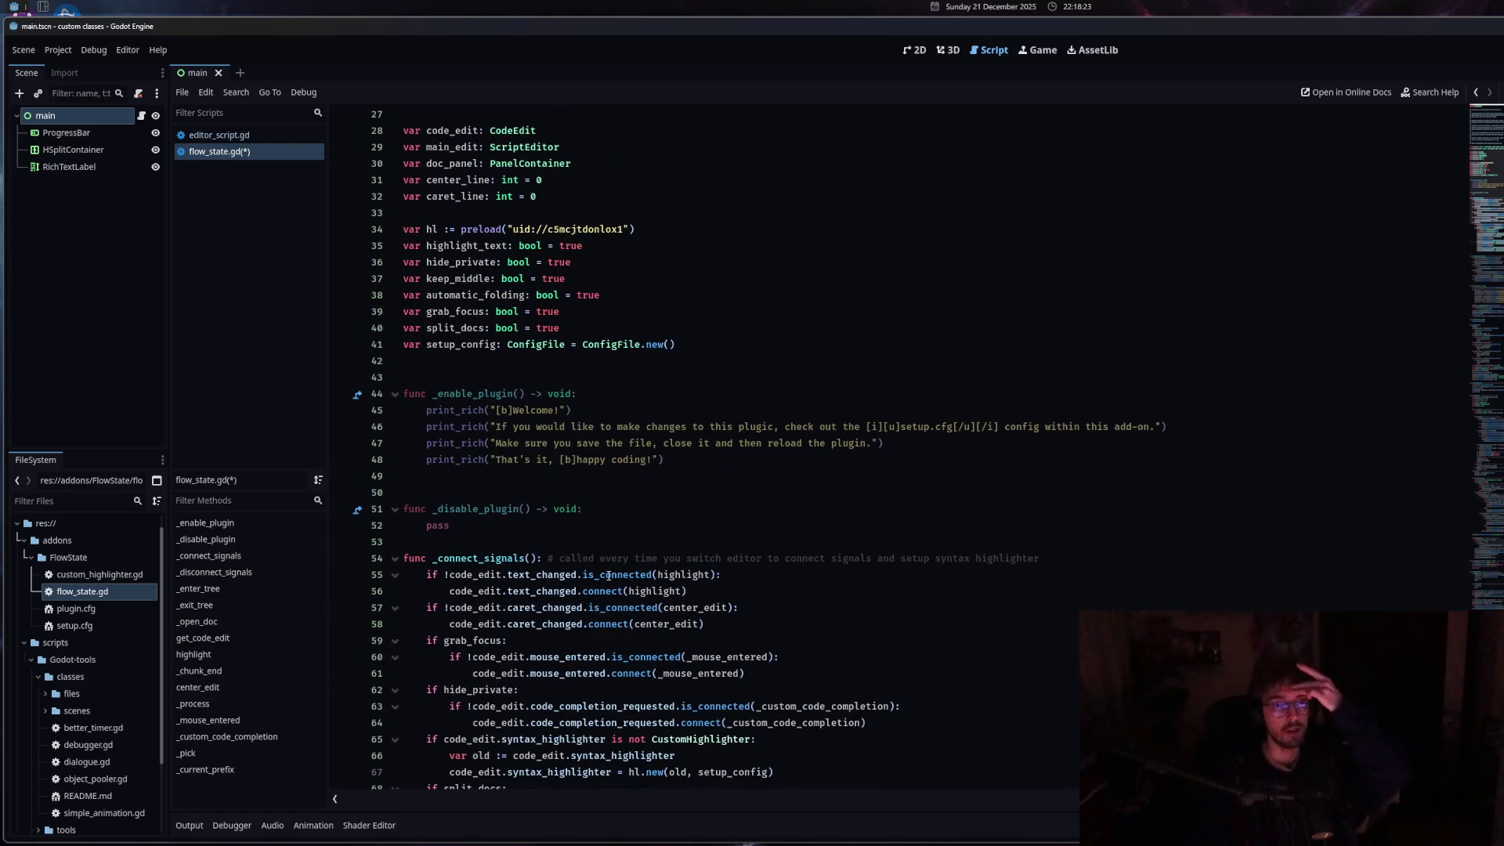
{"action": "scroll", "coordinate": [609, 576], "scroll_direction": "down", "scroll_amount": 6}
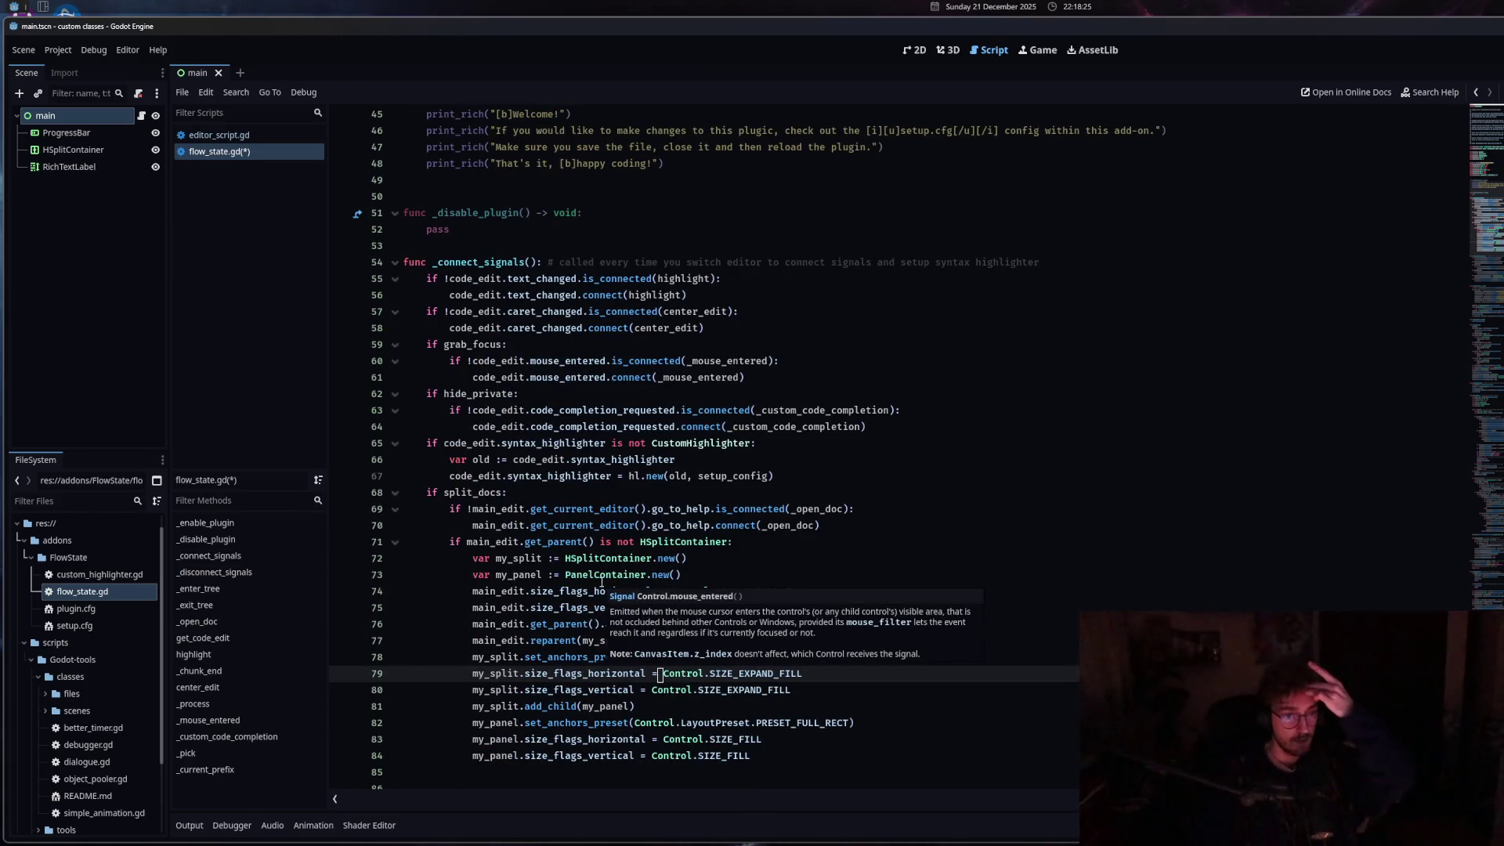
{"action": "mouse_move", "coordinate": [484, 593]}
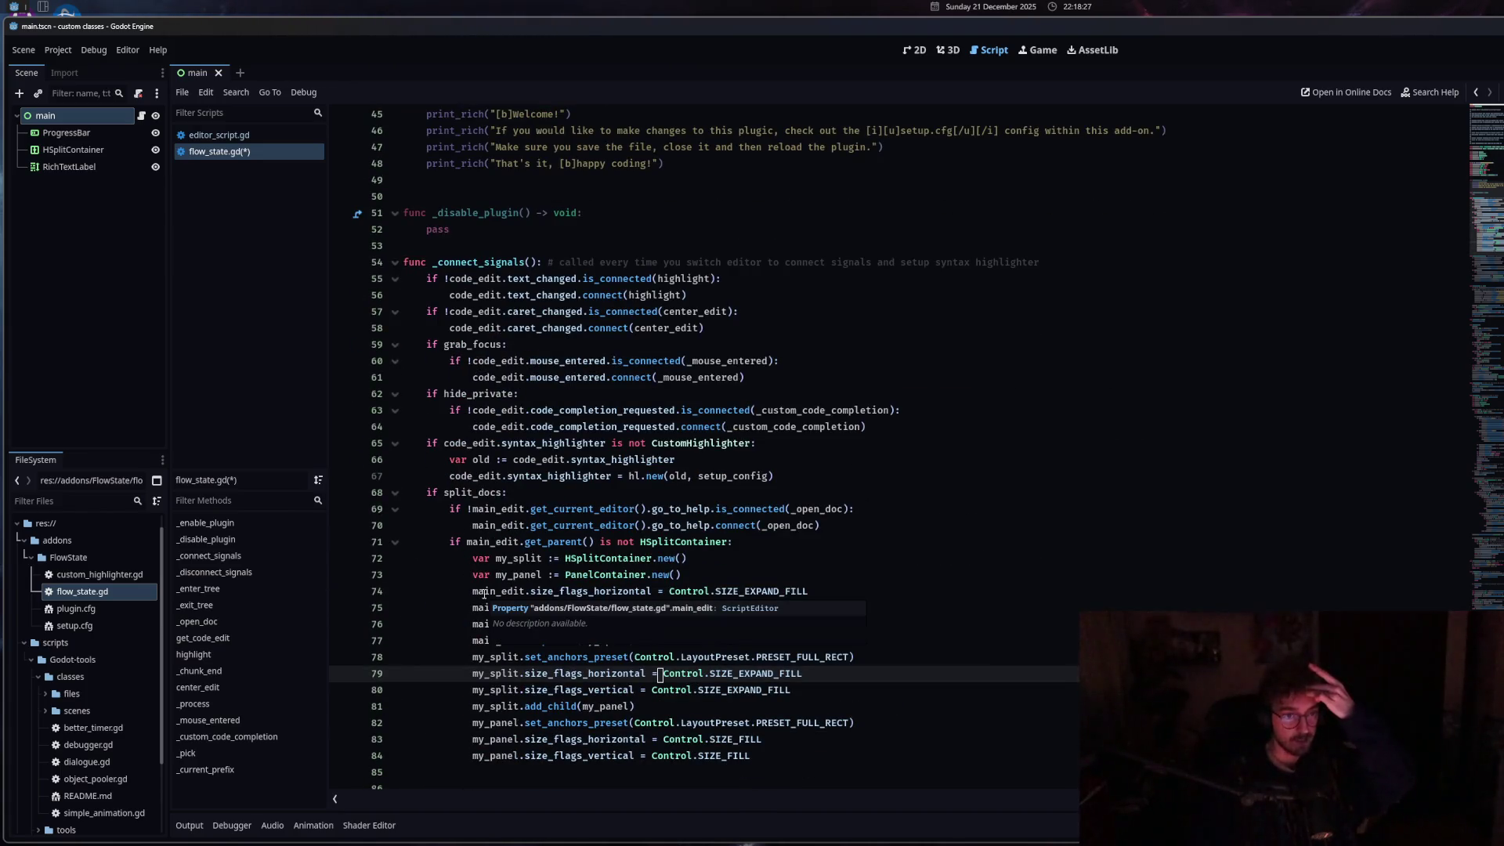
{"action": "scroll", "coordinate": [484, 593], "scroll_direction": "up", "scroll_amount": 6}
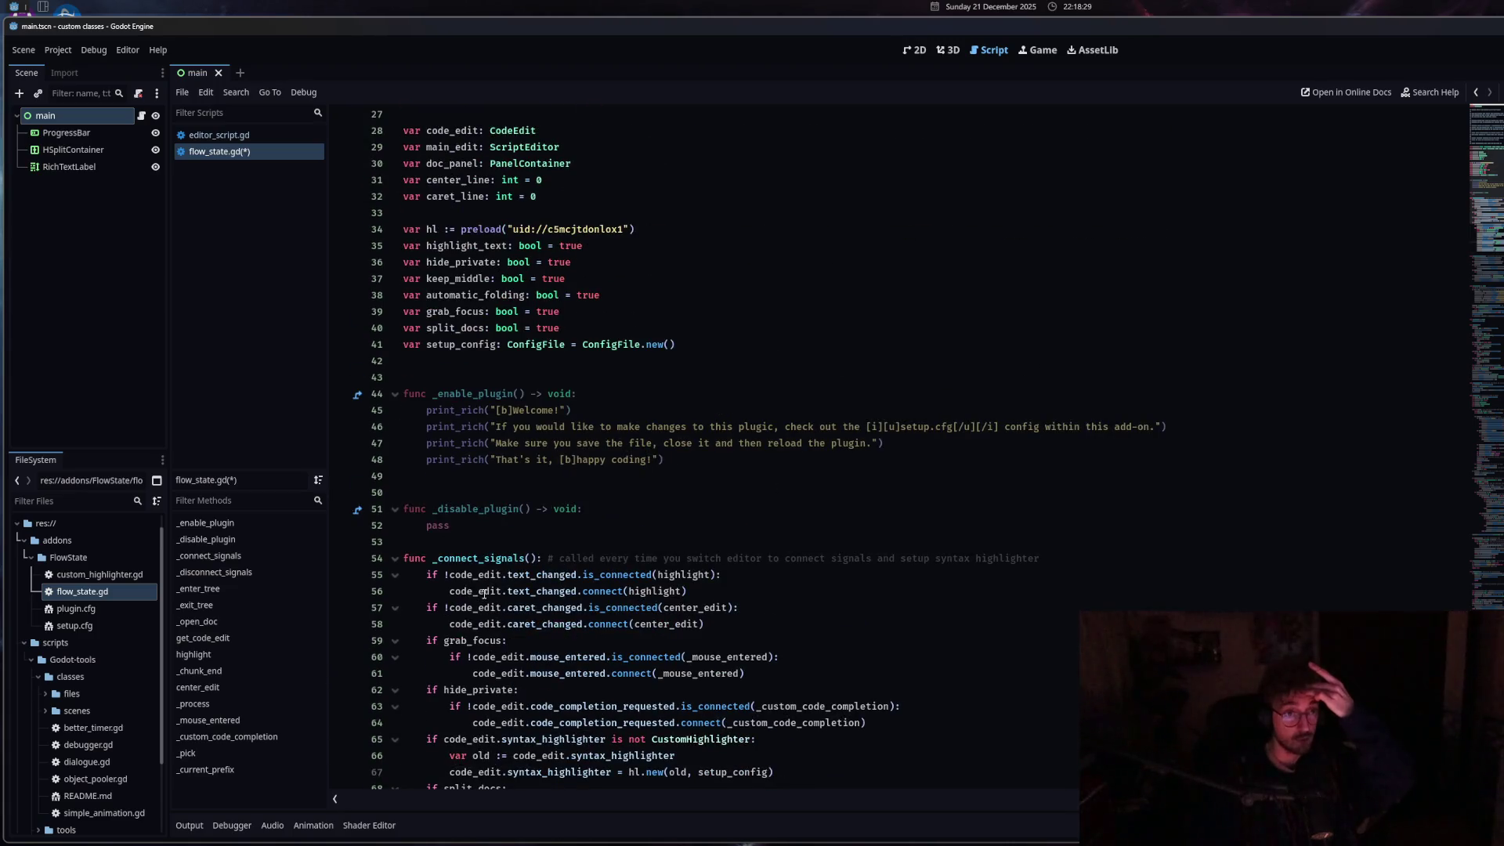
{"action": "scroll", "coordinate": [484, 593], "scroll_direction": "down", "scroll_amount": 9}
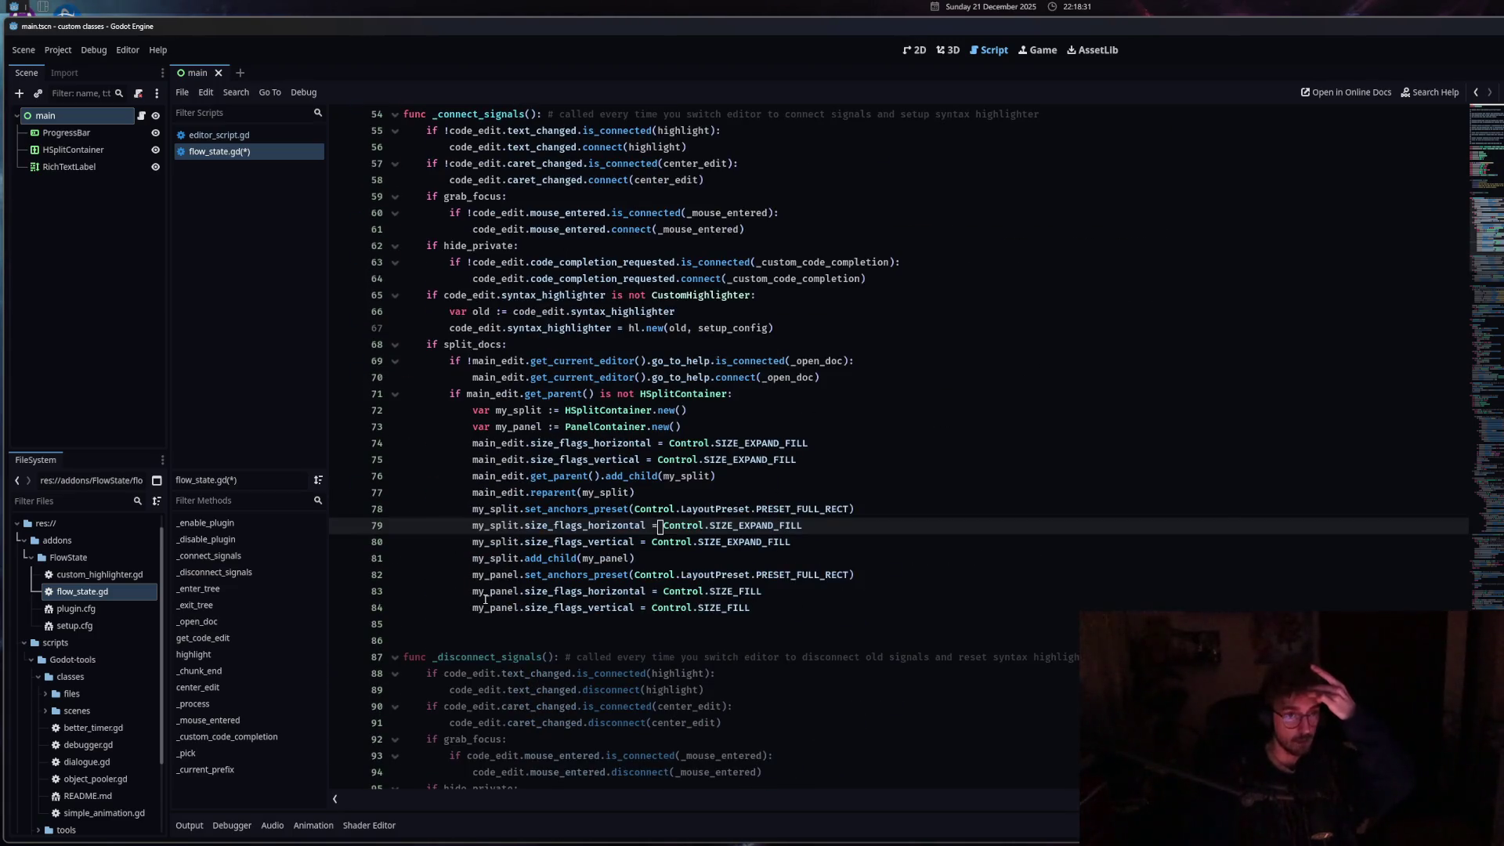
{"action": "left_click", "coordinate": [247, 138]}
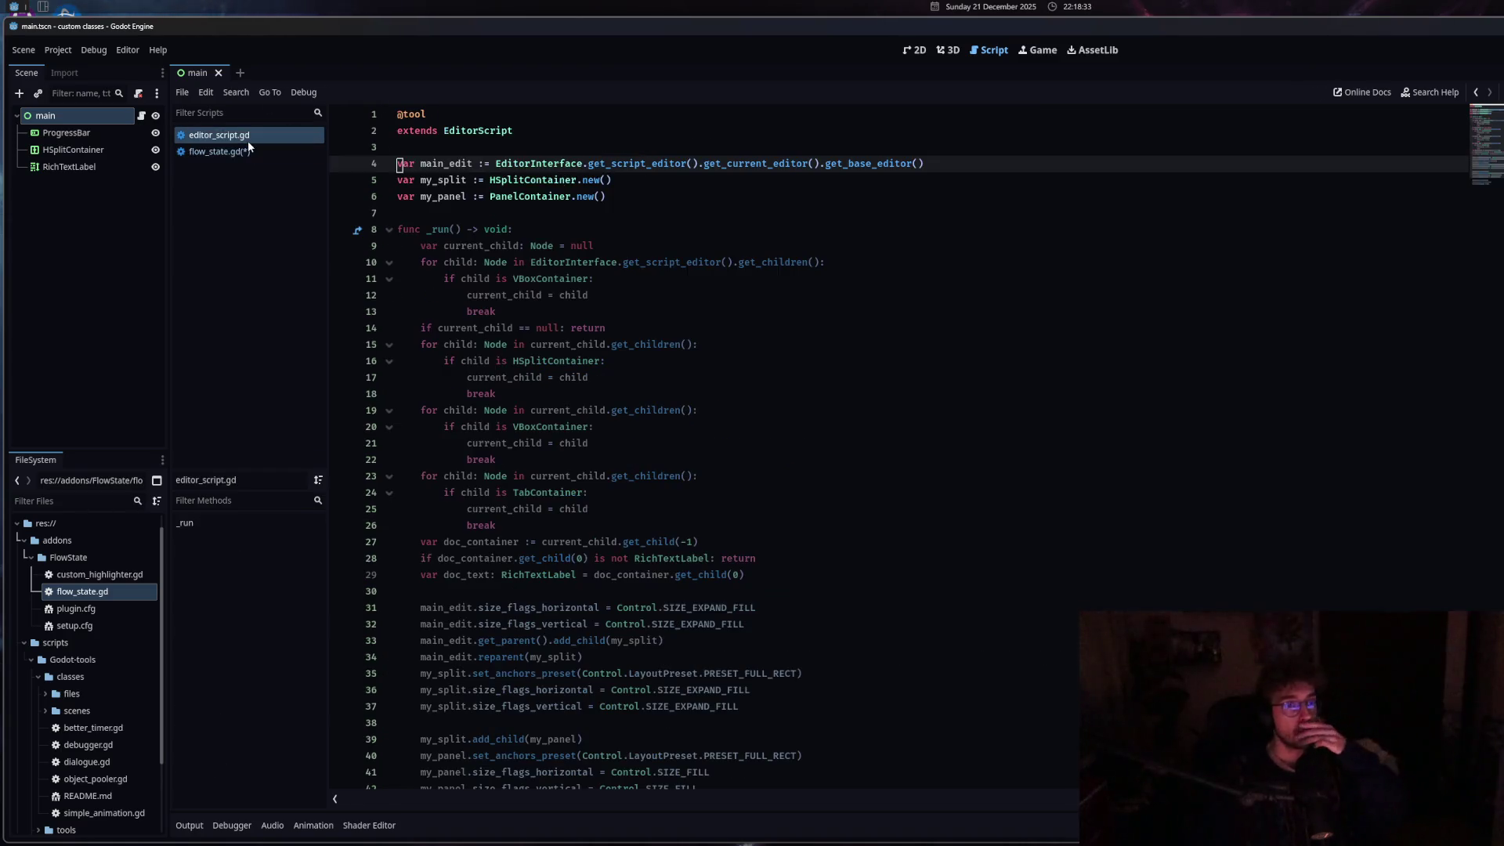
Click line 25 of editor_script.gd, then return to flow_state.gd's split-docs code.
{"action": "left_click", "coordinate": [573, 509]}
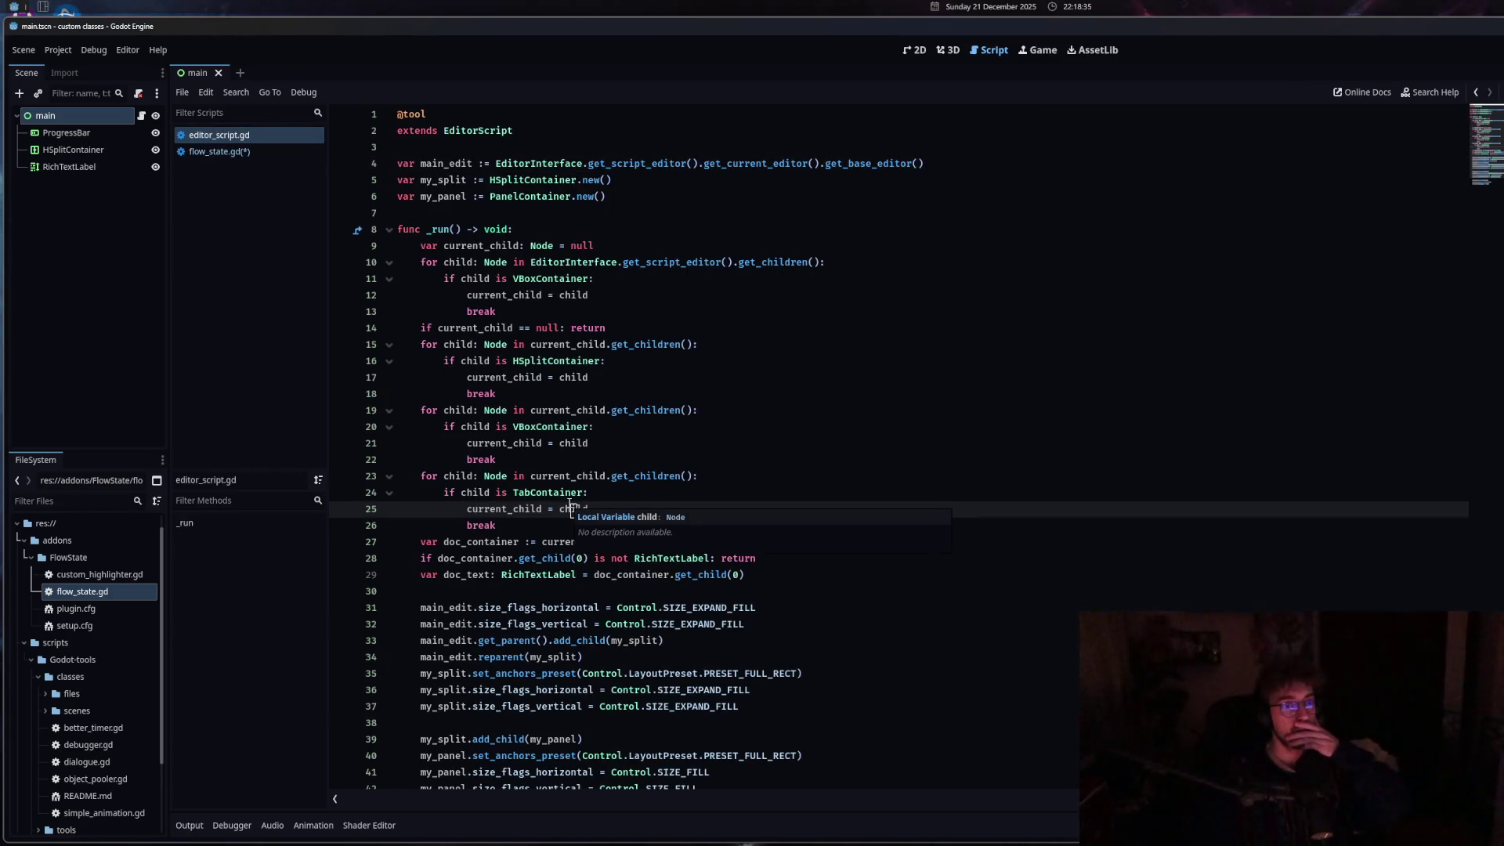
{"action": "left_click", "coordinate": [220, 151]}
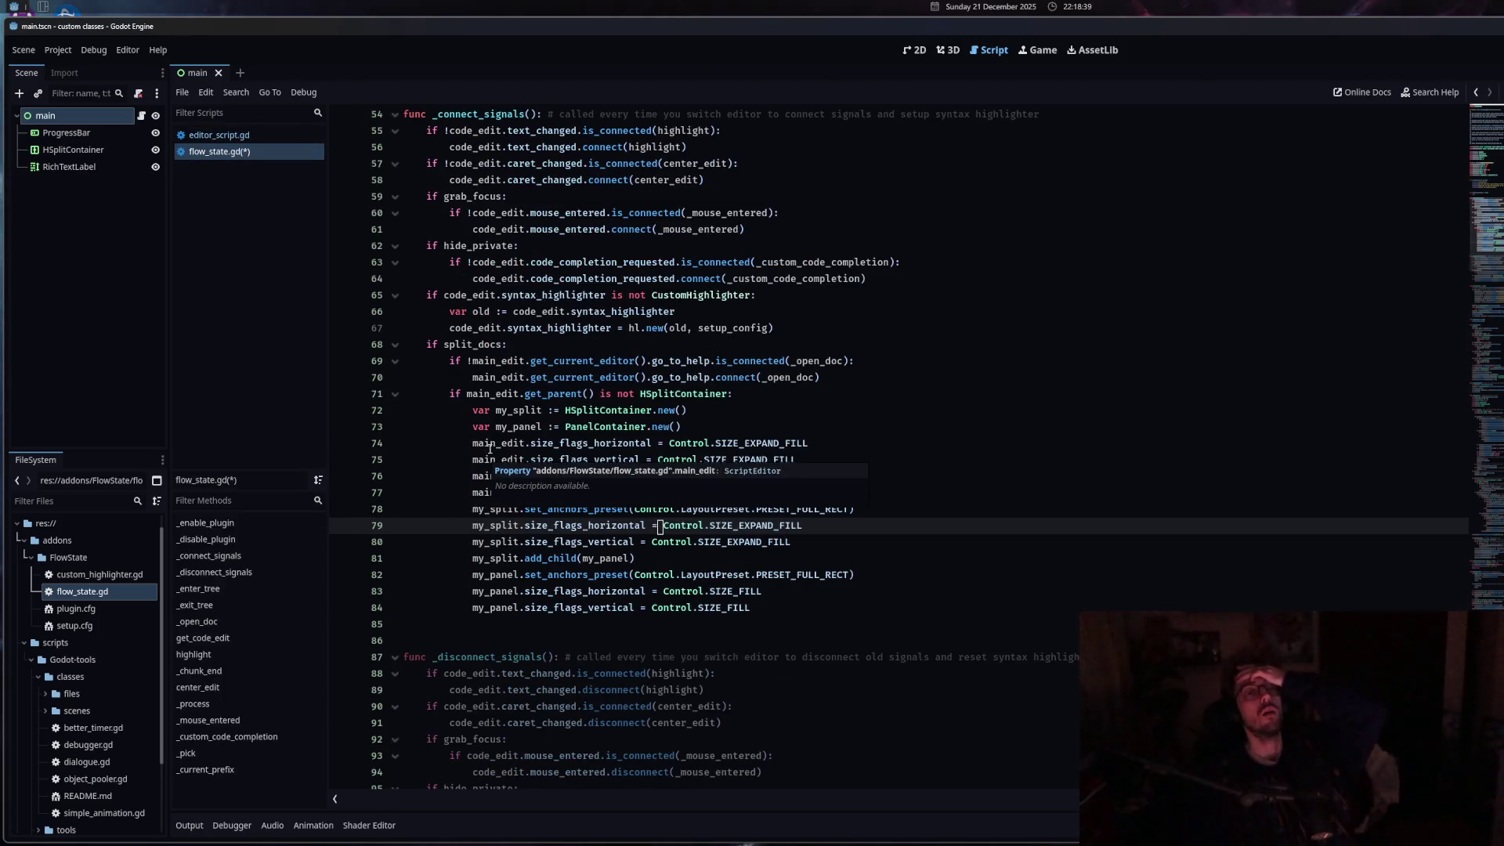
Toggle the FlowState plugin off and on in Project Settings > Plugins so it reloads.
{"action": "left_click", "coordinate": [48, 50]}
{"action": "left_click", "coordinate": [65, 74]}
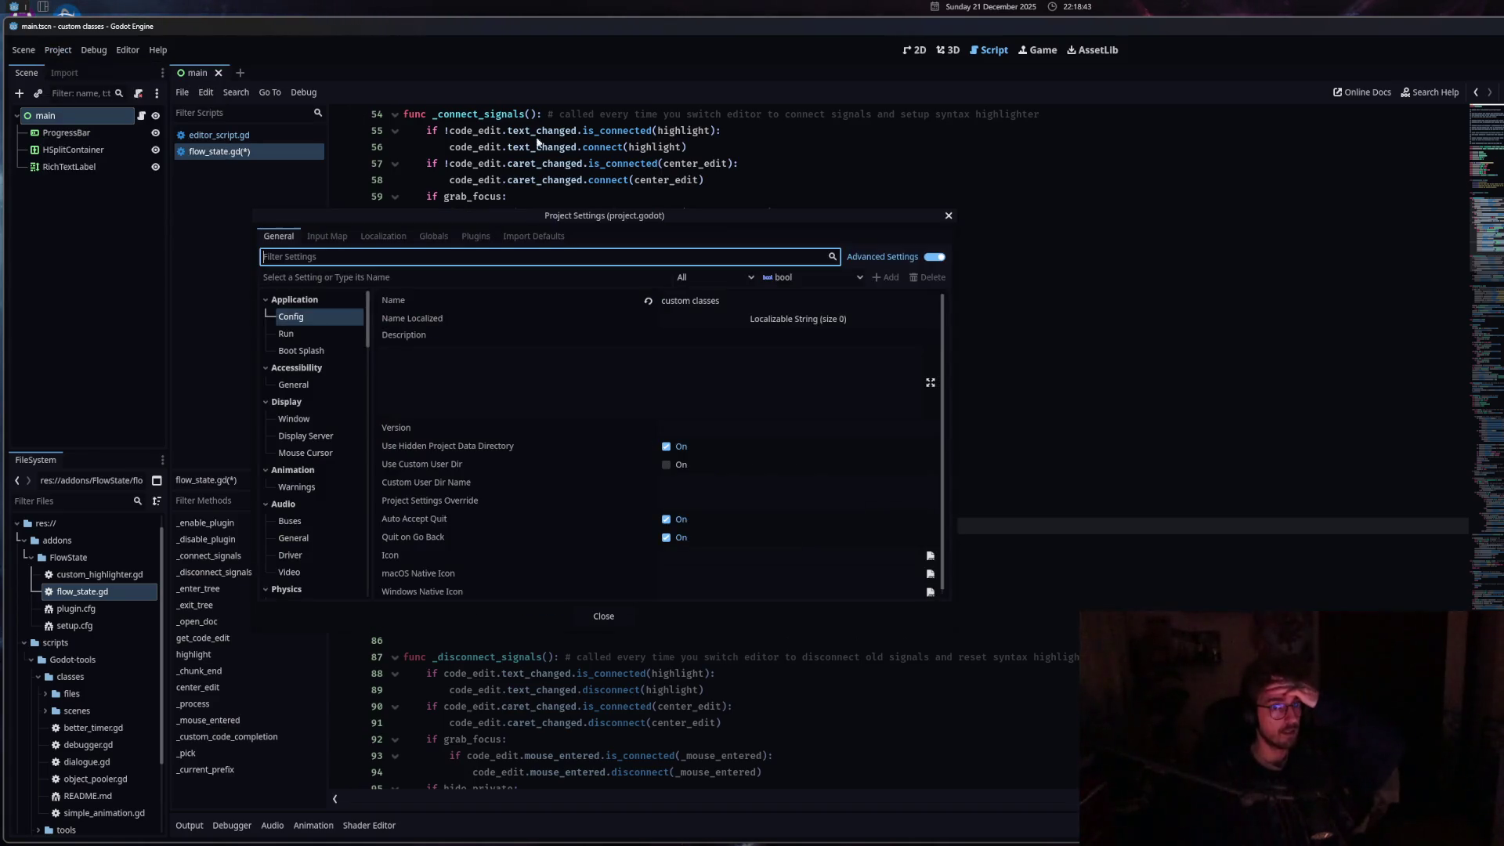
{"action": "left_click", "coordinate": [475, 236]}
{"action": "left_click", "coordinate": [293, 298]}
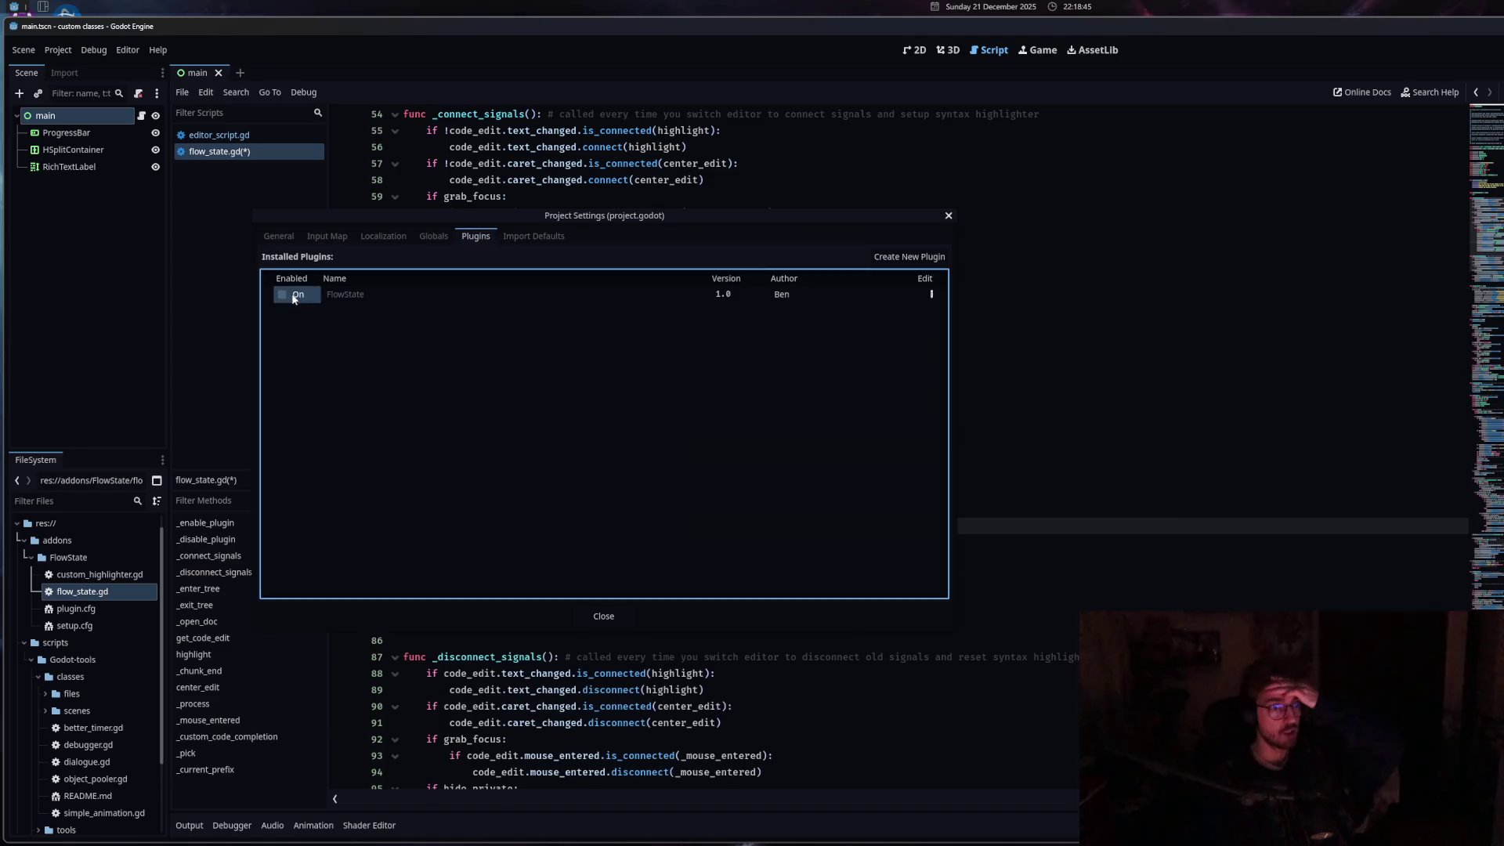
{"action": "left_click", "coordinate": [952, 216]}
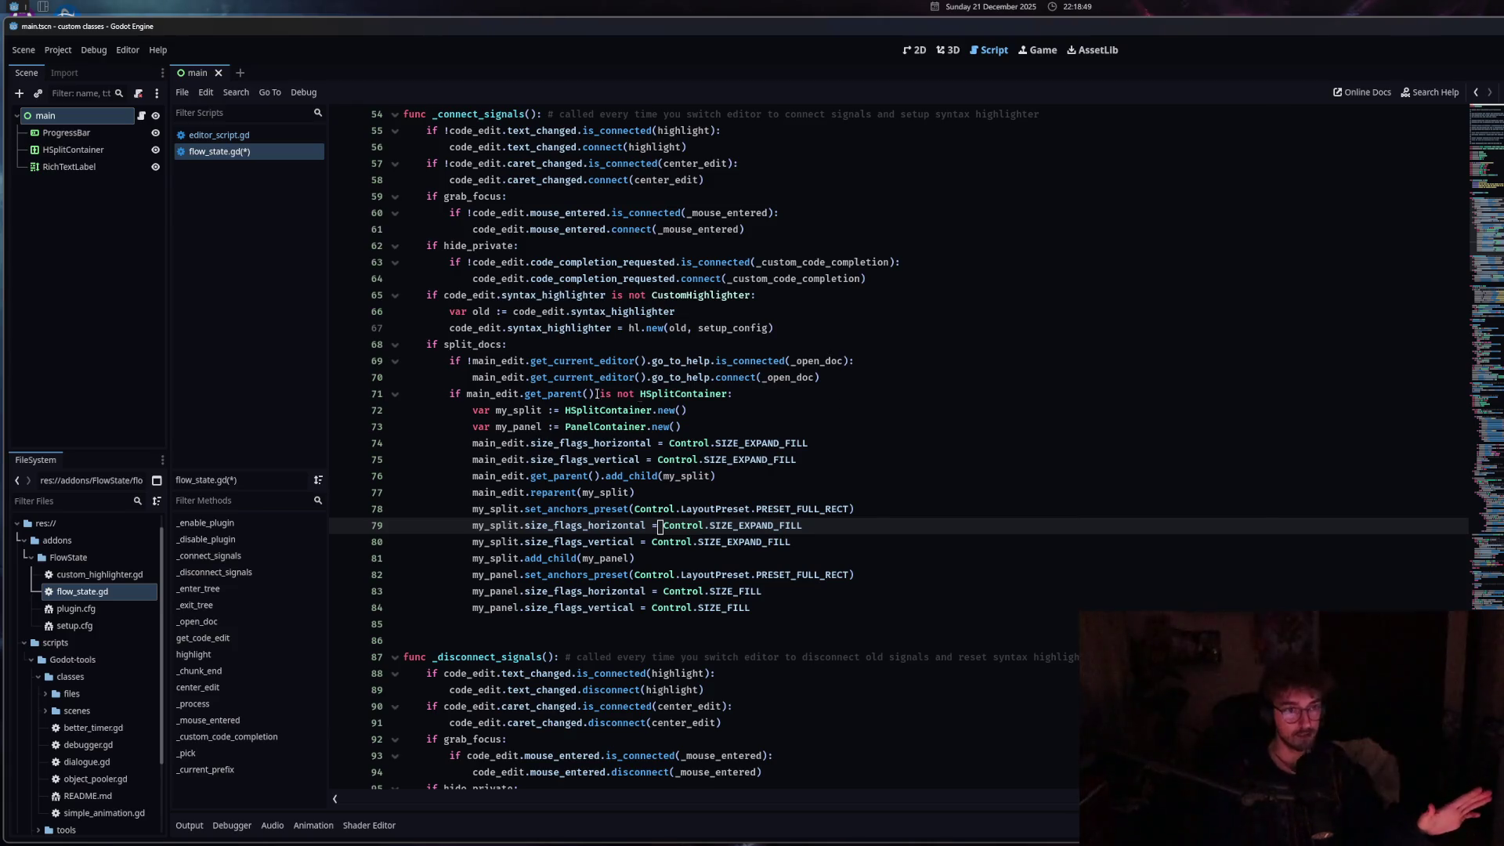
{"action": "left_click", "coordinate": [473, 442]}
Try renaming main_edit to code_edit on line 69, then undo the change.
{"action": "mouse_move", "coordinate": [472, 360]}
{"action": "left_mouse_down"}
{"action": "mouse_move", "coordinate": [515, 360]}
{"action": "mouse_move", "coordinate": [502, 361]}
{"action": "left_mouse_up"}
{"action": "type", "text": "code"}
{"action": "key", "text": "Tab"}
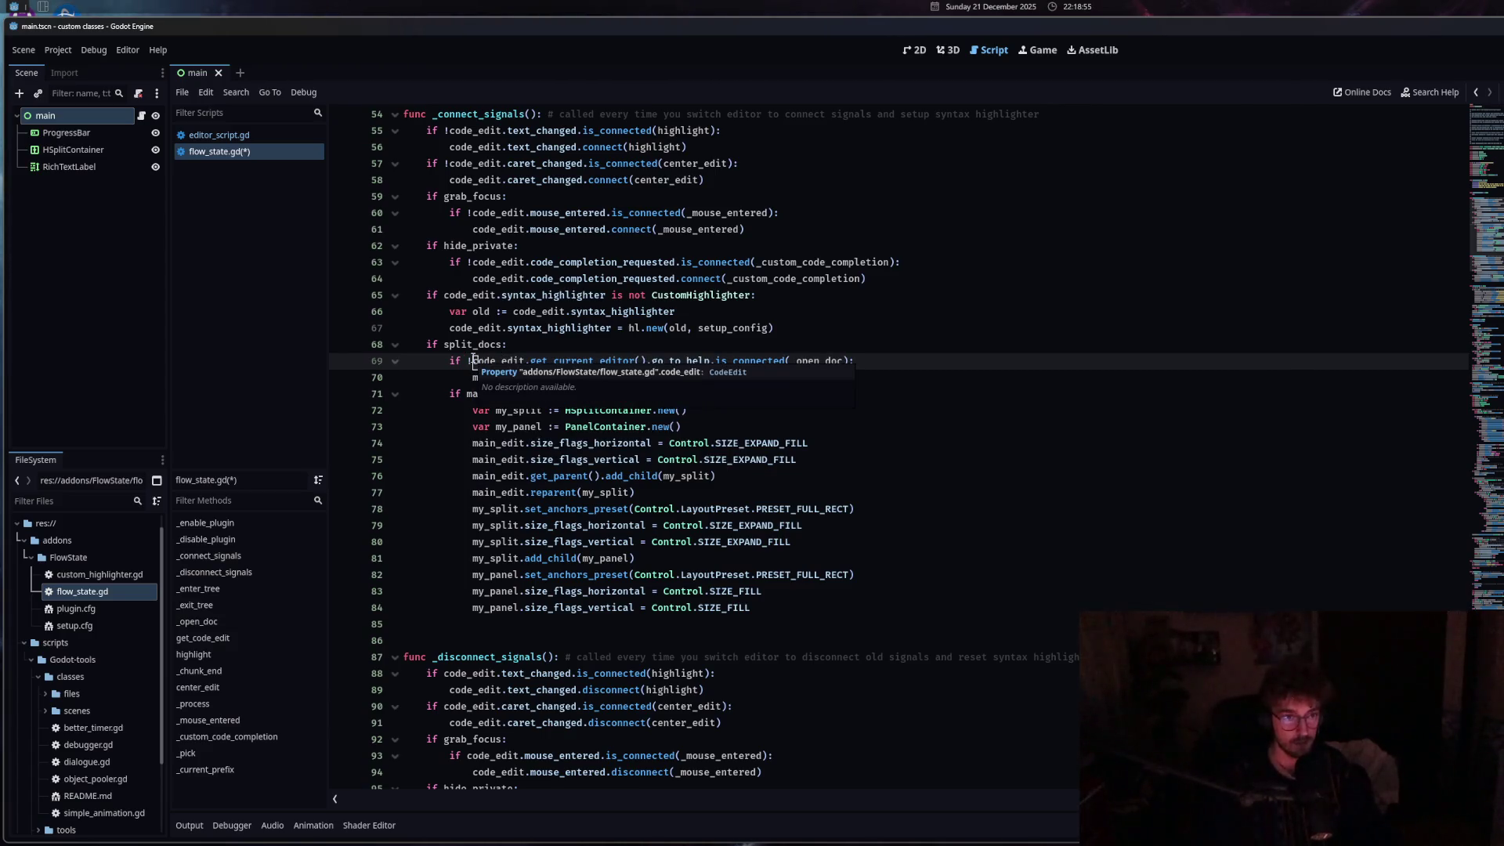
{"action": "key", "text": "ctrl+z"}
Search the split_docs block for 'main' with Find/Replace to locate main_edit uses.
{"action": "left_click", "coordinate": [539, 609], "text": "shift"}
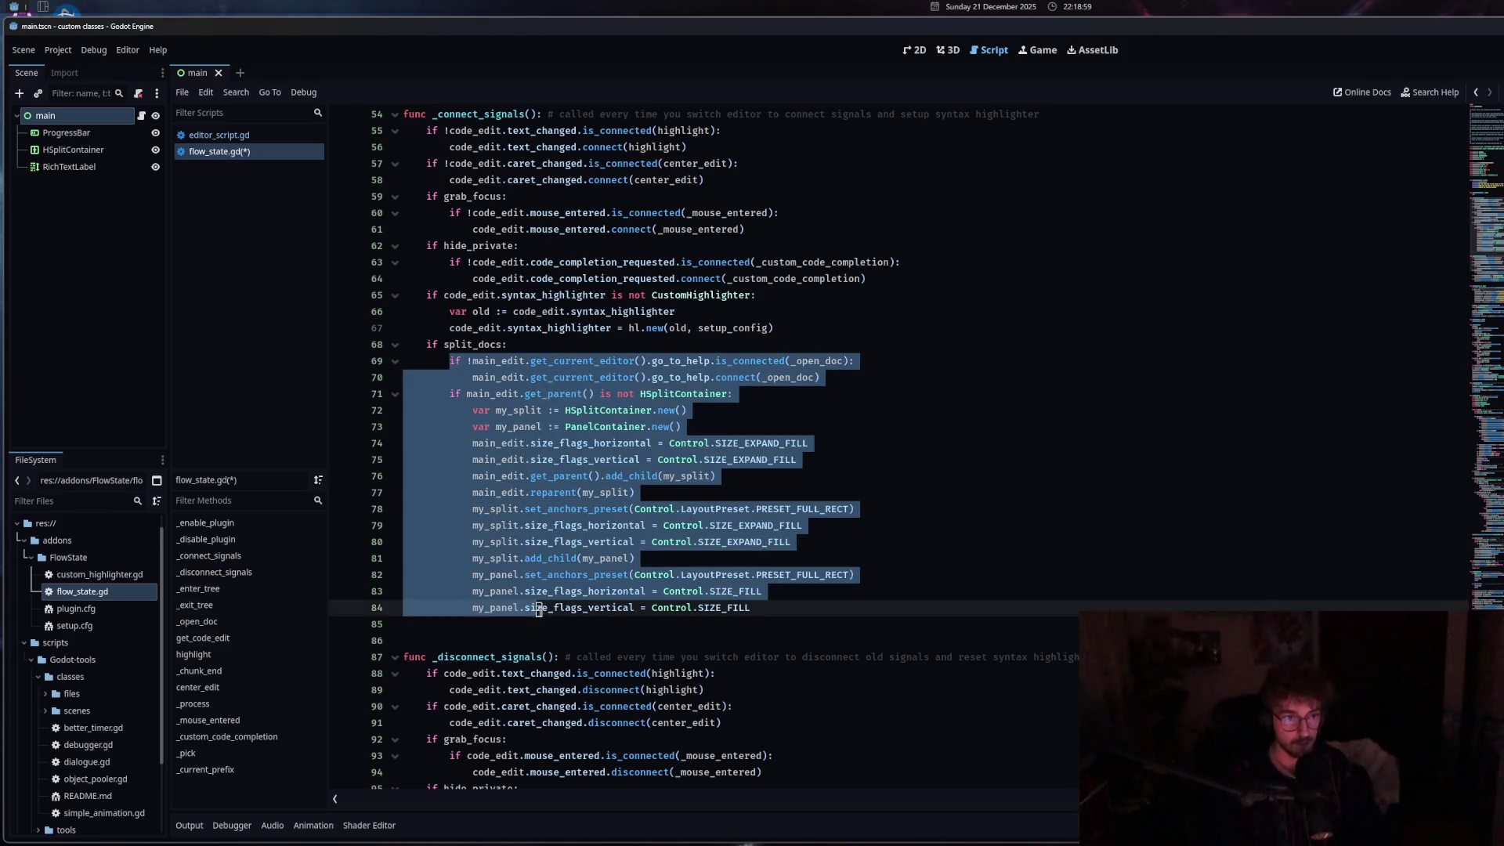
{"action": "key", "text": "ctrl+f"}
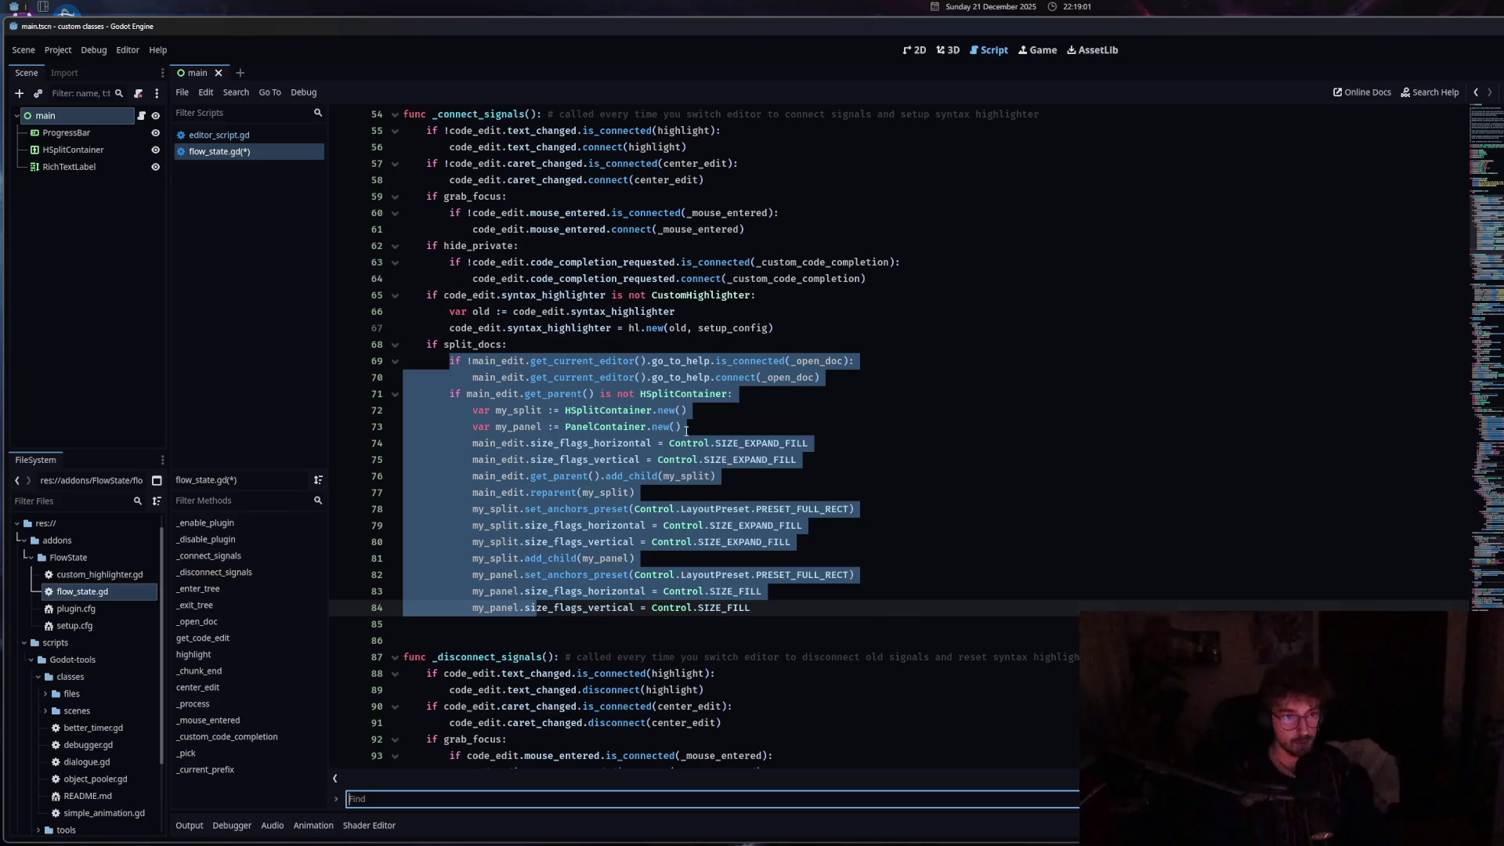
{"action": "left_click", "coordinate": [336, 799]}
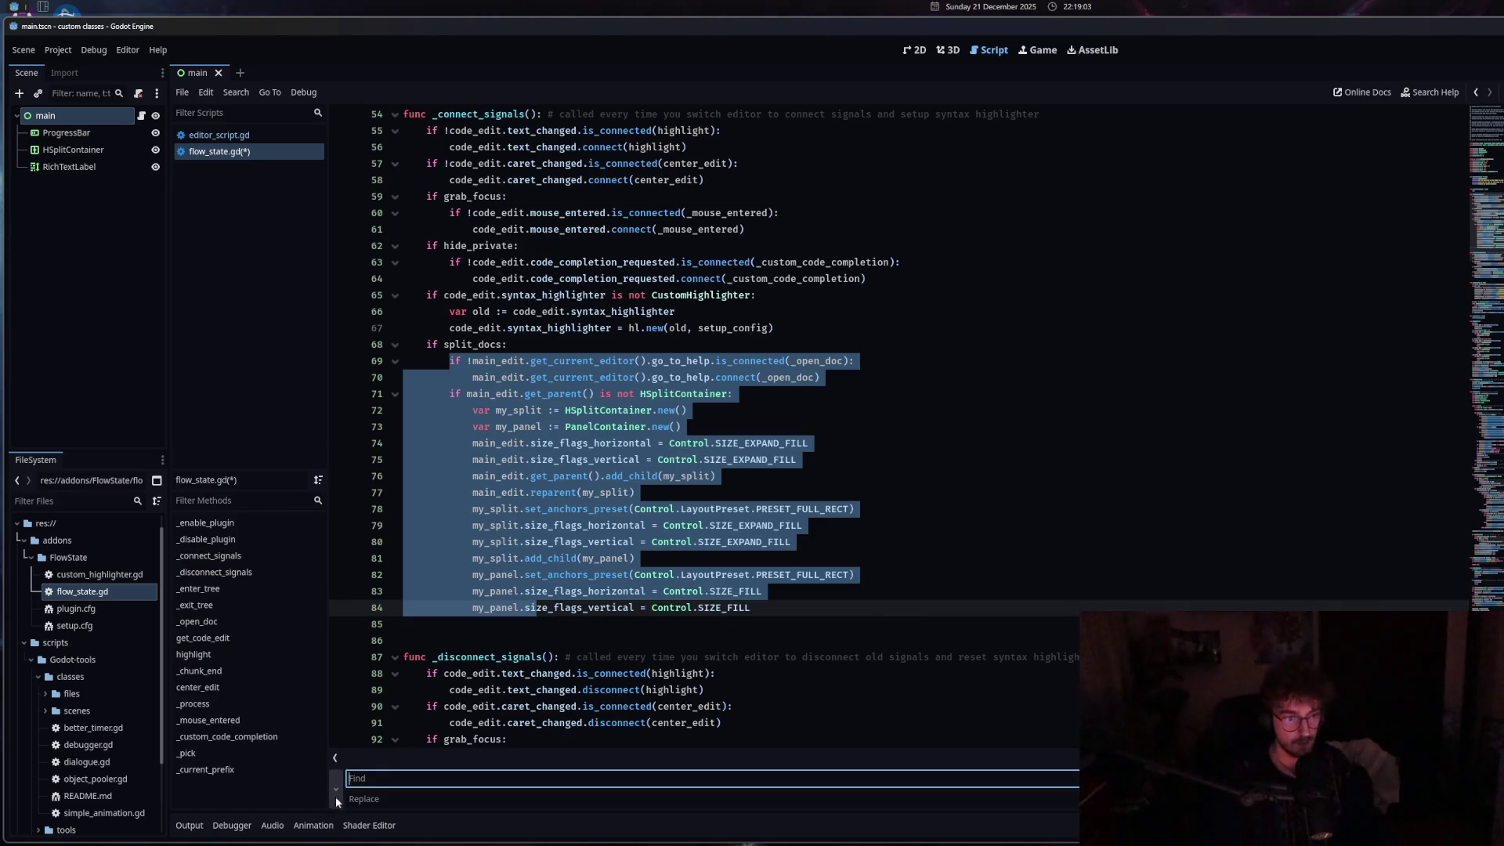
{"action": "type", "text": "main_edit"}
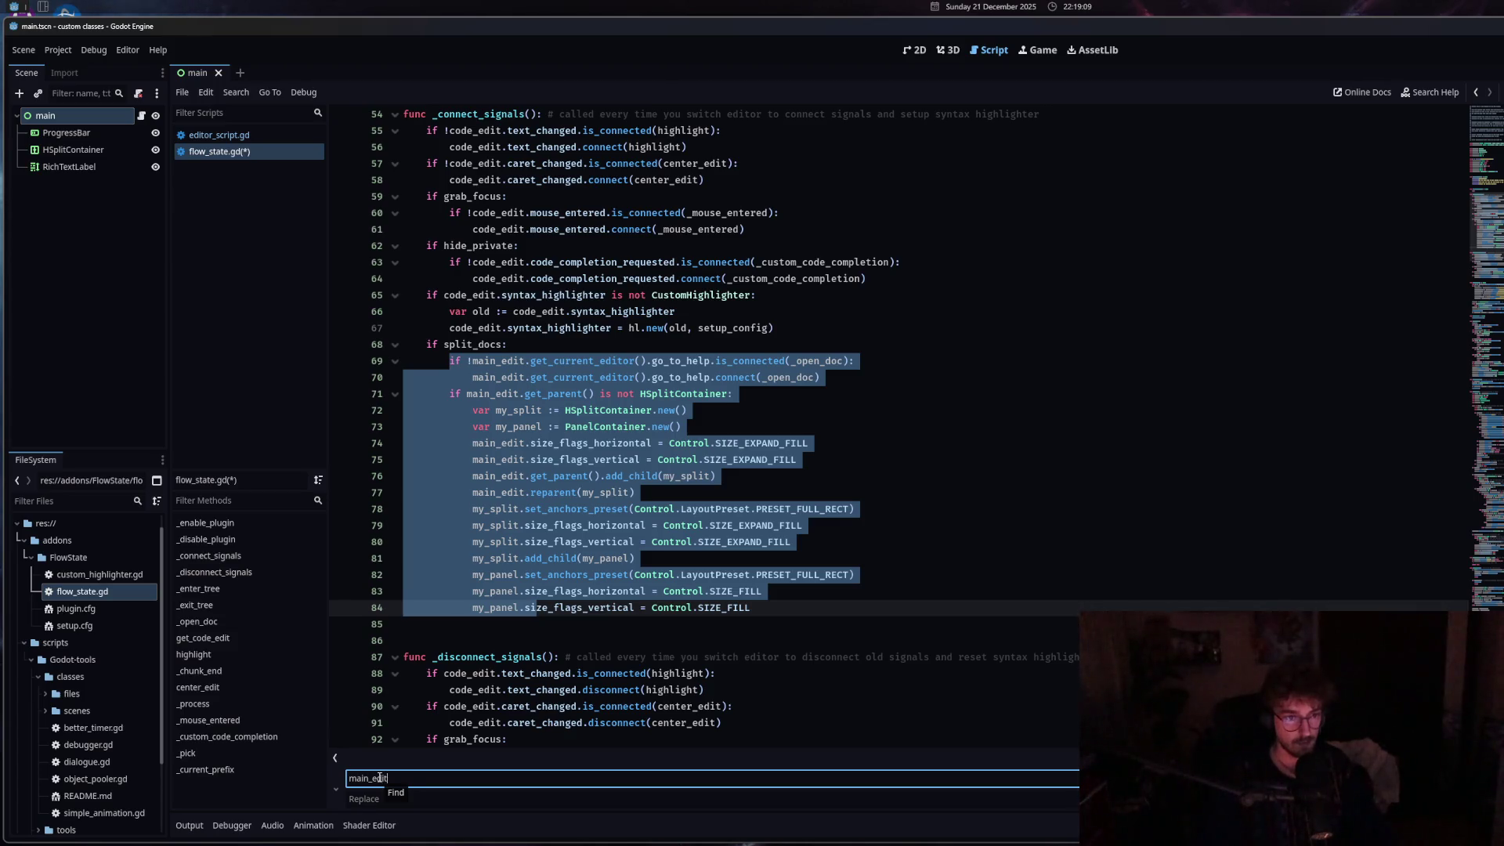
{"action": "left_click", "coordinate": [526, 427]}
{"action": "mouse_move", "coordinate": [577, 360]}
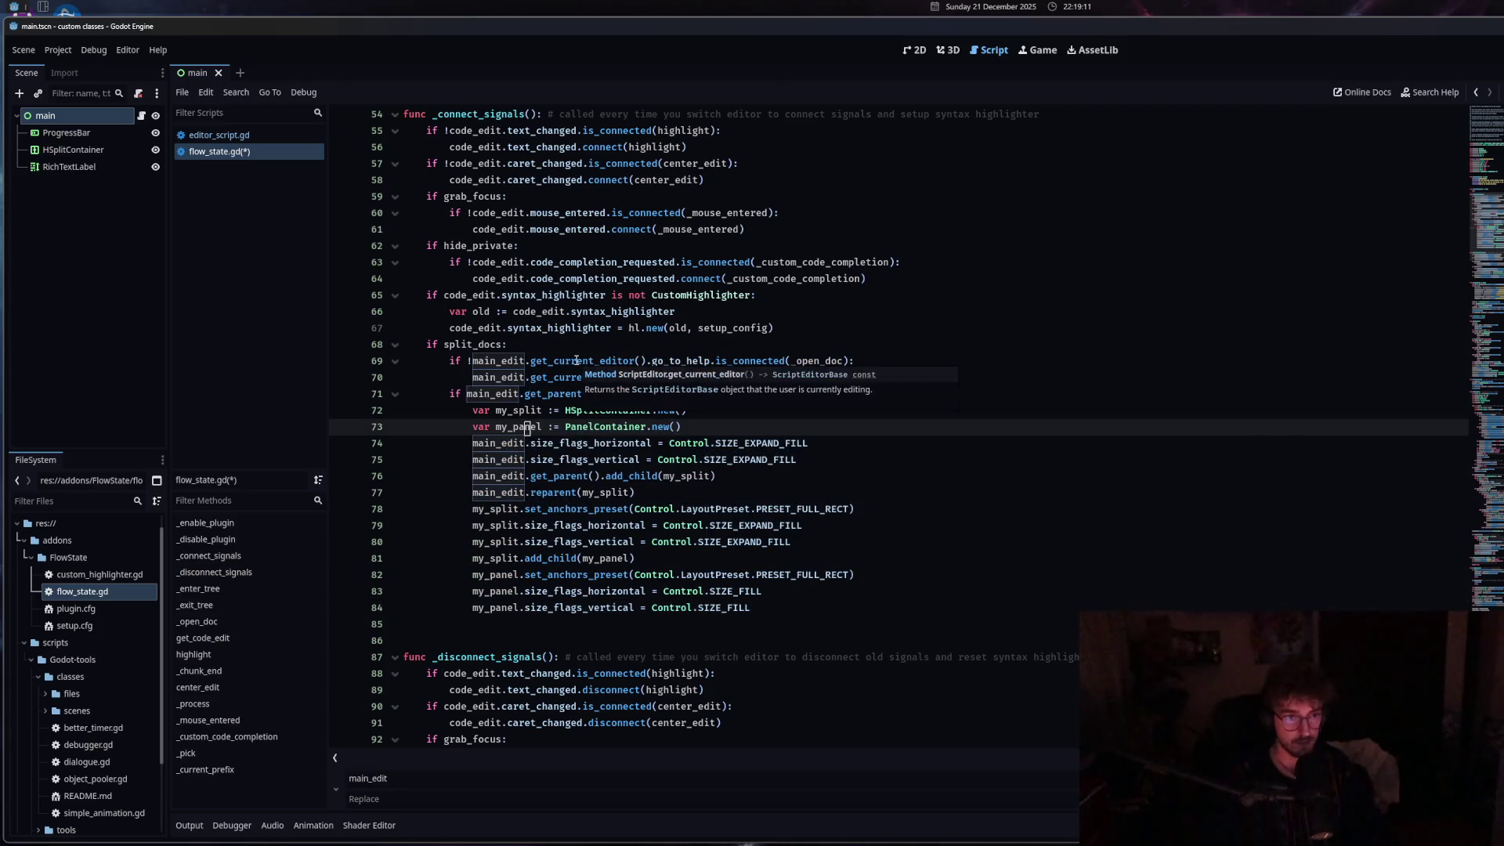
{"action": "mouse_move", "coordinate": [572, 393]}
{"action": "mouse_move", "coordinate": [590, 561]}
{"action": "left_click", "coordinate": [555, 542]}
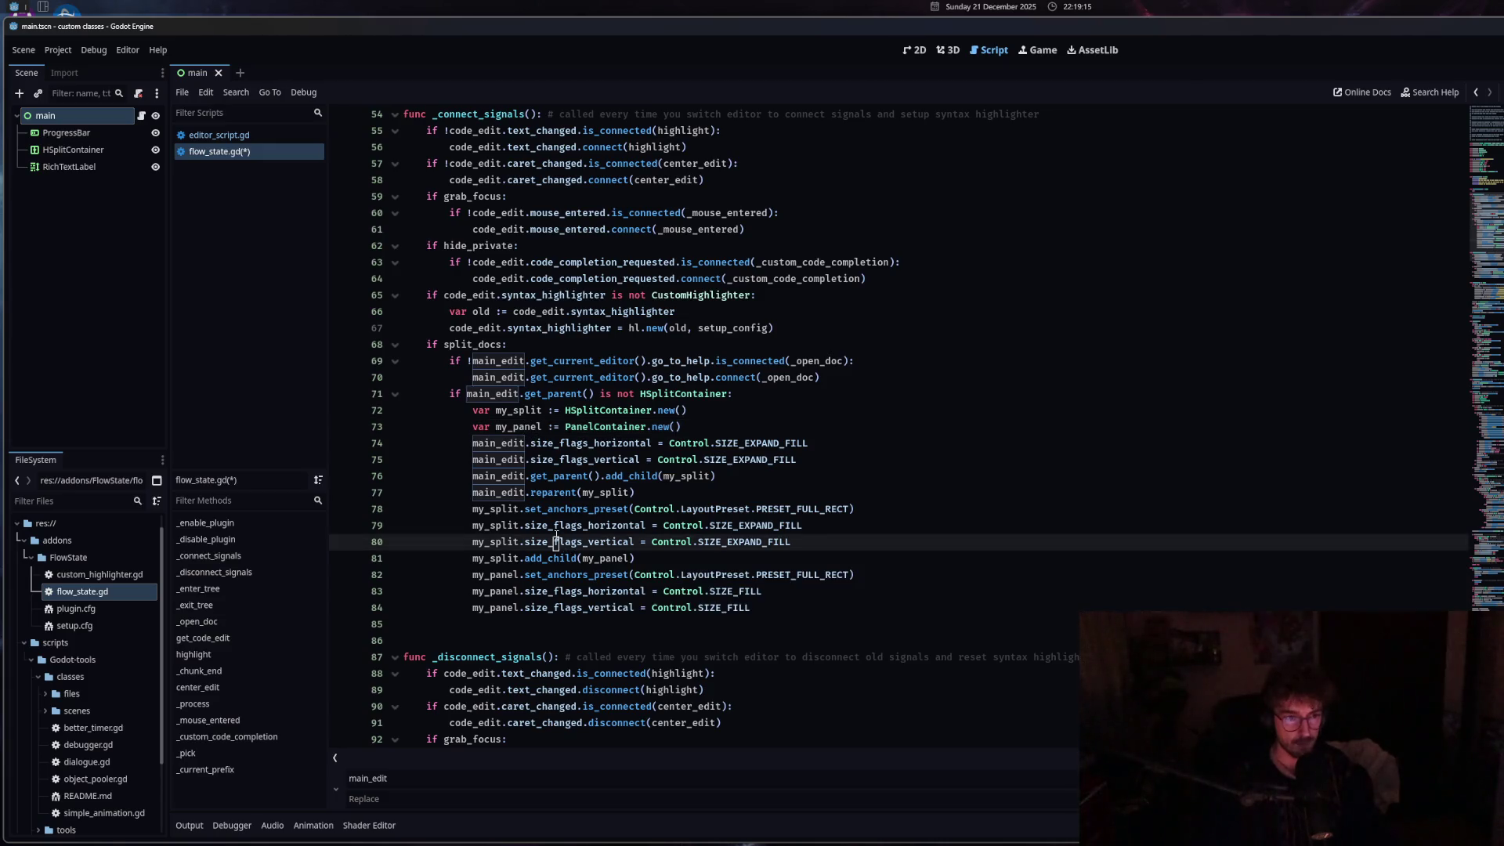
{"action": "left_click", "coordinate": [480, 409]}
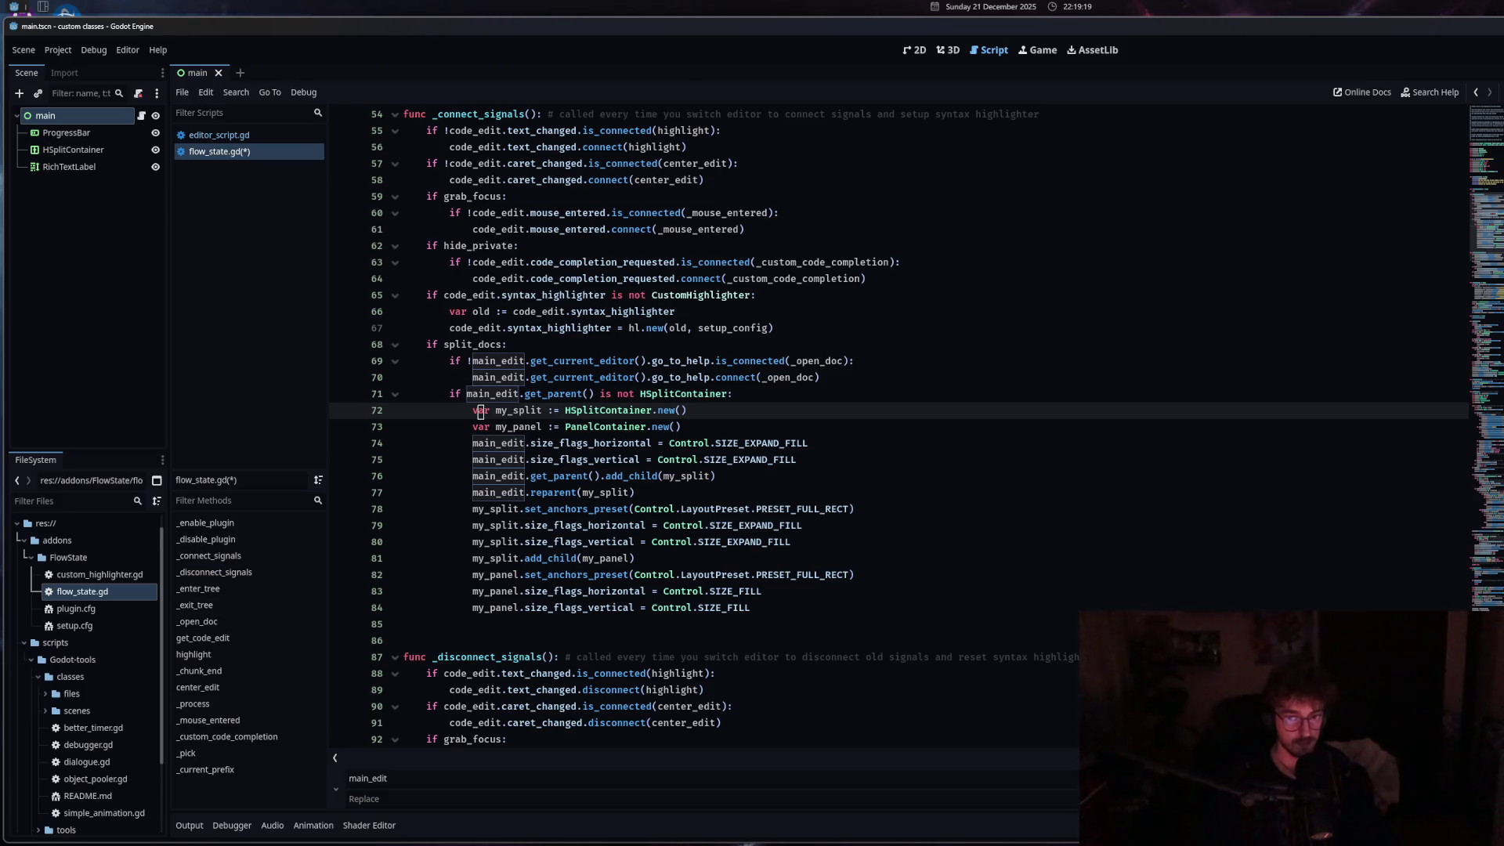
{"action": "key", "text": "Escape"}
Change main_edit to code_edit on lines 74 through 77.
{"action": "left_click_drag", "start_coordinate": [470, 442], "coordinate": [495, 443]}
{"action": "type", "text": "code"}
{"action": "key", "text": "Escape"}
{"action": "left_click", "coordinate": [485, 459]}
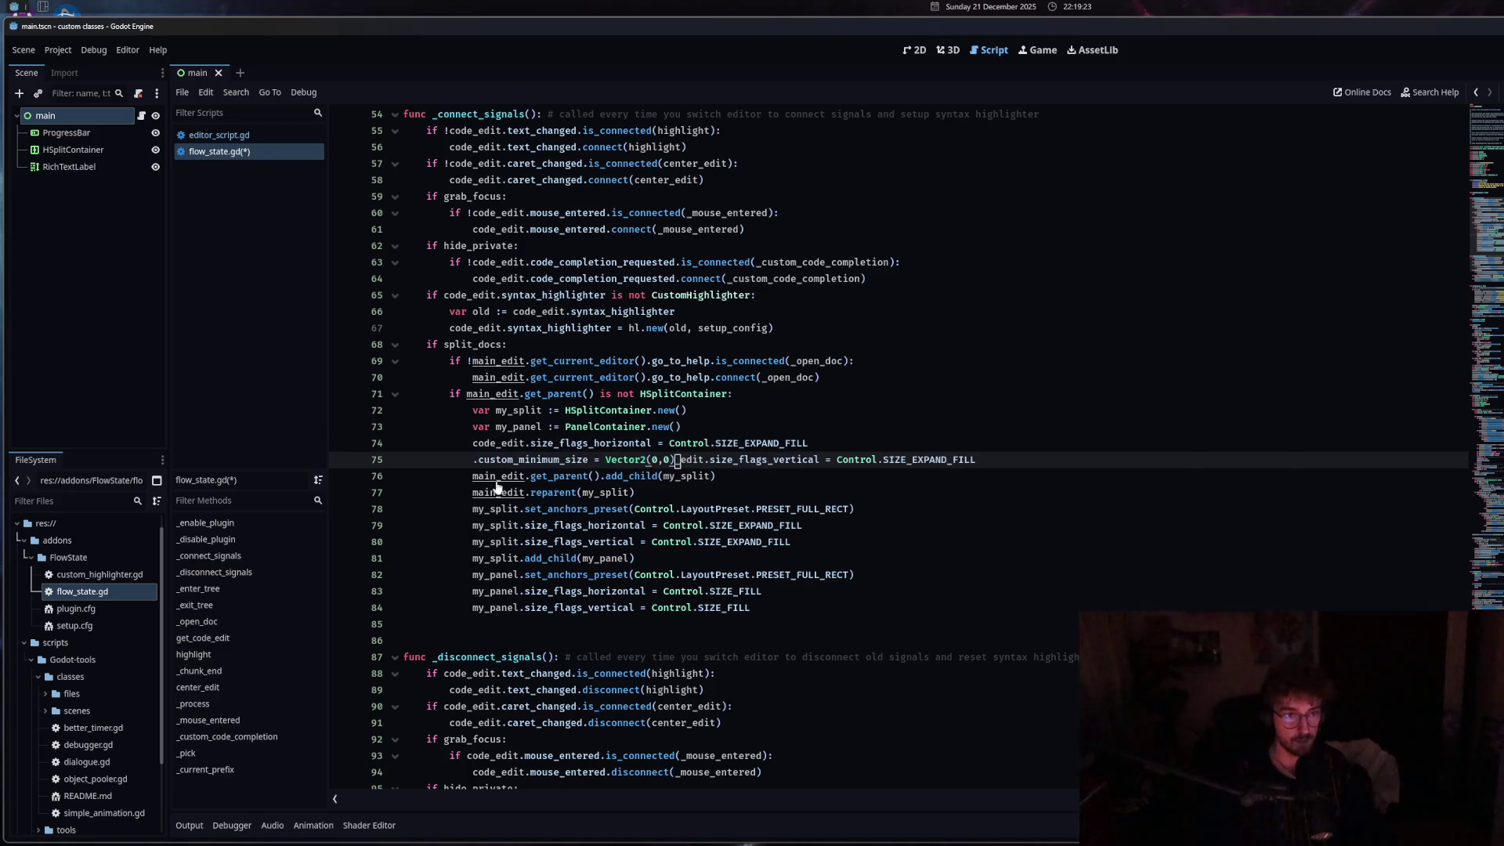
{"action": "left_click", "coordinate": [480, 444]}
{"action": "mouse_move", "coordinate": [472, 459]}
{"action": "left_mouse_down"}
{"action": "mouse_move", "coordinate": [495, 459]}
{"action": "mouse_move", "coordinate": [495, 493]}
{"action": "left_mouse_up"}
{"action": "type", "text": "code"}
{"action": "left_click", "coordinate": [480, 477]}
{"action": "type", "text": "code_edit.code"}
{"action": "left_click", "coordinate": [735, 509]}
{"action": "left_click", "coordinate": [735, 493]}
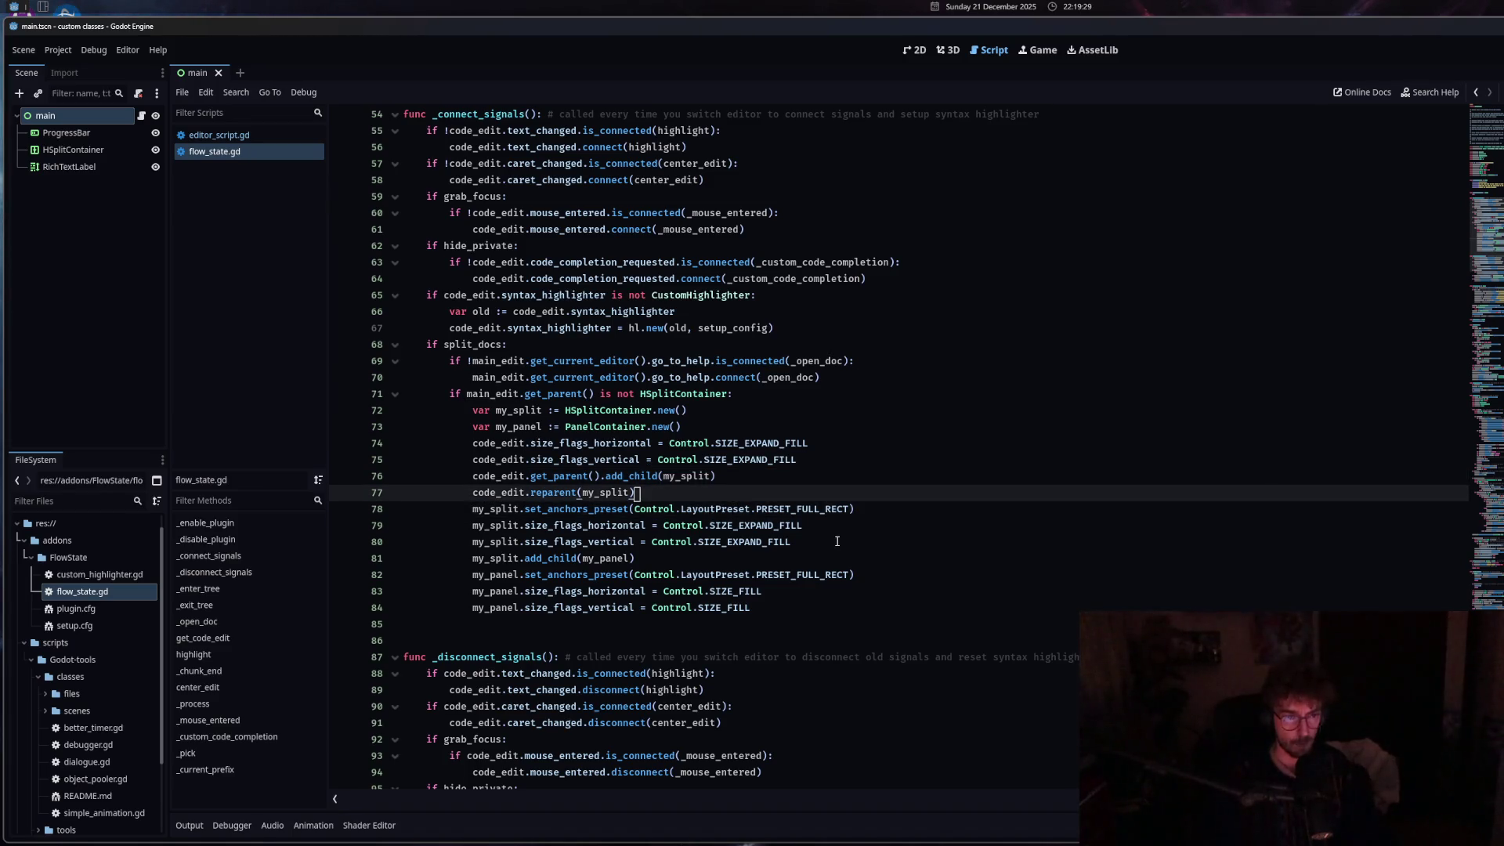
Save flow_state.gd.
{"action": "key", "text": "ctrl+s"}
{"action": "scroll", "coordinate": [836, 542], "scroll_direction": "down", "scroll_amount": 3}
{"action": "scroll", "coordinate": [835, 542], "scroll_direction": "down", "scroll_amount": 1}
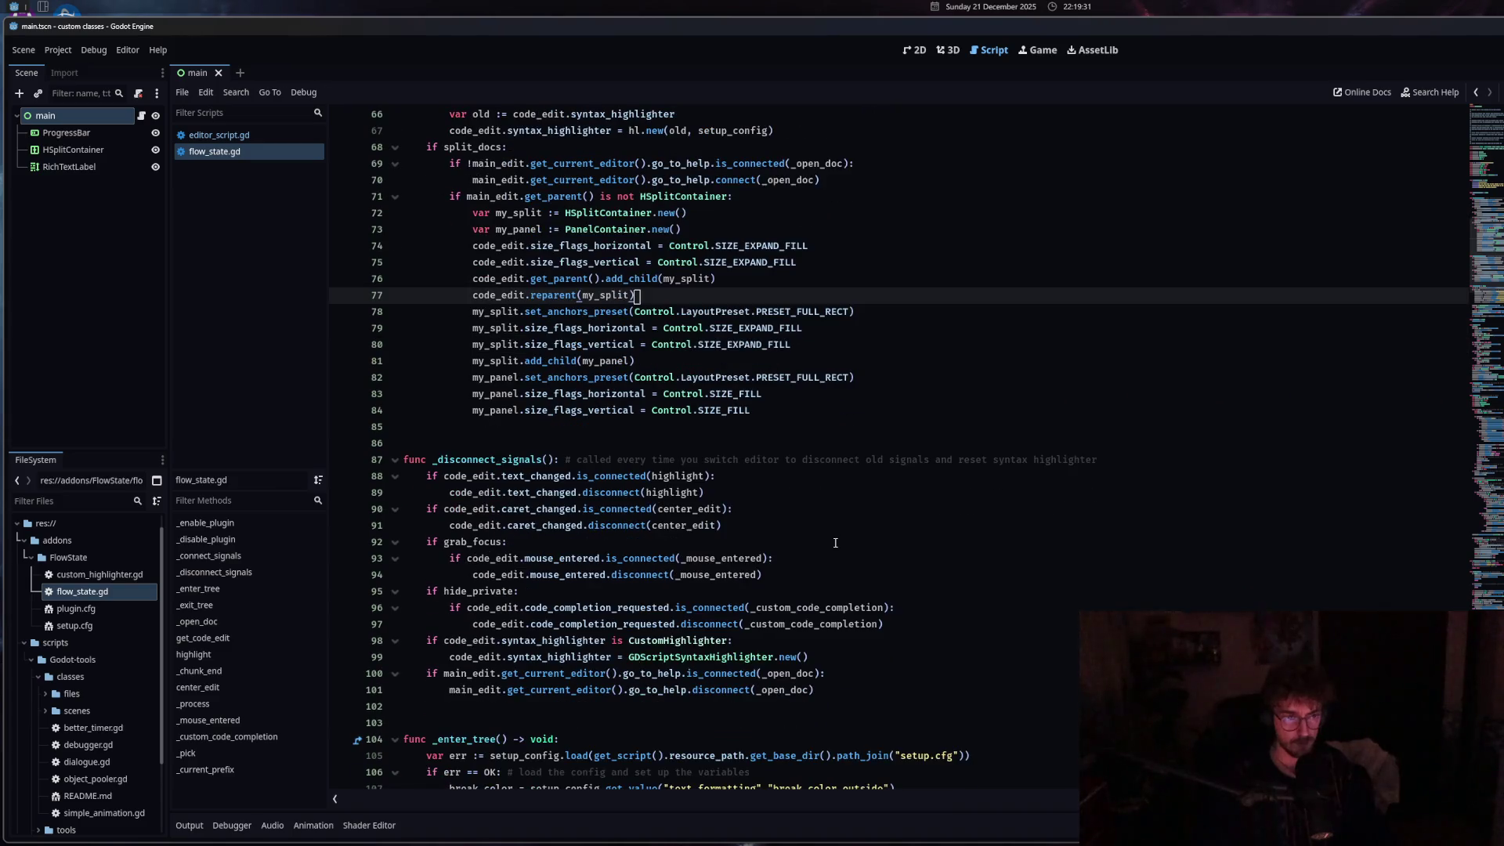
{"action": "scroll", "coordinate": [836, 542], "scroll_direction": "down", "scroll_amount": 6}
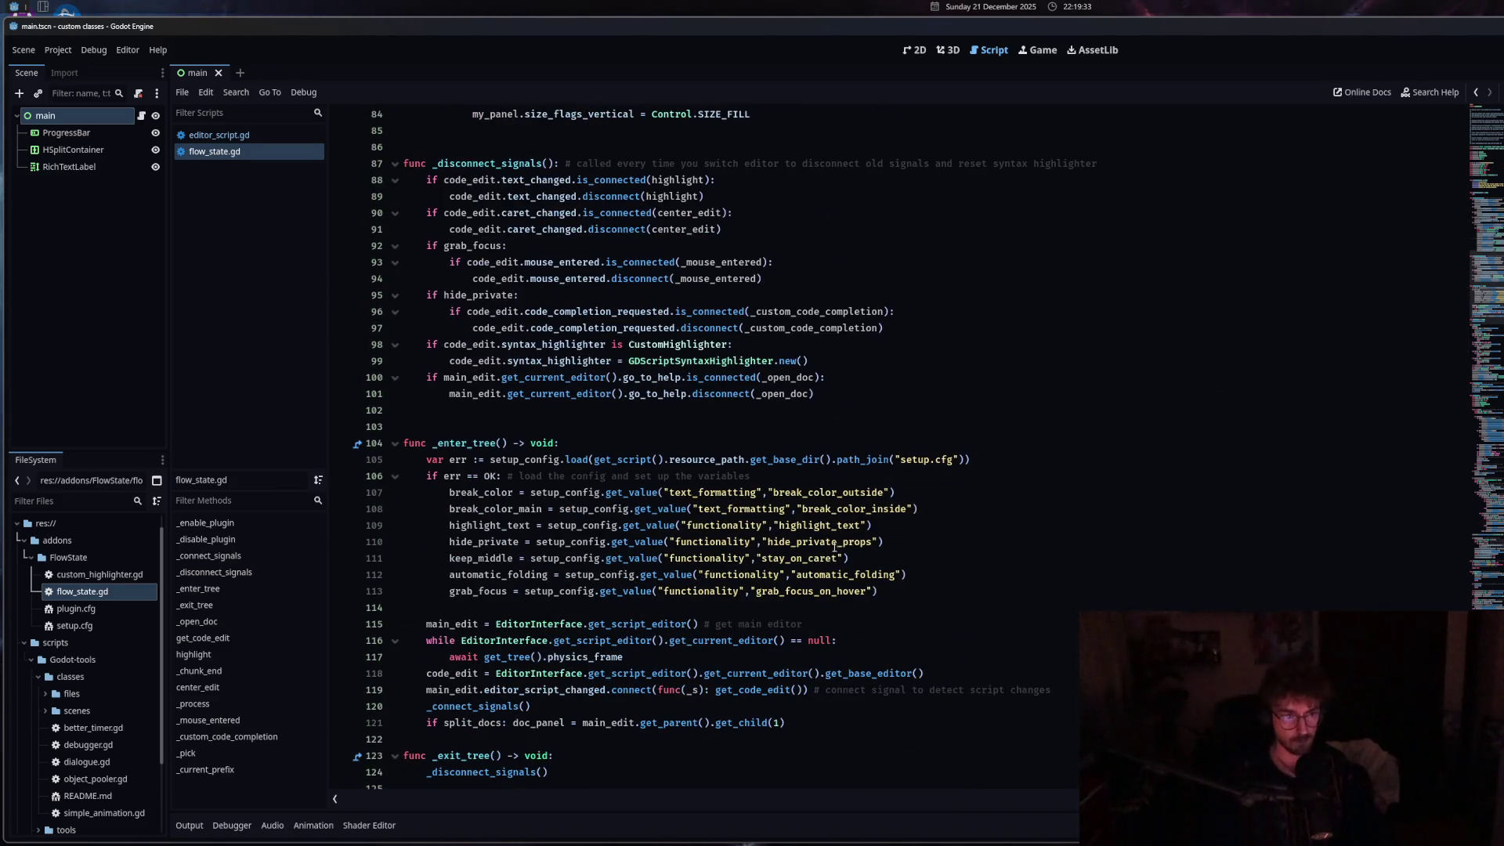
{"action": "scroll", "coordinate": [835, 548], "scroll_direction": "down", "scroll_amount": 4}
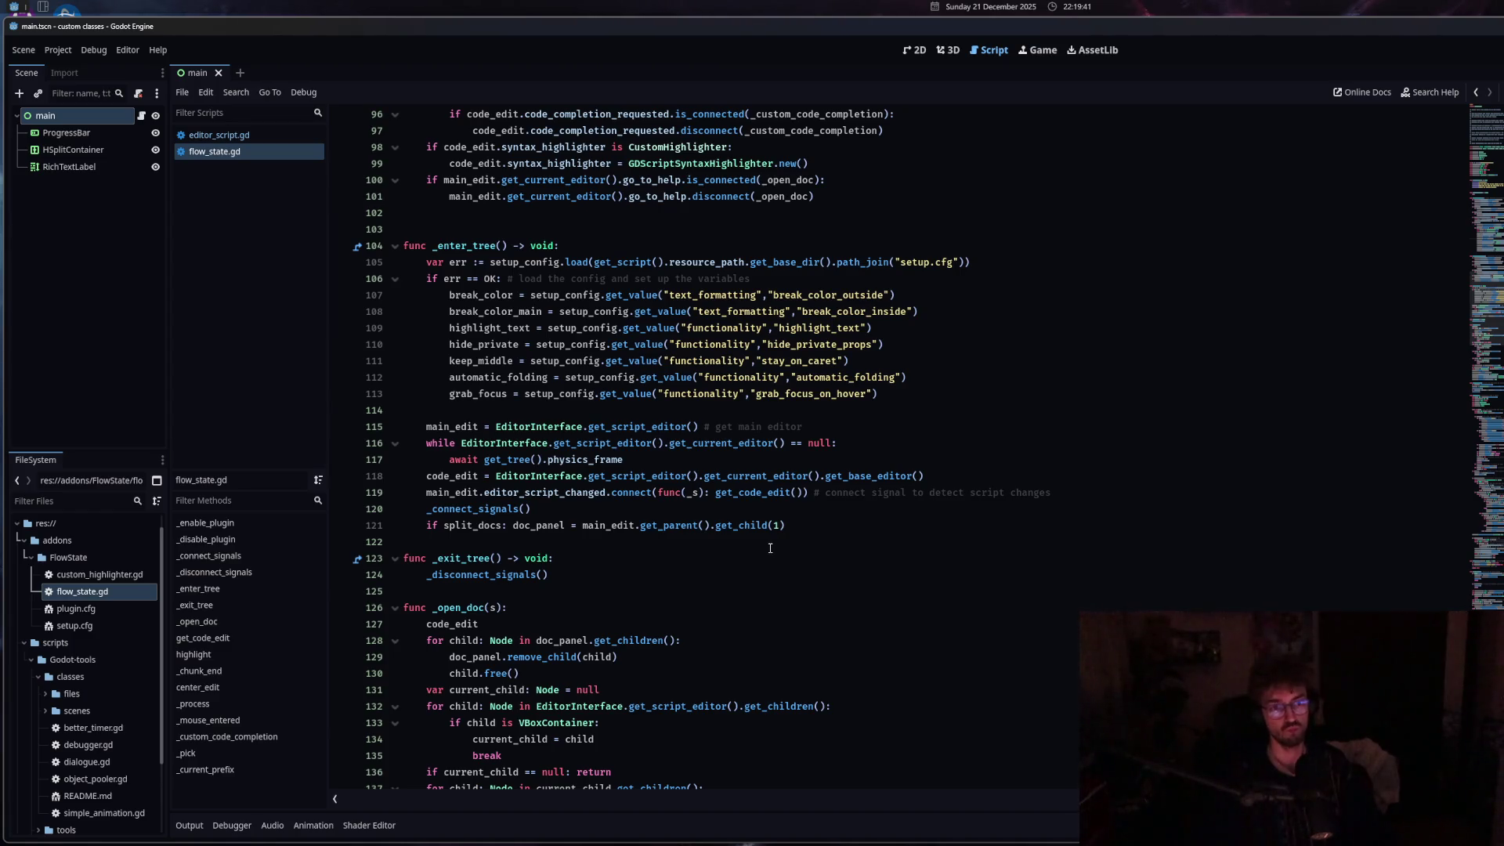
{"action": "double_click", "coordinate": [593, 525]}
{"action": "type", "text": "code"}
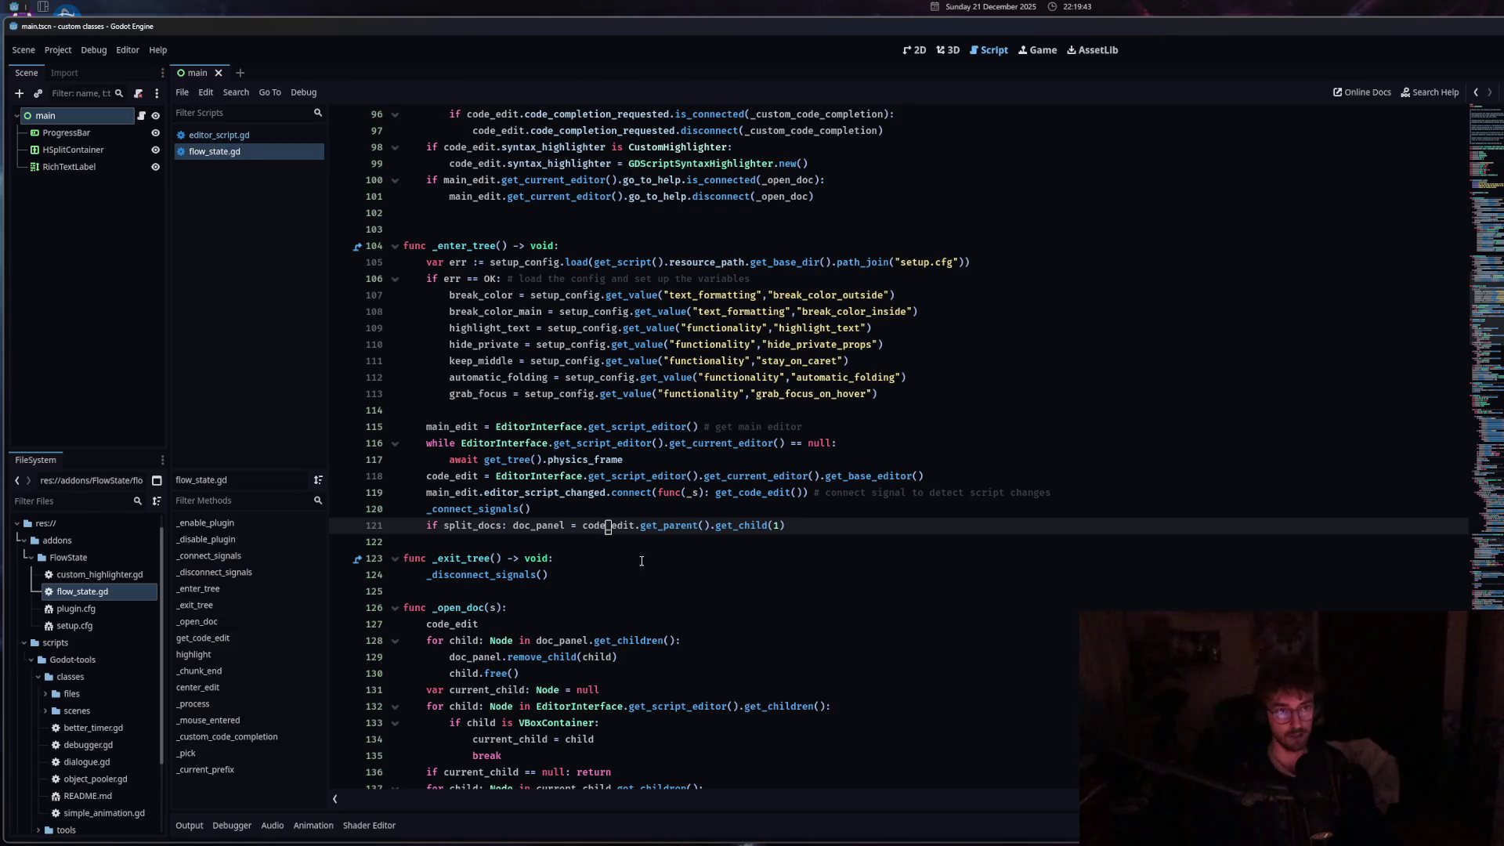
{"action": "scroll", "coordinate": [641, 560], "scroll_direction": "up", "scroll_amount": 3}
{"action": "double_click", "coordinate": [469, 345]}
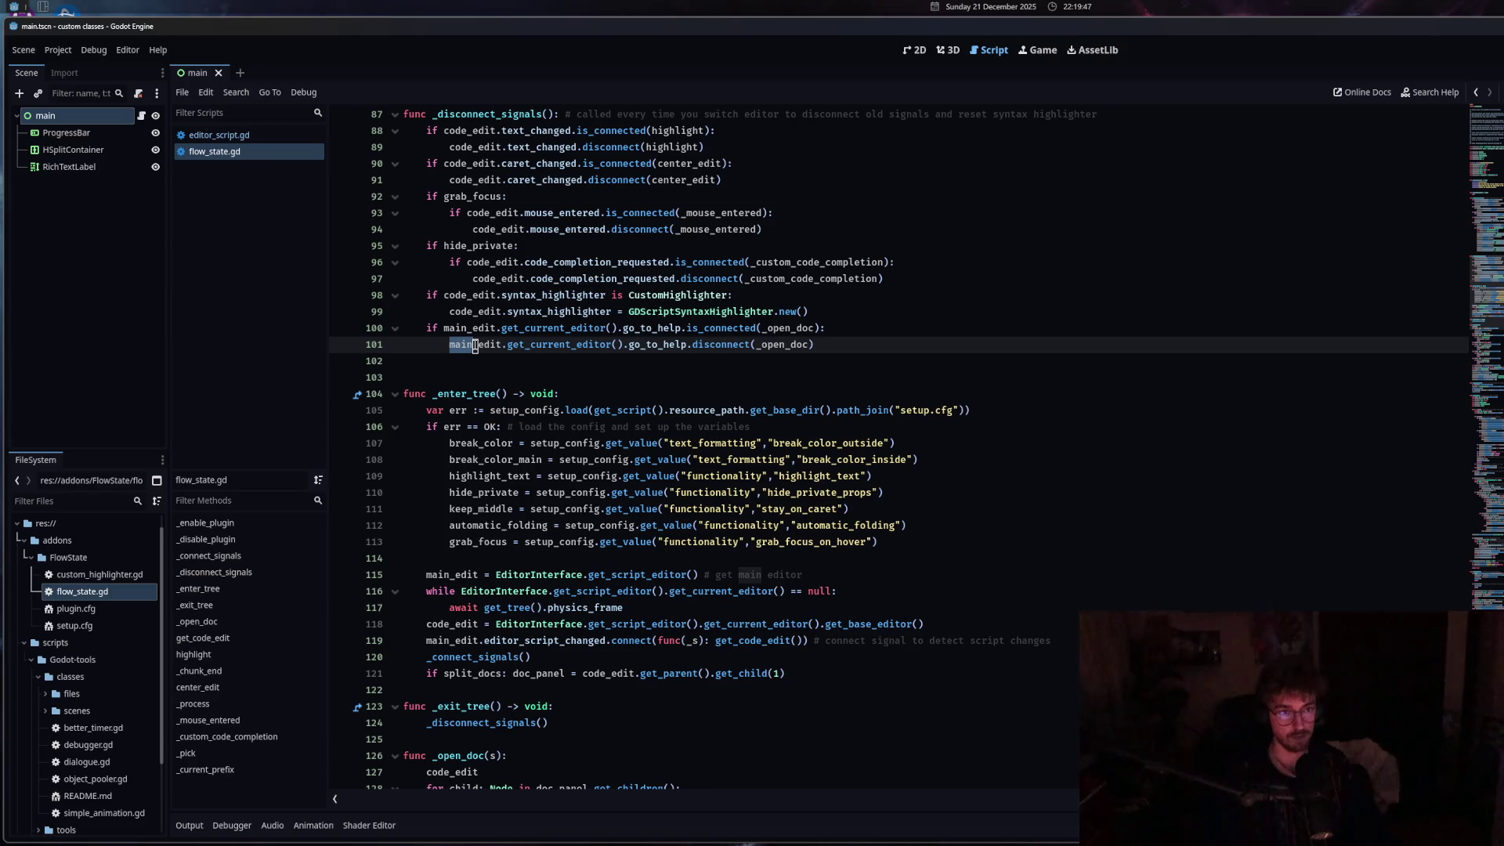
{"action": "double_click", "coordinate": [467, 329]}
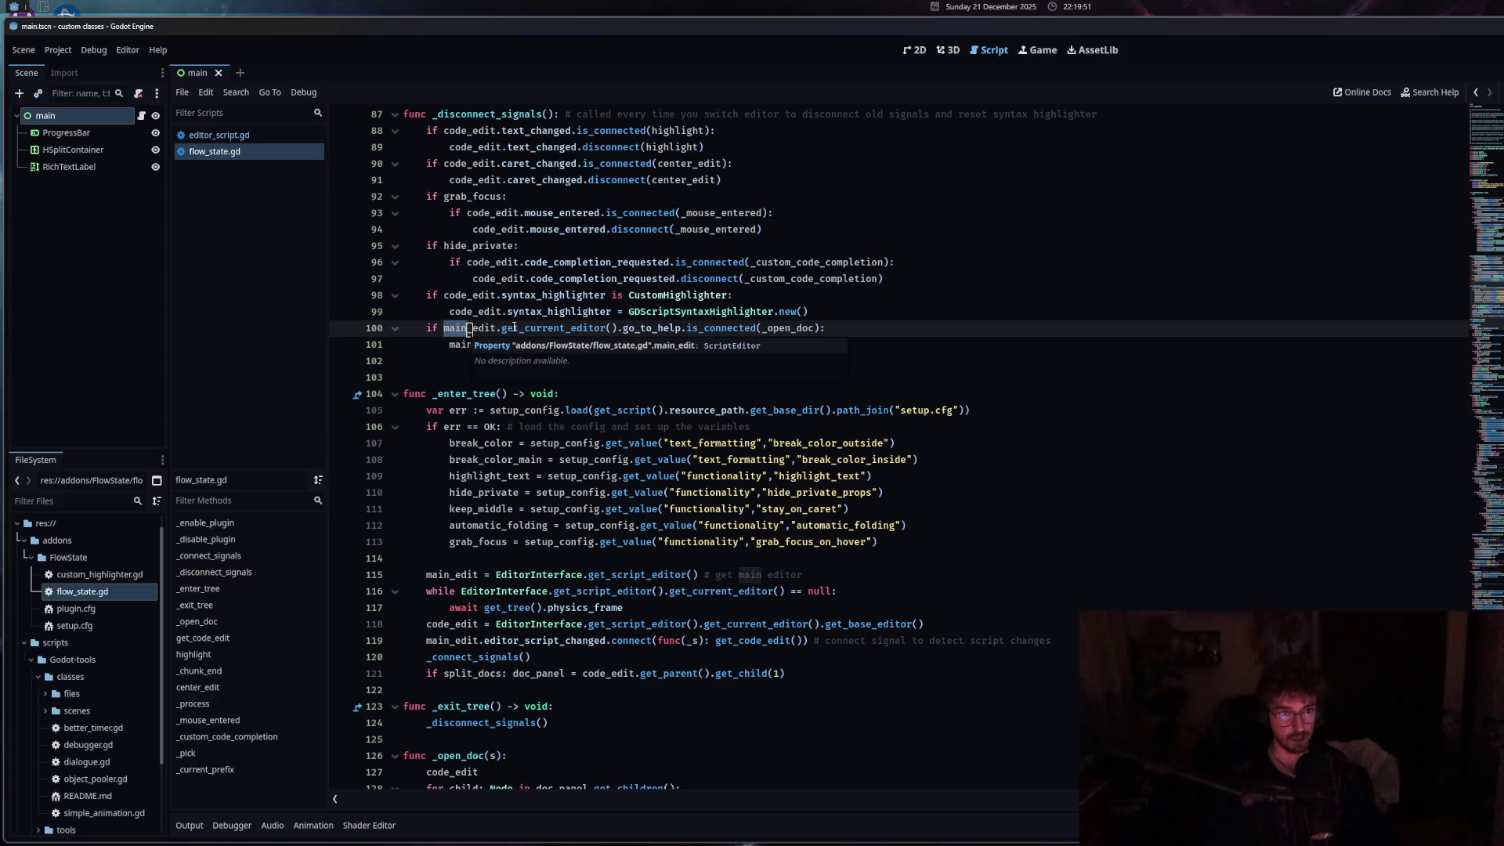
{"action": "left_click", "coordinate": [561, 345]}
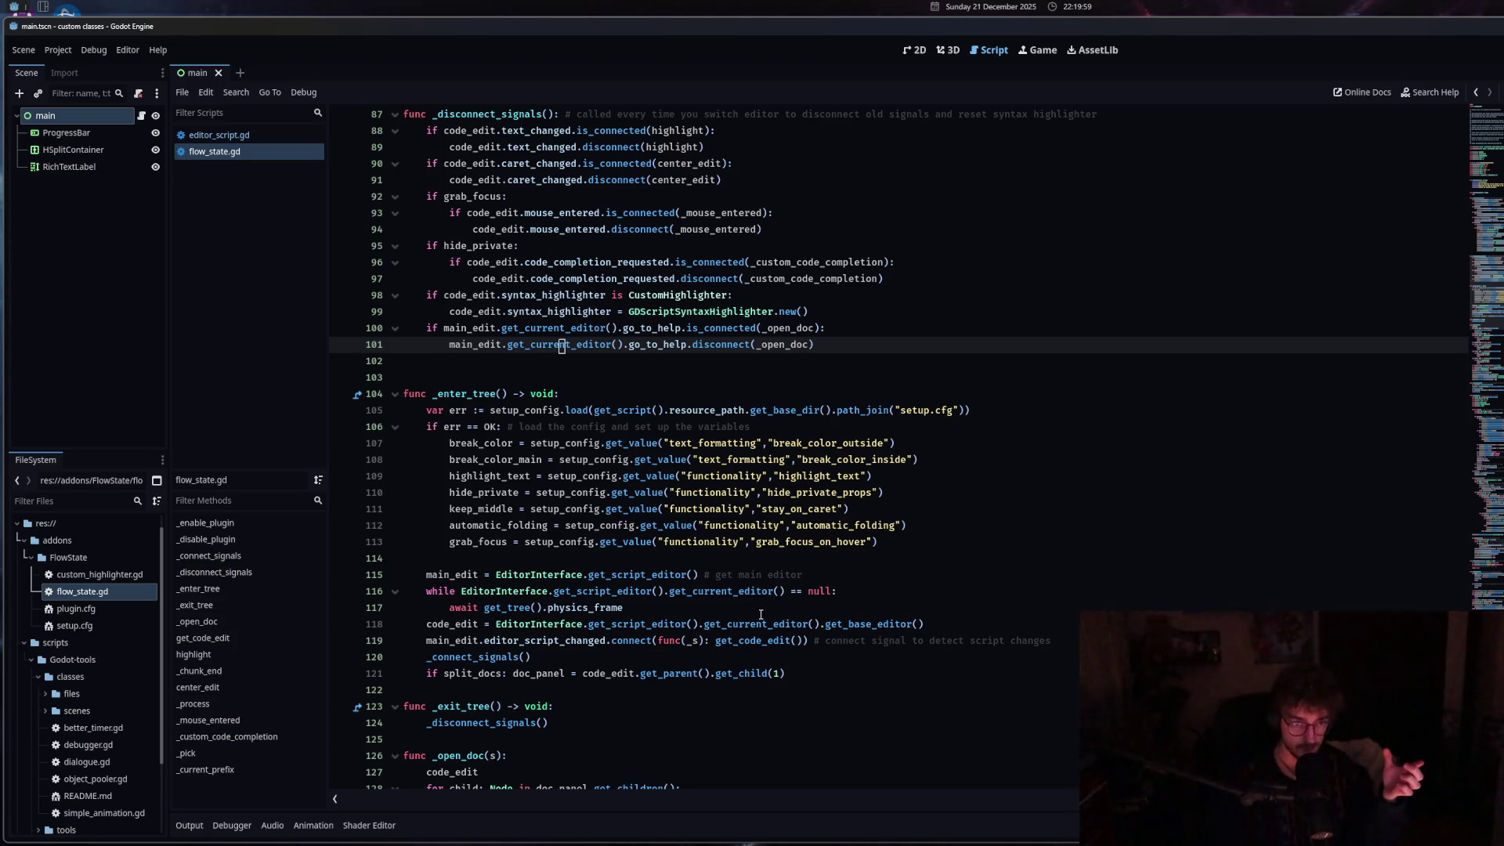
{"action": "mouse_move", "coordinate": [759, 641]}
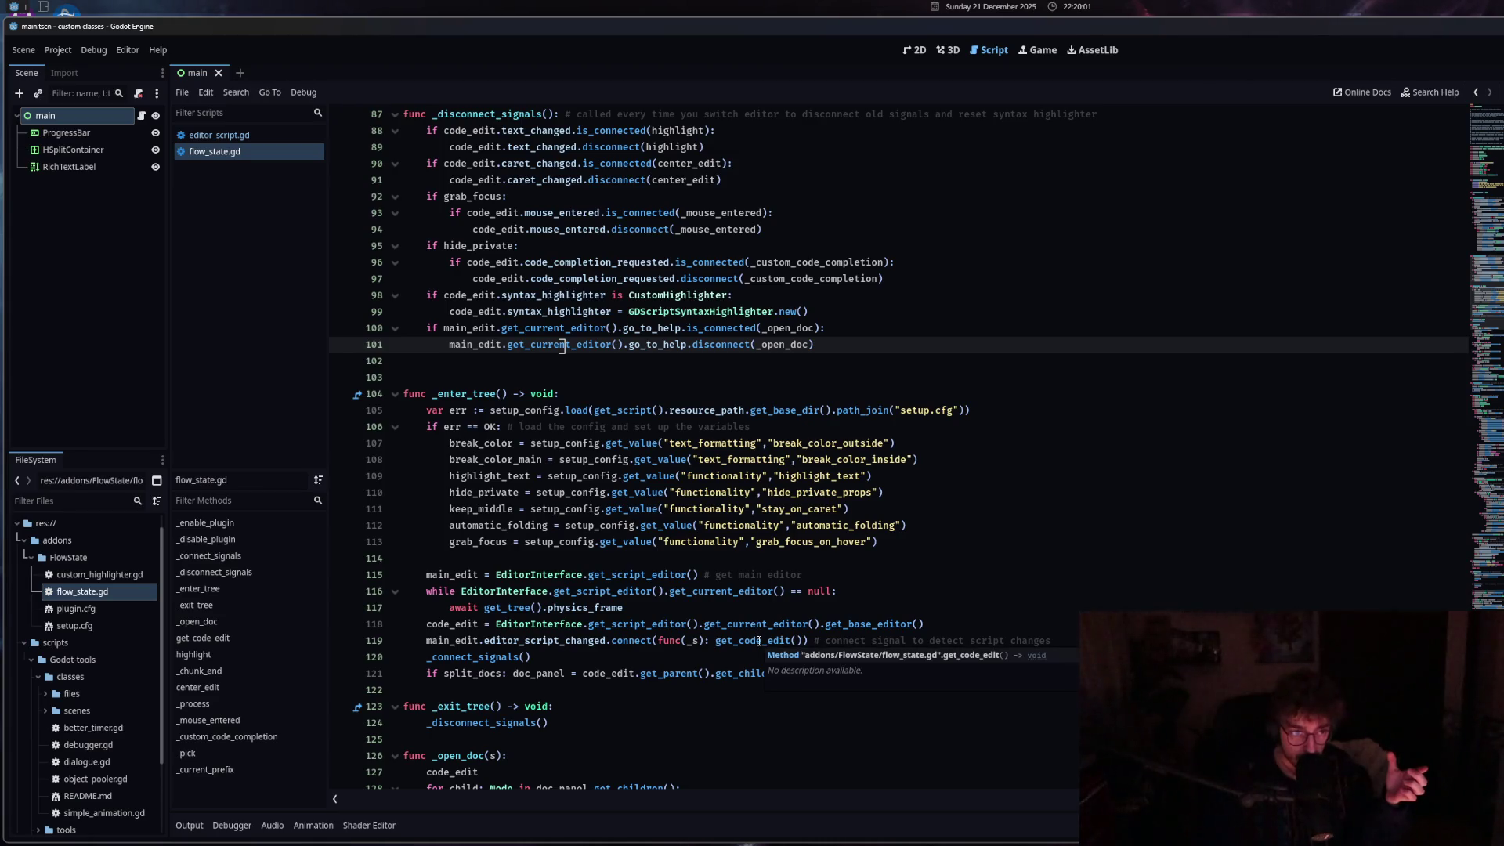
{"action": "scroll", "coordinate": [602, 664], "scroll_direction": "down", "scroll_amount": 2}
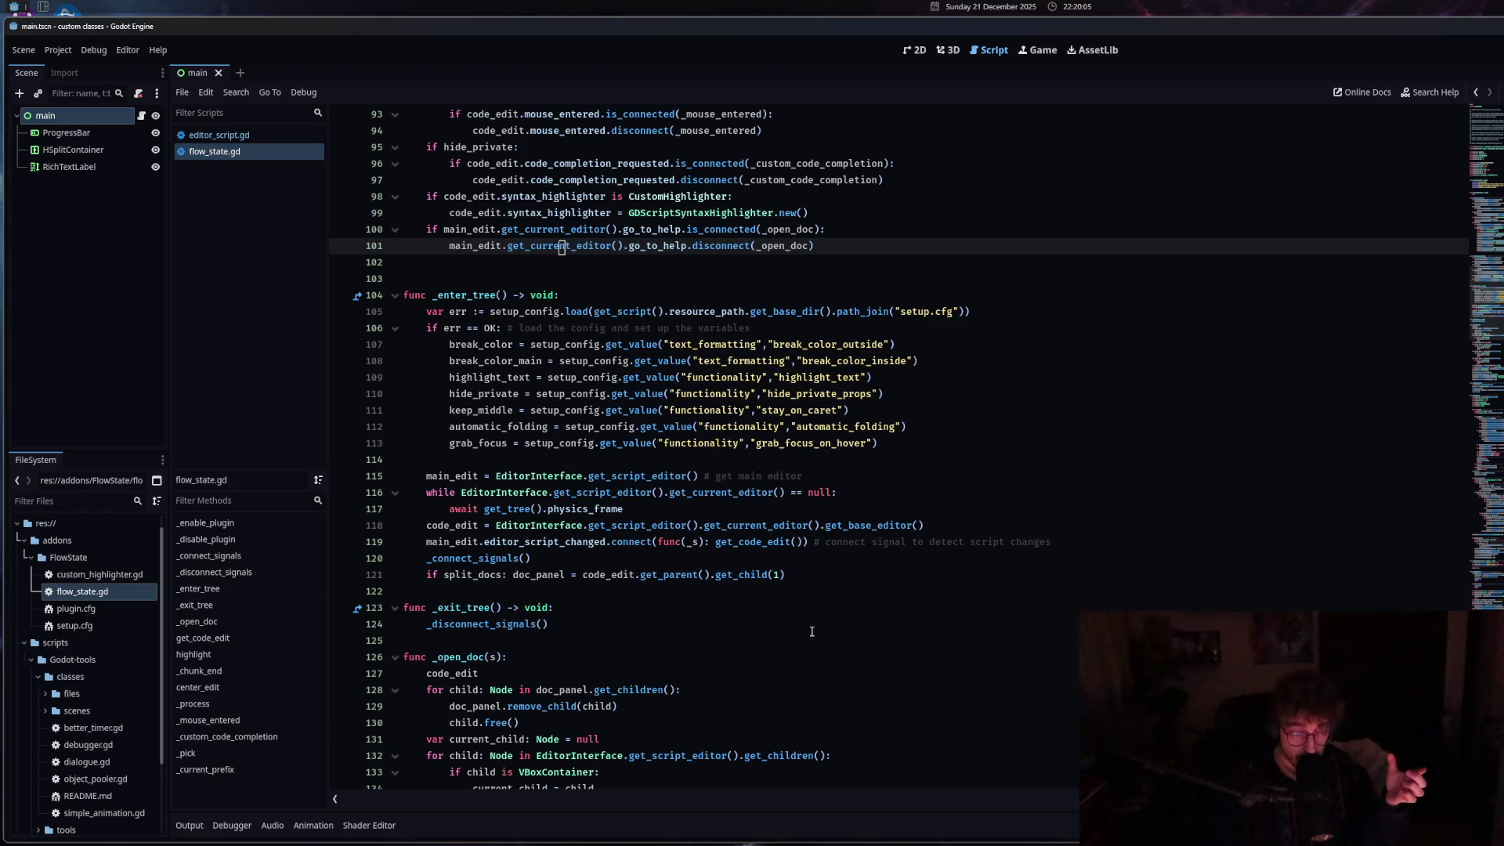
{"action": "scroll", "coordinate": [812, 631], "scroll_direction": "down", "scroll_amount": 4}
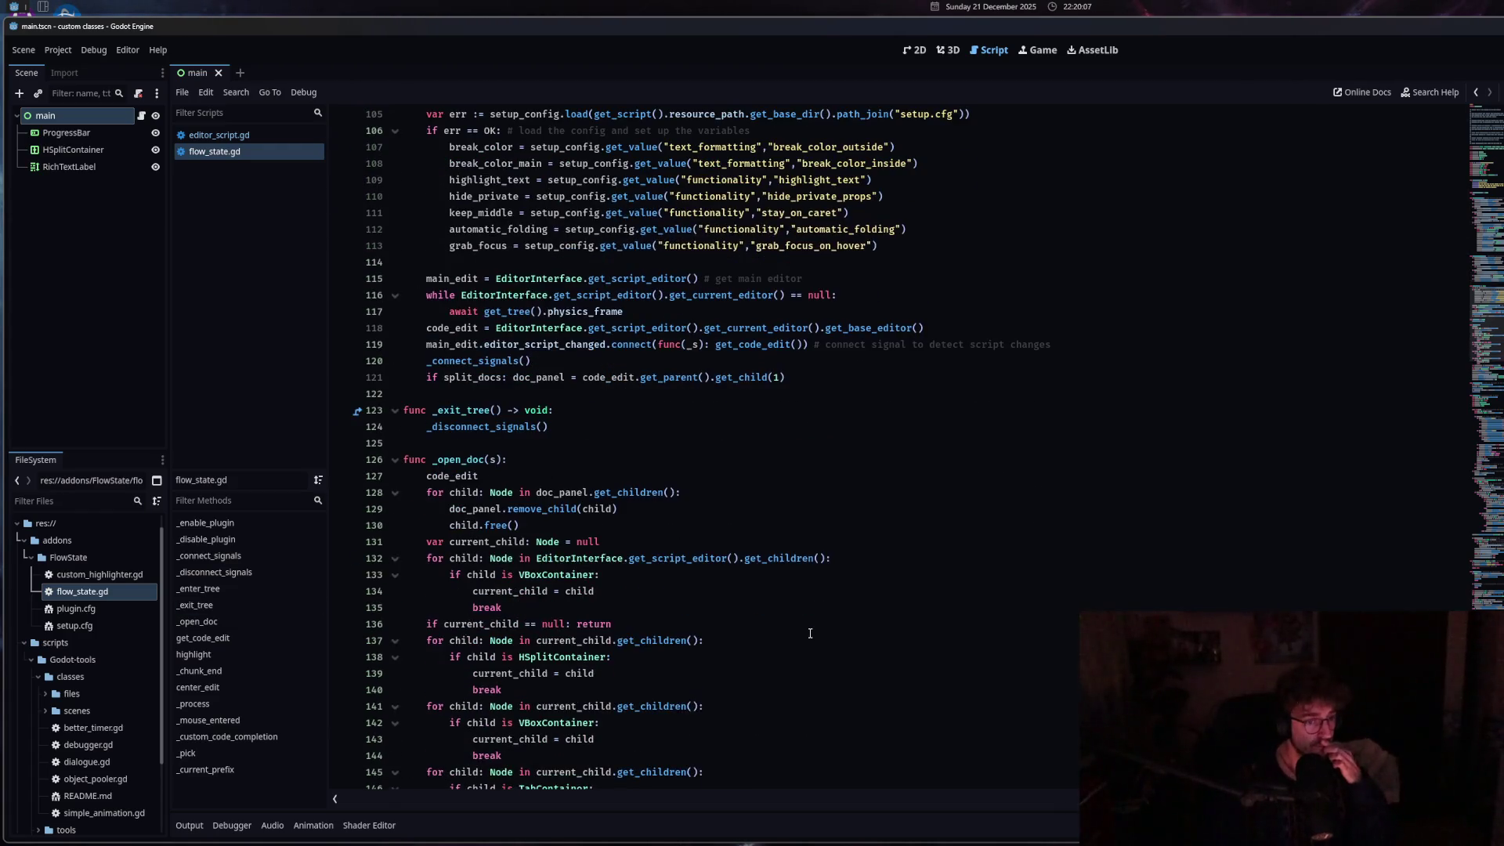
{"action": "scroll", "coordinate": [810, 633], "scroll_direction": "down", "scroll_amount": 14}
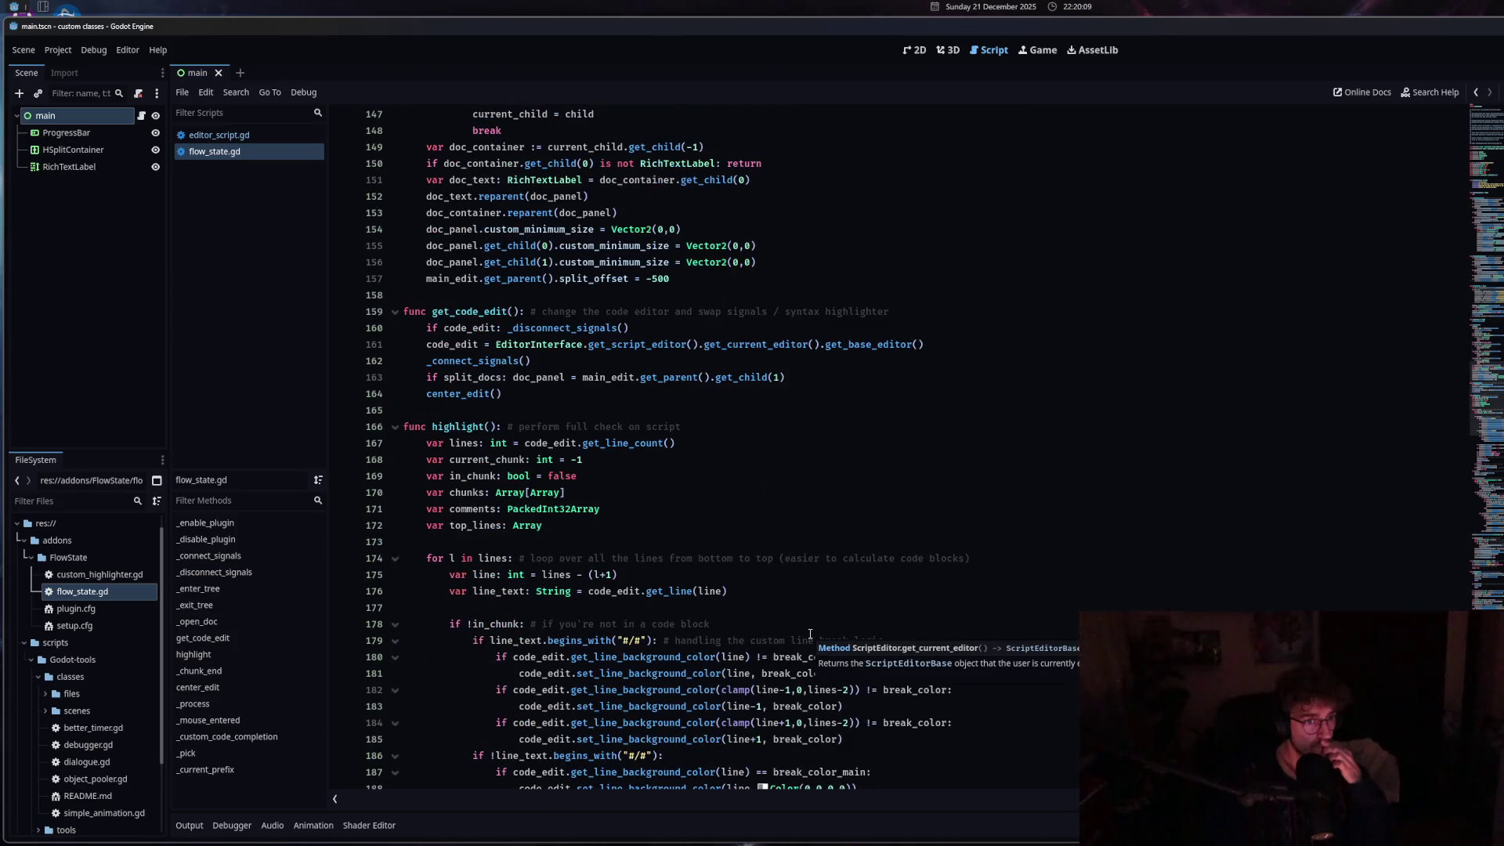
Change main_edit to code_edit on line 163.
{"action": "left_click", "coordinate": [579, 378]}
{"action": "left_click_drag", "start_coordinate": [605, 379], "coordinate": [589, 379]}
{"action": "type", "text": "code"}
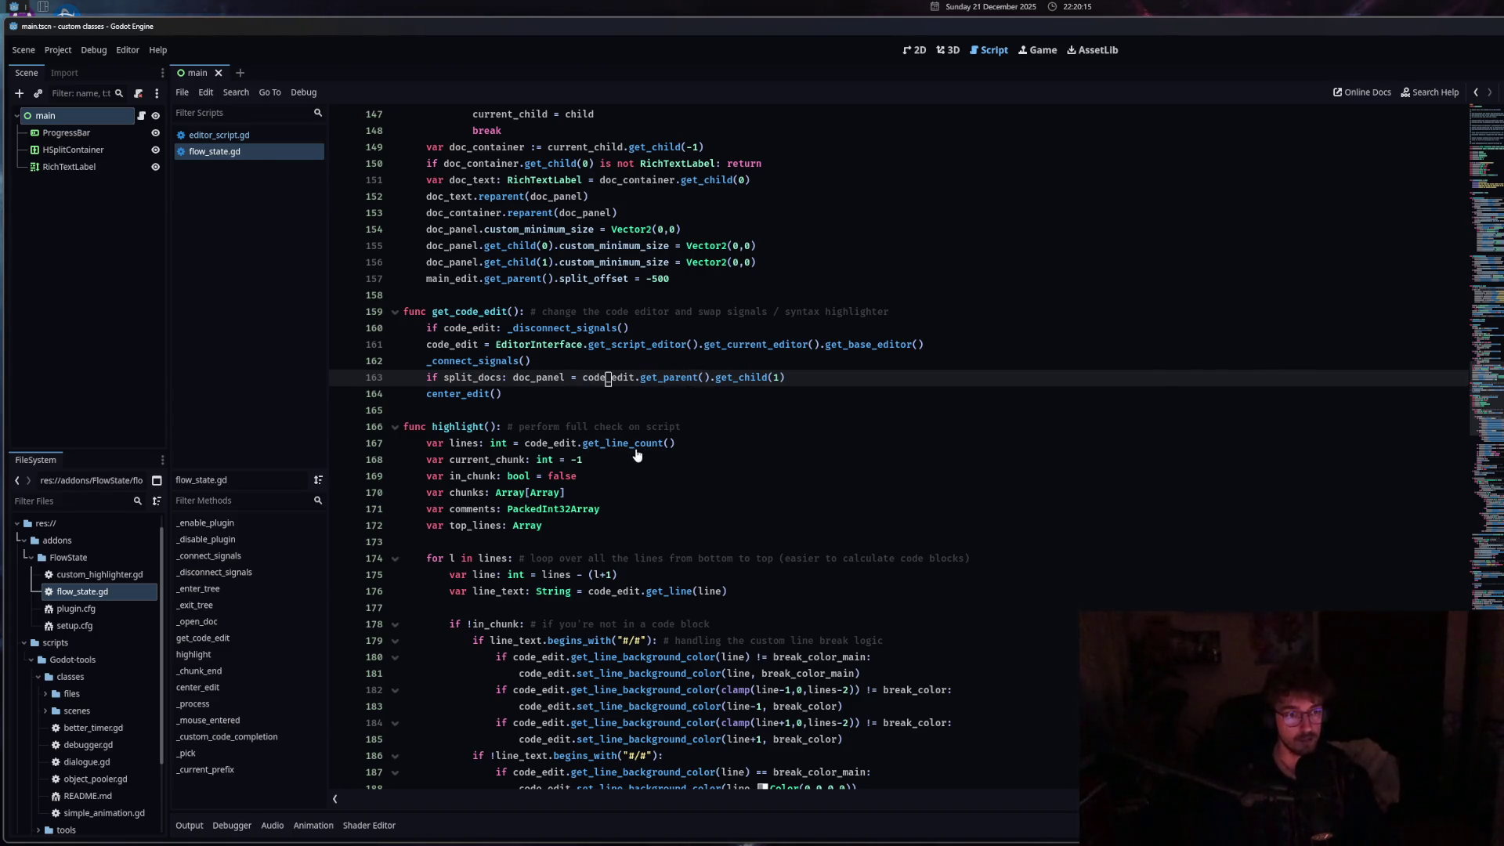
{"action": "scroll", "coordinate": [637, 455], "scroll_direction": "up", "scroll_amount": 2}
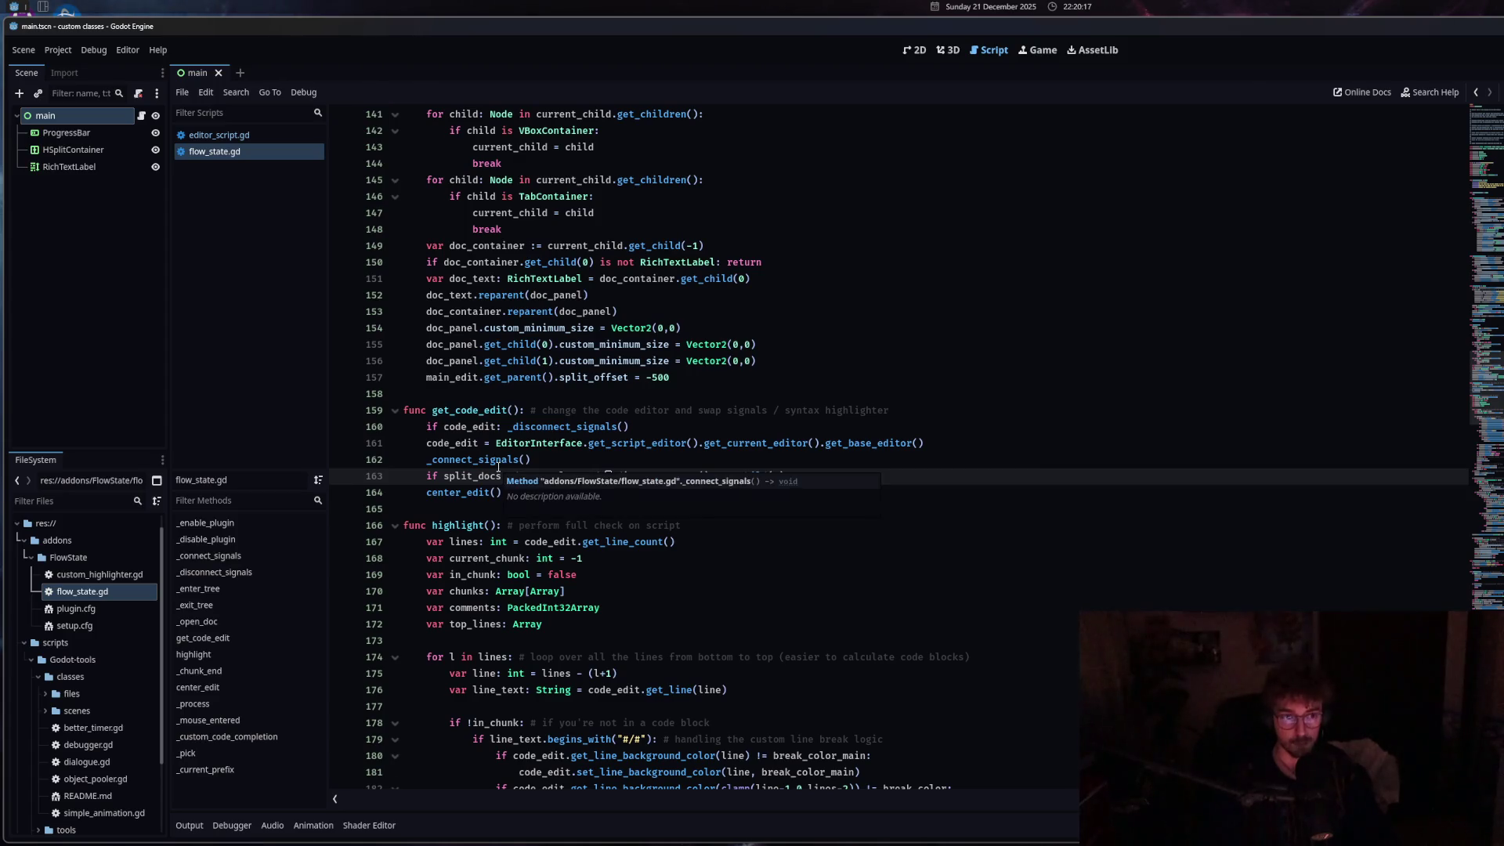
{"action": "scroll", "coordinate": [501, 467], "scroll_direction": "up", "scroll_amount": 2}
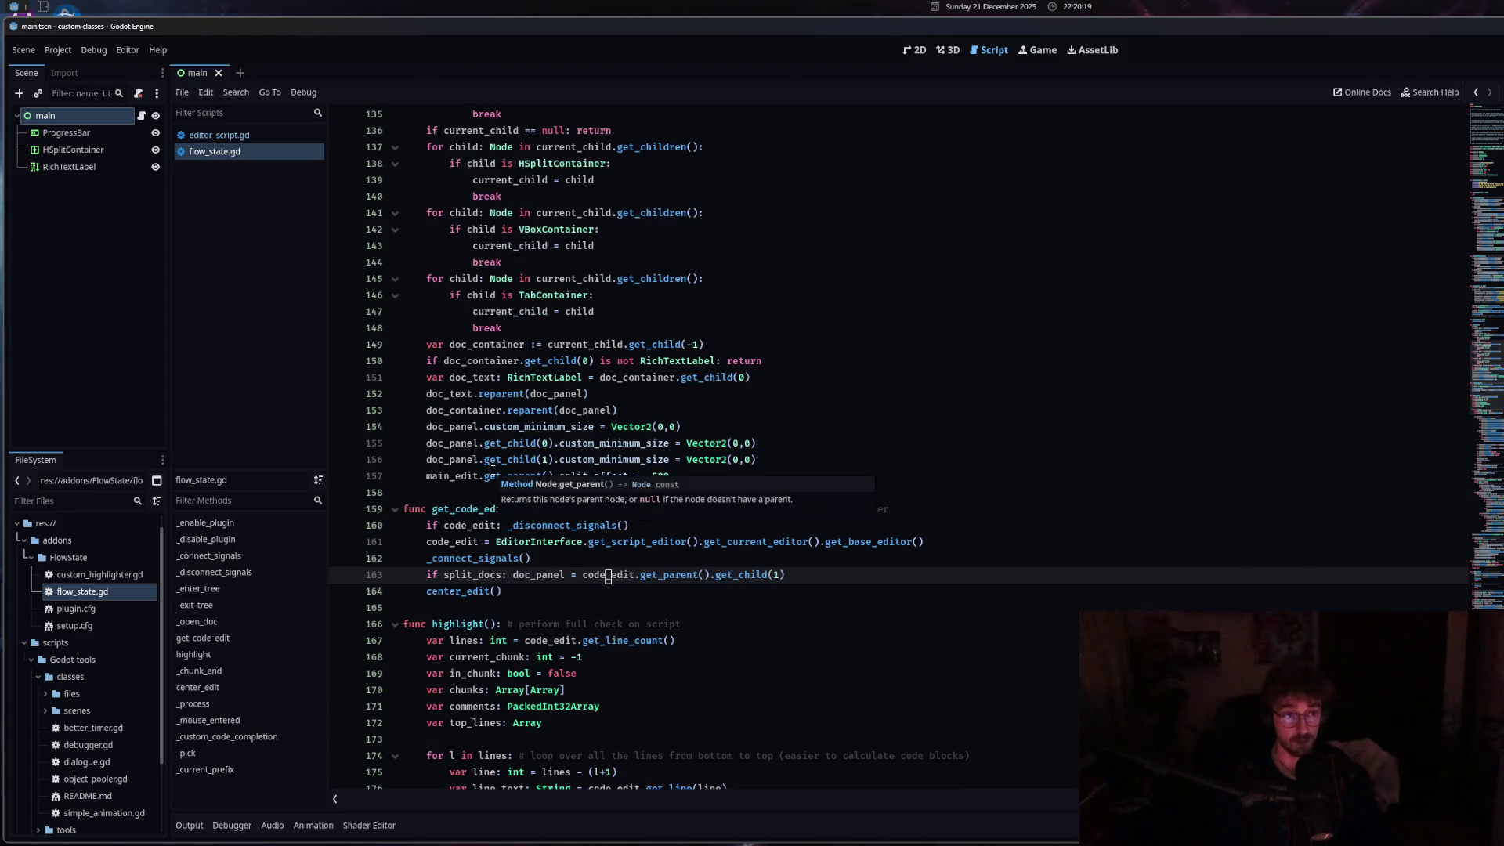
{"action": "scroll", "coordinate": [494, 469], "scroll_direction": "up", "scroll_amount": 3}
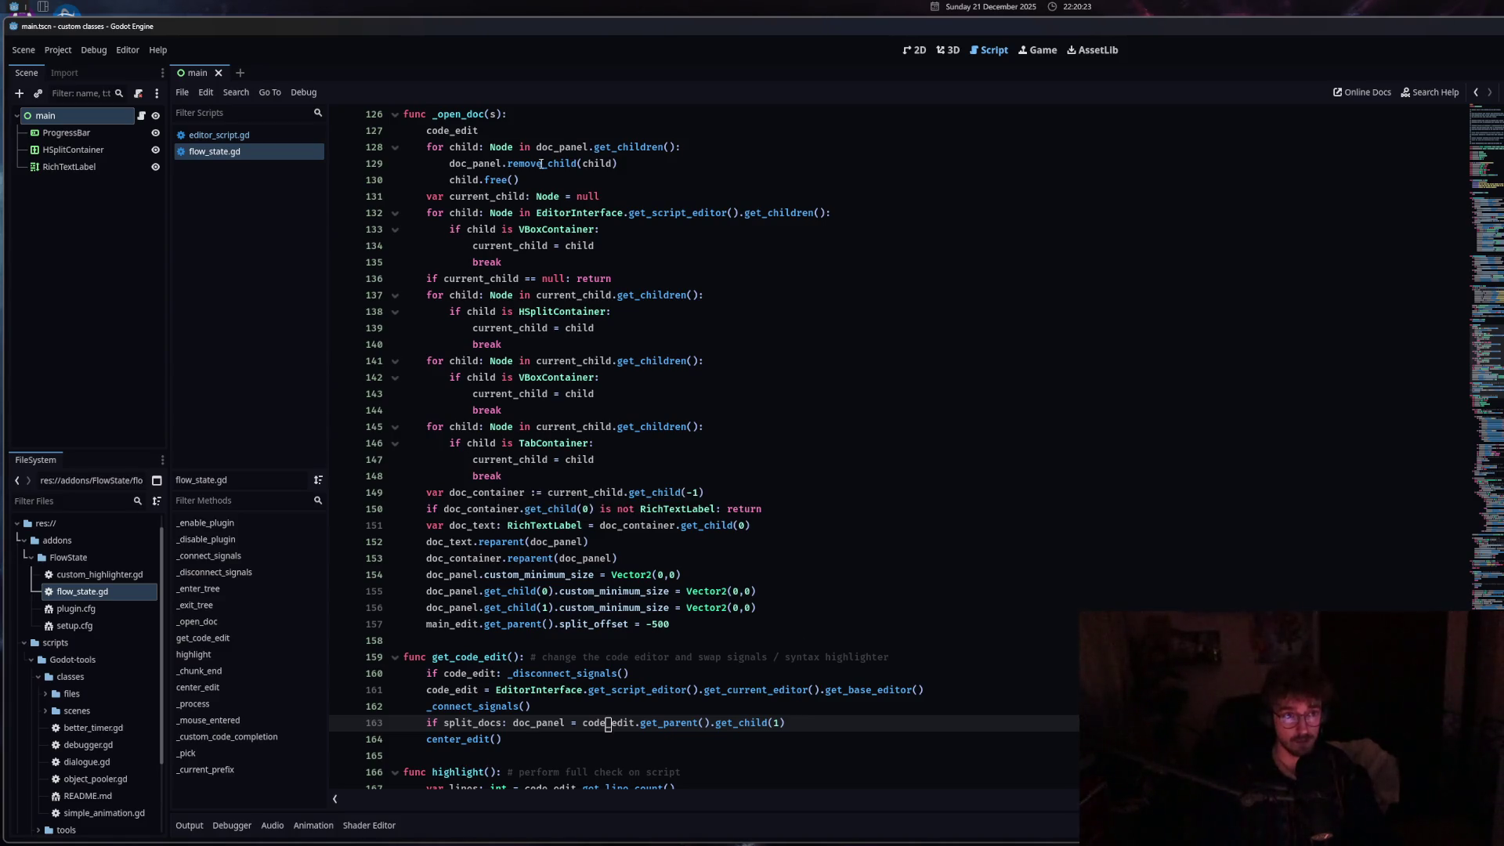
Delete the stray code_edit line in _open_doc and save flow_state.gd.
{"action": "double_click", "coordinate": [454, 130]}
{"action": "key", "text": "BackSpace"}
{"action": "key", "text": "BackSpace"}
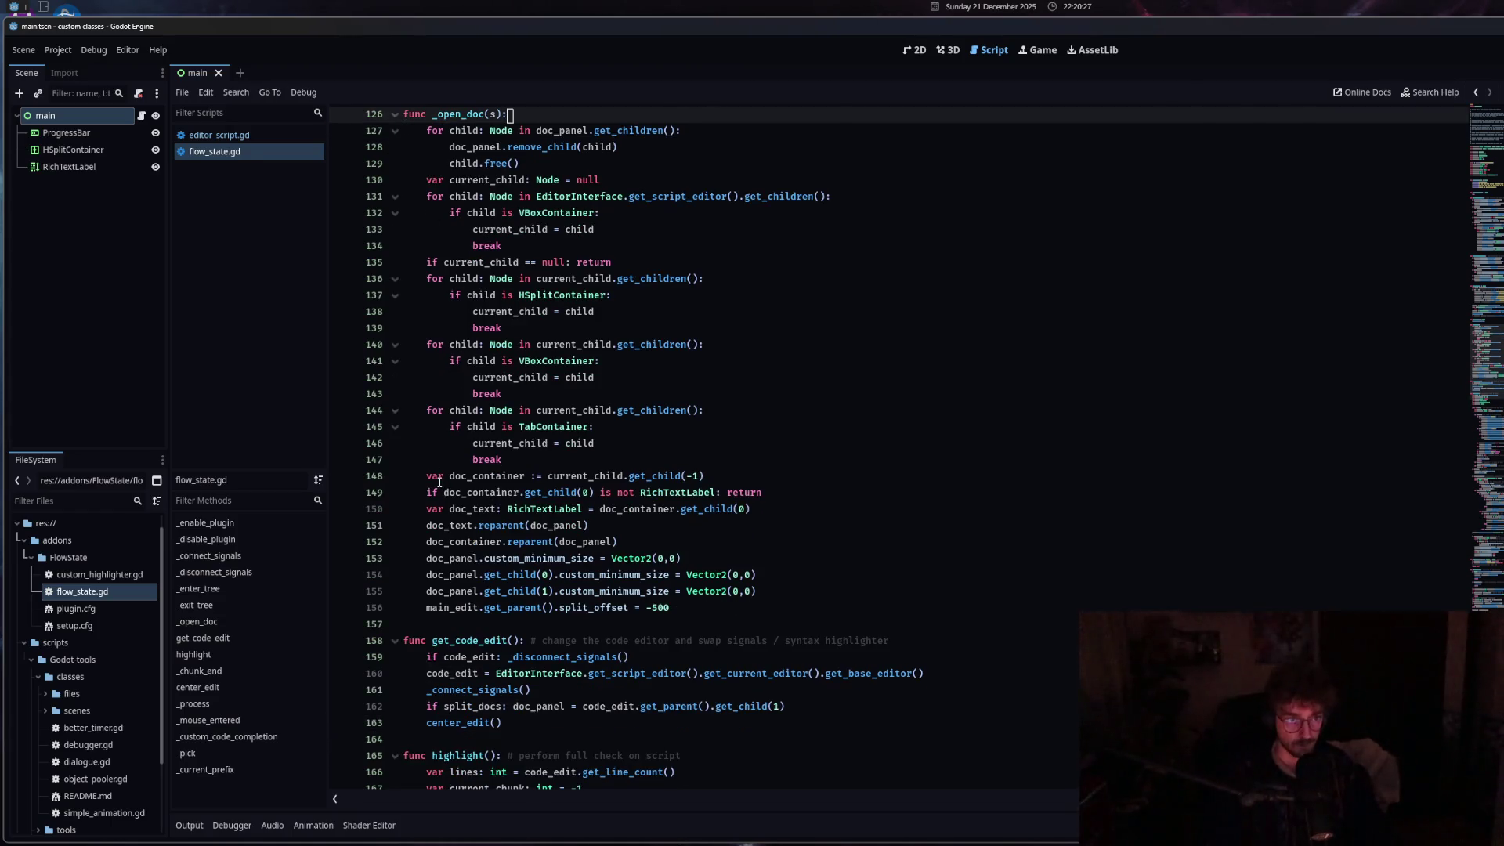
{"action": "mouse_move", "coordinate": [593, 657]}
{"action": "left_click", "coordinate": [427, 608]}
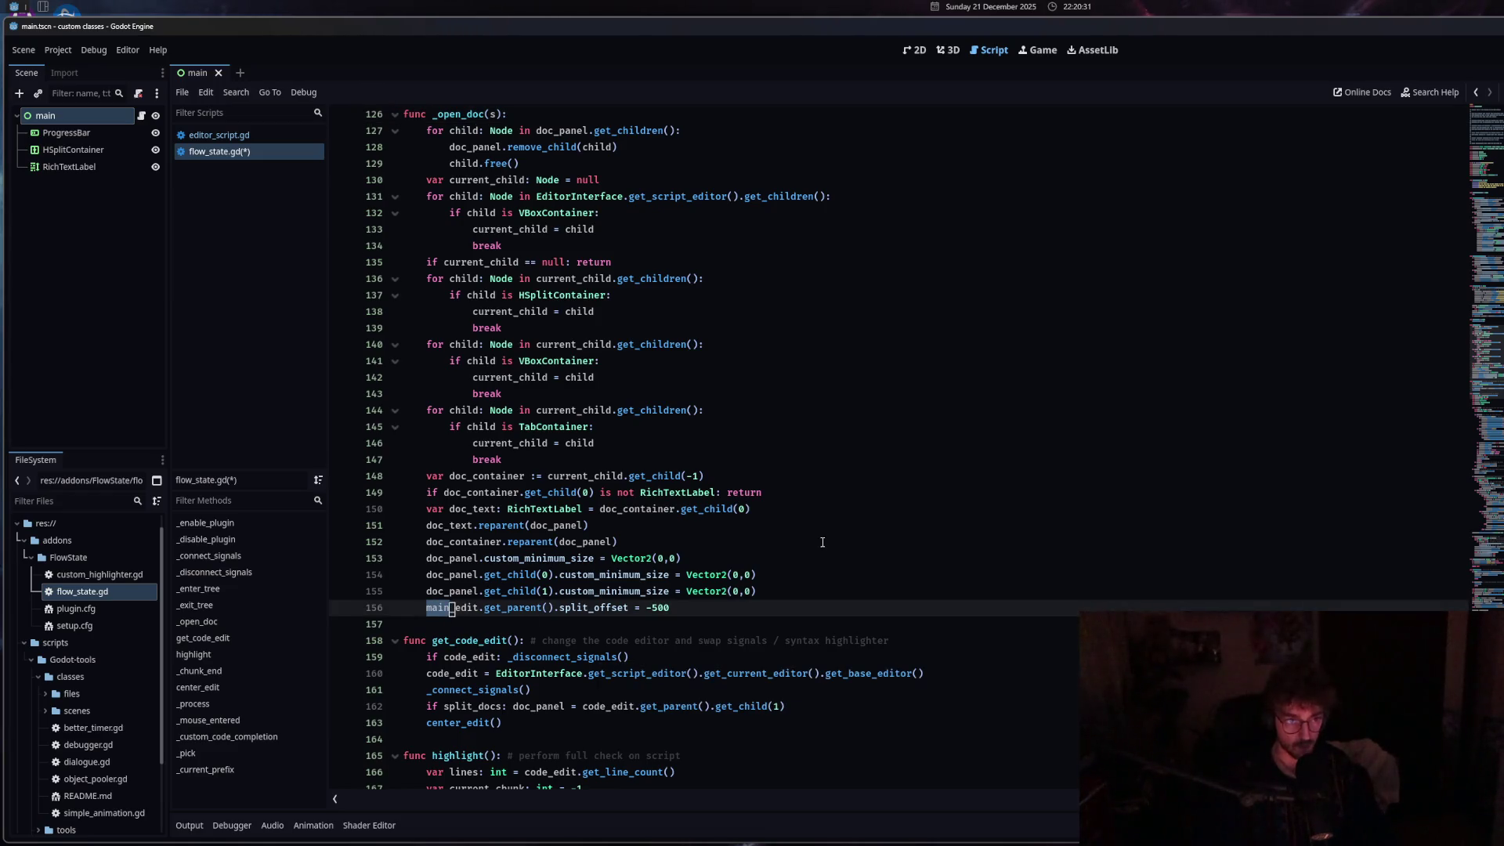
{"action": "type", "text": "code"}
{"action": "key", "text": "ctrl+s"}
{"action": "scroll", "coordinate": [814, 547], "scroll_direction": "up", "scroll_amount": 15}
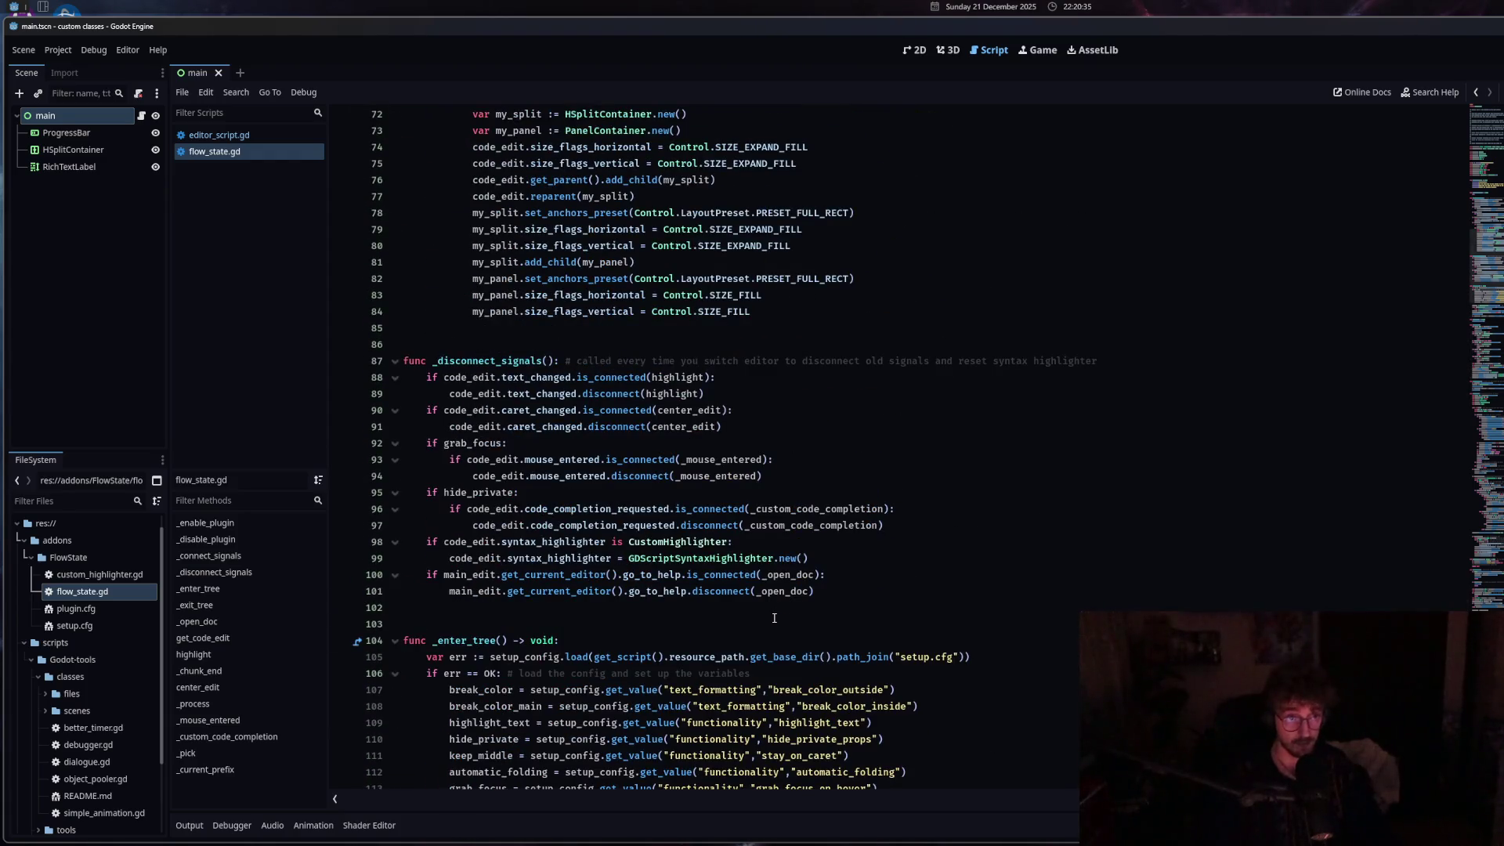
{"action": "scroll", "coordinate": [774, 618], "scroll_direction": "up", "scroll_amount": 5}
{"action": "left_click", "coordinate": [58, 49]}
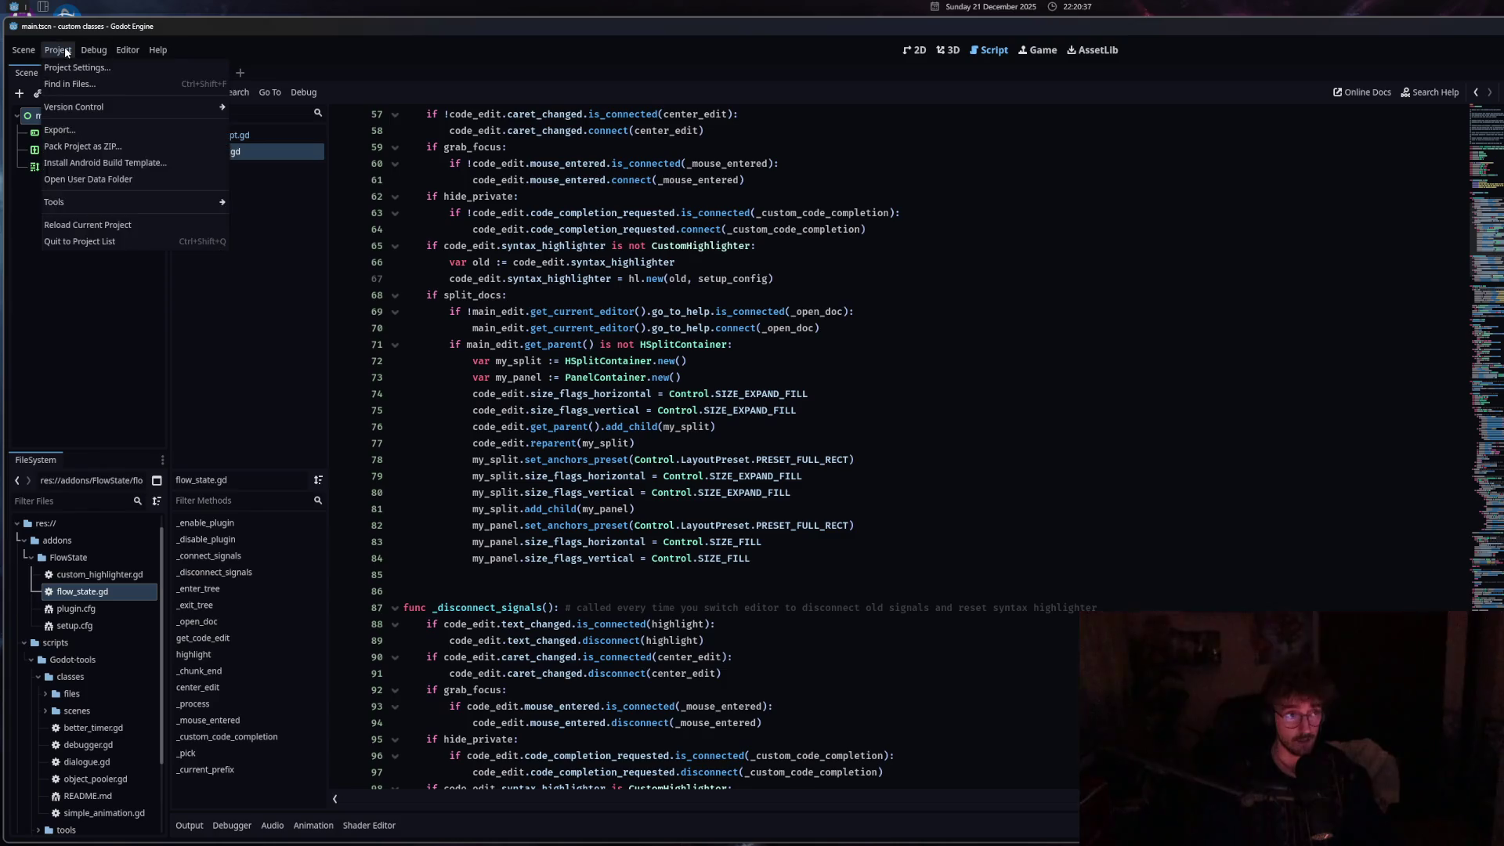
Re-enable FlowState in Project Settings > Plugins and show its welcome message in the Output log.
{"action": "left_click", "coordinate": [68, 223]}
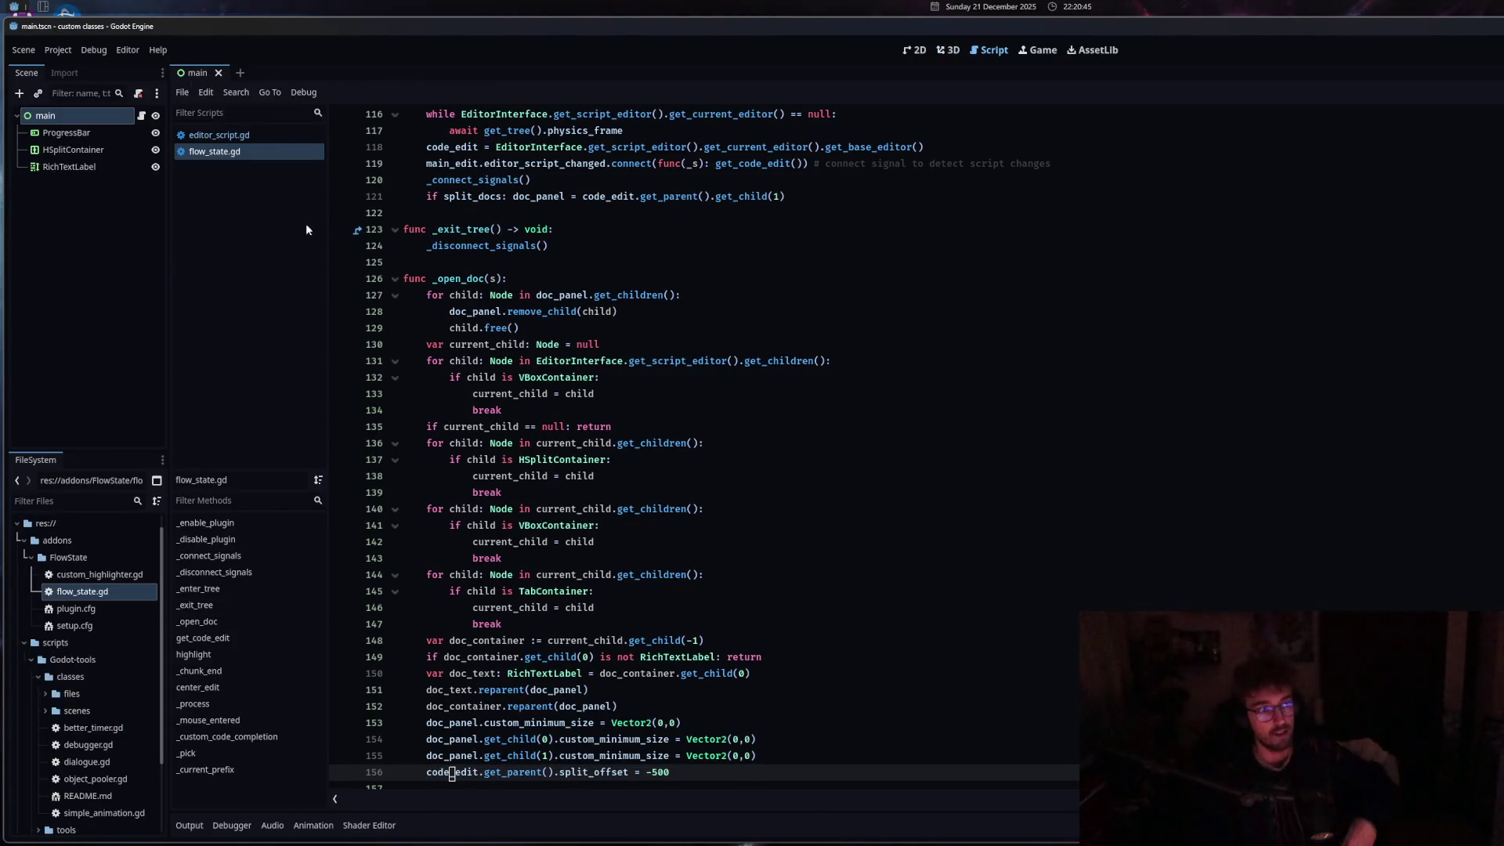
{"action": "left_click", "coordinate": [57, 50]}
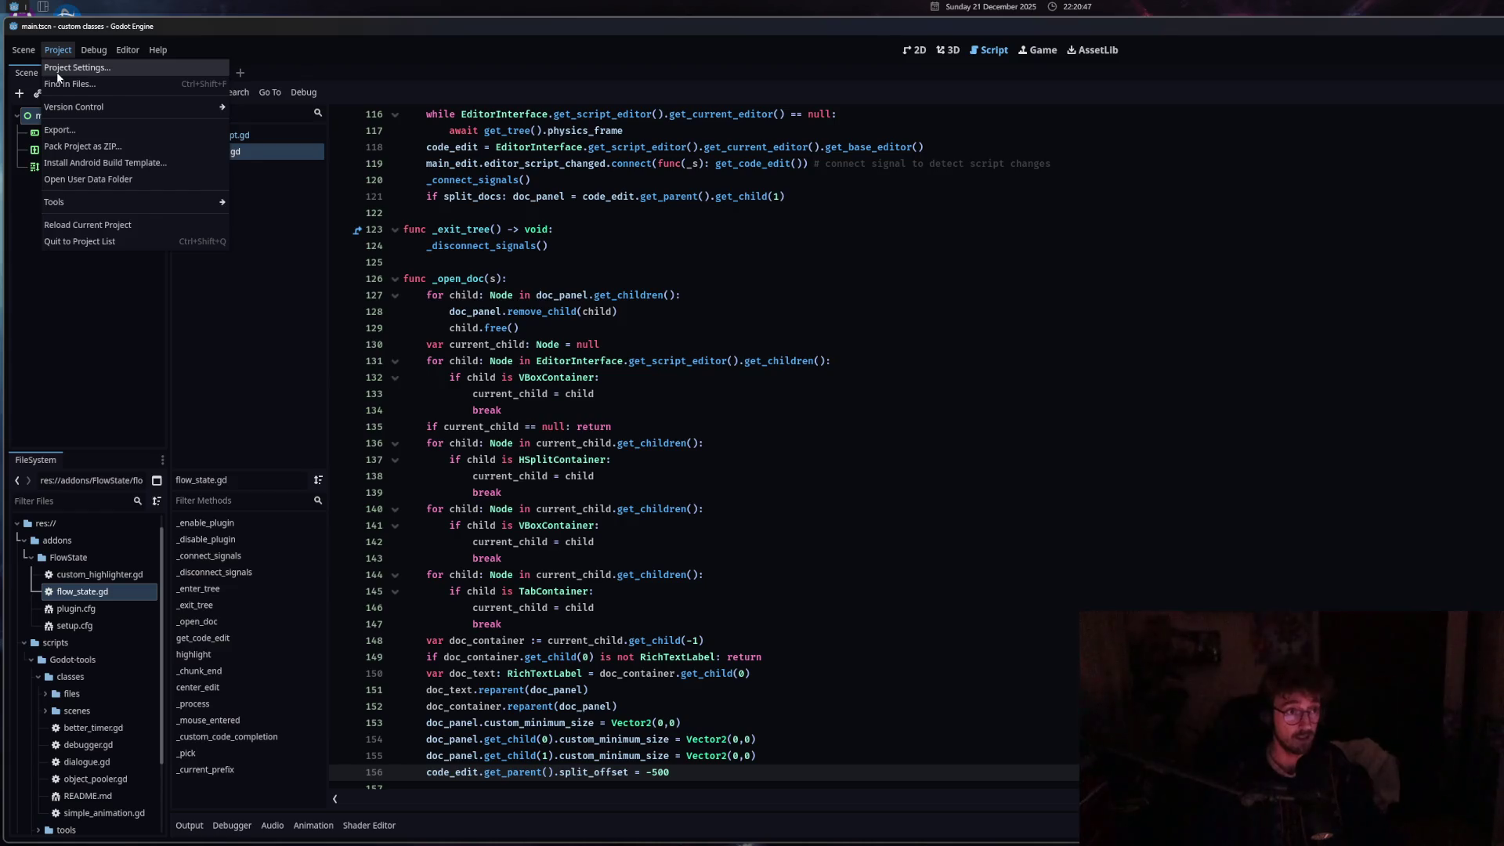
{"action": "left_click", "coordinate": [94, 71]}
{"action": "left_click", "coordinate": [476, 236]}
{"action": "left_click", "coordinate": [287, 296]}
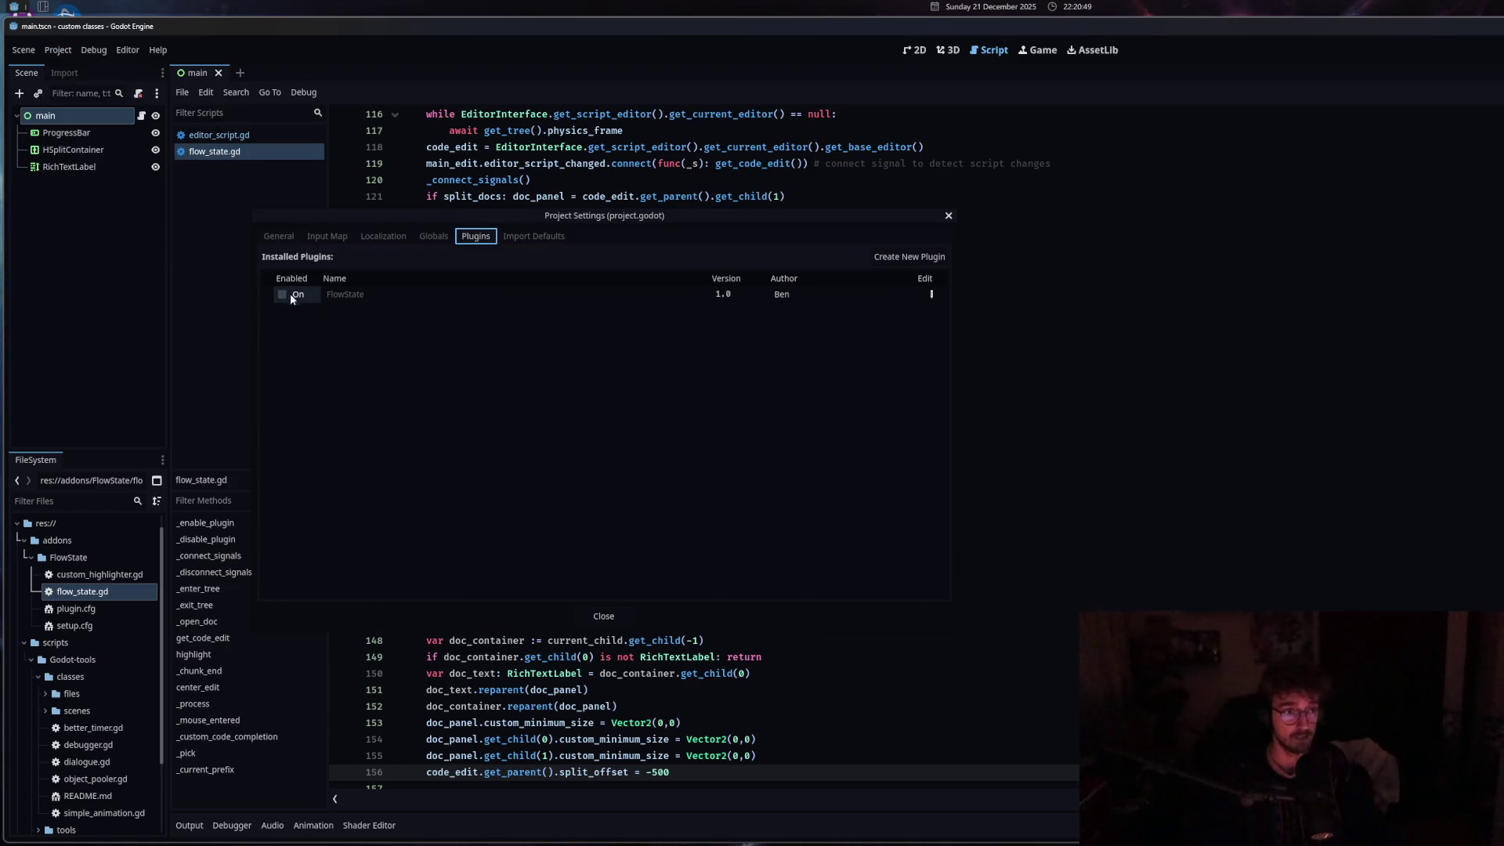
{"action": "left_click", "coordinate": [948, 216]}
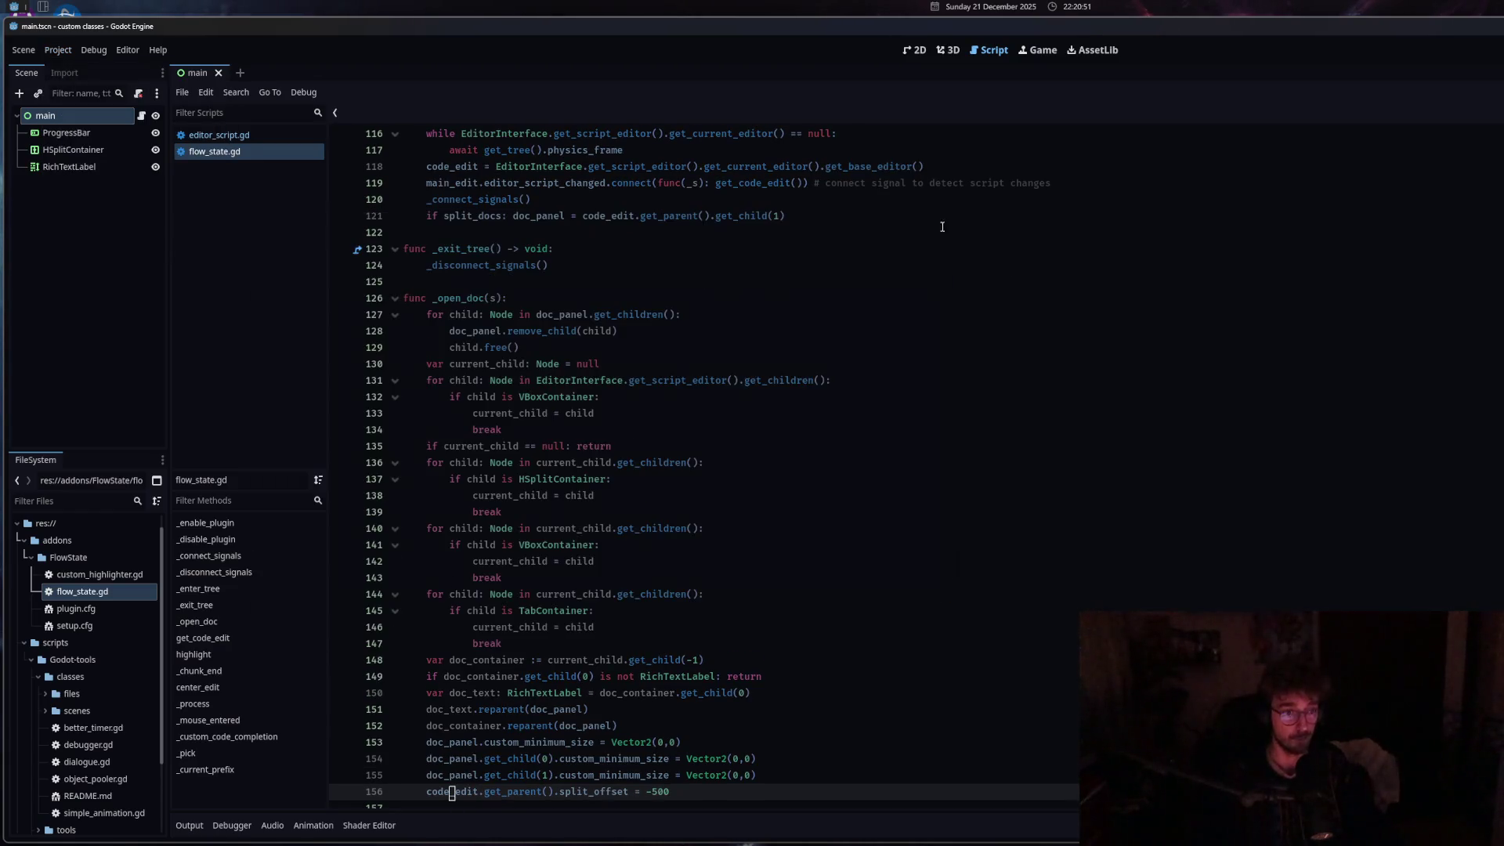
{"action": "left_click", "coordinate": [189, 825]}
{"action": "left_click", "coordinate": [583, 528]}
{"action": "scroll", "coordinate": [573, 527], "scroll_direction": "down", "scroll_amount": 2}
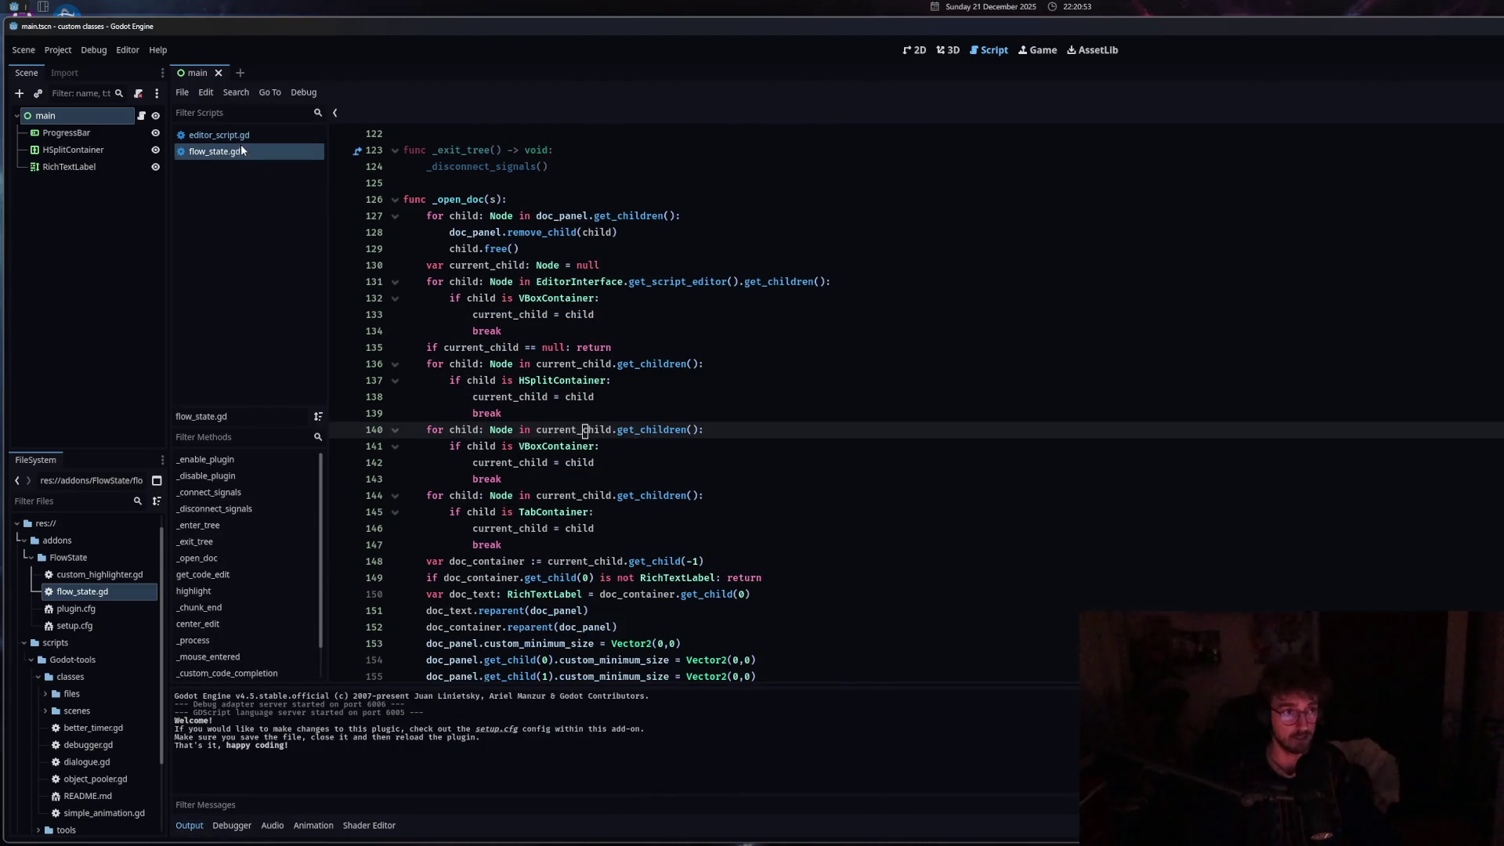
Switch to editor_script.gd and back to flow_state.gd, then drag the docs panel divider wider.
{"action": "left_click", "coordinate": [559, 384], "text": "ctrl"}
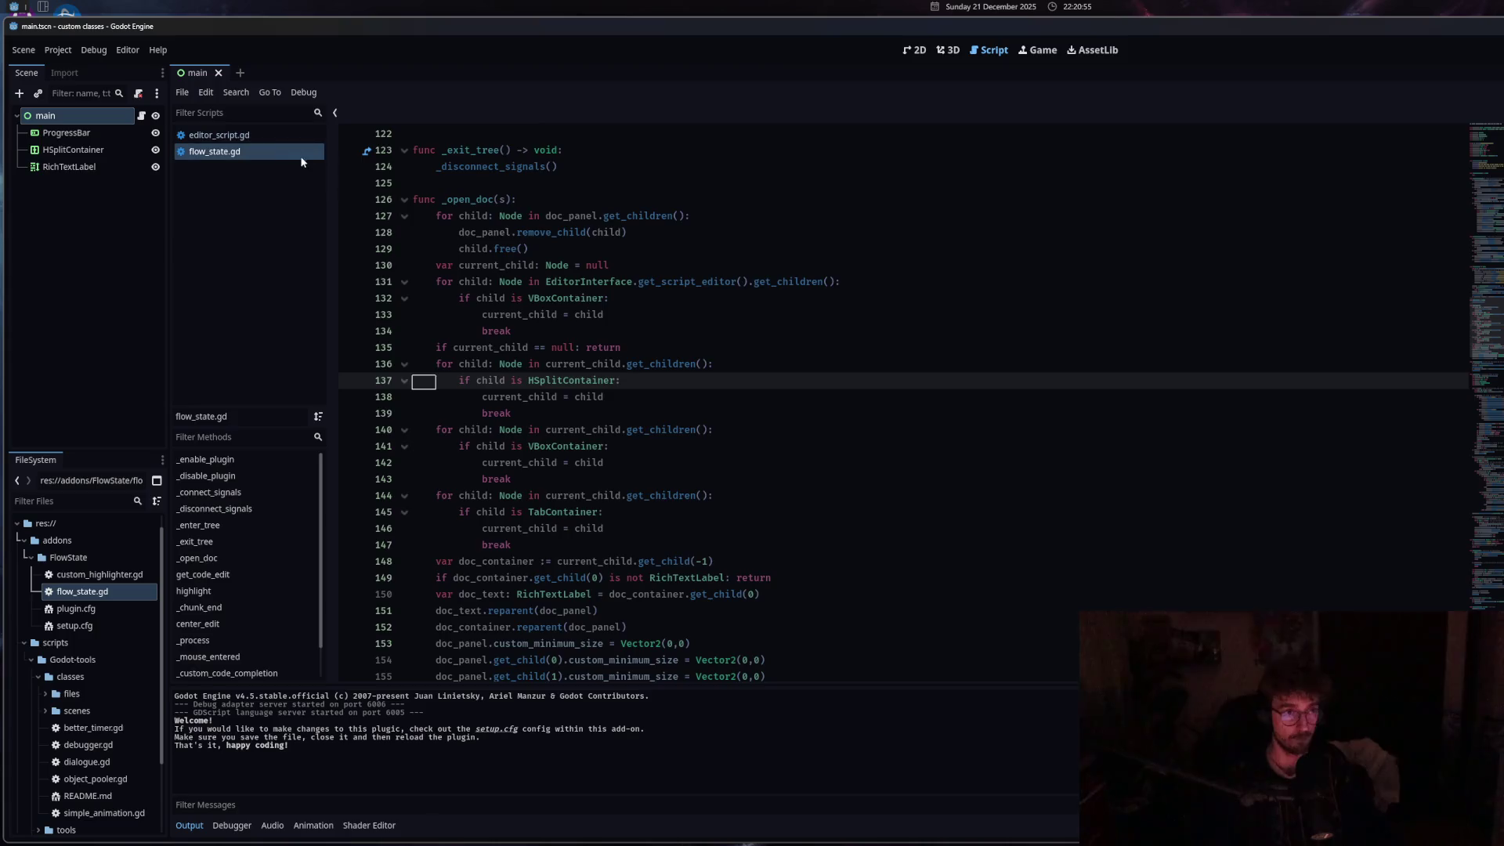
{"action": "left_click", "coordinate": [235, 135]}
{"action": "left_click", "coordinate": [257, 149]}
{"action": "left_click", "coordinate": [257, 138]}
{"action": "left_click", "coordinate": [257, 151]}
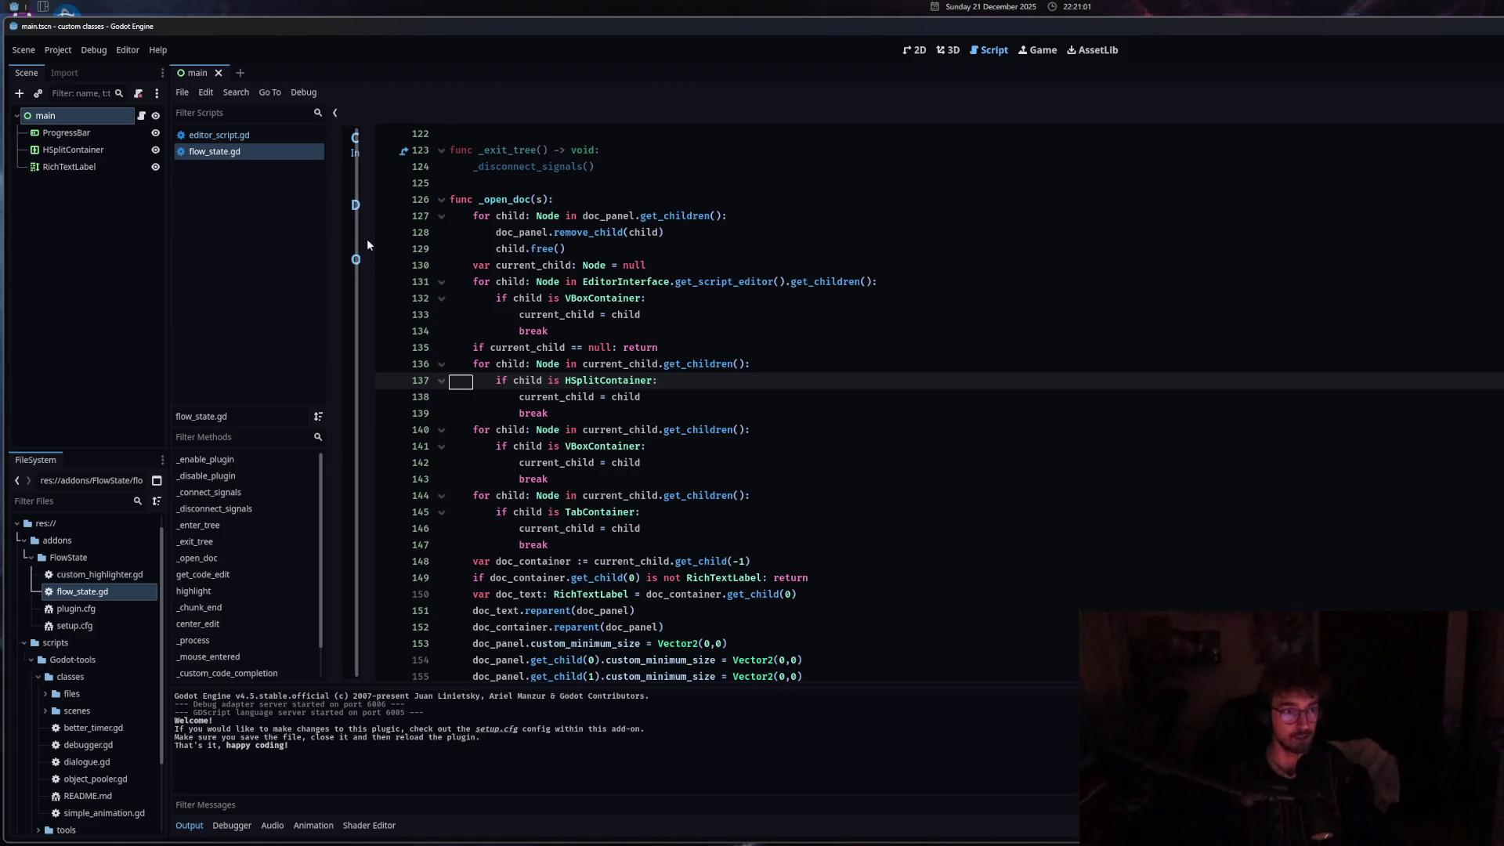
{"action": "mouse_move", "coordinate": [369, 244]}
{"action": "left_mouse_down"}
{"action": "mouse_move", "coordinate": [691, 245]}
{"action": "mouse_move", "coordinate": [408, 244]}
{"action": "left_mouse_up"}
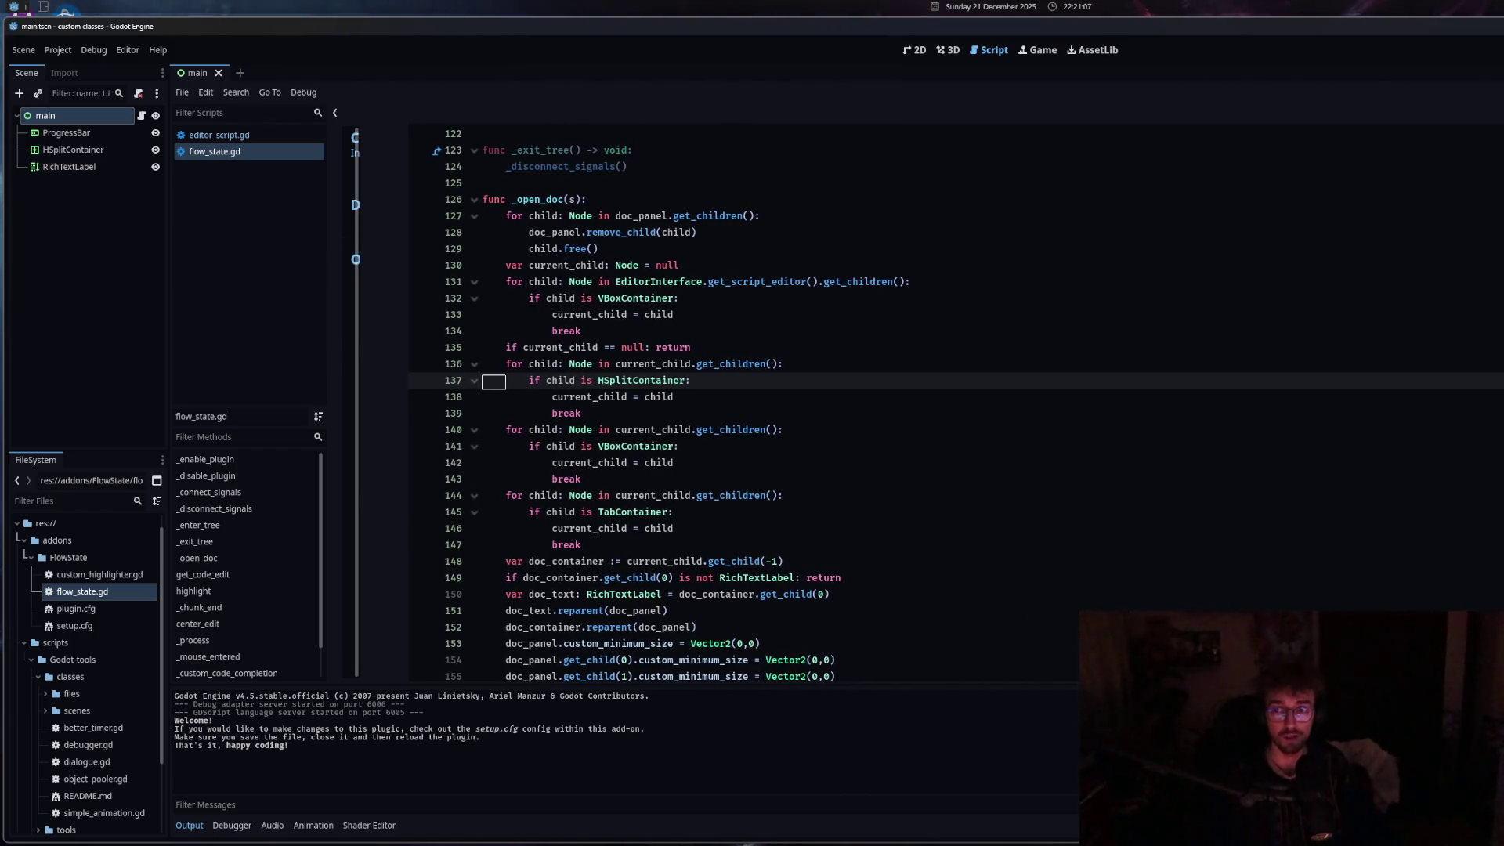
Flip between the two scripts again and widen the docs side panel much further.
{"action": "left_click", "coordinate": [212, 135]}
{"action": "left_click", "coordinate": [208, 150]}
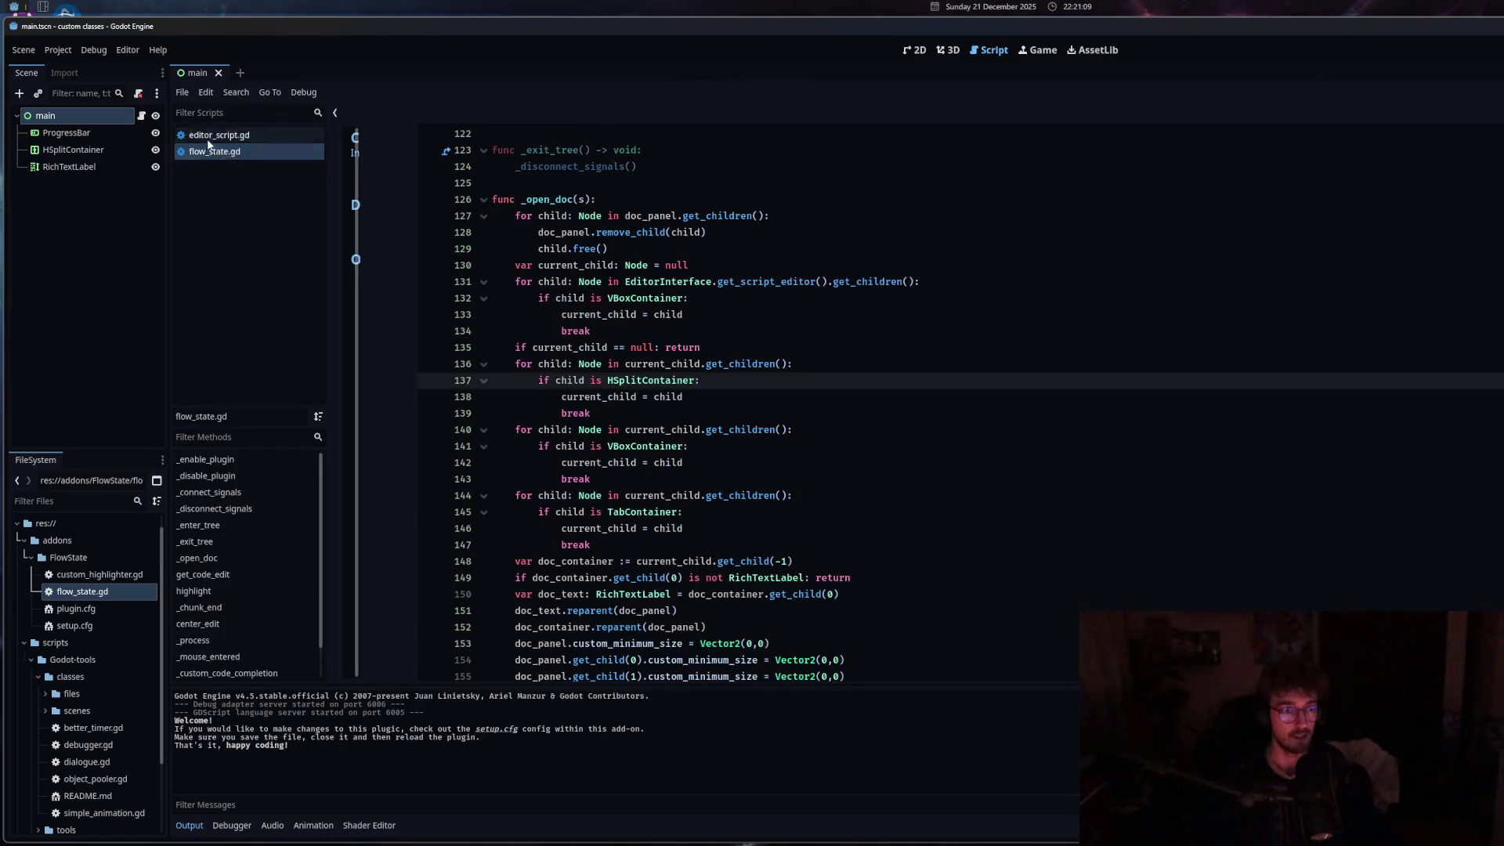
{"action": "left_click", "coordinate": [197, 135]}
{"action": "left_click", "coordinate": [193, 155]}
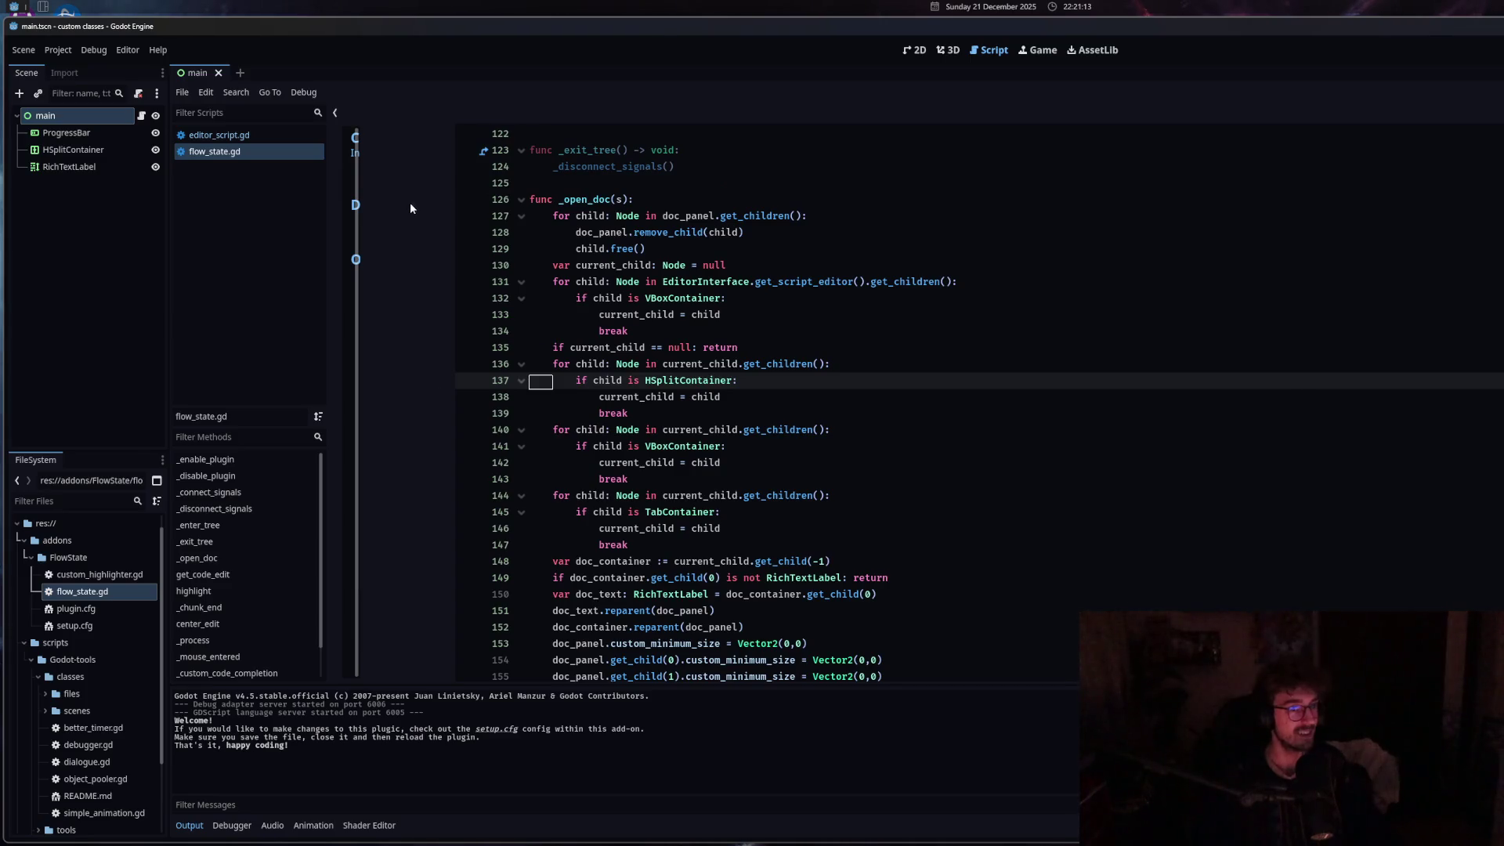
{"action": "mouse_move", "coordinate": [404, 202]}
{"action": "left_mouse_down"}
{"action": "mouse_move", "coordinate": [981, 251]}
{"action": "mouse_move", "coordinate": [707, 227]}
{"action": "left_mouse_up"}
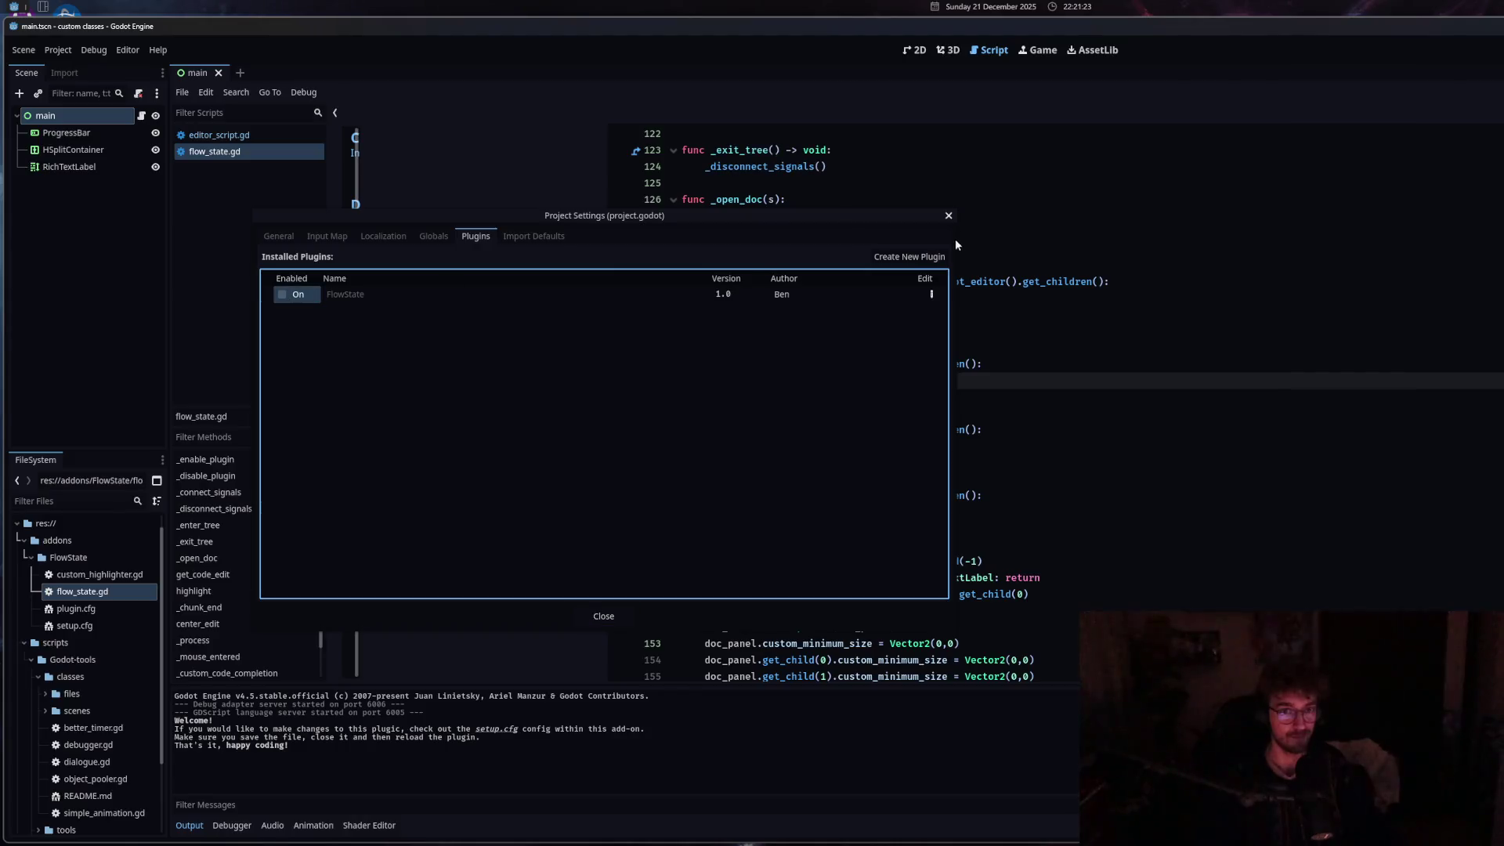
Close Project Settings and reload the current project from the Project menu.
{"action": "left_click", "coordinate": [948, 216]}
{"action": "left_click", "coordinate": [58, 49]}
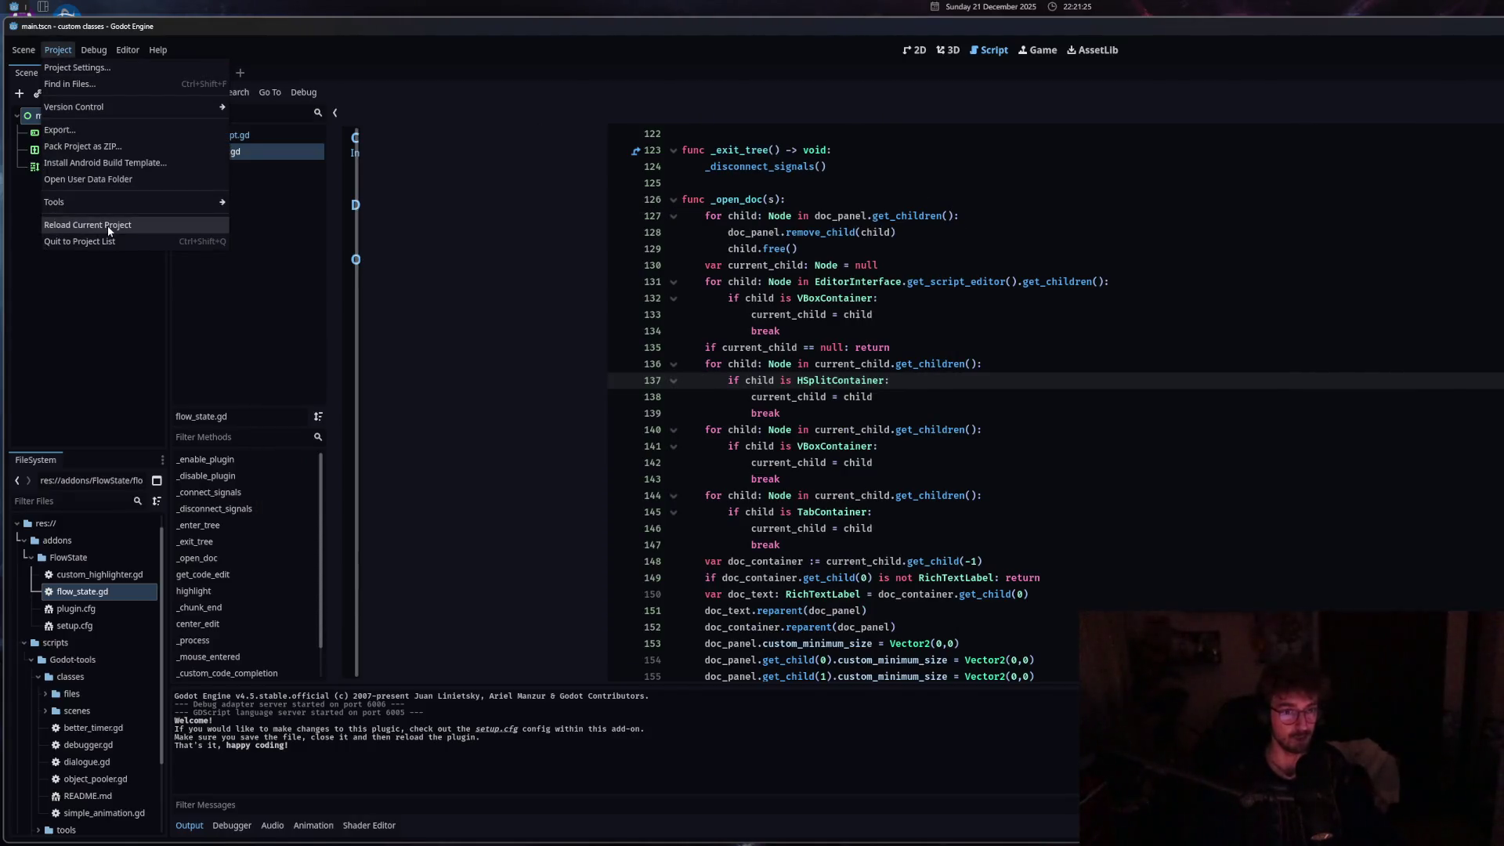
{"action": "key", "text": "Escape"}
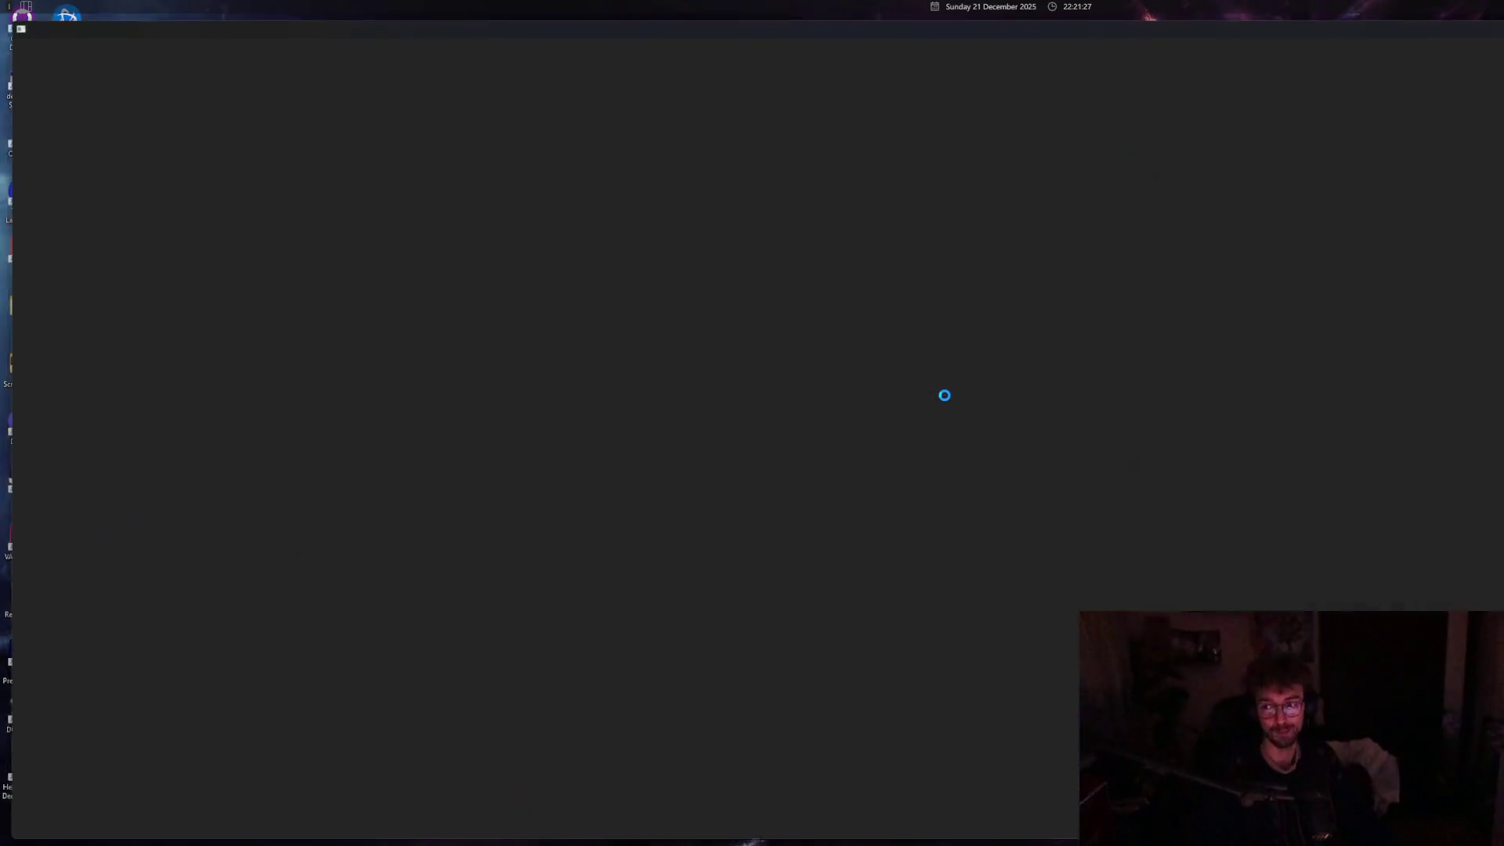
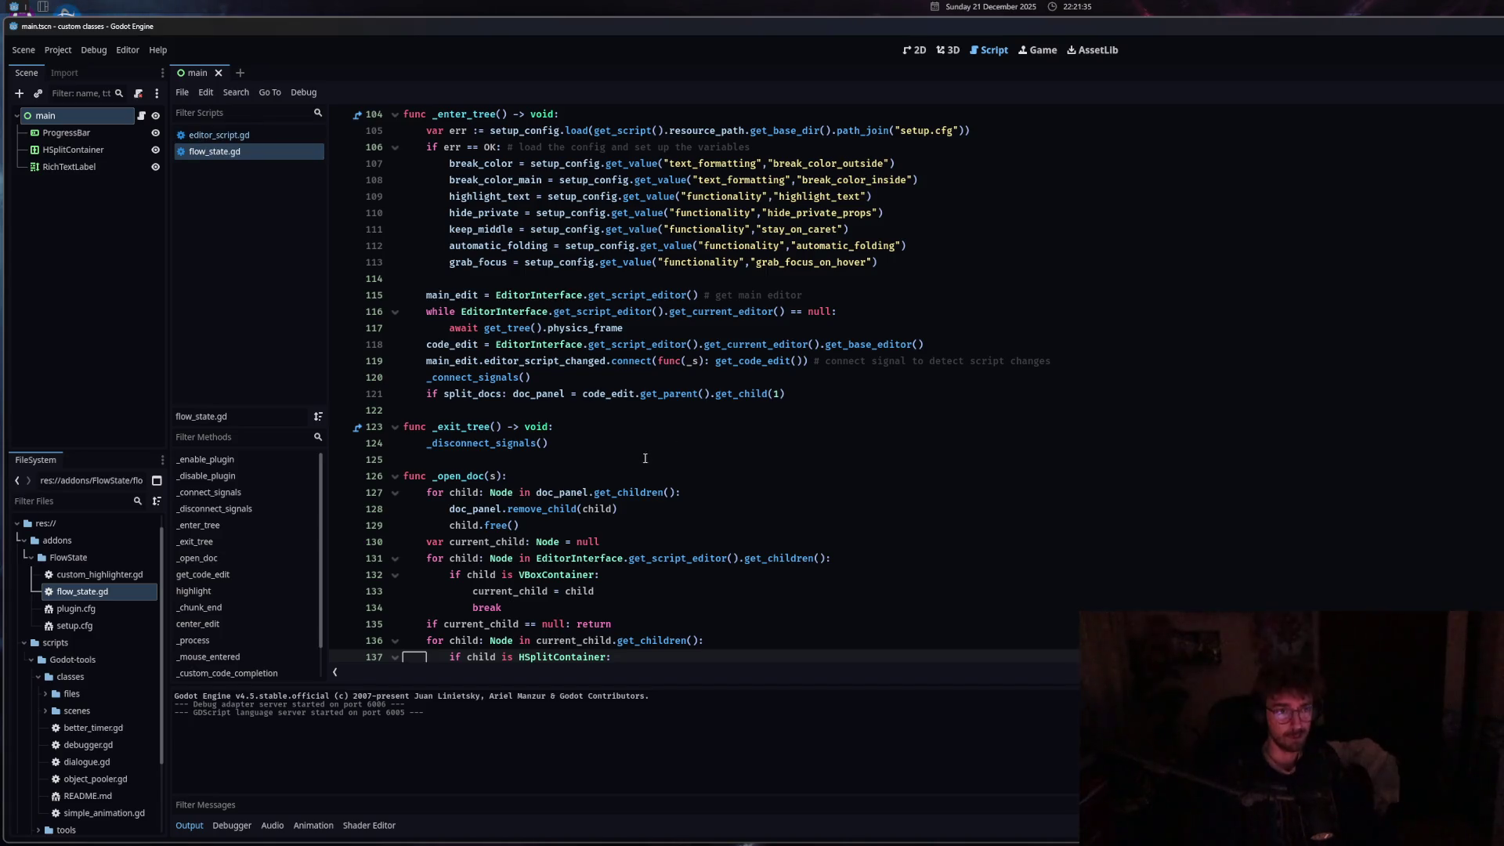
Replace main_edit with code_edit in the split check on line 71.
{"action": "scroll", "coordinate": [647, 456], "scroll_direction": "up", "scroll_amount": 15}
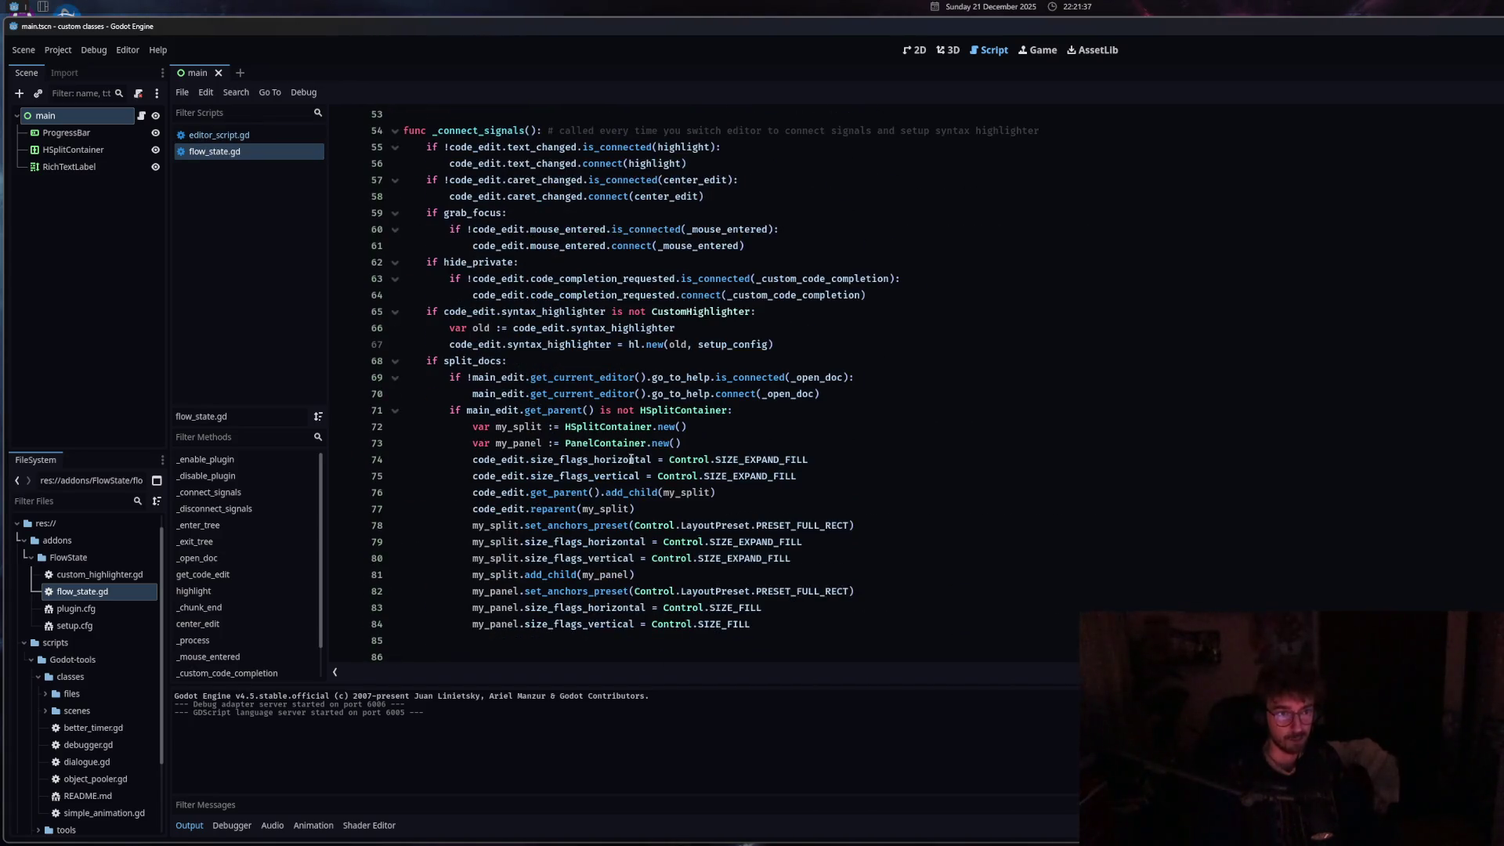
{"action": "left_click", "coordinate": [468, 410]}
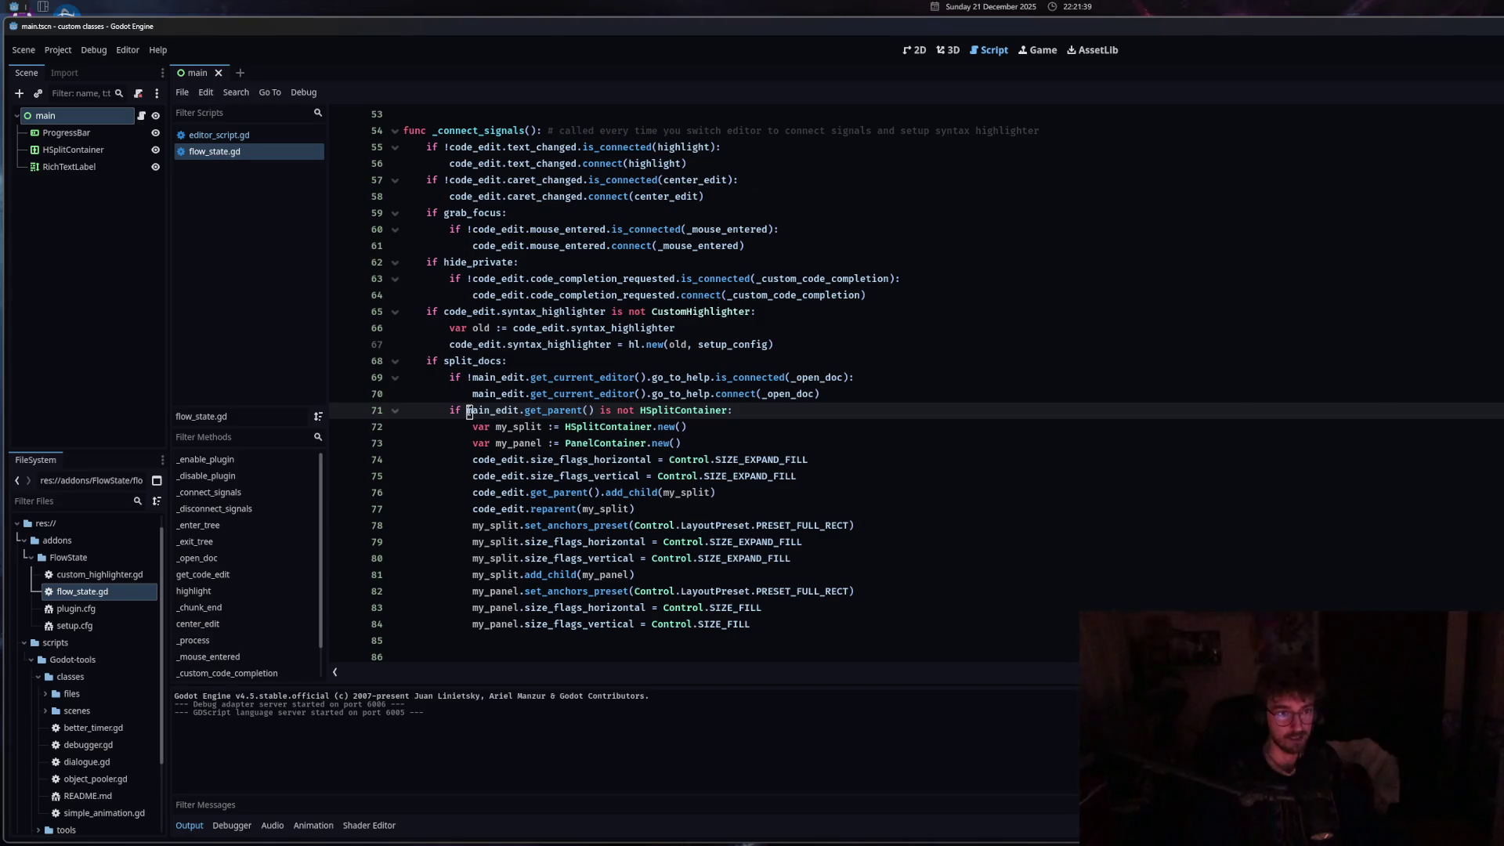
{"action": "type", "text": "code"}
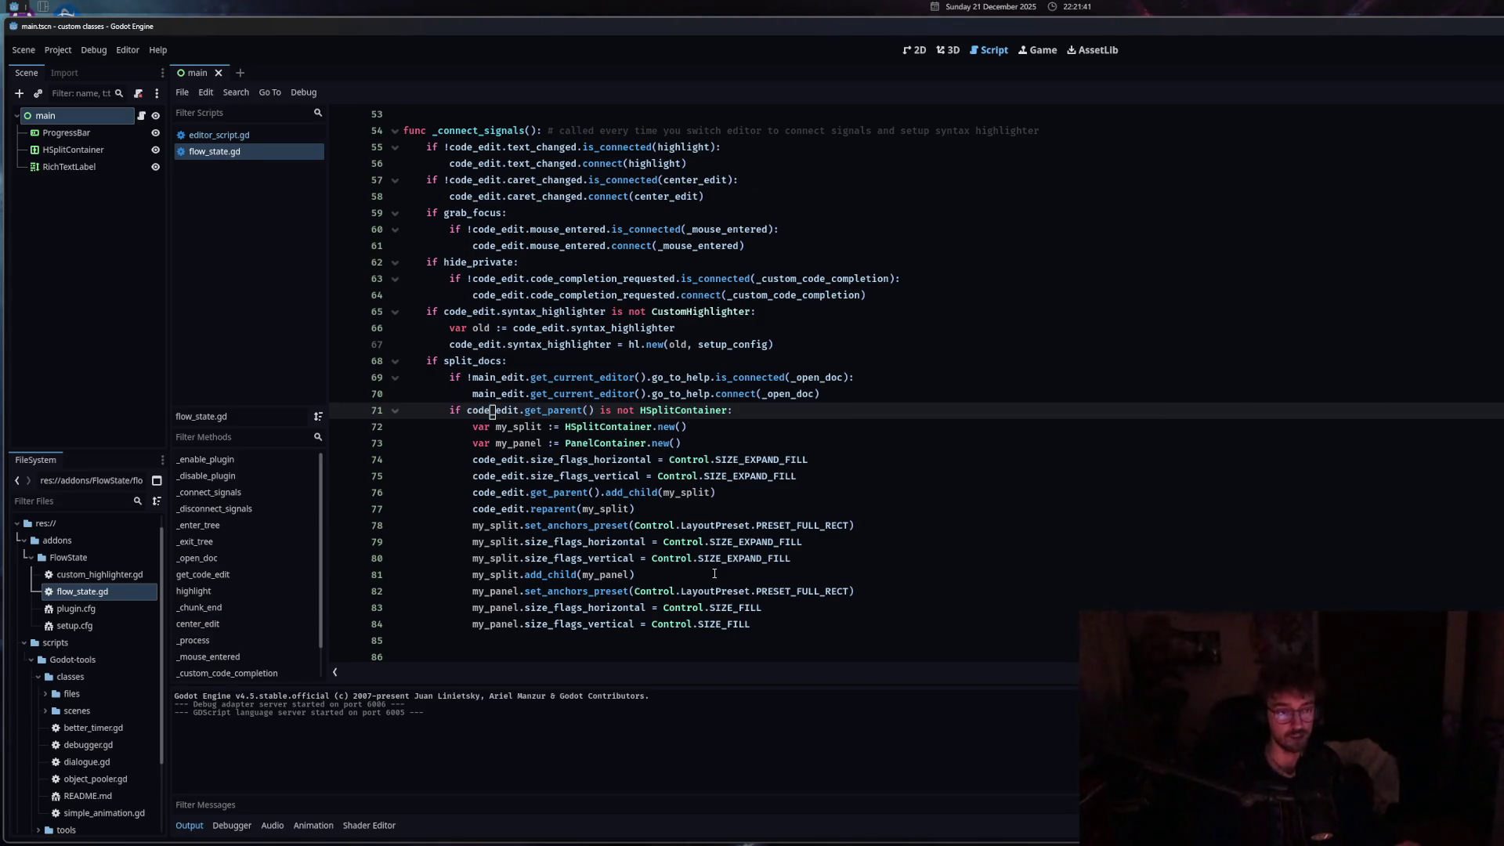
Reload the FlowState plugin from the Project Settings Plugins list.
{"action": "left_click", "coordinate": [60, 51]}
{"action": "left_click", "coordinate": [79, 75]}
{"action": "left_click", "coordinate": [474, 236]}
{"action": "left_click", "coordinate": [292, 295]}
{"action": "key", "text": "Escape"}
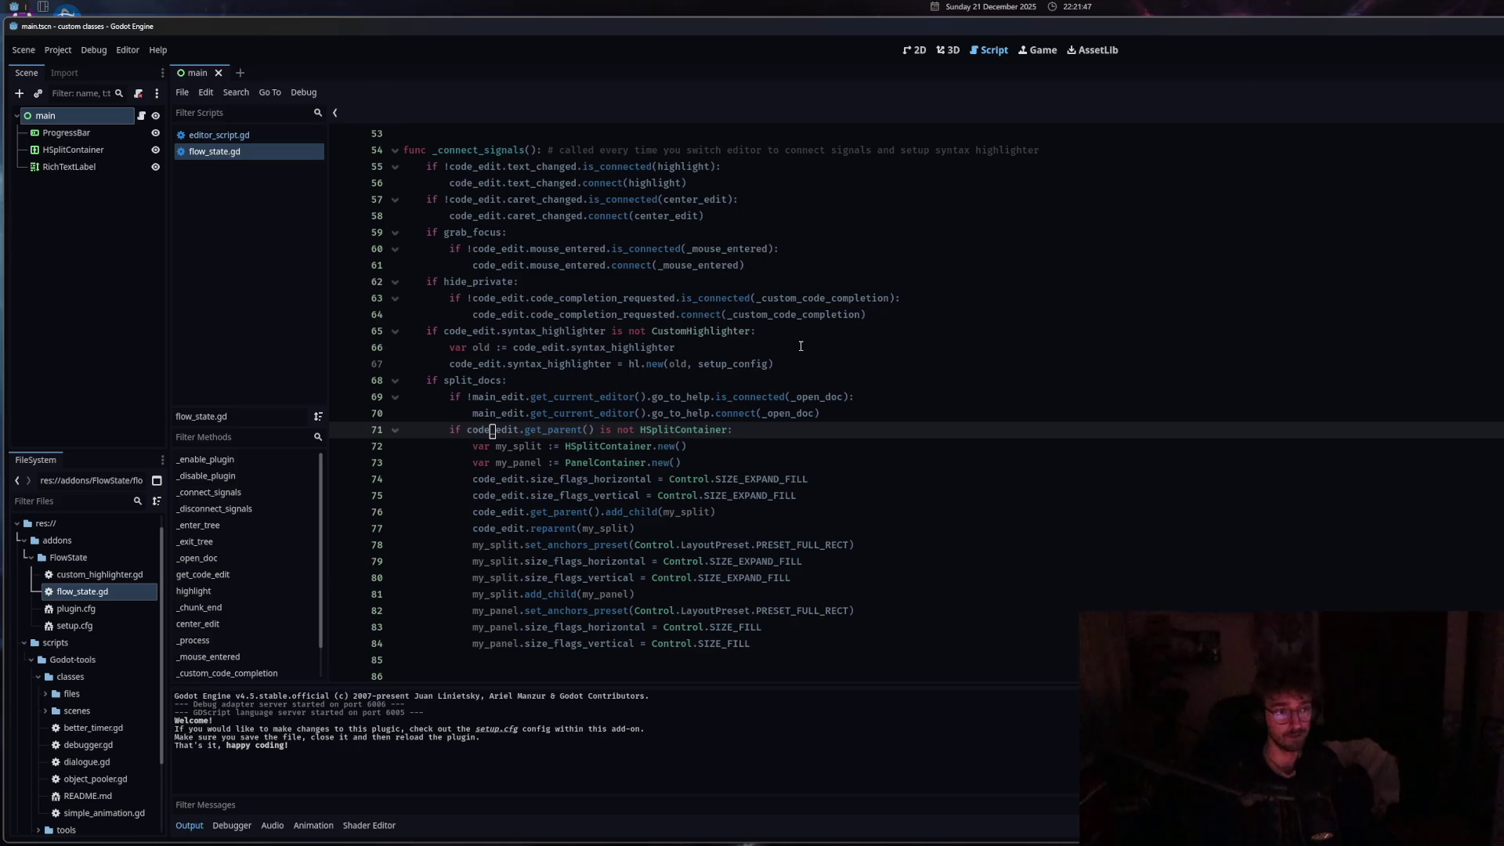
Show the Signal connect() documentation beside the _connect_signals() code.
{"action": "left_click", "coordinate": [801, 346]}
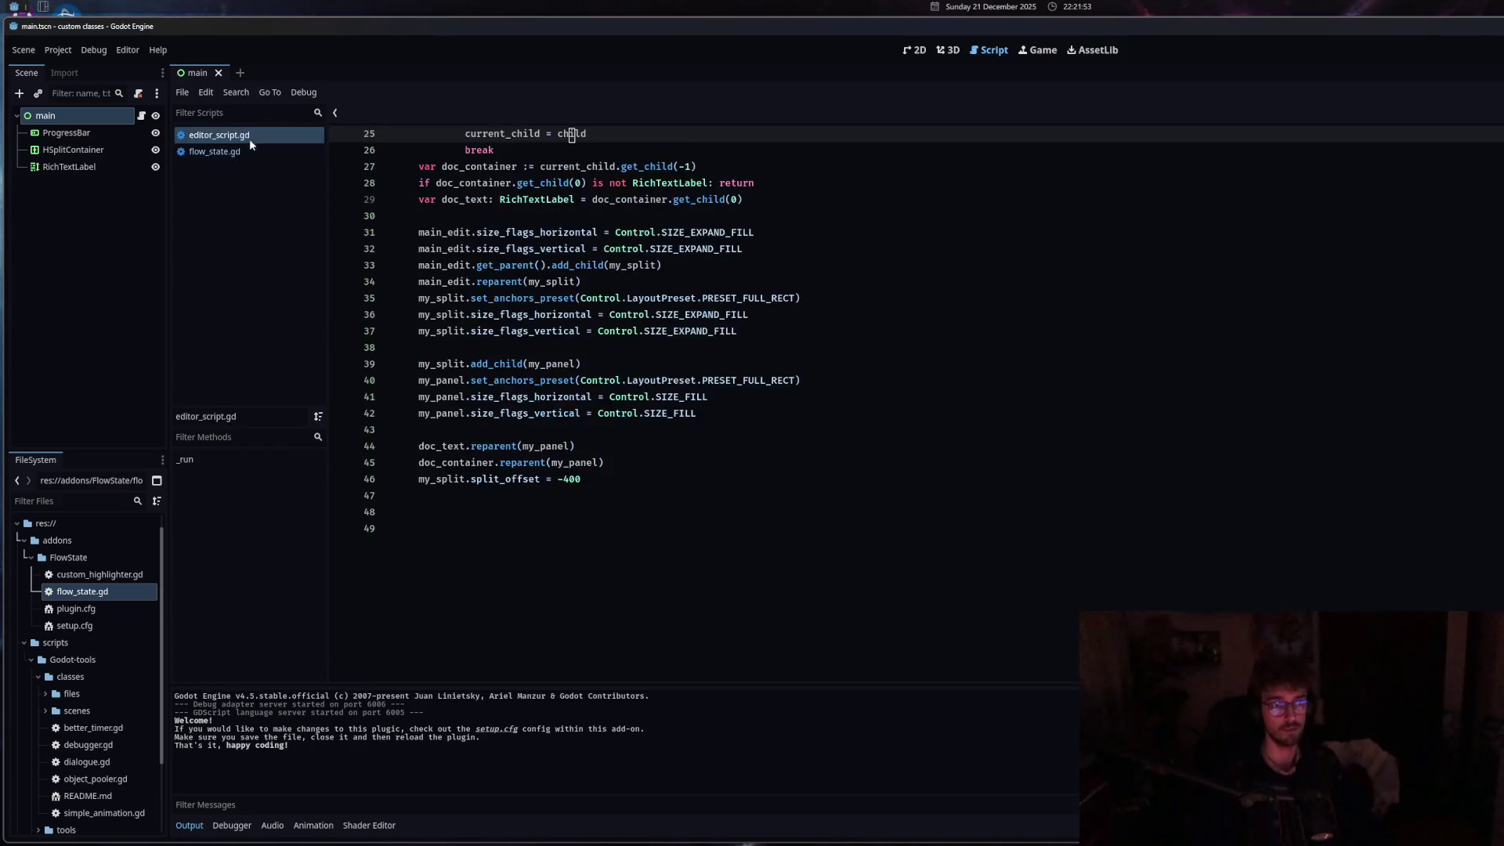
{"action": "left_click", "coordinate": [626, 268]}
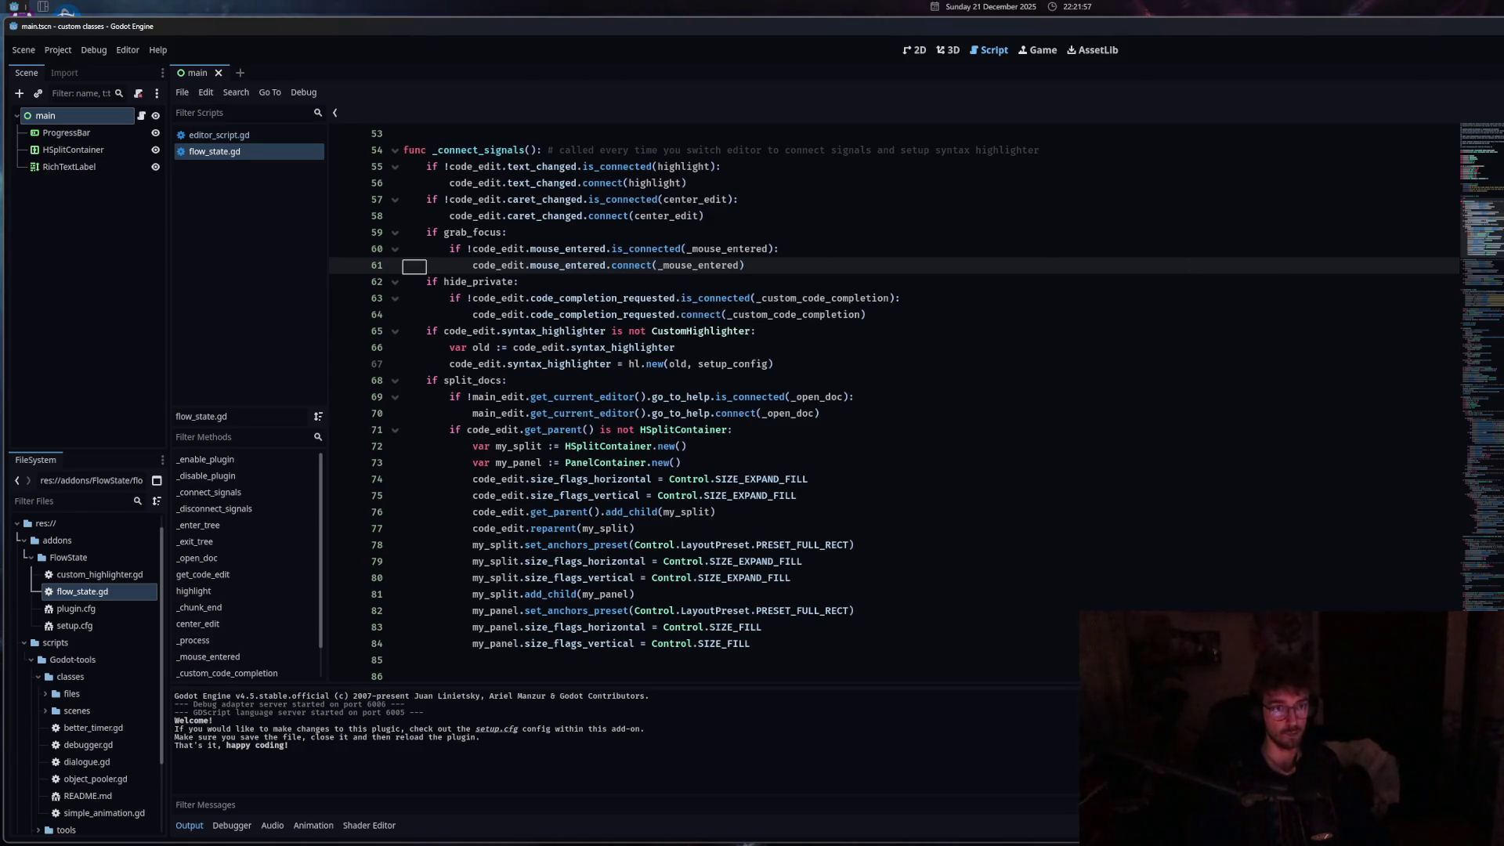
{"action": "key", "text": "alt+F1"}
{"action": "scroll", "coordinate": [1290, 381], "scroll_direction": "up", "scroll_amount": 5}
{"action": "left_click", "coordinate": [862, 413]}
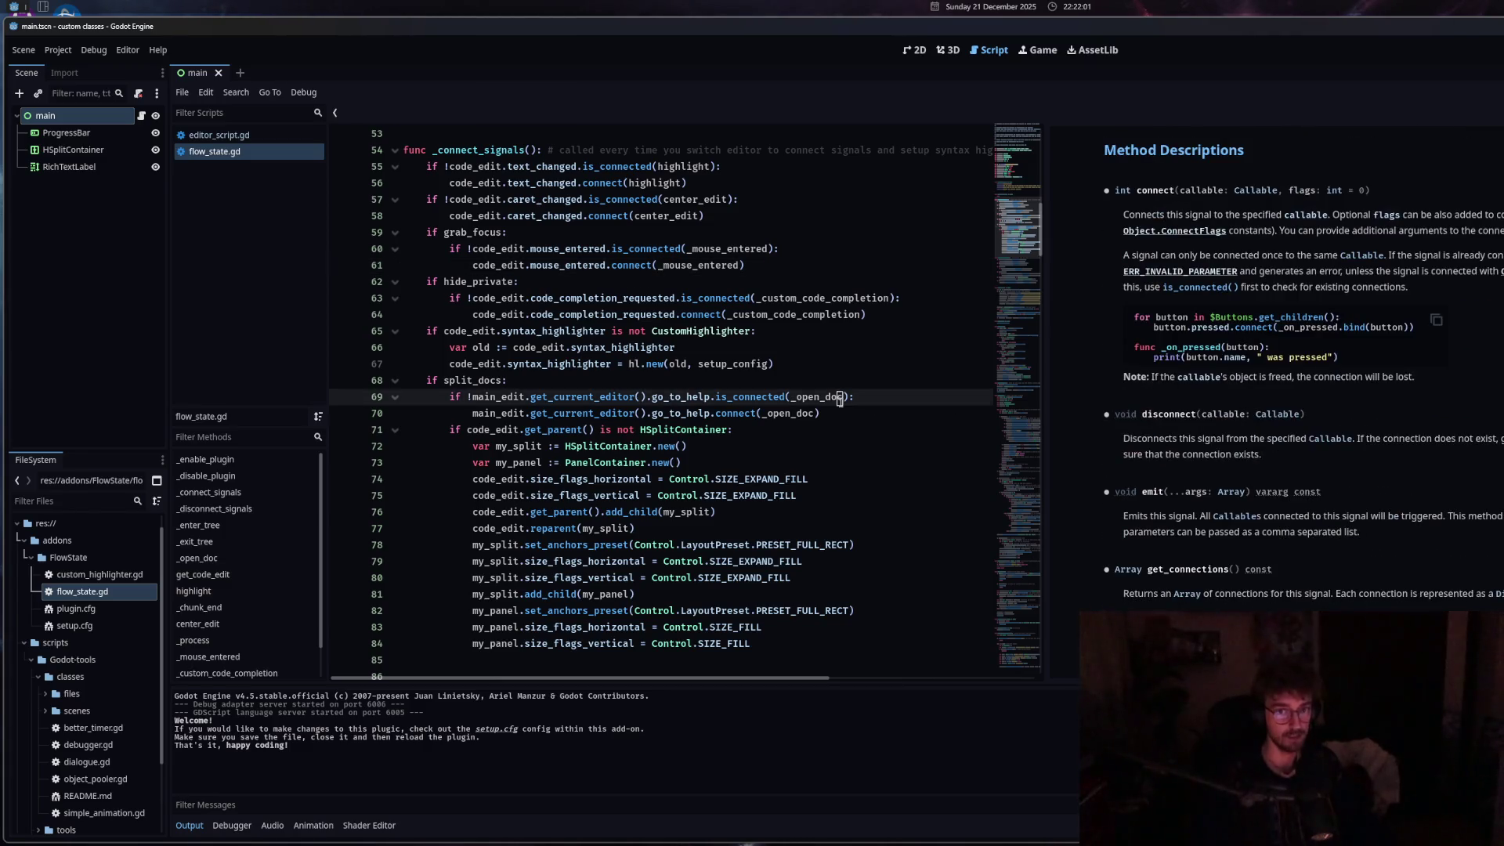
Switch between editor_script.gd and flow_state.gd while collapsing and re-widening the docs panel.
{"action": "left_click", "coordinate": [246, 138]}
{"action": "scroll", "coordinate": [566, 347], "scroll_direction": "up", "scroll_amount": 8}
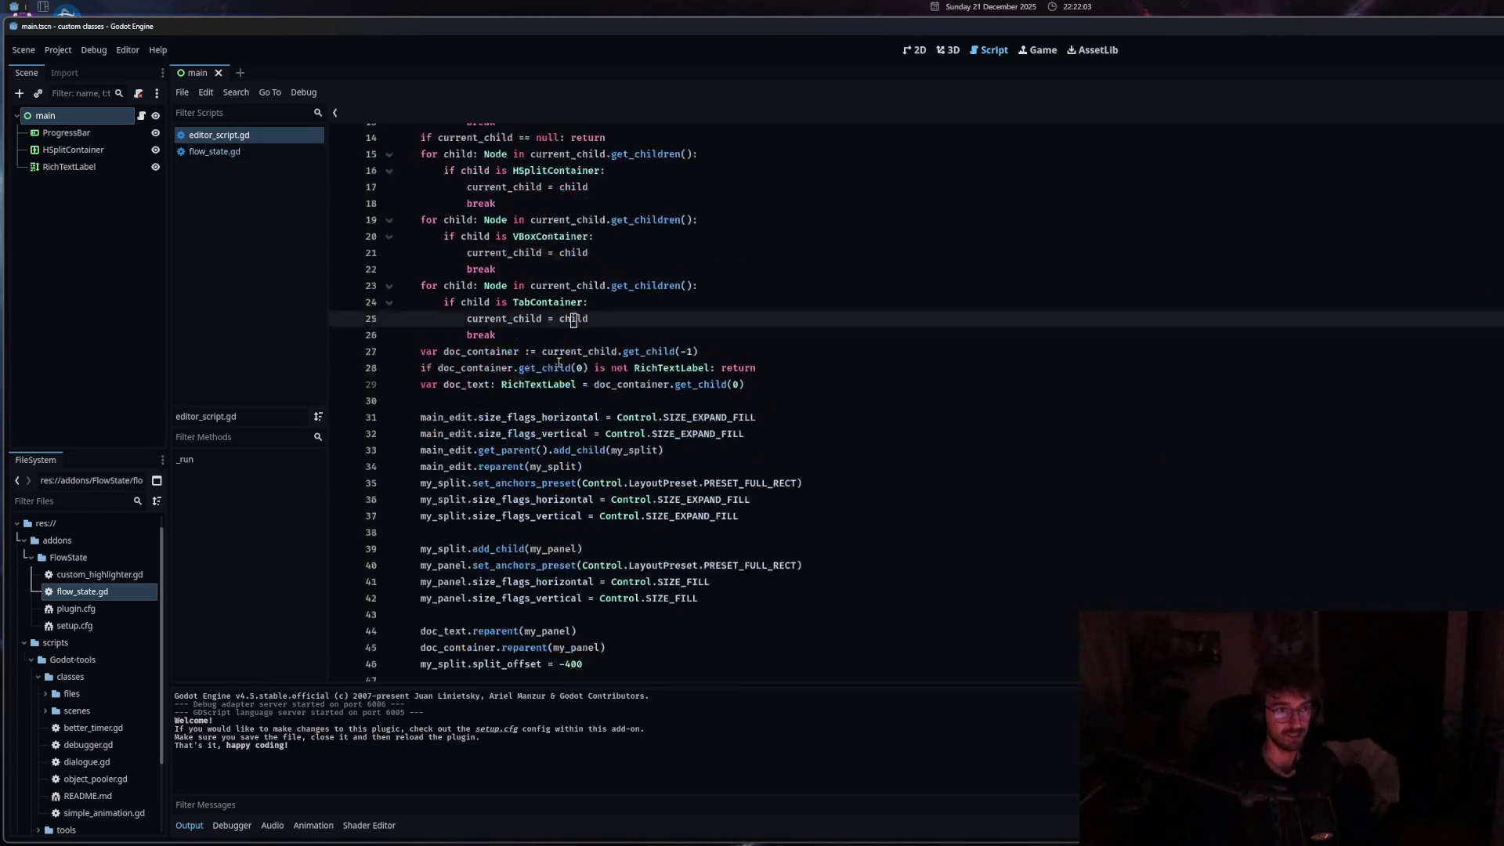
{"action": "left_click", "coordinate": [235, 151]}
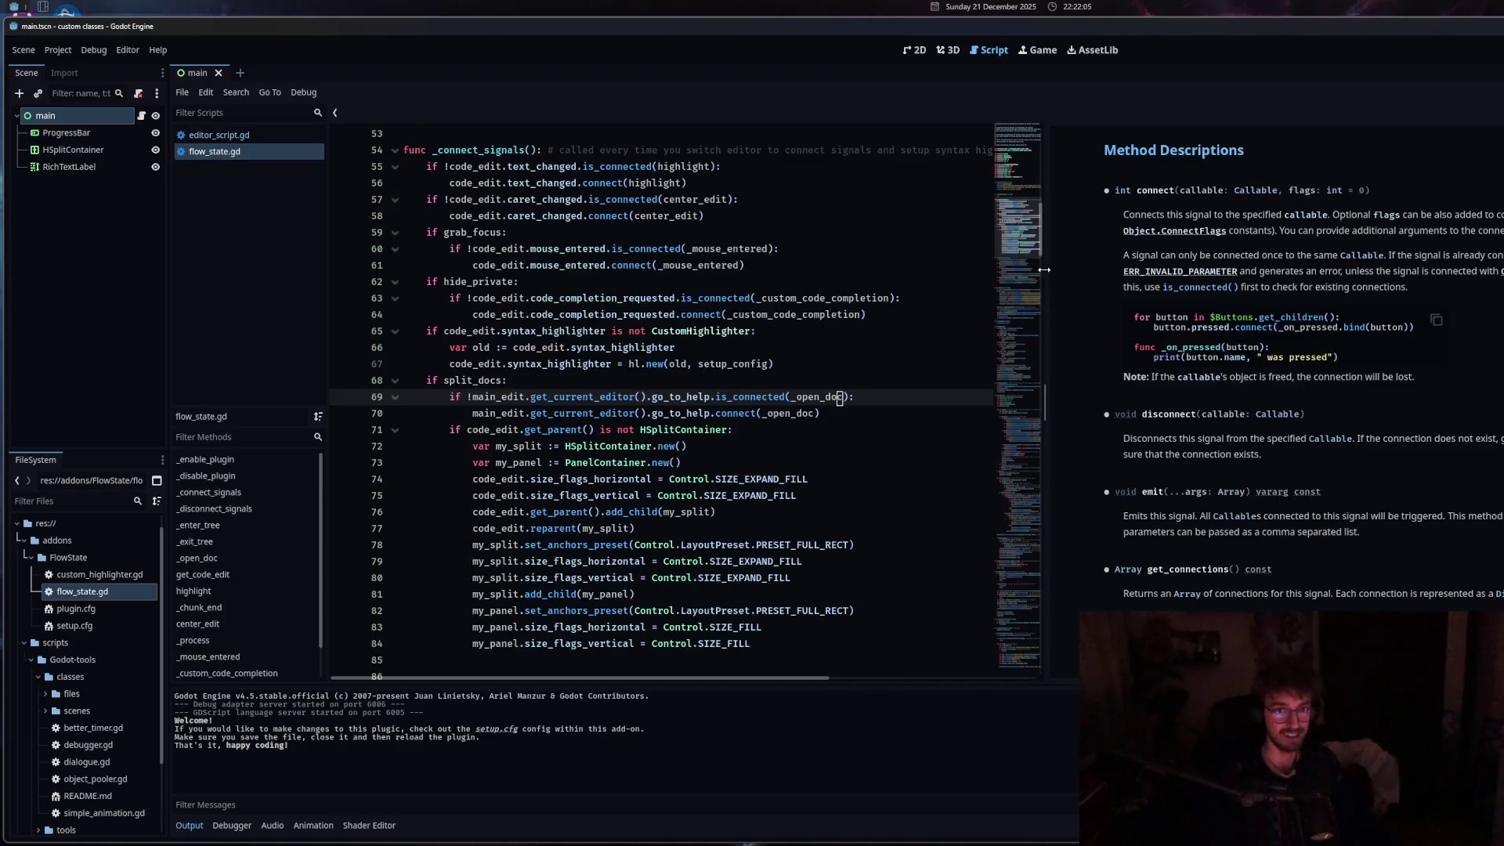
{"action": "left_click_drag", "start_coordinate": [1047, 273], "coordinate": [1488, 274]}
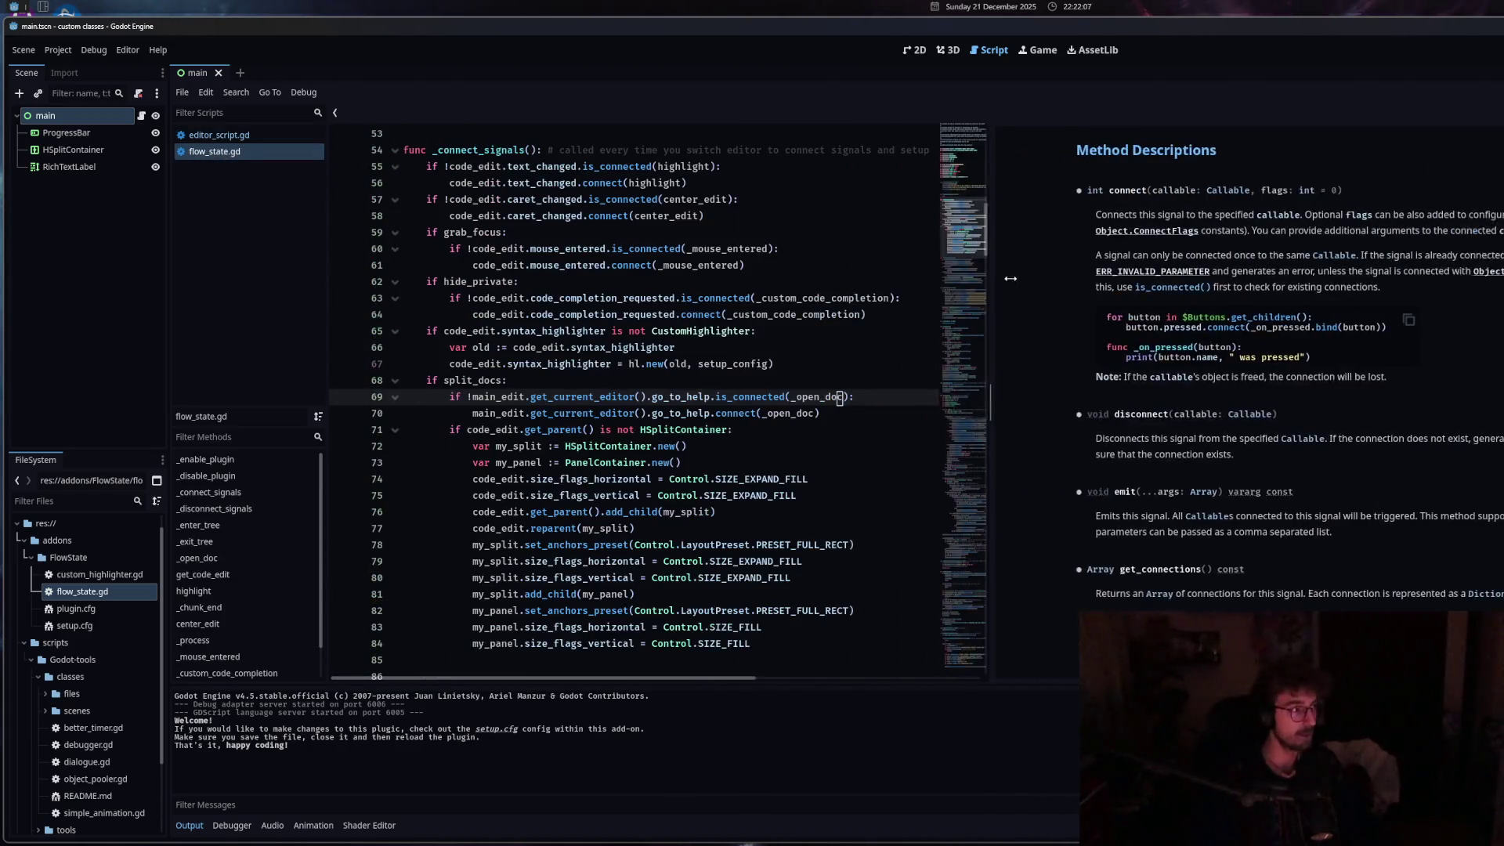
{"action": "left_click", "coordinate": [219, 135]}
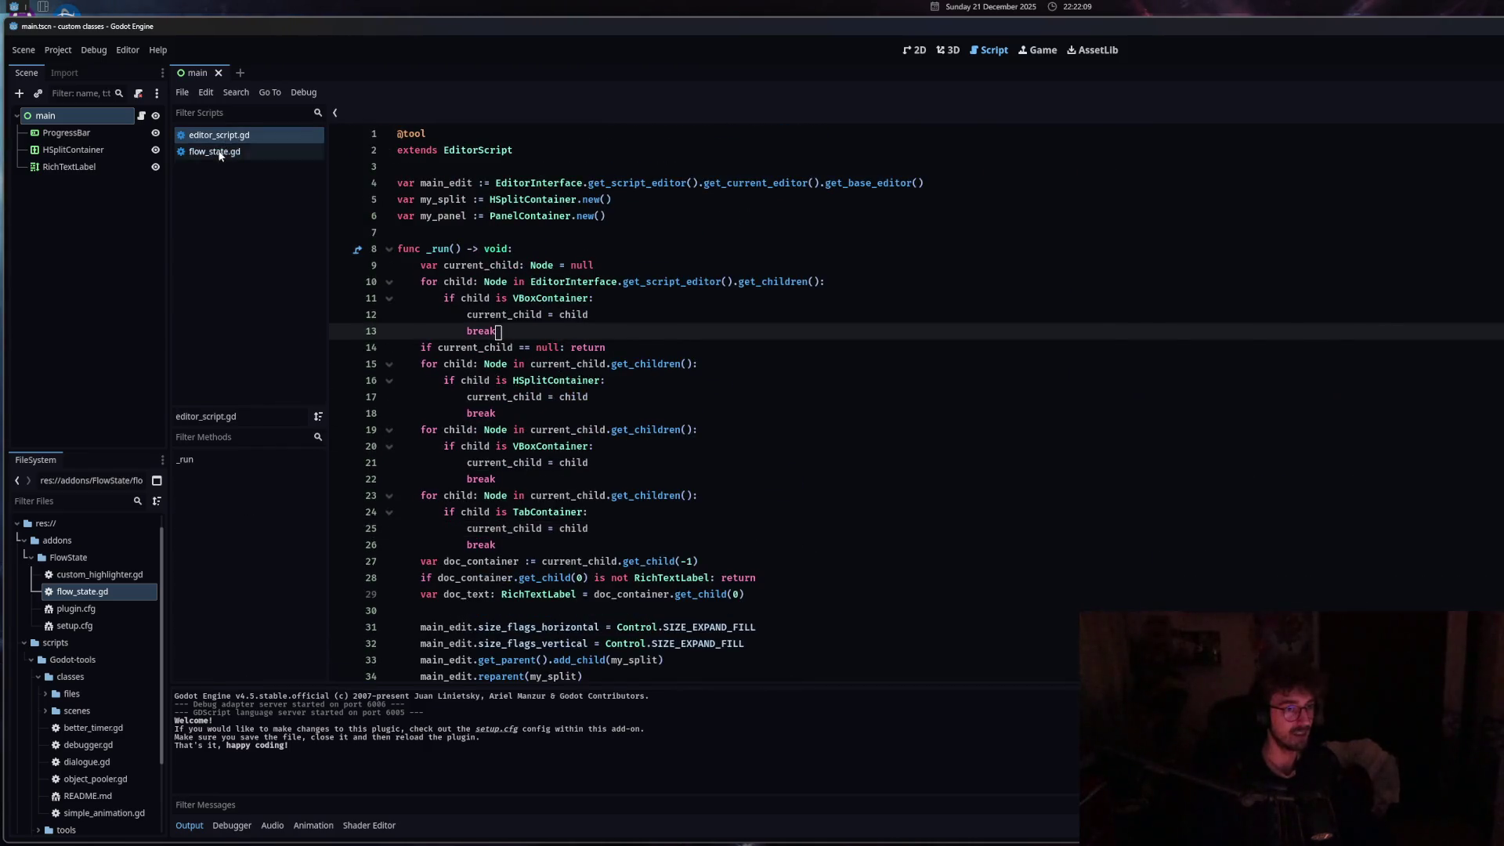
{"action": "left_click", "coordinate": [205, 151]}
{"action": "mouse_move", "coordinate": [1135, 245]}
{"action": "left_mouse_down"}
{"action": "mouse_move", "coordinate": [451, 283]}
{"action": "mouse_move", "coordinate": [894, 286]}
{"action": "left_mouse_up"}
{"action": "left_click", "coordinate": [219, 134]}
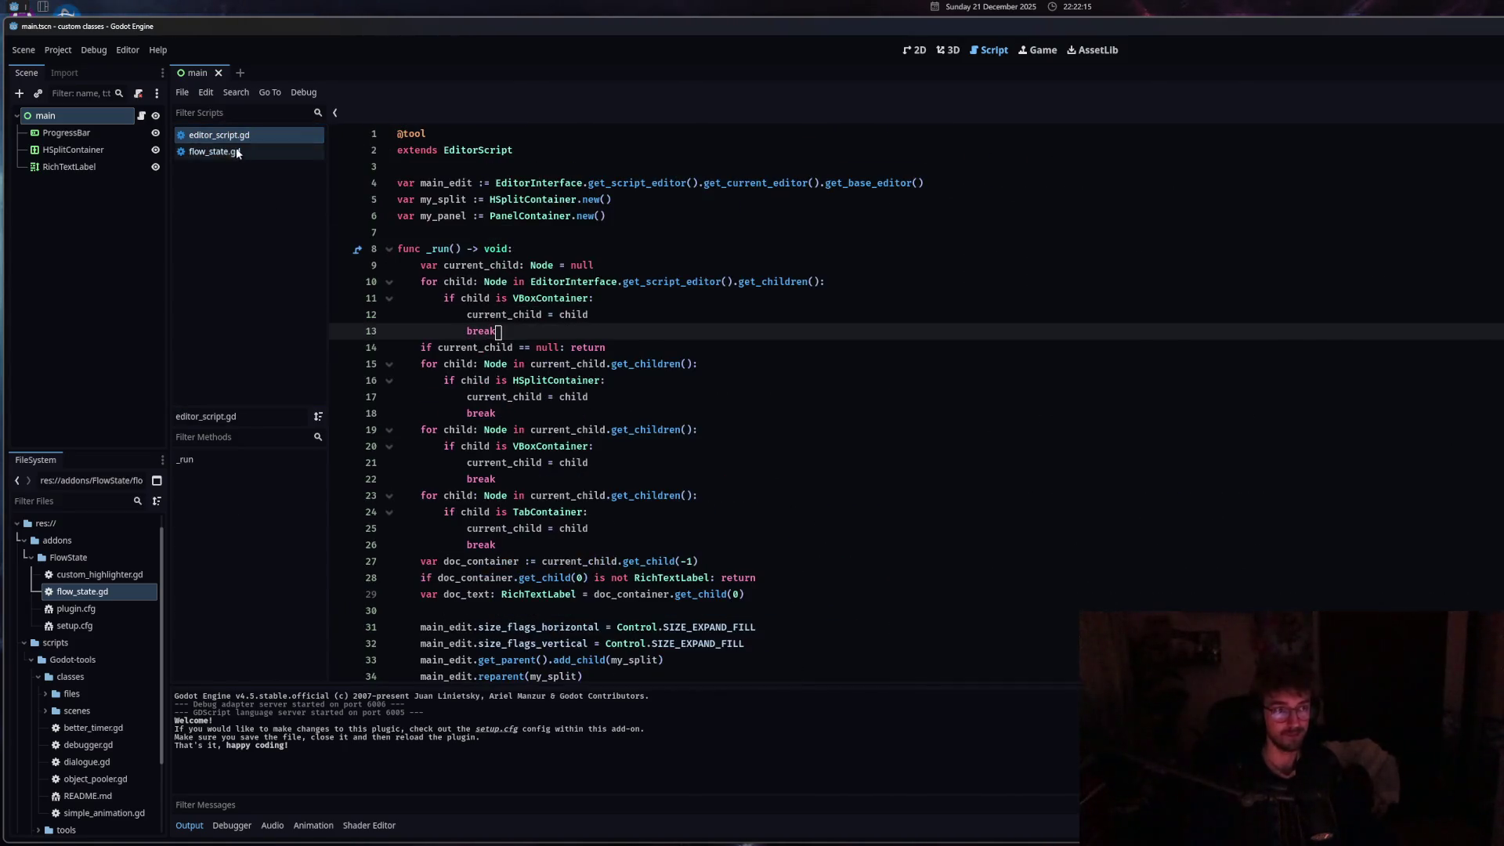
{"action": "left_click", "coordinate": [206, 151]}
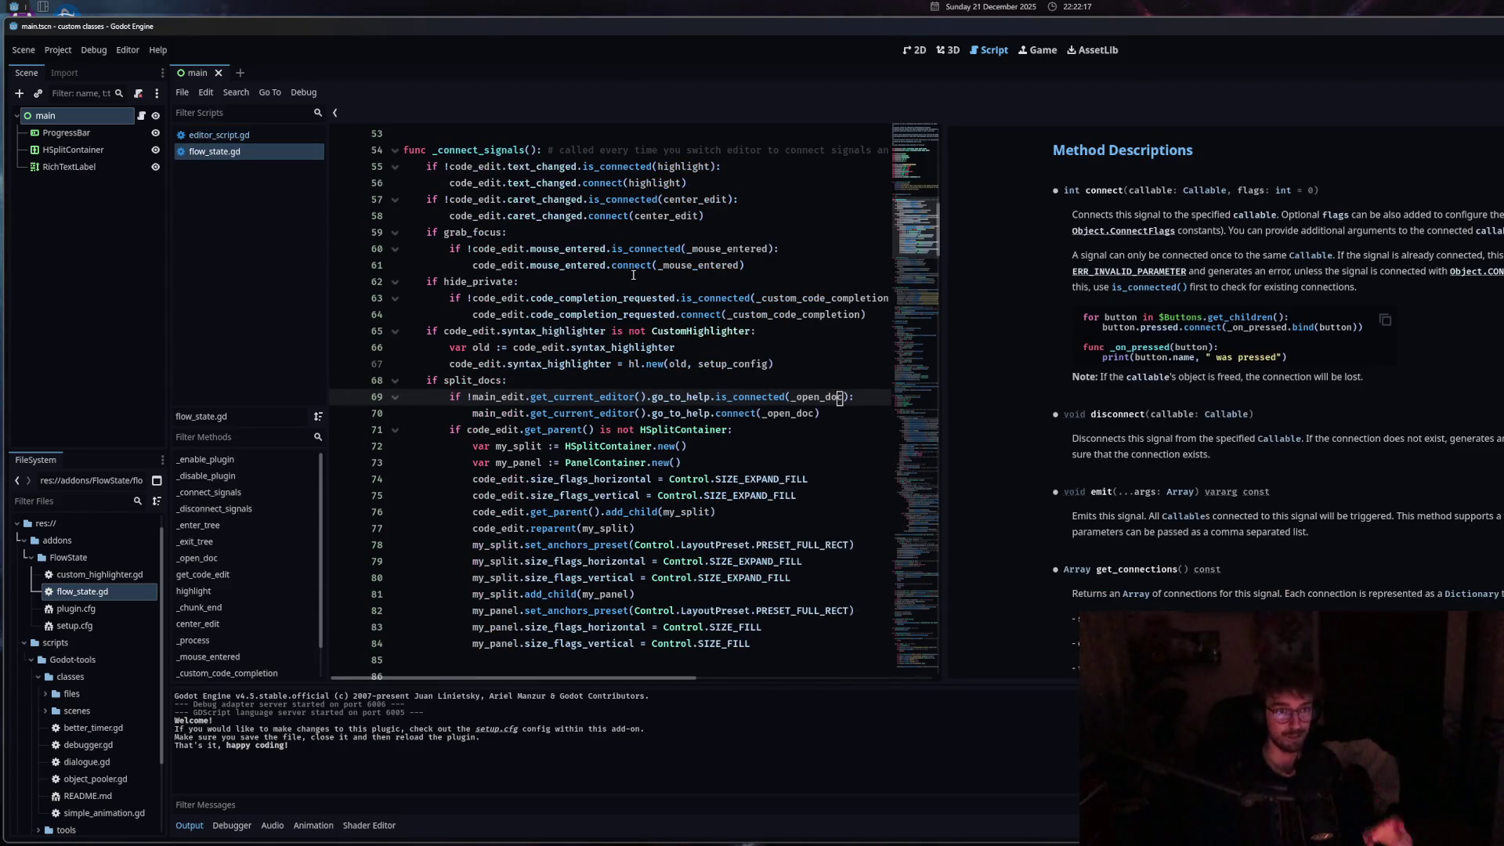
Visit the CustomHighlighter constructor, close extra scripts, and reopen editor_script.gd from the testing folder.
{"action": "left_click", "coordinate": [655, 365], "text": "ctrl"}
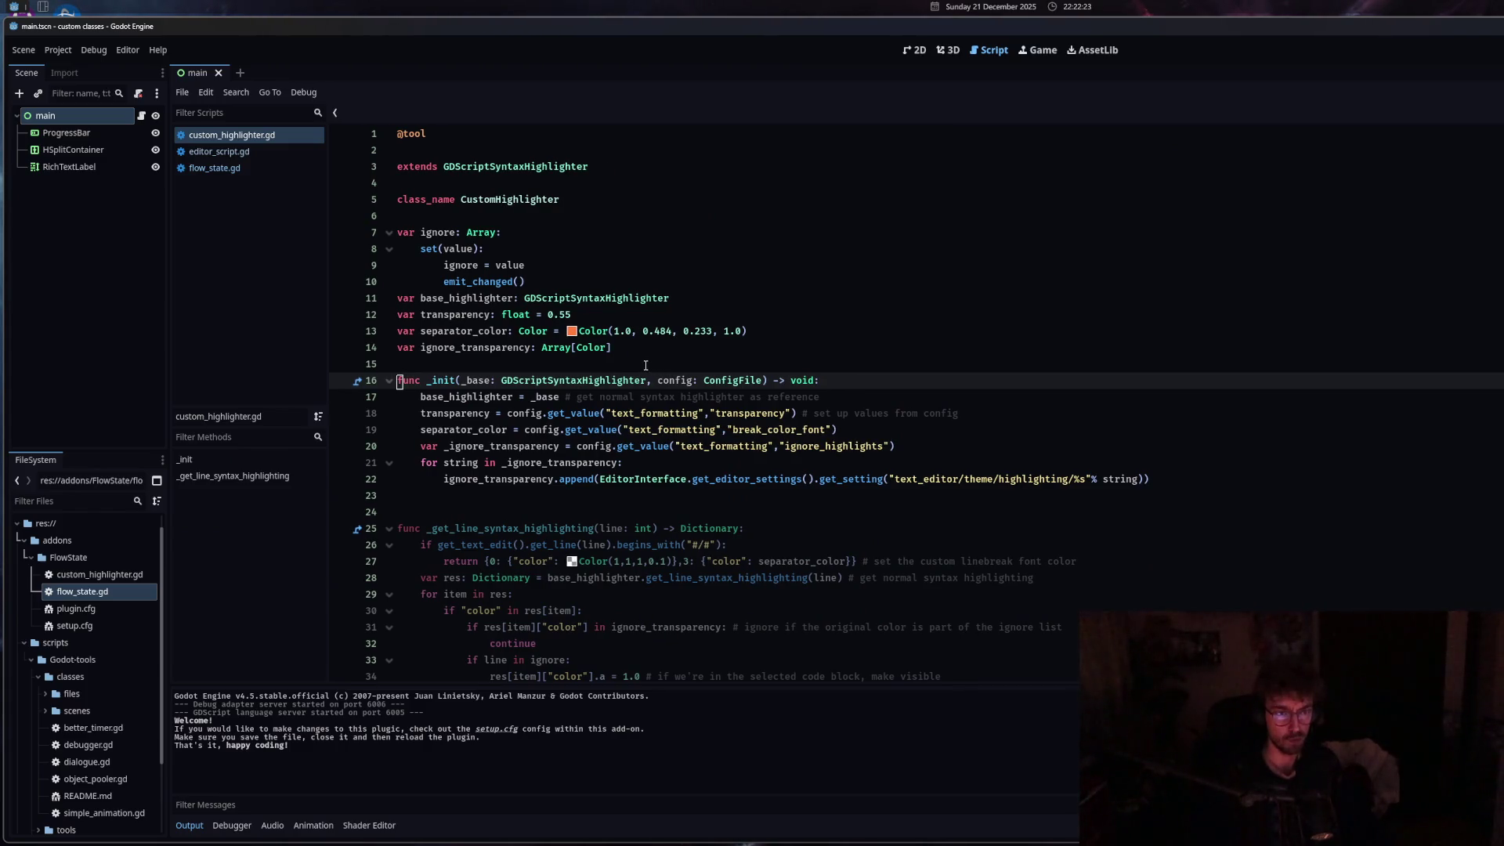
{"action": "middle_click", "coordinate": [242, 135]}
{"action": "left_click", "coordinate": [665, 364]}
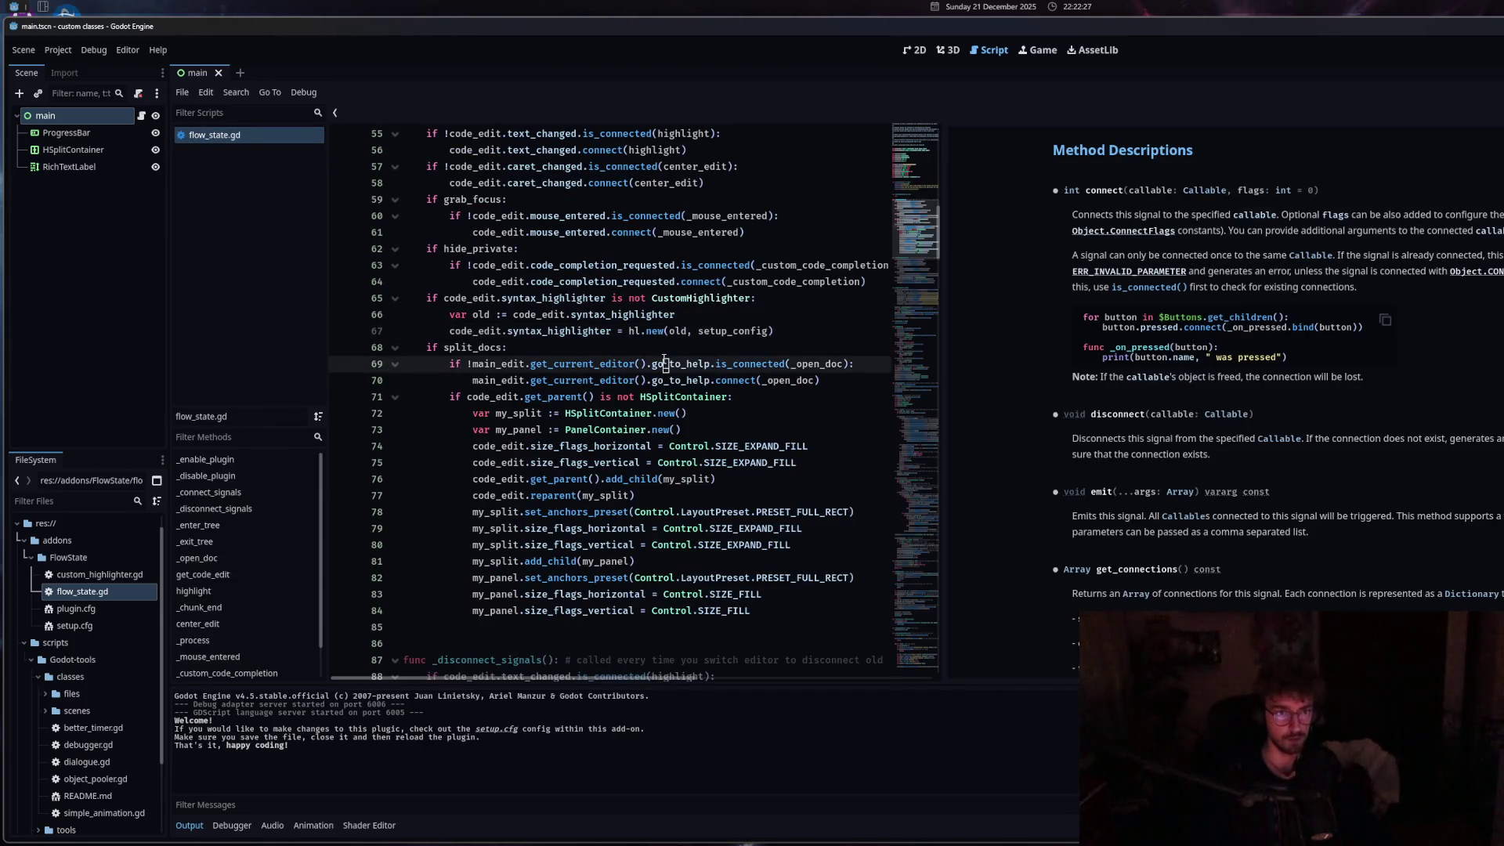
{"action": "scroll", "coordinate": [91, 636], "scroll_direction": "down", "scroll_amount": 3}
{"action": "double_click", "coordinate": [79, 787]}
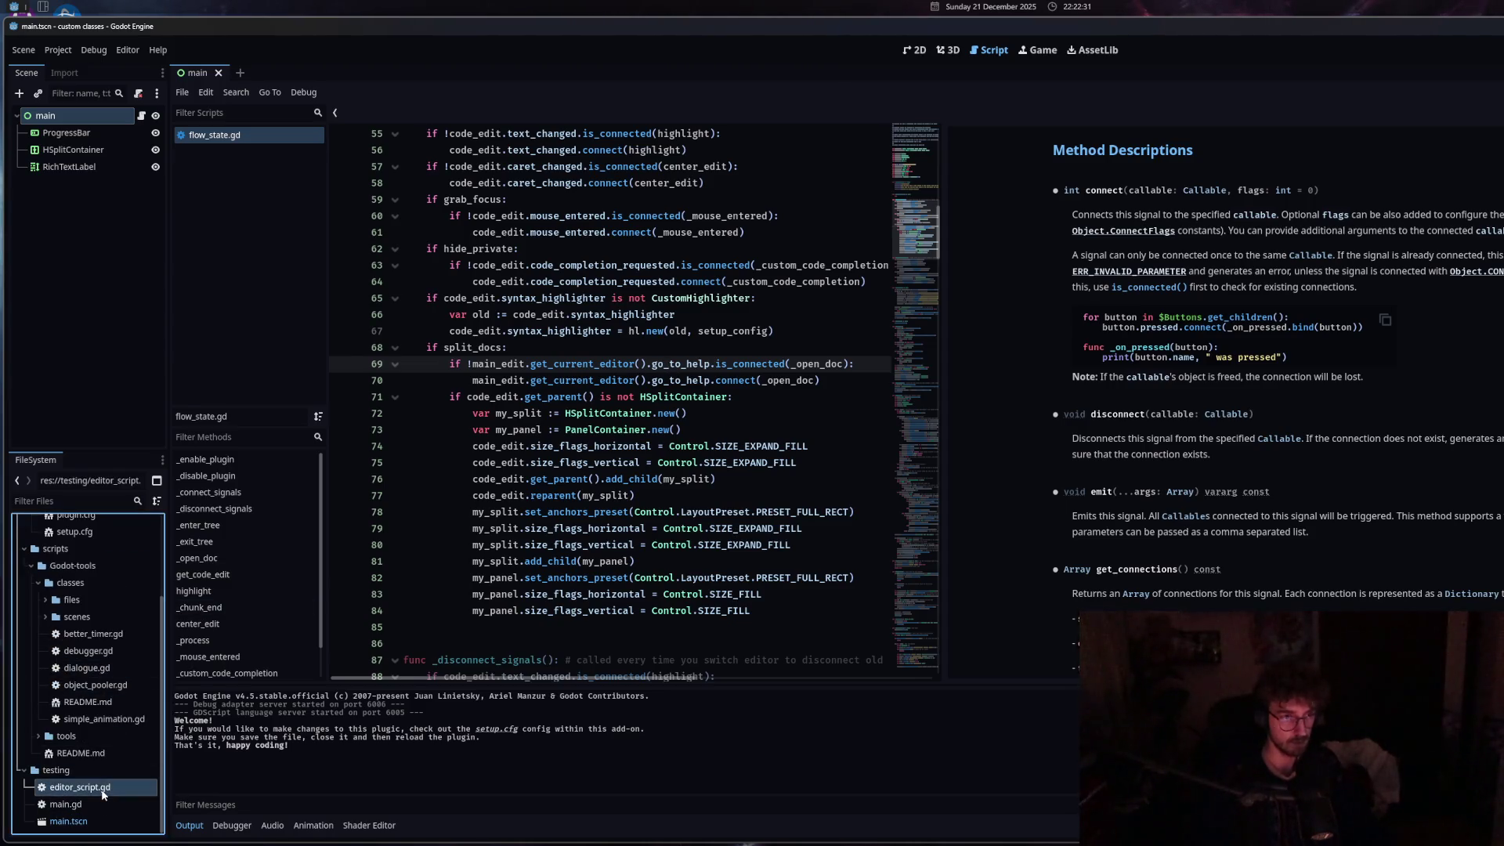
{"action": "left_click", "coordinate": [225, 152]}
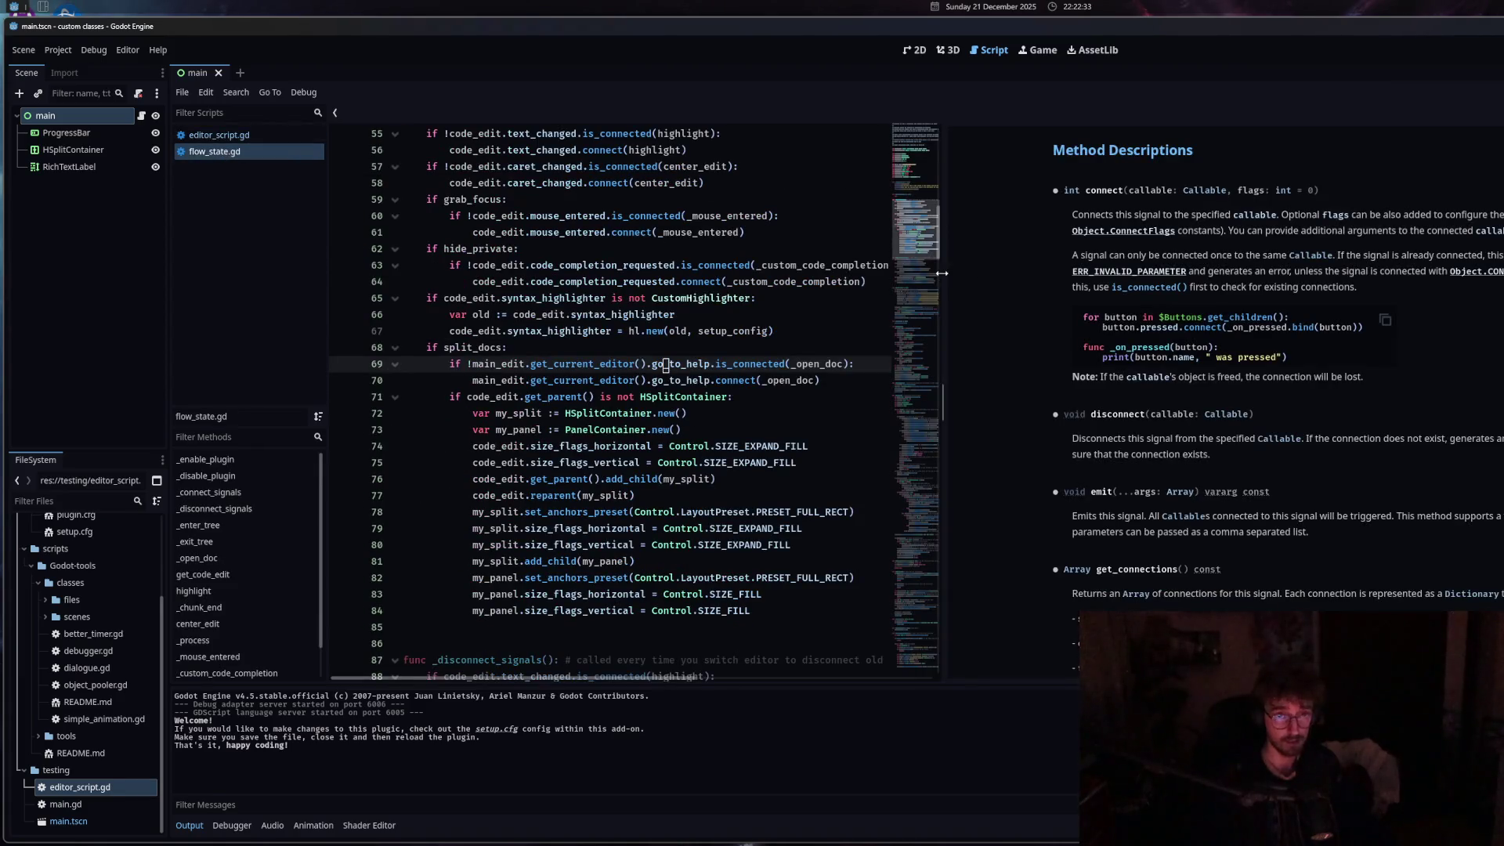
Close the int class docs and reopen the docs panel on the Control class reference.
{"action": "left_click", "coordinate": [1070, 190]}
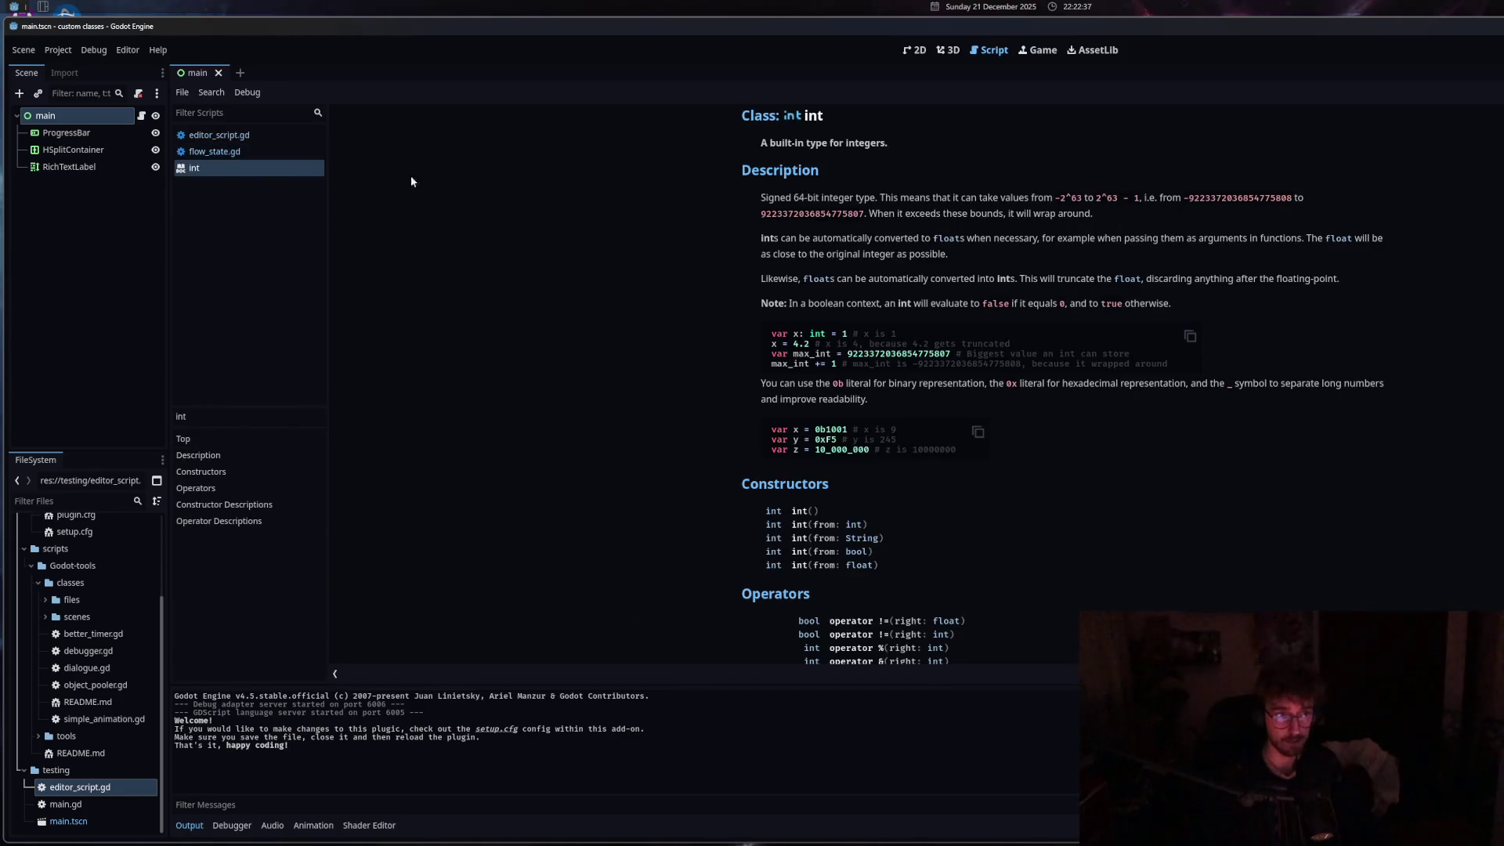
{"action": "key", "text": "ctrl+w"}
{"action": "left_click_drag", "start_coordinate": [946, 311], "coordinate": [1122, 326]}
{"action": "scroll", "coordinate": [721, 364], "scroll_direction": "down", "scroll_amount": 4}
{"action": "left_click", "coordinate": [721, 364]}
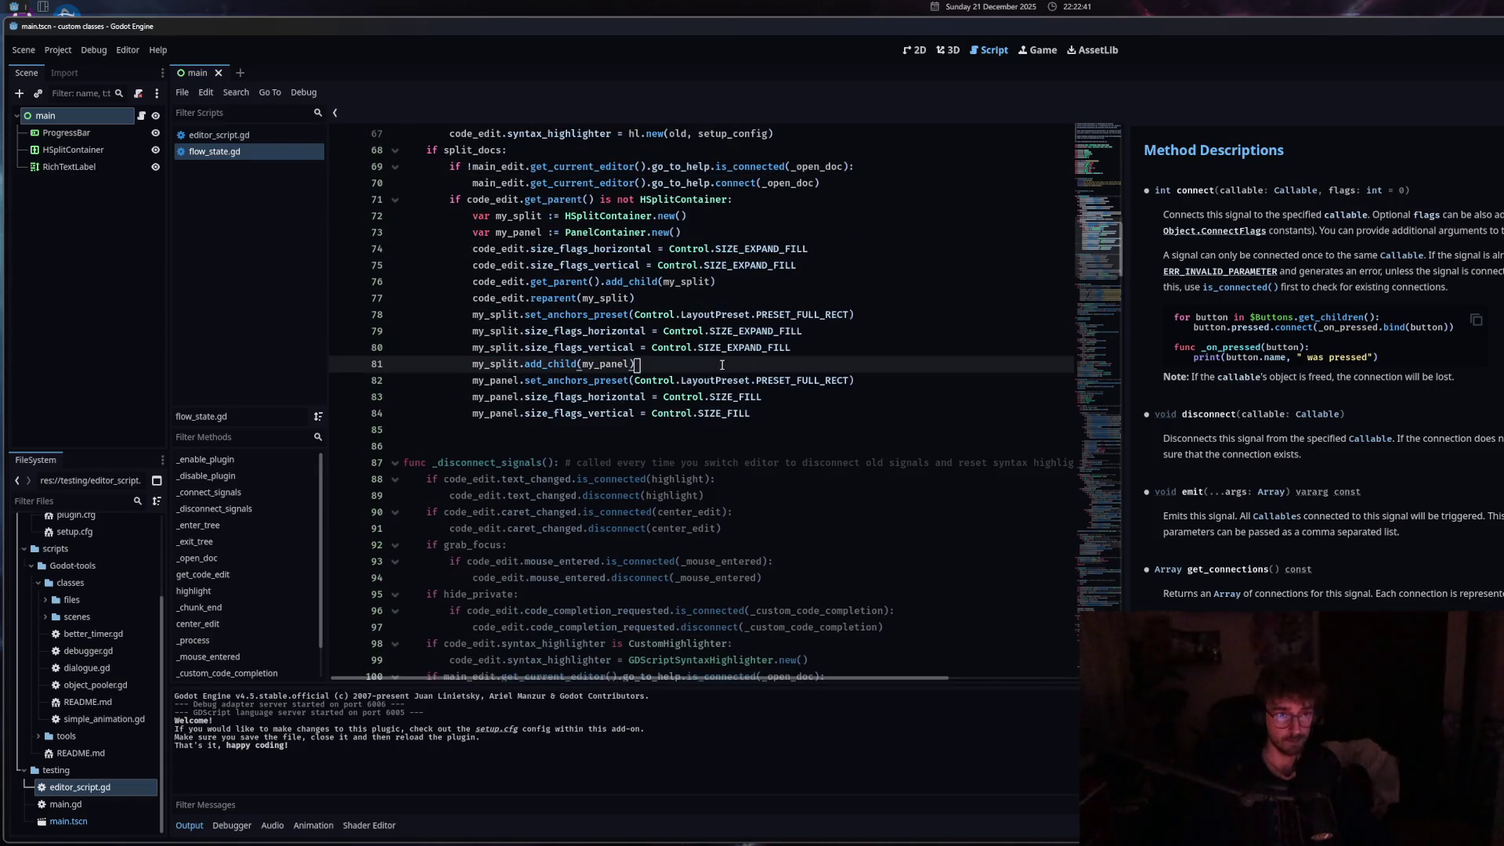
{"action": "left_click", "coordinate": [683, 333], "text": "ctrl"}
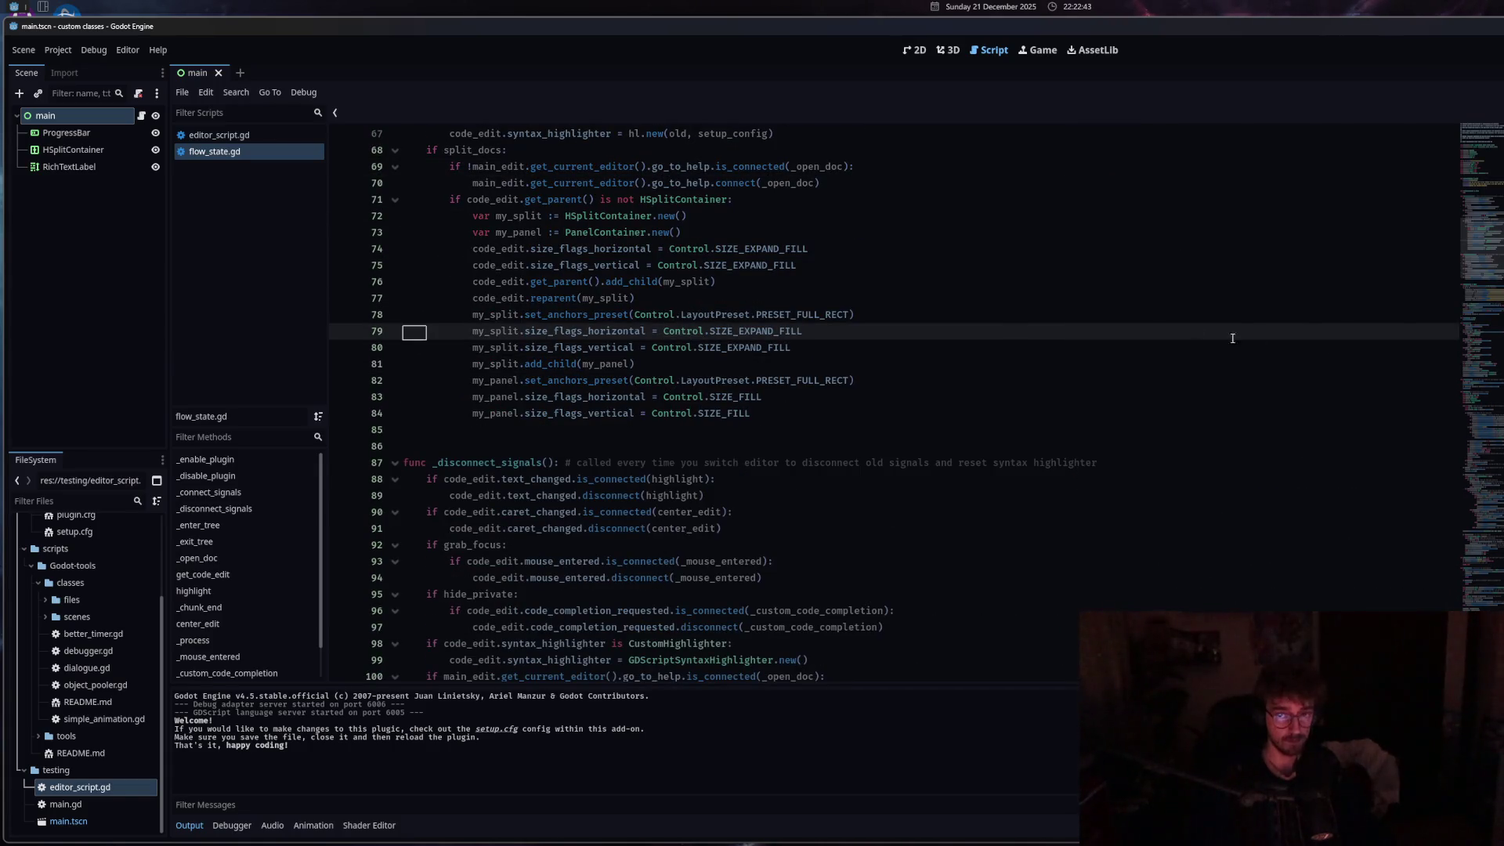
{"action": "left_click_drag", "start_coordinate": [1459, 345], "coordinate": [1244, 352]}
{"action": "scroll", "coordinate": [784, 392], "scroll_direction": "down", "scroll_amount": 4}
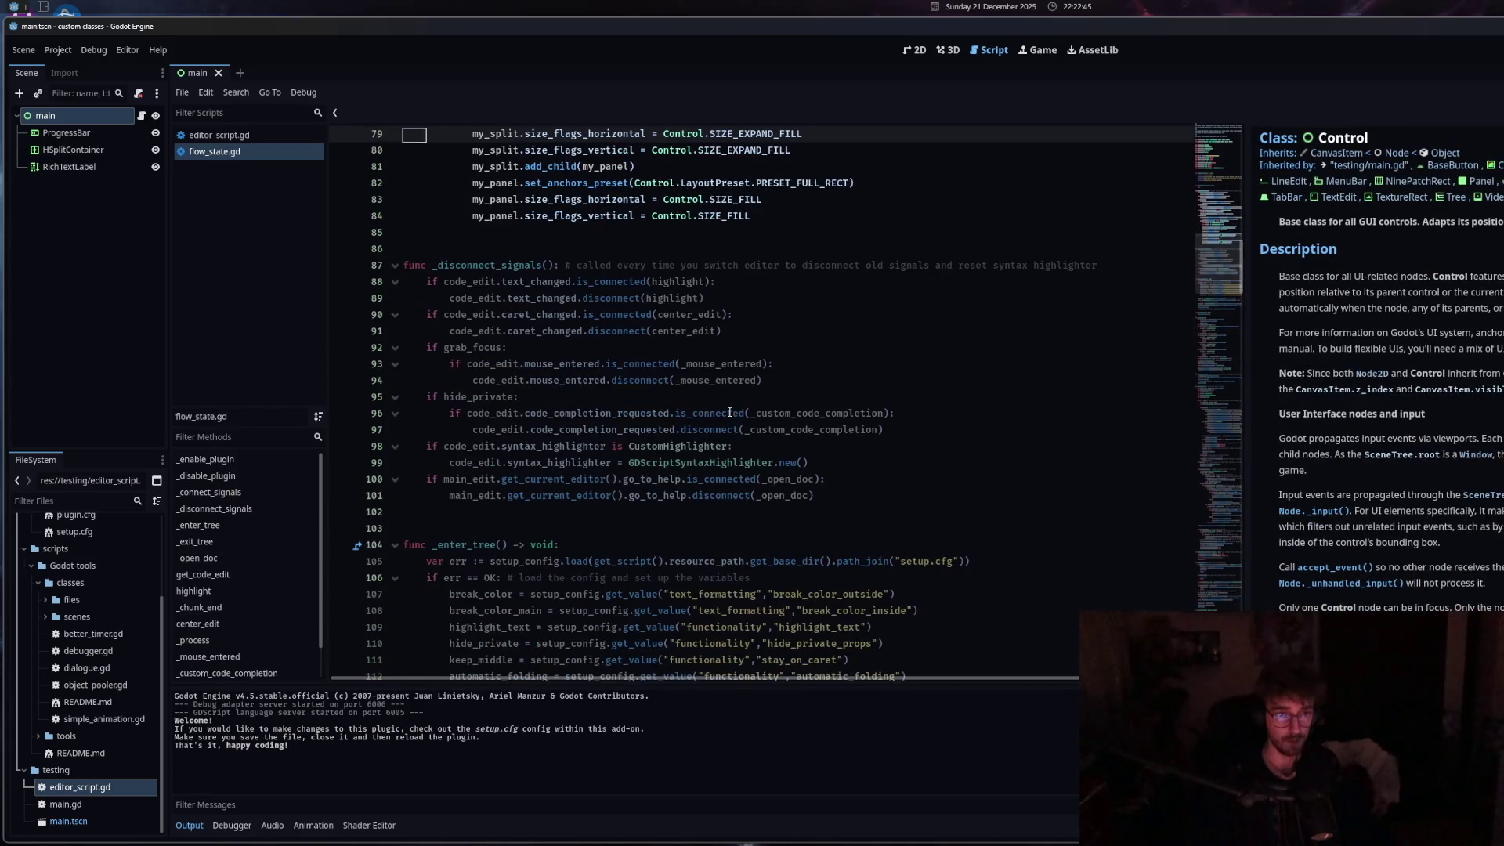
{"action": "left_click", "coordinate": [703, 431], "text": "ctrl"}
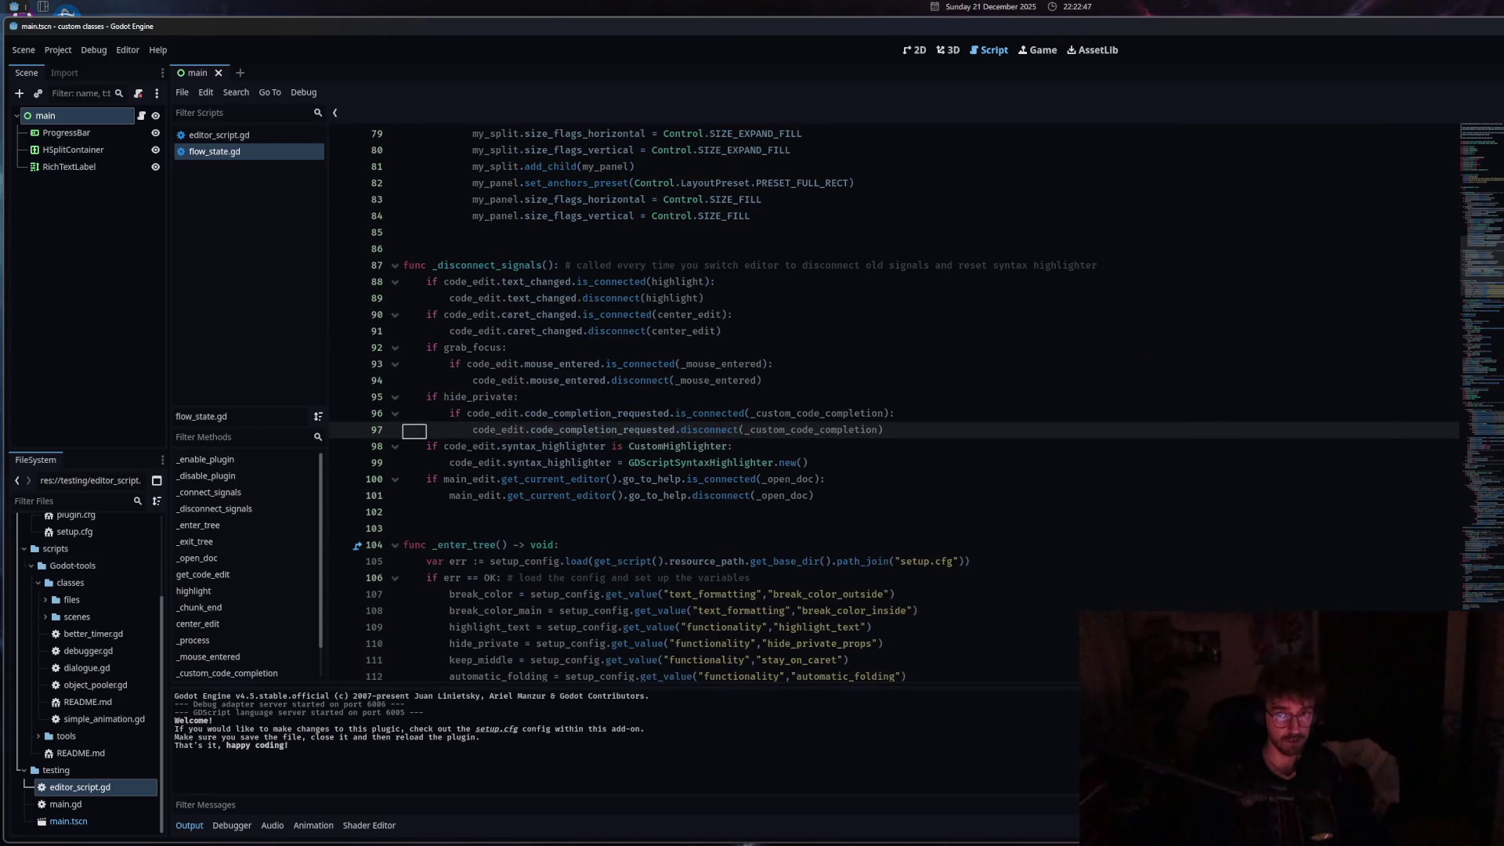
Bring editor_script.gd to the front, placing the caret on line 14.
{"action": "left_click", "coordinate": [232, 137]}
{"action": "key", "text": "alt+Left"}
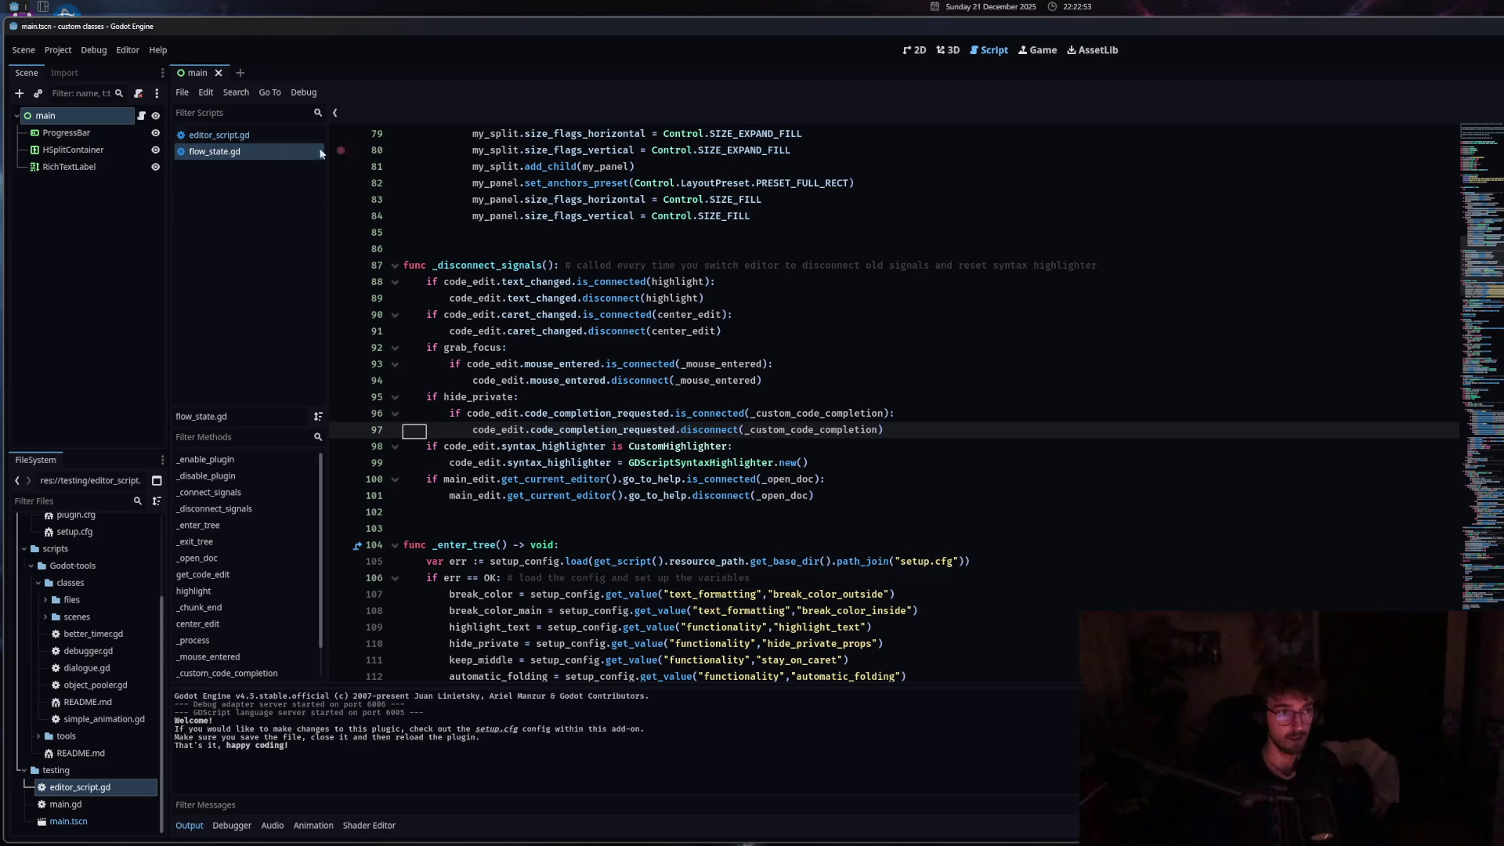
{"action": "left_click", "coordinate": [289, 140]}
{"action": "left_click", "coordinate": [591, 348]}
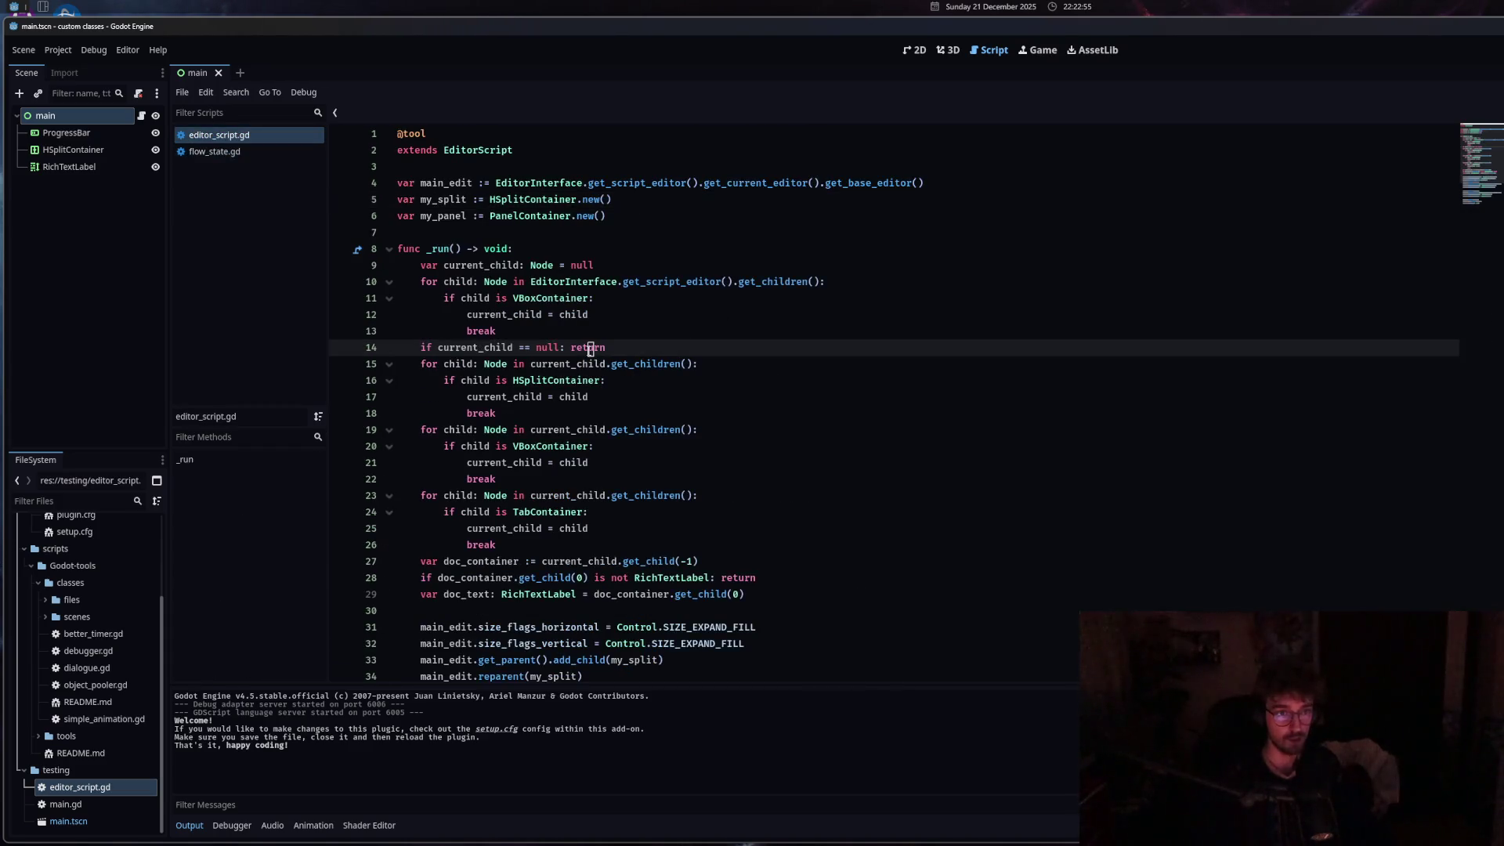
{"action": "key", "text": "ctrl"}
{"action": "left_click", "coordinate": [499, 352], "text": "ctrl"}
{"action": "left_click", "coordinate": [684, 311]}
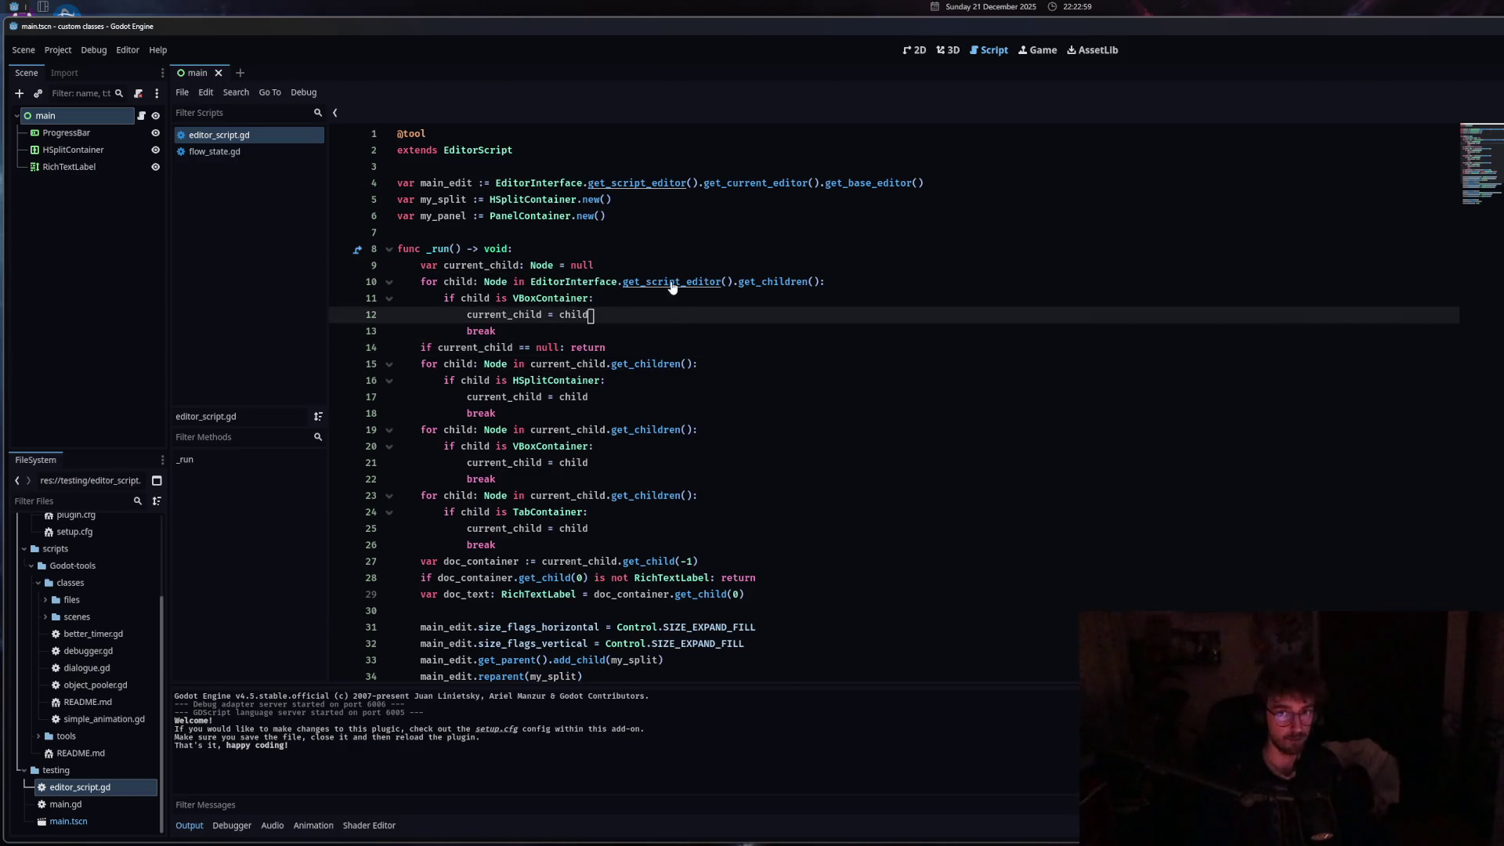
{"action": "left_click", "coordinate": [672, 284], "text": "ctrl"}
{"action": "left_click", "coordinate": [219, 134]}
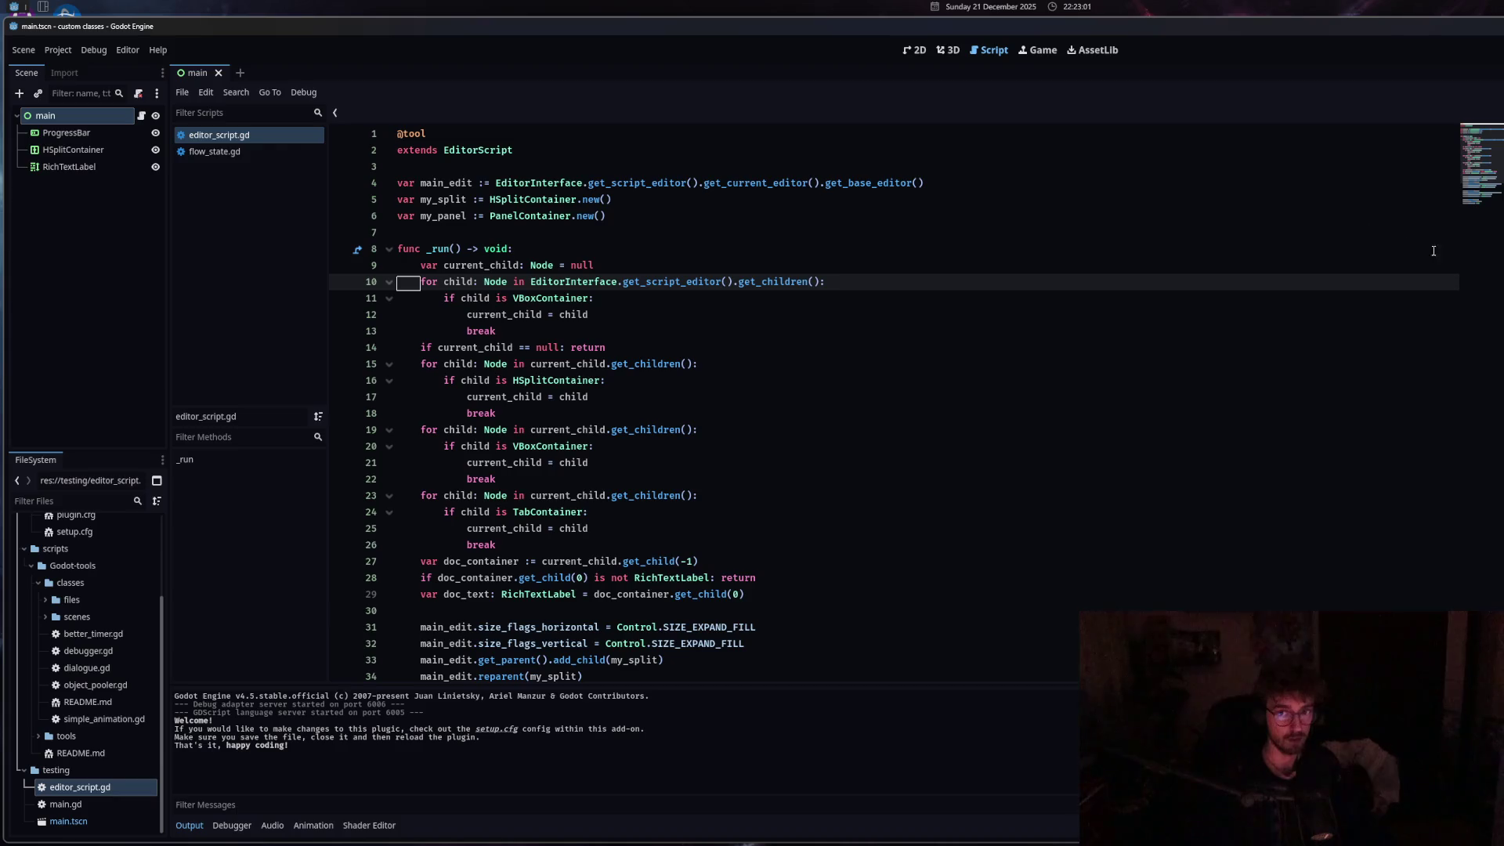
{"action": "mouse_move", "coordinate": [1501, 259]}
{"action": "left_mouse_down"}
{"action": "mouse_move", "coordinate": [1040, 259]}
{"action": "mouse_move", "coordinate": [1108, 226]}
{"action": "mouse_move", "coordinate": [1465, 243]}
{"action": "mouse_move", "coordinate": [1398, 255]}
{"action": "left_mouse_up"}
{"action": "left_click_drag", "start_coordinate": [1395, 401], "coordinate": [1349, 402]}
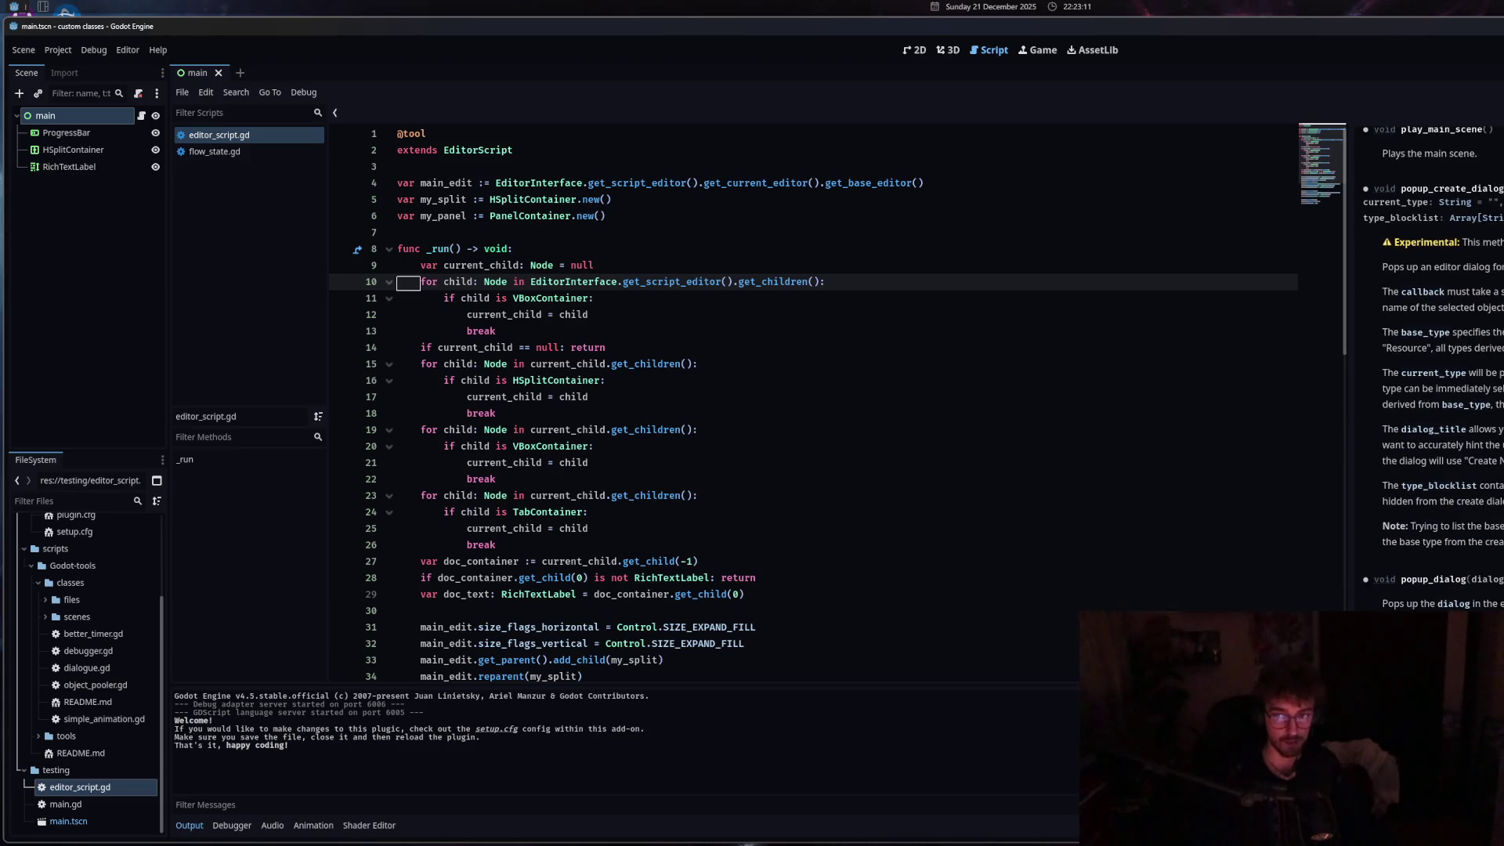
{"action": "scroll", "coordinate": [1434, 368], "scroll_direction": "down", "scroll_amount": 10}
{"action": "mouse_move", "coordinate": [1477, 306]}
{"action": "left_mouse_down"}
{"action": "mouse_move", "coordinate": [998, 313]}
{"action": "mouse_move", "coordinate": [1447, 338]}
{"action": "mouse_move", "coordinate": [1249, 353]}
{"action": "mouse_move", "coordinate": [1452, 370]}
{"action": "mouse_move", "coordinate": [1449, 285]}
{"action": "mouse_move", "coordinate": [1293, 290]}
{"action": "mouse_move", "coordinate": [1483, 306]}
{"action": "left_mouse_up"}
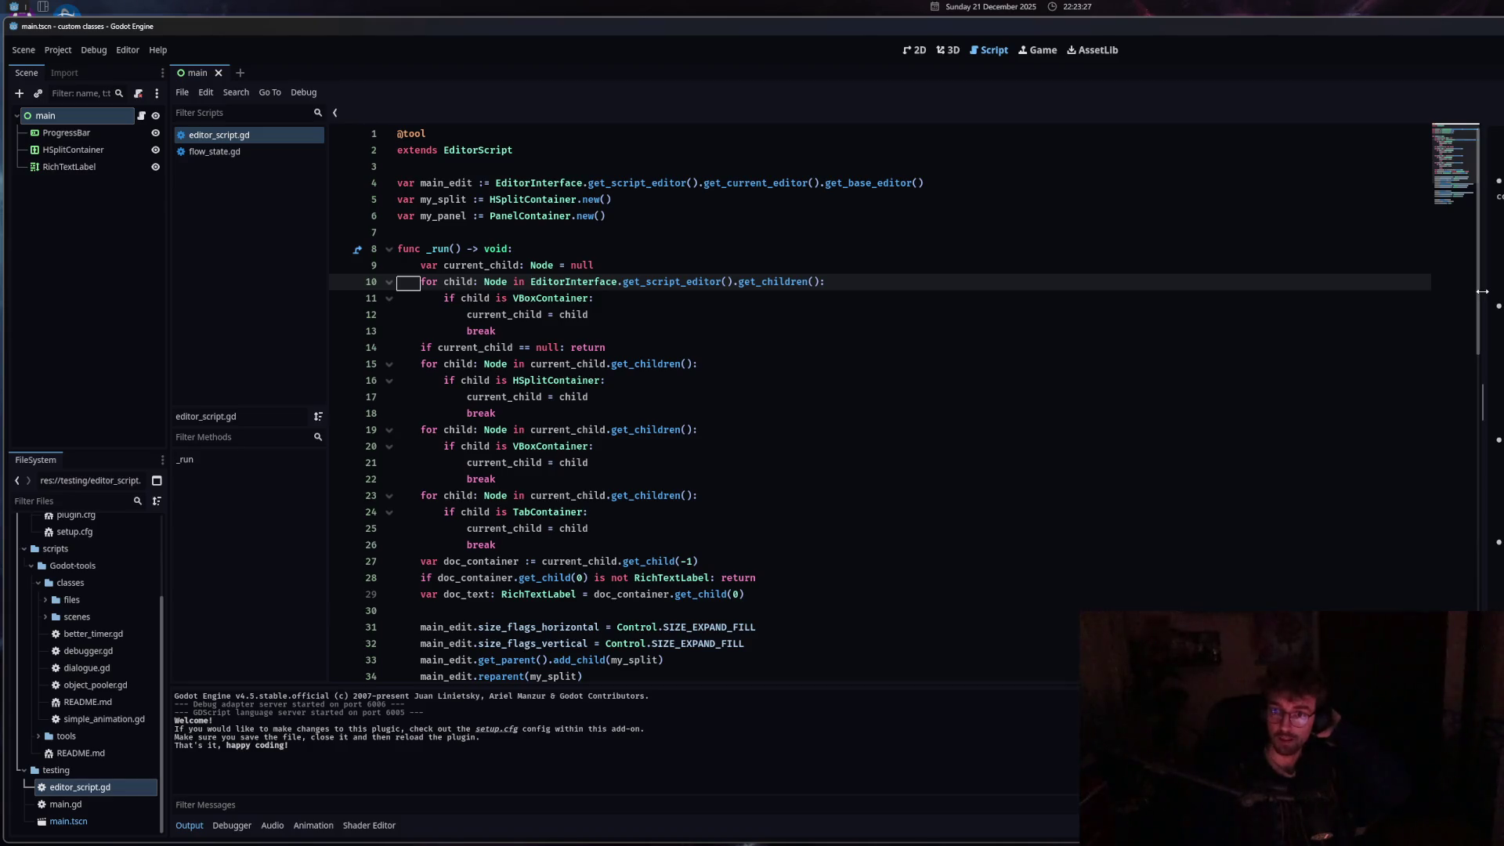
{"action": "mouse_move", "coordinate": [1446, 295]}
{"action": "left_mouse_down"}
{"action": "mouse_move", "coordinate": [1269, 313]}
{"action": "mouse_move", "coordinate": [1056, 370]}
{"action": "mouse_move", "coordinate": [1308, 434]}
{"action": "mouse_move", "coordinate": [1492, 434]}
{"action": "left_mouse_up"}
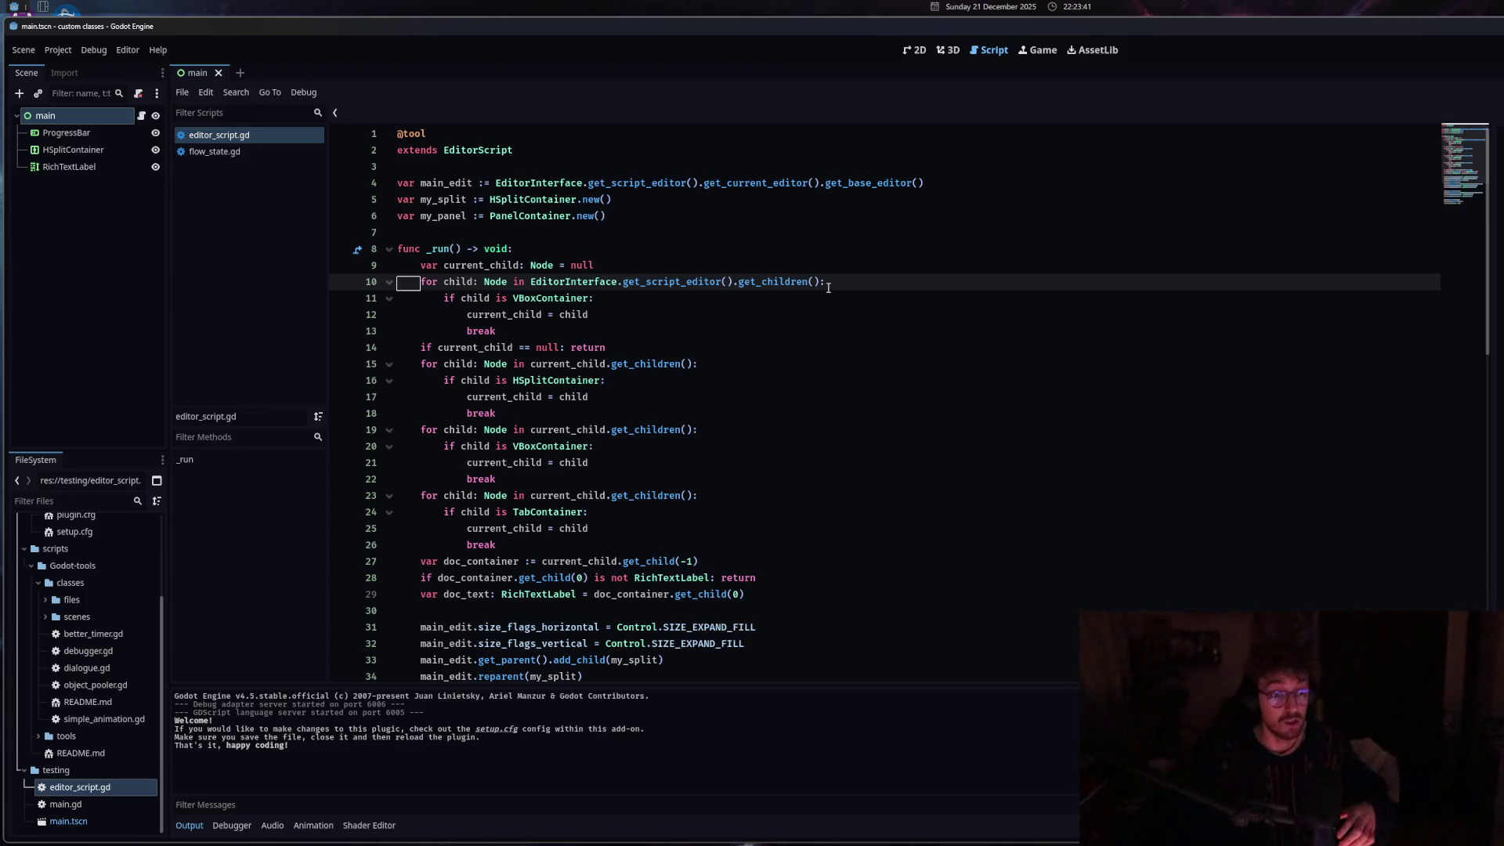
{"action": "scroll", "coordinate": [609, 392], "scroll_direction": "down", "scroll_amount": 6}
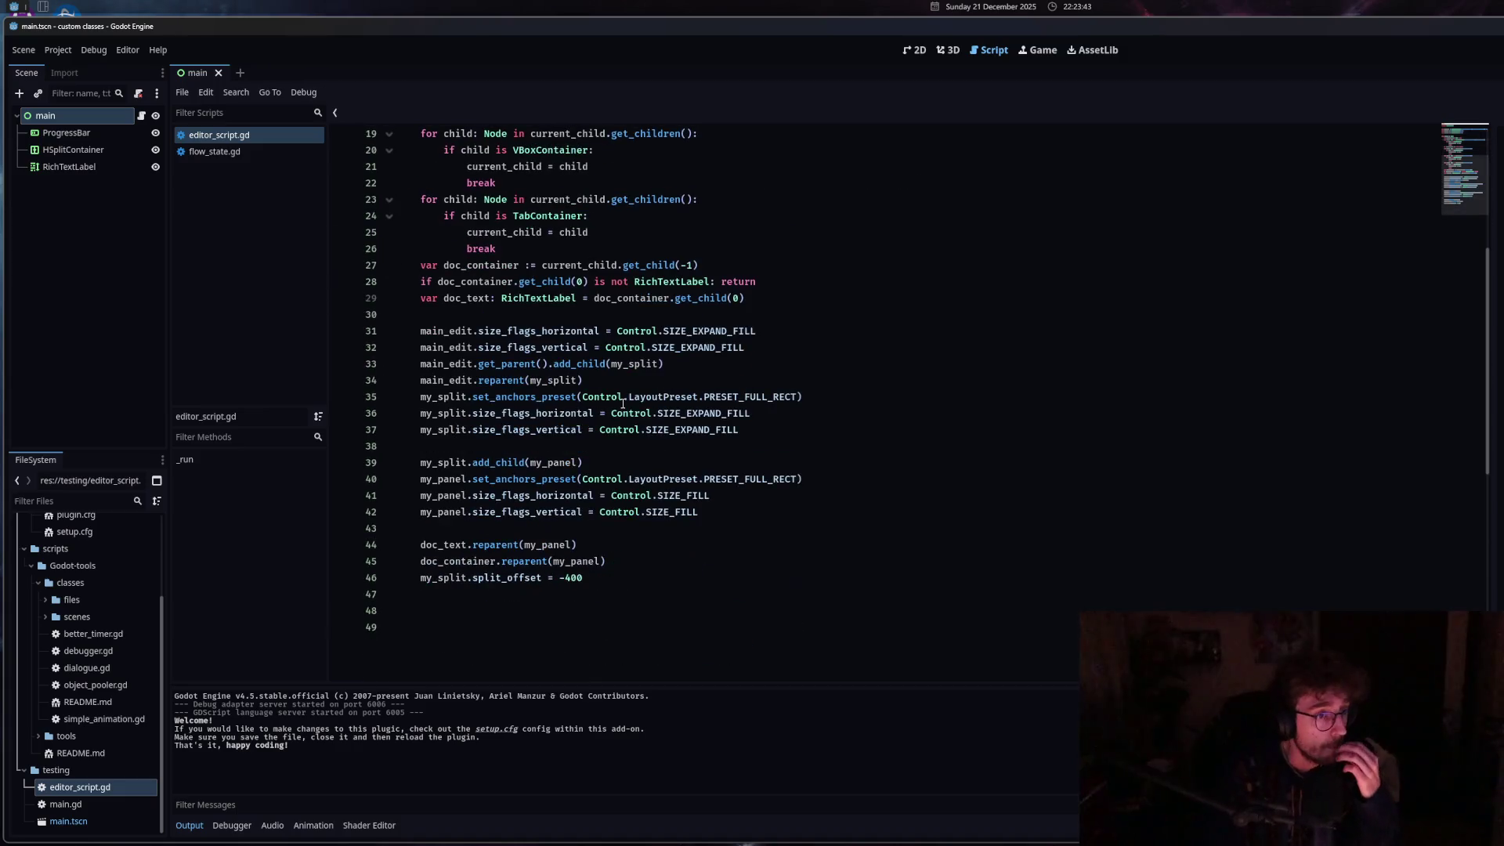
Return to flow_state.gd and review the doc panel setup around split_offset = -500.
{"action": "left_click", "coordinate": [231, 155]}
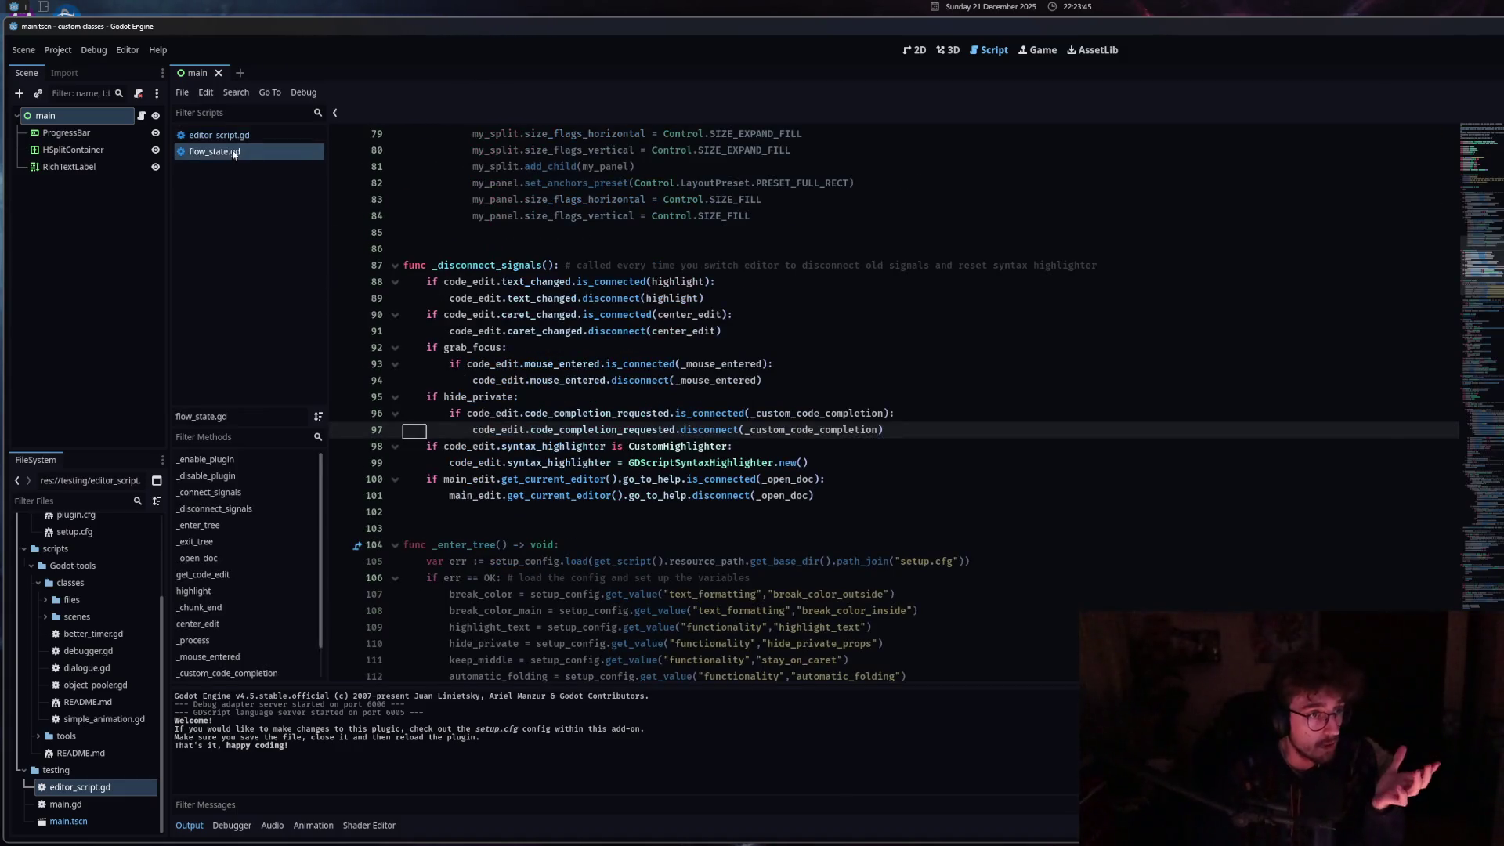
{"action": "left_click", "coordinate": [561, 597]}
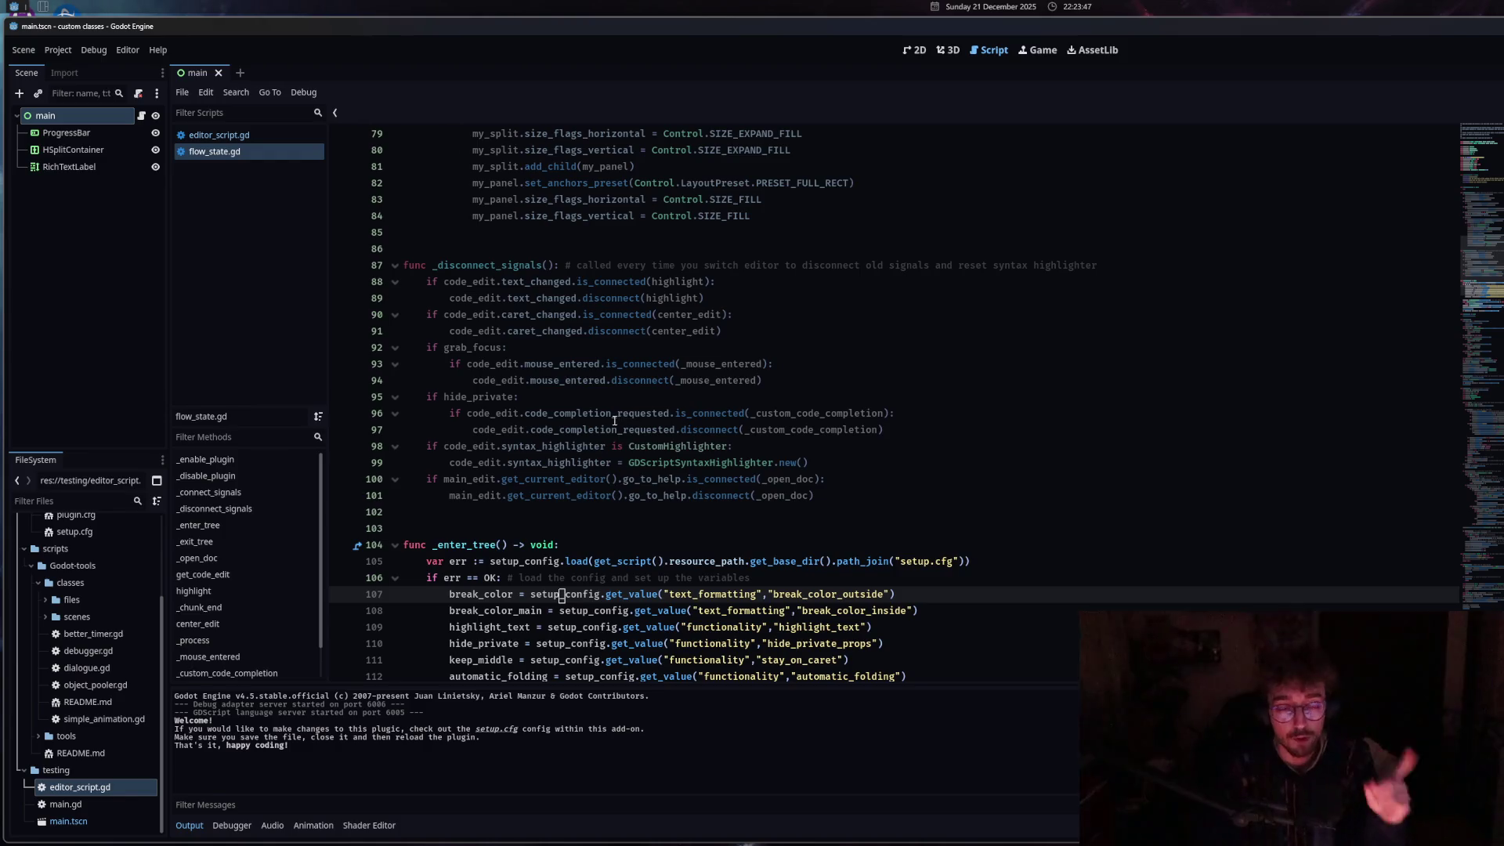
{"action": "left_click", "coordinate": [624, 449]}
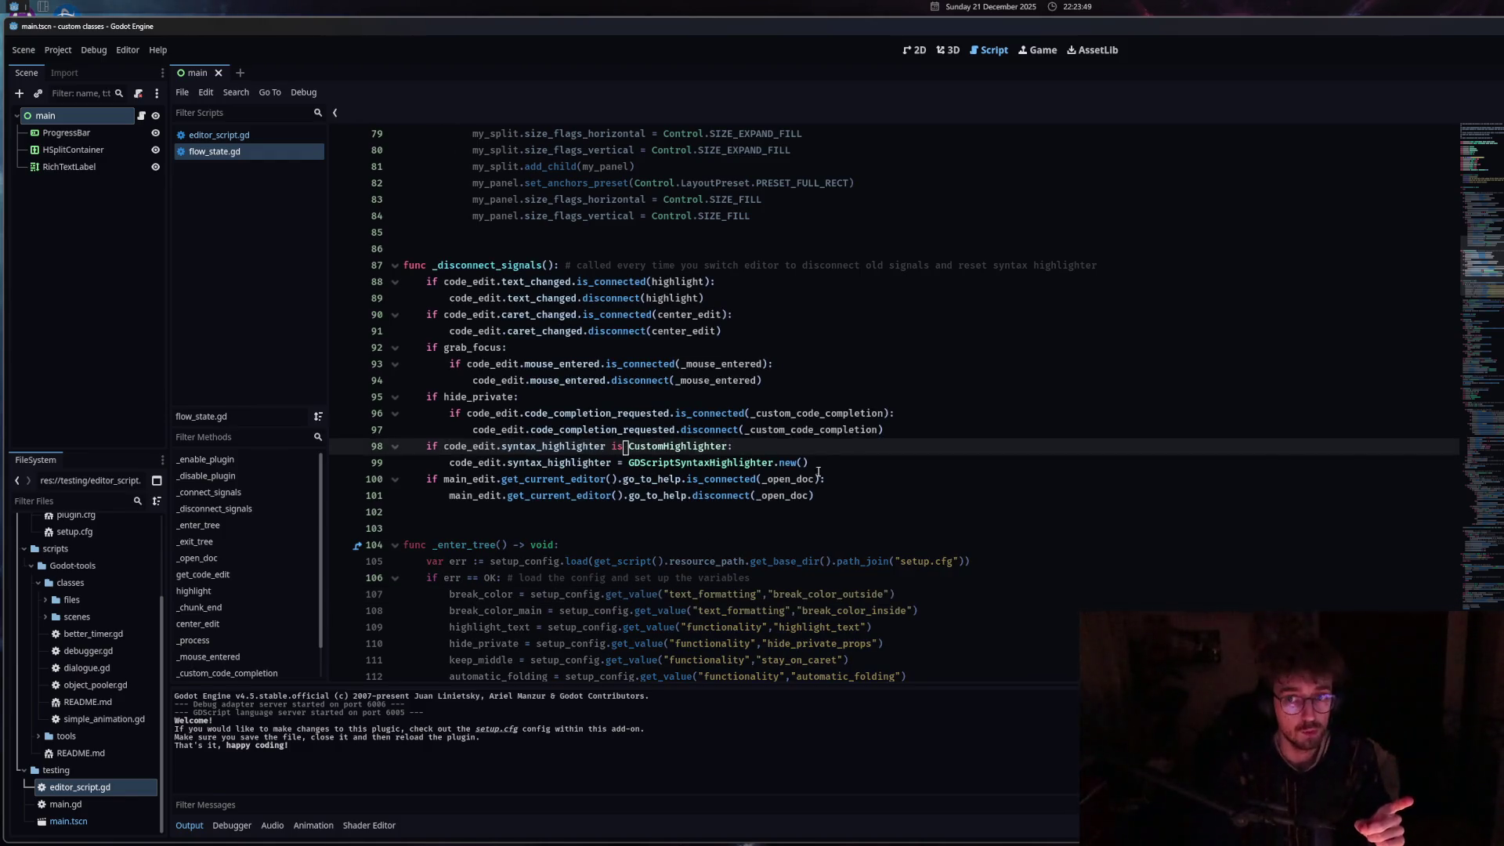
{"action": "scroll", "coordinate": [783, 509], "scroll_direction": "down", "scroll_amount": 6}
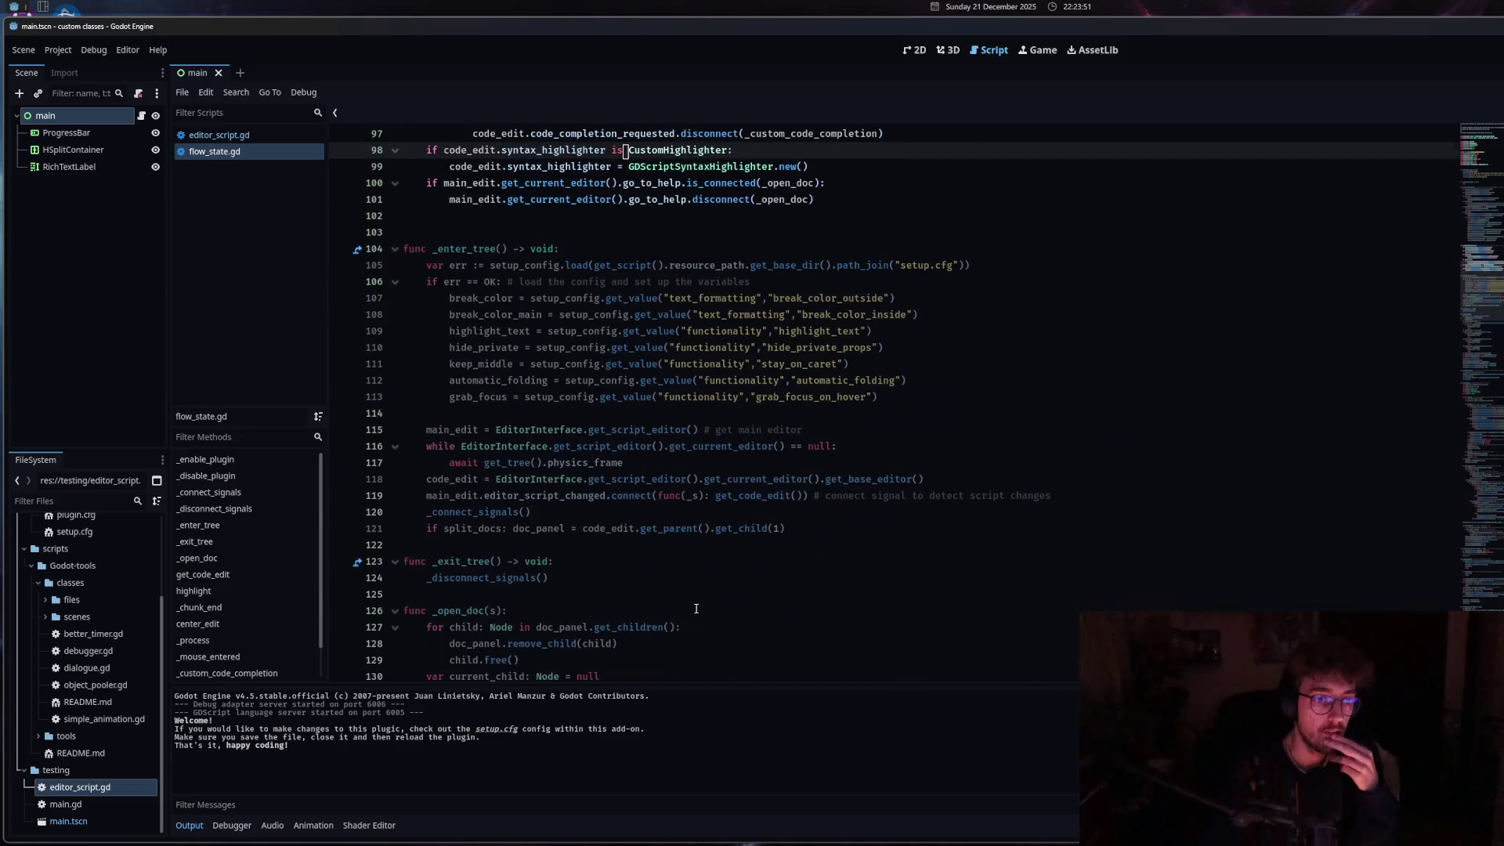
{"action": "scroll", "coordinate": [696, 609], "scroll_direction": "up", "scroll_amount": 7}
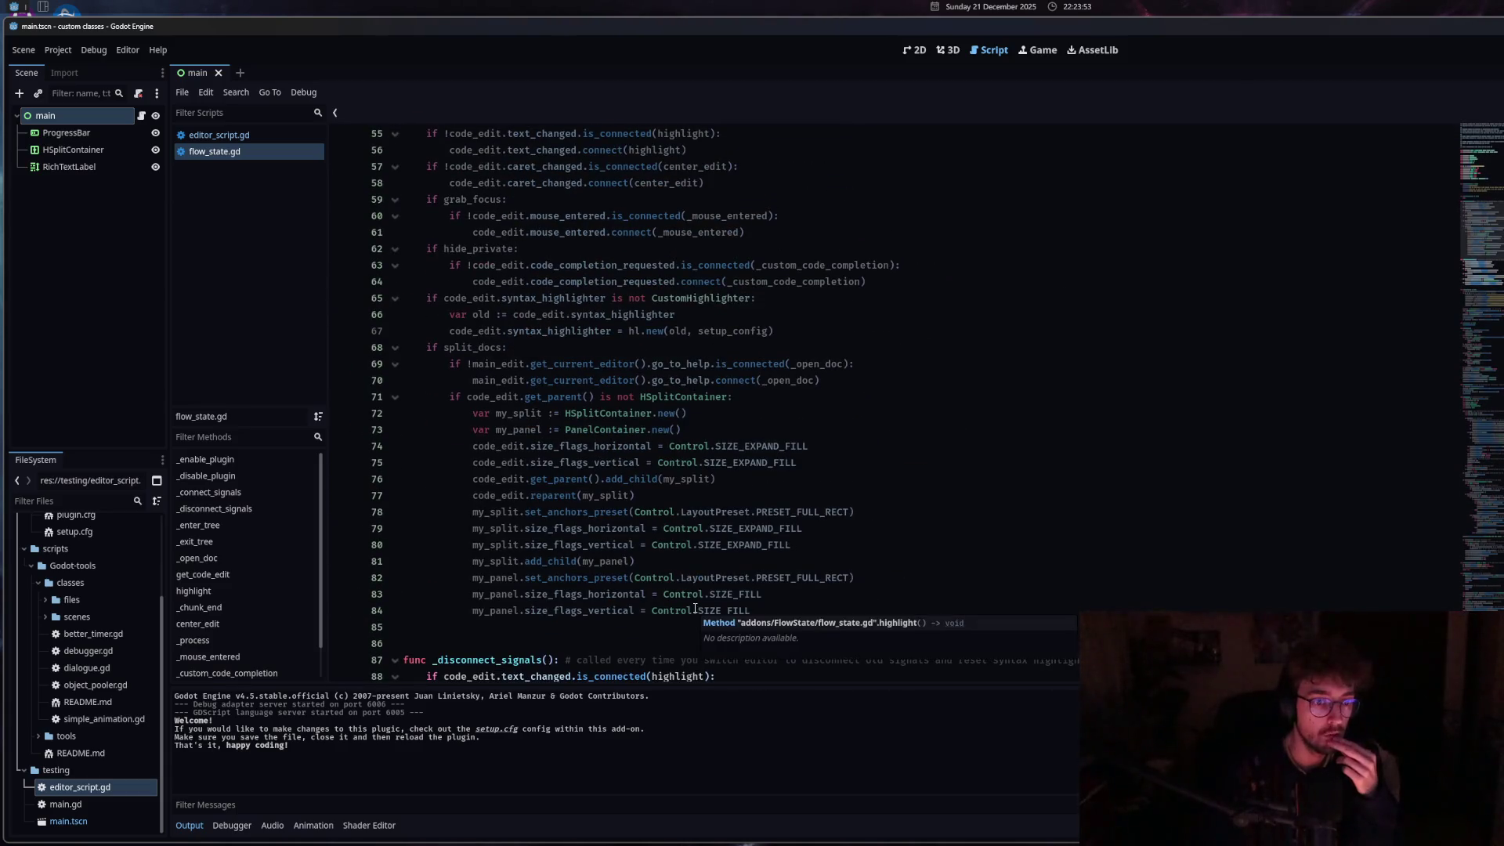
{"action": "scroll", "coordinate": [695, 609], "scroll_direction": "up", "scroll_amount": 8}
{"action": "scroll", "coordinate": [691, 613], "scroll_direction": "down", "scroll_amount": 7}
{"action": "scroll", "coordinate": [691, 613], "scroll_direction": "down", "scroll_amount": 20}
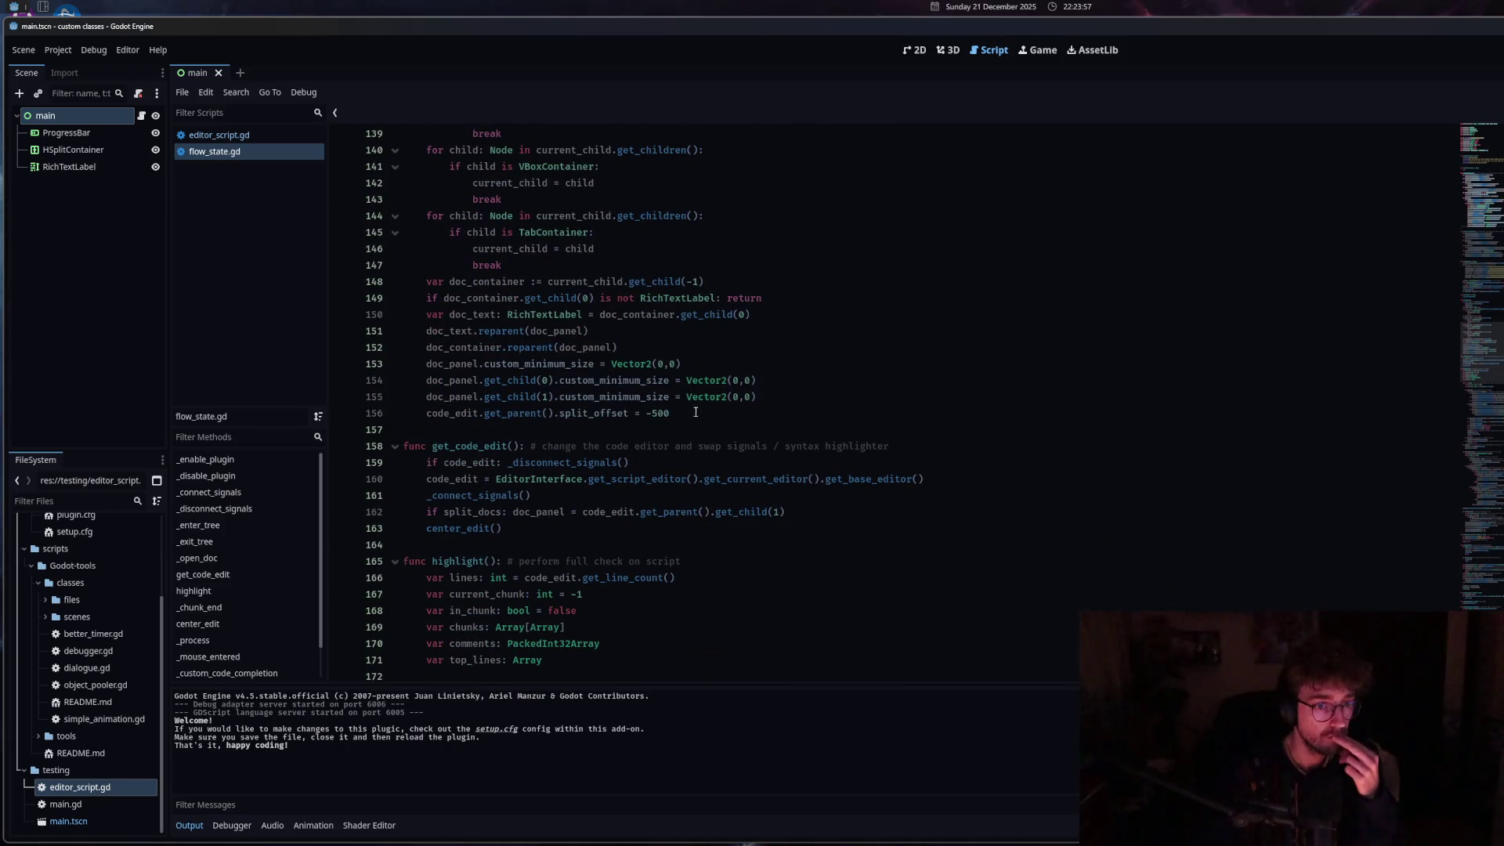
{"action": "left_click", "coordinate": [693, 366]}
{"action": "left_click", "coordinate": [682, 413]}
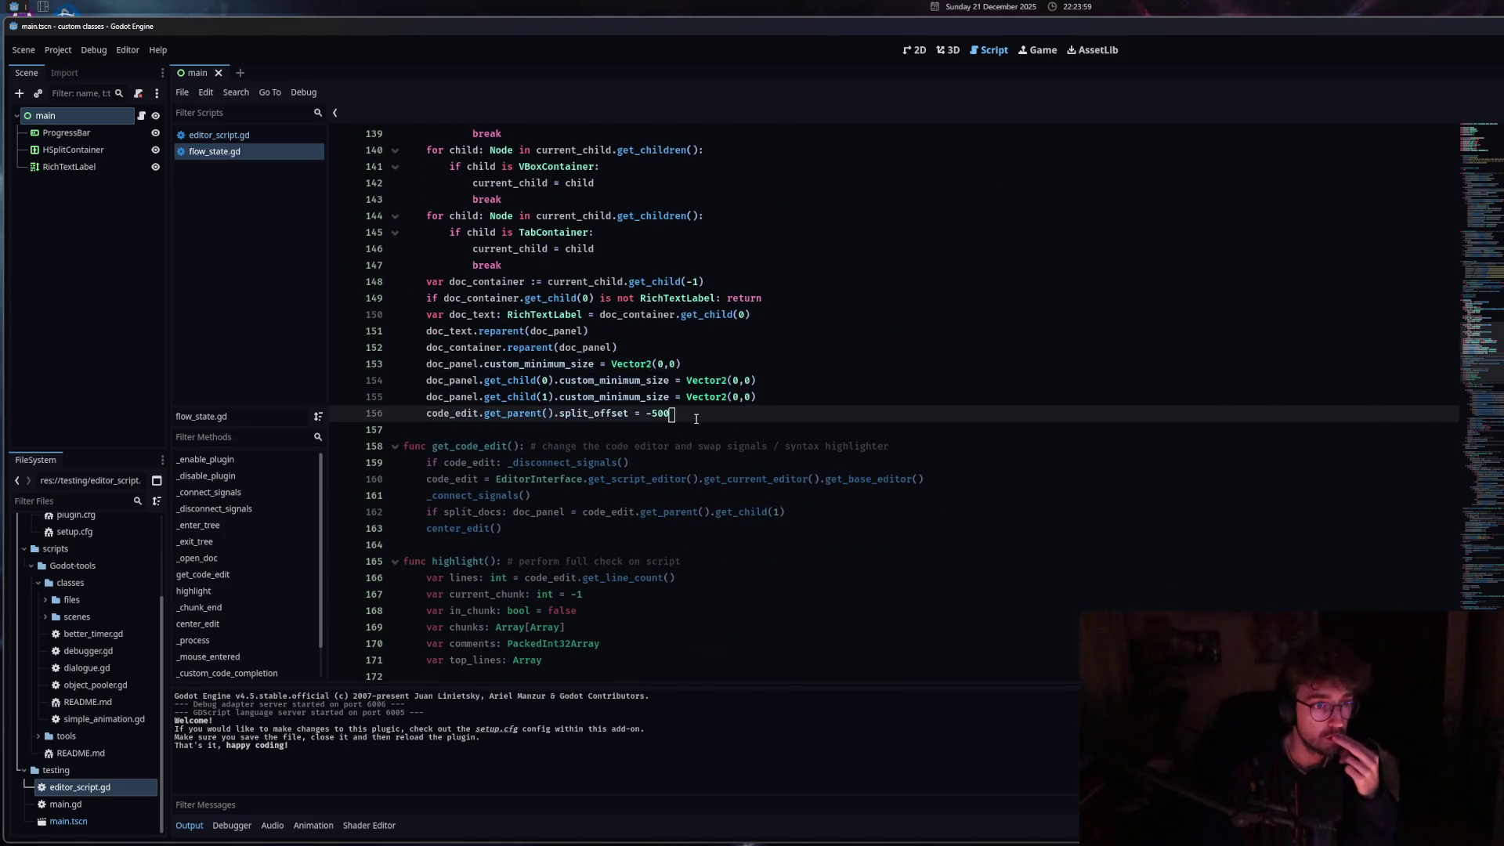
{"action": "scroll", "coordinate": [676, 462], "scroll_direction": "up", "scroll_amount": 3}
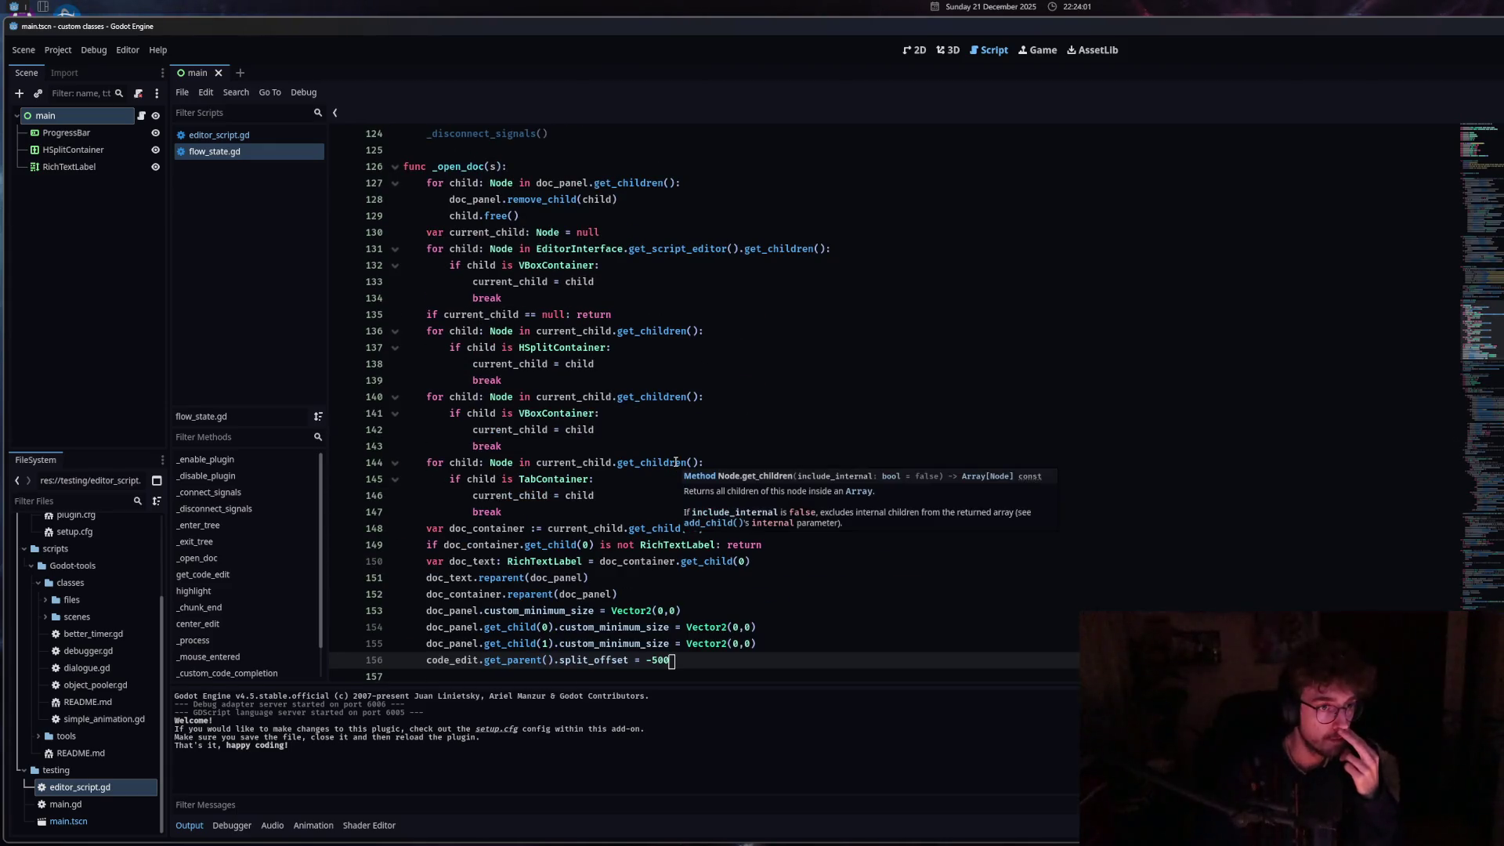
Start an if in the doc-clearing loop and add 'var current_size: int = 0' atop _open_doc.
{"action": "left_click", "coordinate": [705, 182]}
{"action": "key", "text": "Return"}
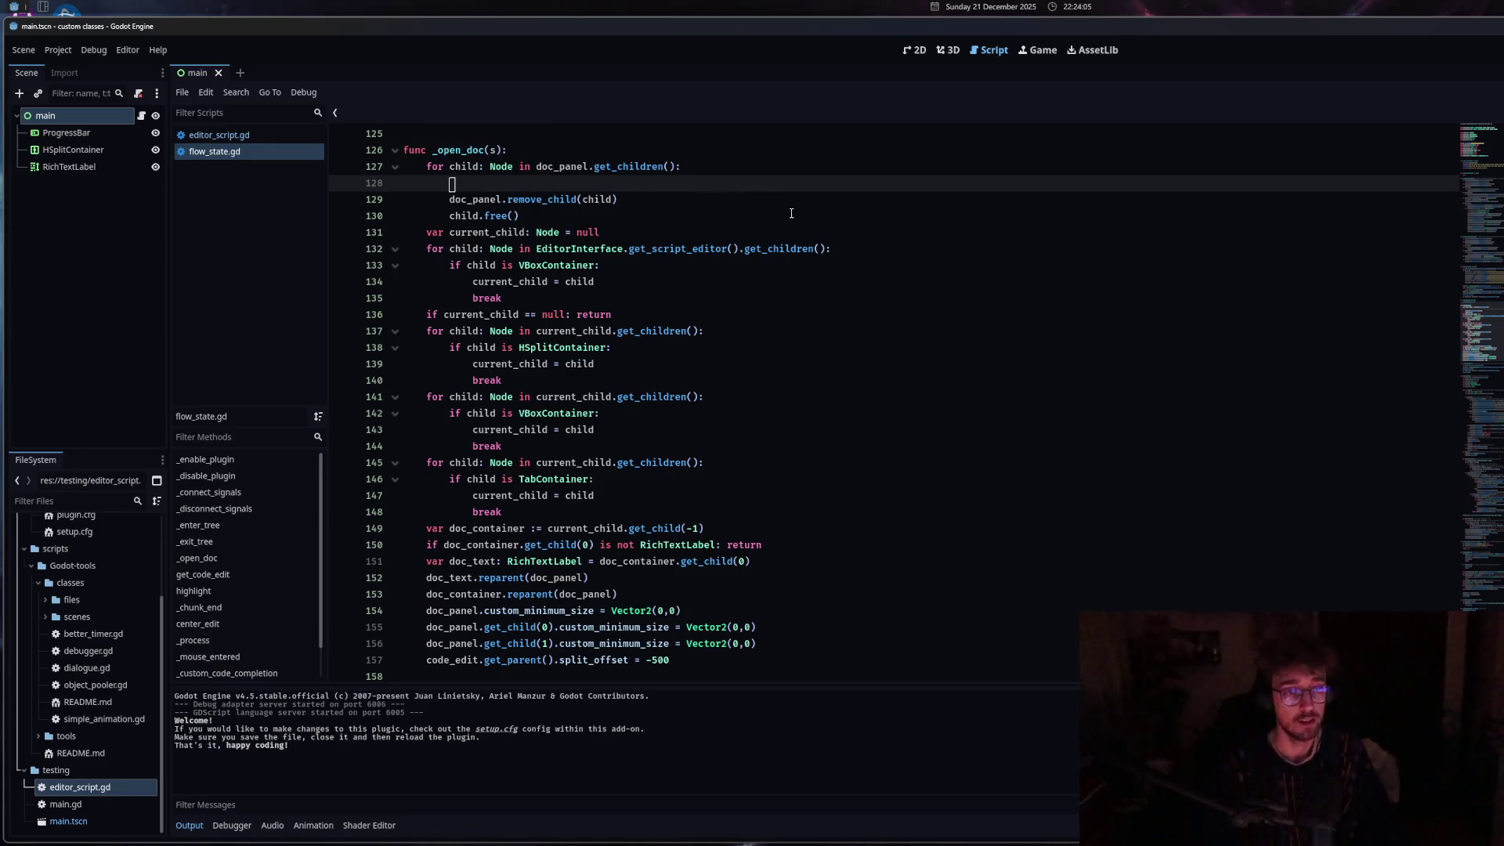
{"action": "type", "text": "if"}
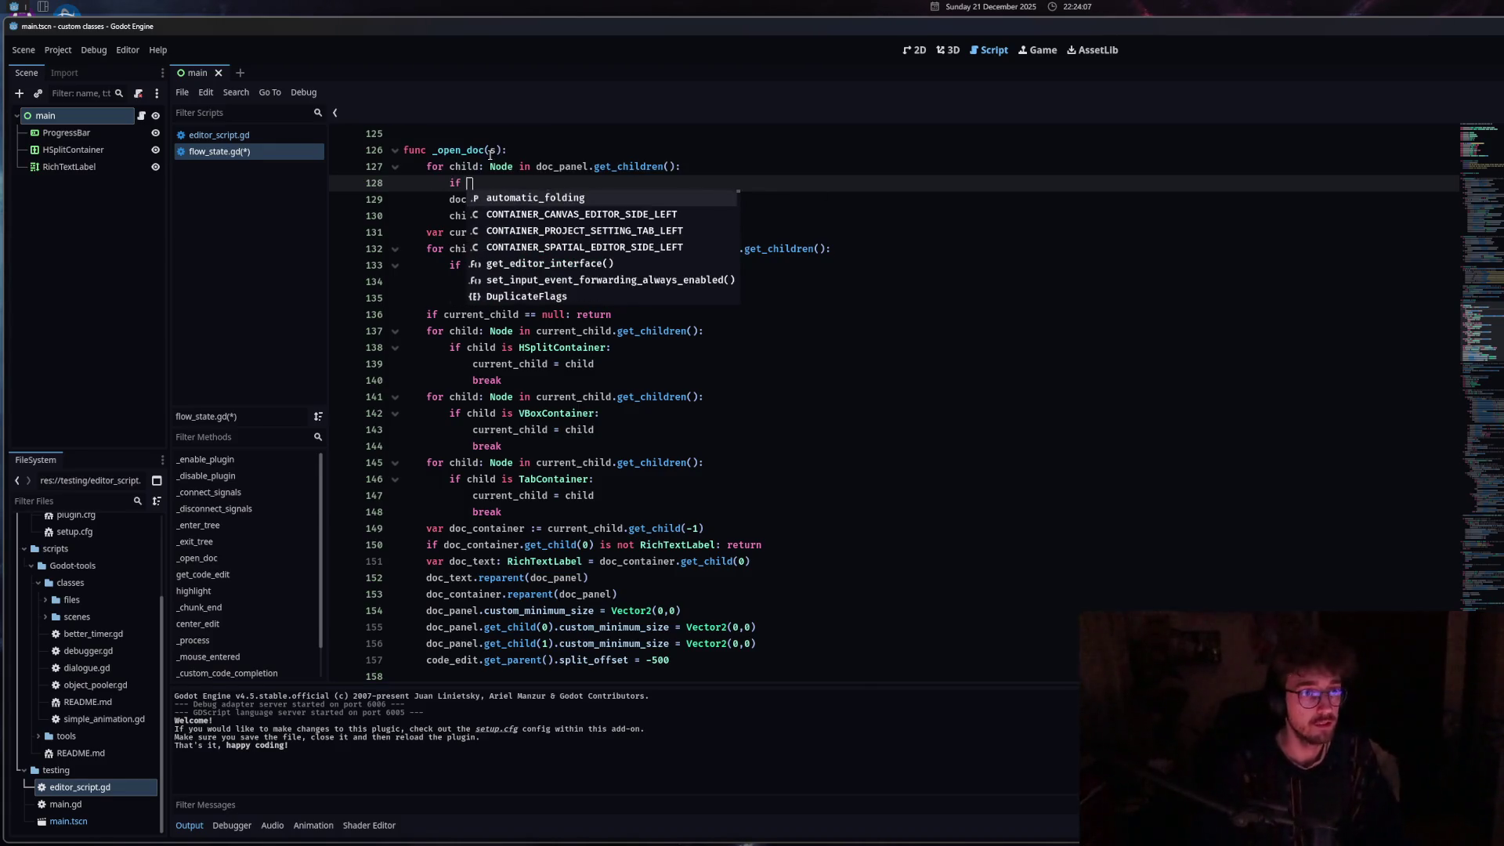
{"action": "left_click", "coordinate": [532, 150]}
{"action": "key", "text": "Return"}
{"action": "type", "text": "var"}
{"action": "scroll", "coordinate": [679, 354], "scroll_direction": "up", "scroll_amount": 3}
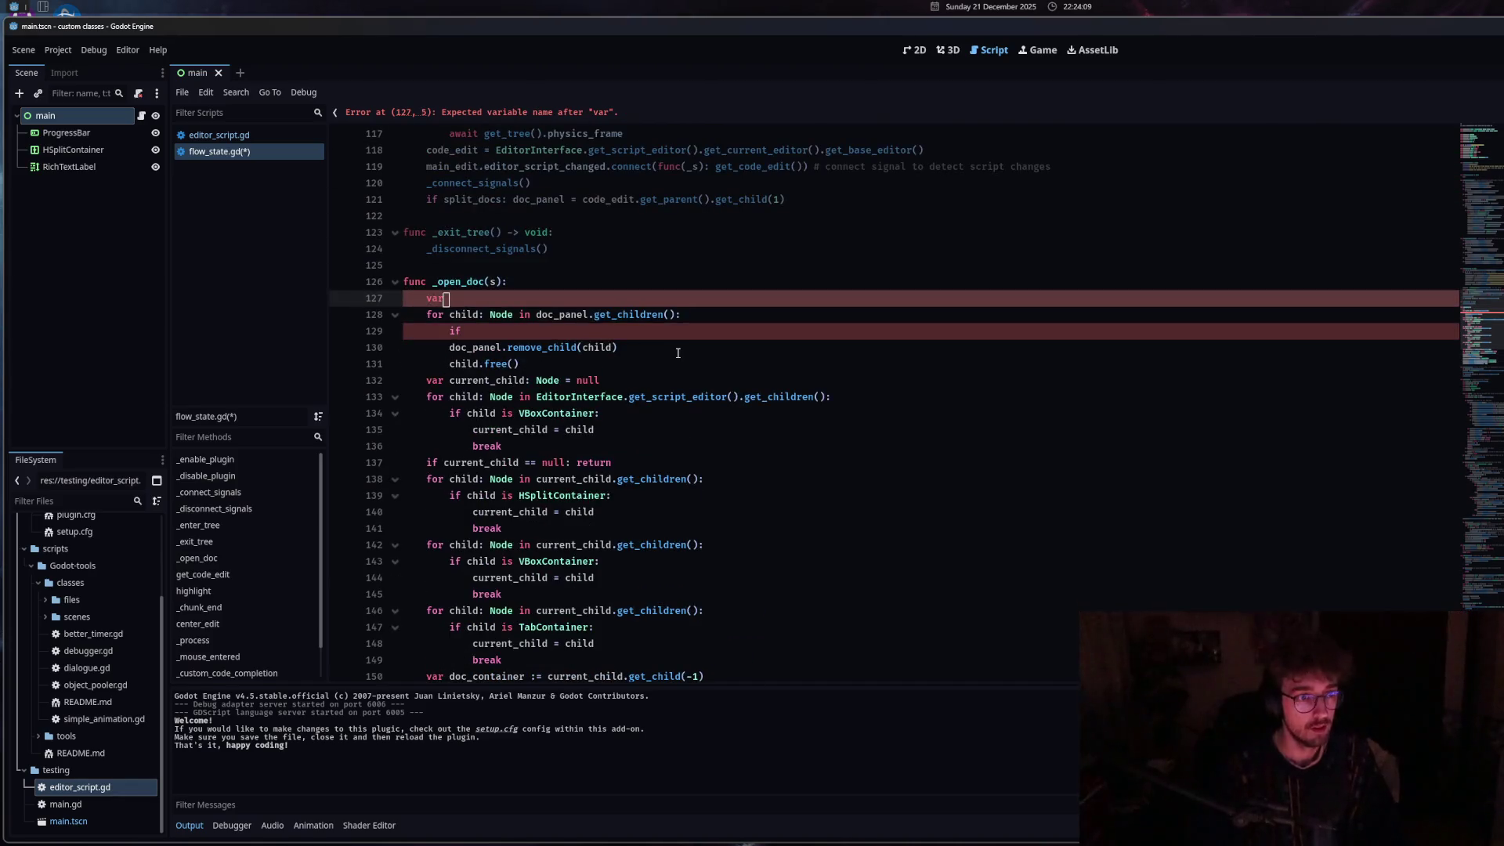
{"action": "type", "text": " current_"}
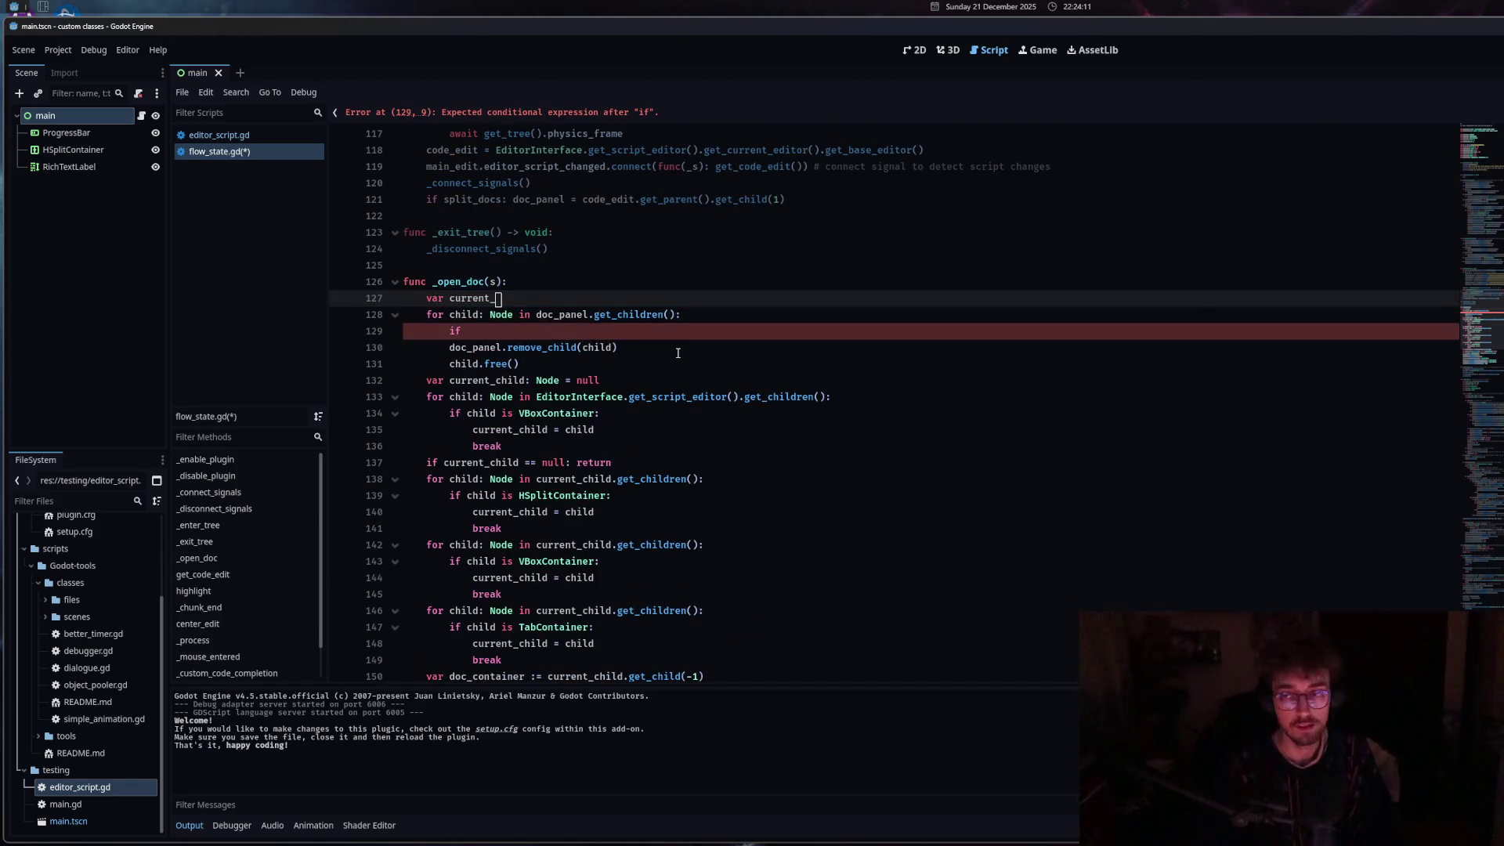
{"action": "type", "text": "size:"}
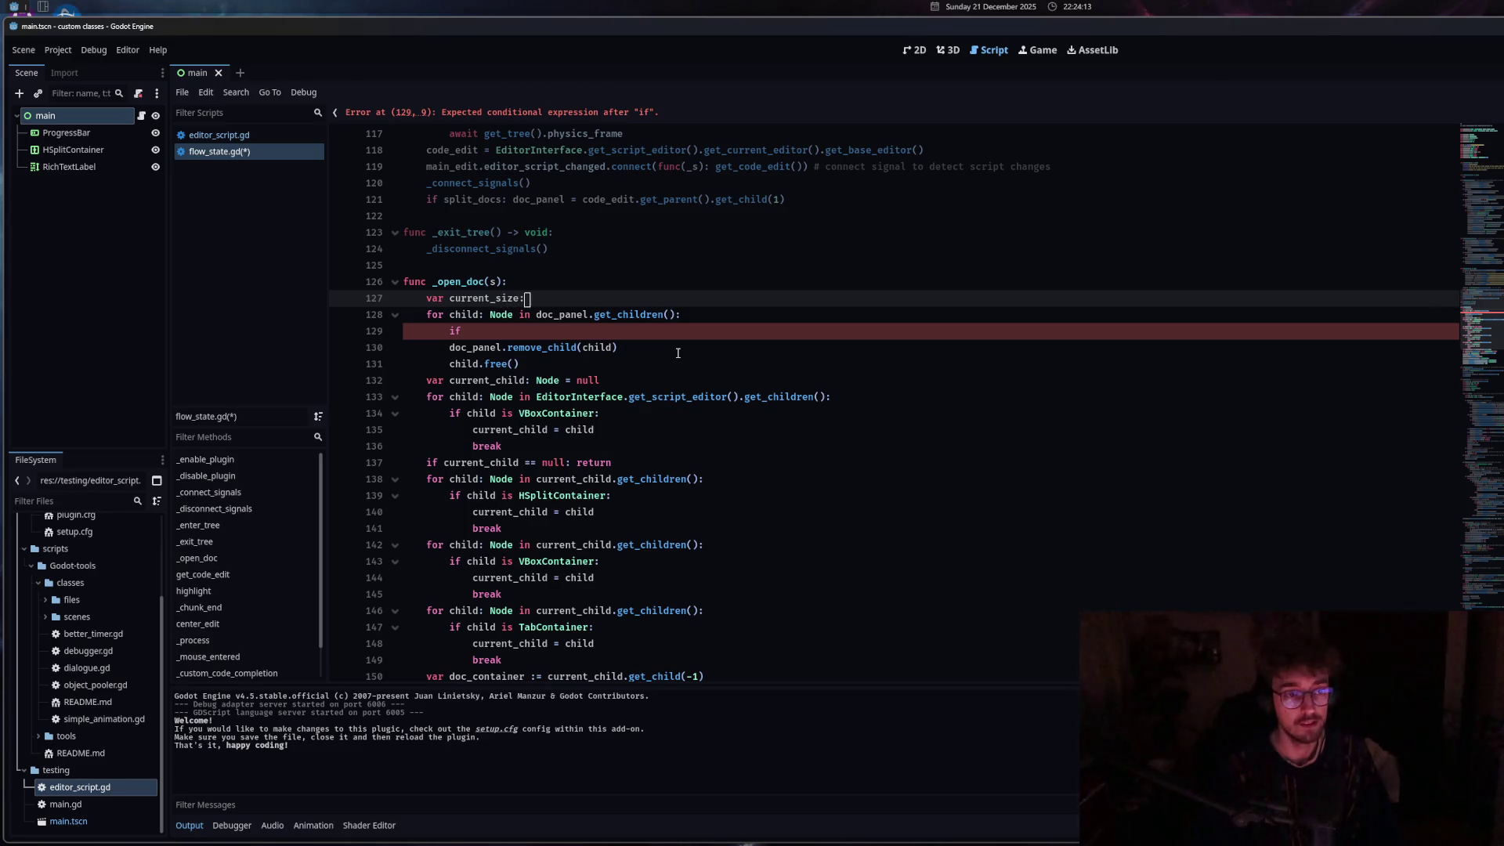
{"action": "type", "text": " int = "}
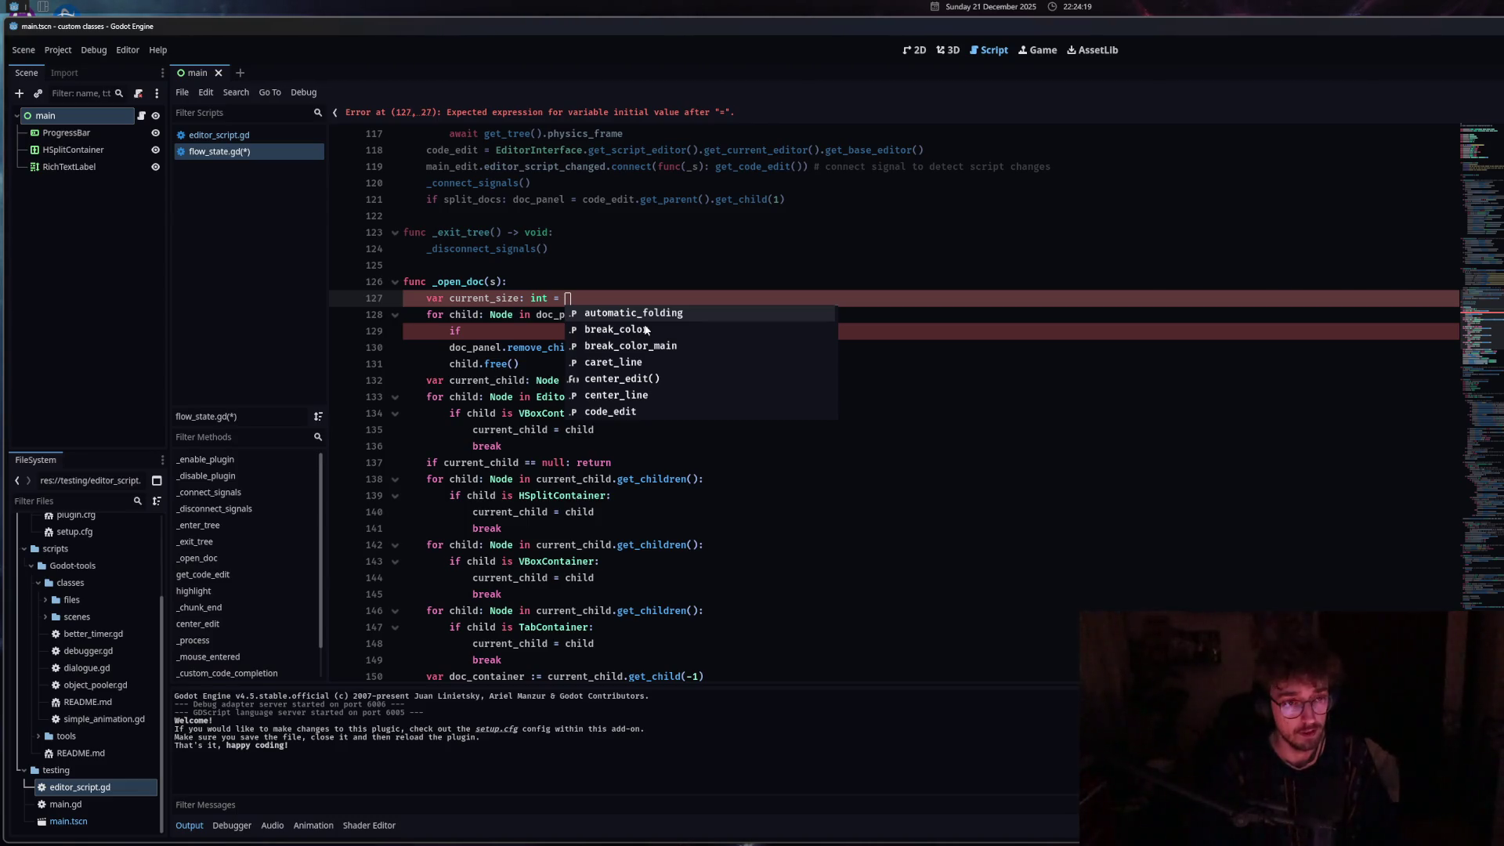
{"action": "type", "text": "0"}
Extend the loop's if line with 'child is RichTextLabel' and a current_size = assignment.
{"action": "left_click", "coordinate": [495, 335]}
{"action": "type", "text": "c"}
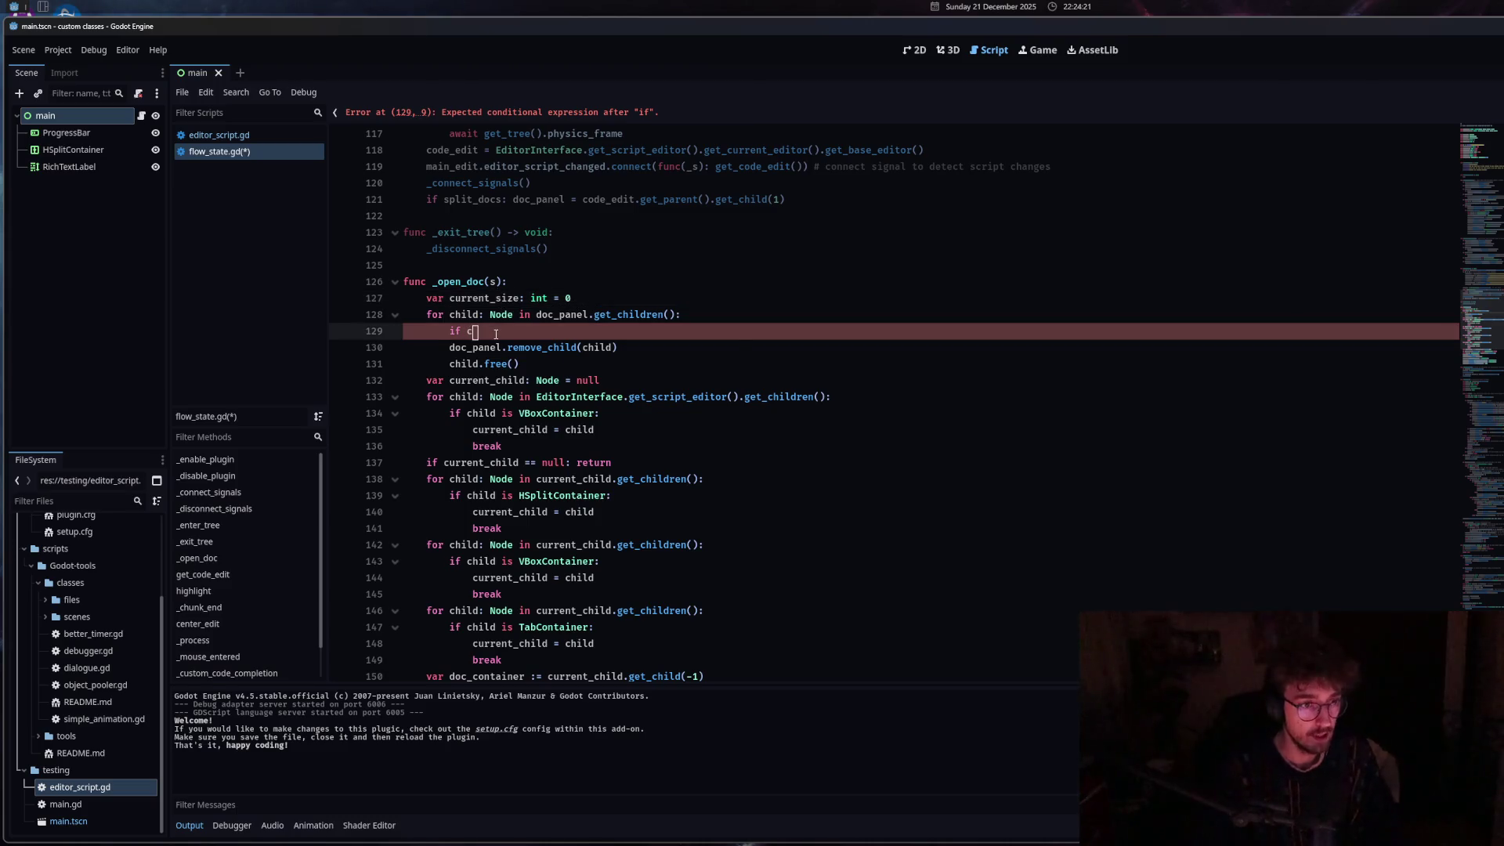
{"action": "type", "text": "hild is T"}
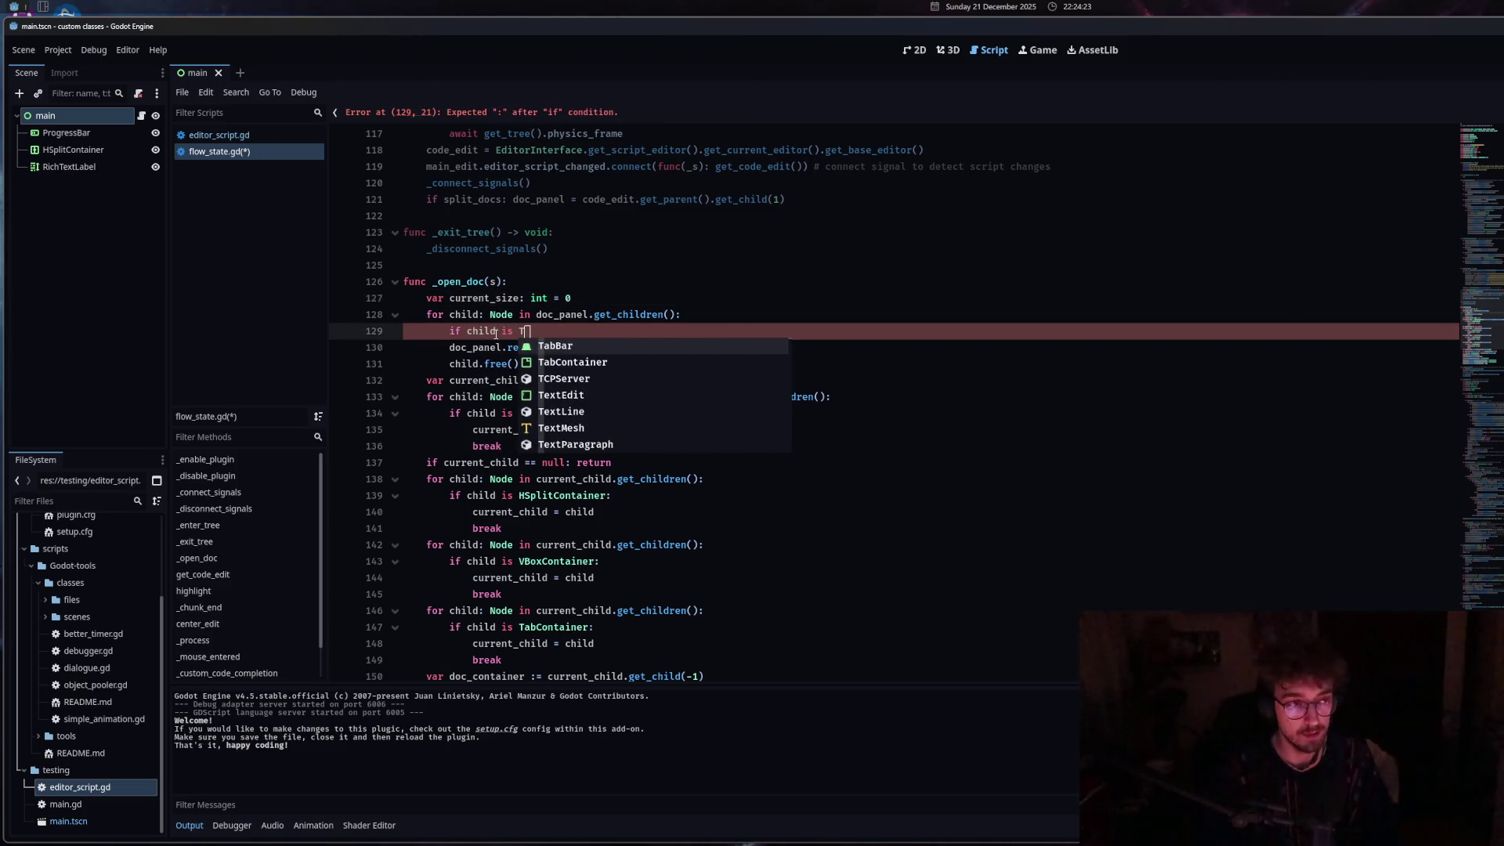
{"action": "key", "text": "BackSpace"}
{"action": "type", "text": "RIchT"}
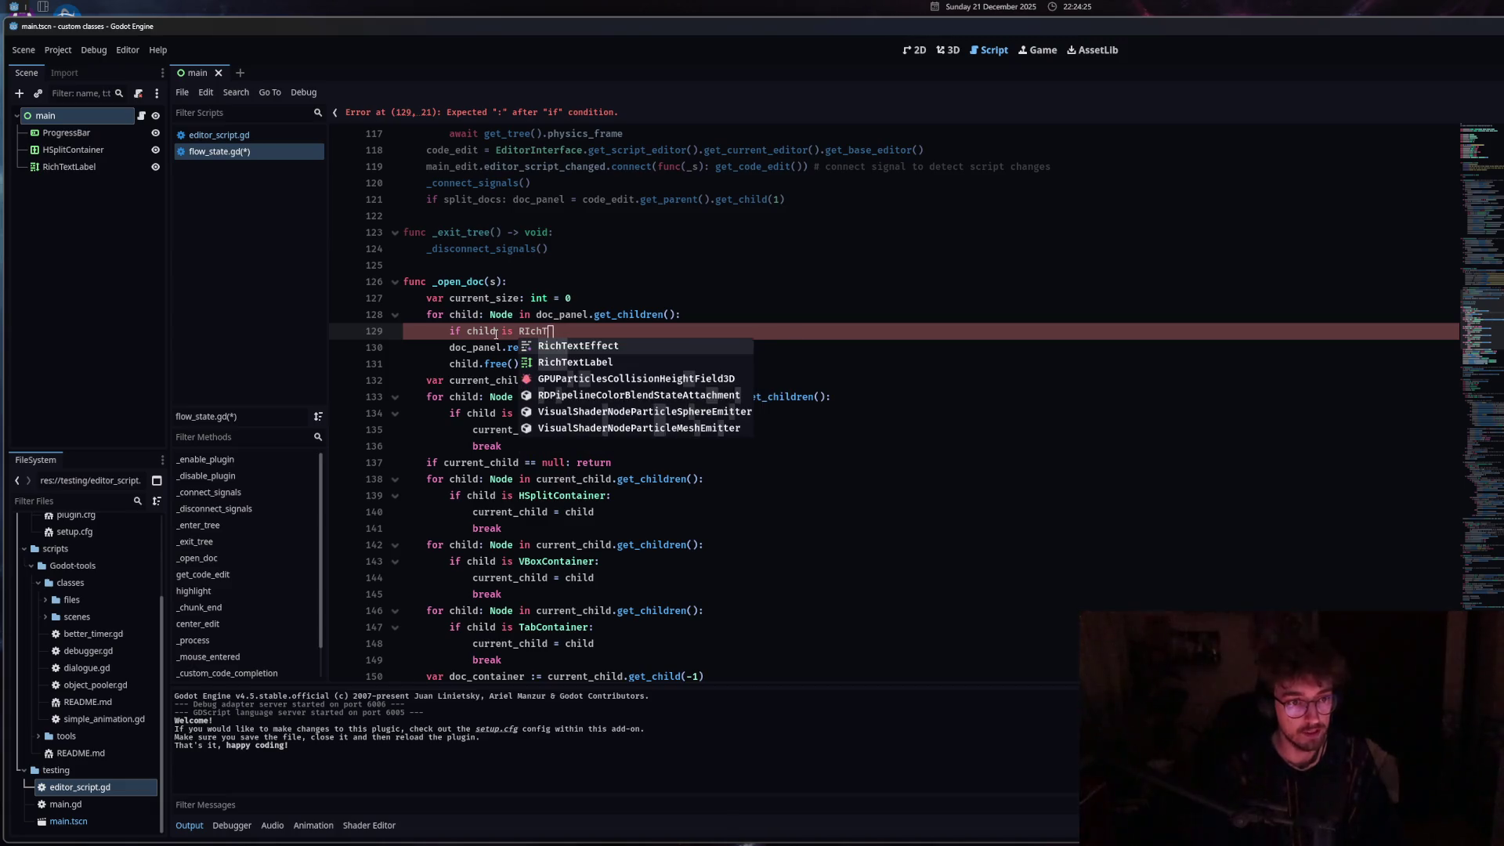
{"action": "left_click", "coordinate": [579, 362]}
{"action": "type", "text": "cu"}
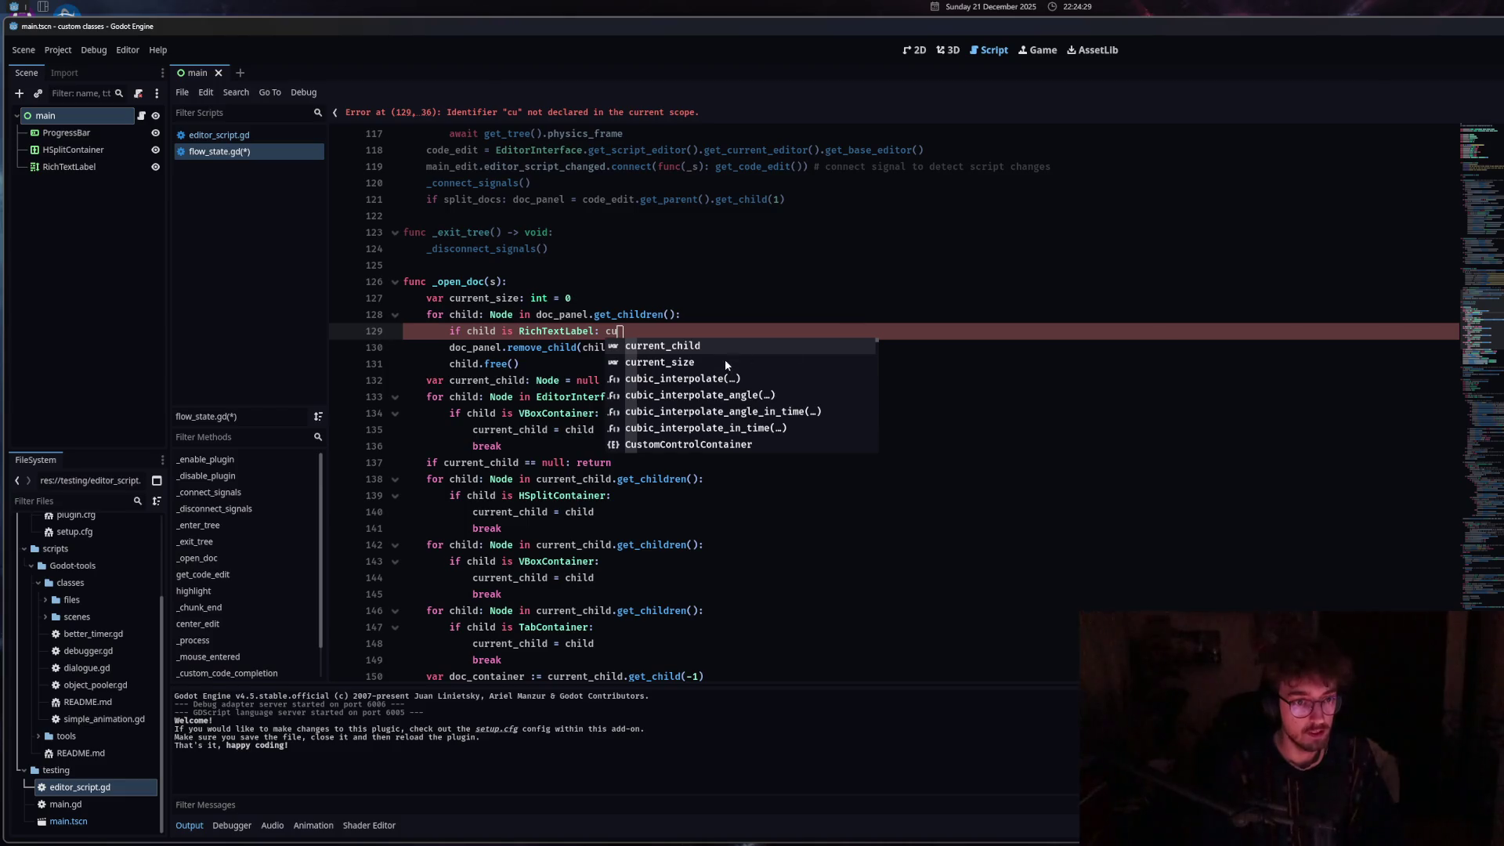
{"action": "left_click", "coordinate": [726, 360]}
{"action": "type", "text": "="}
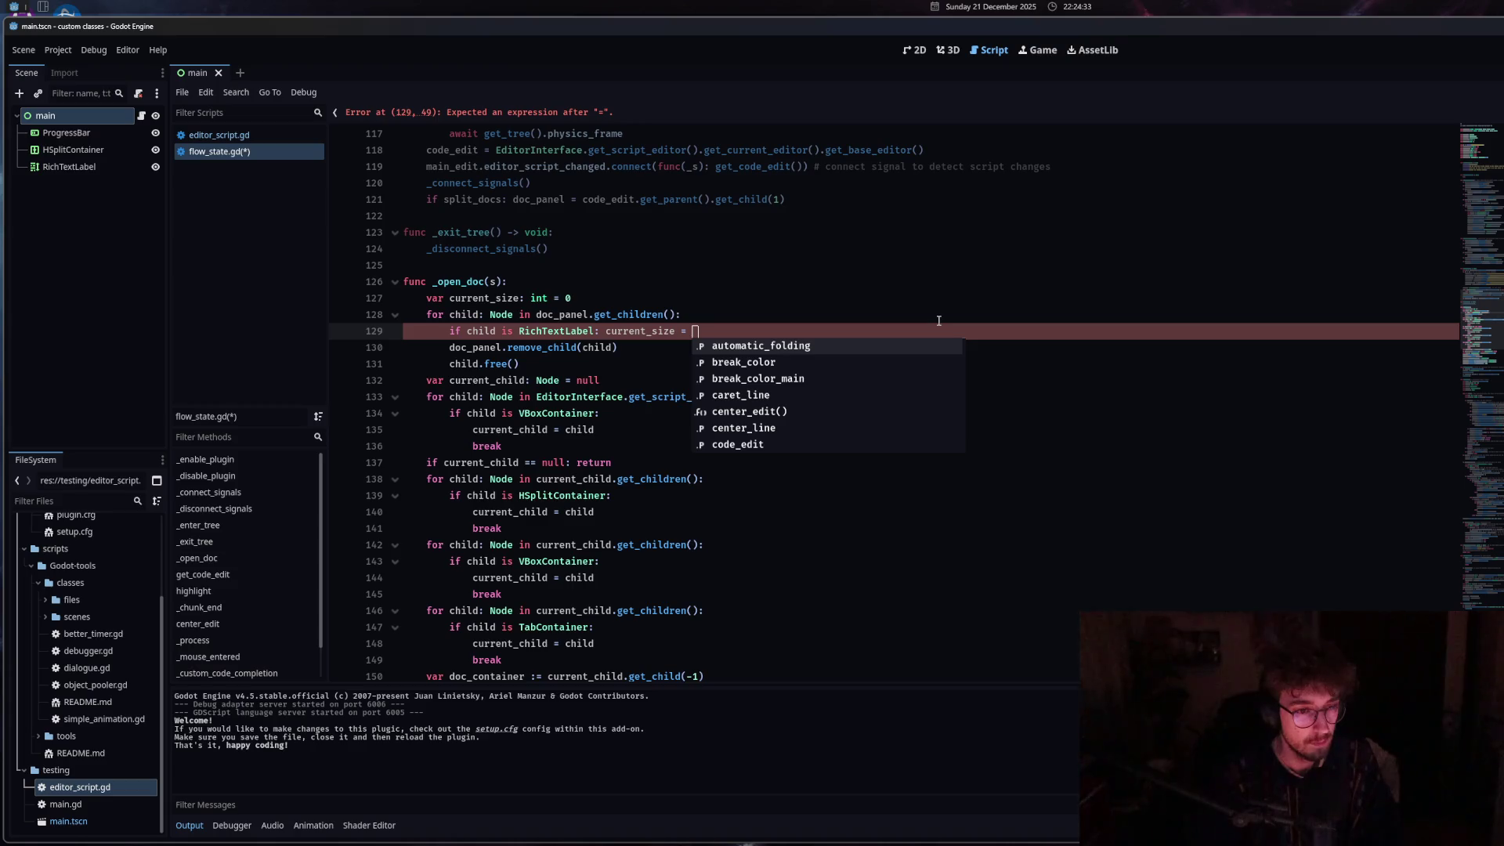
Delete the unfinished if line and change current_size's initial value from 0 to split_docs.
{"action": "scroll", "coordinate": [939, 320], "scroll_direction": "down", "scroll_amount": 9}
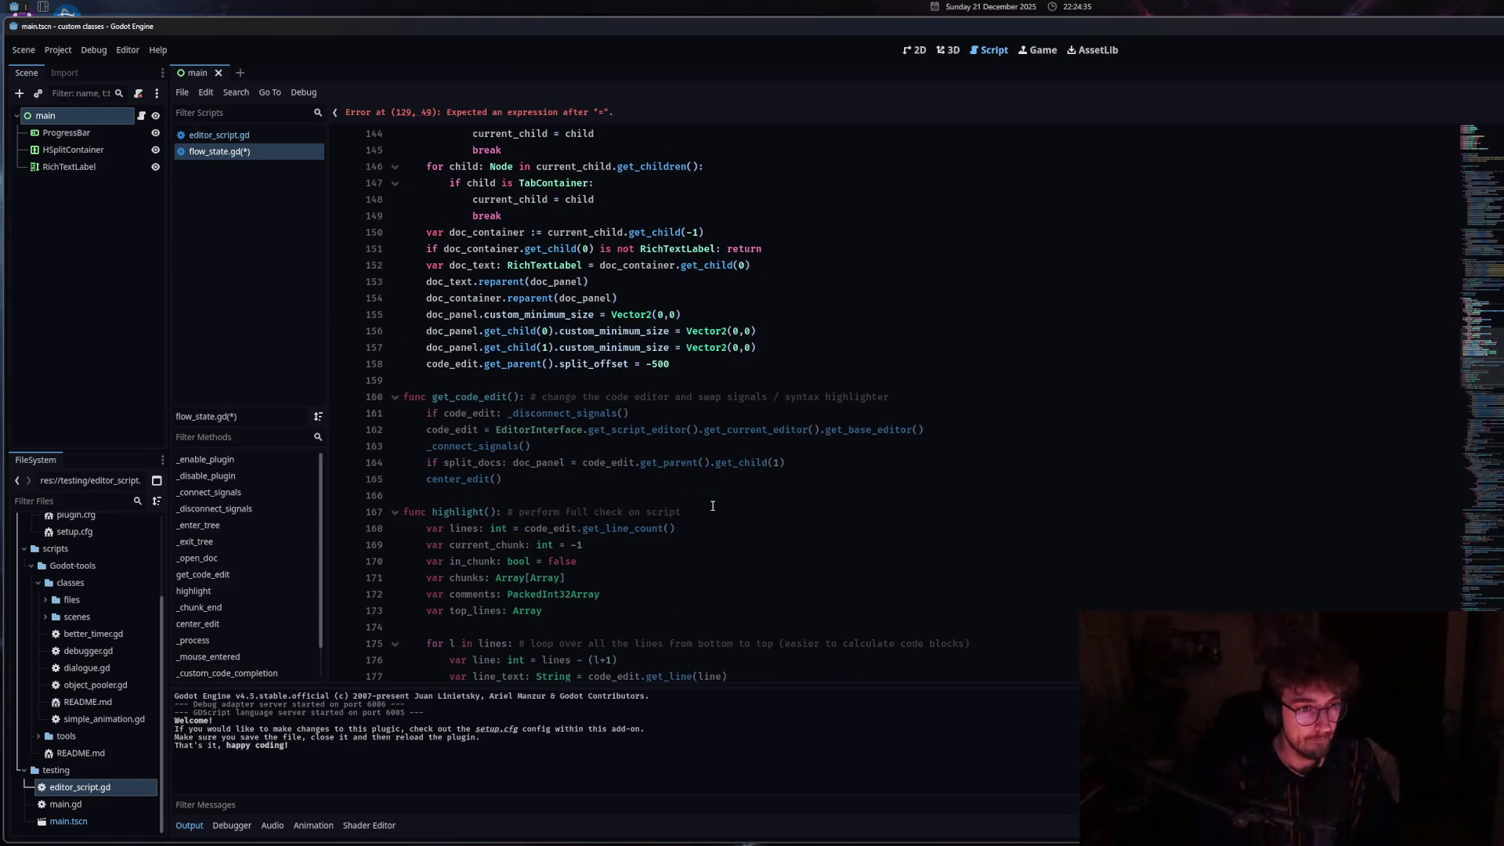
{"action": "scroll", "coordinate": [712, 505], "scroll_direction": "up", "scroll_amount": 3}
{"action": "left_click", "coordinate": [678, 509]}
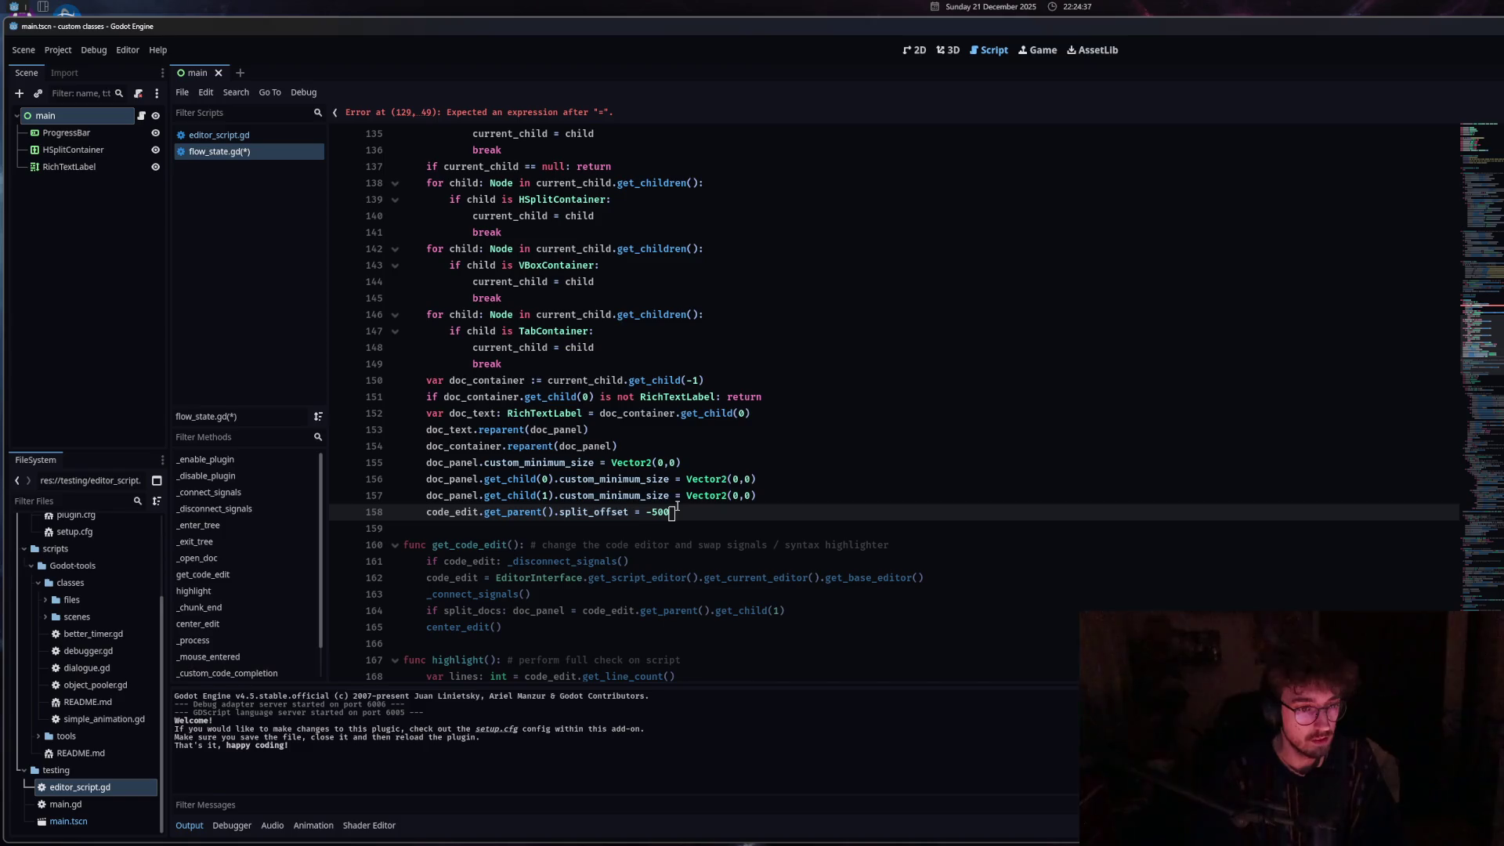
{"action": "scroll", "coordinate": [678, 486], "scroll_direction": "up", "scroll_amount": 8}
{"action": "triple_click", "coordinate": [680, 431]}
{"action": "key", "text": "BackSpace"}
{"action": "key", "text": "BackSpace"}
{"action": "left_click_drag", "start_coordinate": [673, 414], "coordinate": [429, 416]}
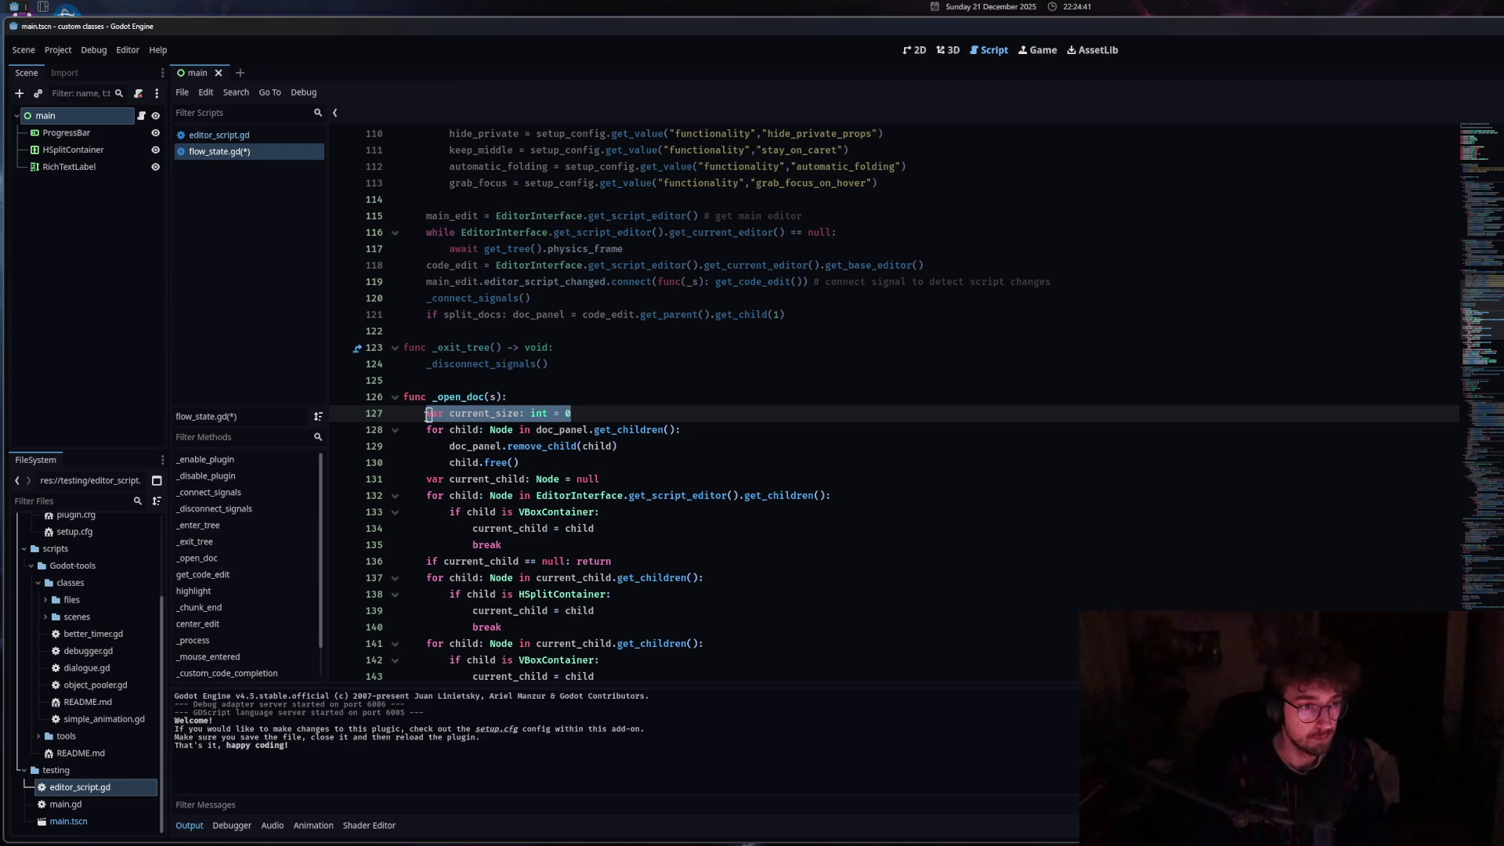
{"action": "key", "text": "shift+Right"}
{"action": "key", "text": "shift+Right"}
{"action": "key", "text": "shift+Right"}
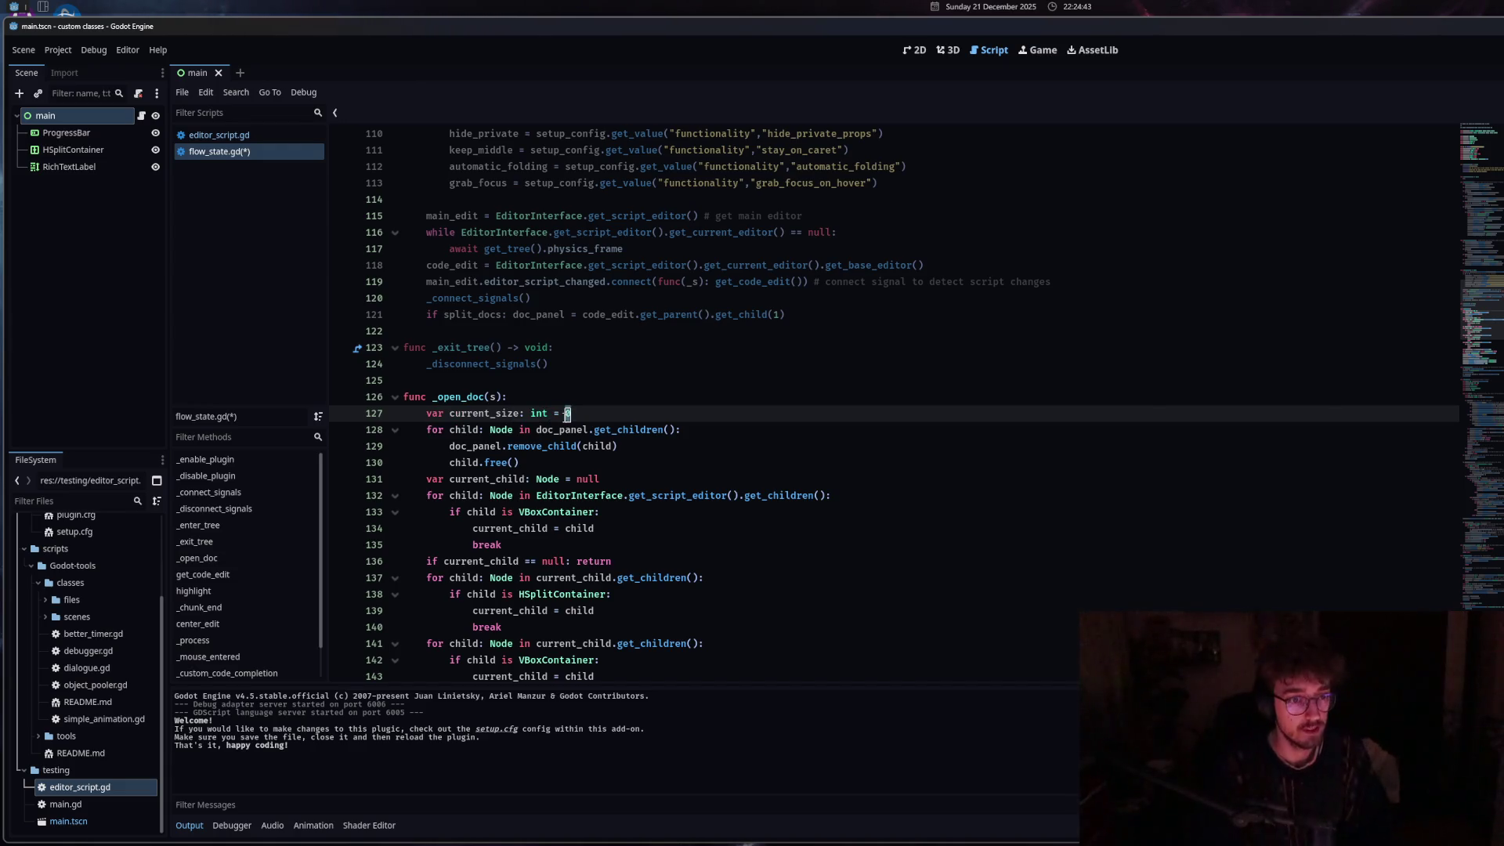
{"action": "key", "text": "BackSpace"}
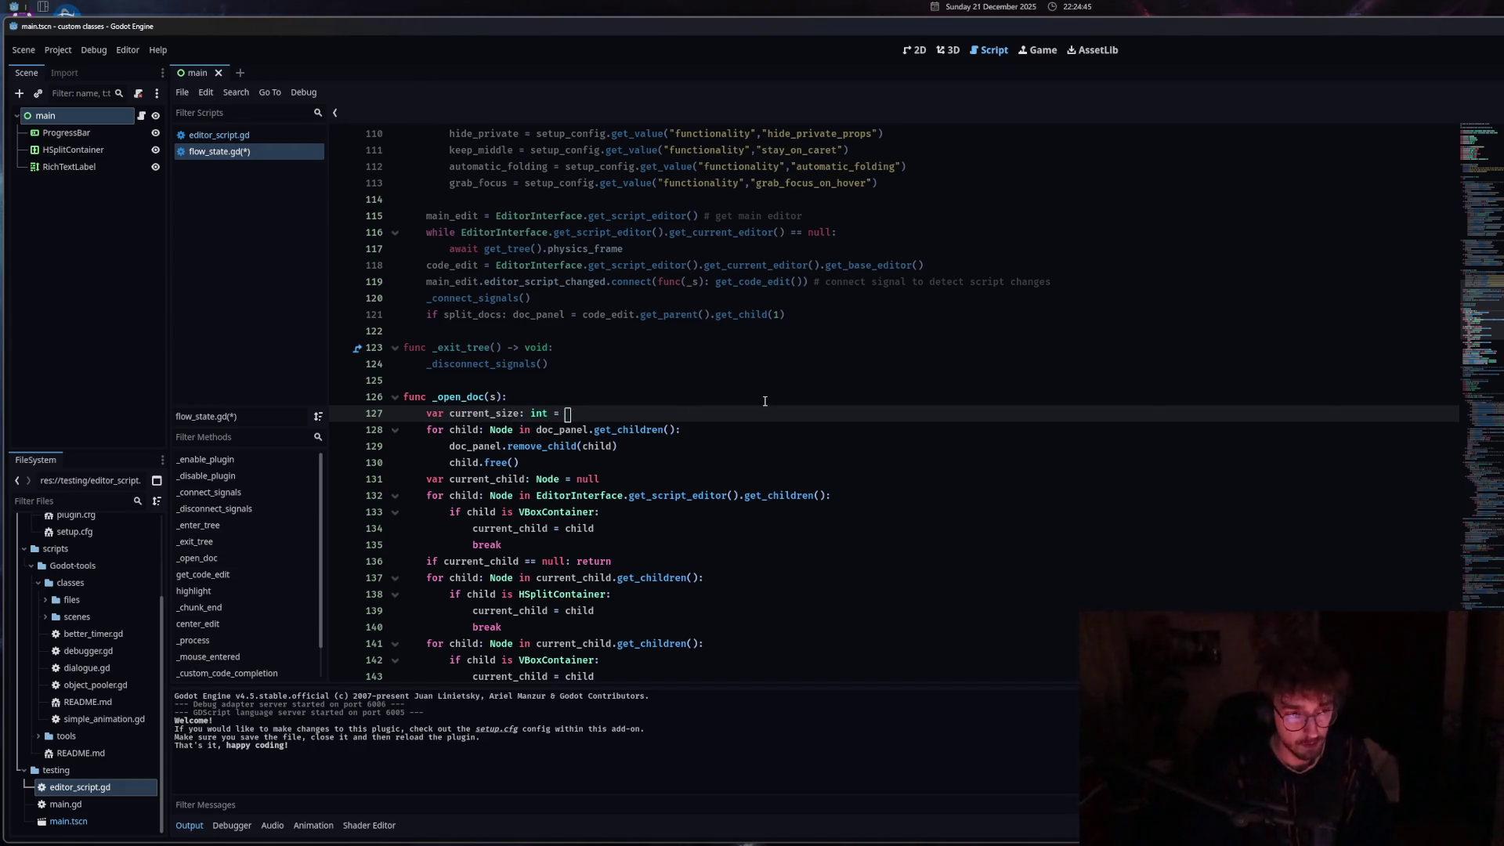
{"action": "type", "text": "sp"}
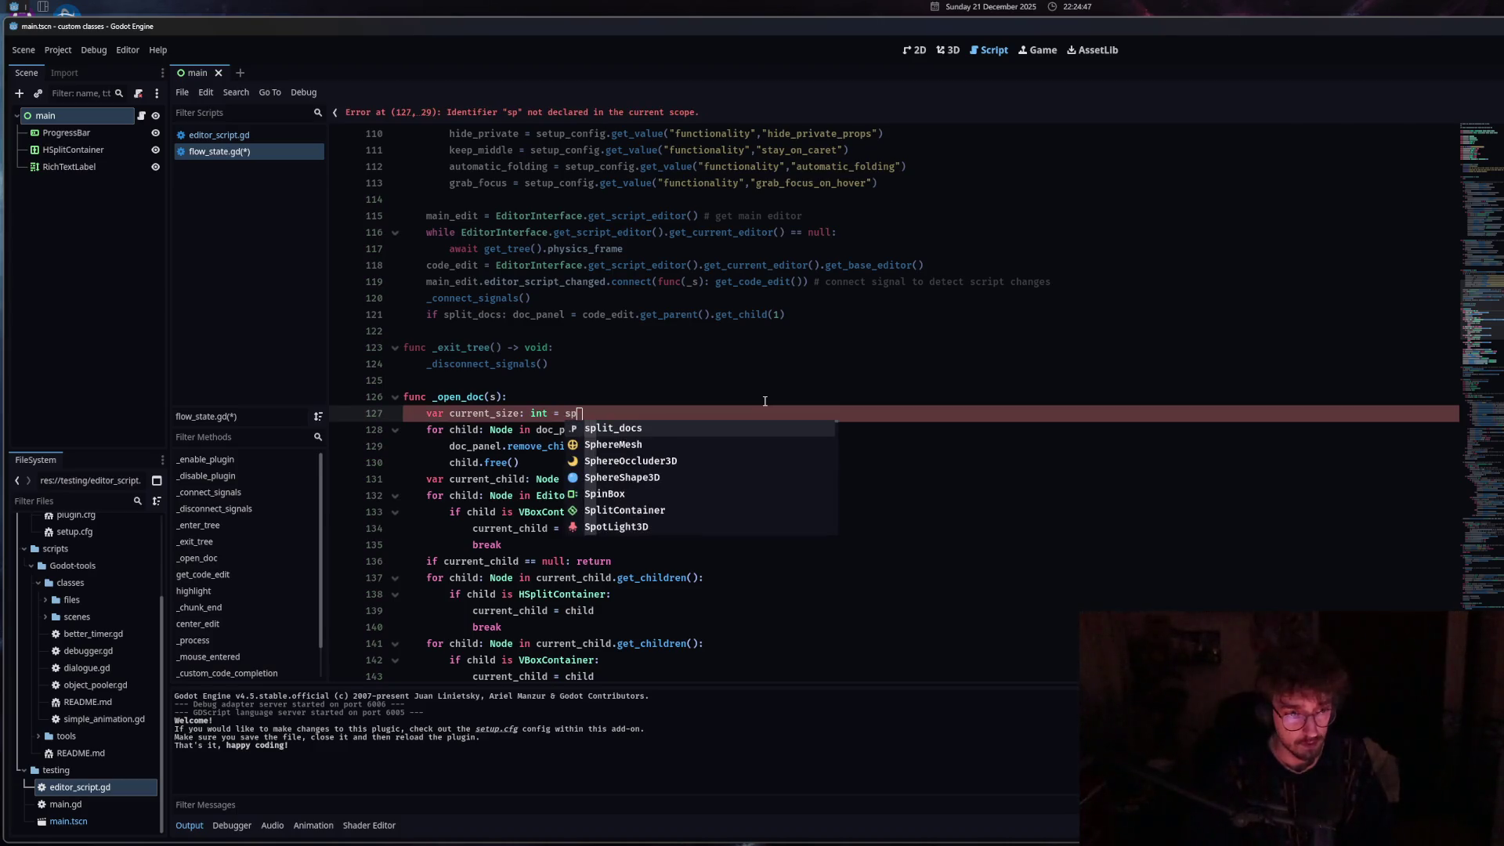
{"action": "key", "text": "Return"}
Replace split_docs with code_edit.get_parent().split_offset and save flow_state.gd.
{"action": "scroll", "coordinate": [683, 541], "scroll_direction": "down", "scroll_amount": 5}
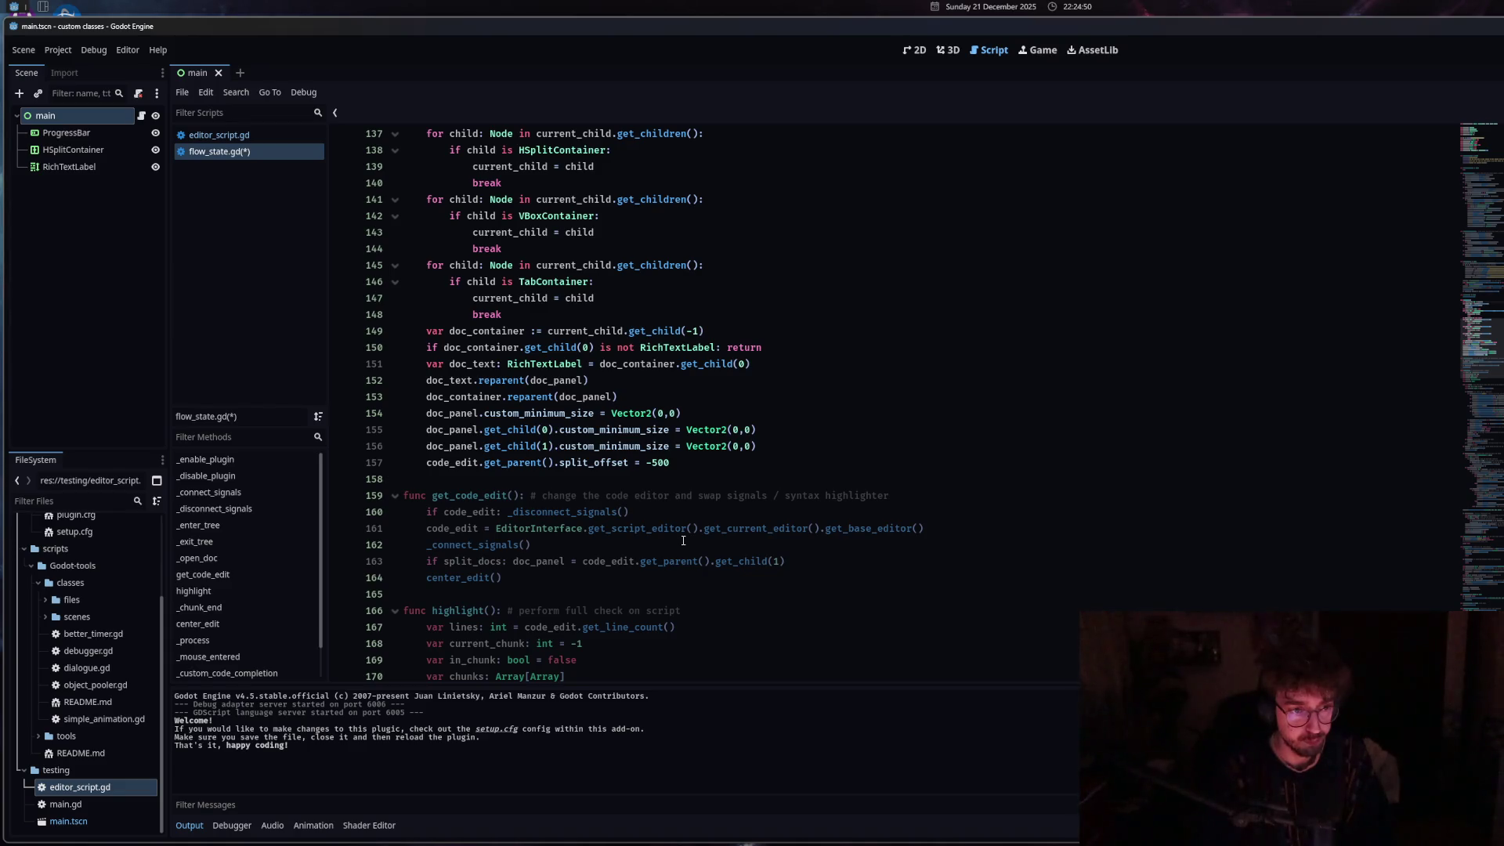
{"action": "left_click_drag", "start_coordinate": [426, 462], "coordinate": [646, 472]}
{"action": "key", "text": "ctrl+c"}
{"action": "scroll", "coordinate": [647, 473], "scroll_direction": "up", "scroll_amount": 7}
{"action": "double_click", "coordinate": [593, 314]}
{"action": "key", "text": "ctrl+v"}
{"action": "key", "text": "ctrl+s"}
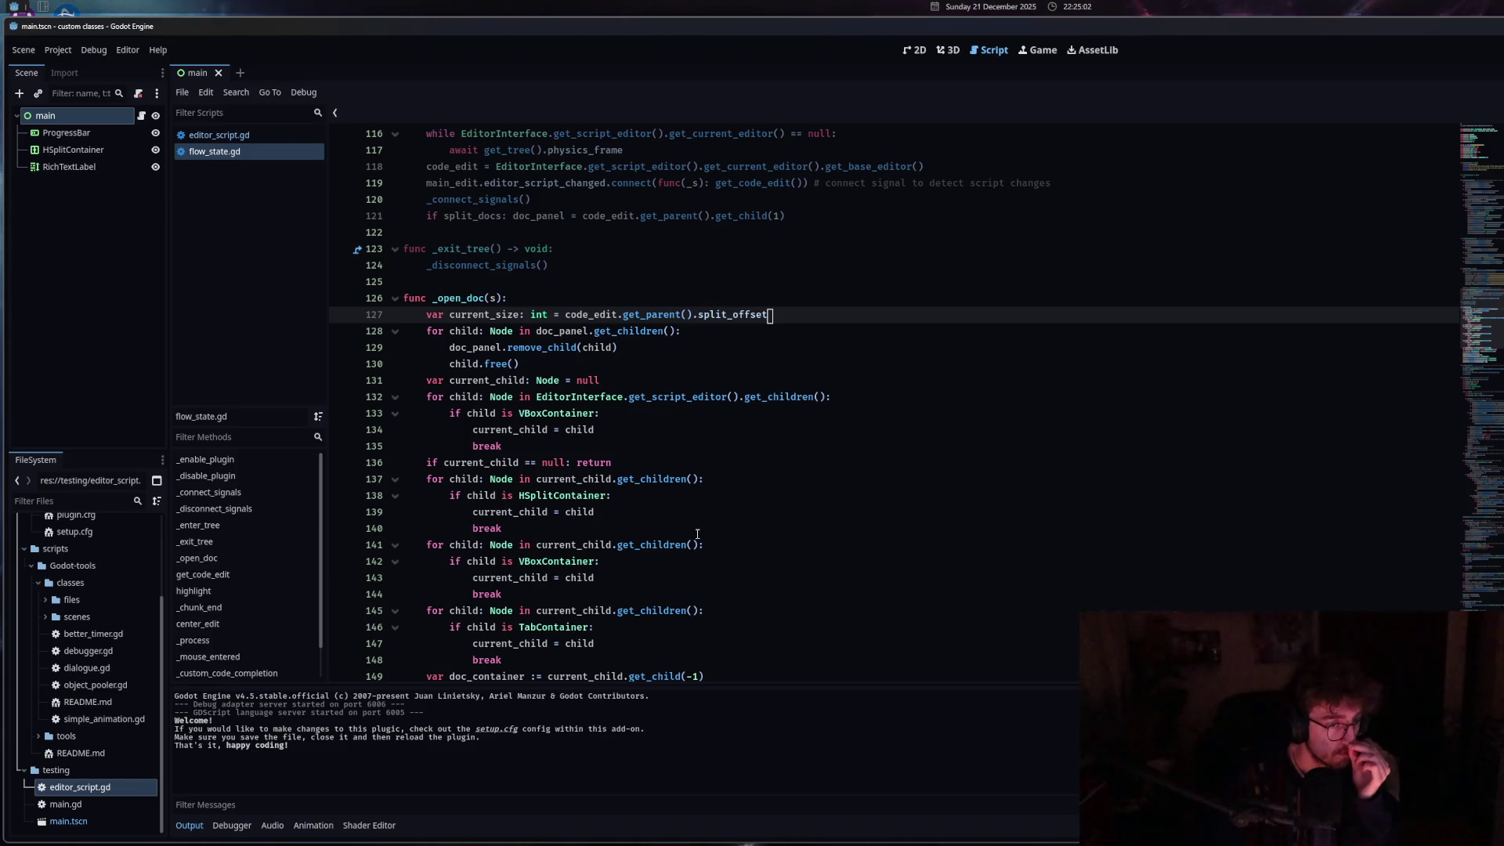
After the vertical size flags line, add code_edit.custom_minimum_size = Vector2(200,0).
{"action": "scroll", "coordinate": [697, 534], "scroll_direction": "down", "scroll_amount": 5}
{"action": "scroll", "coordinate": [693, 537], "scroll_direction": "up", "scroll_amount": 20}
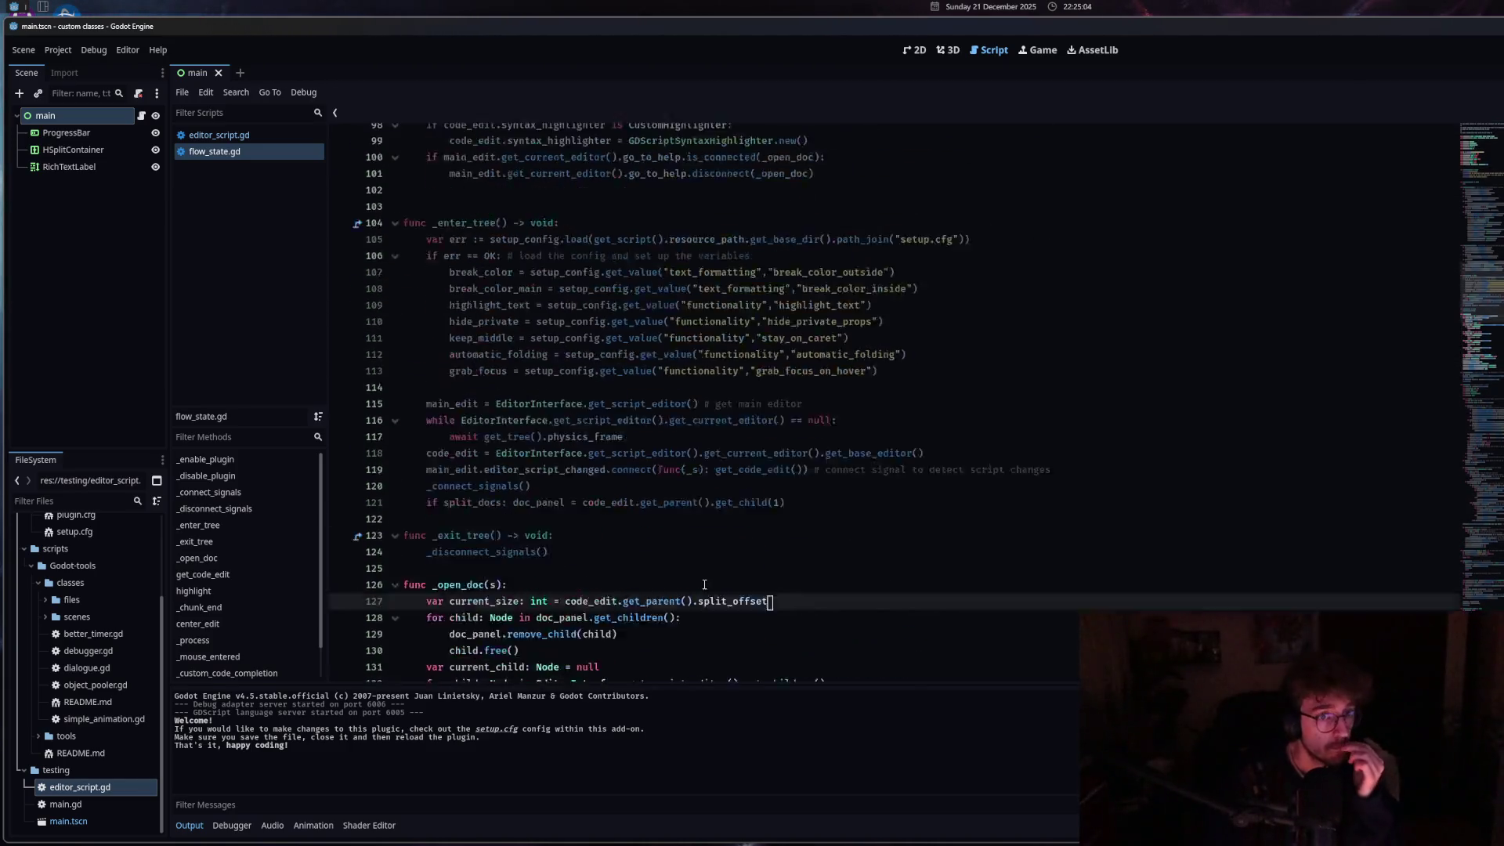
{"action": "left_click", "coordinate": [664, 462]}
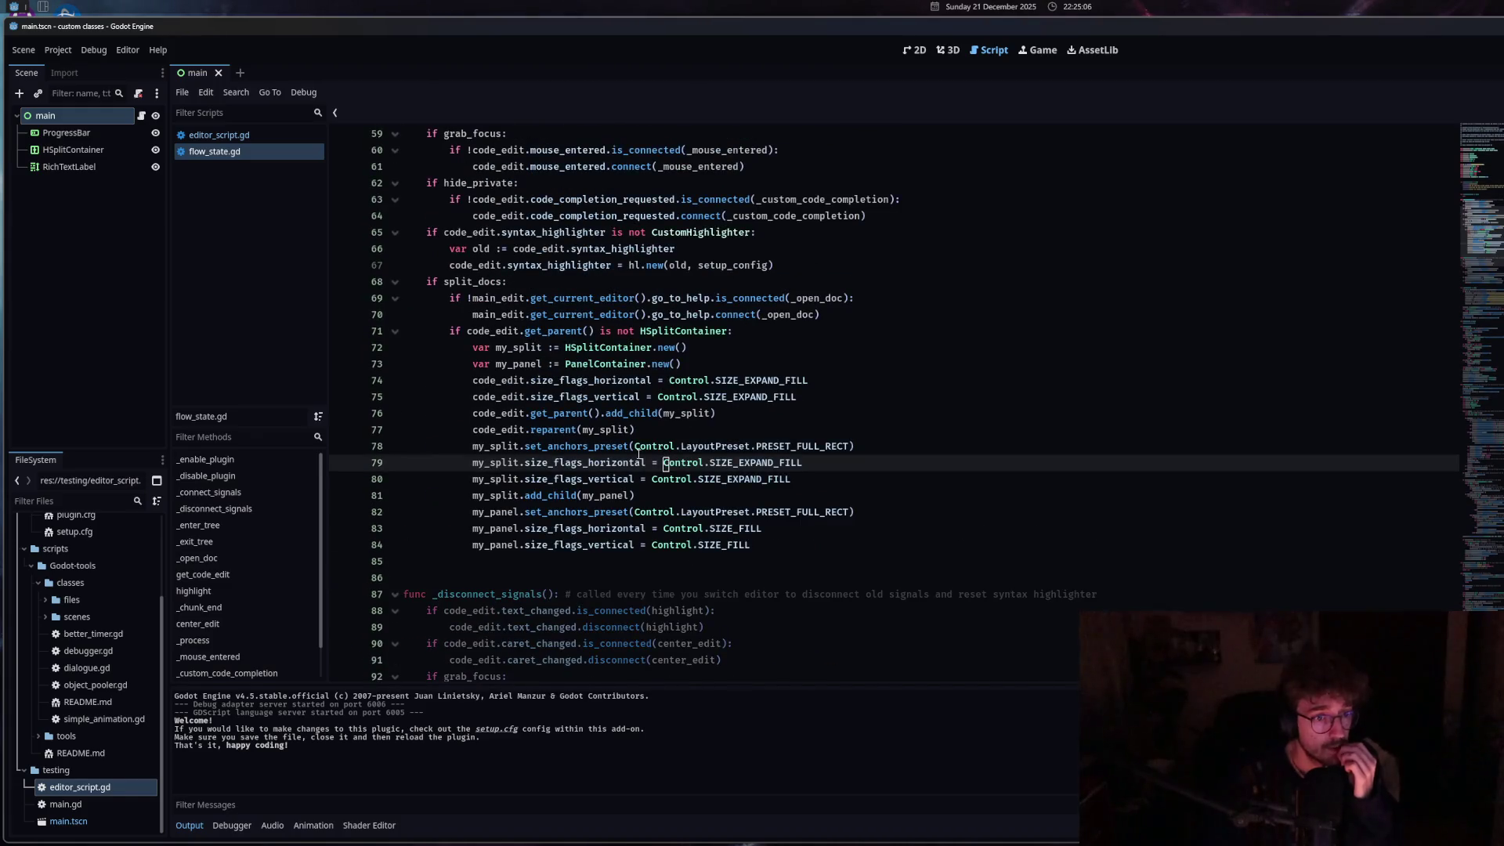
{"action": "left_click", "coordinate": [811, 398]}
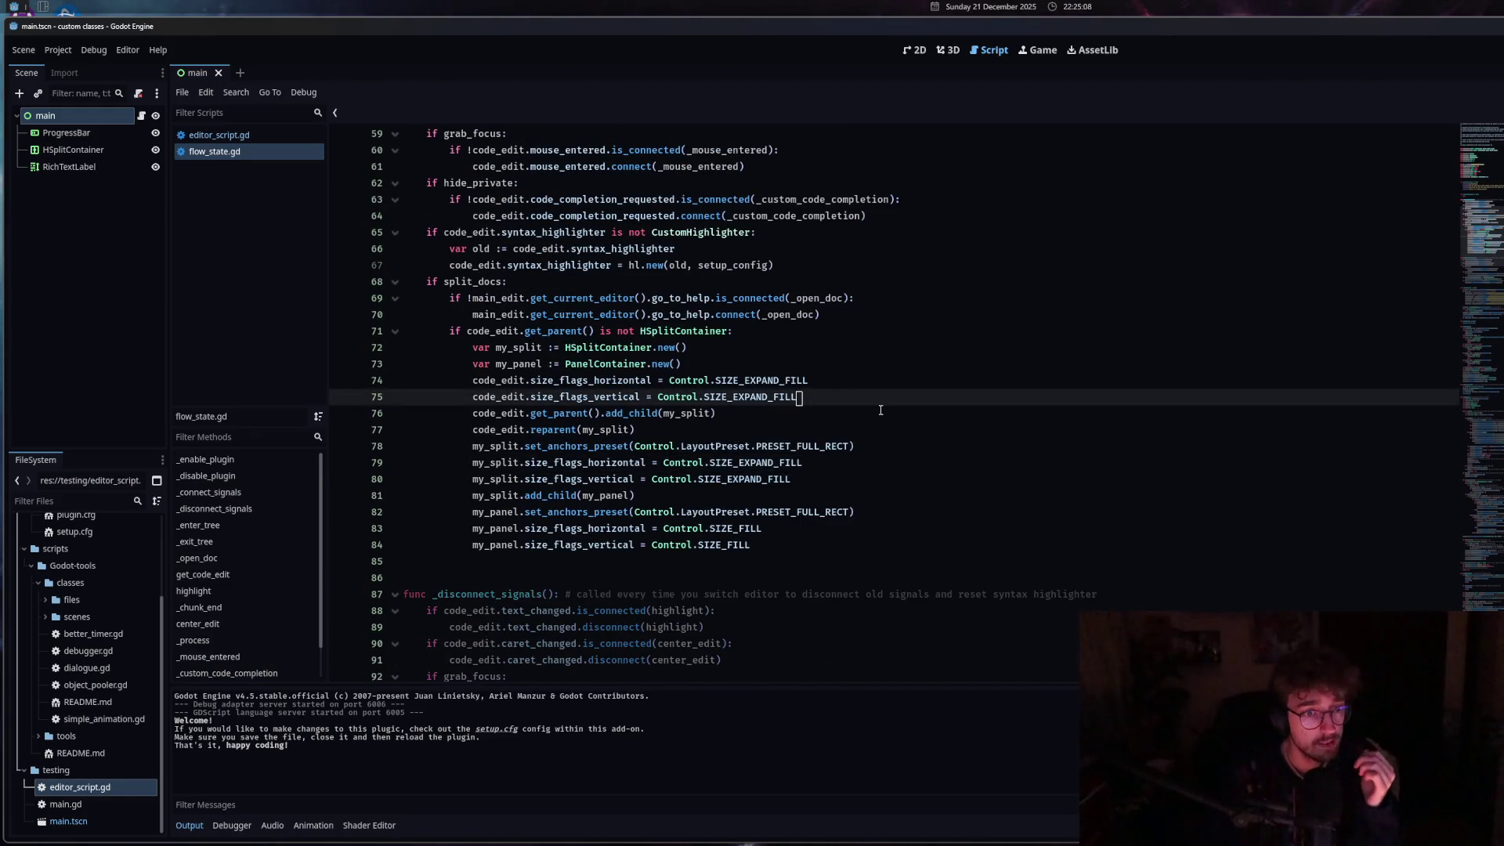
{"action": "key", "text": "Return"}
{"action": "type", "text": "code"}
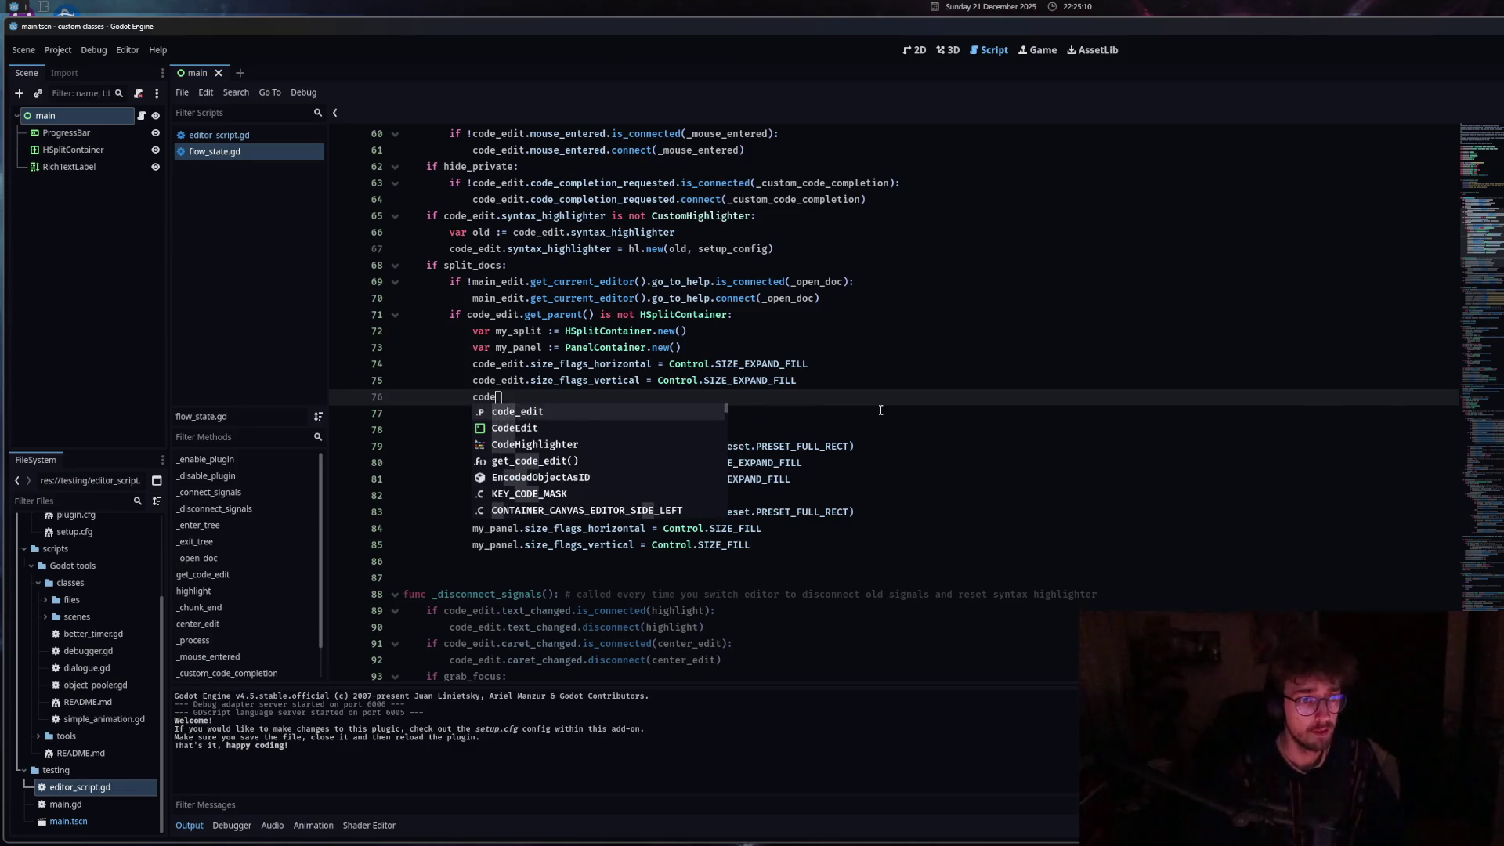
{"action": "key", "text": "Return"}
{"action": "type", "text": "."}
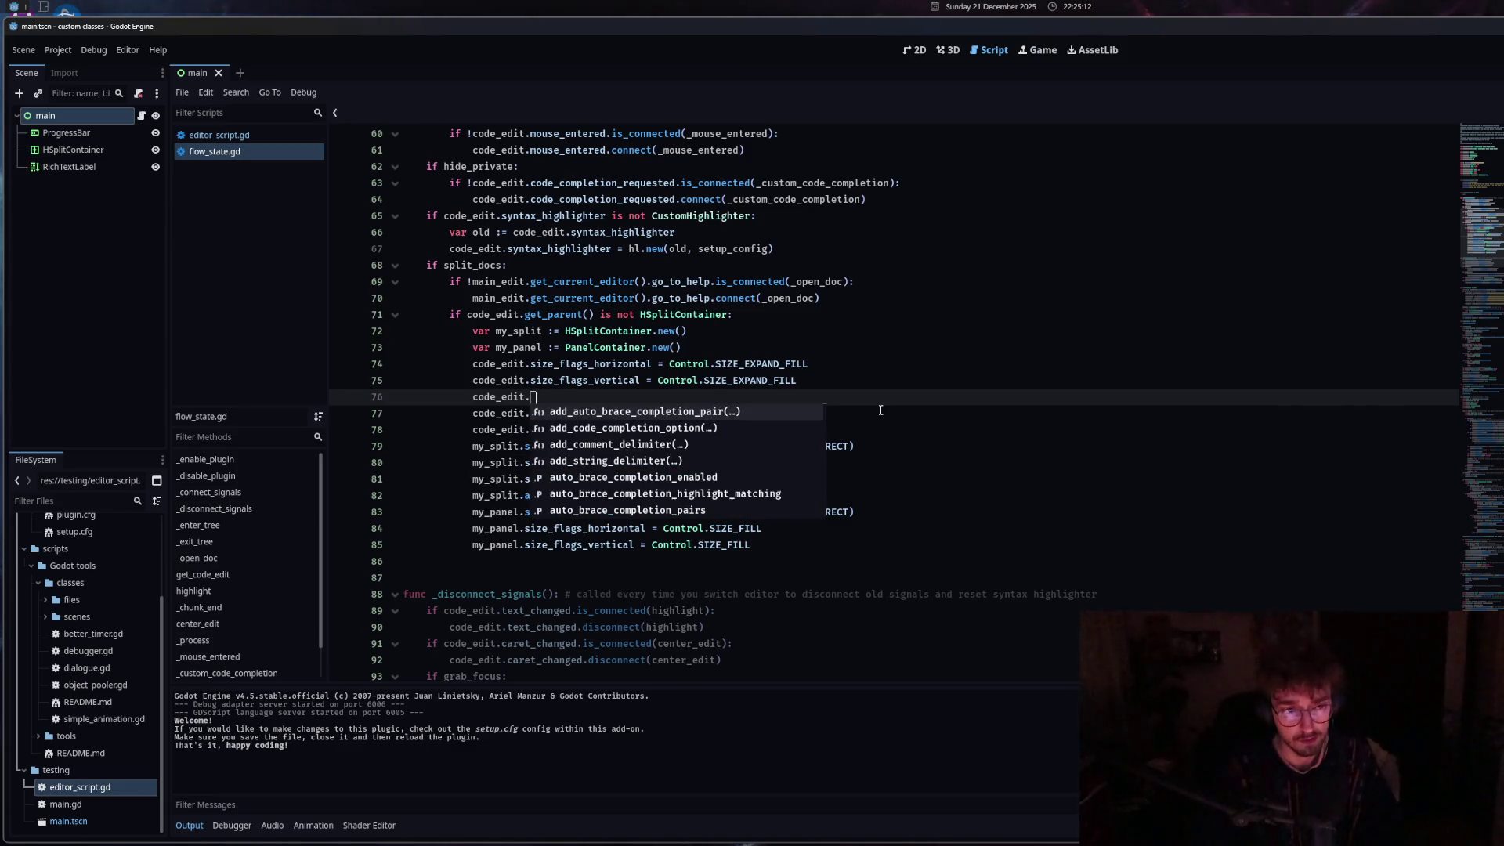
{"action": "type", "text": "cust"}
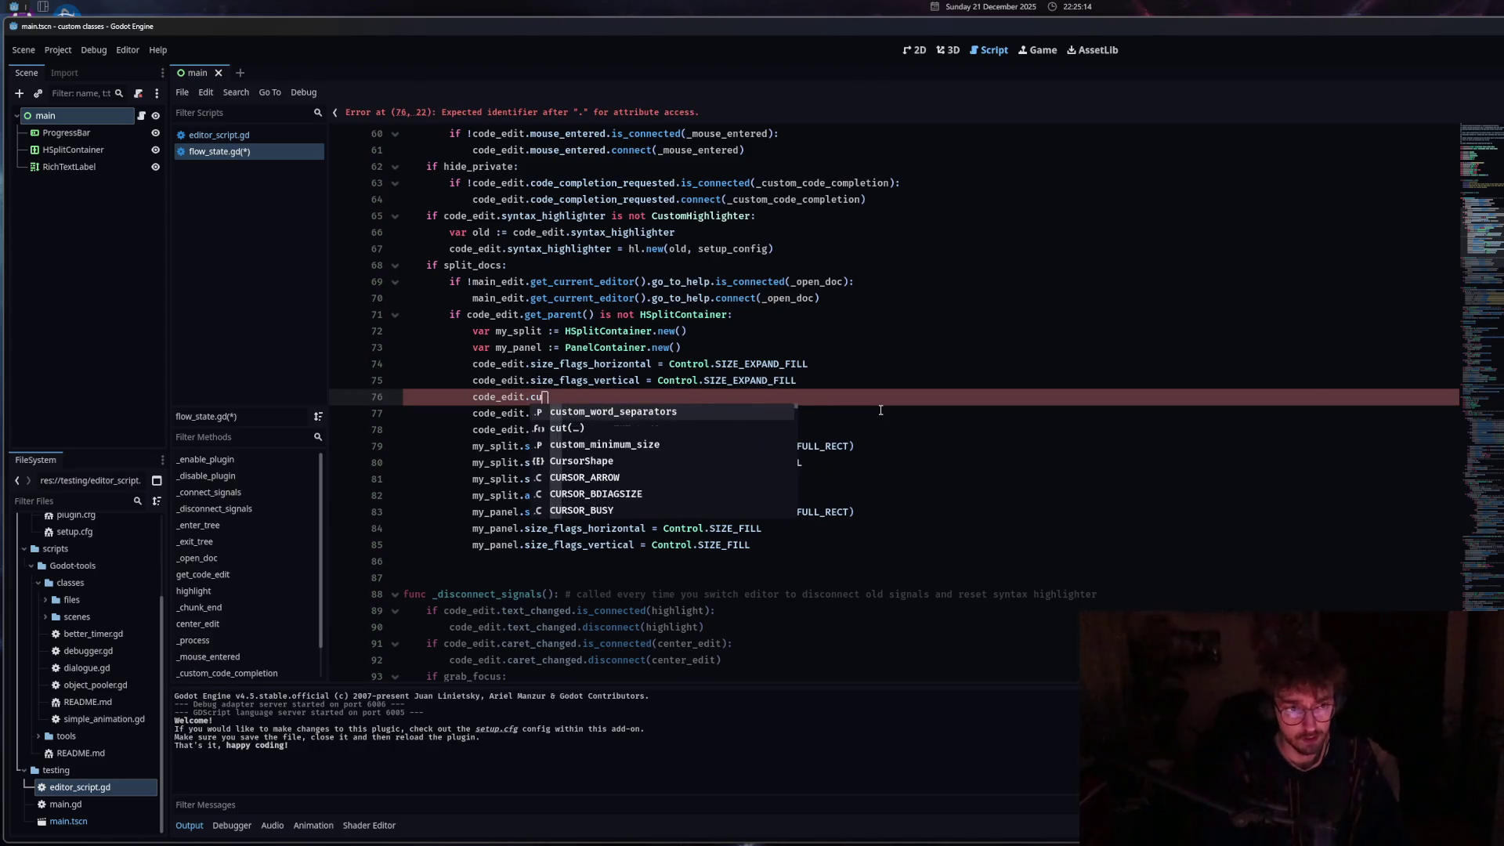
{"action": "left_click", "coordinate": [670, 425]}
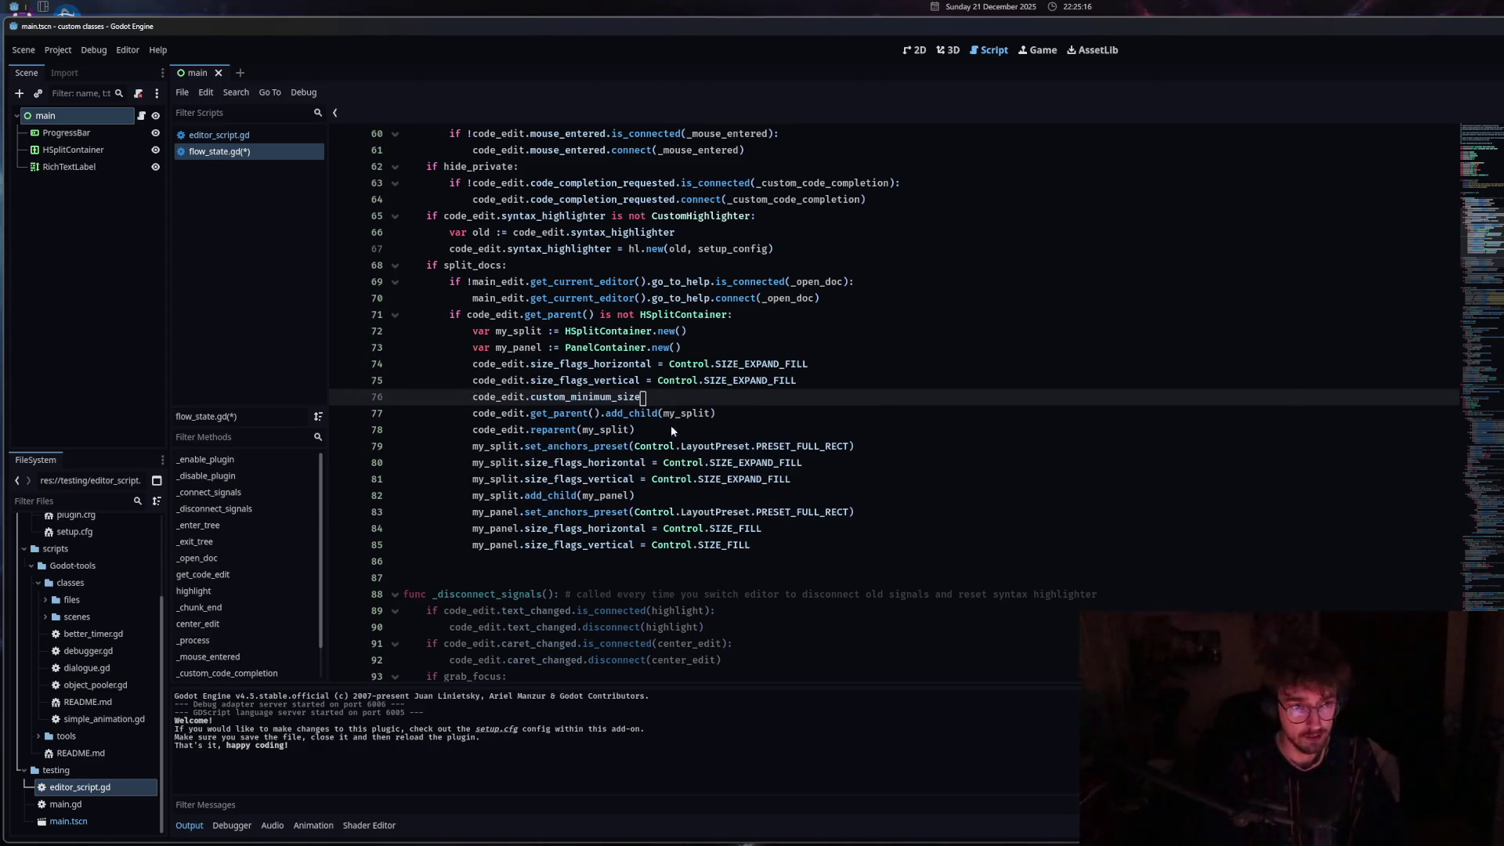
{"action": "type", "text": "= Vec"}
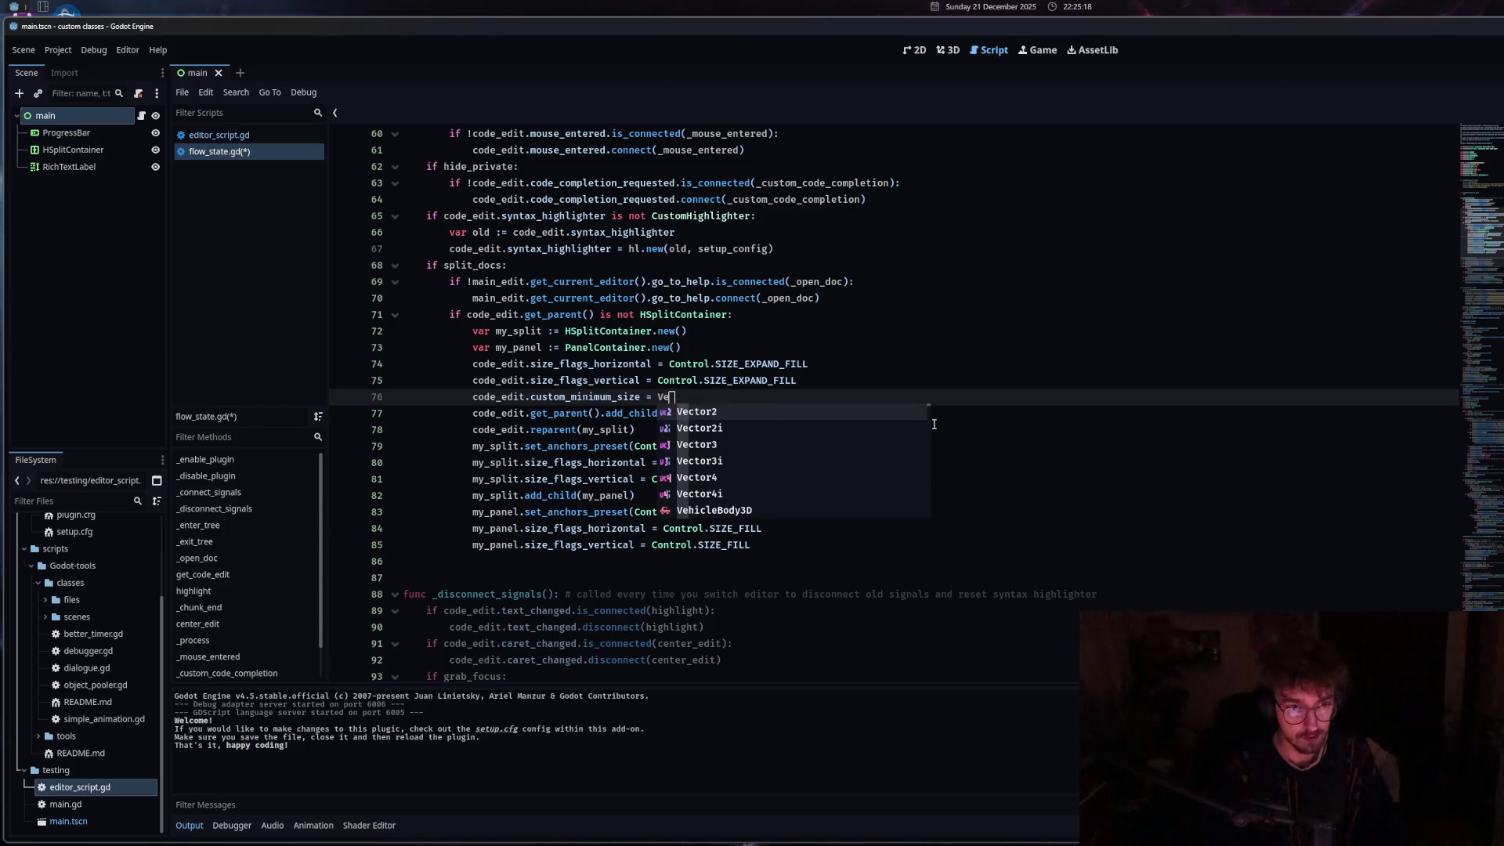
{"action": "key", "text": "Return"}
{"action": "type", "text": "("}
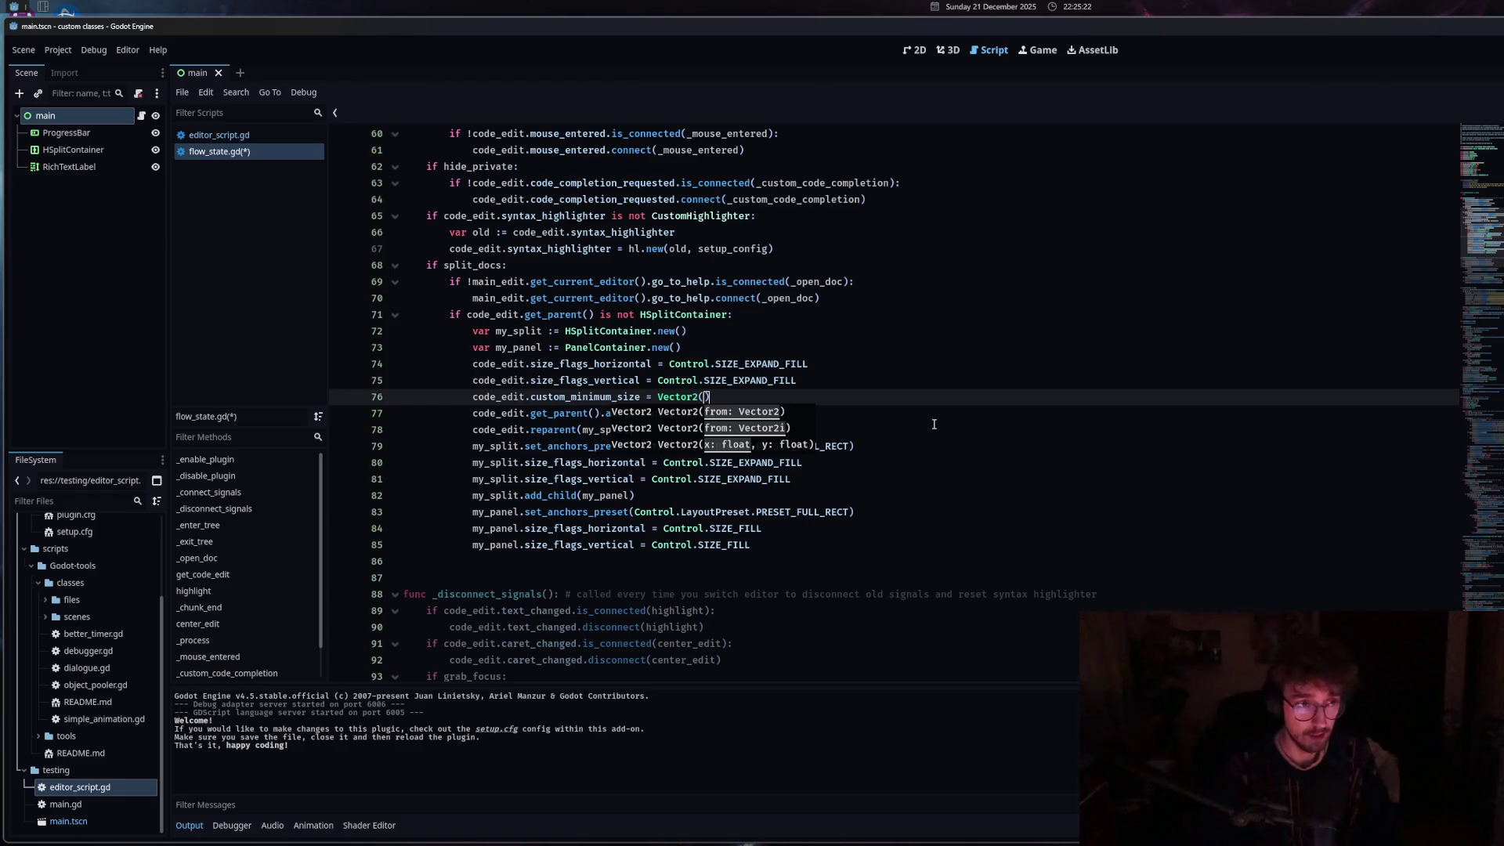
{"action": "type", "text": "2"}
{"action": "type", "text": "200,"}
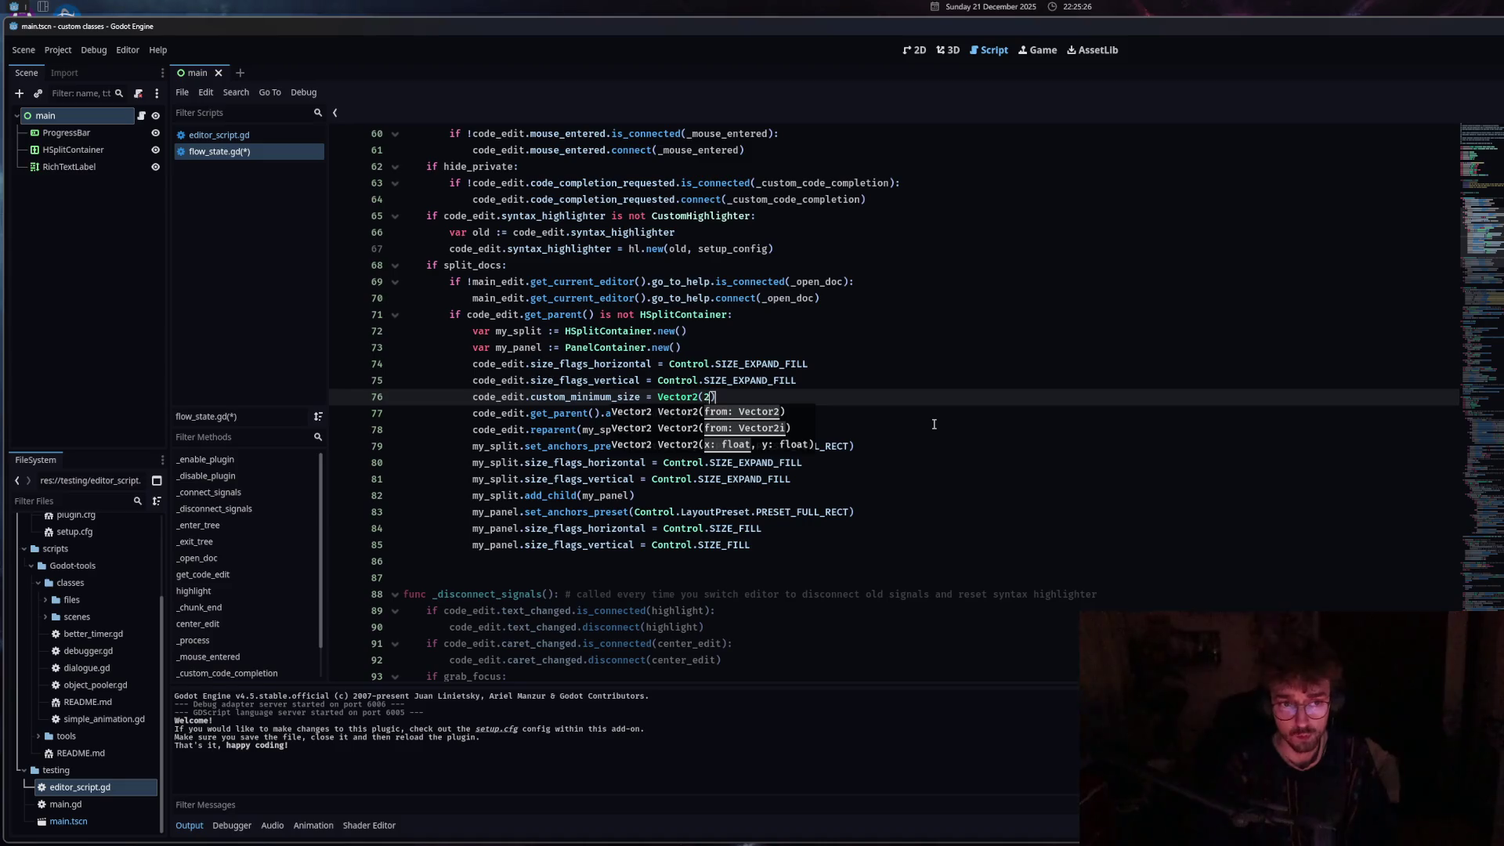
Save flow_state.gd and check the finished line 76.
{"action": "key", "text": "ctrl+s"}
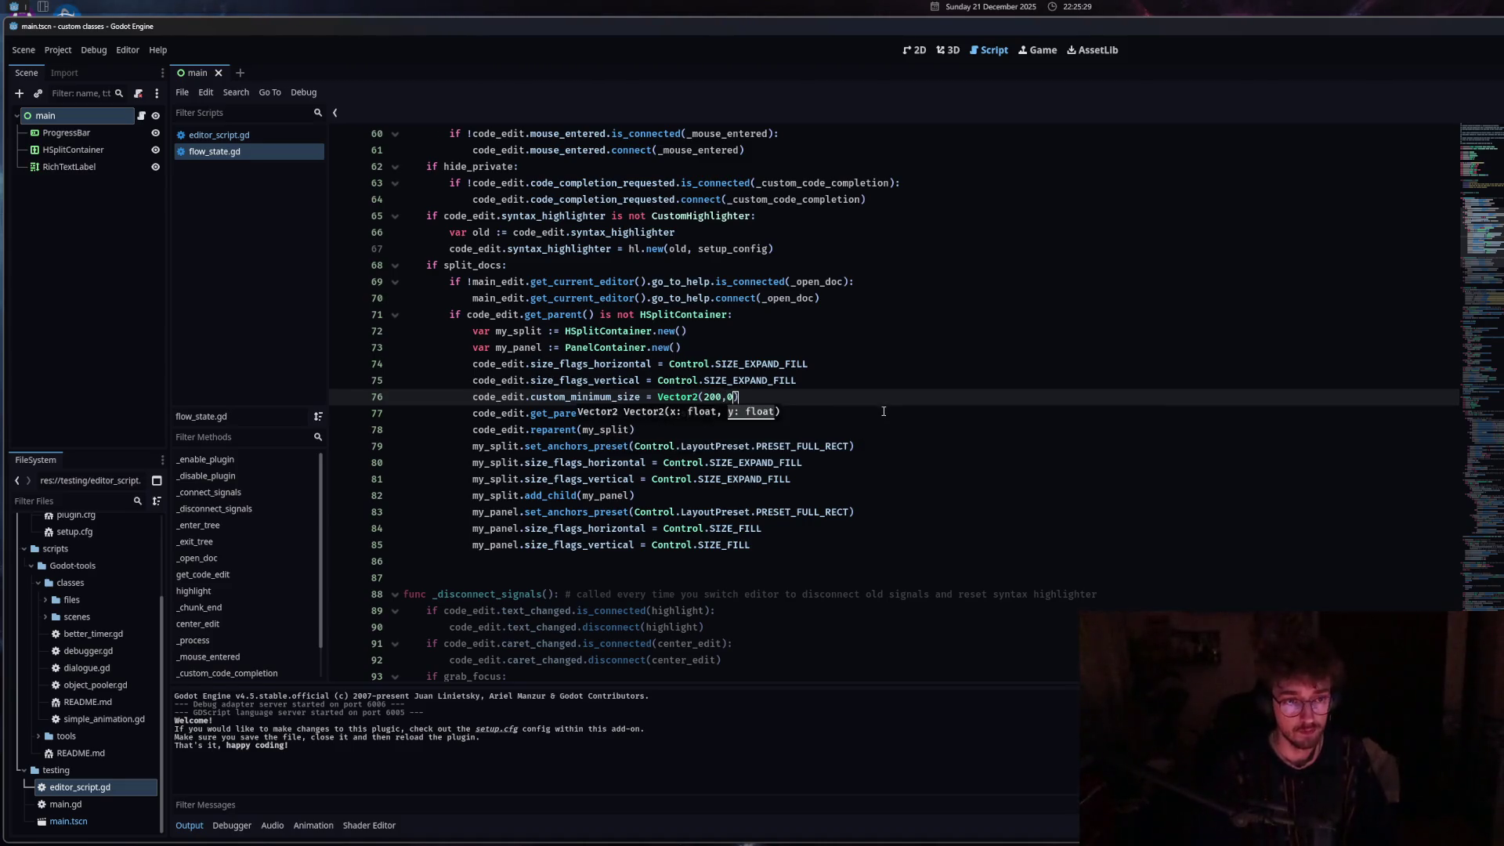
{"action": "left_click", "coordinate": [1010, 389]}
{"action": "mouse_move", "coordinate": [376, 332]}
{"action": "left_mouse_down"}
{"action": "mouse_move", "coordinate": [335, 332]}
{"action": "mouse_move", "coordinate": [1488, 330]}
{"action": "left_mouse_up"}
{"action": "key", "text": "Down"}
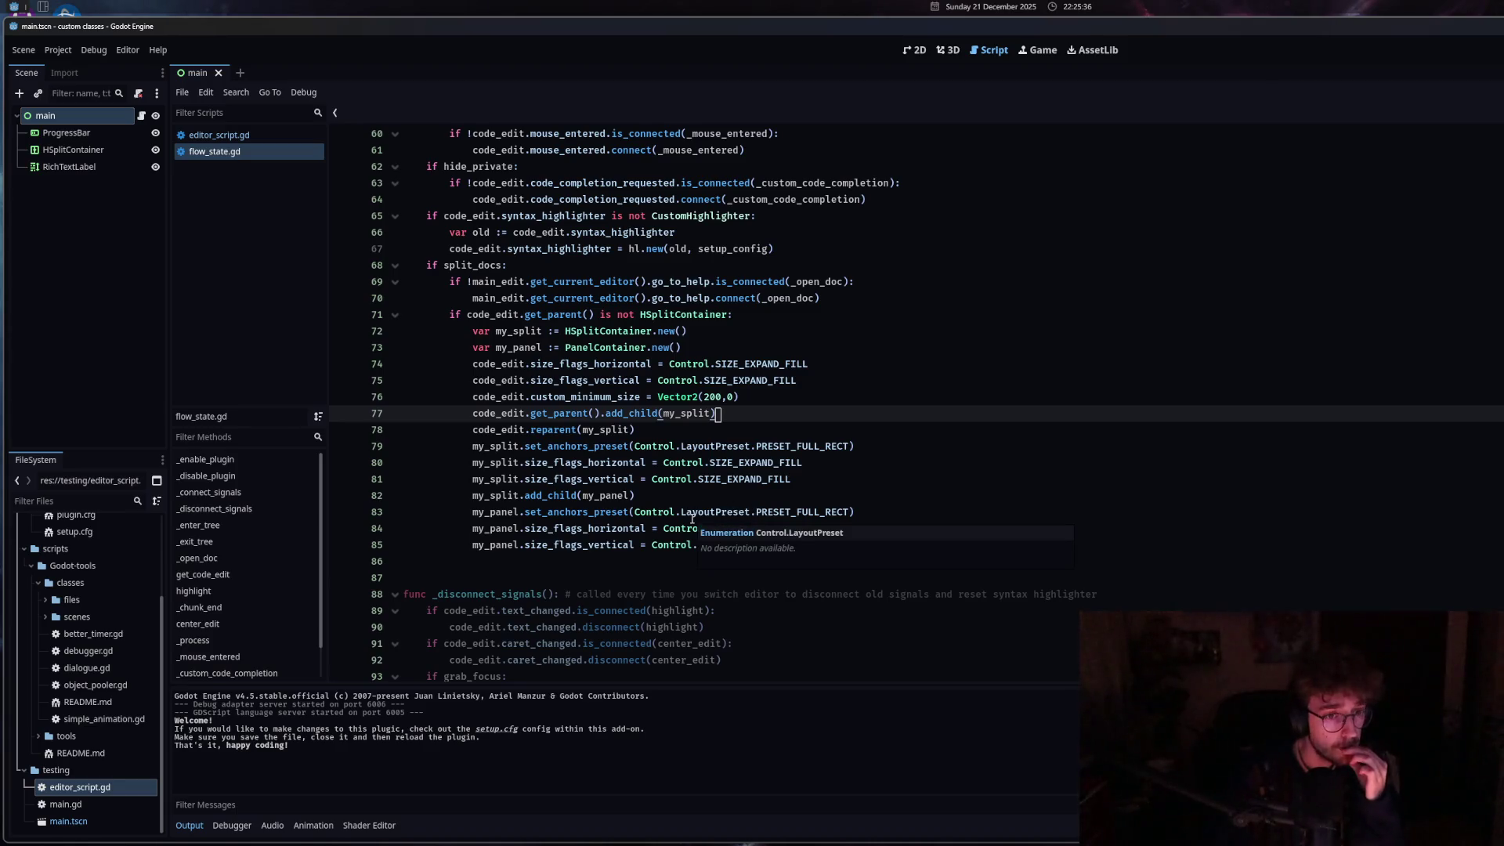
{"action": "mouse_move", "coordinate": [683, 529]}
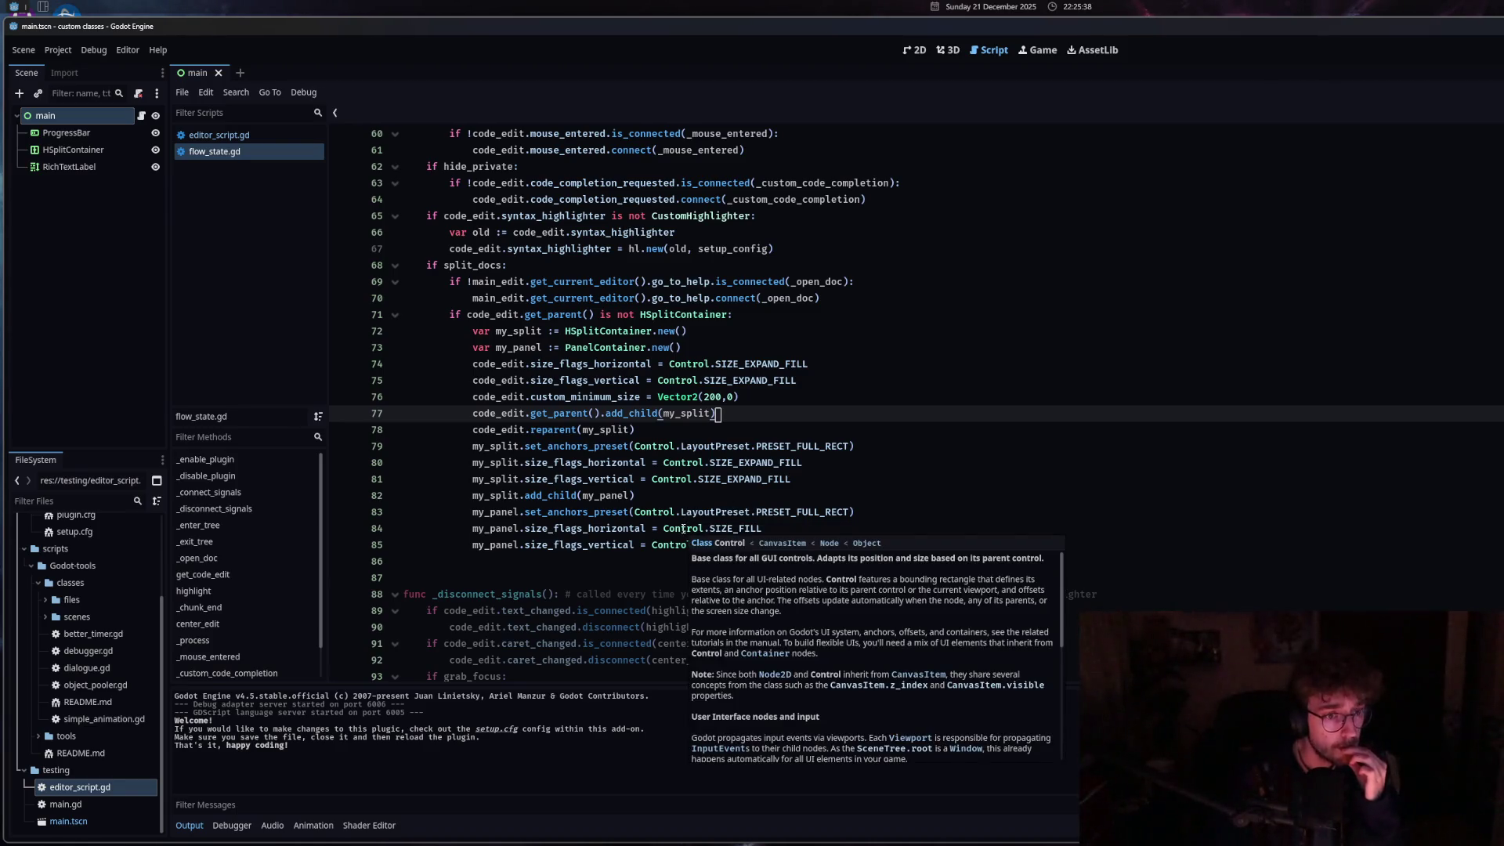
{"action": "scroll", "coordinate": [683, 529], "scroll_direction": "down", "scroll_amount": 2}
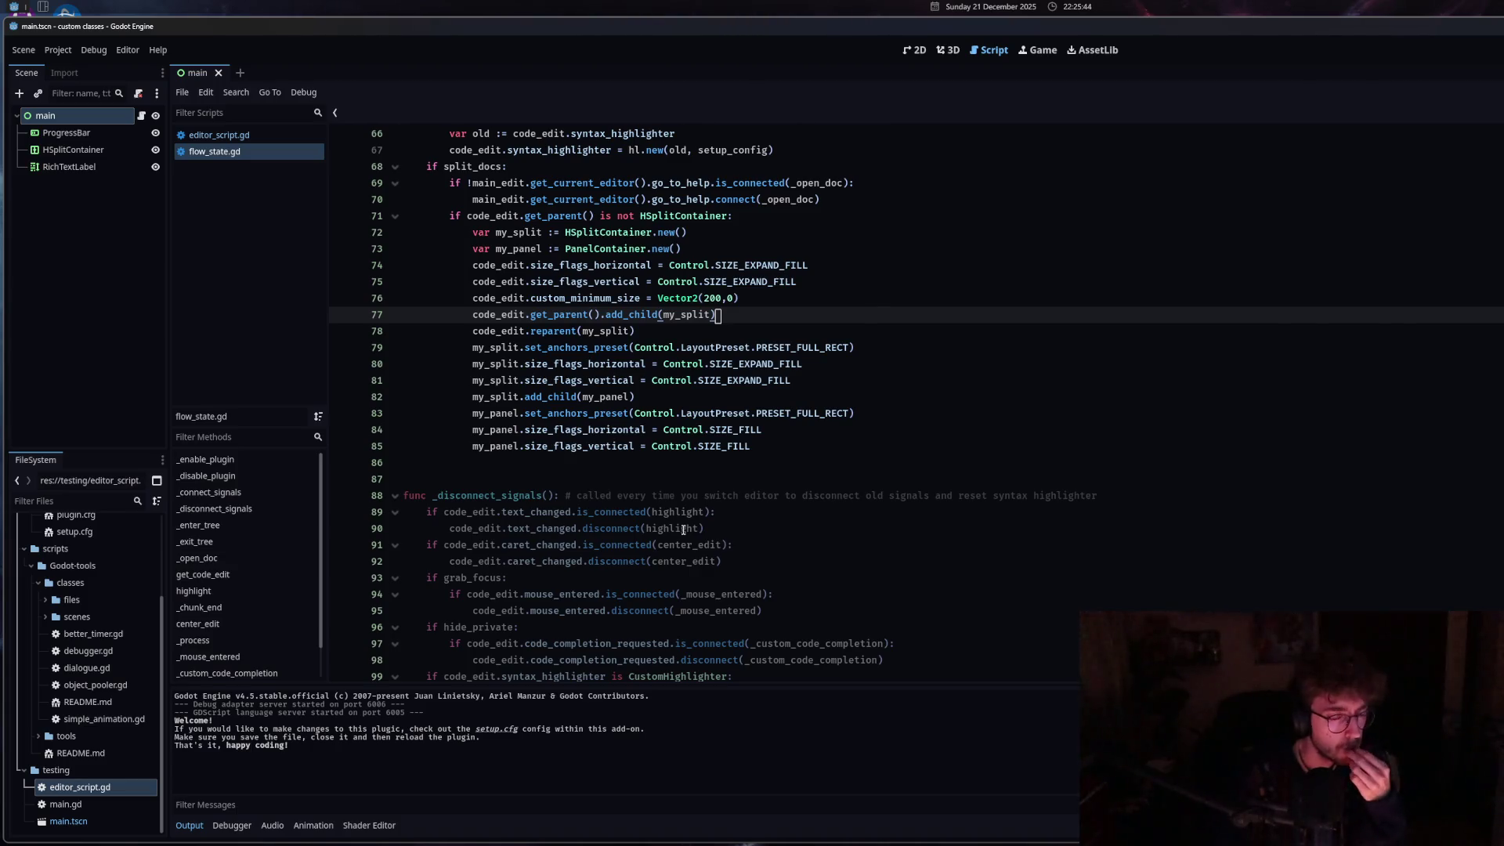
{"action": "scroll", "coordinate": [683, 530], "scroll_direction": "down", "scroll_amount": 12}
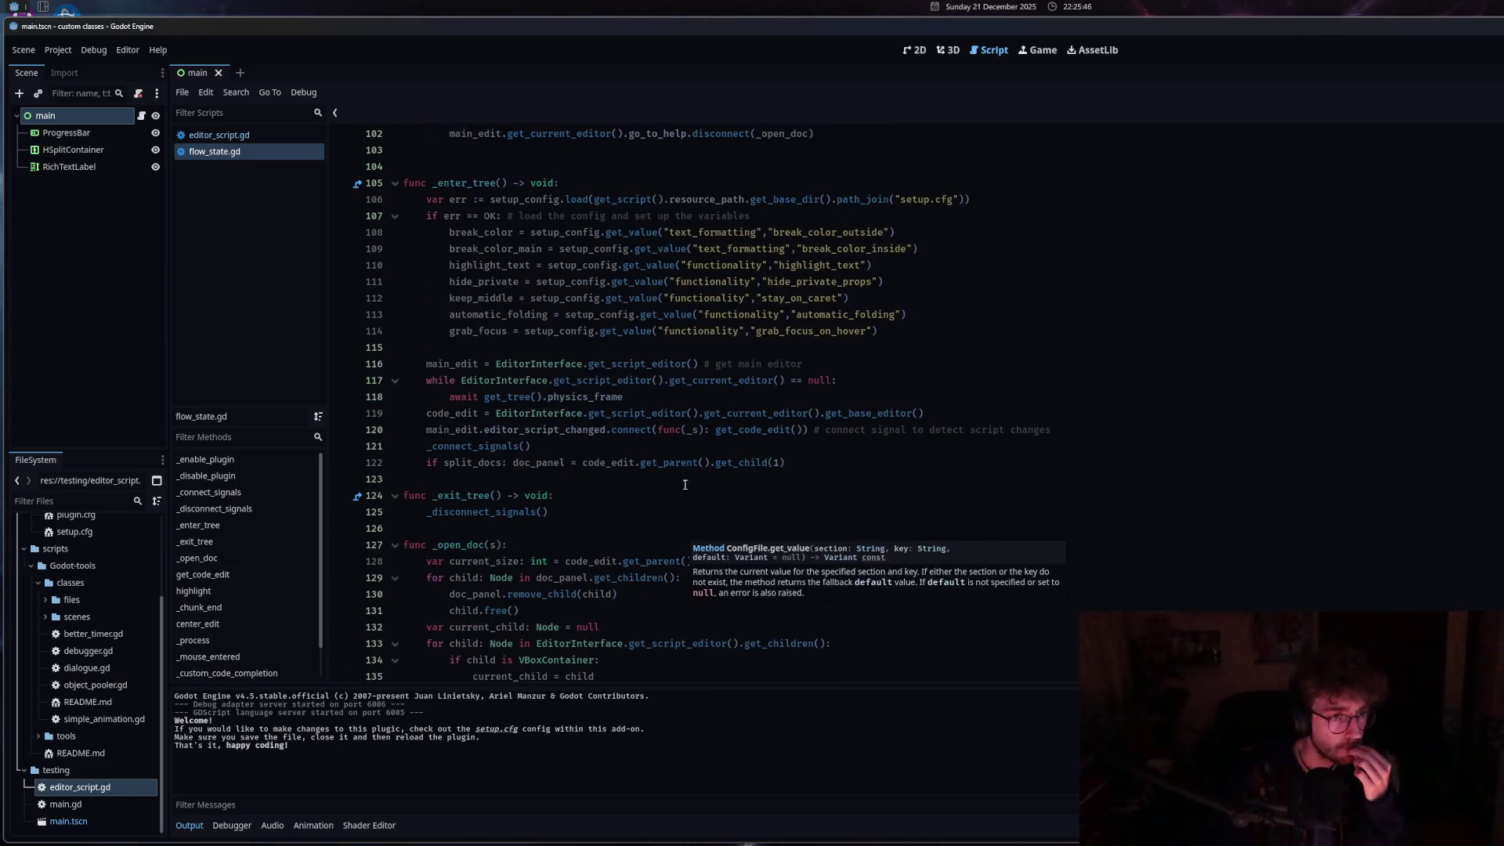
{"action": "left_click", "coordinate": [704, 363]}
{"action": "scroll", "coordinate": [649, 560], "scroll_direction": "up", "scroll_amount": 11}
{"action": "scroll", "coordinate": [649, 559], "scroll_direction": "up", "scroll_amount": 1}
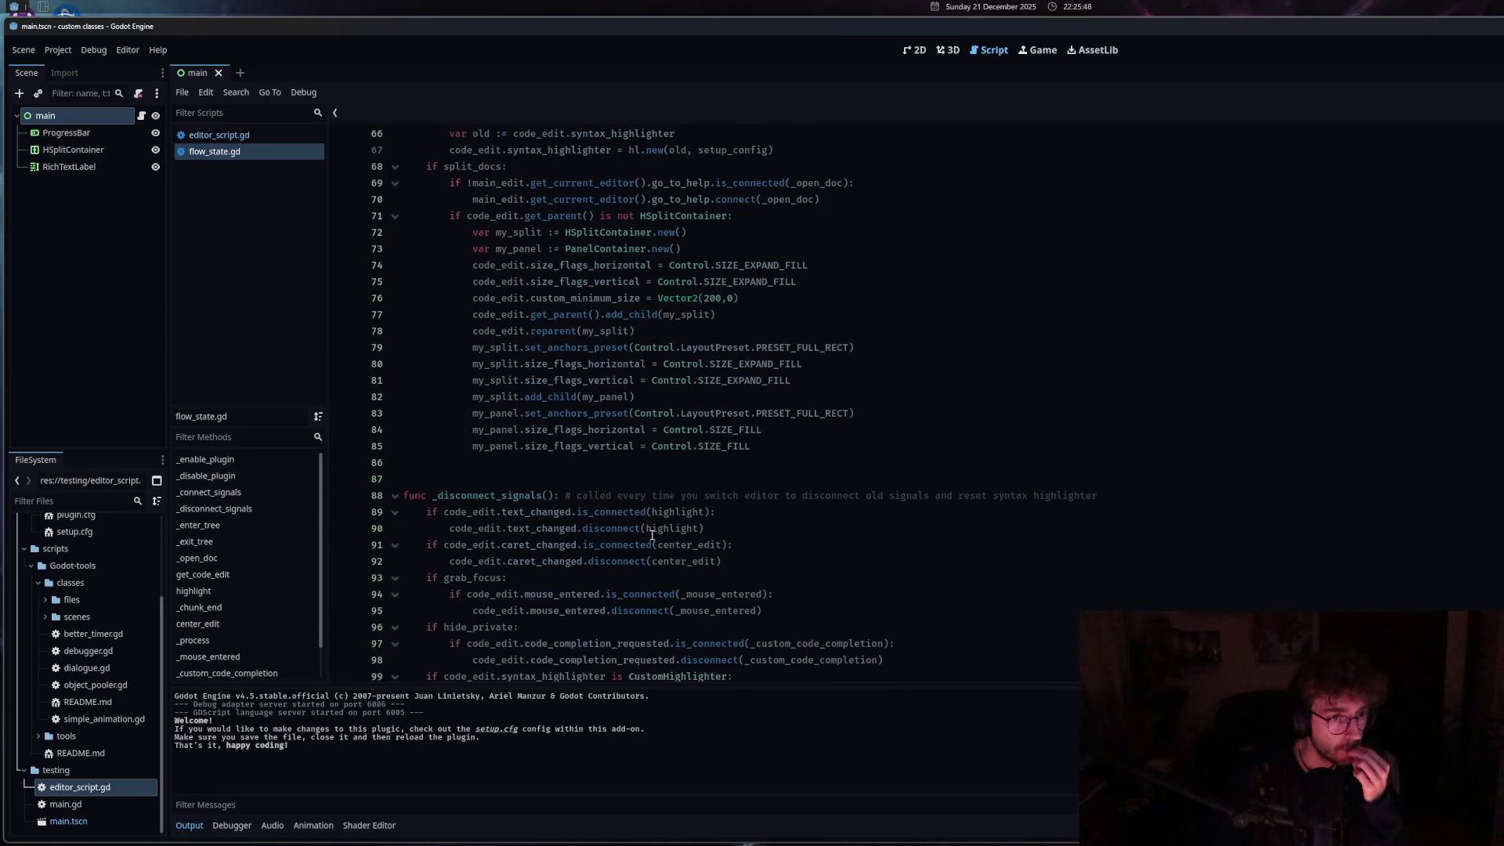
{"action": "scroll", "coordinate": [652, 536], "scroll_direction": "down", "scroll_amount": 12}
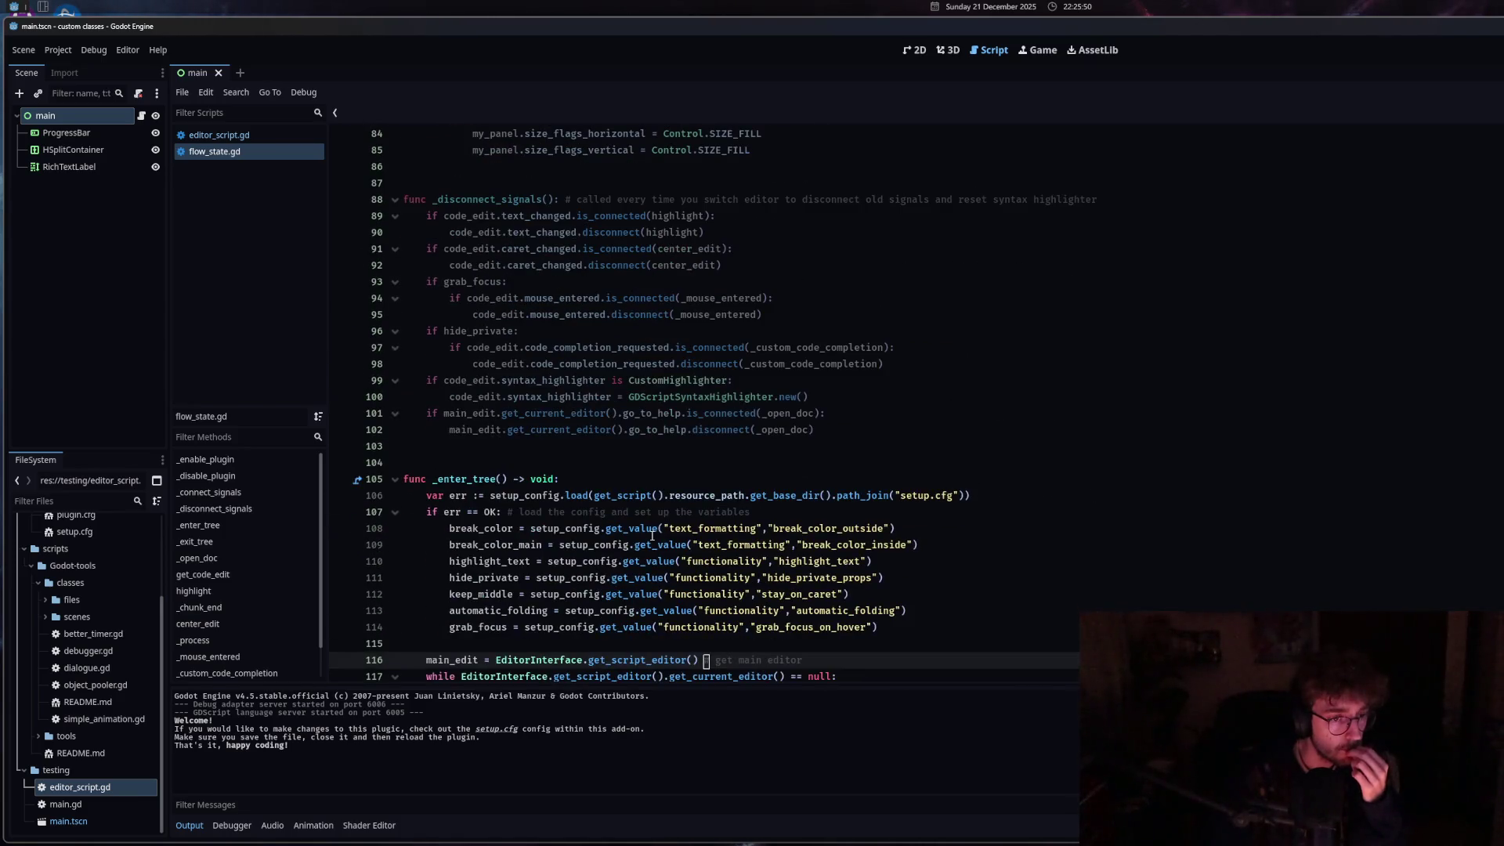
{"action": "scroll", "coordinate": [650, 538], "scroll_direction": "down", "scroll_amount": 6}
{"action": "left_click", "coordinate": [651, 538]}
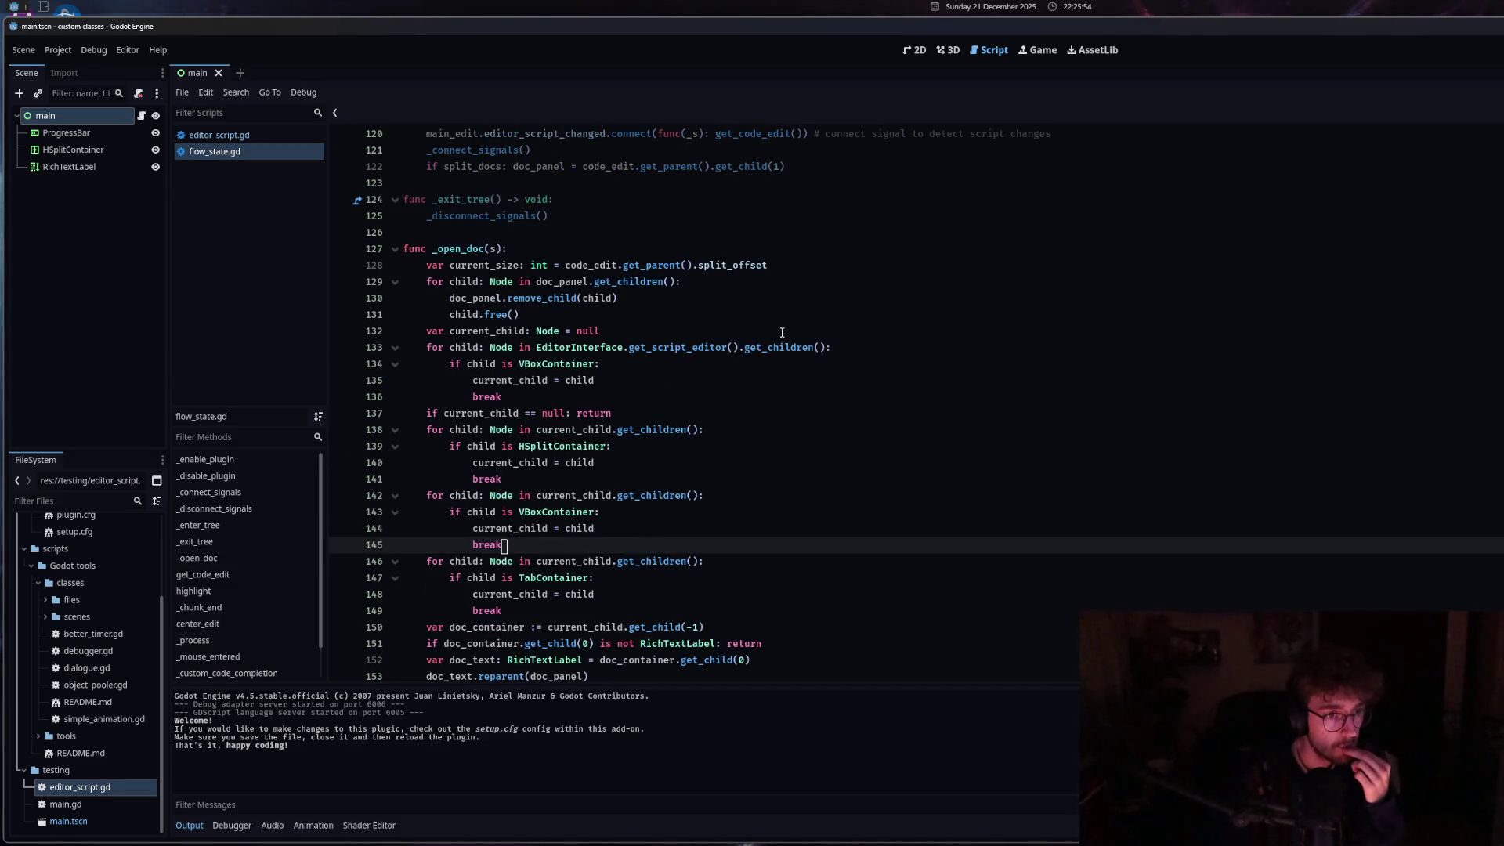
{"action": "scroll", "coordinate": [782, 332], "scroll_direction": "down", "scroll_amount": 6}
{"action": "left_click", "coordinate": [710, 468]}
{"action": "double_click", "coordinate": [655, 463]}
{"action": "left_click", "coordinate": [752, 446]}
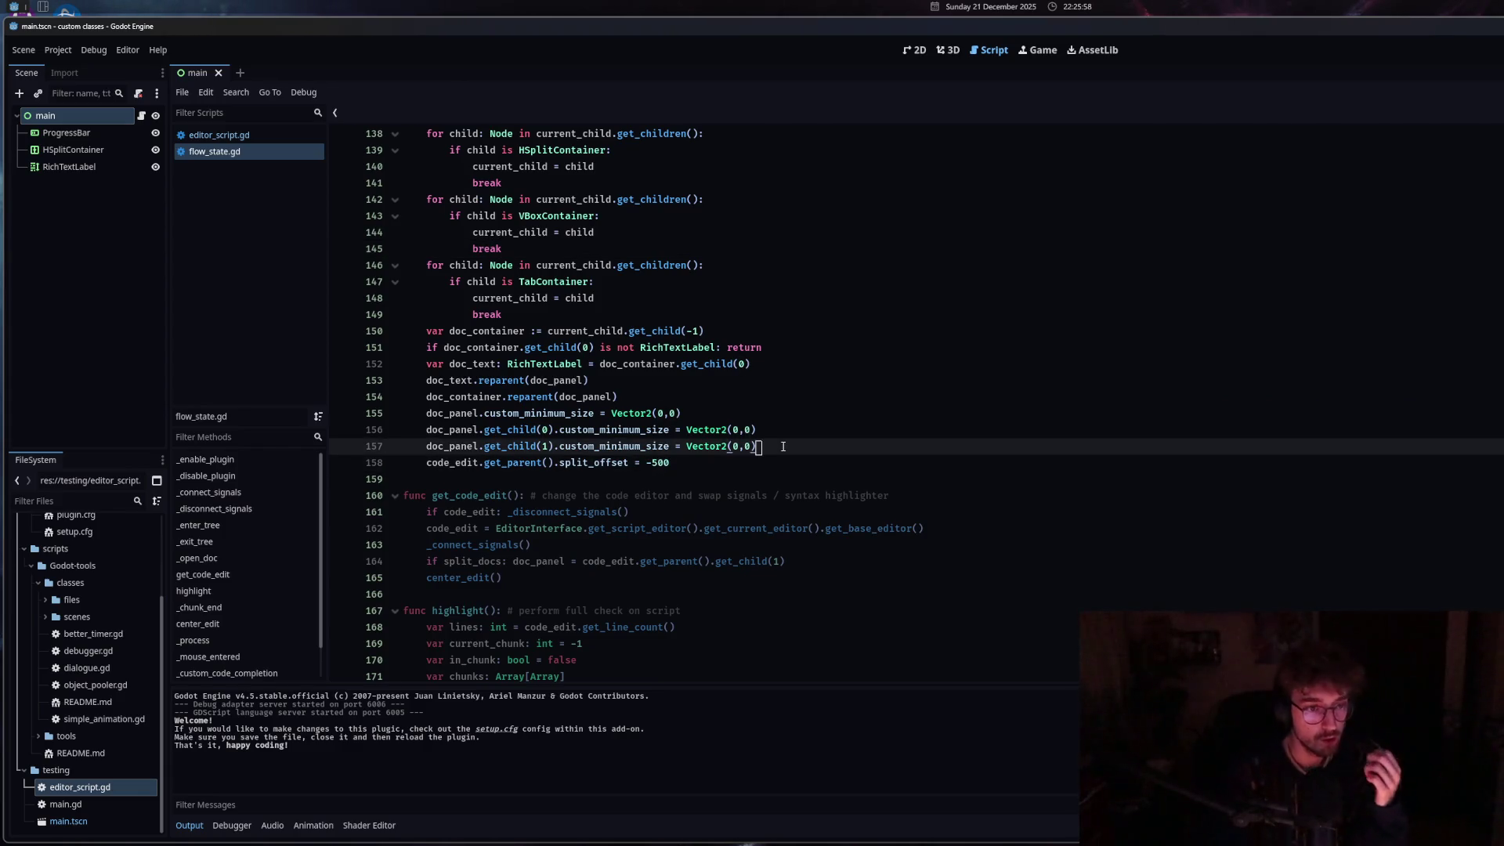
{"action": "scroll", "coordinate": [729, 456], "scroll_direction": "up", "scroll_amount": 5}
{"action": "scroll", "coordinate": [705, 439], "scroll_direction": "up", "scroll_amount": 1}
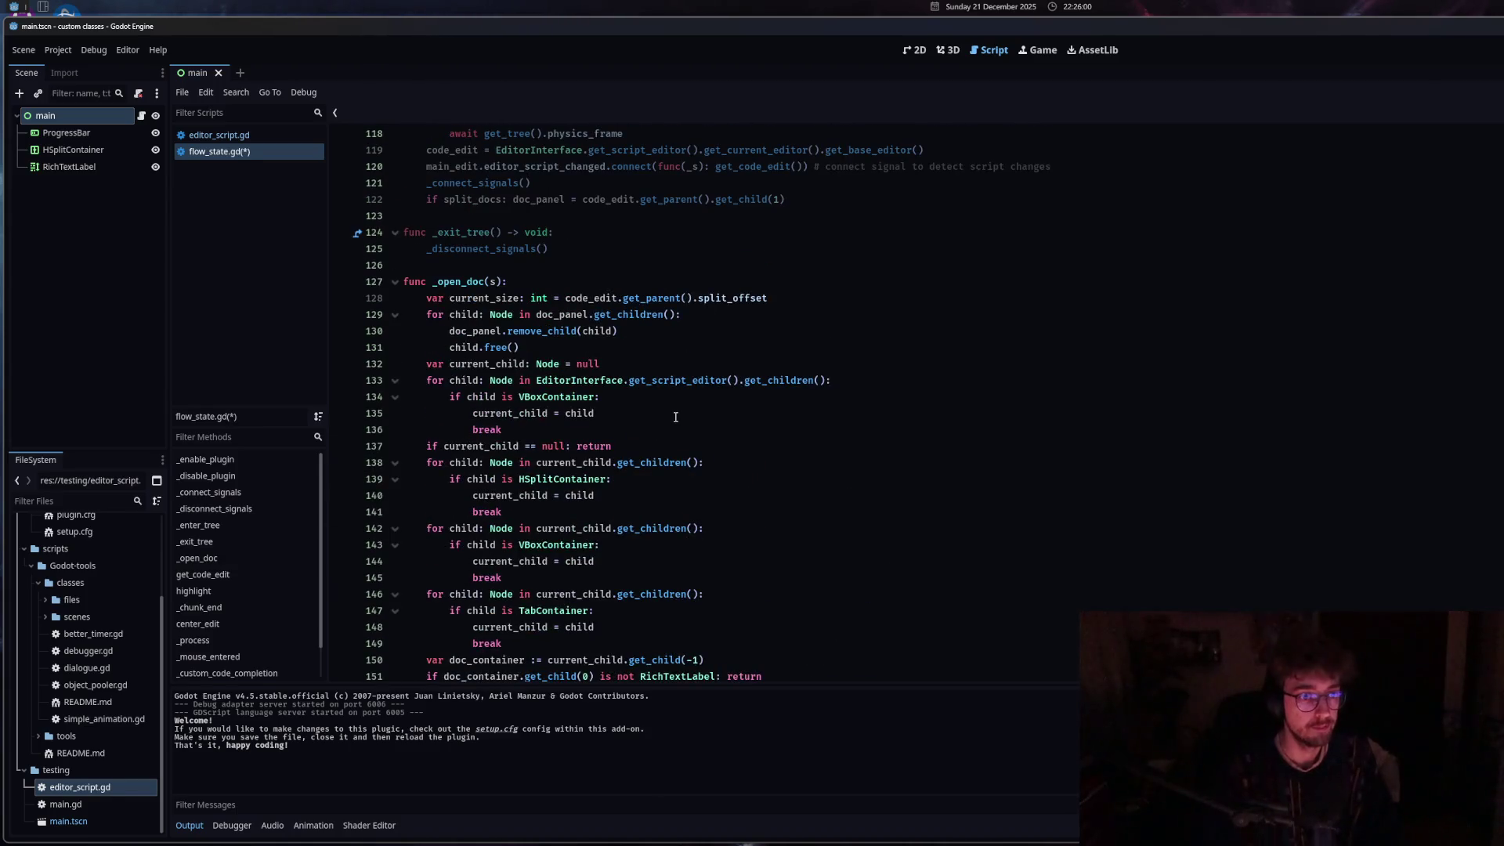
Insert a blank line 158 before the split_offset assignment and begin an if on current_size.
{"action": "key", "text": "Return"}
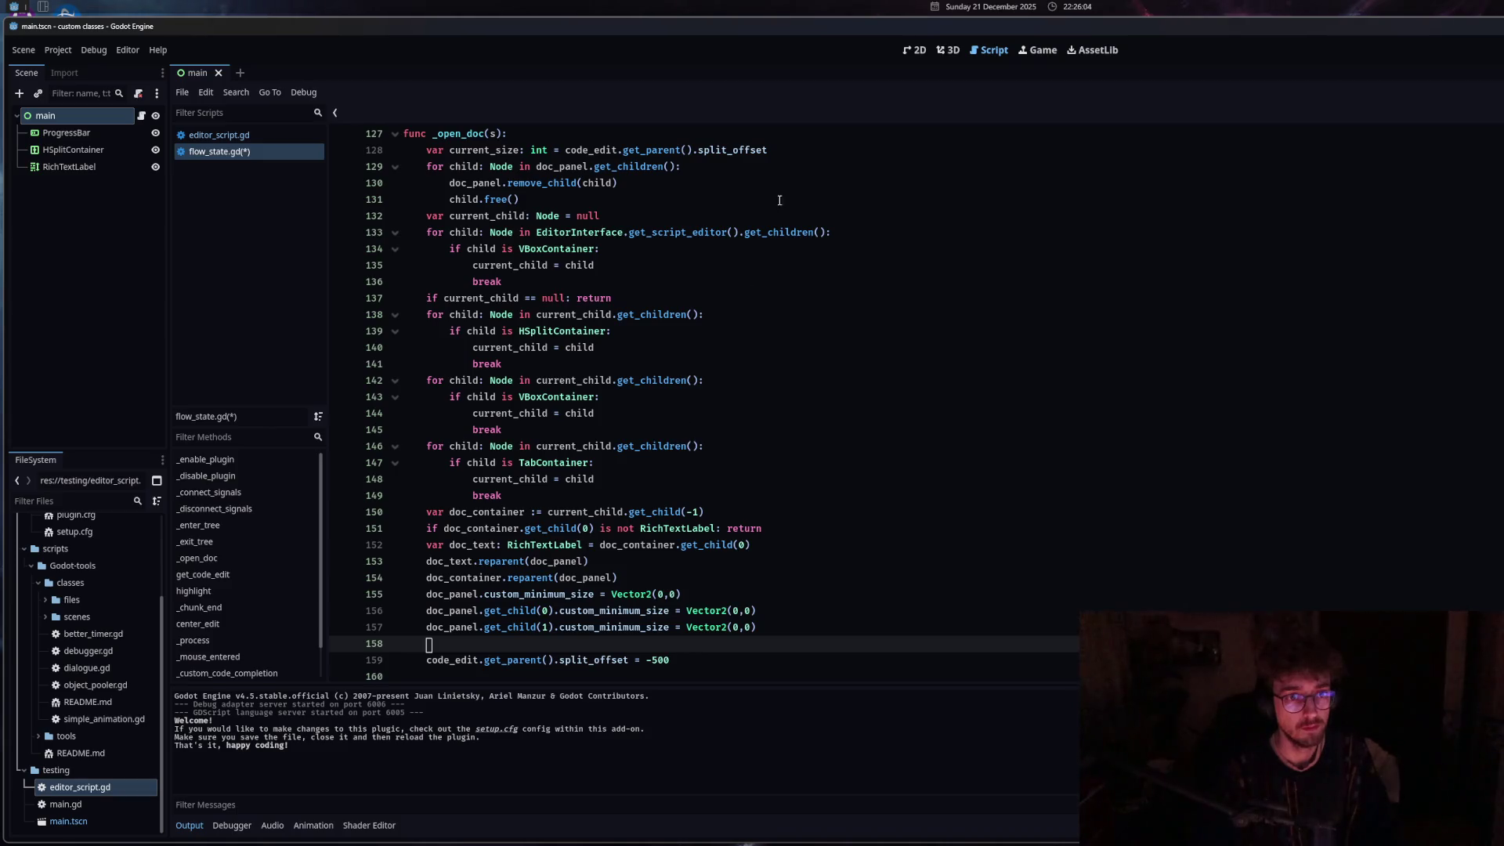
{"action": "left_click", "coordinate": [784, 150]}
{"action": "scroll", "coordinate": [626, 537], "scroll_direction": "down", "scroll_amount": 3}
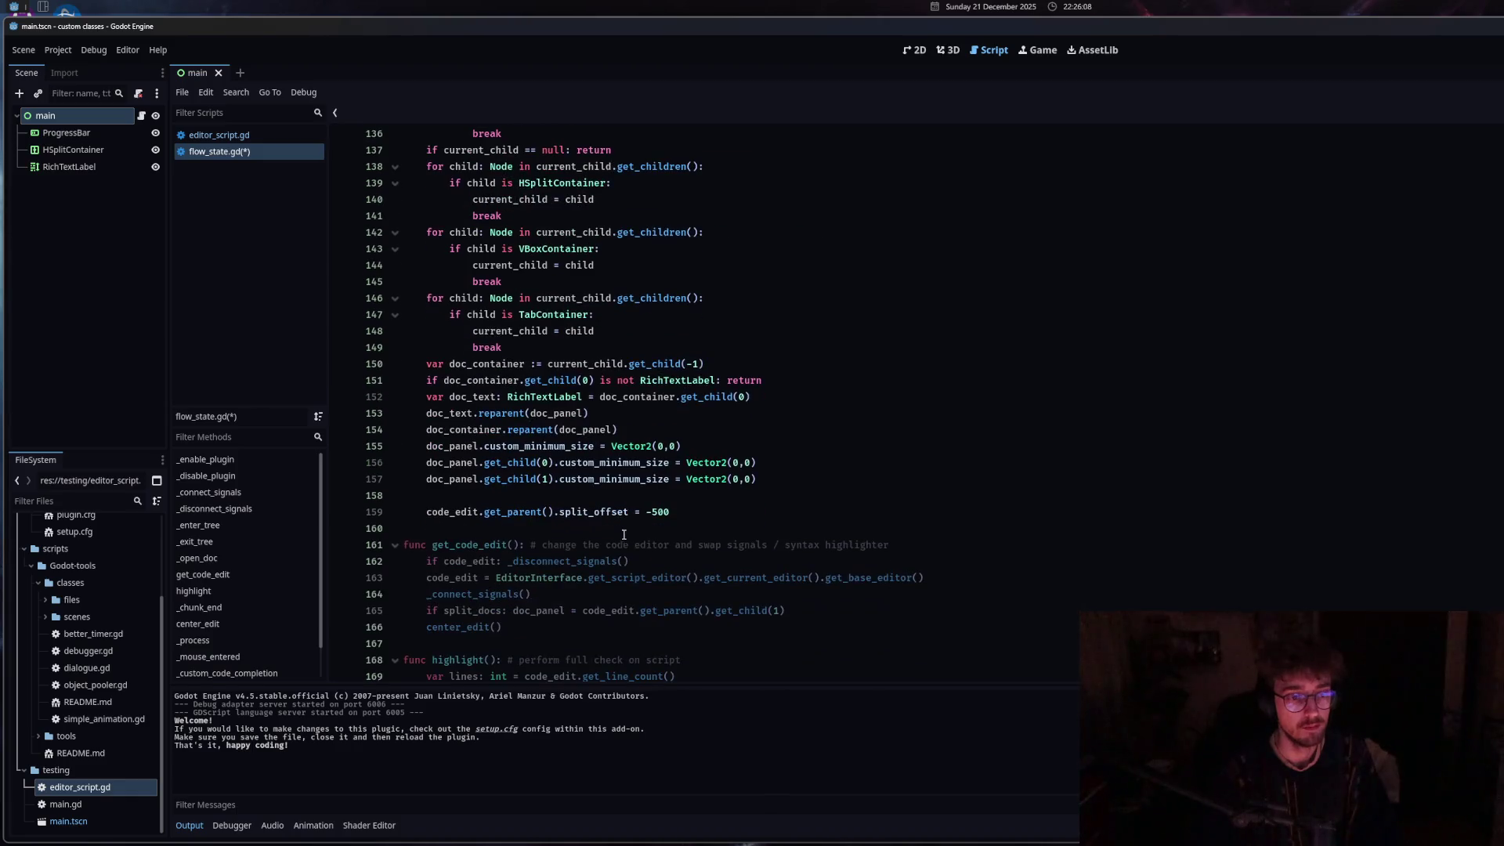
{"action": "left_click", "coordinate": [557, 496]}
{"action": "type", "text": "if "}
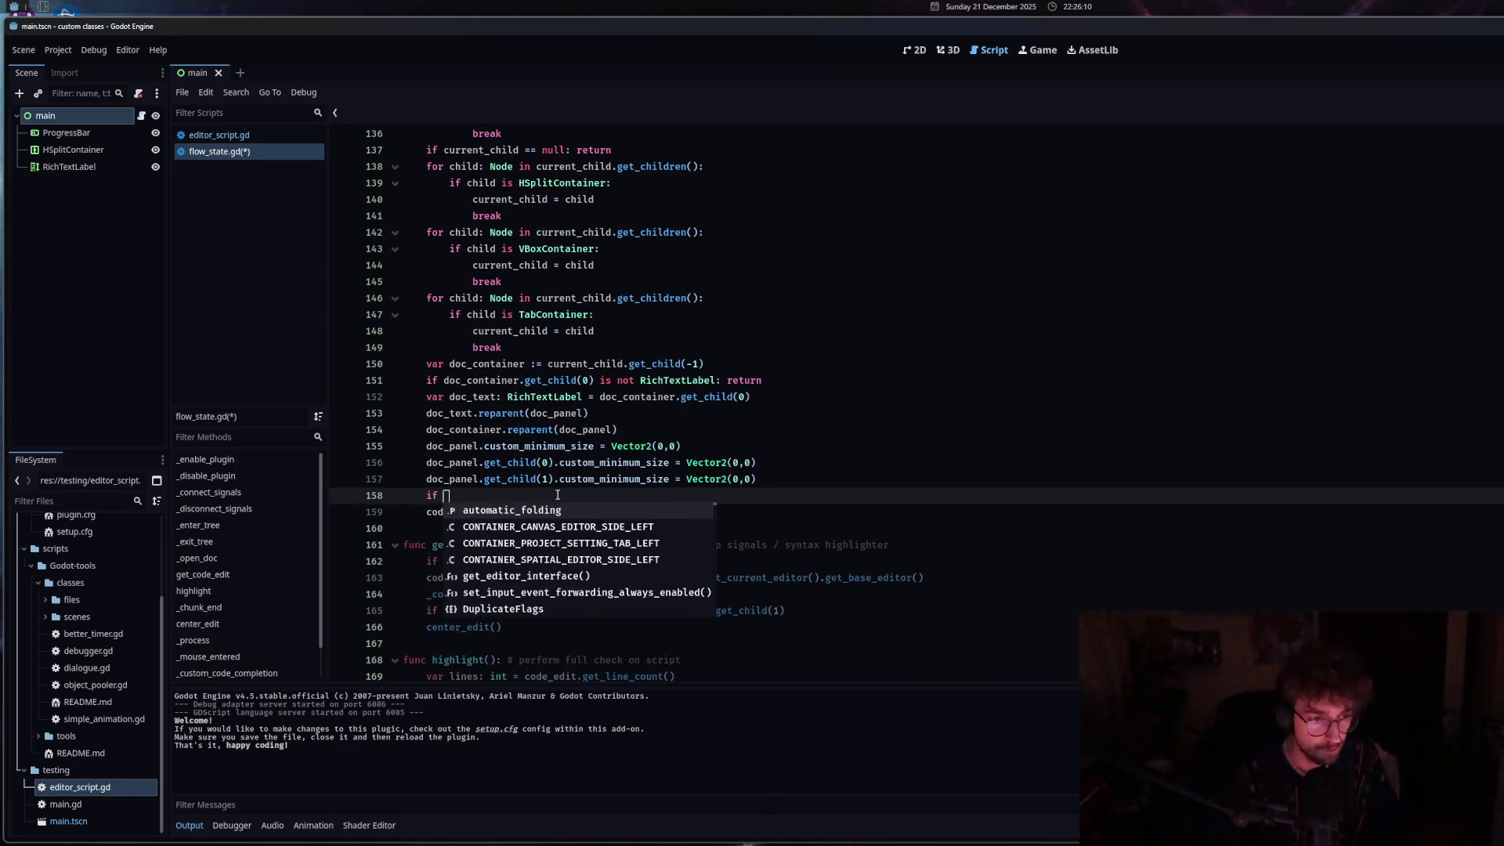
{"action": "type", "text": "cu"}
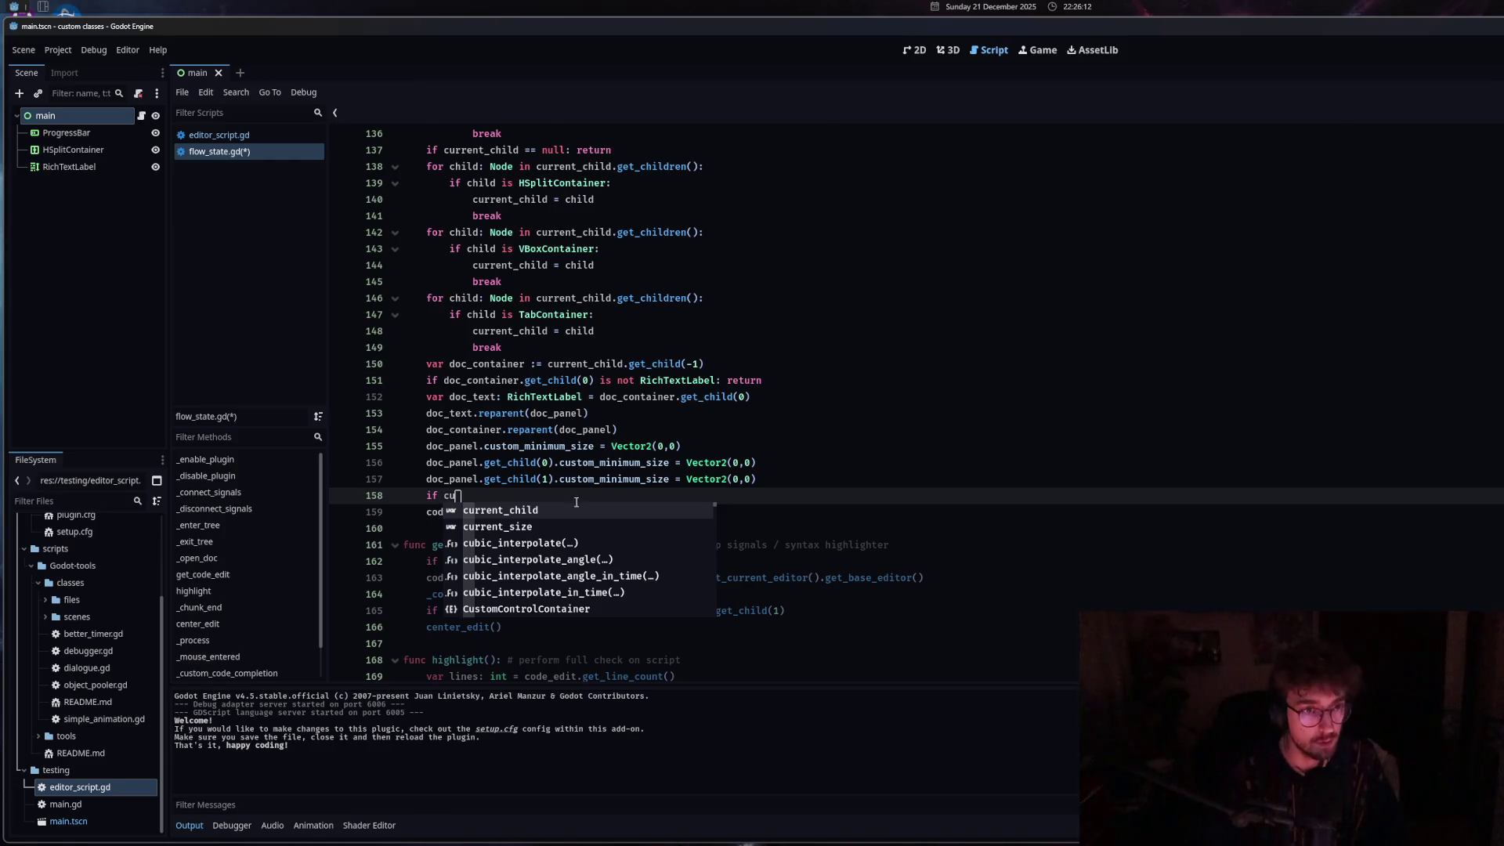
{"action": "scroll", "coordinate": [612, 441], "scroll_direction": "up", "scroll_amount": 5}
{"action": "scroll", "coordinate": [612, 441], "scroll_direction": "down", "scroll_amount": 6}
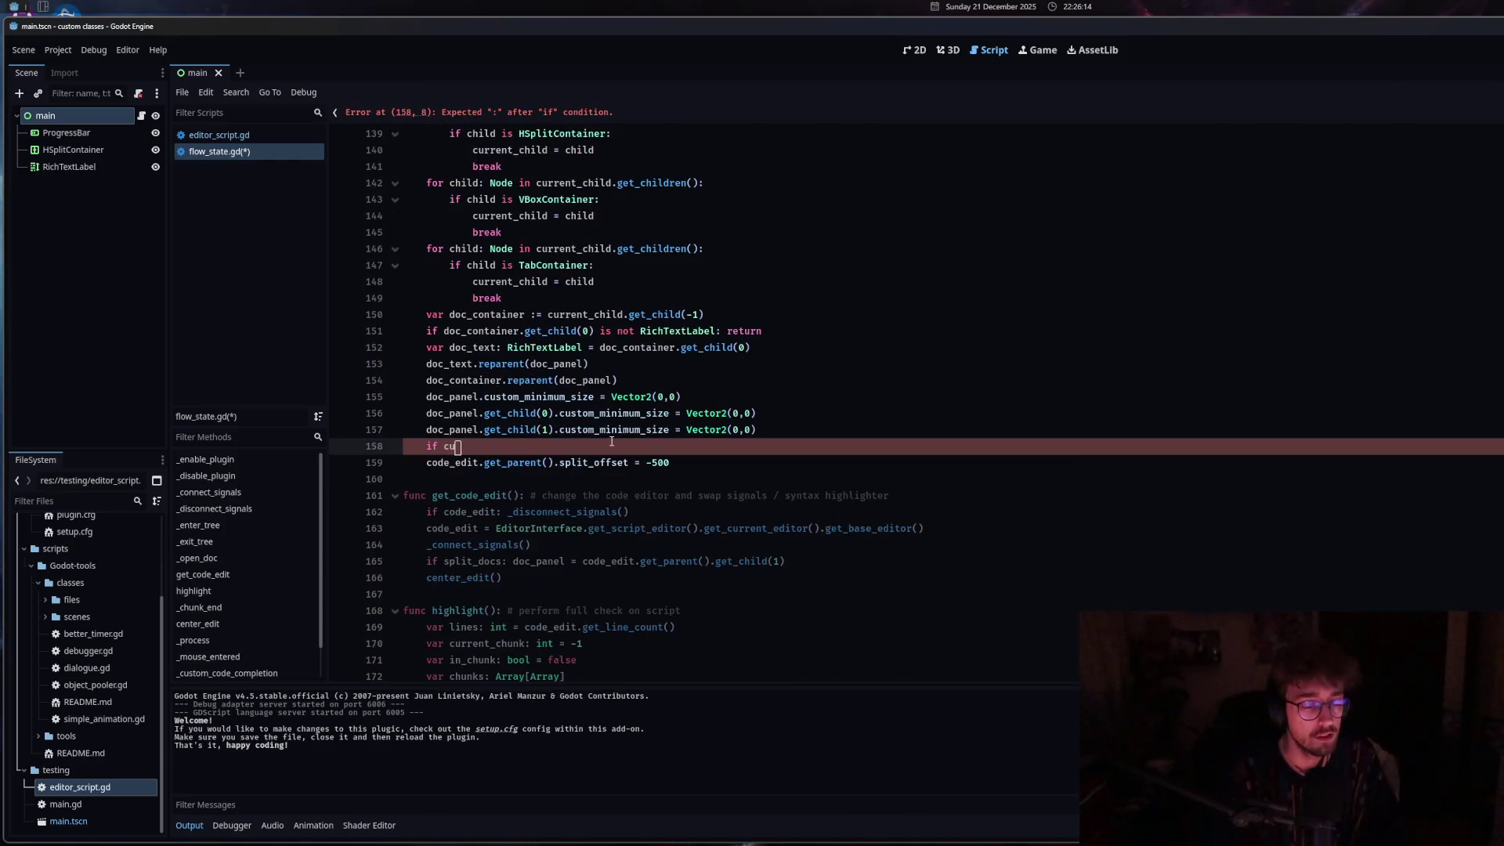
{"action": "scroll", "coordinate": [637, 437], "scroll_direction": "up", "scroll_amount": 5}
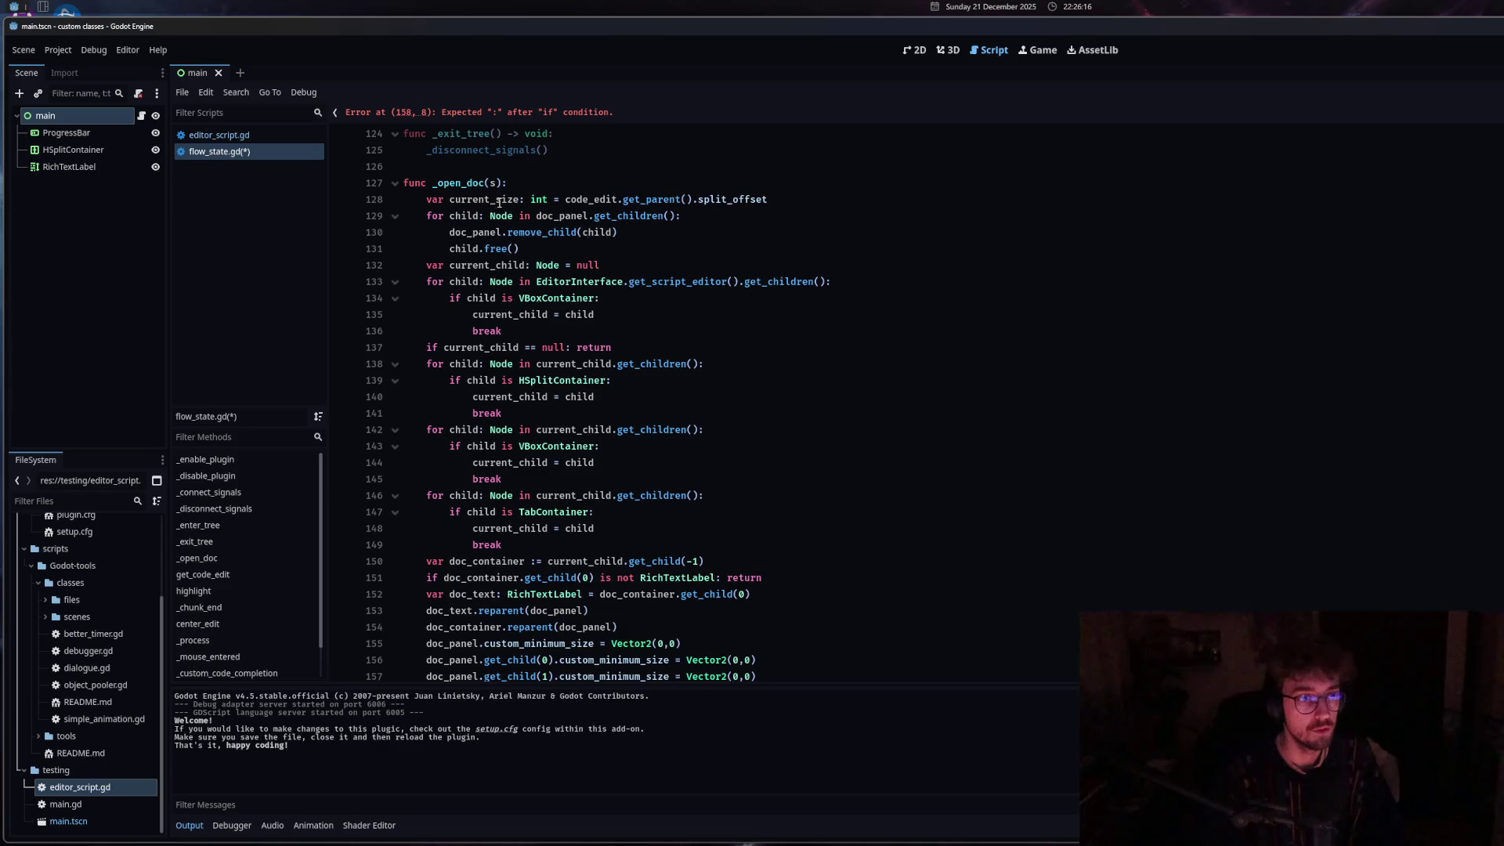
Rename current_size to current_offset and write the if current_offset < -200 condition.
{"action": "left_click", "coordinate": [497, 199]}
{"action": "left_click_drag", "start_coordinate": [496, 199], "coordinate": [520, 199]}
{"action": "type", "text": "offset"}
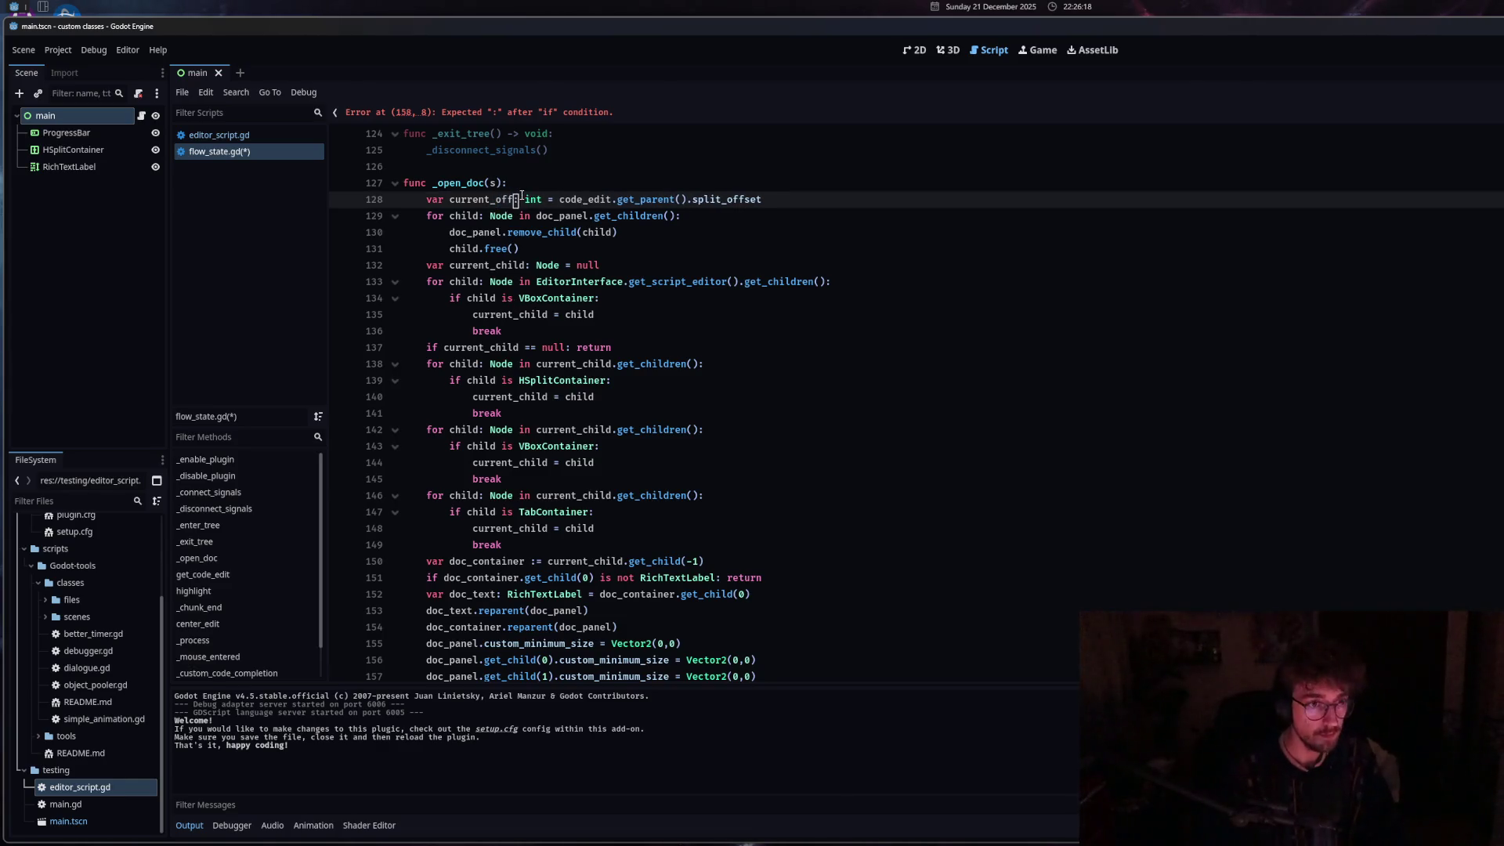
{"action": "scroll", "coordinate": [519, 533], "scroll_direction": "down", "scroll_amount": 1}
{"action": "scroll", "coordinate": [519, 533], "scroll_direction": "down", "scroll_amount": 6}
{"action": "left_click", "coordinate": [564, 397]}
{"action": "type", "text": "rr"}
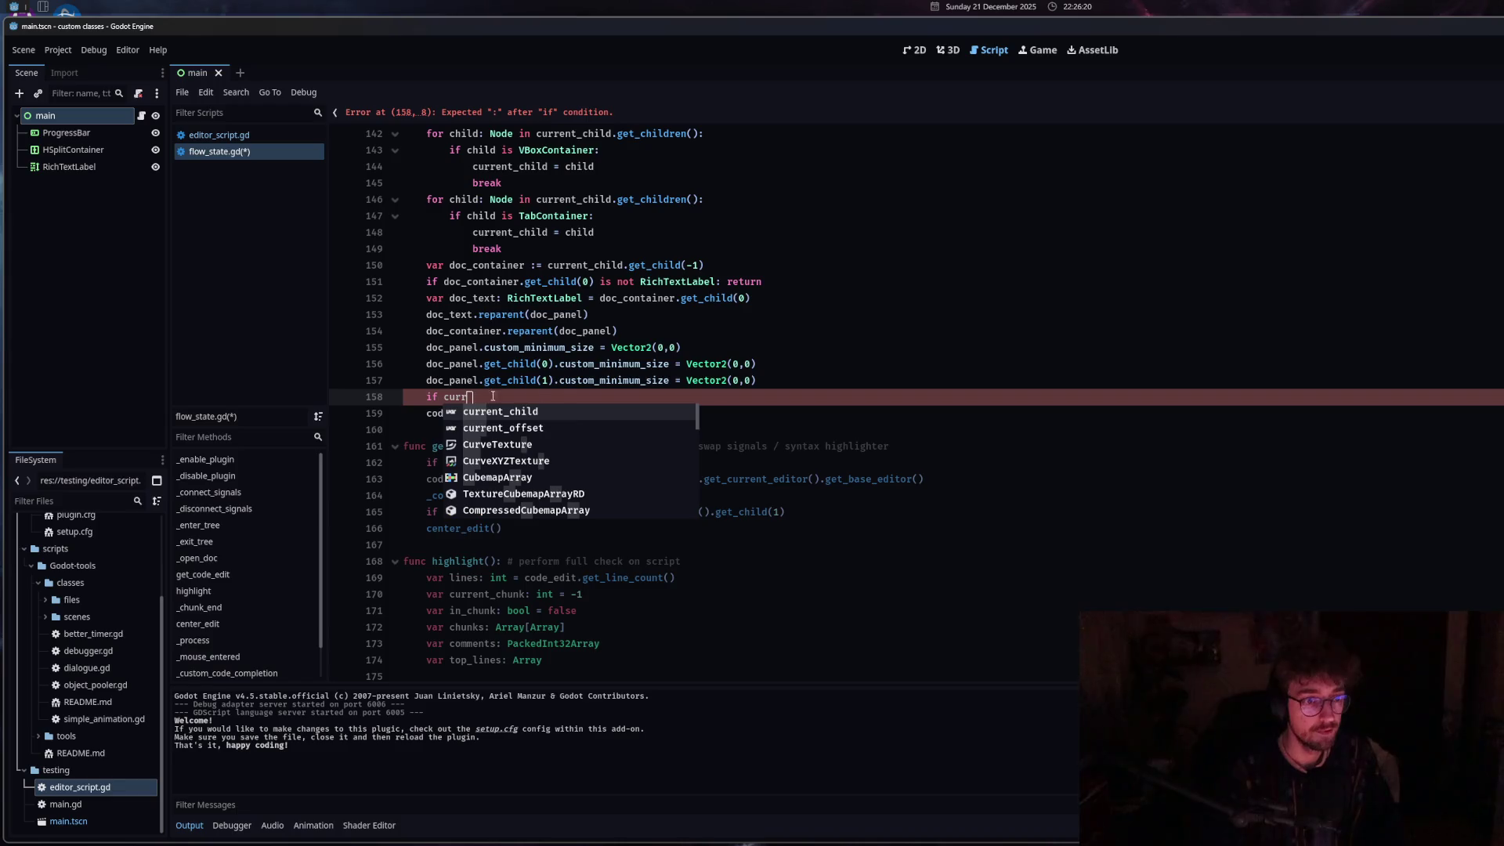
{"action": "left_click", "coordinate": [571, 427]}
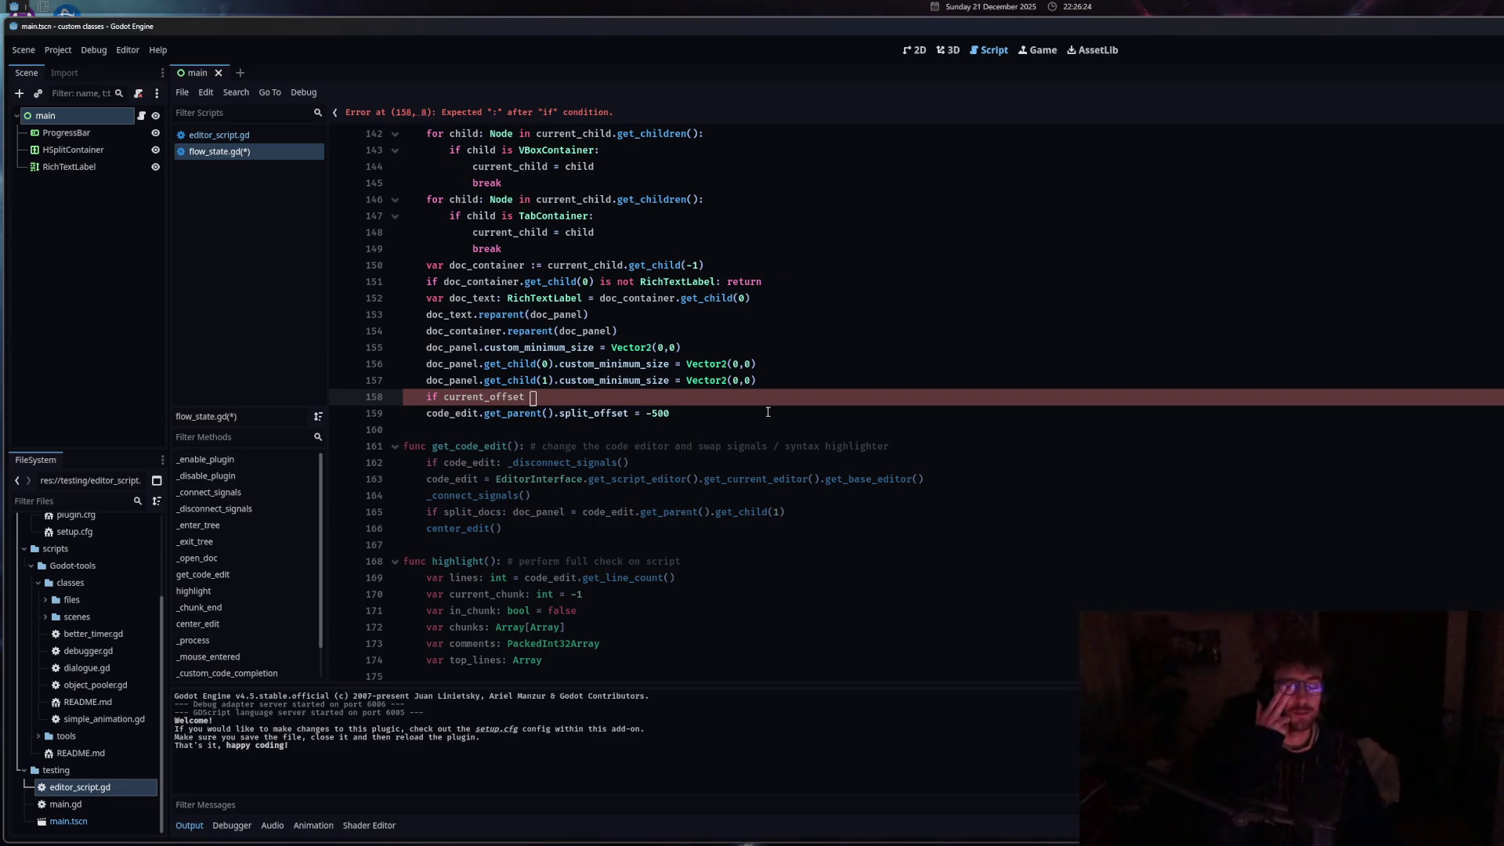
{"action": "type", "text": "> -"}
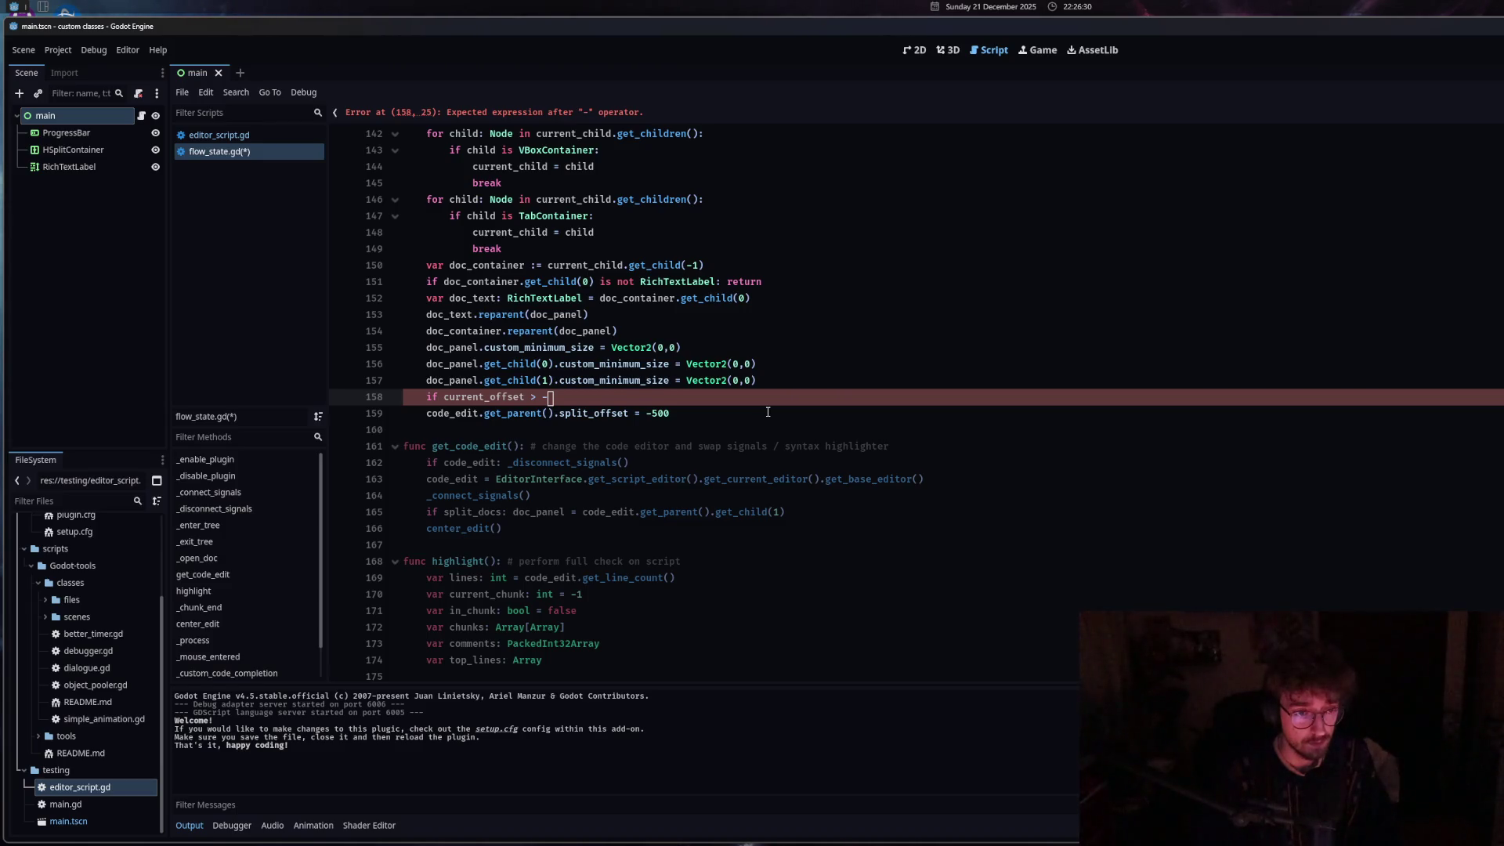
{"action": "type", "text": "200"}
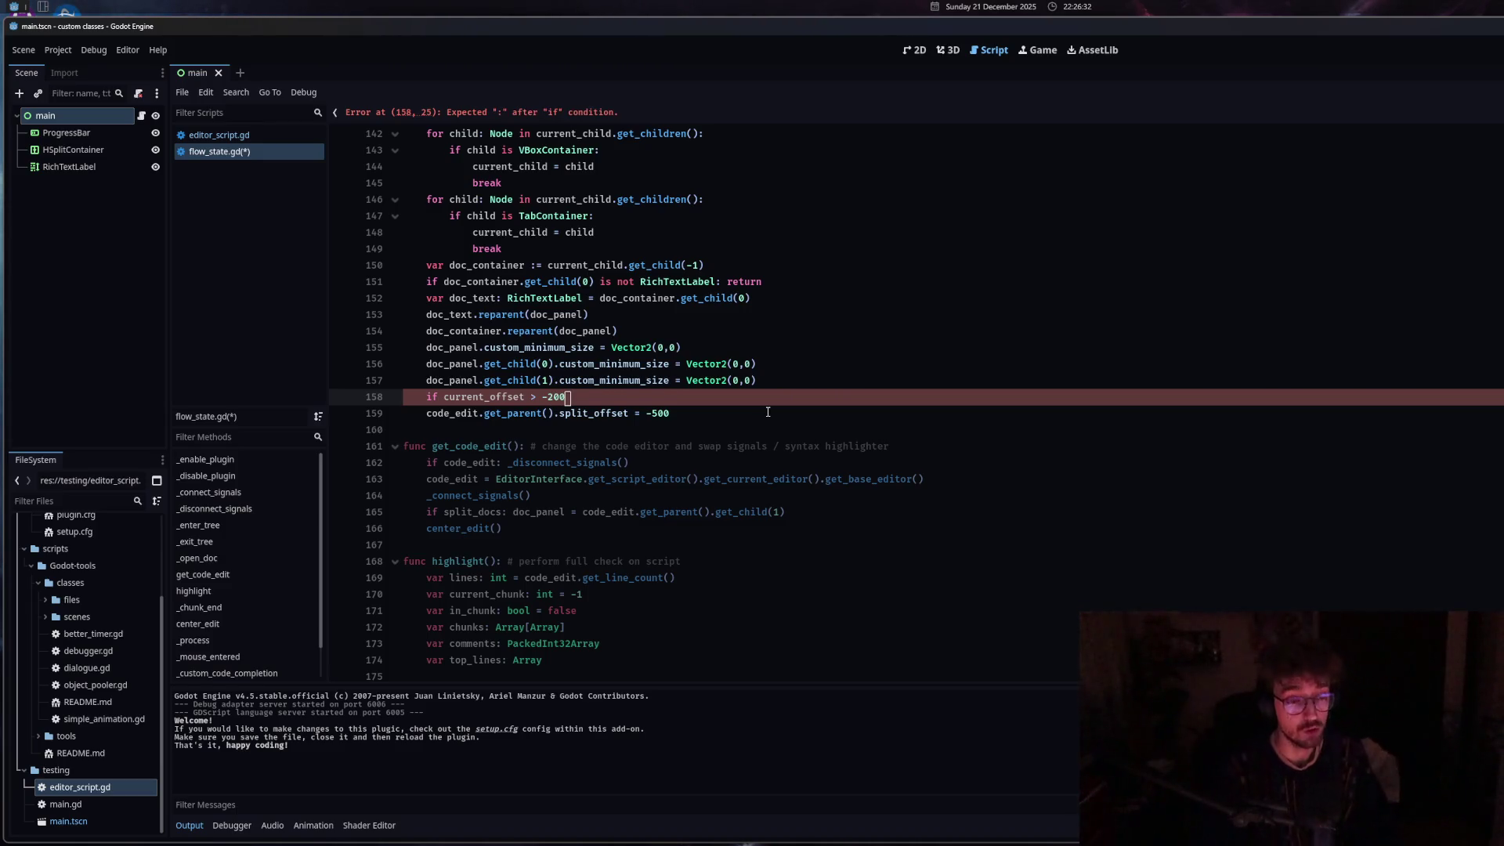
{"action": "type", "text": ":"}
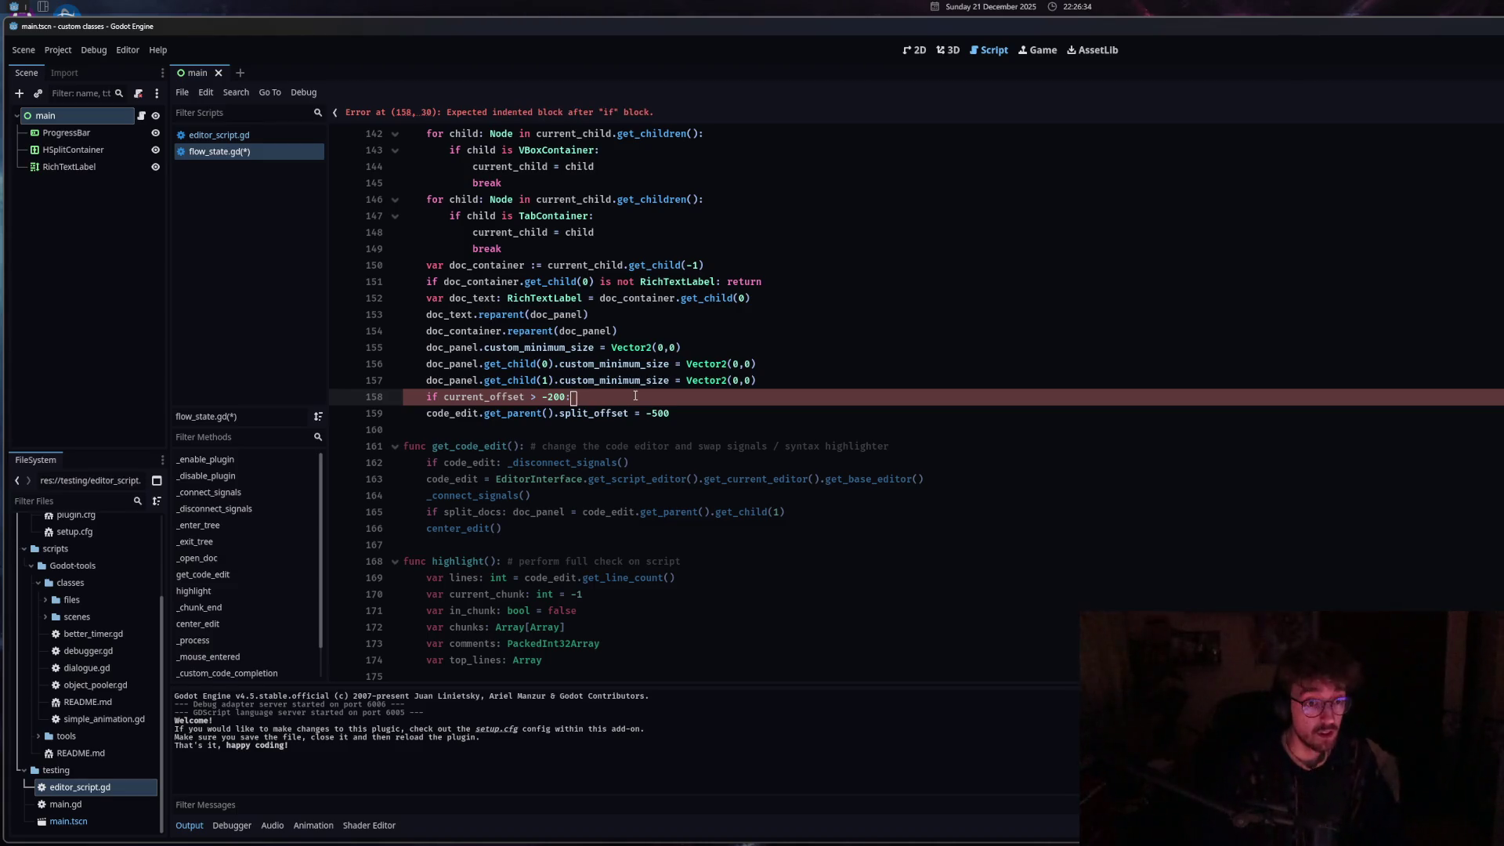
{"action": "double_click", "coordinate": [533, 396]}
Indent the split_offset = -500 line under the if and add an else line.
{"action": "left_click", "coordinate": [434, 413]}
{"action": "key", "text": "Tab"}
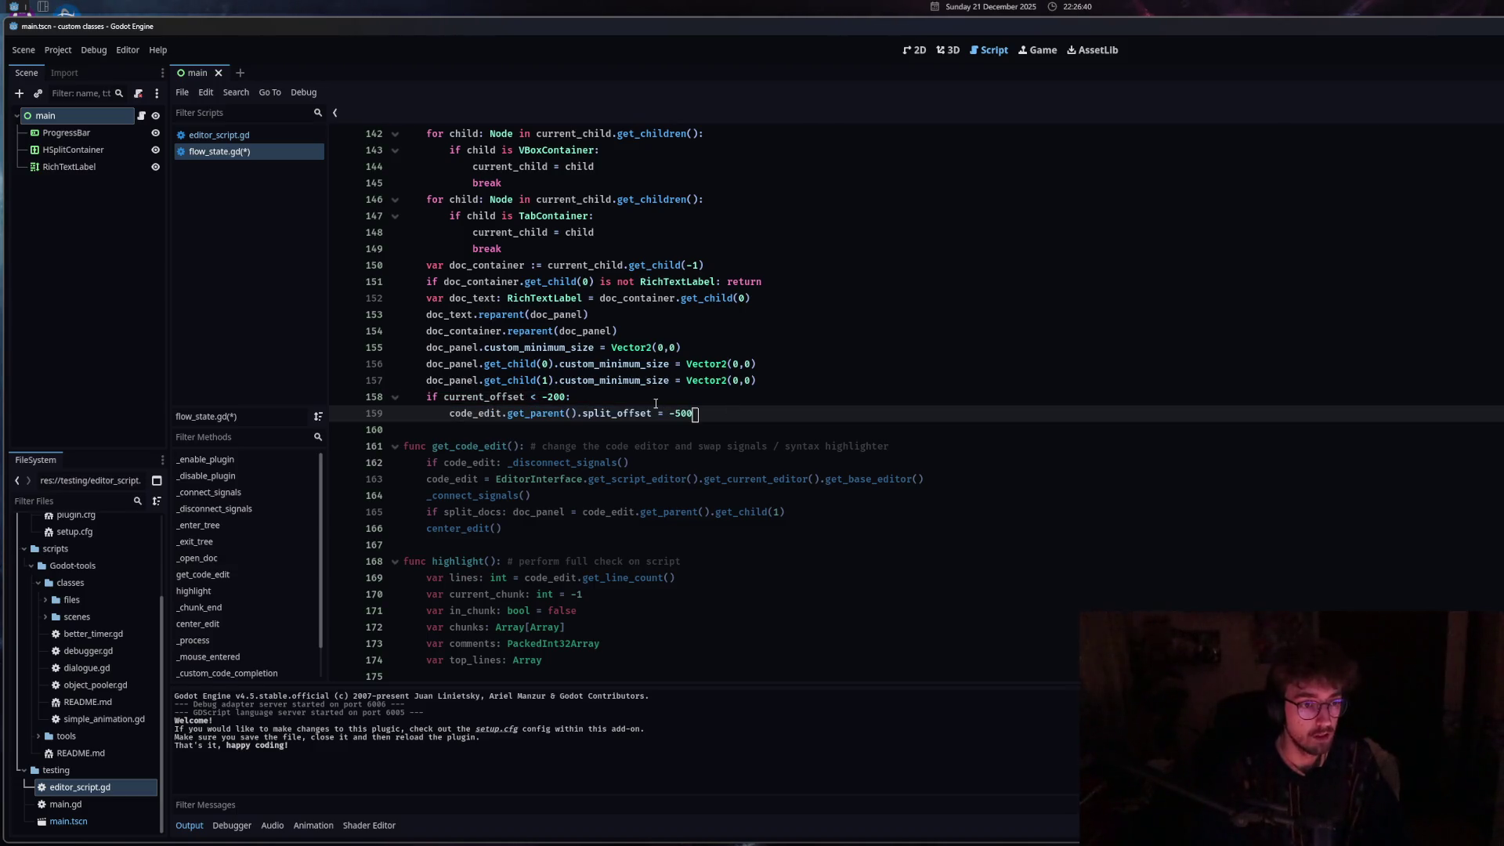
{"action": "key", "text": "Return"}
{"action": "key", "text": "BackSpace"}
{"action": "type", "text": "else:"}
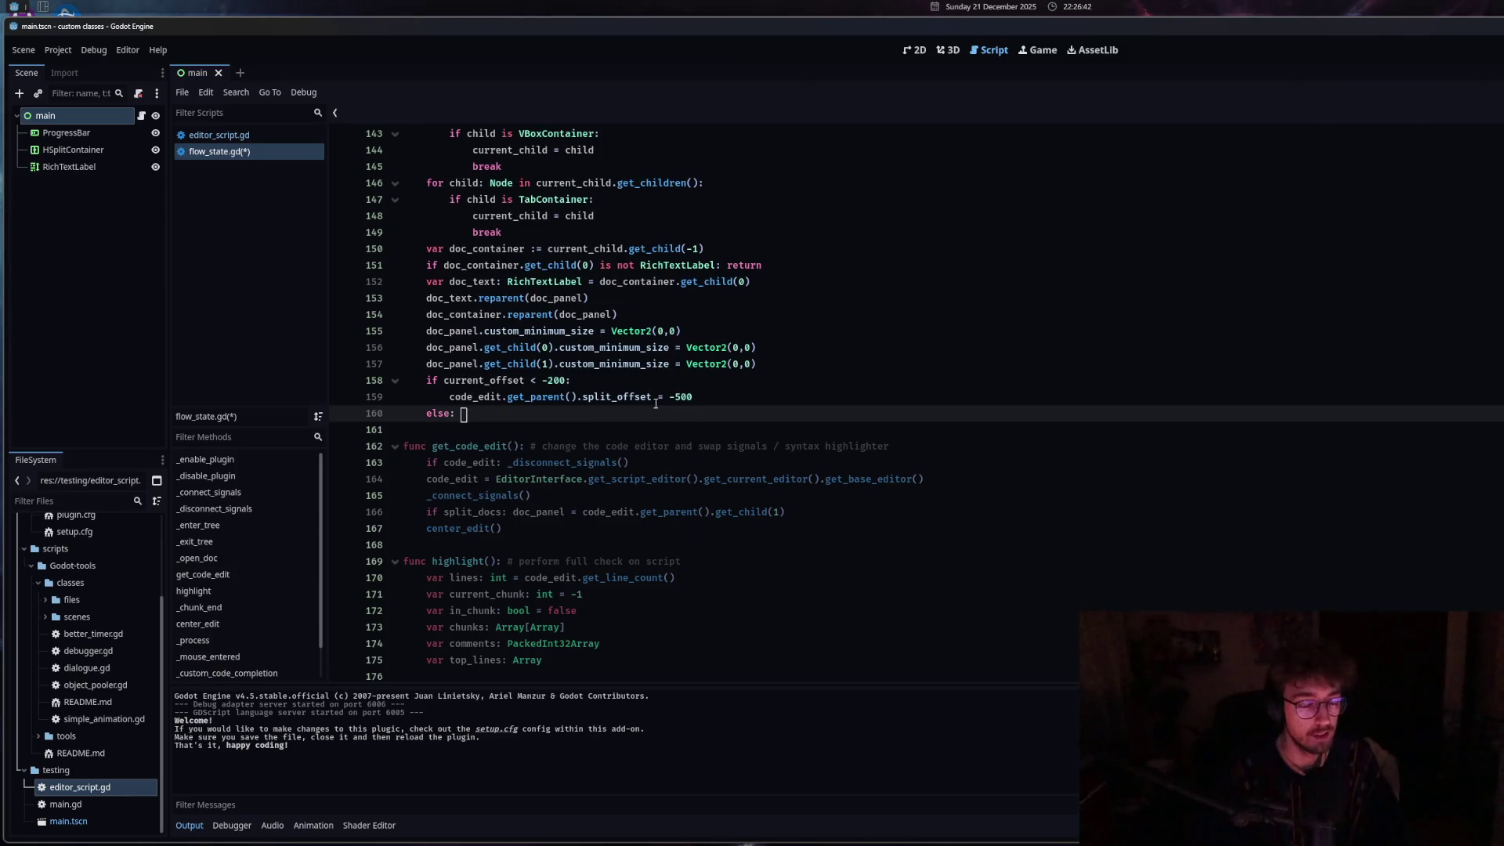
Make the else branch set split_offset = current_offset and save flow_state.gd.
{"action": "double_click", "coordinate": [445, 380]}
{"action": "key", "text": "ctrl+c"}
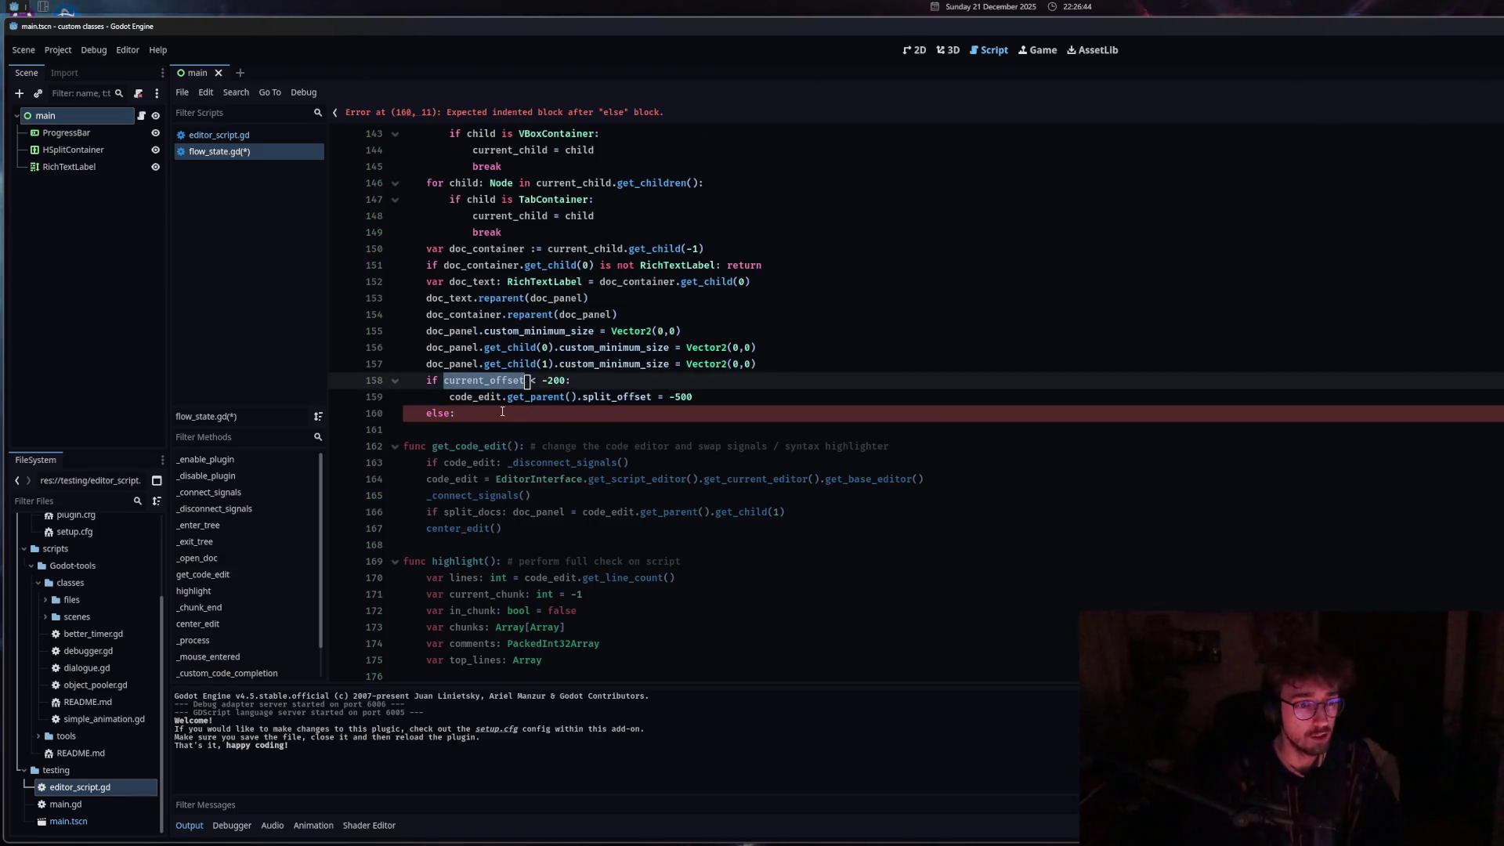
{"action": "key", "text": "Down"}
{"action": "key", "text": "Down"}
{"action": "key", "text": "End"}
{"action": "key", "text": "ctrl+v"}
{"action": "left_click_drag", "start_coordinate": [449, 396], "coordinate": [654, 396]}
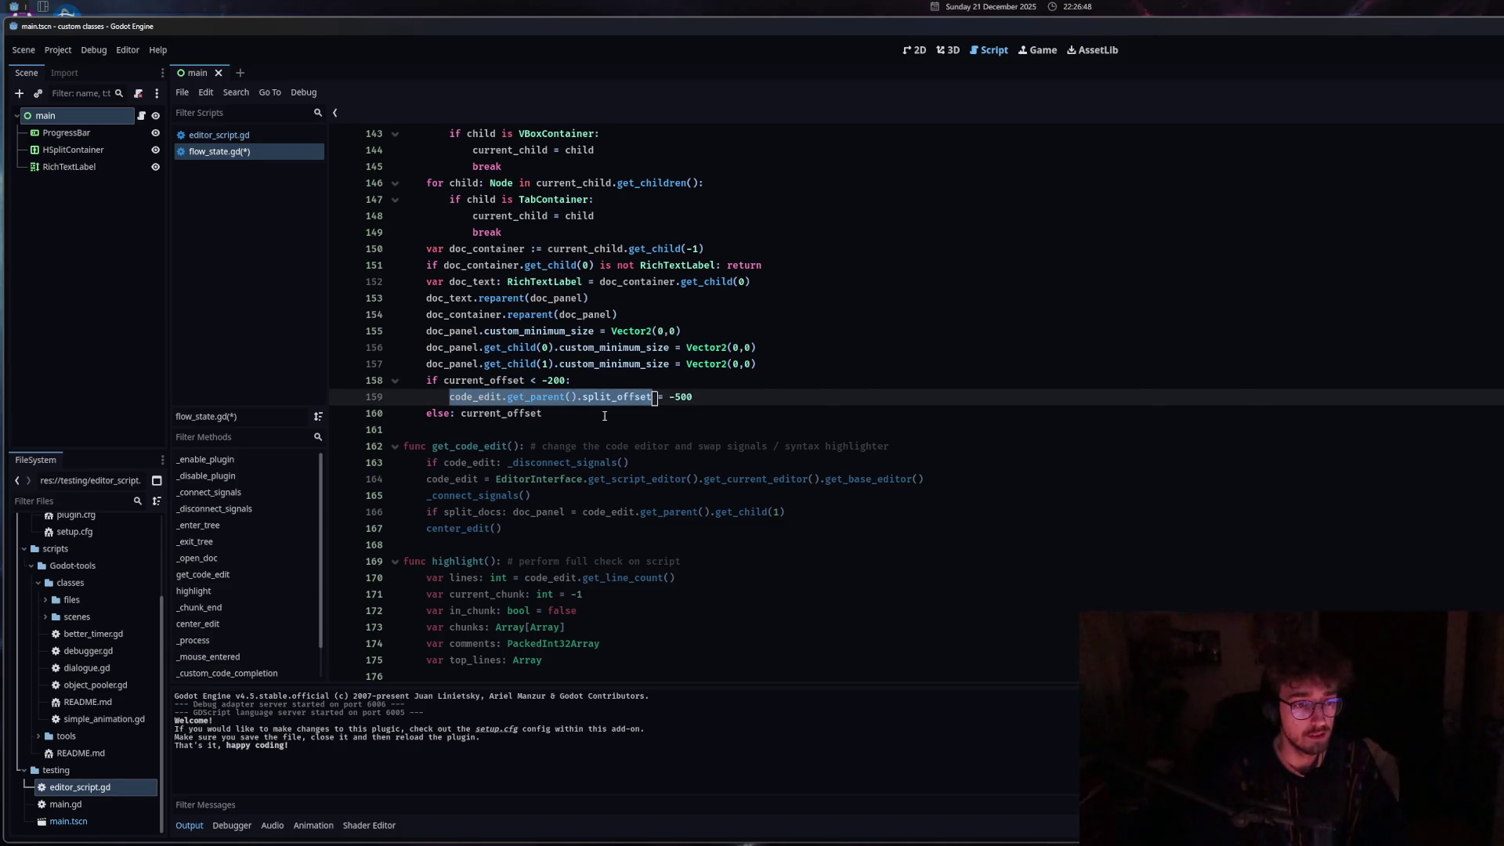
{"action": "key", "text": "ctrl+c"}
{"action": "left_click", "coordinate": [462, 413]}
{"action": "key", "text": "ctrl+v"}
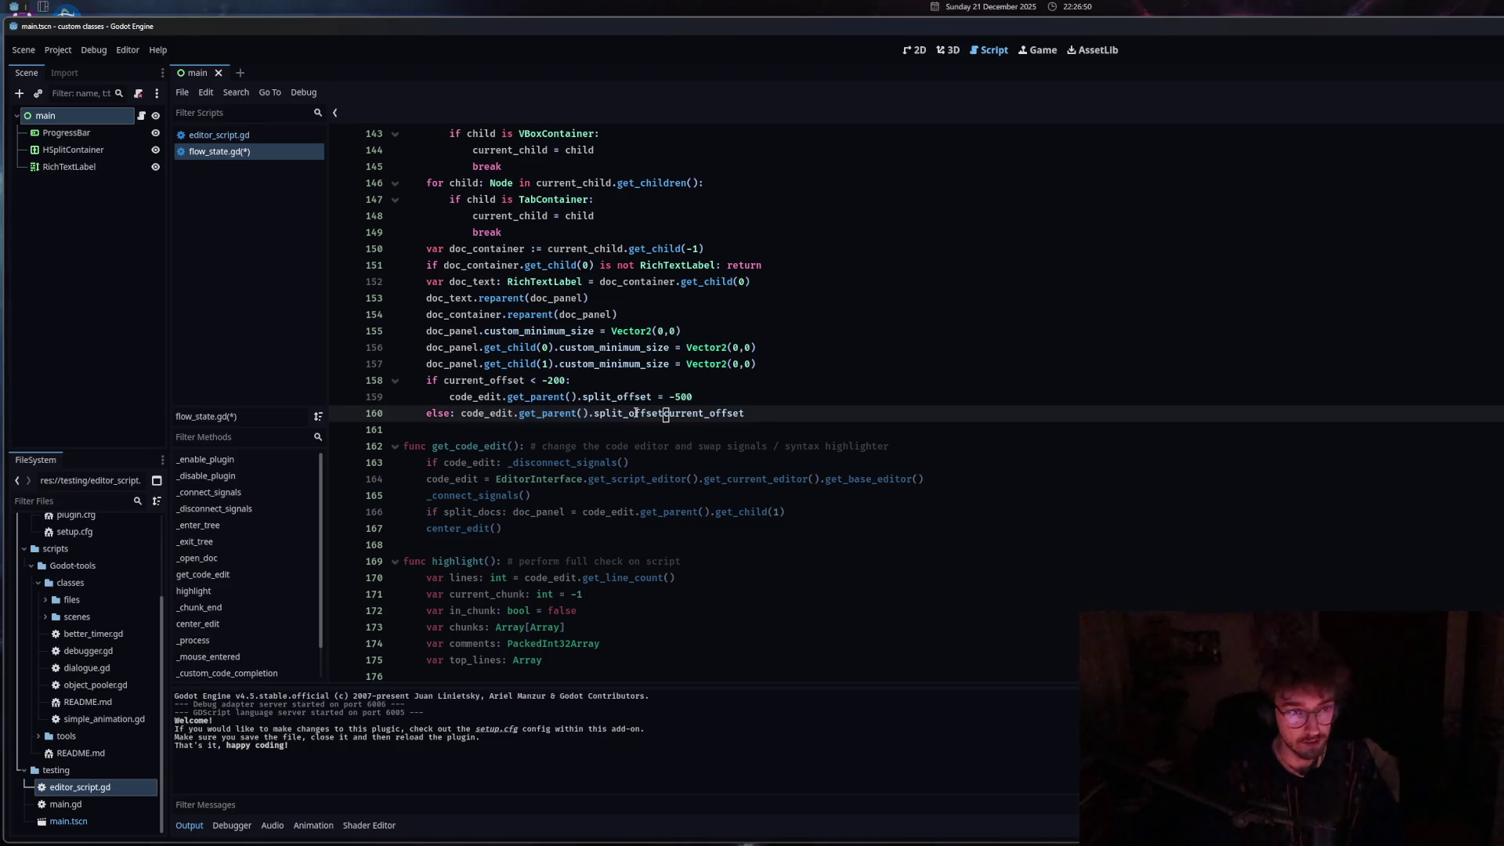
{"action": "type", "text": "="}
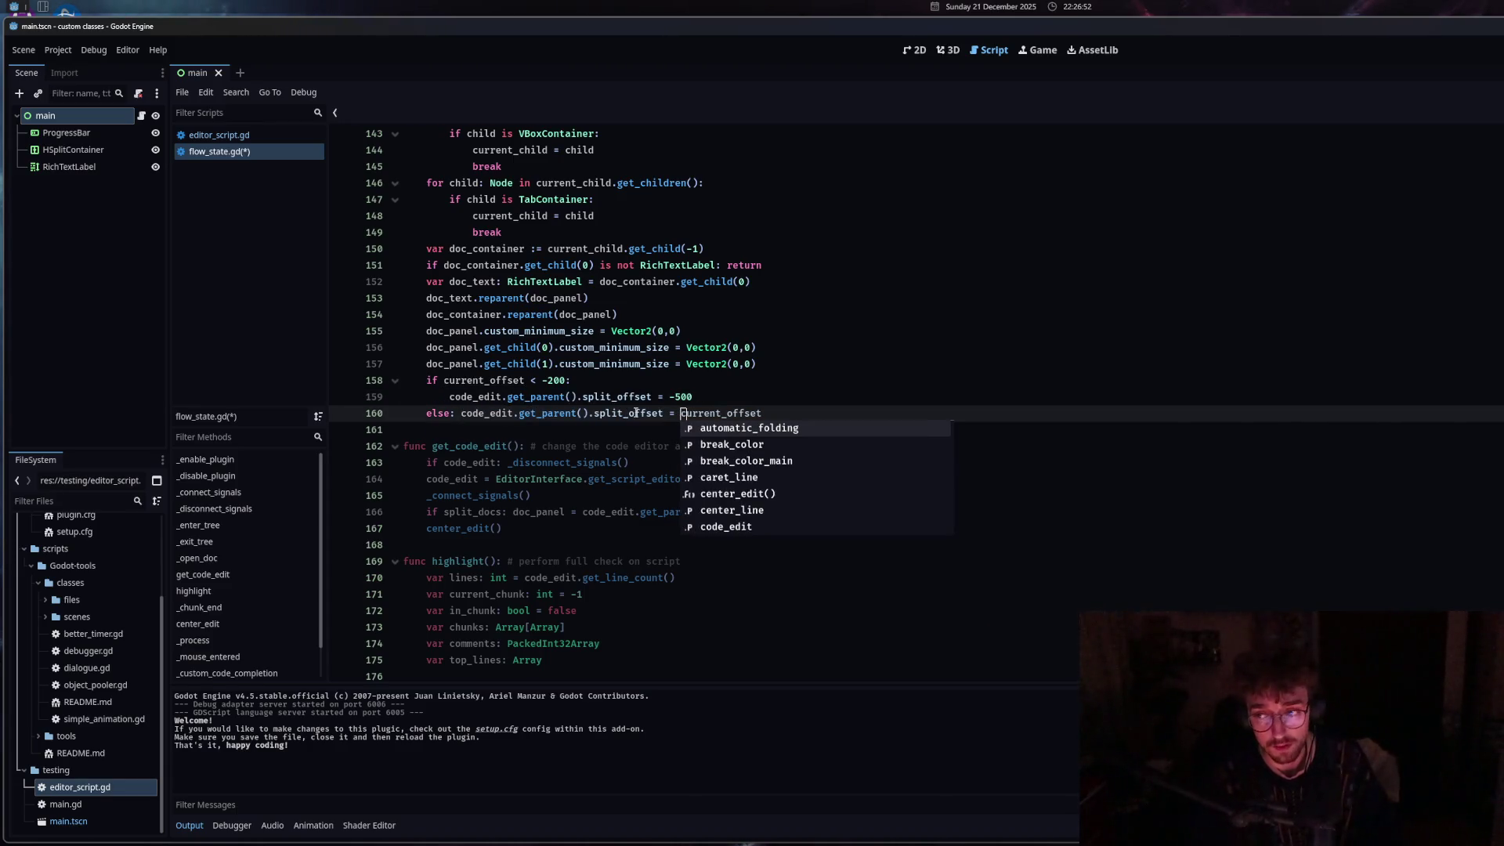
{"action": "left_click", "coordinate": [596, 397]}
{"action": "key", "text": "ctrl+s"}
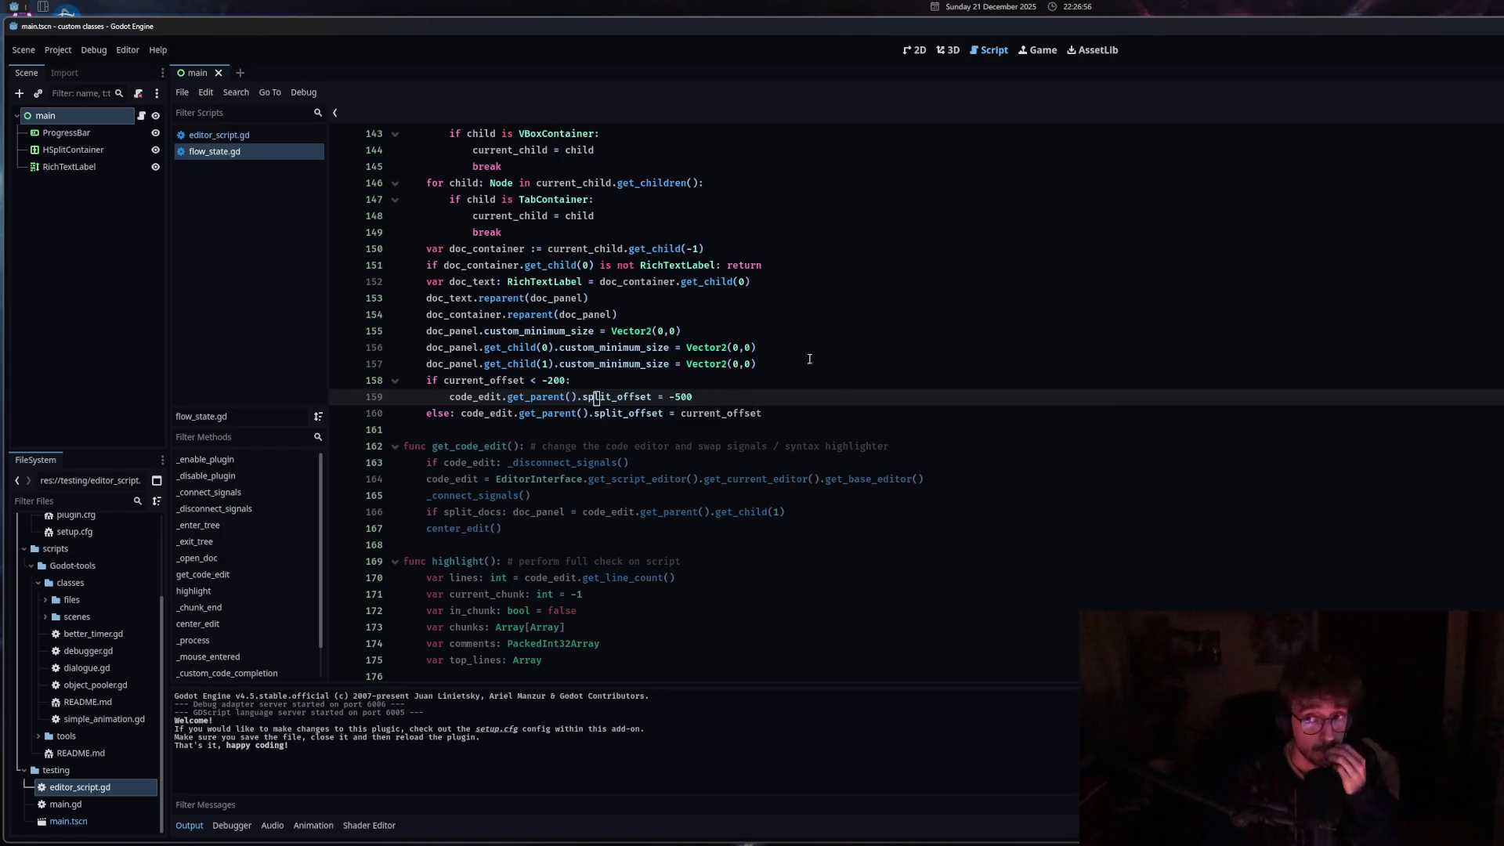
{"action": "left_click", "coordinate": [235, 137]}
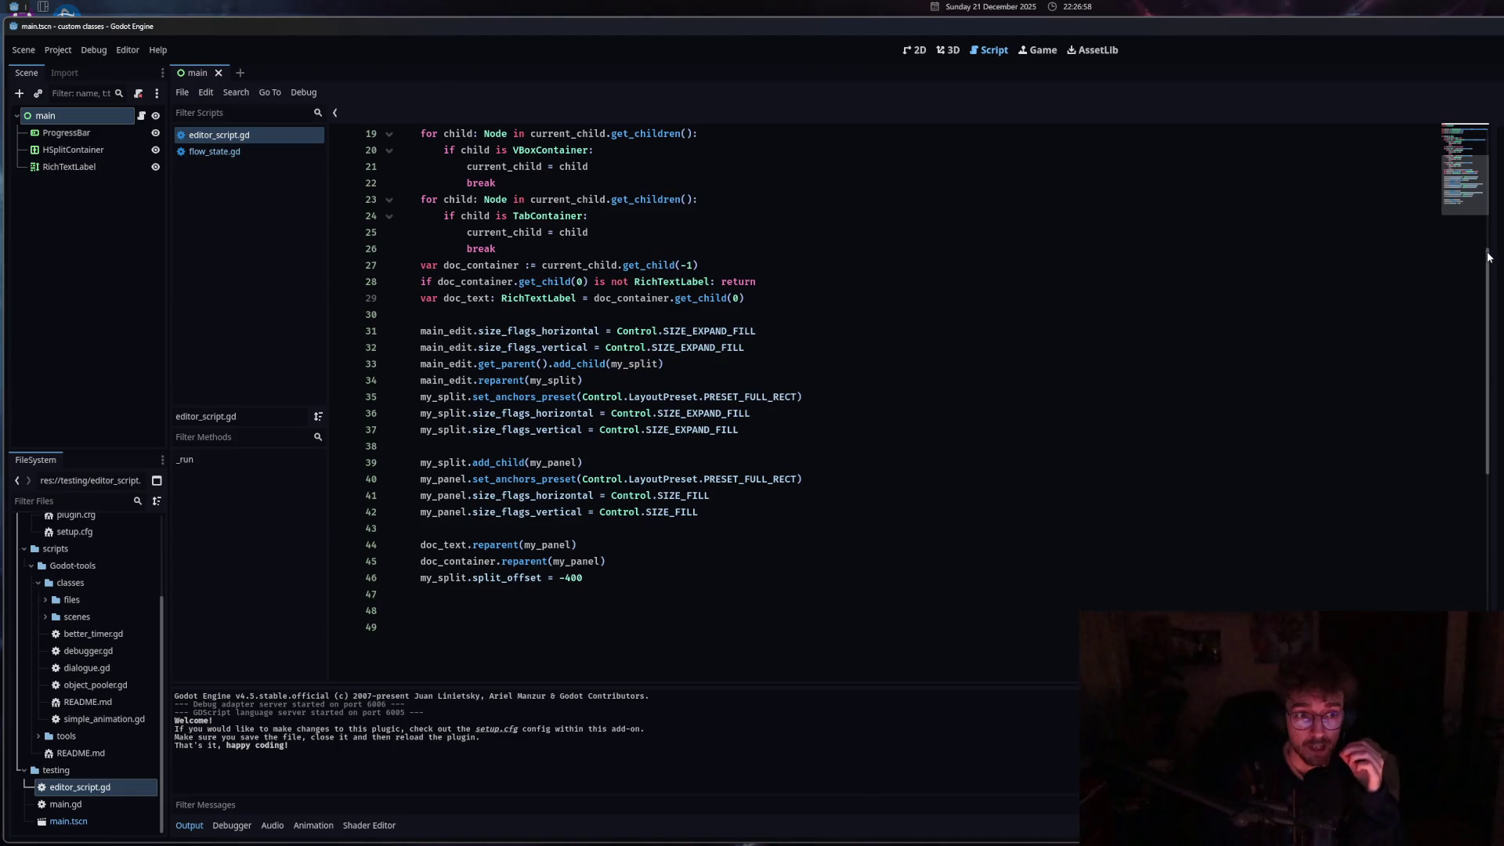
{"action": "key", "text": "ctrl+shift+x"}
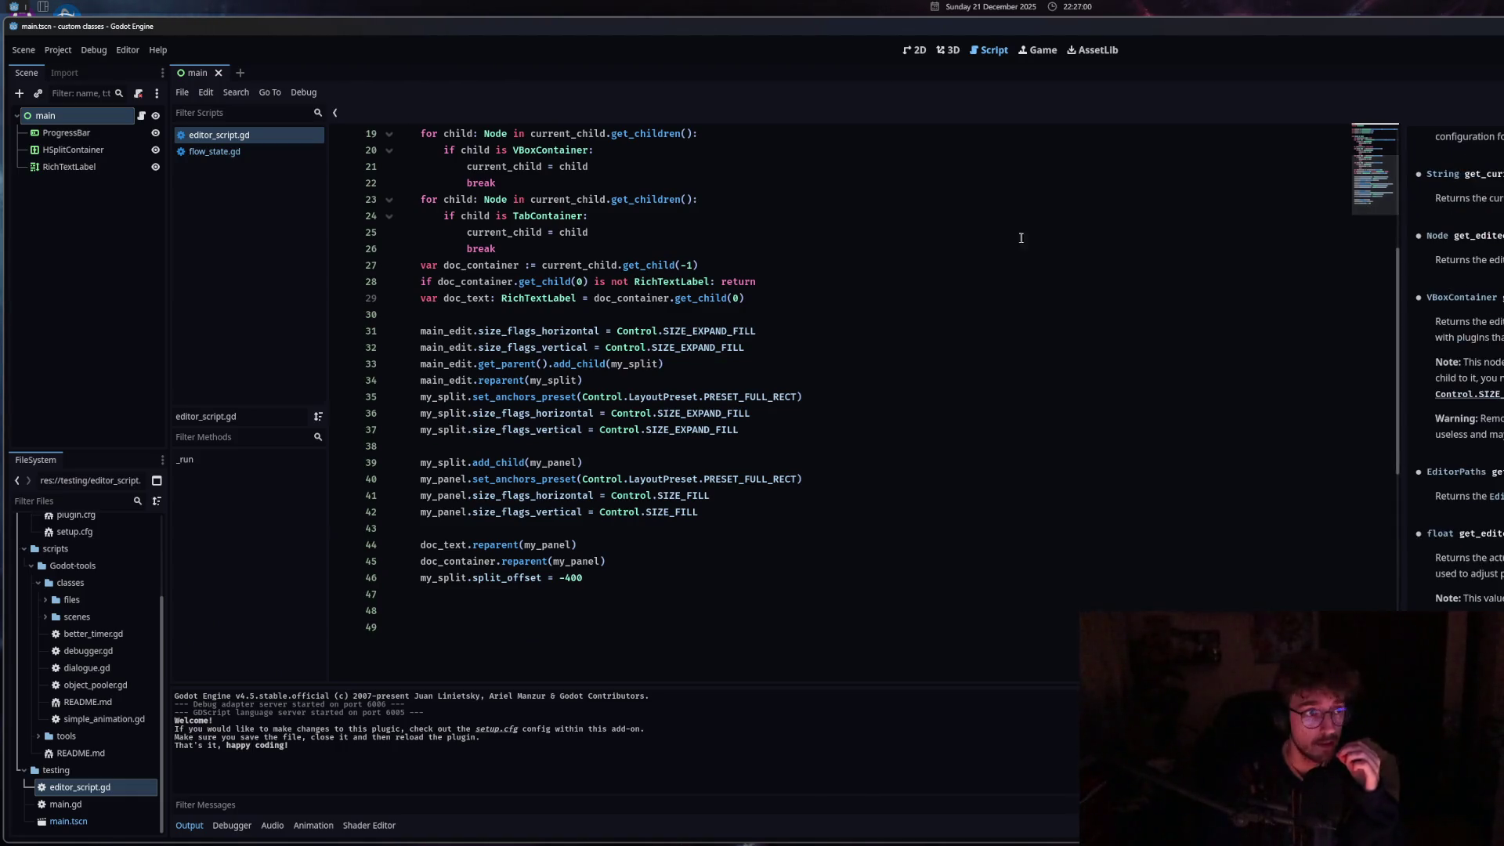
{"action": "left_click", "coordinate": [266, 153]}
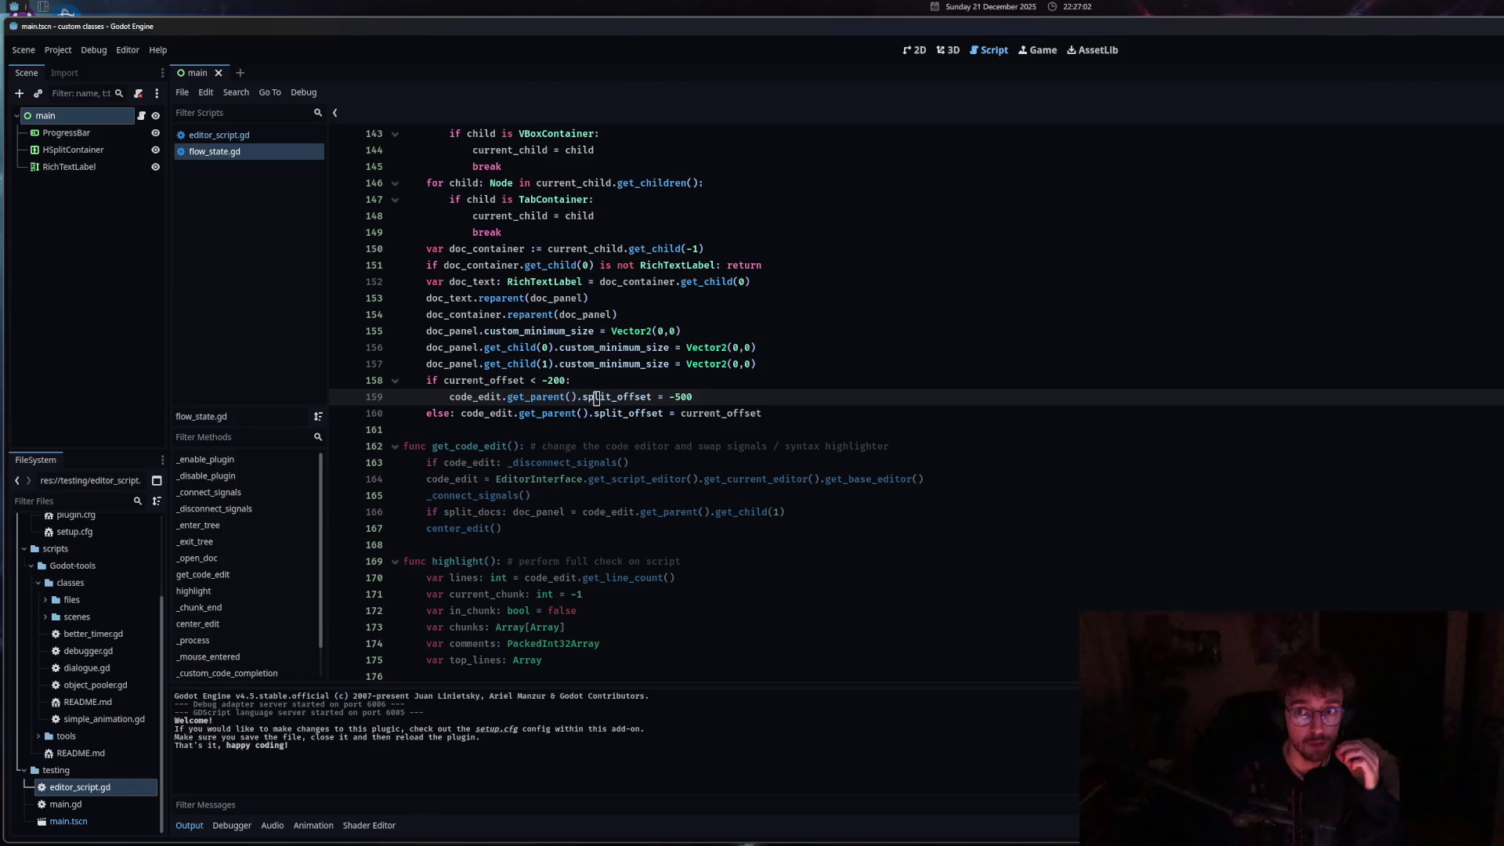
{"action": "scroll", "coordinate": [627, 400], "scroll_direction": "up", "scroll_amount": 10}
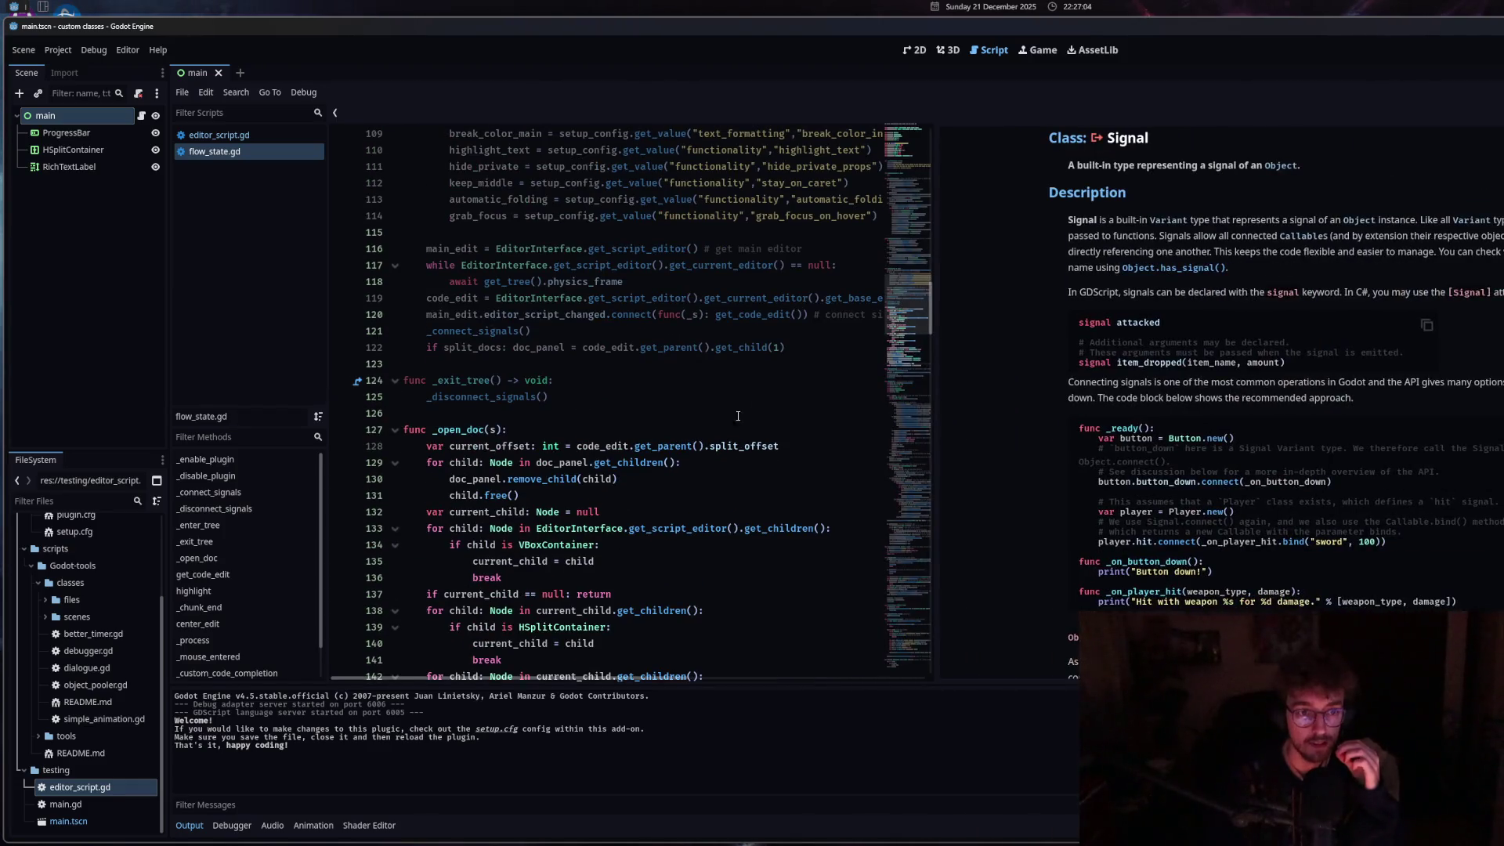
{"action": "scroll", "coordinate": [756, 404], "scroll_direction": "down", "scroll_amount": 6}
{"action": "left_click", "coordinate": [661, 321], "text": "ctrl"}
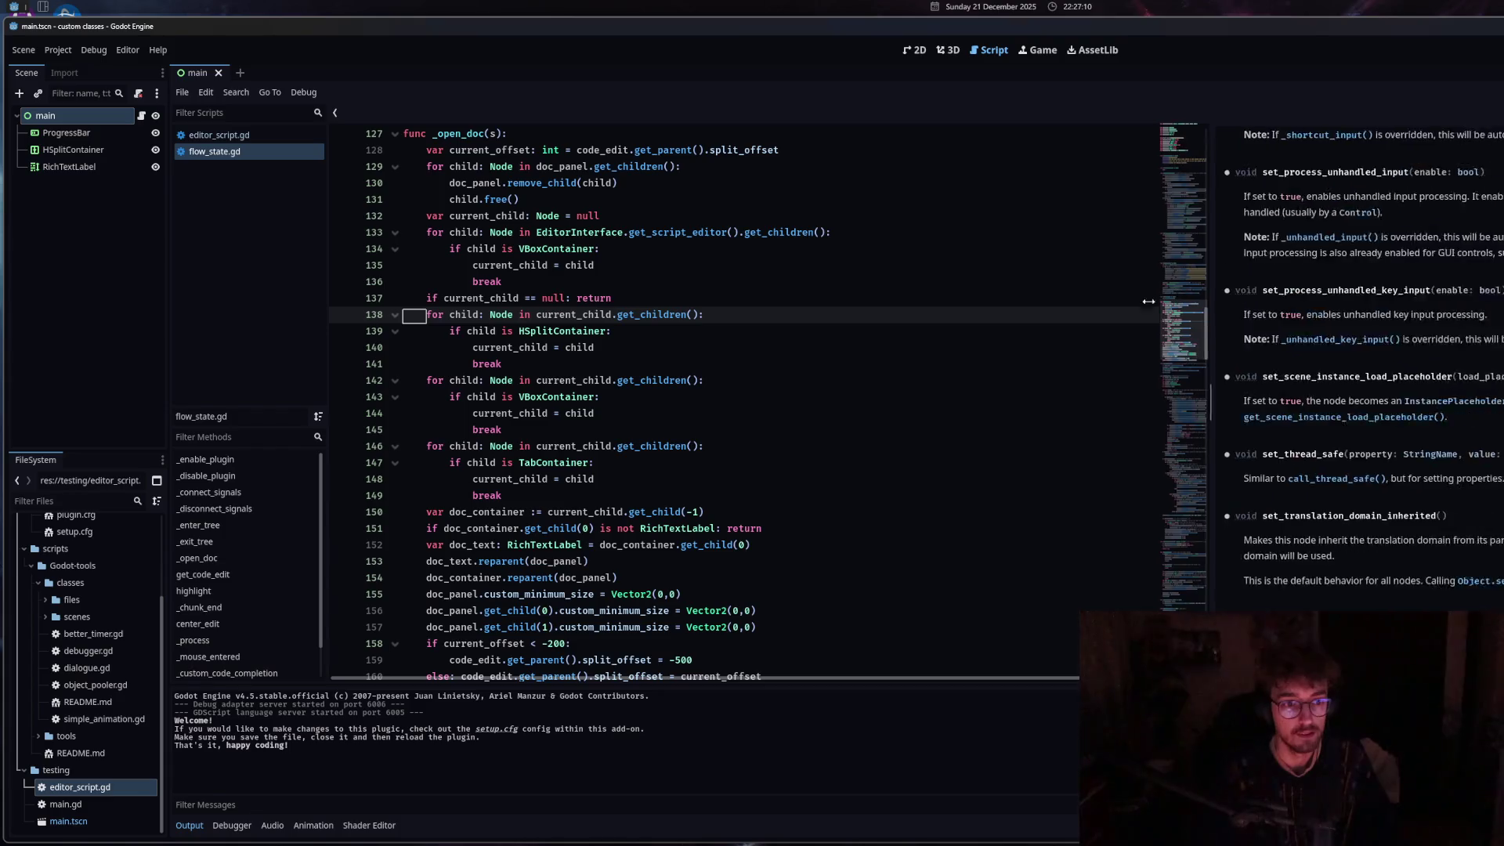
{"action": "left_click", "coordinate": [1068, 495]}
{"action": "scroll", "coordinate": [1068, 502], "scroll_direction": "down", "scroll_amount": 5}
{"action": "left_click", "coordinate": [711, 380]}
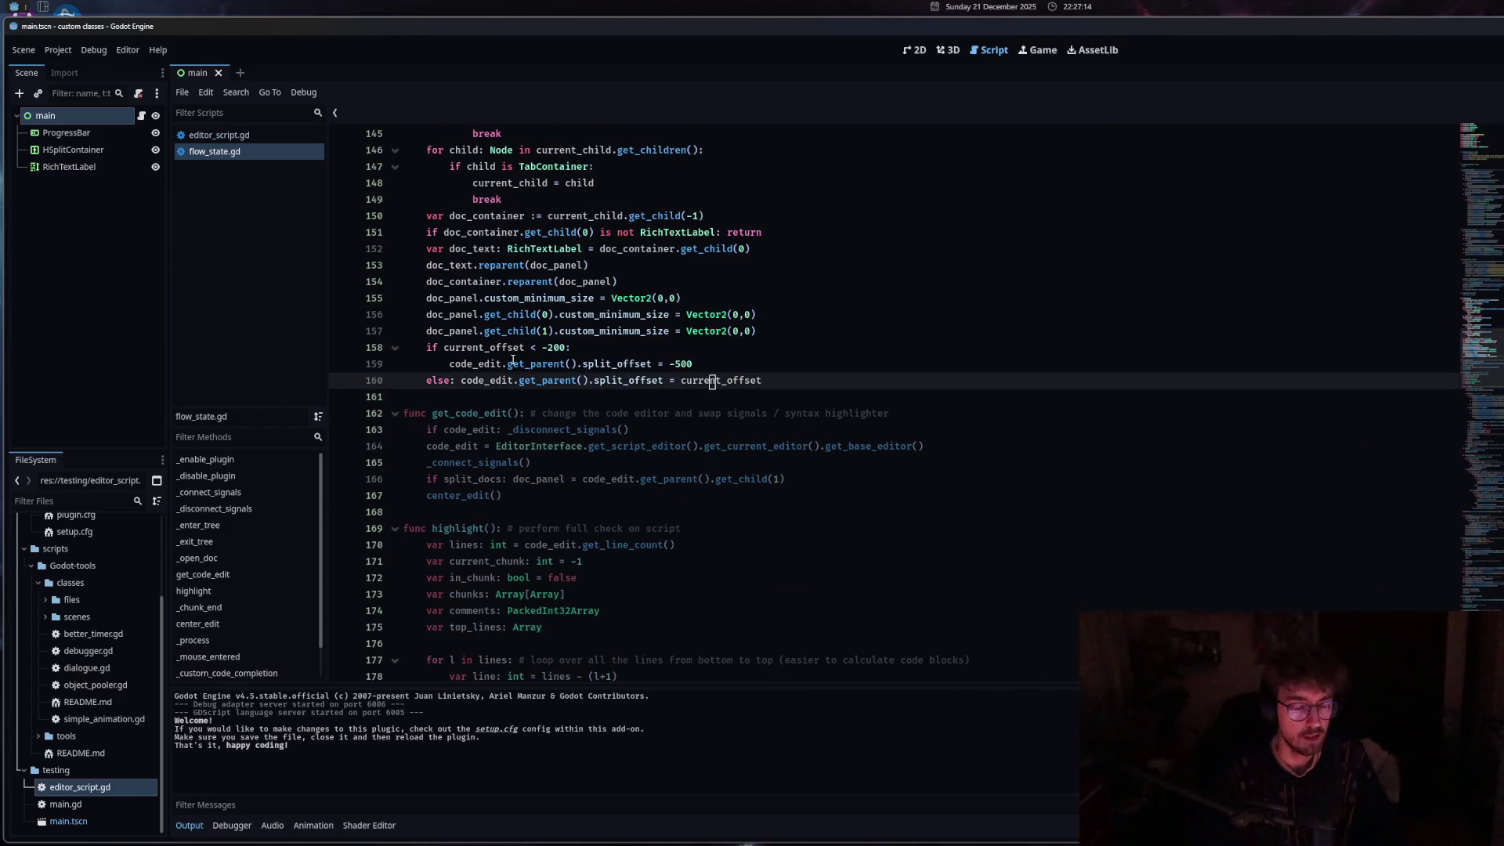
{"action": "scroll", "coordinate": [806, 299], "scroll_direction": "up", "scroll_amount": 8}
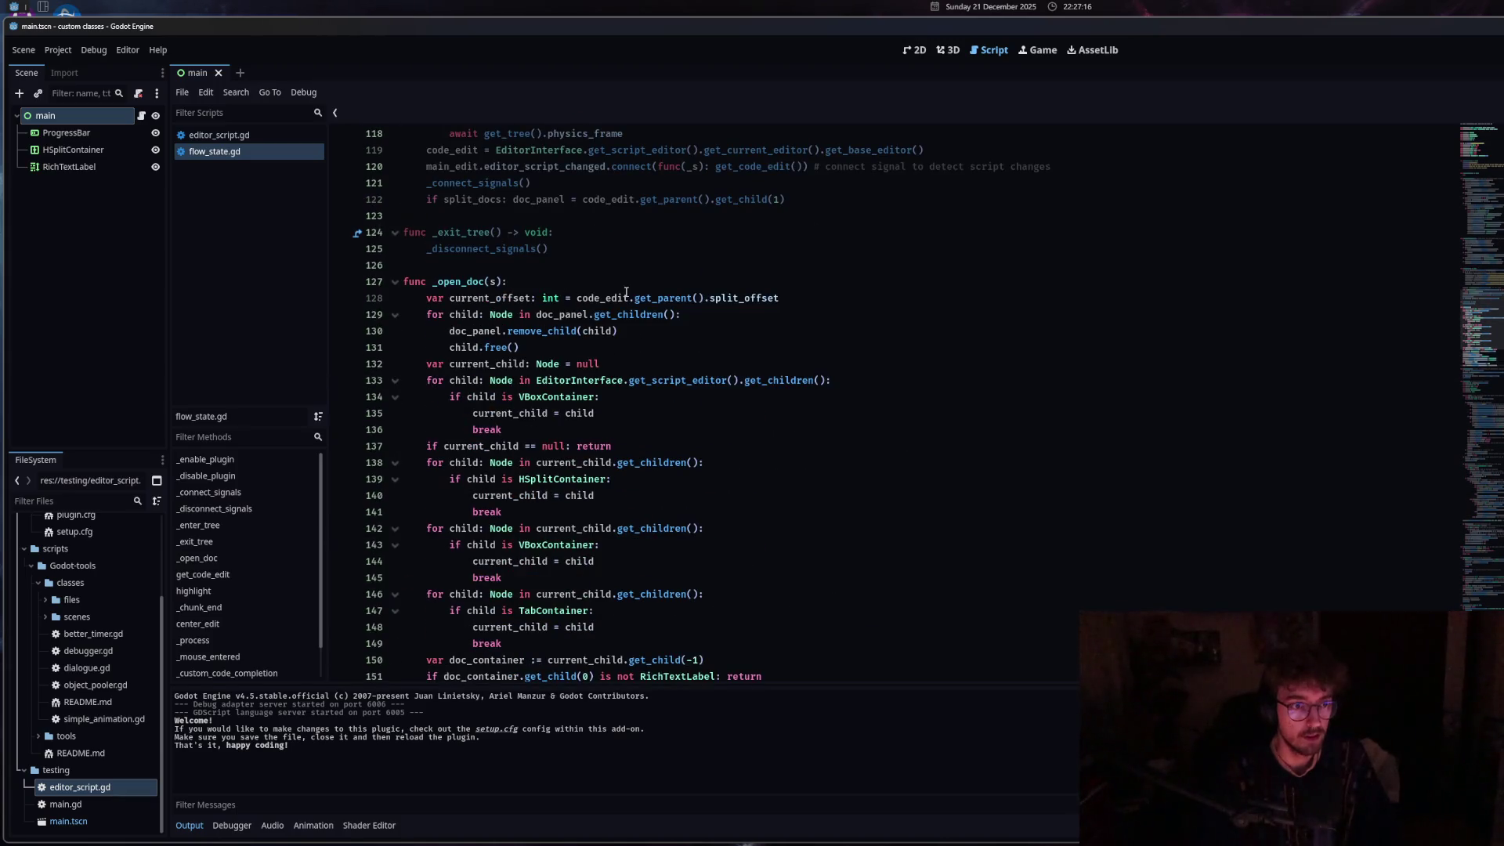
Add print(current_offset) as a new line after line 128 in _open_doc.
{"action": "left_click", "coordinate": [806, 300]}
{"action": "key", "text": "Return"}
{"action": "type", "text": "print(cur"}
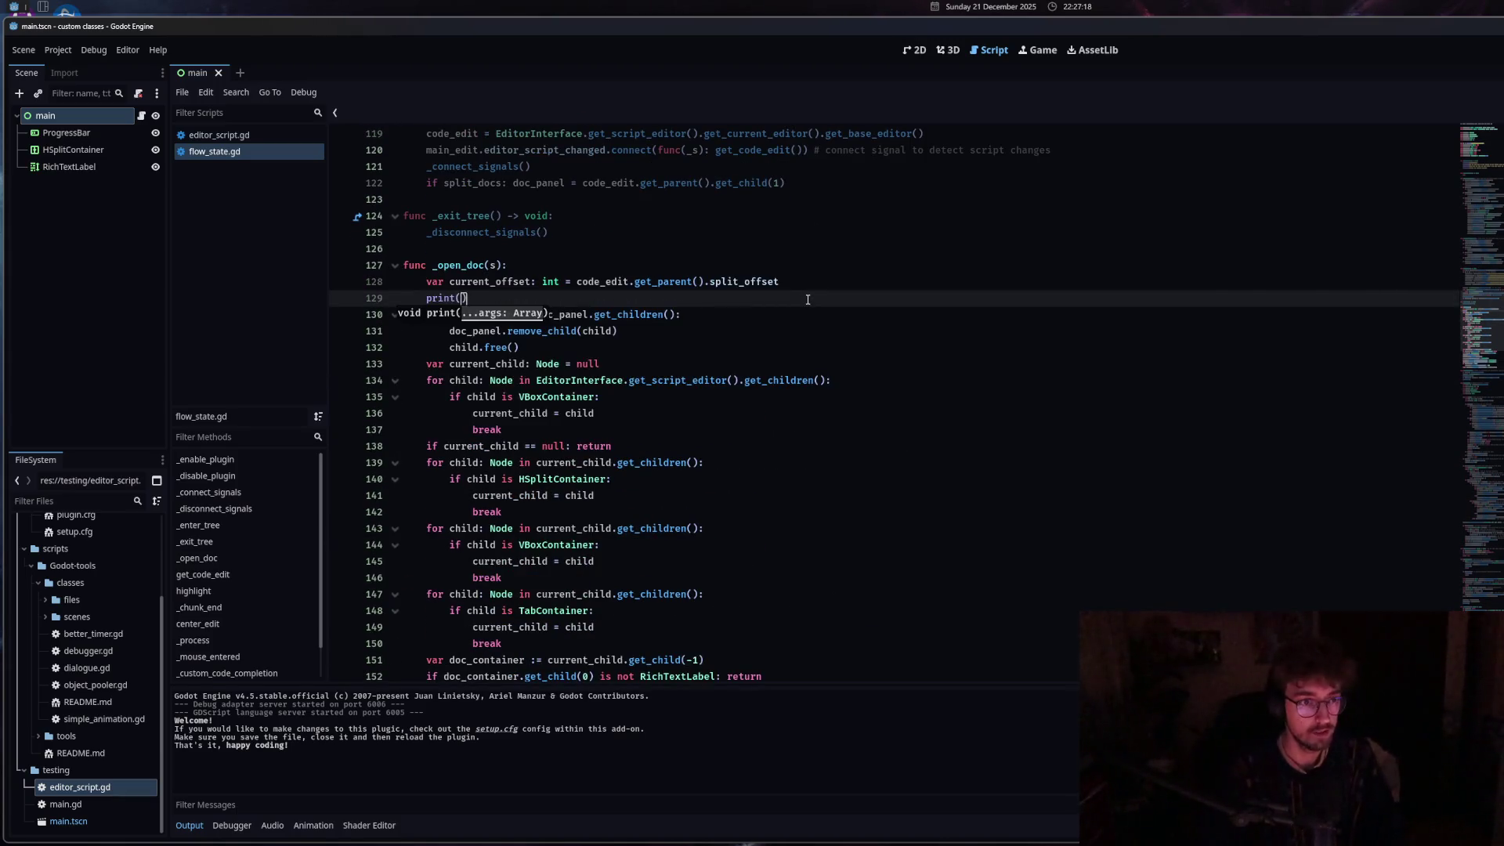
{"action": "key", "text": "Down"}
{"action": "key", "text": "Return"}
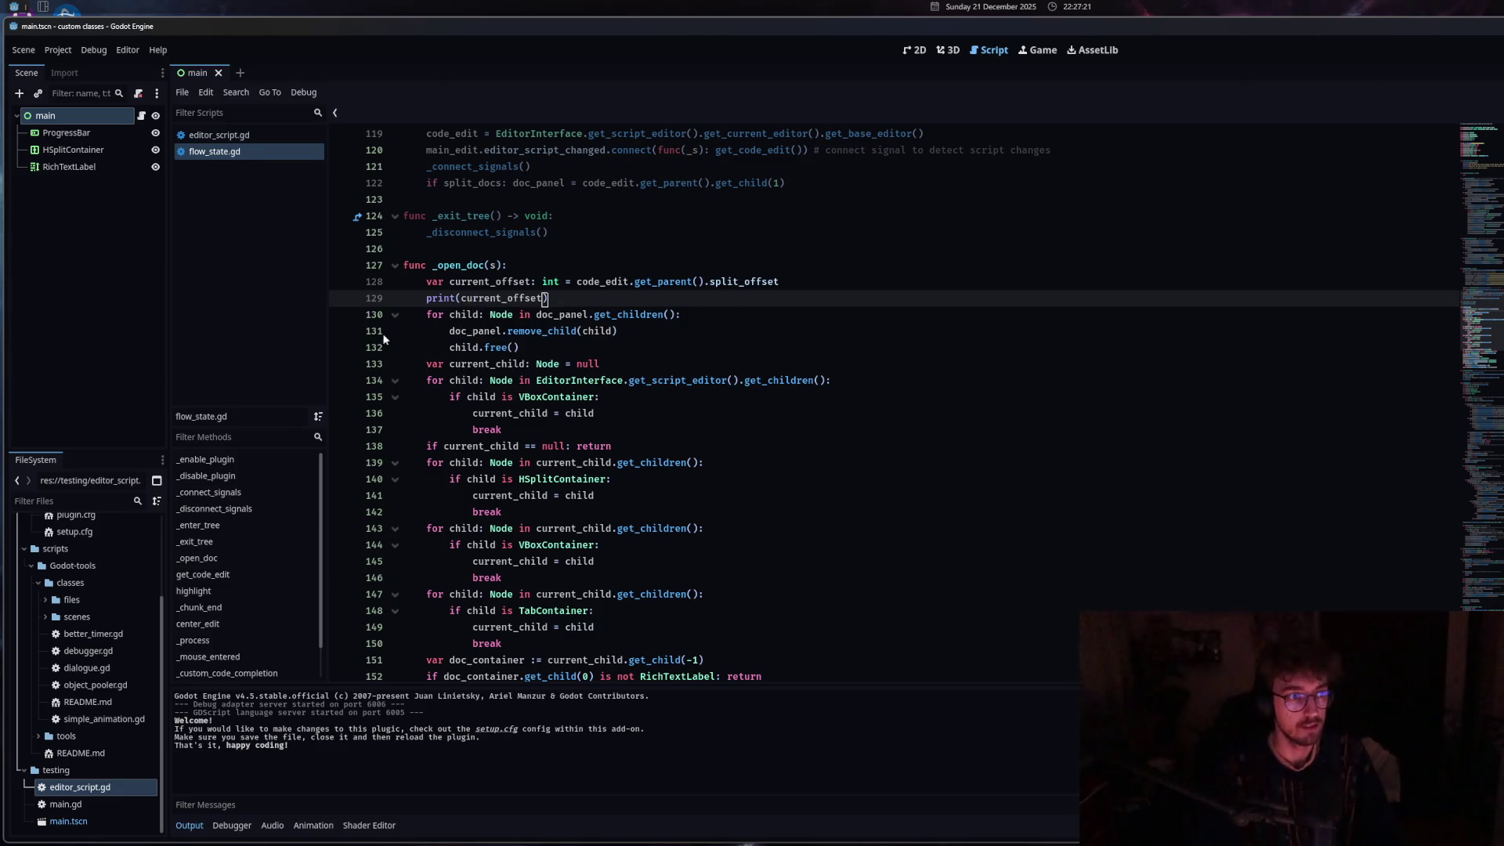
Open the VBoxContainer docs to test the print, then select the '<' on line 159.
{"action": "scroll", "coordinate": [523, 480], "scroll_direction": "down", "scroll_amount": 6}
{"action": "left_click", "coordinate": [607, 429]}
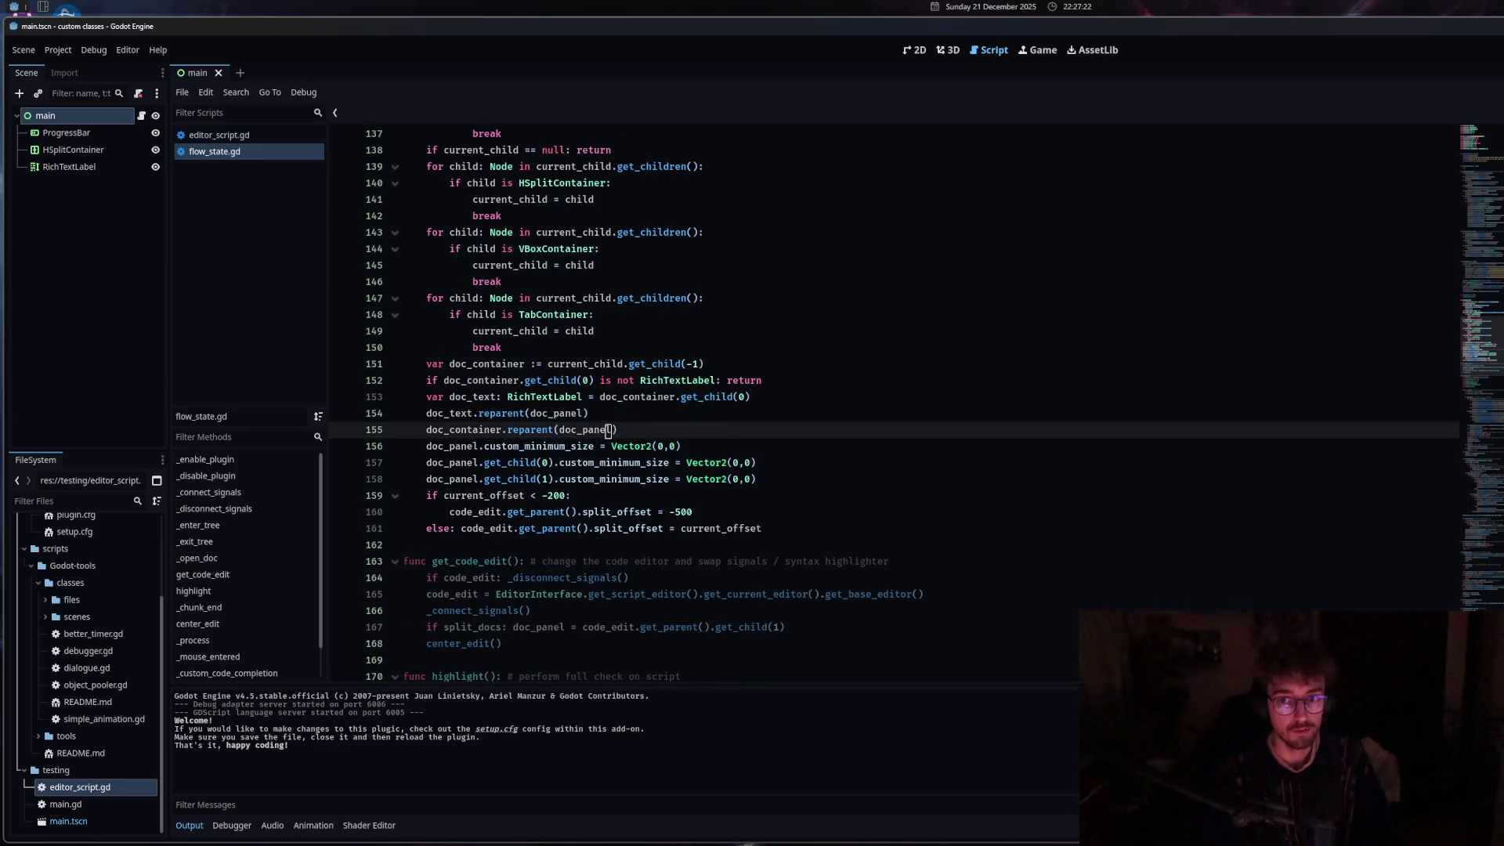
{"action": "left_click", "coordinate": [706, 397], "text": "ctrl"}
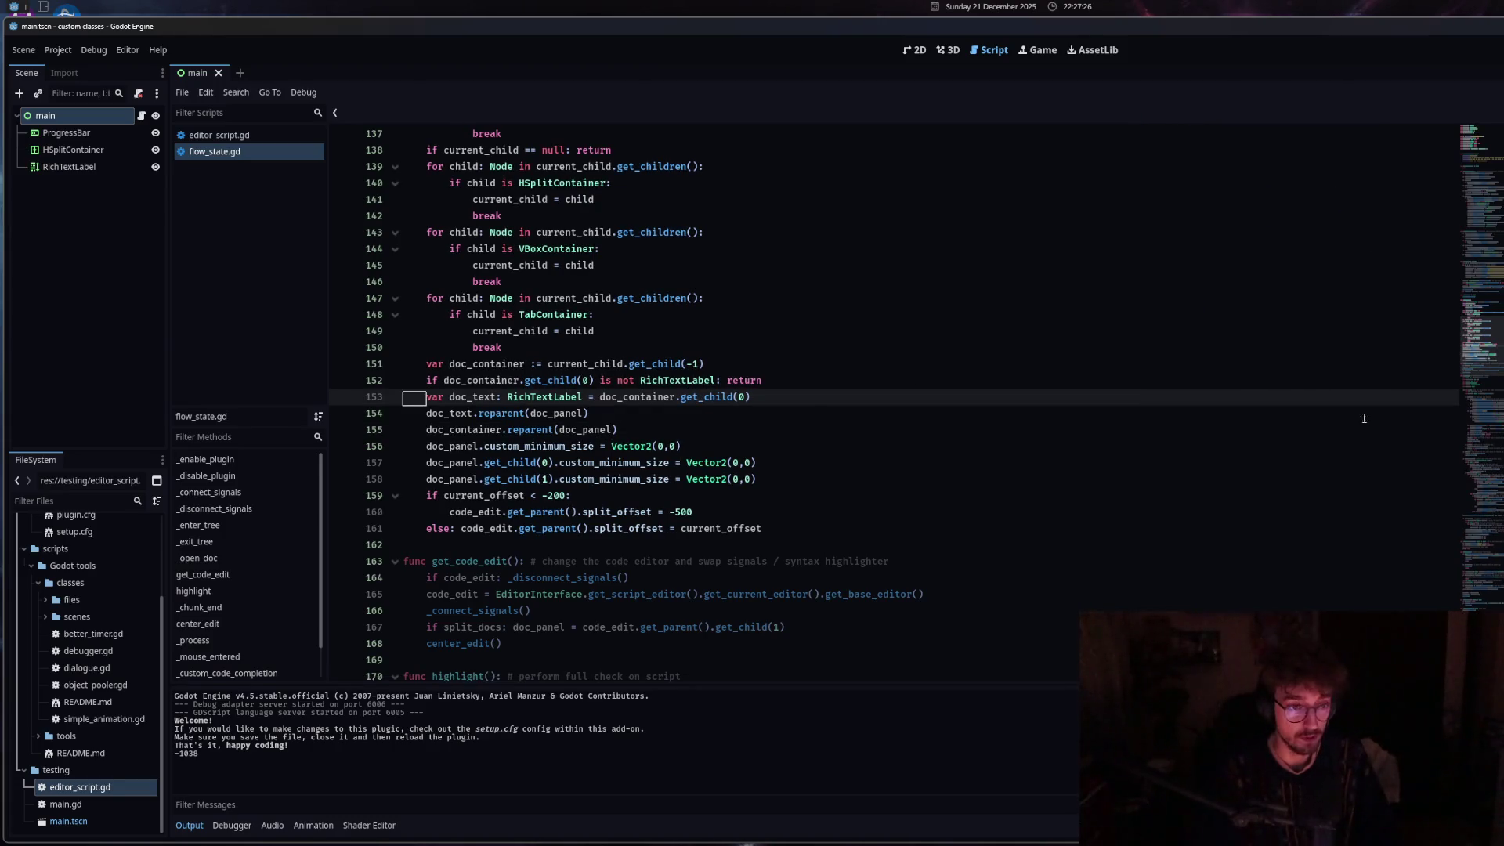
{"action": "mouse_move", "coordinate": [524, 516]}
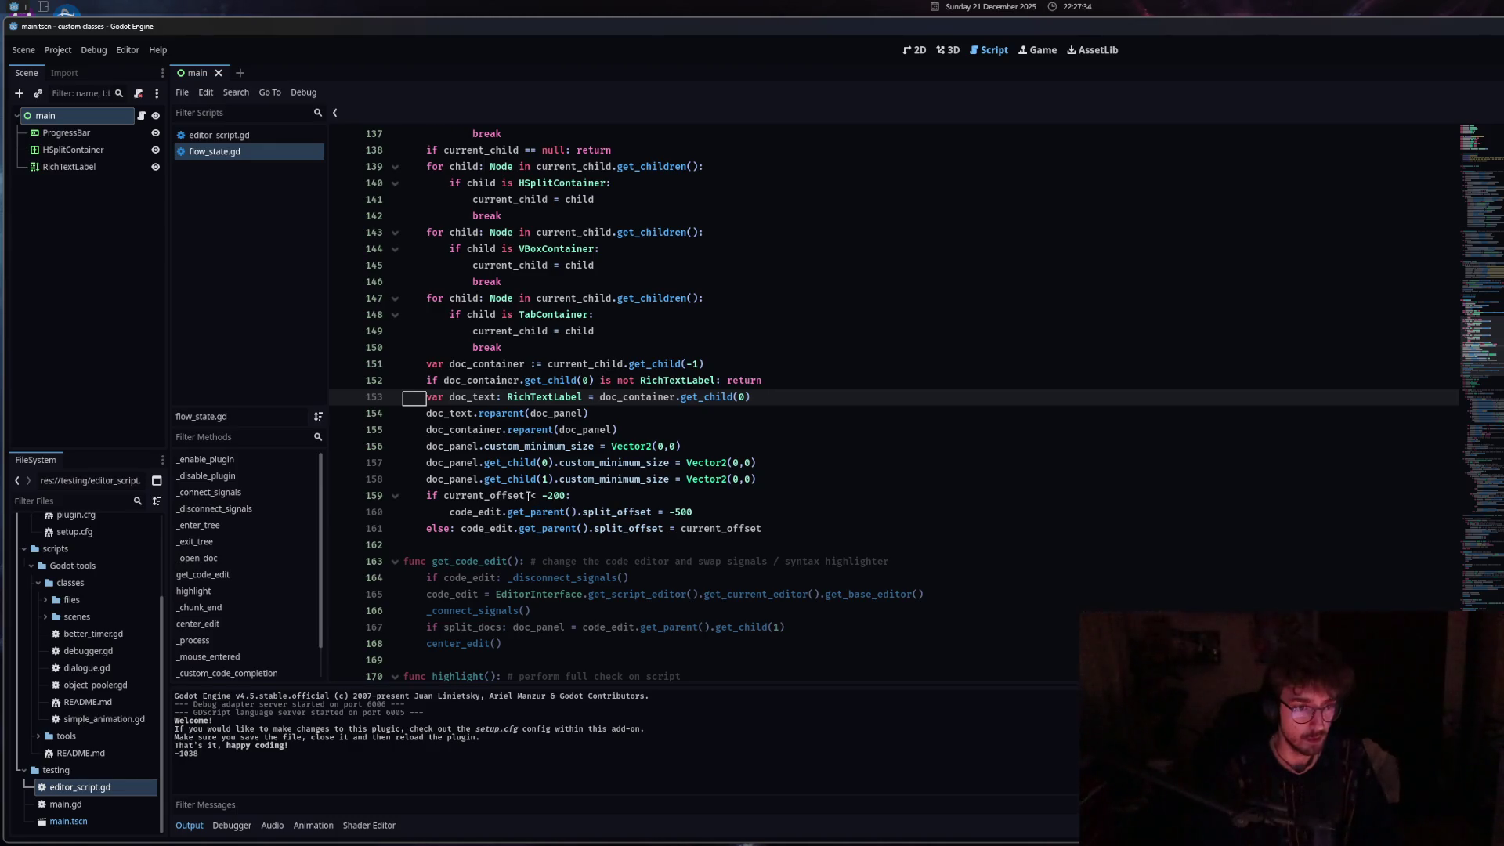
{"action": "left_click", "coordinate": [533, 496]}
Change line 159 to current_offset > -200 and open the get_children docs to test it.
{"action": "type", "text": ">"}
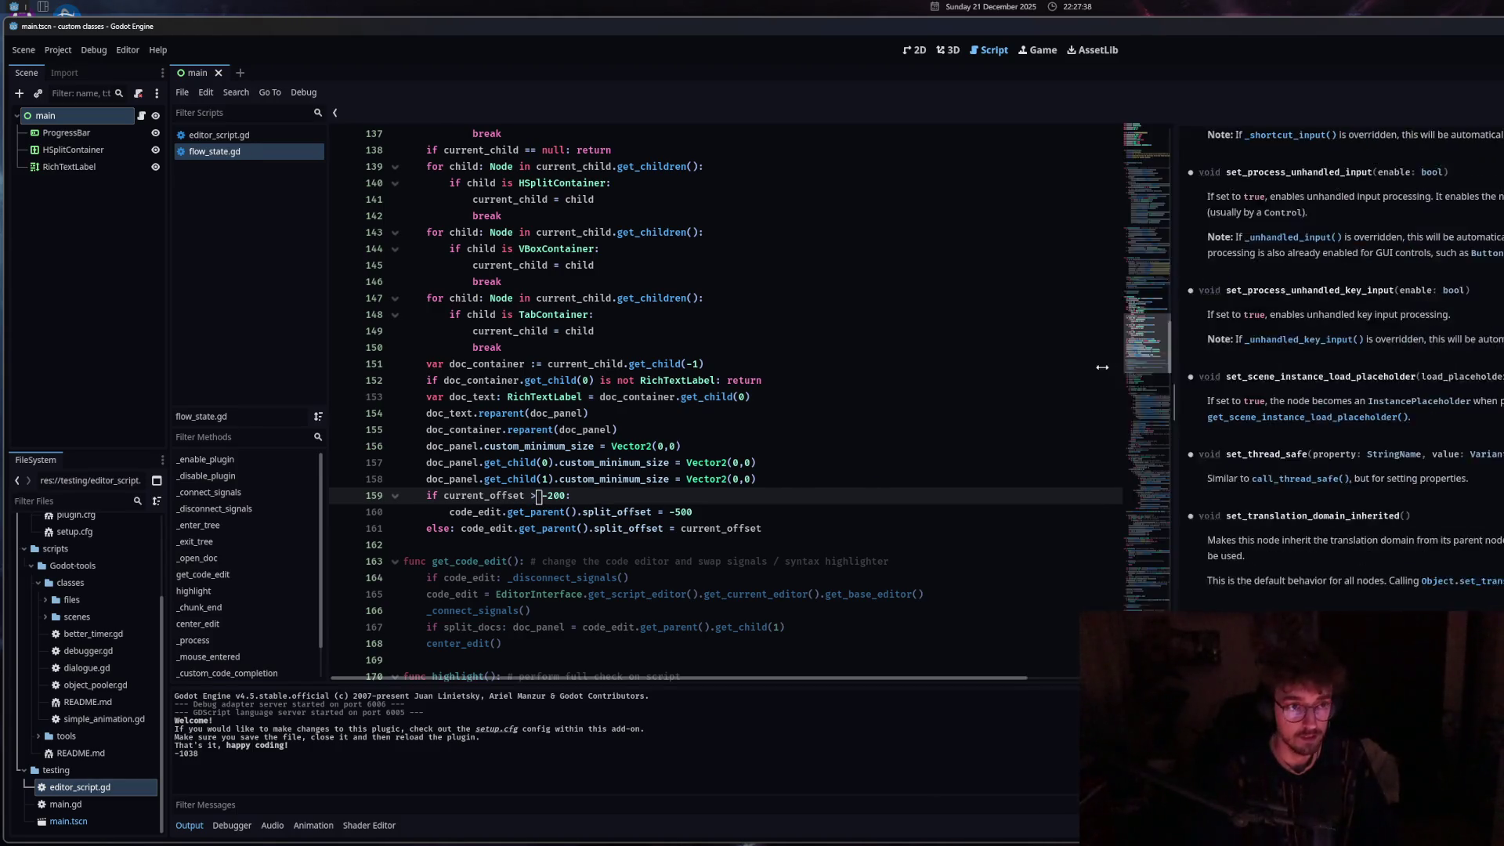
{"action": "left_click", "coordinate": [652, 298]}
{"action": "left_click", "coordinate": [655, 233]}
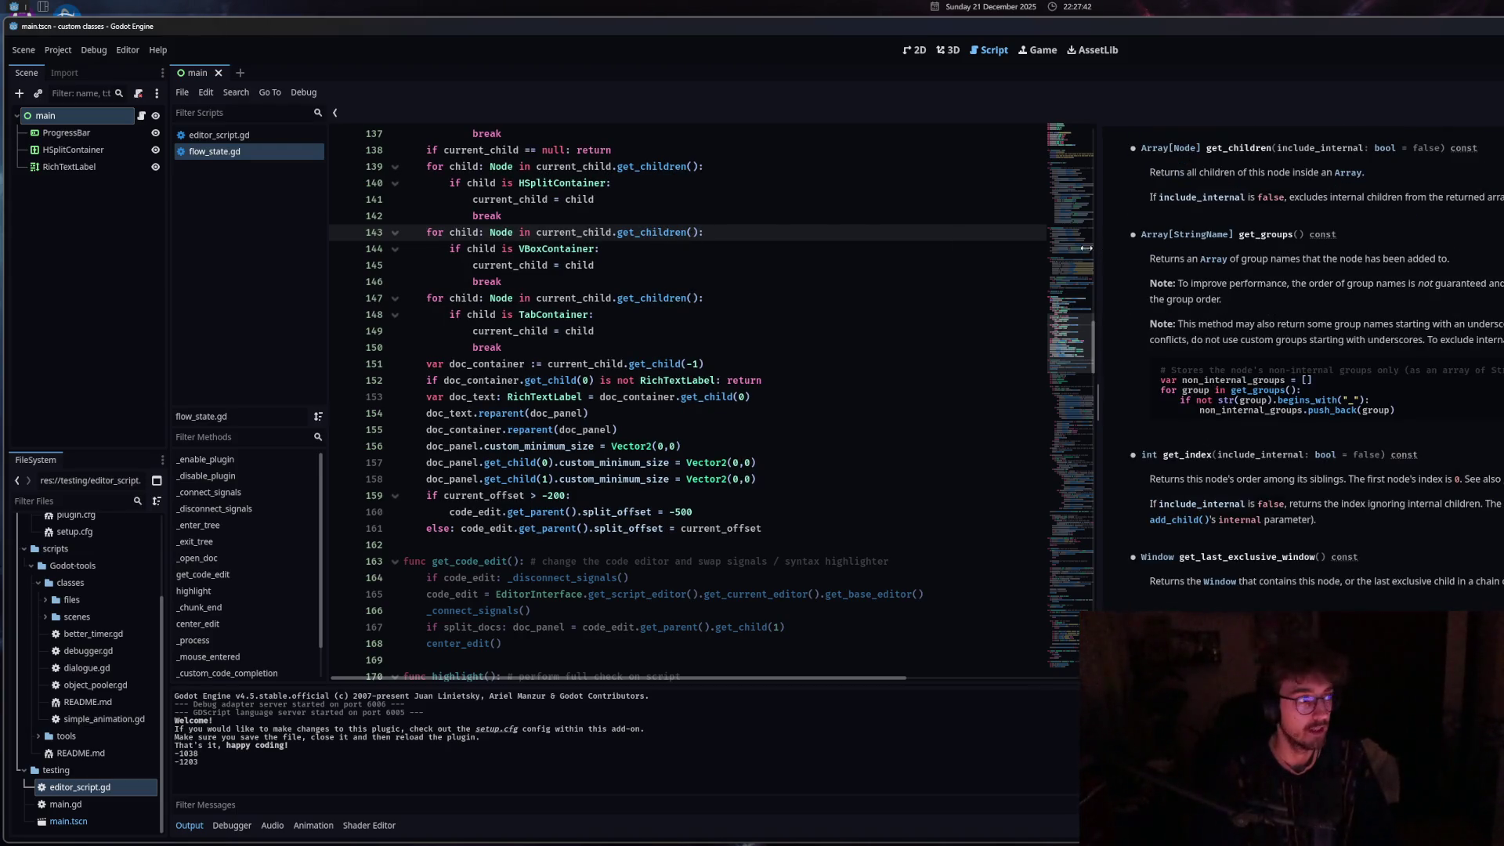
{"action": "left_click_drag", "start_coordinate": [1101, 252], "coordinate": [973, 252]}
Open the EditorInterface and Vector2 docs pages and widen the docs panel.
{"action": "scroll", "coordinate": [546, 408], "scroll_direction": "up", "scroll_amount": 8}
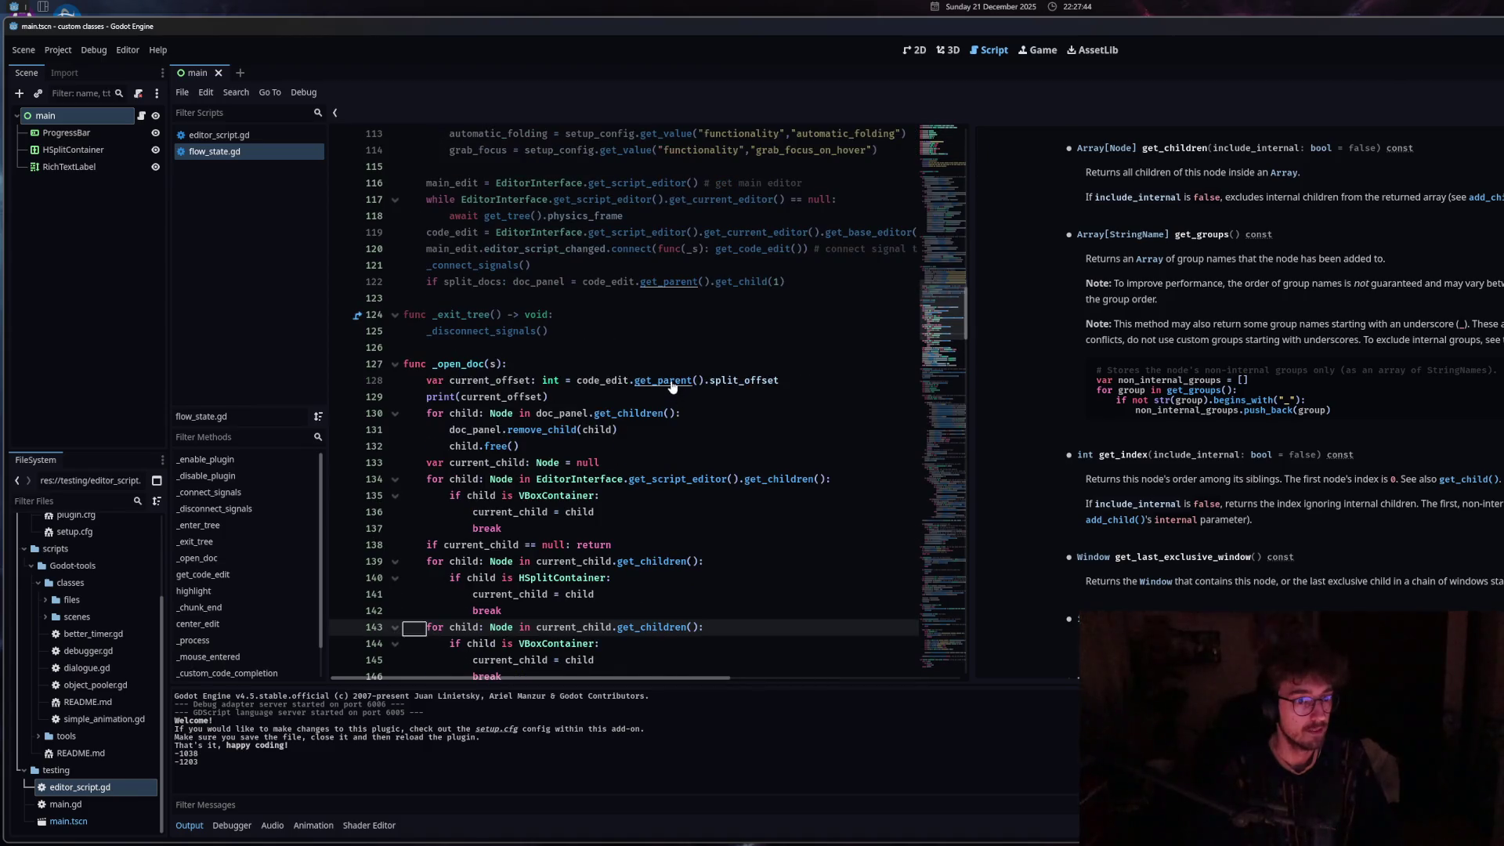
{"action": "scroll", "coordinate": [662, 388], "scroll_direction": "up", "scroll_amount": 2}
{"action": "left_click", "coordinate": [547, 287]}
{"action": "left_click", "coordinate": [548, 287], "text": "ctrl"}
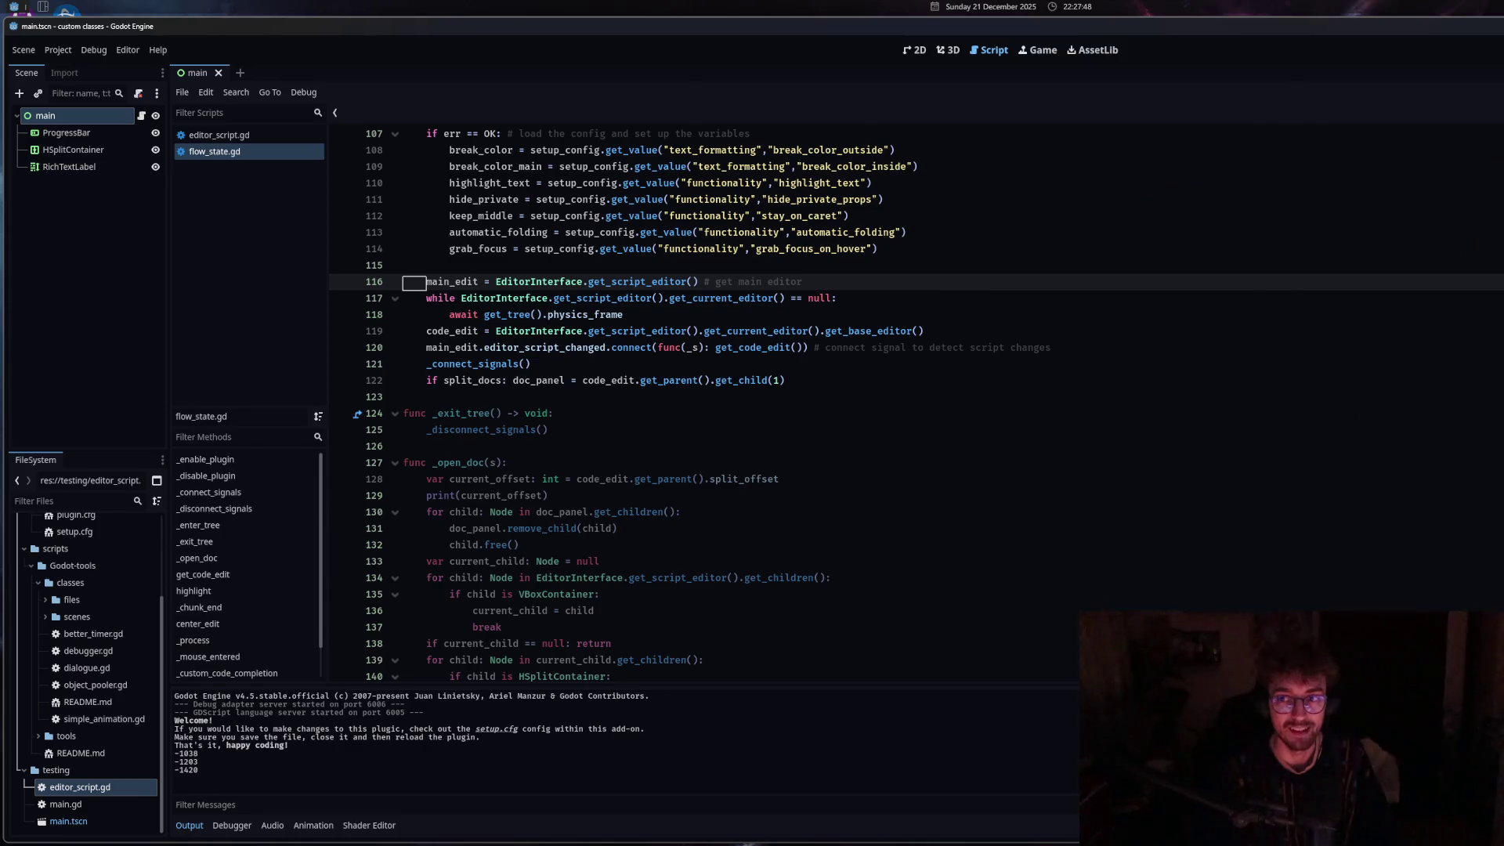
{"action": "scroll", "coordinate": [617, 558], "scroll_direction": "down", "scroll_amount": 10}
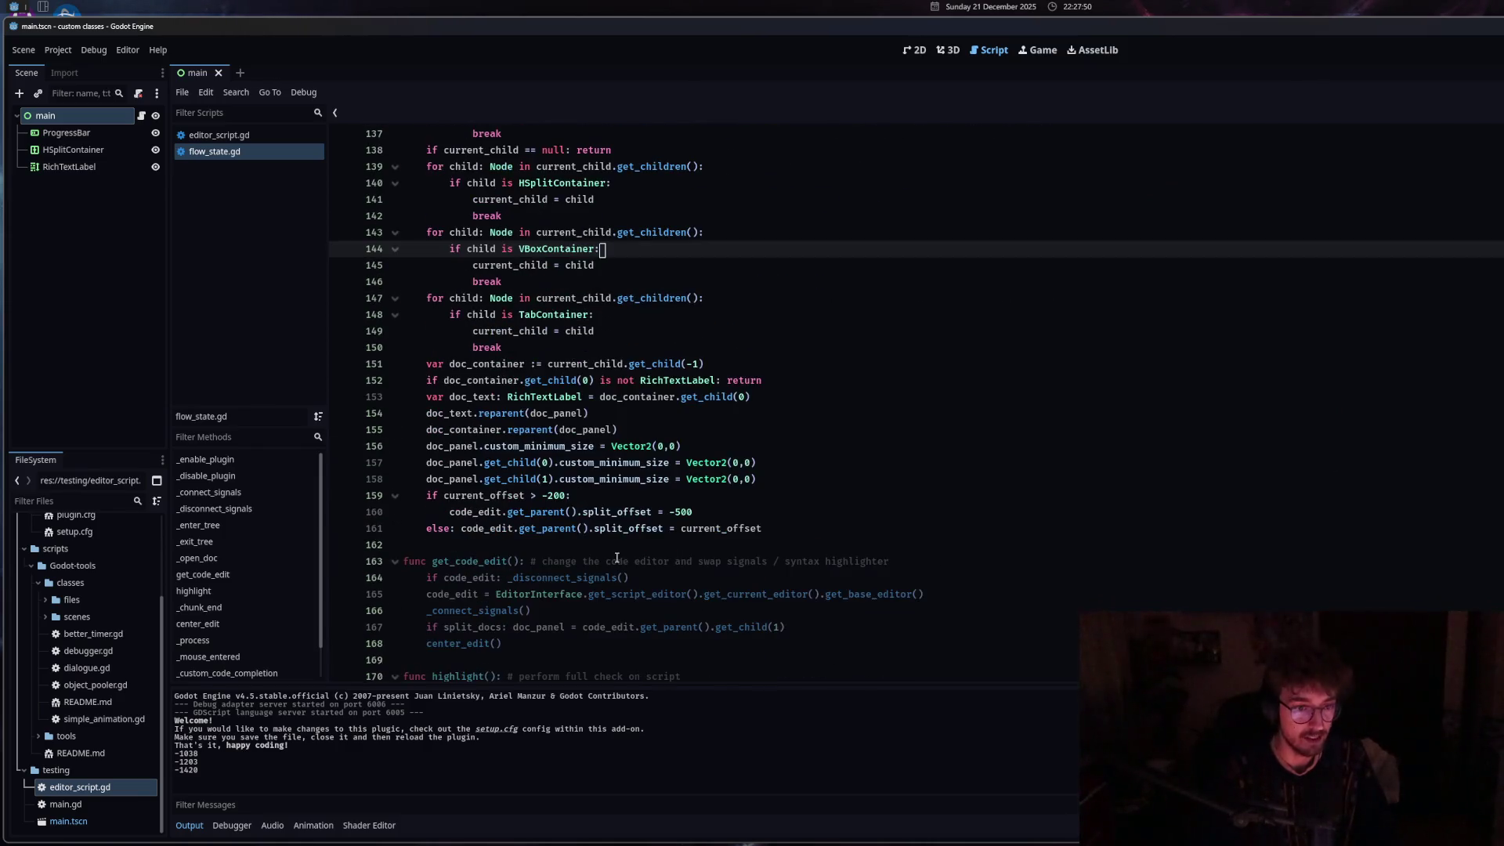
{"action": "left_click", "coordinate": [637, 446], "text": "ctrl"}
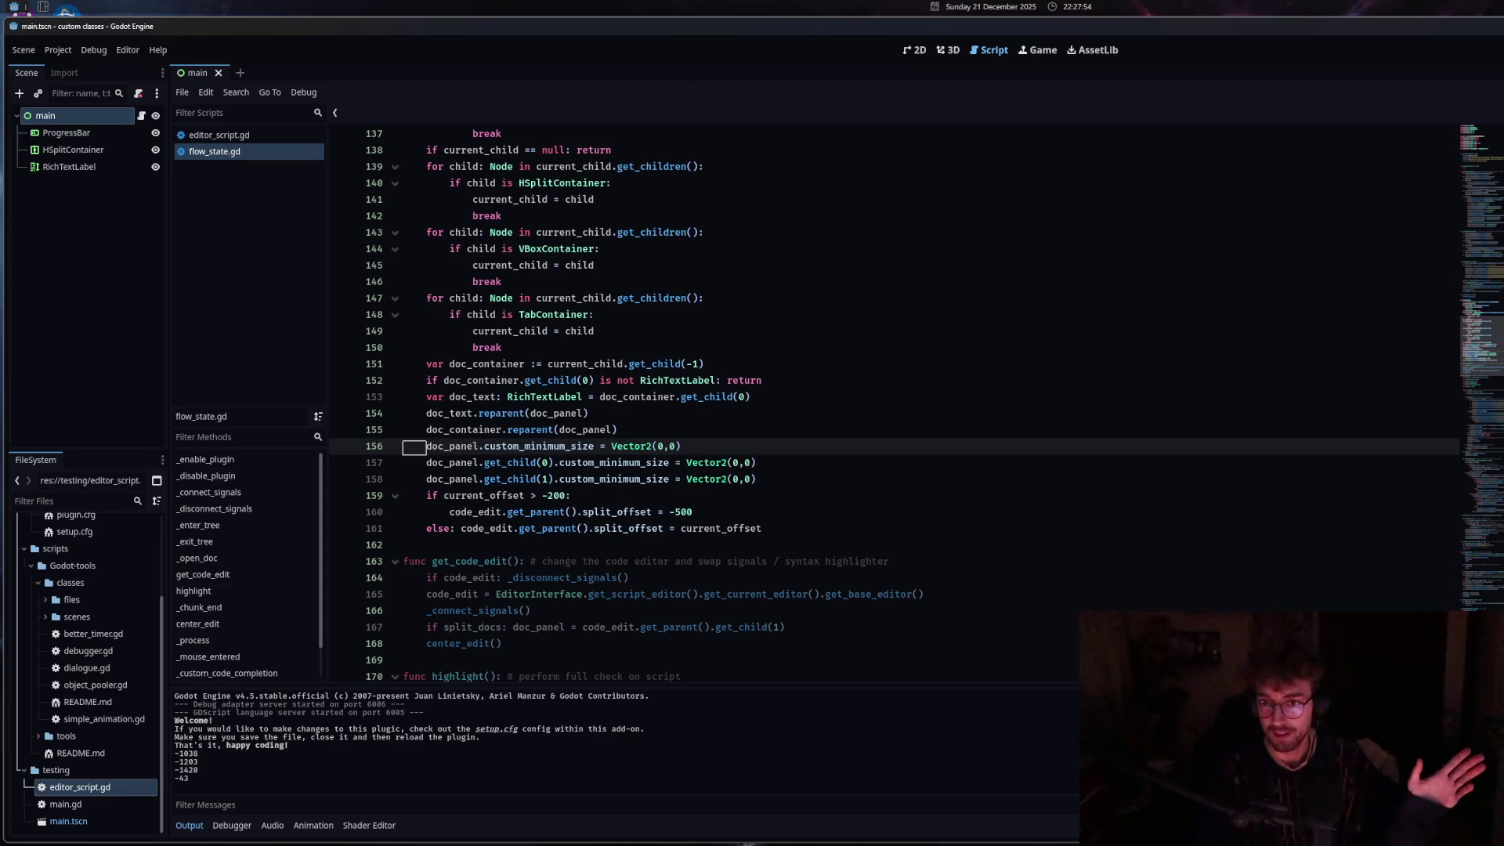
{"action": "left_click_drag", "start_coordinate": [1176, 281], "coordinate": [1070, 282]}
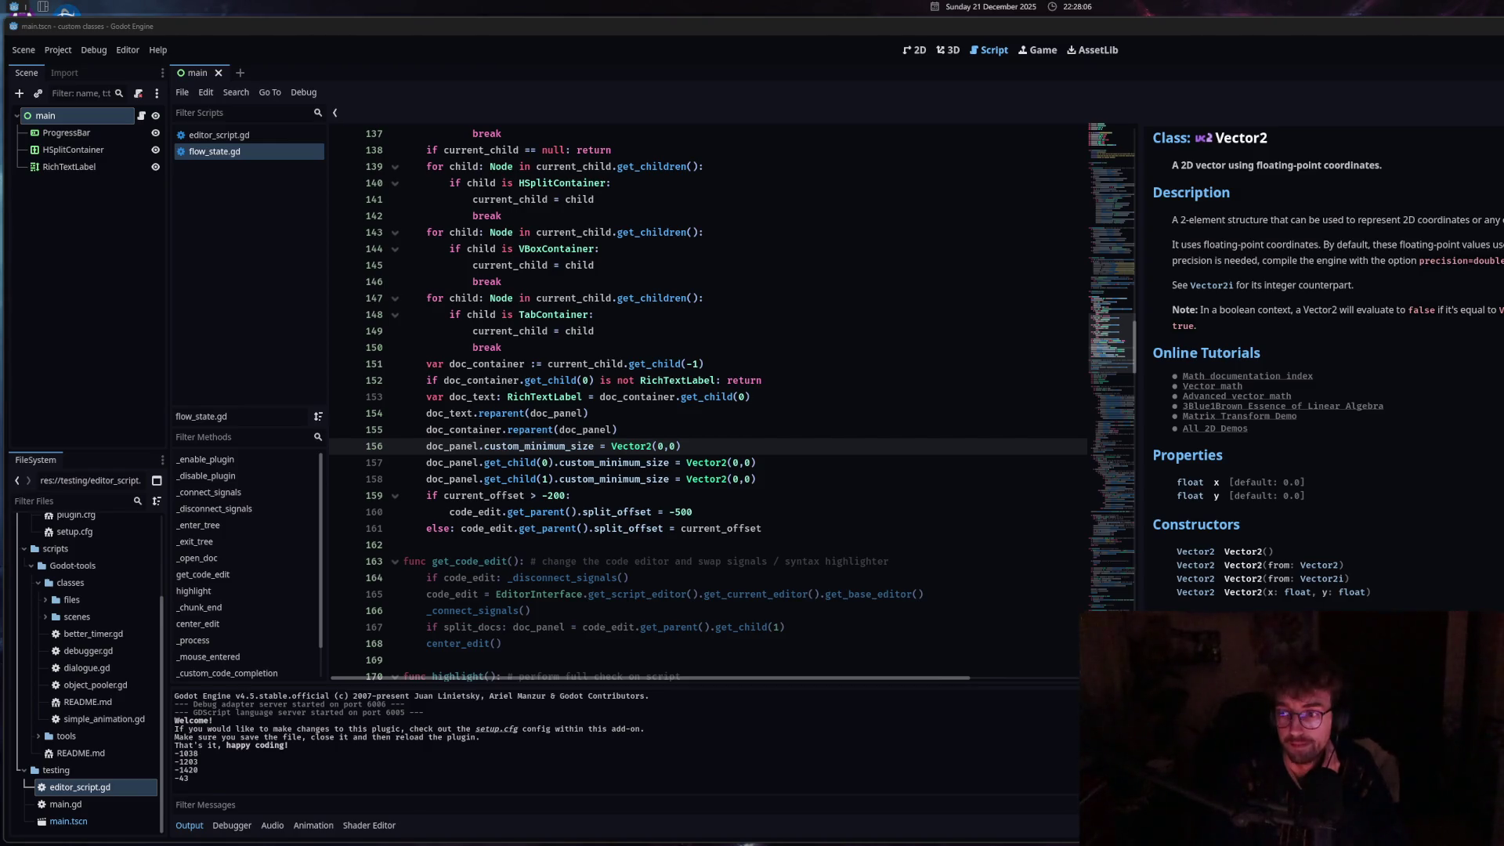
Widen the Vector2 docs panel further and select lines 156 to 160.
{"action": "left_click", "coordinate": [757, 462]}
{"action": "mouse_move", "coordinate": [1138, 292]}
{"action": "left_mouse_down"}
{"action": "mouse_move", "coordinate": [1185, 292]}
{"action": "mouse_move", "coordinate": [1097, 293]}
{"action": "left_mouse_up"}
{"action": "left_click", "coordinate": [694, 512]}
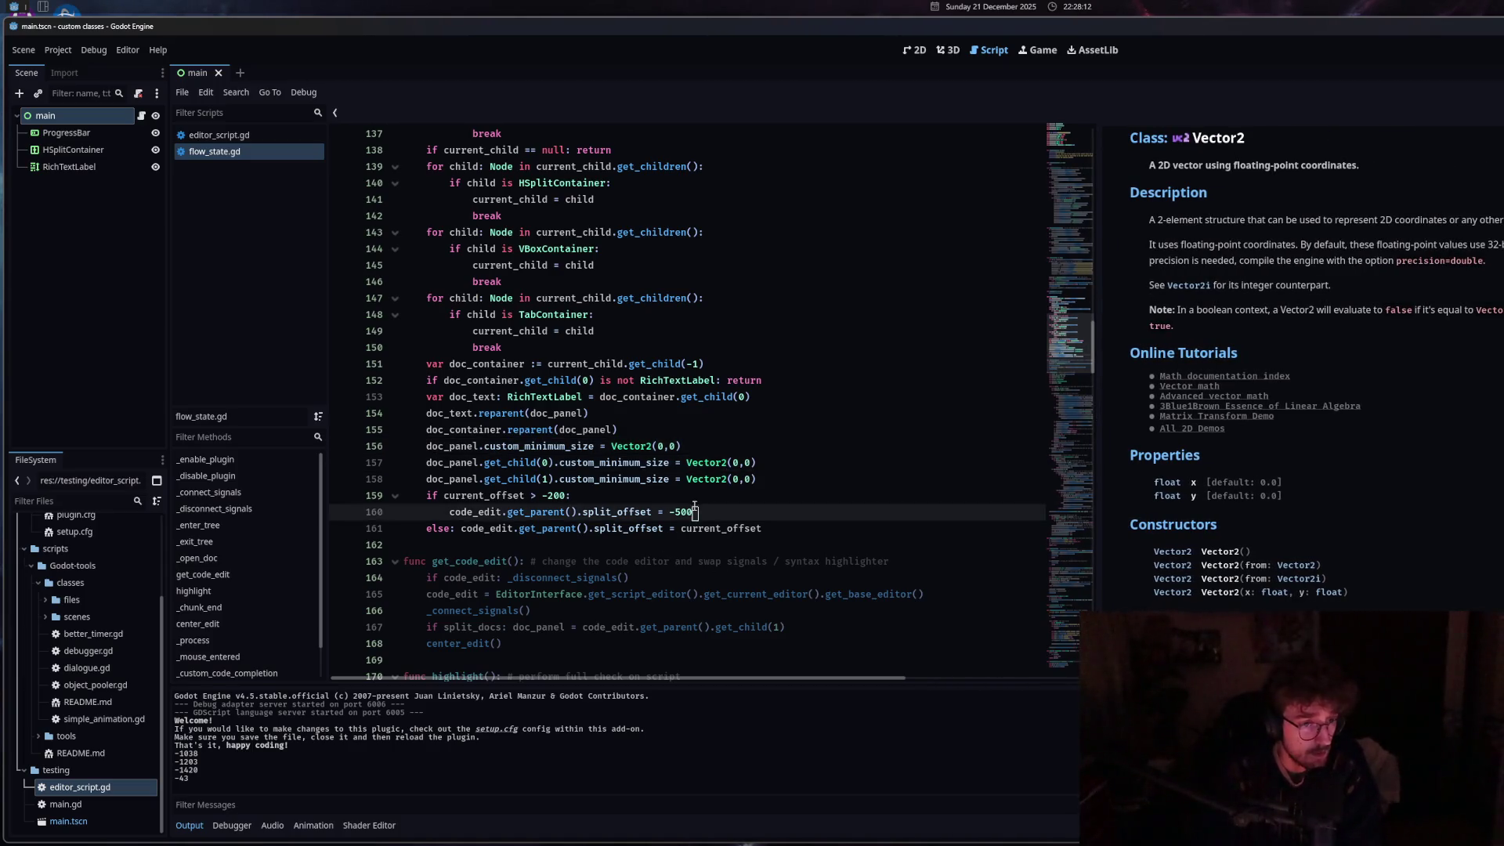
{"action": "scroll", "coordinate": [601, 499], "scroll_direction": "down", "scroll_amount": 1}
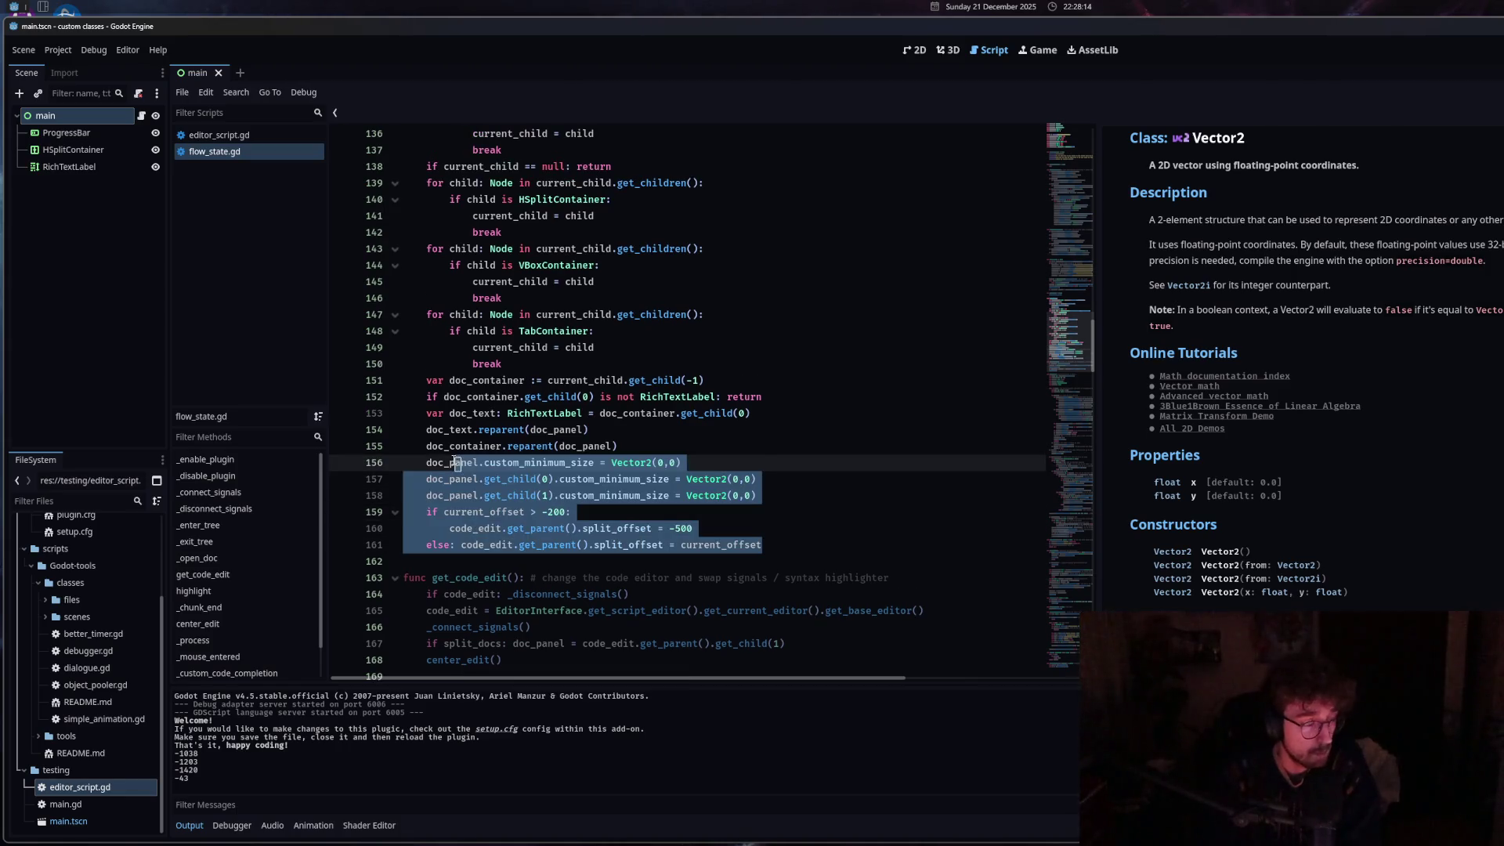
{"action": "left_click", "coordinate": [549, 462]}
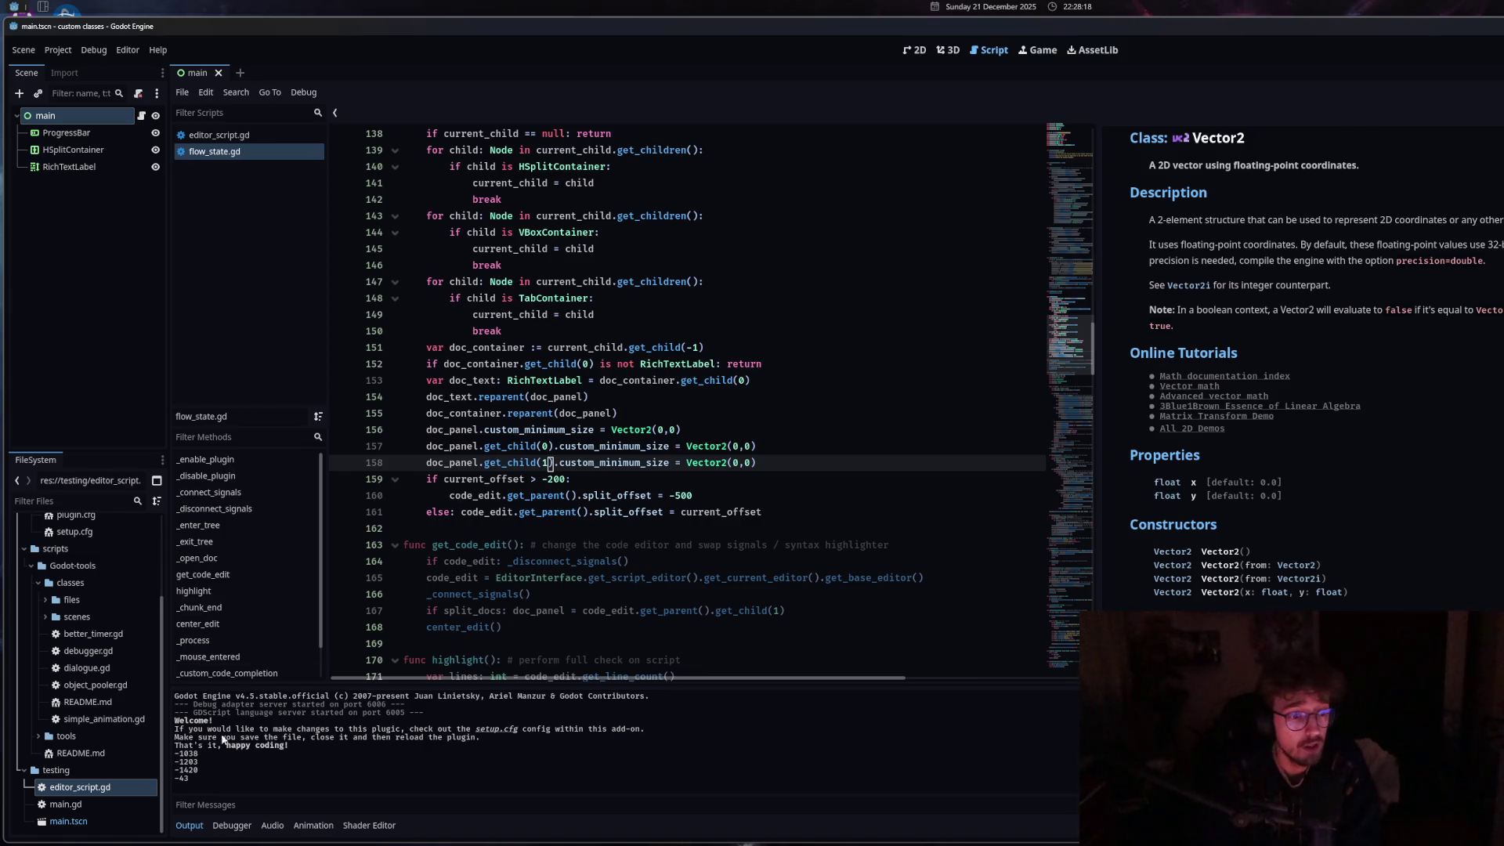
Collapse the output panel and review the reparent code around lines 151-155.
{"action": "left_click", "coordinate": [180, 826]}
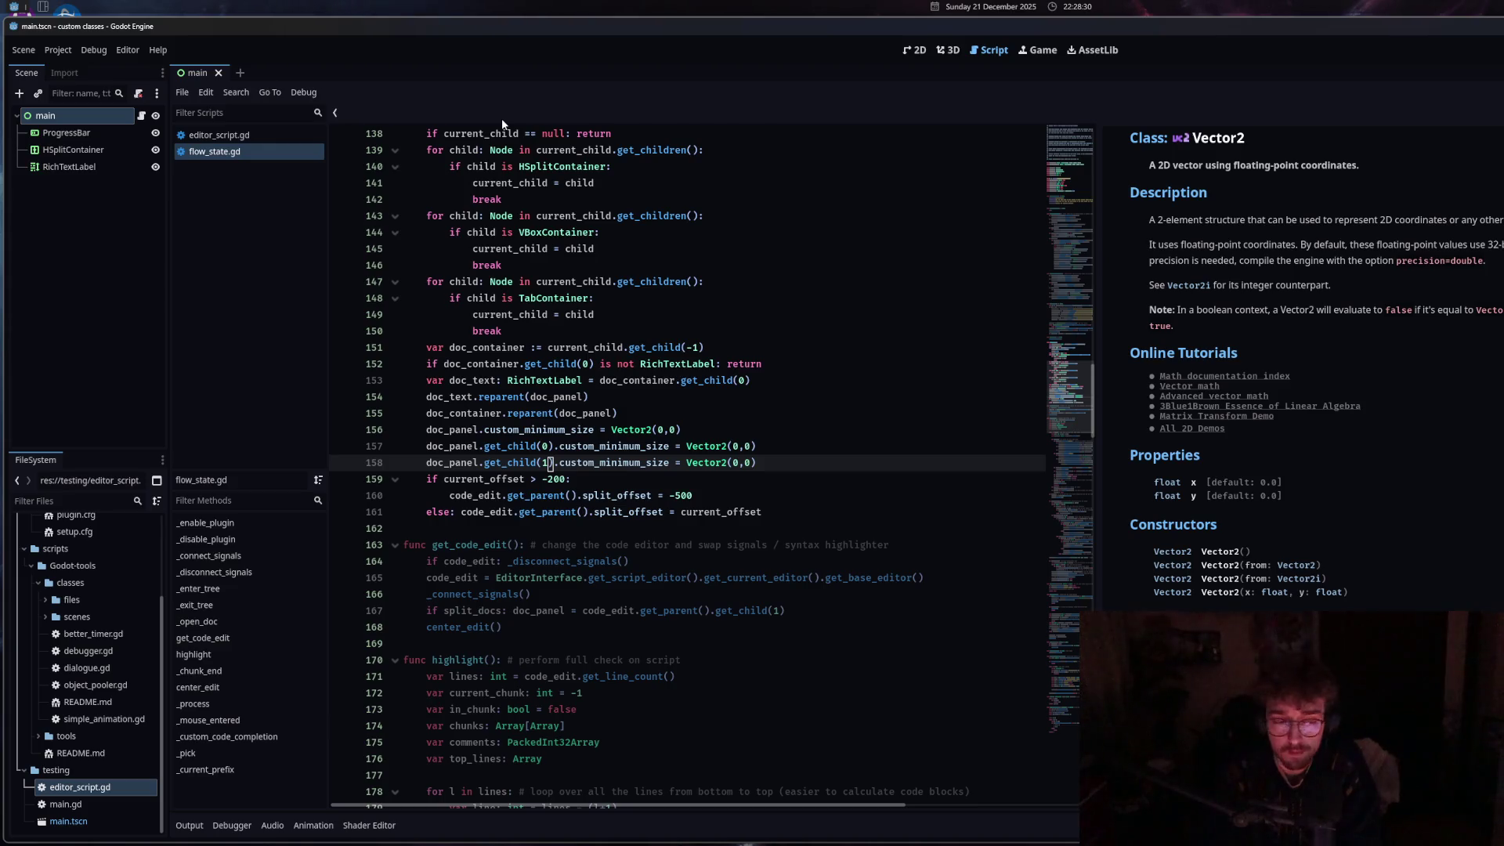
{"action": "left_click", "coordinate": [606, 347]}
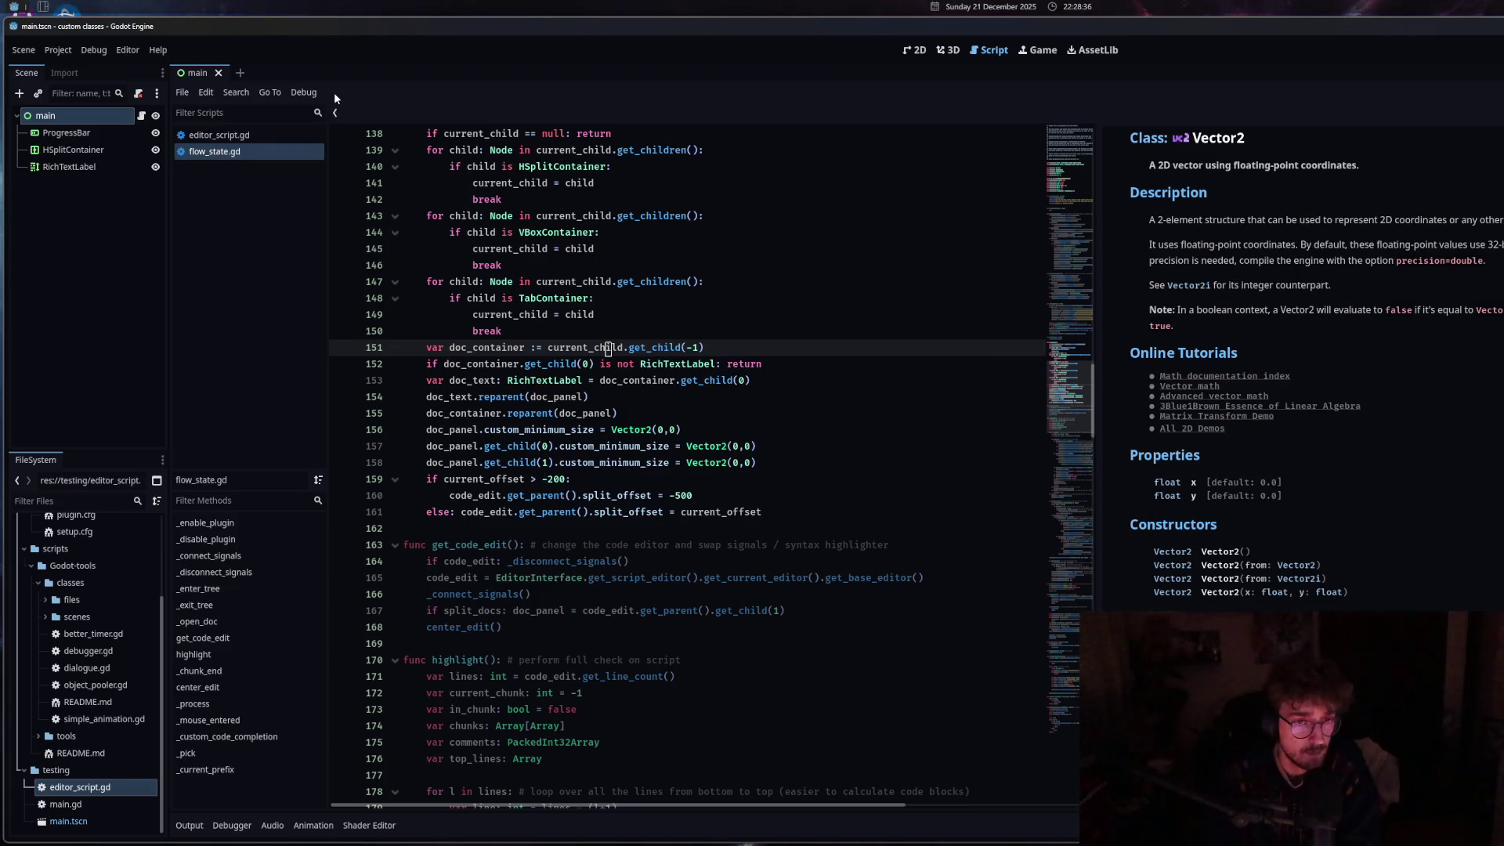
{"action": "left_click", "coordinate": [526, 413]}
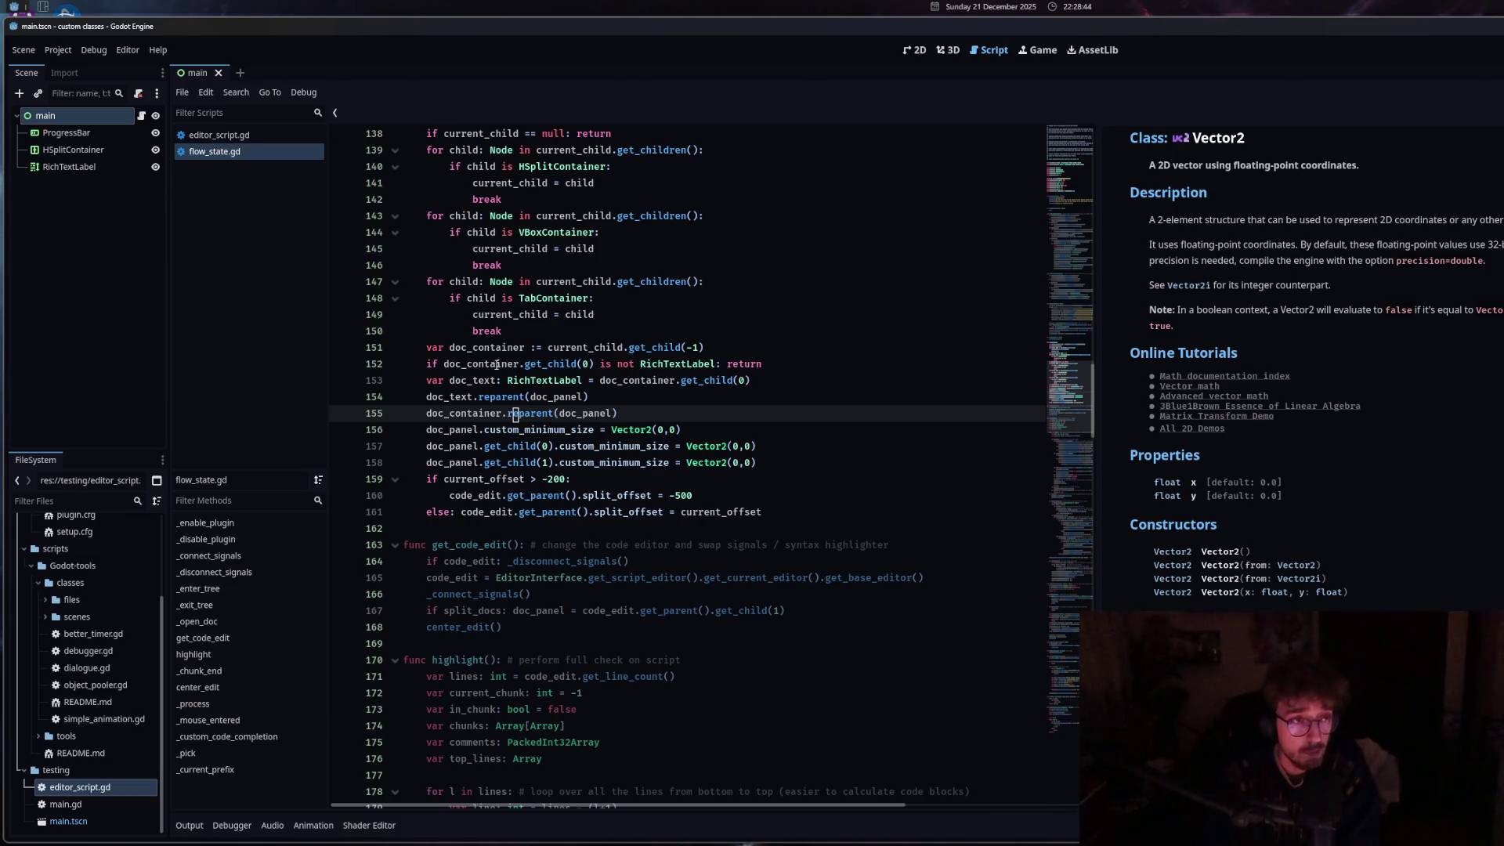
{"action": "left_click", "coordinate": [58, 50]}
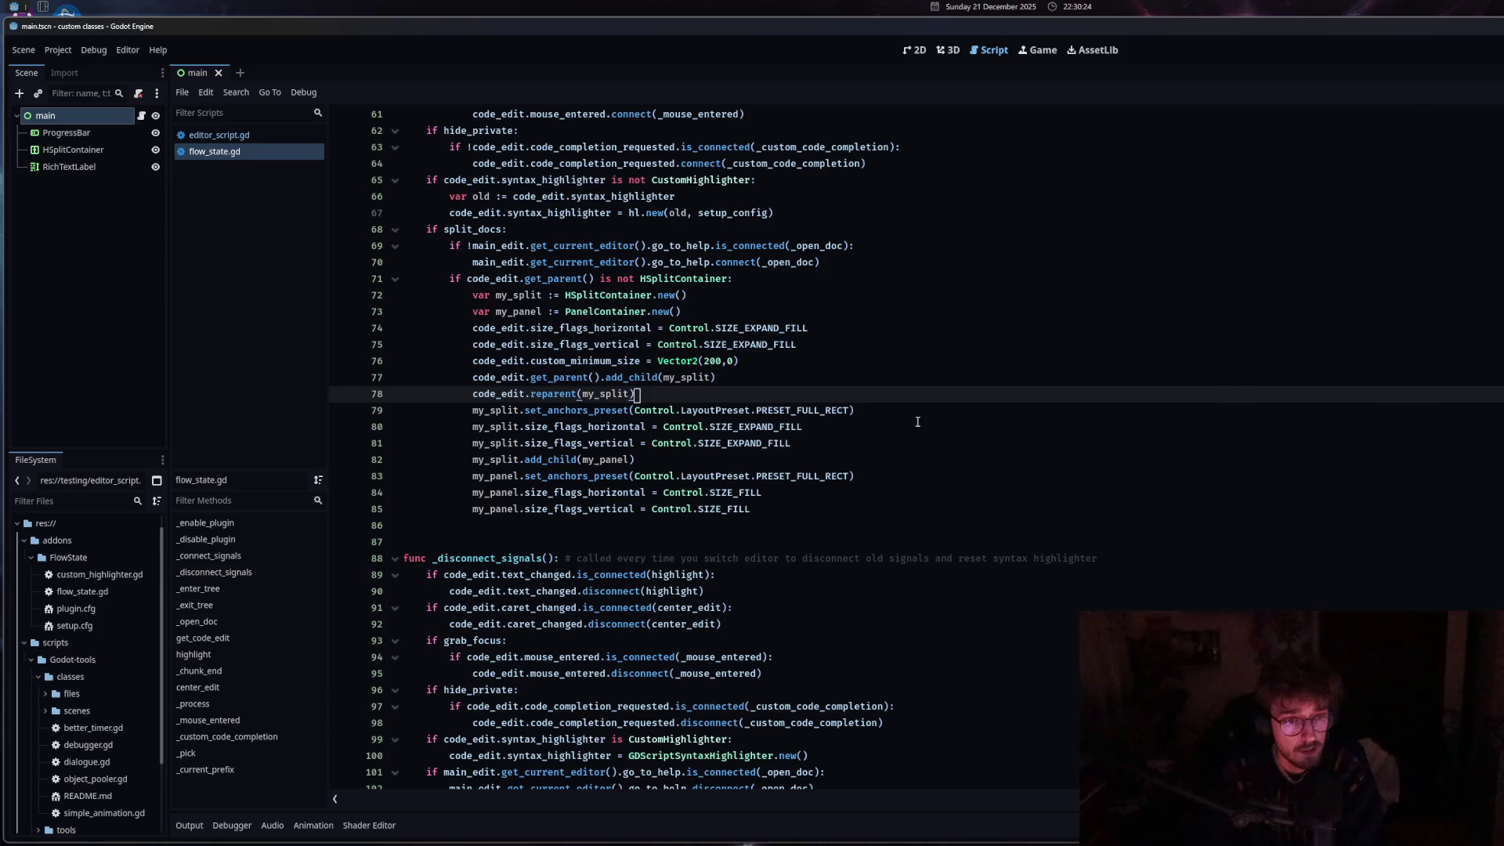
Add line 78 my_split.get_parent().move_child(my_split,0) and save flow_state.gd.
{"action": "left_click", "coordinate": [750, 376]}
{"action": "key", "text": "Return"}
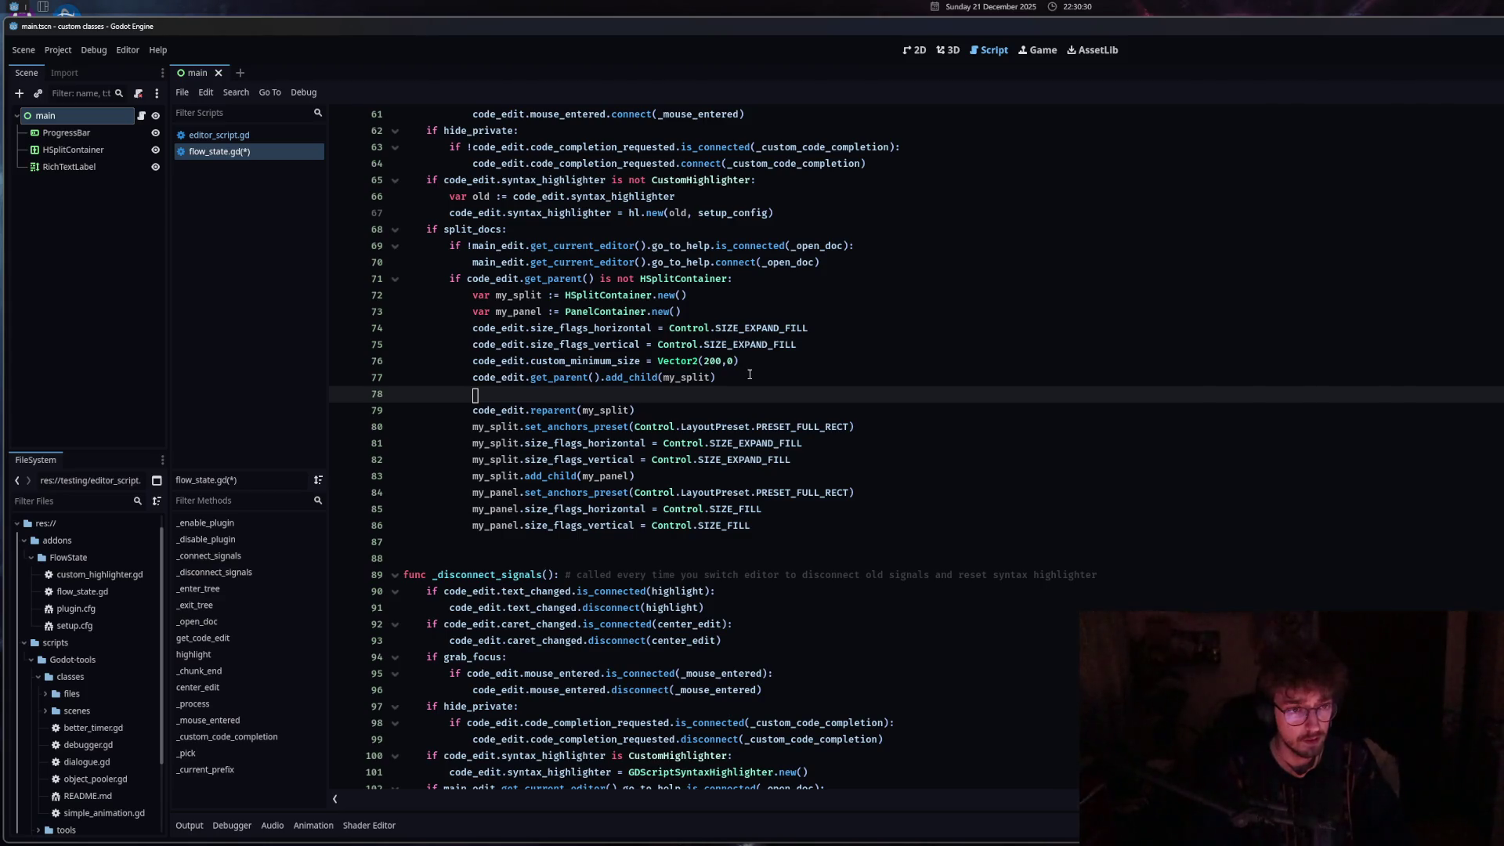
{"action": "type", "text": "my"}
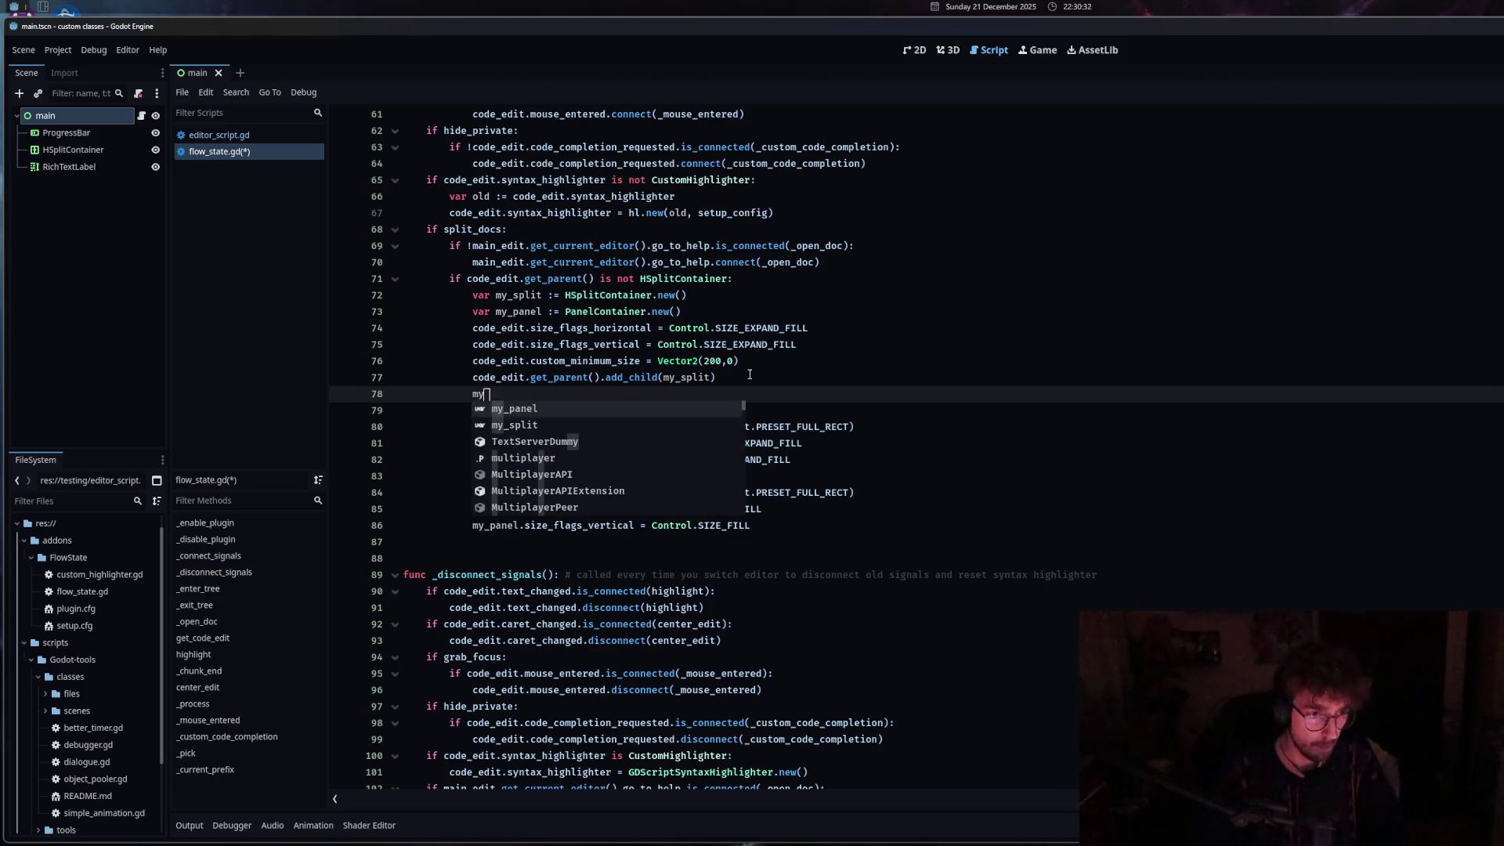
{"action": "type", "text": "_split.get_pa"}
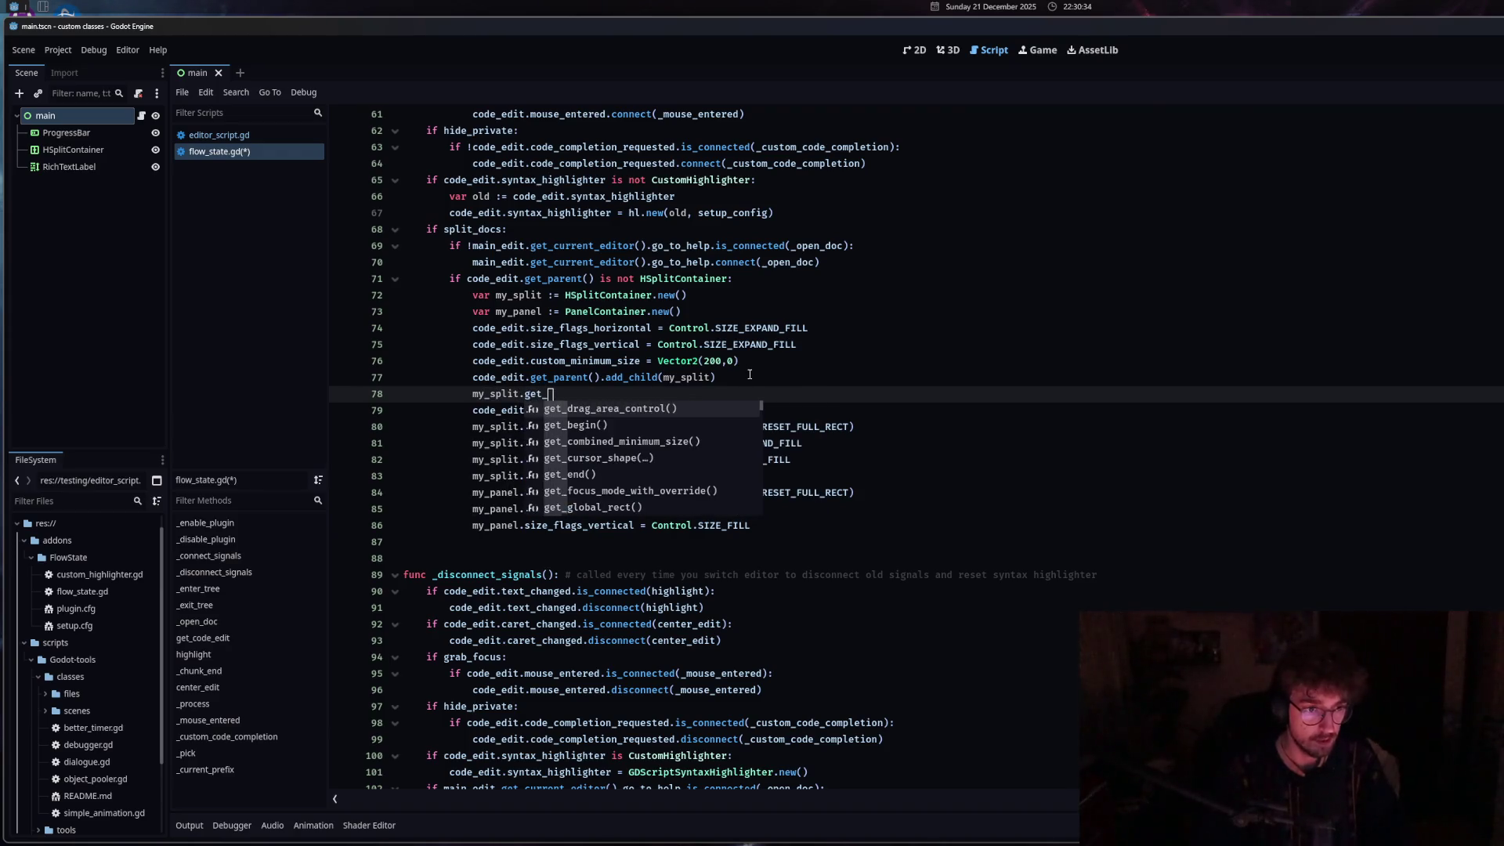
{"action": "left_click", "coordinate": [574, 448]}
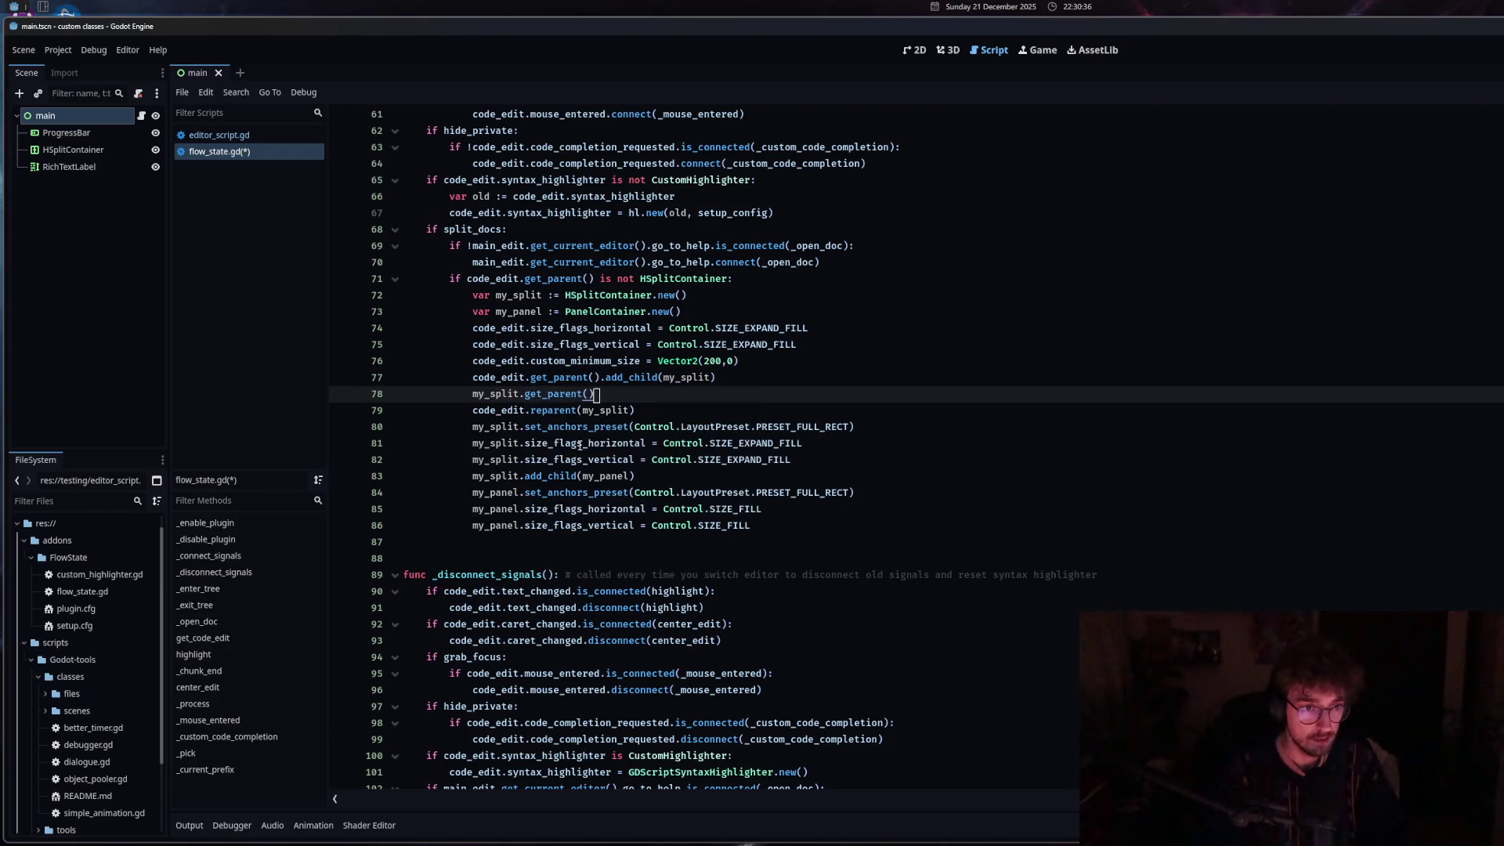
{"action": "type", "text": ".move_"}
{"action": "key", "text": "Return"}
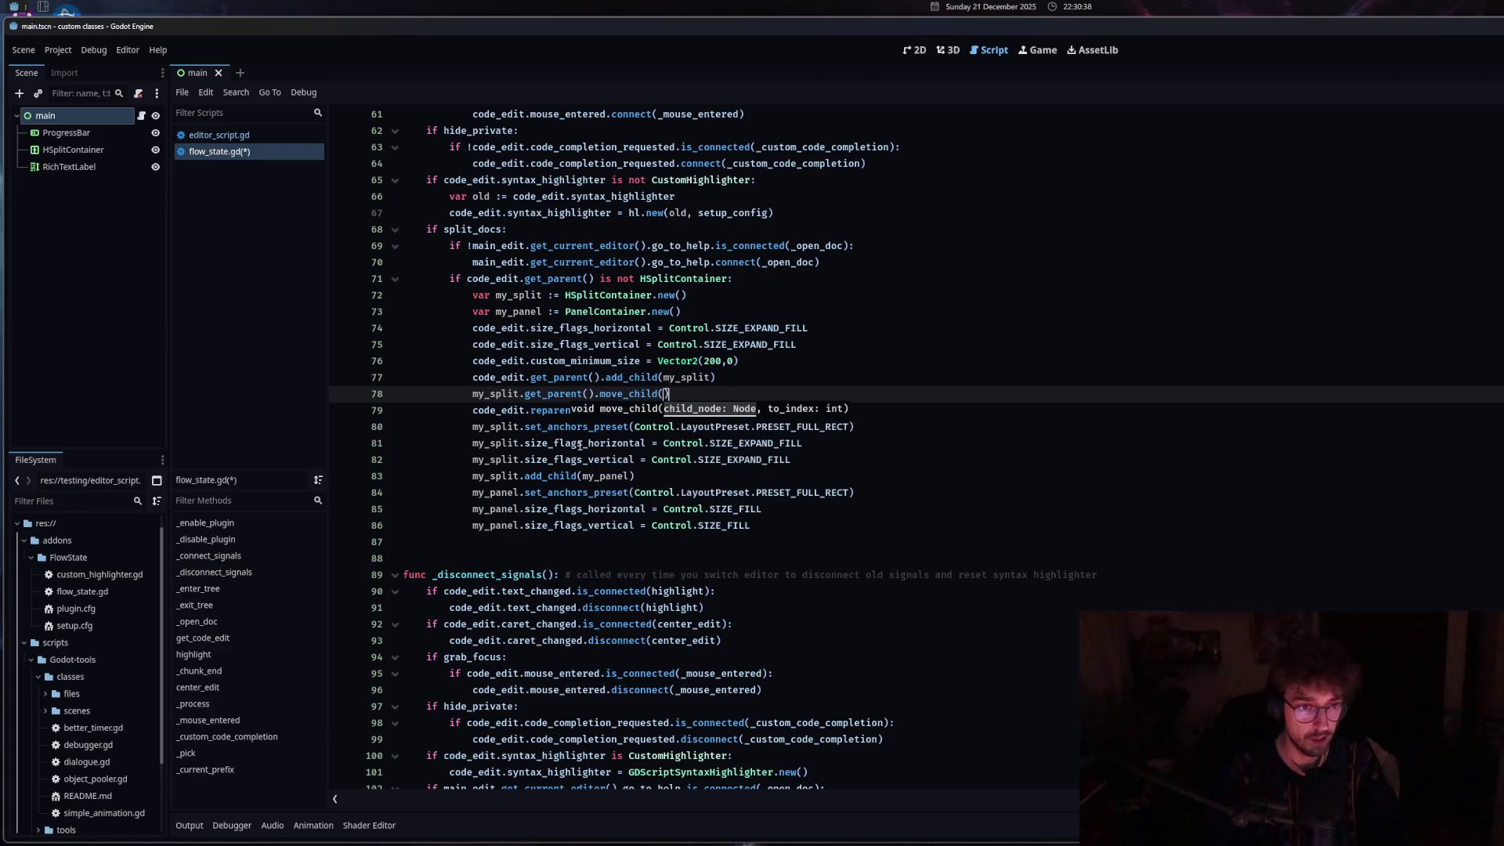
{"action": "type", "text": "0"}
{"action": "key", "text": "ctrl+s"}
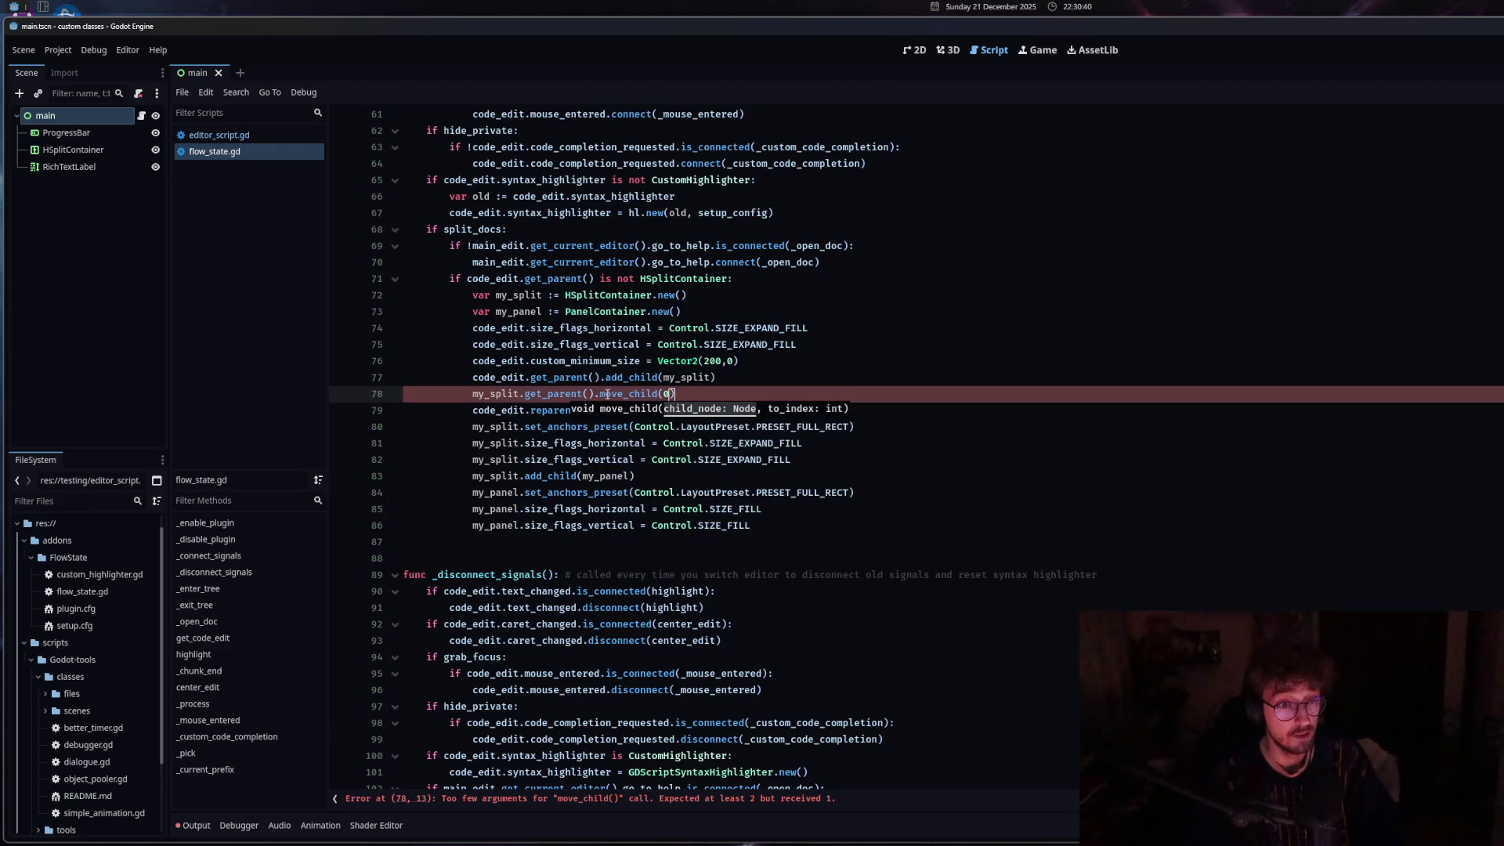
{"action": "mouse_move", "coordinate": [607, 394]}
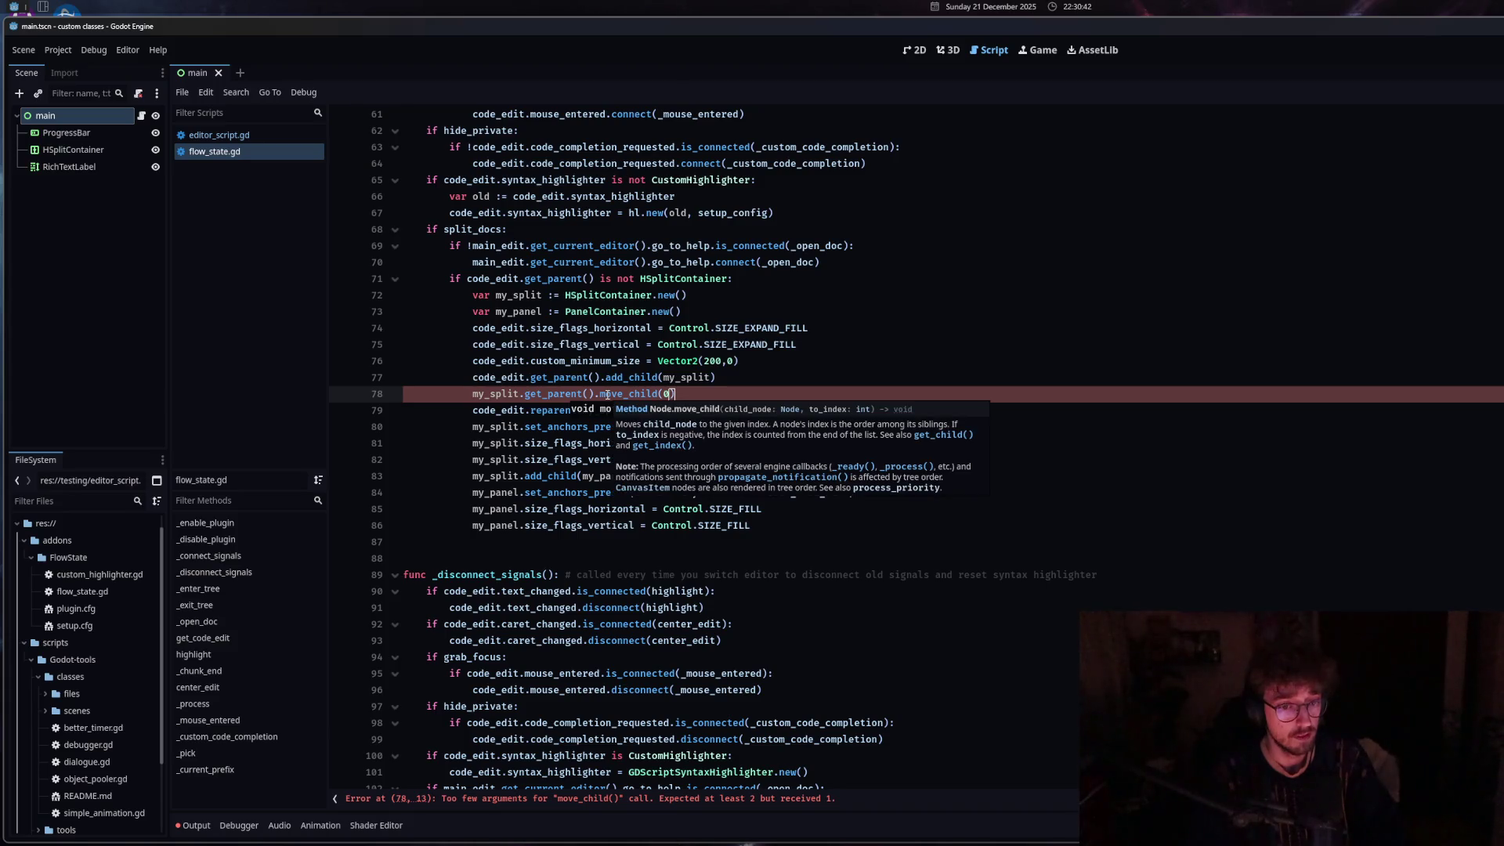
{"action": "key", "text": "BackSpace"}
{"action": "type", "text": "my"}
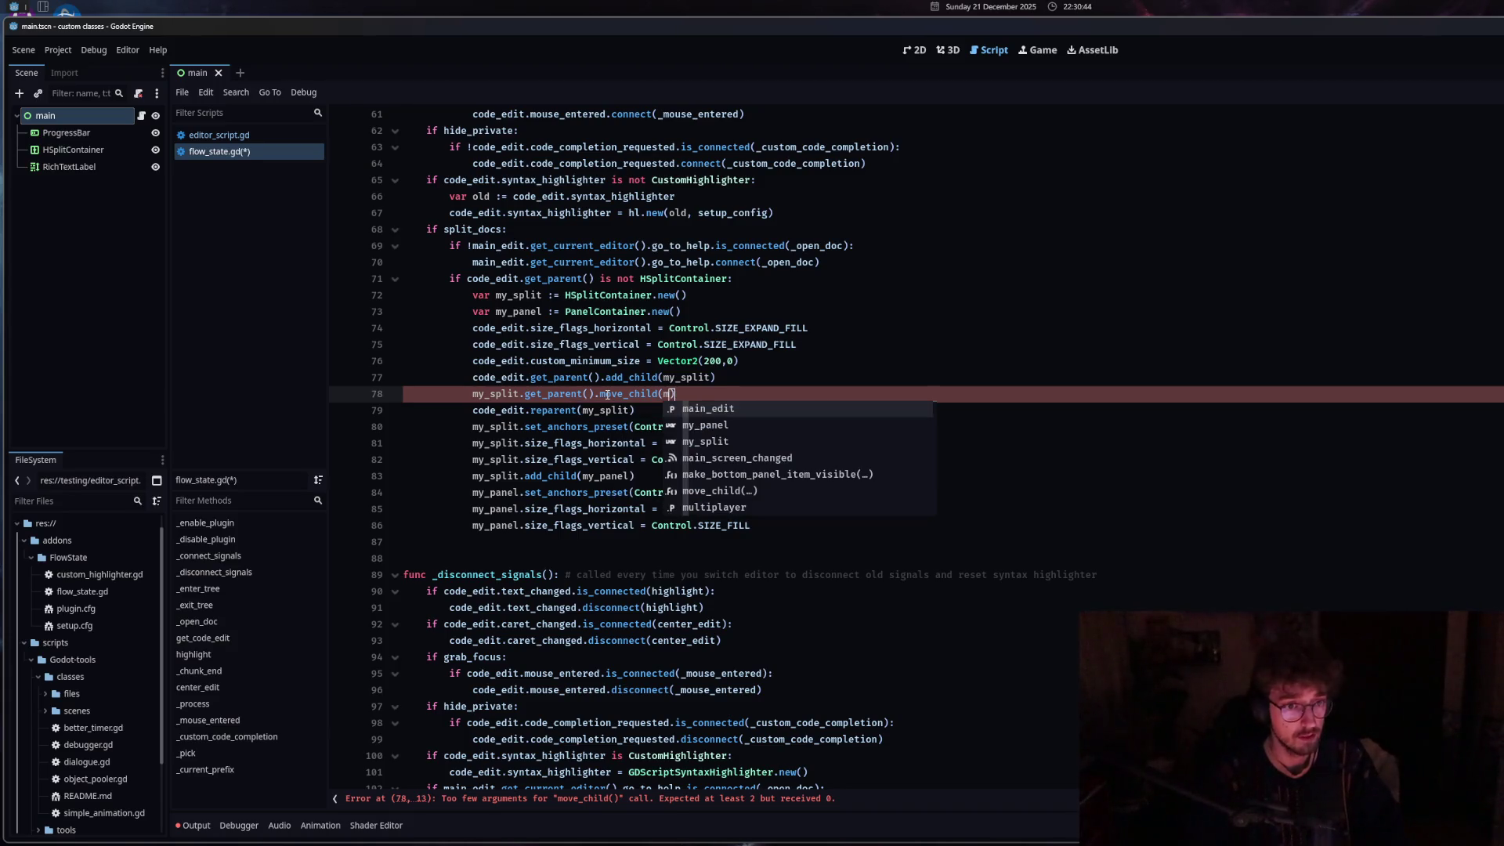
{"action": "type", "text": "_split,0"}
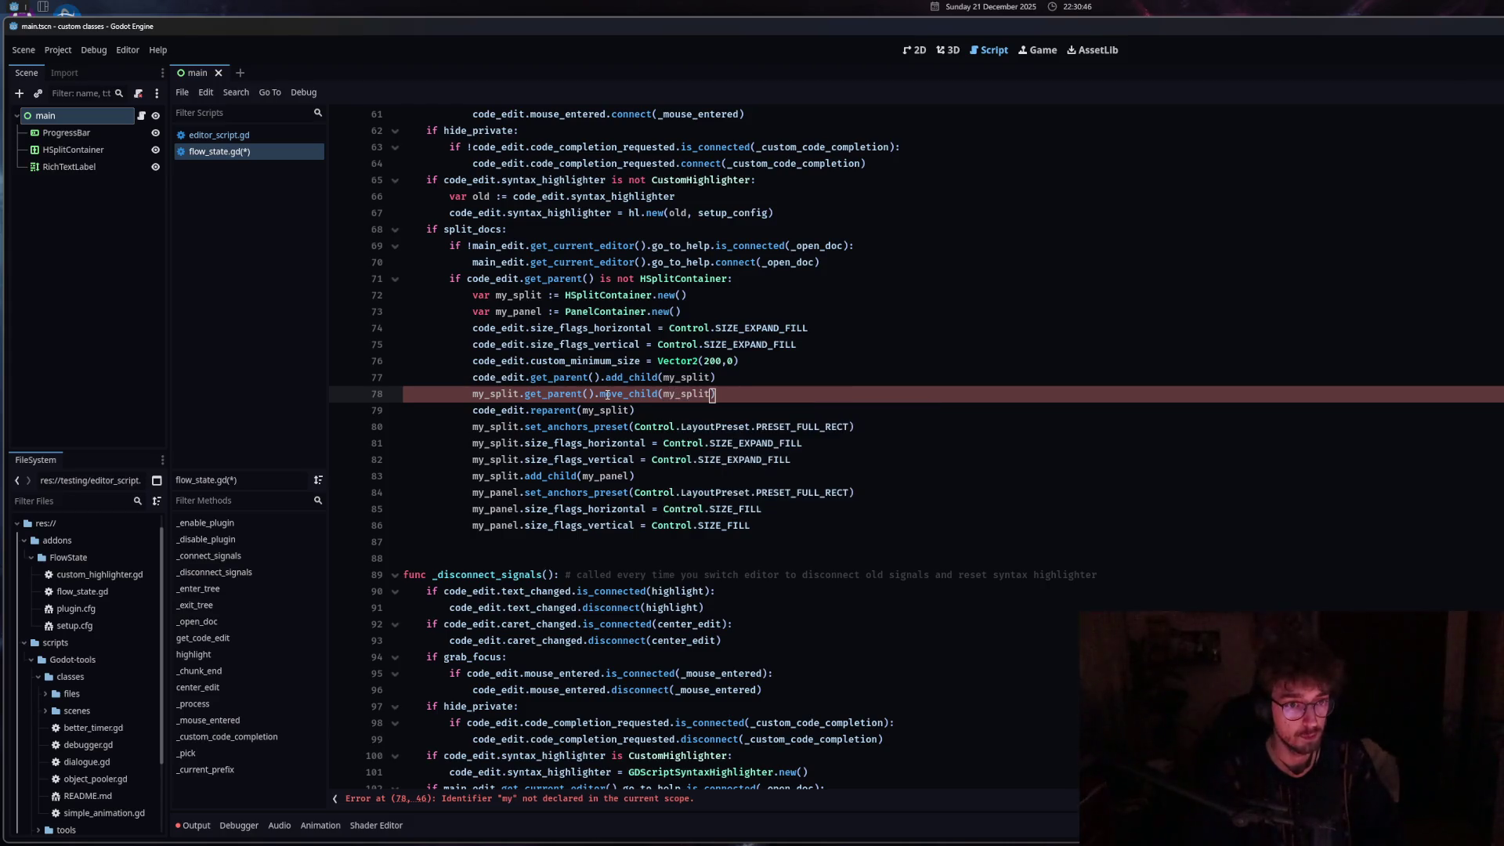
{"action": "key", "text": "ctrl+s"}
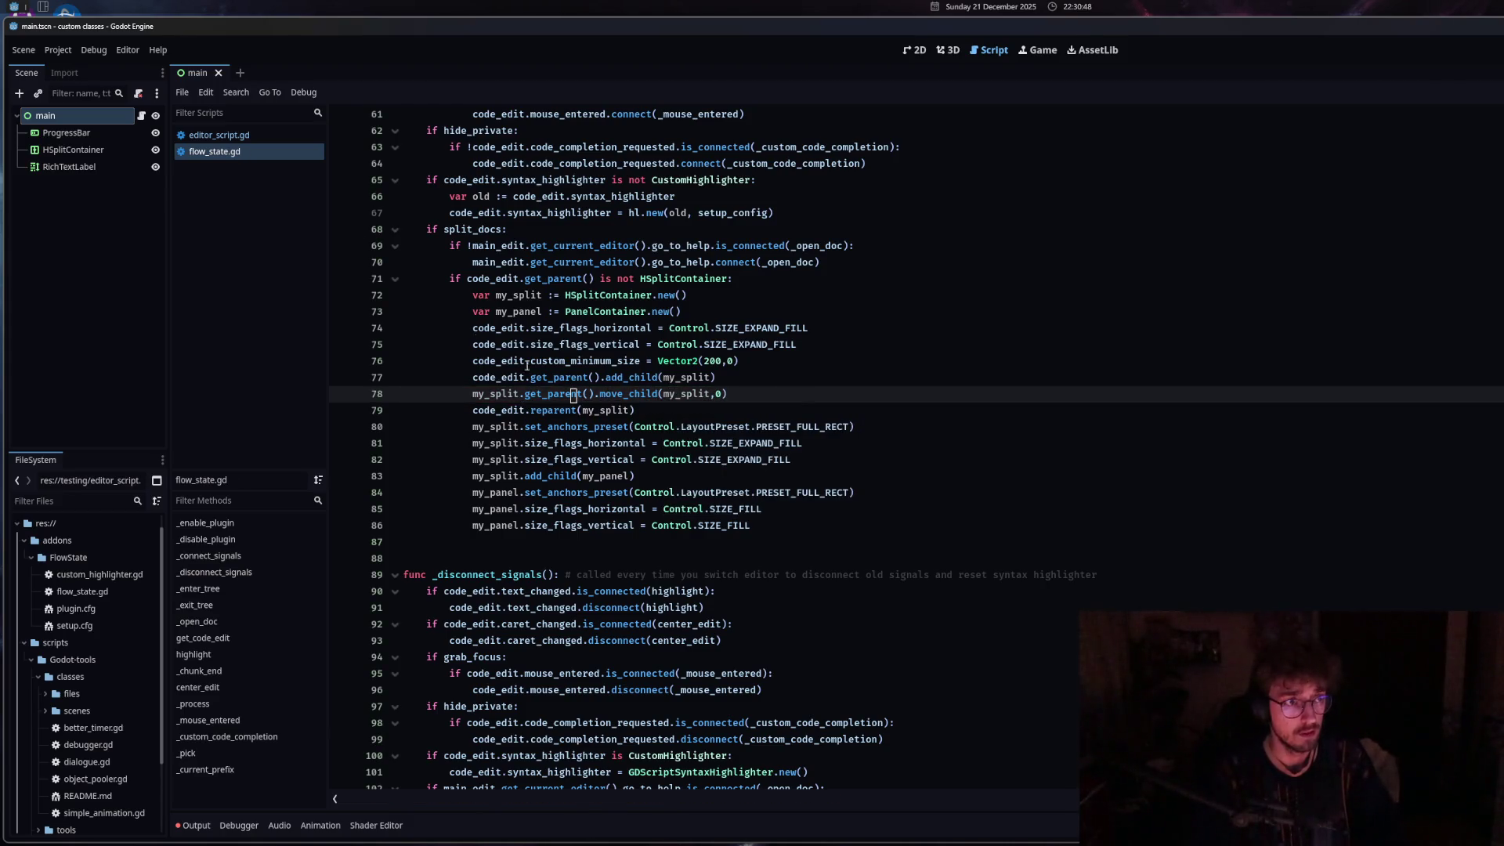
Enable the FlowState plugin in the Project Settings Plugins list.
{"action": "left_click", "coordinate": [58, 50]}
{"action": "left_click", "coordinate": [69, 69]}
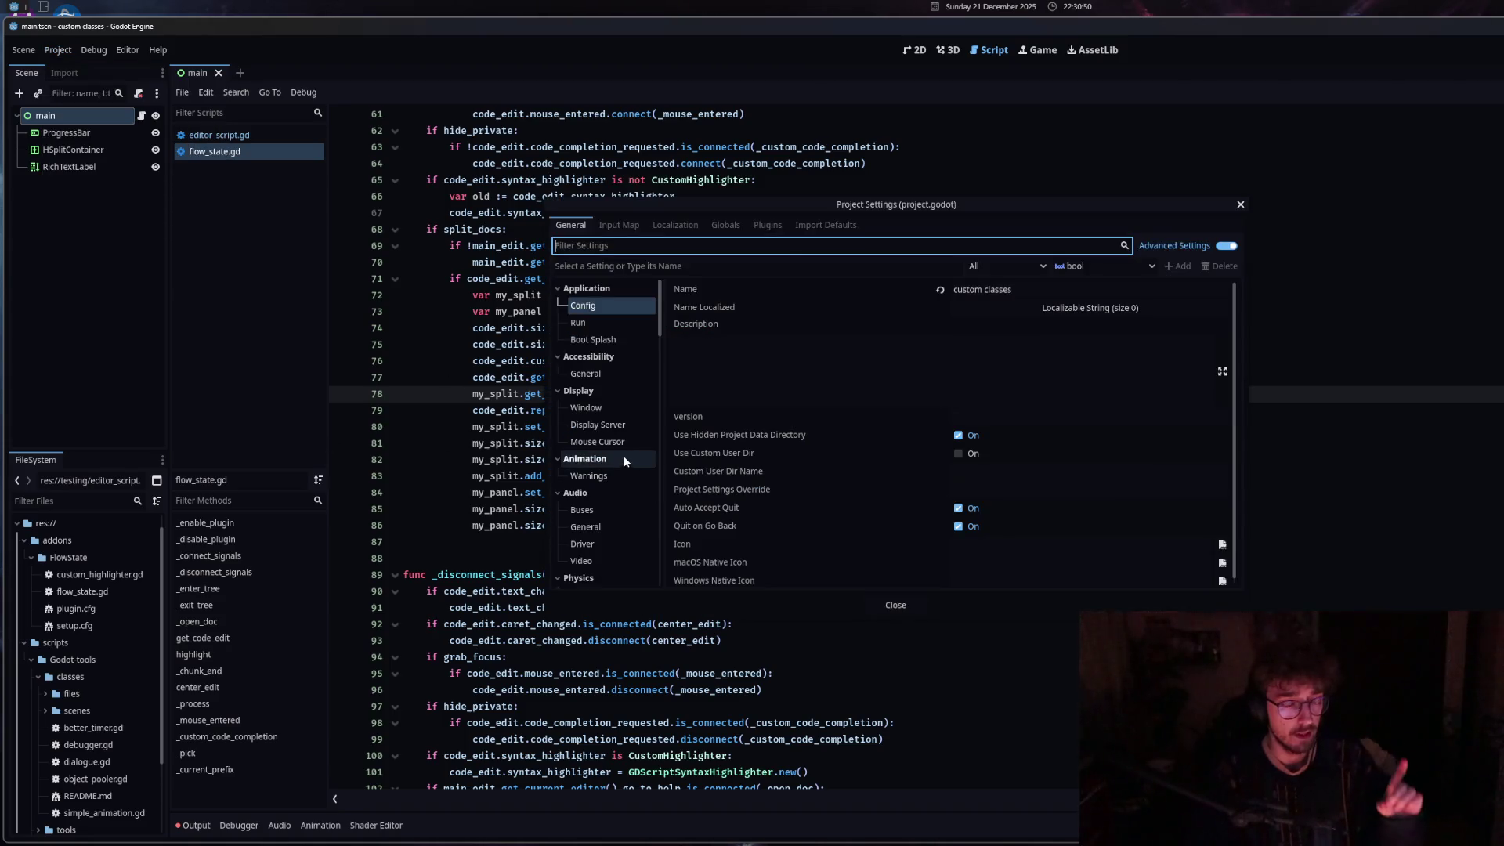
{"action": "left_click", "coordinate": [767, 226]}
{"action": "left_click", "coordinate": [575, 283]}
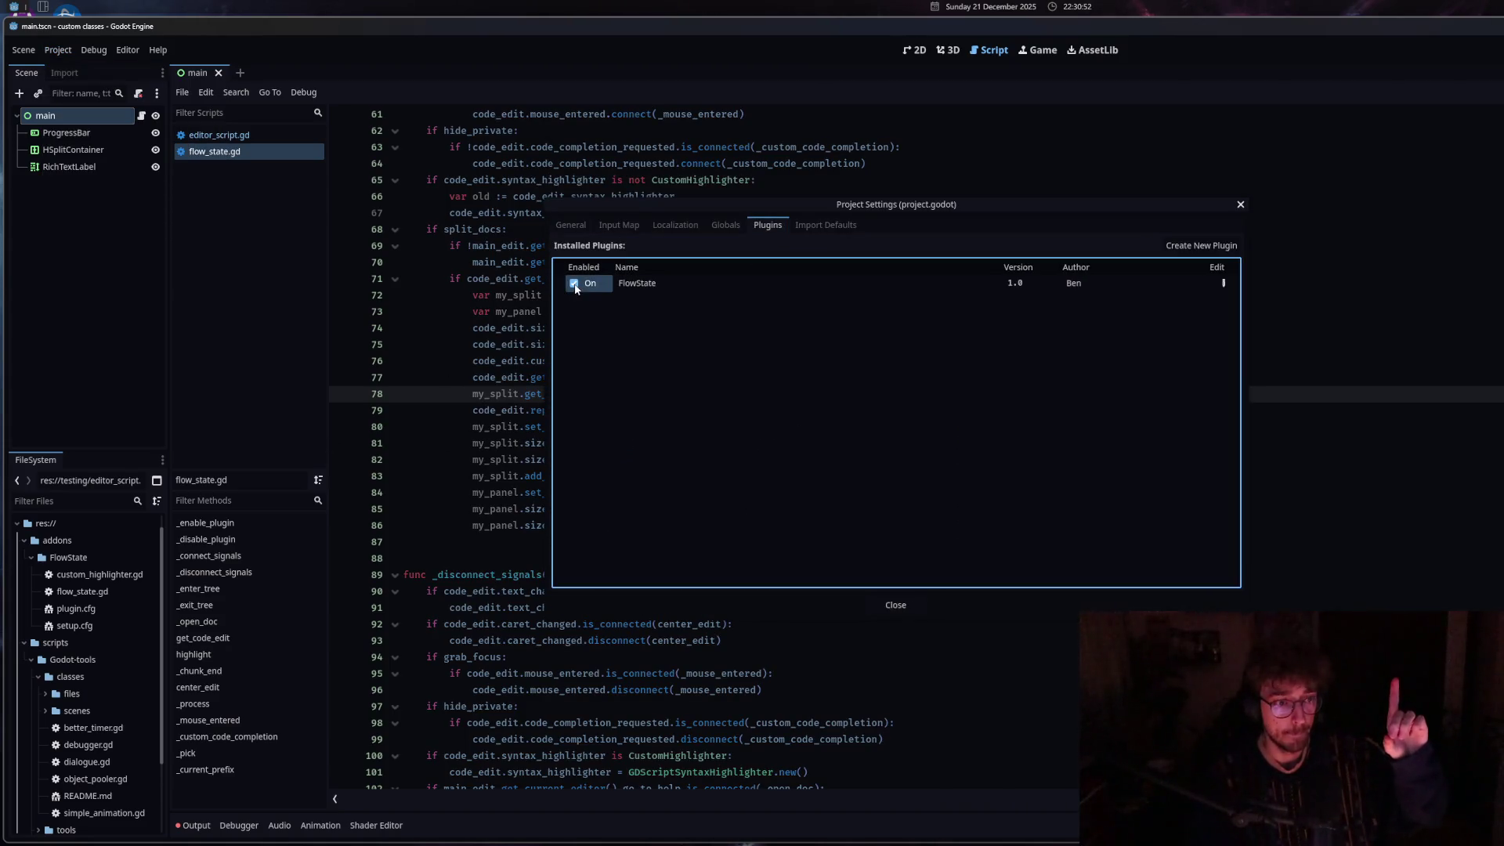
{"action": "key", "text": "Escape"}
{"action": "key", "text": "Up"}
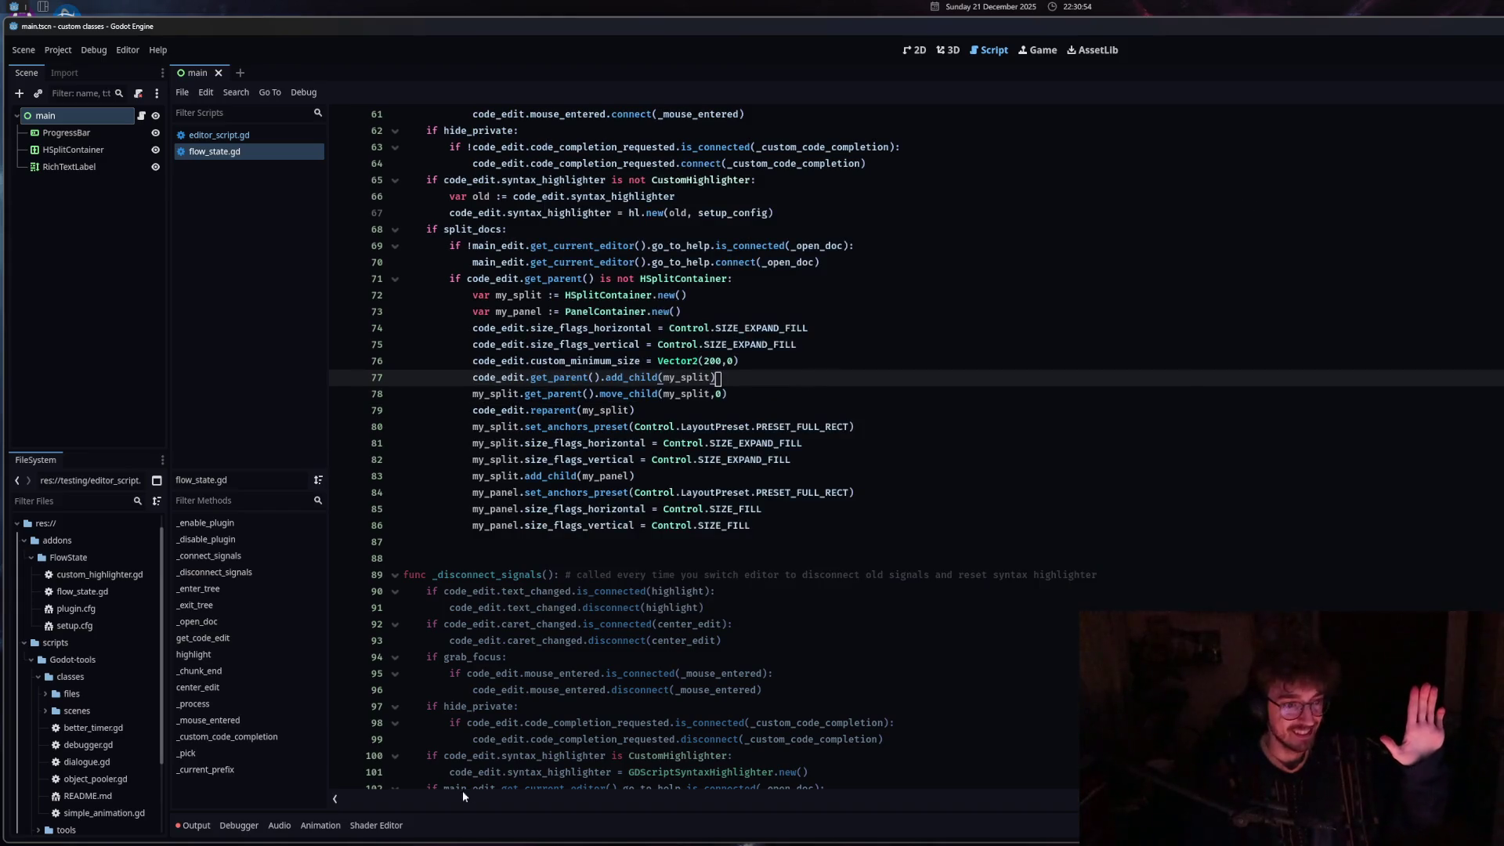
Switch to editor_script.gd and back, then open the go_to_help docs beside the code.
{"action": "left_click", "coordinate": [528, 706]}
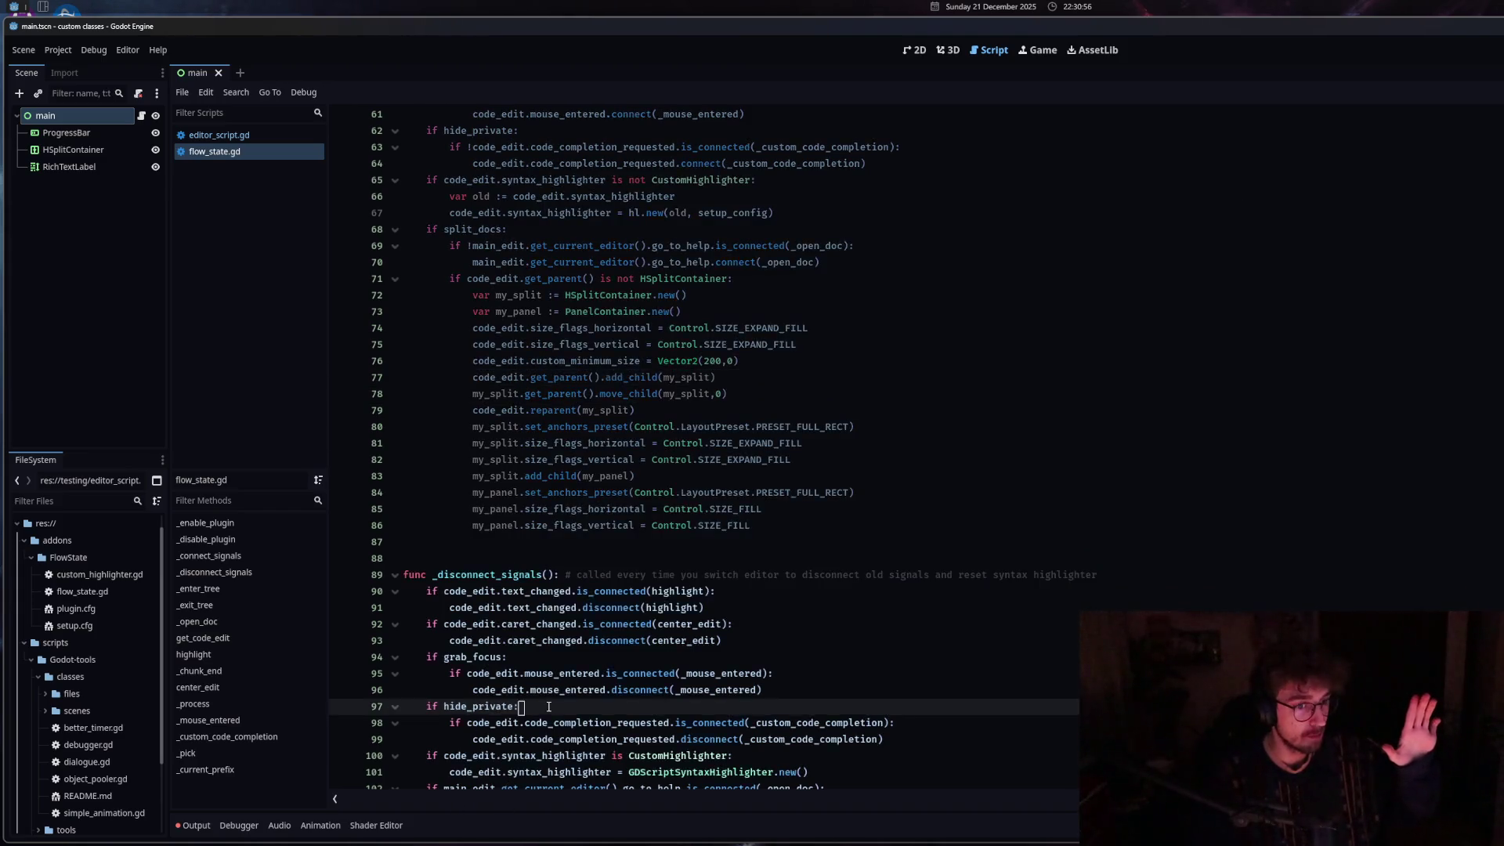
{"action": "scroll", "coordinate": [656, 422], "scroll_direction": "down", "scroll_amount": 1}
{"action": "left_click", "coordinate": [657, 422]}
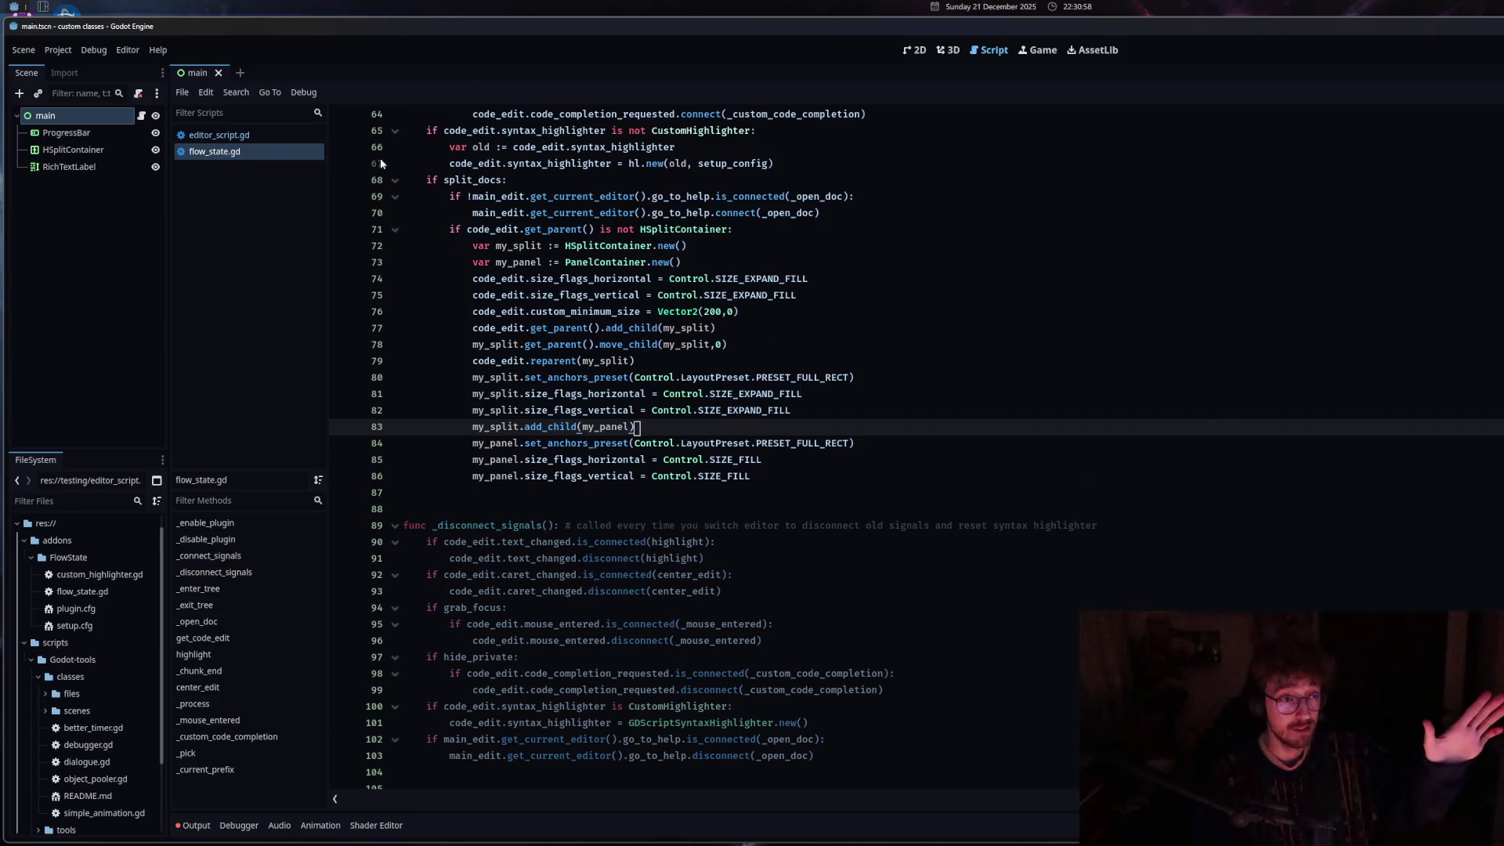
{"action": "left_click", "coordinate": [271, 133]}
{"action": "left_click", "coordinate": [266, 149]}
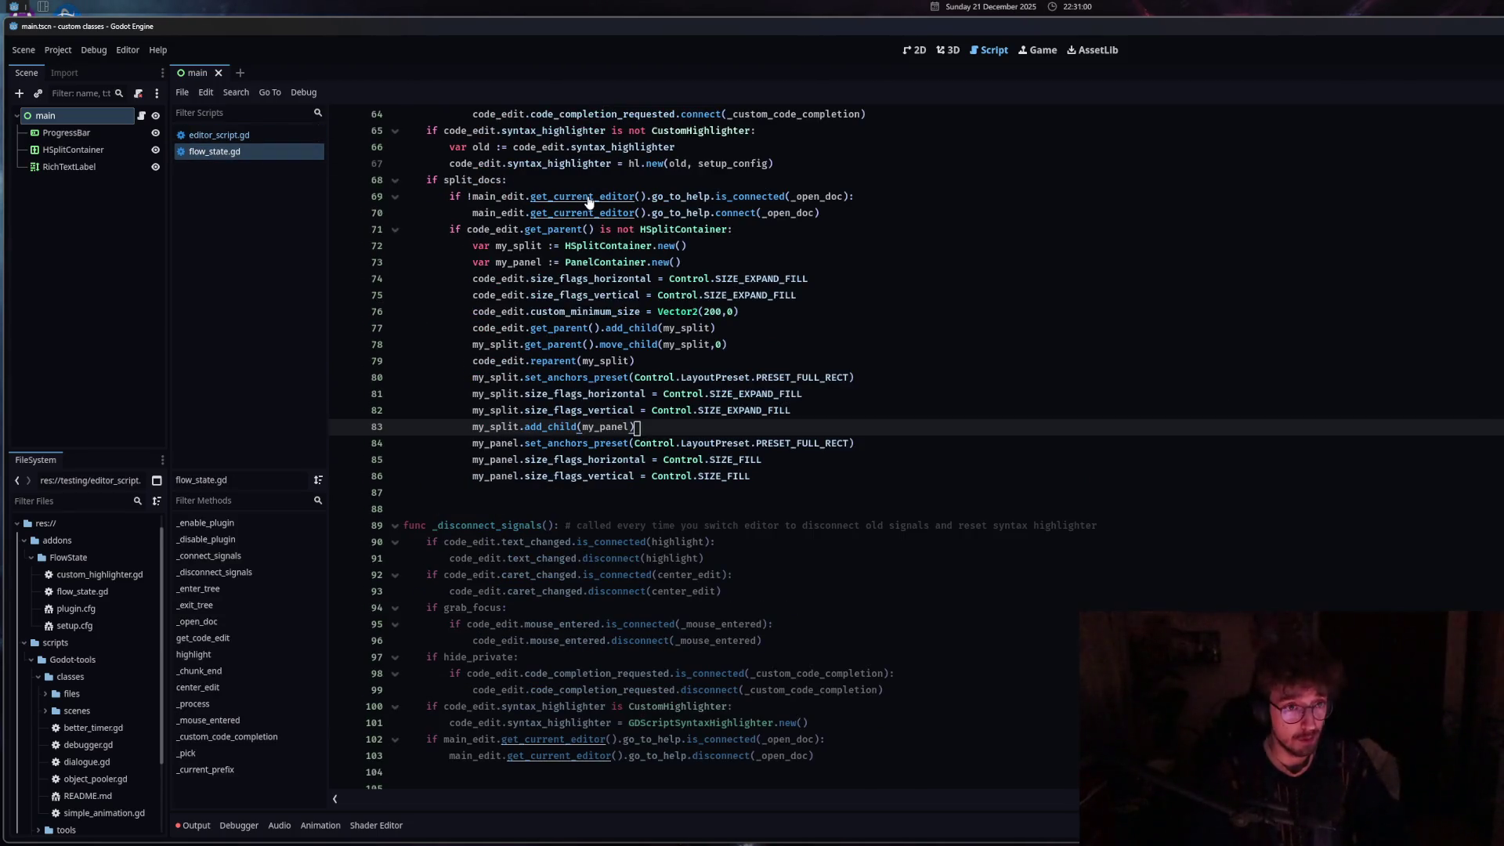
{"action": "left_click", "coordinate": [548, 197]}
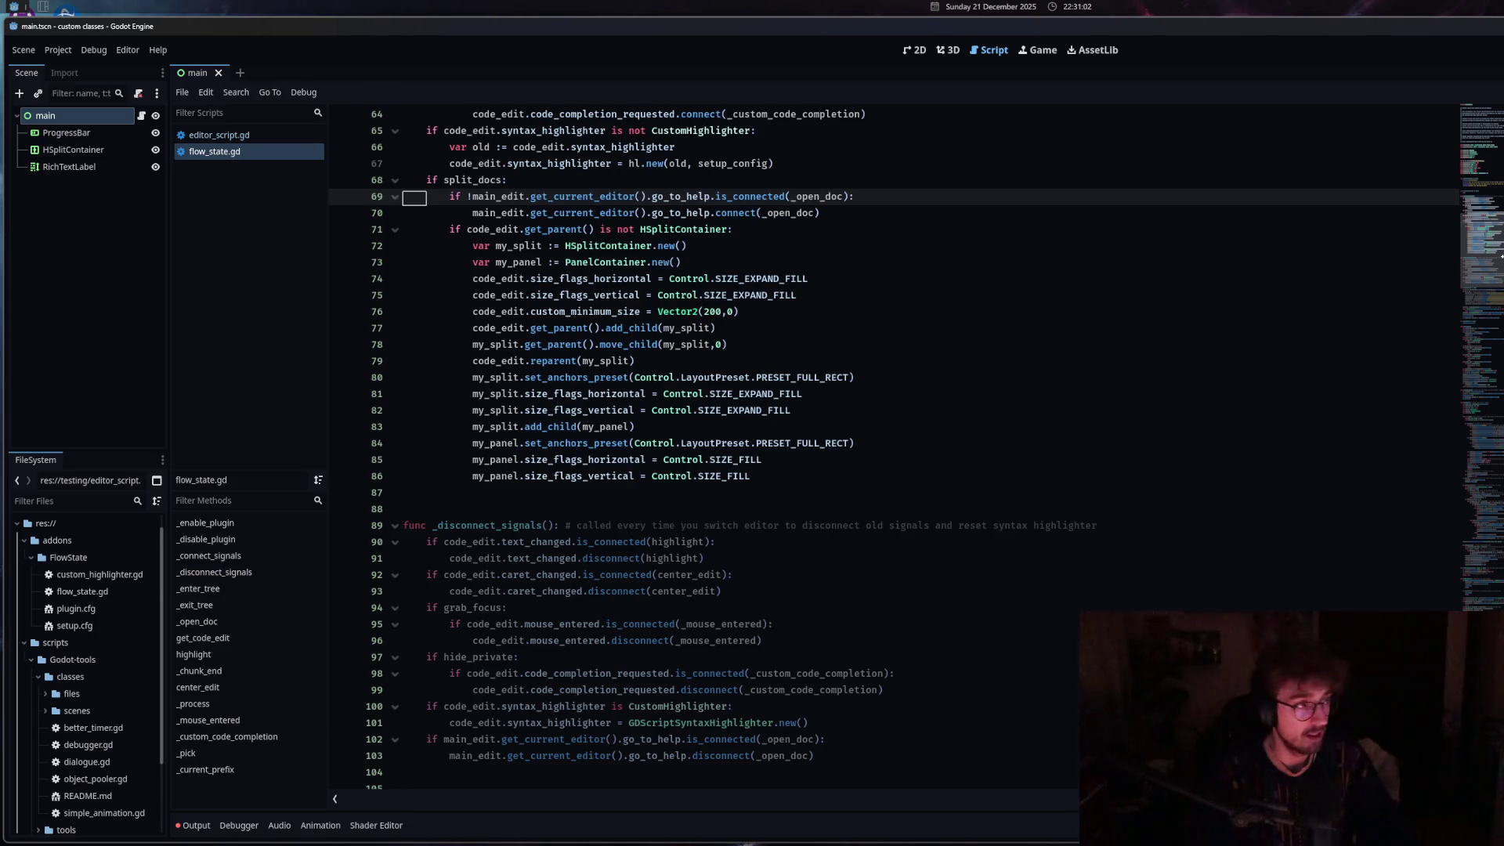
{"action": "left_click", "coordinate": [595, 197], "text": "ctrl"}
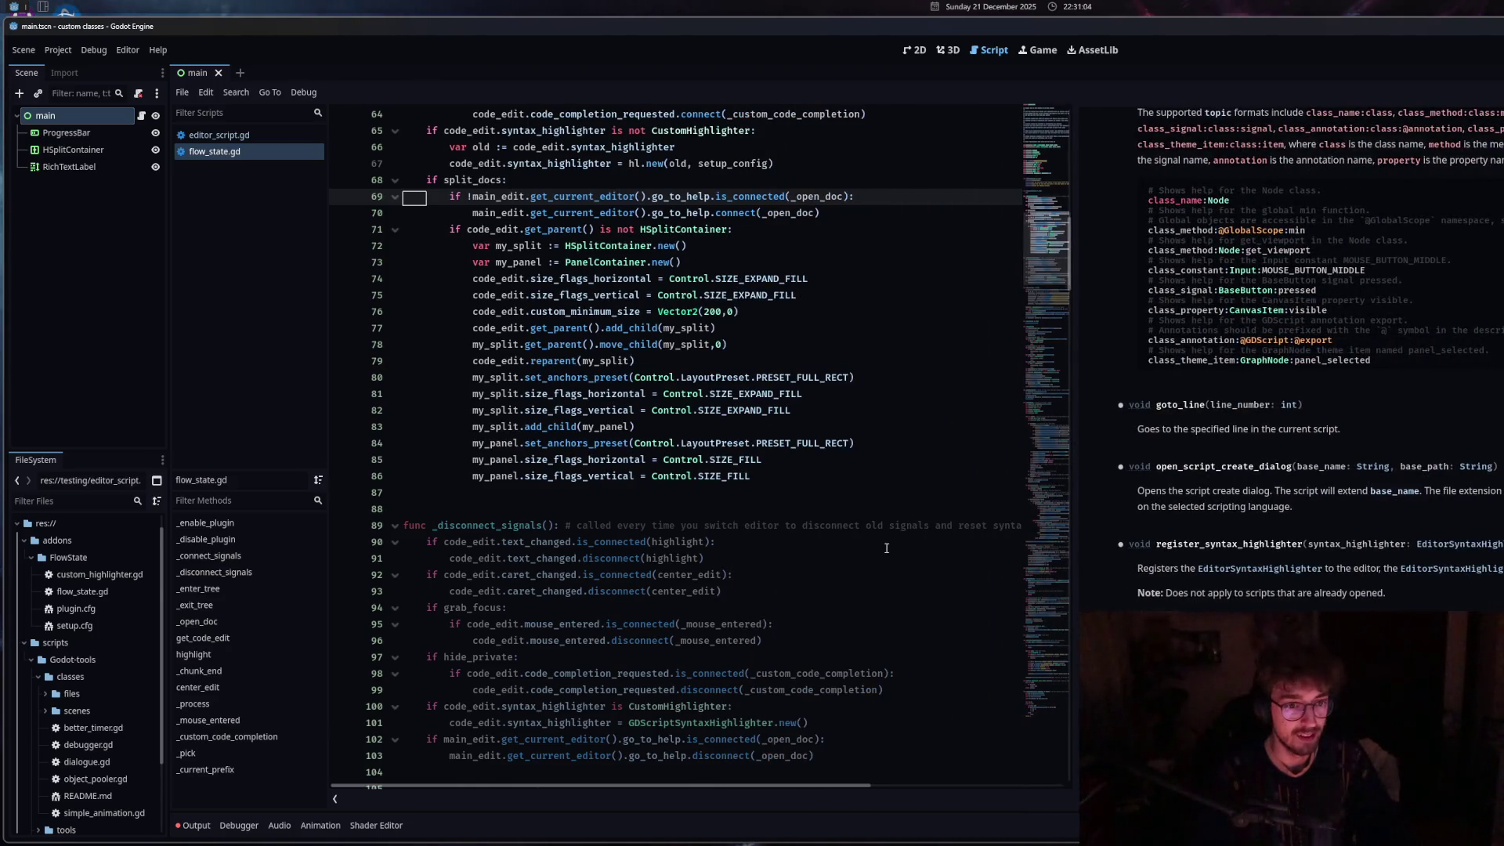
Show the Signal is_connected documentation from line 92.
{"action": "scroll", "coordinate": [626, 392], "scroll_direction": "down", "scroll_amount": 4}
{"action": "left_click", "coordinate": [627, 394]}
{"action": "left_click", "coordinate": [629, 382], "text": "ctrl"}
{"action": "scroll", "coordinate": [629, 382], "scroll_direction": "down", "scroll_amount": 4}
Browse lines 101-132 and load the GDScriptSyntaxHighlighter class reference from line 101.
{"action": "left_click", "coordinate": [648, 328]}
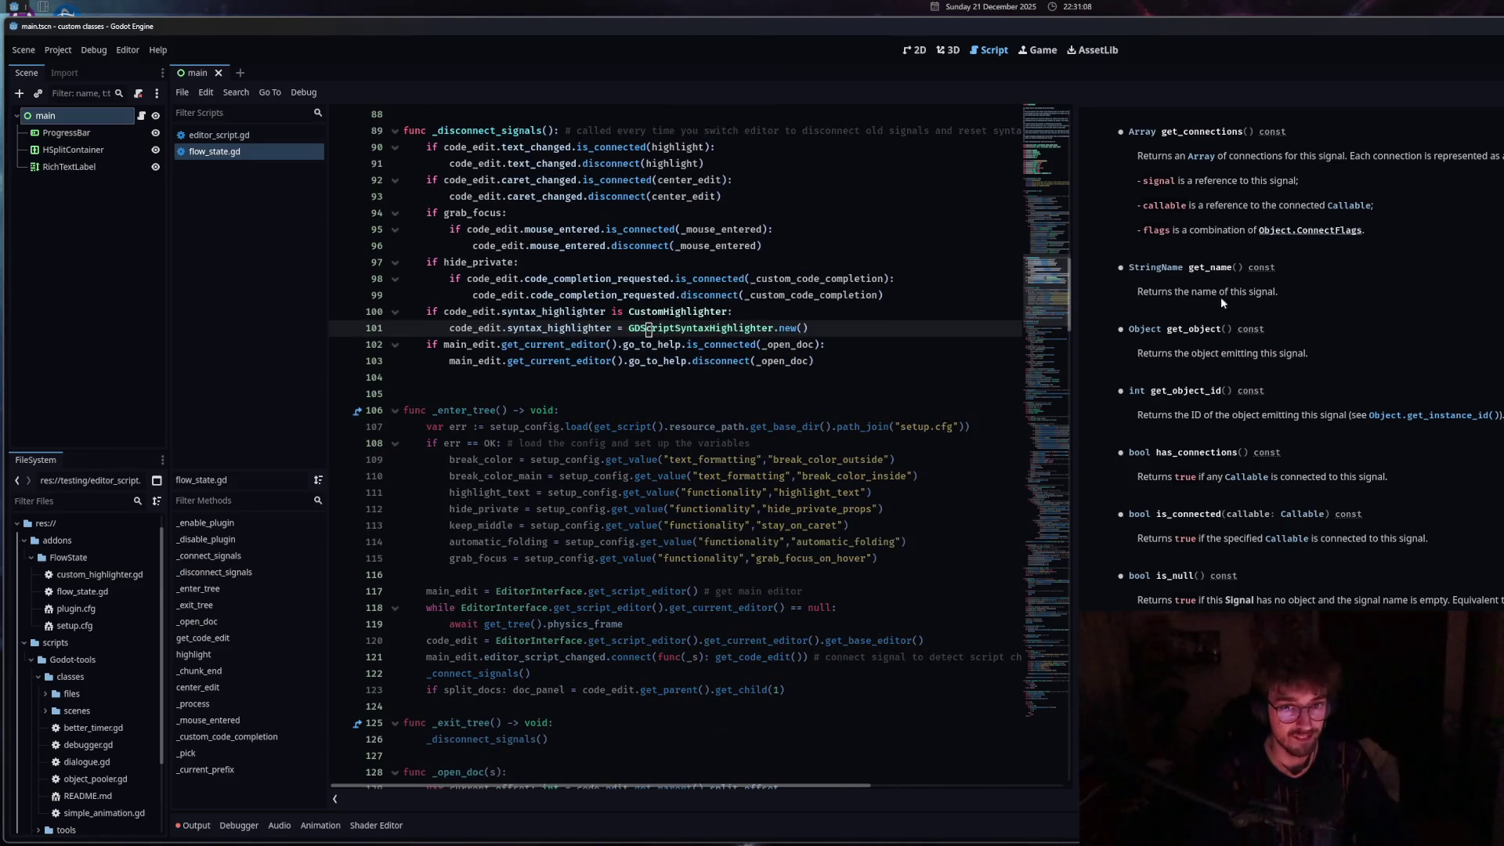
{"action": "left_click", "coordinate": [682, 492]}
{"action": "scroll", "coordinate": [655, 639], "scroll_direction": "down", "scroll_amount": 4}
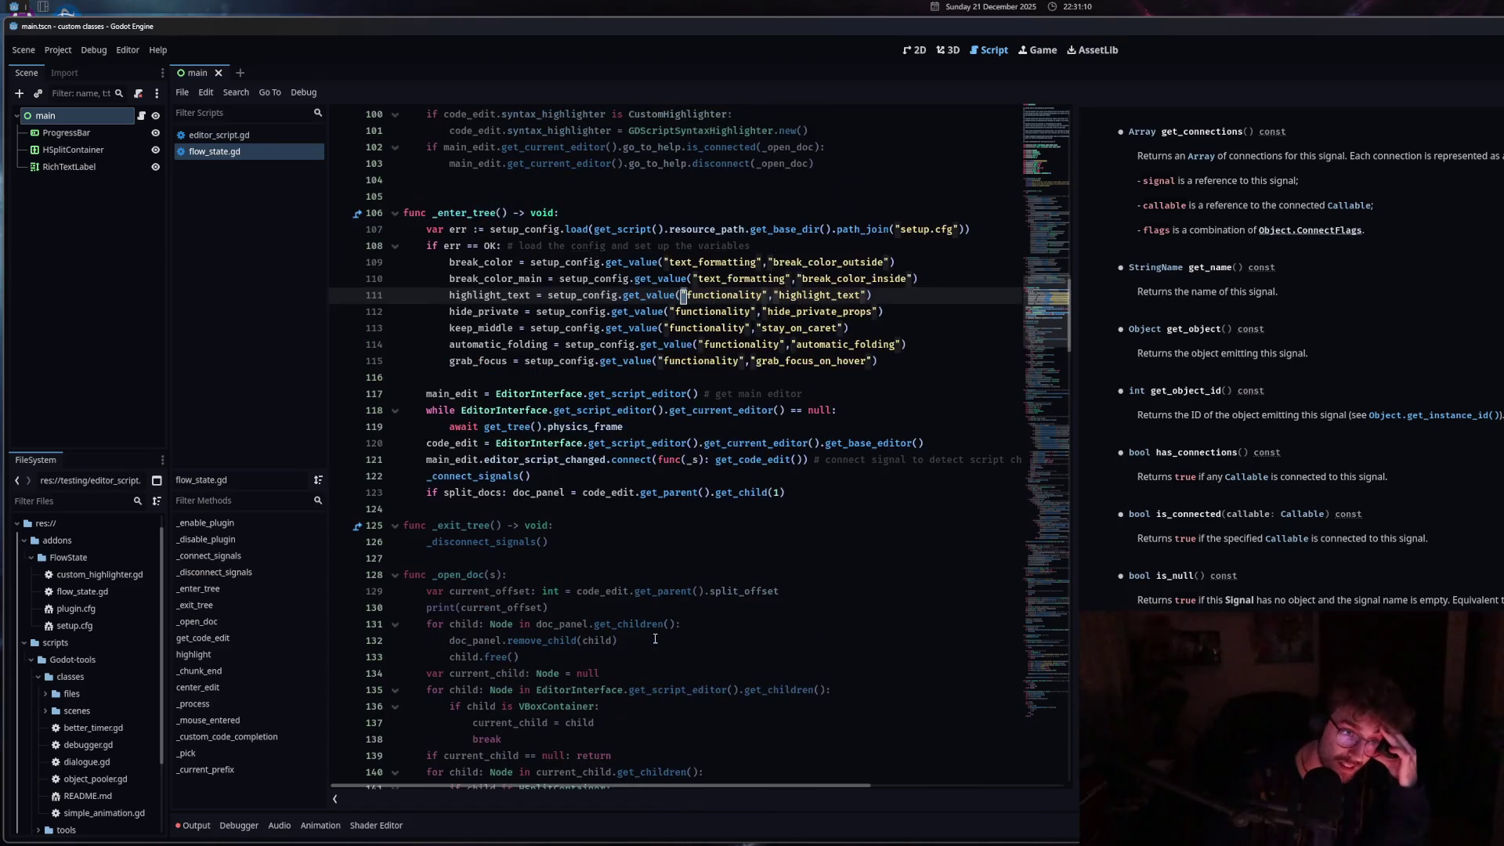
{"action": "left_click", "coordinate": [655, 640]}
{"action": "scroll", "coordinate": [655, 639], "scroll_direction": "down", "scroll_amount": 6}
{"action": "scroll", "coordinate": [548, 470], "scroll_direction": "up", "scroll_amount": 8}
{"action": "left_click", "coordinate": [596, 393]}
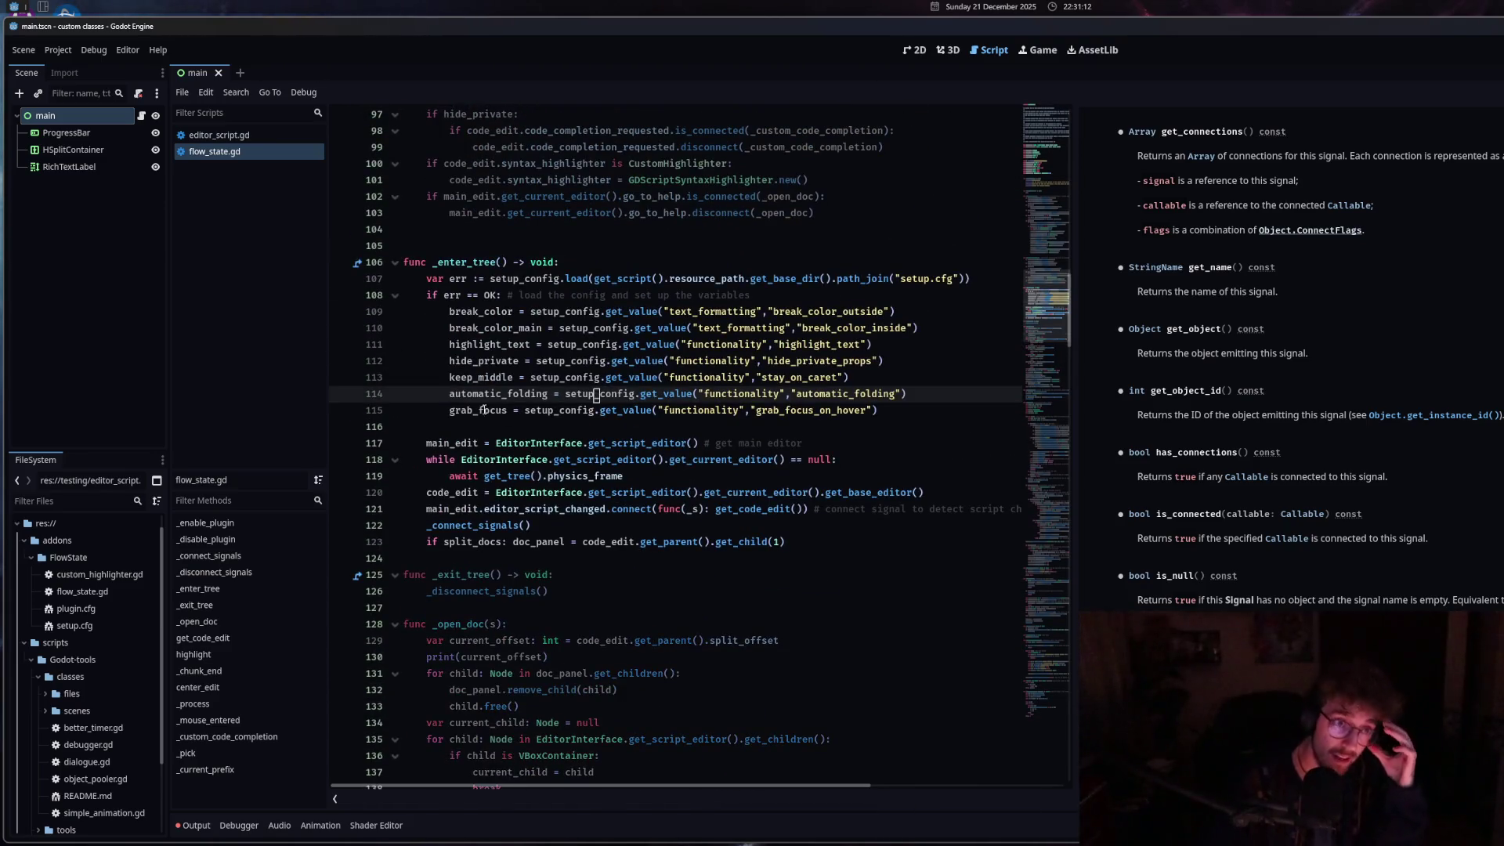
{"action": "scroll", "coordinate": [502, 413], "scroll_direction": "up", "scroll_amount": 3}
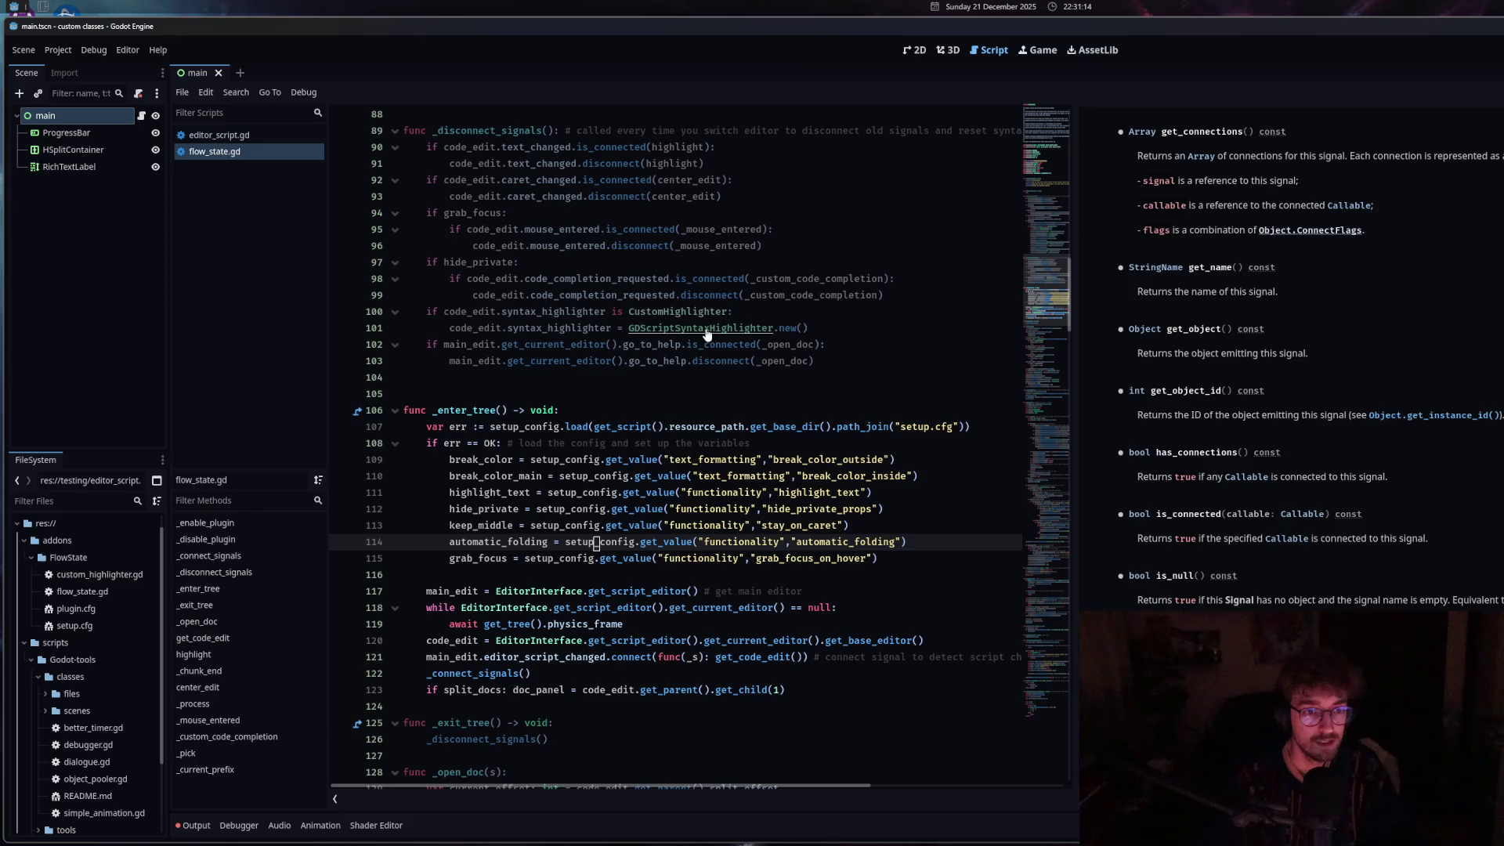
{"action": "left_click", "coordinate": [705, 330], "text": "ctrl"}
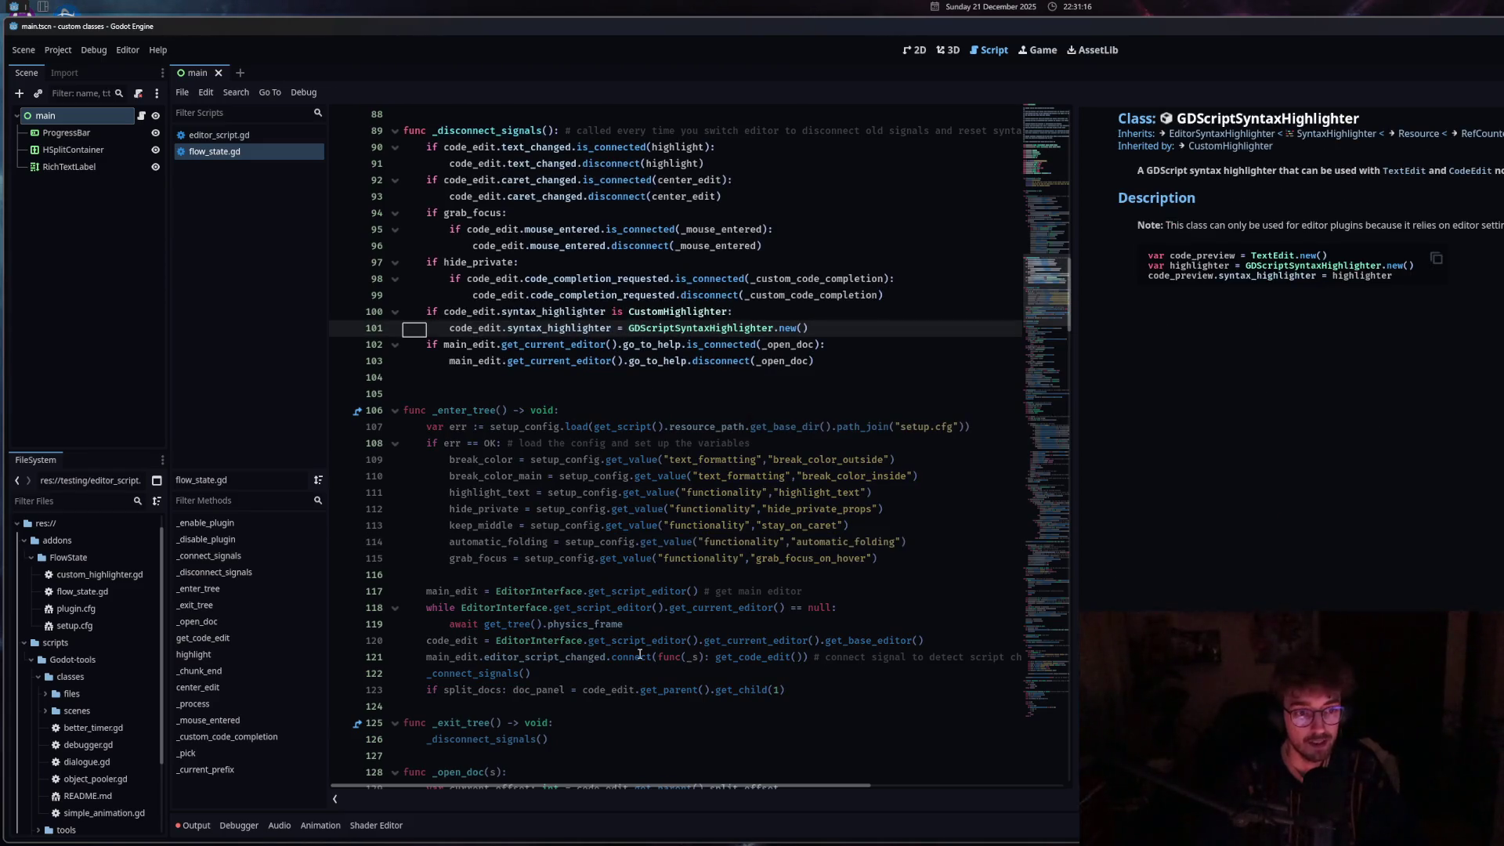
Review the code around lines 100-113 with the docs panel open.
{"action": "left_click", "coordinate": [584, 525]}
{"action": "left_click", "coordinate": [589, 313]}
{"action": "scroll", "coordinate": [665, 383], "scroll_direction": "up", "scroll_amount": 6}
{"action": "scroll", "coordinate": [670, 470], "scroll_direction": "down", "scroll_amount": 6}
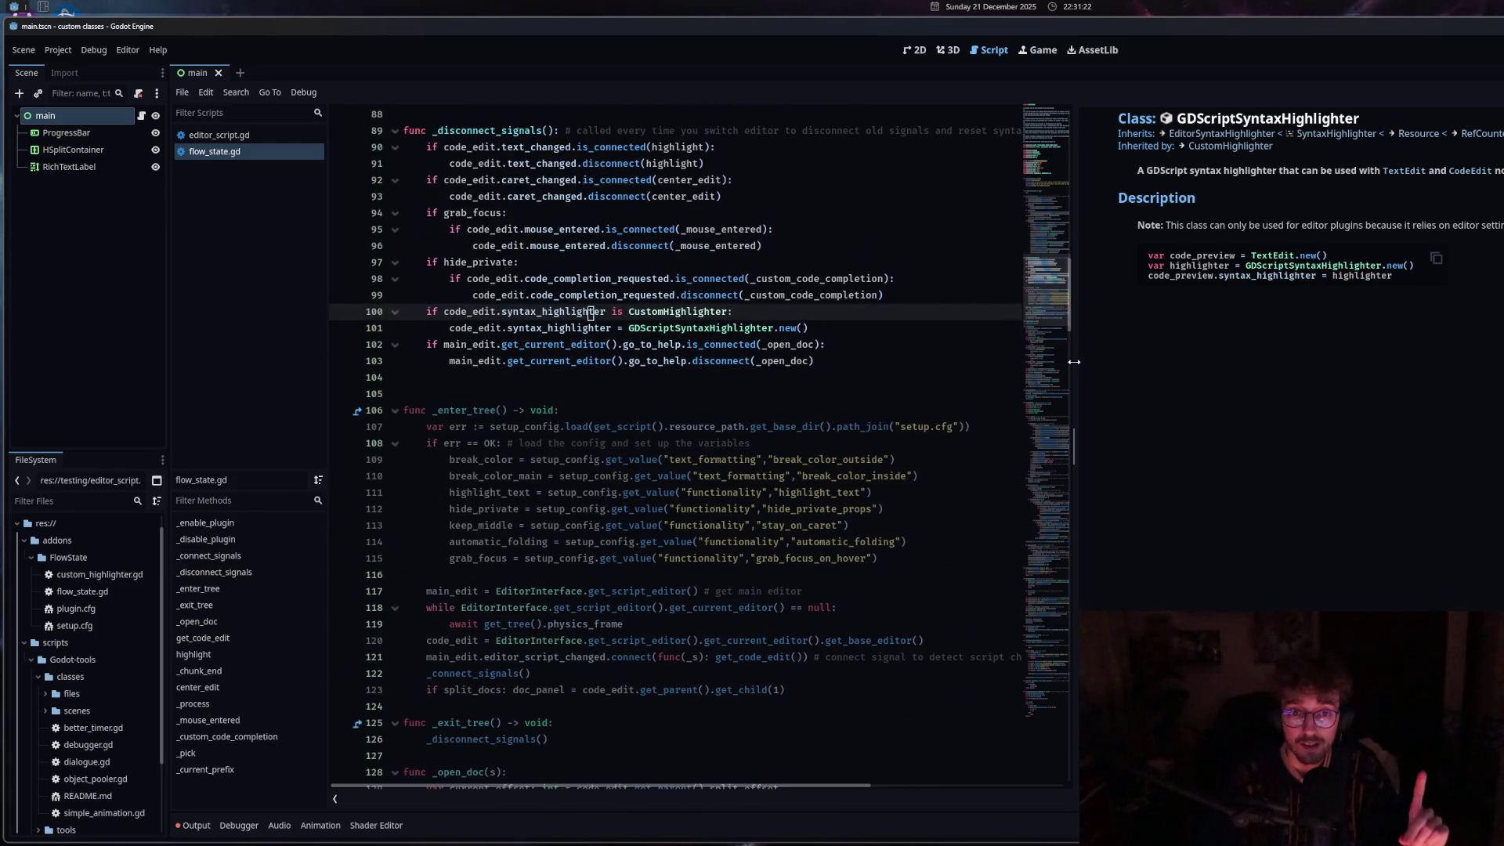
{"action": "left_click", "coordinate": [219, 134]}
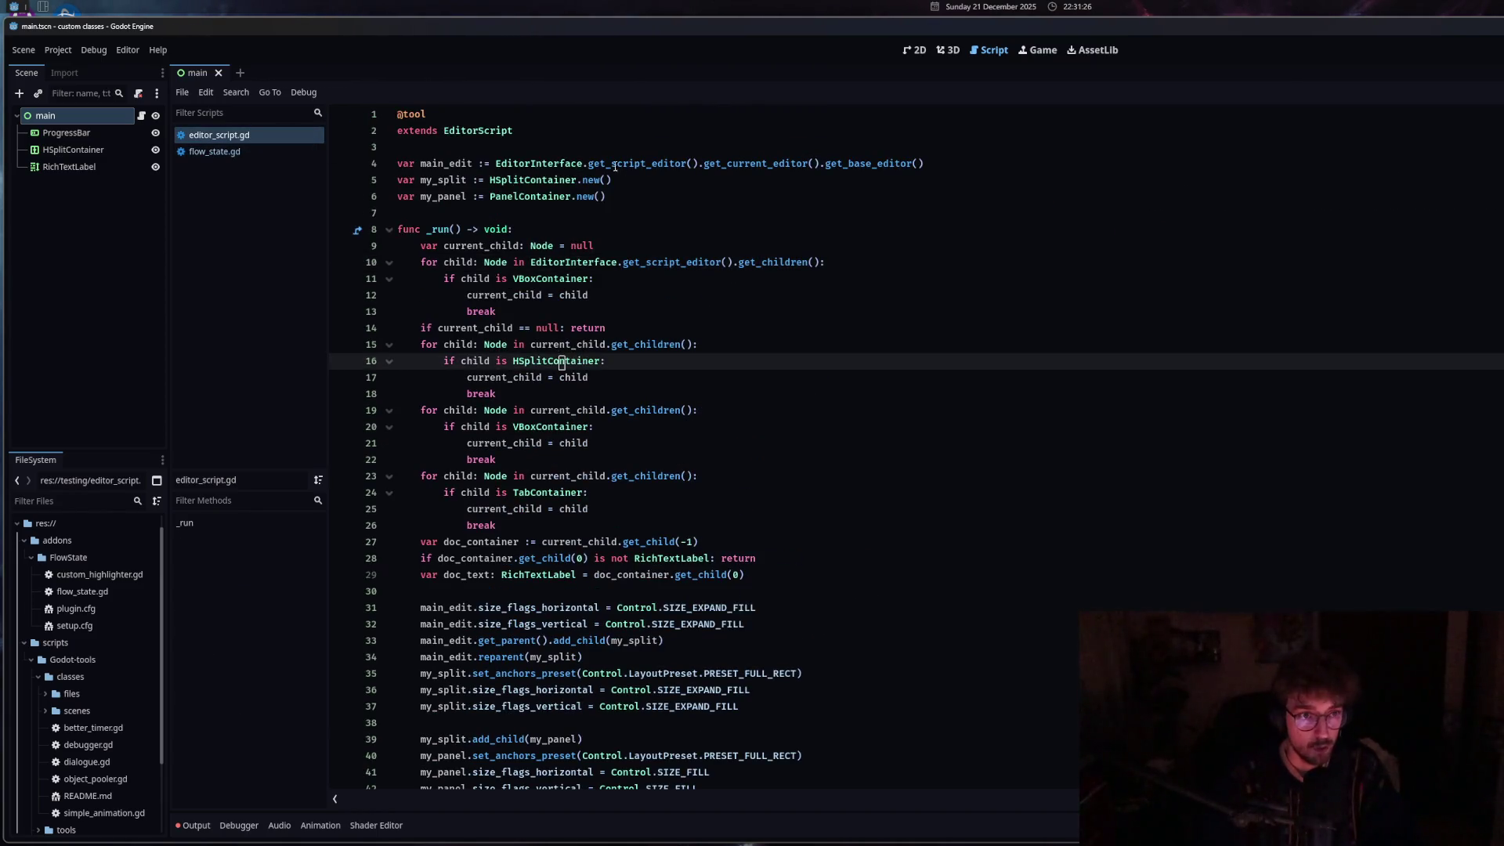
{"action": "left_click", "coordinate": [214, 151]}
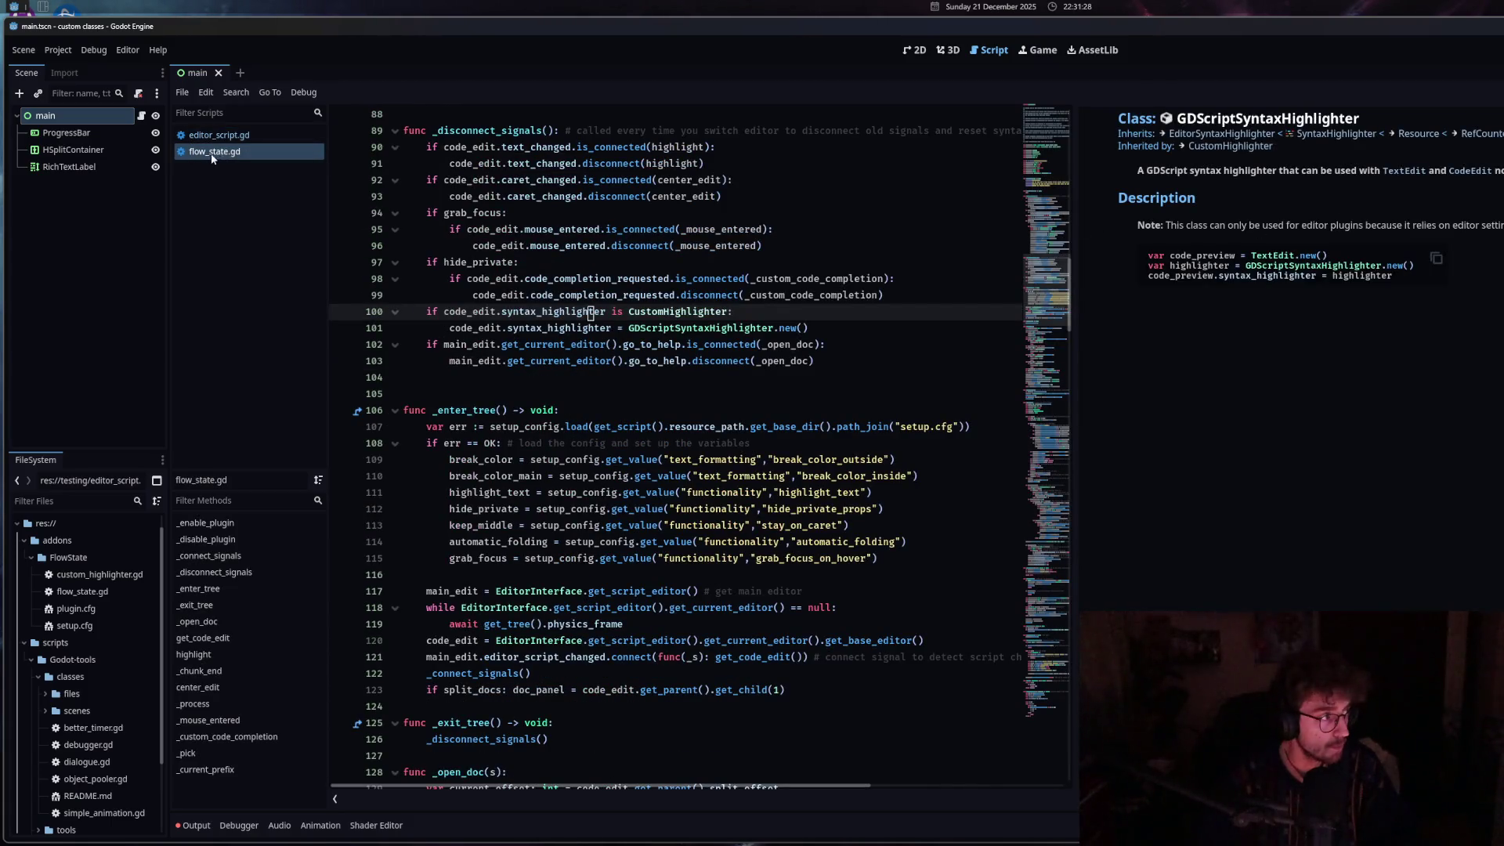
{"action": "mouse_move", "coordinate": [1076, 246]}
{"action": "left_mouse_down"}
{"action": "mouse_move", "coordinate": [1489, 270]}
{"action": "mouse_move", "coordinate": [1097, 282]}
{"action": "mouse_move", "coordinate": [1373, 298]}
{"action": "left_mouse_up"}
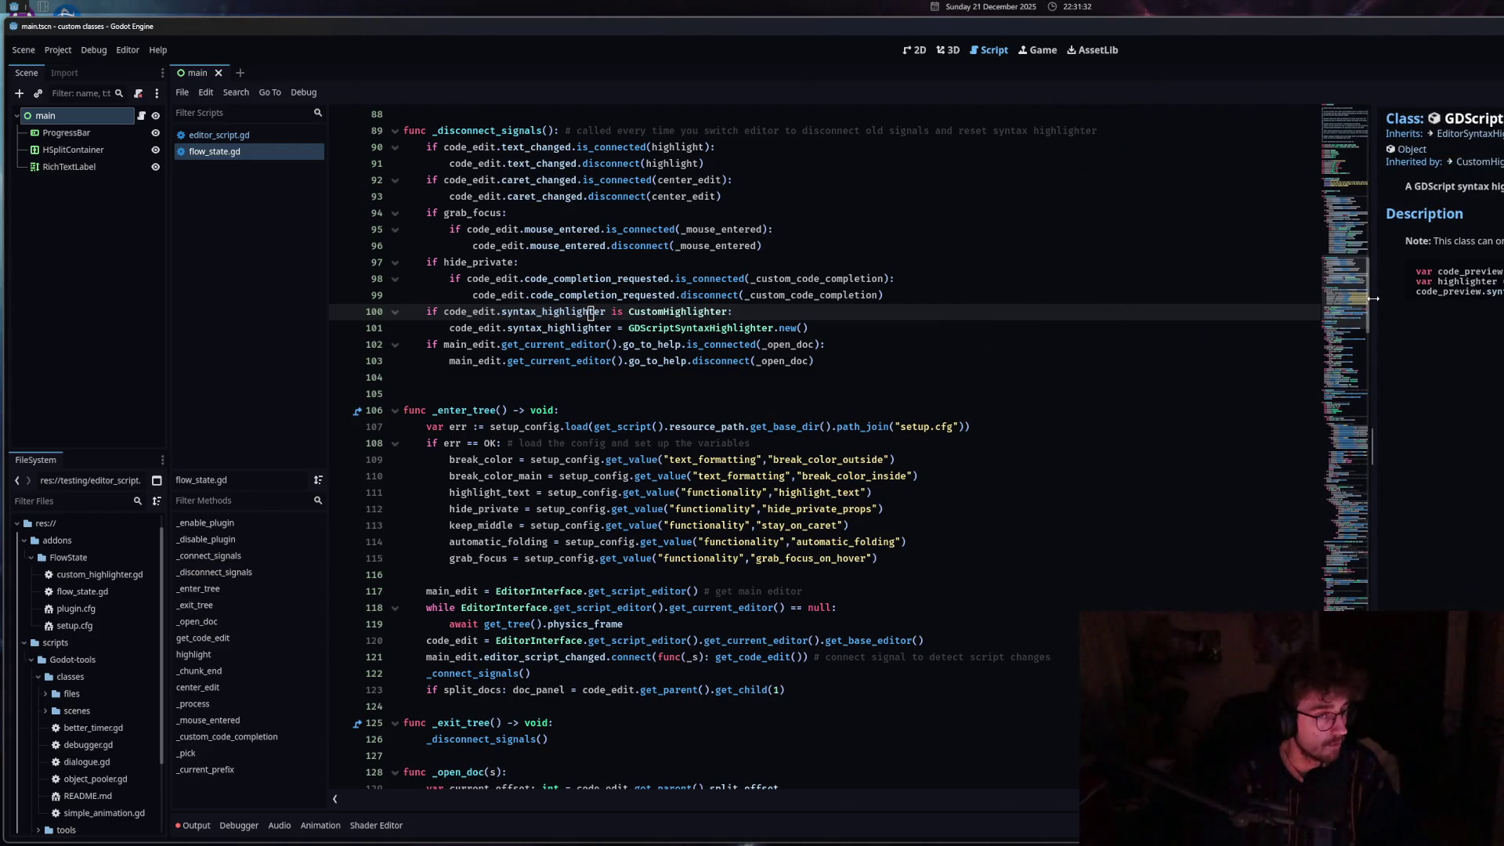
{"action": "mouse_move", "coordinate": [853, 548]}
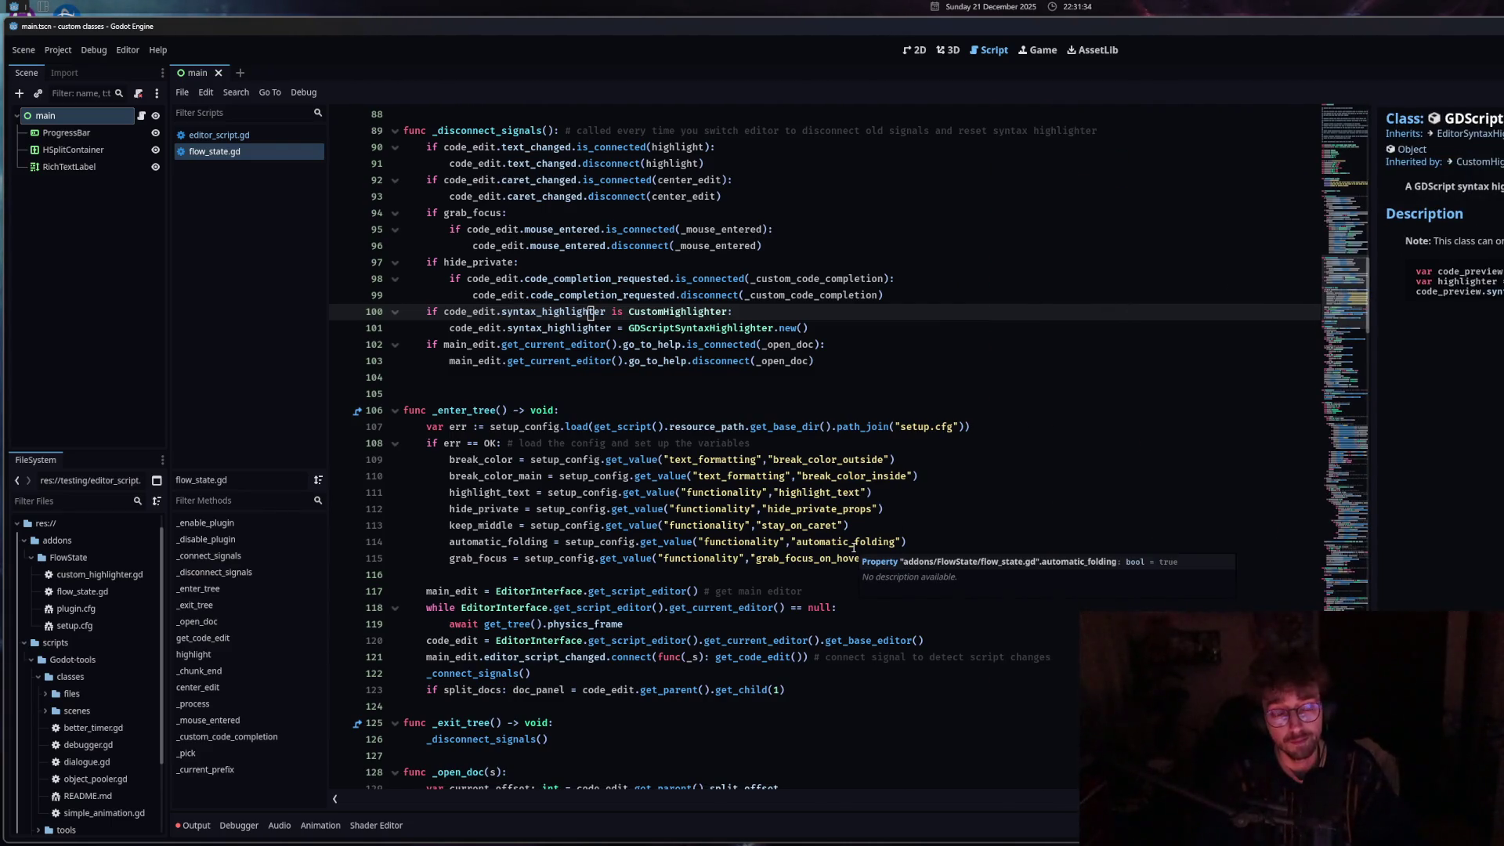
{"action": "left_click", "coordinate": [853, 548]}
{"action": "scroll", "coordinate": [853, 548], "scroll_direction": "down", "scroll_amount": 9}
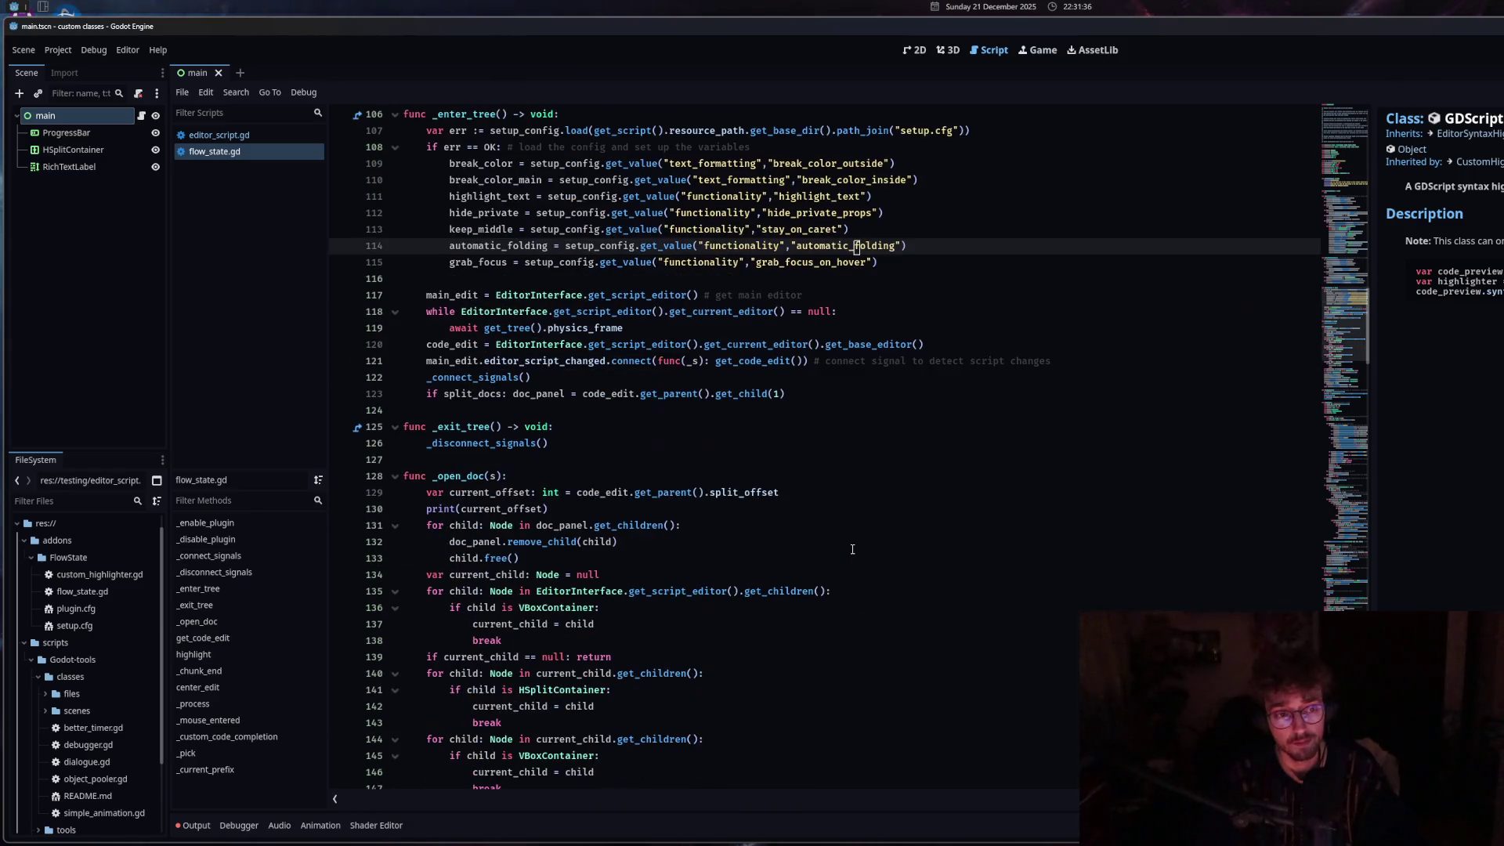
{"action": "scroll", "coordinate": [852, 550], "scroll_direction": "down", "scroll_amount": 1}
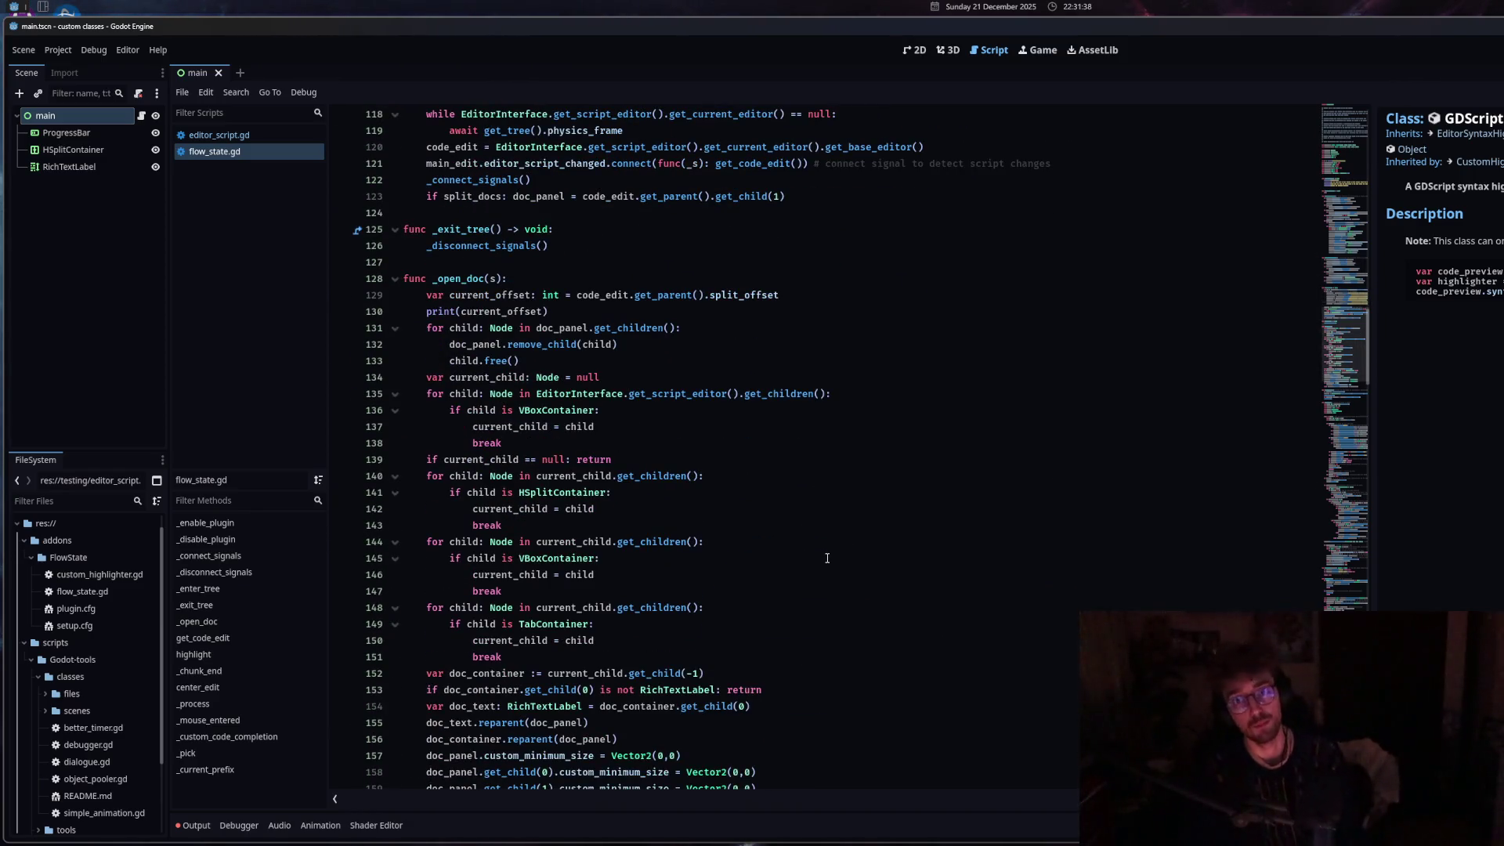
{"action": "left_click_drag", "start_coordinate": [1374, 399], "coordinate": [1140, 394]}
{"action": "scroll", "coordinate": [707, 615], "scroll_direction": "down", "scroll_amount": 4}
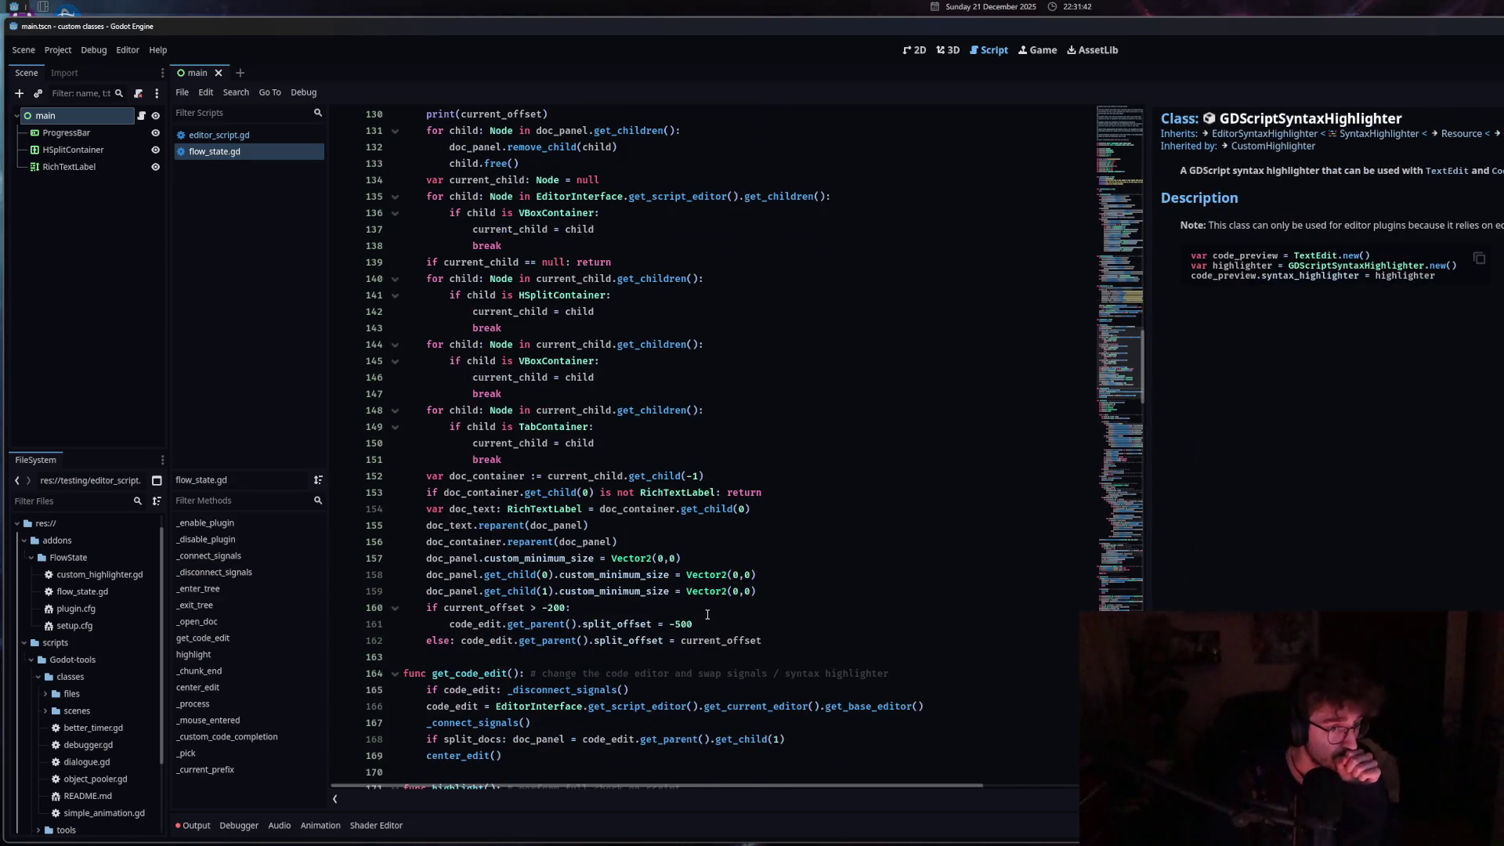
{"action": "left_click", "coordinate": [707, 615]}
{"action": "scroll", "coordinate": [707, 615], "scroll_direction": "down", "scroll_amount": 6}
{"action": "scroll", "coordinate": [708, 615], "scroll_direction": "up", "scroll_amount": 14}
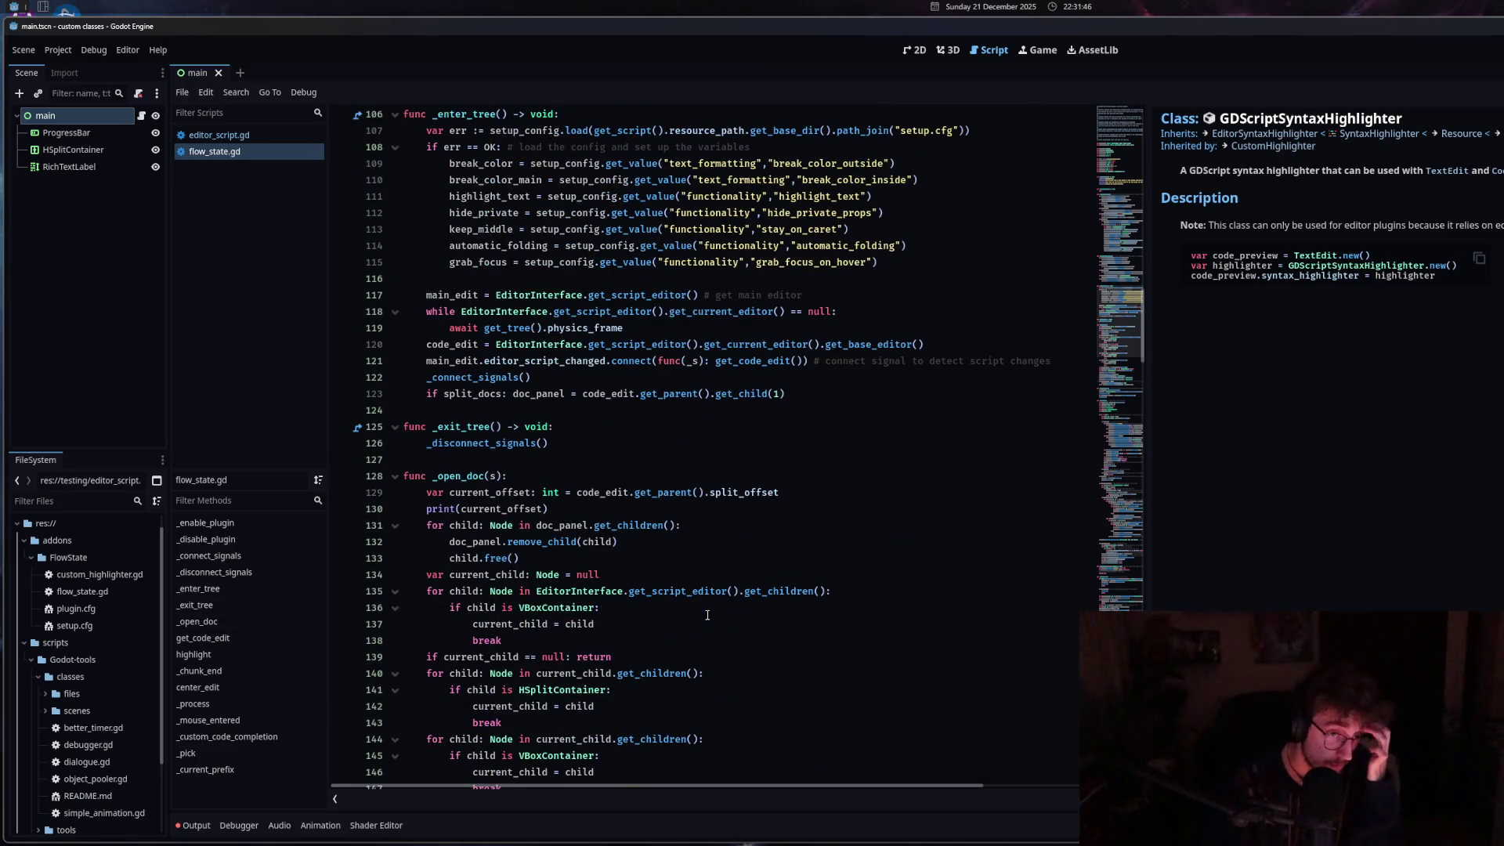
{"action": "scroll", "coordinate": [707, 615], "scroll_direction": "up", "scroll_amount": 5}
{"action": "scroll", "coordinate": [708, 615], "scroll_direction": "up", "scroll_amount": 5}
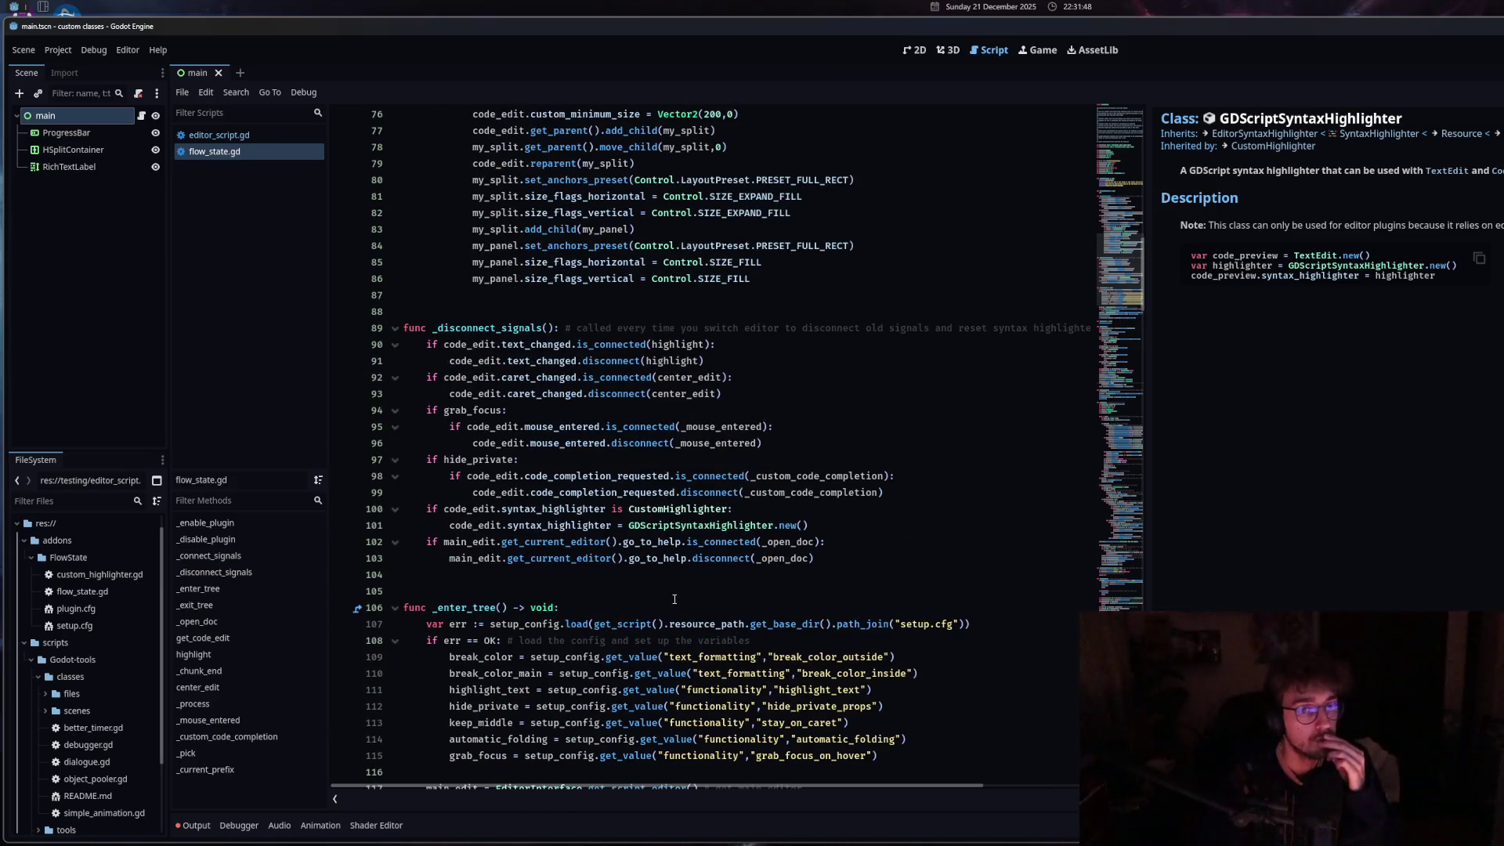
{"action": "left_click_drag", "start_coordinate": [1144, 329], "coordinate": [1378, 329]}
{"action": "scroll", "coordinate": [683, 578], "scroll_direction": "up", "scroll_amount": 6}
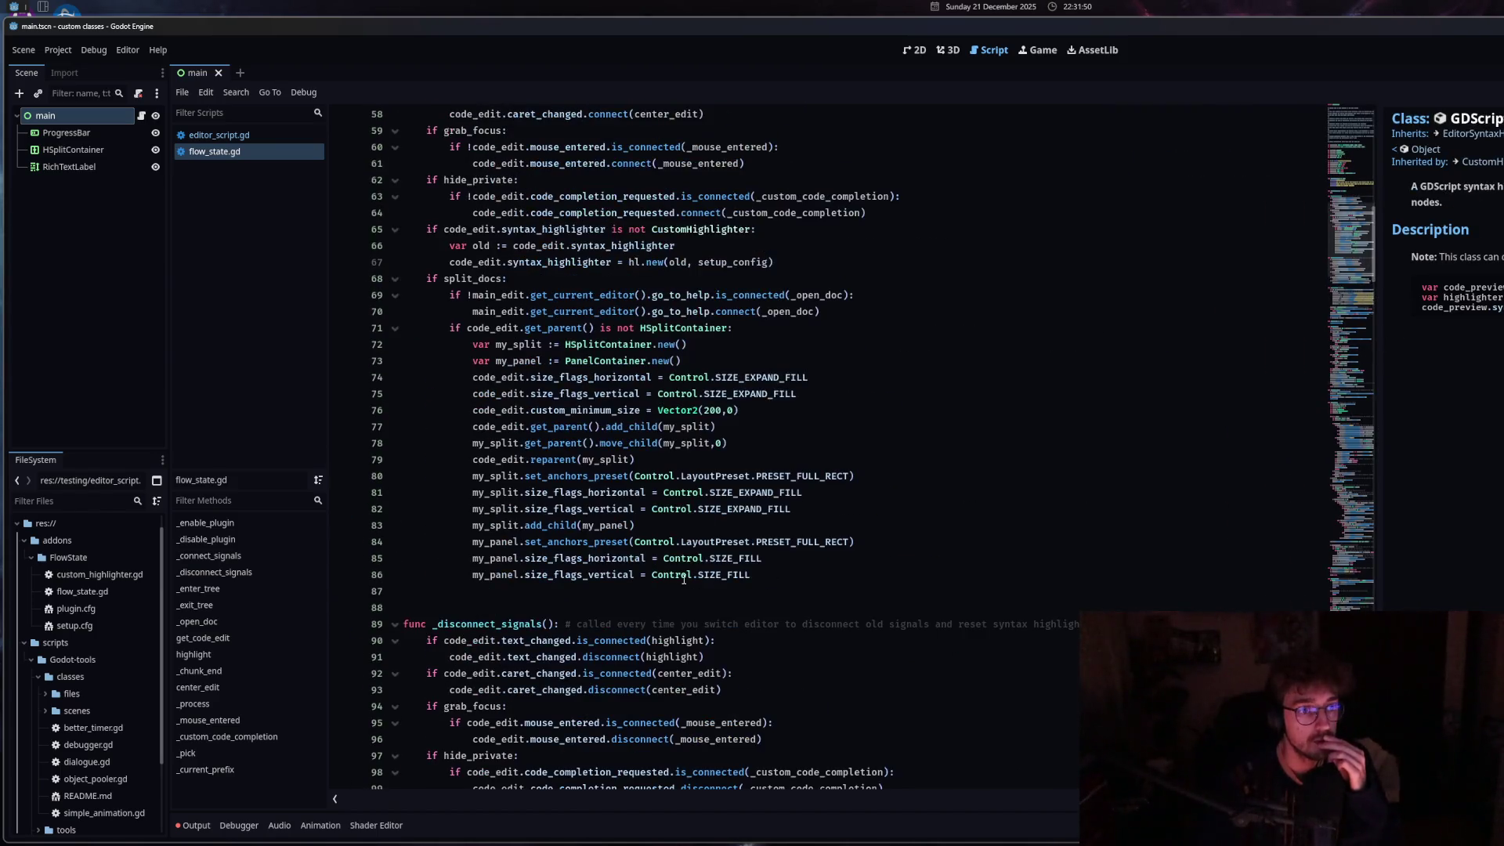
{"action": "mouse_move", "coordinate": [1380, 307]}
{"action": "left_mouse_down"}
{"action": "mouse_move", "coordinate": [1500, 307]}
{"action": "mouse_move", "coordinate": [1424, 321]}
{"action": "mouse_move", "coordinate": [1503, 325]}
{"action": "mouse_move", "coordinate": [1251, 329]}
{"action": "mouse_move", "coordinate": [1501, 330]}
{"action": "left_mouse_up"}
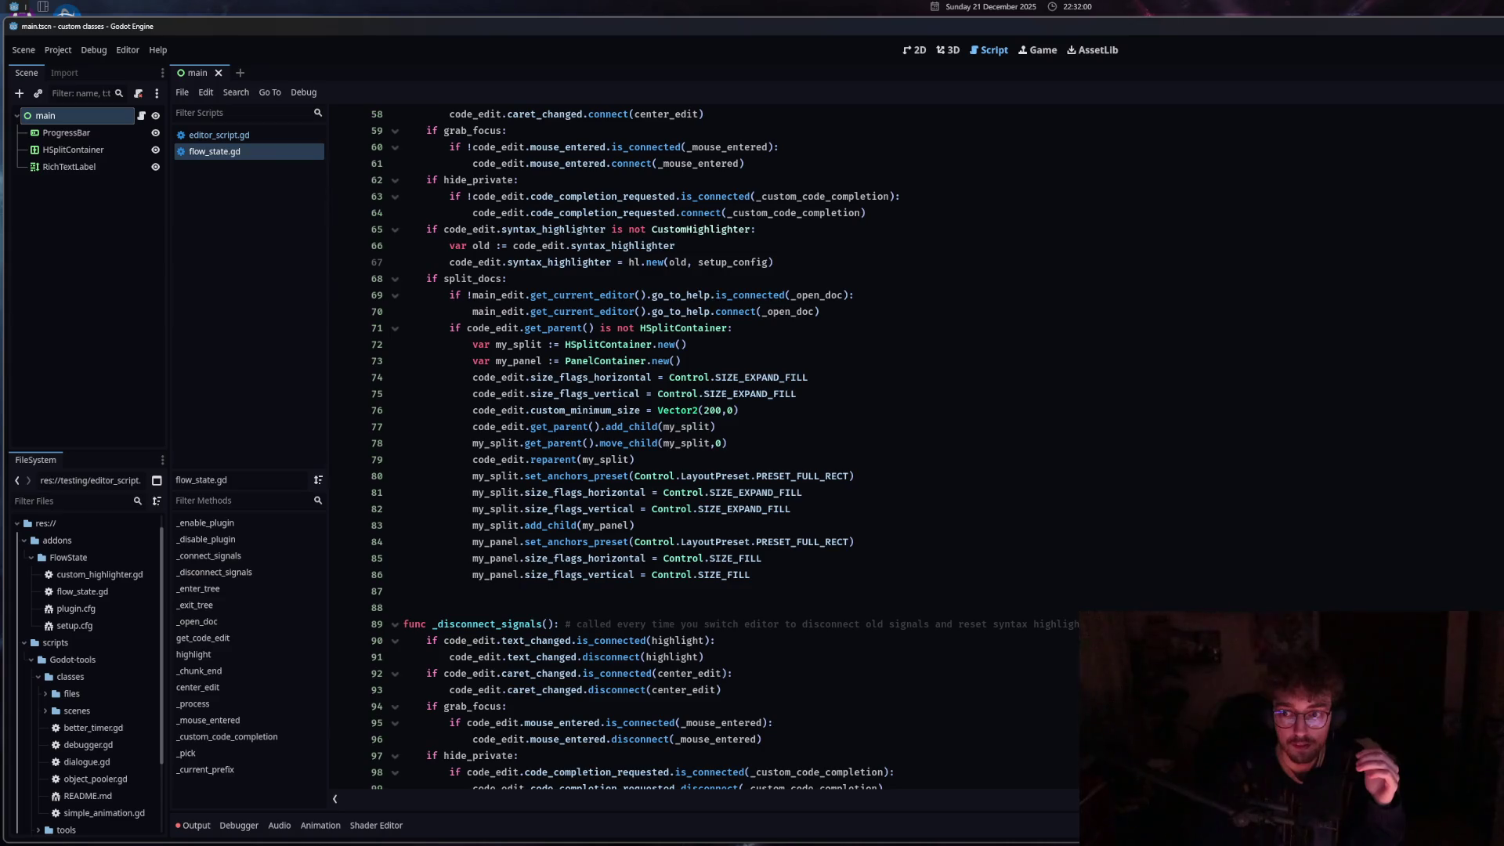
{"action": "left_click_drag", "start_coordinate": [1489, 311], "coordinate": [1152, 311]}
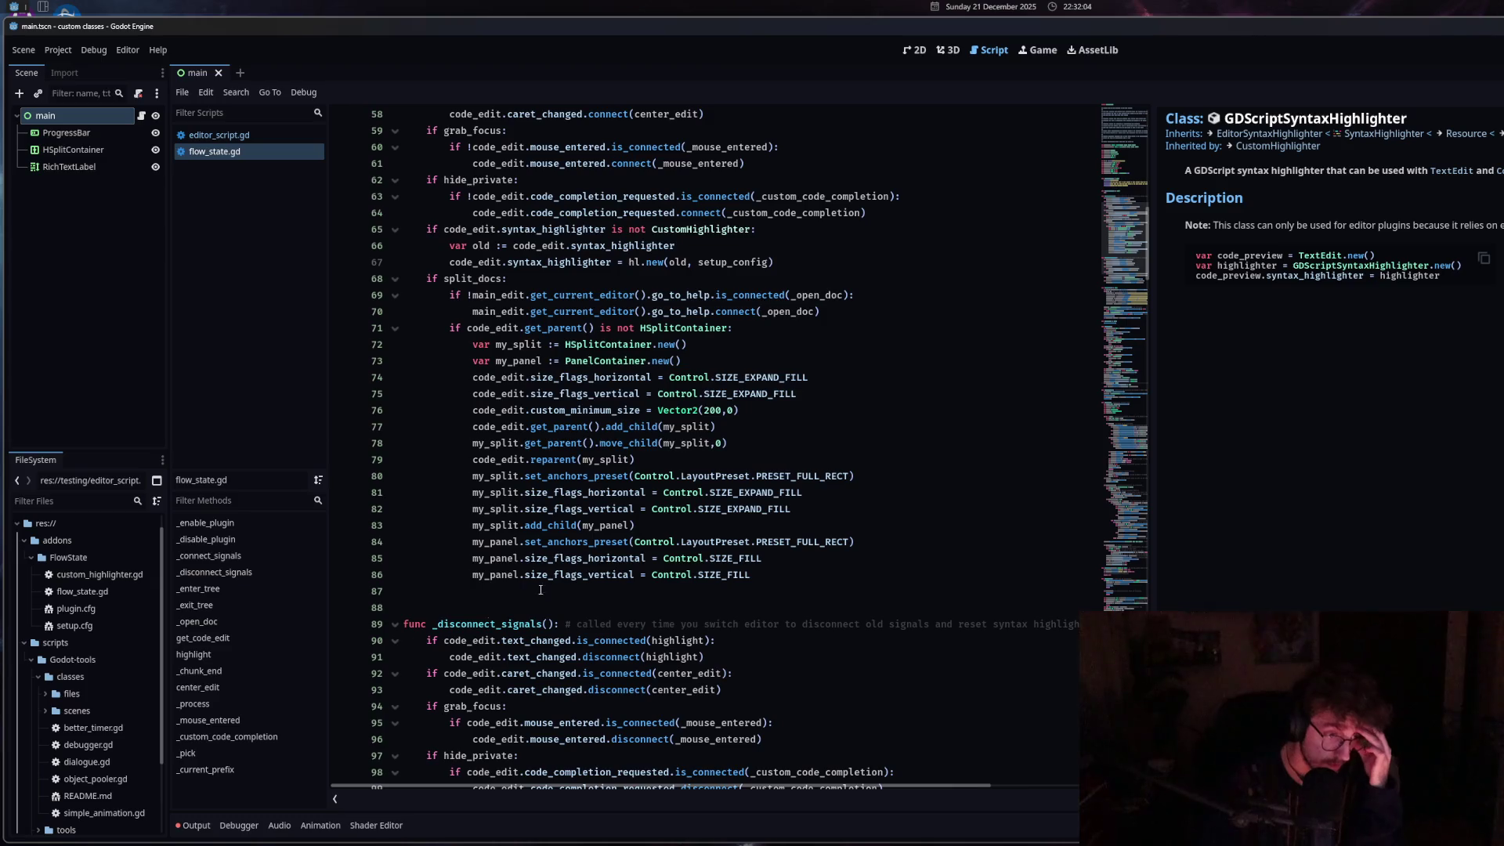
Clear the output log and delete line 130's print(current_offset) from _open_doc.
{"action": "left_click", "coordinate": [196, 831]}
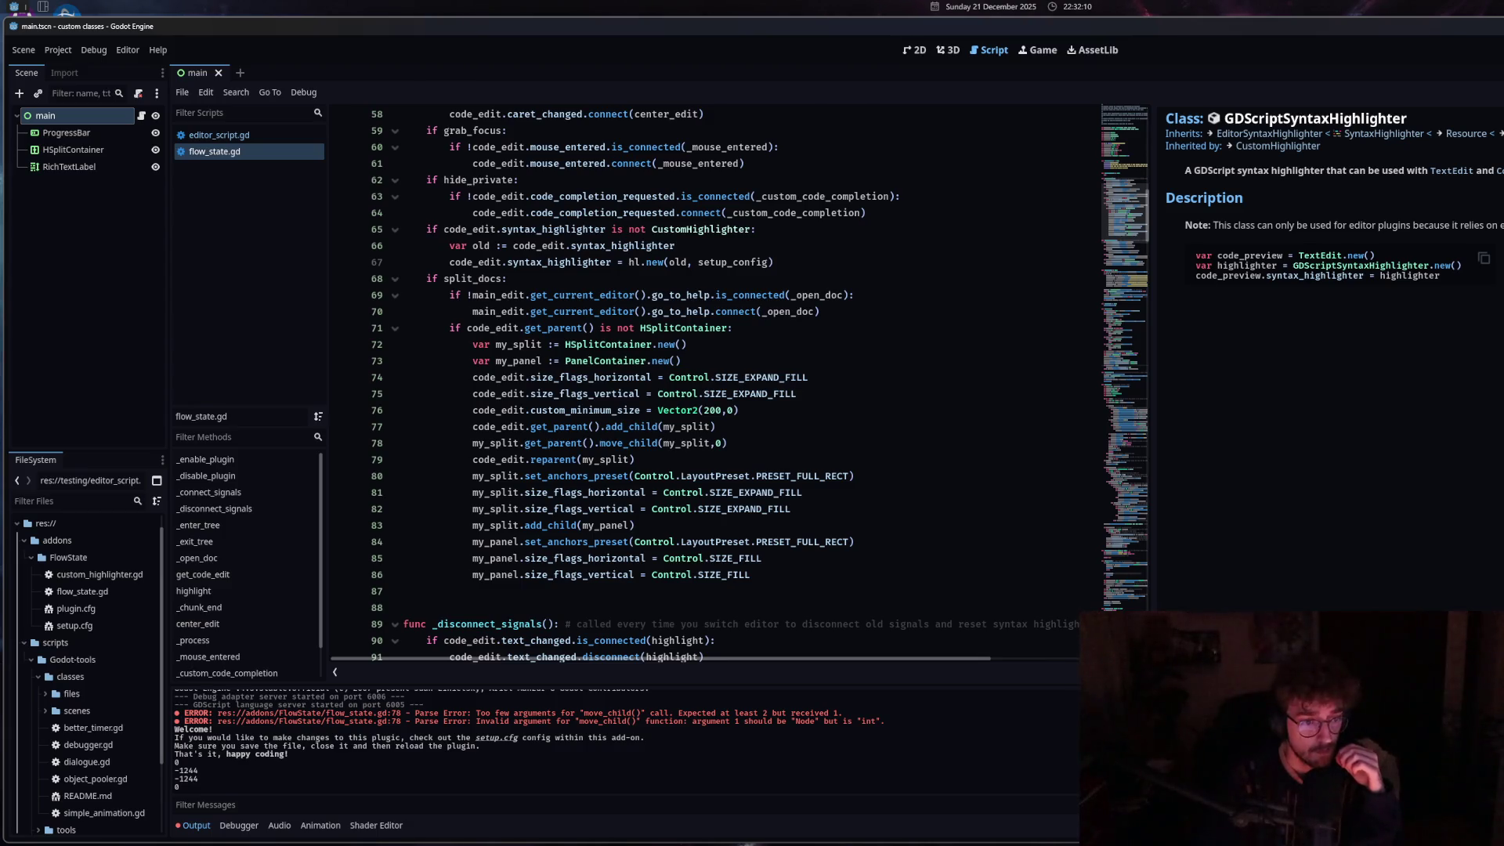
{"action": "left_click", "coordinate": [1483, 695]}
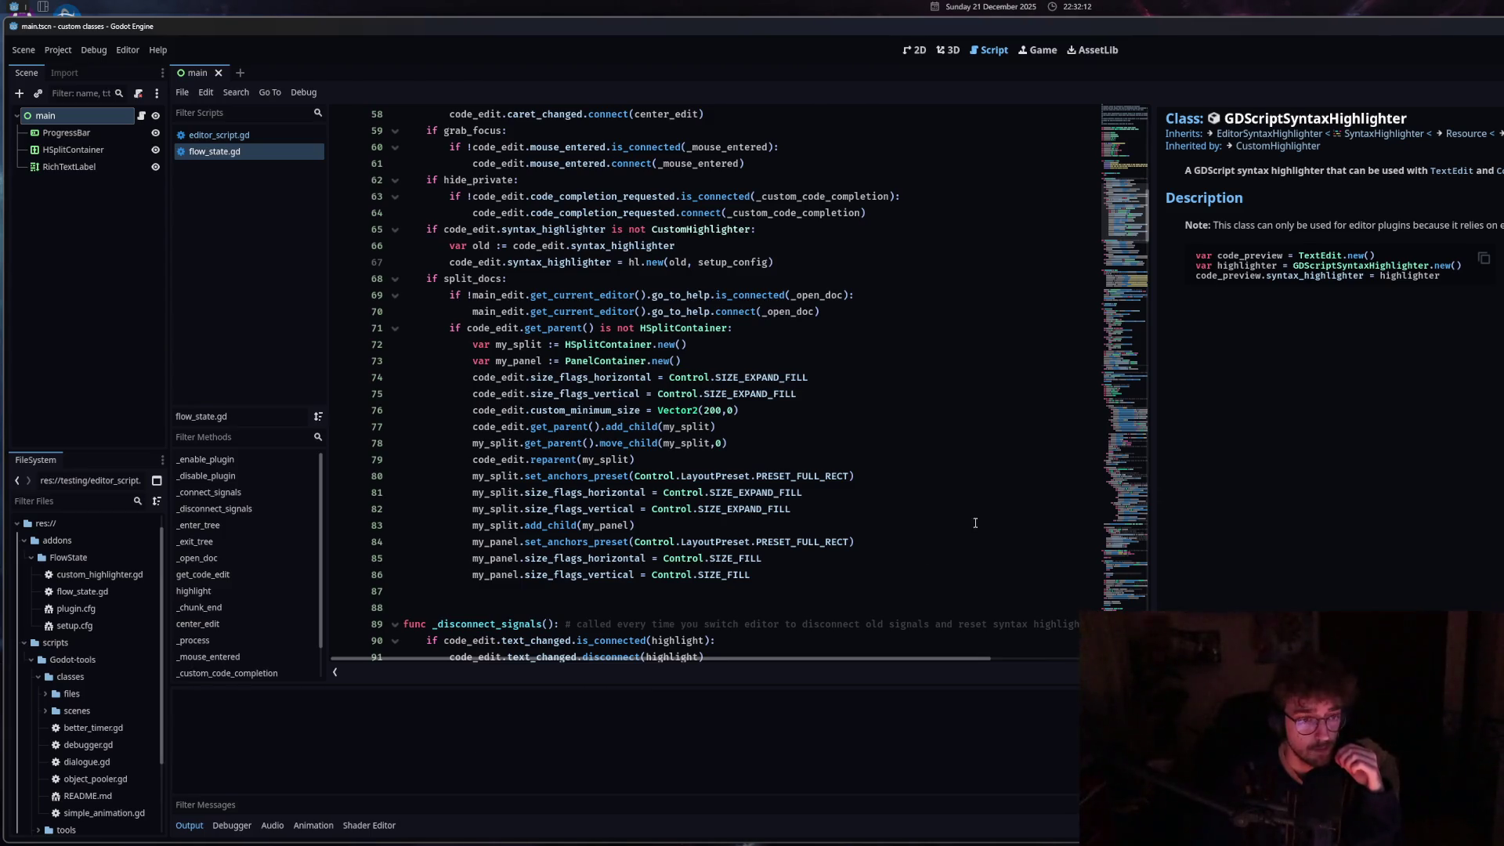
{"action": "scroll", "coordinate": [1013, 503], "scroll_direction": "down", "scroll_amount": 20}
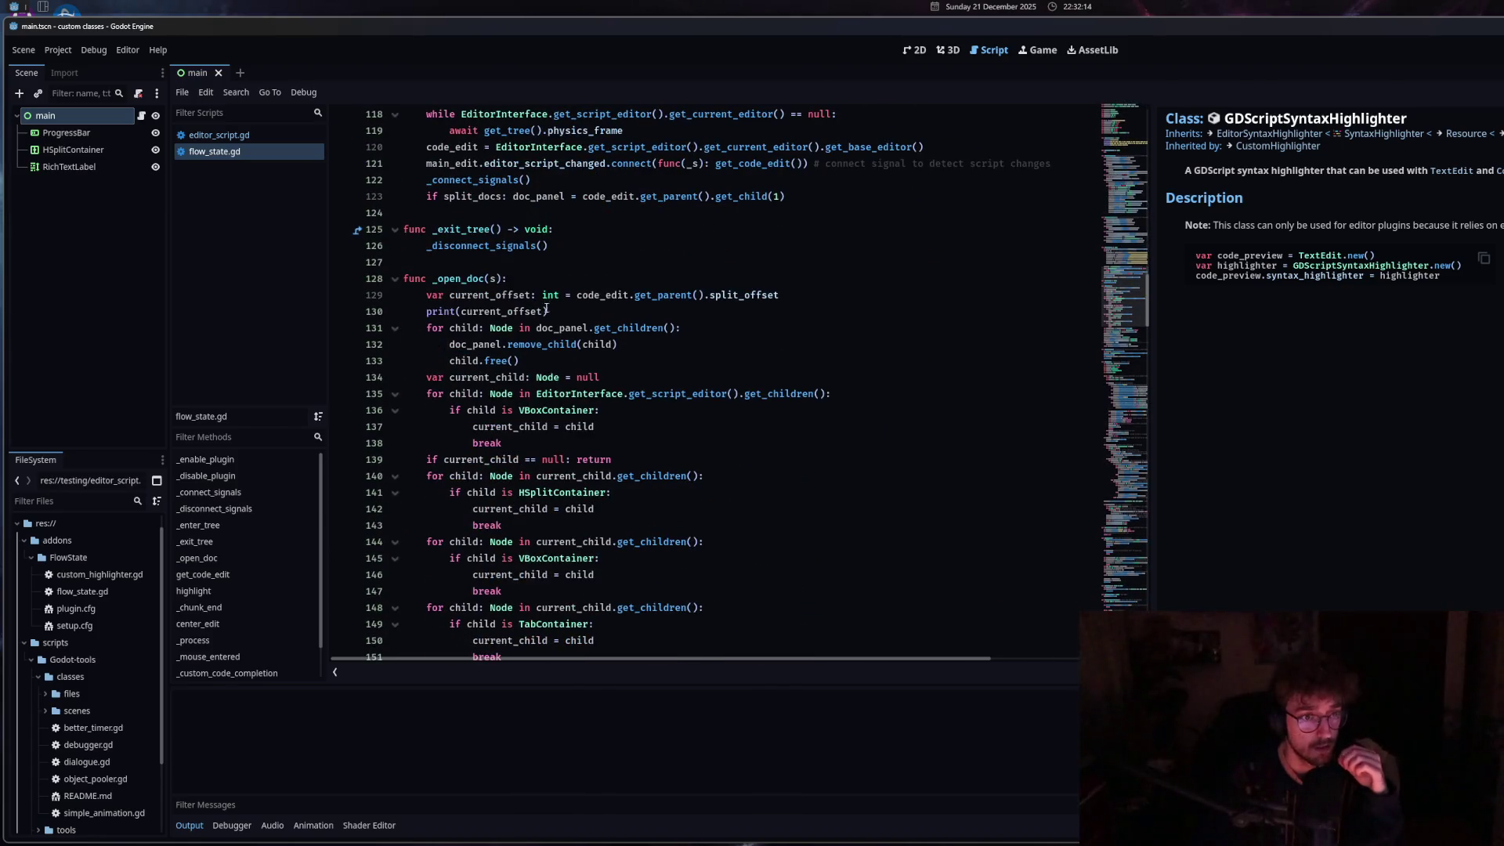
{"action": "triple_click", "coordinate": [542, 311]}
{"action": "key", "text": "BackSpace"}
{"action": "key", "text": "BackSpace"}
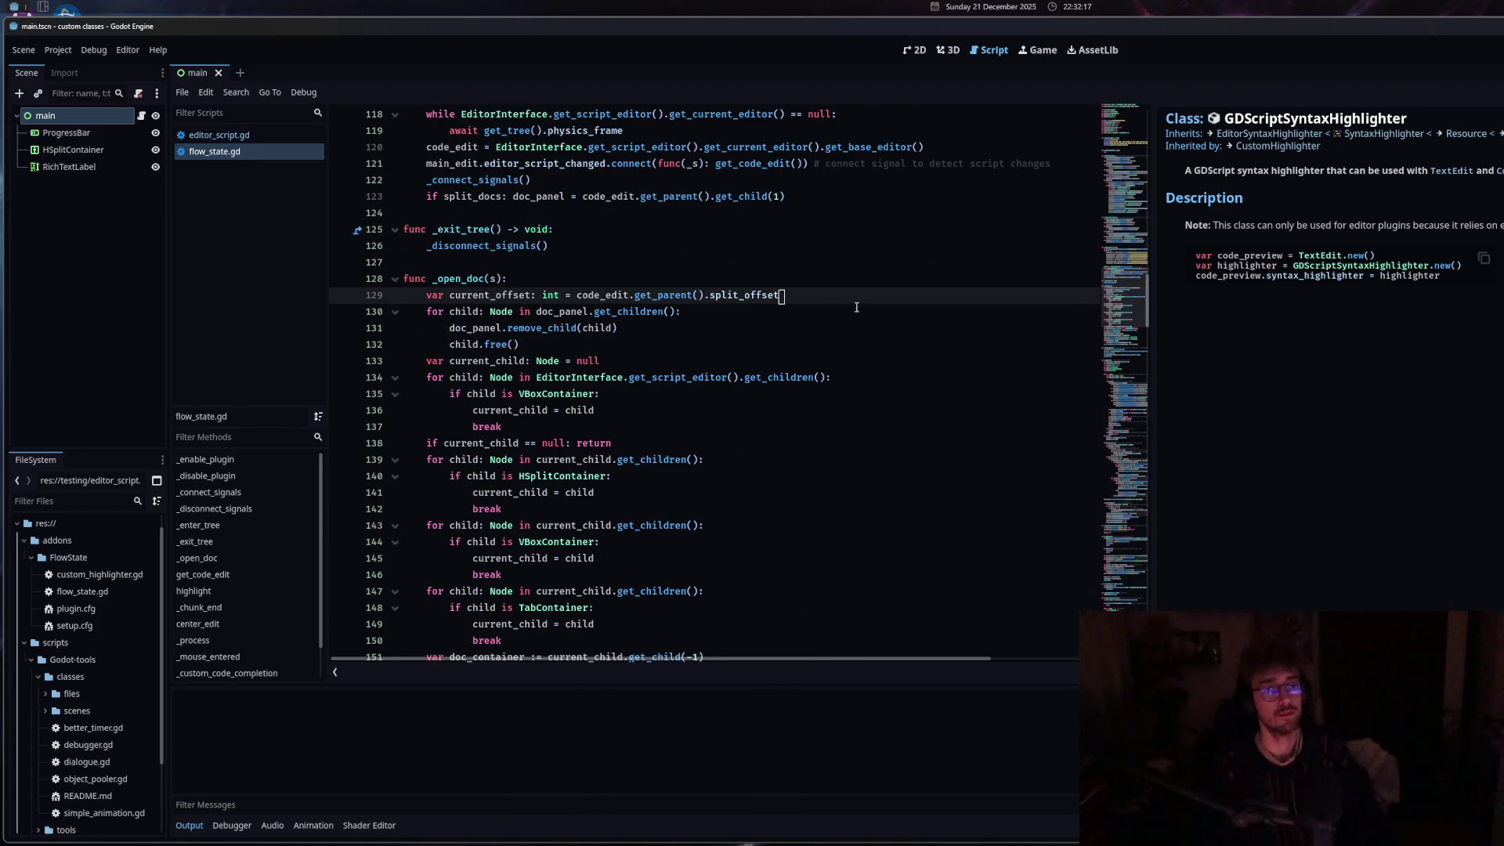
{"action": "scroll", "coordinate": [855, 308], "scroll_direction": "up", "scroll_amount": 4}
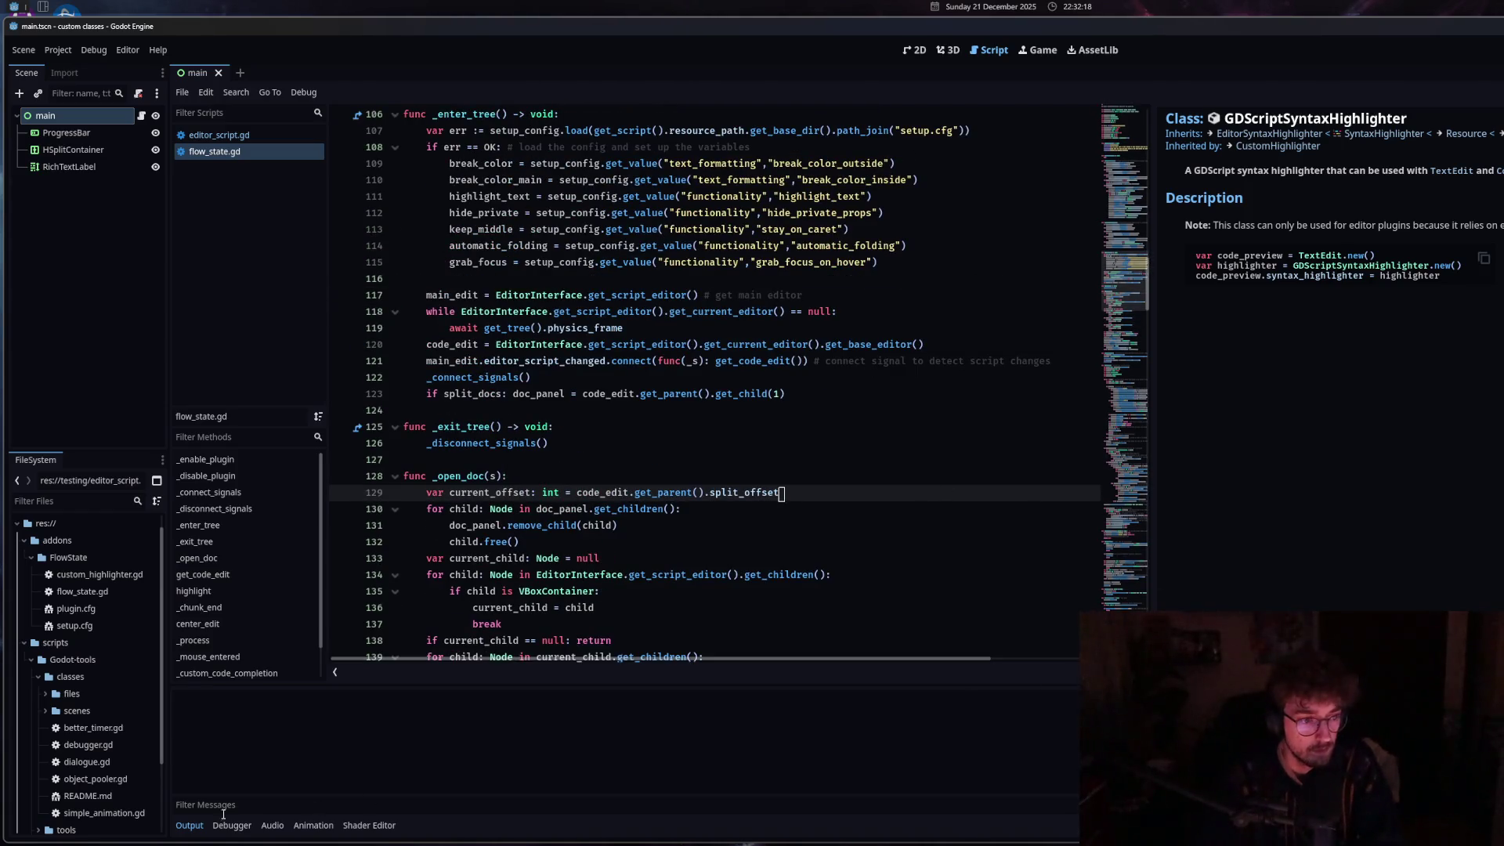
Collapse the bottom output panel and narrow the documentation panel beside the code.
{"action": "left_click", "coordinate": [191, 825]}
{"action": "left_click_drag", "start_coordinate": [1153, 290], "coordinate": [1339, 290]}
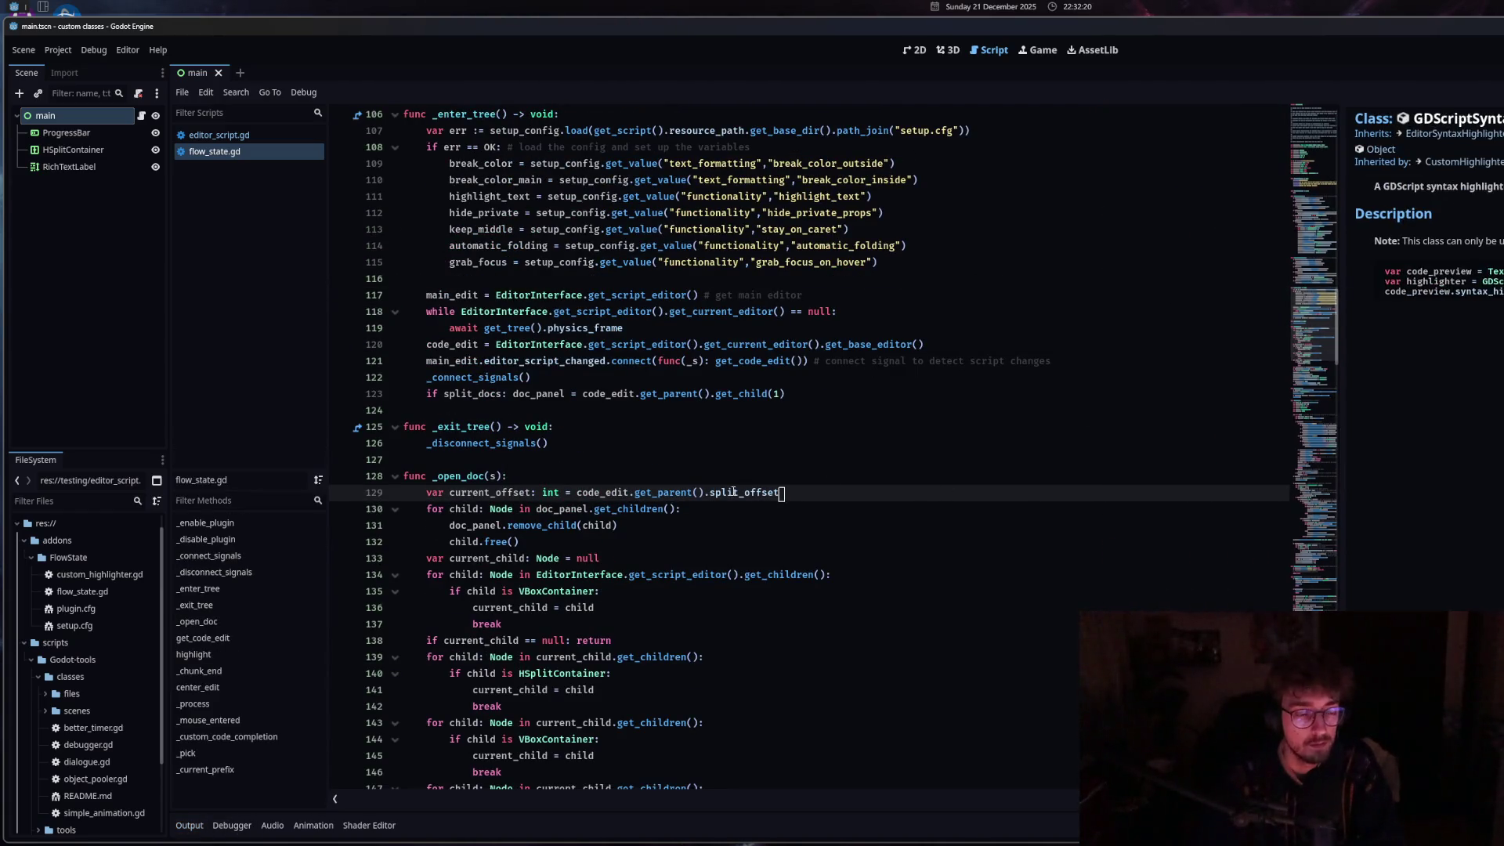
{"action": "scroll", "coordinate": [738, 487], "scroll_direction": "up", "scroll_amount": 17}
{"action": "scroll", "coordinate": [714, 501], "scroll_direction": "down", "scroll_amount": 6}
Review lines 83 and 98, comparing against editor_script.gd before returning to flow_state.gd.
{"action": "left_click", "coordinate": [694, 282]}
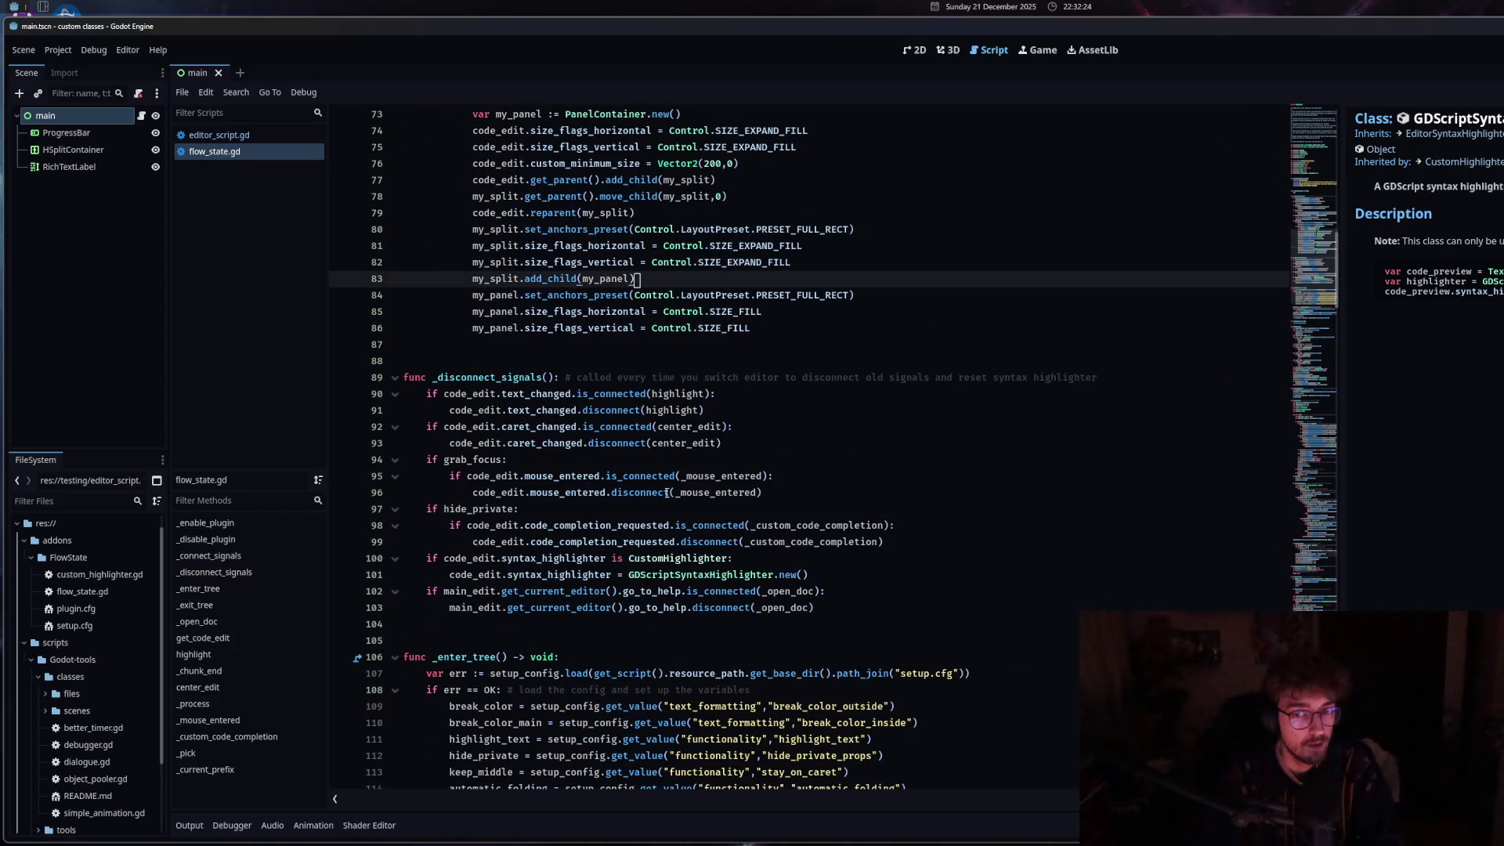
{"action": "scroll", "coordinate": [667, 492], "scroll_direction": "down", "scroll_amount": 5}
{"action": "left_click", "coordinate": [717, 510]}
{"action": "key", "text": "Up"}
{"action": "key", "text": "Up"}
{"action": "key", "text": "Up"}
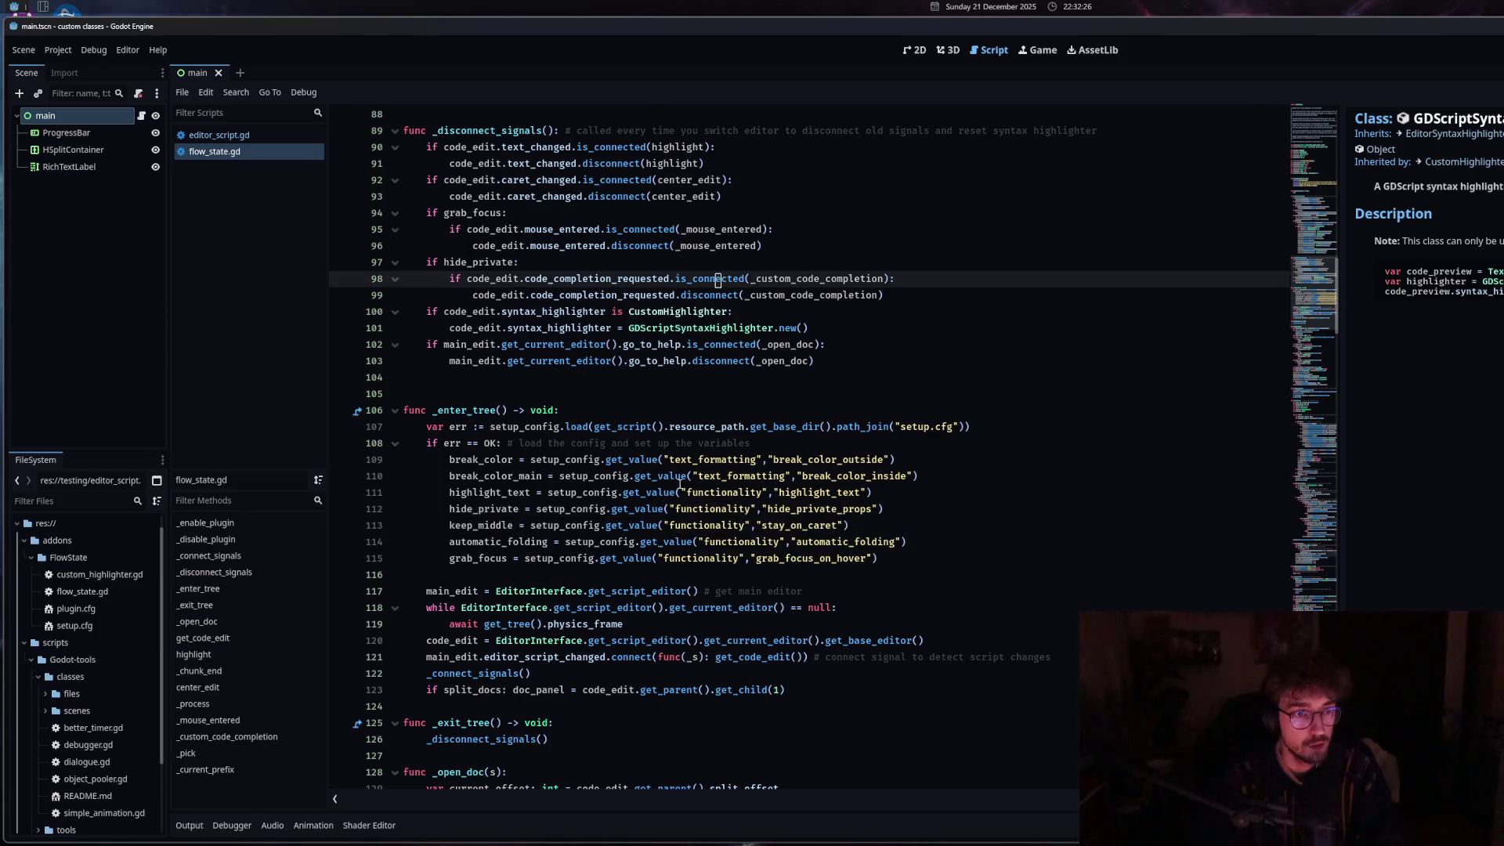
{"action": "scroll", "coordinate": [690, 421], "scroll_direction": "down", "scroll_amount": 9}
{"action": "scroll", "coordinate": [689, 421], "scroll_direction": "up", "scroll_amount": 8}
{"action": "left_click", "coordinate": [228, 136]}
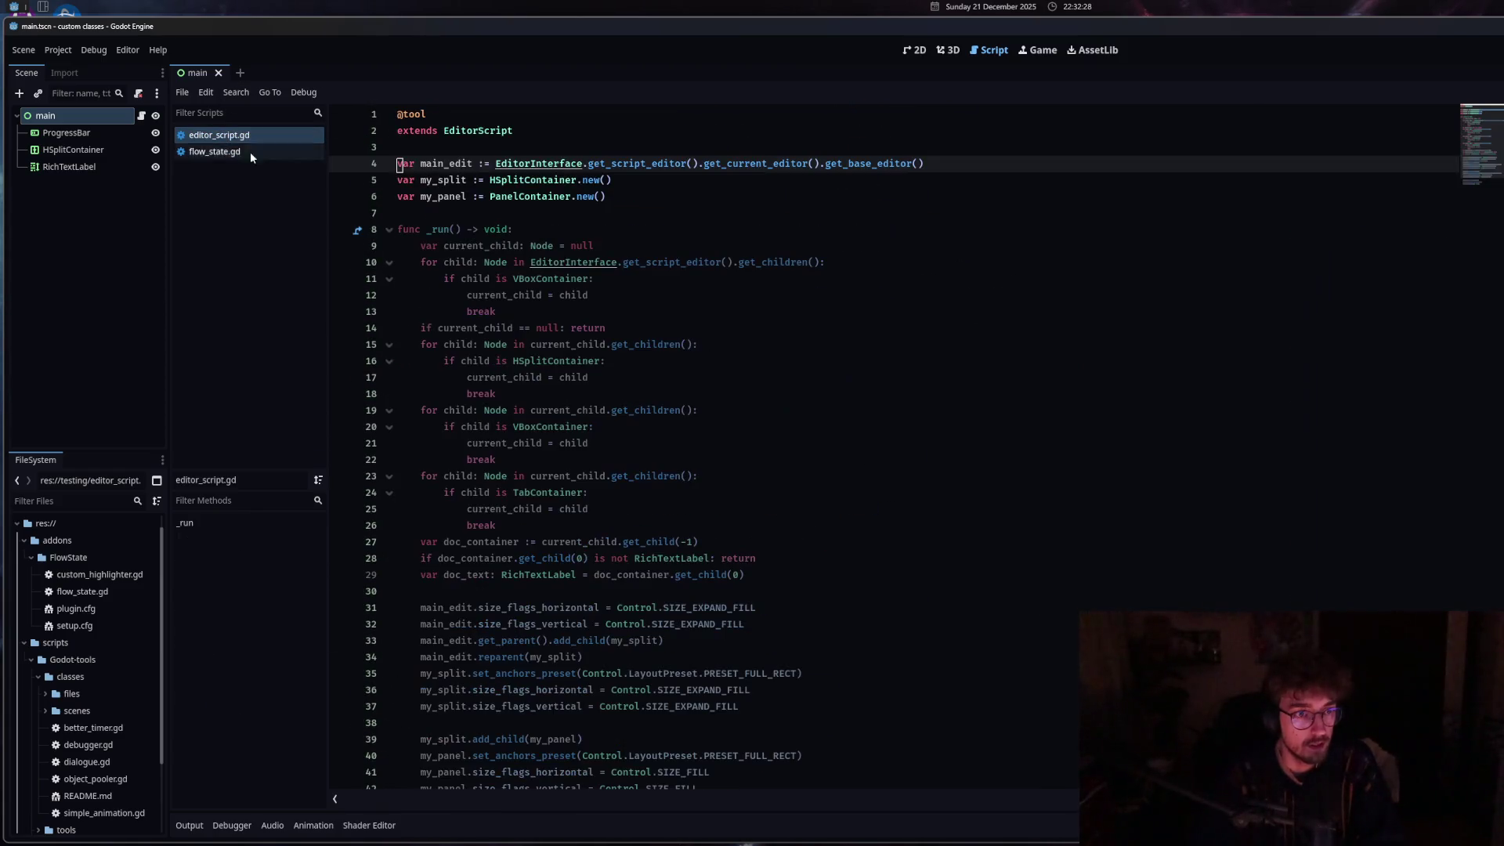
{"action": "left_click", "coordinate": [240, 151]}
{"action": "left_click", "coordinate": [579, 411]}
Inspect the is_connected check on line 55 and the code around line 80.
{"action": "scroll", "coordinate": [576, 407], "scroll_direction": "up", "scroll_amount": 1}
{"action": "scroll", "coordinate": [576, 407], "scroll_direction": "up", "scroll_amount": 17}
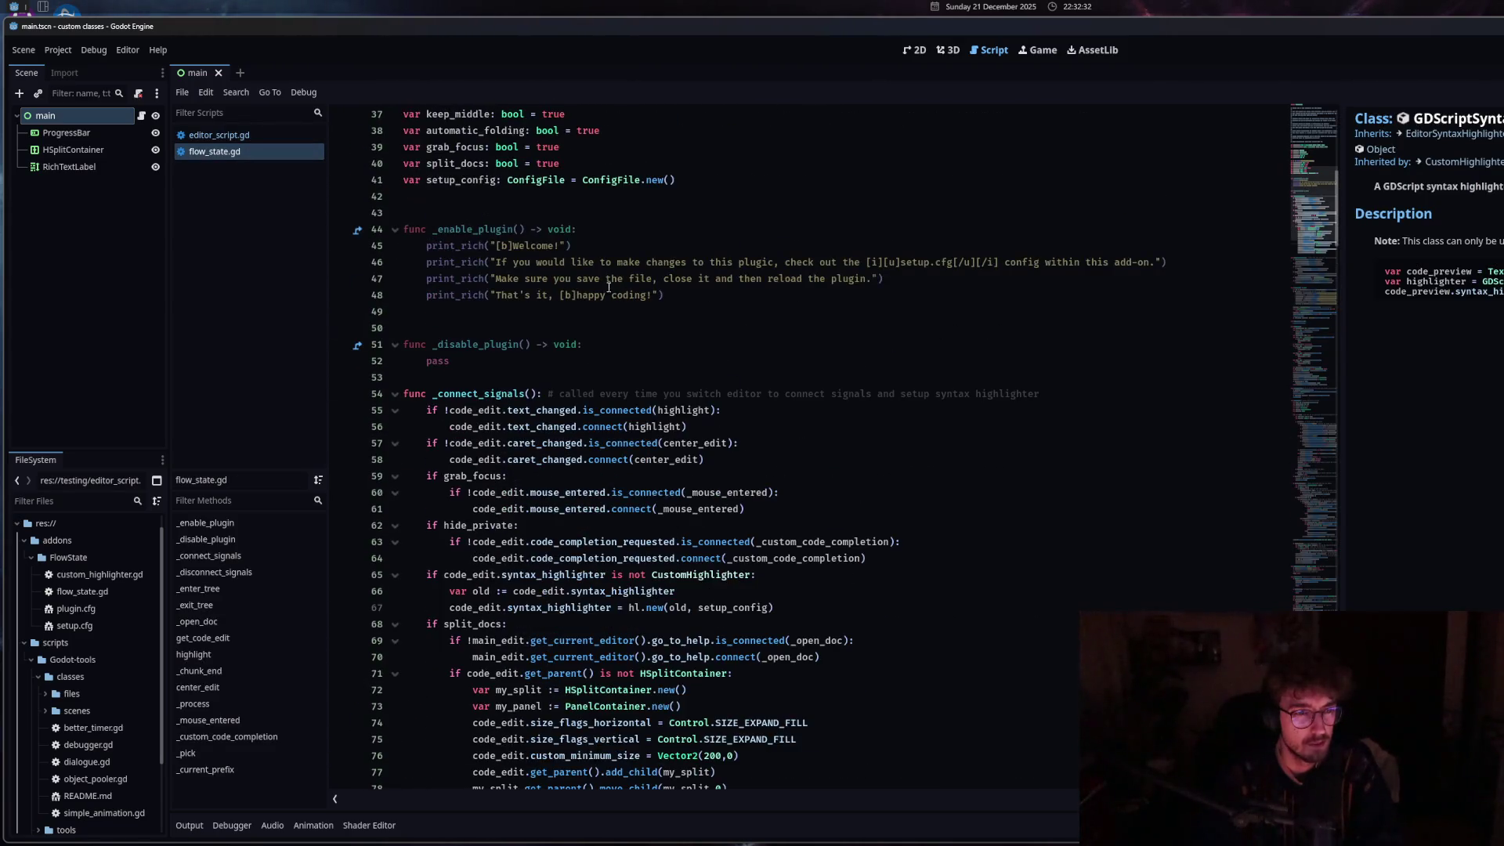
{"action": "left_click", "coordinate": [596, 411]}
{"action": "scroll", "coordinate": [596, 415], "scroll_direction": "down", "scroll_amount": 6}
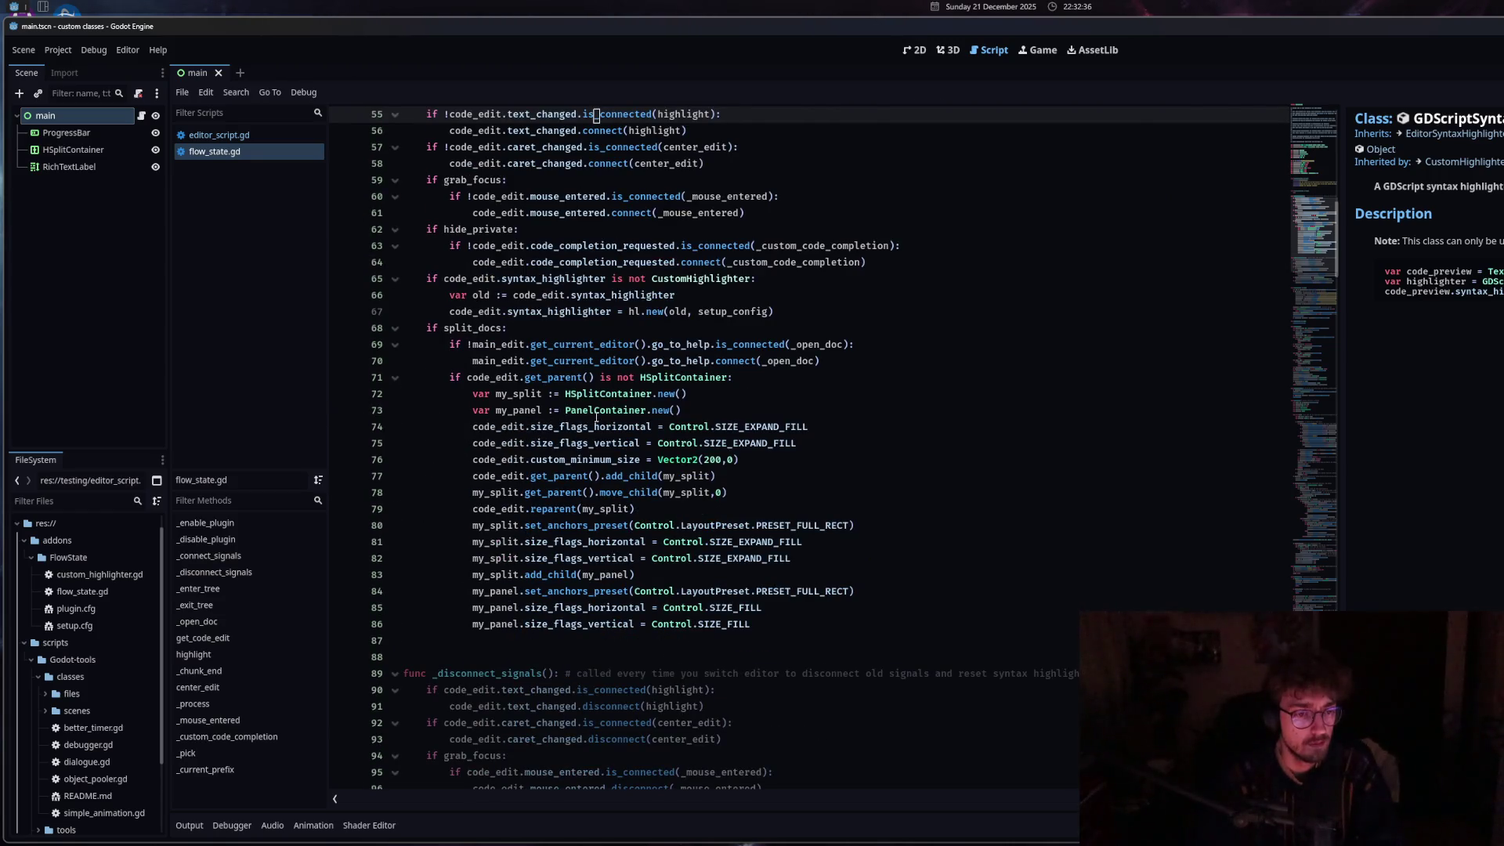
{"action": "scroll", "coordinate": [596, 418], "scroll_direction": "down", "scroll_amount": 6}
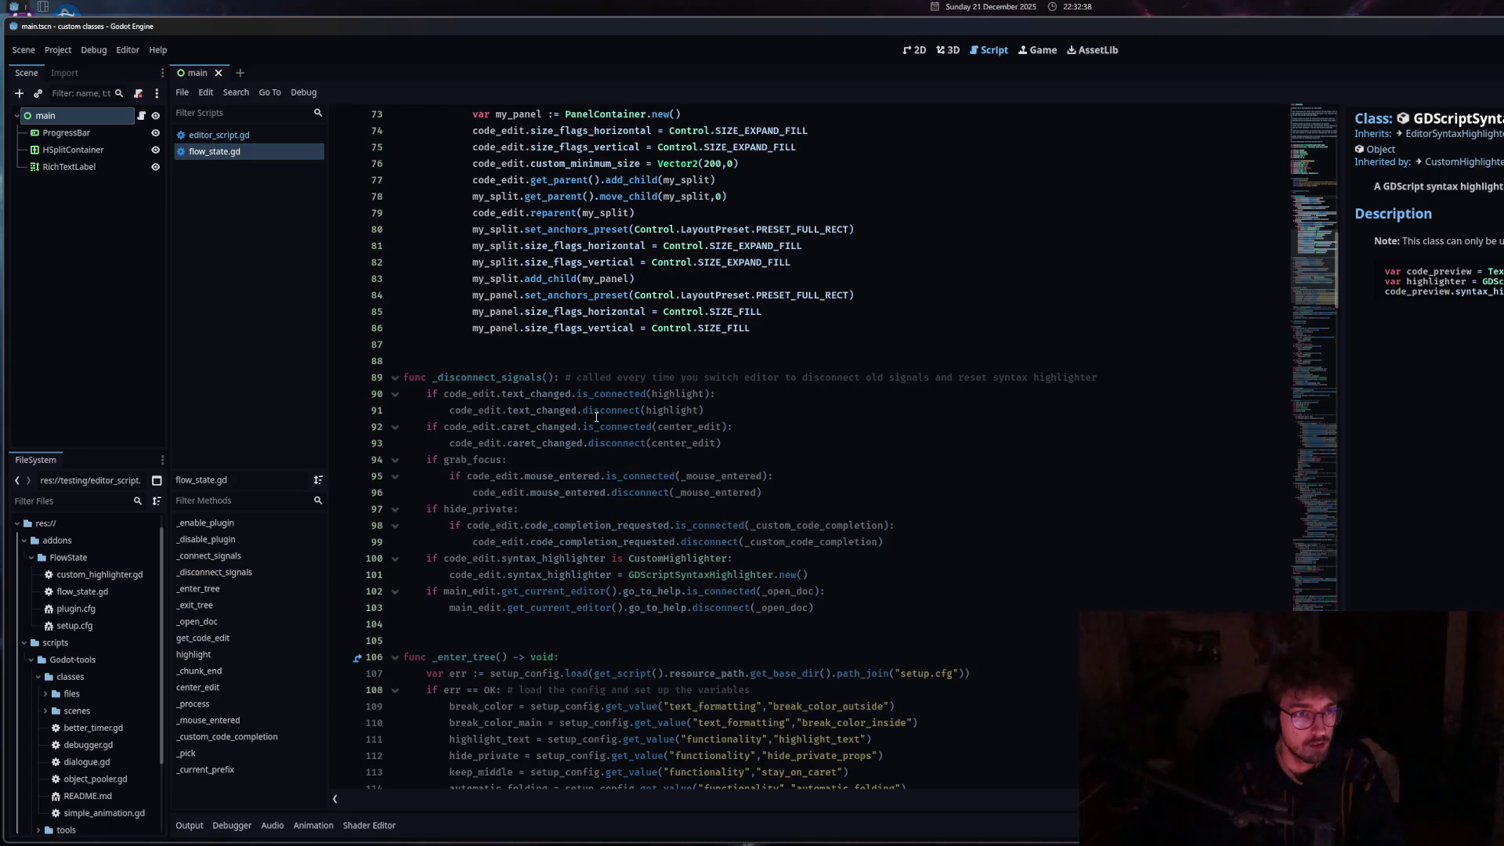
{"action": "left_click", "coordinate": [497, 229]}
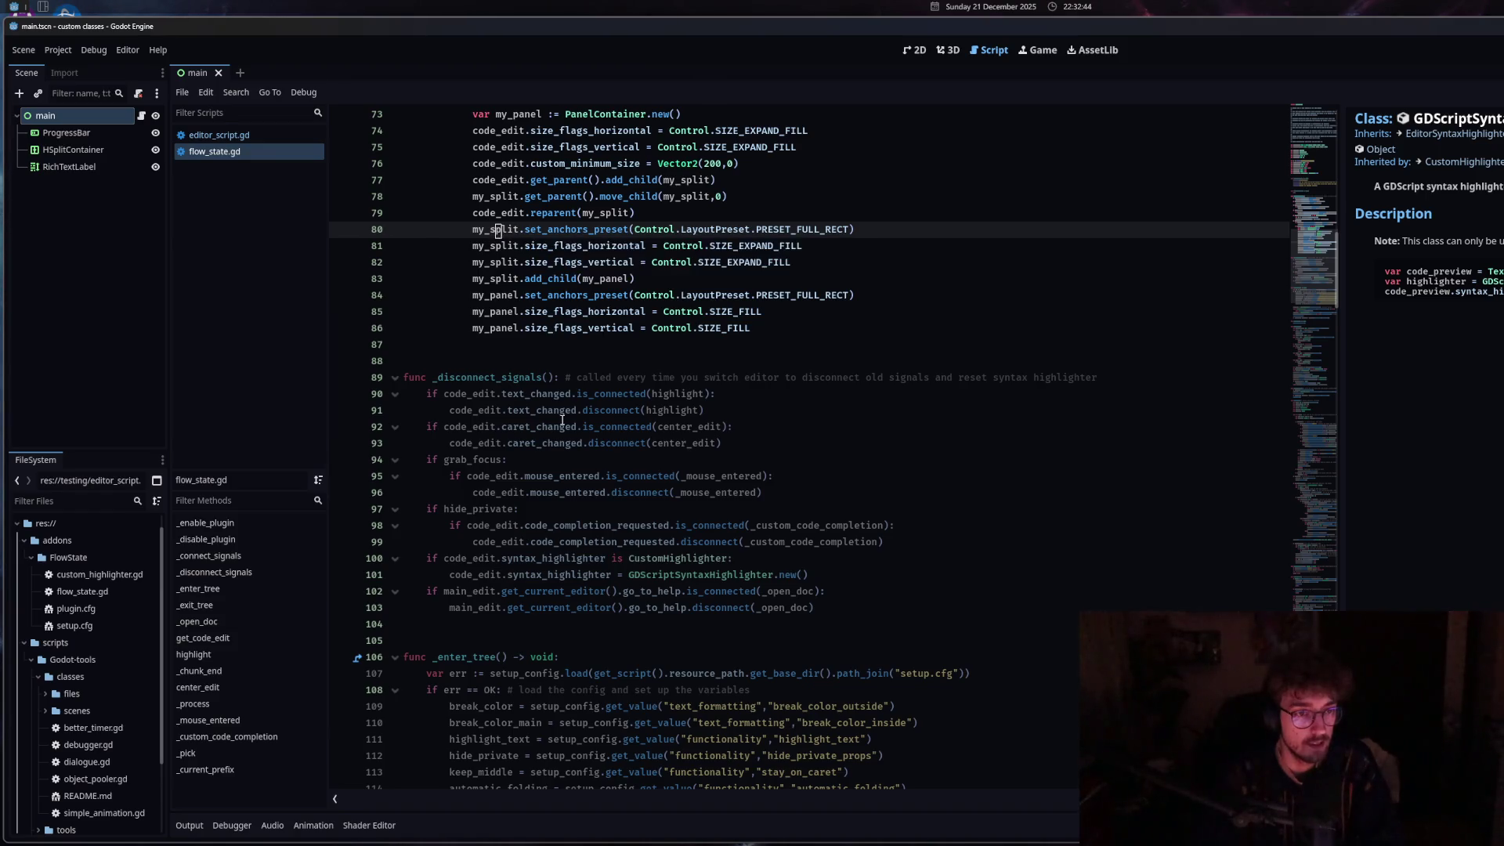
{"action": "mouse_move", "coordinate": [561, 420]}
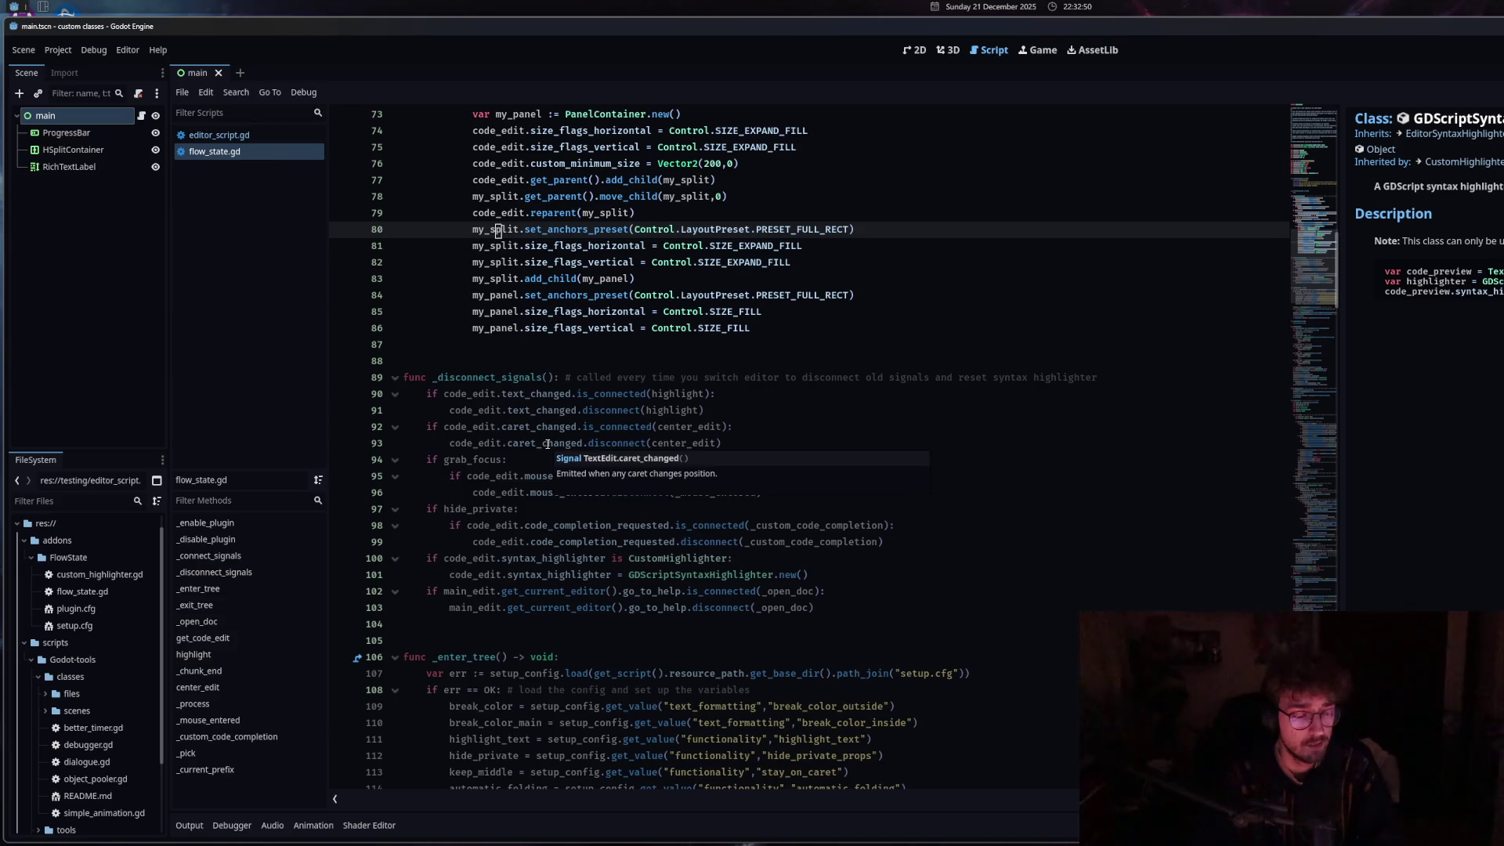
{"action": "scroll", "coordinate": [547, 444], "scroll_direction": "down", "scroll_amount": 10}
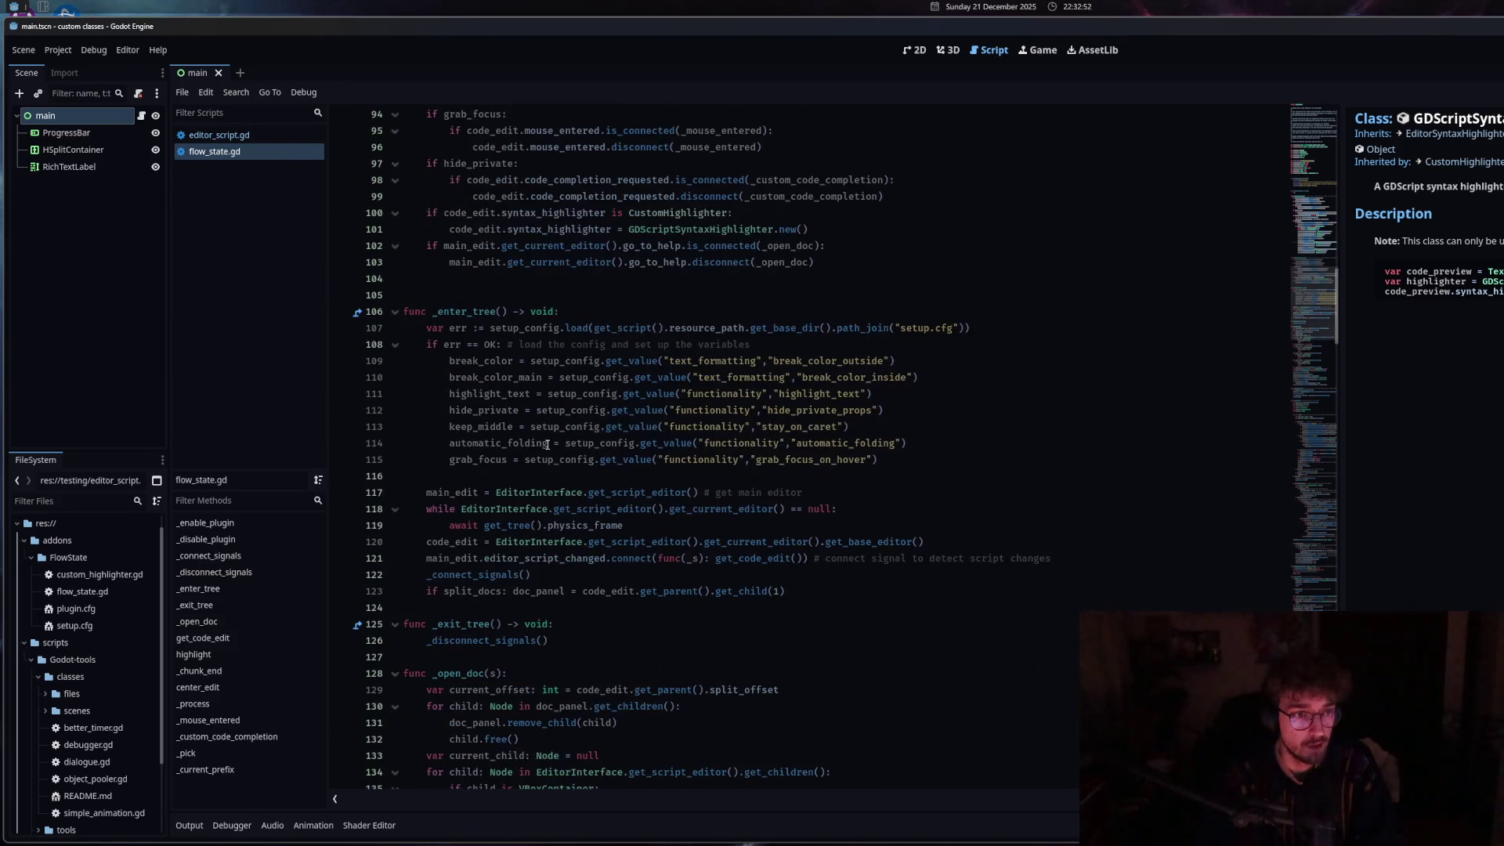
{"action": "scroll", "coordinate": [546, 444], "scroll_direction": "down", "scroll_amount": 3}
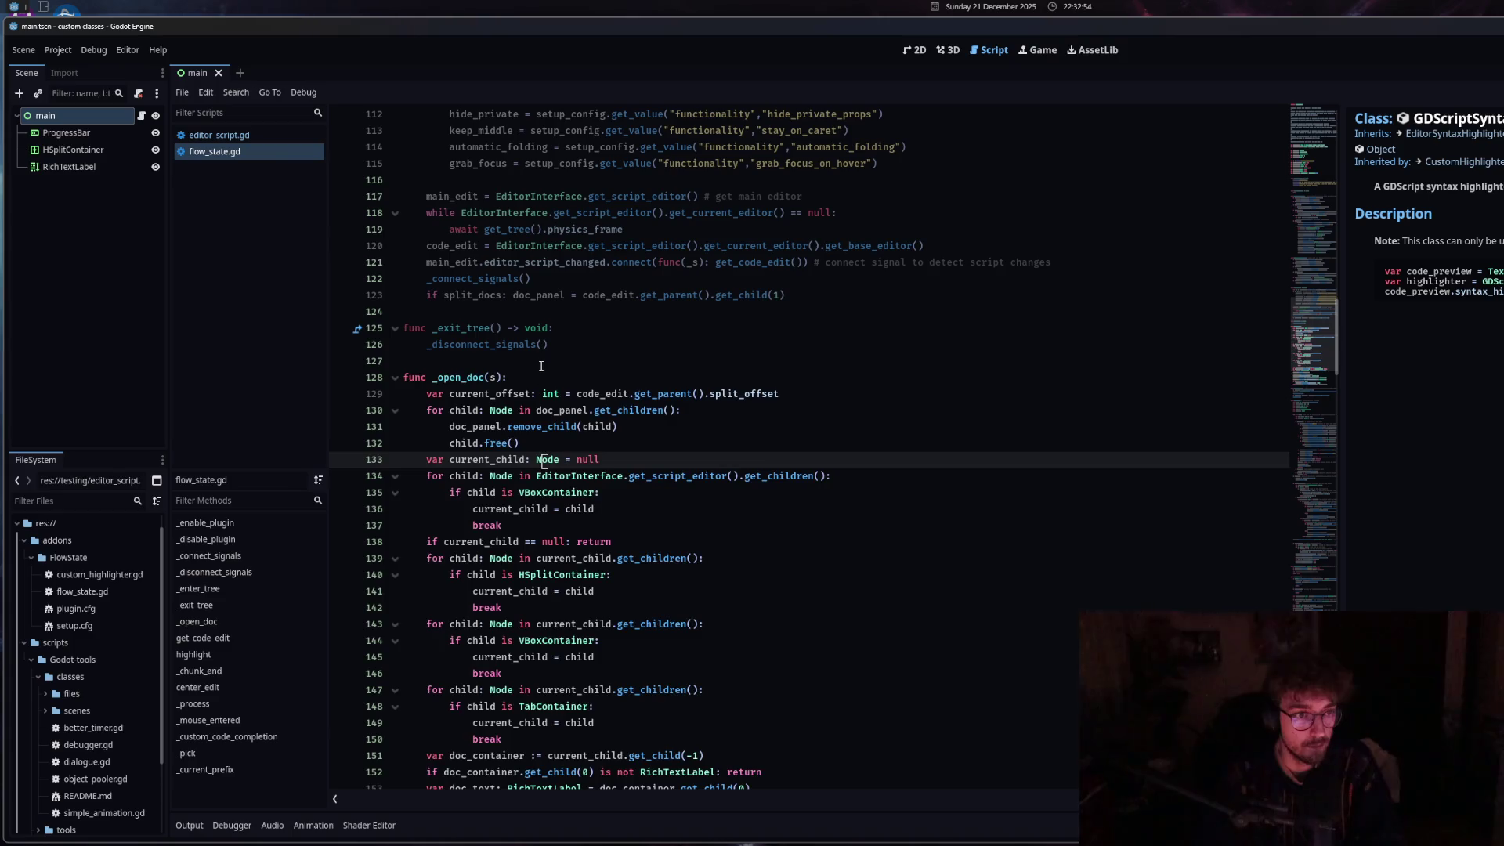
Insert a func _slide_doc(): stub containing pass at line 127, after _exit_tree.
{"action": "left_click", "coordinate": [540, 362]}
{"action": "key", "text": "Return"}
{"action": "key", "text": "Return"}
{"action": "key", "text": "Up"}
{"action": "type", "text": "func _sl"}
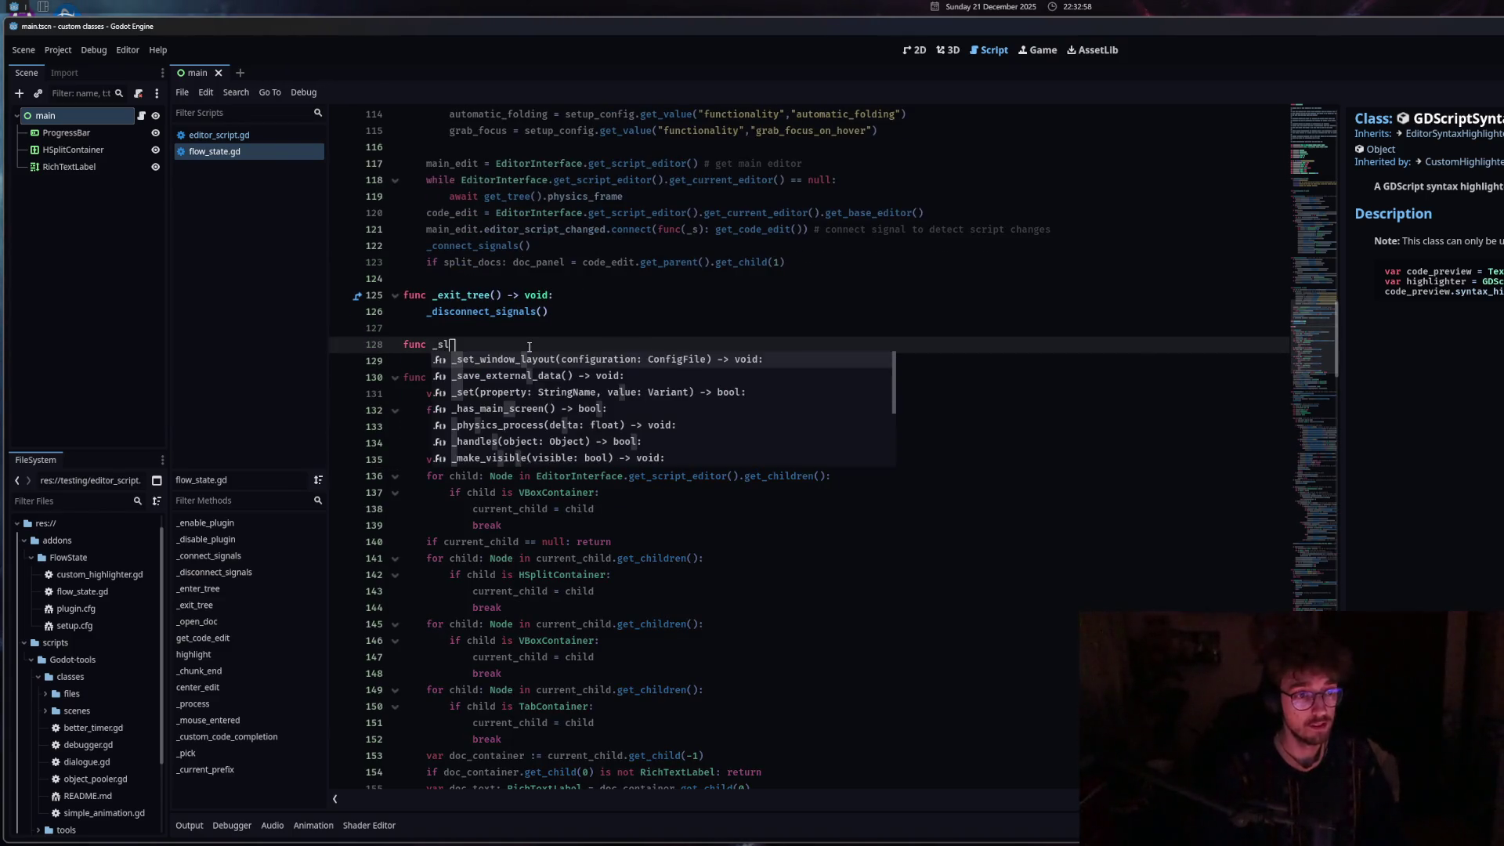
{"action": "type", "text": "ide_"}
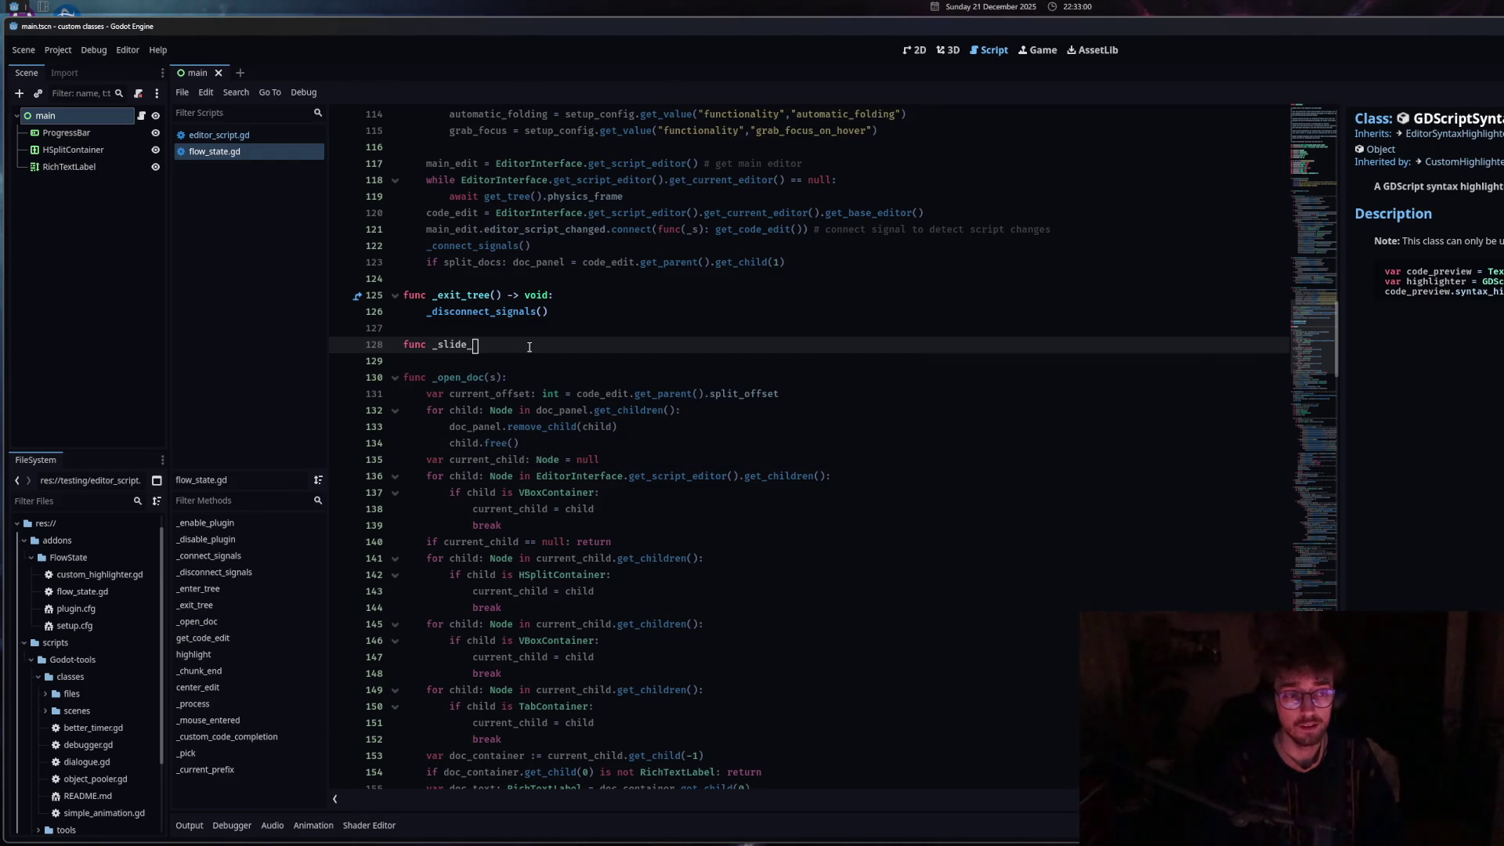
{"action": "type", "text": "doc()"}
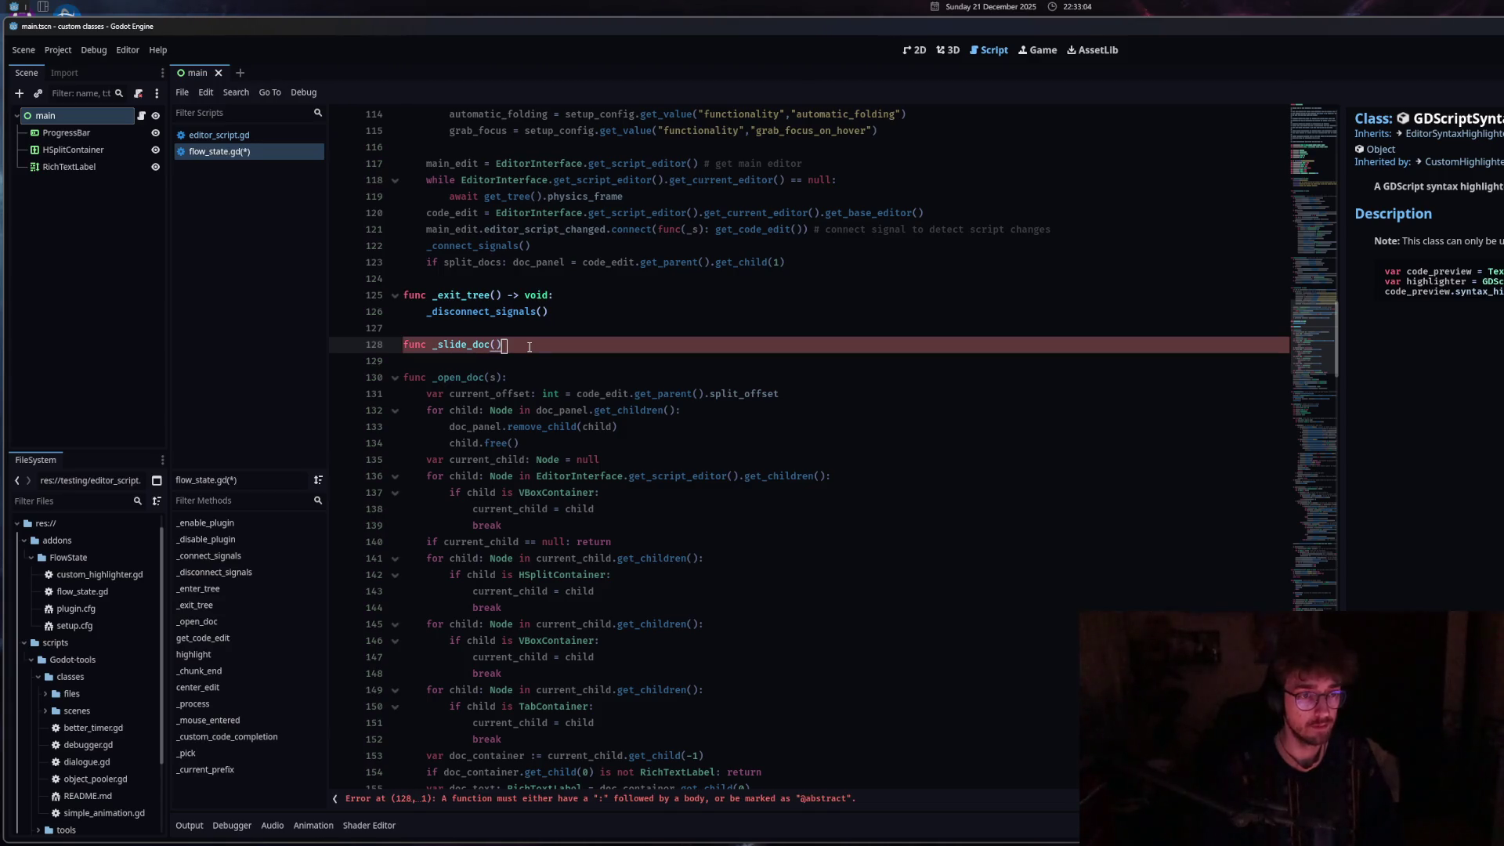
{"action": "type", "text": ":"}
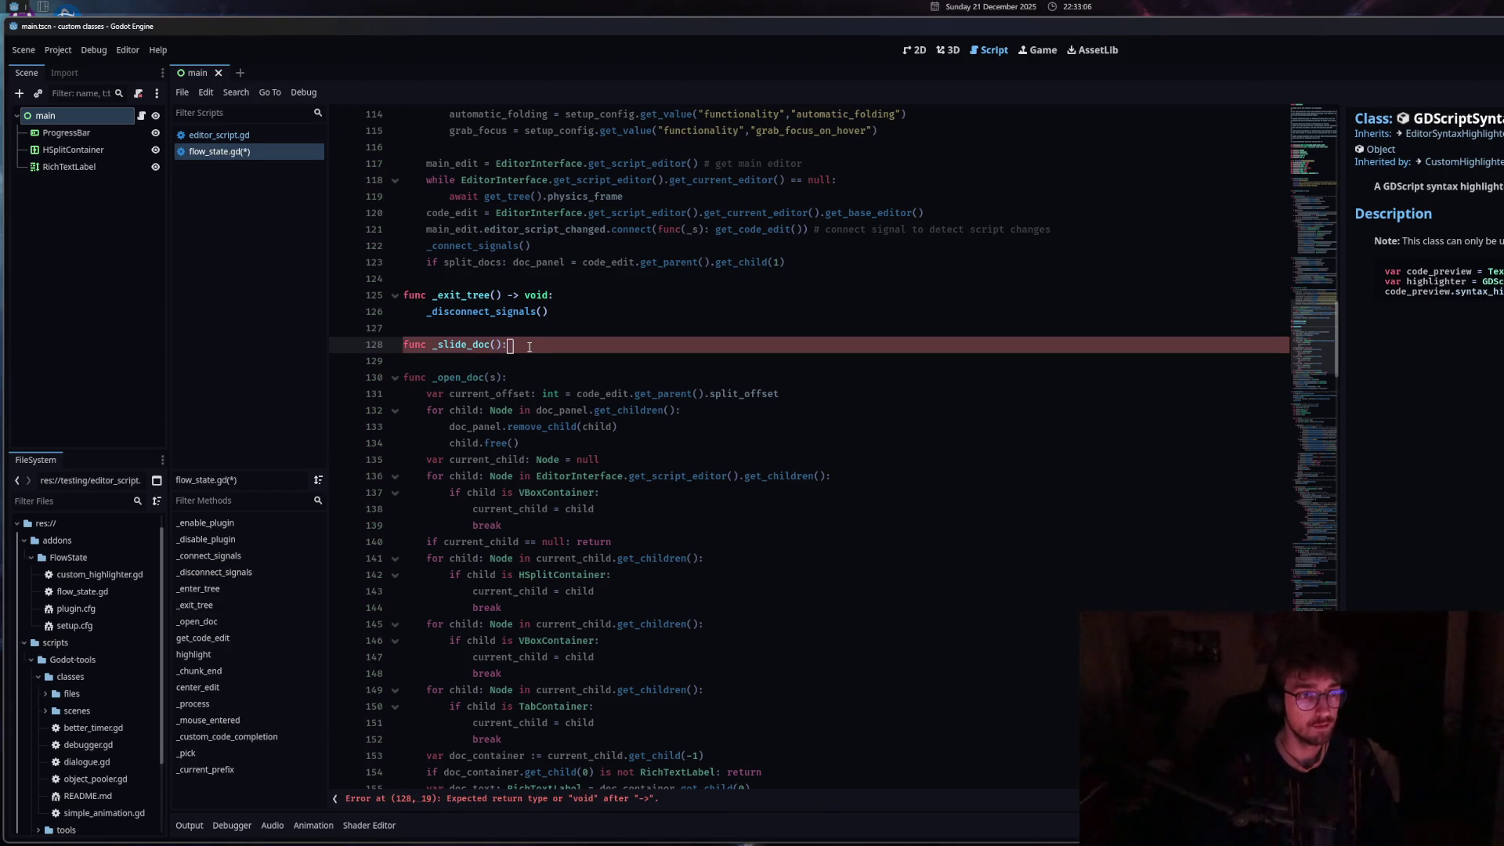
{"action": "key", "text": "Return"}
{"action": "type", "text": "pass"}
{"action": "scroll", "coordinate": [551, 329], "scroll_direction": "up", "scroll_amount": 2}
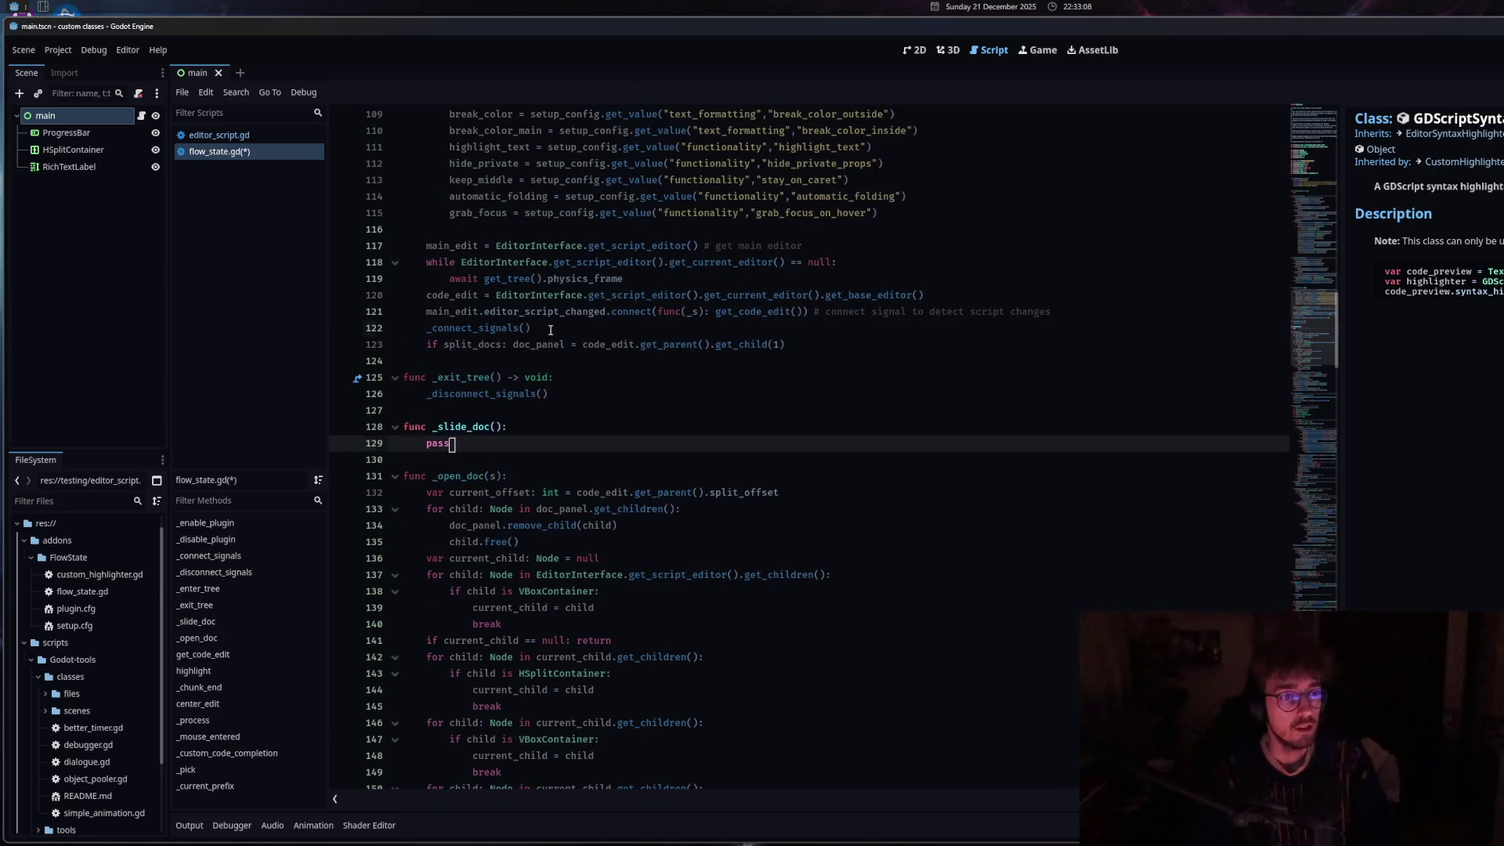
{"action": "left_click", "coordinate": [551, 330]}
{"action": "scroll", "coordinate": [551, 330], "scroll_direction": "up", "scroll_amount": 7}
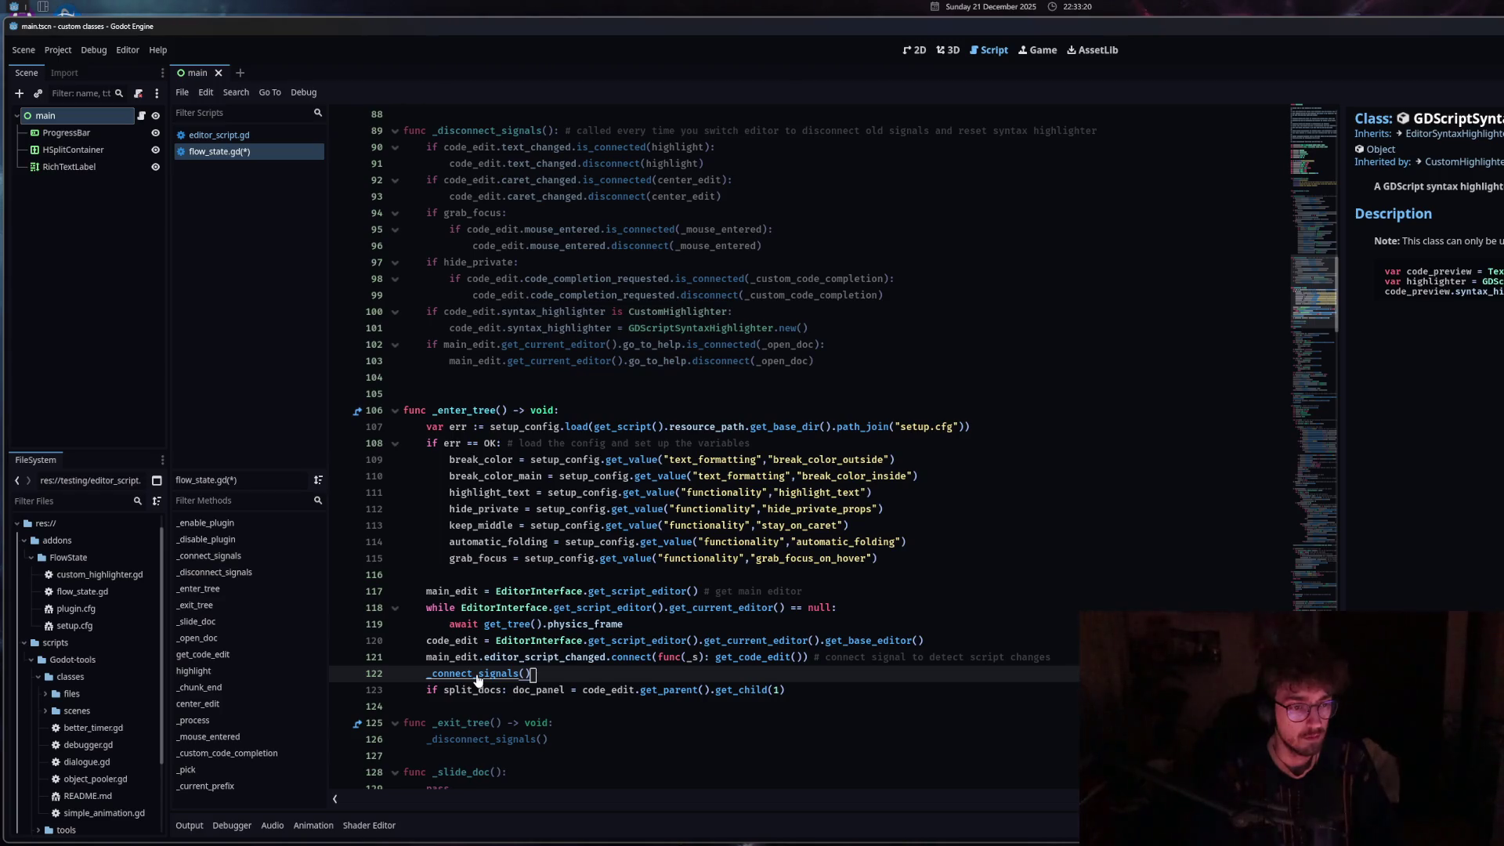
Jump to _connect_signals and start a dedented 'if !' line 71 after the go_to_help connection.
{"action": "left_click", "coordinate": [477, 674], "text": "ctrl"}
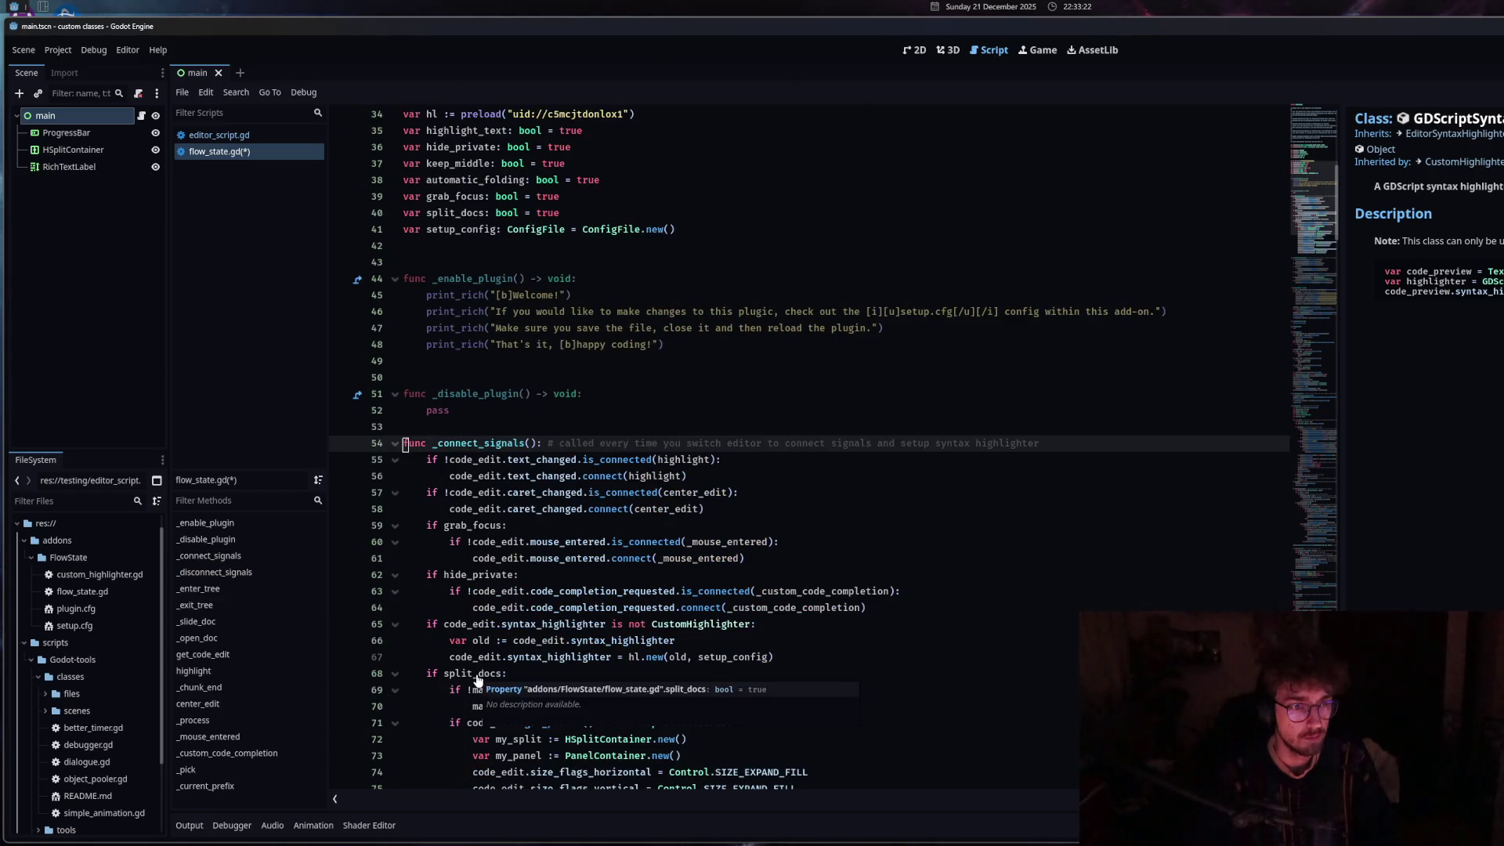
{"action": "scroll", "coordinate": [478, 680], "scroll_direction": "down", "scroll_amount": 9}
{"action": "scroll", "coordinate": [478, 680], "scroll_direction": "up", "scroll_amount": 6}
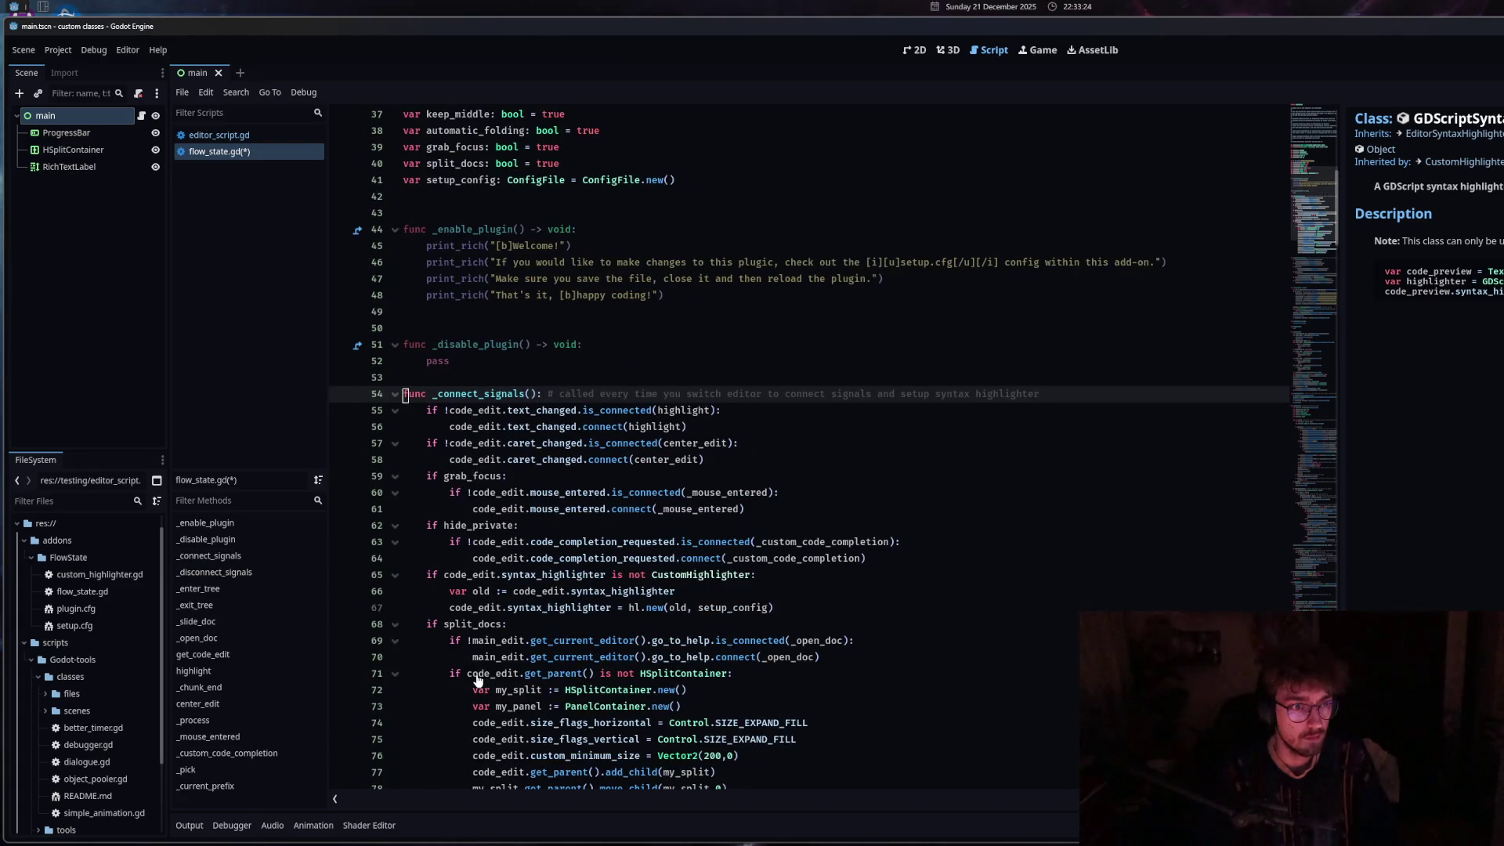
{"action": "scroll", "coordinate": [478, 680], "scroll_direction": "down", "scroll_amount": 7}
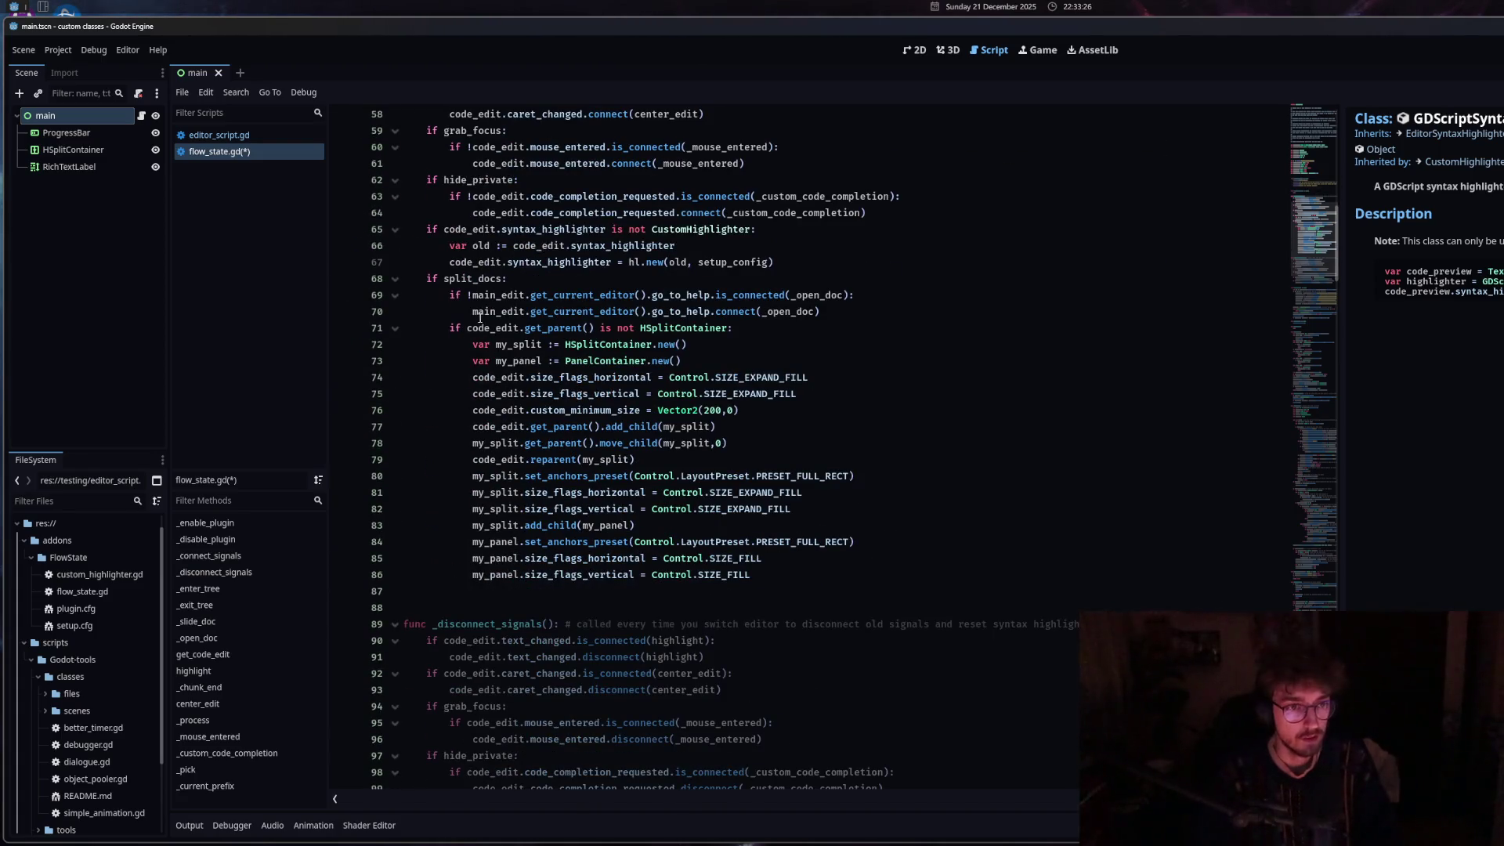
{"action": "left_click", "coordinate": [860, 314]}
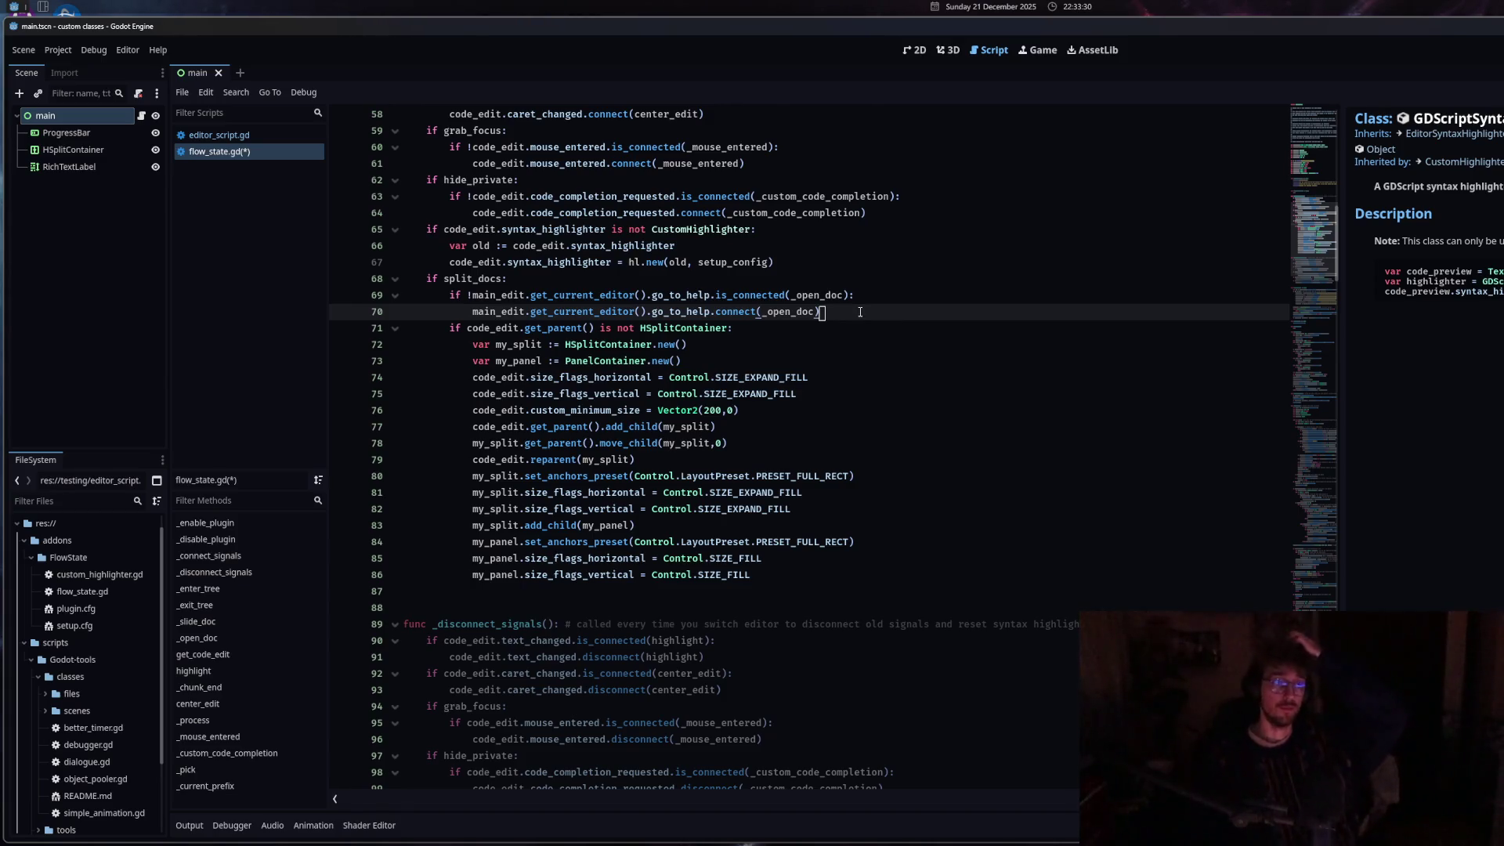
{"action": "key", "text": "Return"}
{"action": "key", "text": "BackSpace"}
{"action": "type", "text": "if !"}
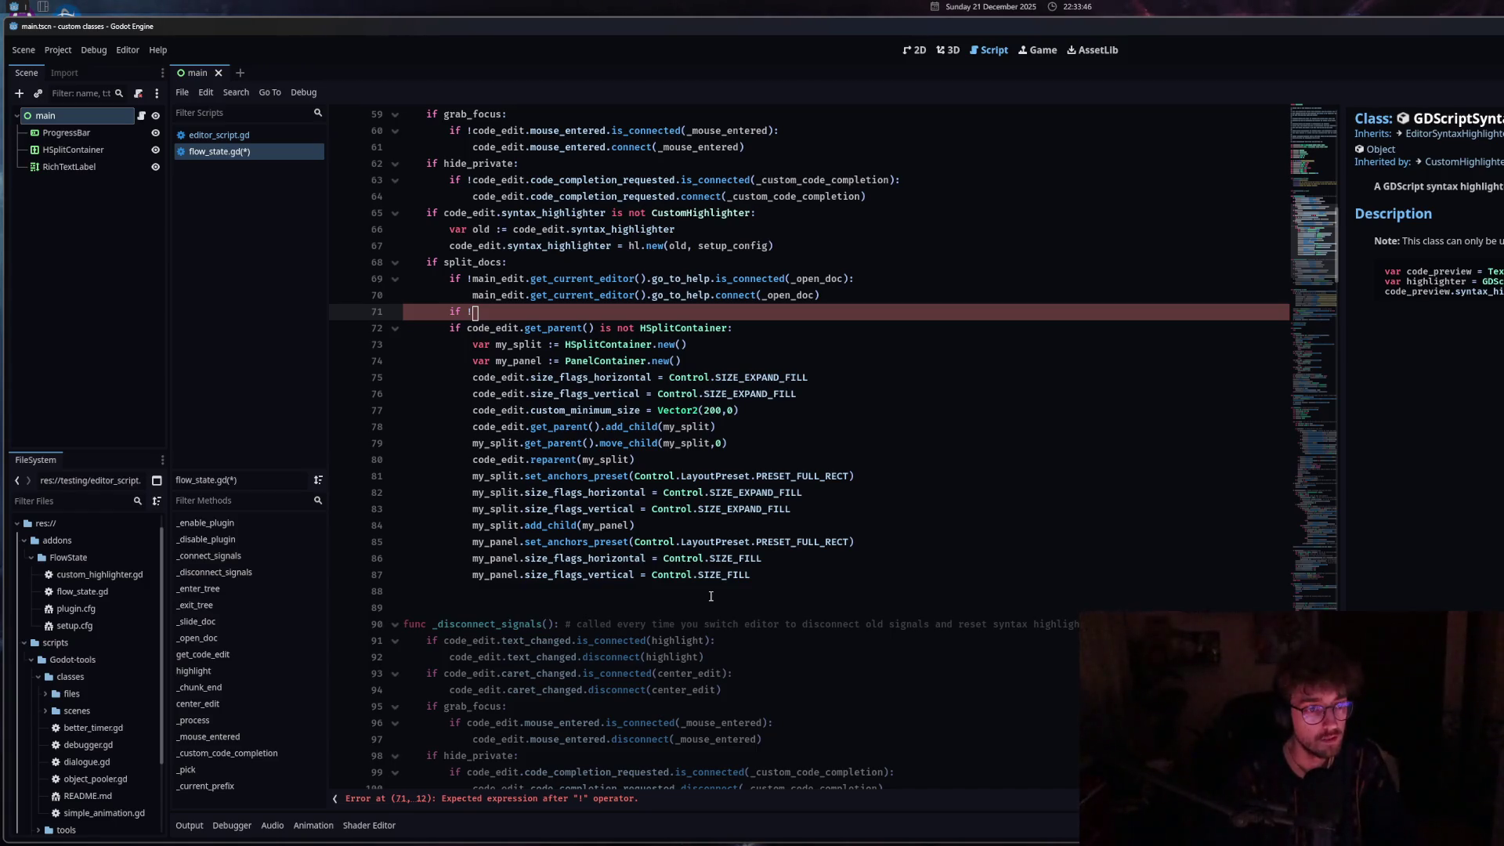
Delete the unfinished 'if !co' line and start 'if not code_edit.get_parent()' on line 87.
{"action": "type", "text": "co"}
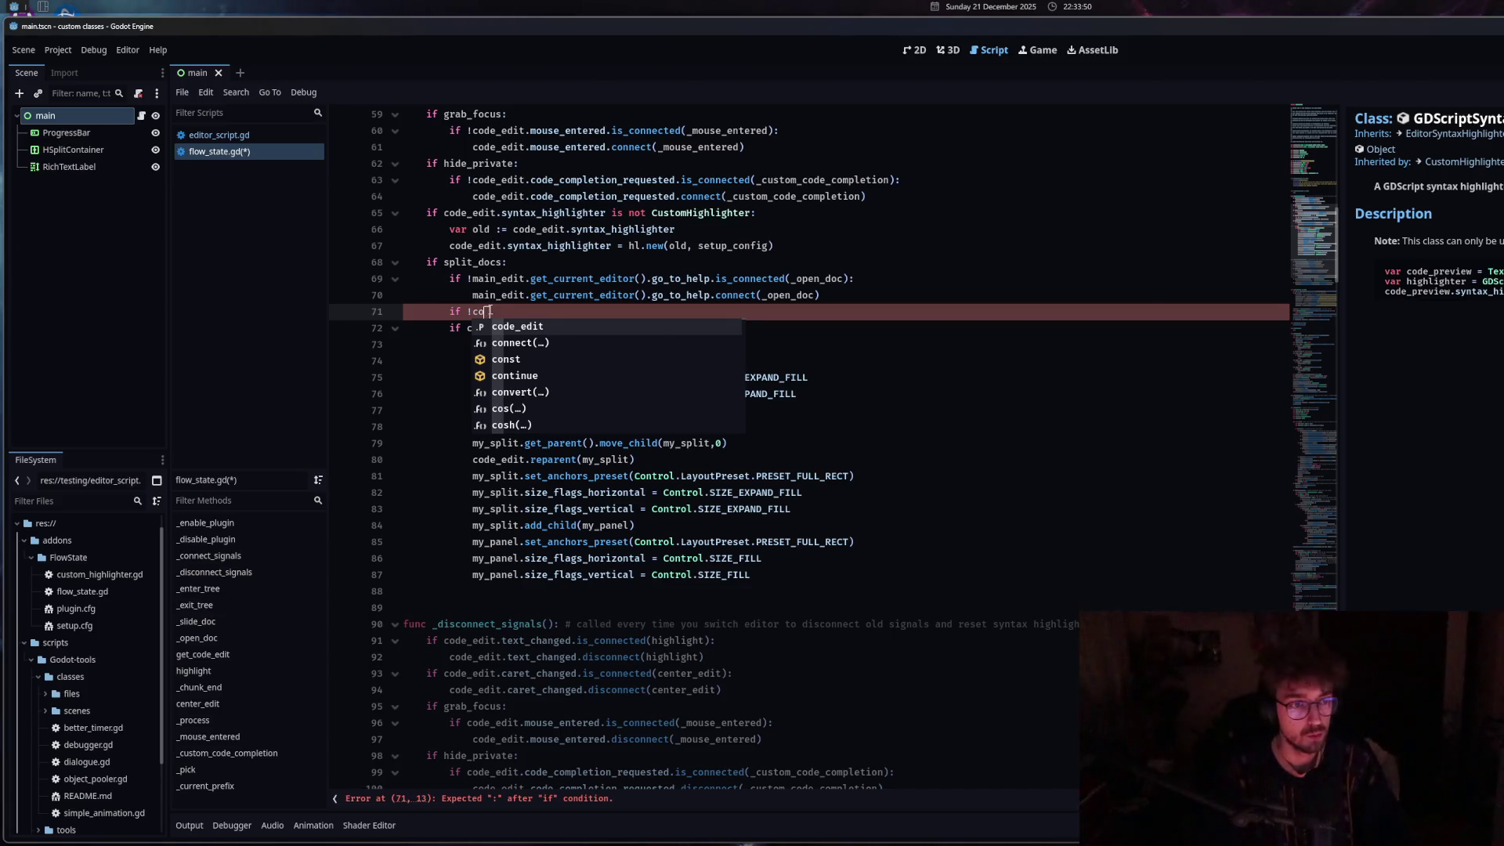
{"action": "left_click_drag", "start_coordinate": [487, 311], "coordinate": [400, 312]}
{"action": "key", "text": "BackSpace"}
{"action": "key", "text": "BackSpace"}
{"action": "left_click", "coordinate": [822, 577]}
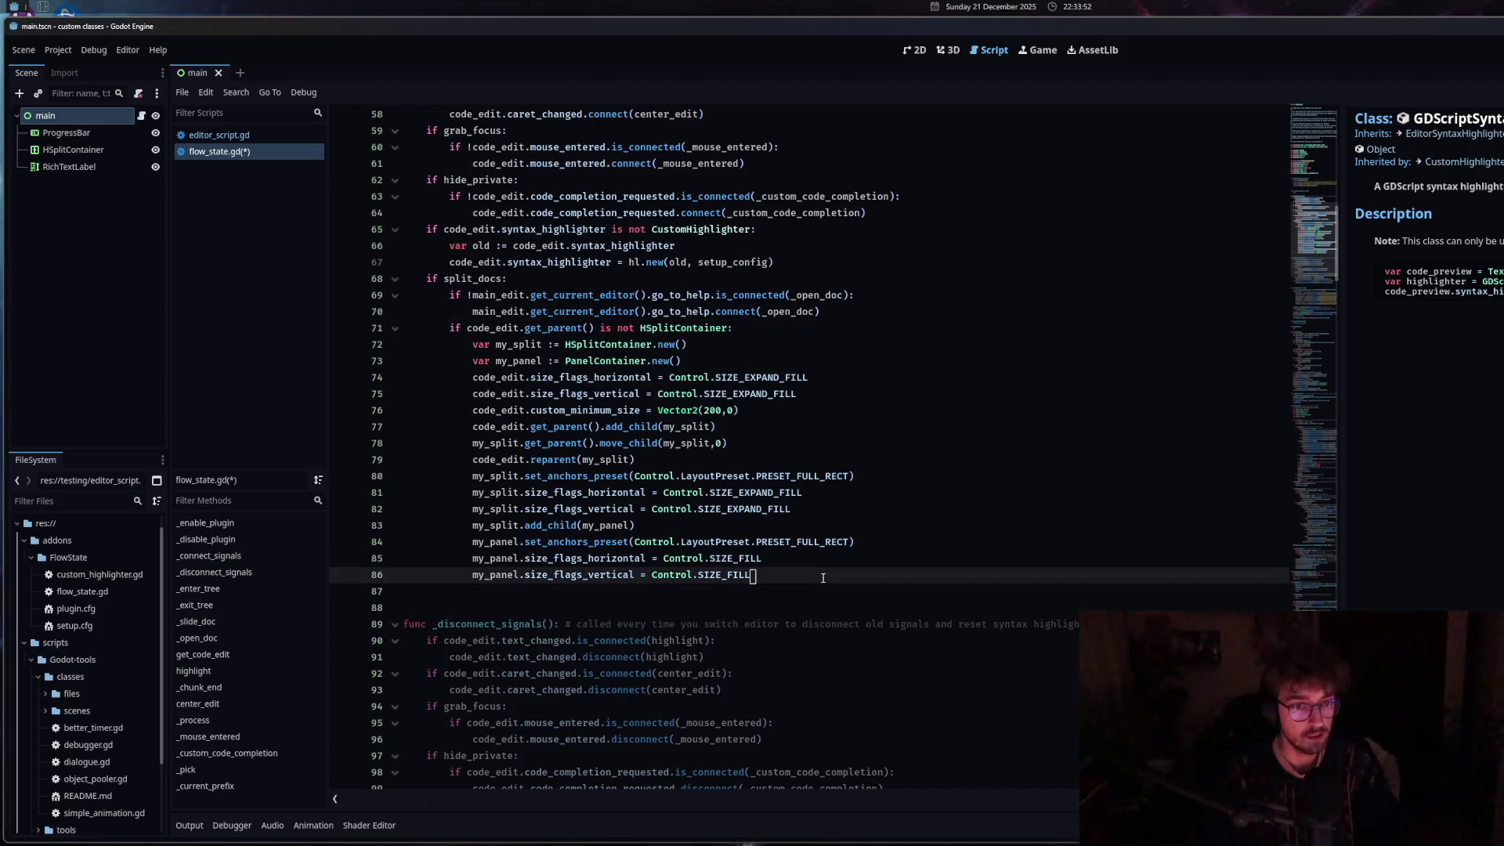
{"action": "key", "text": "Return"}
{"action": "type", "text": "if "}
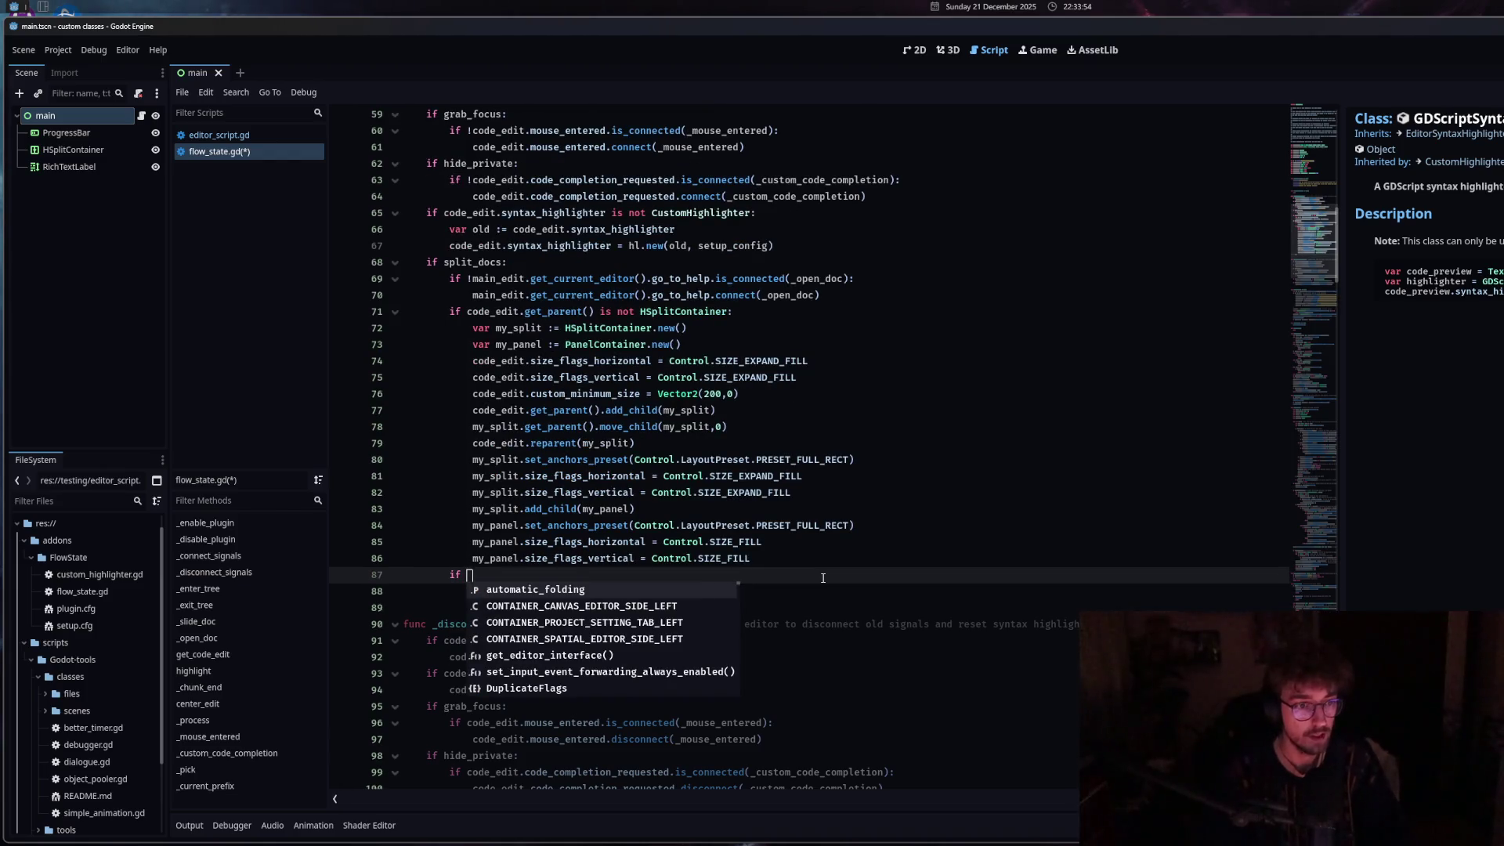
{"action": "type", "text": "not "}
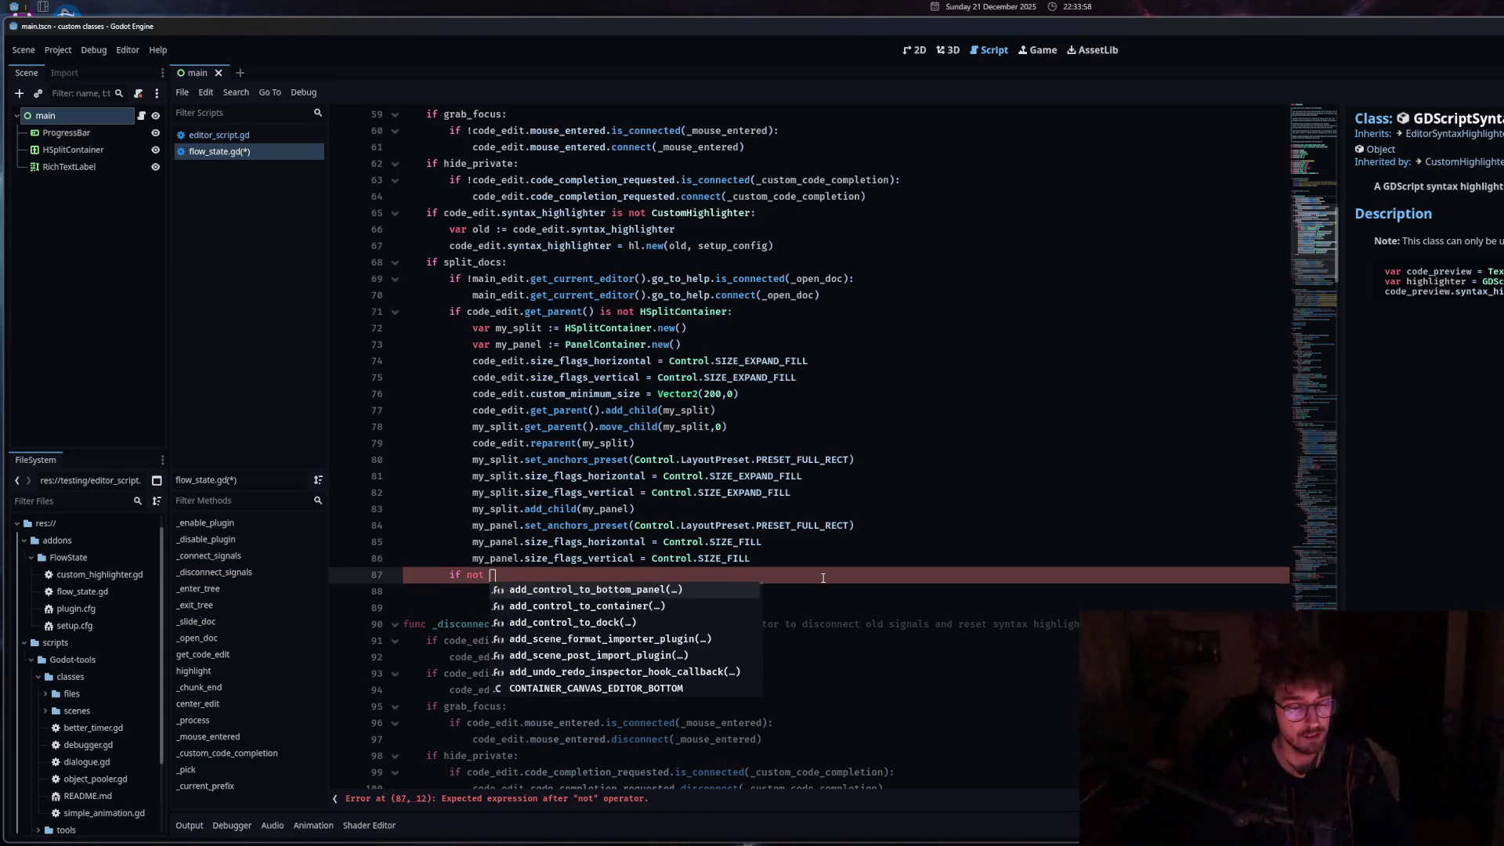
{"action": "type", "text": "code_edit.get_pa"}
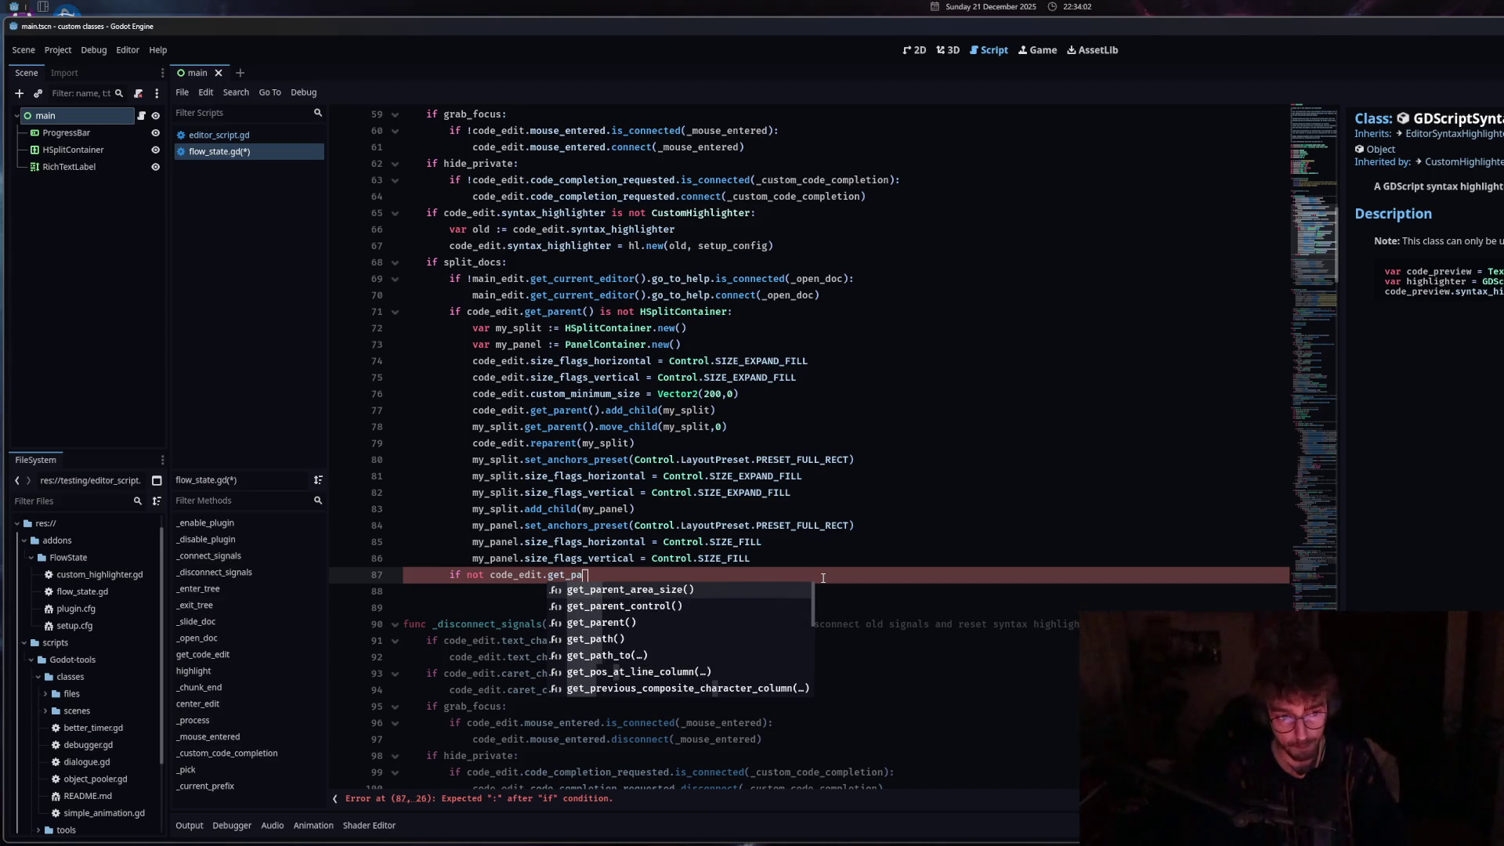
{"action": "left_click", "coordinate": [618, 622]}
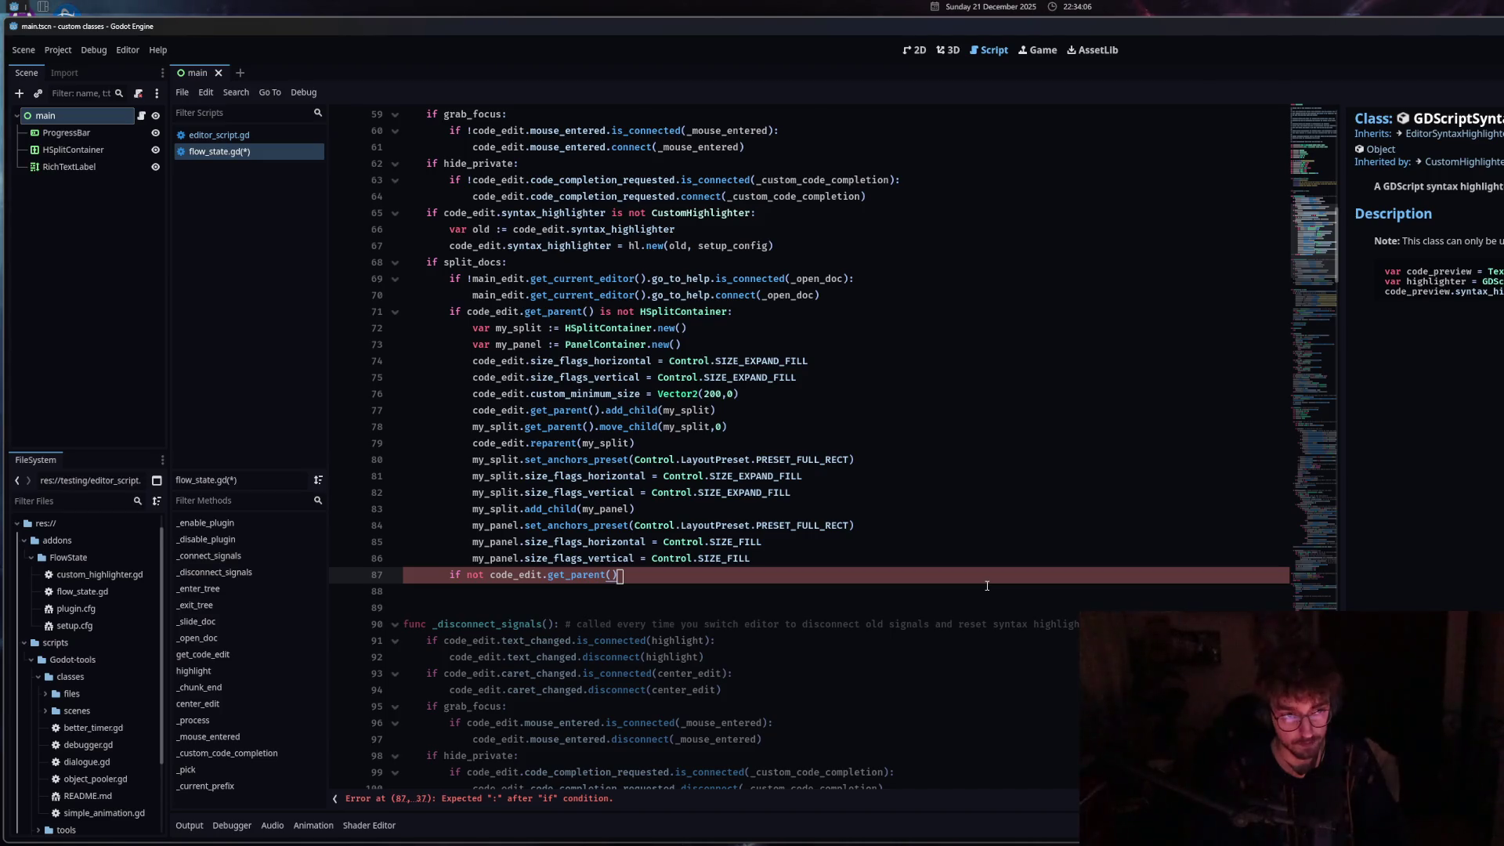
Comment out the if-check line and add a my_split.dragged line below the panel setup.
{"action": "right_click", "coordinate": [584, 581]}
{"action": "left_click", "coordinate": [636, 761]}
{"action": "left_click", "coordinate": [792, 564]}
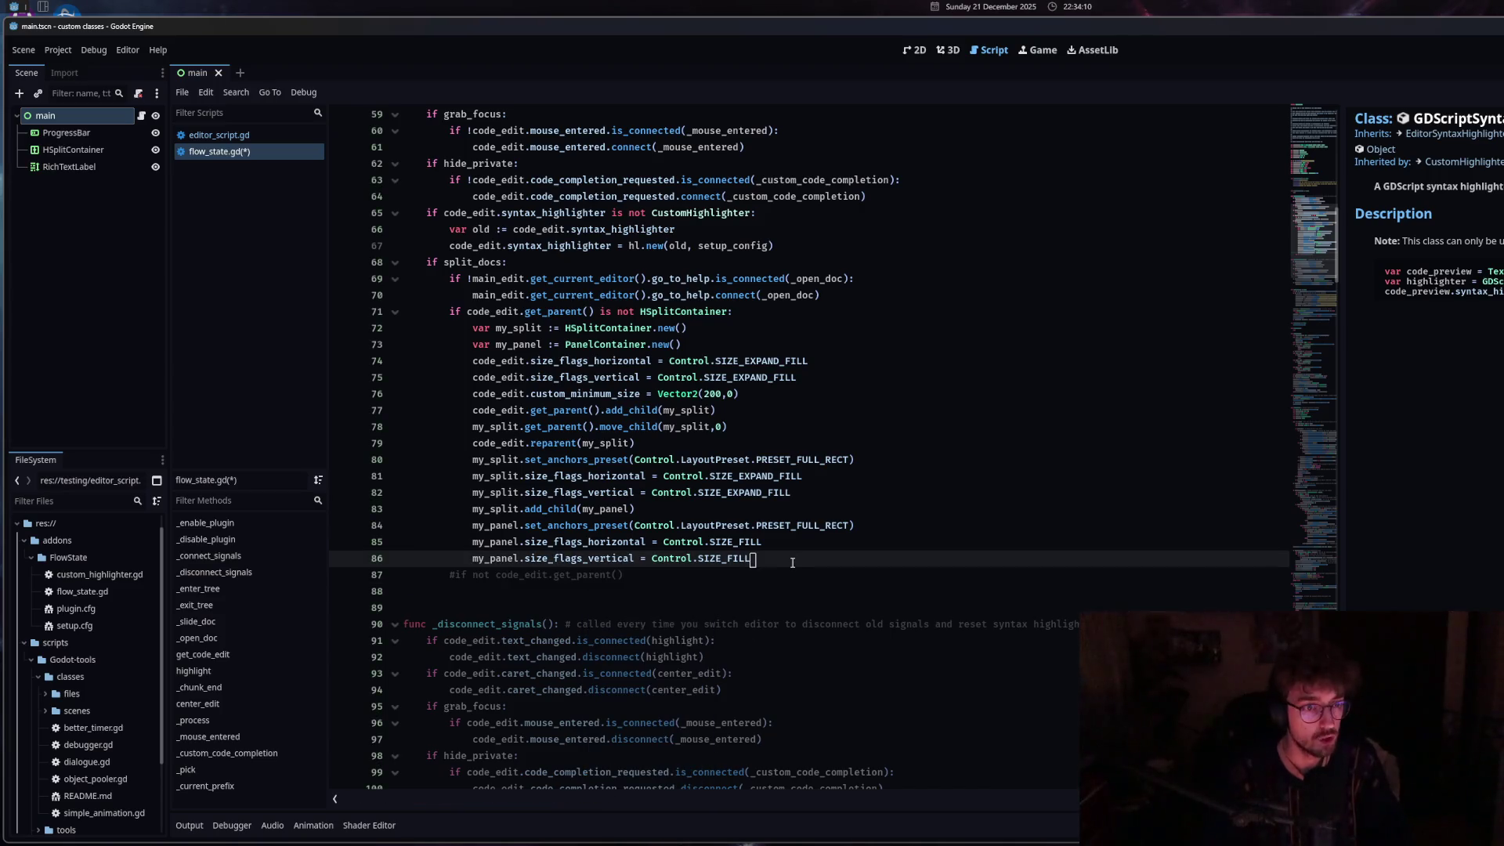
{"action": "key", "text": "Return"}
{"action": "type", "text": "my"}
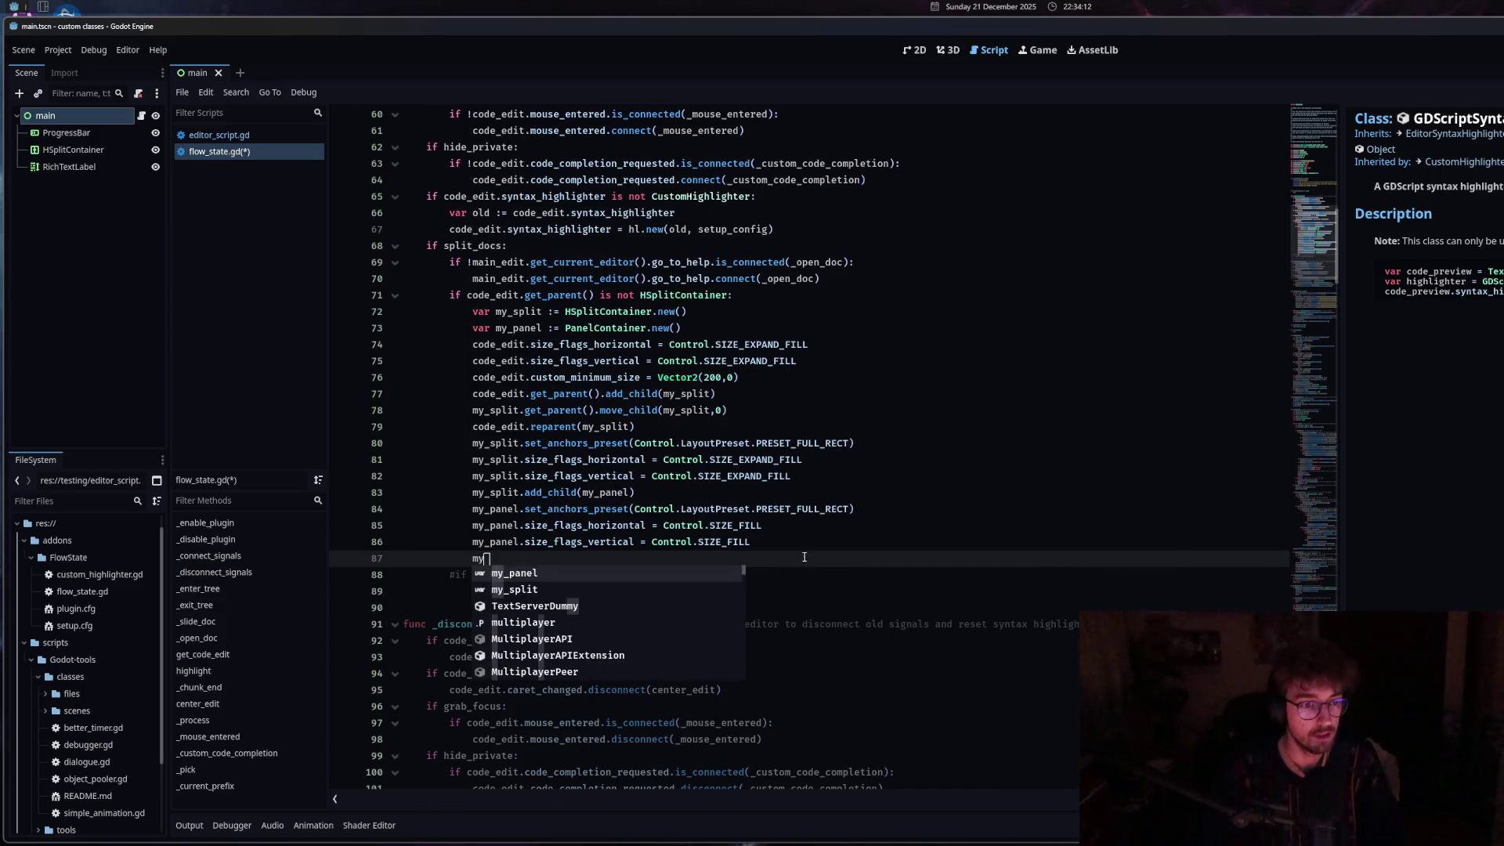
{"action": "left_click", "coordinate": [614, 591]}
{"action": "type", "text": "/"}
{"action": "key", "text": "BackSpace"}
{"action": "type", "text": "."}
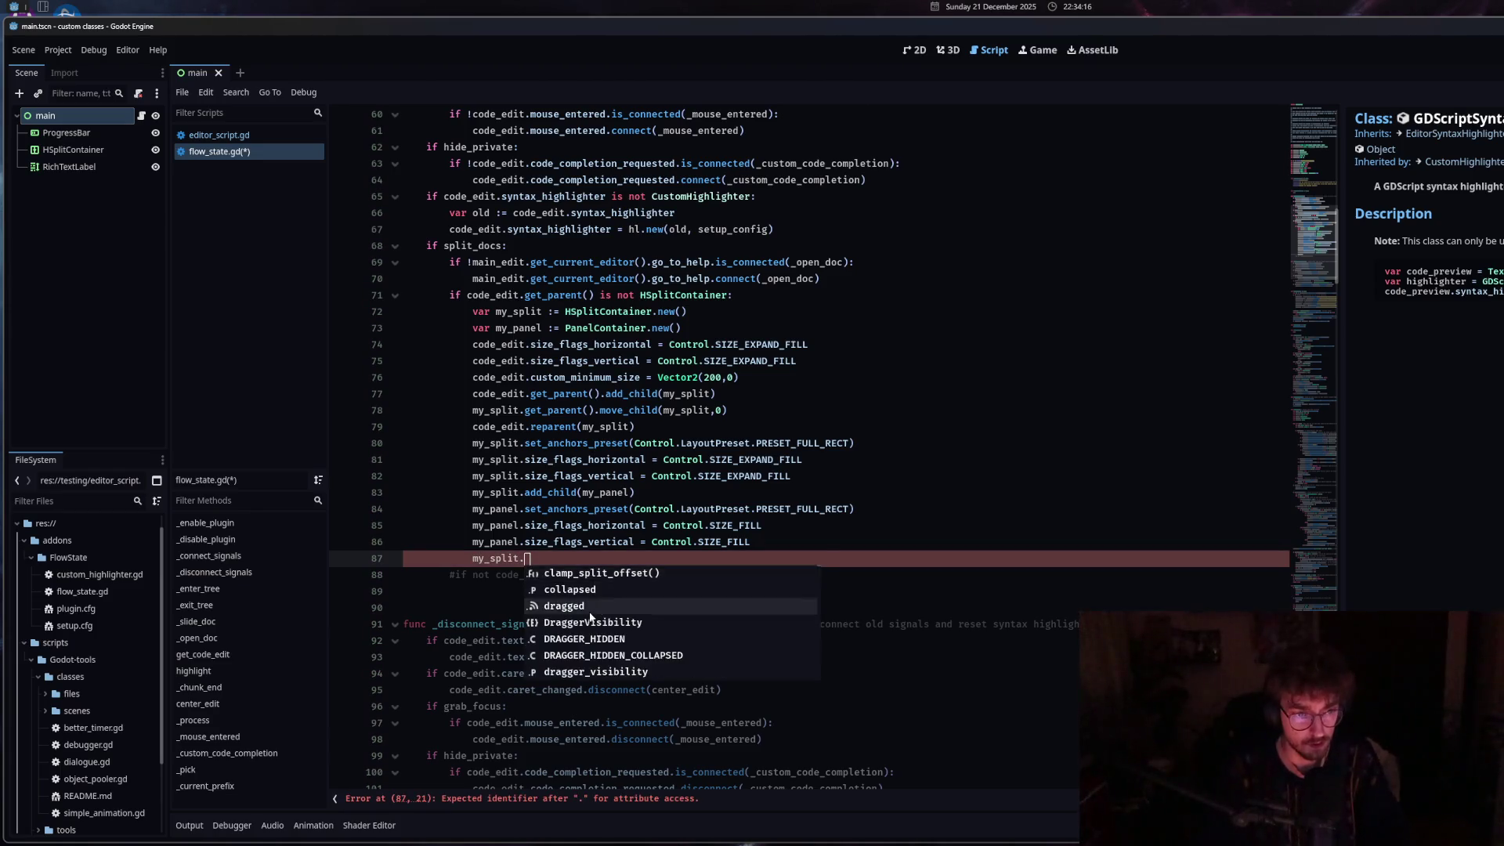
{"action": "left_click", "coordinate": [595, 606]}
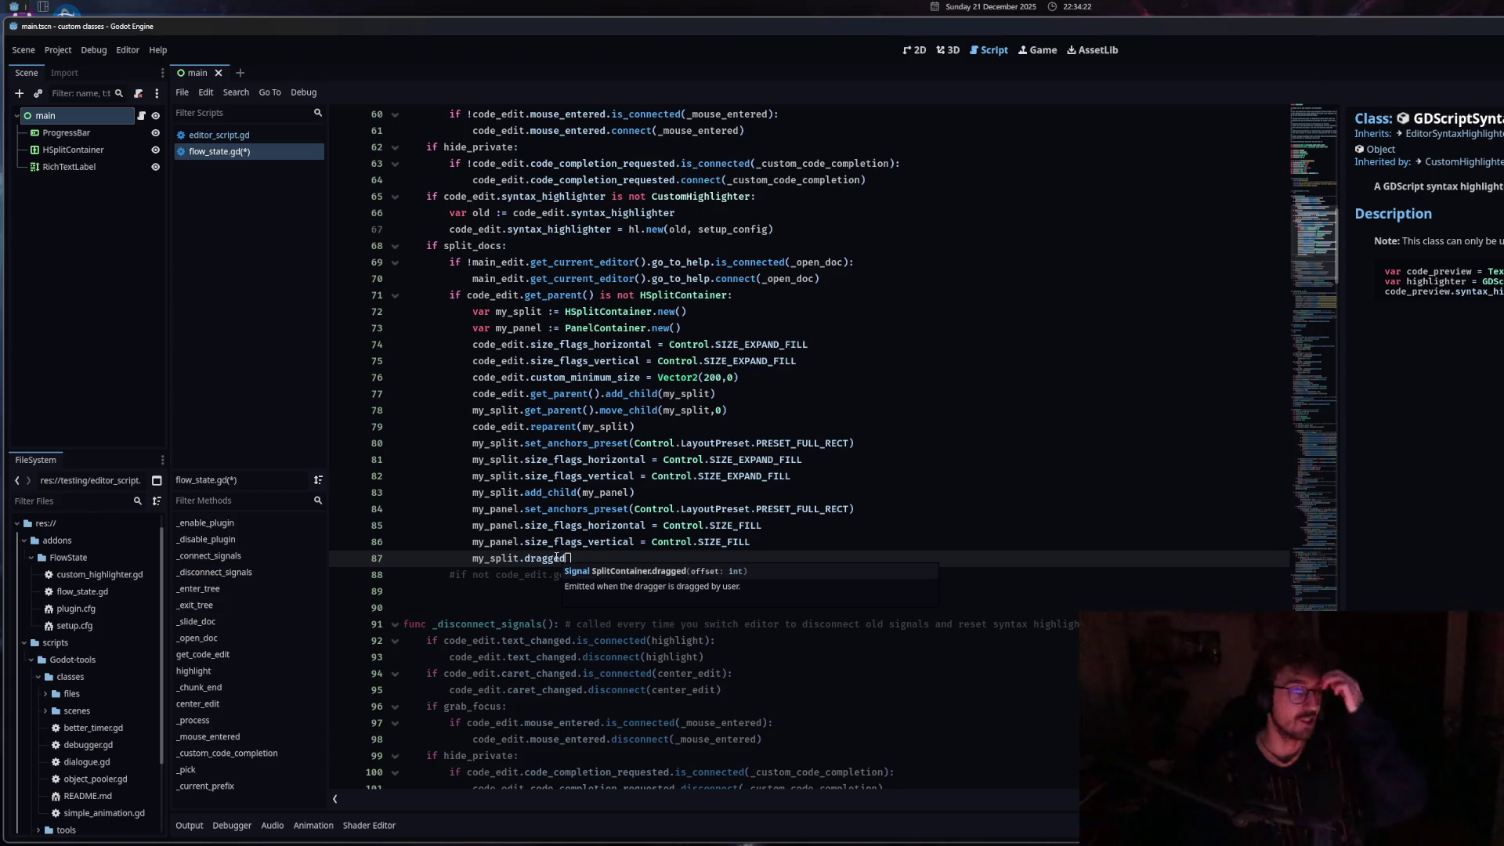
{"action": "key", "text": "shift+Home"}
{"action": "key", "text": "shift+Home"}
Replace the my_split.dragged line with an uncommented line 87 check ending .dragged.is_connected(_slide_doc):.
{"action": "key", "text": "BackSpace"}
{"action": "key", "text": "BackSpace"}
{"action": "right_click", "coordinate": [517, 581]}
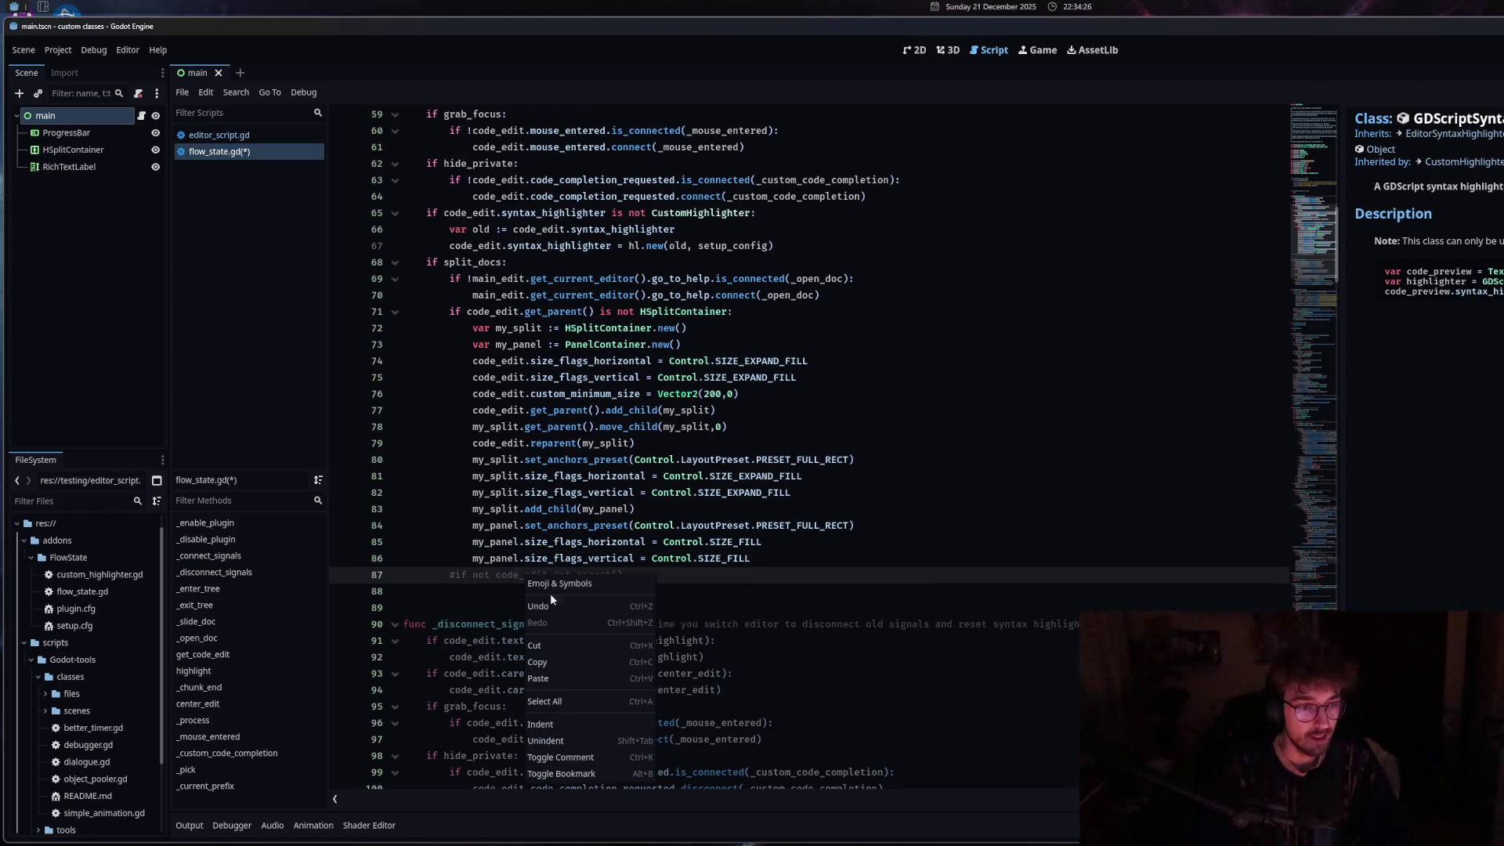
{"action": "left_click", "coordinate": [580, 756]}
{"action": "left_click", "coordinate": [644, 575]}
{"action": "type", "text": ".dragged"}
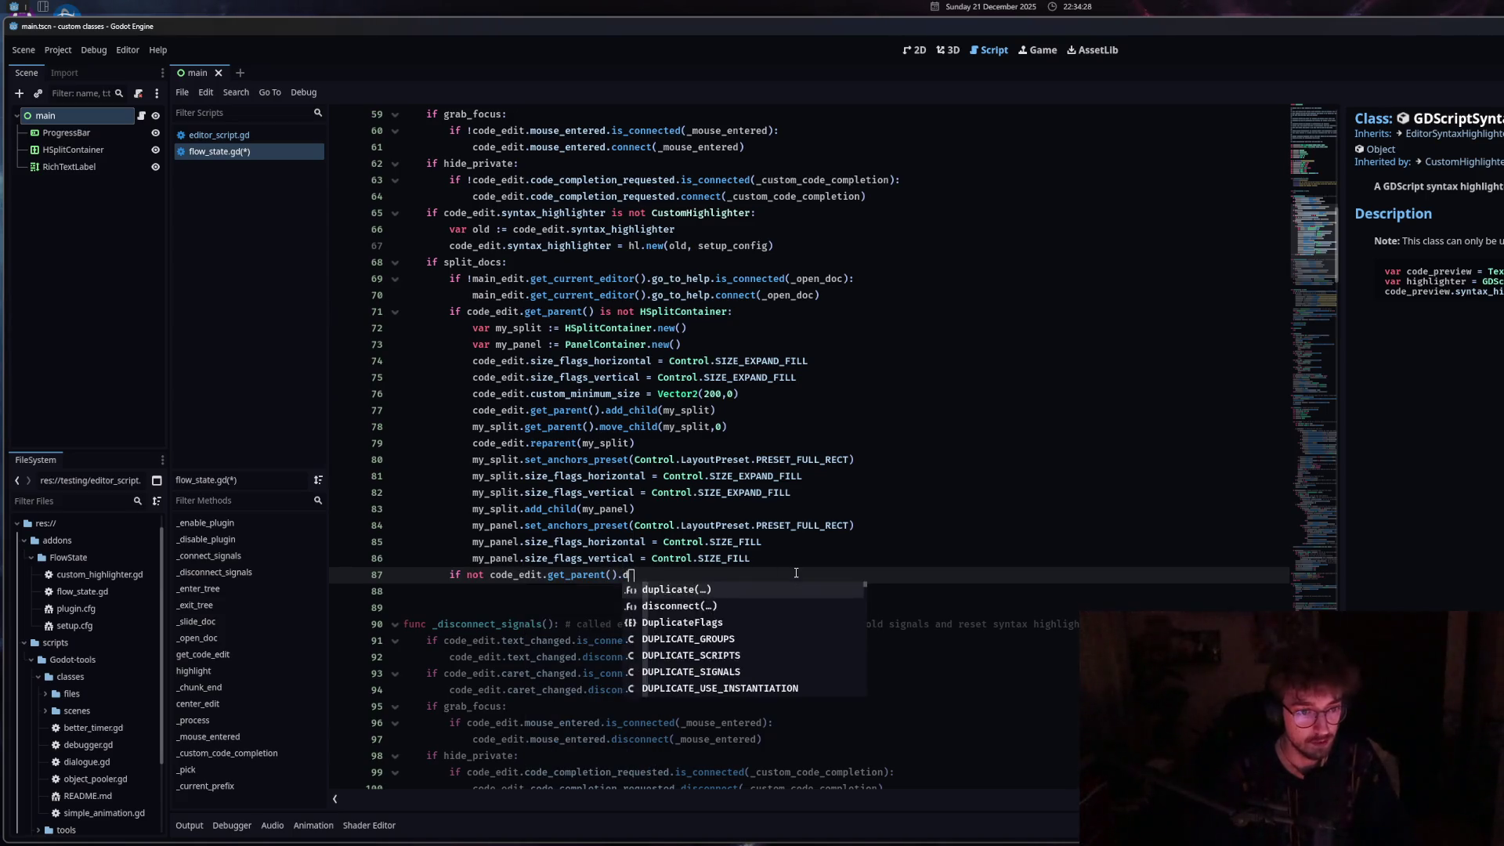
{"action": "type", "text": ".is"}
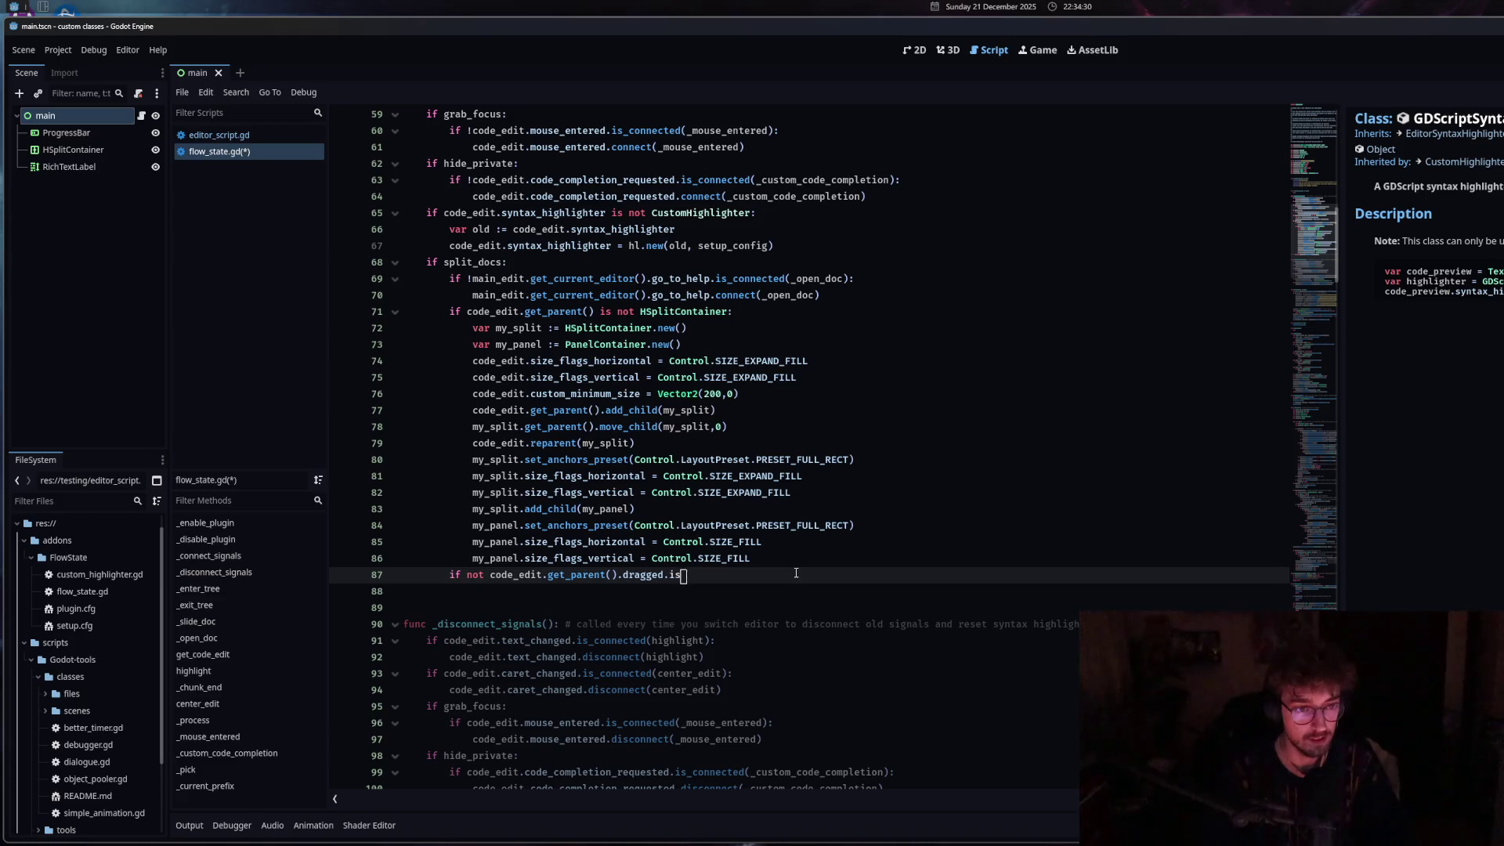
{"action": "type", "text": "_connected("}
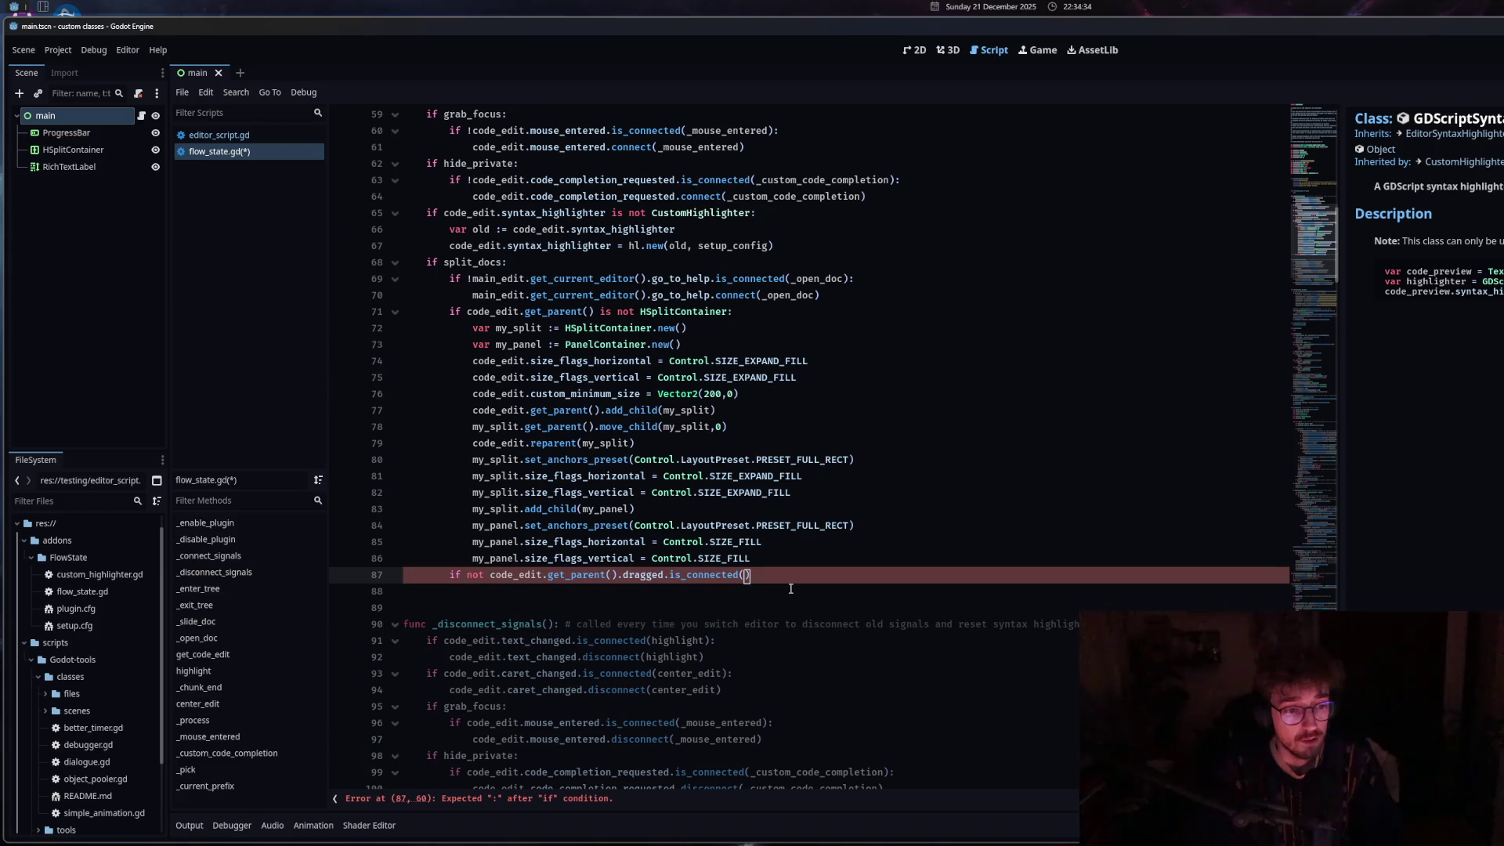
{"action": "key", "text": "BackSpace"}
{"action": "type", "text": "_"}
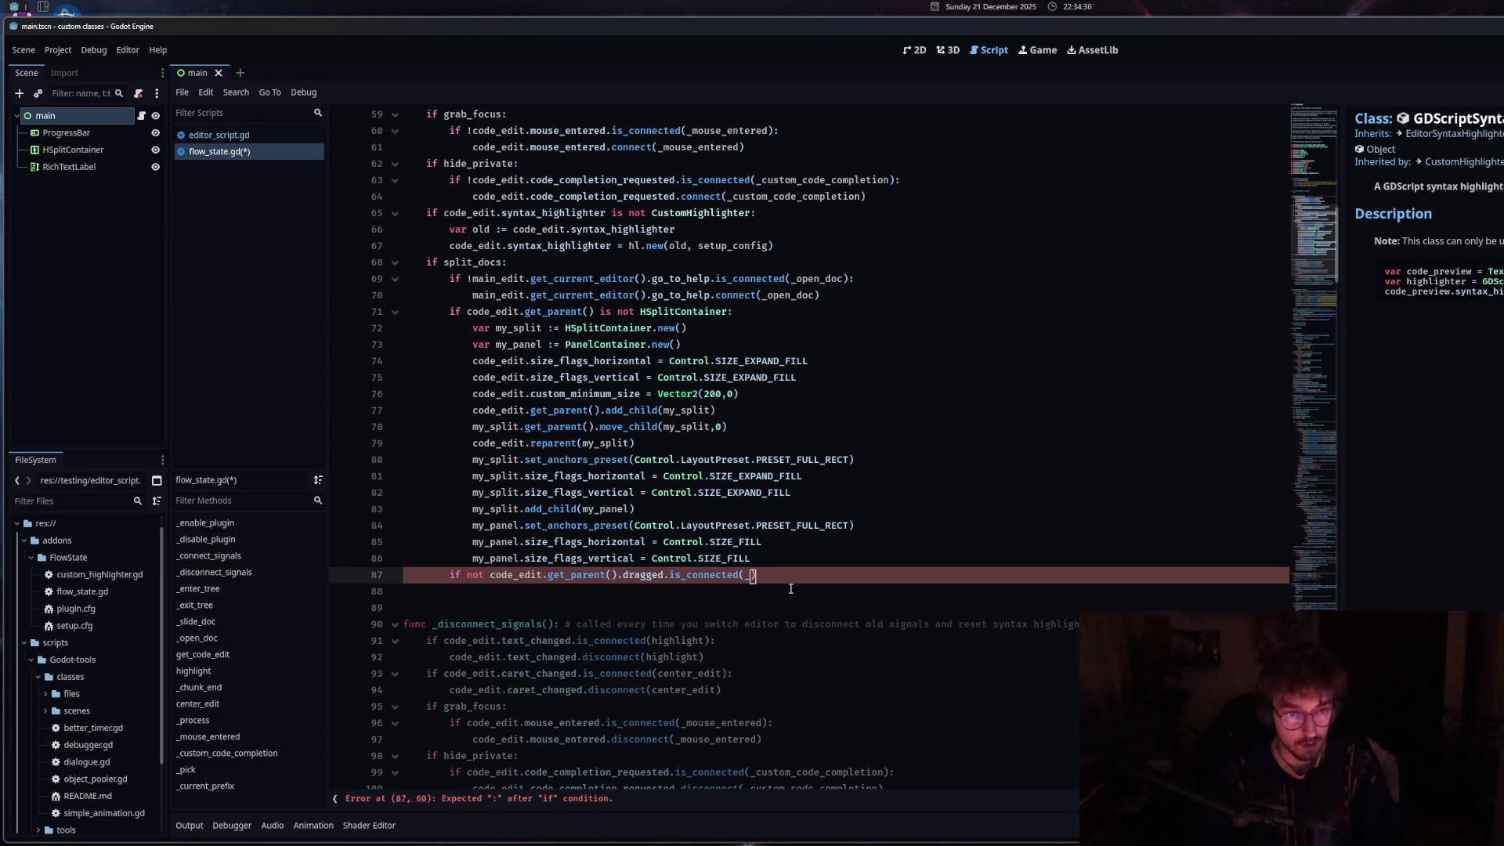
{"action": "scroll", "coordinate": [766, 571], "scroll_direction": "down", "scroll_amount": 8}
{"action": "scroll", "coordinate": [766, 571], "scroll_direction": "down", "scroll_amount": 8}
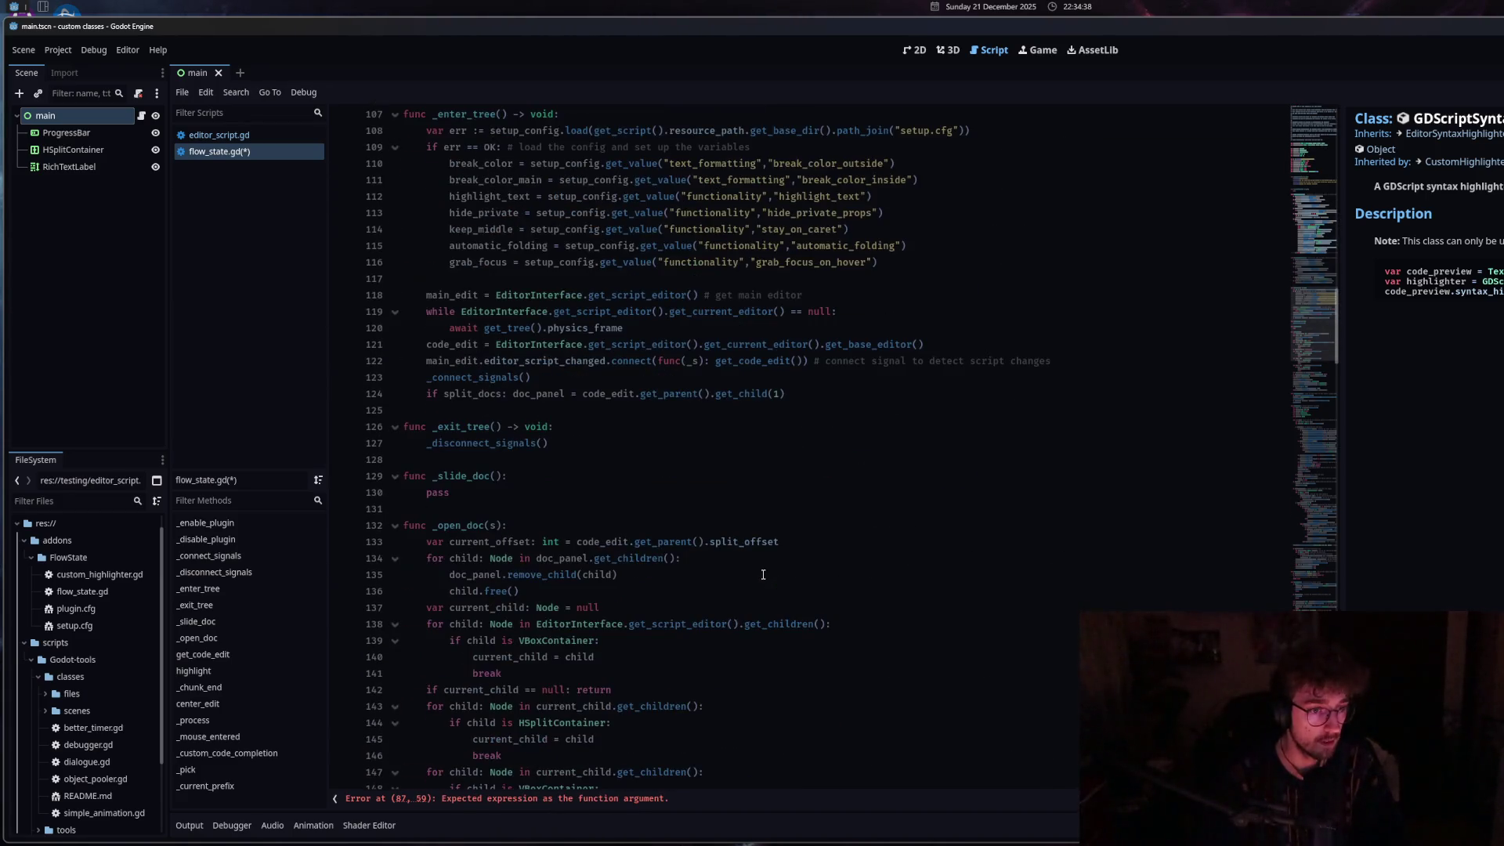
{"action": "scroll", "coordinate": [765, 573], "scroll_direction": "up", "scroll_amount": 13}
{"action": "type", "text": "sl"}
{"action": "left_click", "coordinate": [805, 437]}
{"action": "type", "text": "):"}
Add line 88 beneath it calling .dragged.connected(_slide_doc).
{"action": "key", "text": "Return"}
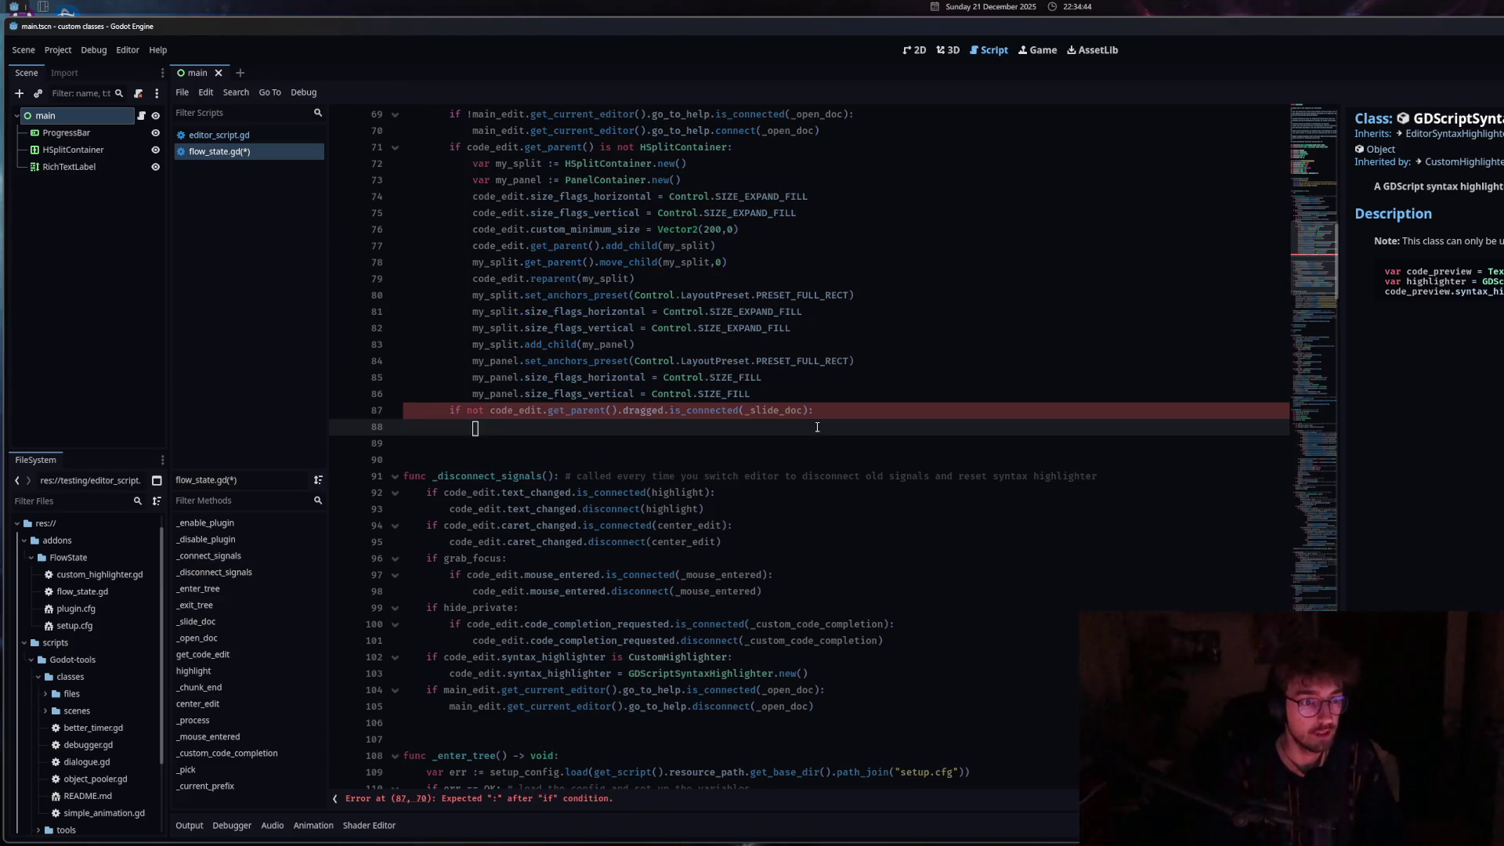
{"action": "left_click_drag", "start_coordinate": [490, 411], "coordinate": [817, 410]}
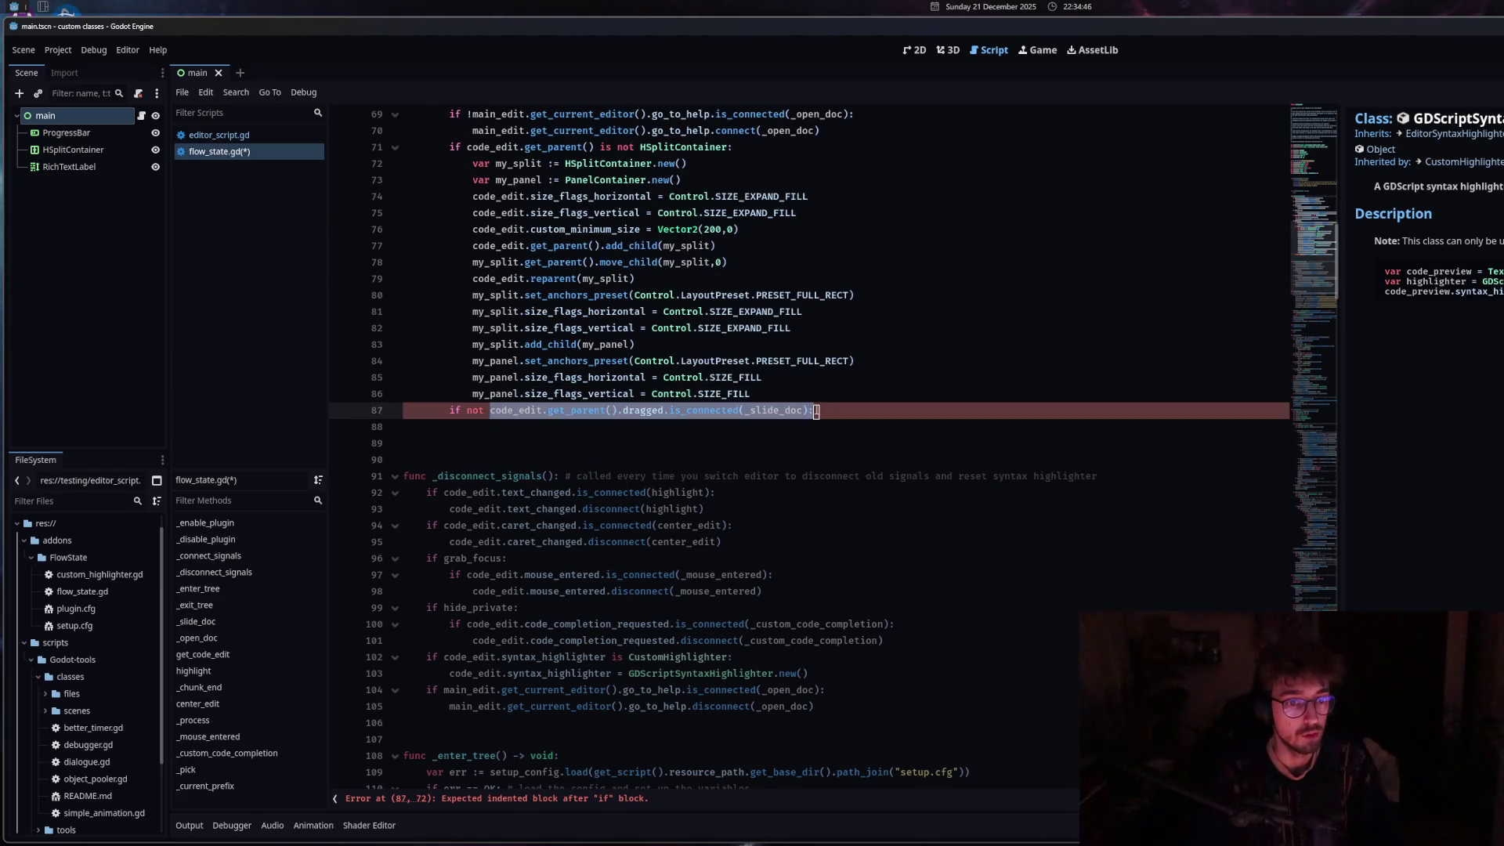
{"action": "key", "text": "ctrl+c"}
{"action": "left_click", "coordinate": [671, 427]}
{"action": "key", "text": "ctrl+v"}
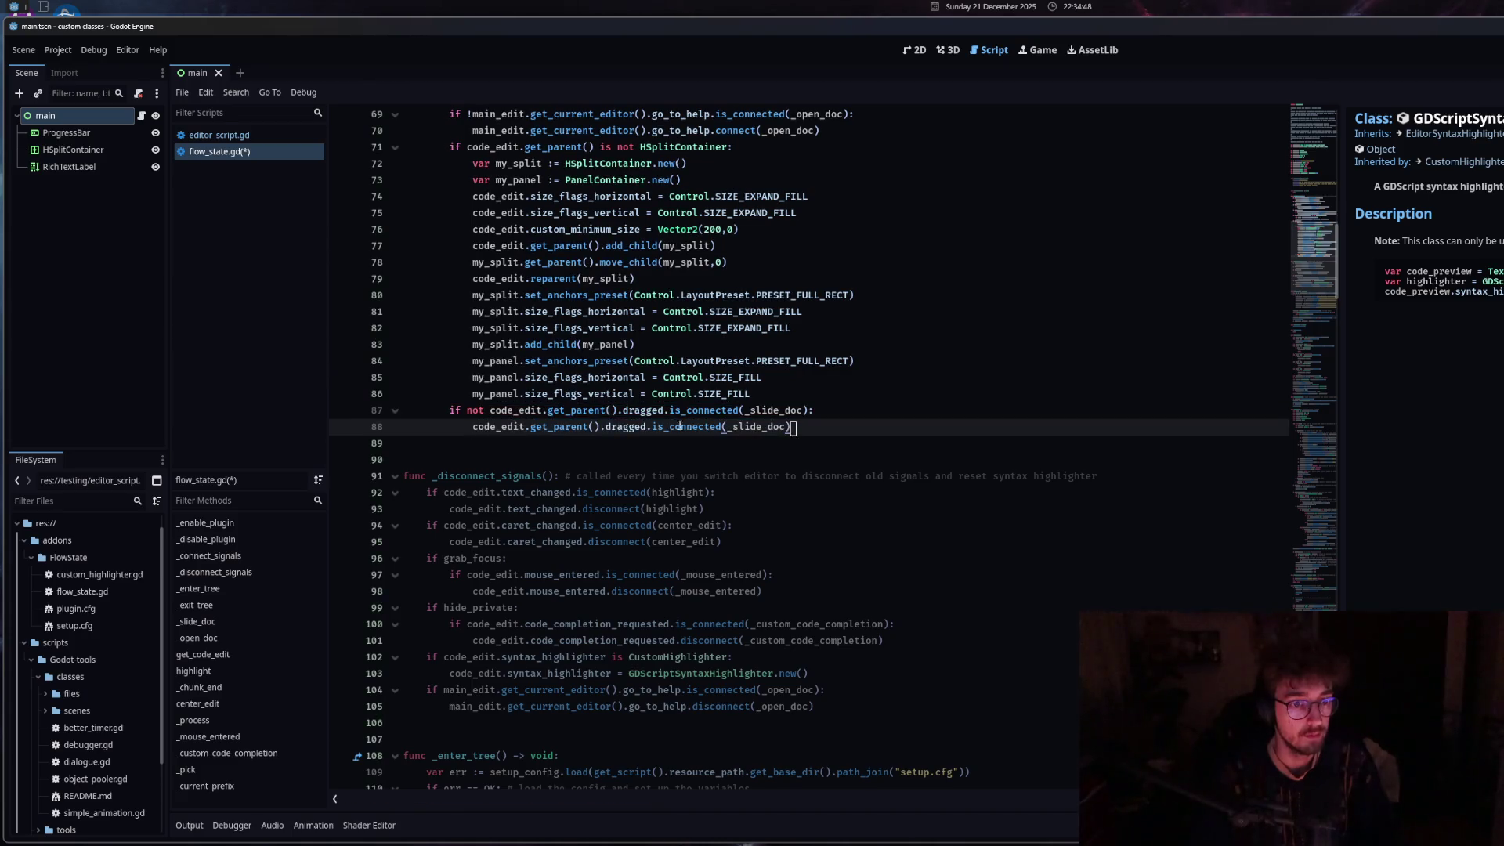
{"action": "key", "text": "BackSpace"}
{"action": "key", "text": "BackSpace"}
{"action": "key", "text": "BackSpace"}
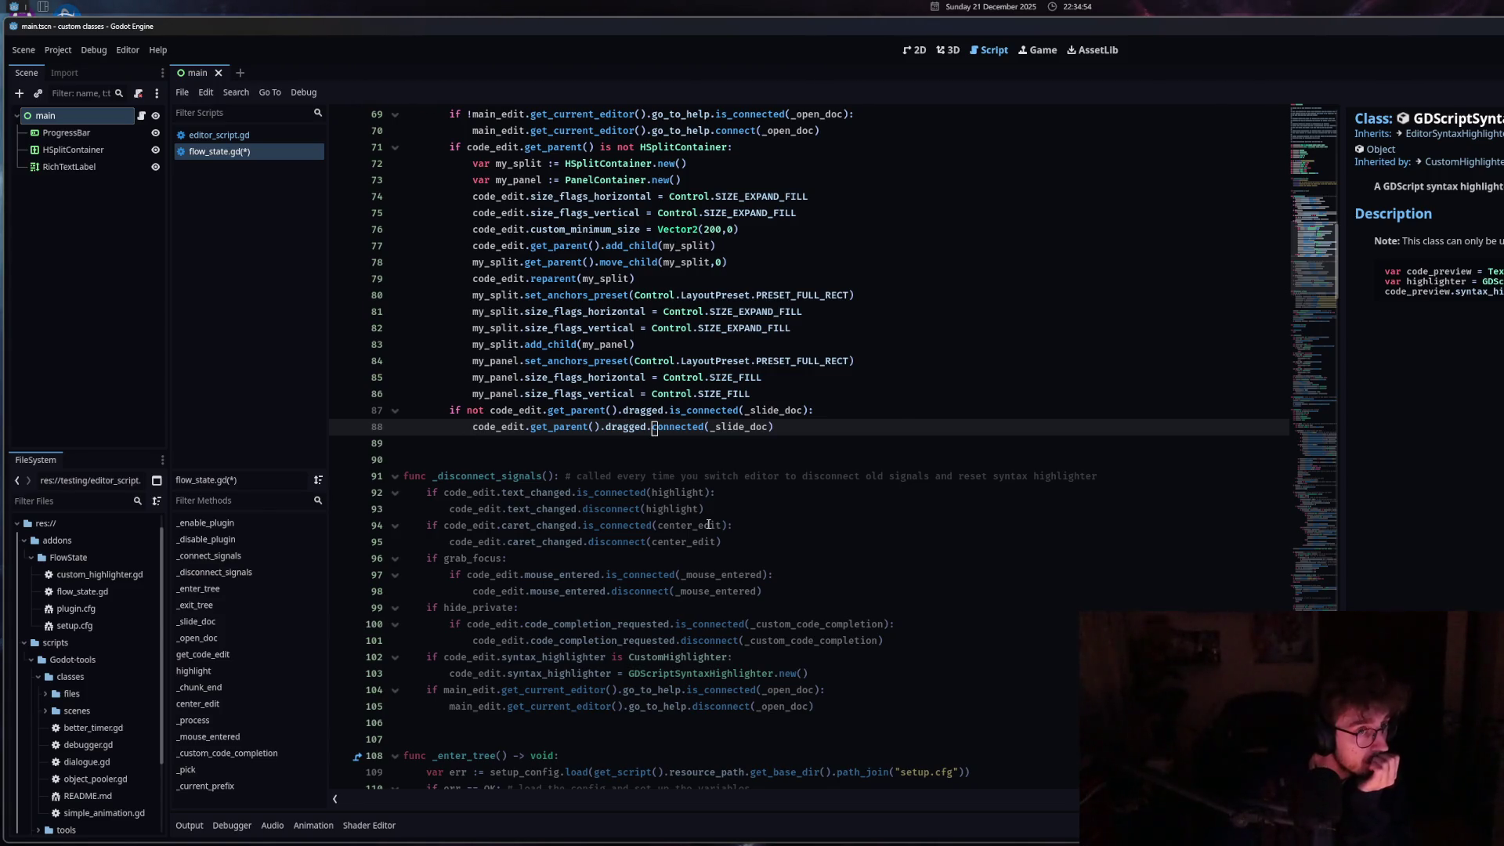
{"action": "left_click", "coordinate": [784, 430]}
Replace 'not' with '!' in the line 87 condition.
{"action": "left_click_drag", "start_coordinate": [784, 429], "coordinate": [455, 415]}
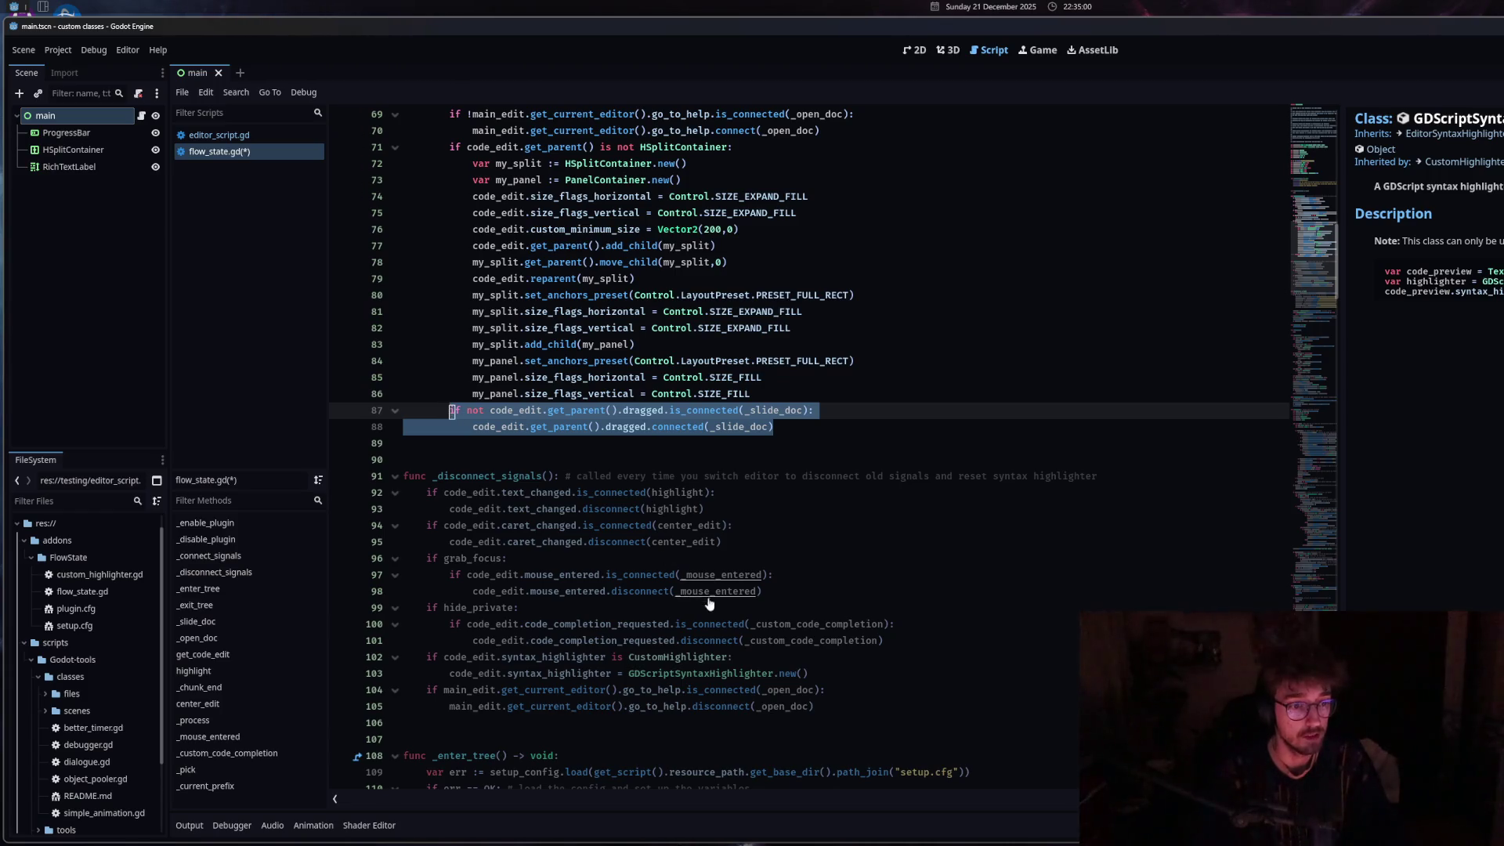
{"action": "key", "text": "ctrl+z"}
{"action": "double_click", "coordinate": [470, 411]}
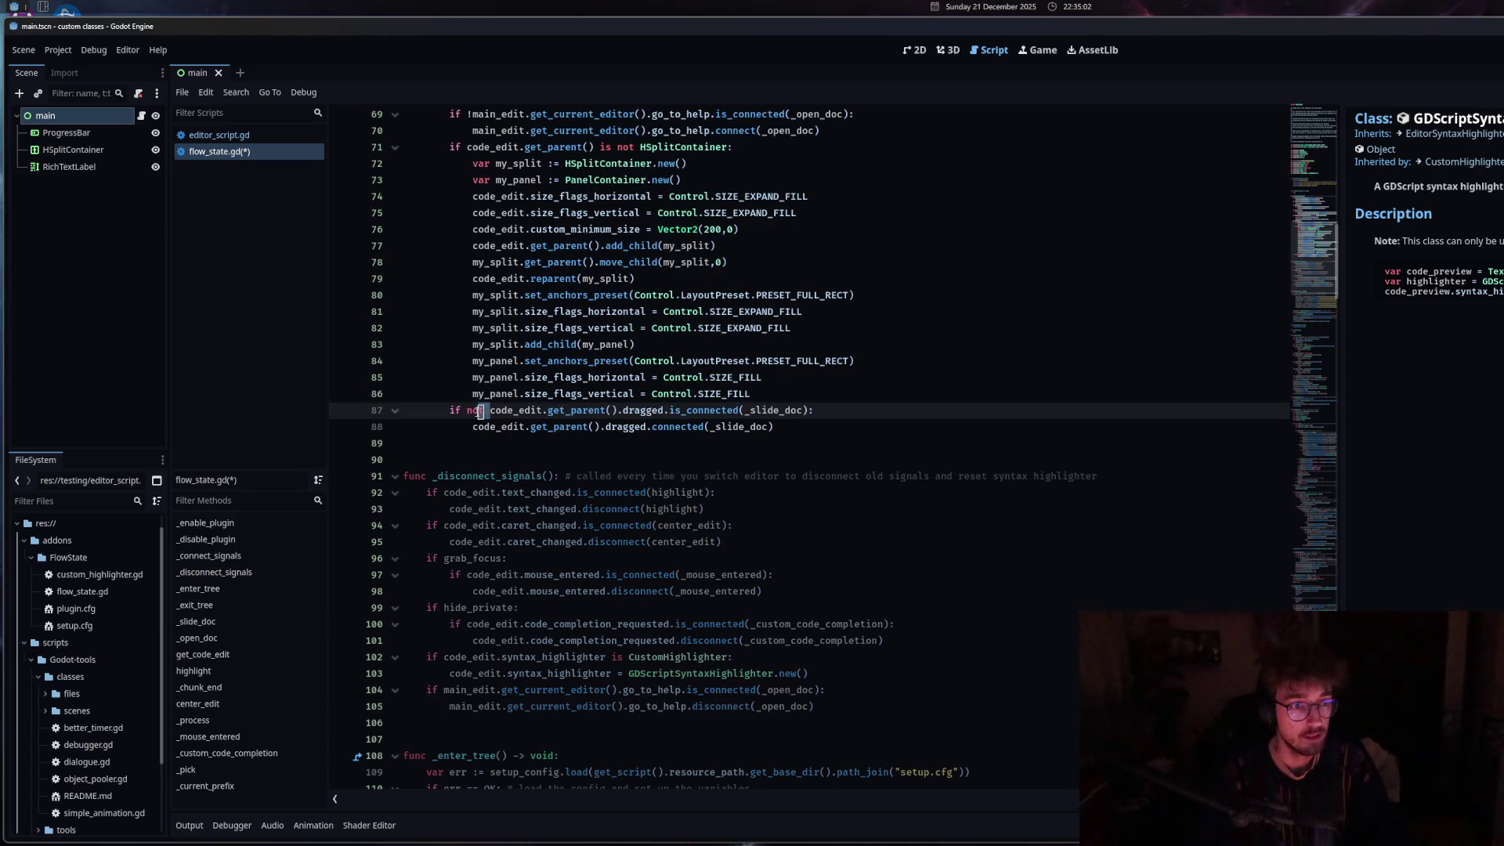
{"action": "key", "text": "BackSpace"}
{"action": "type", "text": "!"}
Copy the lines 87–88 if block into the end of _disconnect_signals.
{"action": "left_click_drag", "start_coordinate": [779, 427], "coordinate": [452, 410]}
{"action": "scroll", "coordinate": [753, 564], "scroll_direction": "down", "scroll_amount": 3}
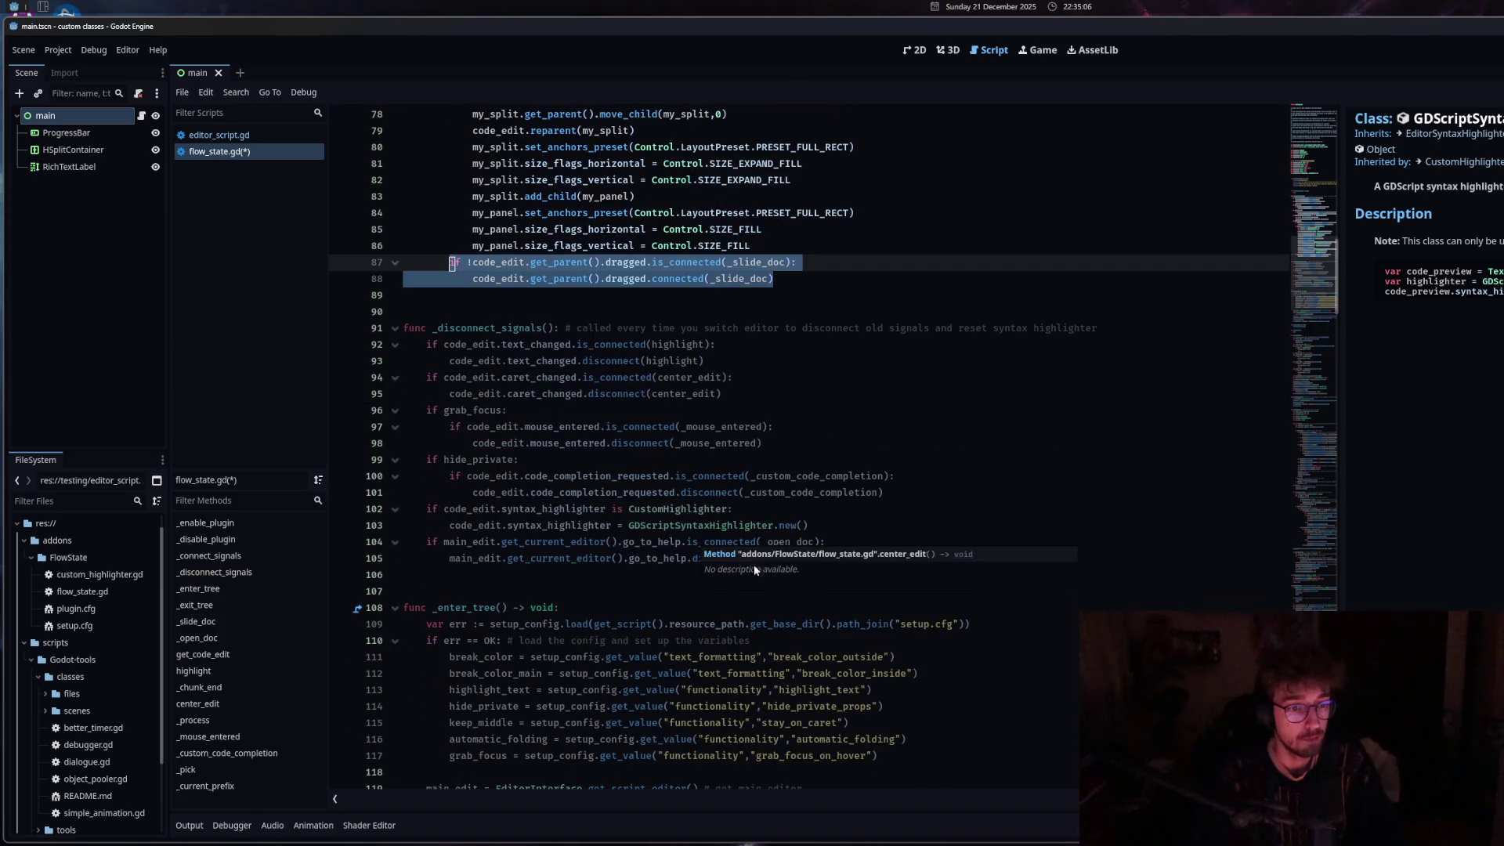
{"action": "key", "text": "ctrl+c"}
{"action": "left_click", "coordinate": [558, 575]}
{"action": "key", "text": "ctrl+v"}
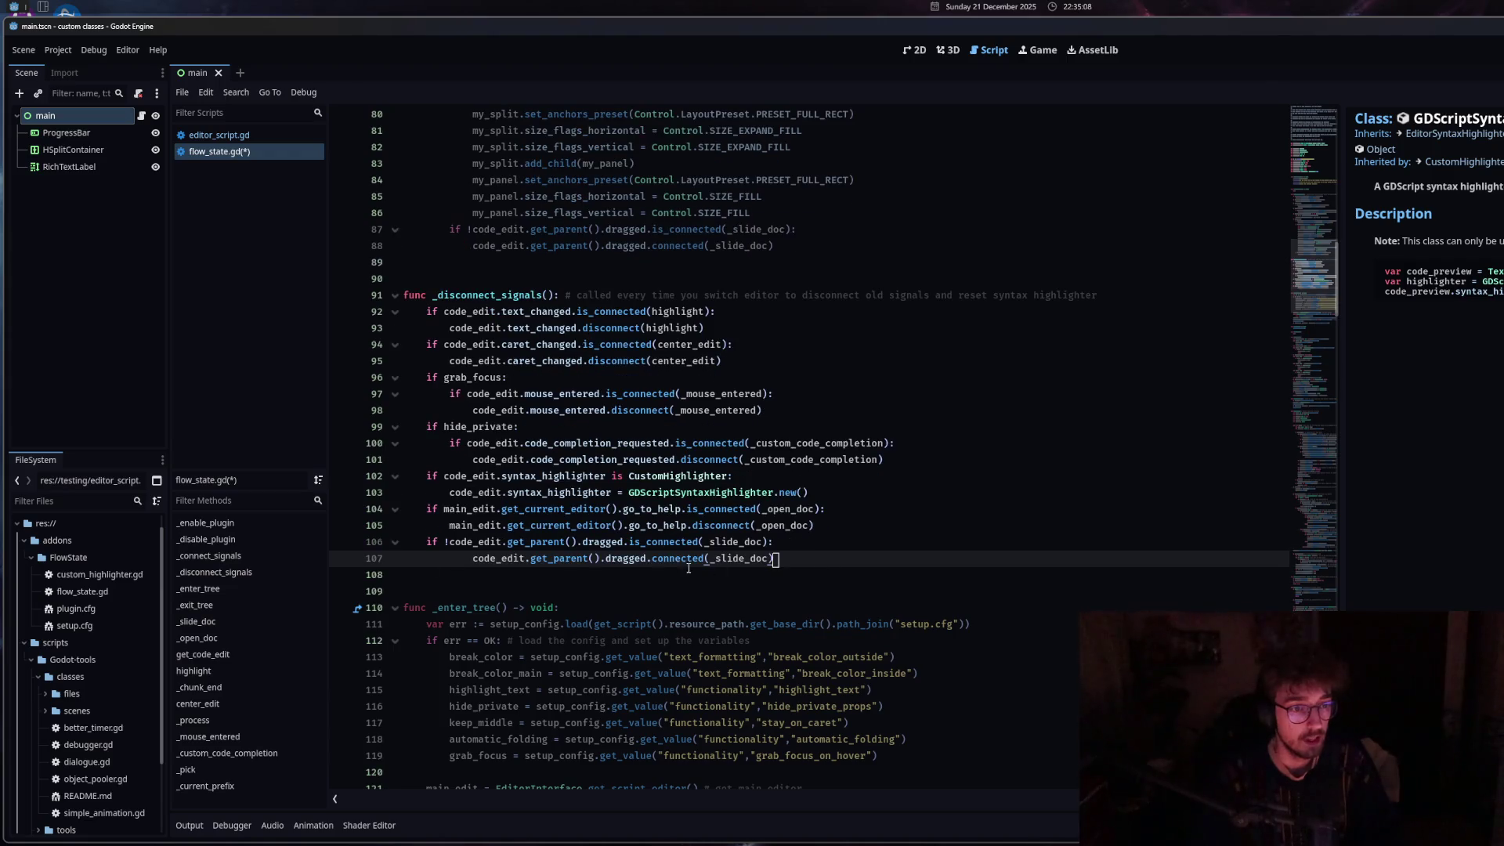
In the pasted copy, drop the '!' and change connected to disconnected.
{"action": "left_click", "coordinate": [449, 542]}
{"action": "key", "text": "BackSpace"}
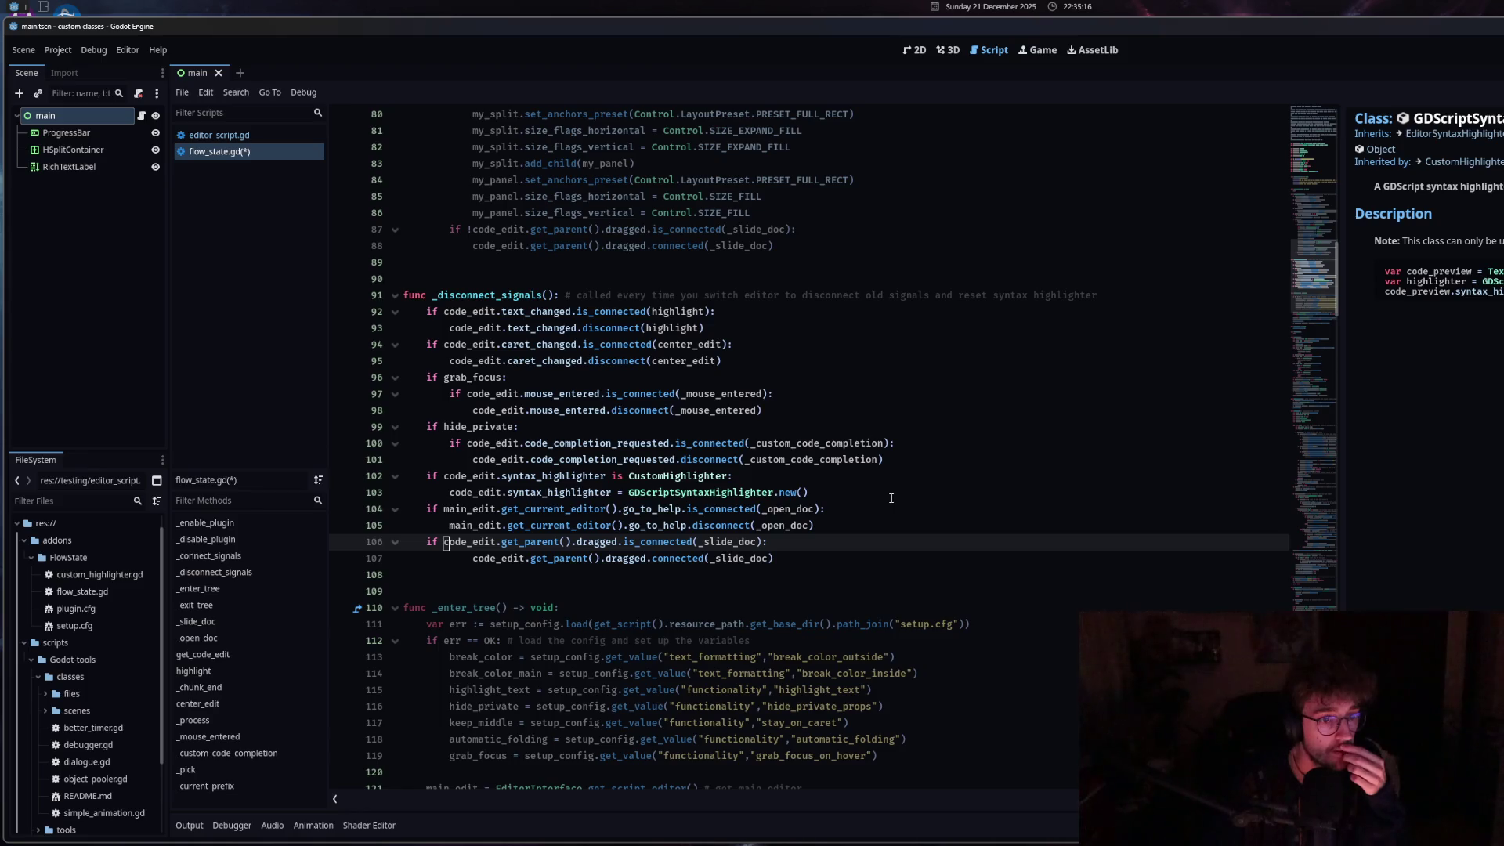
{"action": "left_click", "coordinate": [648, 558]}
{"action": "type", "text": "dis"}
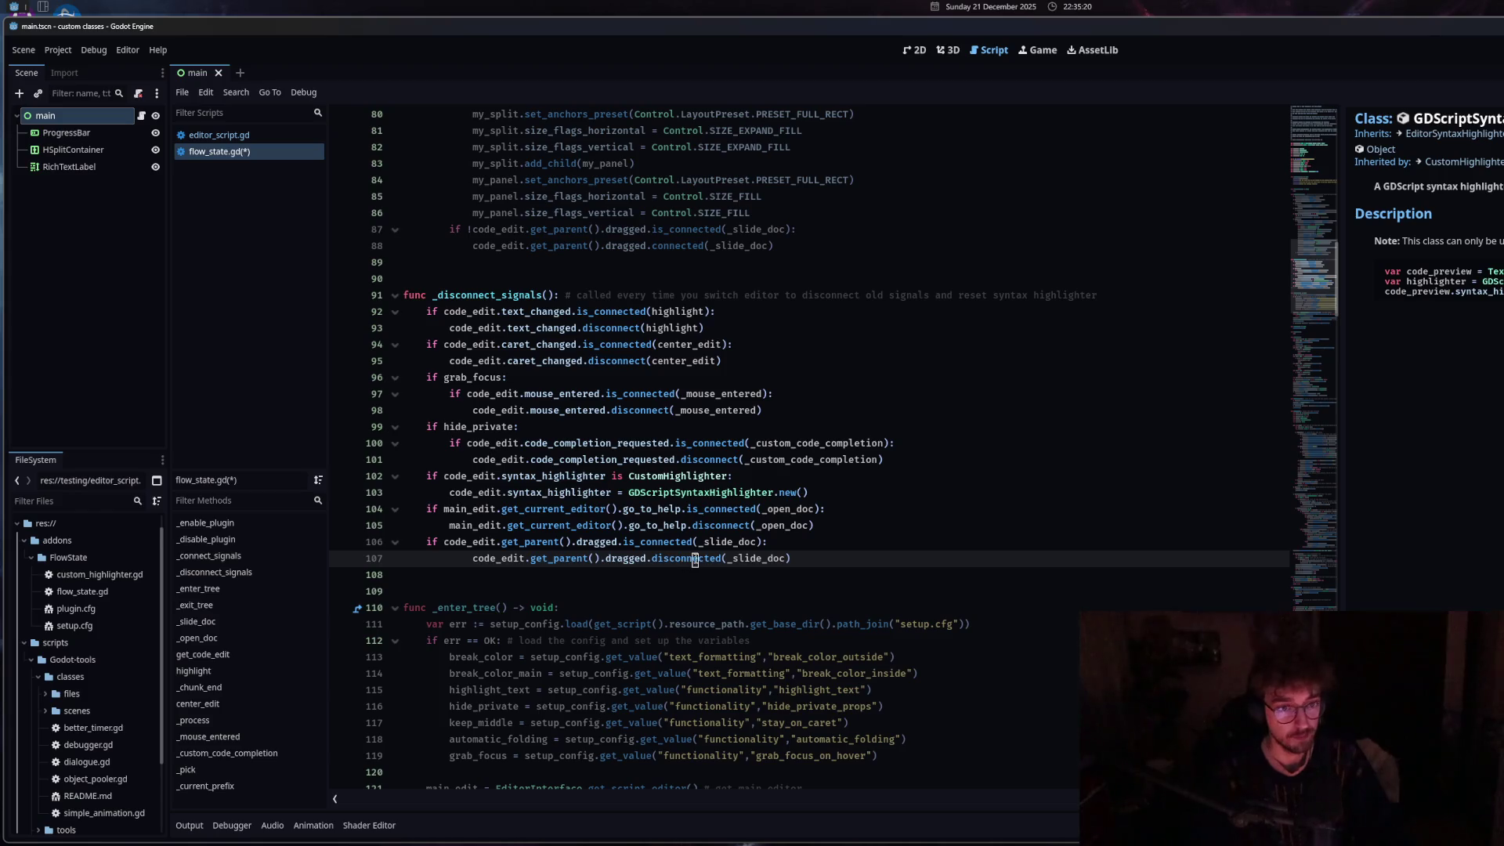
{"action": "scroll", "coordinate": [606, 530], "scroll_direction": "down", "scroll_amount": 4}
{"action": "scroll", "coordinate": [606, 530], "scroll_direction": "down", "scroll_amount": 8}
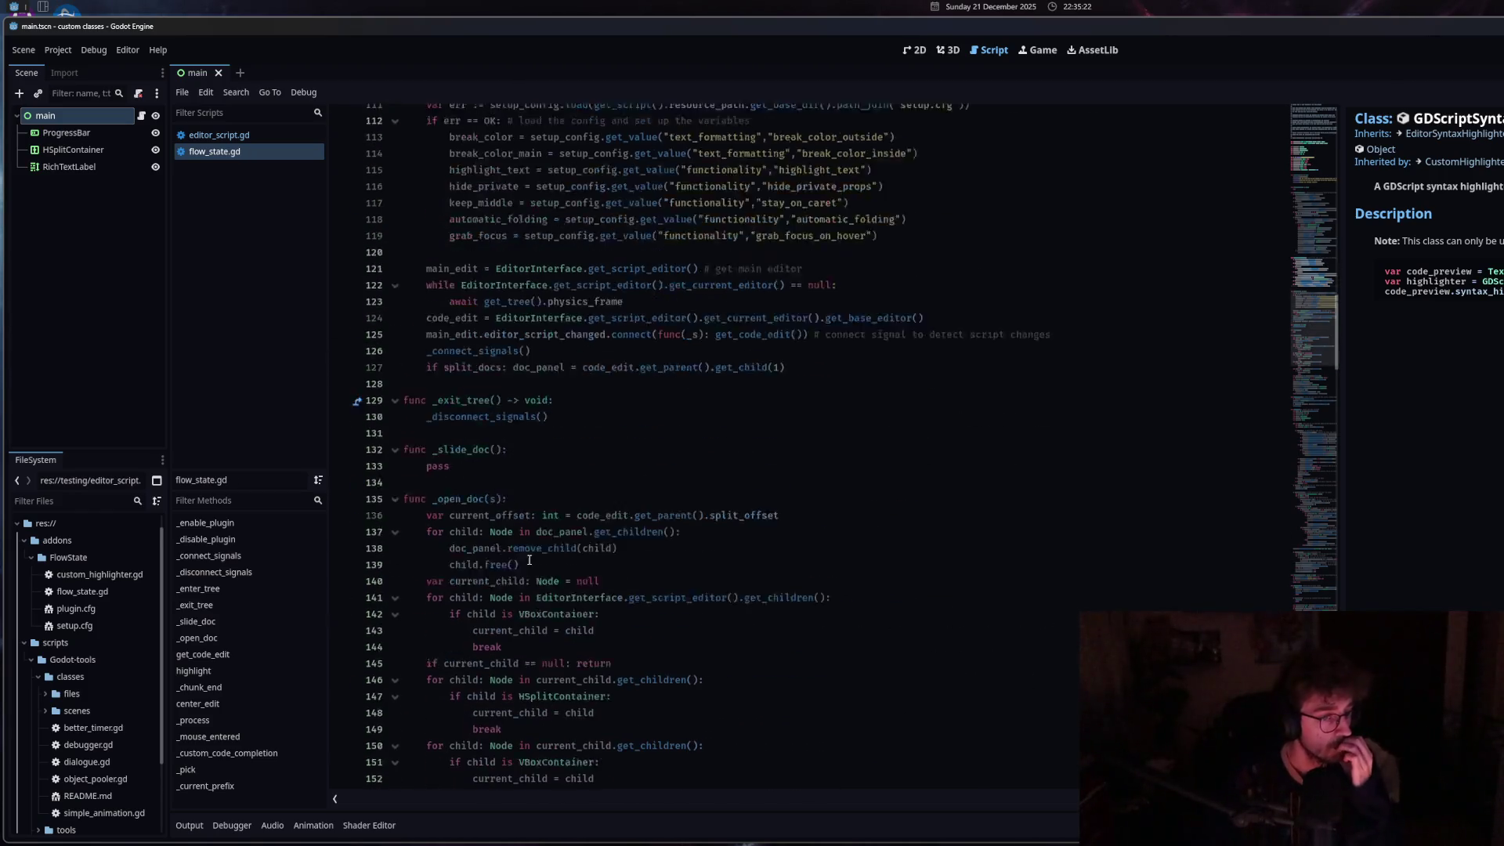
{"action": "left_click", "coordinate": [550, 558]}
Replace the pass in _slide_doc with an if-check on code_edit.get_parent().
{"action": "left_click", "coordinate": [553, 392]}
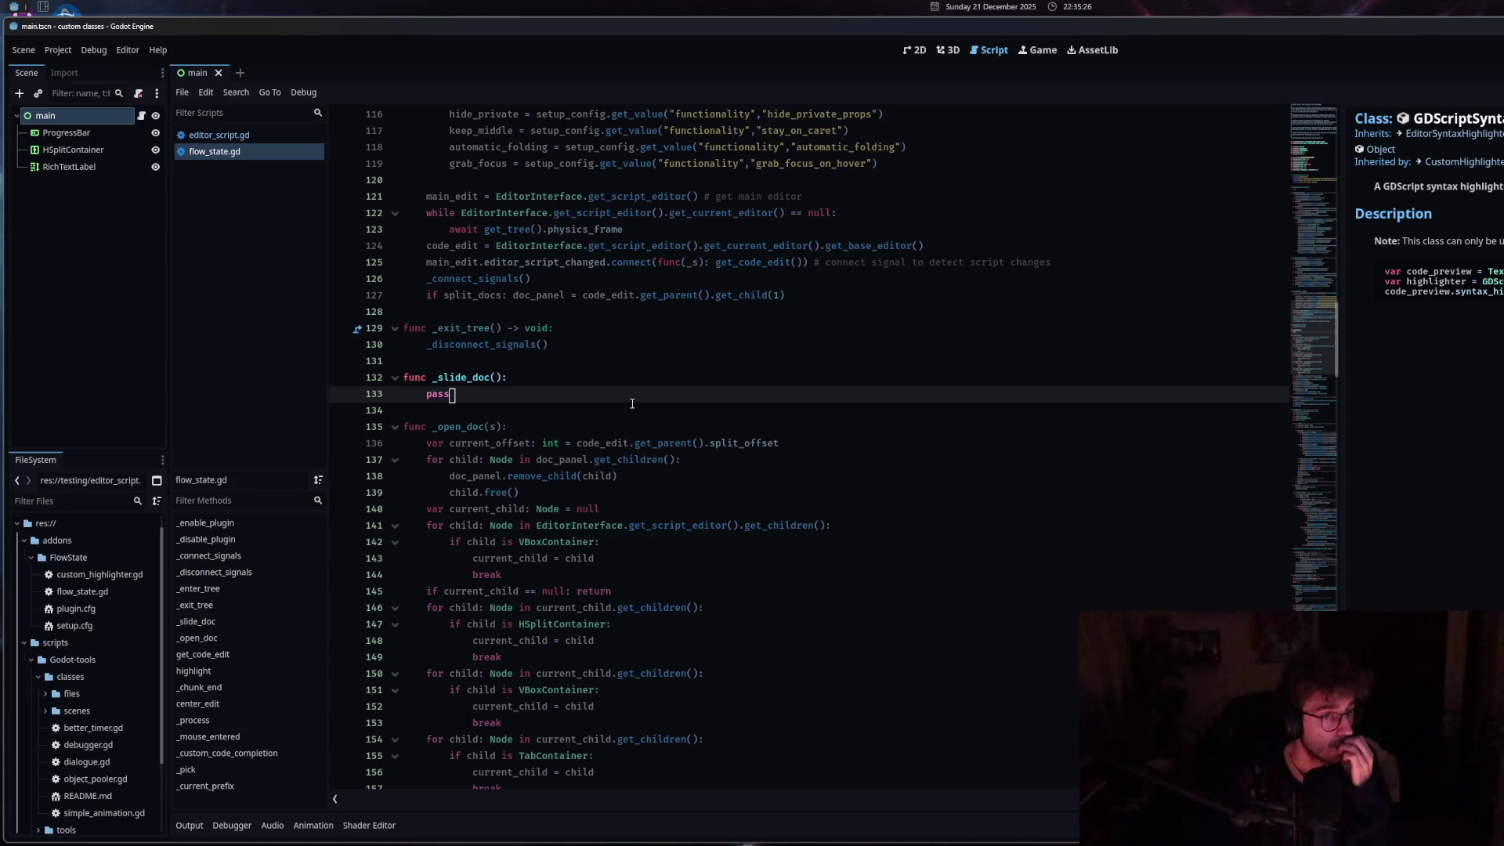
{"action": "key", "text": "BackSpace"}
{"action": "key", "text": "BackSpace"}
{"action": "key", "text": "BackSpace"}
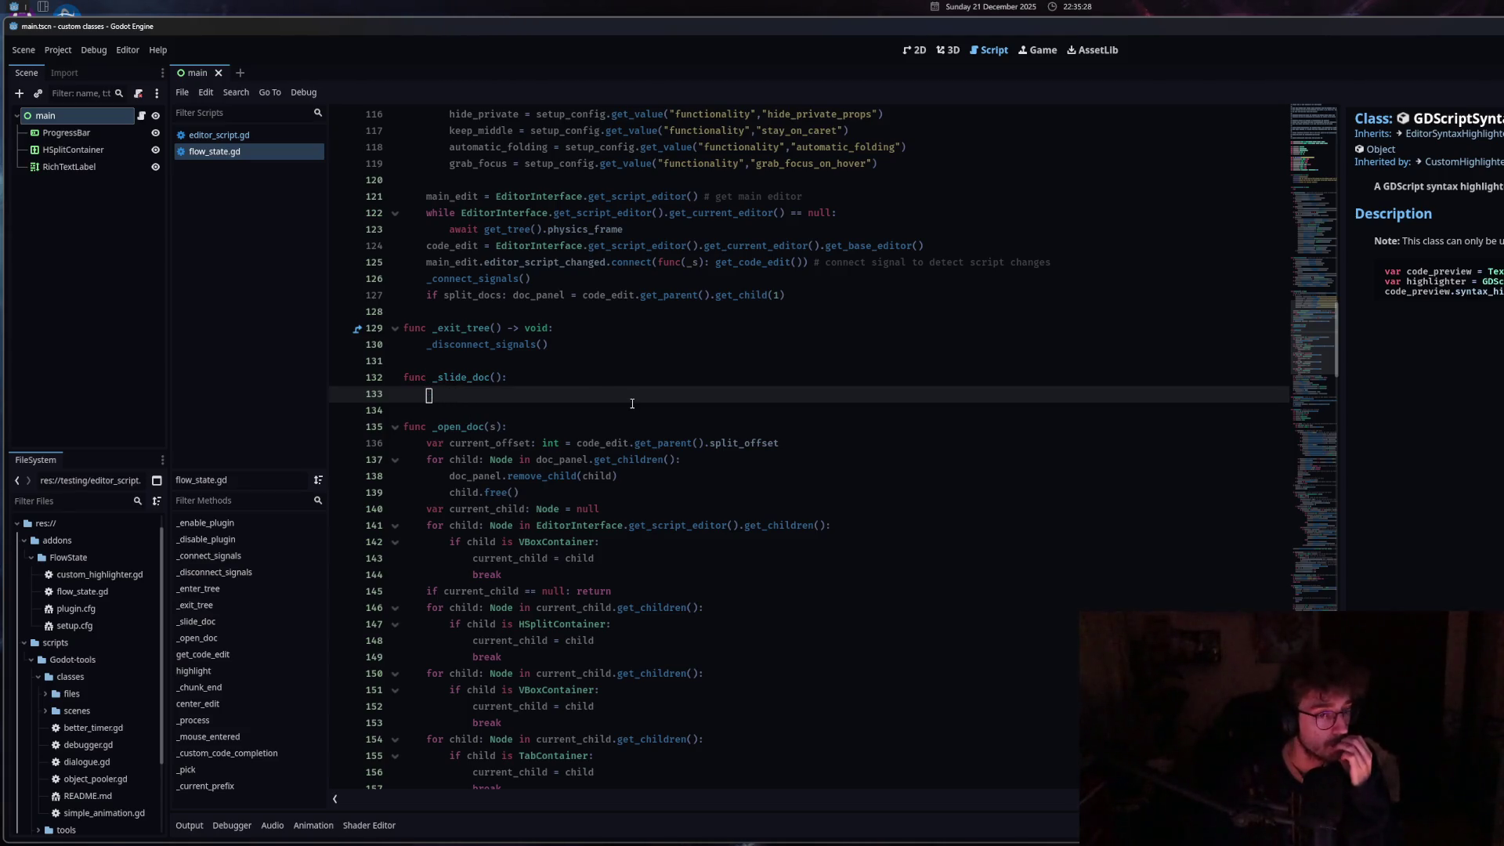
{"action": "type", "text": "if code_edit.get_par"}
{"action": "key", "text": "Return"}
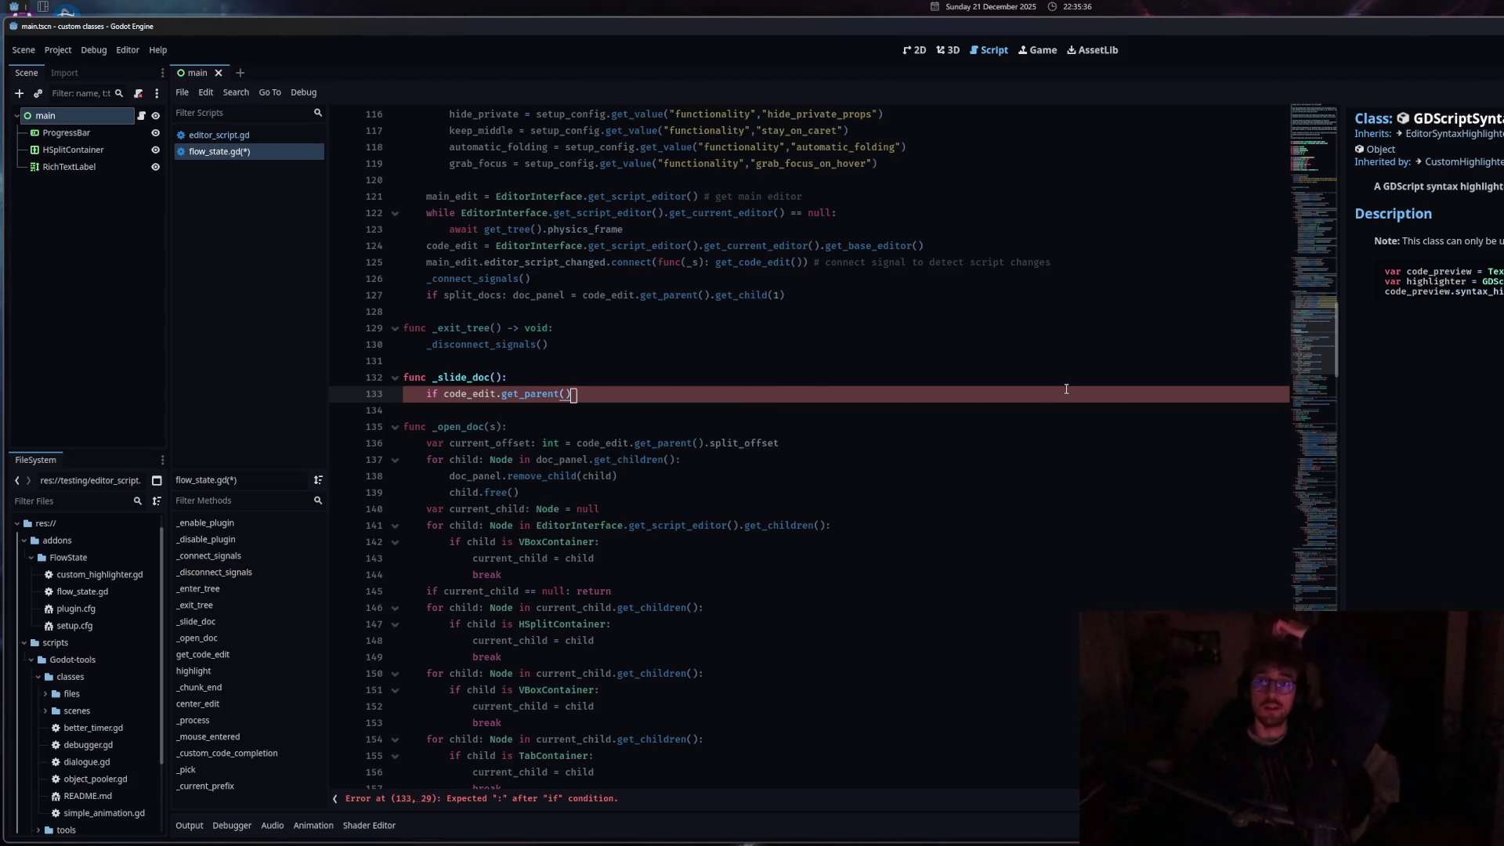
{"action": "type", "text": "."}
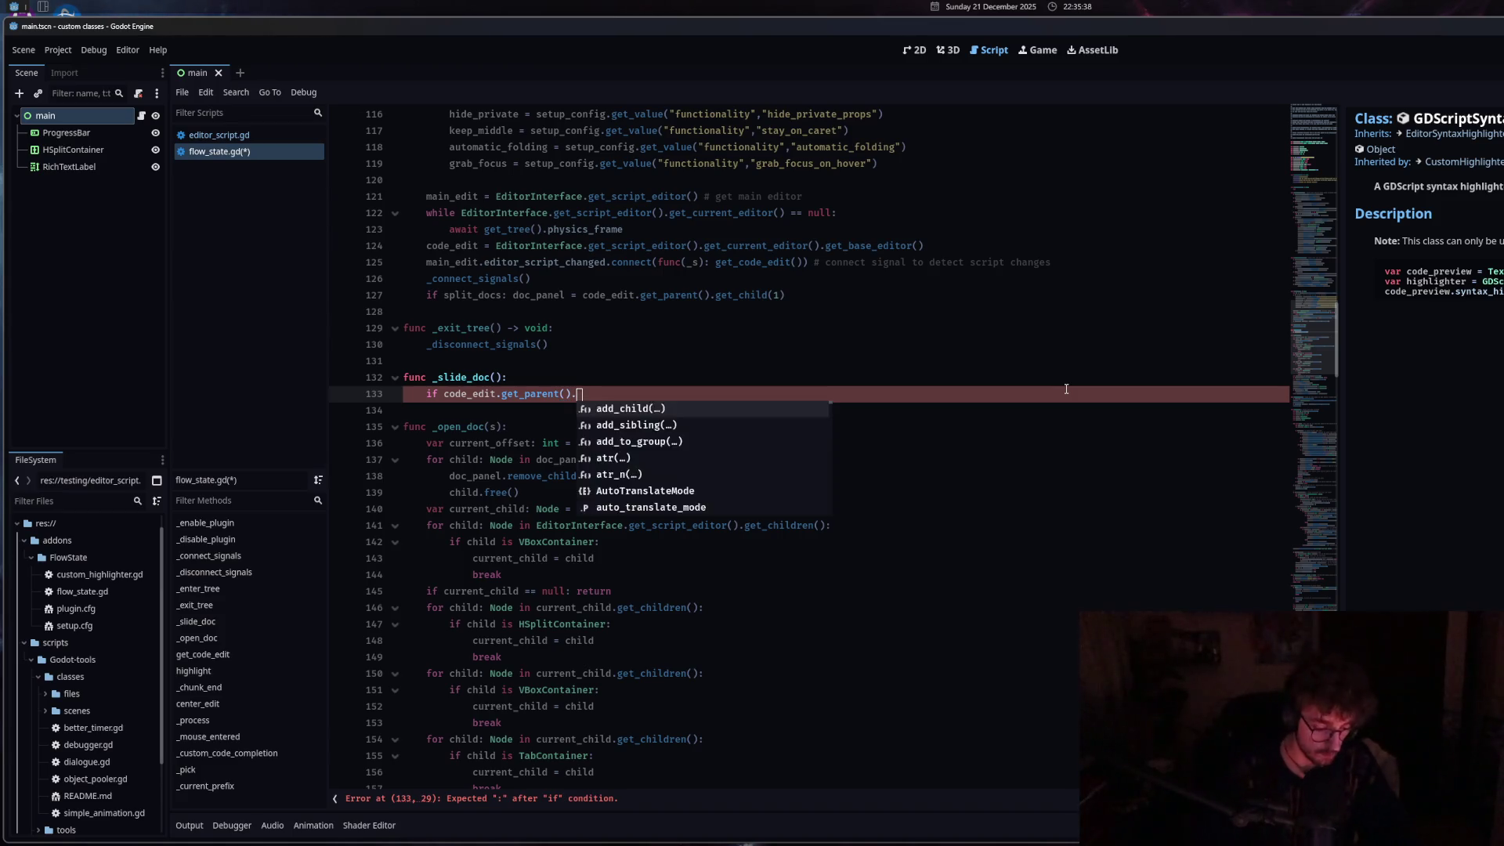
{"action": "type", "text": "off"}
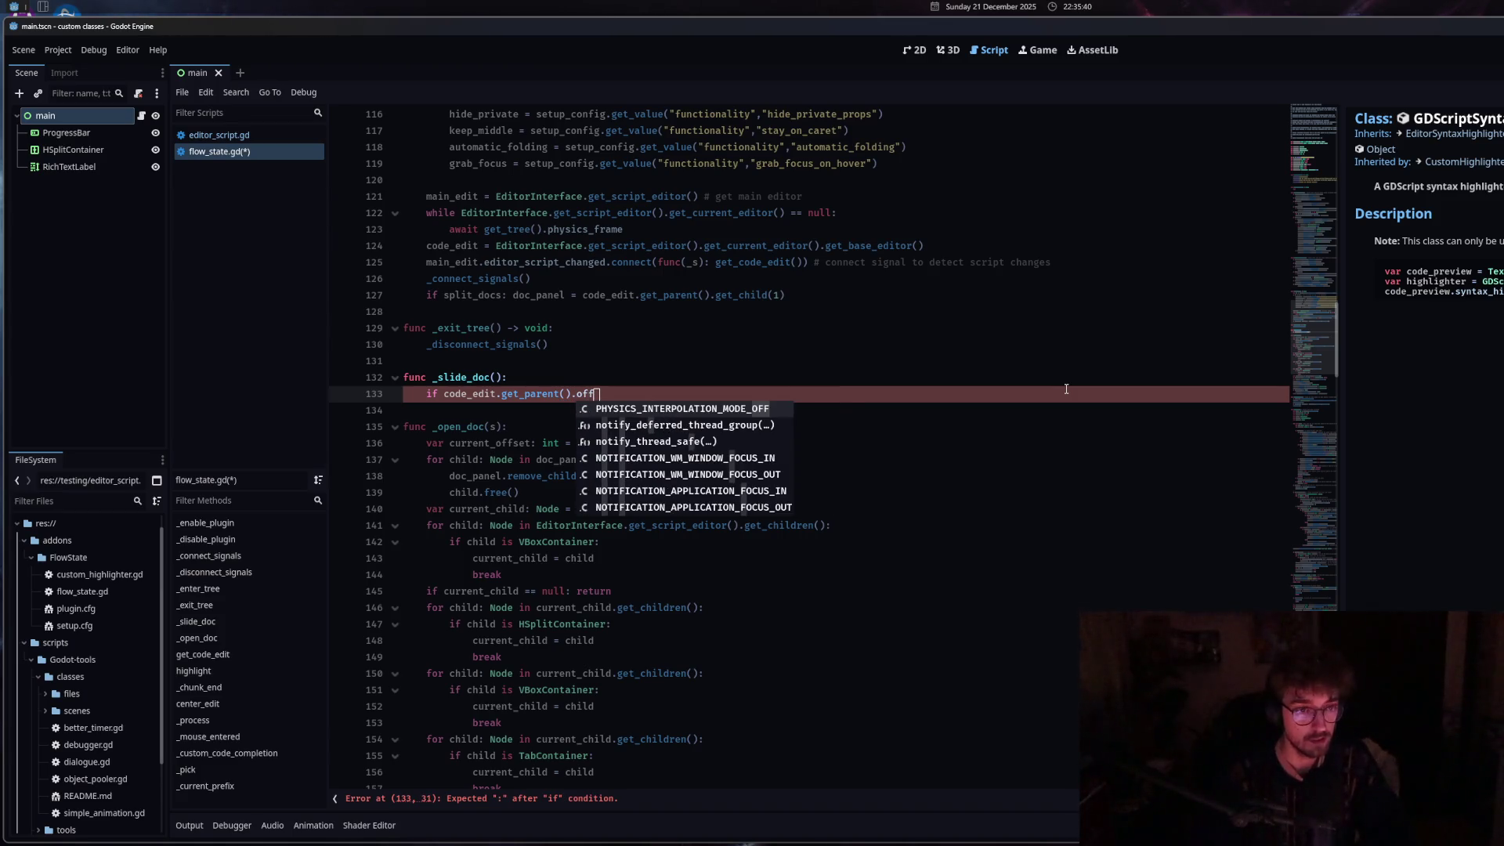
{"action": "key", "text": "BackSpace"}
{"action": "key", "text": "BackSpace"}
{"action": "key", "text": "BackSpace"}
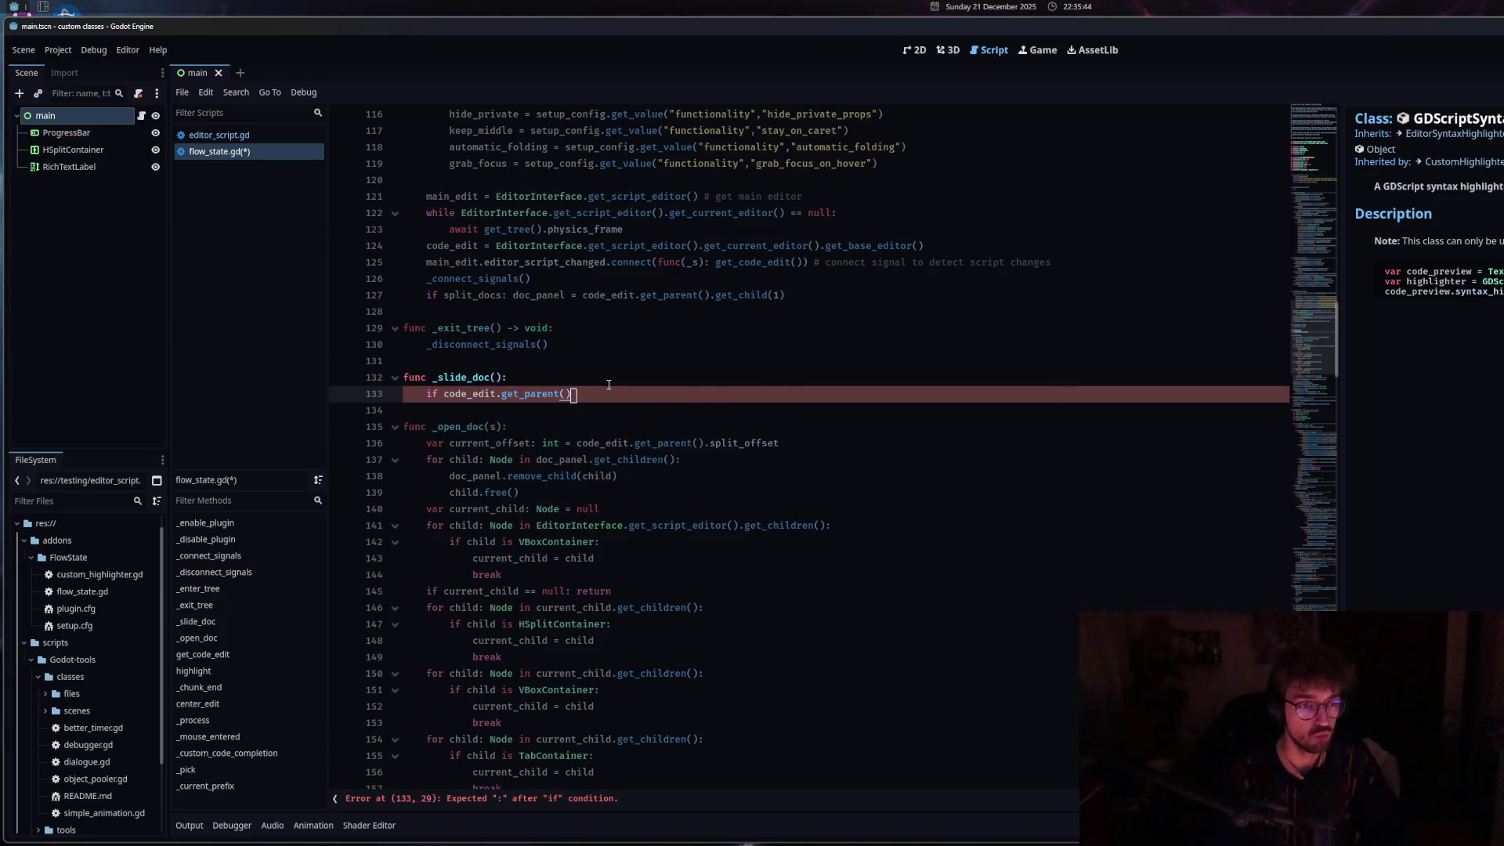
Declare var slider: HSplitContainer = code_edit.get_parent() above it and base the condition on slider.
{"action": "key", "text": "ctrl+shift+Return"}
{"action": "type", "text": "var slider: "}
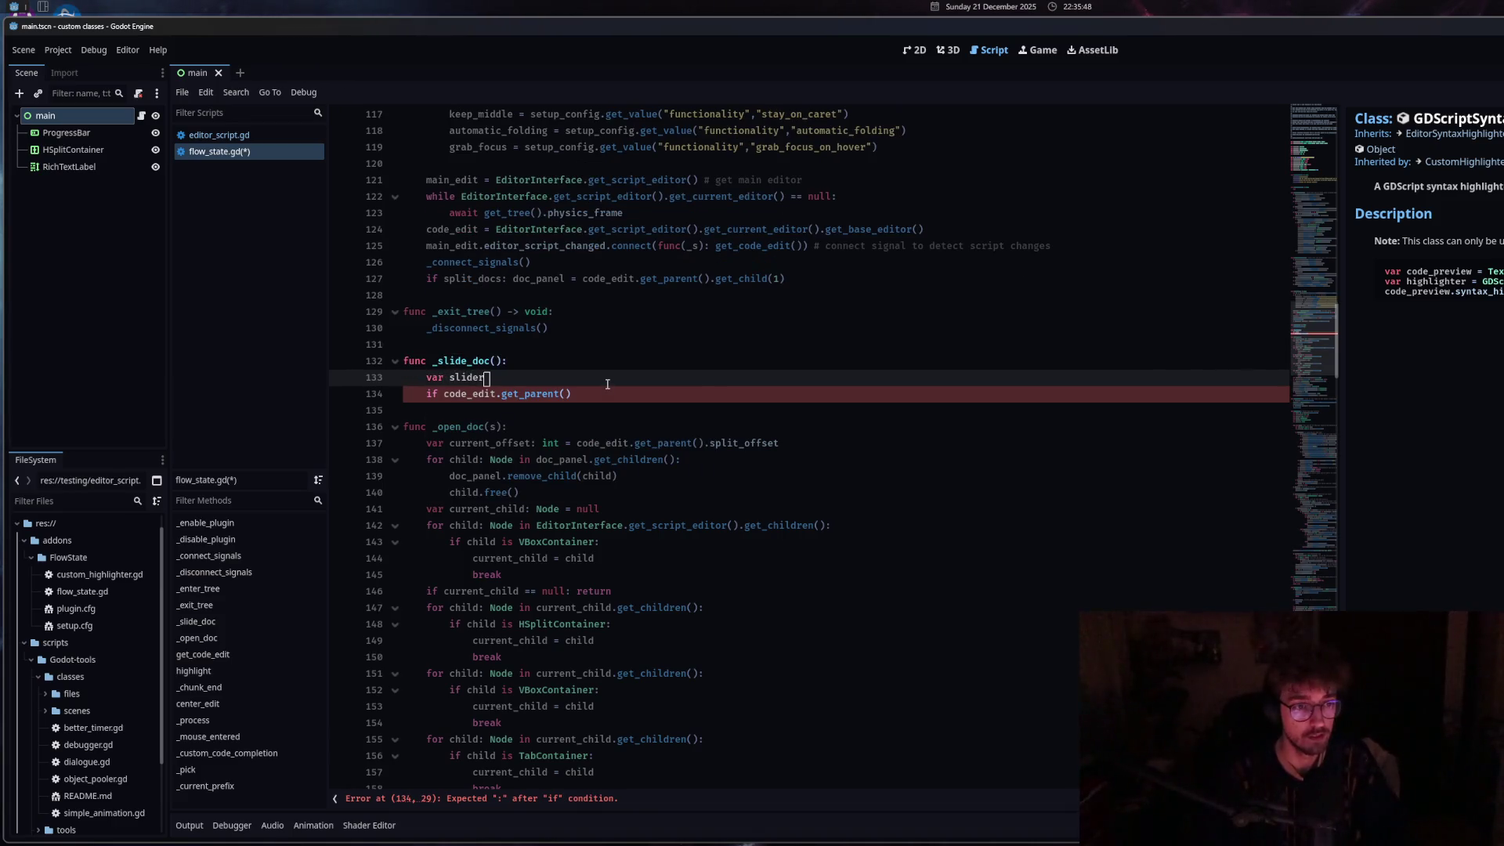
{"action": "type", "text": "Hsli"}
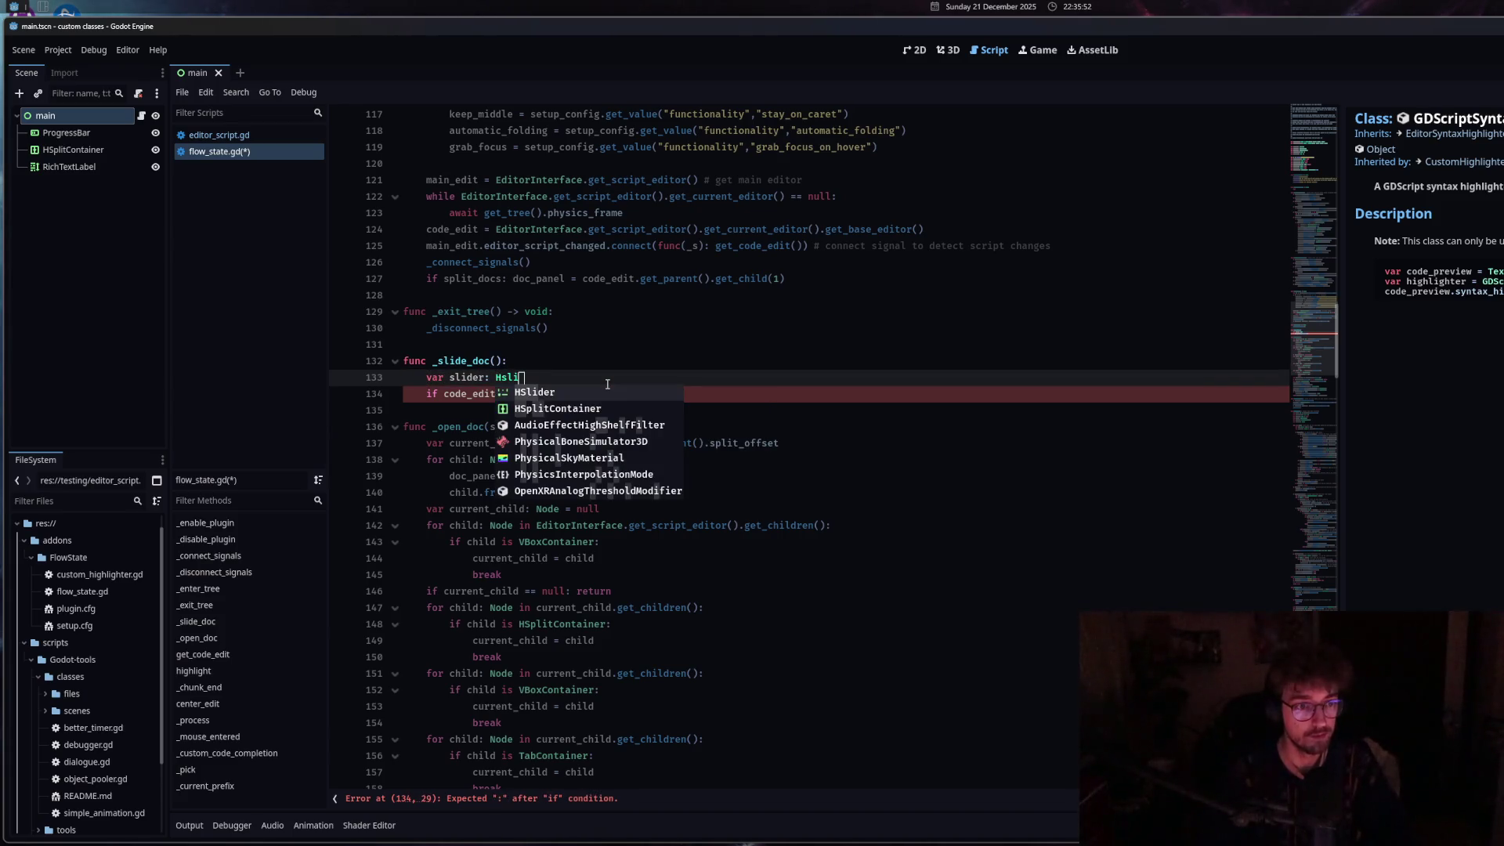
{"action": "key", "text": "Down"}
{"action": "key", "text": "Return"}
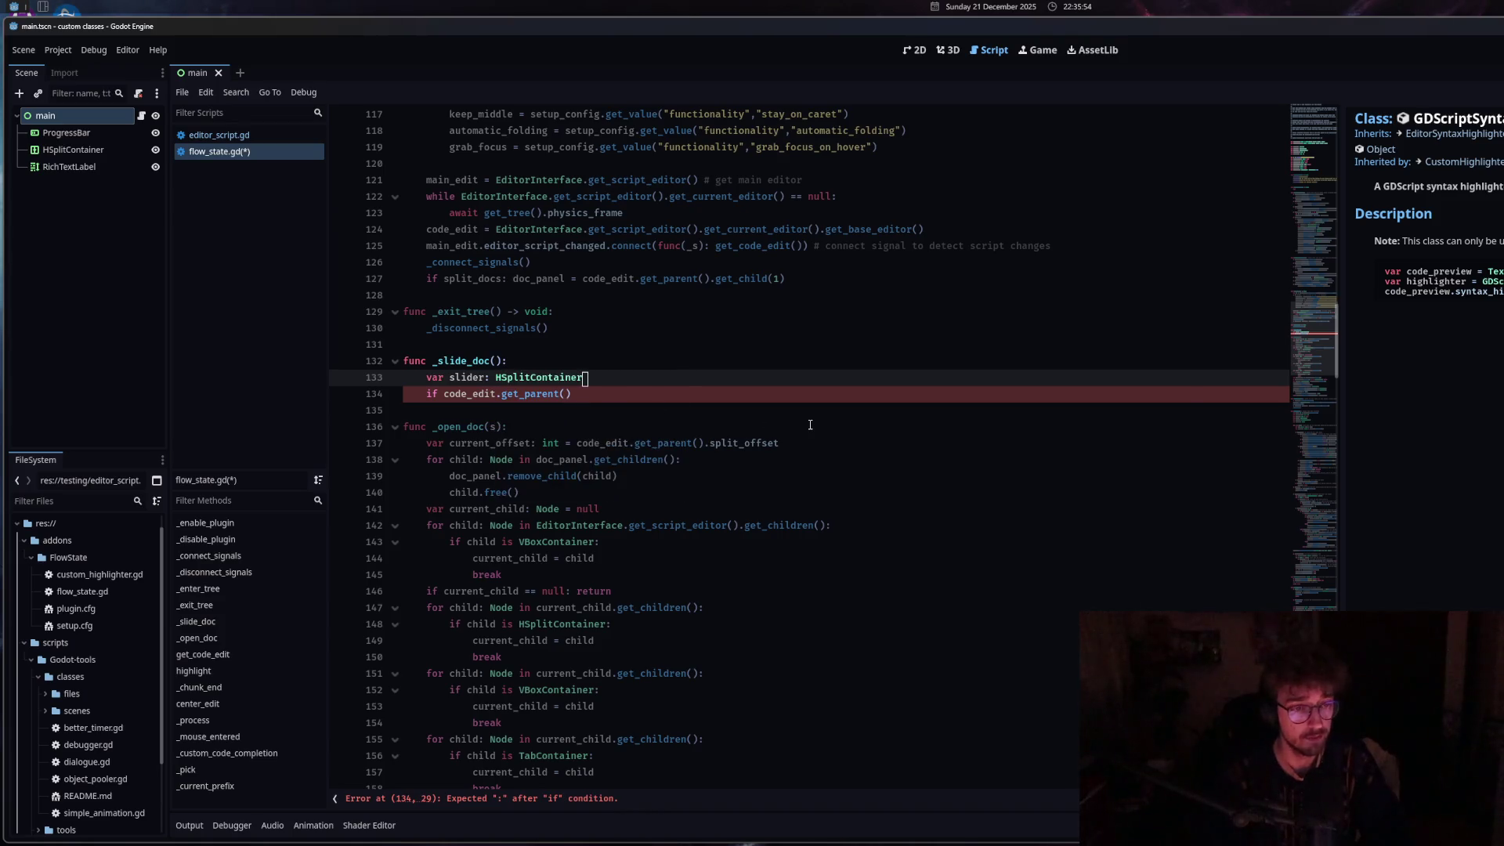
{"action": "type", "text": " = code_edit"}
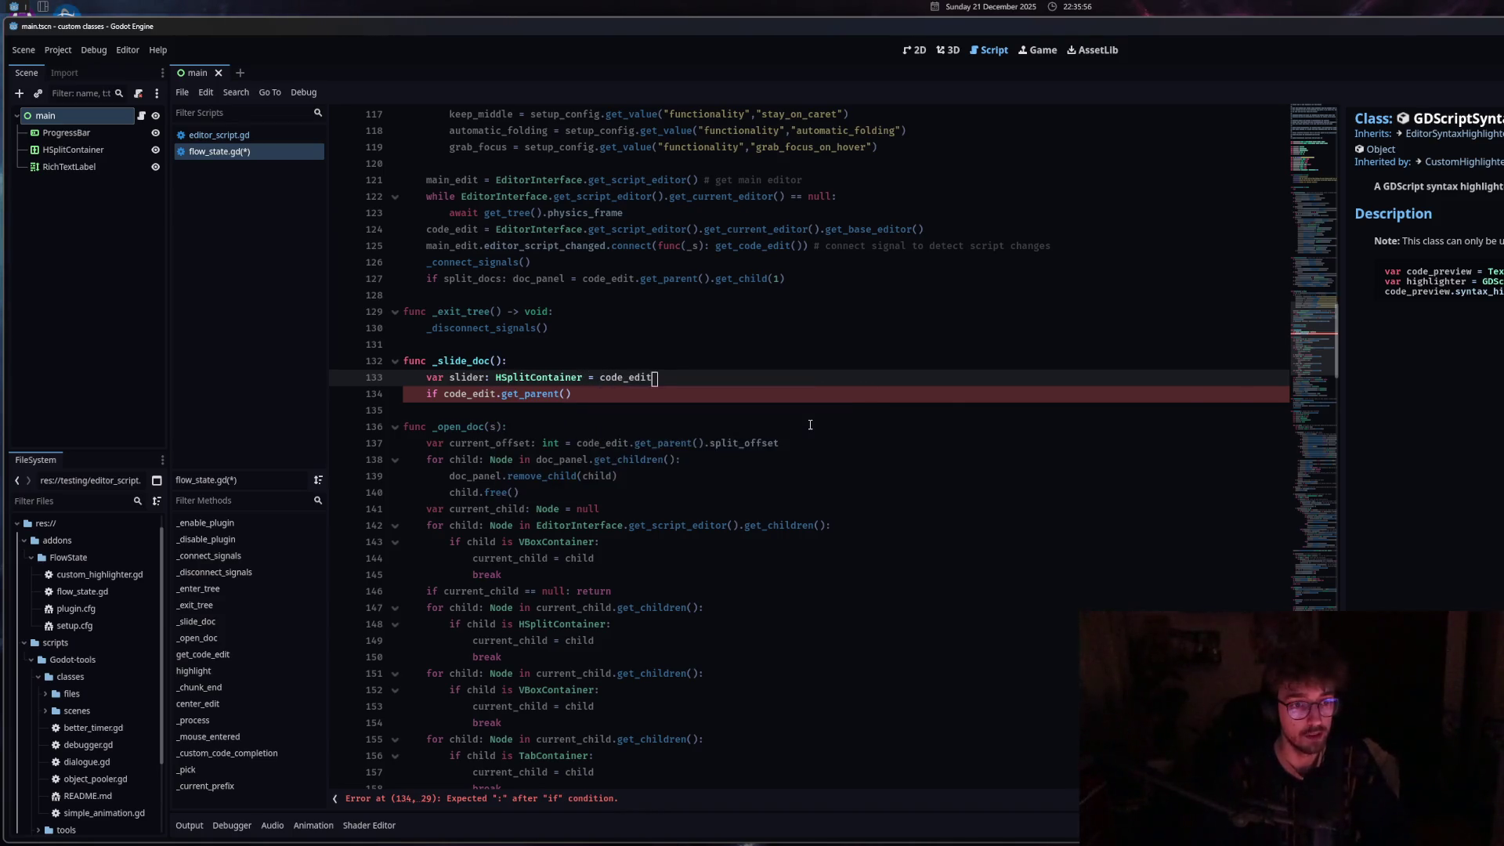
{"action": "type", "text": ".get_"}
{"action": "key", "text": "Escape"}
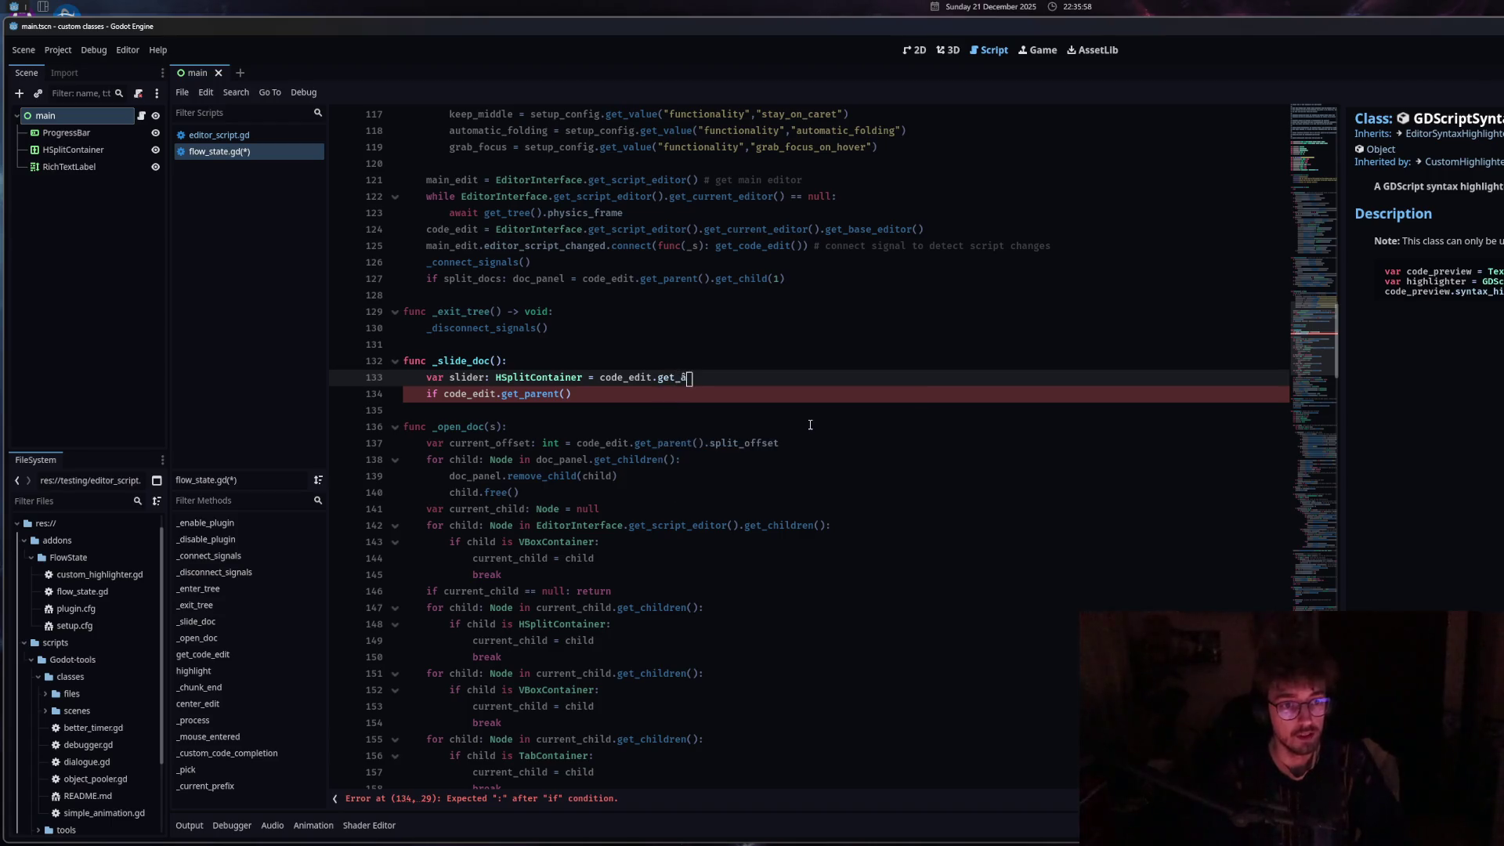
{"action": "type", "text": "p"}
{"action": "left_click", "coordinate": [707, 426]}
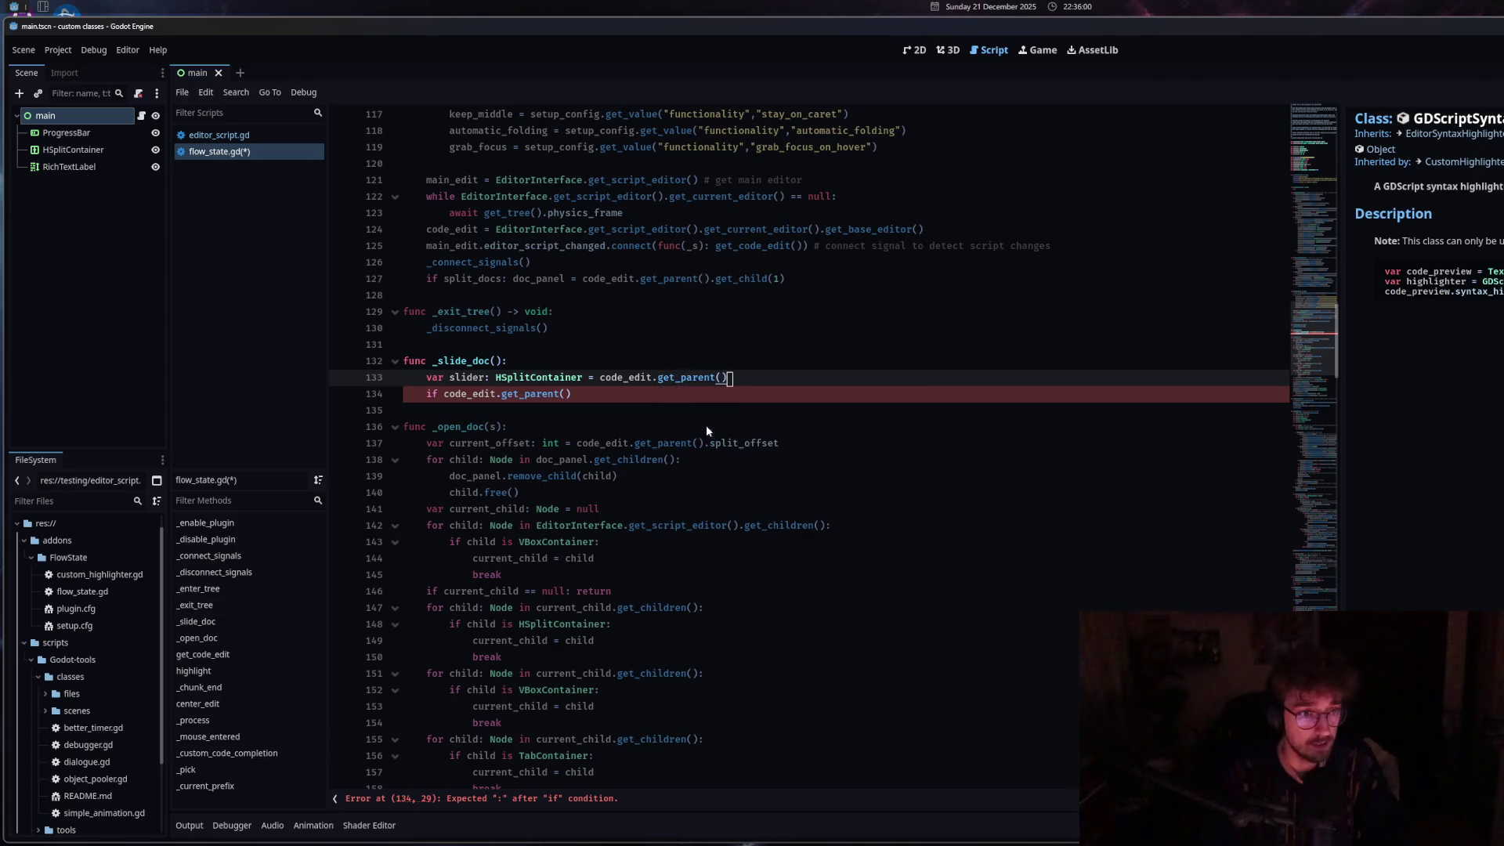
{"action": "left_click_drag", "start_coordinate": [573, 394], "coordinate": [444, 394]}
{"action": "type", "text": "sli"}
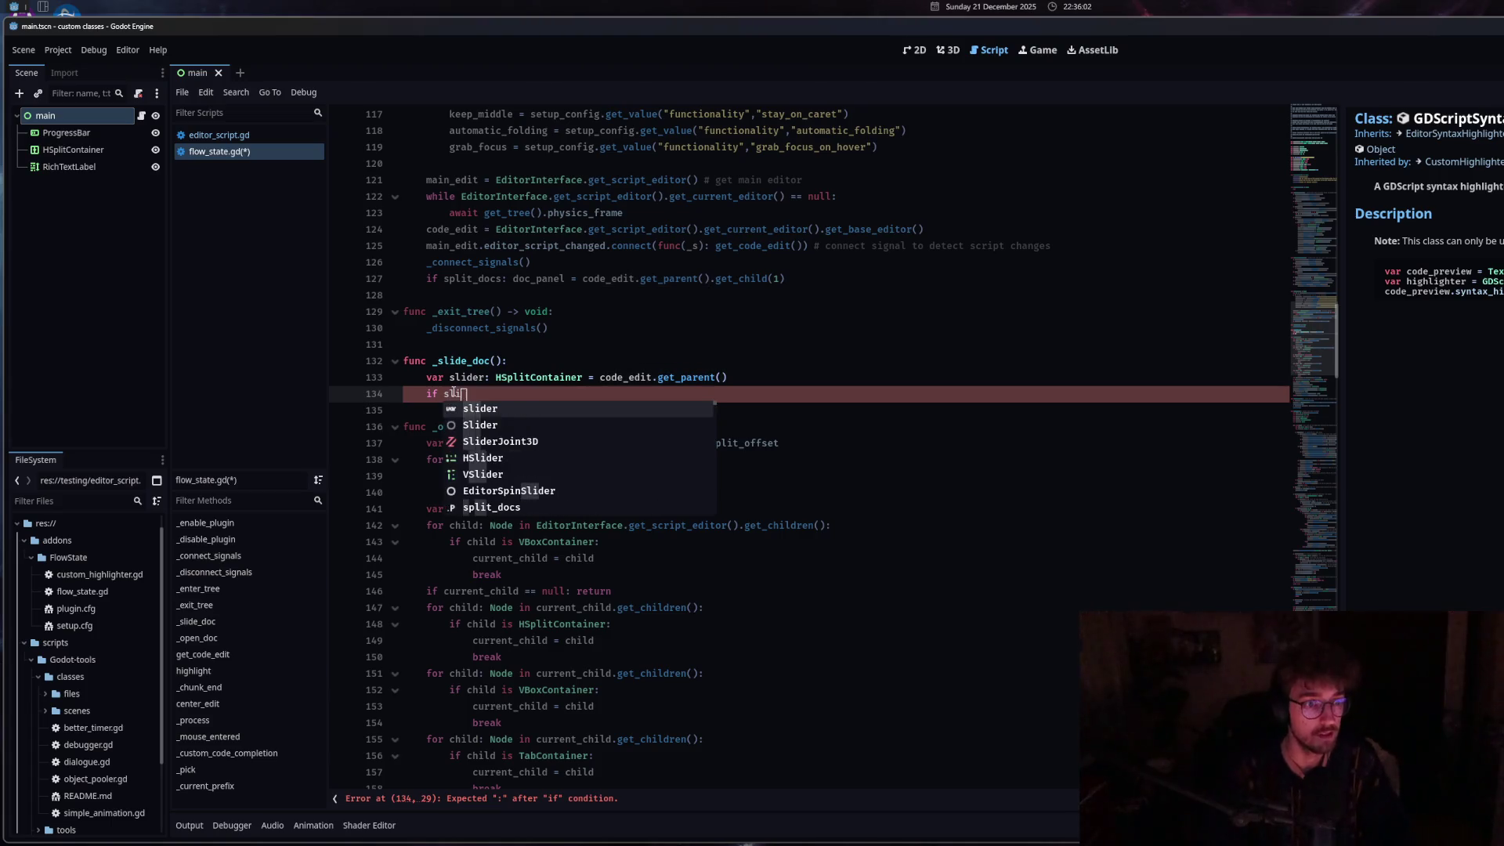
{"action": "type", "text": "der."}
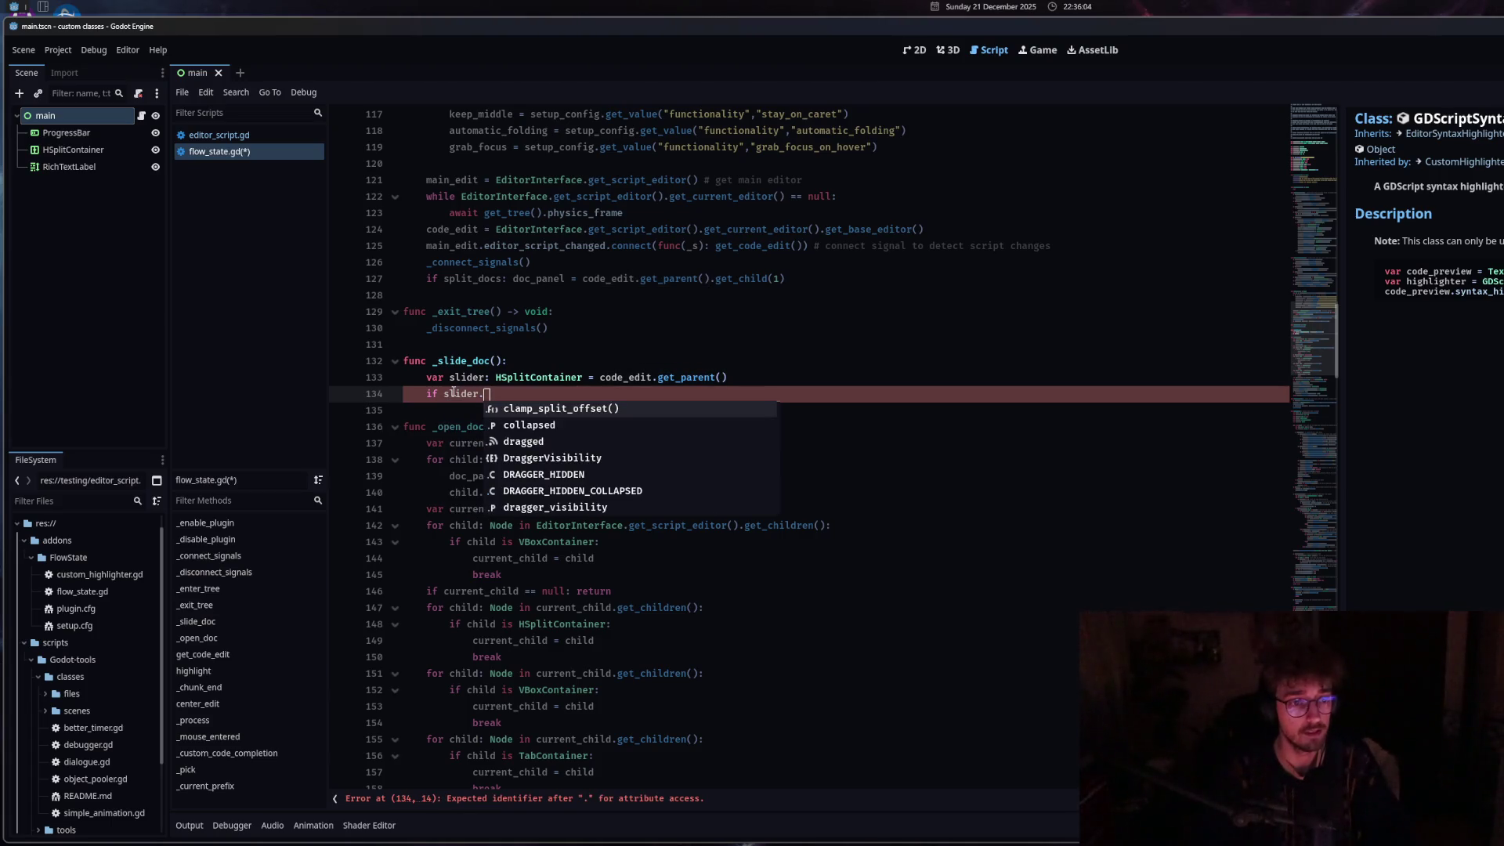
{"action": "type", "text": "offs"}
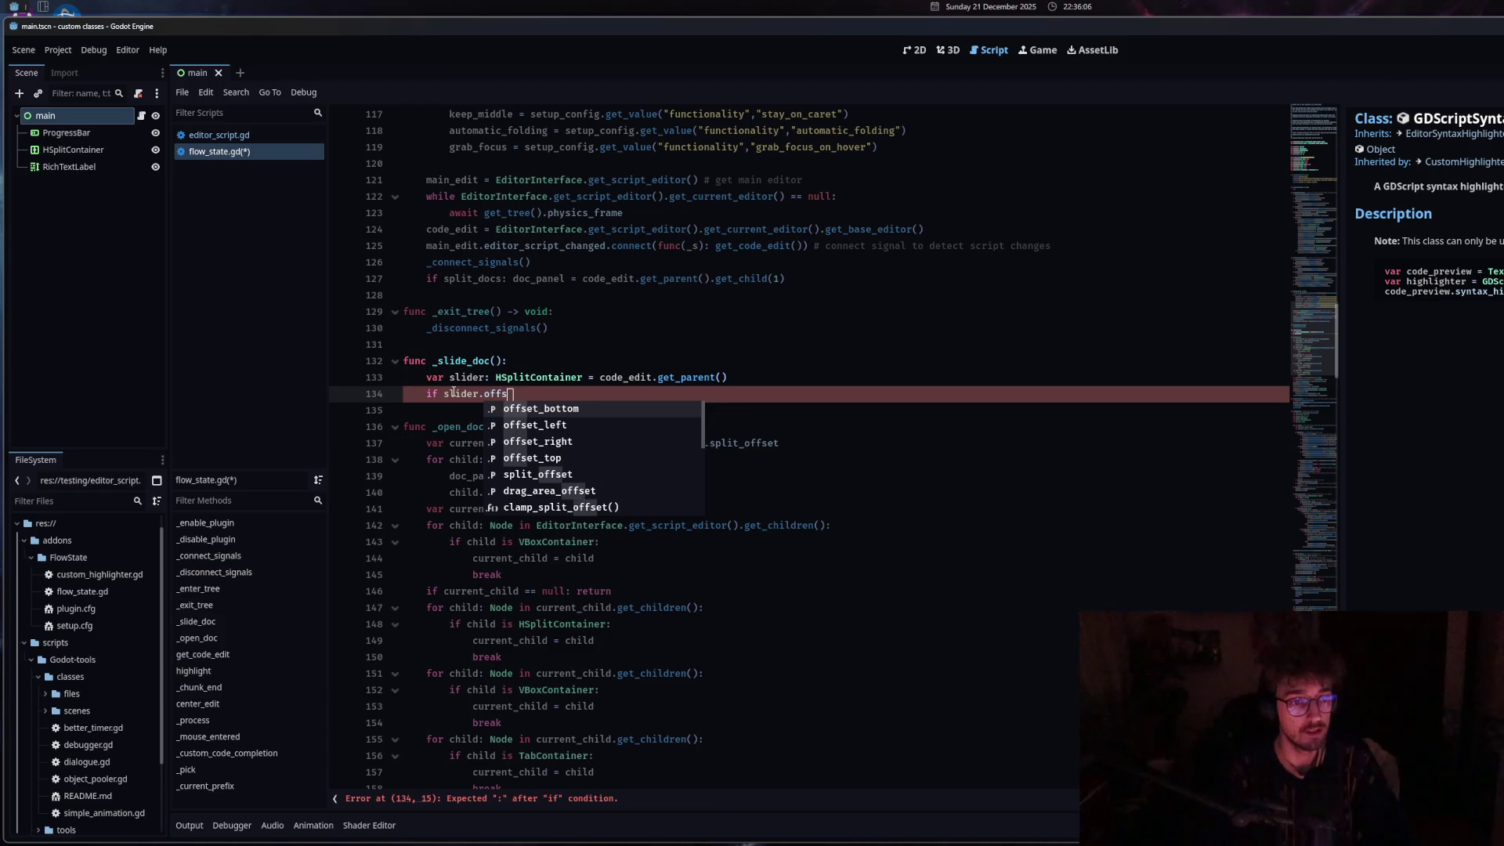
Finish the condition as if slider.split_offset > -50:.
{"action": "left_click", "coordinate": [538, 476]}
{"action": "type", "text": "> -"}
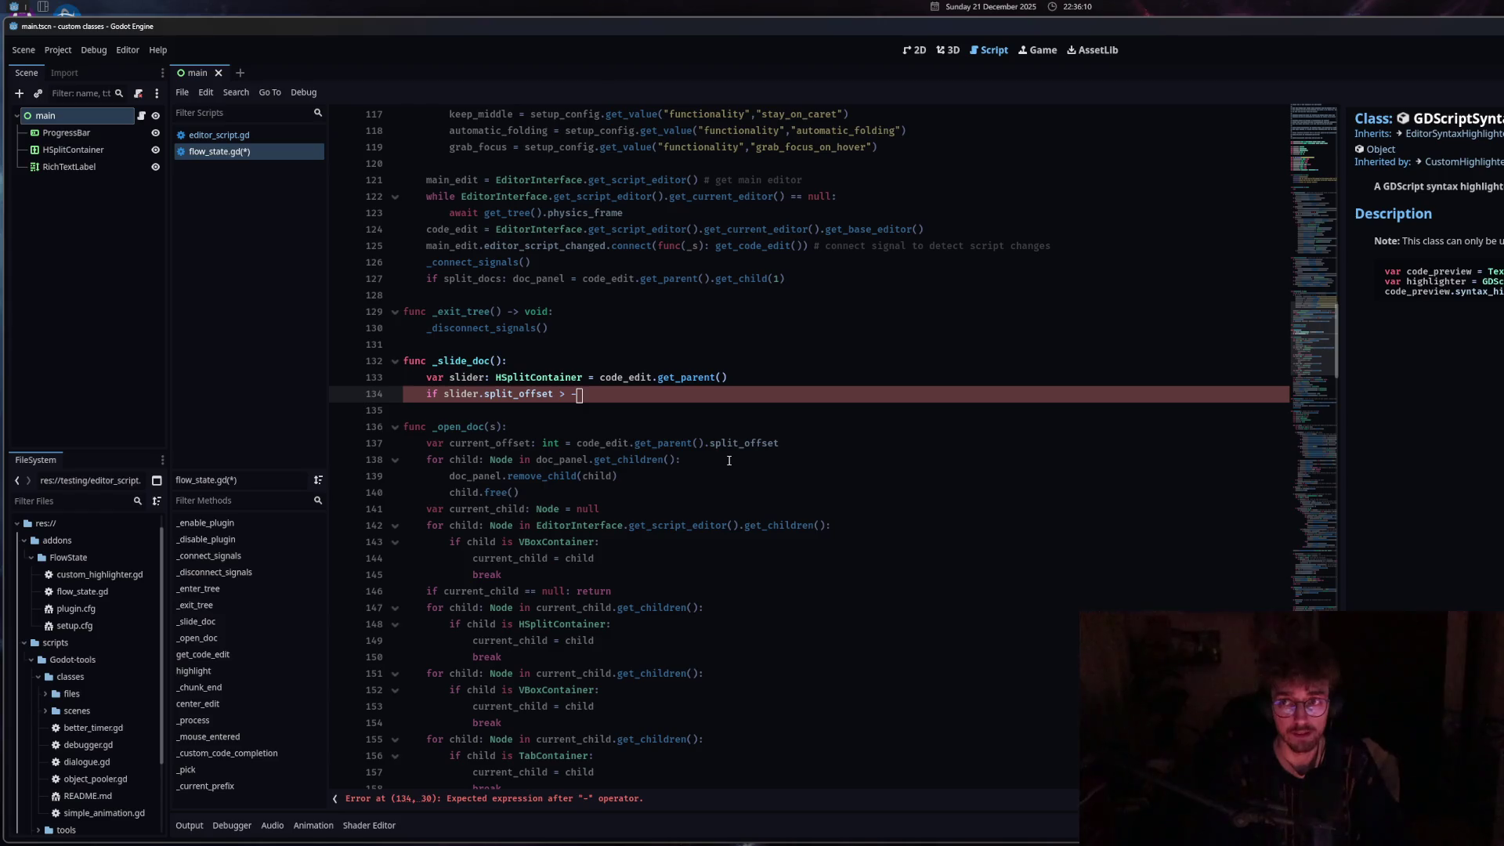
{"action": "type", "text": "5°"}
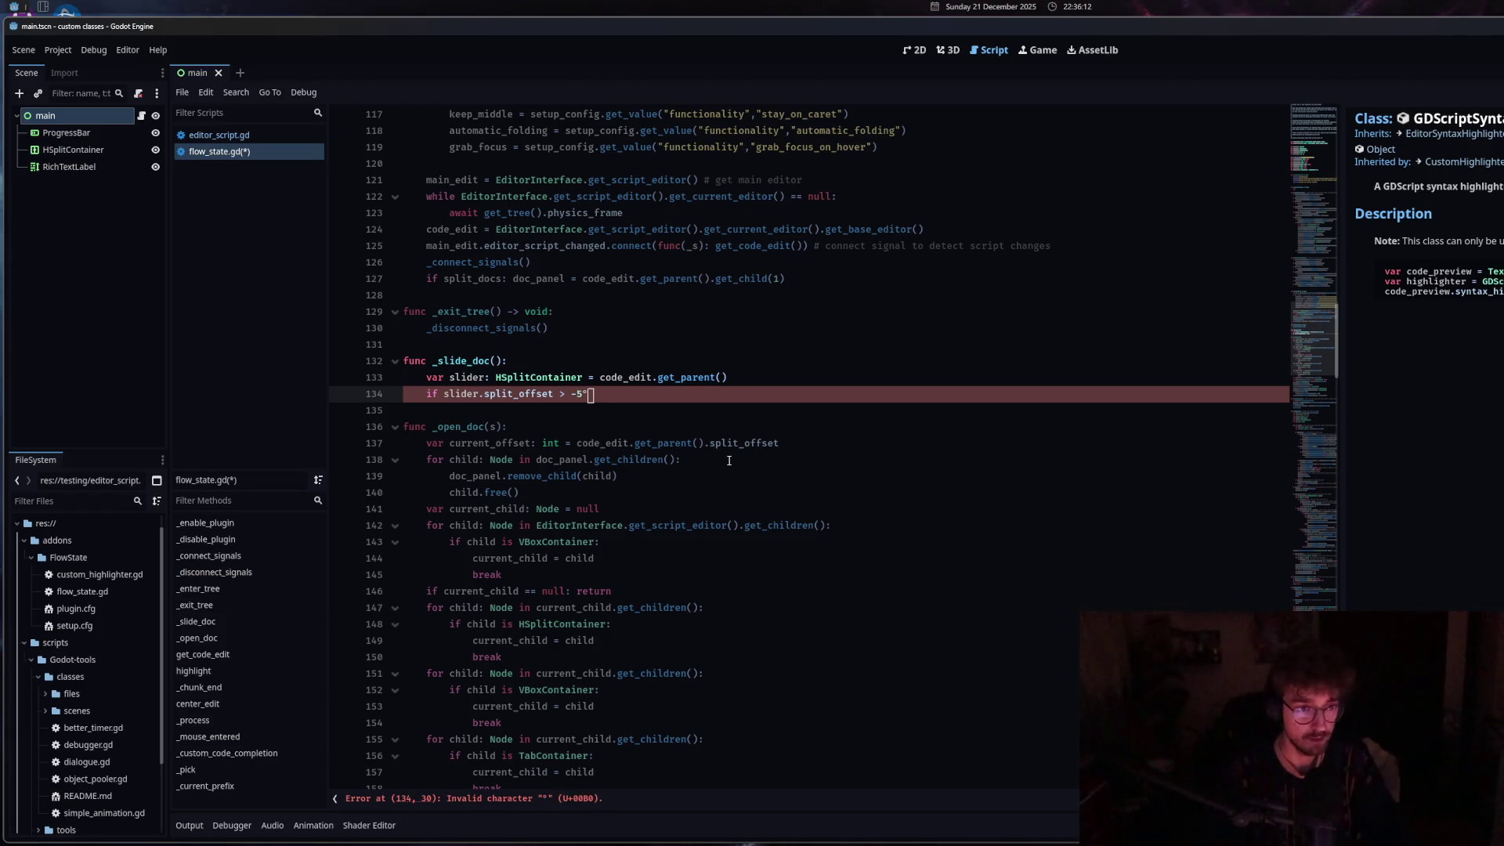
{"action": "key", "text": "BackSpace"}
{"action": "type", "text": "0:"}
{"action": "key", "text": "Return"}
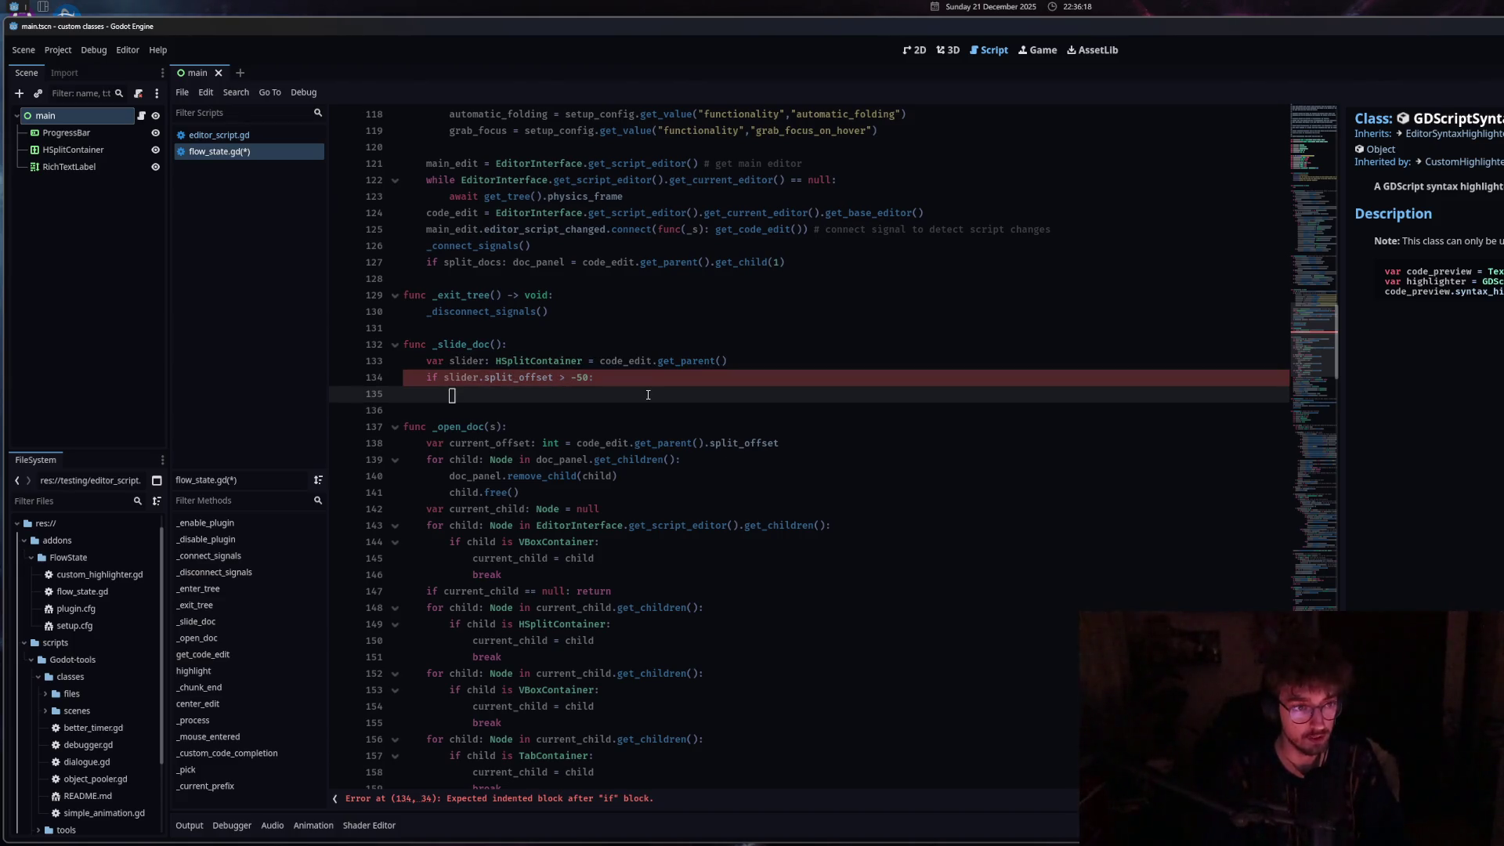
Open a for child: Node in doc_panel.get_children(): loop inside the if block.
{"action": "type", "text": "for "}
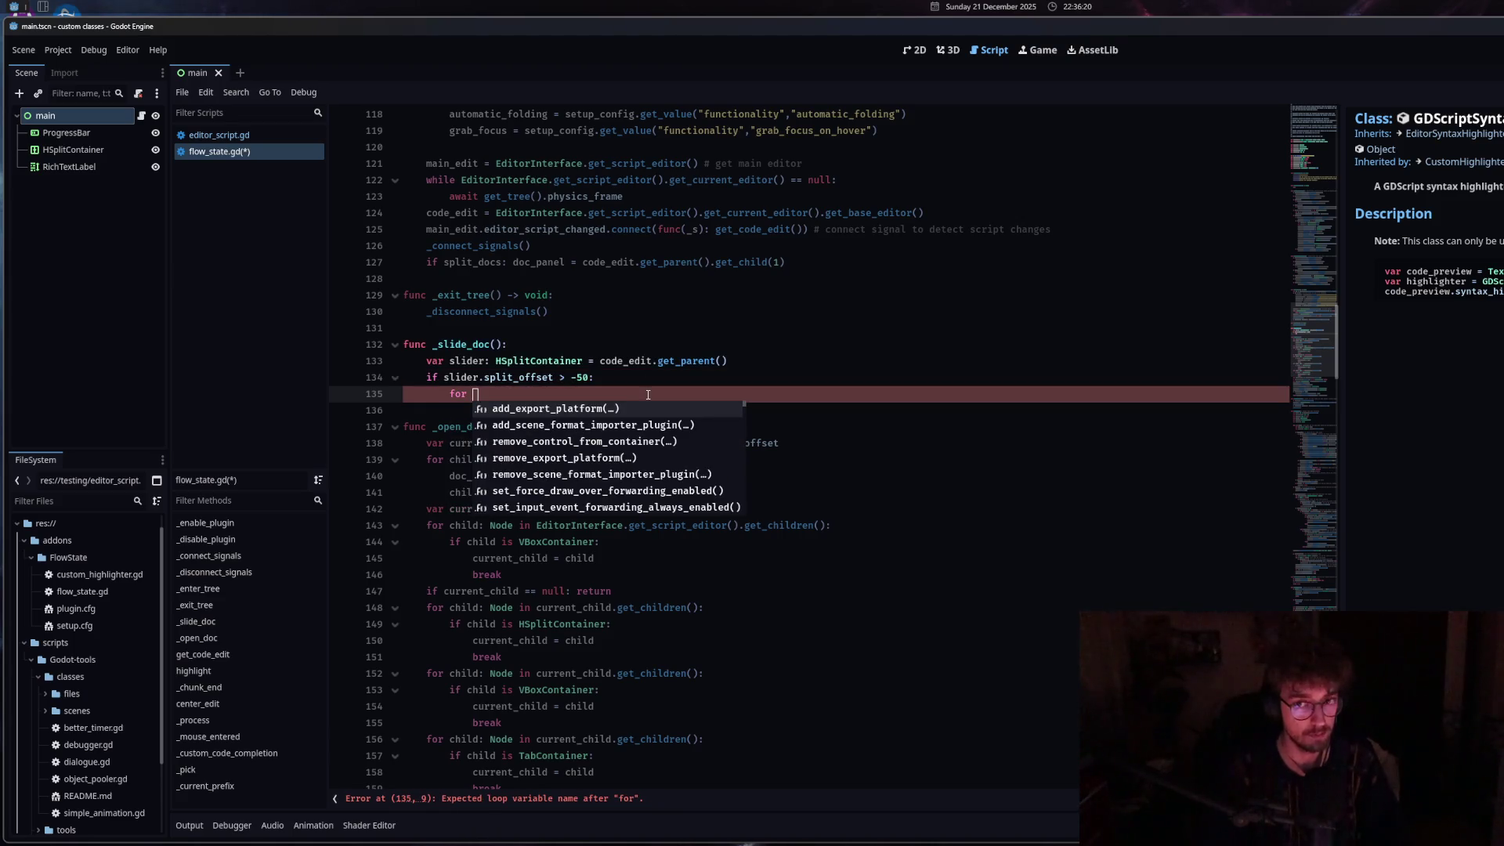
{"action": "type", "text": "child "}
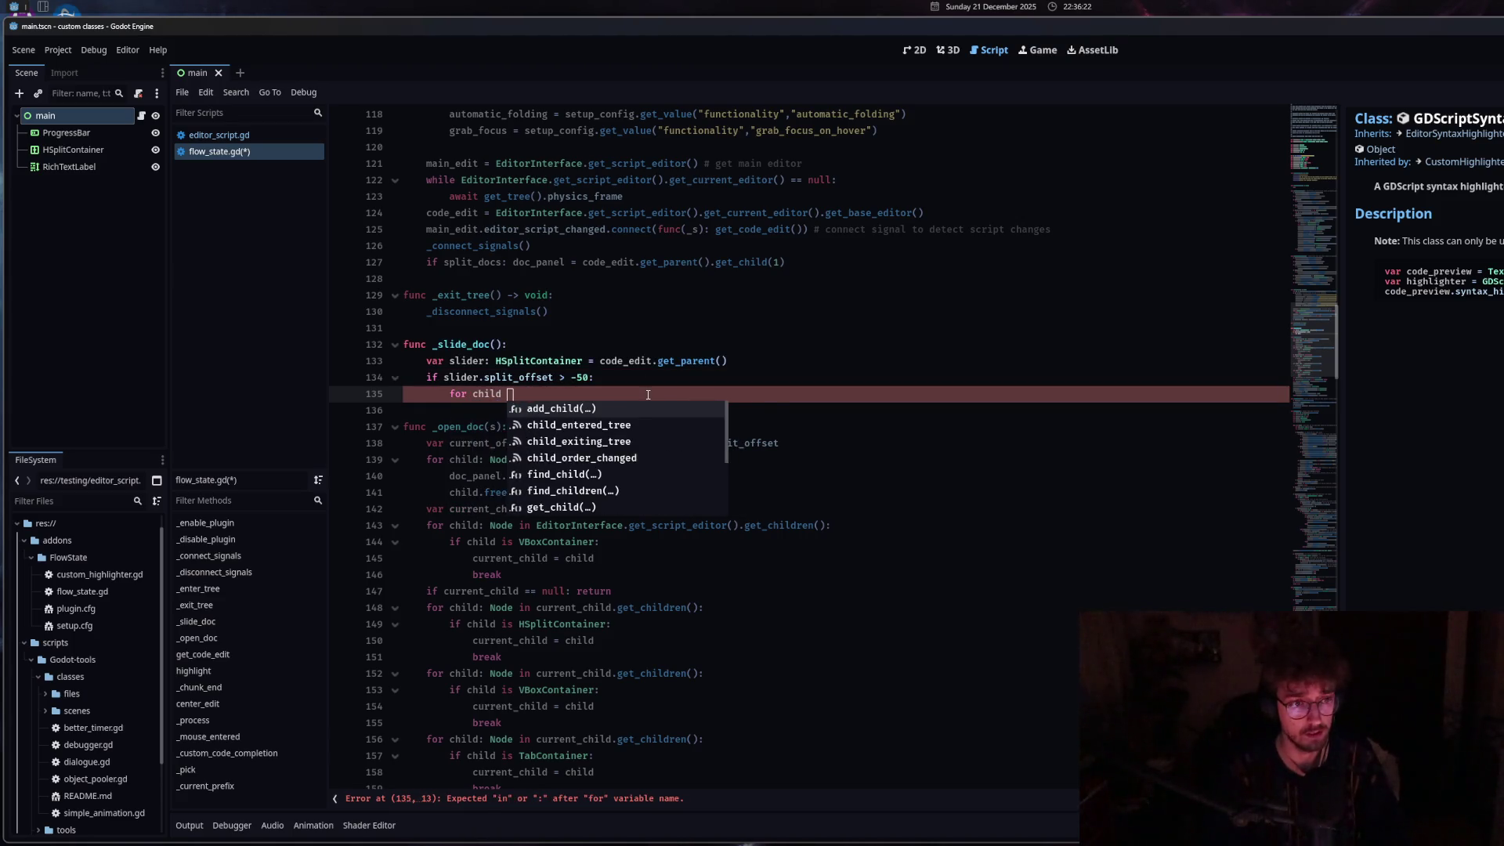
{"action": "type", "text": "in"}
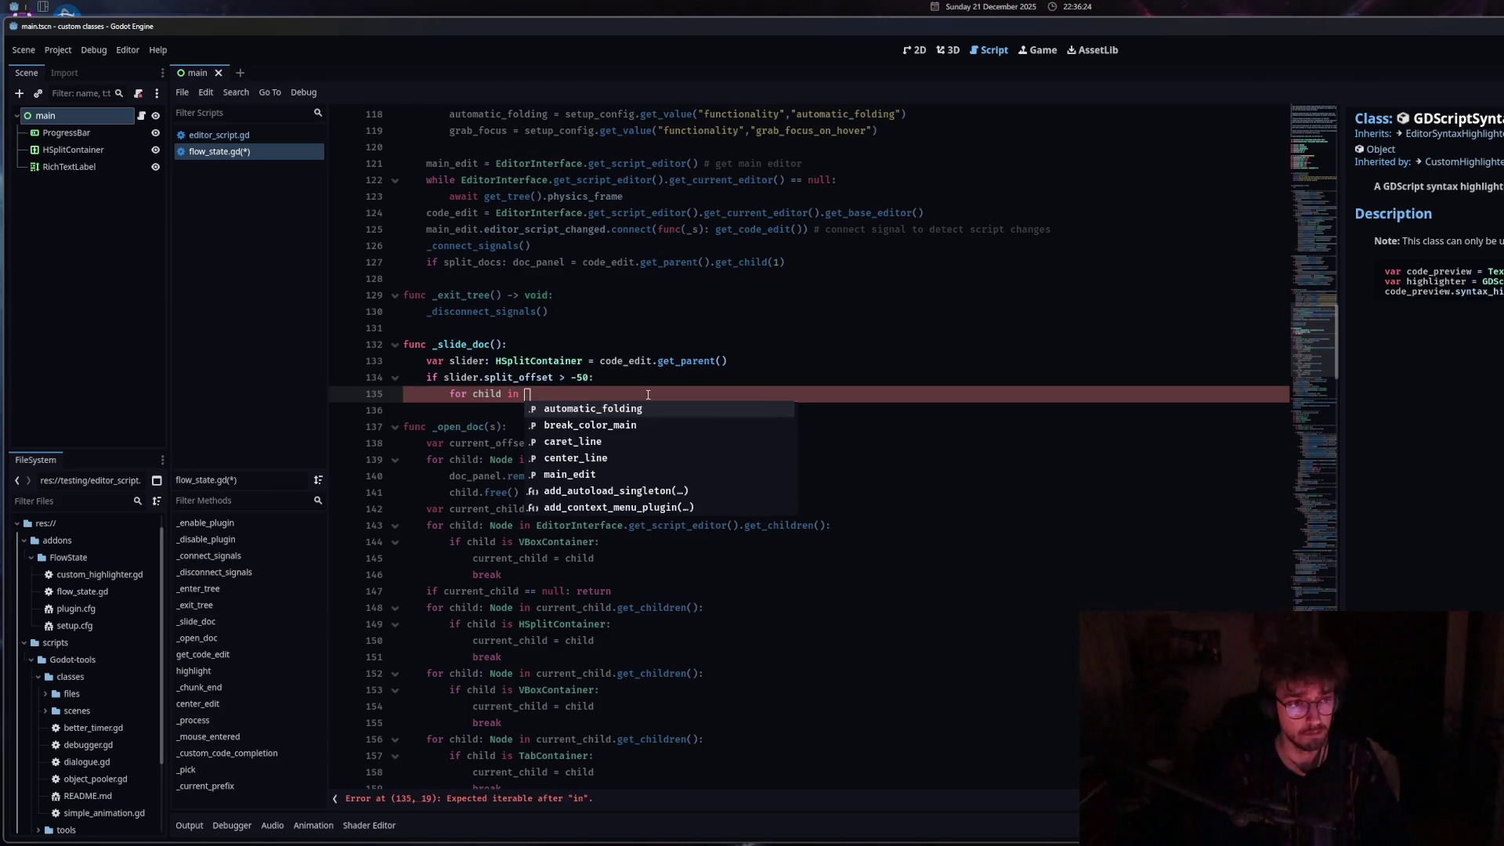
{"action": "key", "text": "BackSpace"}
{"action": "key", "text": "BackSpace"}
{"action": "key", "text": "BackSpace"}
{"action": "type", "text": ": N"}
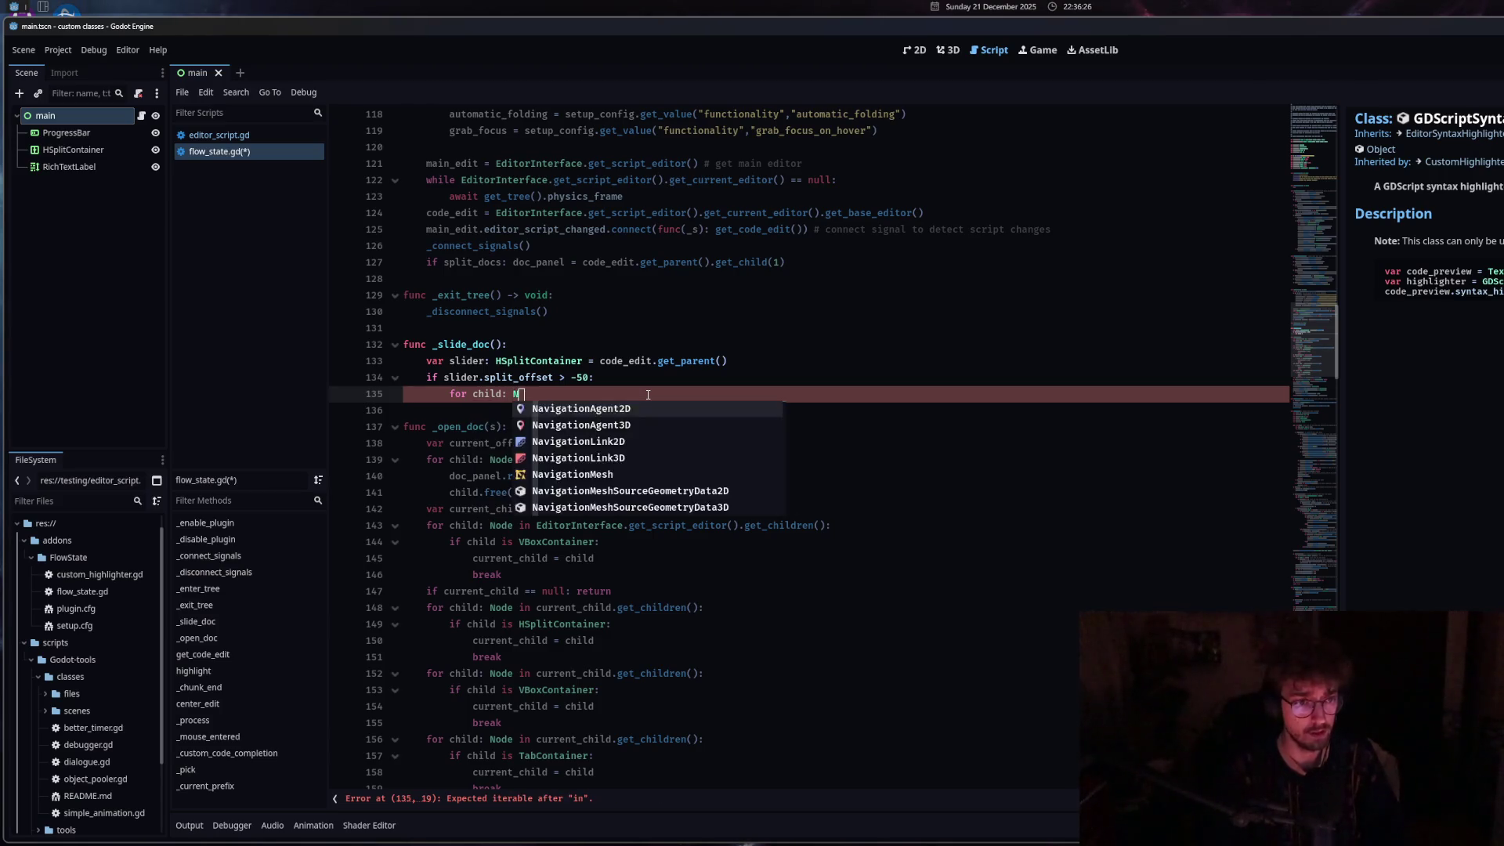
{"action": "type", "text": "ode in"}
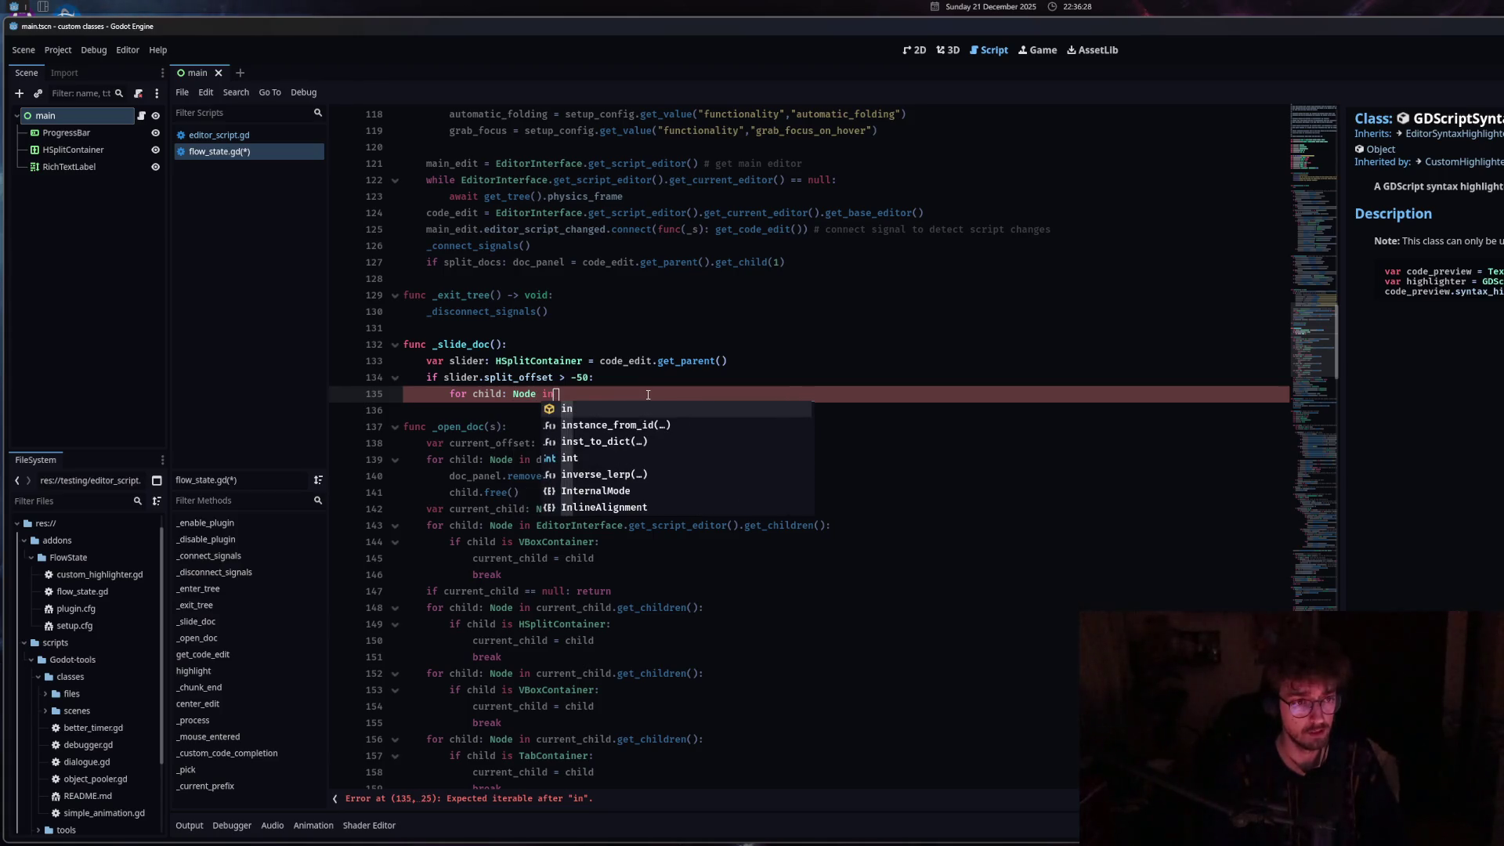
{"action": "type", "text": " doc_panel"}
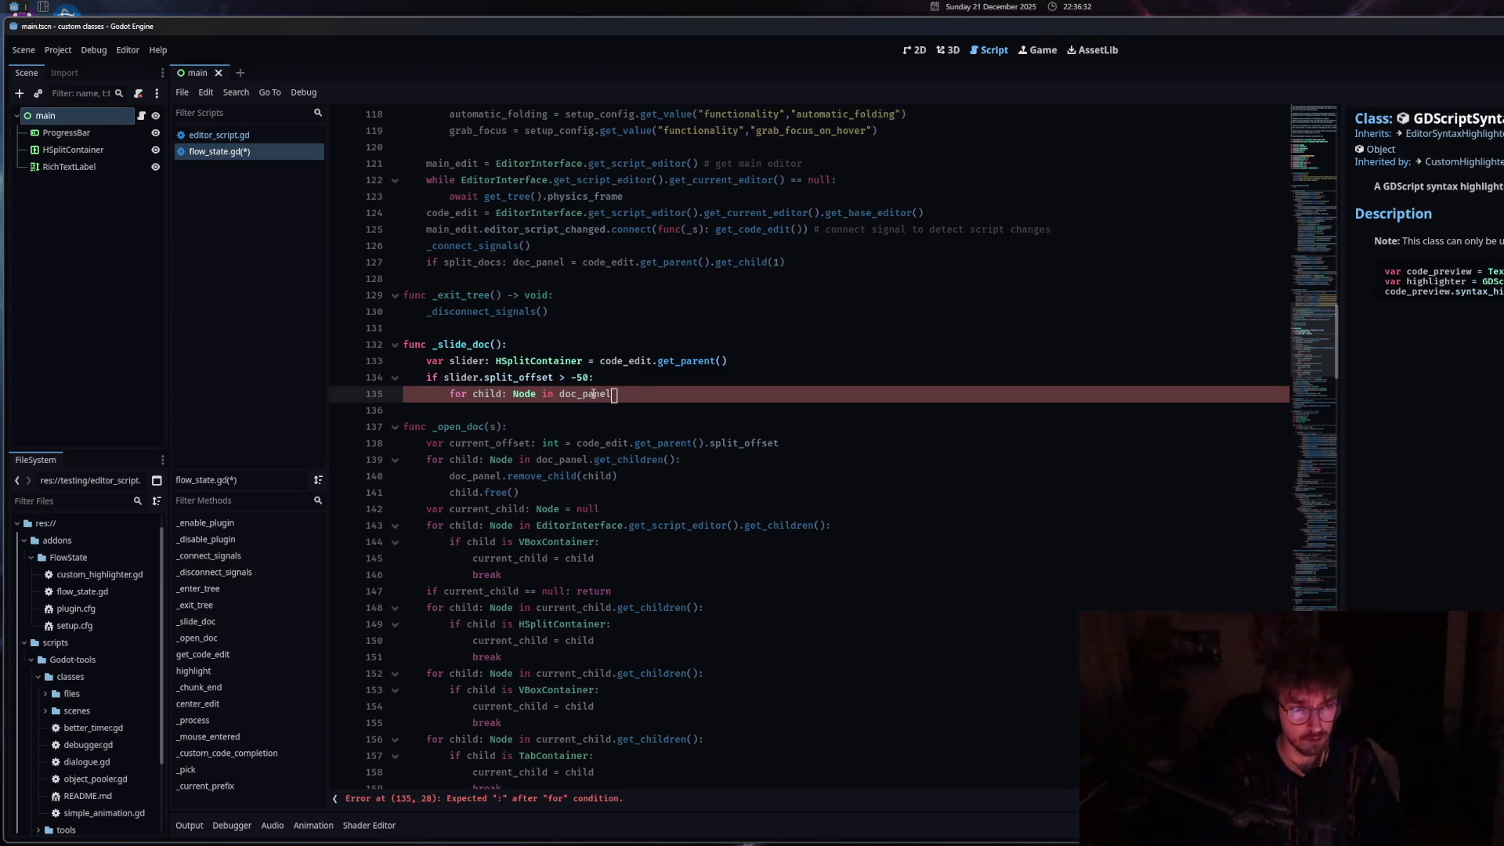
{"action": "mouse_move", "coordinate": [593, 394]}
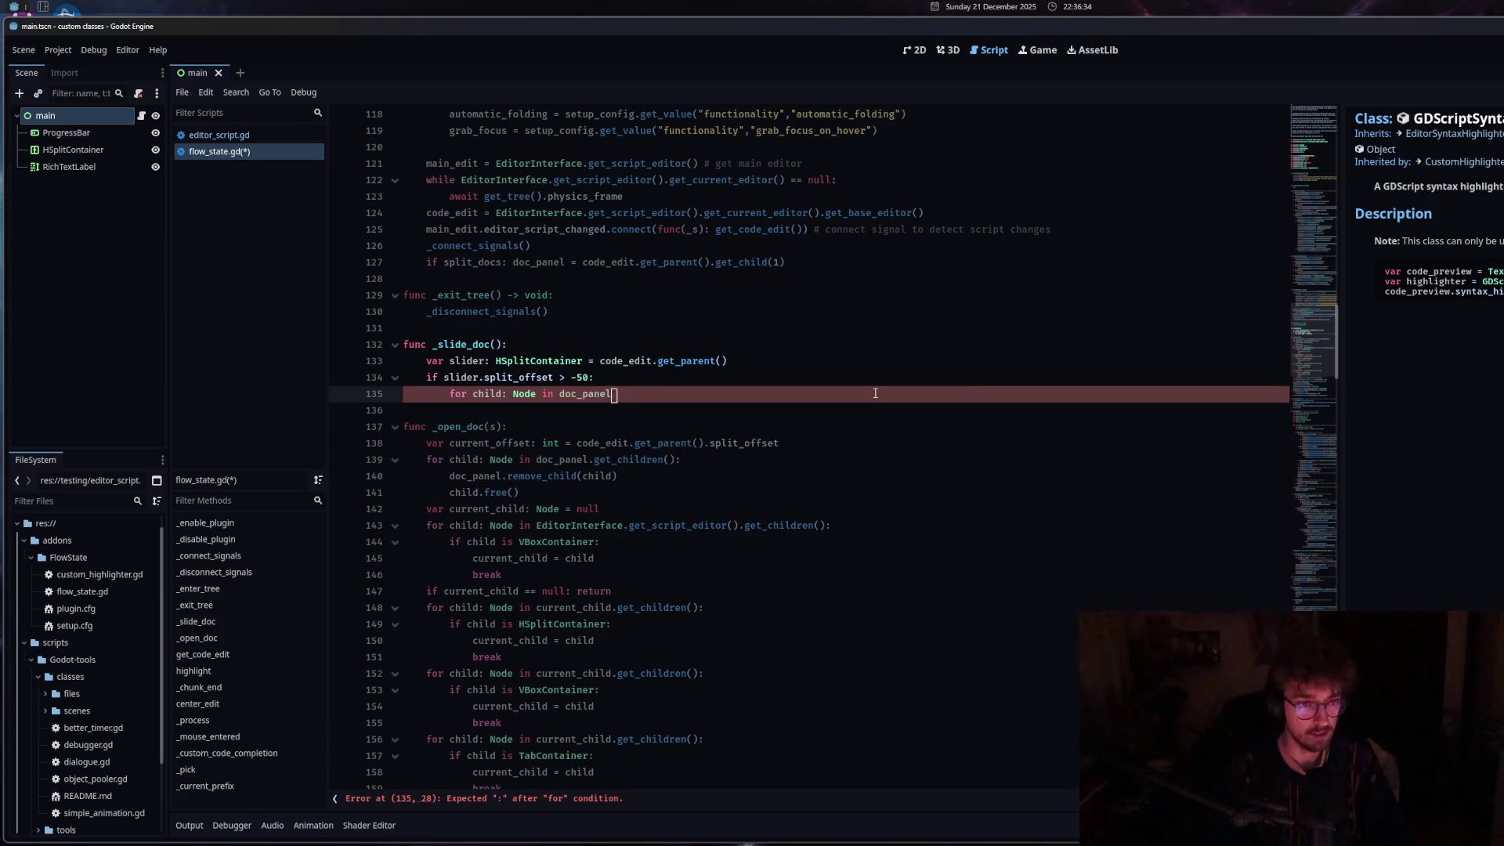
{"action": "type", "text": ".get_"}
{"action": "type", "text": "chi"}
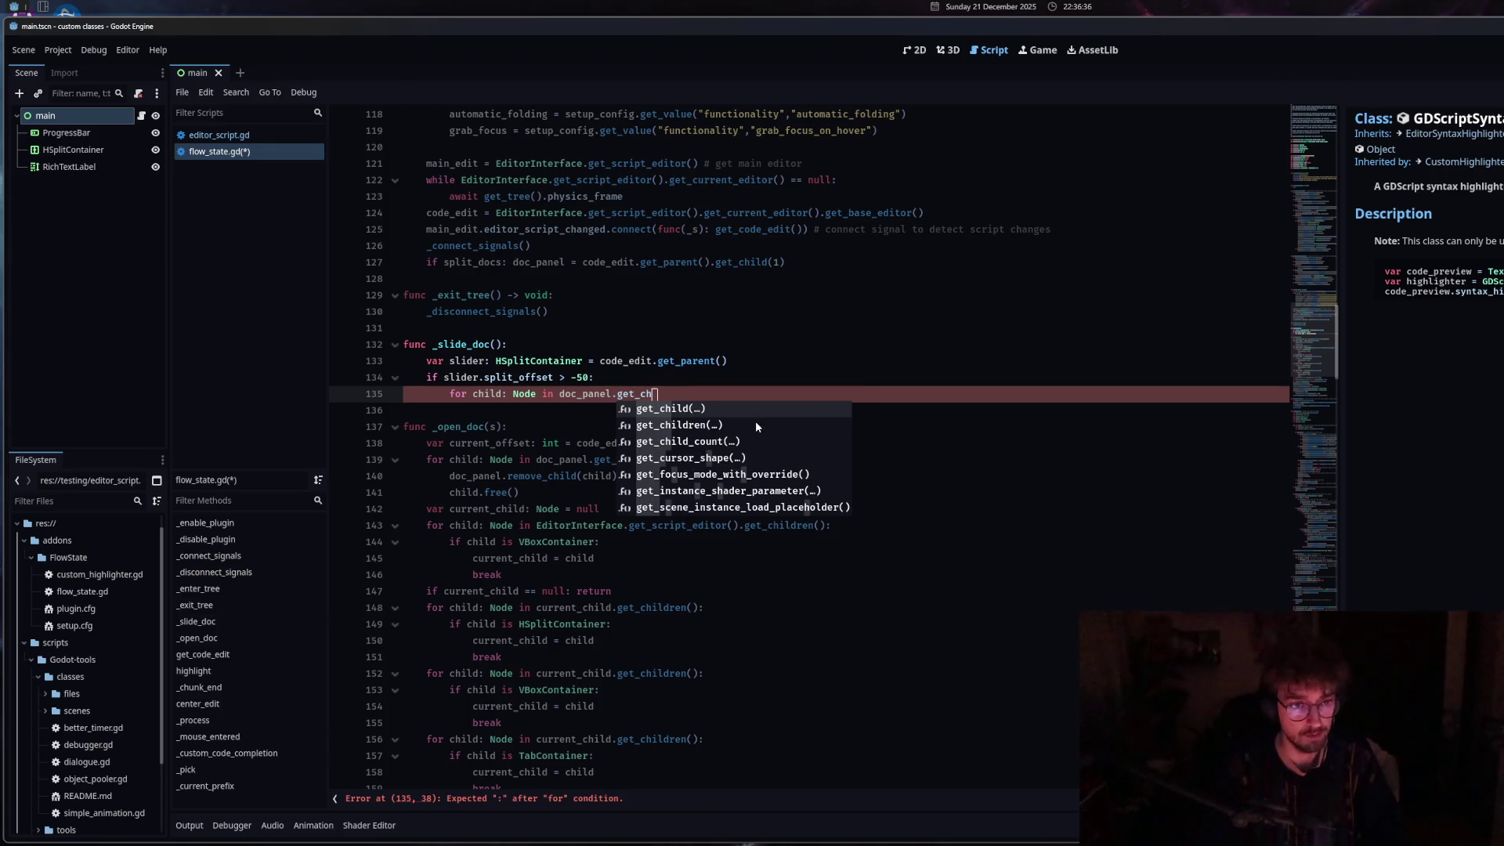
{"action": "double_click", "coordinate": [756, 421]}
{"action": "type", "text": ":"}
{"action": "key", "text": "Return"}
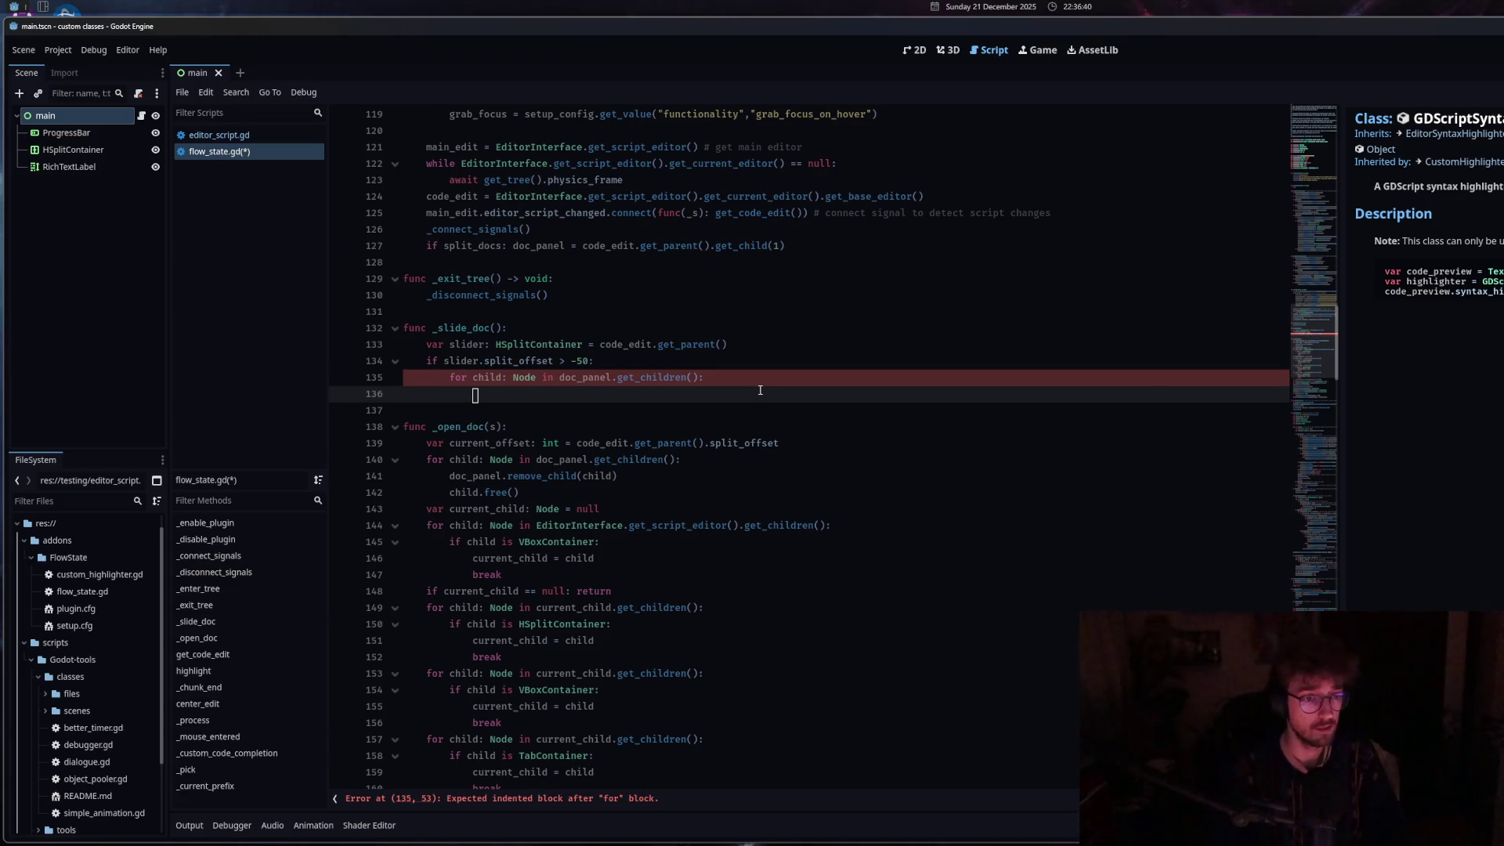
{"action": "mouse_move", "coordinate": [519, 493]}
{"action": "left_mouse_down"}
{"action": "mouse_move", "coordinate": [454, 493]}
{"action": "mouse_move", "coordinate": [429, 462]}
{"action": "left_mouse_up"}
{"action": "key", "text": "ctrl+c"}
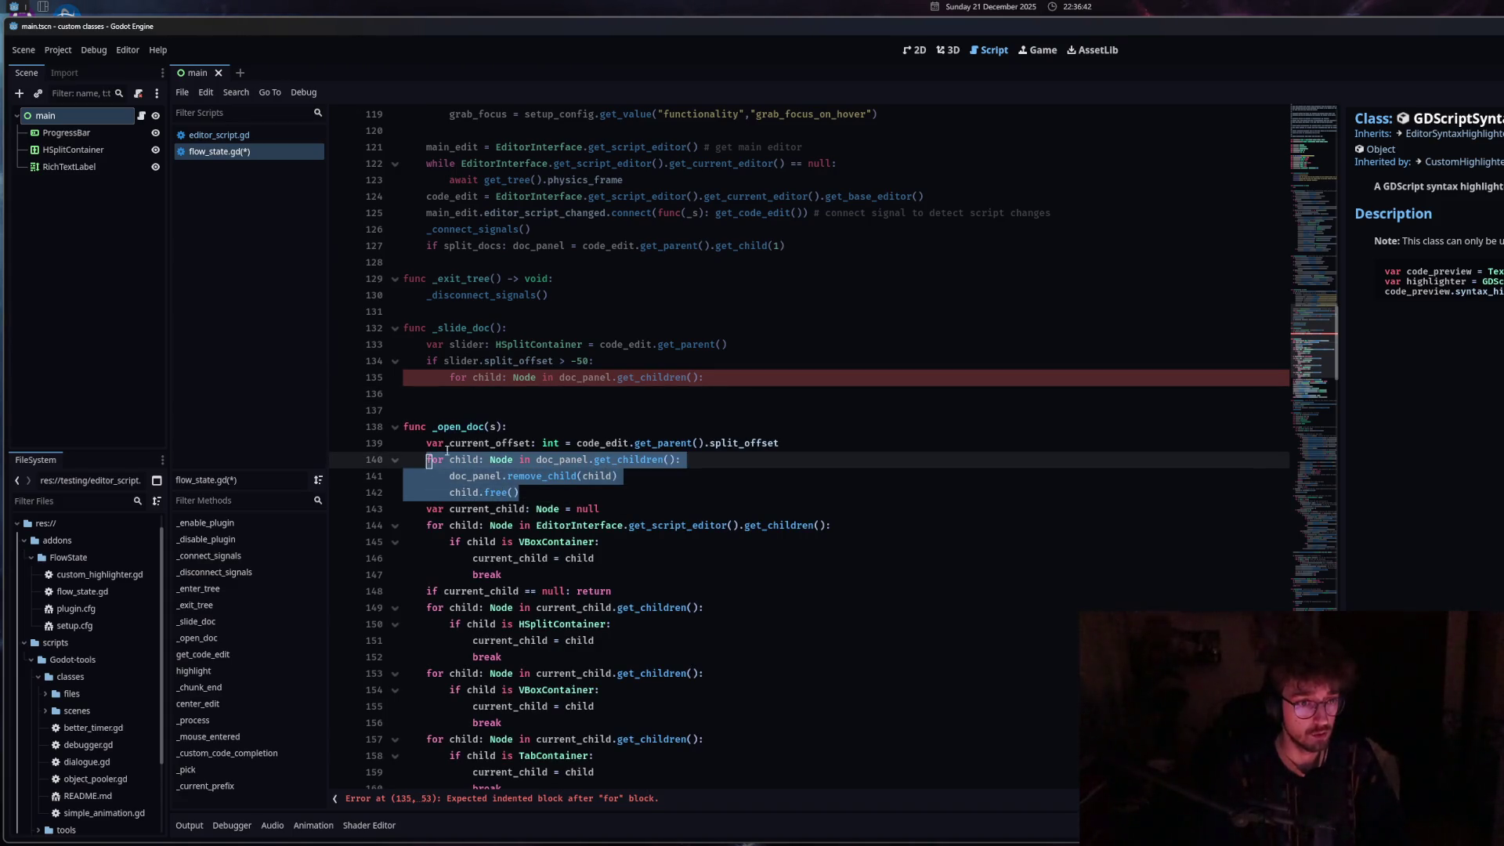
Paste _open_doc's remove_child/free loop over the new for line, indent it, and save.
{"action": "mouse_move", "coordinate": [704, 379]}
{"action": "left_mouse_down"}
{"action": "mouse_move", "coordinate": [463, 379]}
{"action": "mouse_move", "coordinate": [612, 376]}
{"action": "left_mouse_up"}
{"action": "key", "text": "ctrl+v"}
{"action": "key", "text": "Tab"}
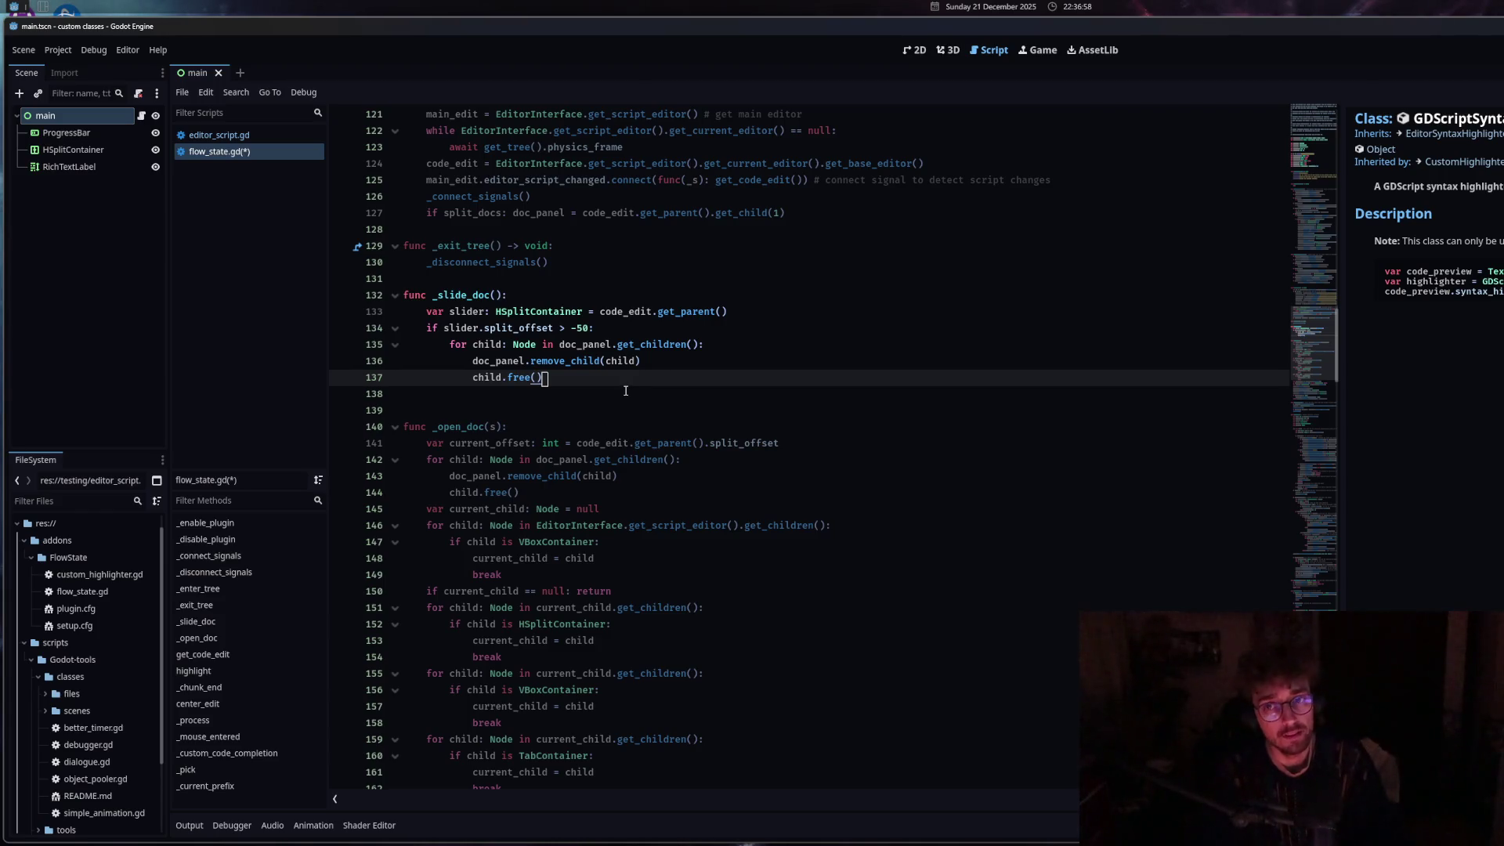
{"action": "key", "text": "ctrl+s"}
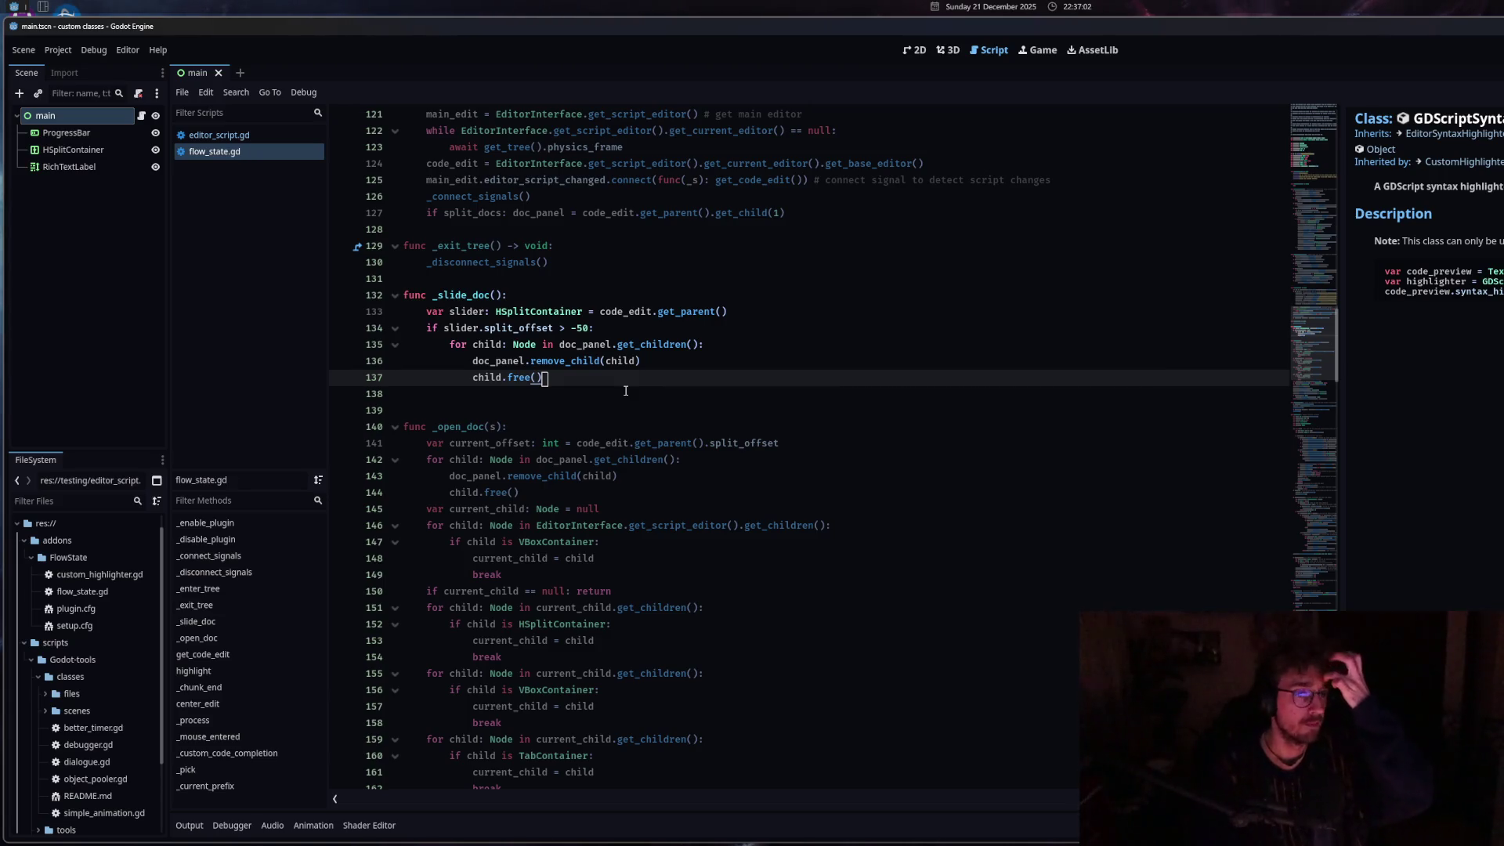
{"action": "key", "text": "Return"}
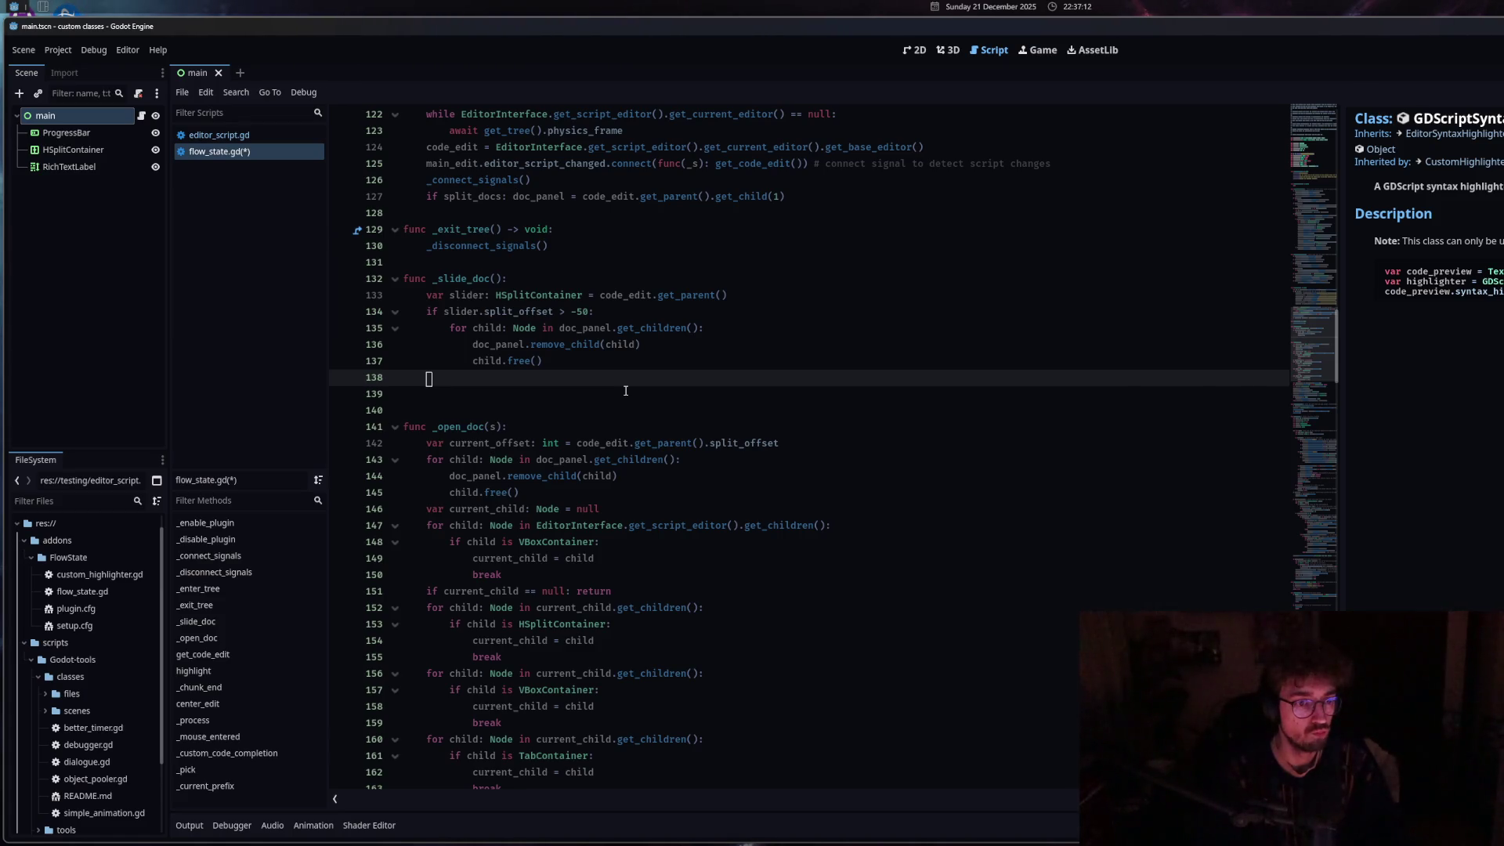
Declare var test: RichTextLabel and add a test.scroll_to_line() call beneath it.
{"action": "type", "text": "var test: RichT"}
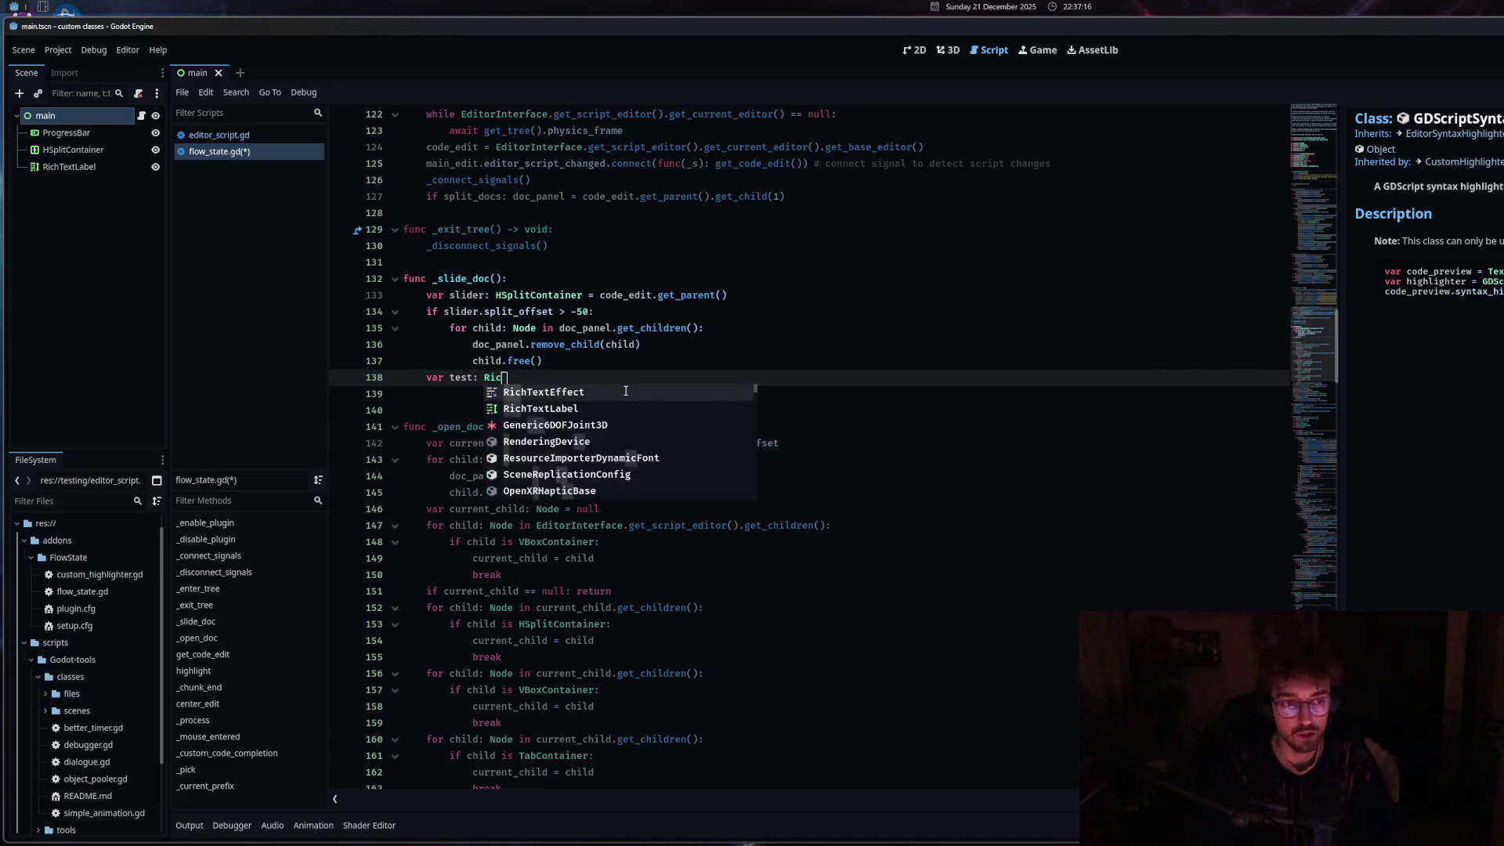
{"action": "left_click", "coordinate": [580, 407]}
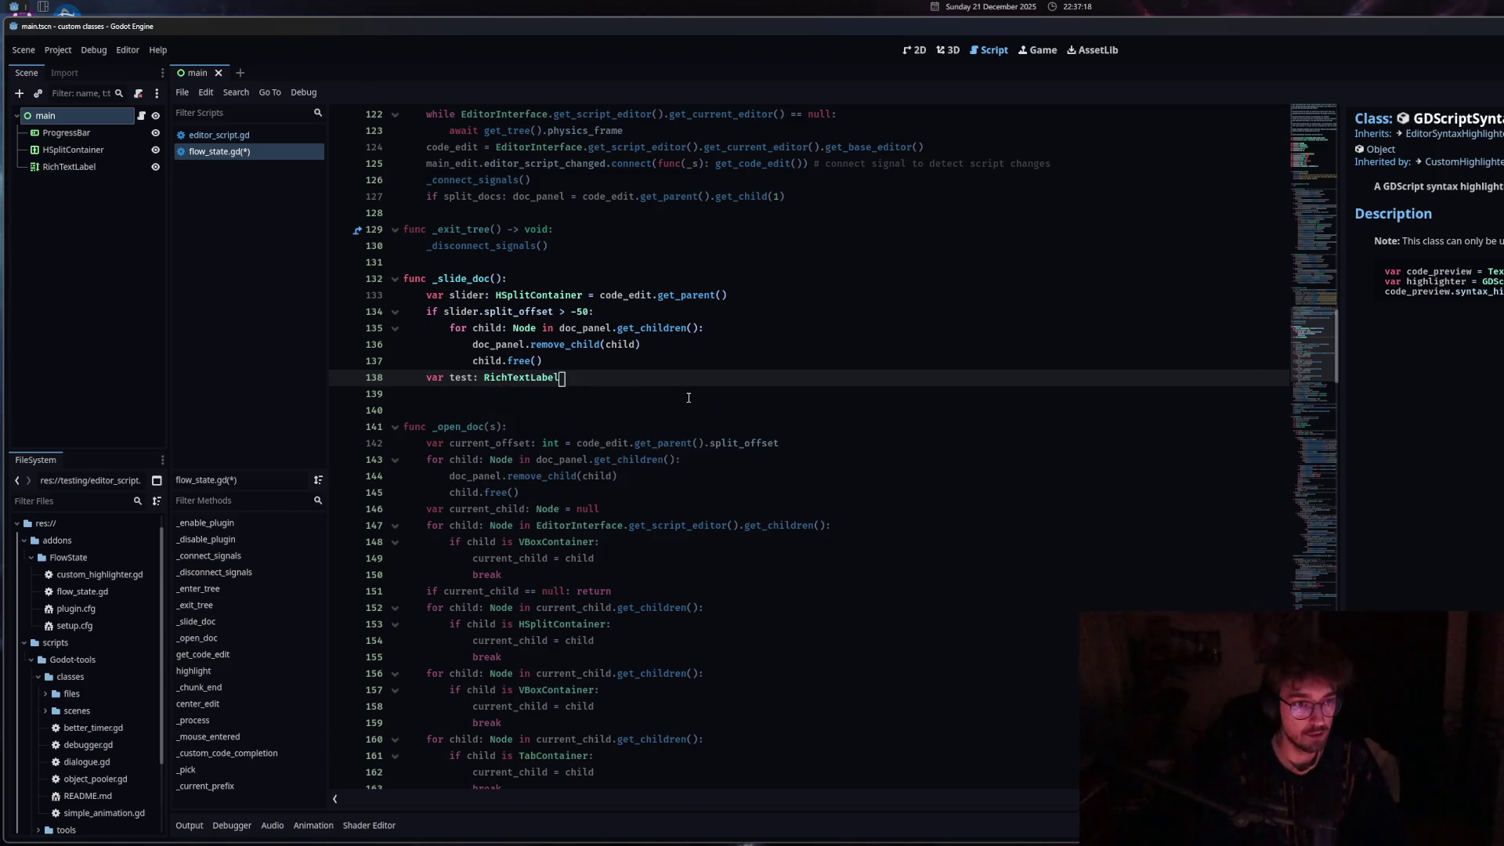
{"action": "key", "text": "Return"}
{"action": "type", "text": "tex"}
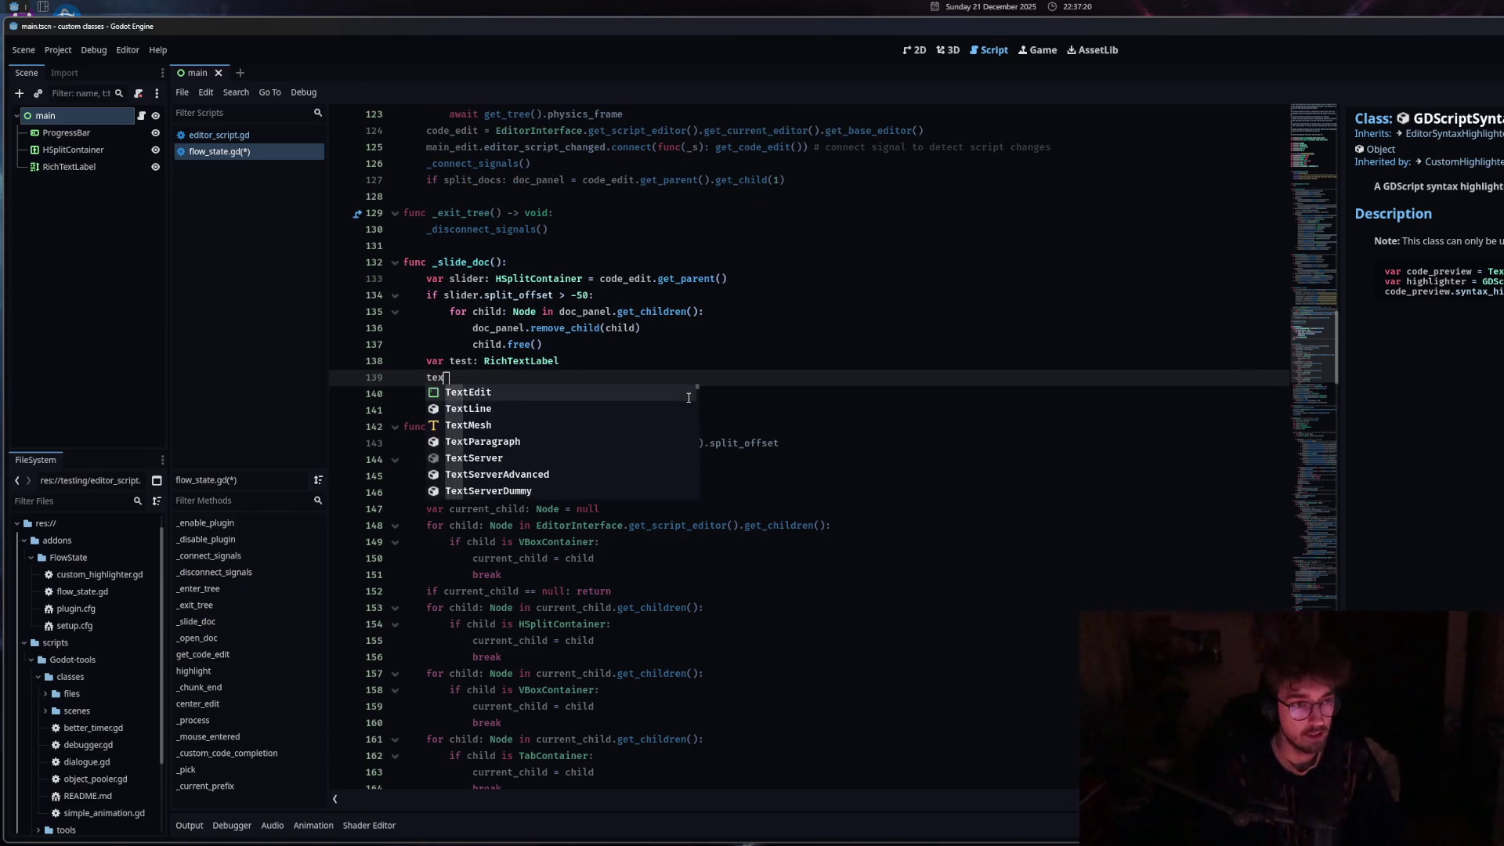
{"action": "key", "text": "BackSpace"}
{"action": "type", "text": "st.scroll"}
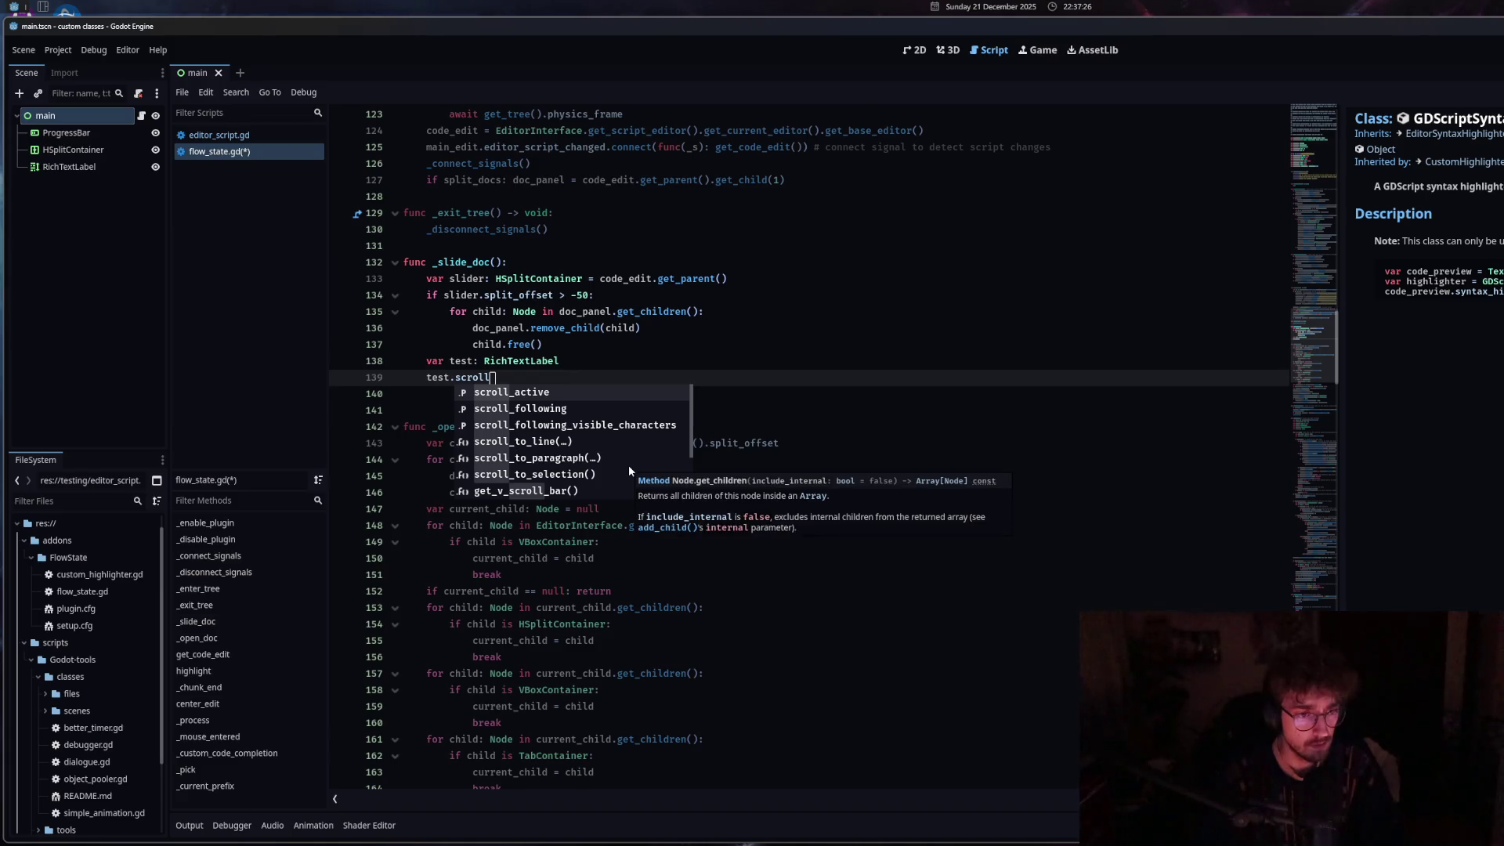
{"action": "left_click", "coordinate": [554, 442]}
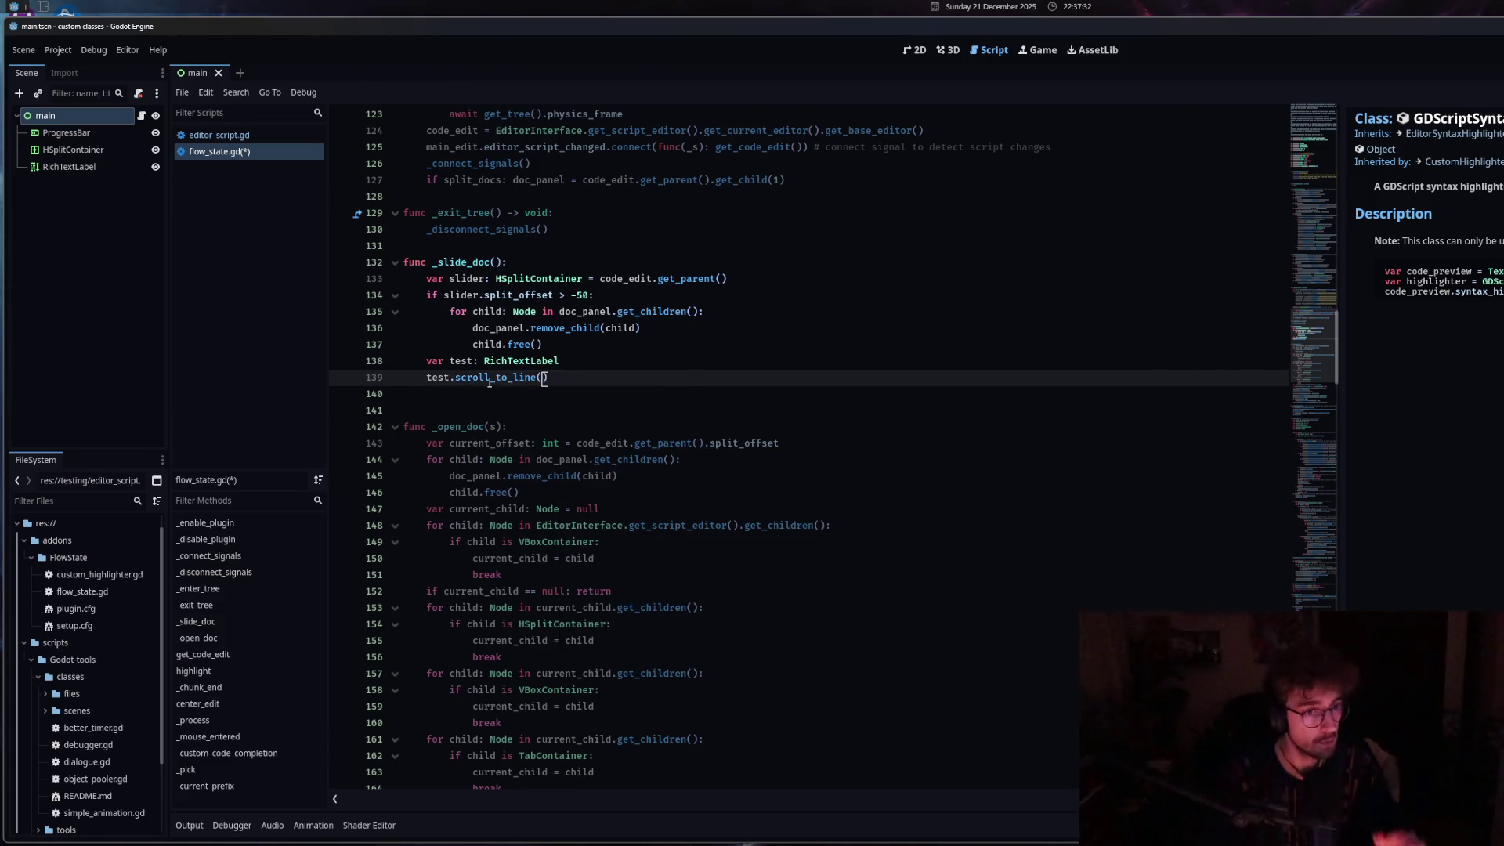
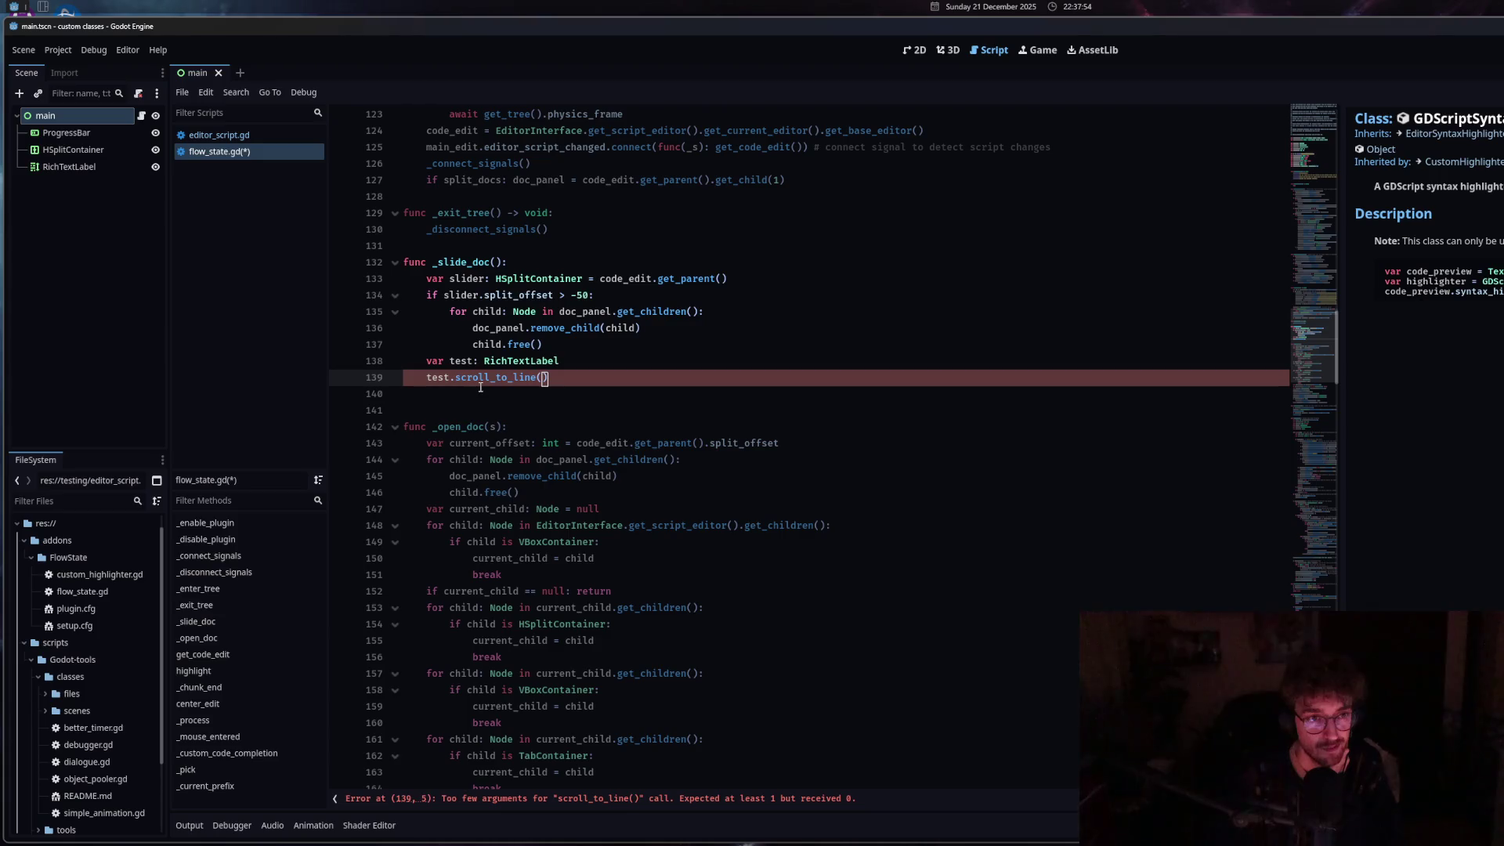
Add 'var scroll_line: int = 0' below the caret_line declaration and save flow_state.gd.
{"action": "left_click_drag", "start_coordinate": [1336, 343], "coordinate": [1336, 168]}
{"action": "left_click", "coordinate": [616, 369]}
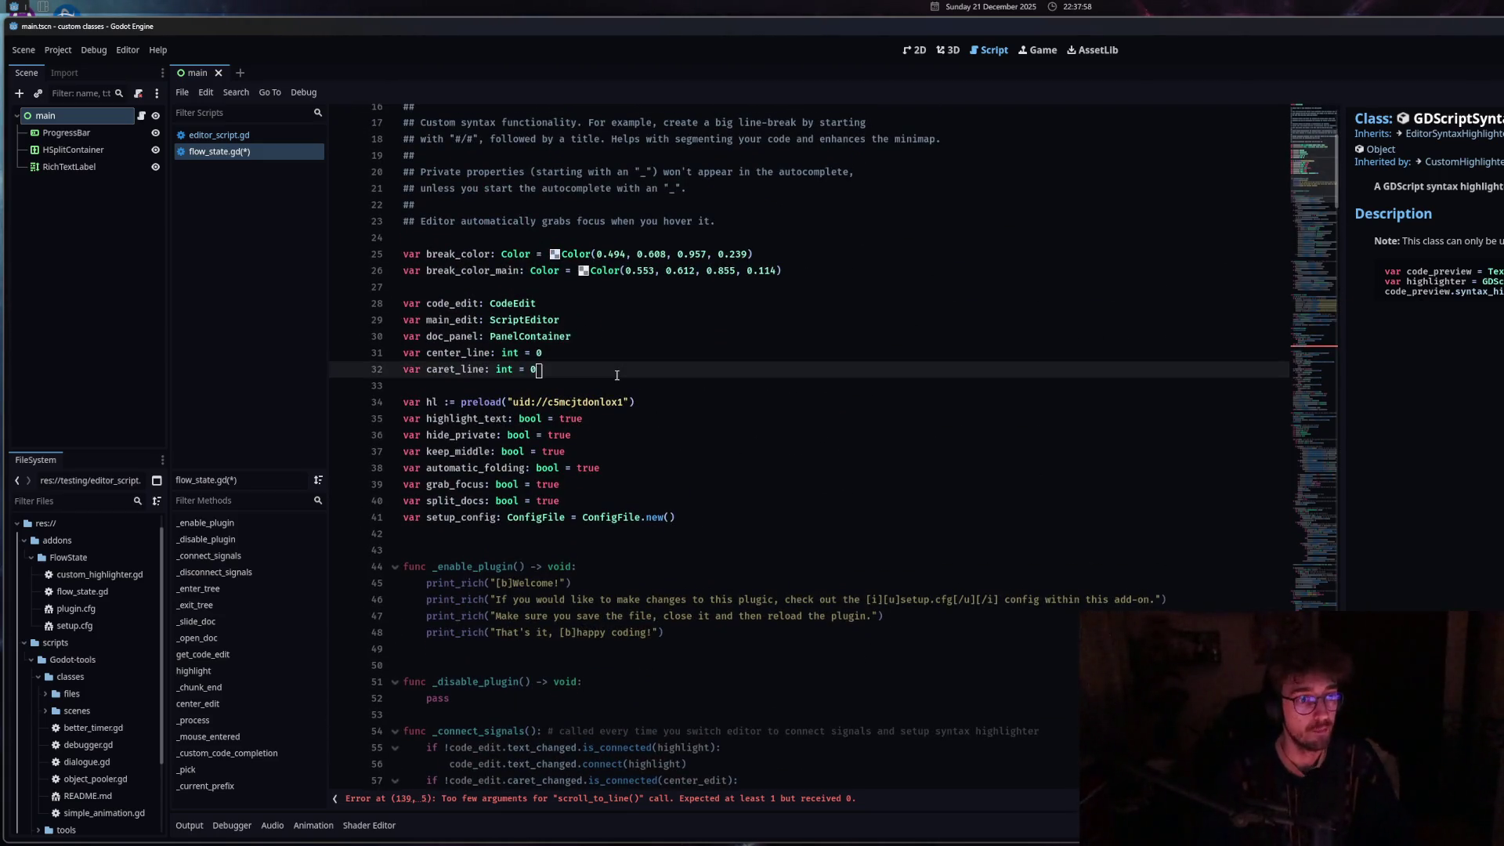
{"action": "key", "text": "Return"}
{"action": "scroll", "coordinate": [615, 376], "scroll_direction": "down", "scroll_amount": 1}
{"action": "type", "text": "var scroll"}
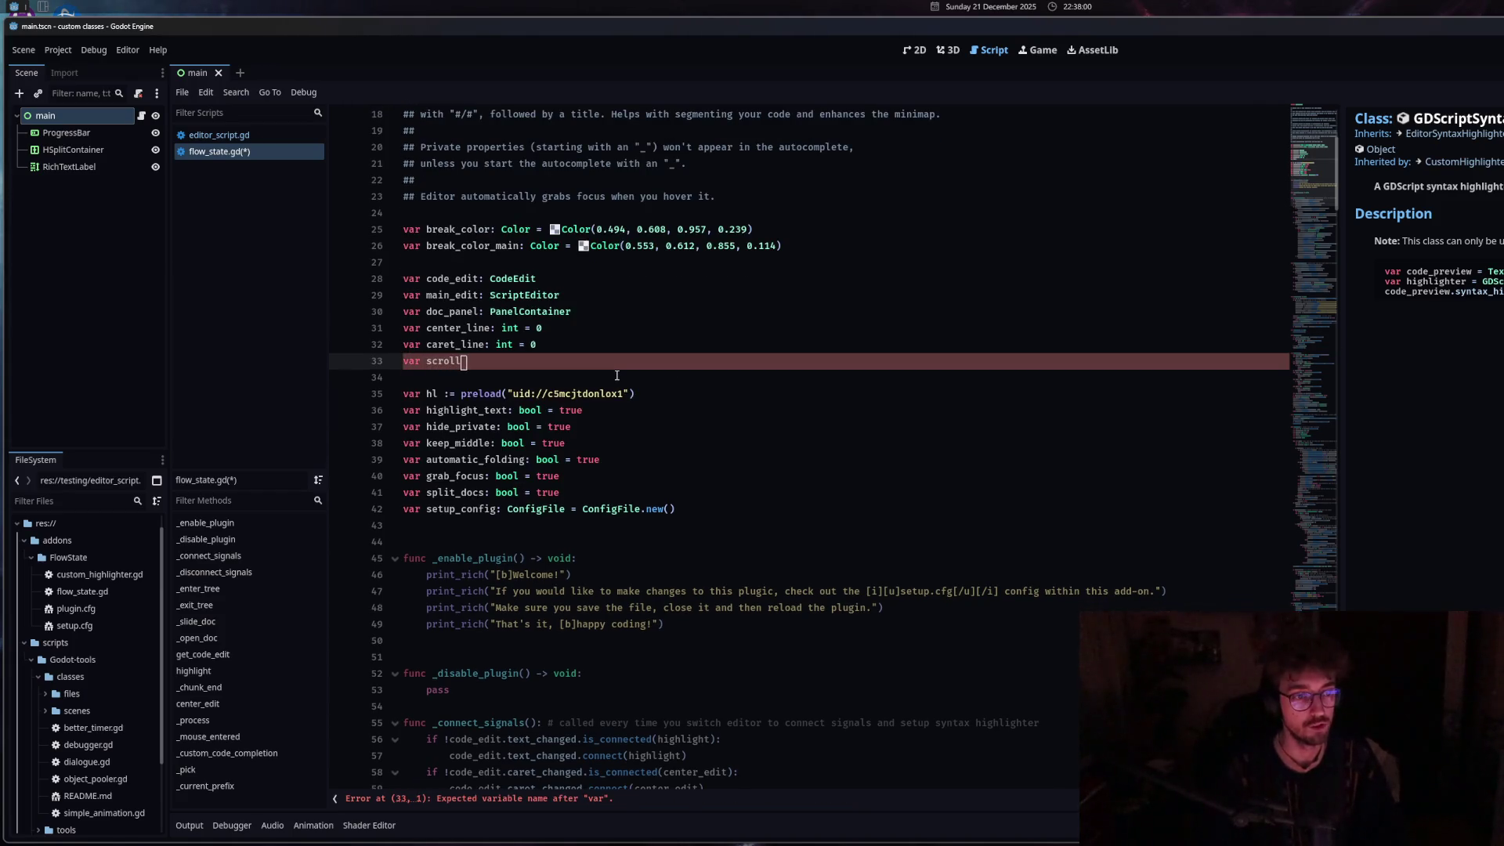
{"action": "type", "text": "_line: int = "}
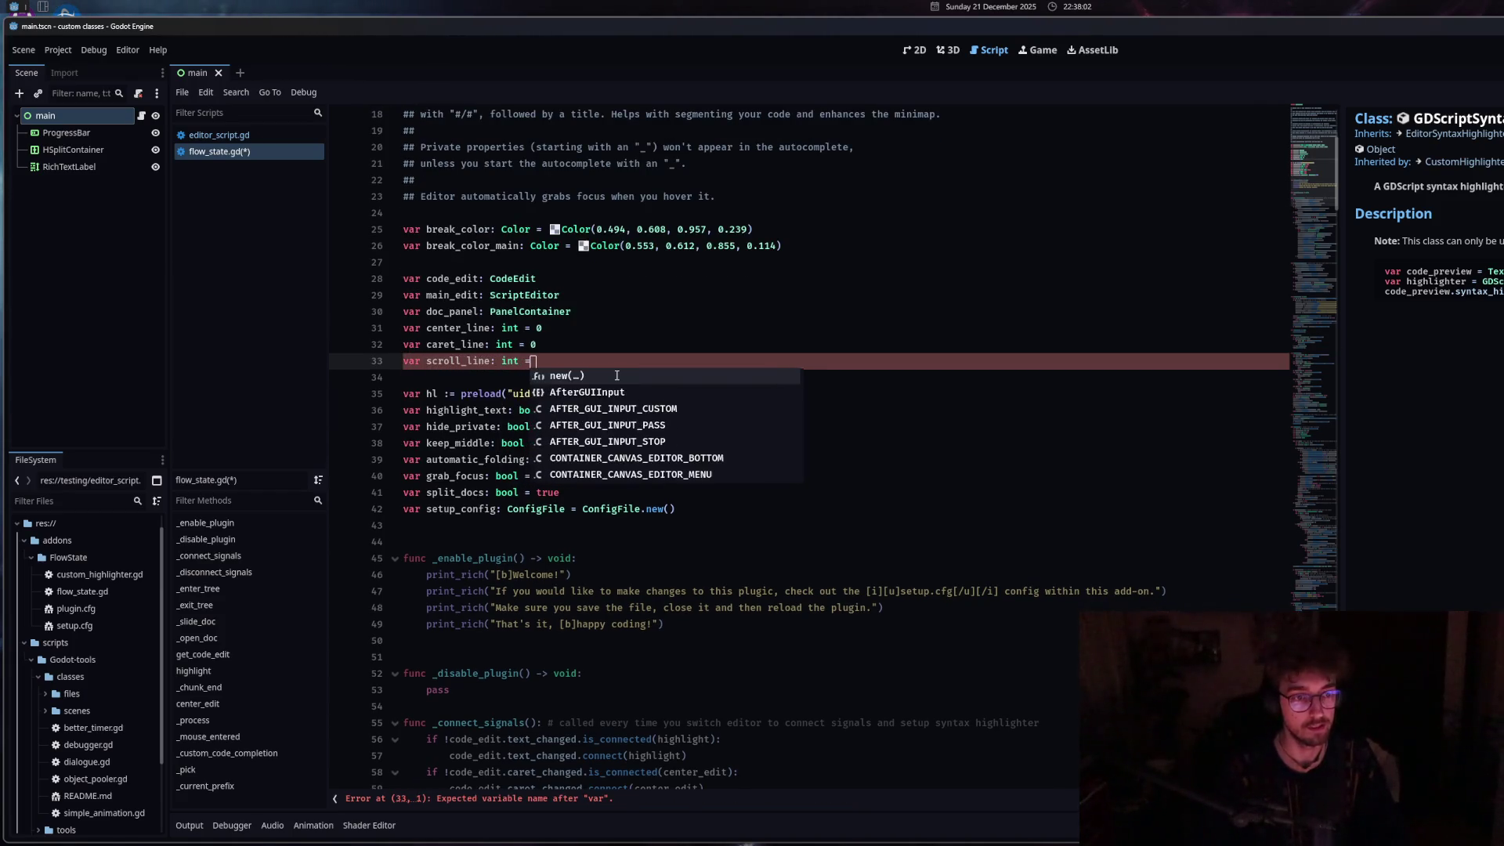
{"action": "type", "text": "0"}
{"action": "key", "text": "ctrl+s"}
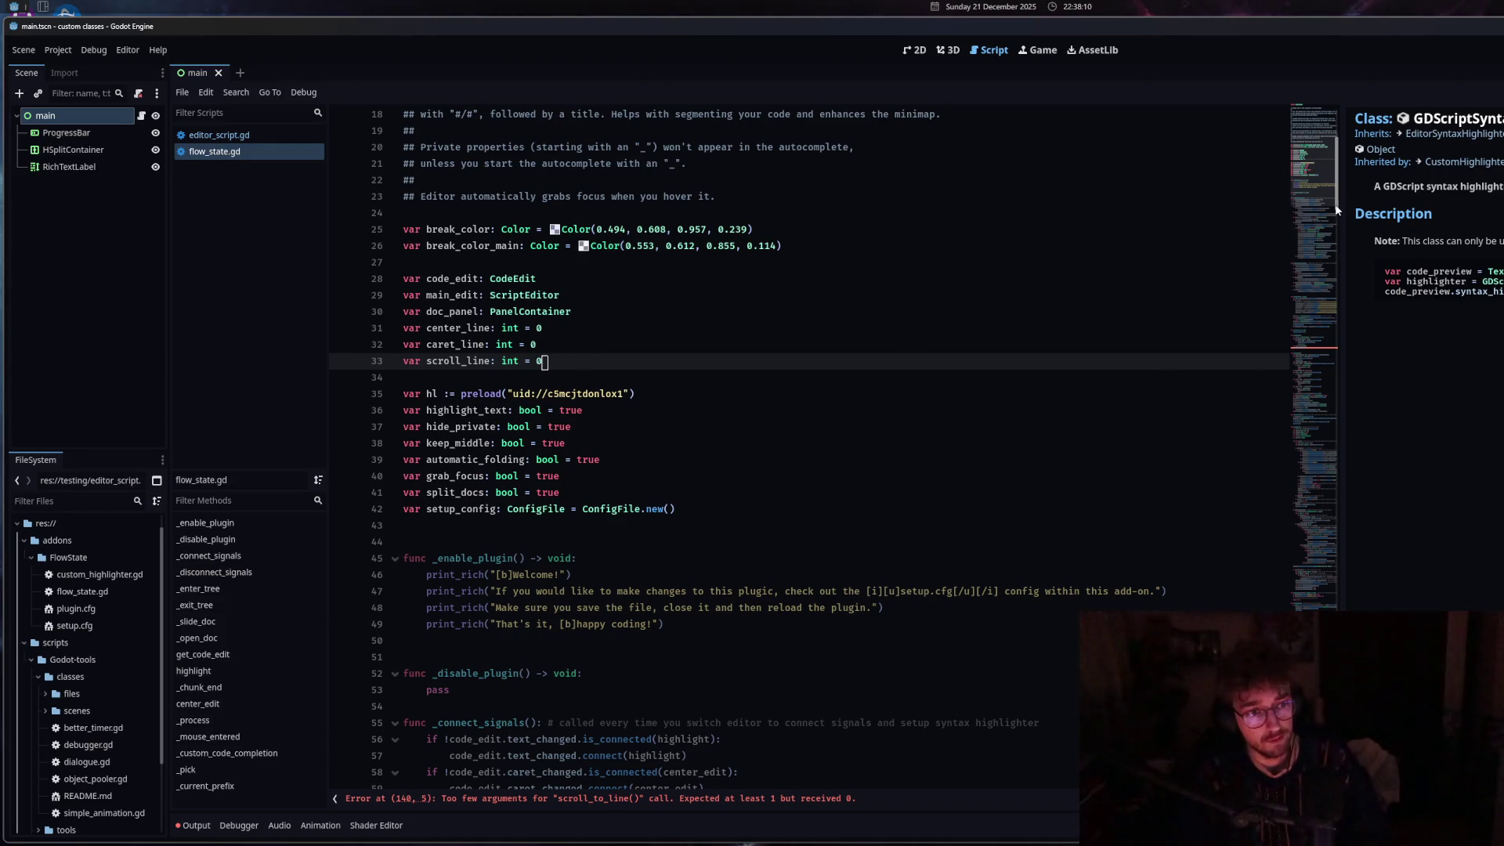
Delete the broken test.scroll_to_line() call on line 140 in _slide_doc.
{"action": "left_click", "coordinate": [1313, 366]}
{"action": "left_click_drag", "start_coordinate": [1313, 367], "coordinate": [1310, 380]}
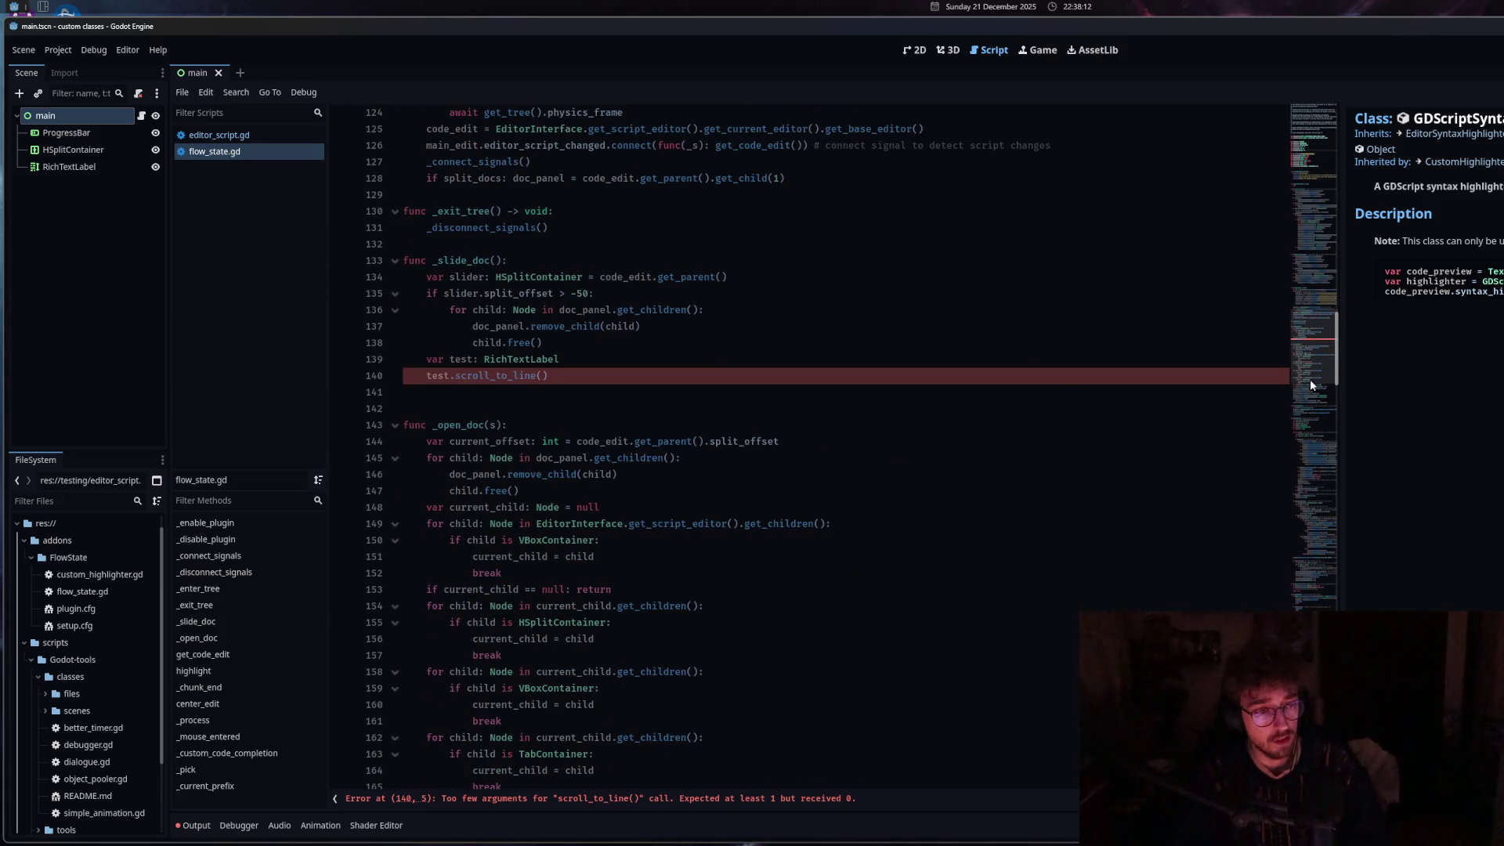
{"action": "left_click", "coordinate": [654, 376]}
{"action": "key", "text": "Up"}
{"action": "key", "text": "Up"}
{"action": "key", "text": "Up"}
{"action": "left_click", "coordinate": [574, 459]}
{"action": "left_click_drag", "start_coordinate": [574, 376], "coordinate": [426, 368]}
{"action": "key", "text": "BackSpace"}
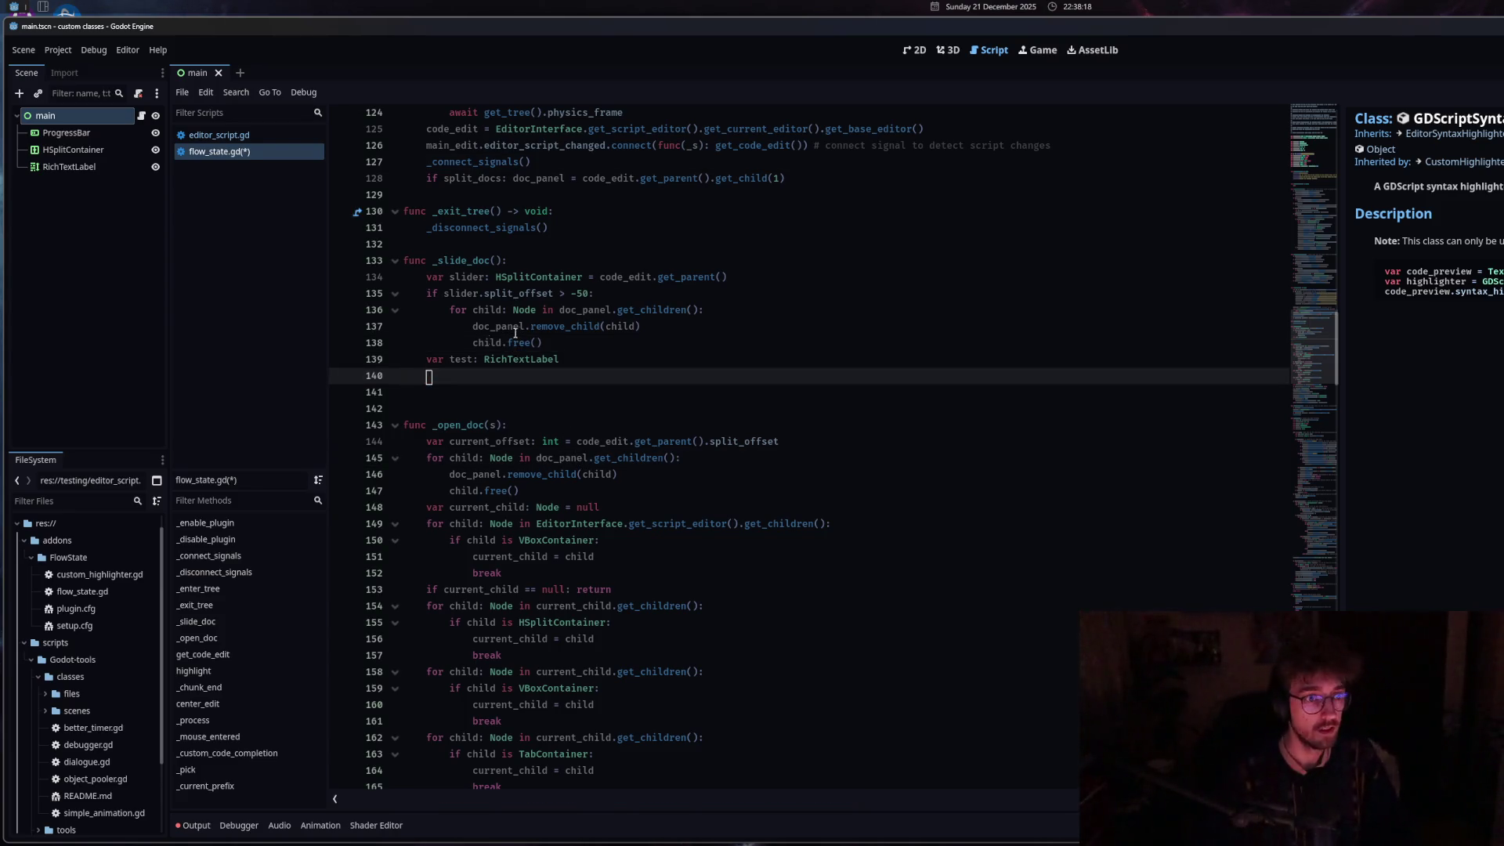
{"action": "left_click", "coordinate": [589, 276]}
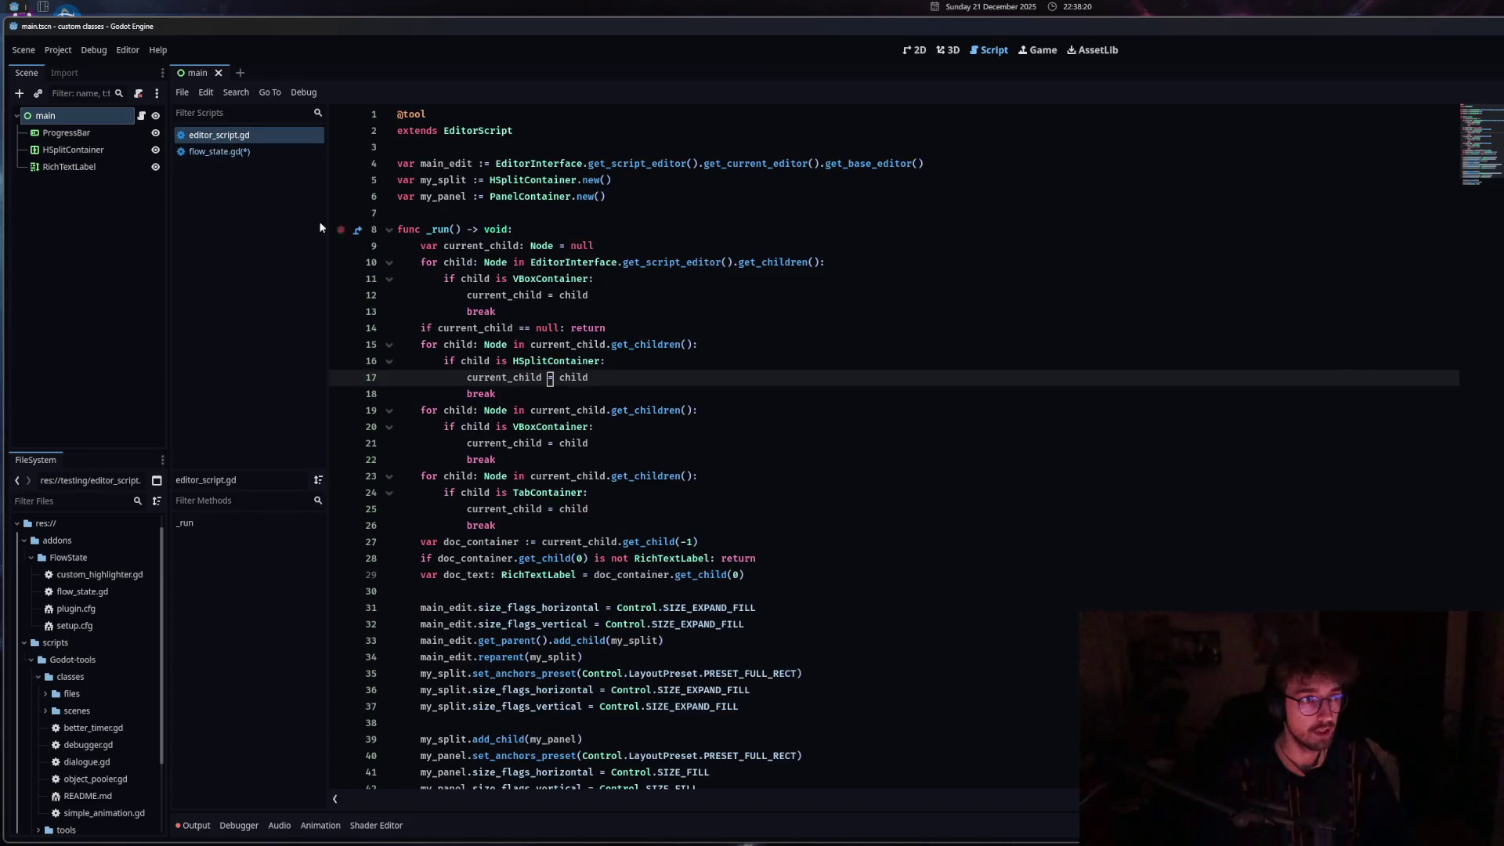
Check the reference code, save flow_state.gd and return to empty line 140.
{"action": "left_click", "coordinate": [475, 394]}
{"action": "key", "text": "ctrl+s"}
{"action": "scroll", "coordinate": [540, 196], "scroll_direction": "up", "scroll_amount": 4}
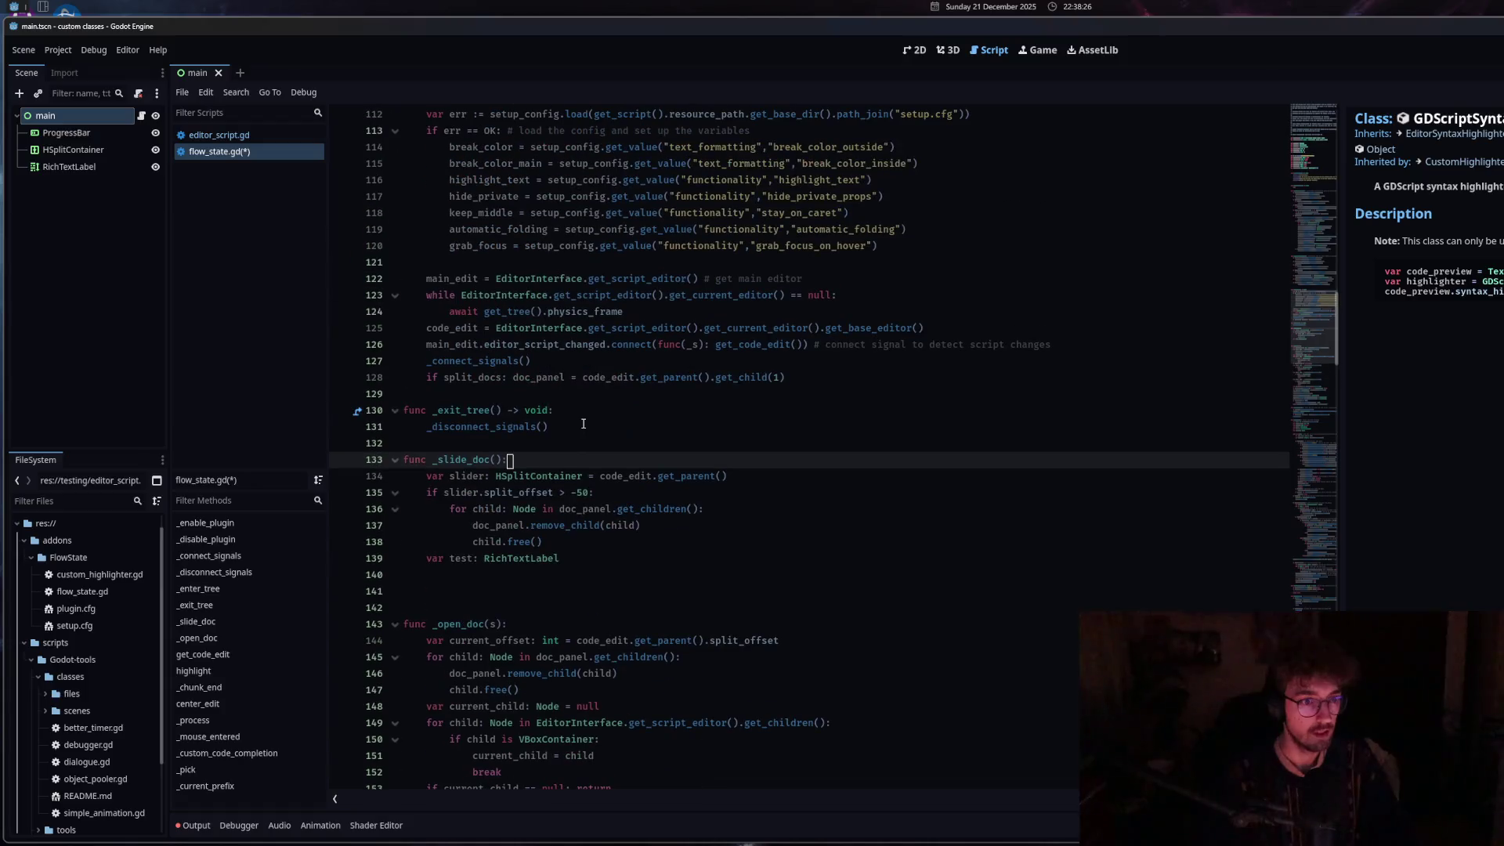
{"action": "left_click", "coordinate": [585, 279]}
{"action": "left_click", "coordinate": [559, 522]}
{"action": "left_click", "coordinate": [619, 312]}
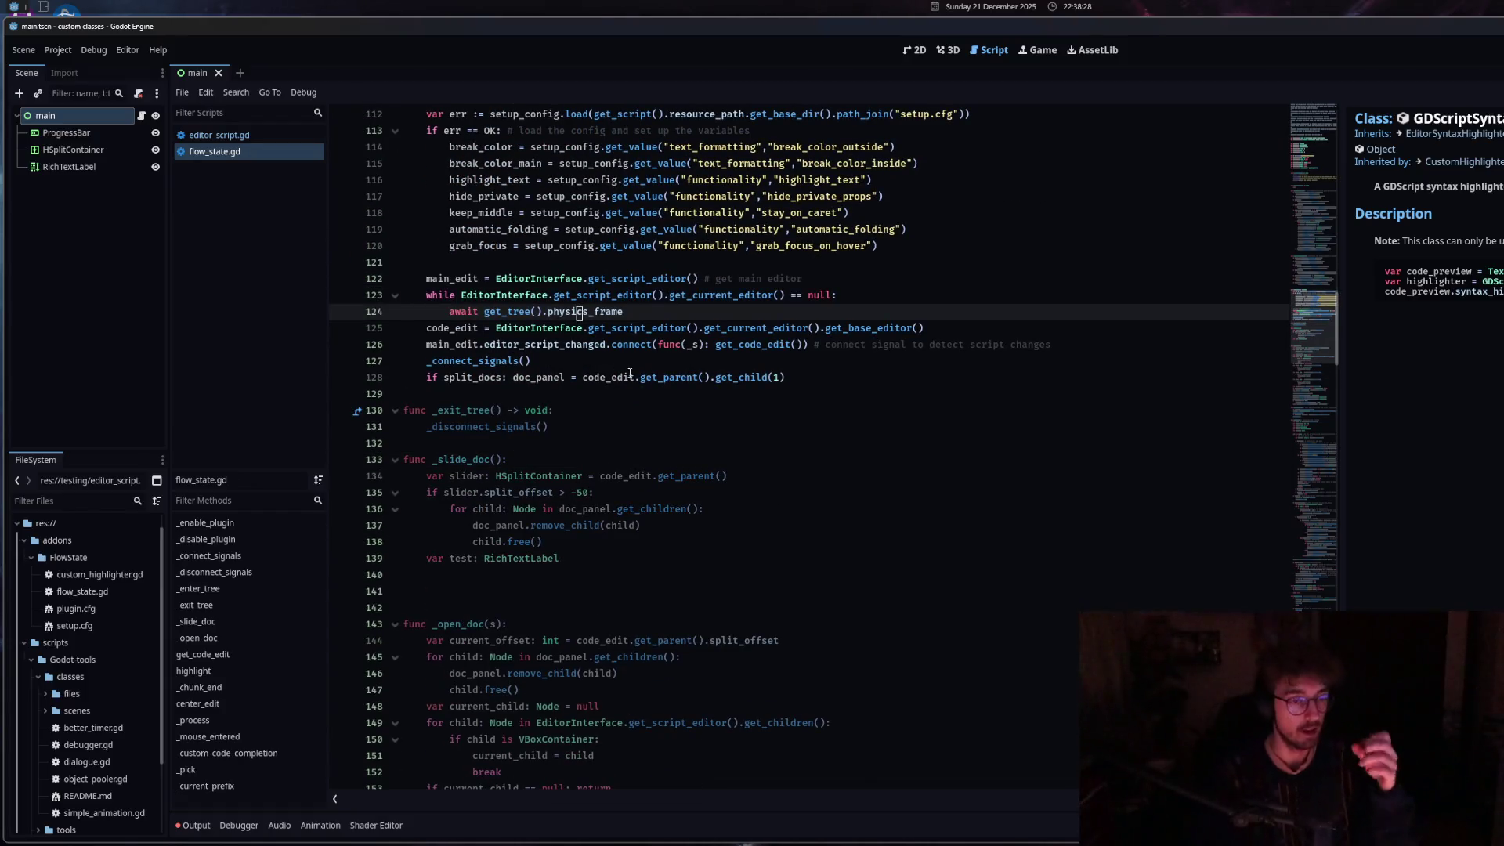
{"action": "left_click", "coordinate": [674, 444]}
{"action": "left_click", "coordinate": [658, 575]}
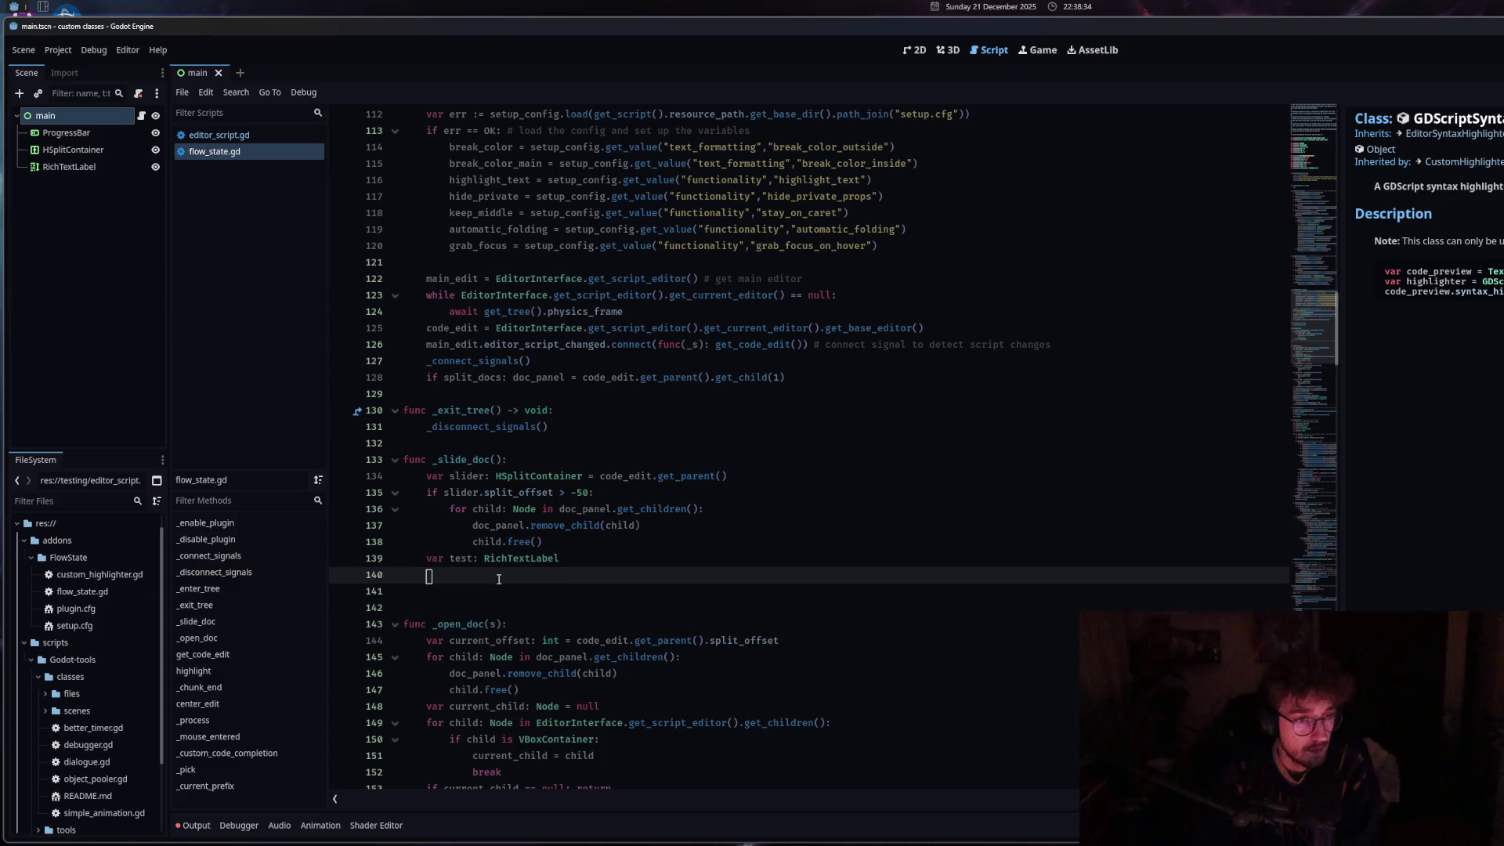
Try 'test.scroll' on line 140, browse its member suggestions, then clear it.
{"action": "type", "text": "test.scroll"}
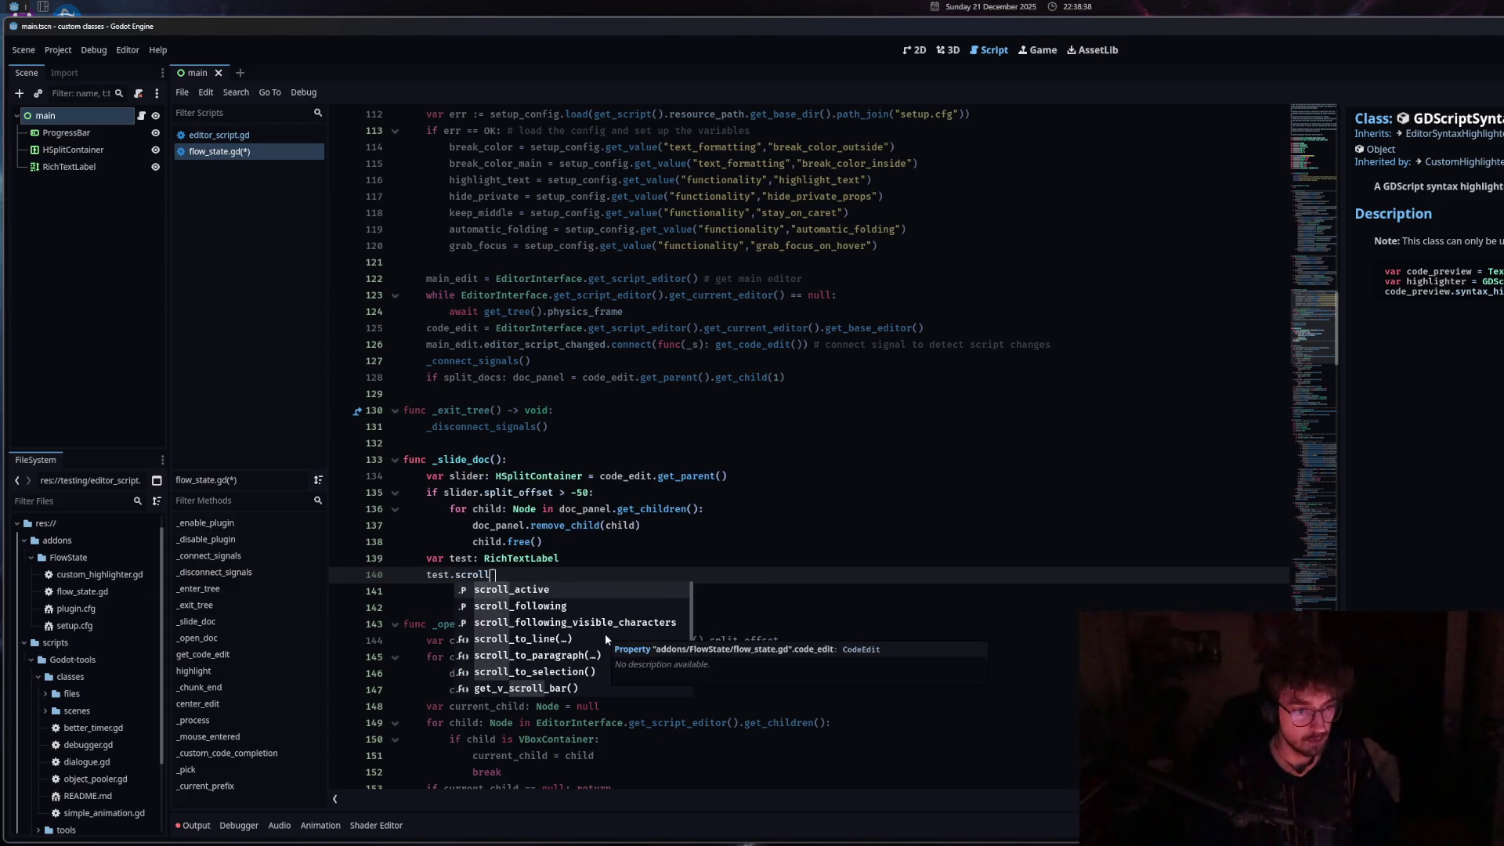
{"action": "scroll", "coordinate": [647, 672], "scroll_direction": "down", "scroll_amount": 4}
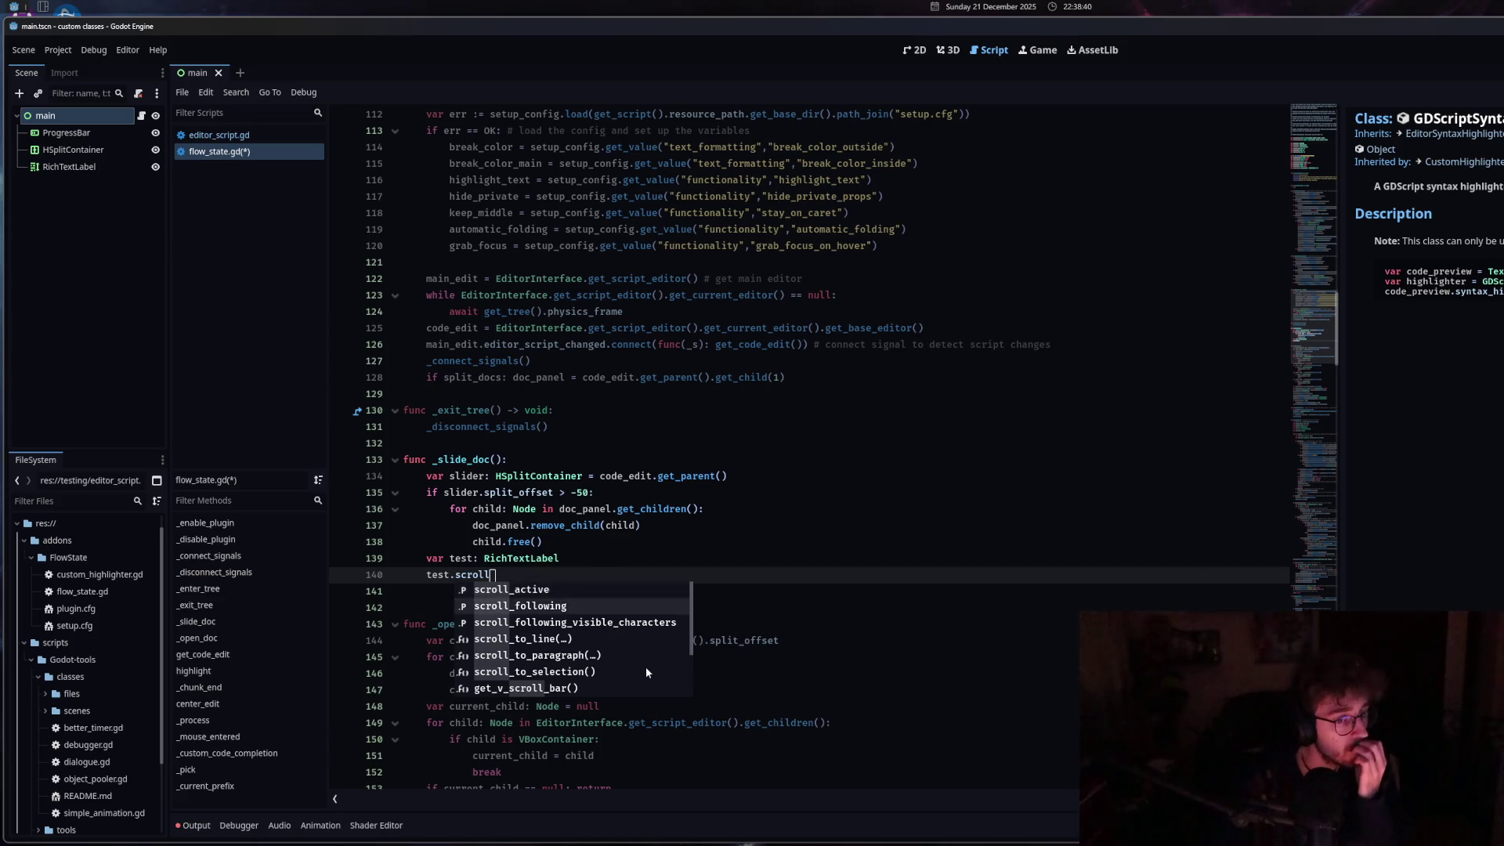
{"action": "scroll", "coordinate": [645, 666], "scroll_direction": "down", "scroll_amount": 2}
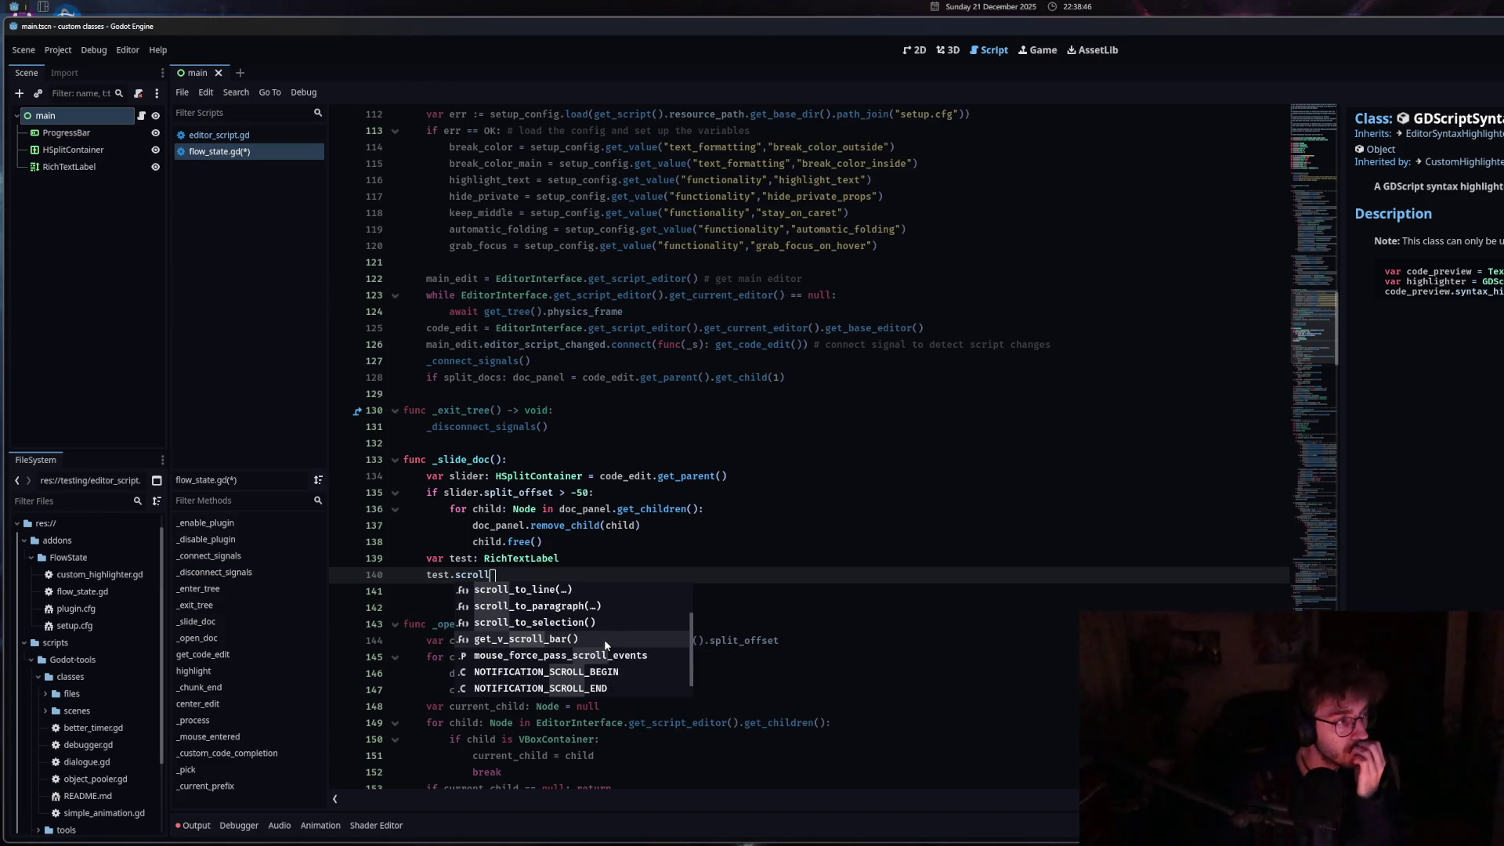
{"action": "scroll", "coordinate": [605, 644], "scroll_direction": "up", "scroll_amount": 2}
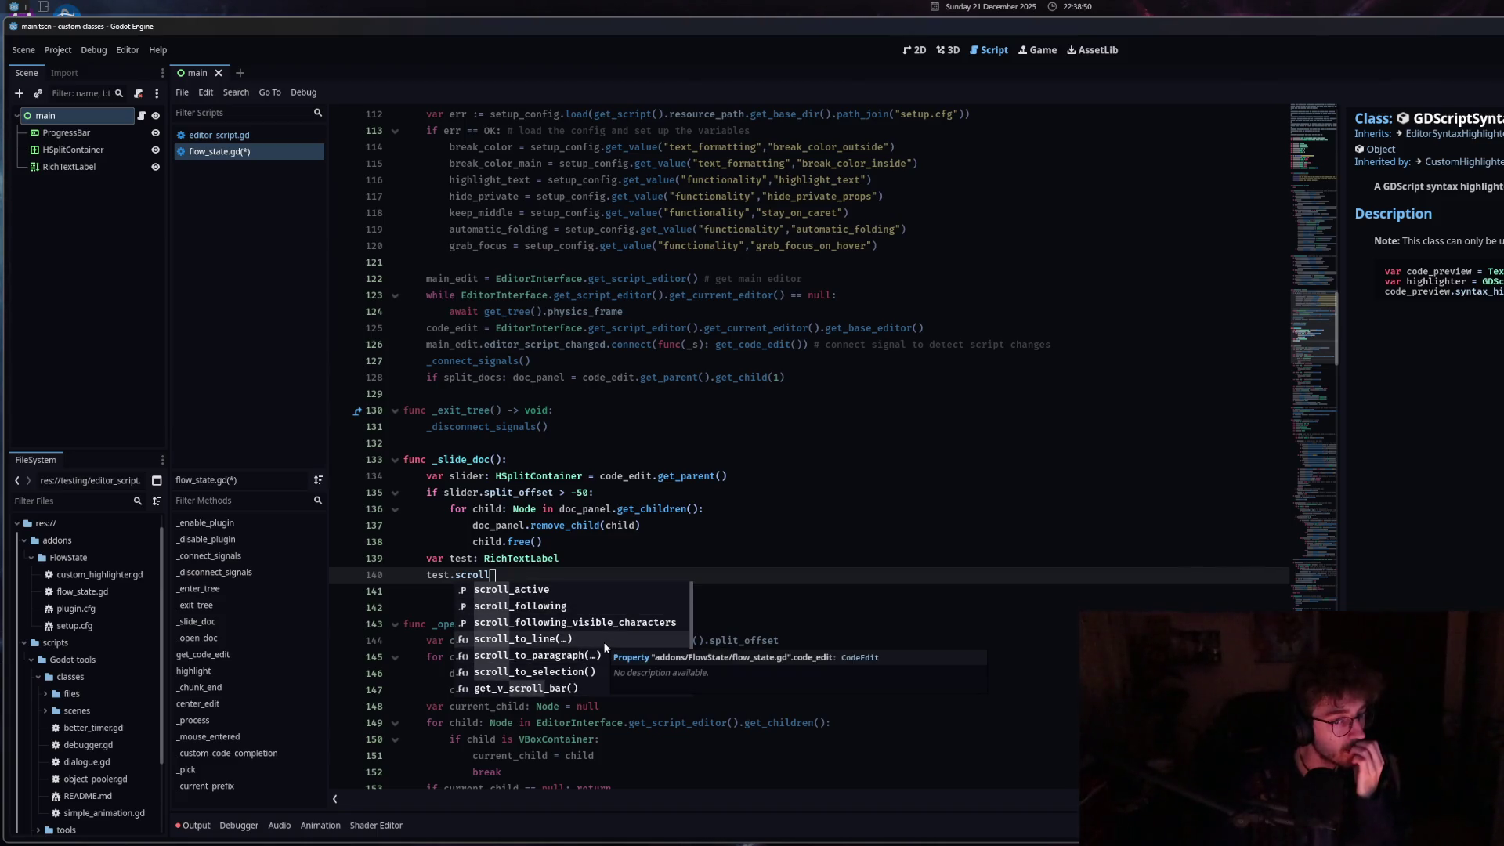
{"action": "scroll", "coordinate": [605, 647], "scroll_direction": "down", "scroll_amount": 2}
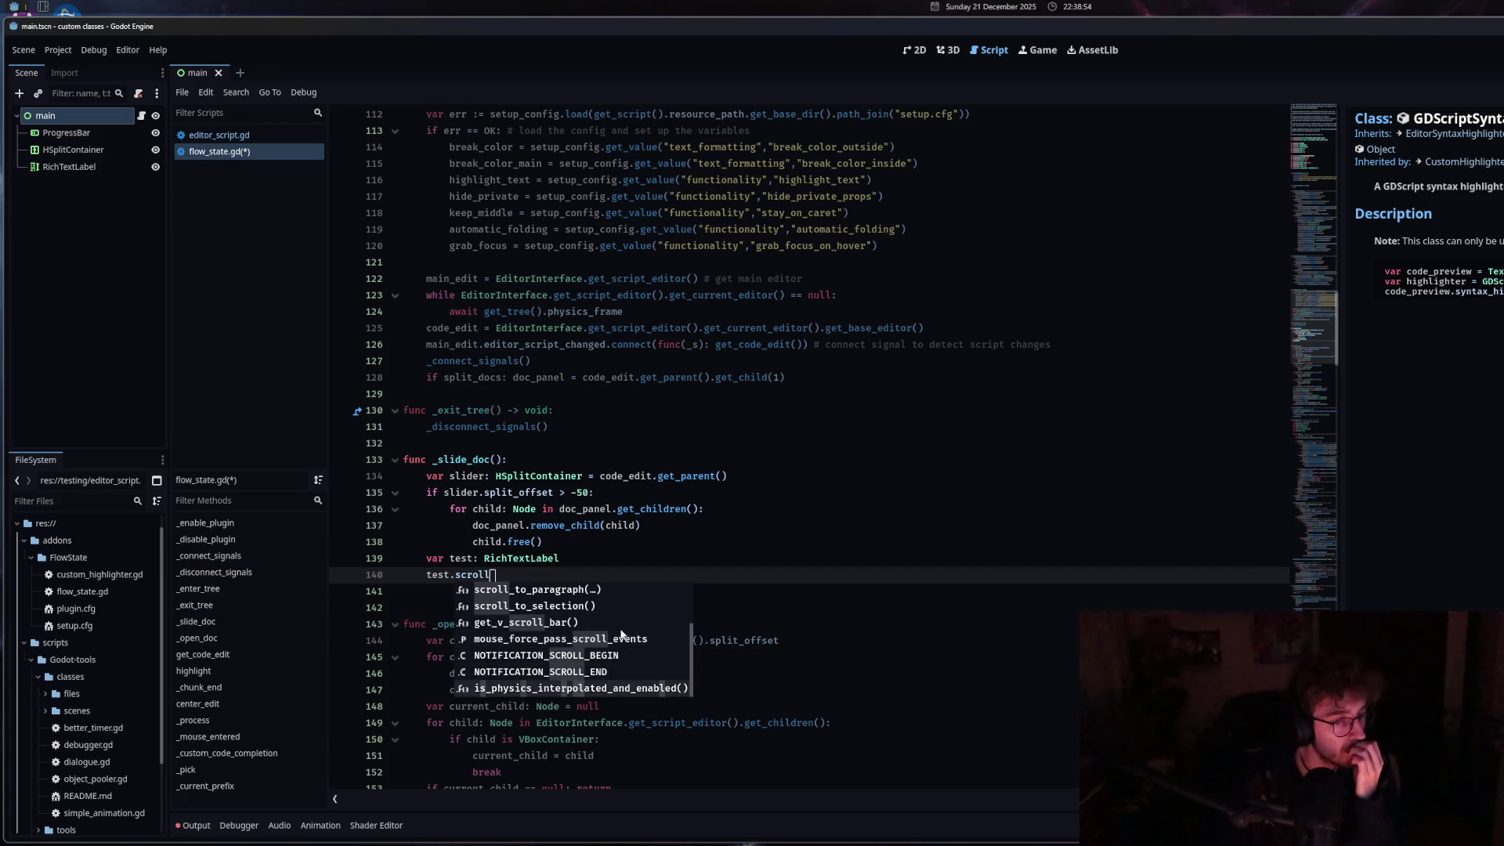
{"action": "scroll", "coordinate": [621, 634], "scroll_direction": "up", "scroll_amount": 1}
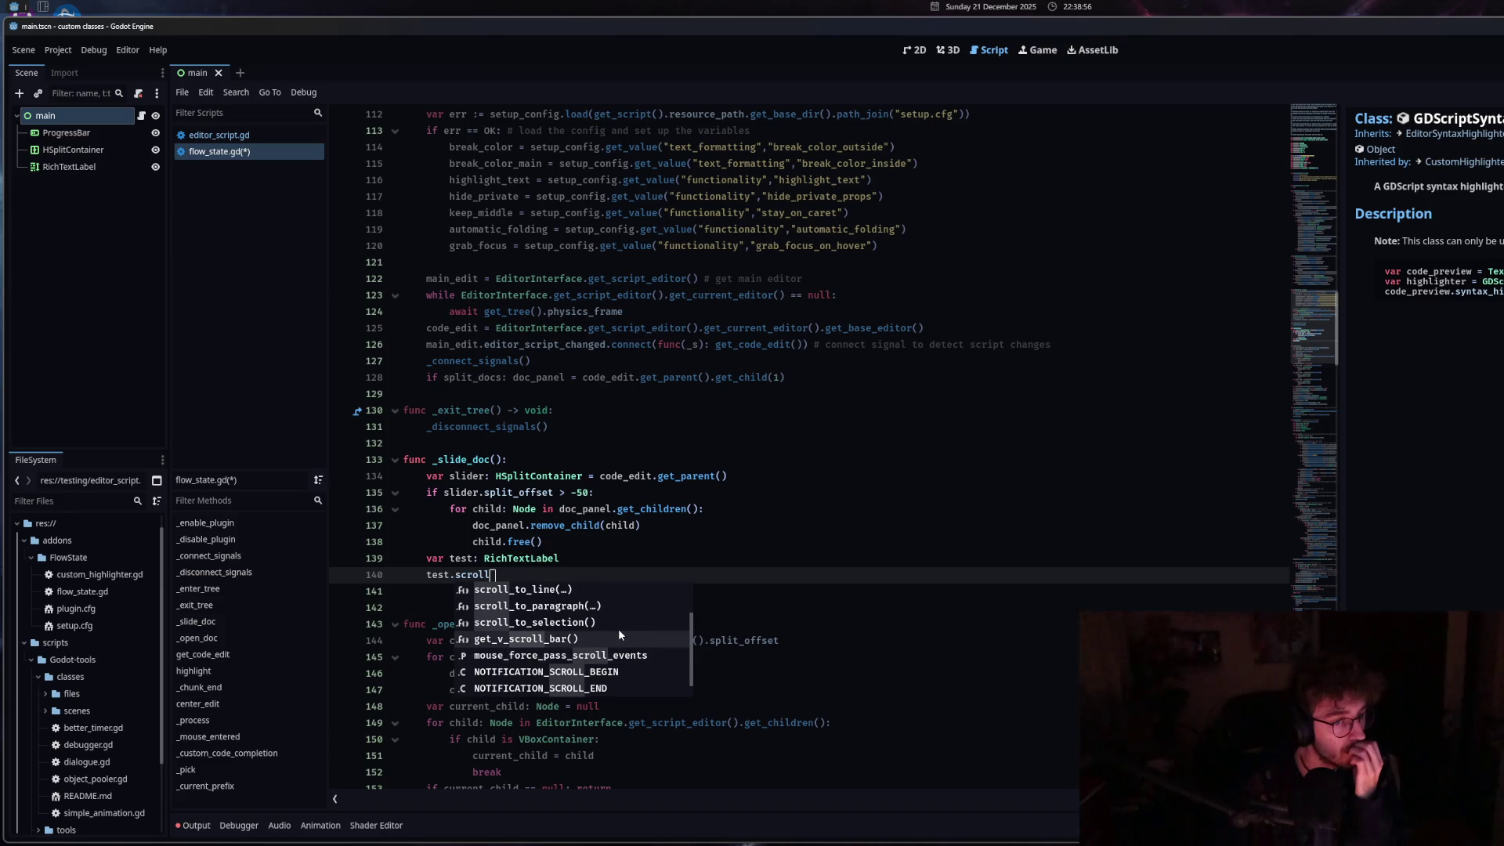
{"action": "scroll", "coordinate": [619, 635], "scroll_direction": "up", "scroll_amount": 3}
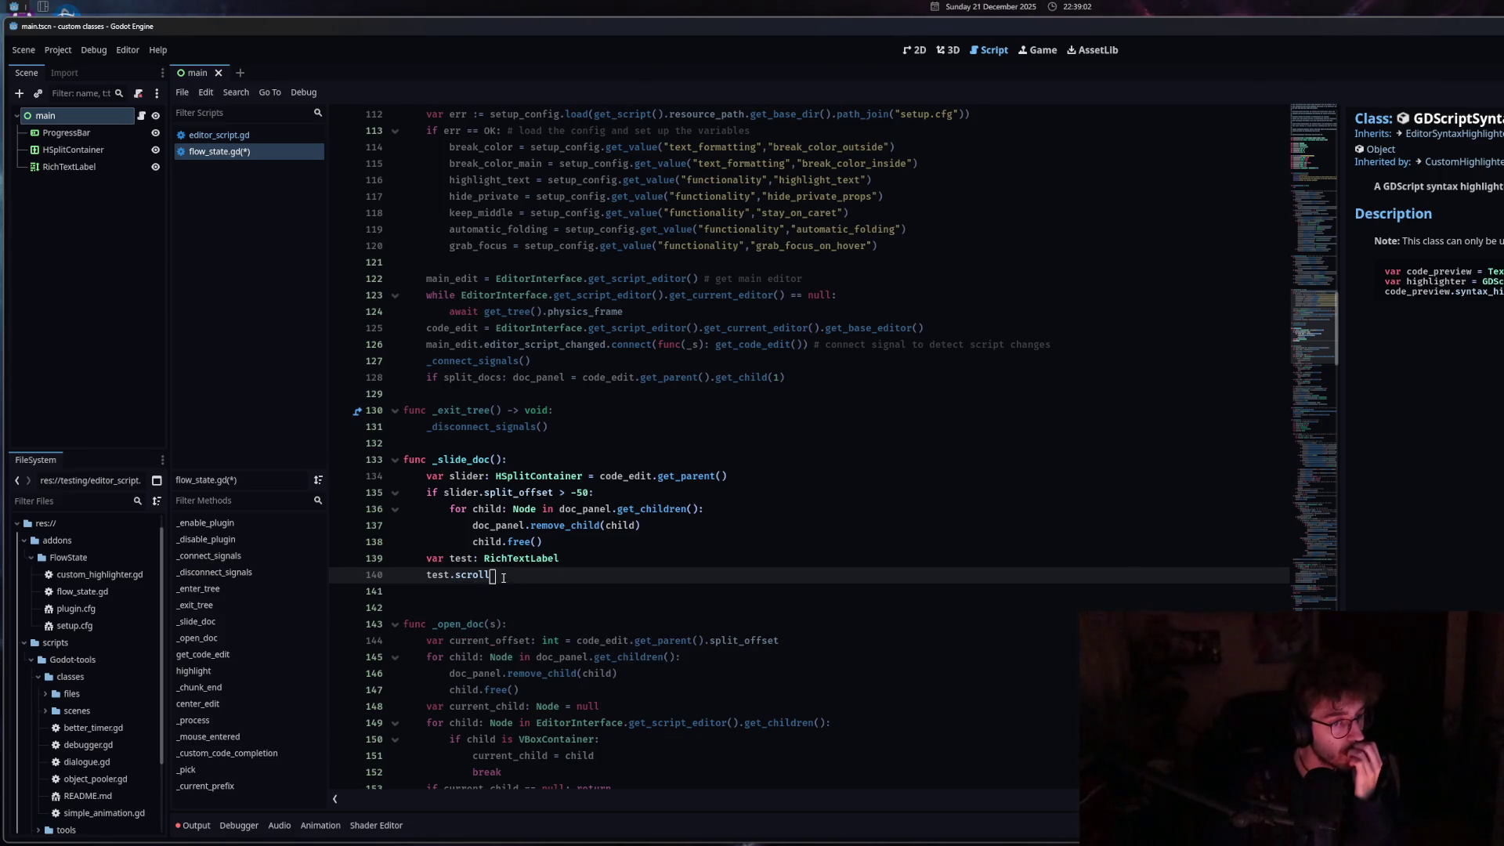
{"action": "key", "text": "Escape"}
{"action": "left_click_drag", "start_coordinate": [493, 575], "coordinate": [427, 575]}
{"action": "key", "text": "BackSpace"}
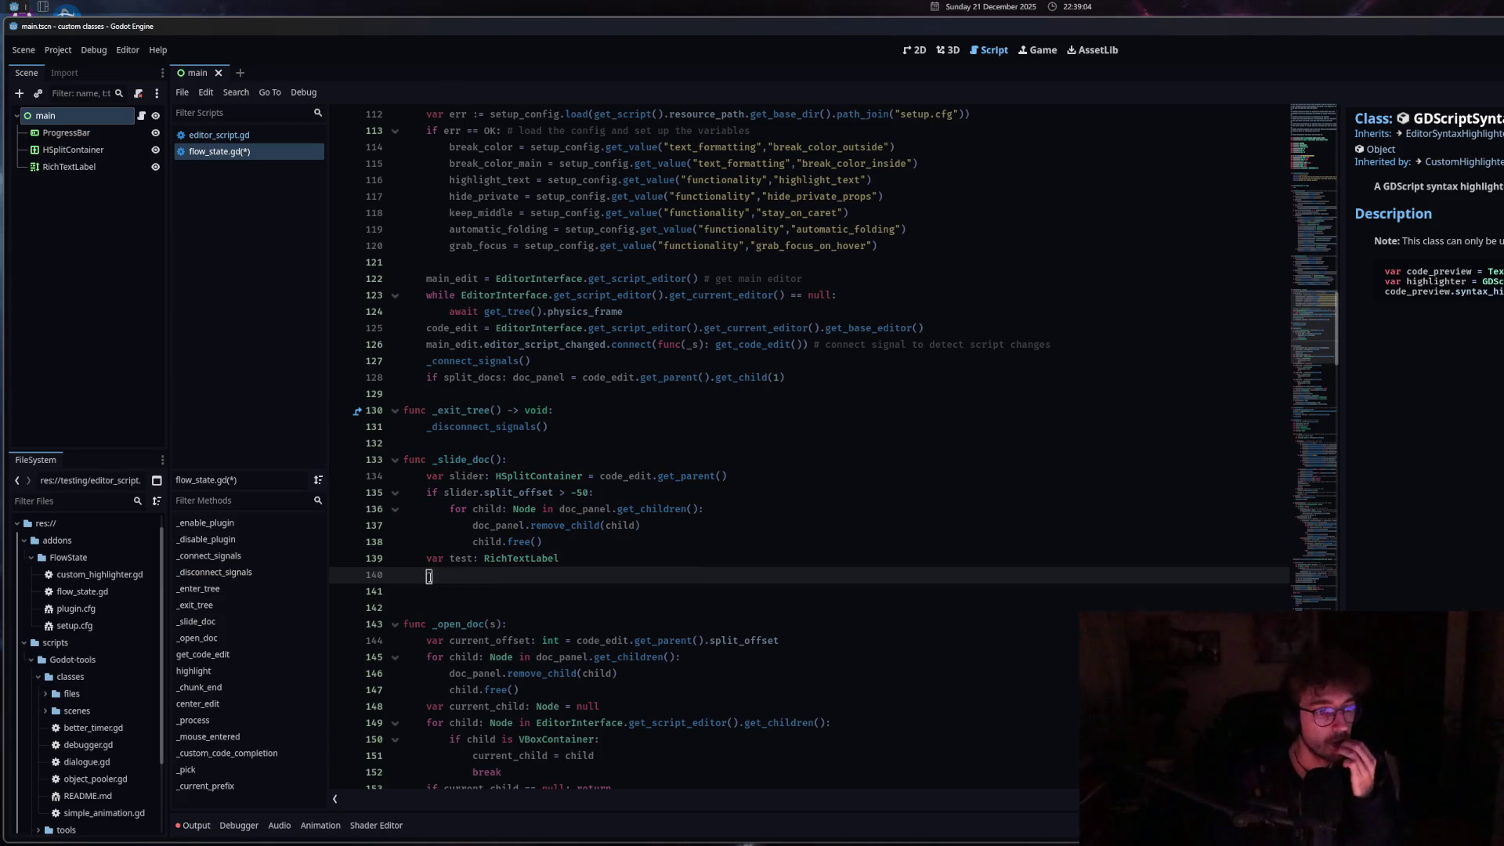
Write test.scroll_to_line(scroll_line) on line 140 using autocomplete.
{"action": "type", "text": "test.scroll"}
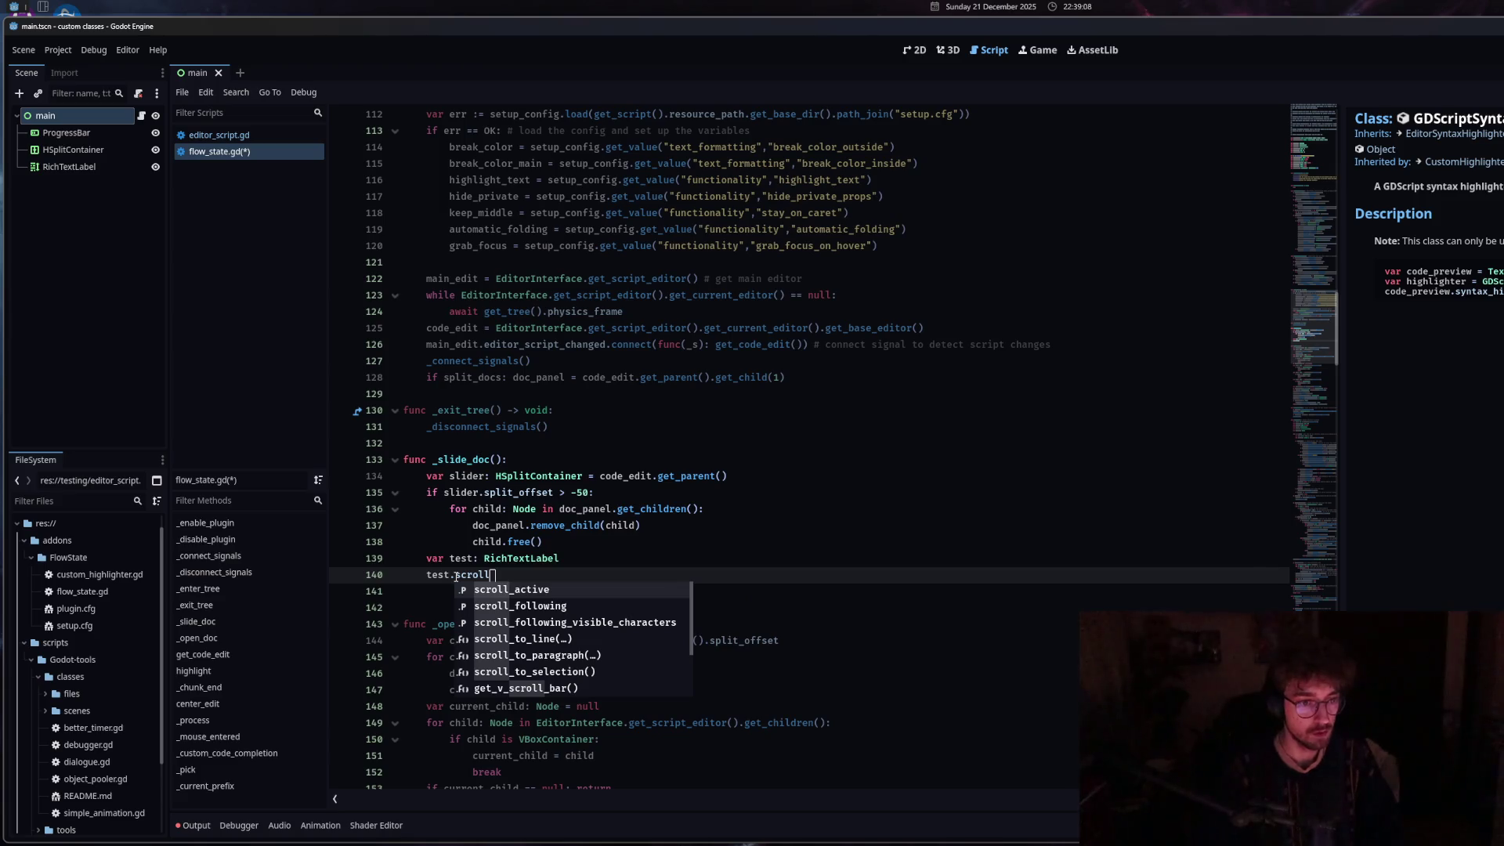
{"action": "key", "text": "Down"}
{"action": "key", "text": "Down"}
{"action": "key", "text": "Down"}
{"action": "key", "text": "Return"}
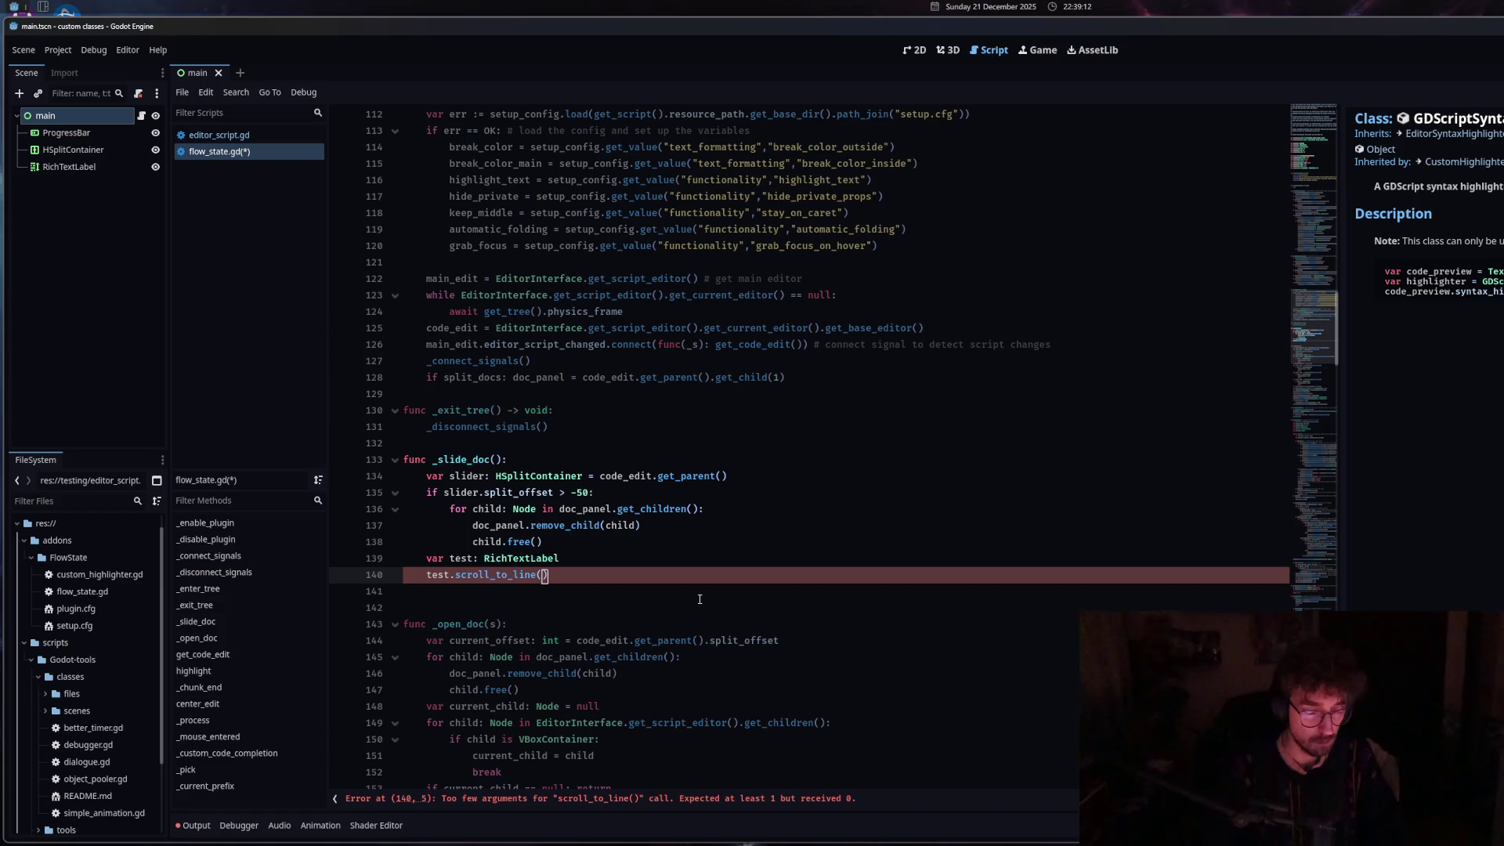
{"action": "key", "text": "ctrl+space"}
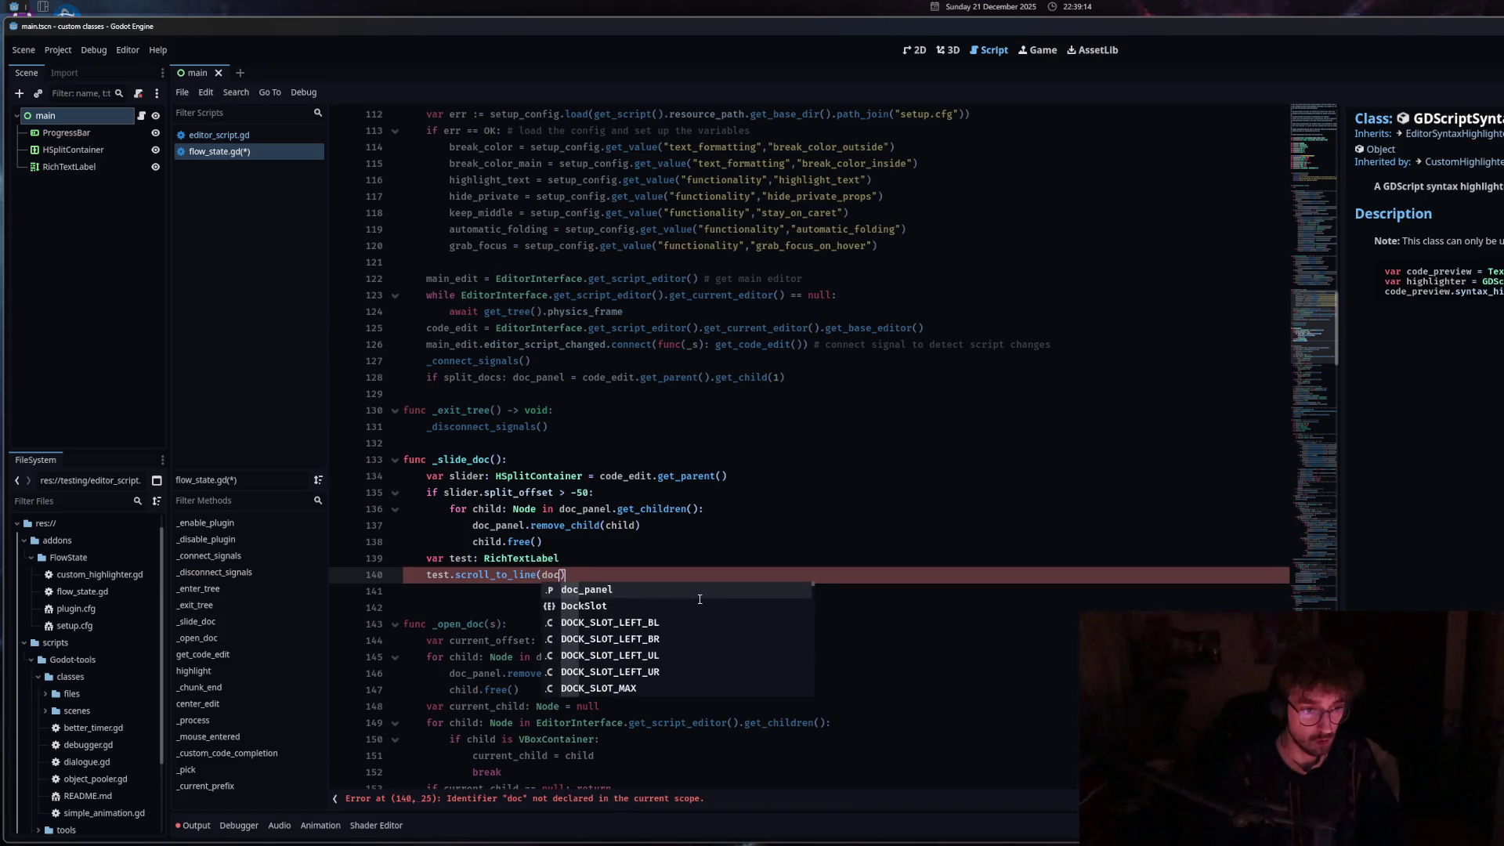
{"action": "key", "text": "Escape"}
{"action": "type", "text": "line"}
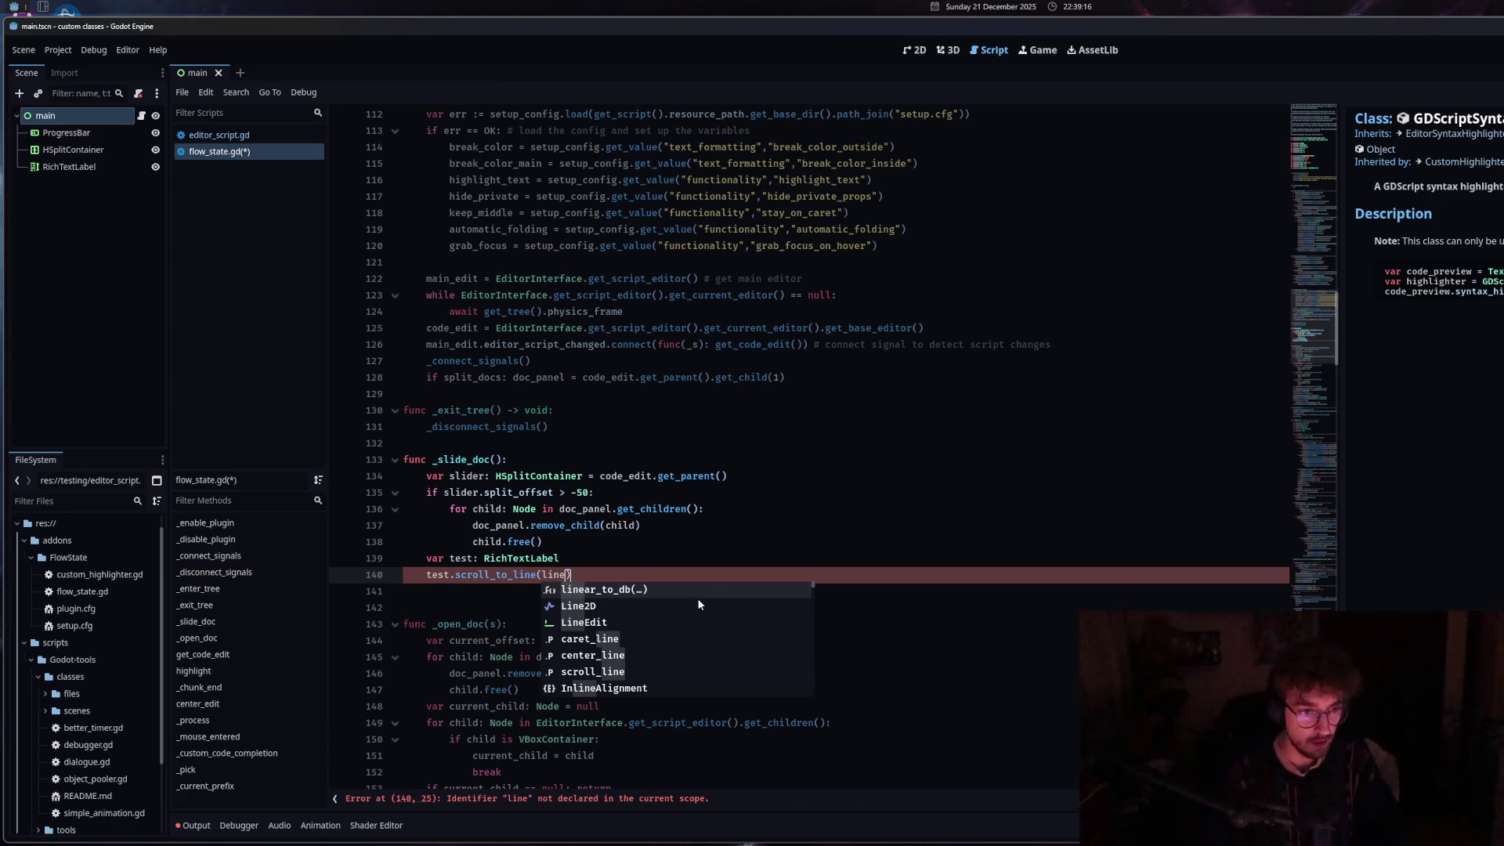
{"action": "left_click", "coordinate": [615, 673]}
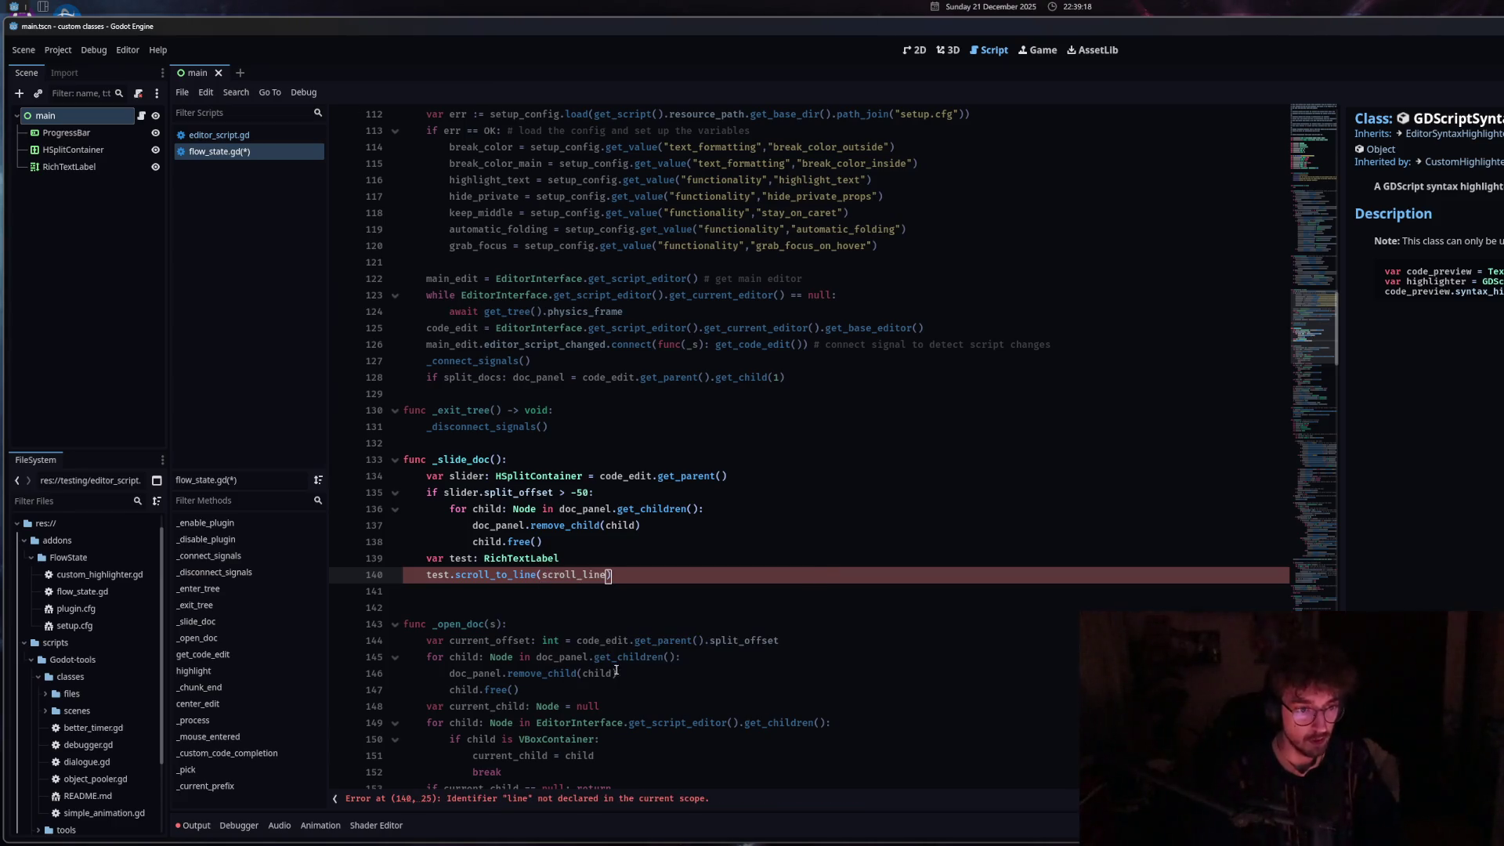
Delete the 'var test: RichTextLabel' line and change the receiver to doc_panel.get_child(0).
{"action": "key", "text": "Up"}
{"action": "key", "text": "shift+Home"}
{"action": "key", "text": "BackSpace"}
{"action": "double_click", "coordinate": [439, 574]}
{"action": "type", "text": "code_"}
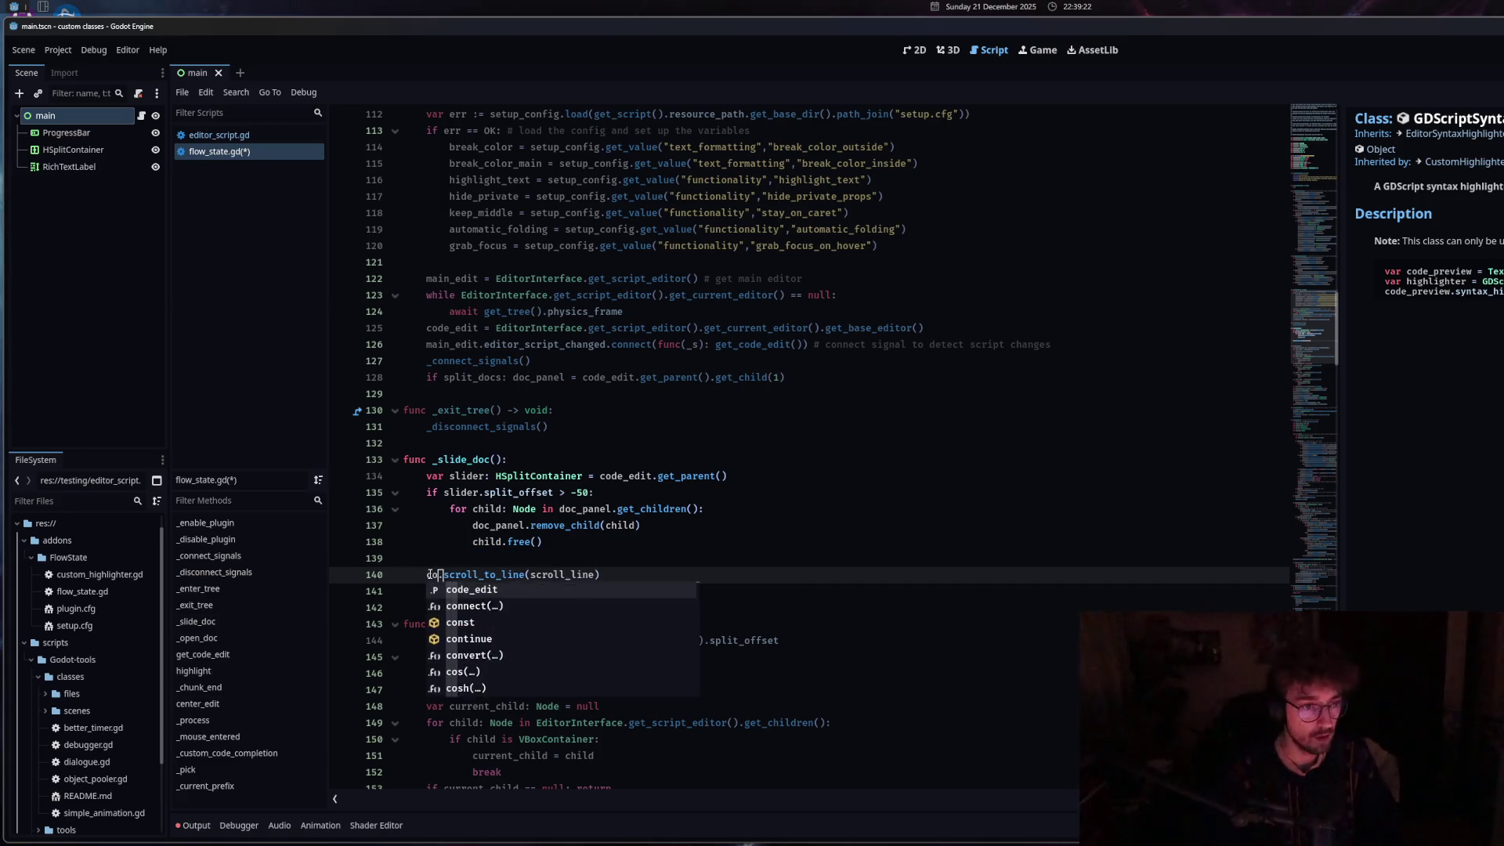
{"action": "key", "text": "BackSpace"}
{"action": "key", "text": "BackSpace"}
{"action": "key", "text": "BackSpace"}
{"action": "type", "text": "p"}
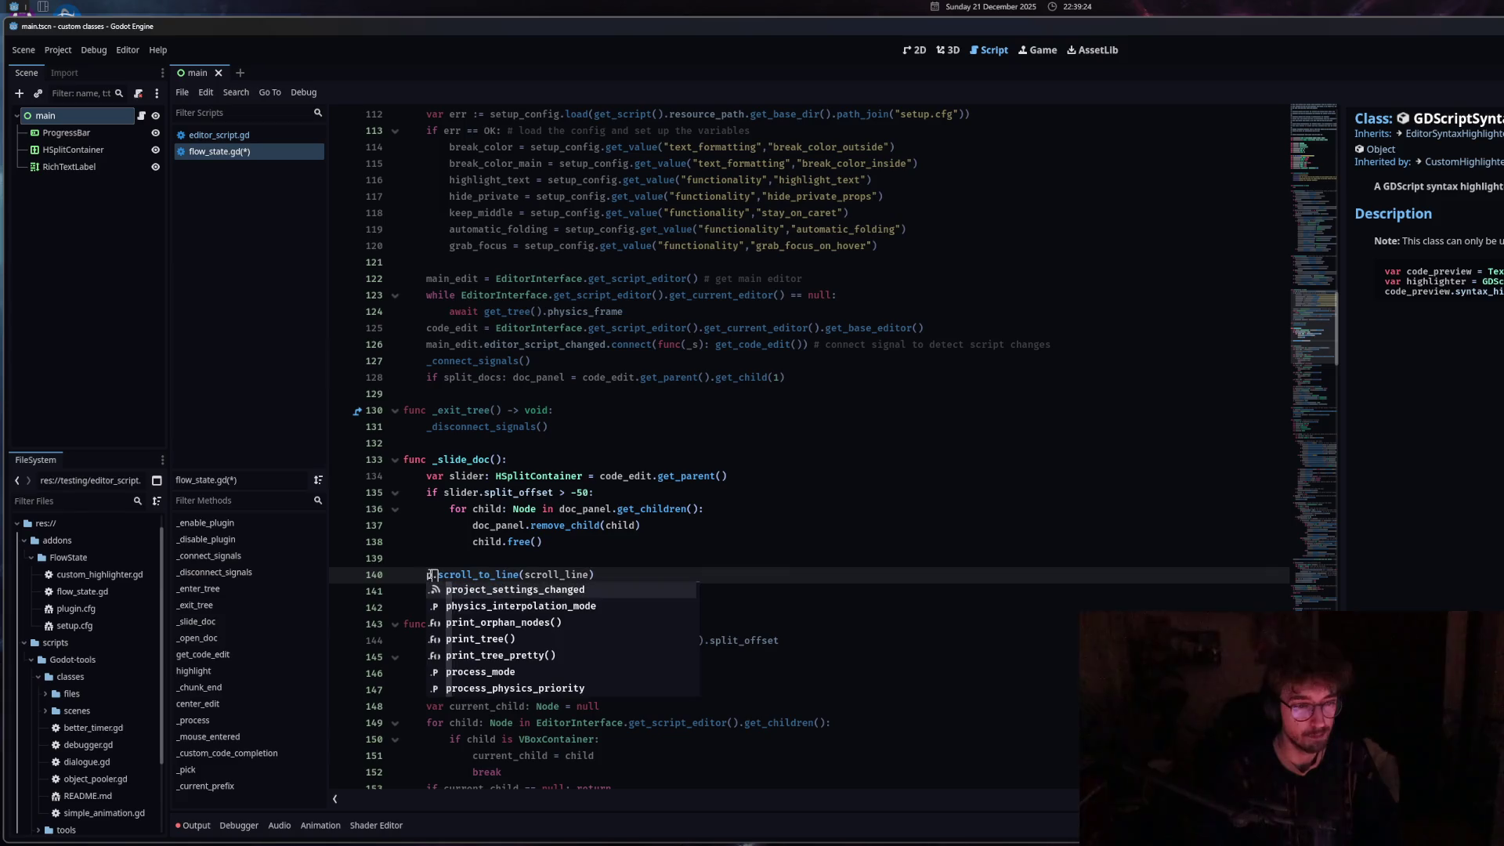
{"action": "key", "text": "BackSpace"}
{"action": "type", "text": "doc_panel"}
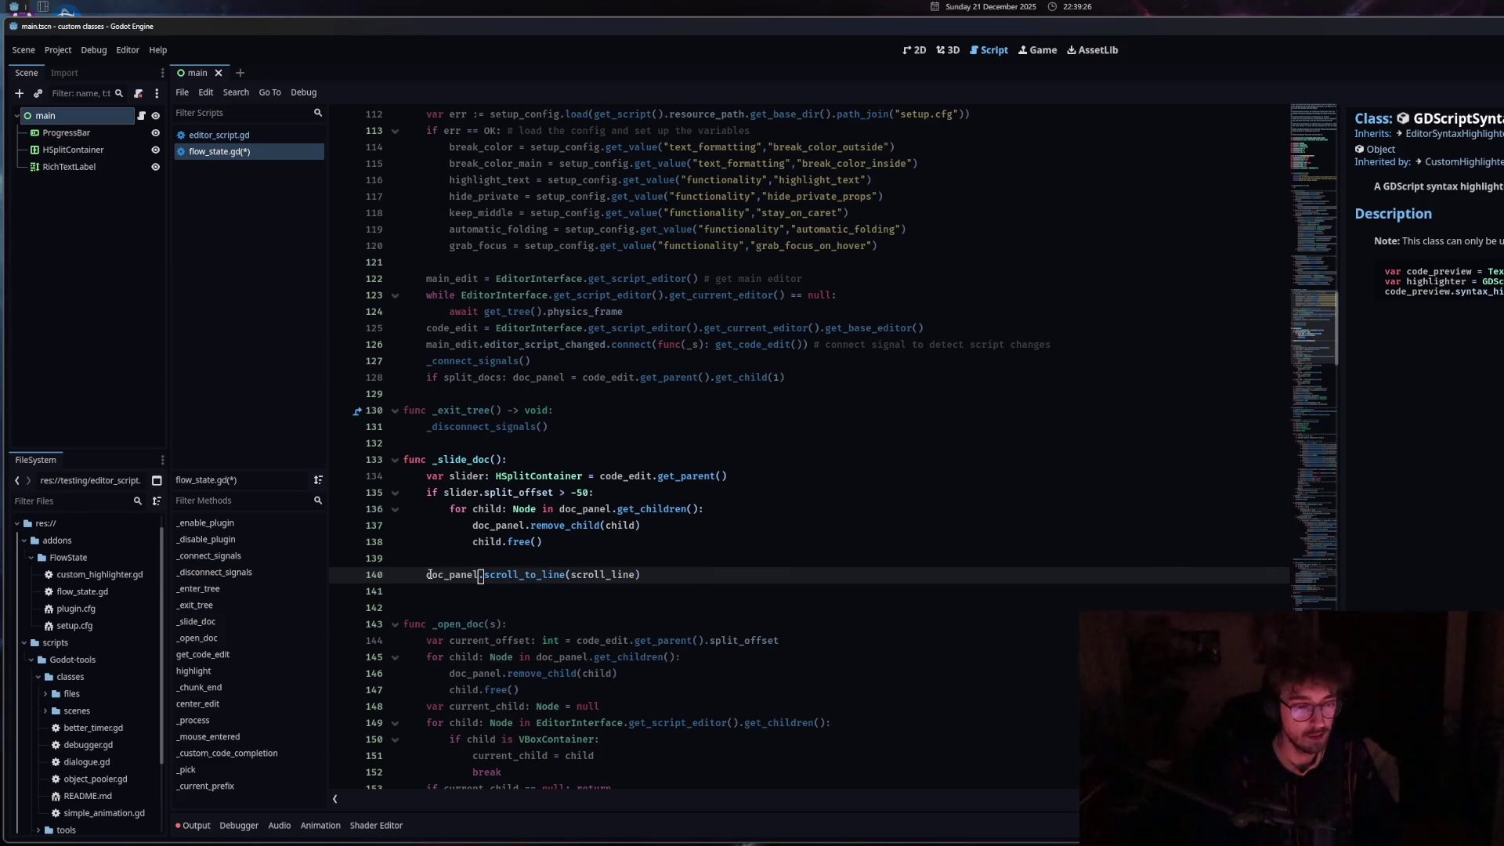
{"action": "type", "text": ".get_"}
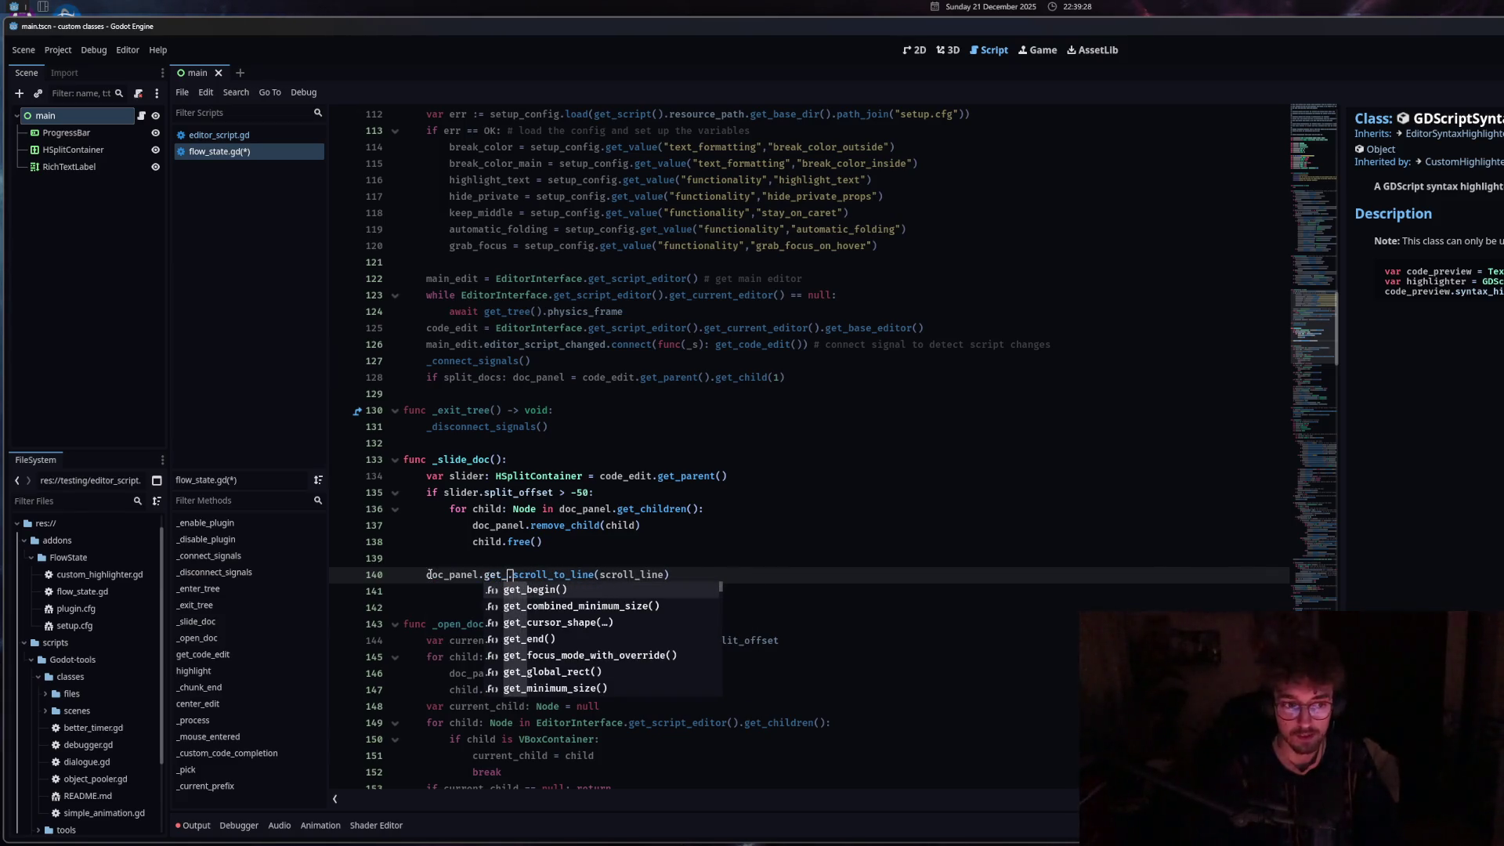
{"action": "type", "text": "ch"}
{"action": "key", "text": "Return"}
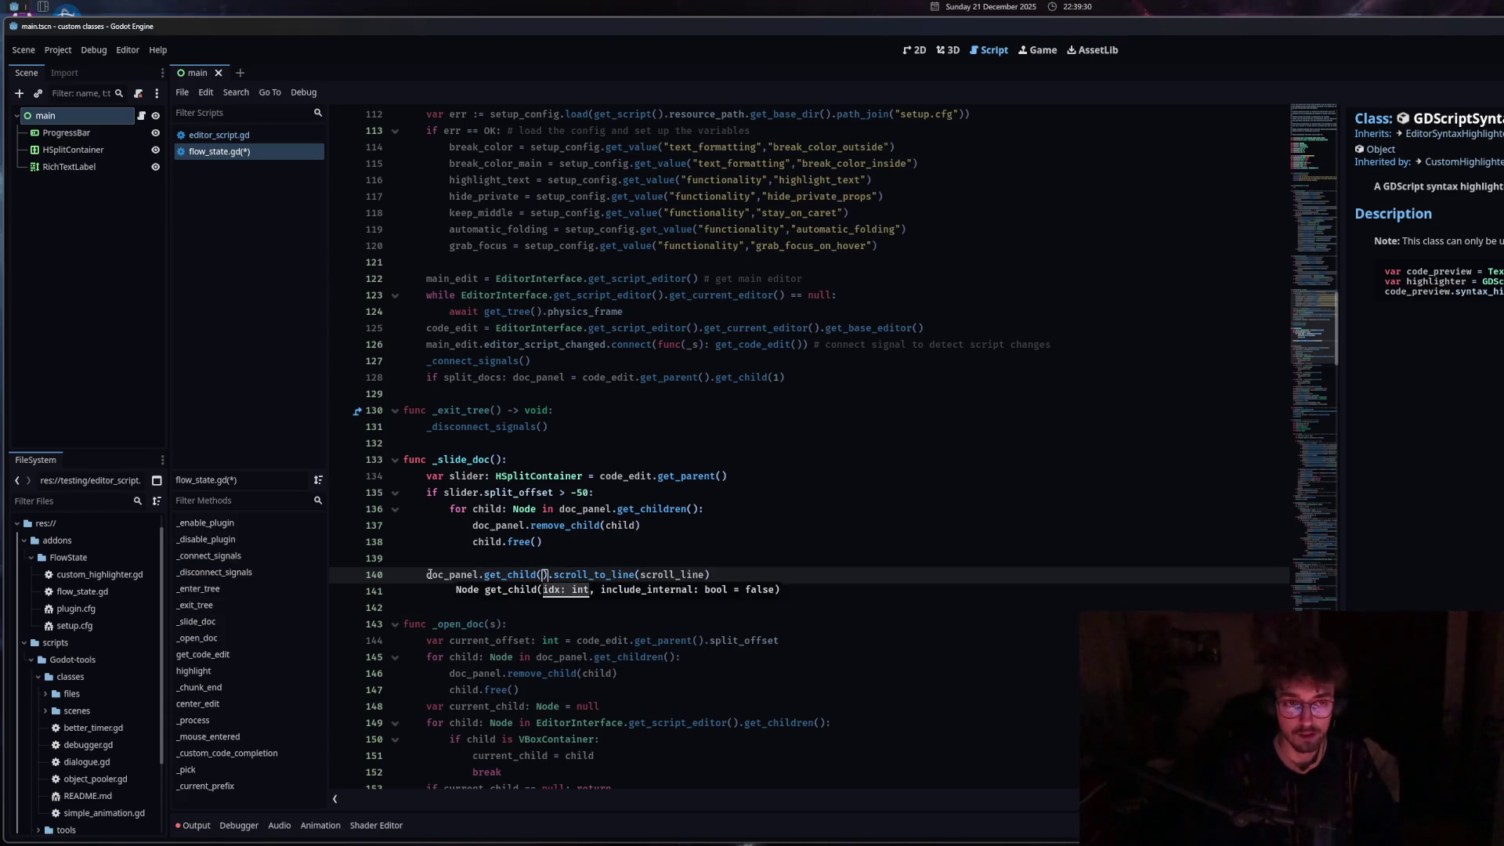
{"action": "type", "text": "0"}
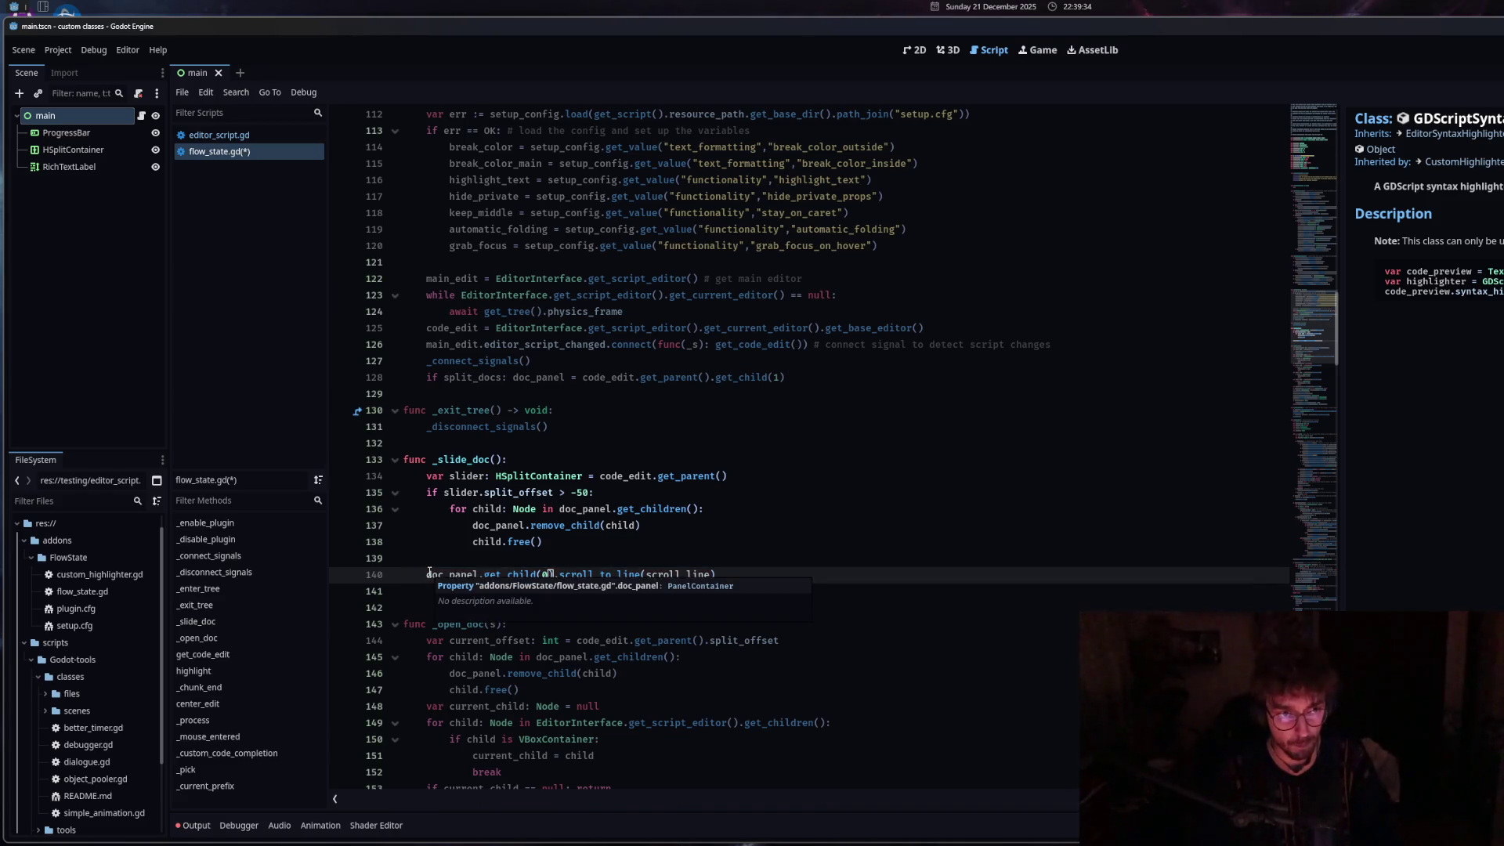
{"action": "key", "text": "Up"}
{"action": "key", "text": "Up"}
{"action": "key", "text": "Up"}
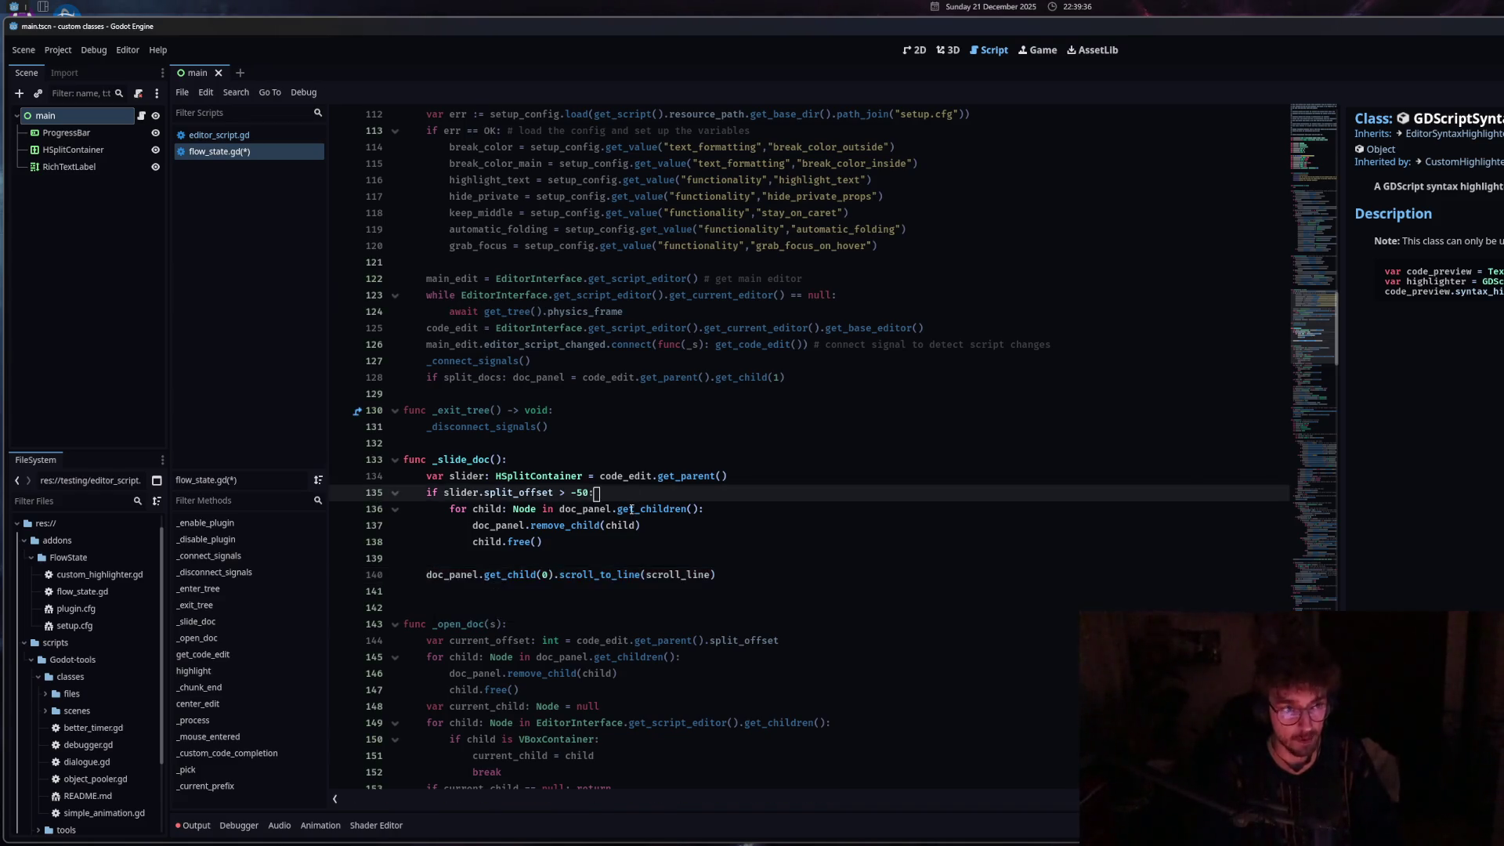
Review the split-panel setup, the doc_text line and the doc_container reparent code.
{"action": "scroll", "coordinate": [636, 564], "scroll_direction": "up", "scroll_amount": 8}
{"action": "scroll", "coordinate": [636, 564], "scroll_direction": "up", "scroll_amount": 5}
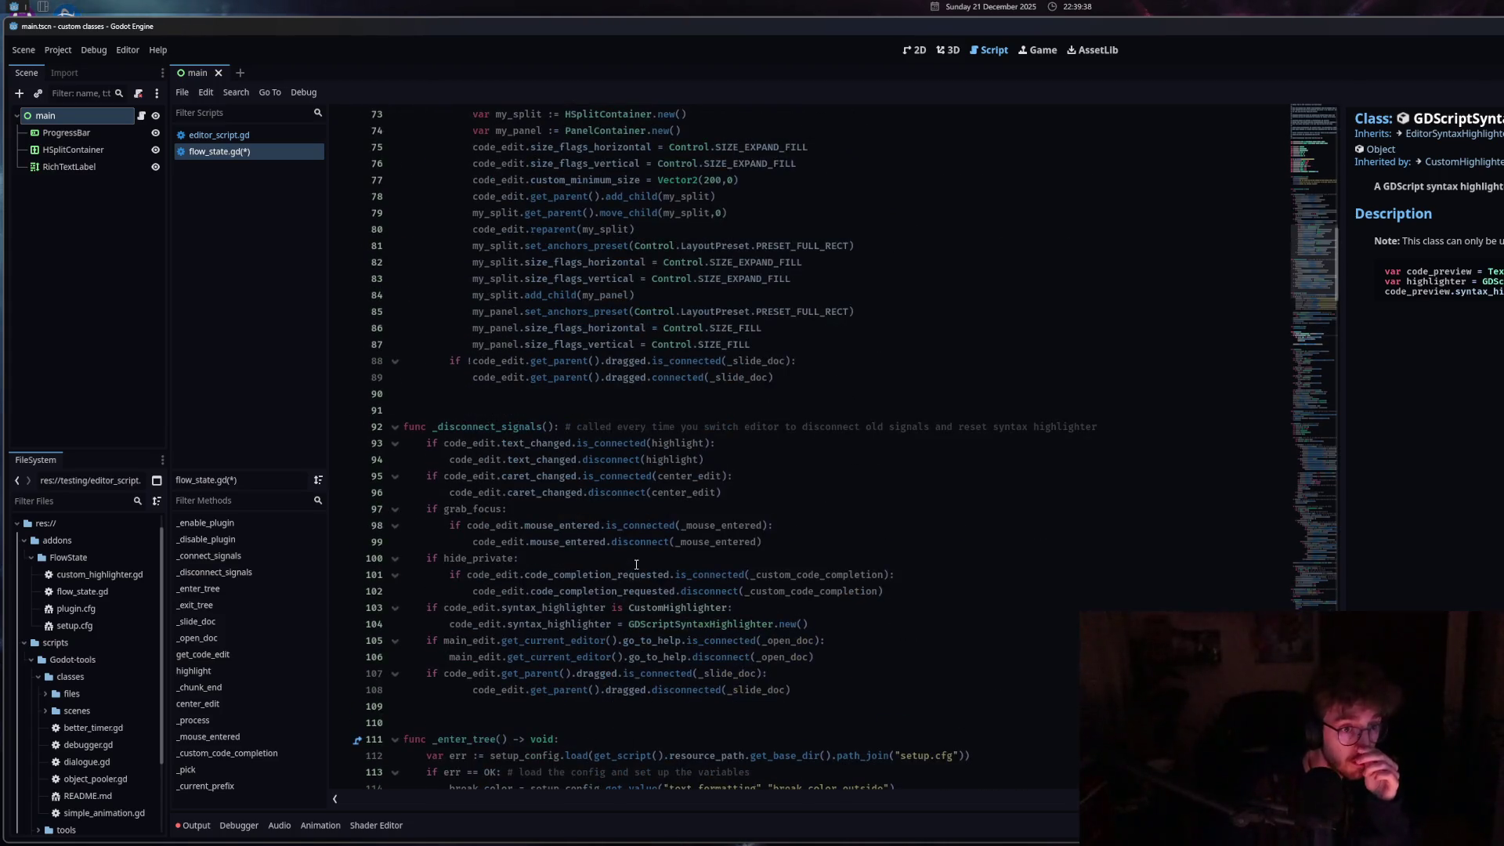
{"action": "scroll", "coordinate": [561, 427], "scroll_direction": "up", "scroll_amount": 2}
{"action": "left_click", "coordinate": [561, 427]}
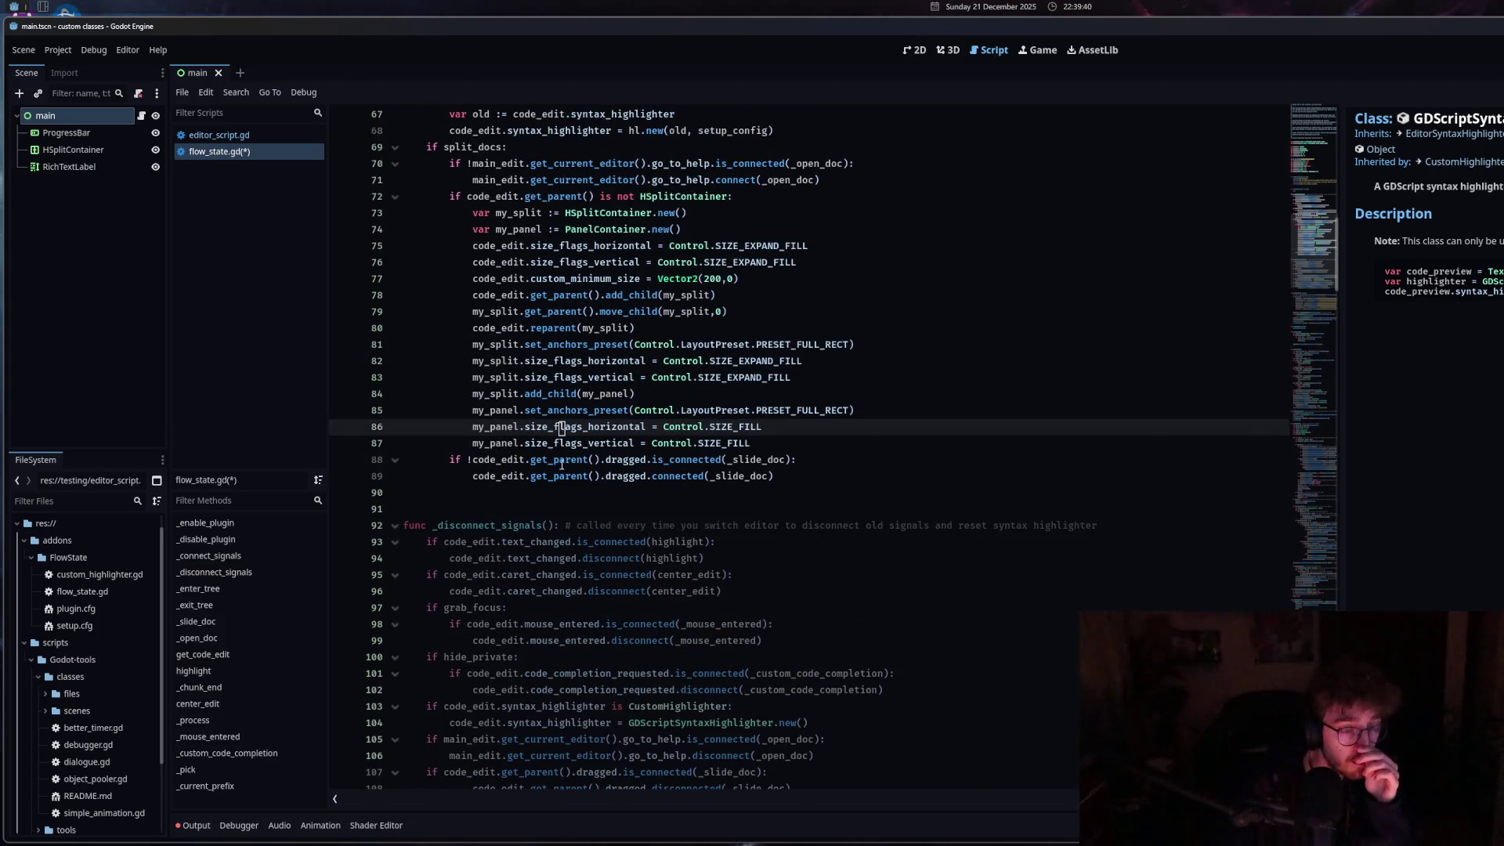
{"action": "scroll", "coordinate": [573, 561], "scroll_direction": "down", "scroll_amount": 18}
{"action": "left_click", "coordinate": [567, 589]}
{"action": "scroll", "coordinate": [567, 589], "scroll_direction": "down", "scroll_amount": 5}
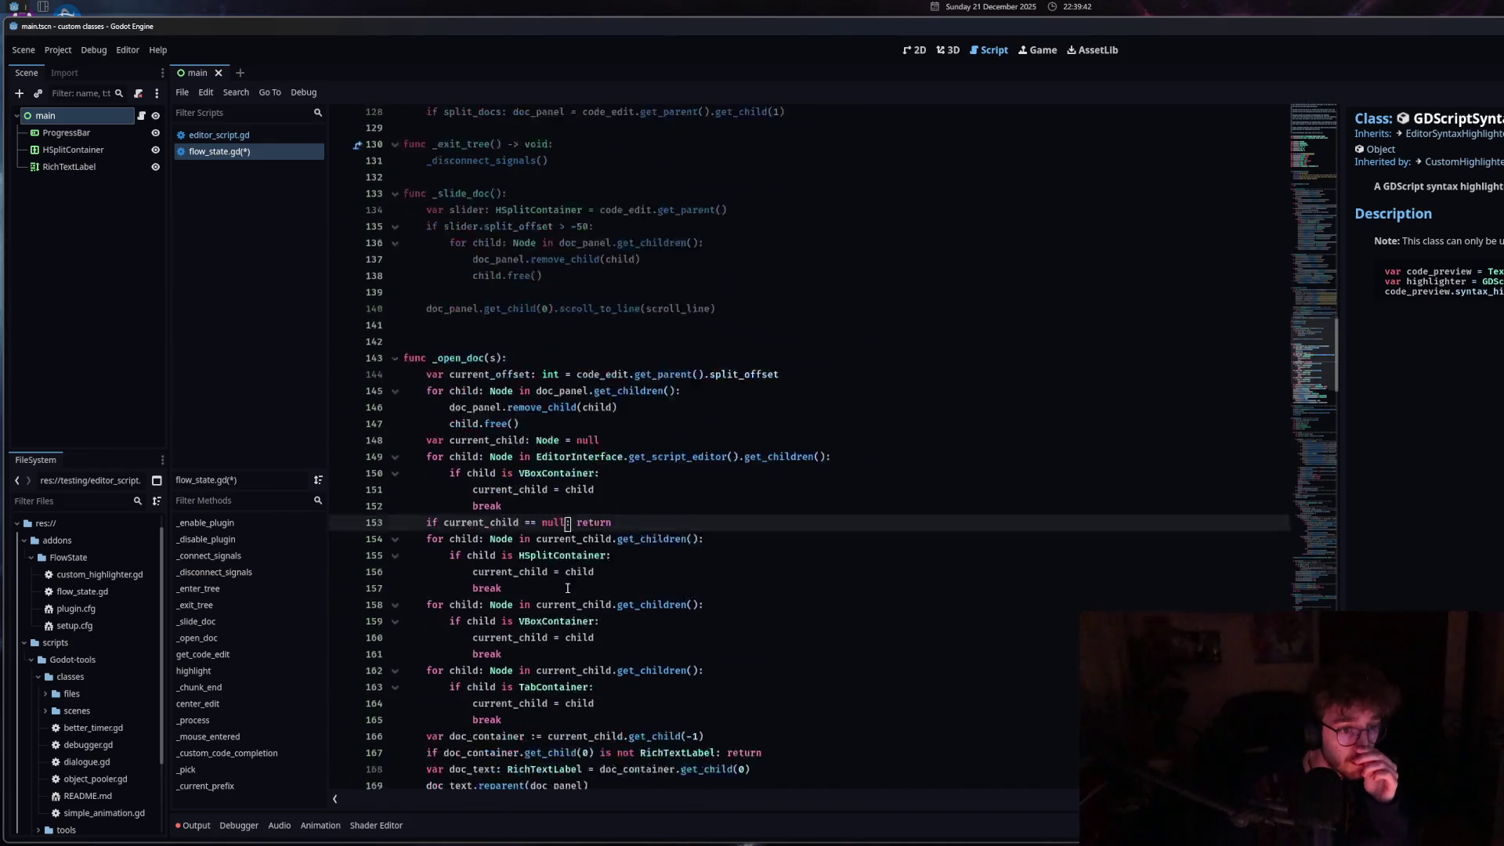
{"action": "scroll", "coordinate": [567, 589], "scroll_direction": "down", "scroll_amount": 3}
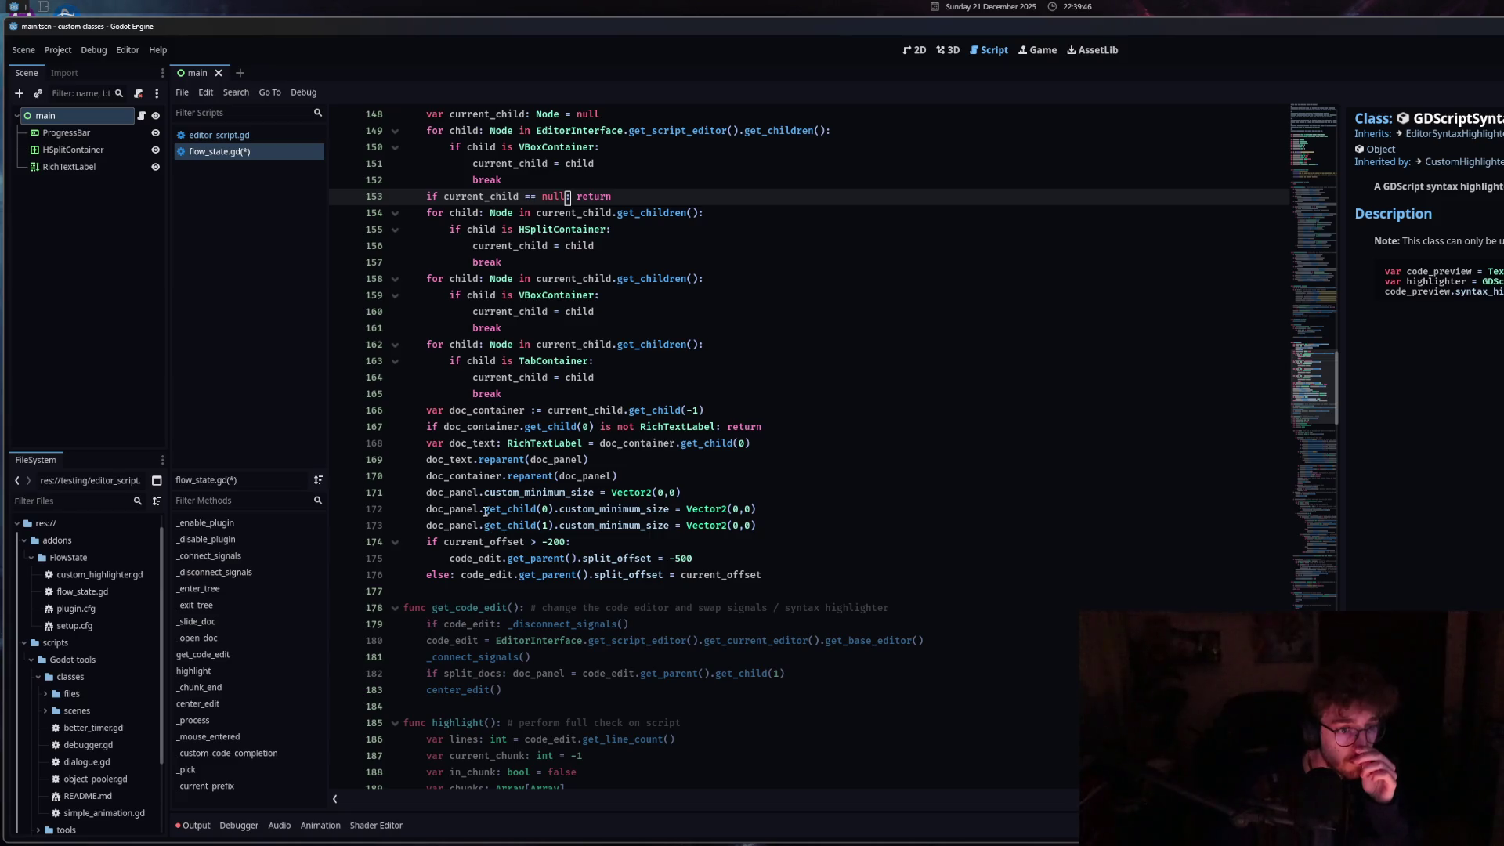
{"action": "mouse_move", "coordinate": [486, 511]}
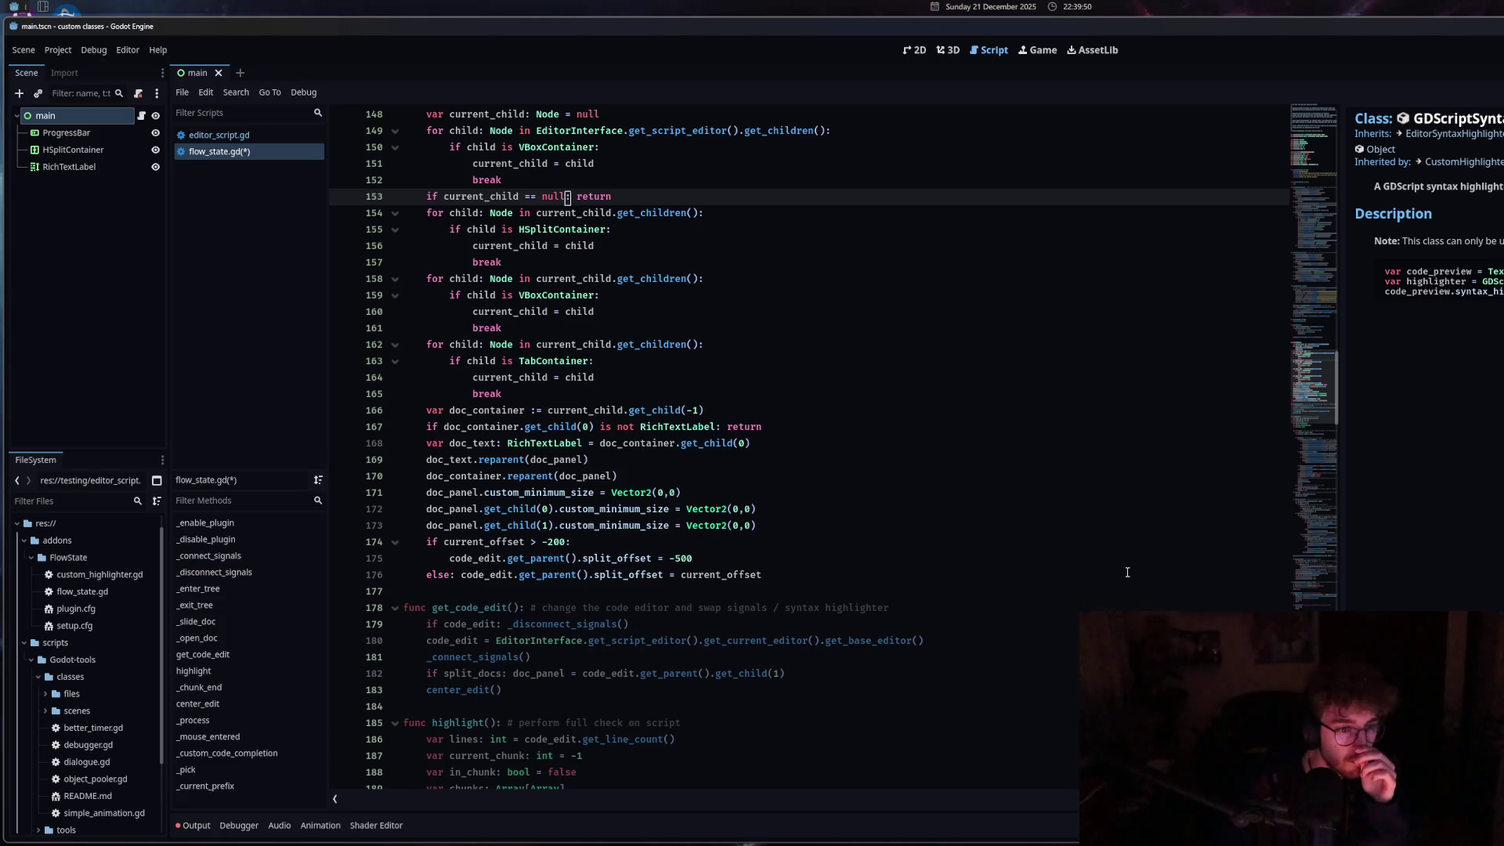
{"action": "mouse_move", "coordinate": [491, 459]}
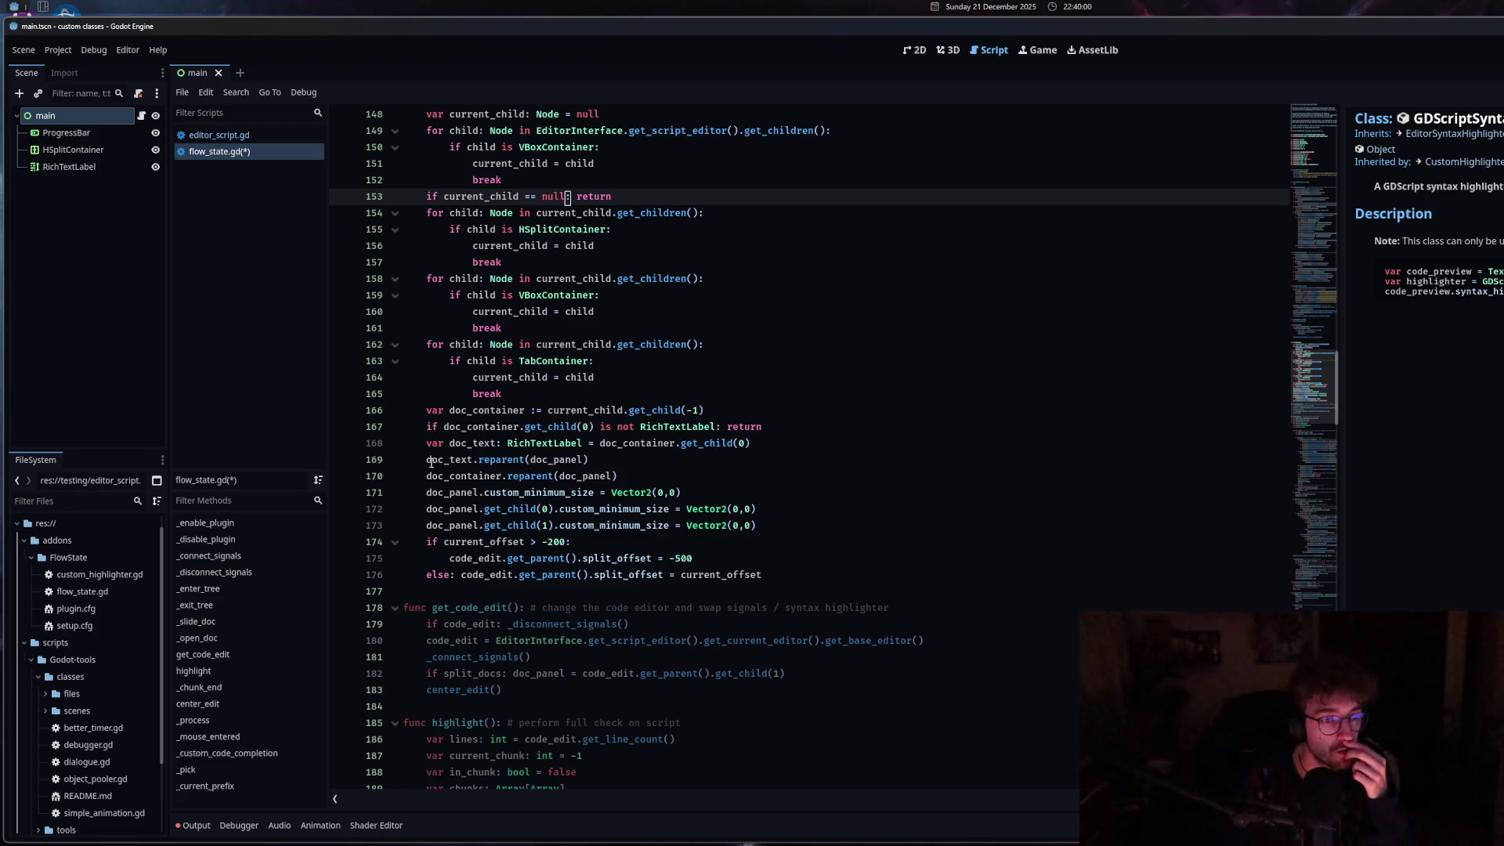
{"action": "left_click_drag", "start_coordinate": [430, 462], "coordinate": [474, 460]}
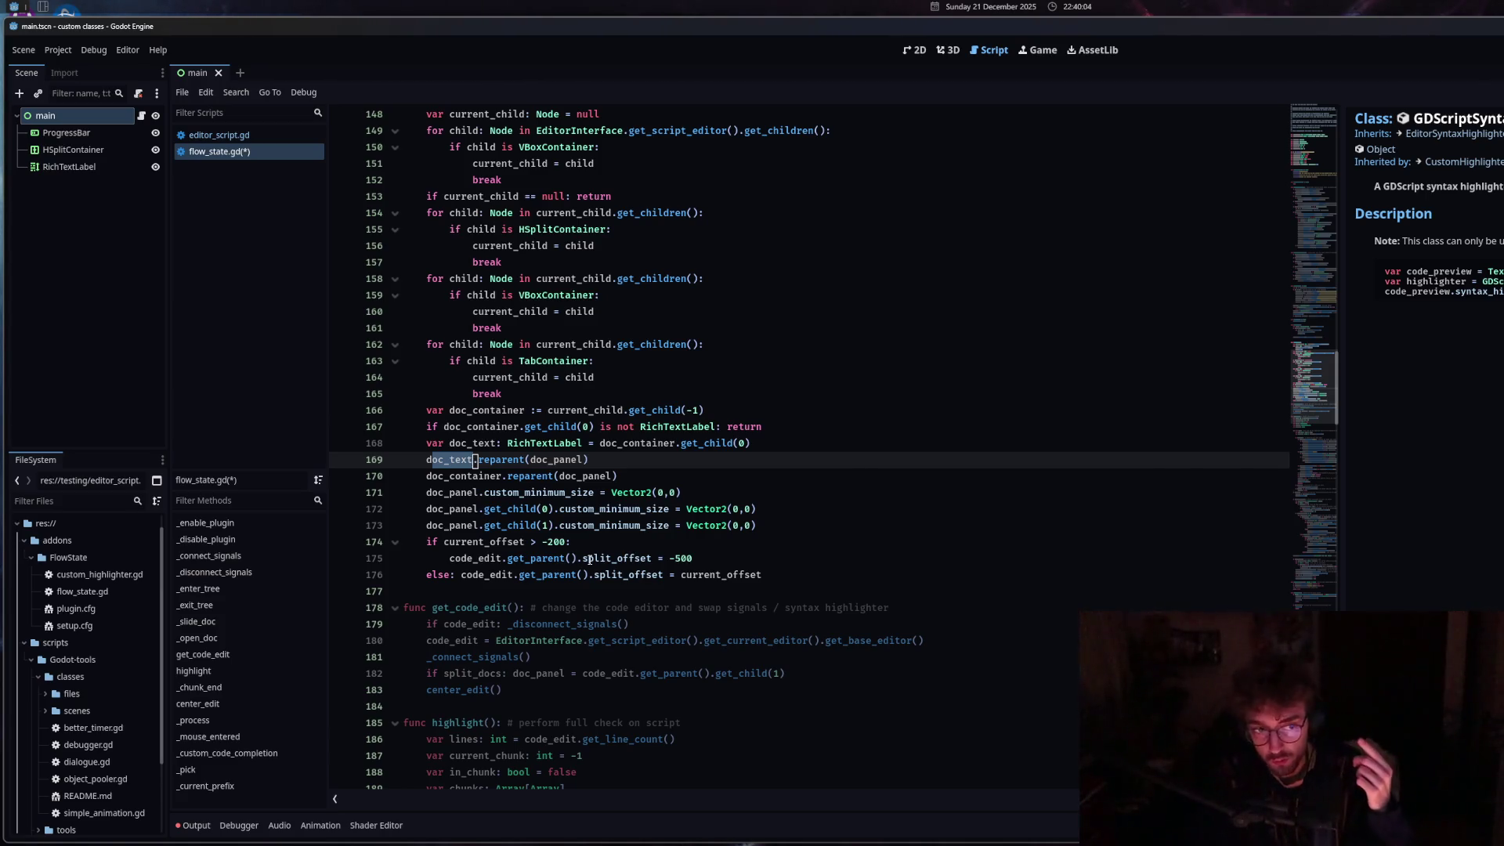
{"action": "left_click", "coordinate": [446, 476]}
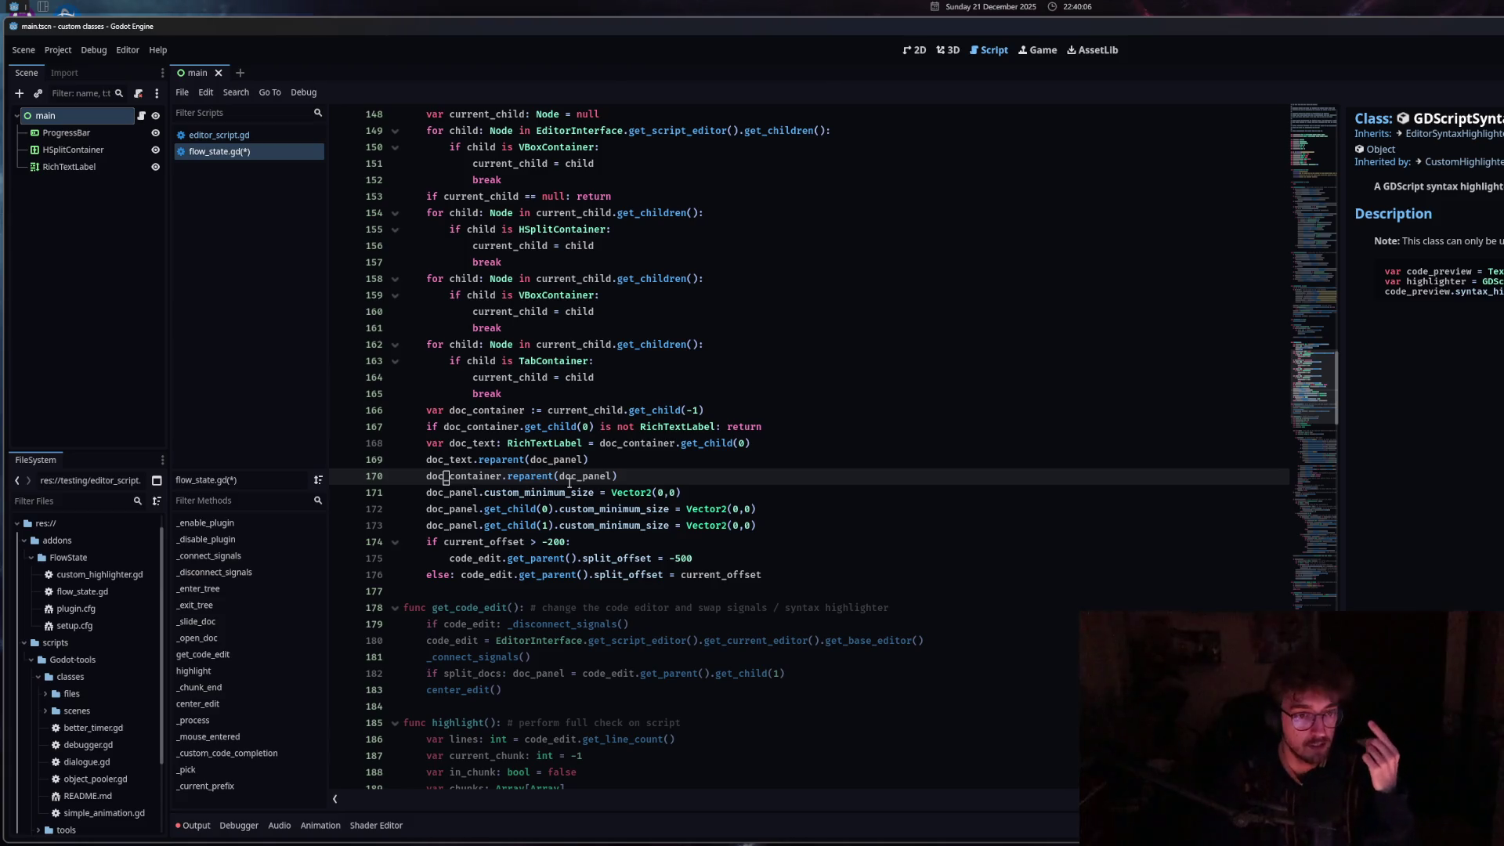
{"action": "scroll", "coordinate": [686, 585], "scroll_direction": "down", "scroll_amount": 3}
{"action": "left_click", "coordinate": [661, 611]}
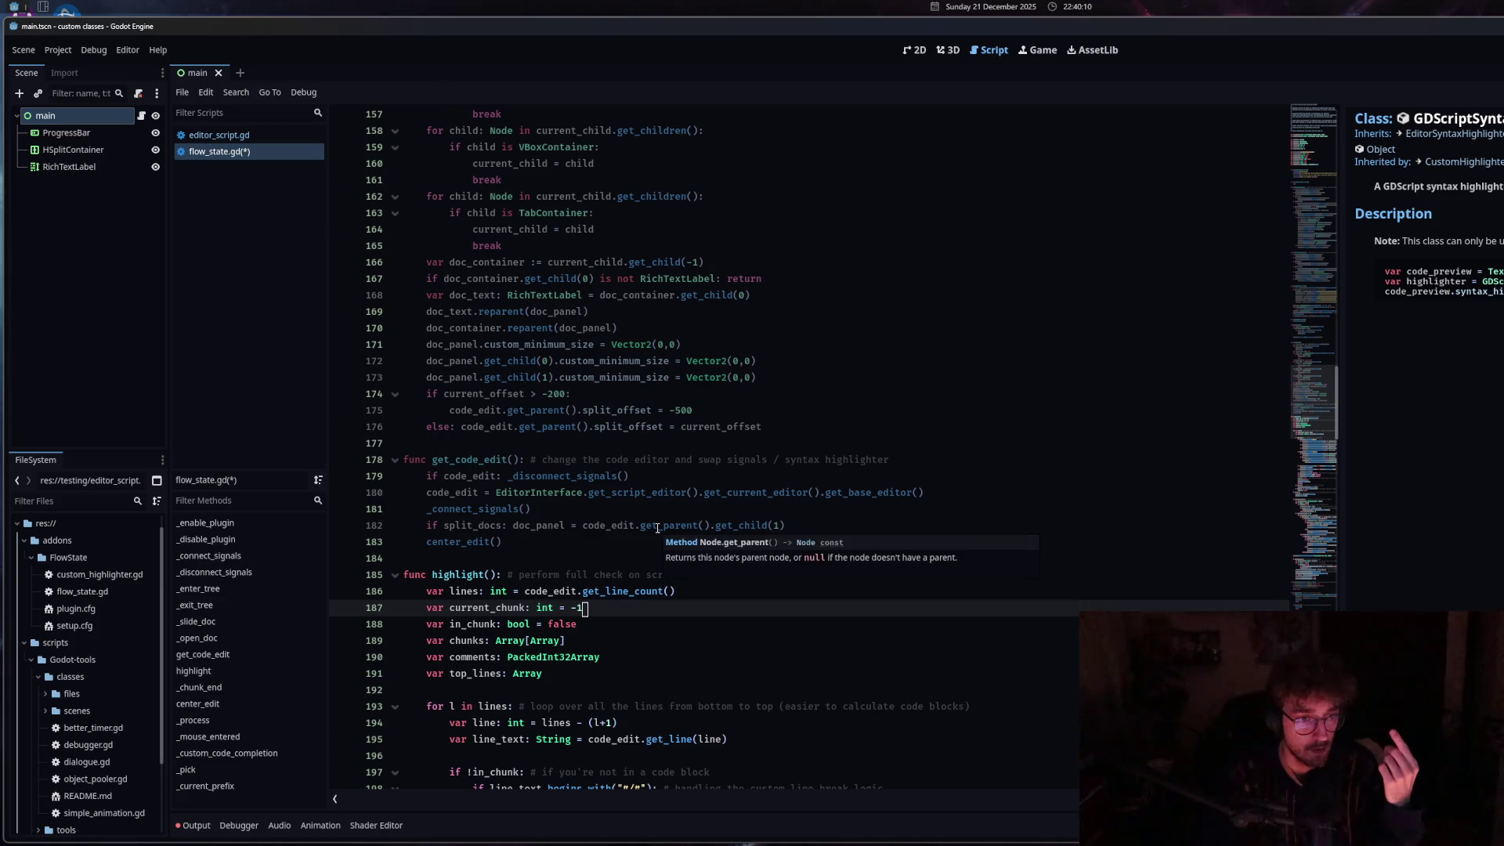
{"action": "scroll", "coordinate": [650, 613], "scroll_direction": "down", "scroll_amount": 5}
{"action": "scroll", "coordinate": [630, 615], "scroll_direction": "up", "scroll_amount": 6}
{"action": "scroll", "coordinate": [630, 615], "scroll_direction": "up", "scroll_amount": 13}
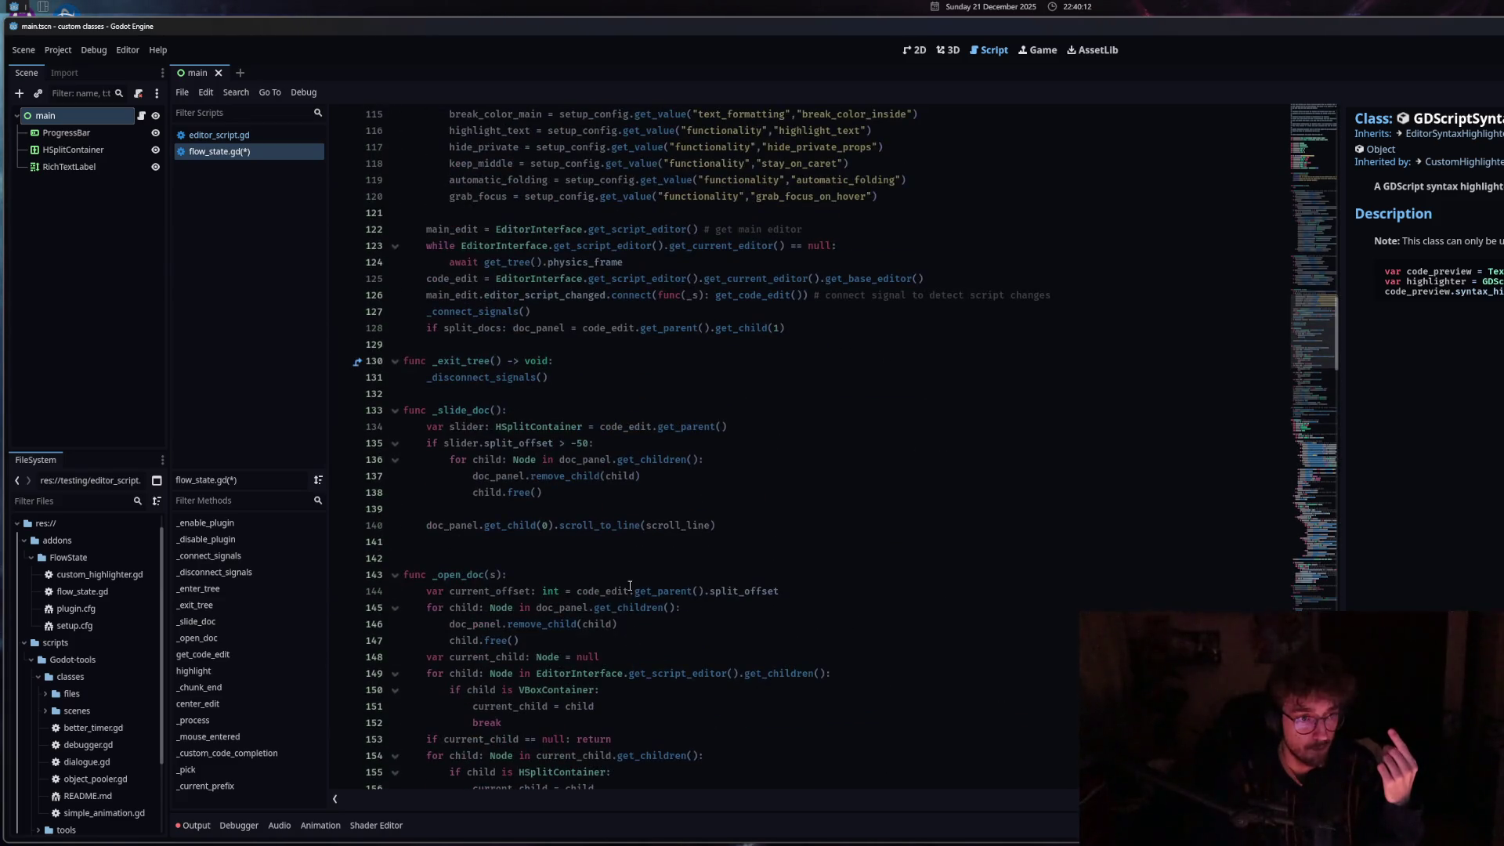
Remove blank line 139 in _slide_doc and save the script.
{"action": "left_click", "coordinate": [633, 508]}
{"action": "mouse_move", "coordinate": [636, 605]}
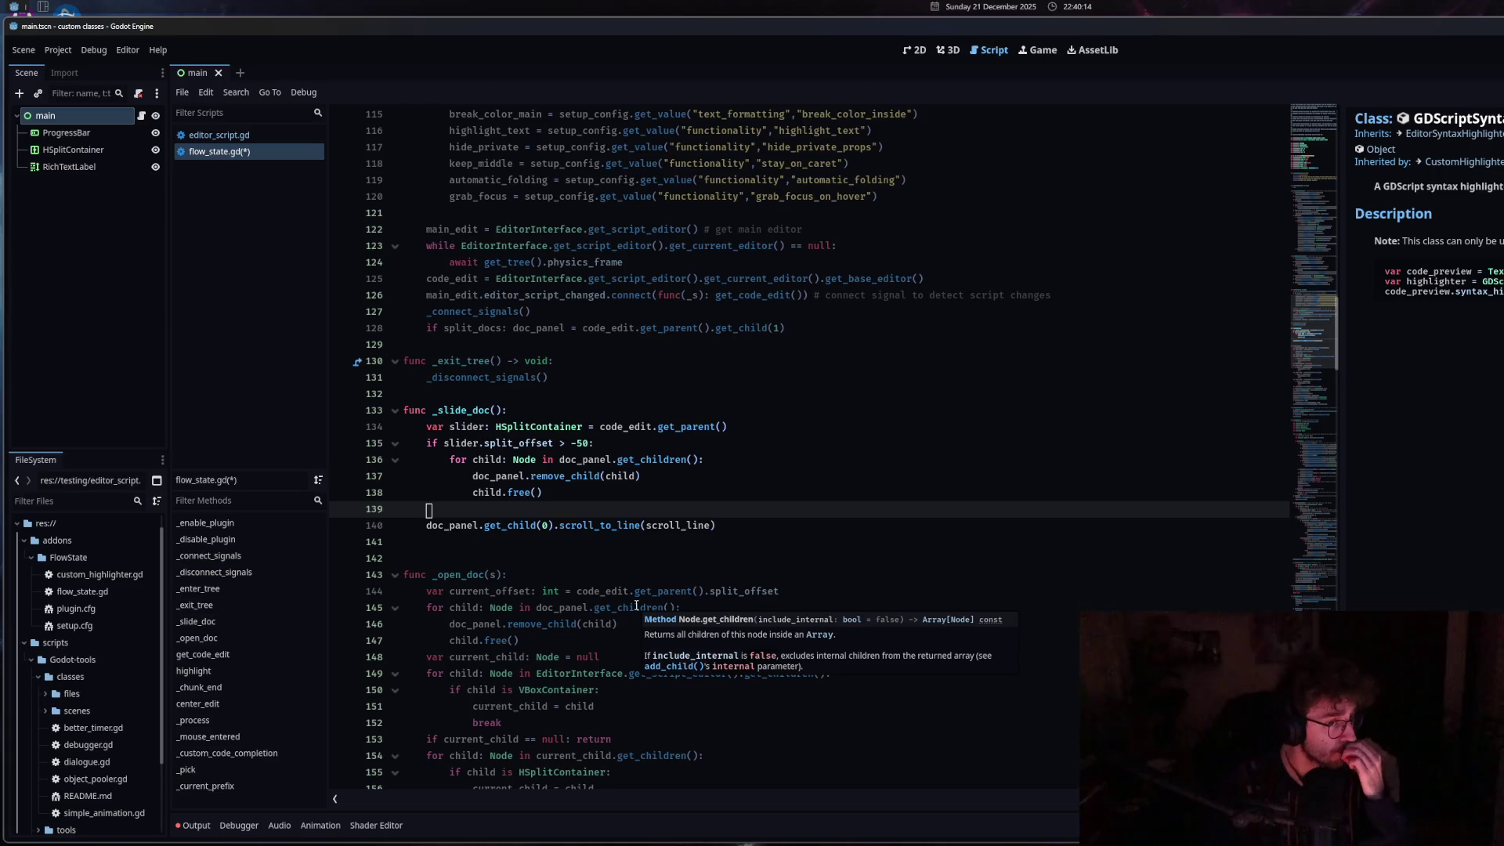
{"action": "left_click", "coordinate": [516, 525]}
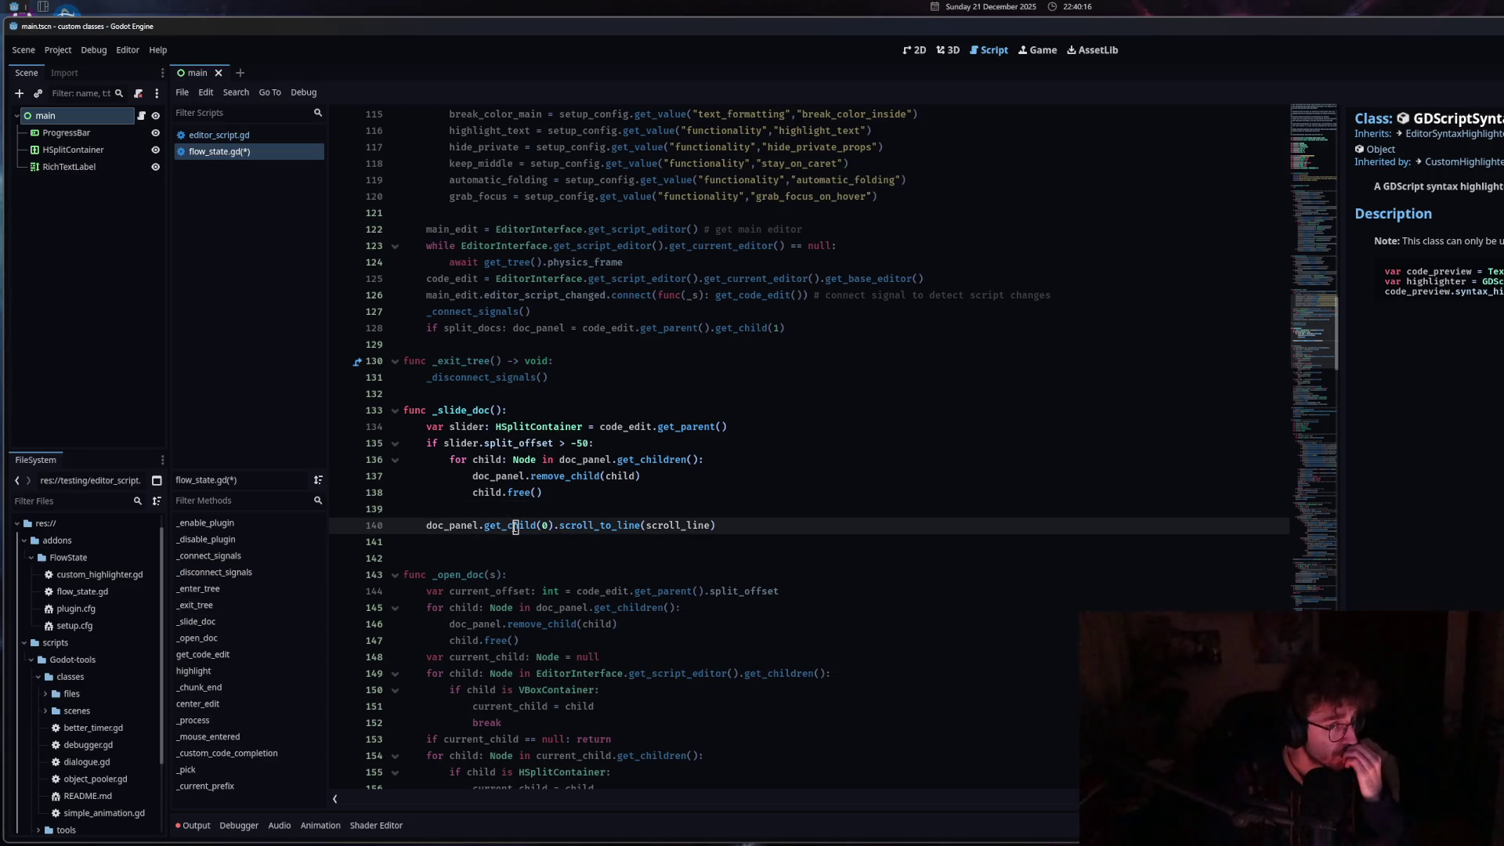
{"action": "left_click", "coordinate": [519, 509]}
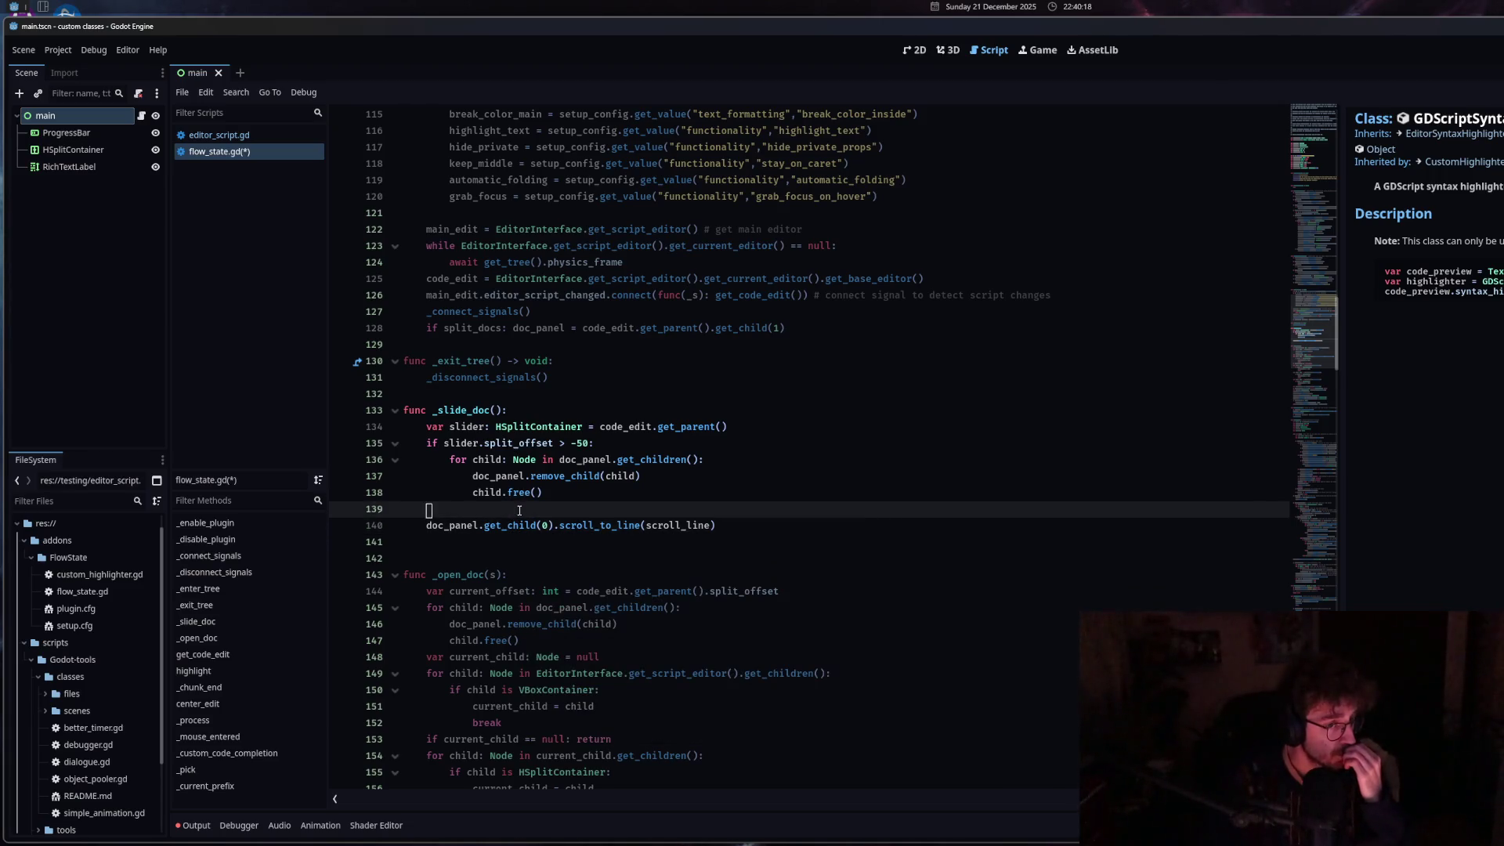
{"action": "key", "text": "BackSpace"}
{"action": "scroll", "coordinate": [589, 477], "scroll_direction": "up", "scroll_amount": 5}
{"action": "key", "text": "ctrl+s"}
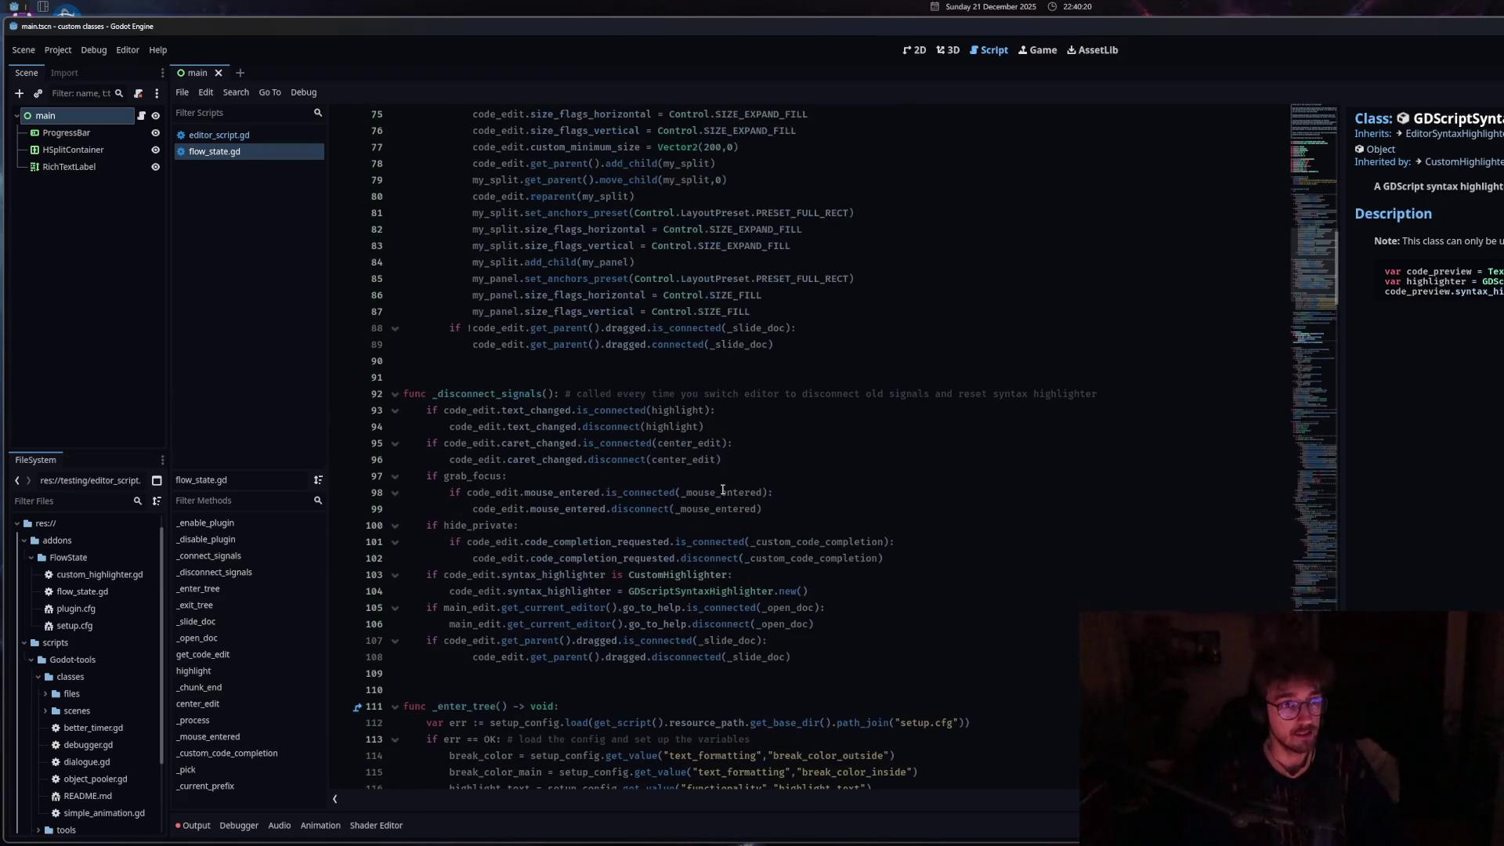
Review the signal disconnect code and put the caret on empty line 90.
{"action": "scroll", "coordinate": [755, 436], "scroll_direction": "up", "scroll_amount": 15}
{"action": "left_click", "coordinate": [712, 674]}
{"action": "scroll", "coordinate": [711, 625], "scroll_direction": "down", "scroll_amount": 1}
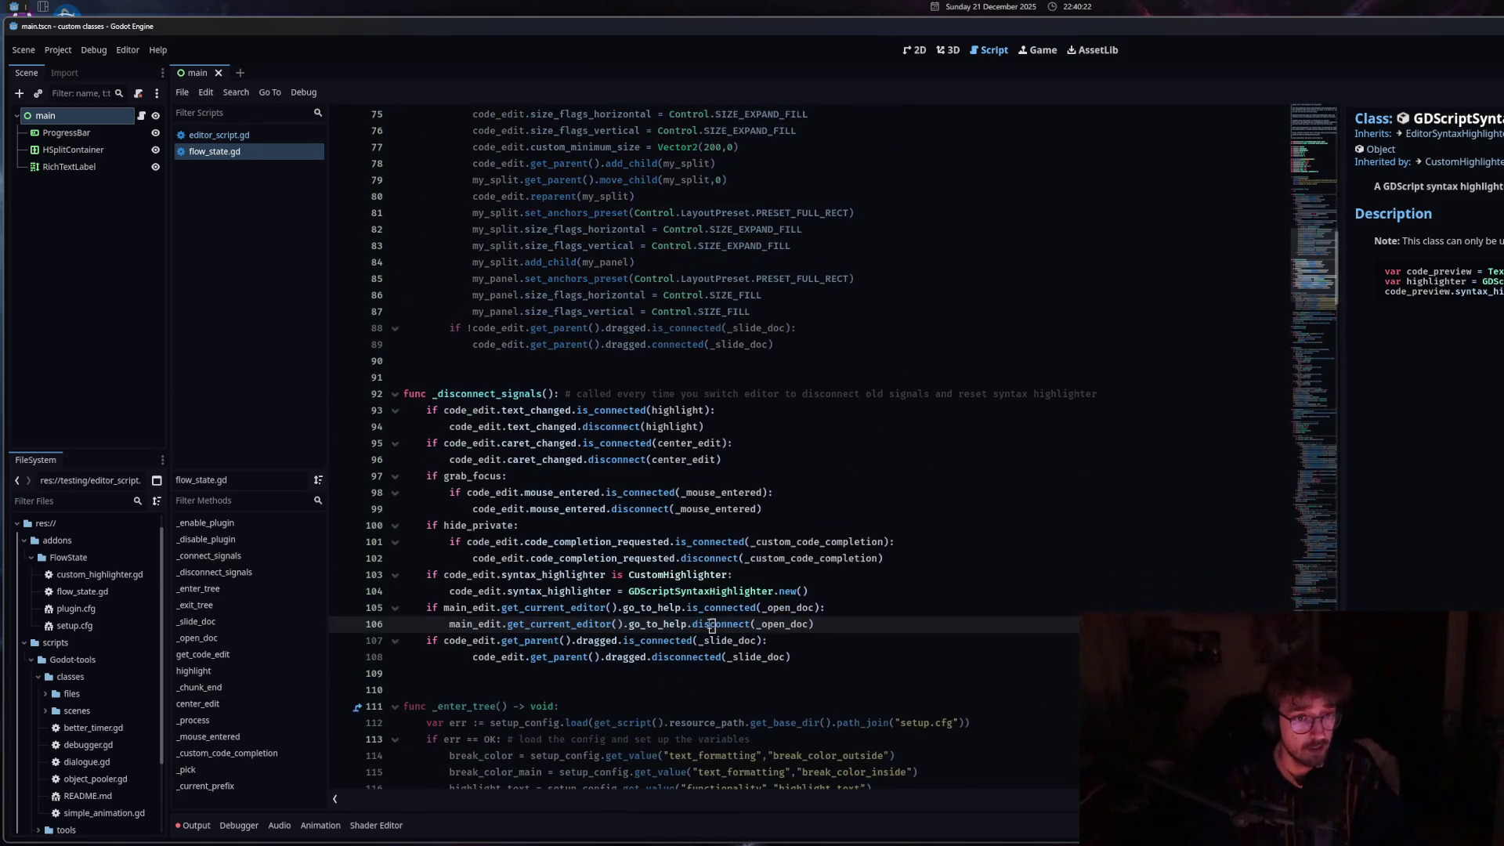
{"action": "left_click", "coordinate": [475, 625]}
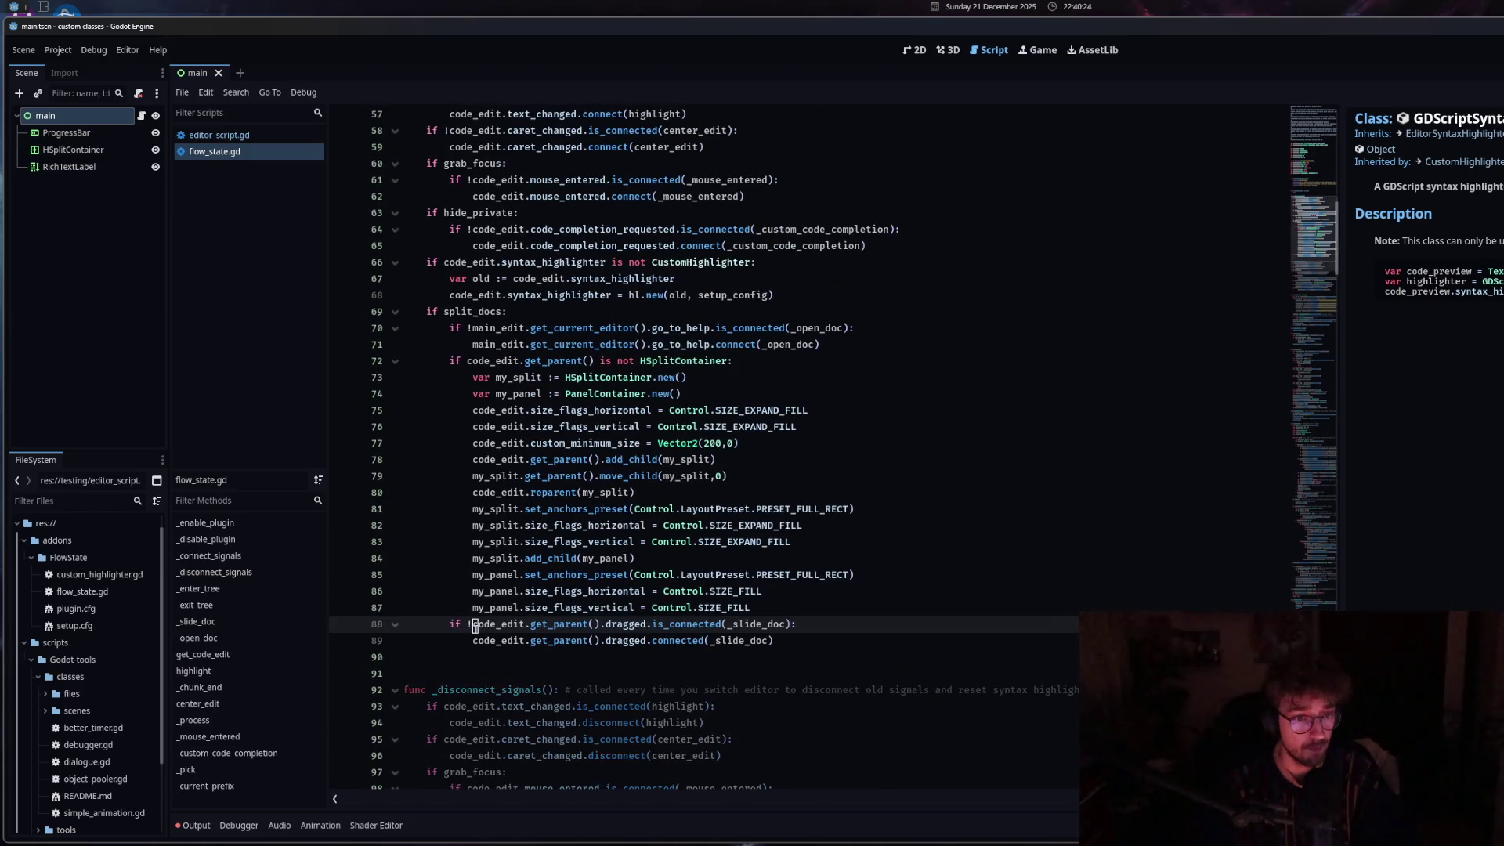
{"action": "left_click", "coordinate": [595, 660]}
{"action": "scroll", "coordinate": [798, 644], "scroll_direction": "down", "scroll_amount": 1}
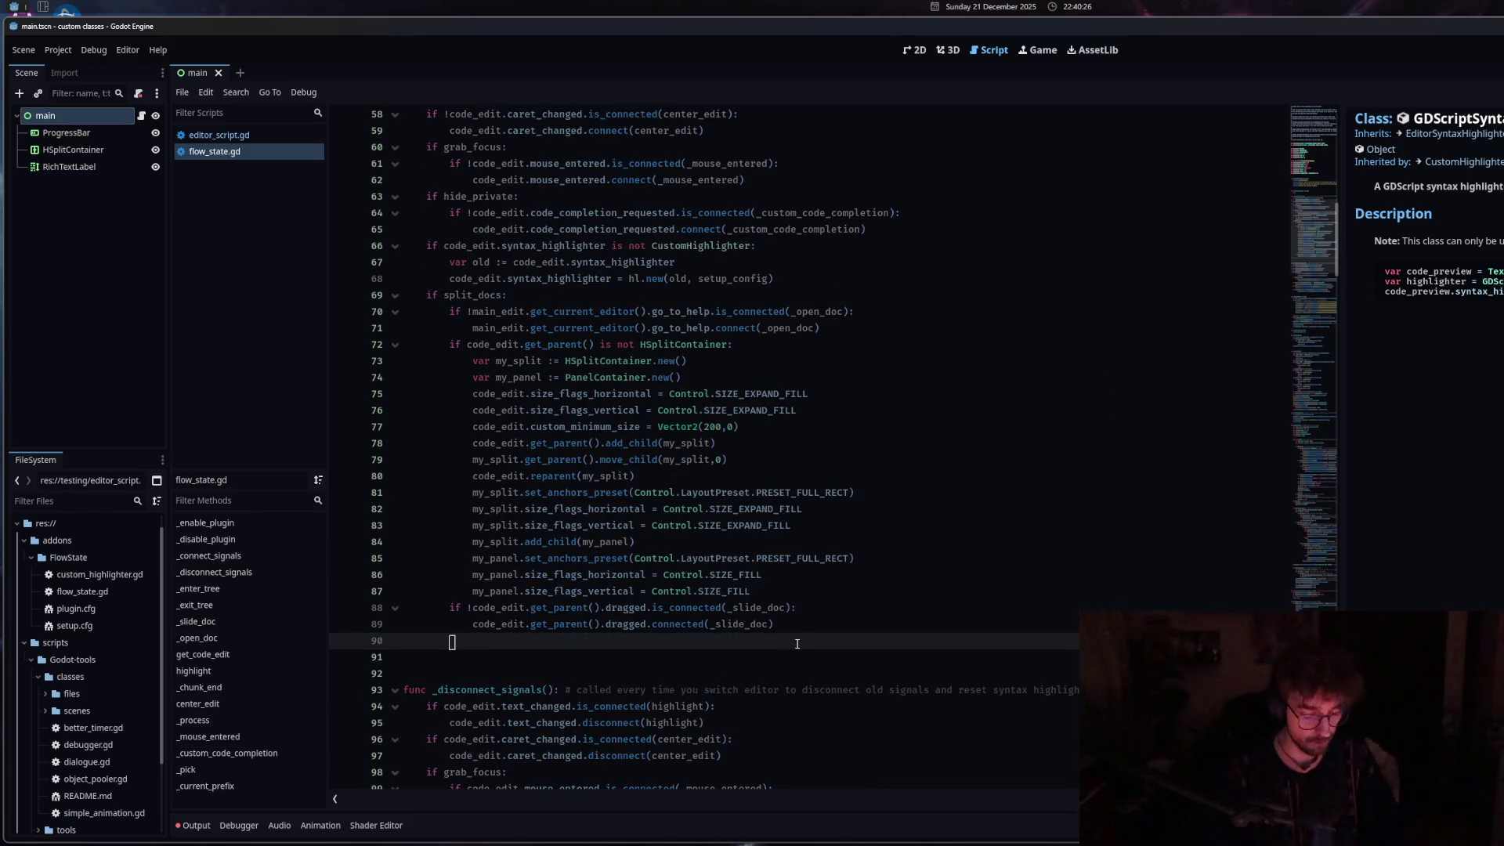
Replace 'if !' on line 90 with 'var test: RichTextLabel'.
{"action": "type", "text": "if !"}
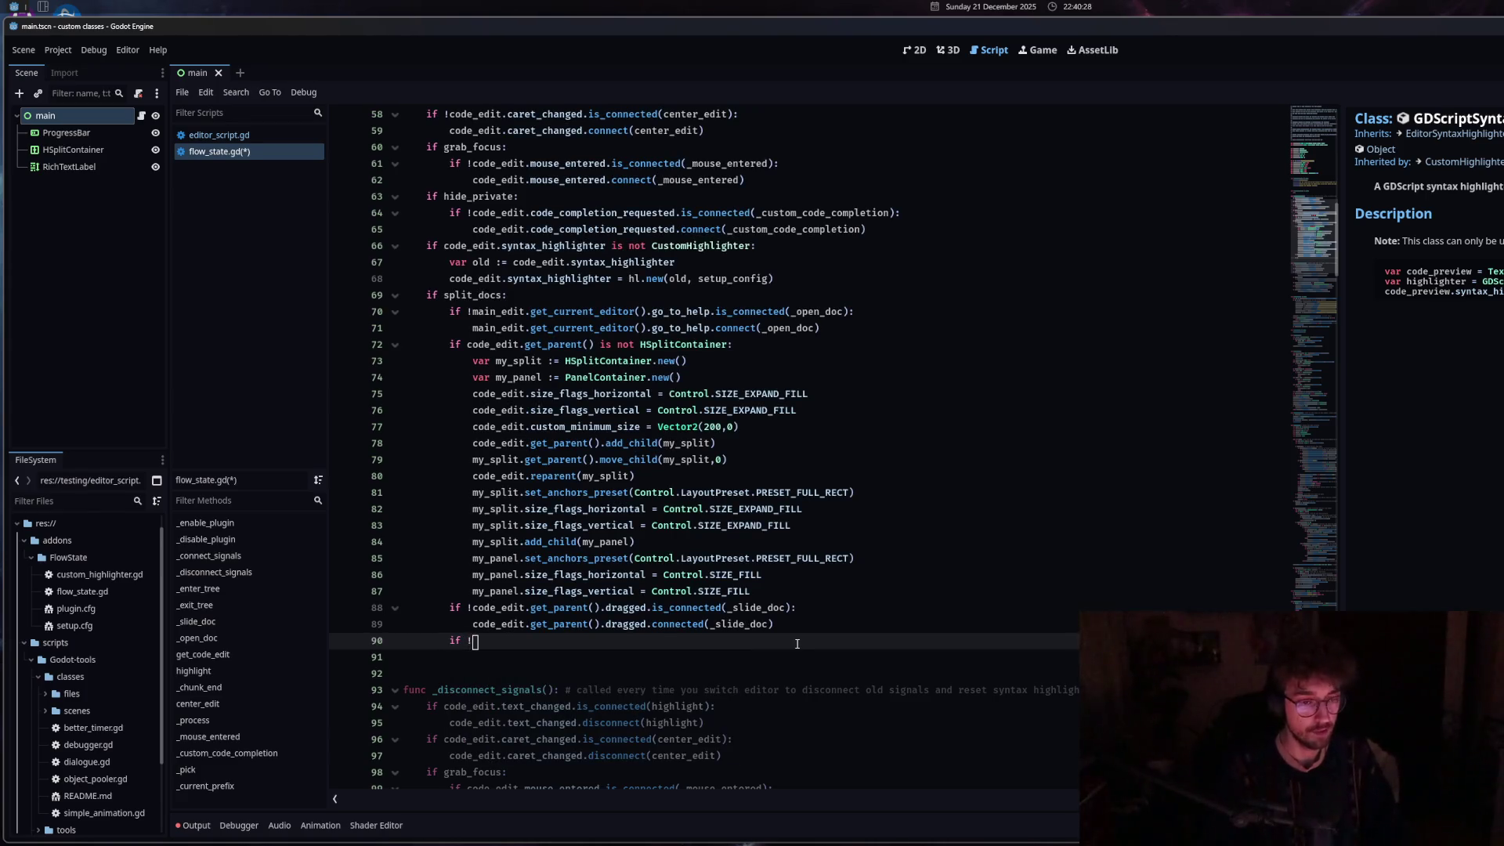
{"action": "scroll", "coordinate": [705, 627], "scroll_direction": "down", "scroll_amount": 7}
{"action": "scroll", "coordinate": [548, 603], "scroll_direction": "up", "scroll_amount": 5}
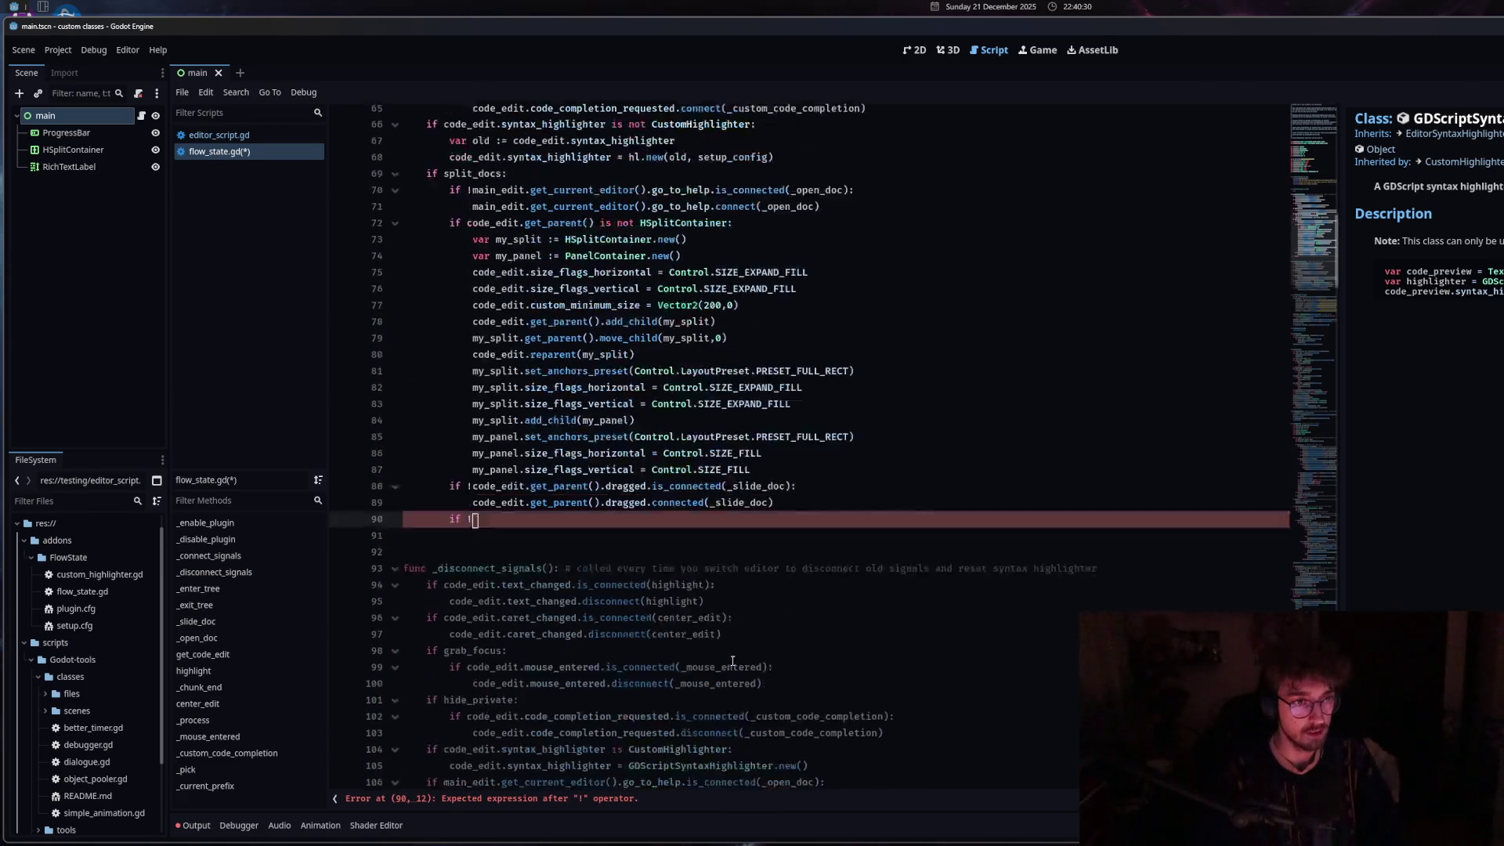
{"action": "scroll", "coordinate": [501, 593], "scroll_direction": "down", "scroll_amount": 8}
{"action": "scroll", "coordinate": [501, 593], "scroll_direction": "up", "scroll_amount": 6}
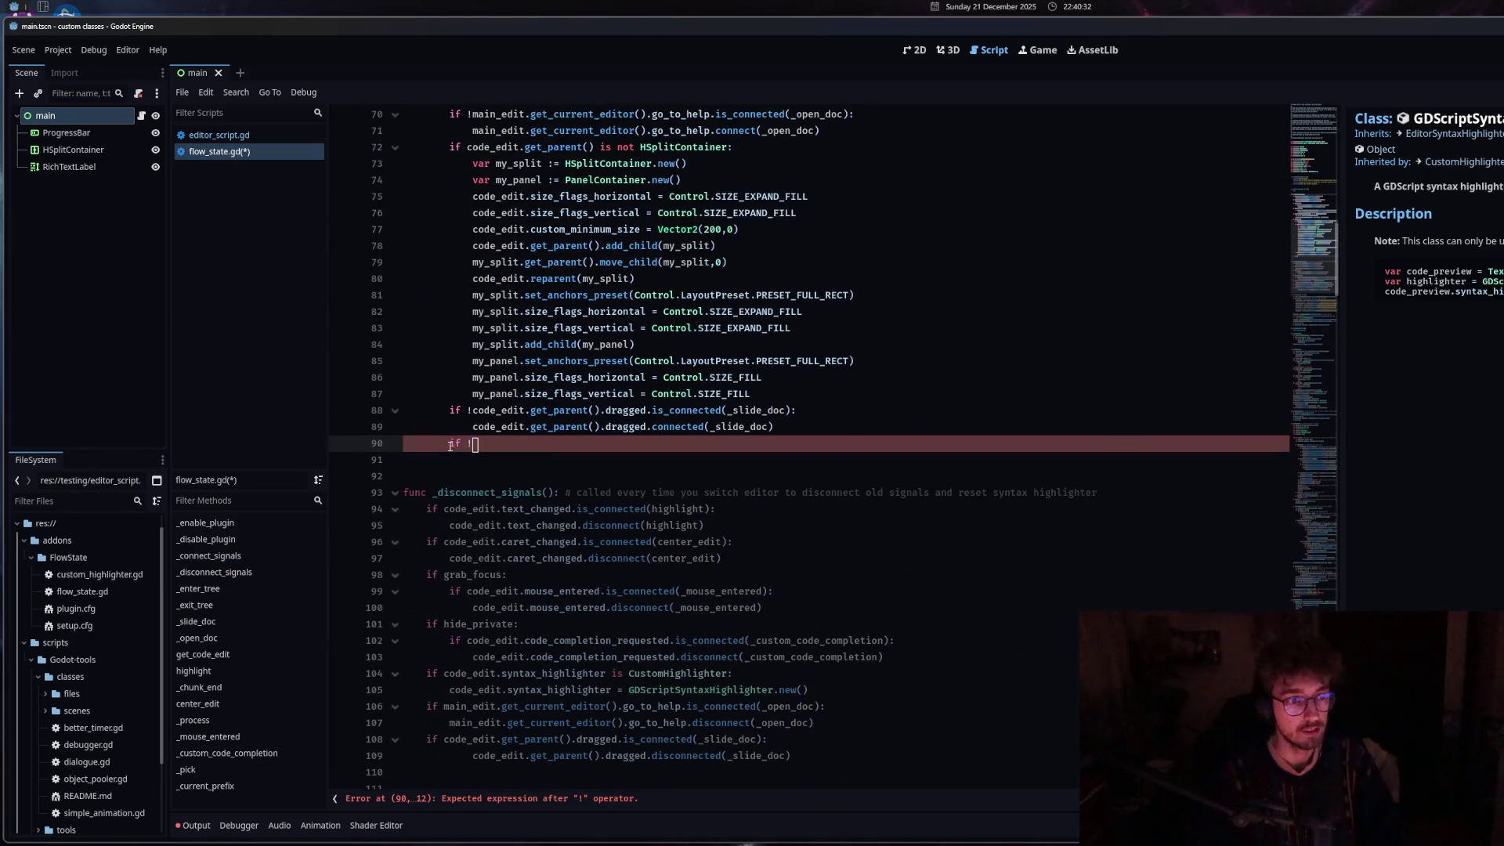
{"action": "left_click_drag", "start_coordinate": [473, 445], "coordinate": [452, 445]}
{"action": "type", "text": "var tes"}
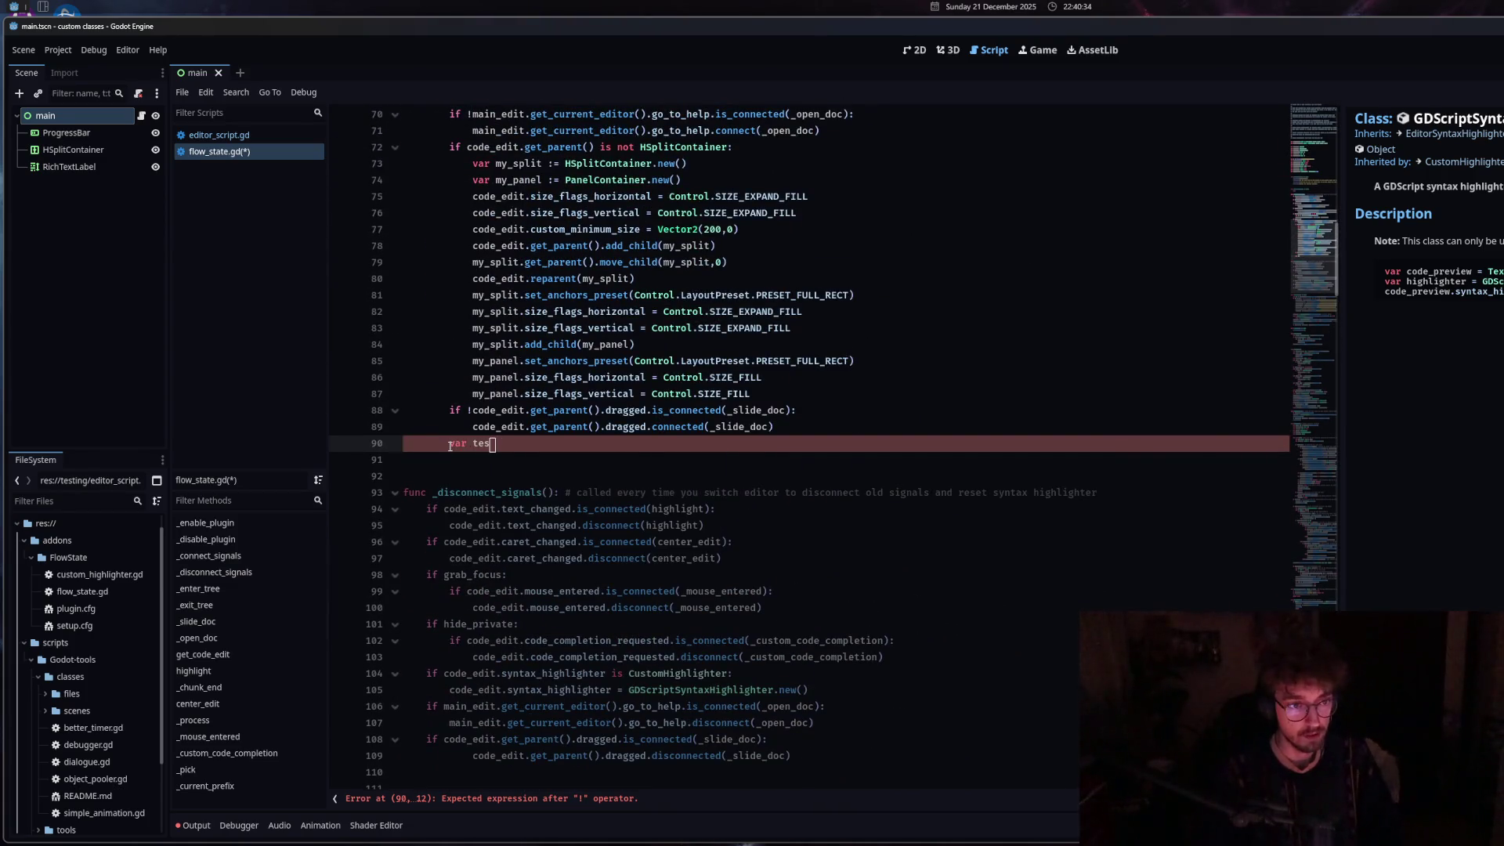
{"action": "type", "text": "t: "}
{"action": "type", "text": "RichT"}
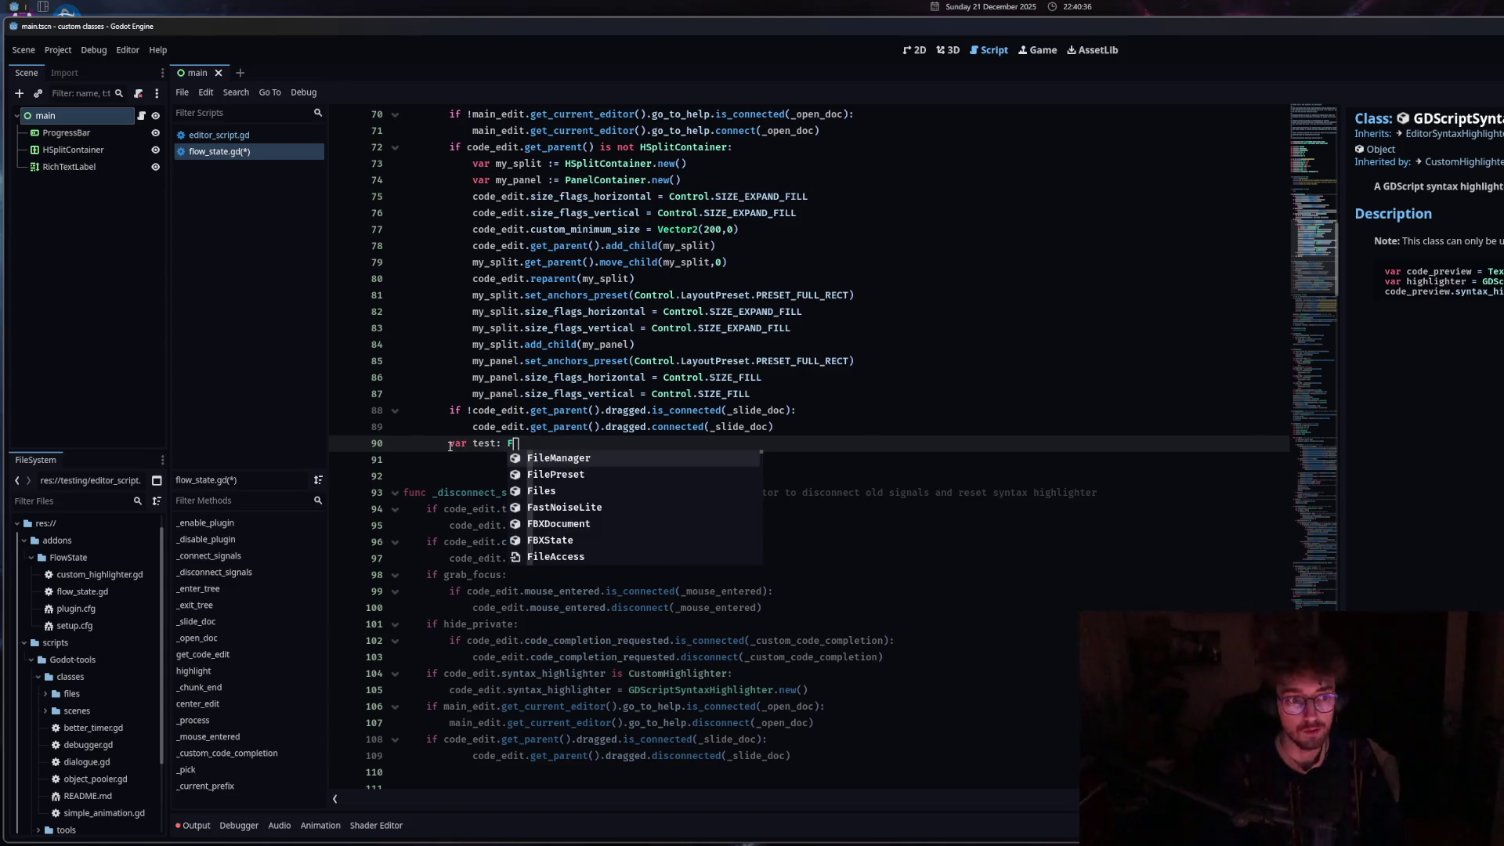
{"action": "left_click", "coordinate": [530, 475]}
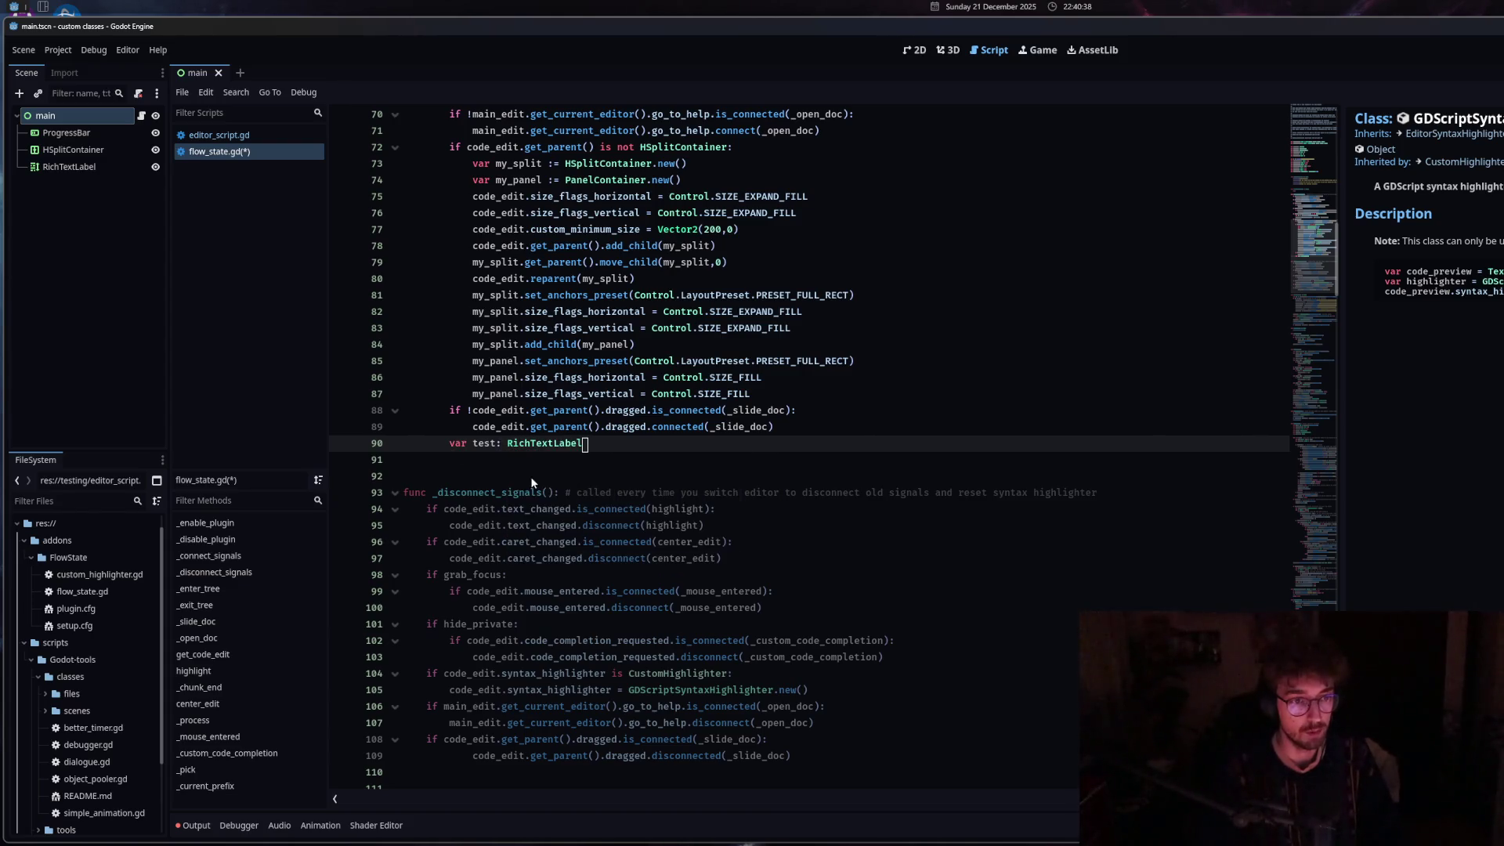
{"action": "key", "text": "Return"}
Type 'test.scroll' on line 91, browse the suggestions, and select the word scroll.
{"action": "type", "text": "test.scroll"}
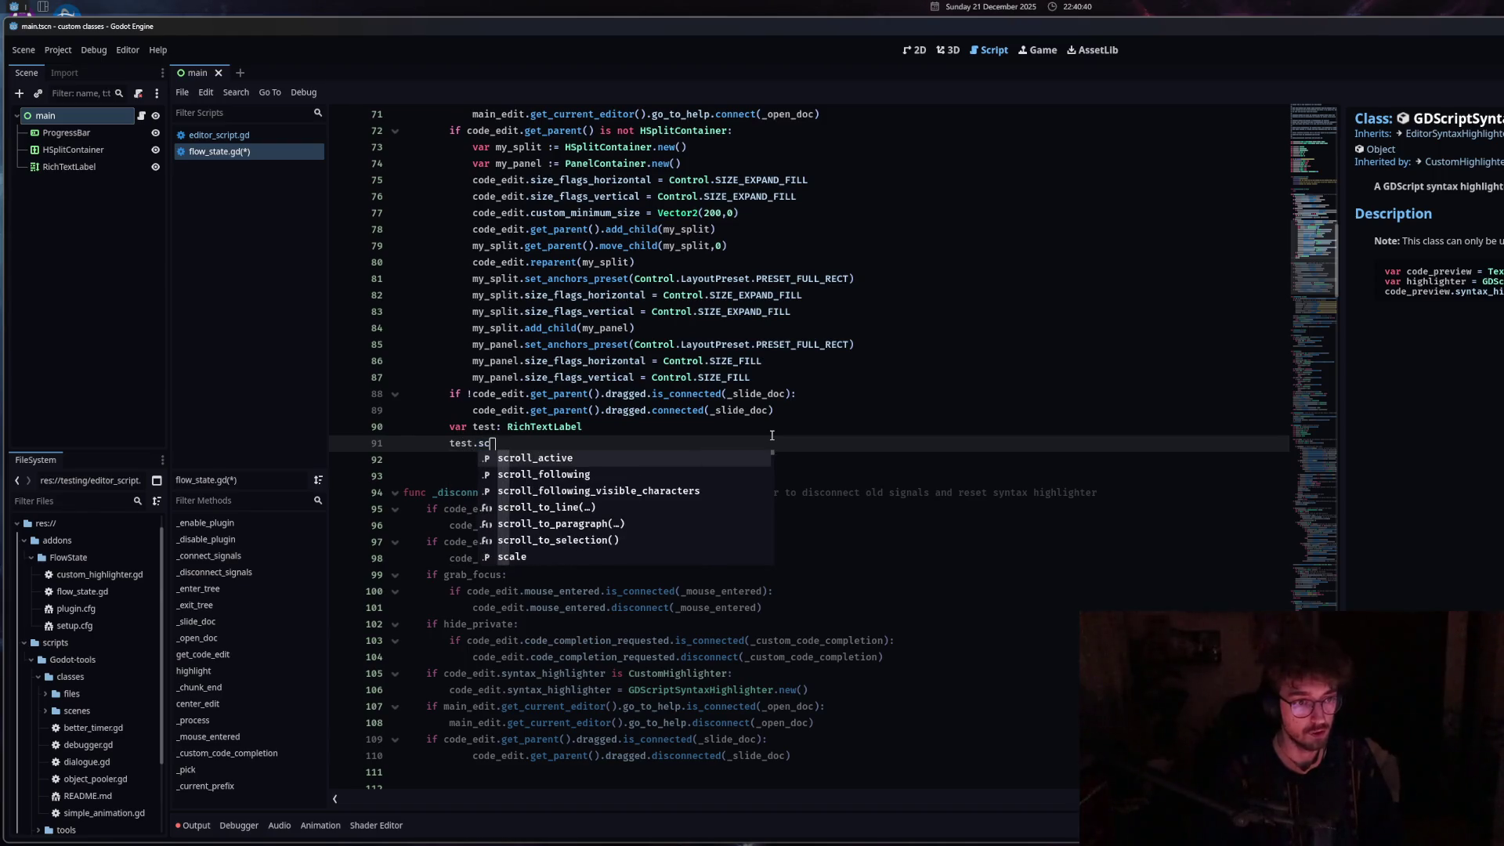
{"action": "key", "text": "Down"}
{"action": "scroll", "coordinate": [645, 547], "scroll_direction": "down", "scroll_amount": 8}
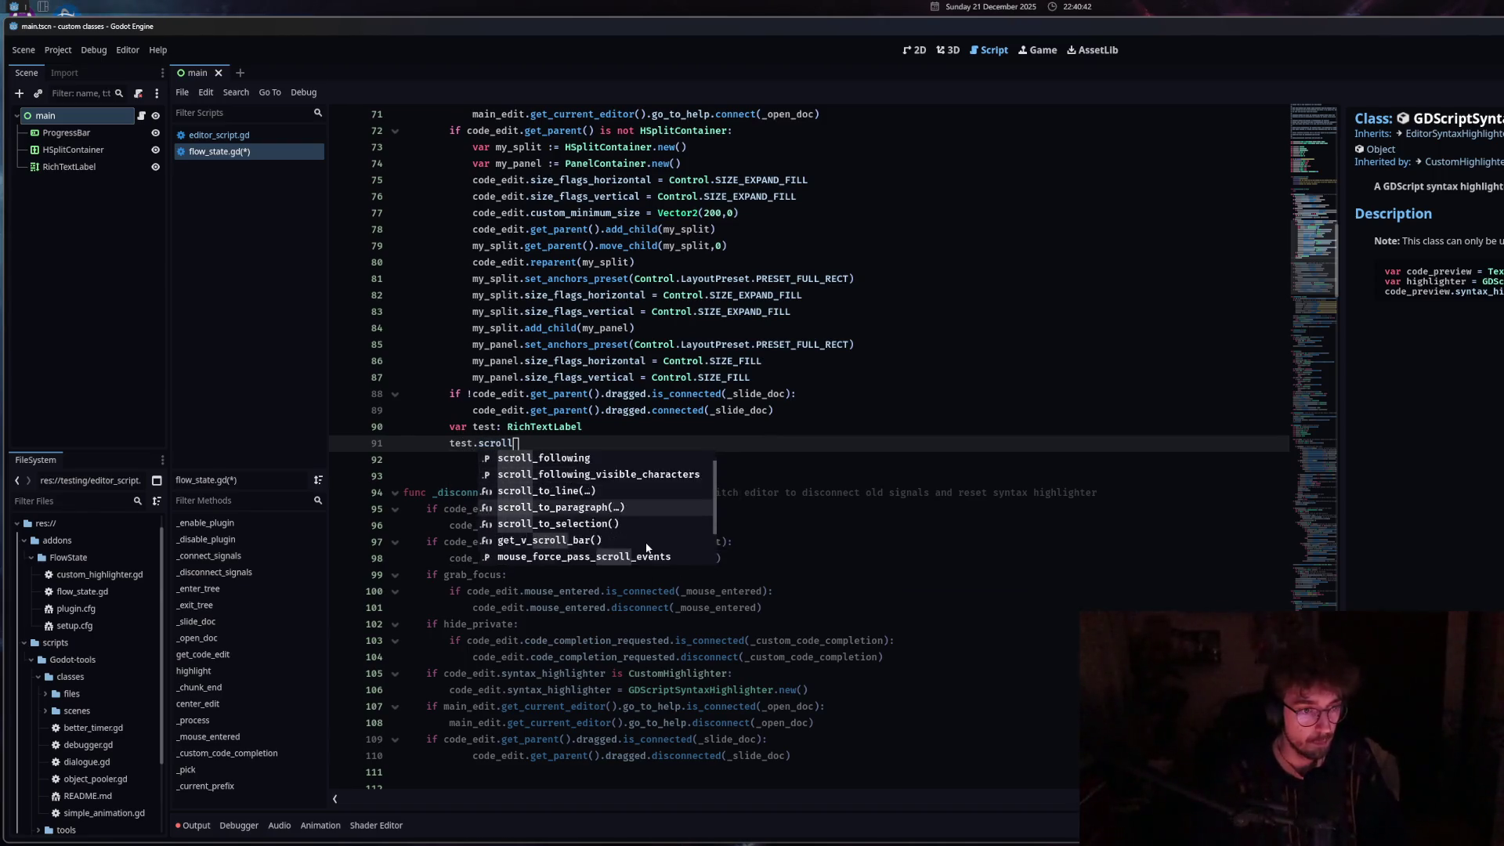
{"action": "scroll", "coordinate": [651, 564], "scroll_direction": "up", "scroll_amount": 9}
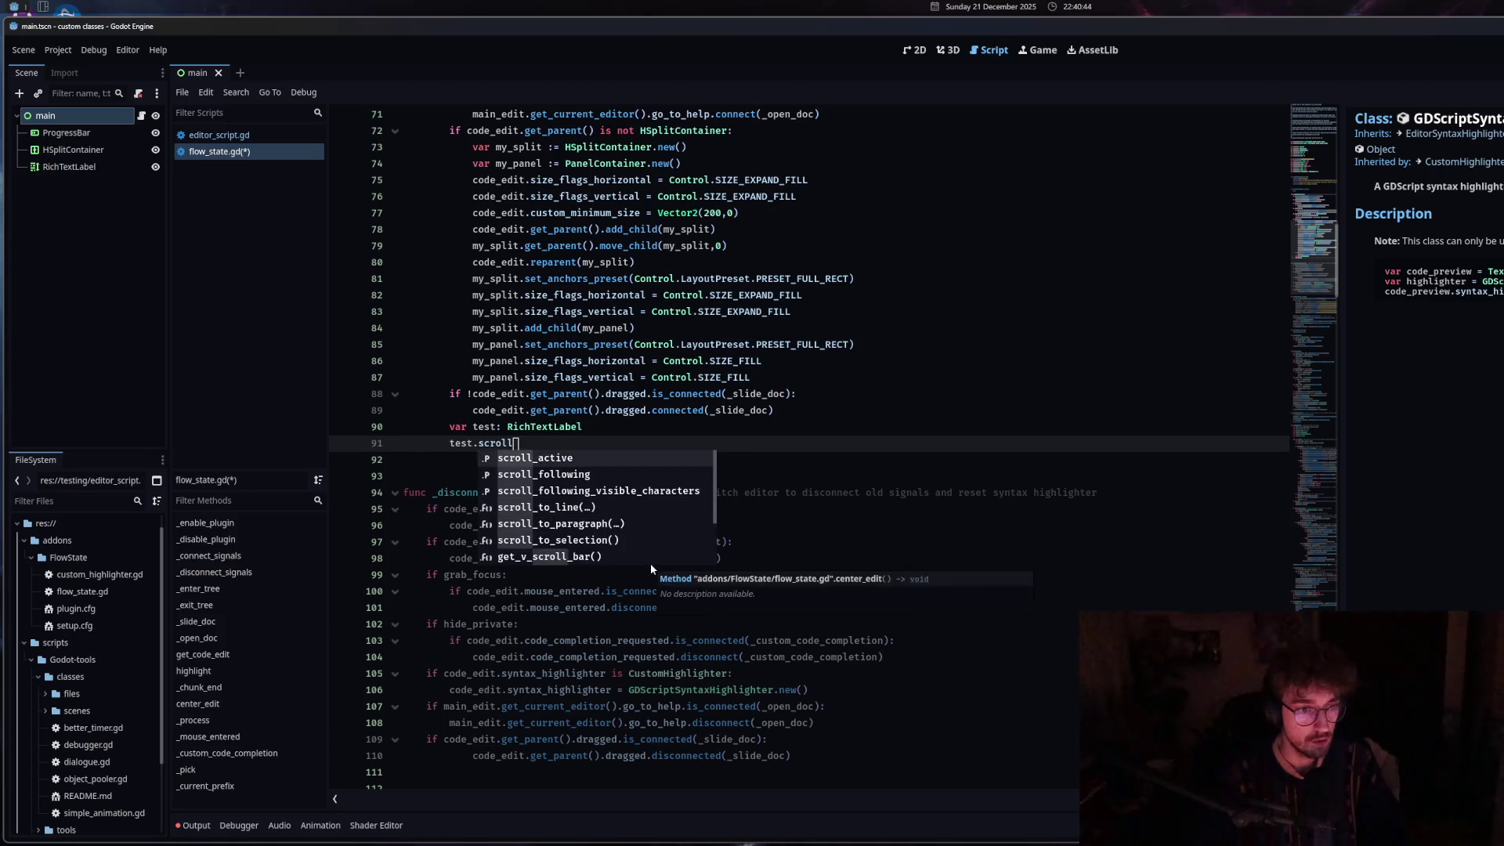
{"action": "scroll", "coordinate": [650, 562], "scroll_direction": "down", "scroll_amount": 1}
{"action": "scroll", "coordinate": [650, 562], "scroll_direction": "up", "scroll_amount": 1}
{"action": "scroll", "coordinate": [642, 556], "scroll_direction": "down", "scroll_amount": 2}
{"action": "scroll", "coordinate": [644, 559], "scroll_direction": "down", "scroll_amount": 2}
{"action": "scroll", "coordinate": [644, 558], "scroll_direction": "up", "scroll_amount": 4}
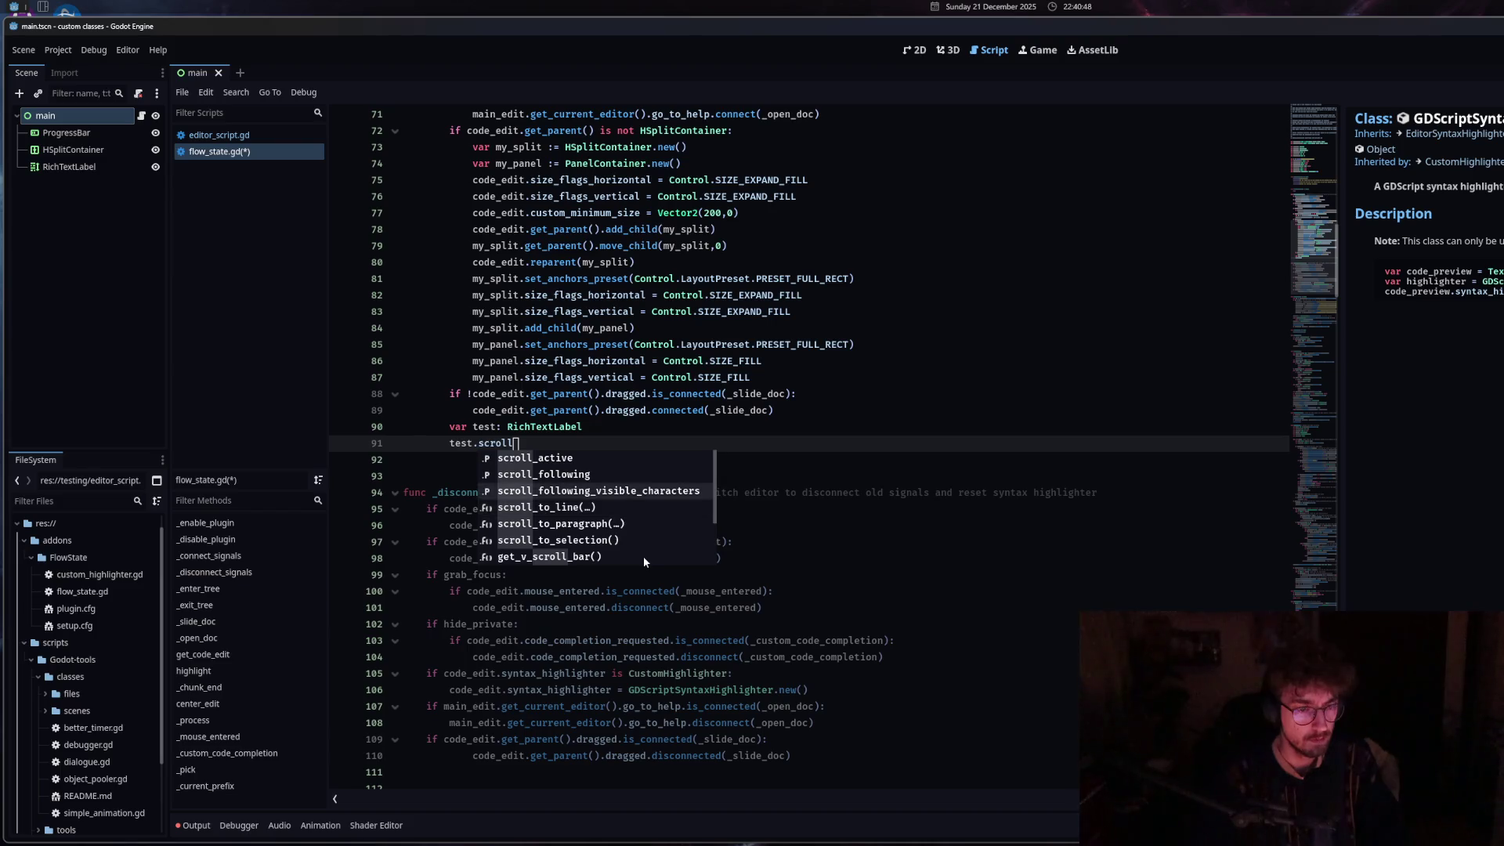
{"action": "scroll", "coordinate": [643, 556], "scroll_direction": "up", "scroll_amount": 2}
{"action": "double_click", "coordinate": [481, 444]}
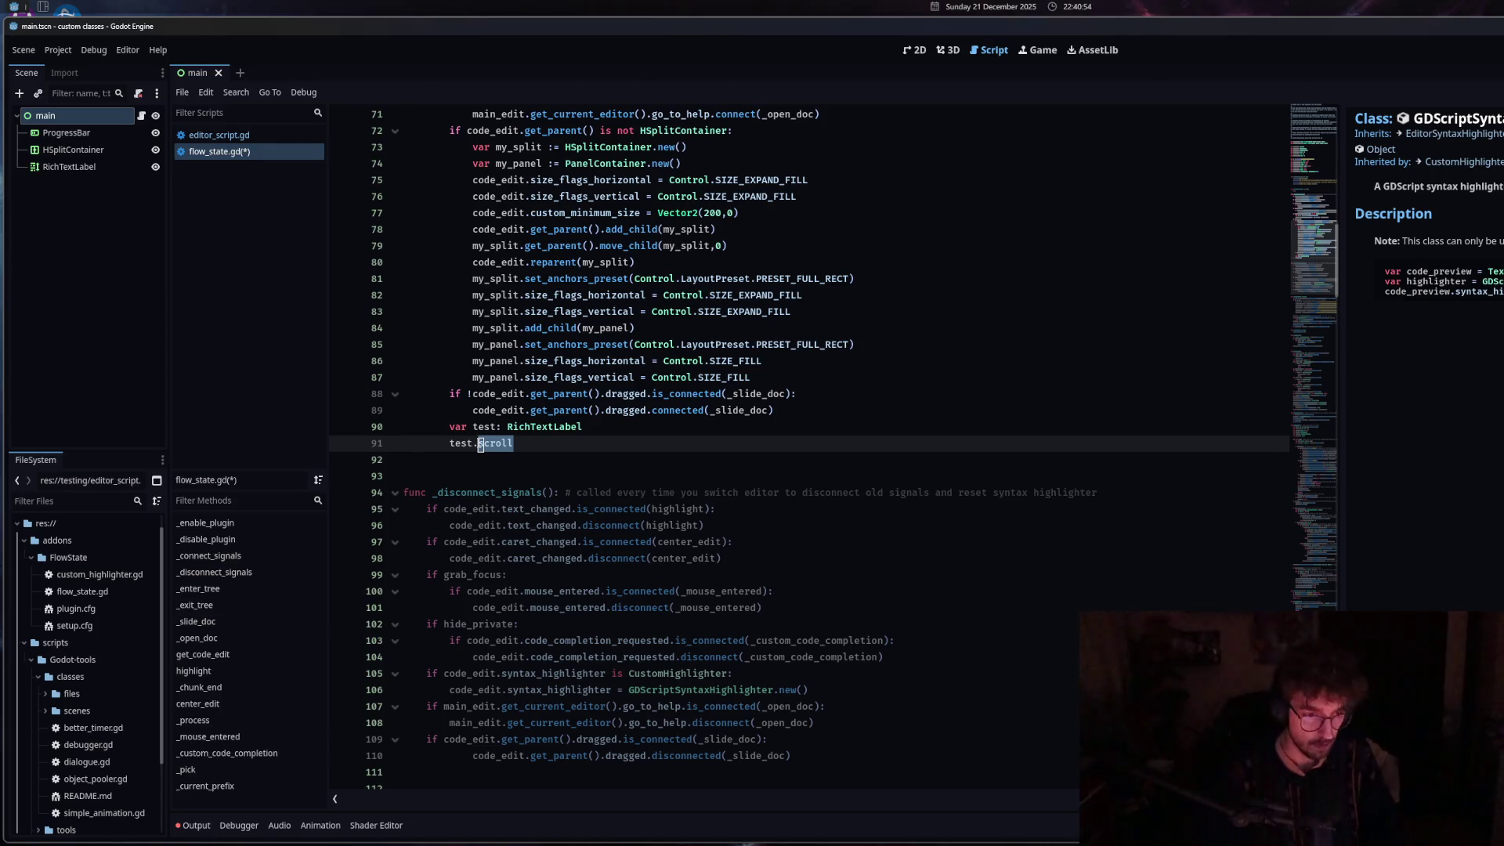
Change line 91 to test.get_v_scroll_bar(). and browse the scroll bar's members.
{"action": "type", "text": "get_v"}
{"action": "key", "text": "Down"}
{"action": "key", "text": "Down"}
{"action": "key", "text": "Down"}
{"action": "key", "text": "Return"}
{"action": "type", "text": ".sc"}
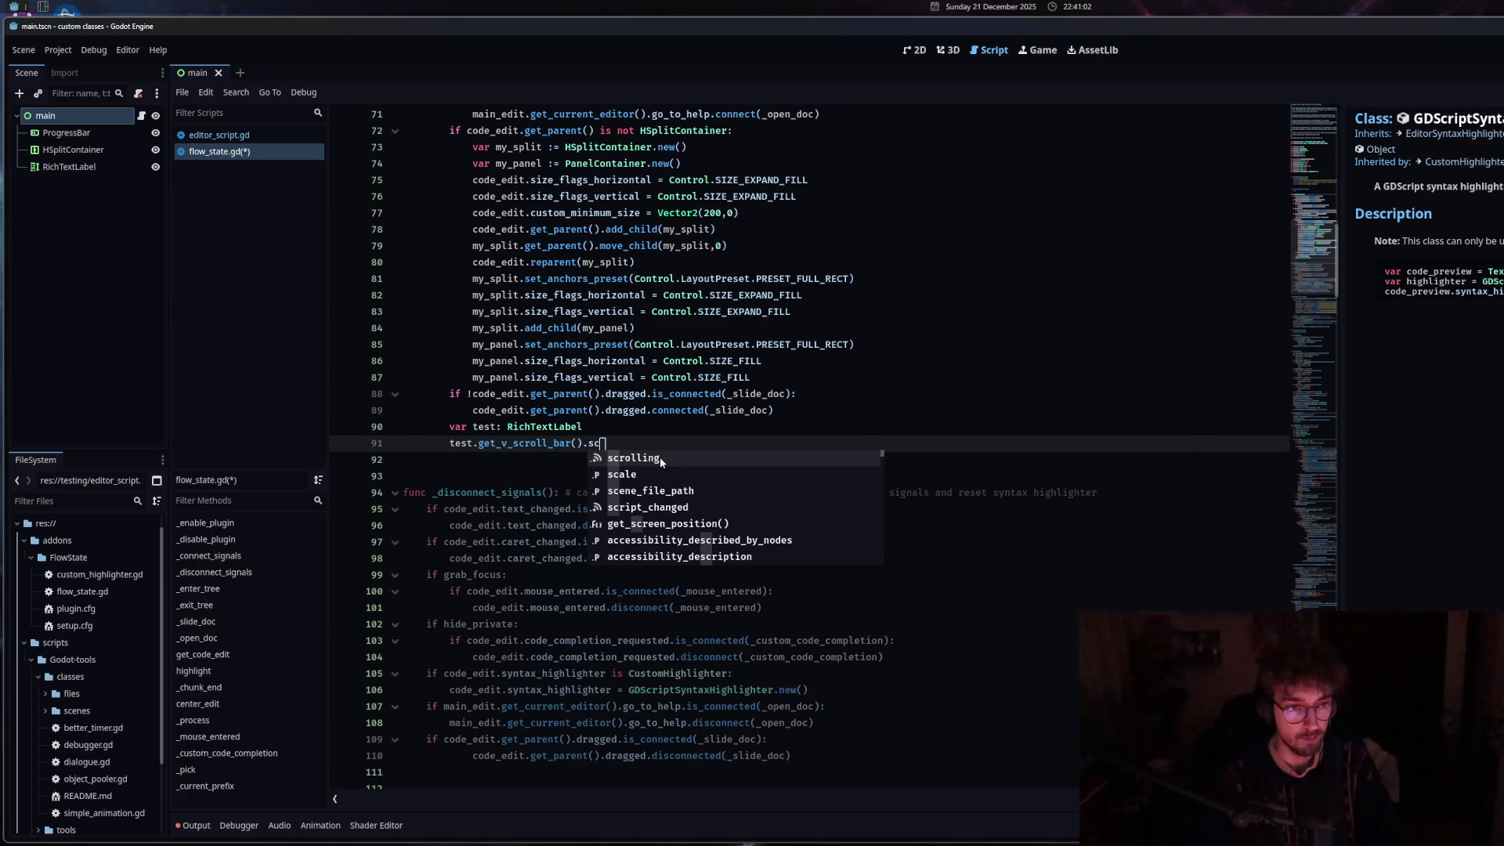
{"action": "left_click", "coordinate": [659, 458]}
{"action": "double_click", "coordinate": [584, 444]}
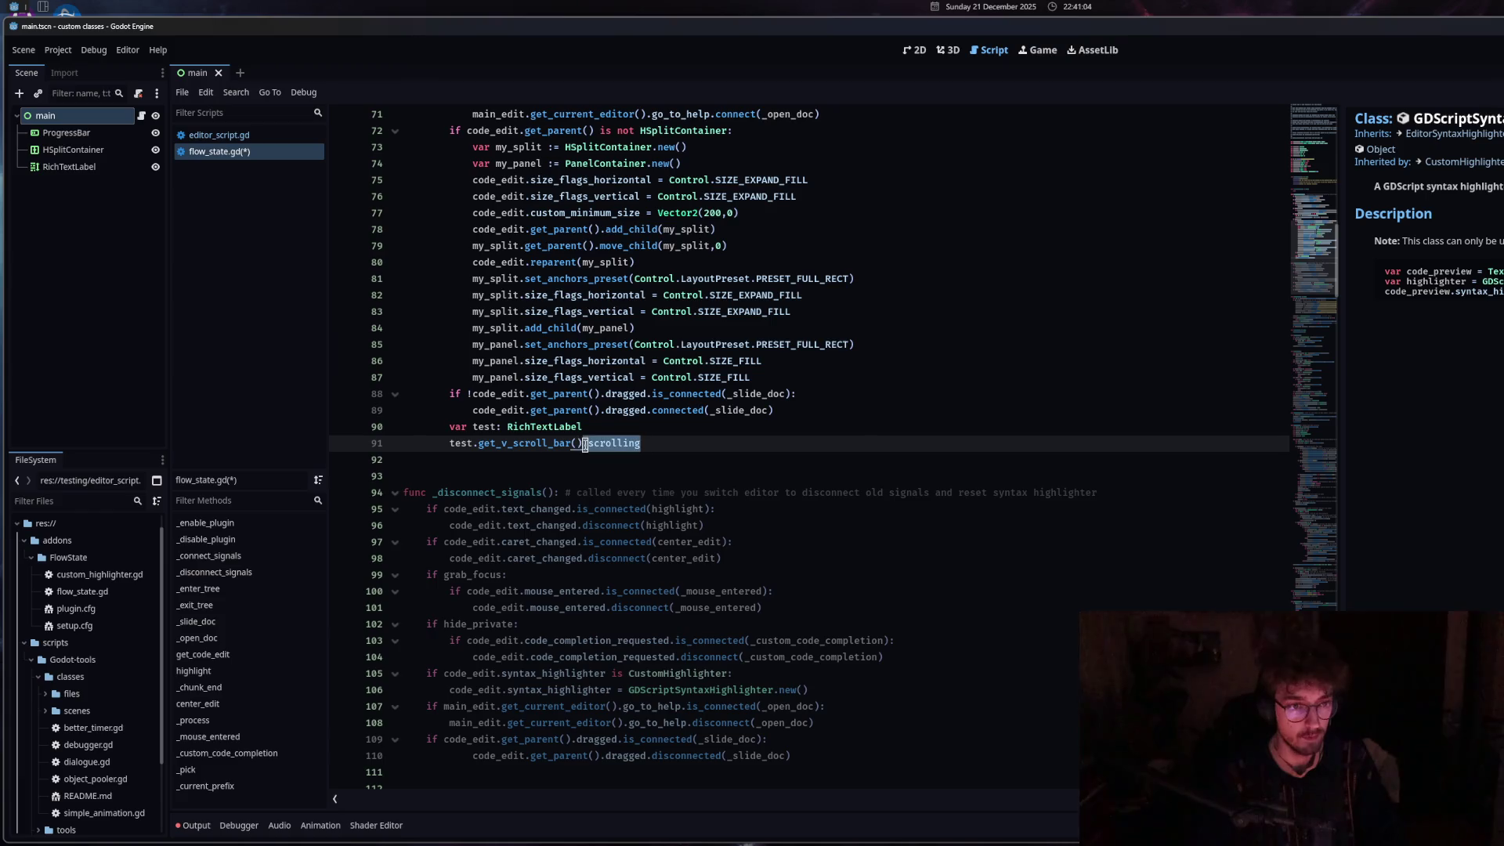
{"action": "type", "text": "scro"}
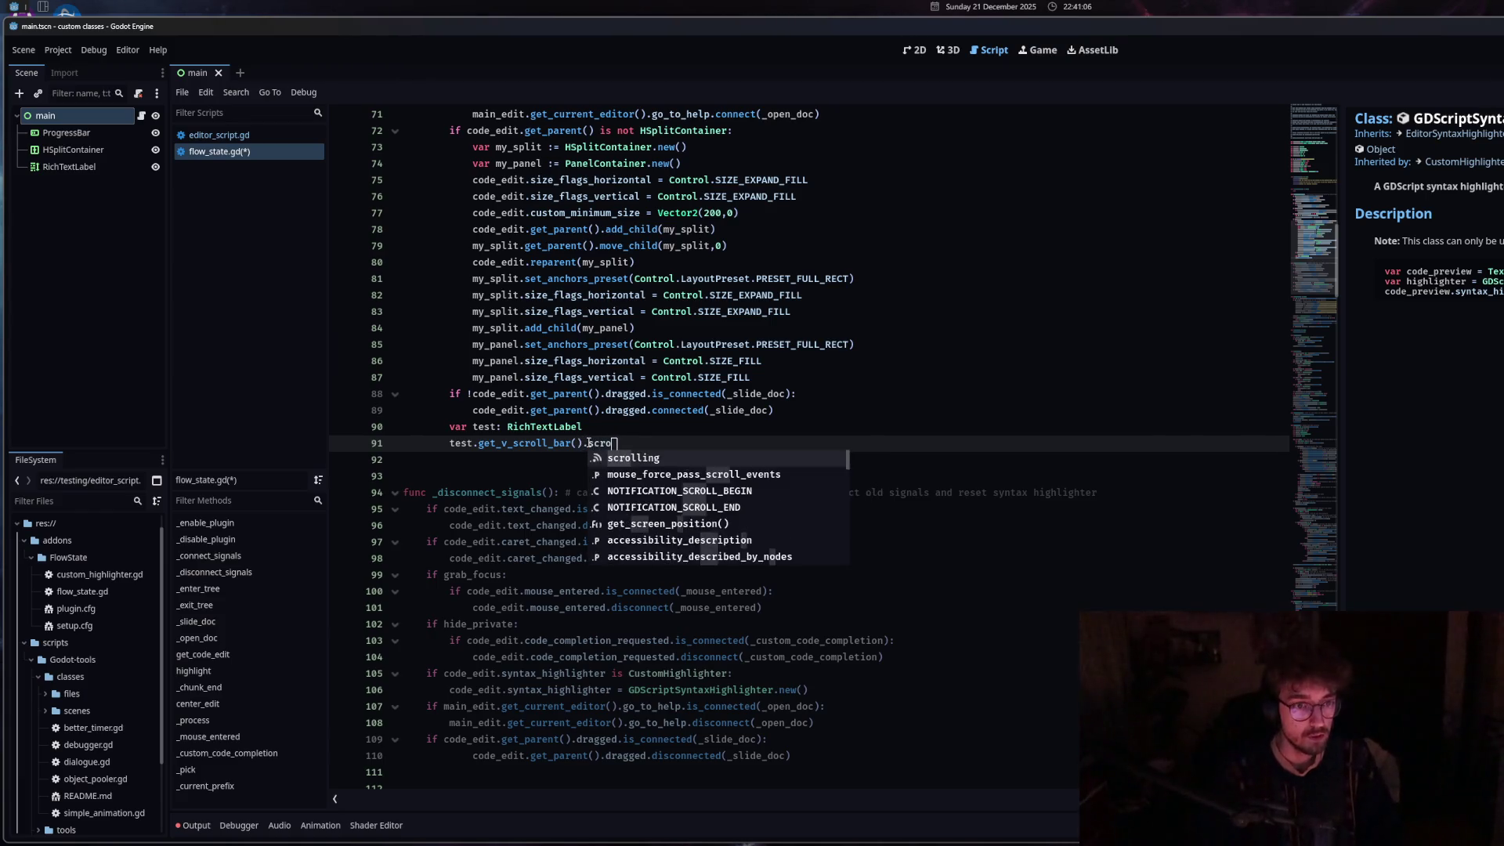
{"action": "key", "text": "BackSpace"}
{"action": "key", "text": "BackSpace"}
{"action": "key", "text": "BackSpace"}
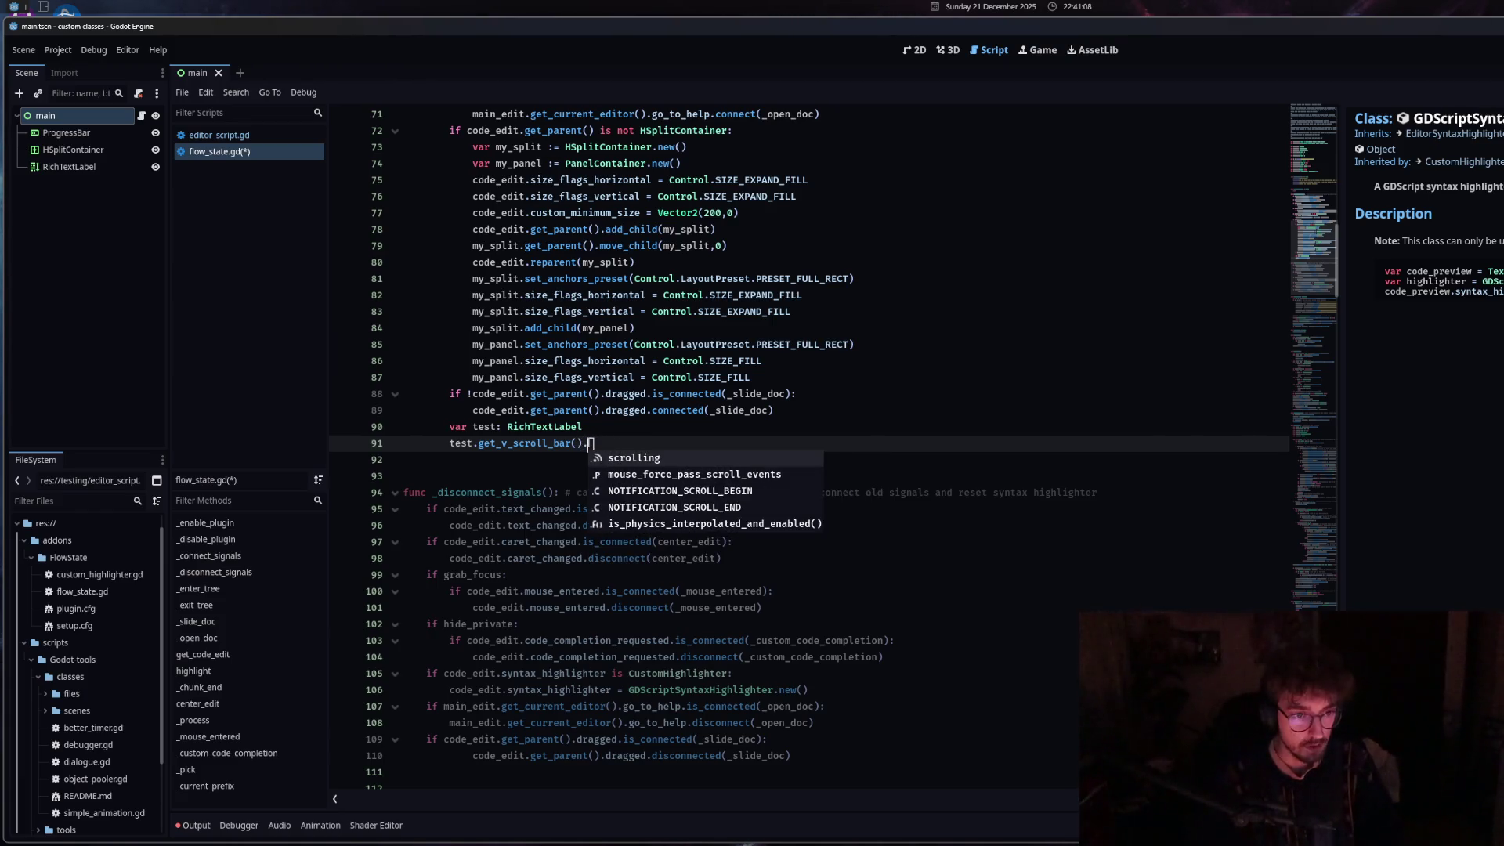
{"action": "key", "text": "BackSpace"}
{"action": "type", "text": "."}
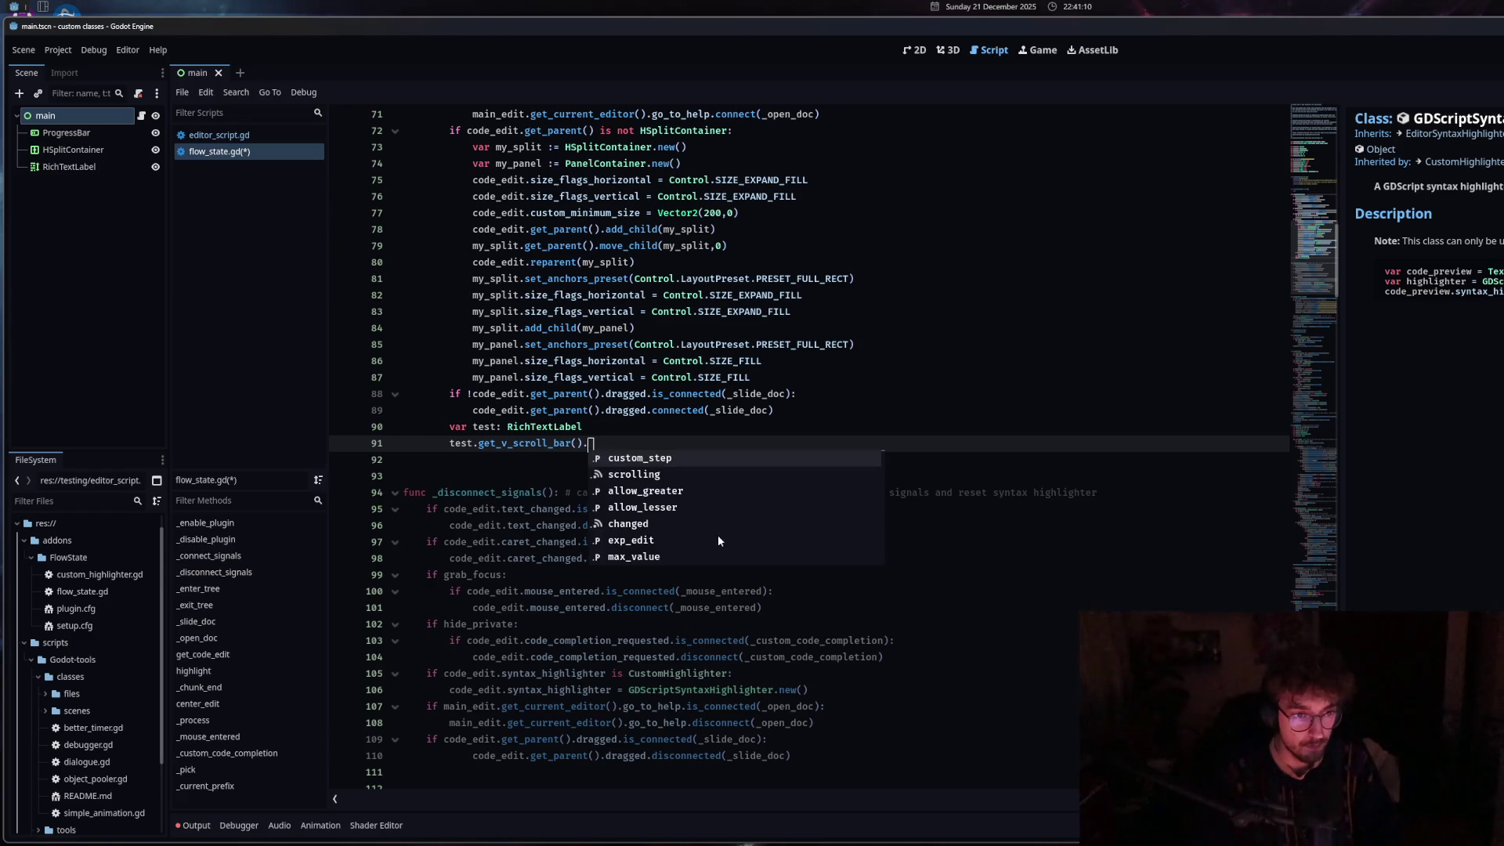
{"action": "key", "text": "Down"}
{"action": "key", "text": "Down"}
{"action": "key", "text": "Down"}
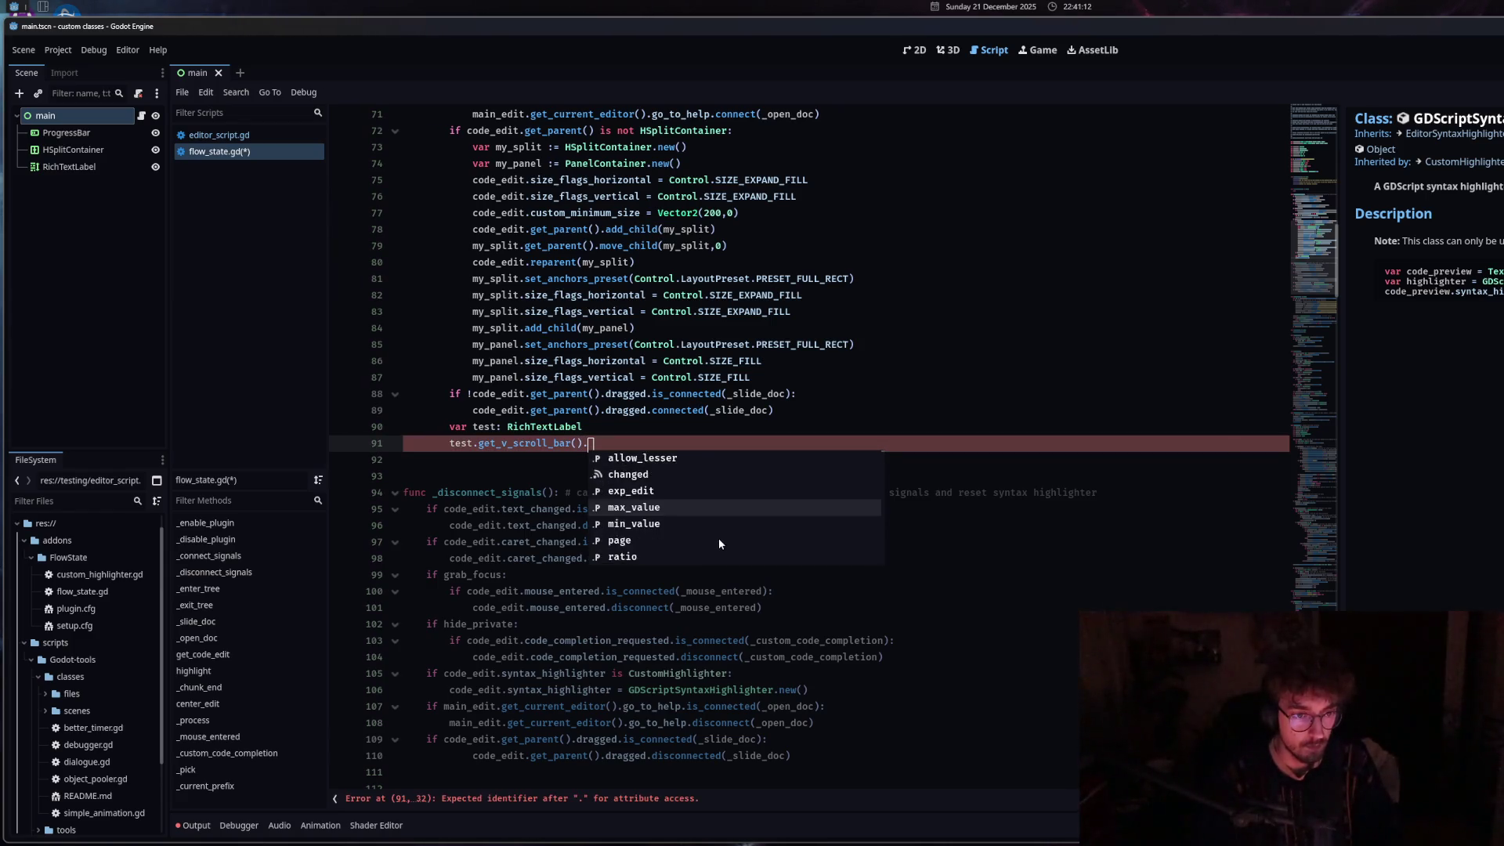
{"action": "key", "text": "Up"}
{"action": "key", "text": "Up"}
{"action": "key", "text": "Up"}
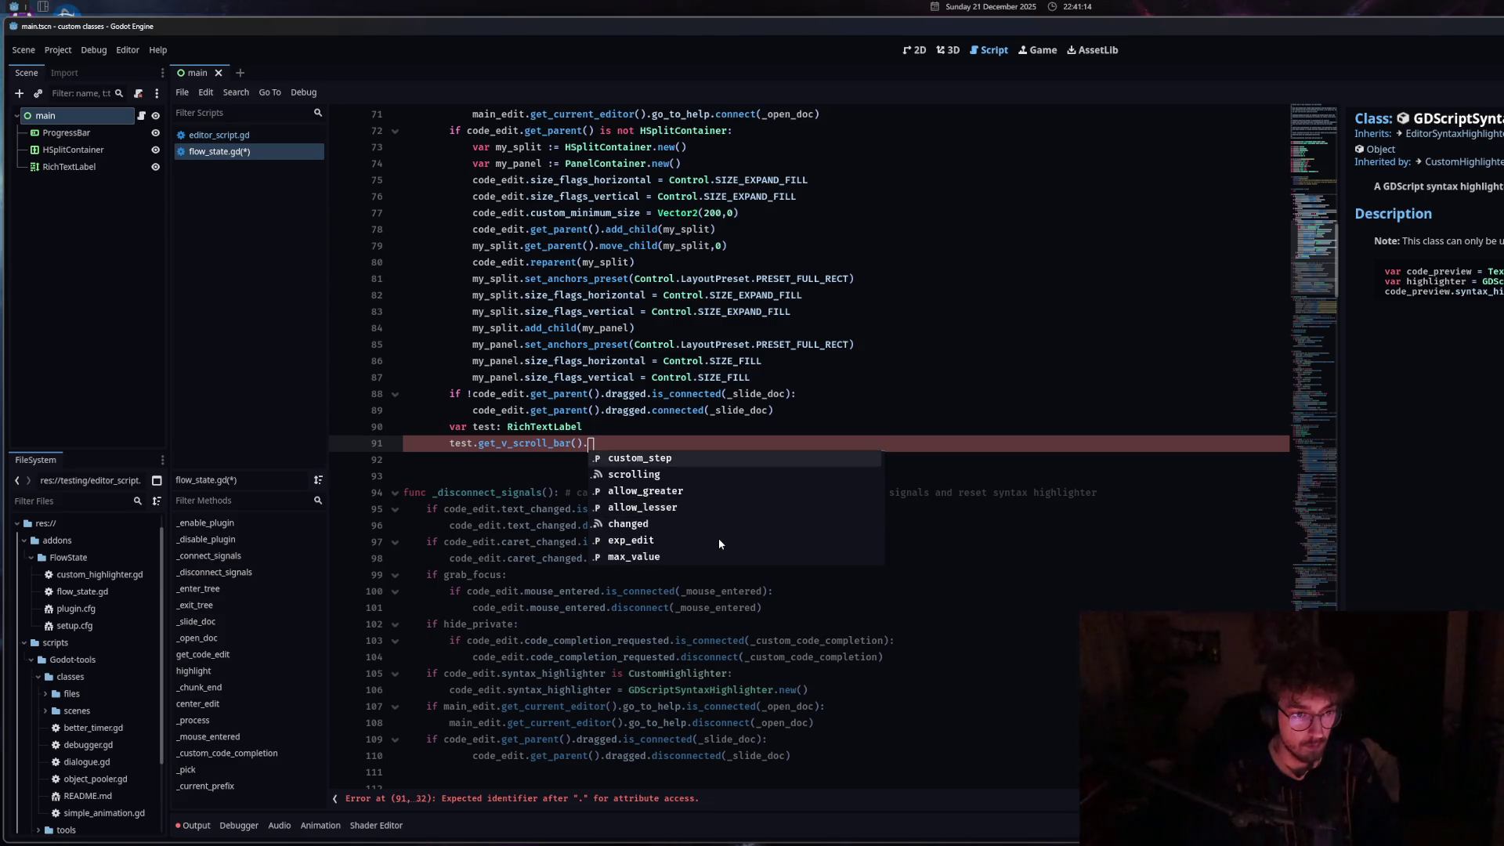
Compare the changed and scrolling signals, ending with test.get_v_scroll_bar().scrolling on line 91.
{"action": "mouse_move", "coordinate": [716, 539]}
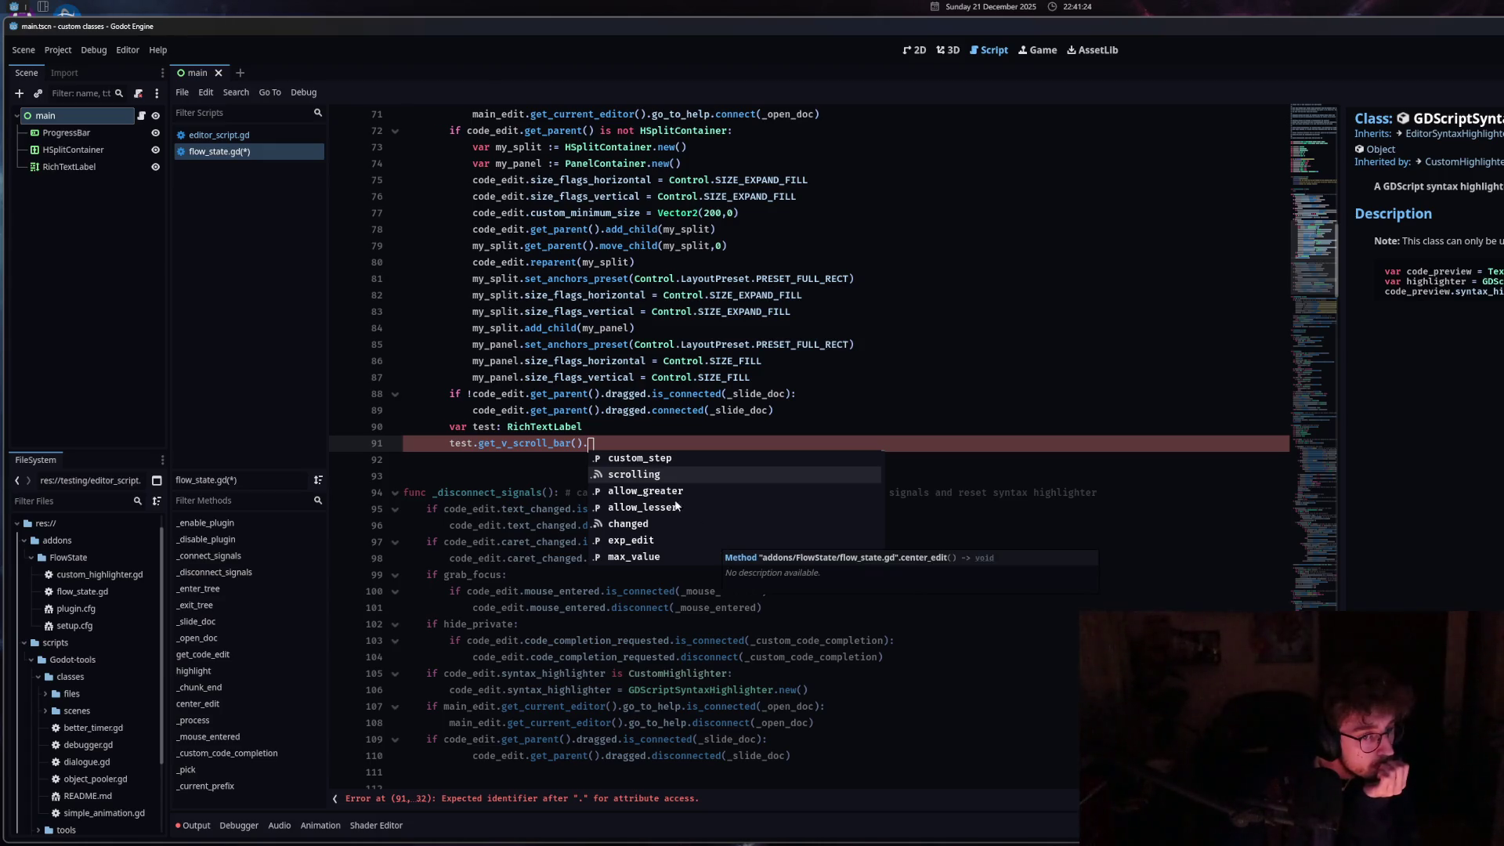
{"action": "double_click", "coordinate": [648, 475]}
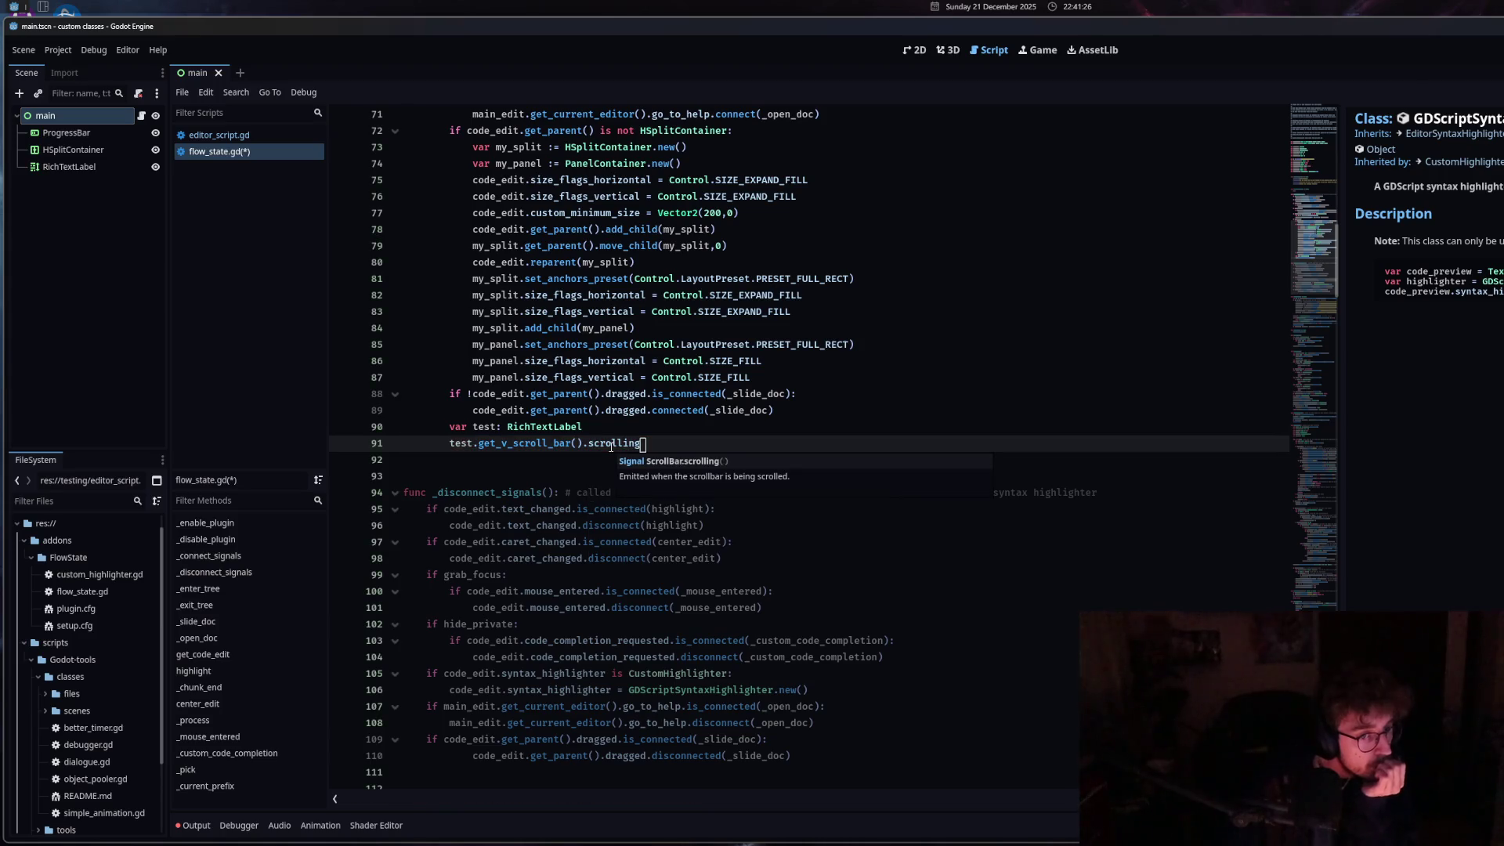
{"action": "double_click", "coordinate": [636, 444]}
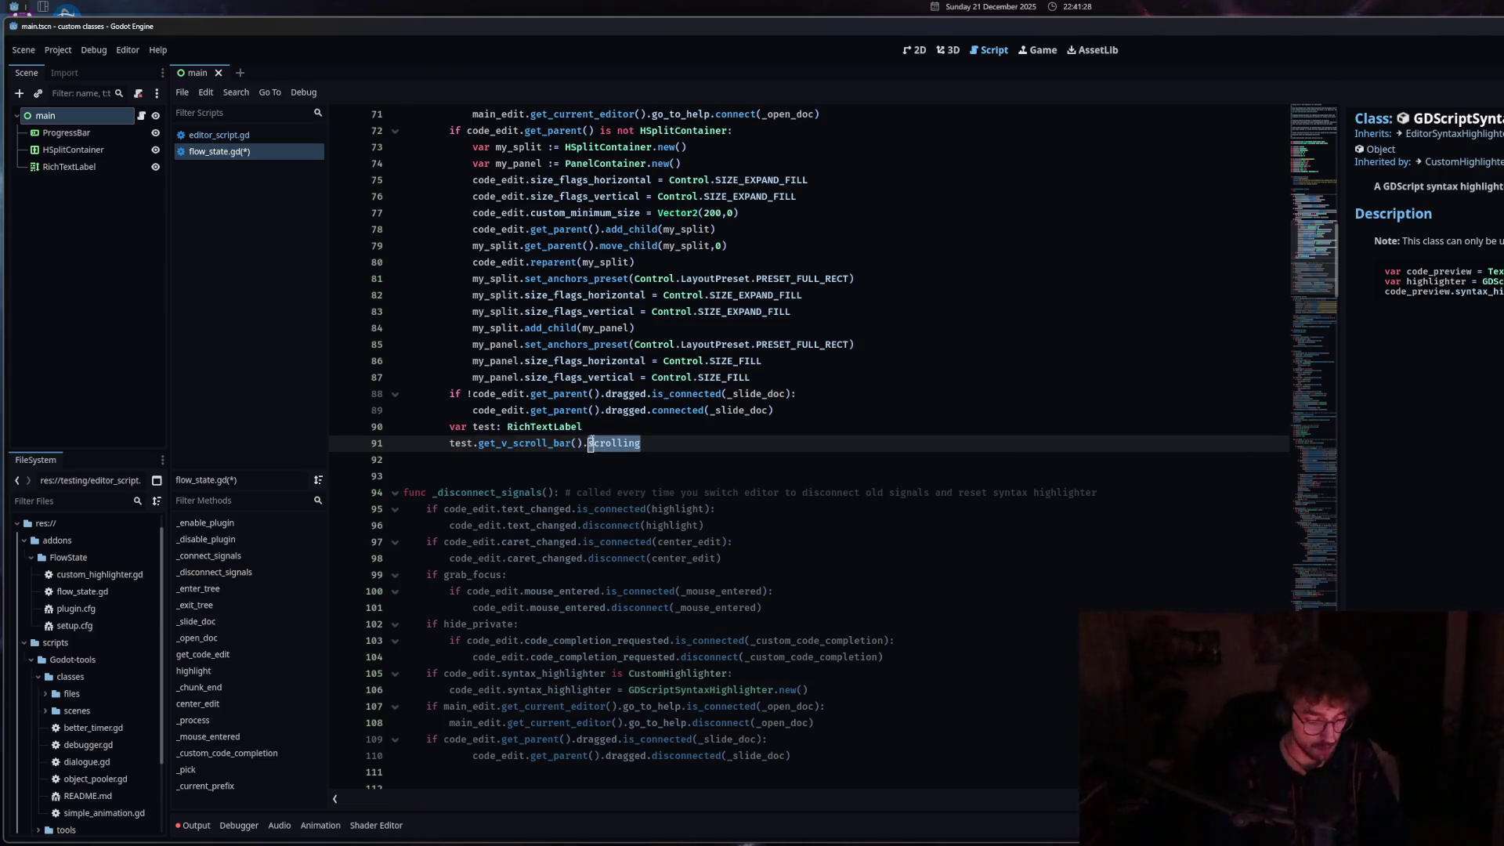
{"action": "type", "text": "chan"}
{"action": "double_click", "coordinate": [635, 460]}
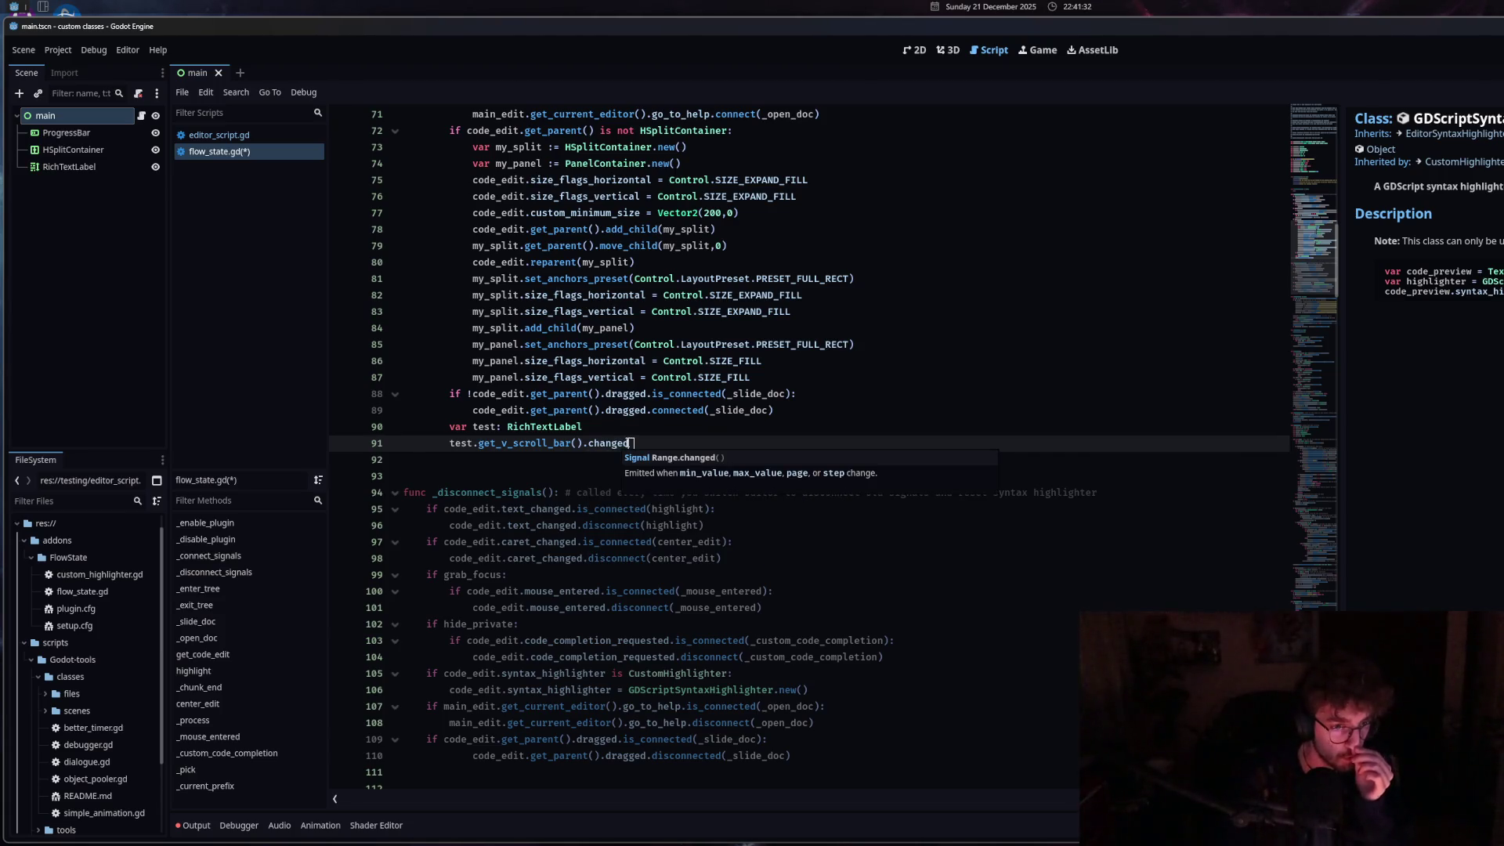
{"action": "double_click", "coordinate": [619, 444]}
{"action": "type", "text": "sc"}
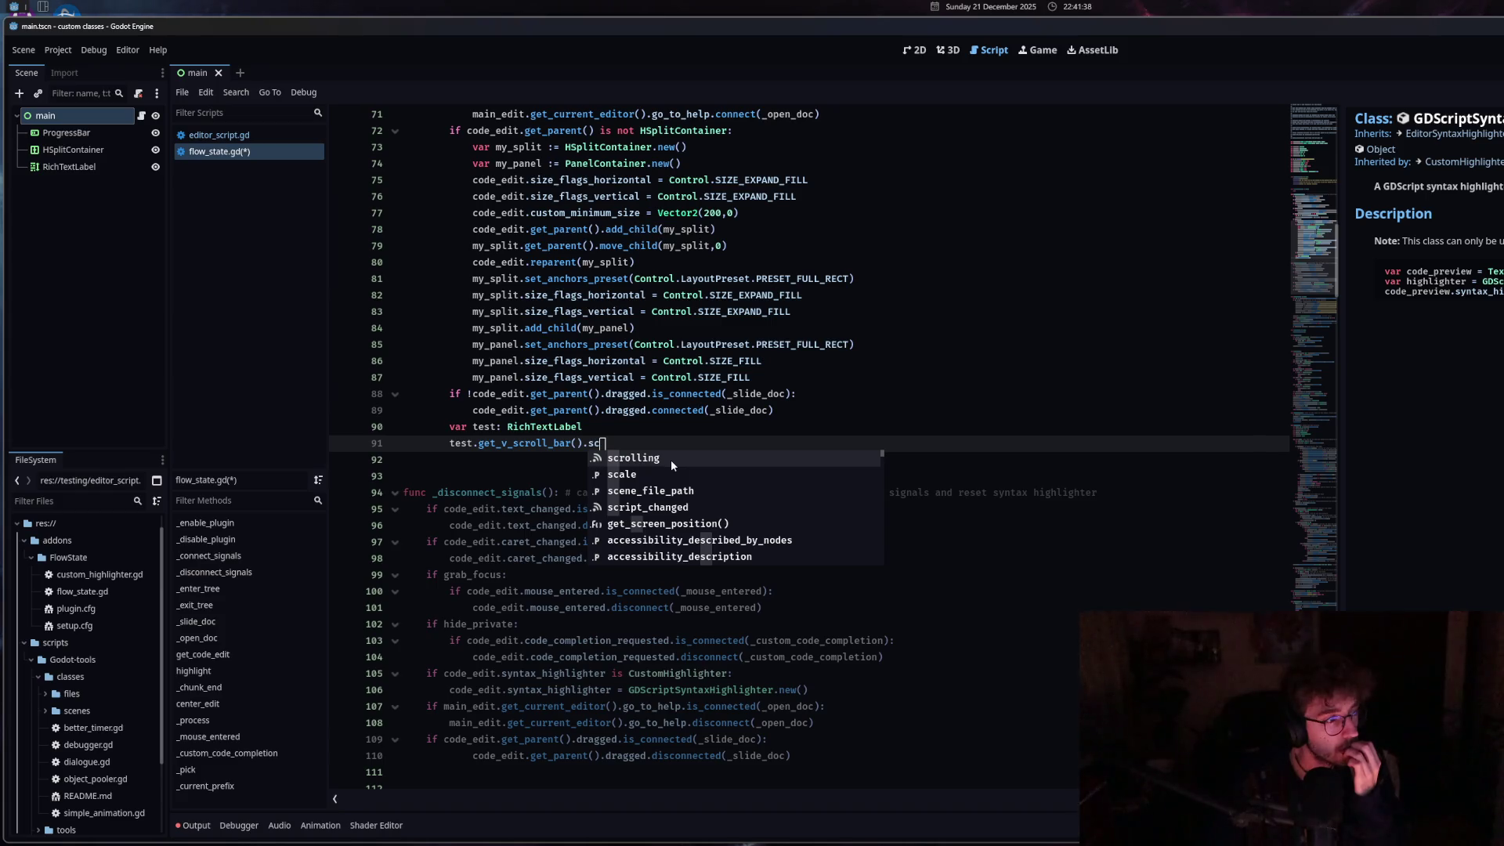
{"action": "double_click", "coordinate": [670, 459]}
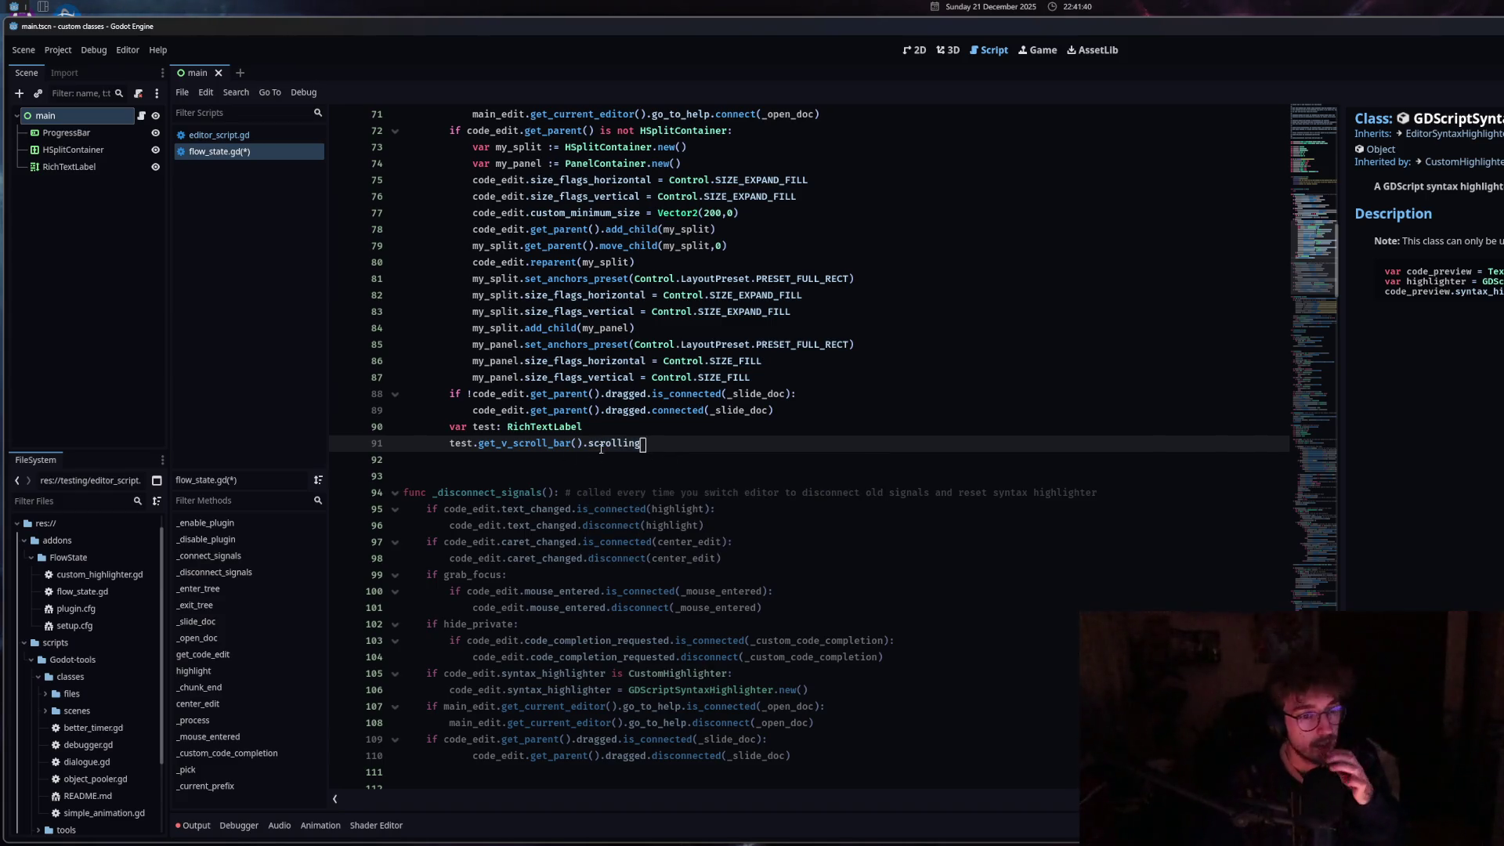
{"action": "left_click_drag", "start_coordinate": [641, 444], "coordinate": [584, 445]}
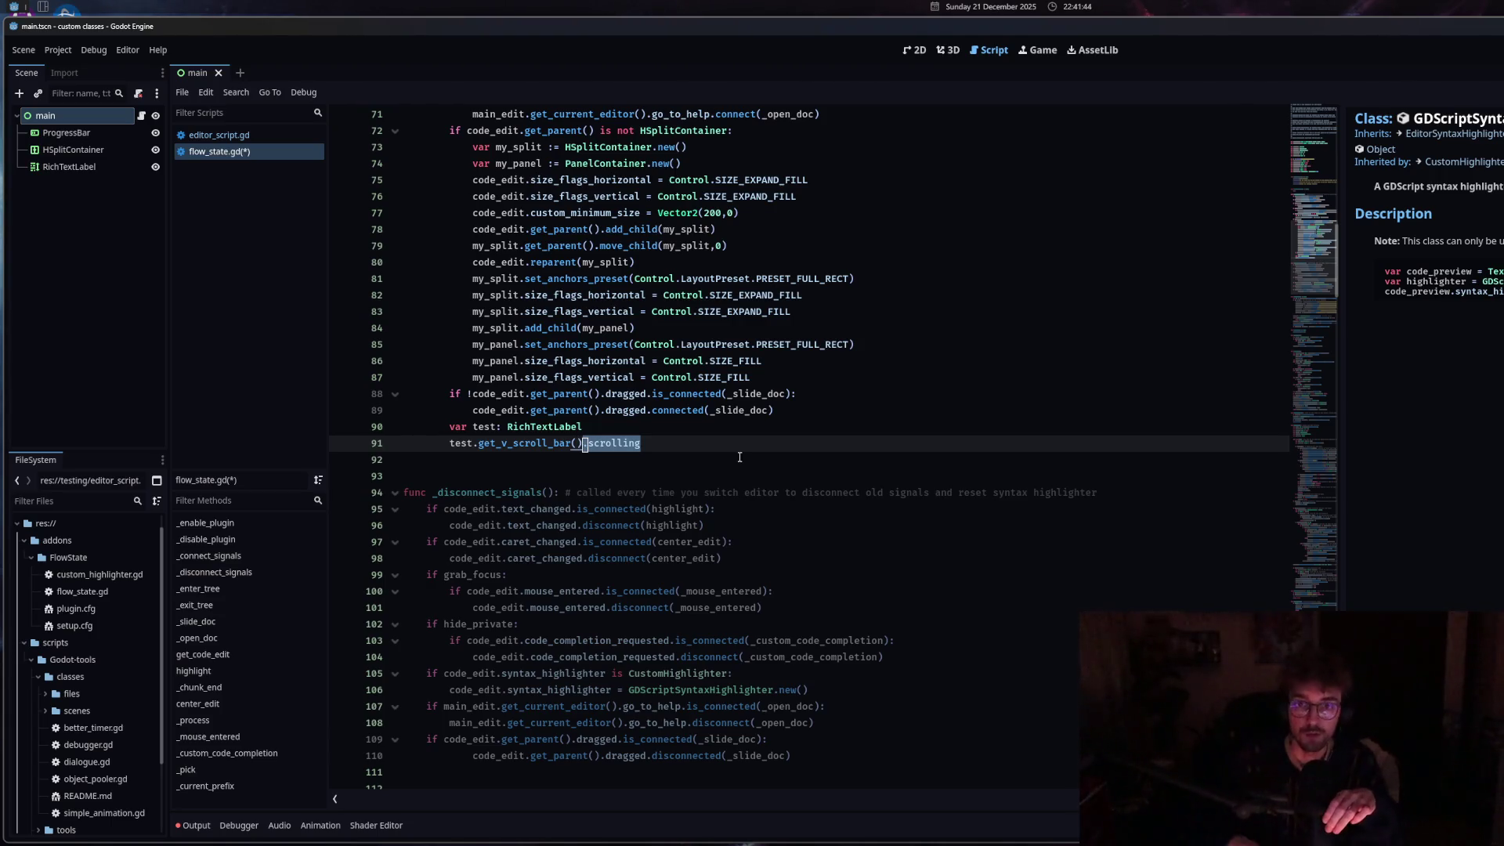
Collapse the documentation side panel, readjust the code area's edge, and view the Output log errors.
{"action": "mouse_move", "coordinate": [1341, 298]}
{"action": "left_mouse_down"}
{"action": "mouse_move", "coordinate": [1472, 297]}
{"action": "mouse_move", "coordinate": [1136, 298]}
{"action": "mouse_move", "coordinate": [1501, 297]}
{"action": "mouse_move", "coordinate": [1300, 329]}
{"action": "mouse_move", "coordinate": [1285, 376]}
{"action": "mouse_move", "coordinate": [1235, 399]}
{"action": "mouse_move", "coordinate": [1501, 392]}
{"action": "left_mouse_up"}
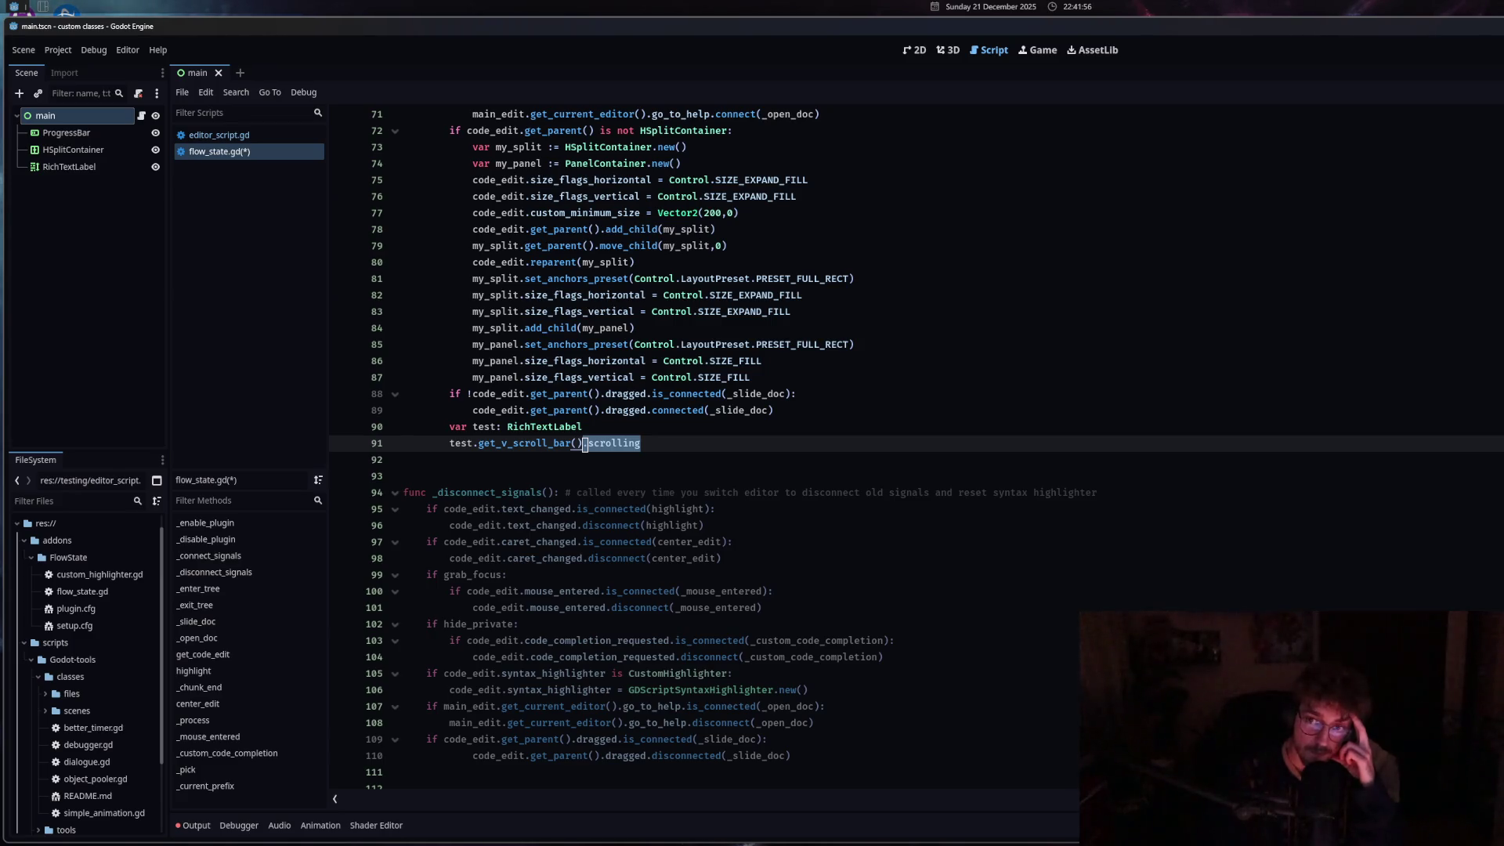
{"action": "mouse_move", "coordinate": [1500, 392]}
{"action": "left_mouse_down"}
{"action": "mouse_move", "coordinate": [1483, 405]}
{"action": "mouse_move", "coordinate": [1501, 405]}
{"action": "left_mouse_up"}
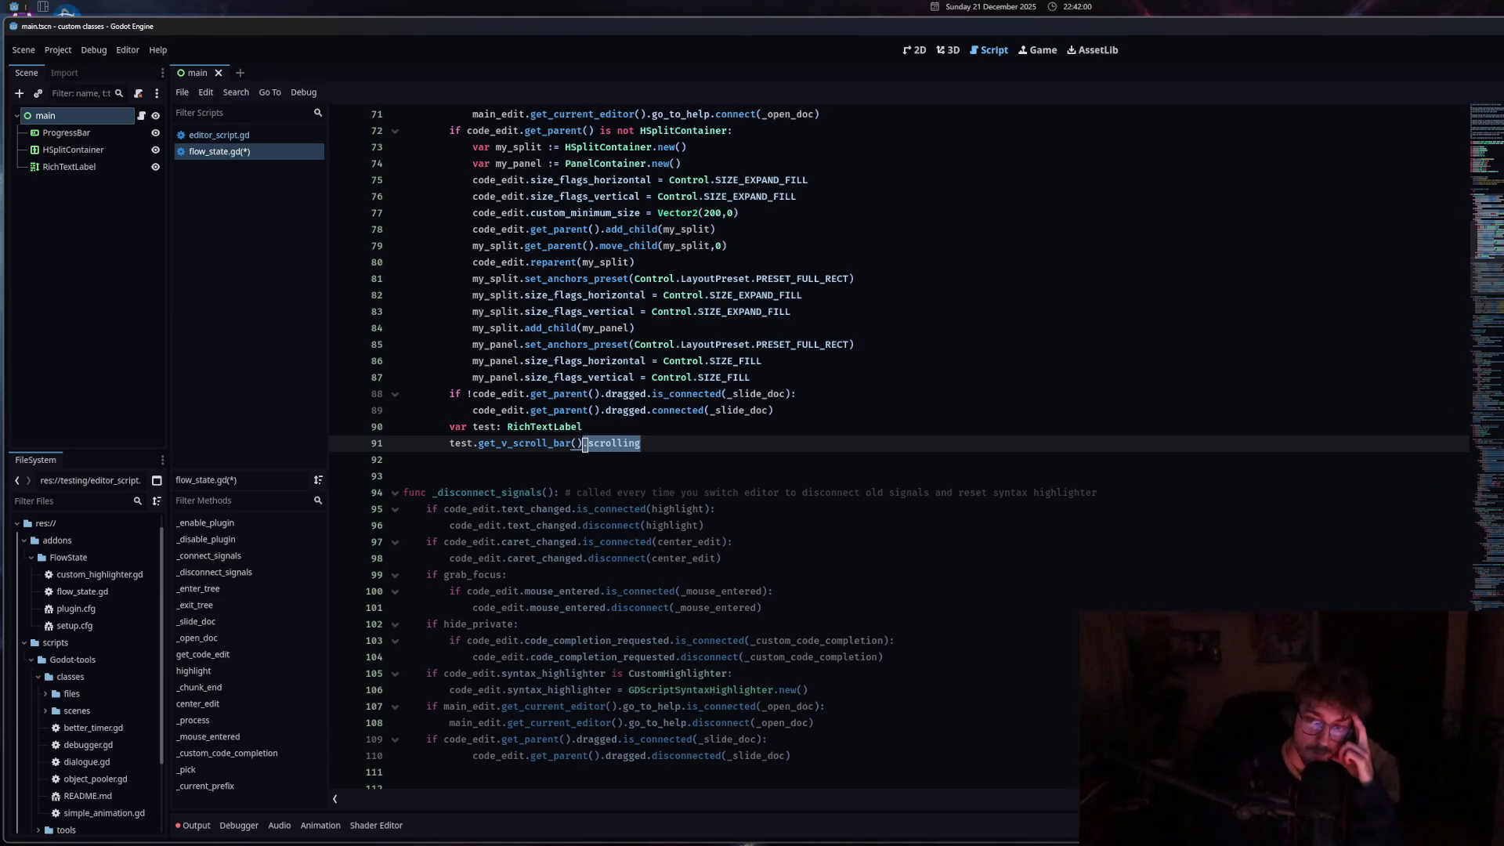
{"action": "left_click_drag", "start_coordinate": [1500, 405], "coordinate": [1323, 407]}
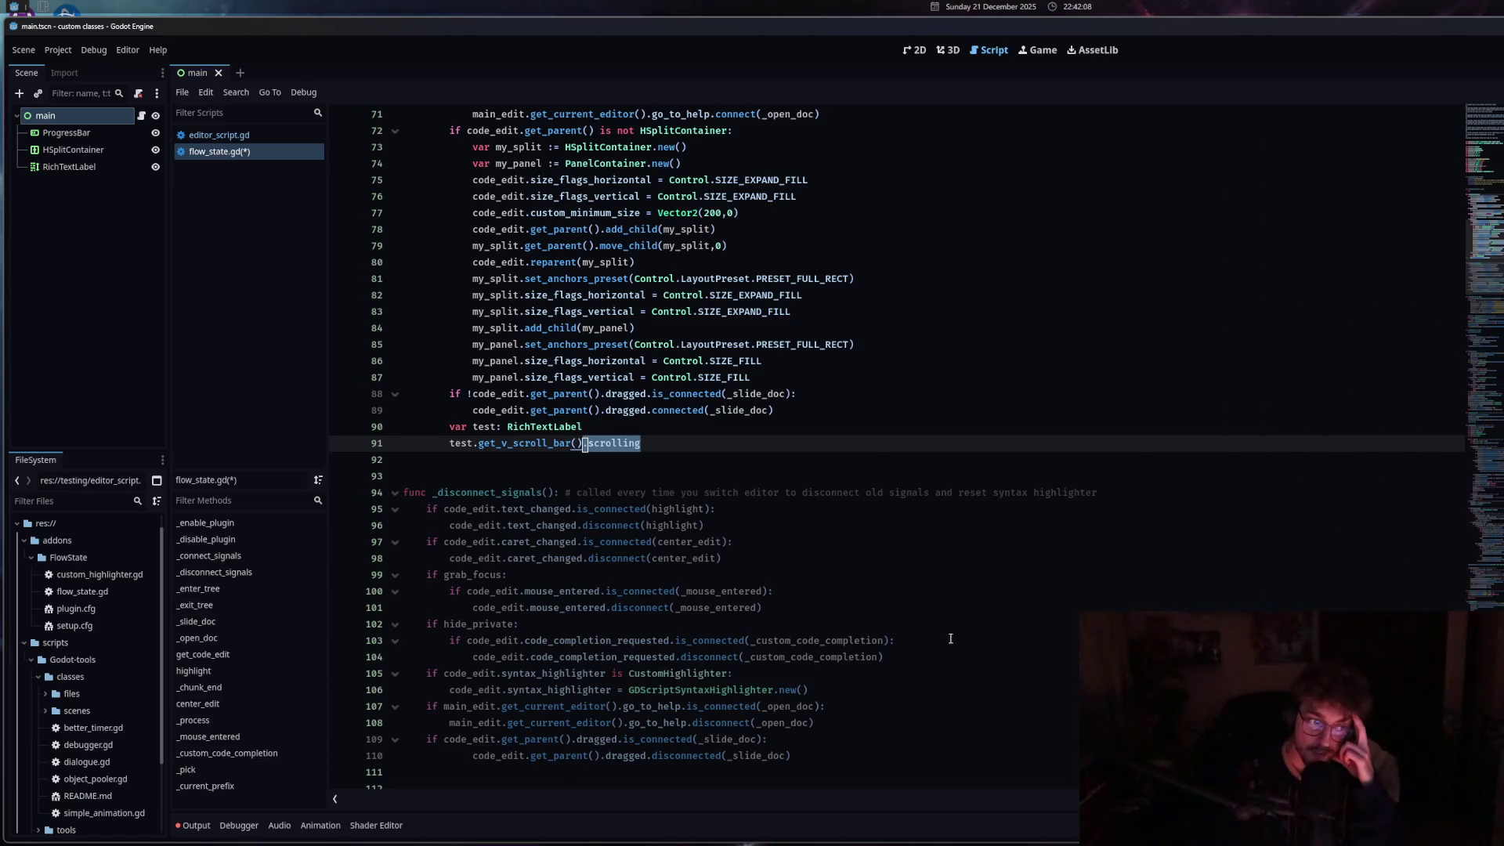
{"action": "left_click", "coordinate": [197, 825]}
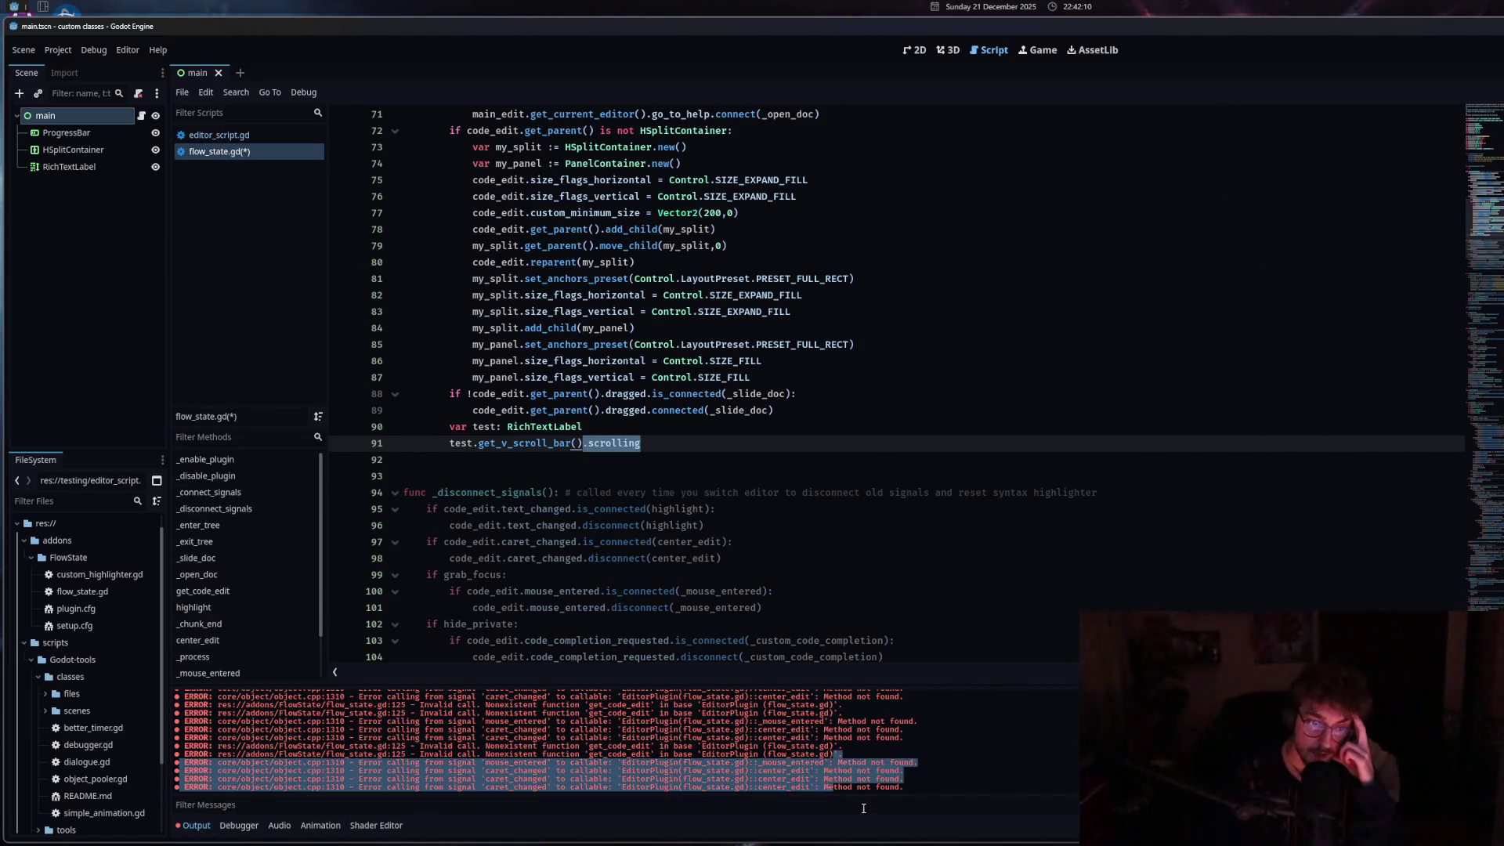
Clear the Output log, then add and remove a trial .connect() call on line 91.
{"action": "key", "text": "ctrl+alt+k"}
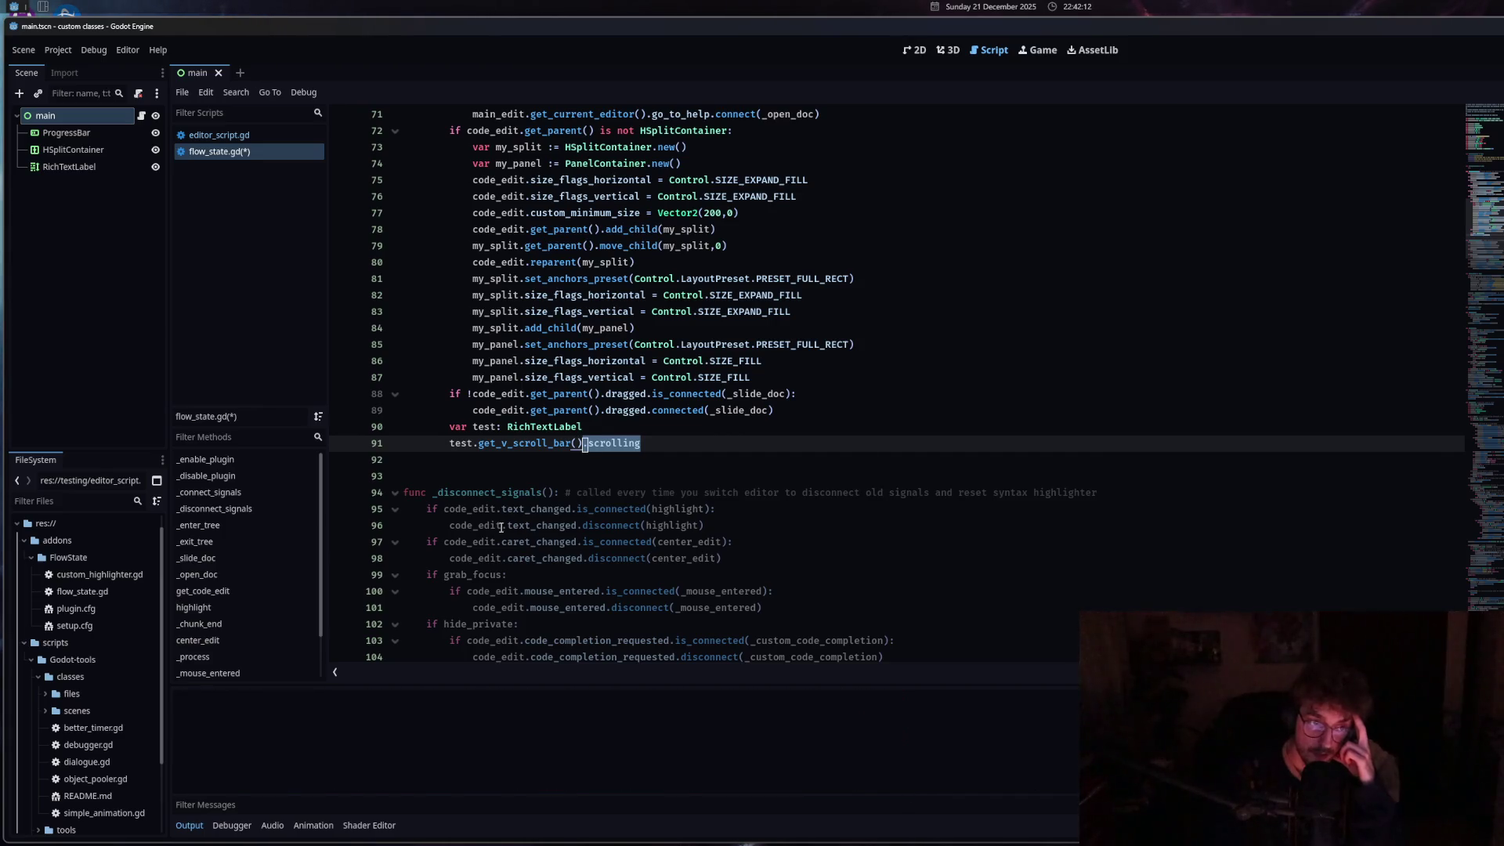
{"action": "left_click", "coordinate": [608, 443]}
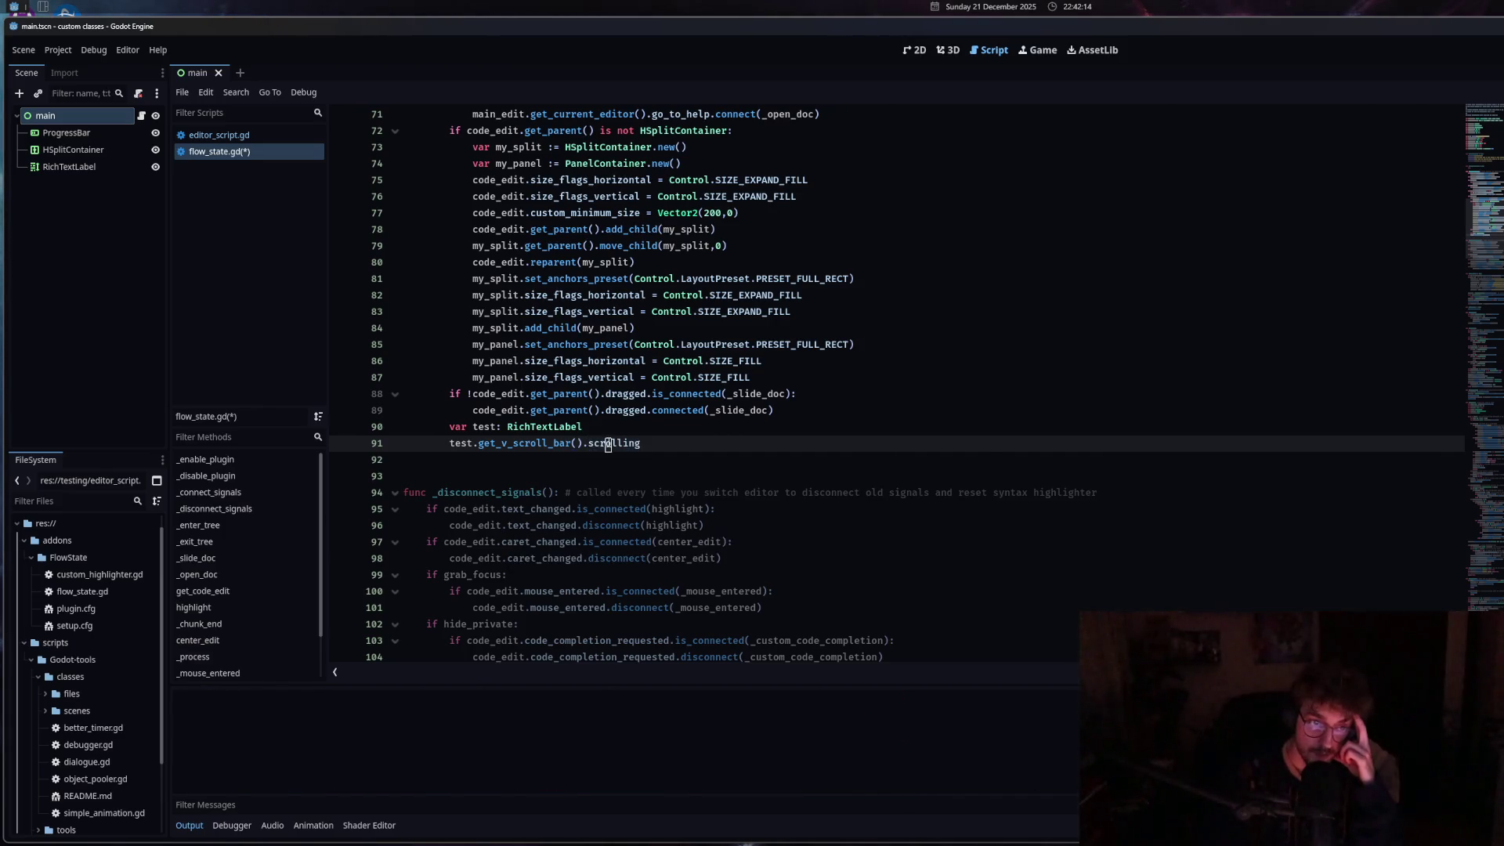
{"action": "left_click", "coordinate": [663, 438]}
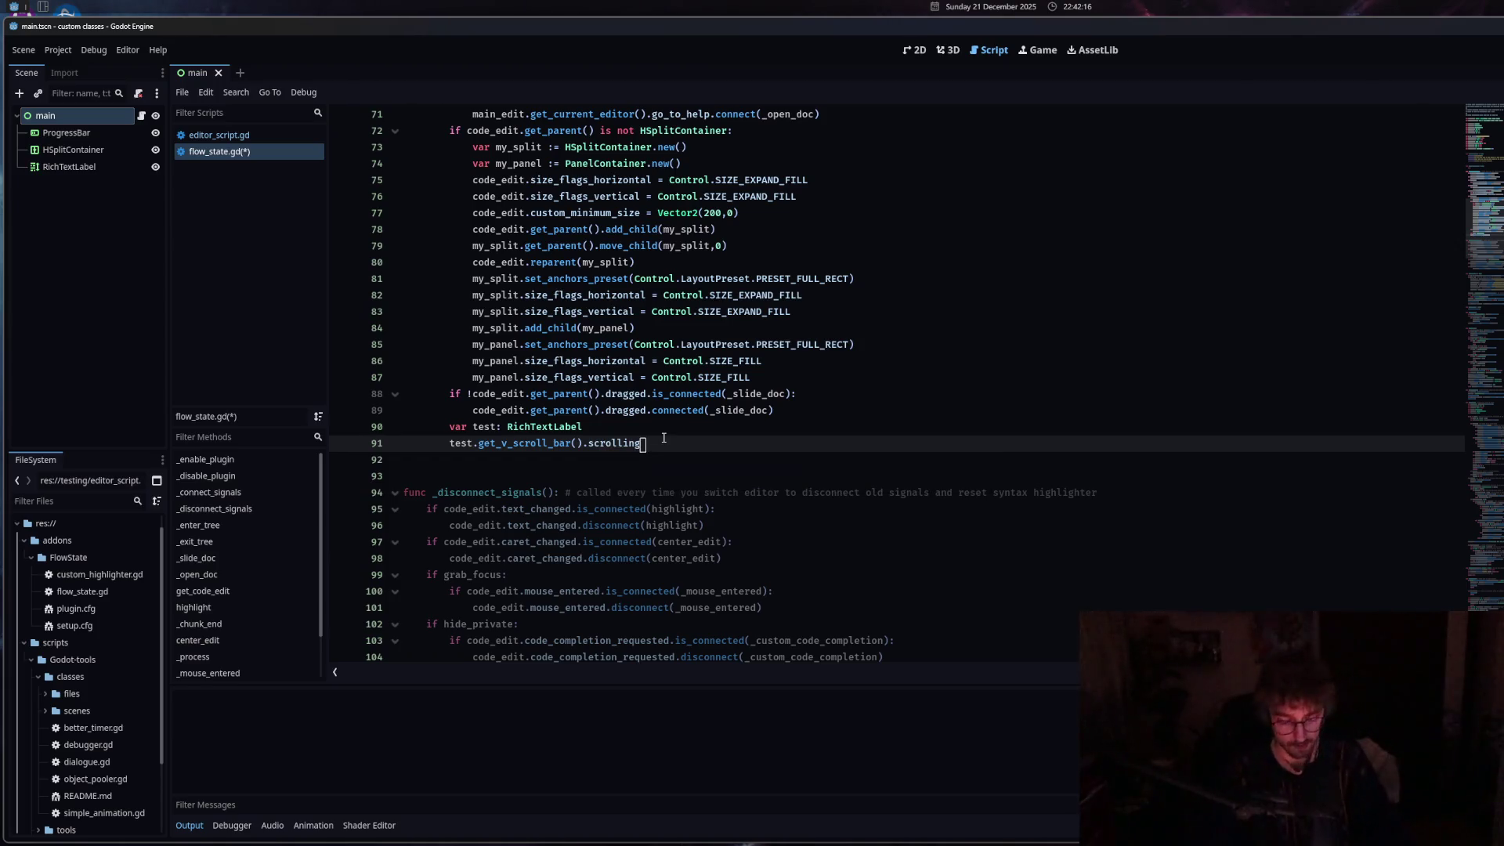
{"action": "type", "text": ".con"}
{"action": "key", "text": "Return"}
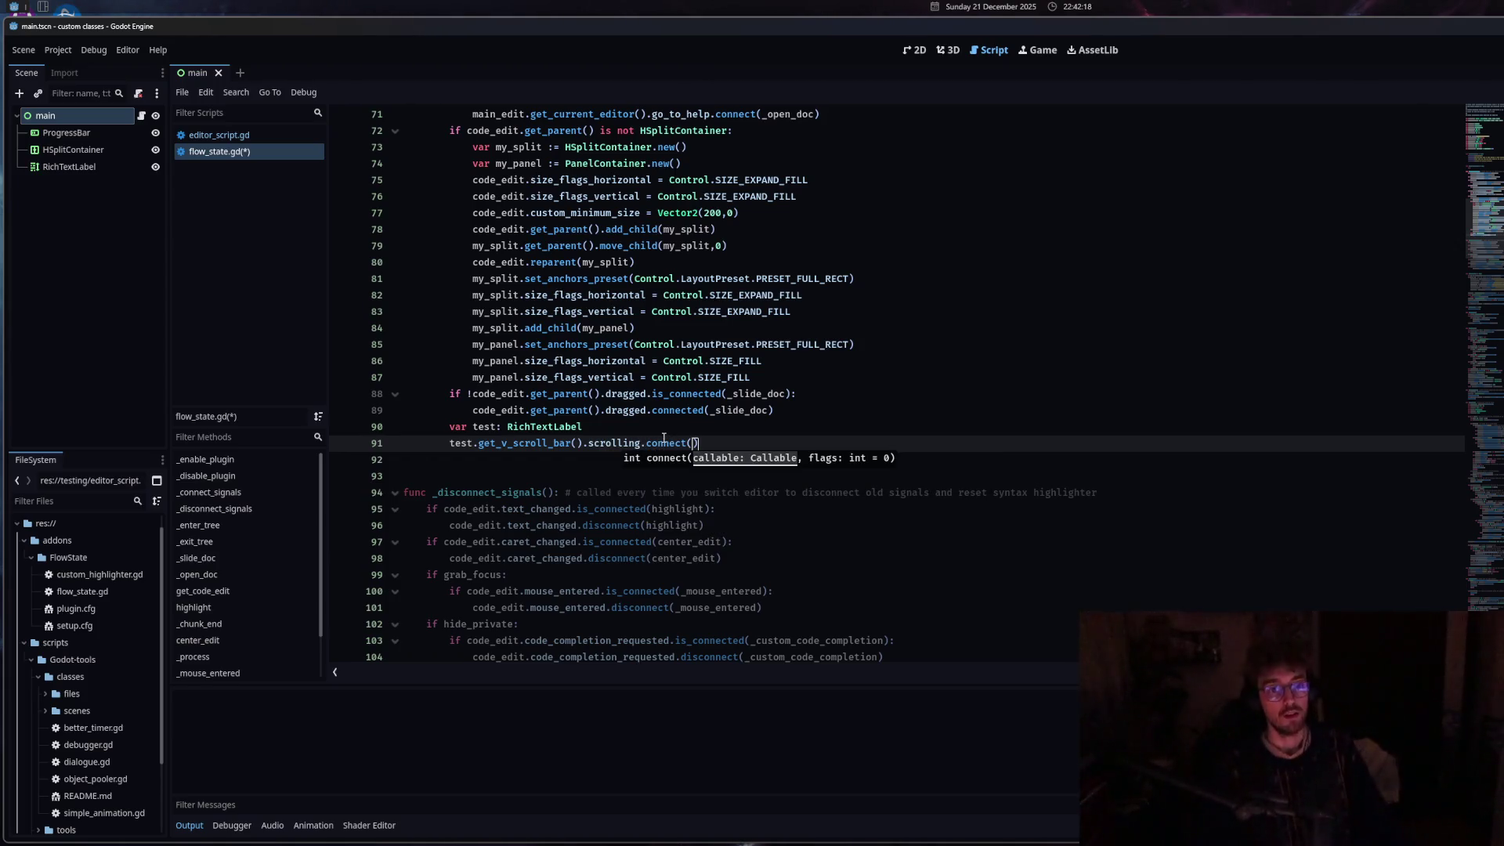
{"action": "left_click_drag", "start_coordinate": [700, 443], "coordinate": [646, 443]}
{"action": "key", "text": "BackSpace"}
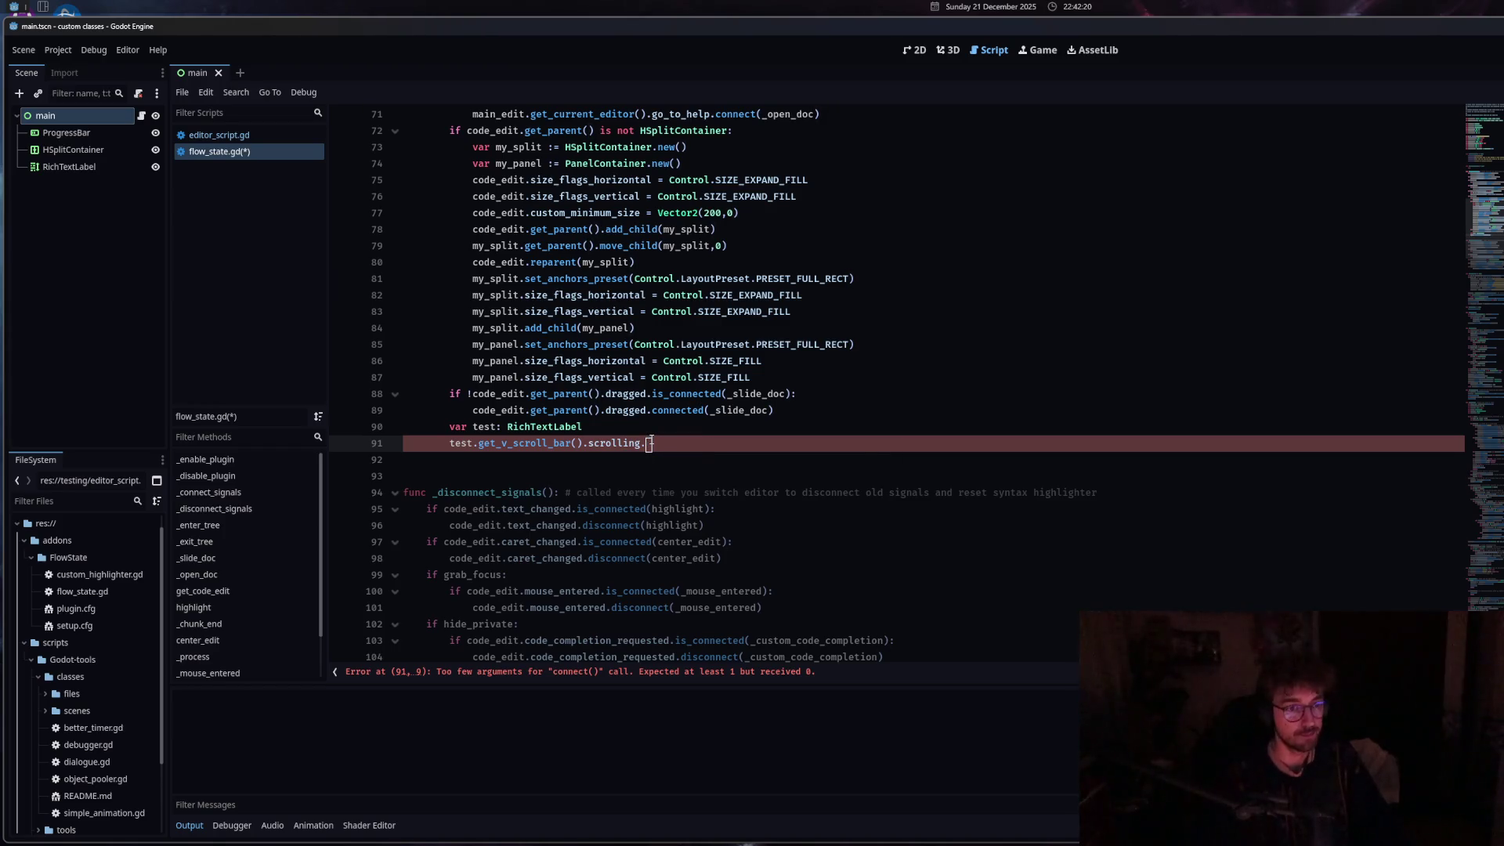
Delete the 'var test: RichTextLabel' line and replace test with doc_panel on line 90.
{"action": "triple_click", "coordinate": [503, 423]}
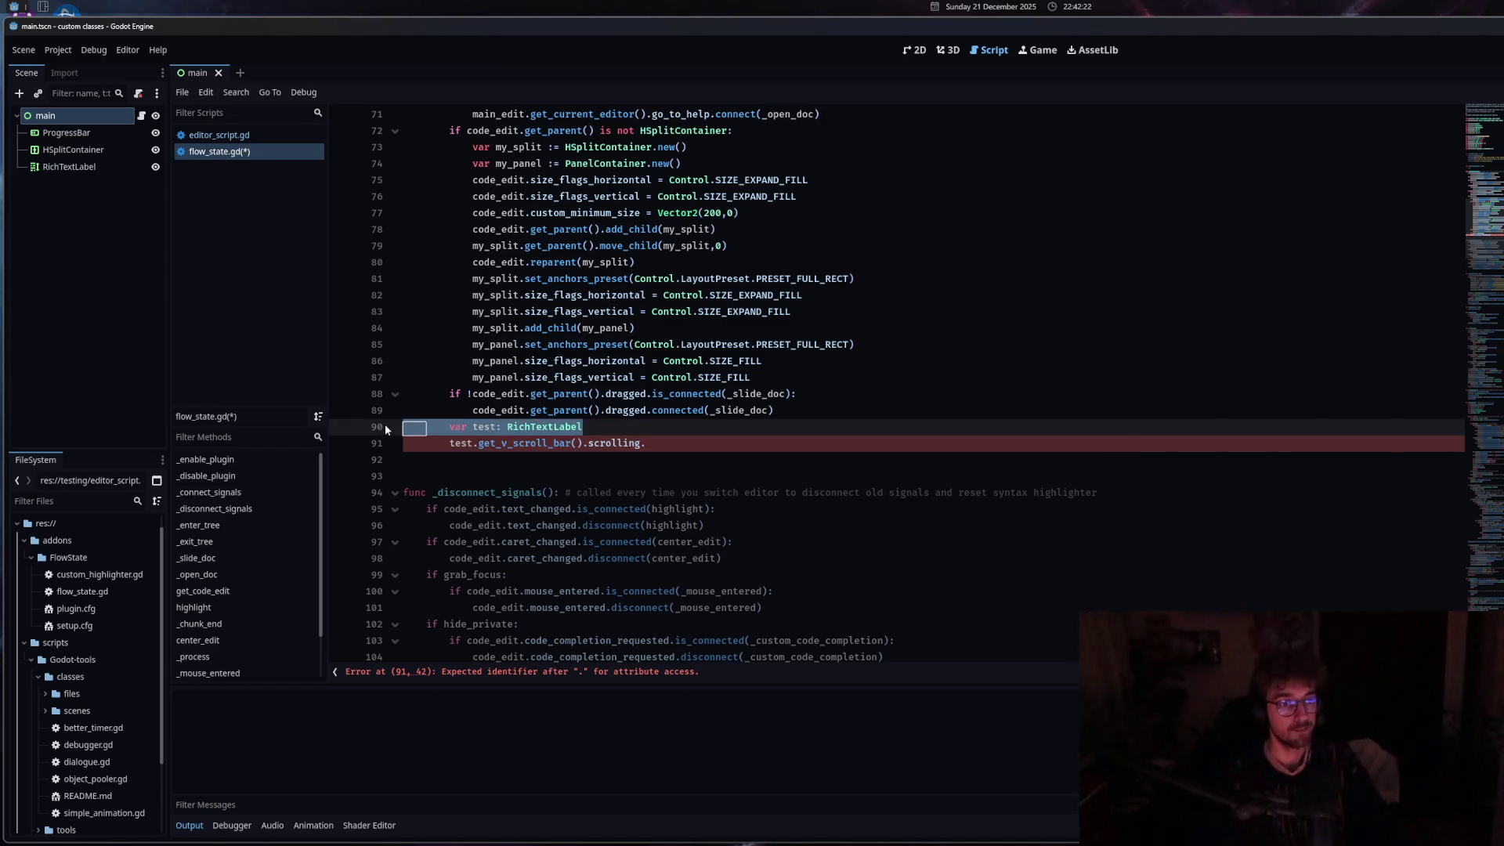
{"action": "key", "text": "BackSpace"}
{"action": "key", "text": "BackSpace"}
{"action": "left_click", "coordinate": [475, 426]}
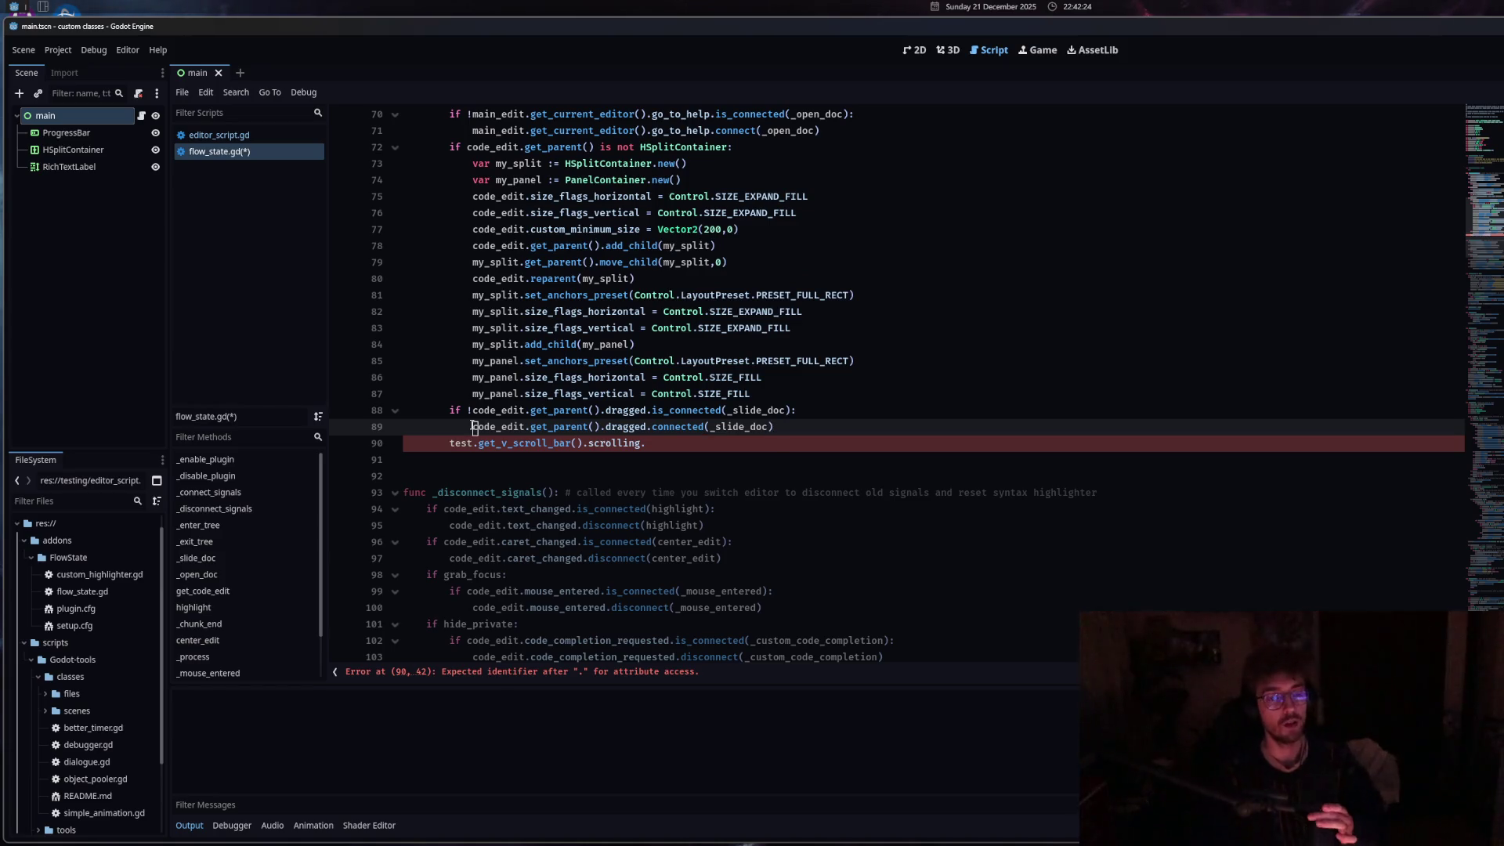
{"action": "left_click_drag", "start_coordinate": [475, 426], "coordinate": [595, 427]}
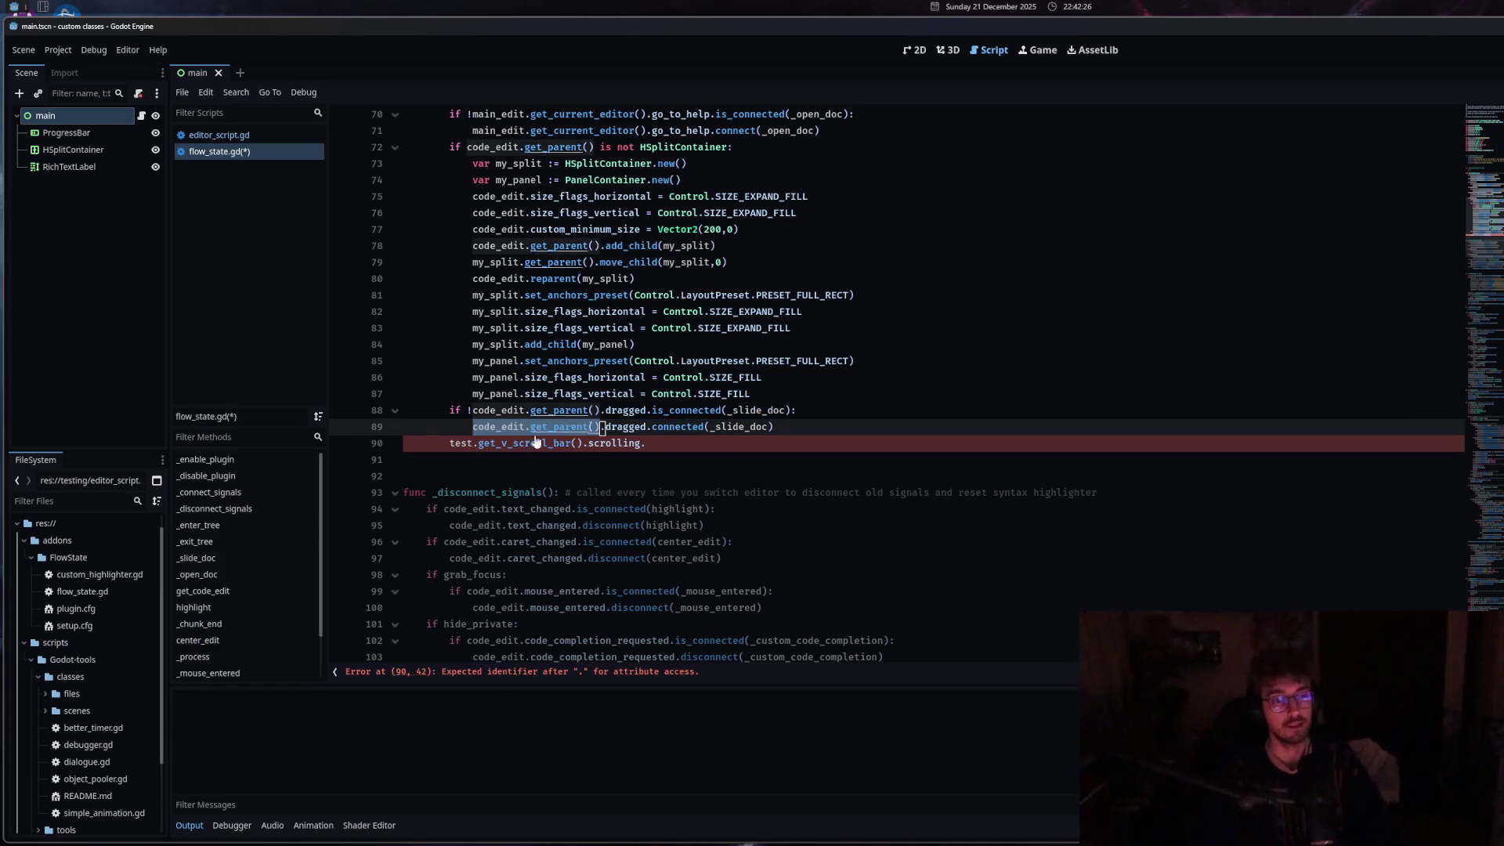
{"action": "left_click_drag", "start_coordinate": [451, 444], "coordinate": [474, 444]}
{"action": "left_click", "coordinate": [446, 443]}
{"action": "left_click", "coordinate": [475, 444], "text": "shift"}
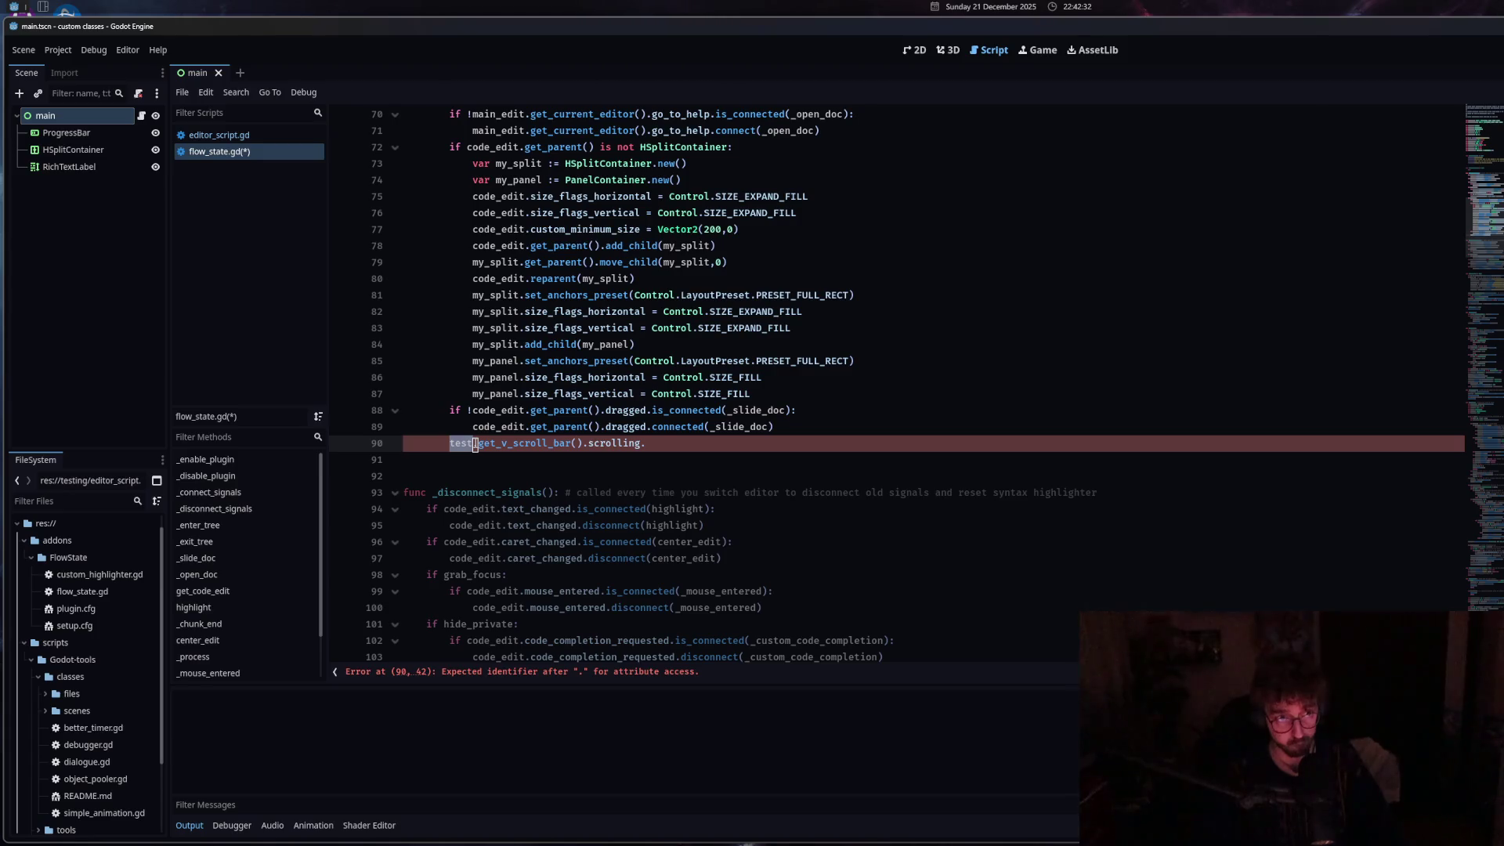
{"action": "type", "text": "doc"}
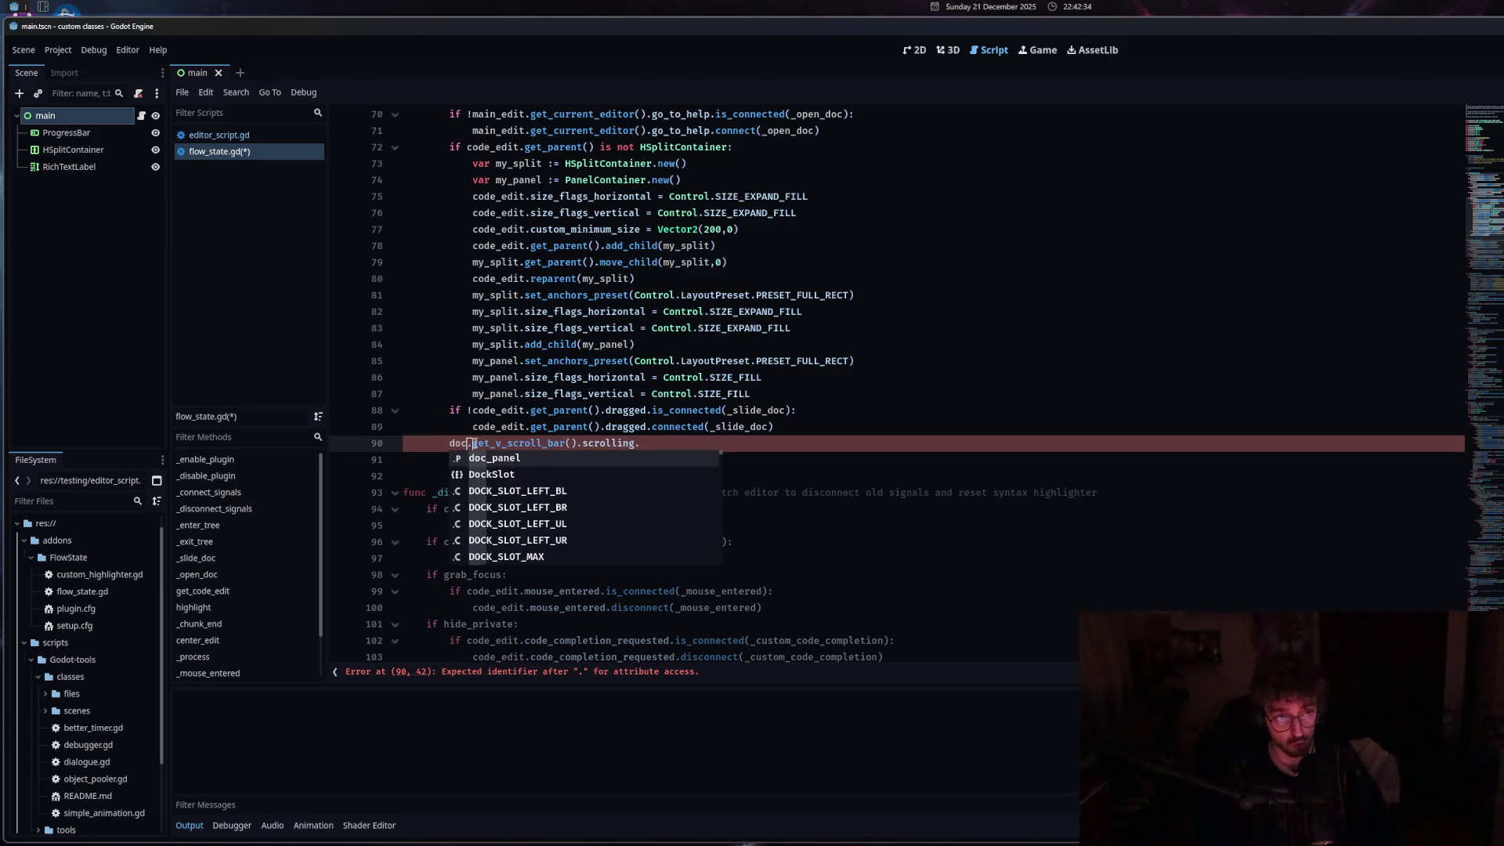
{"action": "key", "text": "Return"}
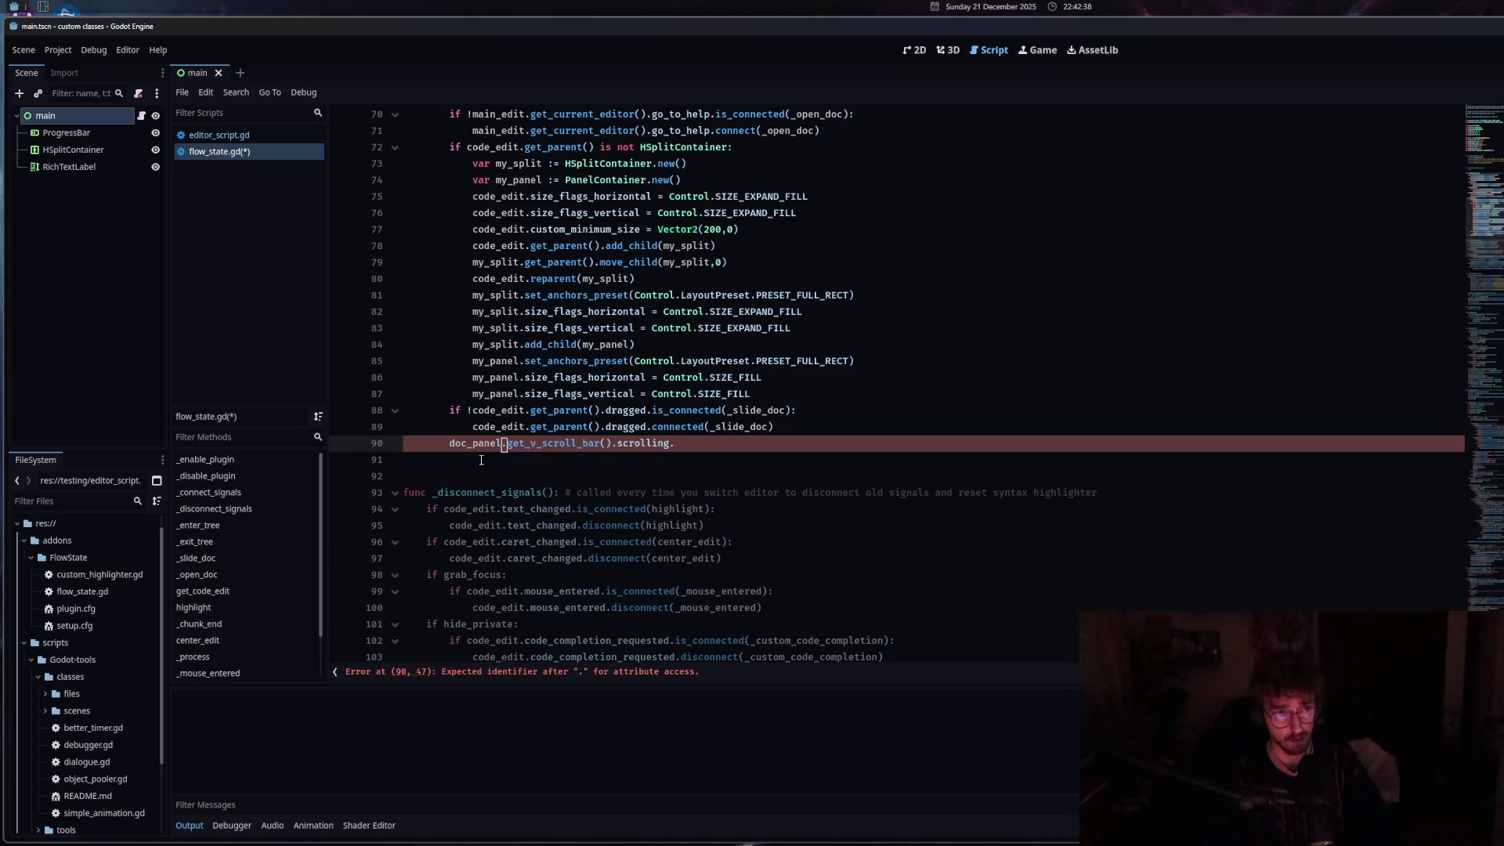
Review the doc_panel assignment on line 182.
{"action": "scroll", "coordinate": [481, 460], "scroll_direction": "up", "scroll_amount": 2}
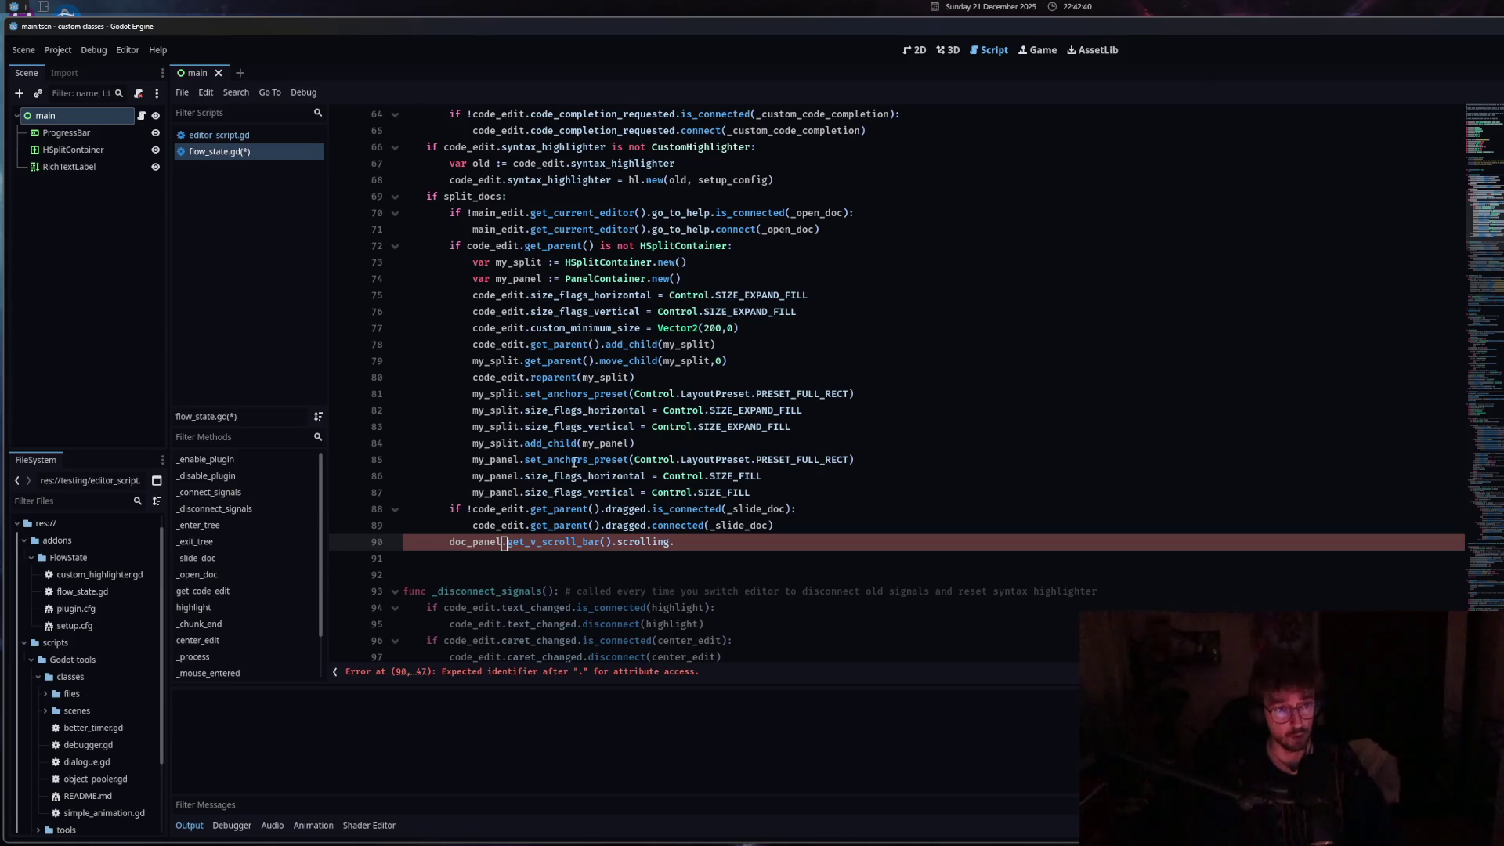
{"action": "mouse_move", "coordinate": [578, 456]}
{"action": "scroll", "coordinate": [579, 456], "scroll_direction": "down", "scroll_amount": 13}
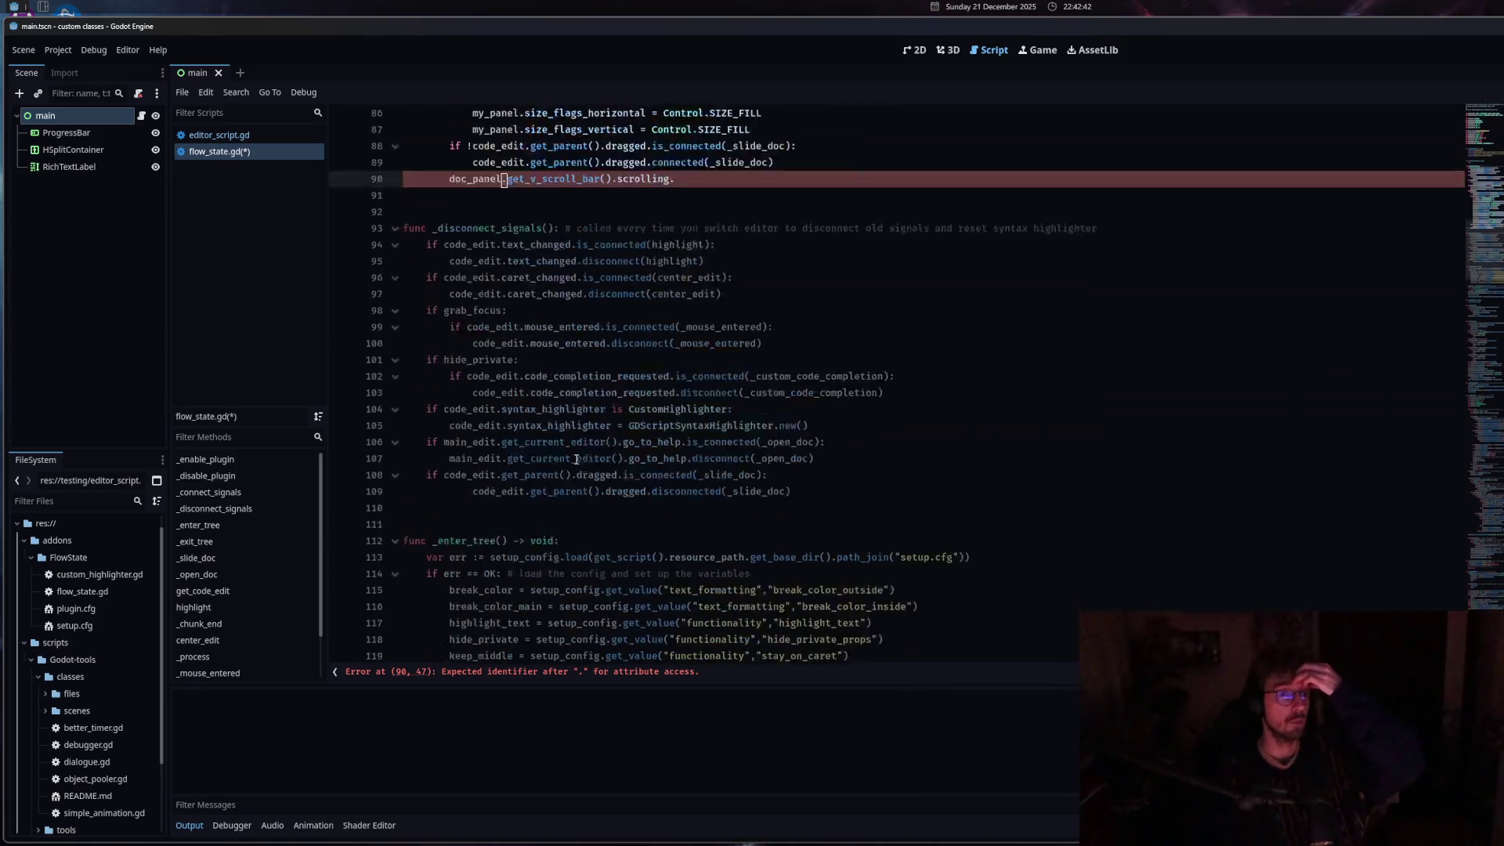
{"action": "scroll", "coordinate": [575, 461], "scroll_direction": "down", "scroll_amount": 6}
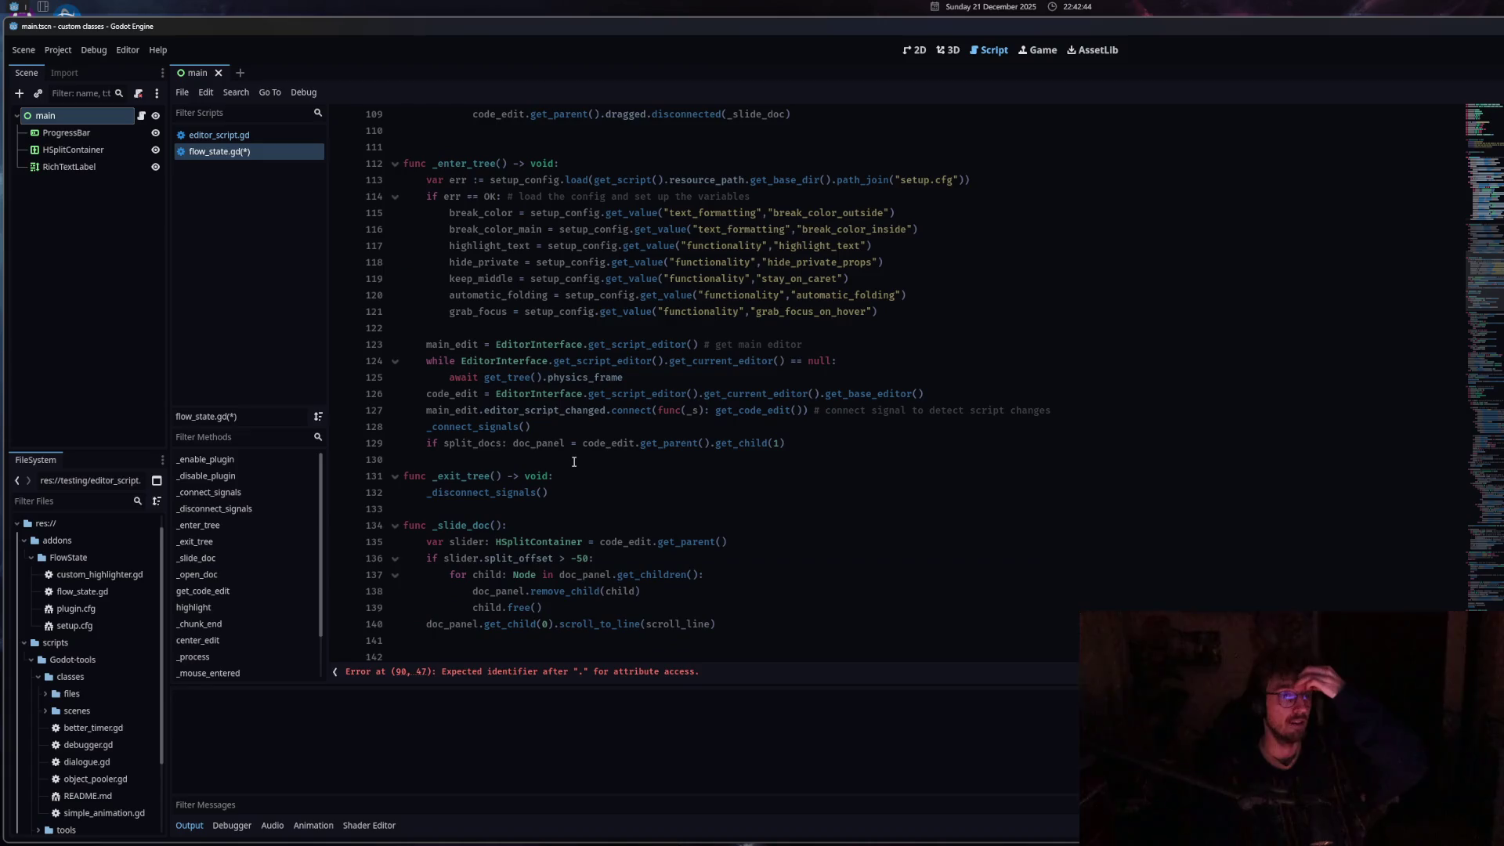
{"action": "scroll", "coordinate": [574, 462], "scroll_direction": "up", "scroll_amount": 5}
{"action": "scroll", "coordinate": [574, 463], "scroll_direction": "down", "scroll_amount": 18}
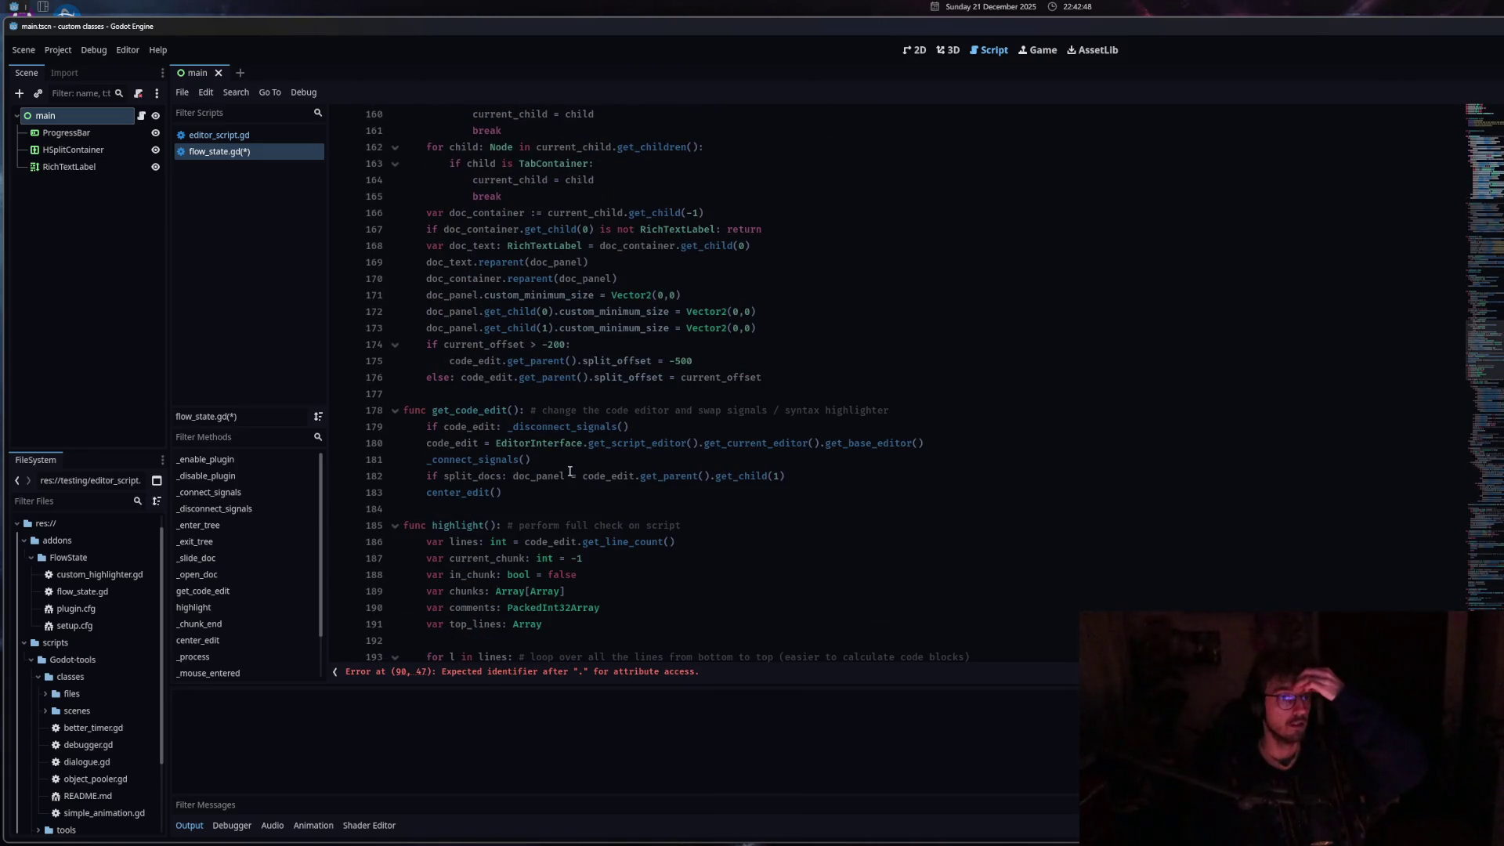
{"action": "left_click_drag", "start_coordinate": [443, 475], "coordinate": [747, 476]}
{"action": "mouse_move", "coordinate": [746, 476]}
Delete the unfinished scroll-bar line and save flow_state.gd.
{"action": "scroll", "coordinate": [568, 531], "scroll_direction": "up", "scroll_amount": 20}
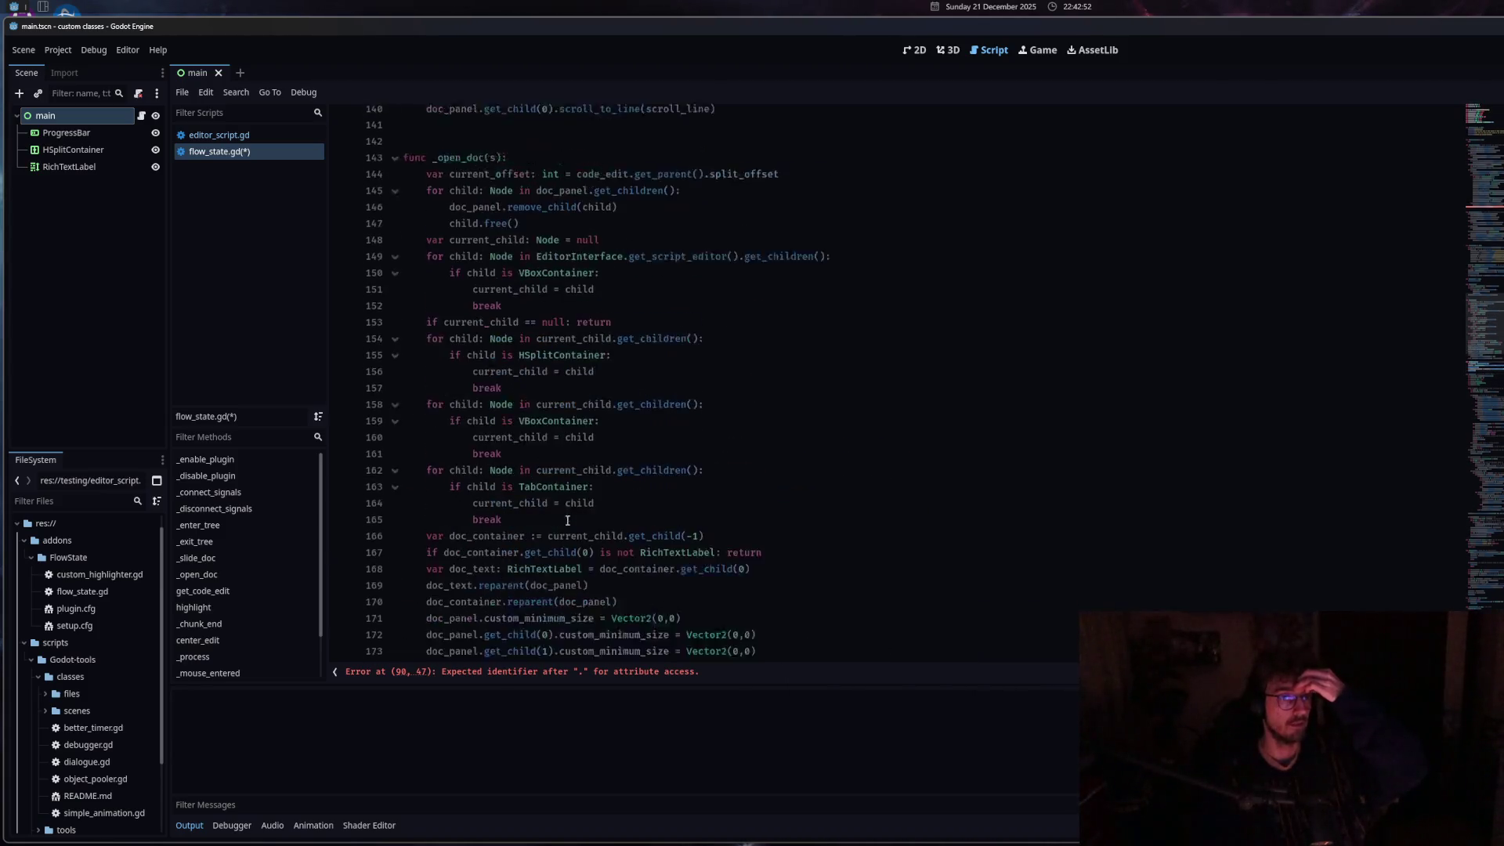
{"action": "mouse_move", "coordinate": [722, 510]}
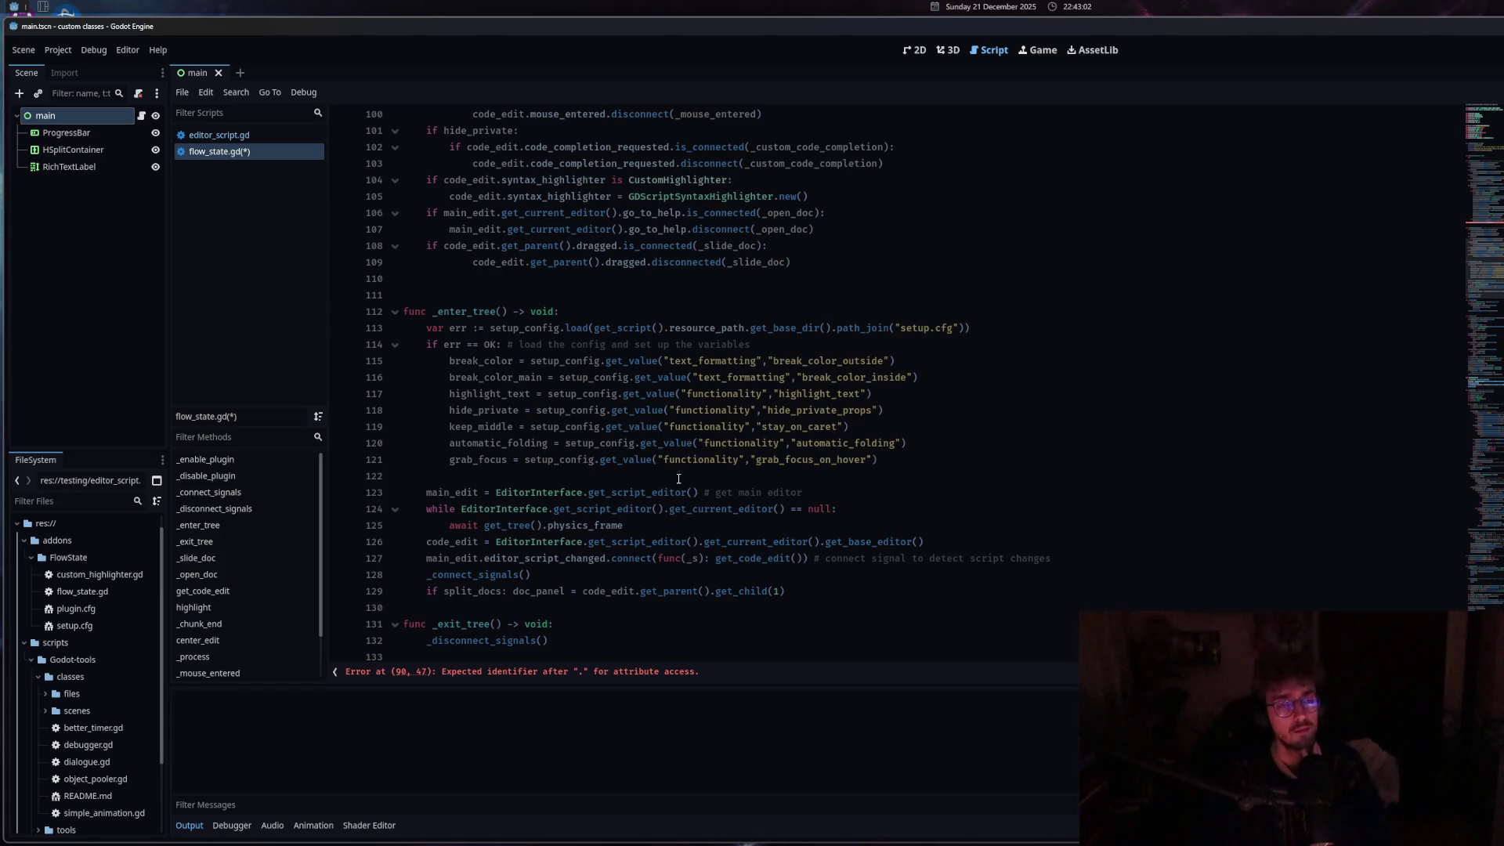
{"action": "scroll", "coordinate": [678, 478], "scroll_direction": "up", "scroll_amount": 4}
{"action": "scroll", "coordinate": [678, 478], "scroll_direction": "up", "scroll_amount": 4}
{"action": "left_click_drag", "start_coordinate": [676, 344], "coordinate": [393, 345]}
{"action": "key", "text": "BackSpace"}
{"action": "key", "text": "BackSpace"}
{"action": "key", "text": "ctrl+s"}
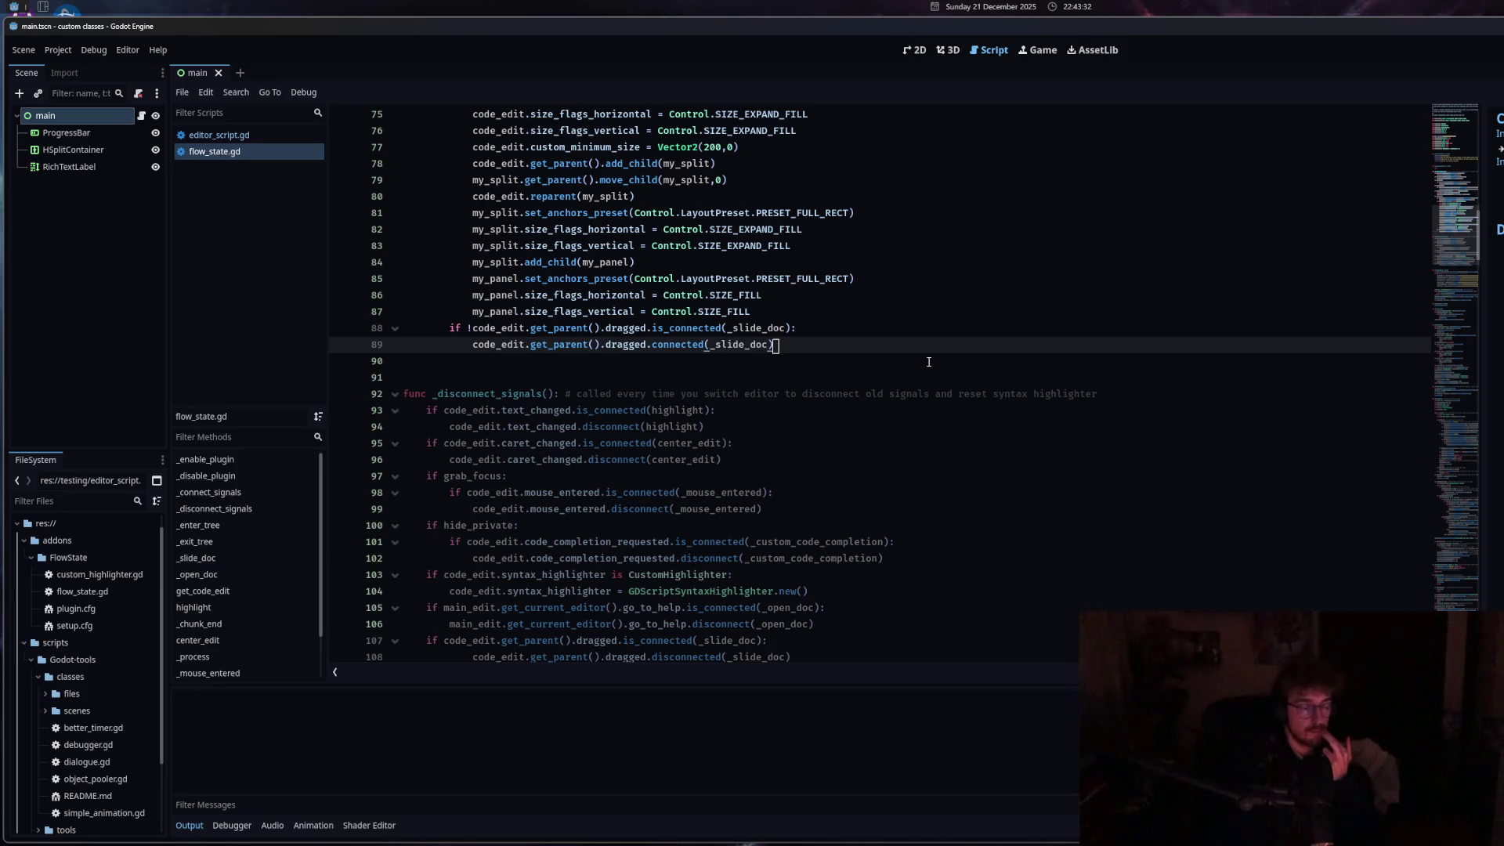
Inspect the split_offset check on line 135 and collapse the docs panel with the split divider.
{"action": "scroll", "coordinate": [928, 362], "scroll_direction": "down", "scroll_amount": 4}
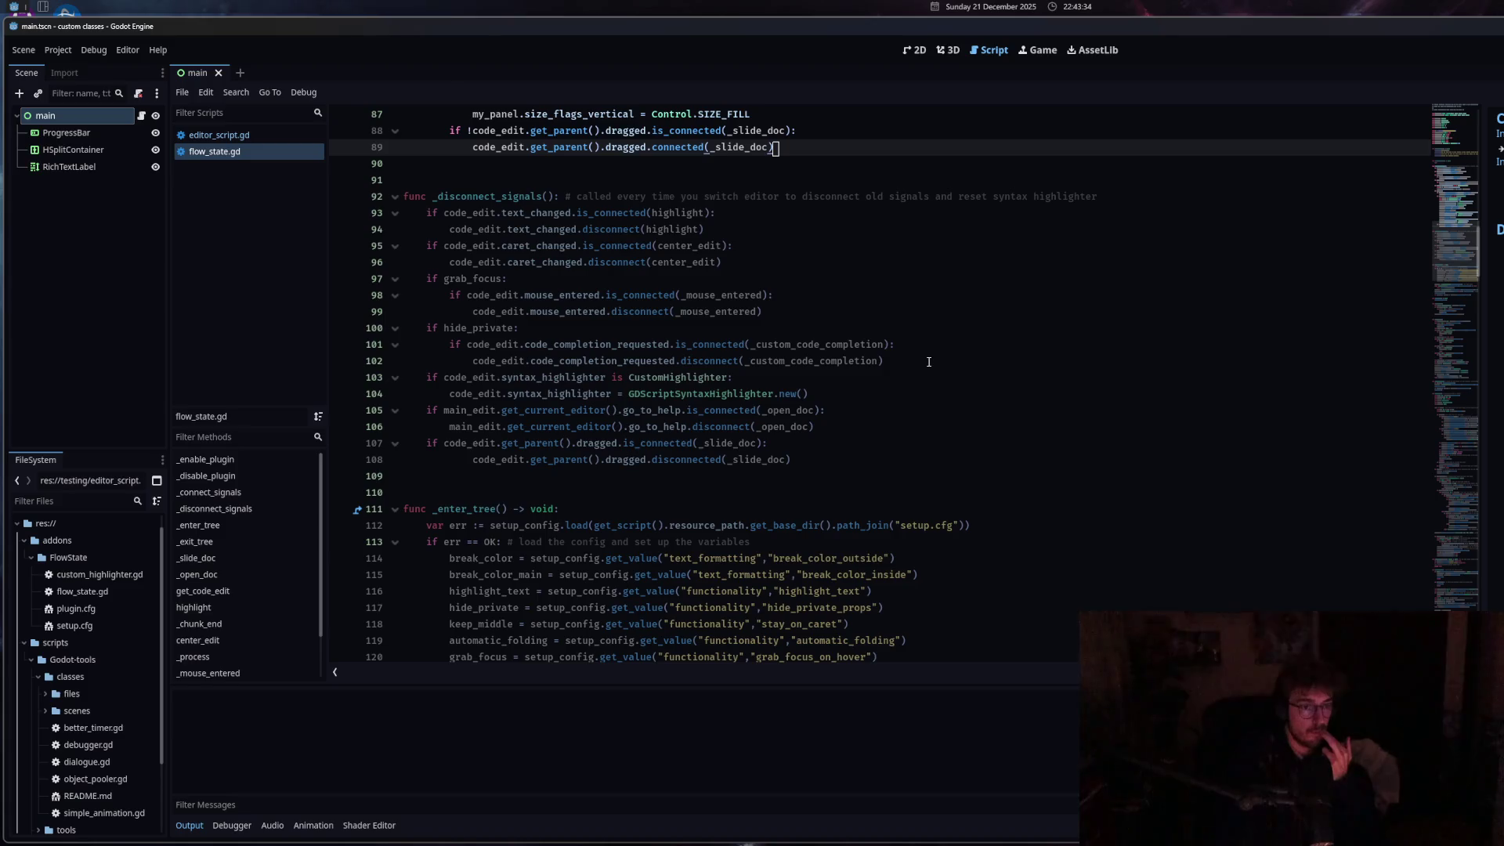
{"action": "scroll", "coordinate": [928, 362], "scroll_direction": "down", "scroll_amount": 4}
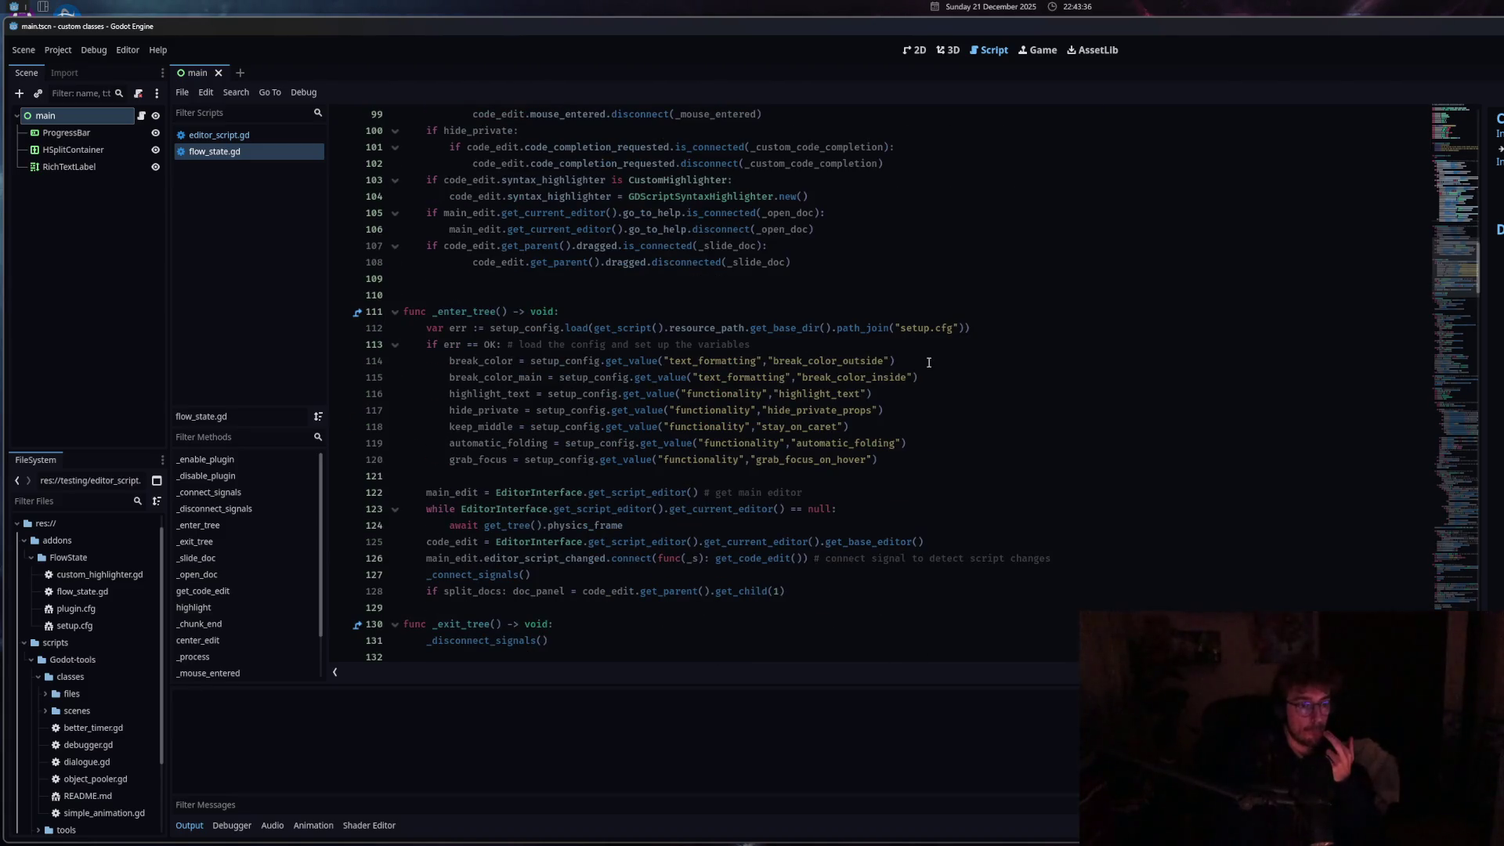
{"action": "scroll", "coordinate": [929, 362], "scroll_direction": "up", "scroll_amount": 4}
{"action": "scroll", "coordinate": [866, 389], "scroll_direction": "down", "scroll_amount": 8}
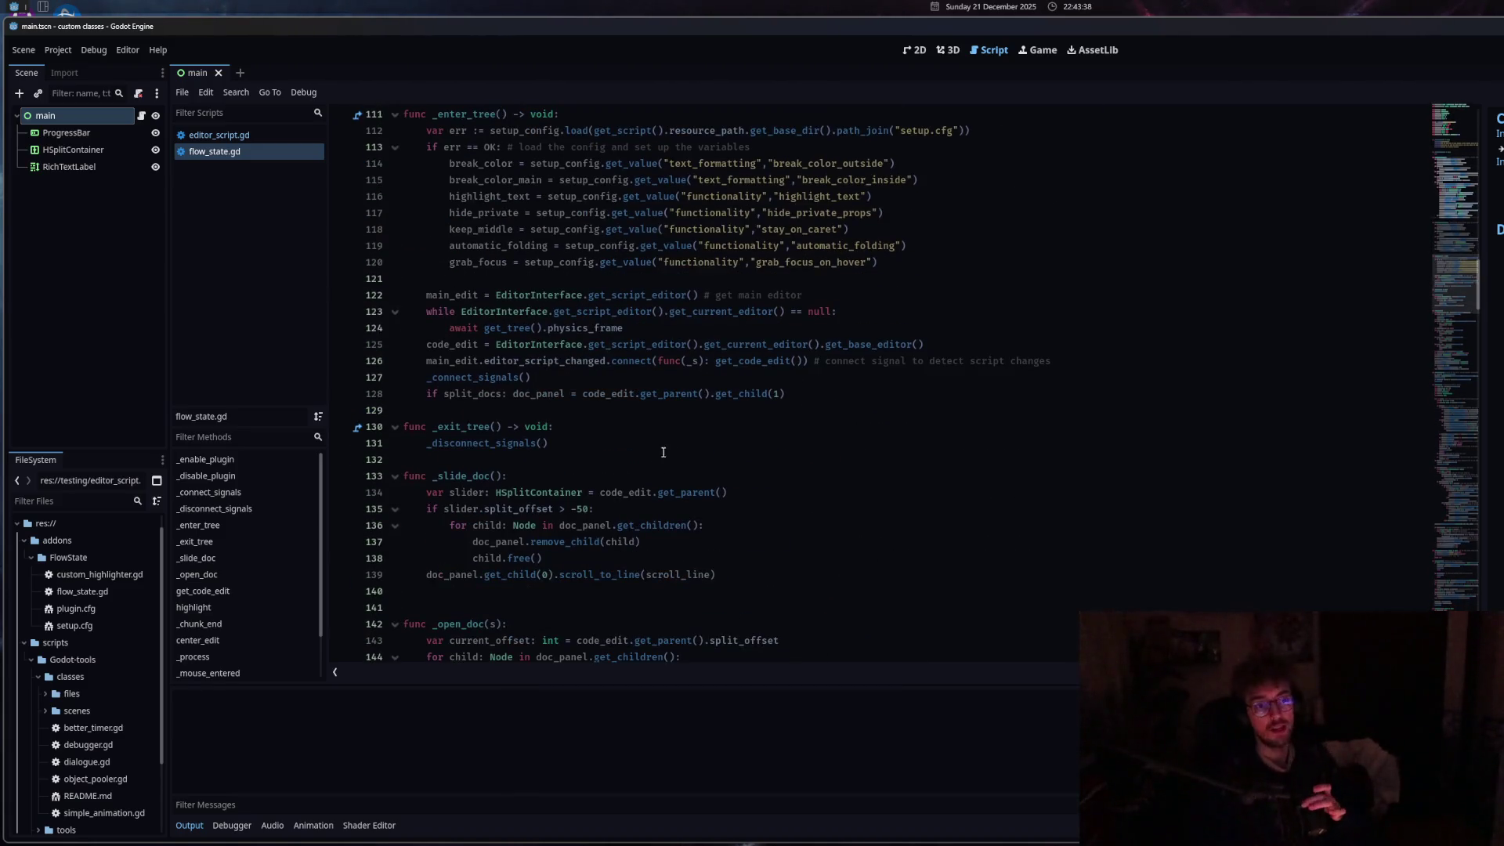
{"action": "left_click", "coordinate": [510, 508]}
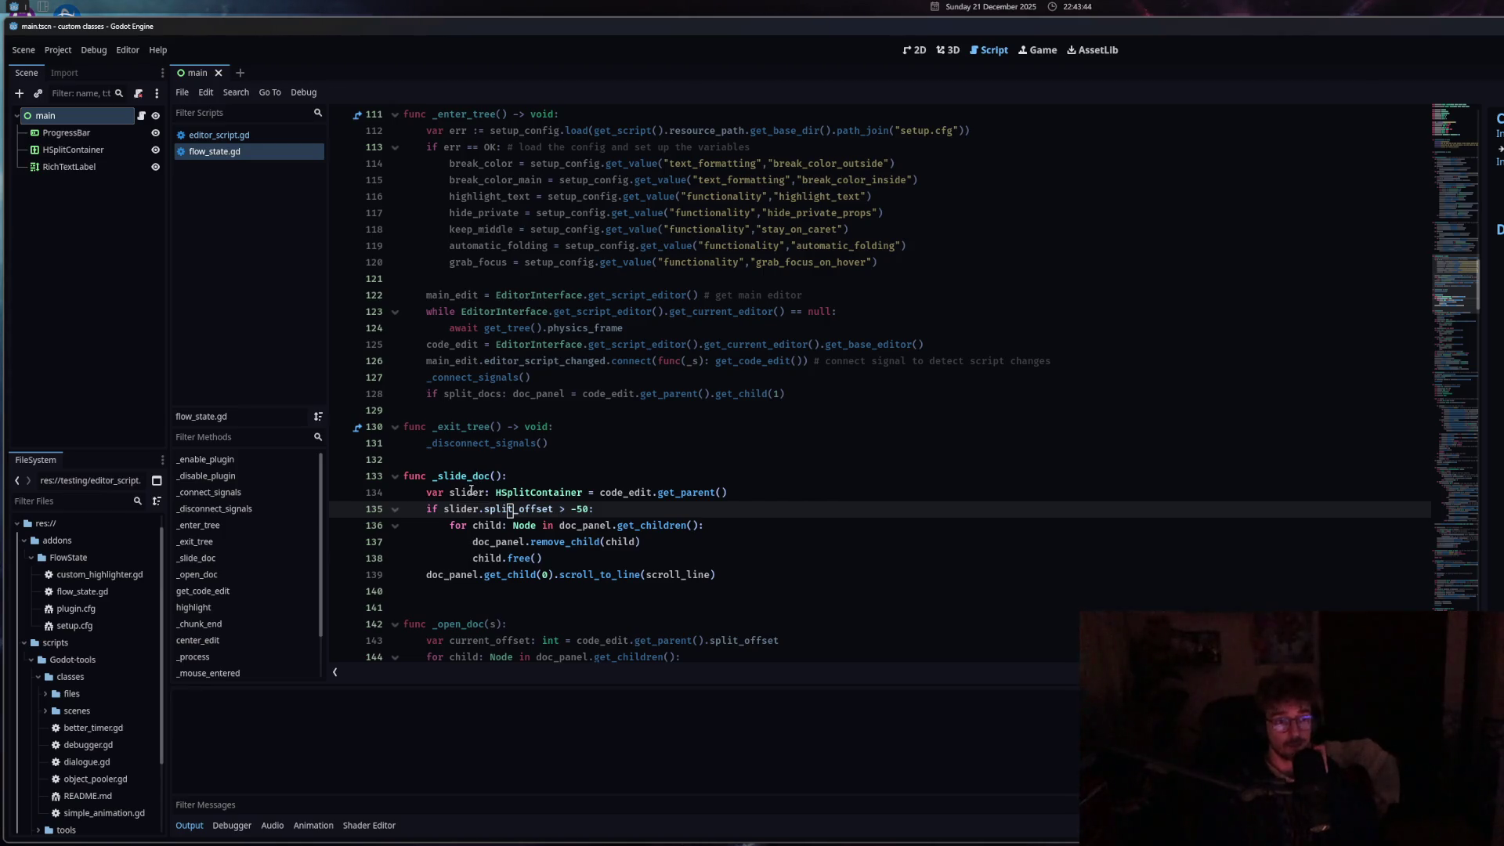
{"action": "scroll", "coordinate": [471, 490], "scroll_direction": "down", "scroll_amount": 3}
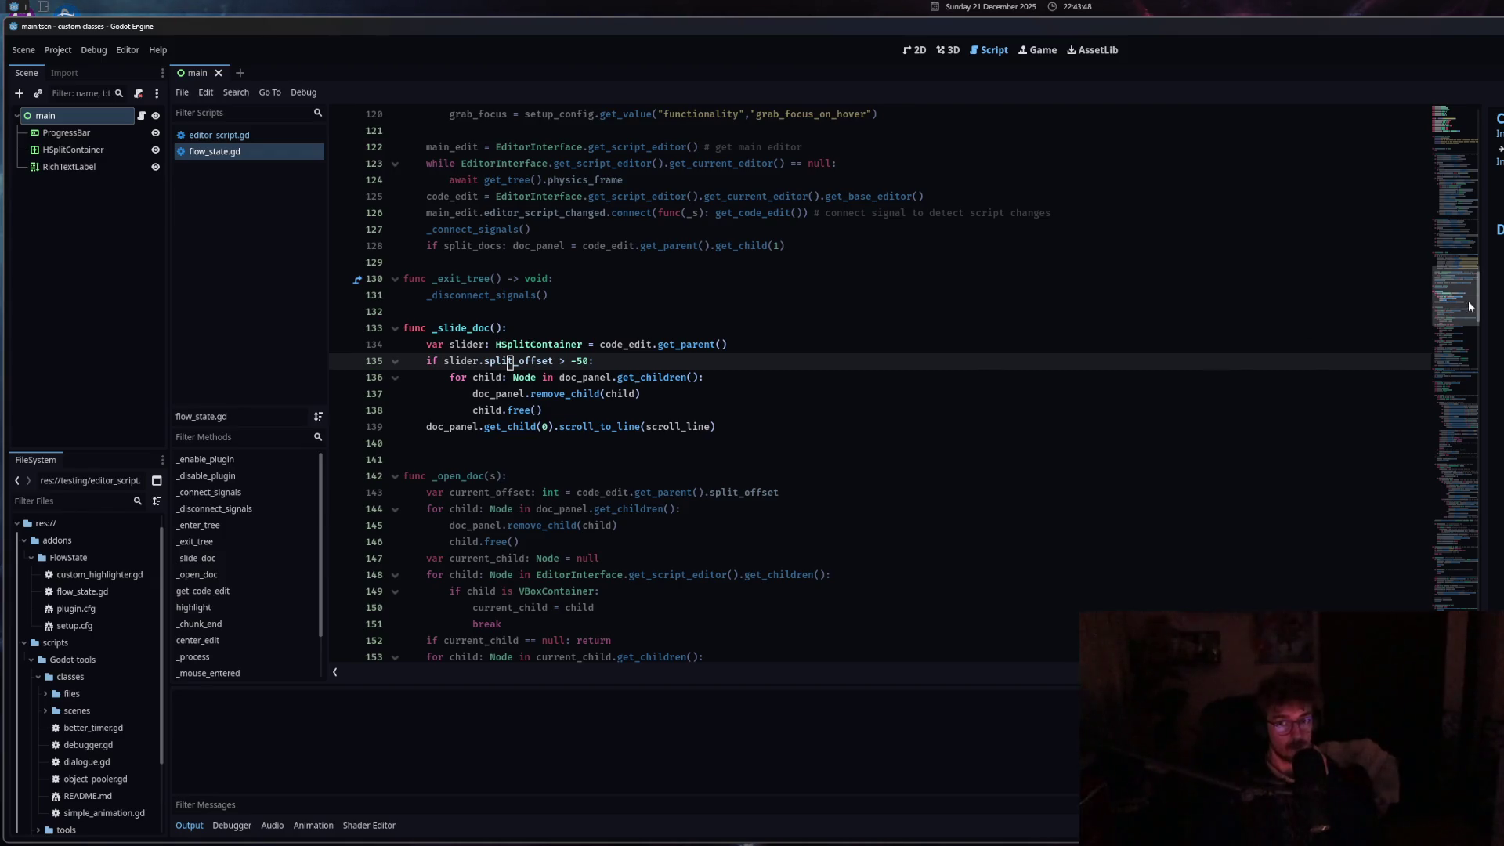
{"action": "scroll", "coordinate": [1489, 300], "scroll_direction": "up", "scroll_amount": 1}
{"action": "left_click_drag", "start_coordinate": [1488, 300], "coordinate": [1503, 300]}
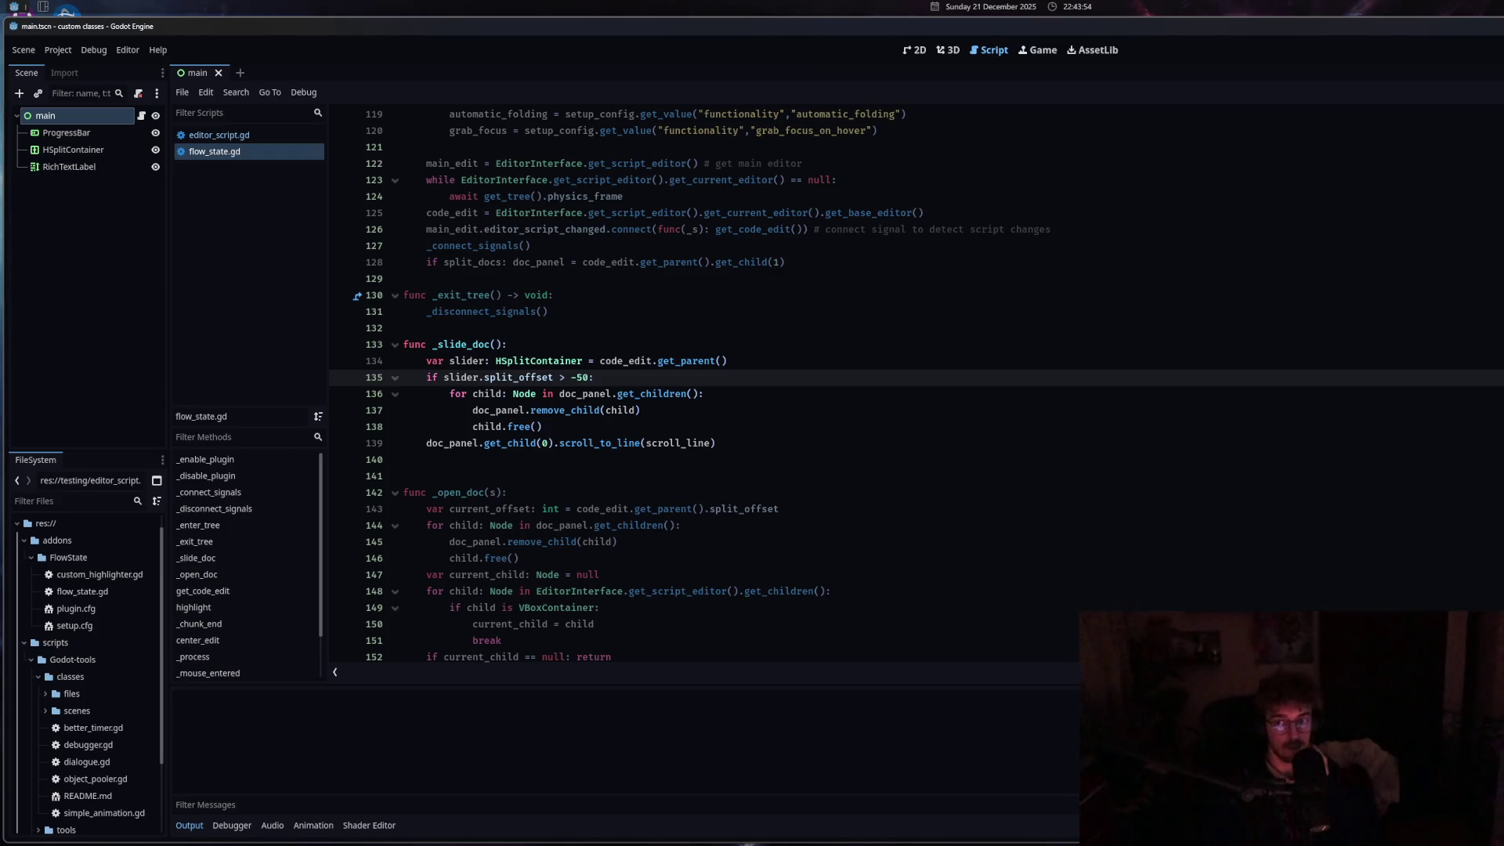
{"action": "left_click", "coordinate": [510, 377]}
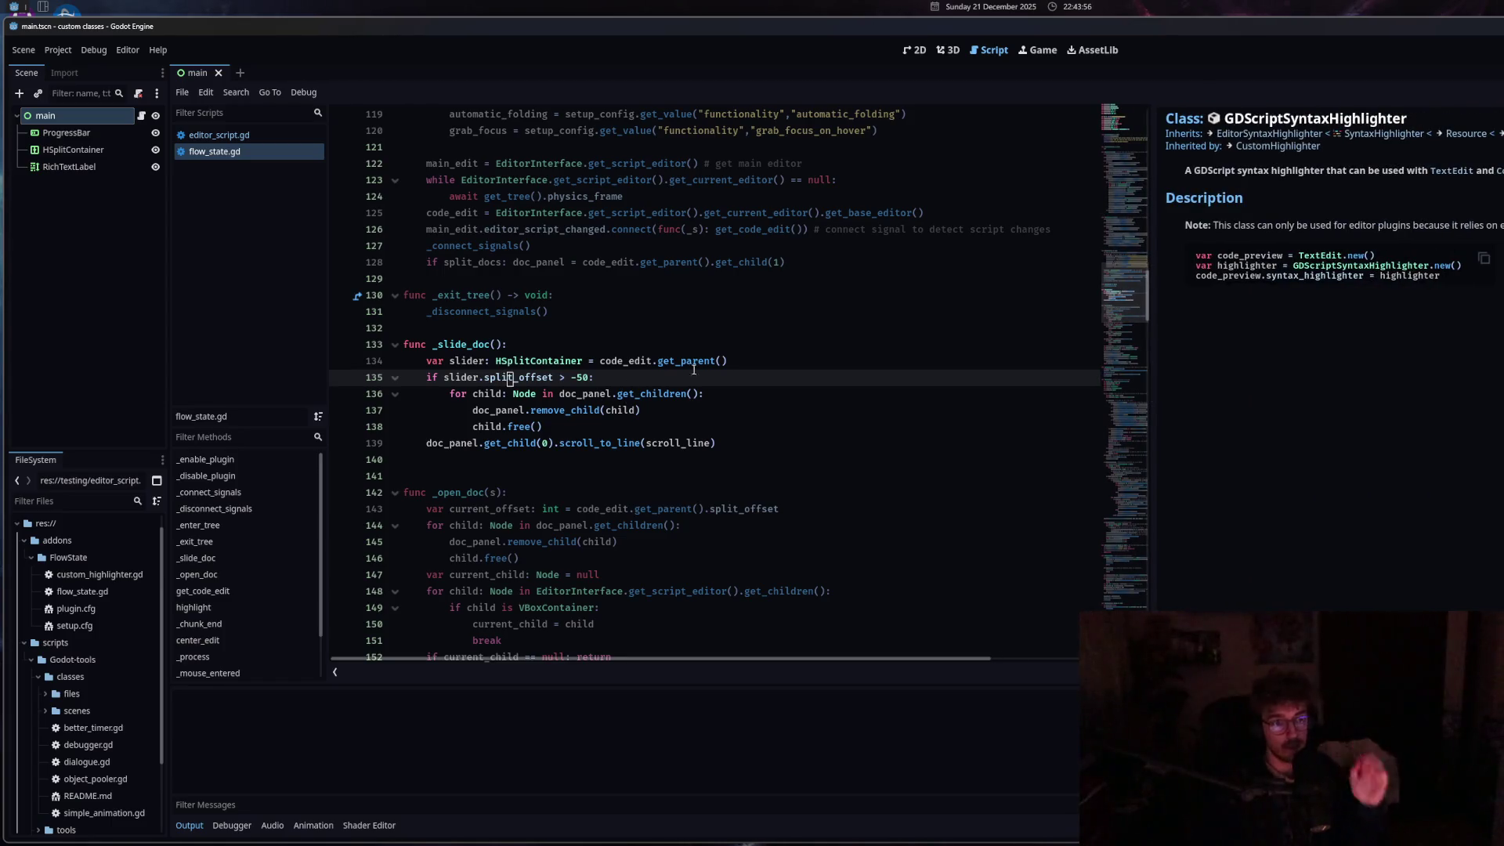
Change .connected( to .connect( on line 89 and save flow_state.gd.
{"action": "left_click", "coordinate": [742, 361]}
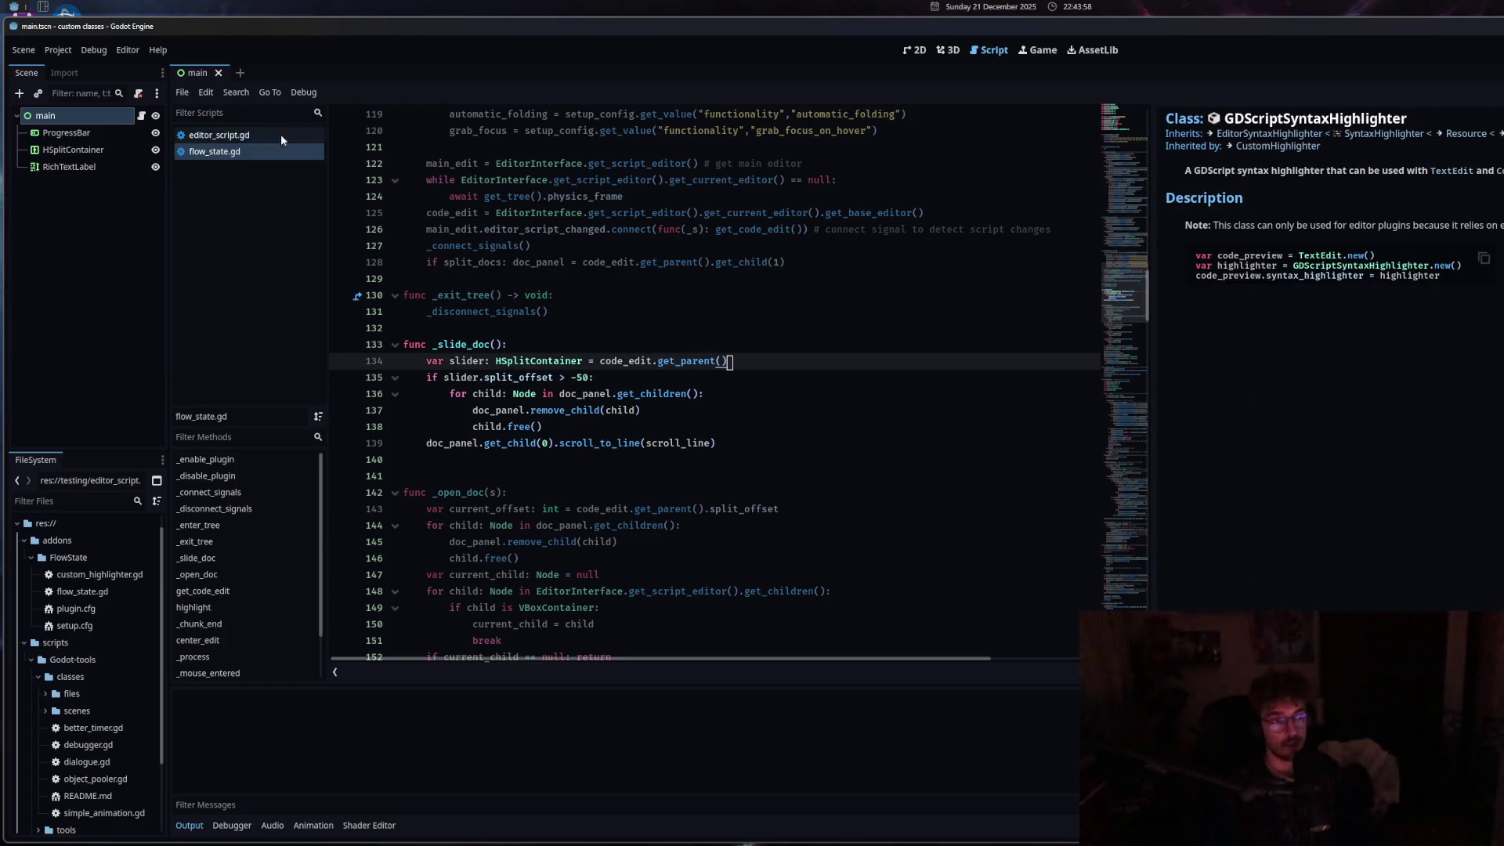
{"action": "left_click", "coordinate": [223, 135]}
{"action": "left_click", "coordinate": [223, 151]}
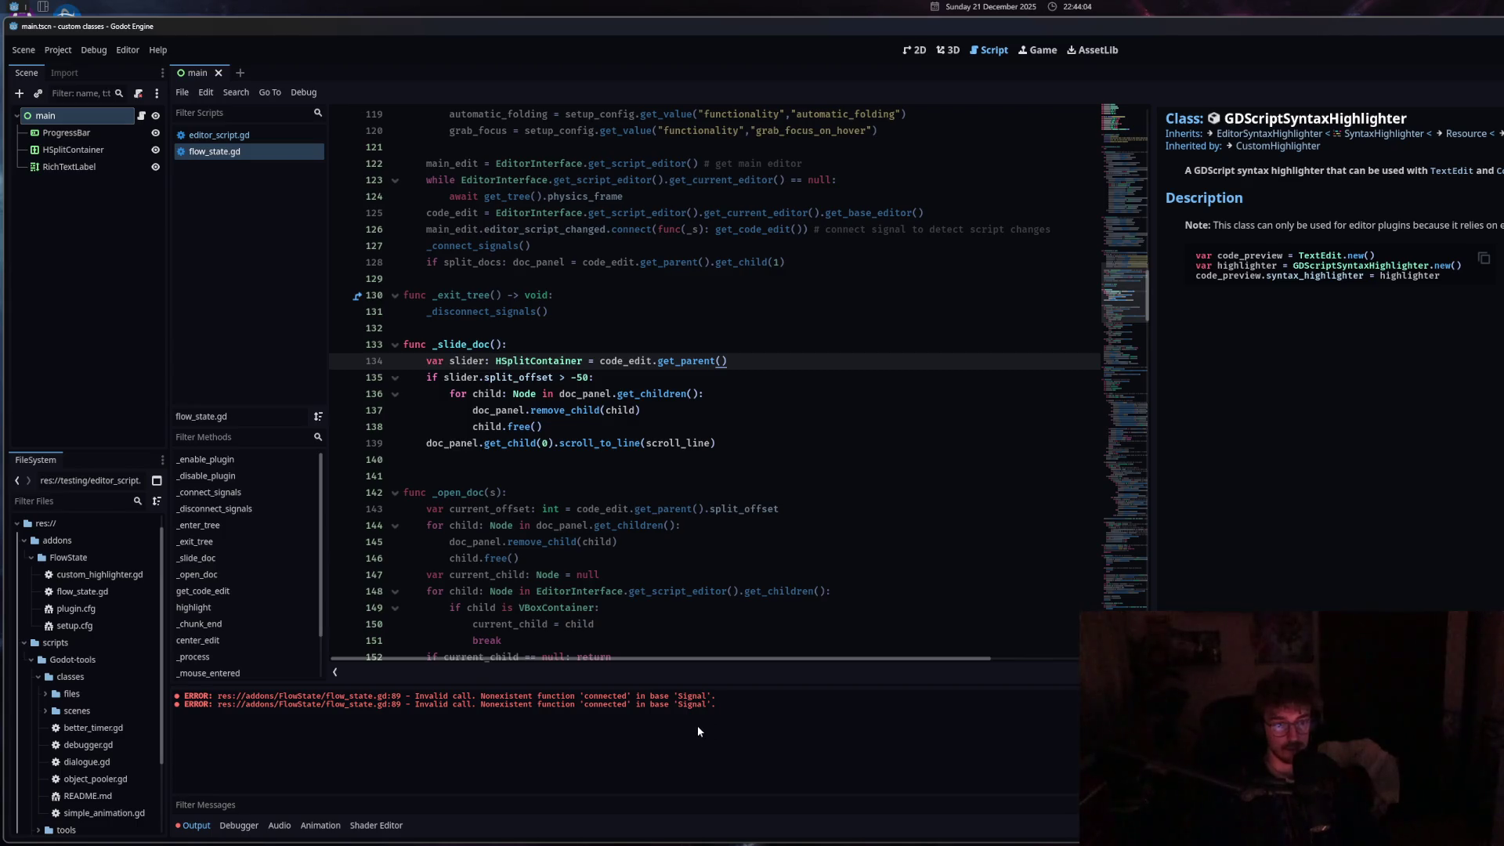
{"action": "scroll", "coordinate": [672, 582], "scroll_direction": "up", "scroll_amount": 10}
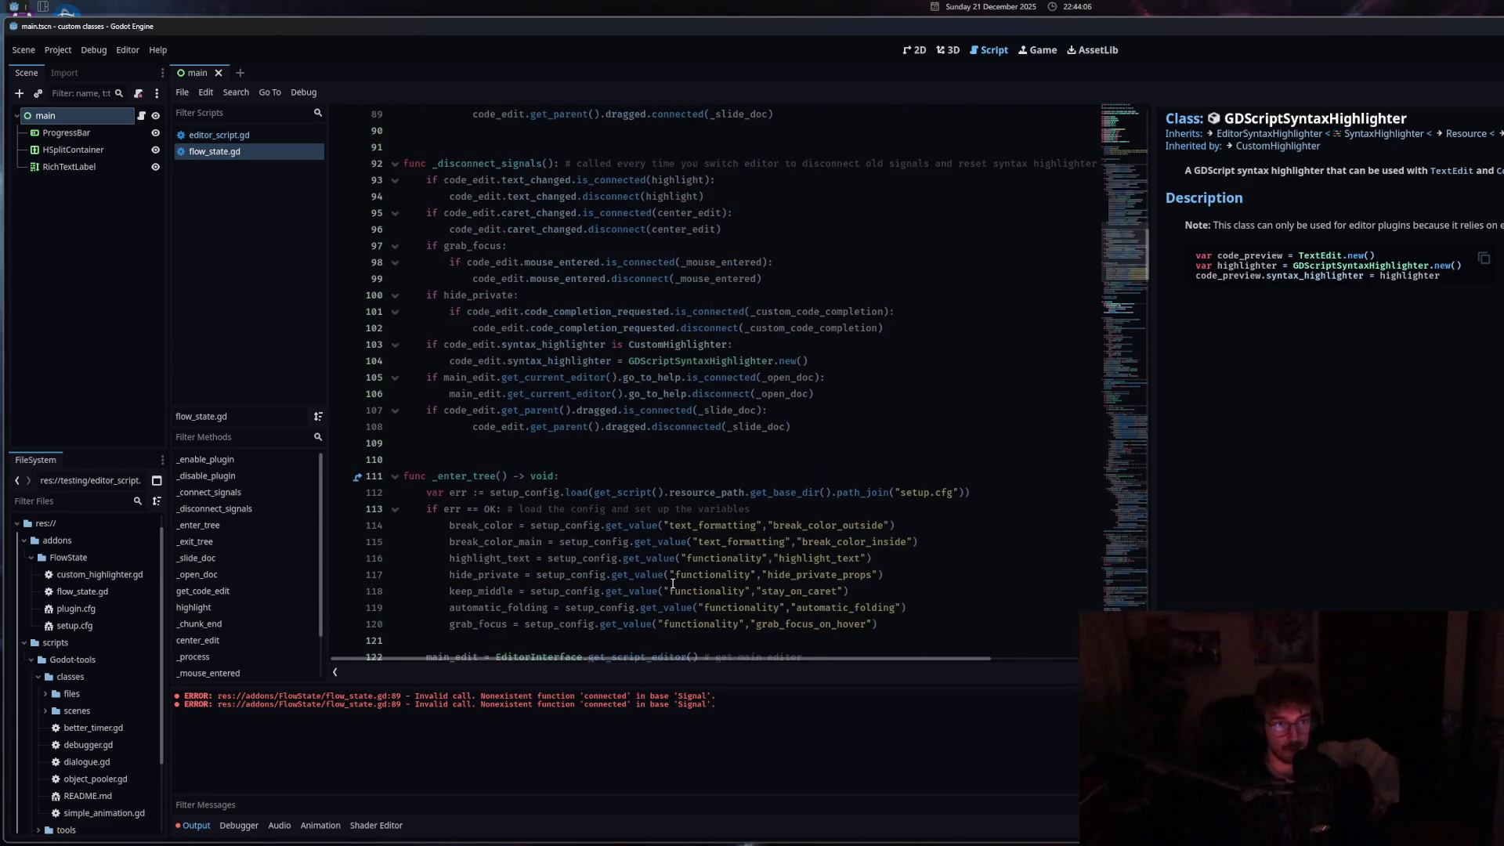
{"action": "scroll", "coordinate": [673, 587], "scroll_direction": "up", "scroll_amount": 4}
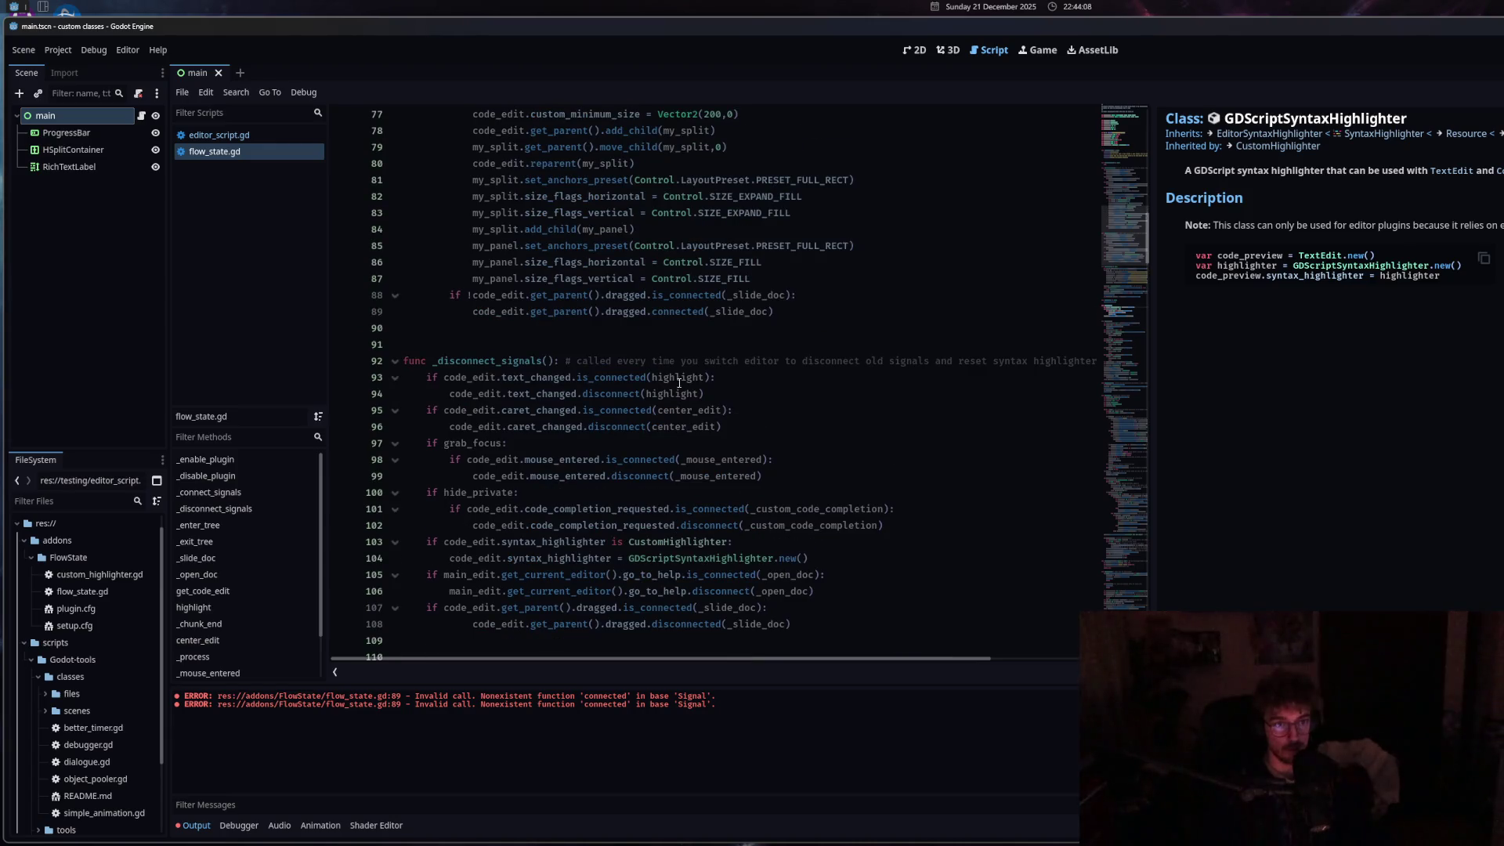
{"action": "left_click", "coordinate": [708, 312]}
{"action": "key", "text": "BackSpace"}
{"action": "key", "text": "BackSpace"}
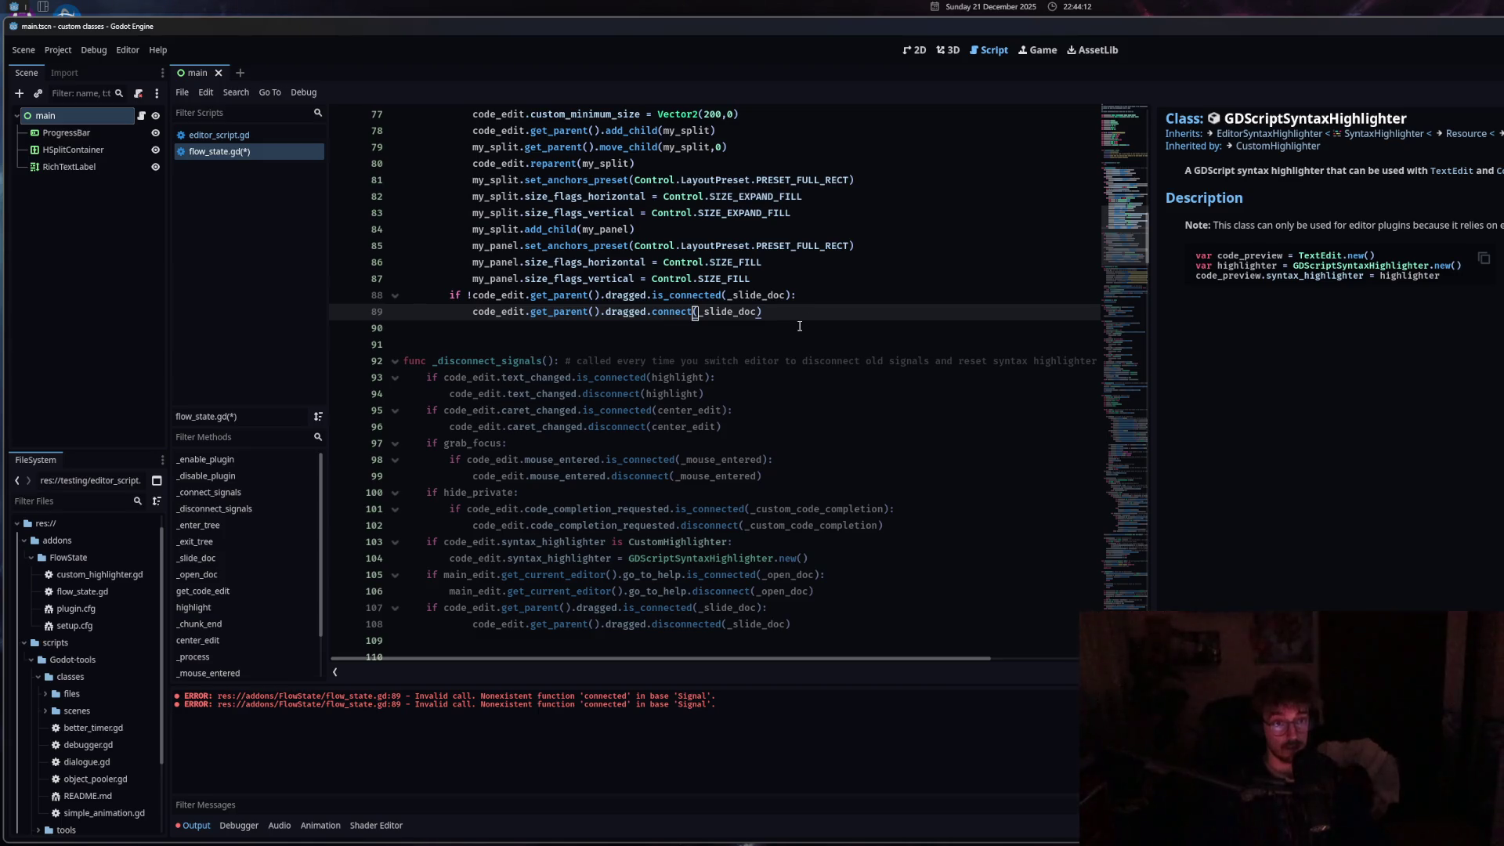
{"action": "scroll", "coordinate": [799, 326], "scroll_direction": "up", "scroll_amount": 10}
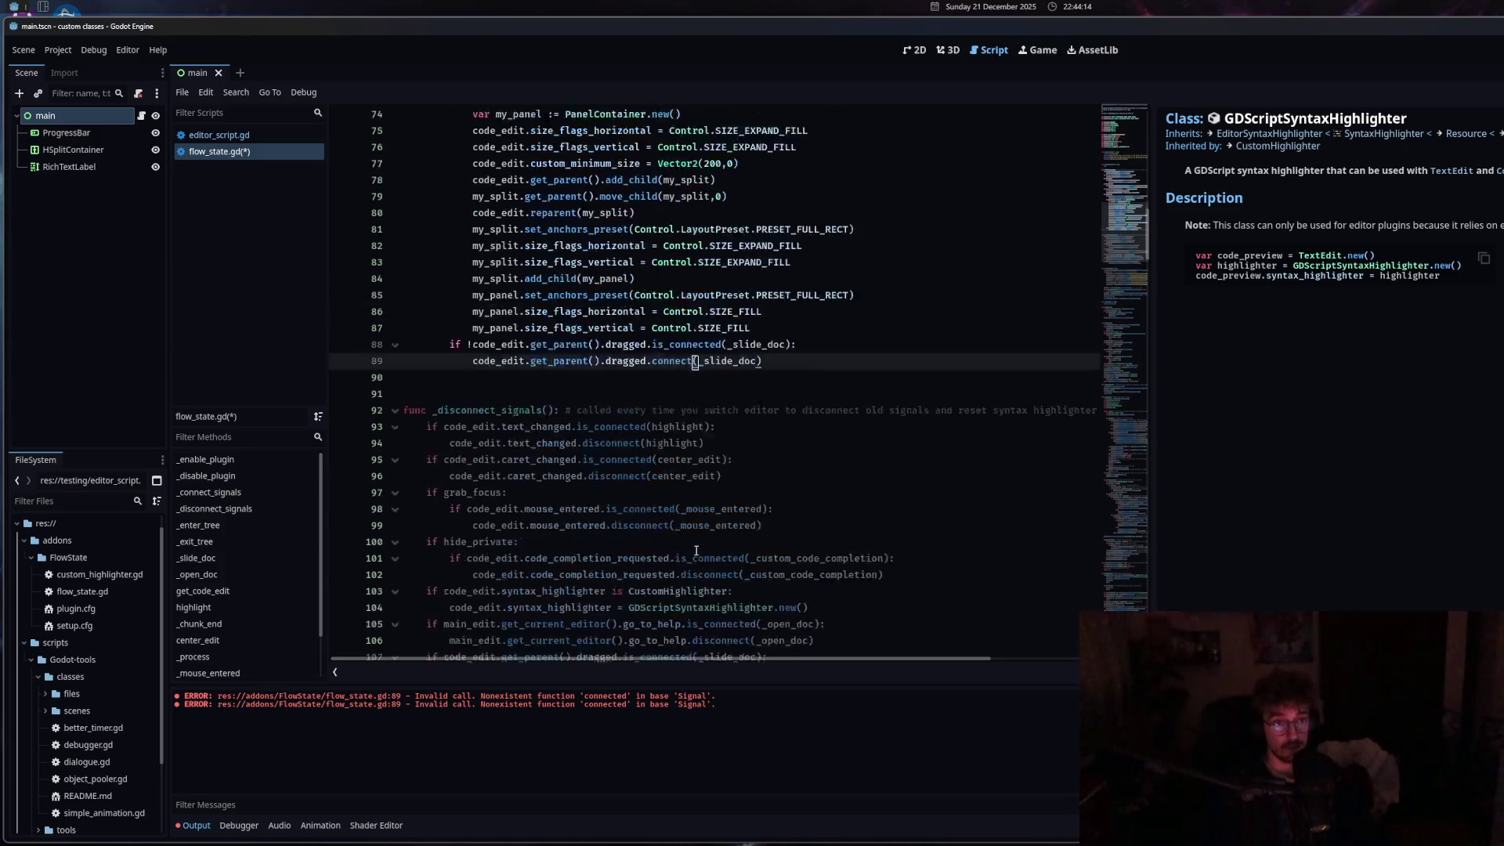
{"action": "scroll", "coordinate": [693, 560], "scroll_direction": "down", "scroll_amount": 4}
{"action": "key", "text": "ctrl+s"}
Change .disconnected( to .disconnect( on line 108, then retest by dragging the docs split.
{"action": "scroll", "coordinate": [693, 560], "scroll_direction": "down", "scroll_amount": 7}
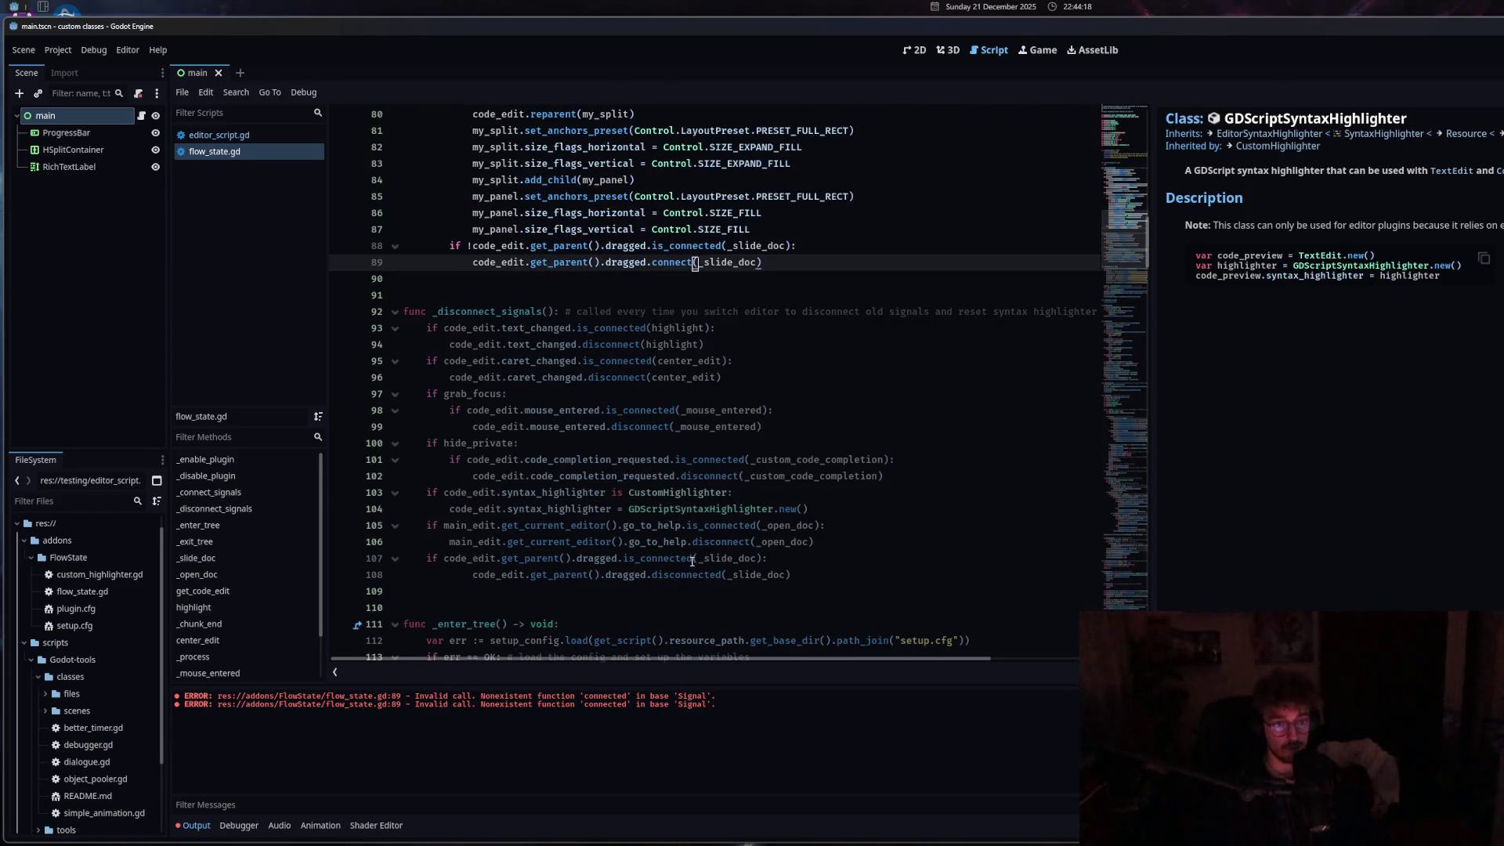
{"action": "left_click", "coordinate": [231, 135]}
{"action": "left_click", "coordinate": [242, 151]}
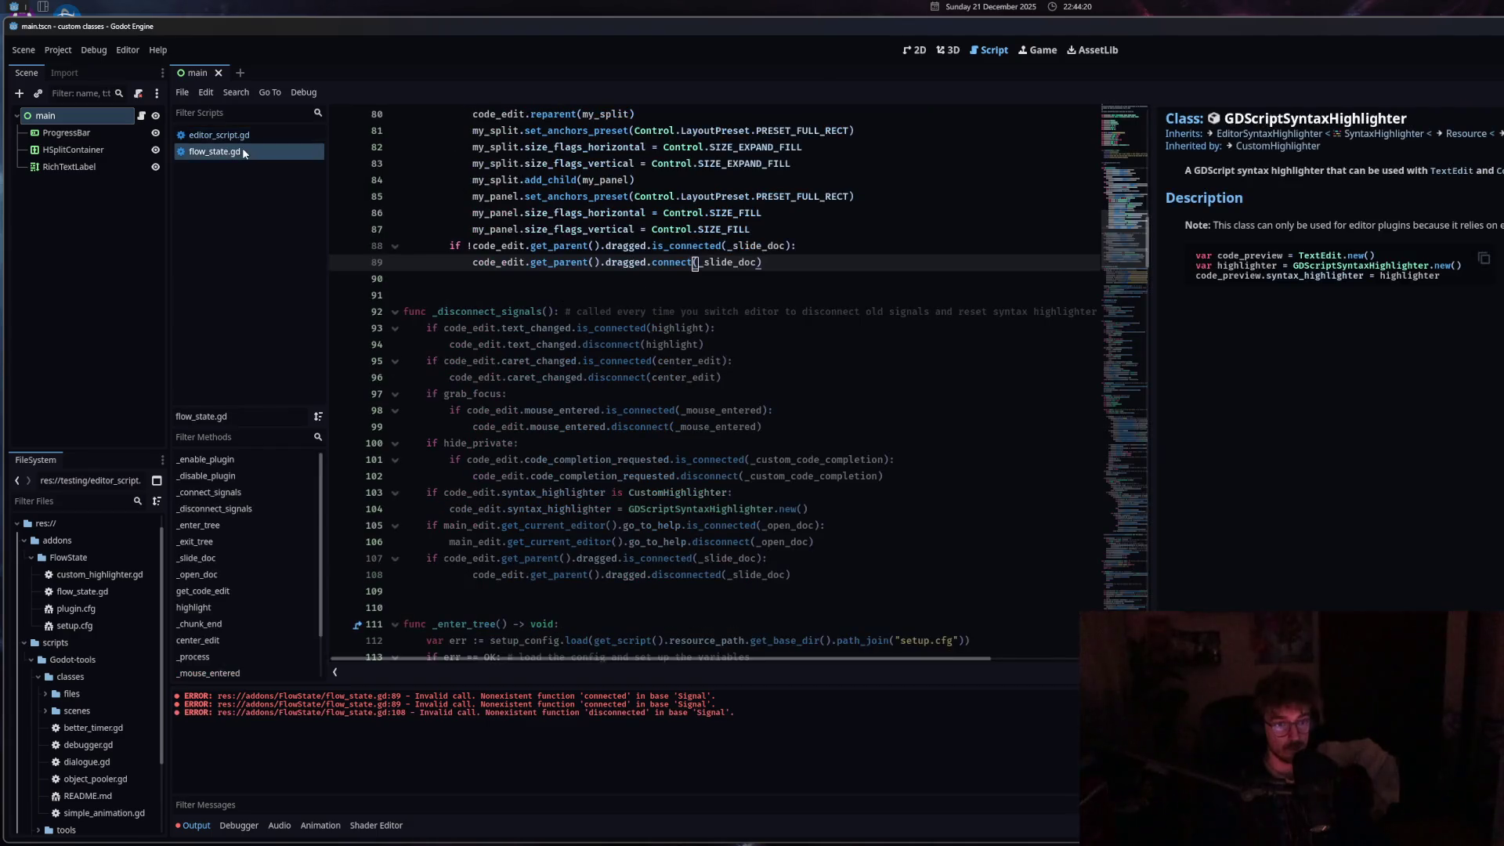
{"action": "scroll", "coordinate": [643, 466], "scroll_direction": "down", "scroll_amount": 4}
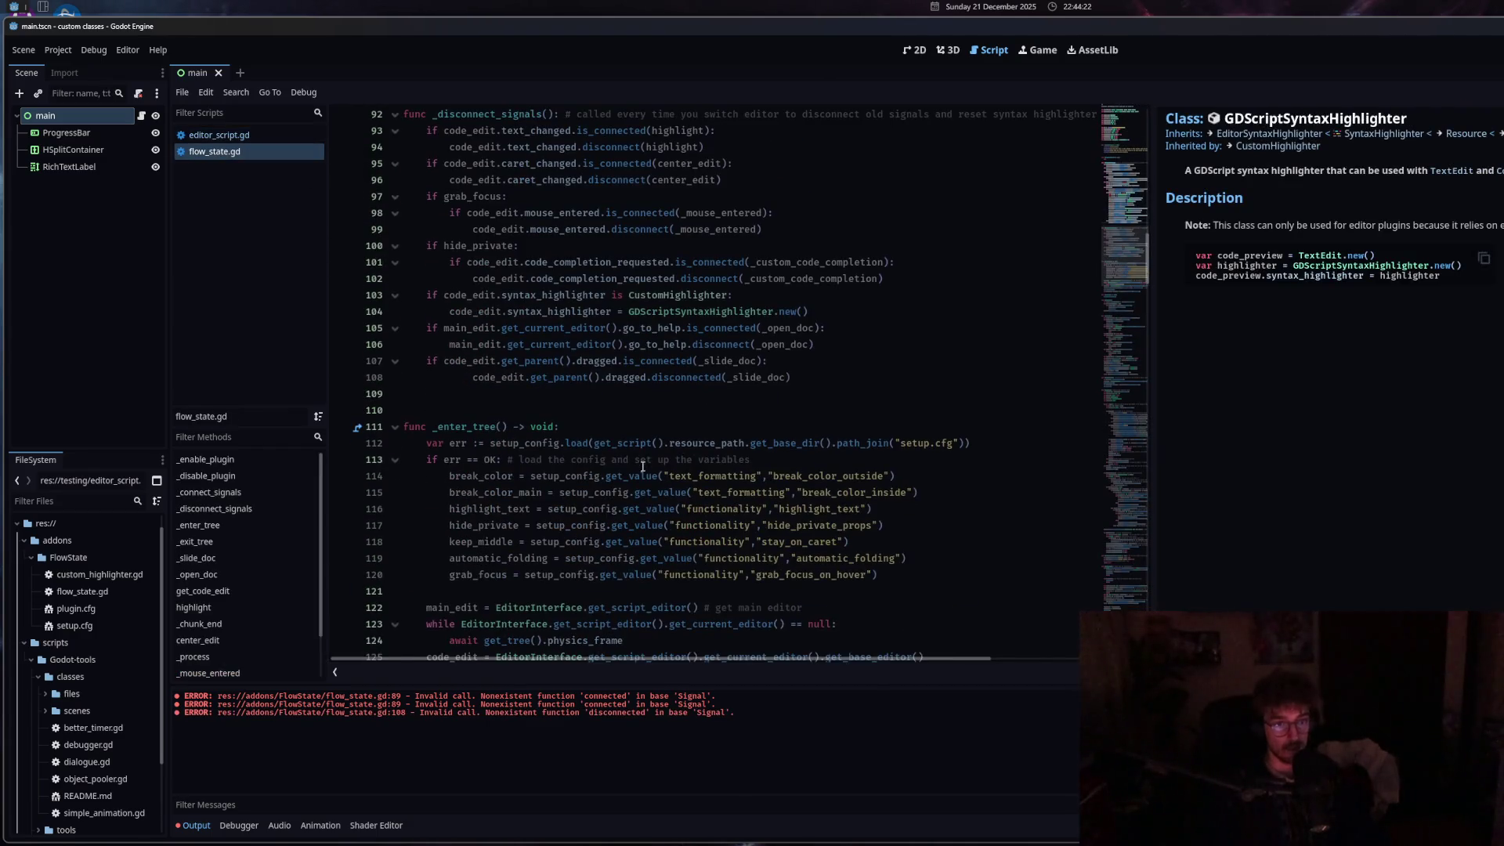
{"action": "left_click", "coordinate": [722, 378]}
{"action": "key", "text": "BackSpace"}
{"action": "key", "text": "BackSpace"}
{"action": "left_click", "coordinate": [233, 137]}
{"action": "left_click", "coordinate": [235, 151]}
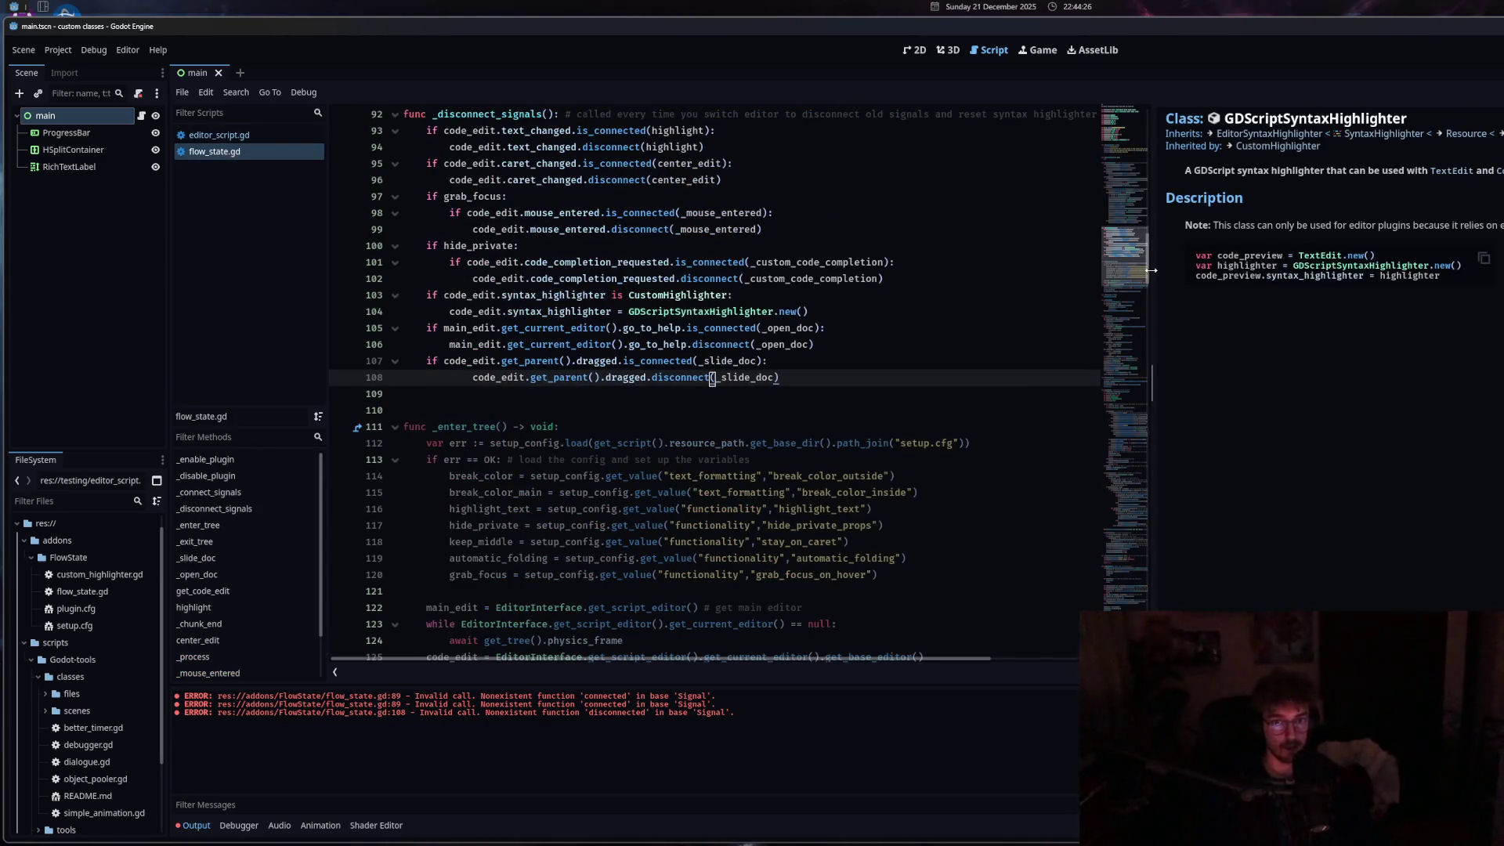
{"action": "left_click_drag", "start_coordinate": [1150, 269], "coordinate": [1489, 269]}
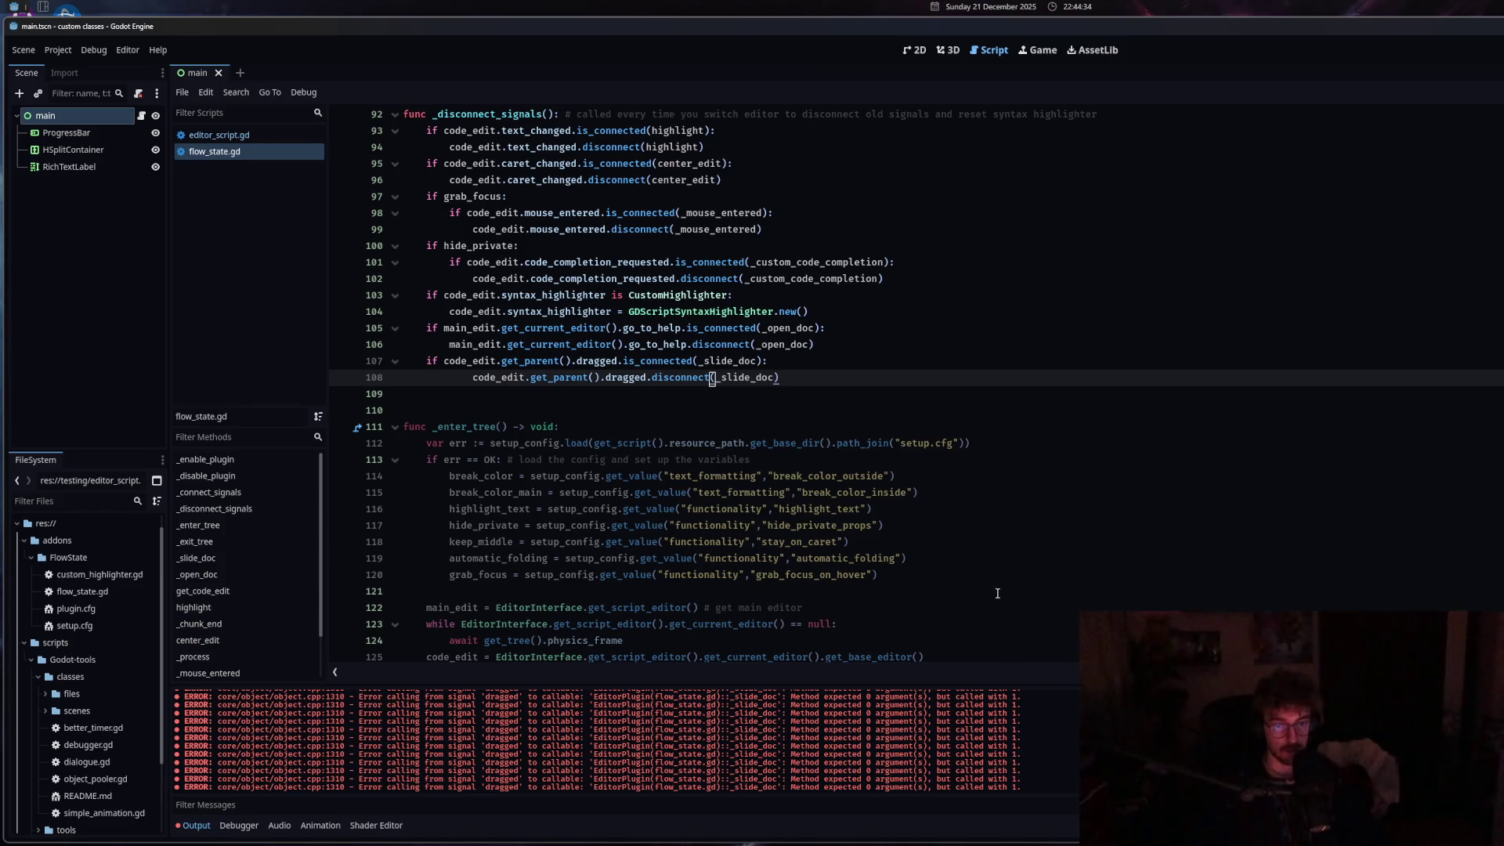
{"action": "scroll", "coordinate": [996, 594], "scroll_direction": "down", "scroll_amount": 10}
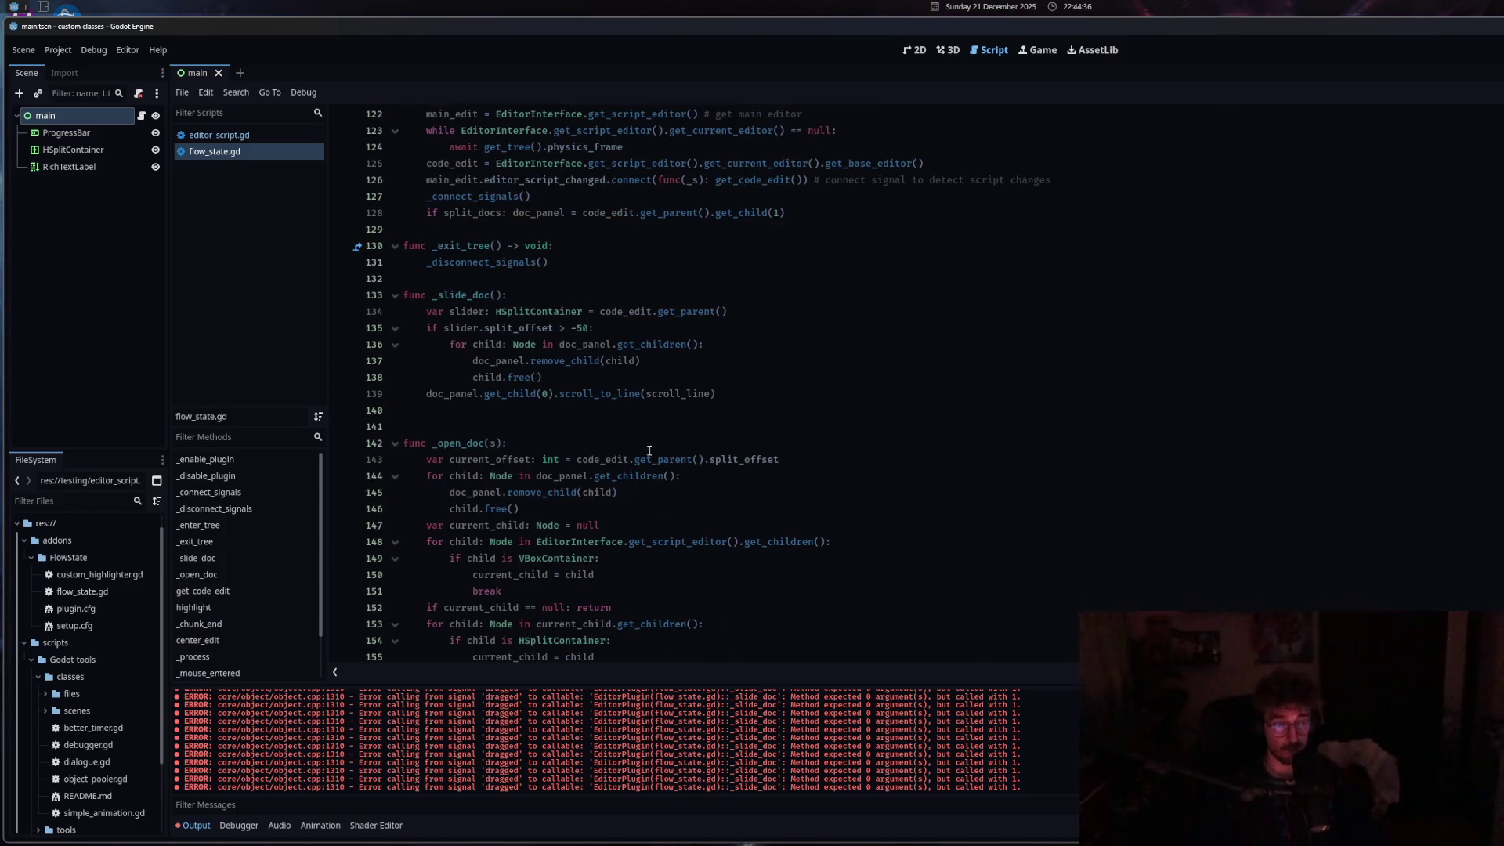
Add a parameter p to _slide_doc() and test sliding the docs split.
{"action": "left_click", "coordinate": [495, 294]}
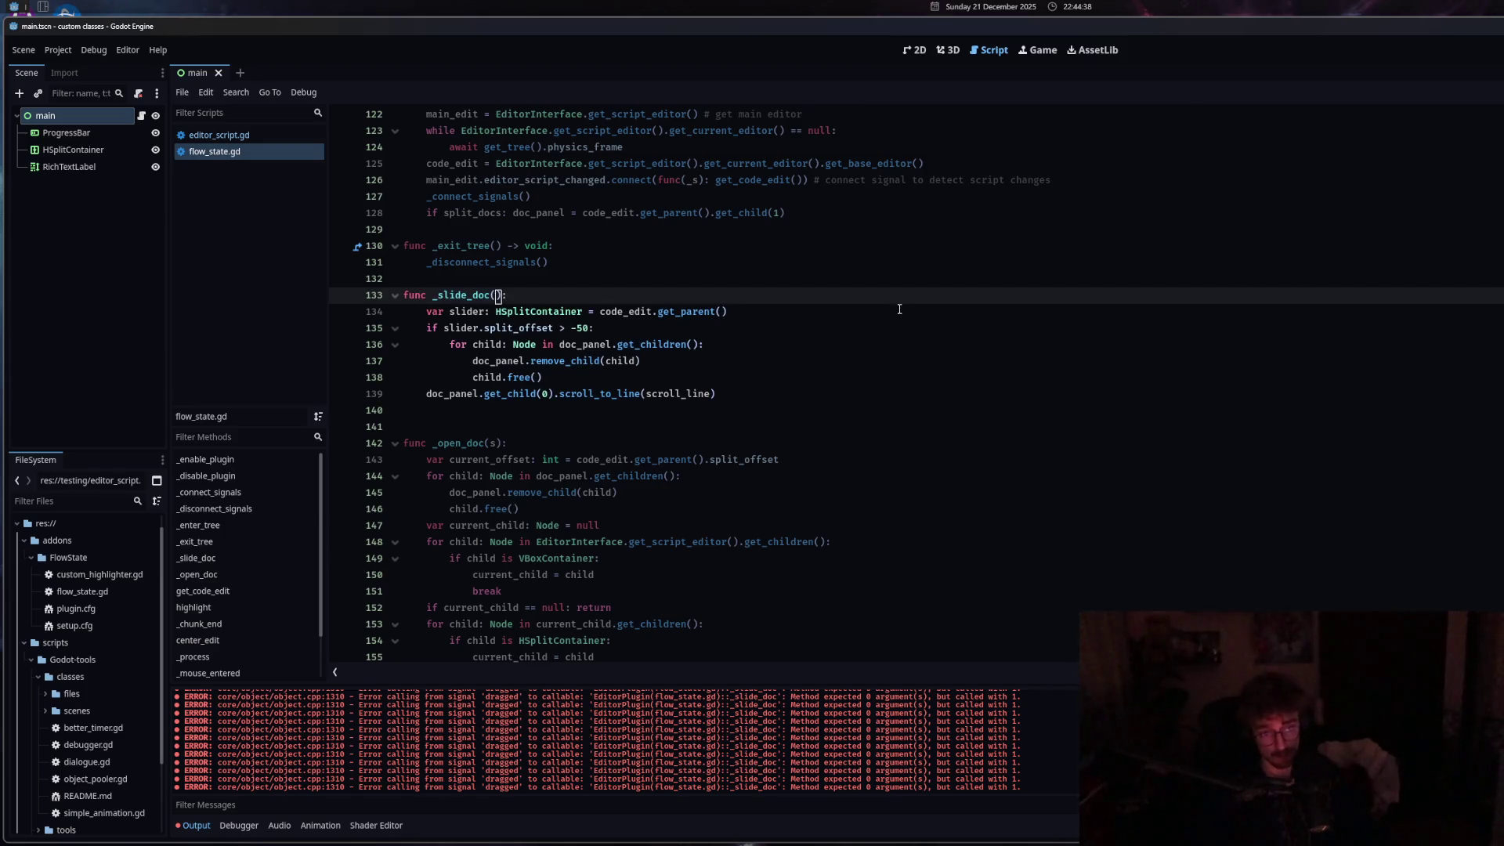
{"action": "type", "text": "p"}
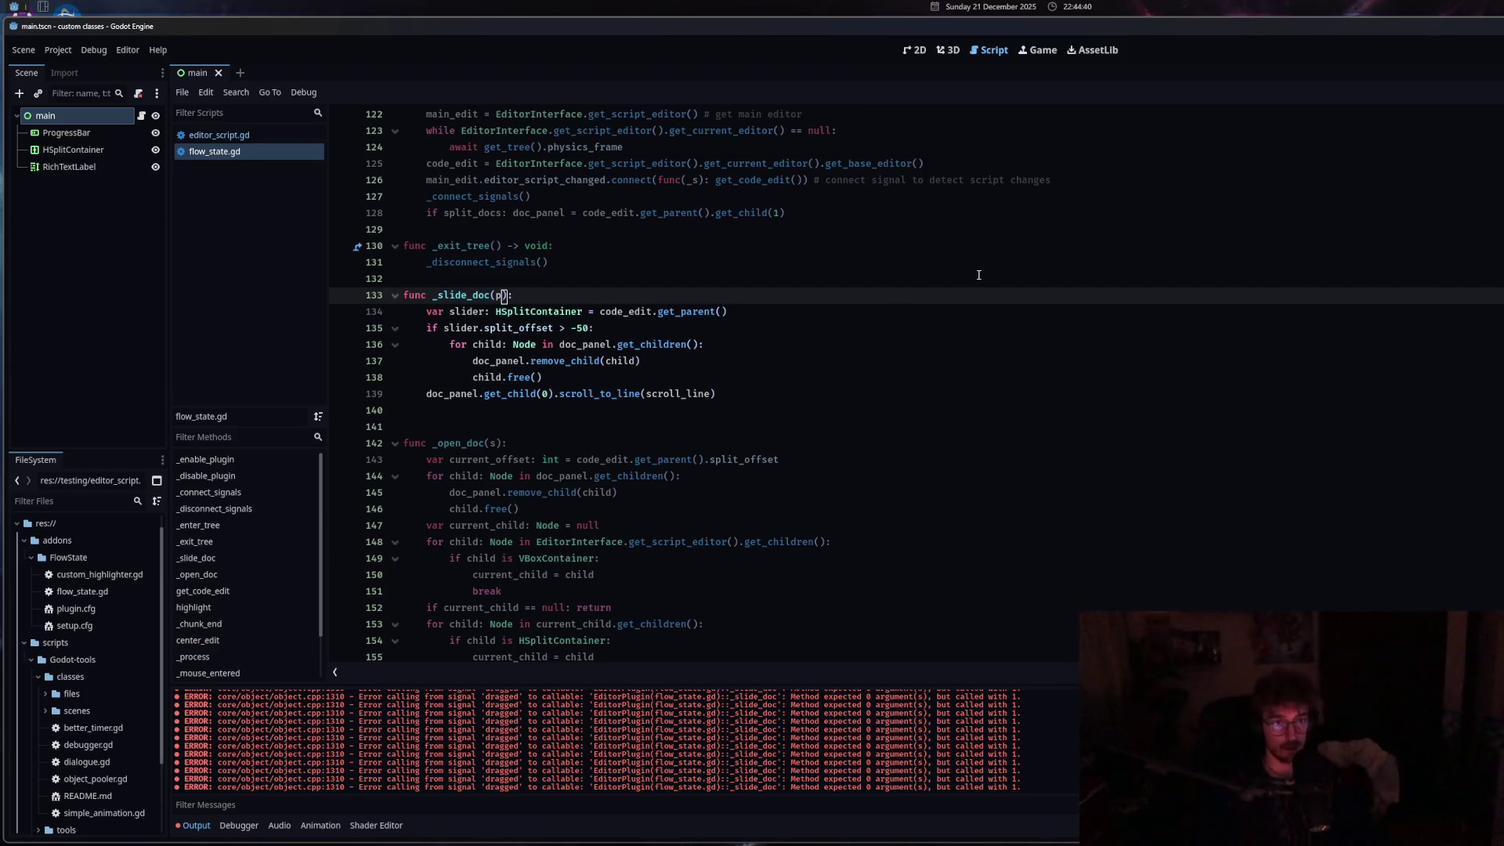
{"action": "left_click_drag", "start_coordinate": [1498, 284], "coordinate": [1305, 284]}
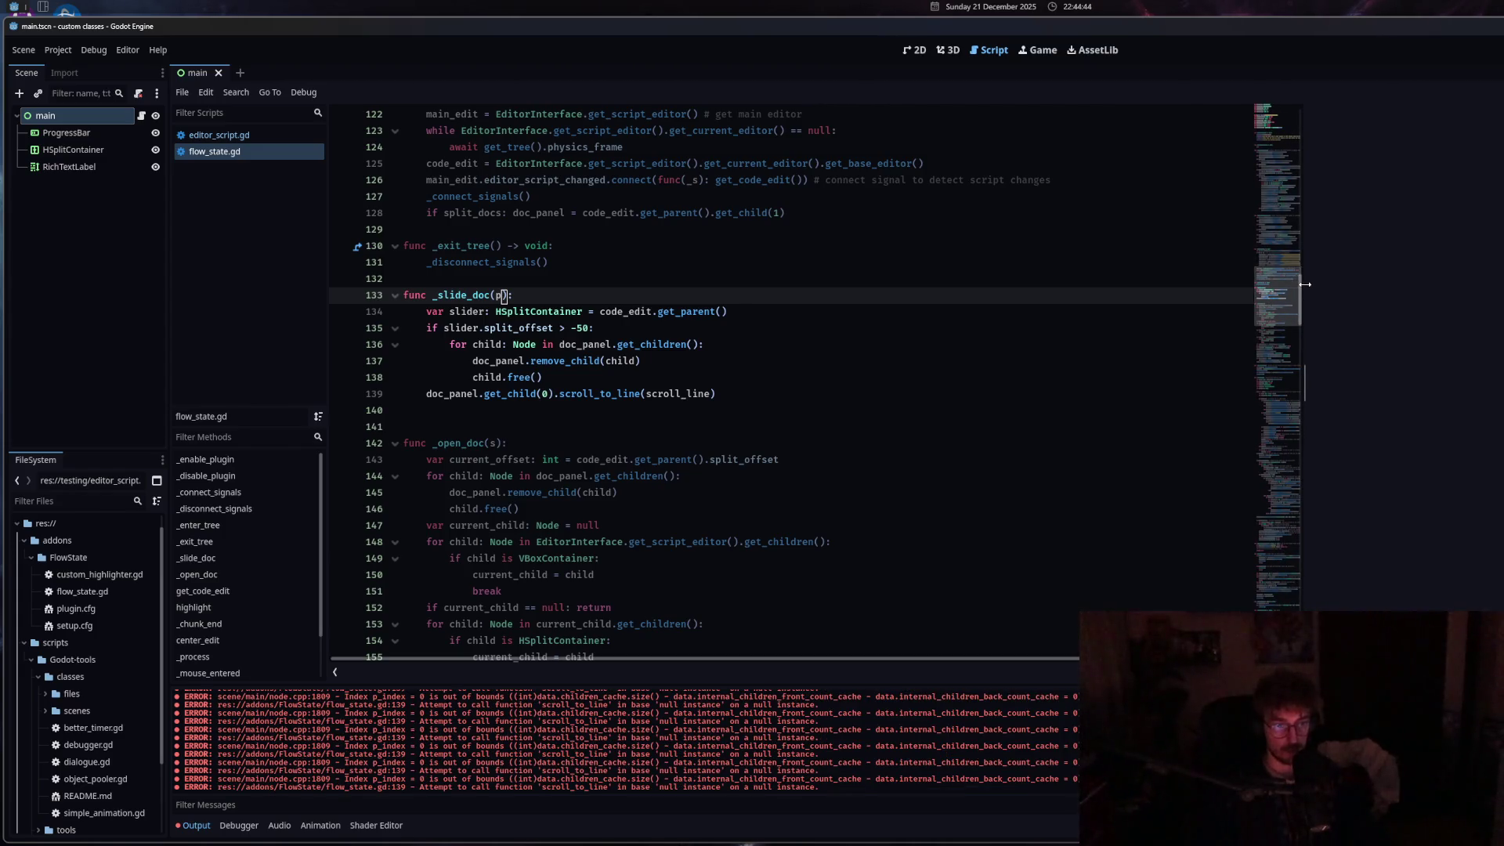
{"action": "left_click_drag", "start_coordinate": [1304, 284], "coordinate": [1387, 284]}
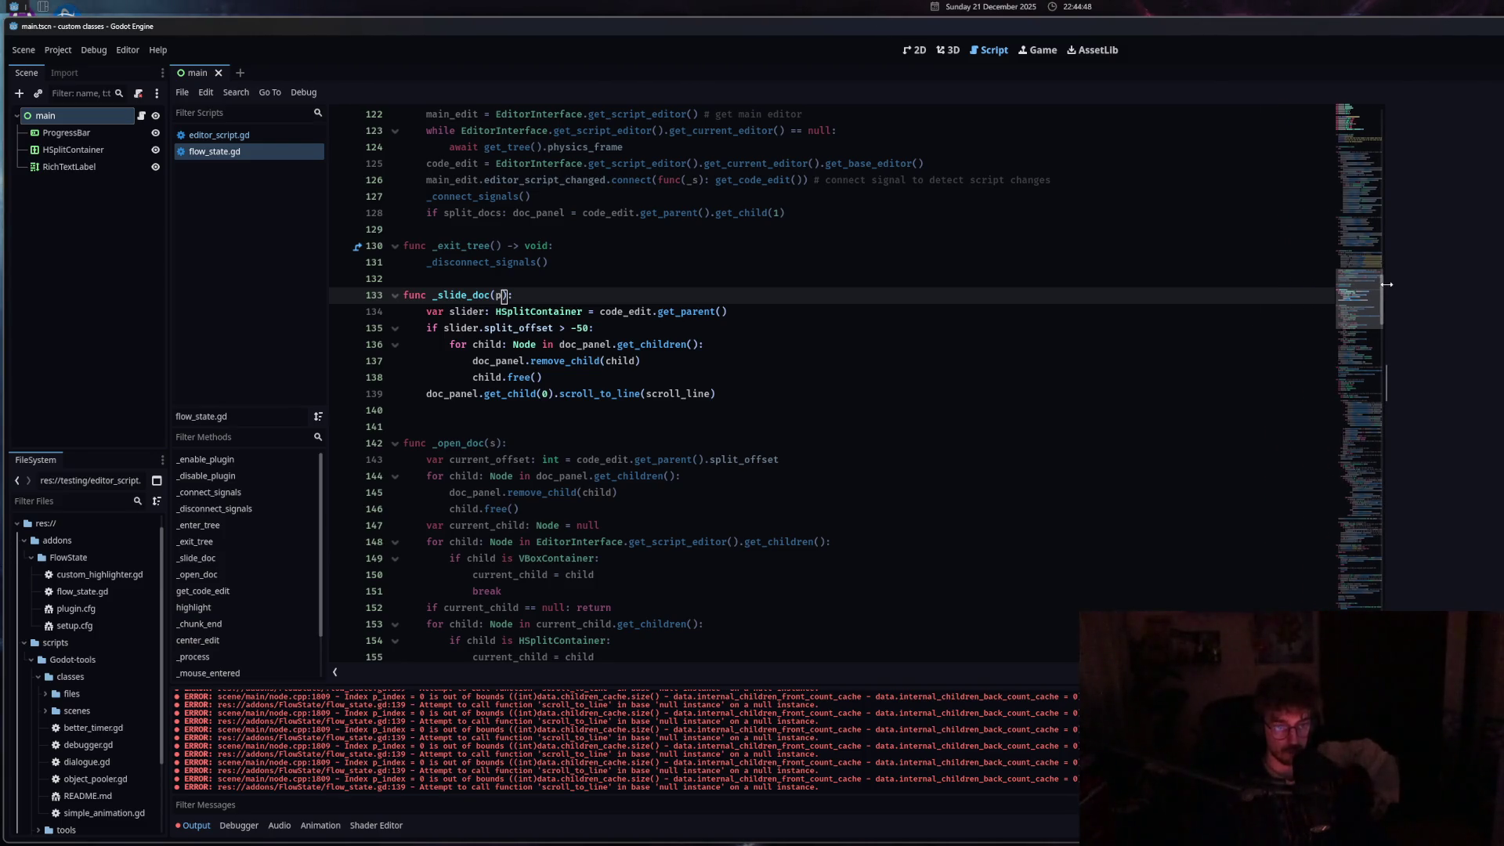
{"action": "left_click_drag", "start_coordinate": [1387, 284], "coordinate": [1349, 280]}
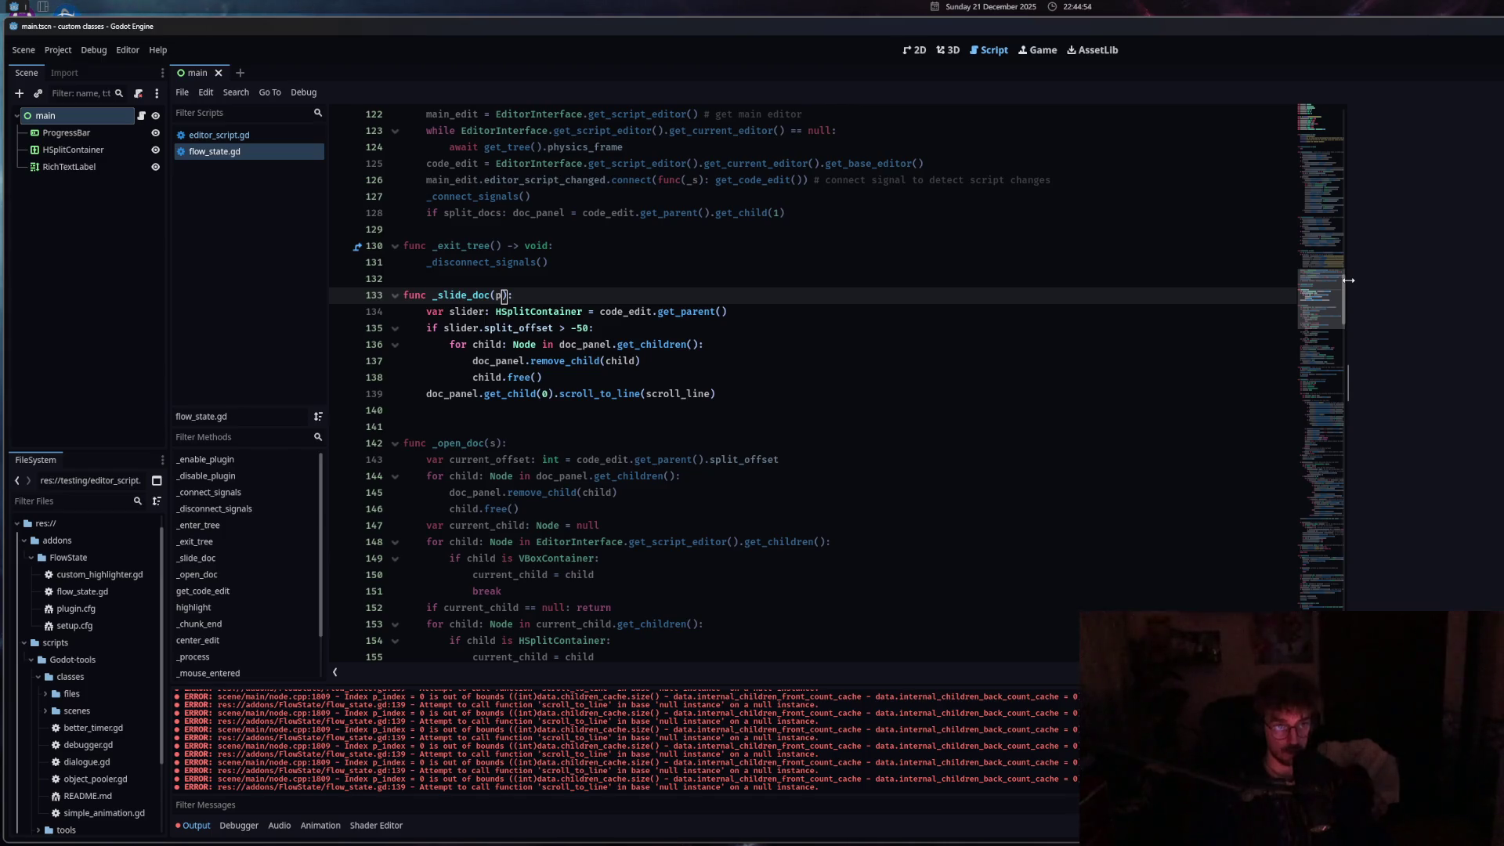
Delete the doc_panel scroll_to_line(scroll_line) call on line 139.
{"action": "left_click_drag", "start_coordinate": [717, 393], "coordinate": [424, 393]}
{"action": "key", "text": "BackSpace"}
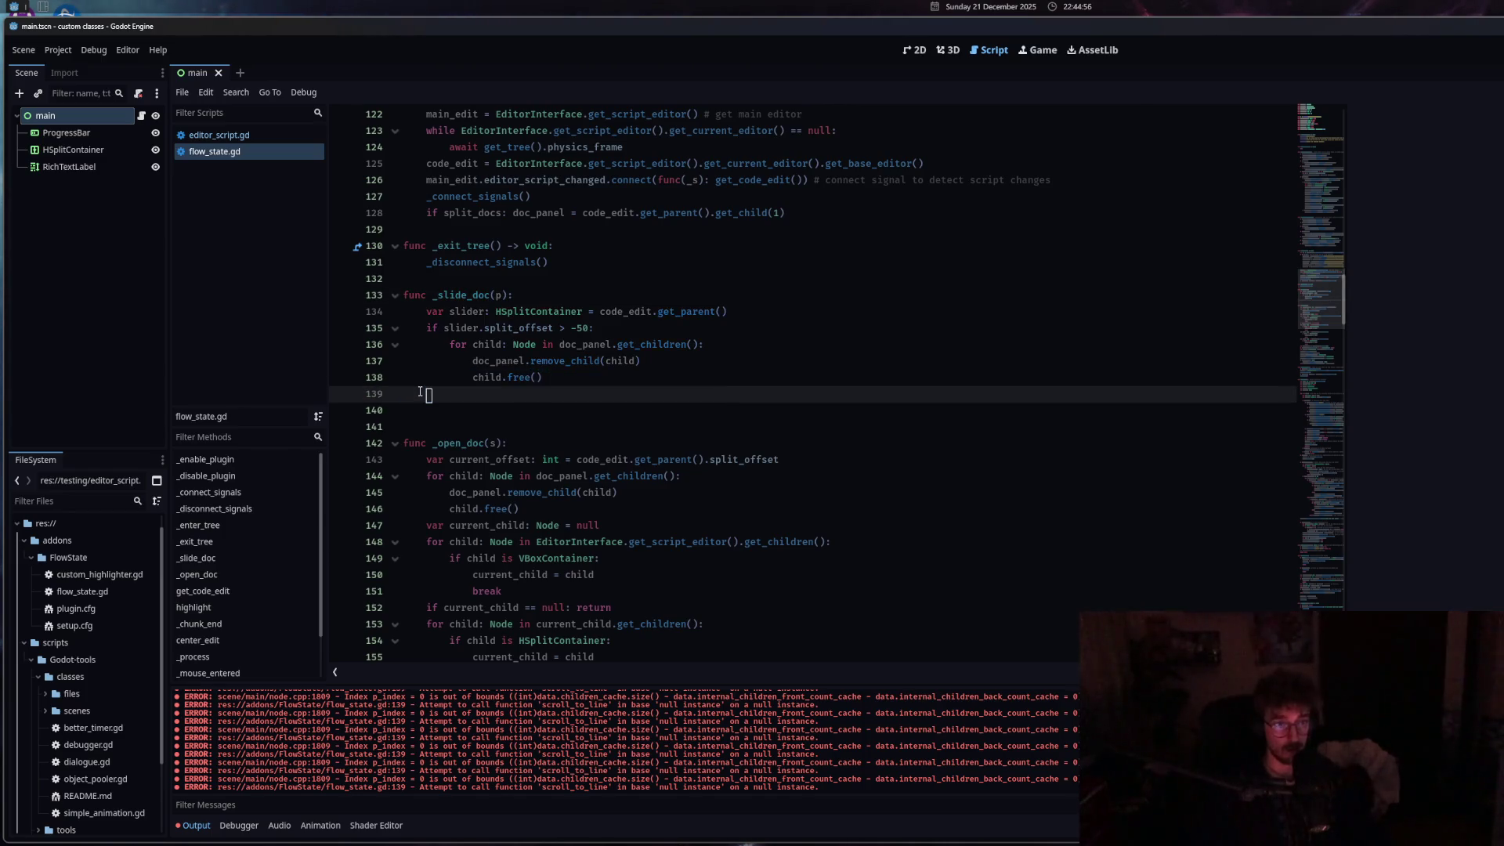
{"action": "key", "text": "ctrl+z"}
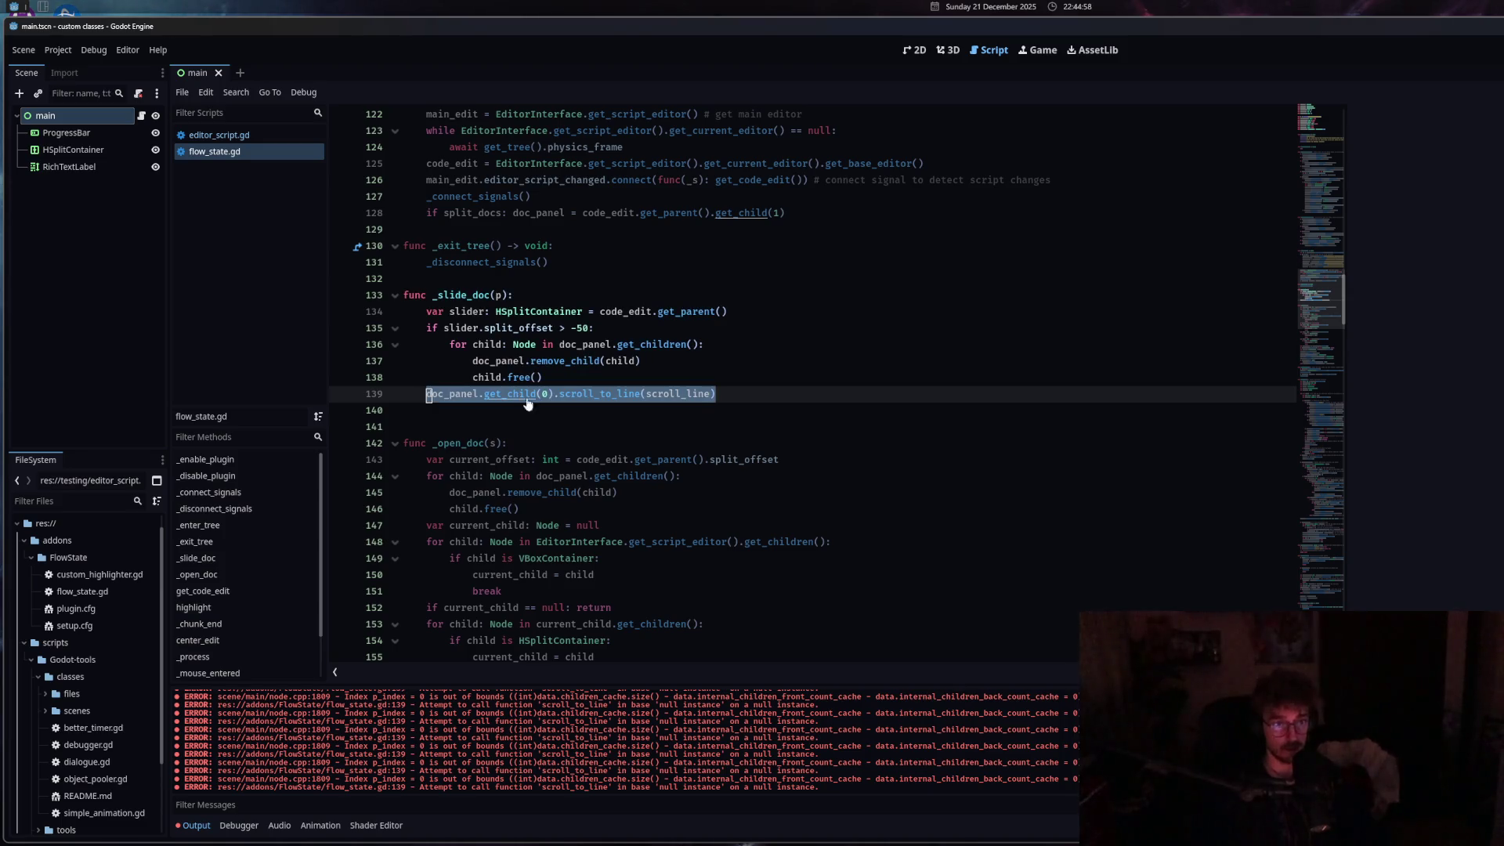
{"action": "key", "text": "BackSpace"}
{"action": "key", "text": "Up"}
{"action": "key", "text": "Up"}
{"action": "key", "text": "End"}
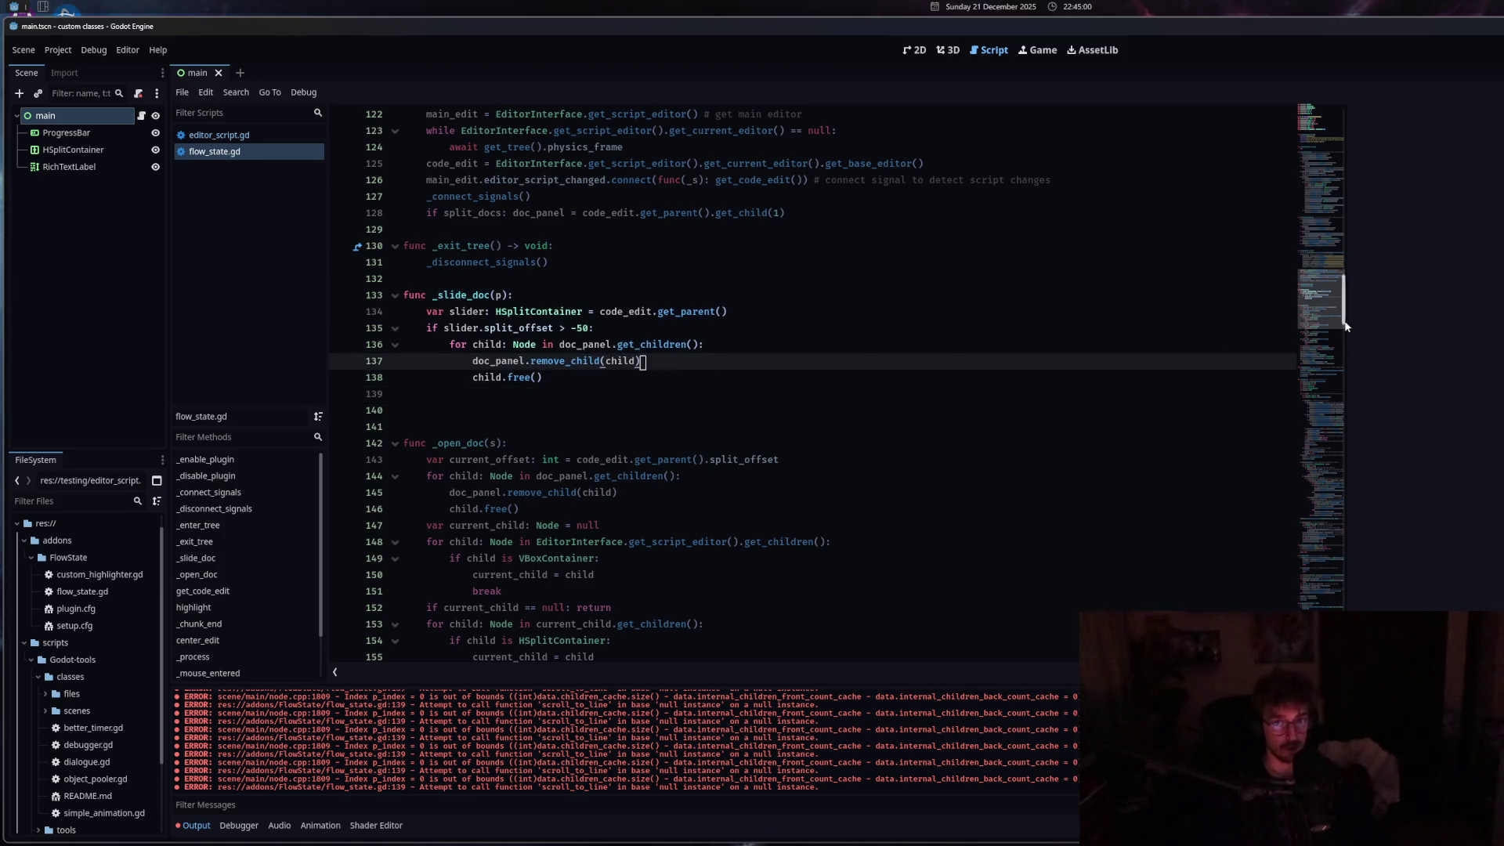
{"action": "left_click", "coordinate": [67, 53]}
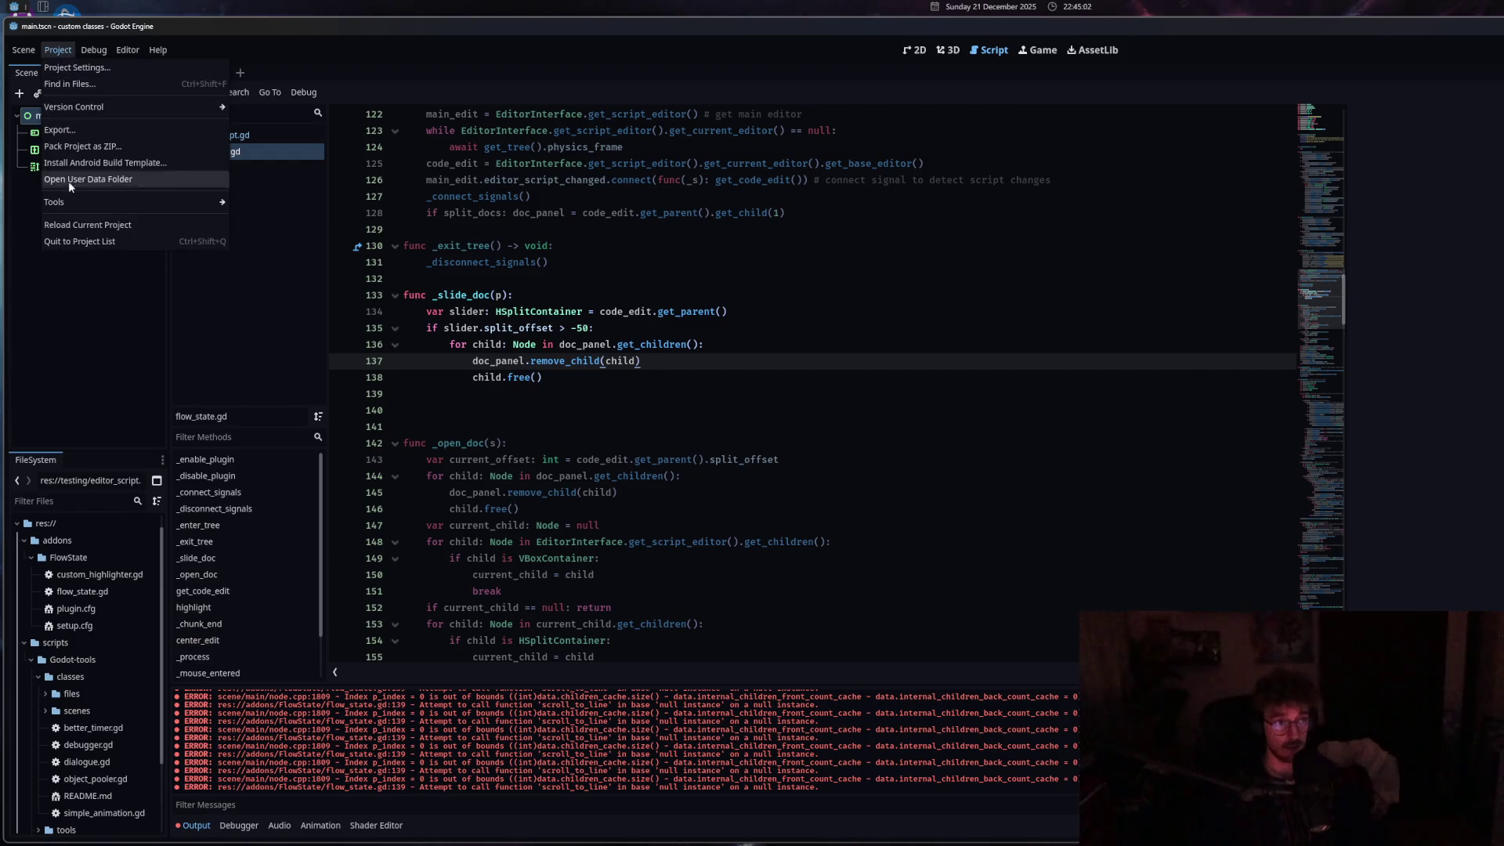
Remove the empty line 139 and save flow_state.gd.
{"action": "left_click", "coordinate": [478, 393]}
{"action": "key", "text": "BackSpace"}
{"action": "key", "text": "Delete"}
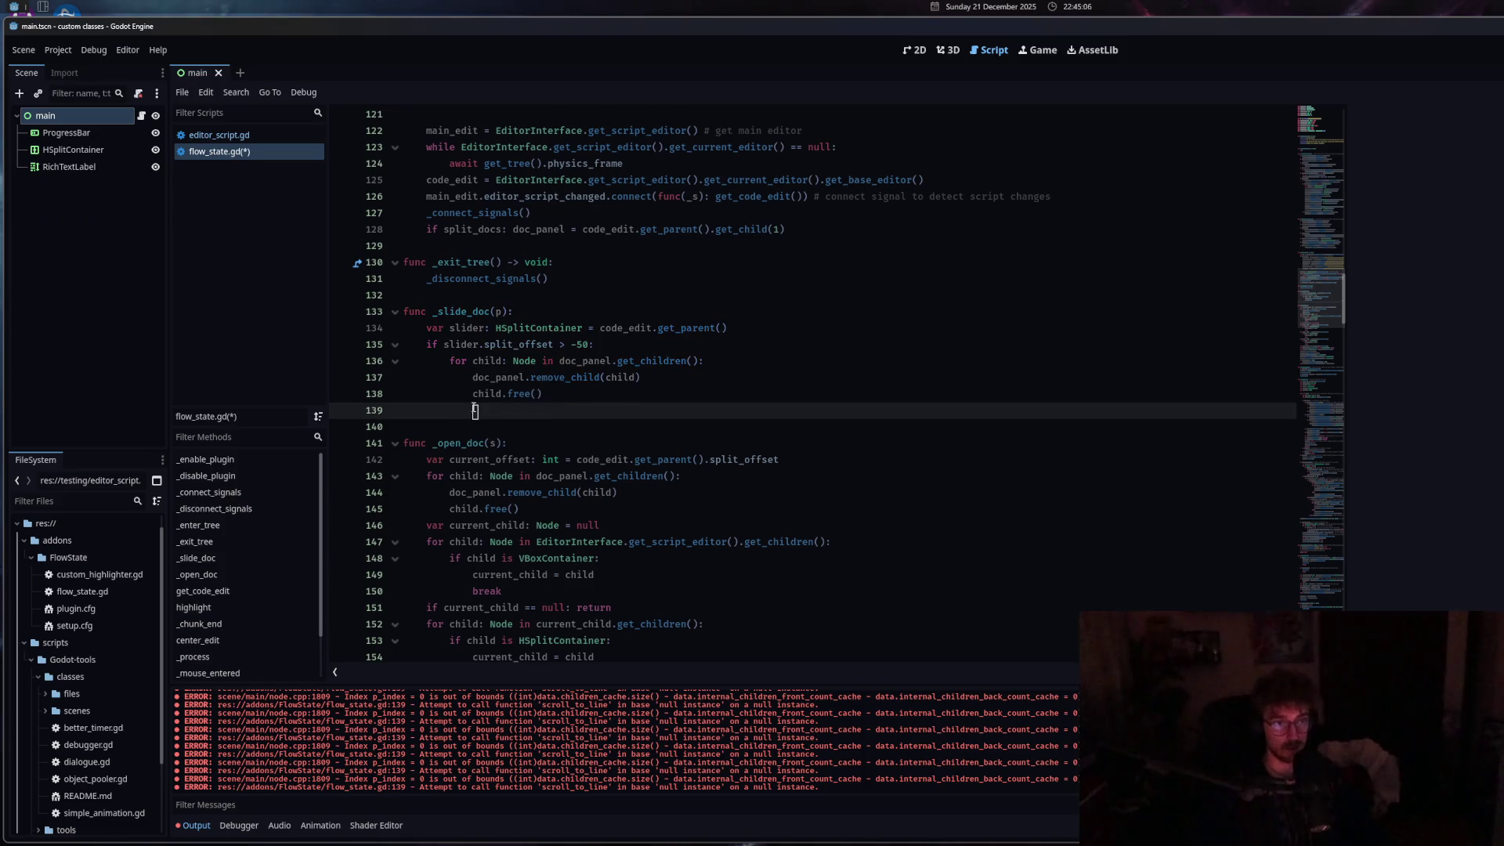
{"action": "key", "text": "ctrl+s"}
Reload the current project from the Project menu.
{"action": "left_click", "coordinate": [58, 49]}
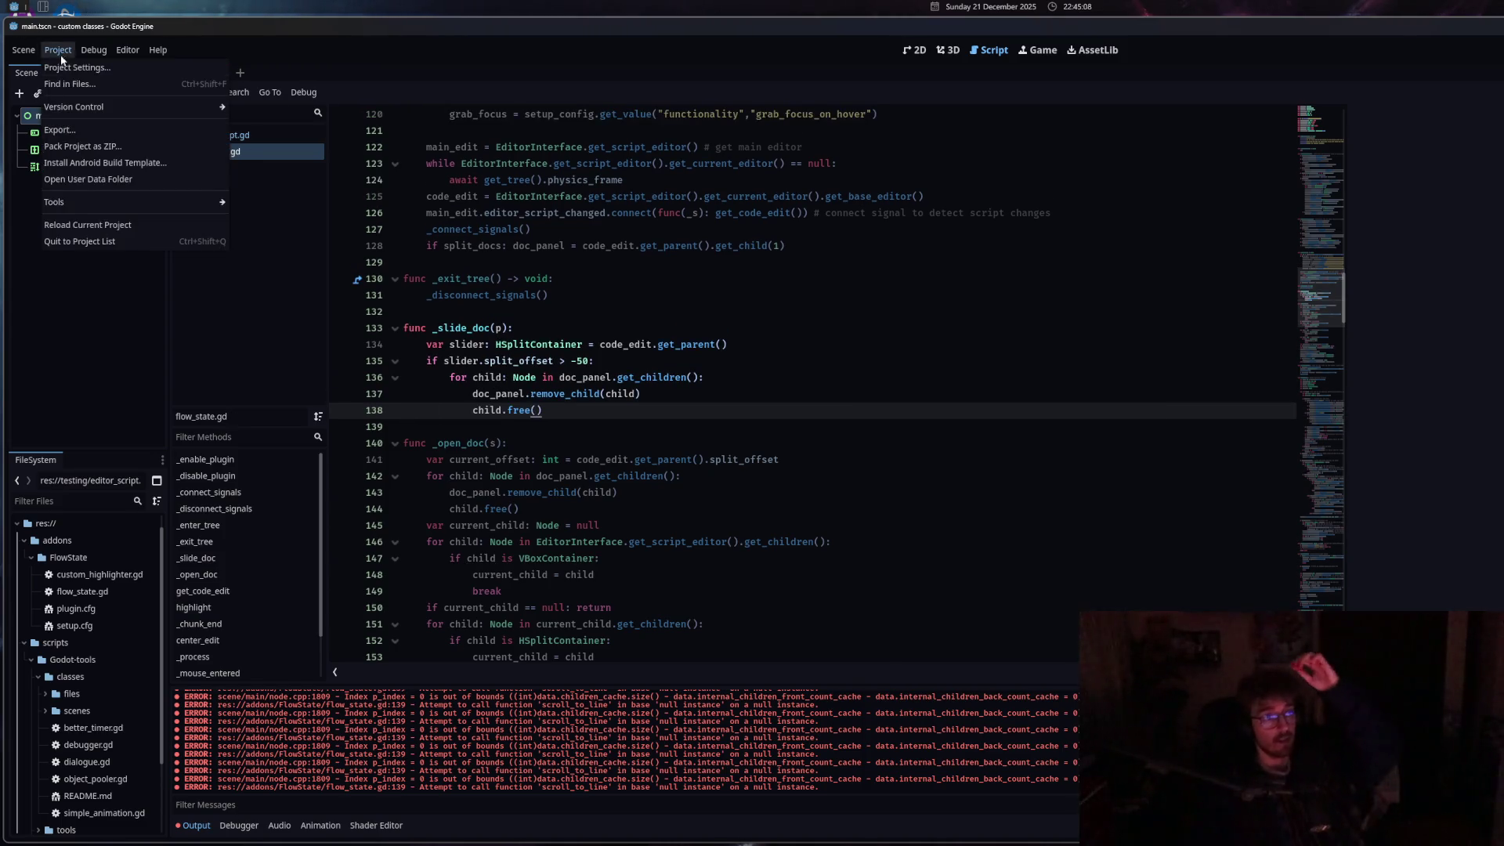
{"action": "mouse_move", "coordinate": [86, 107]}
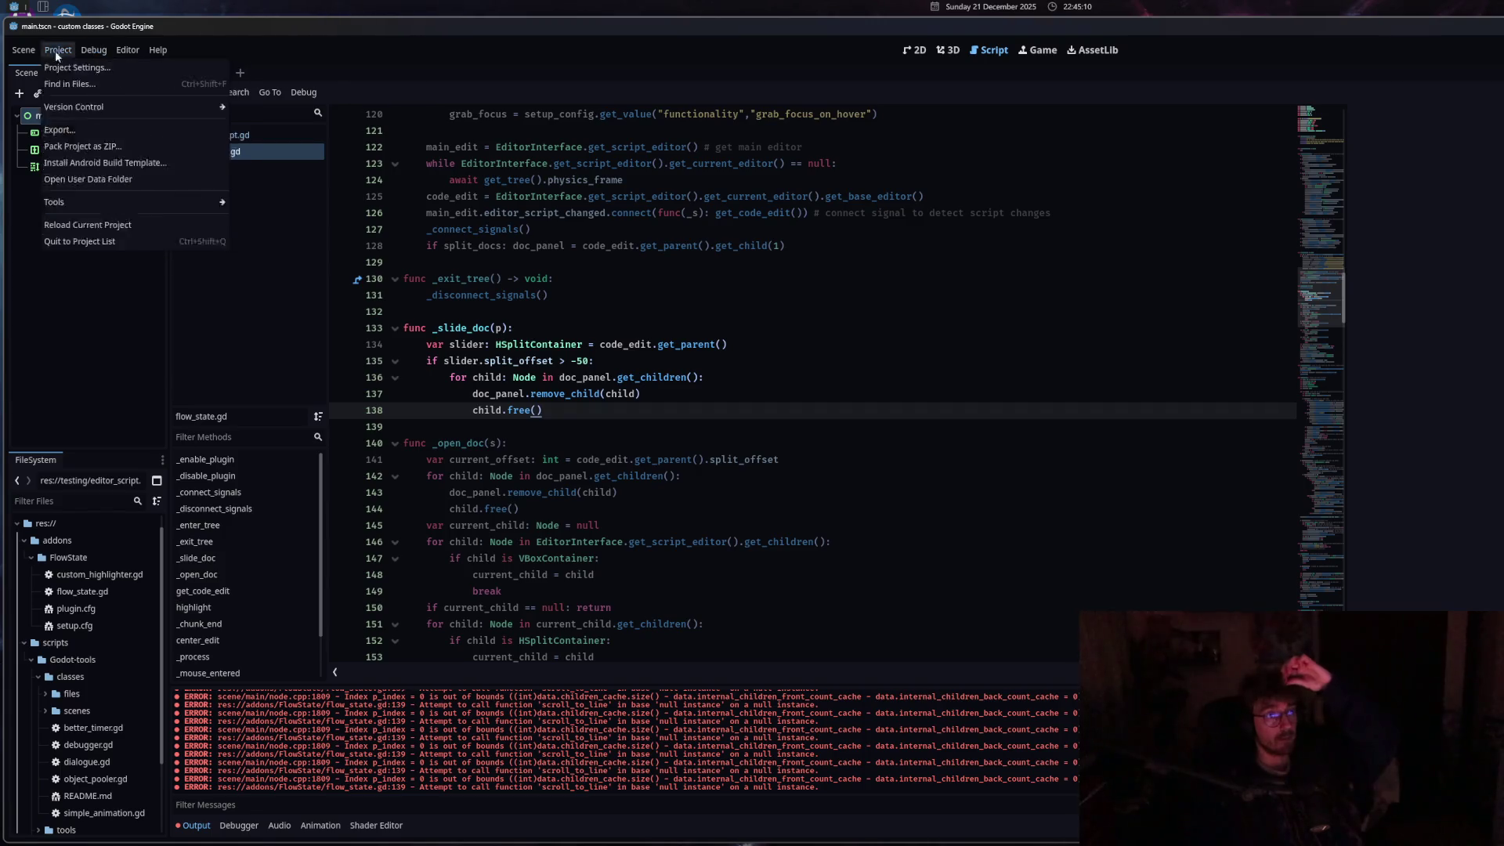
{"action": "left_click", "coordinate": [93, 228]}
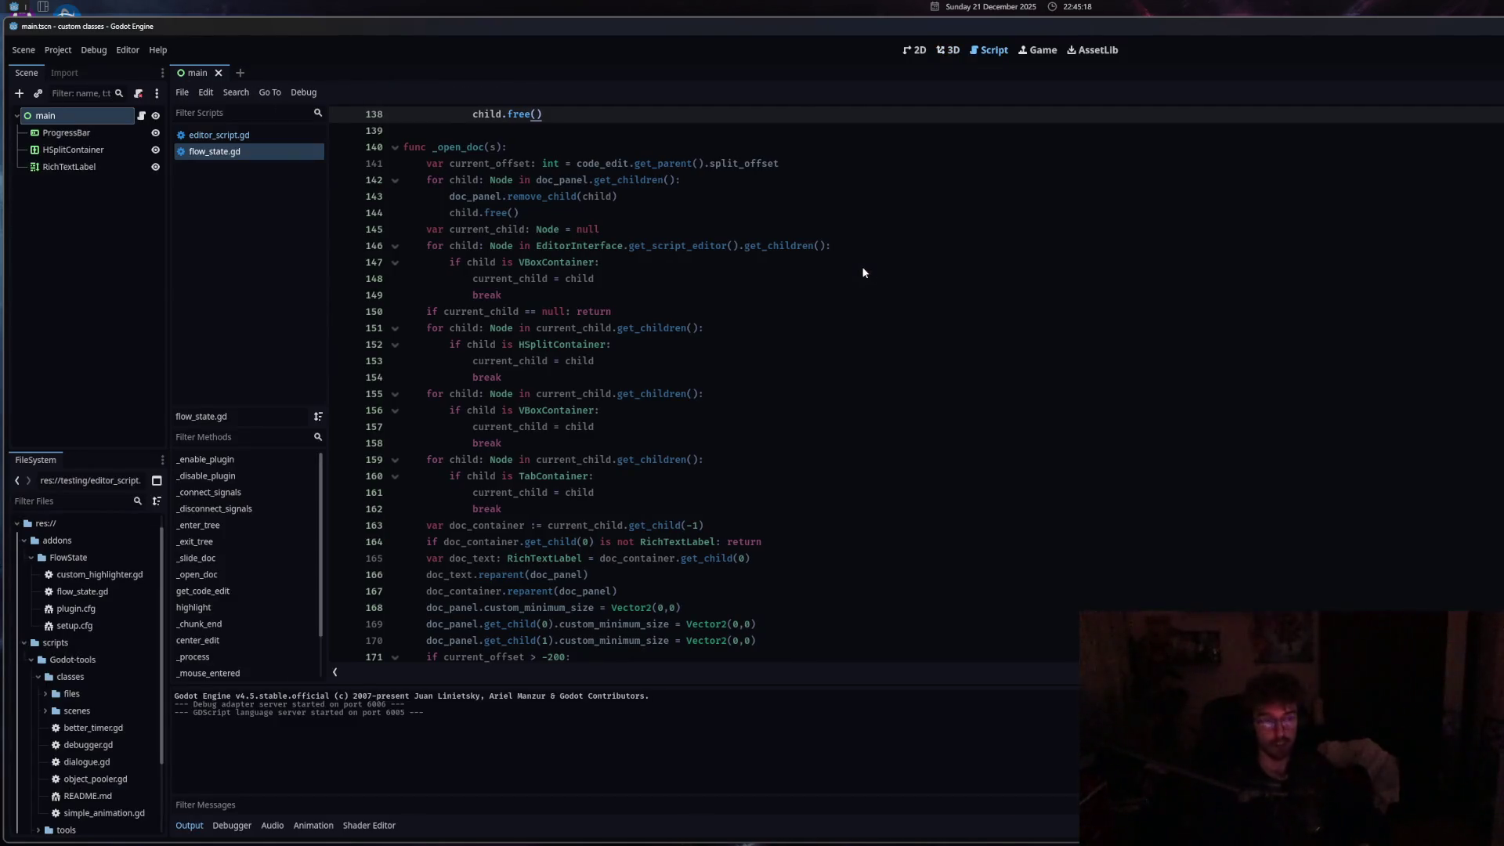
{"action": "left_click", "coordinate": [617, 523]}
{"action": "scroll", "coordinate": [618, 524], "scroll_direction": "up", "scroll_amount": 6}
{"action": "left_click", "coordinate": [573, 362]}
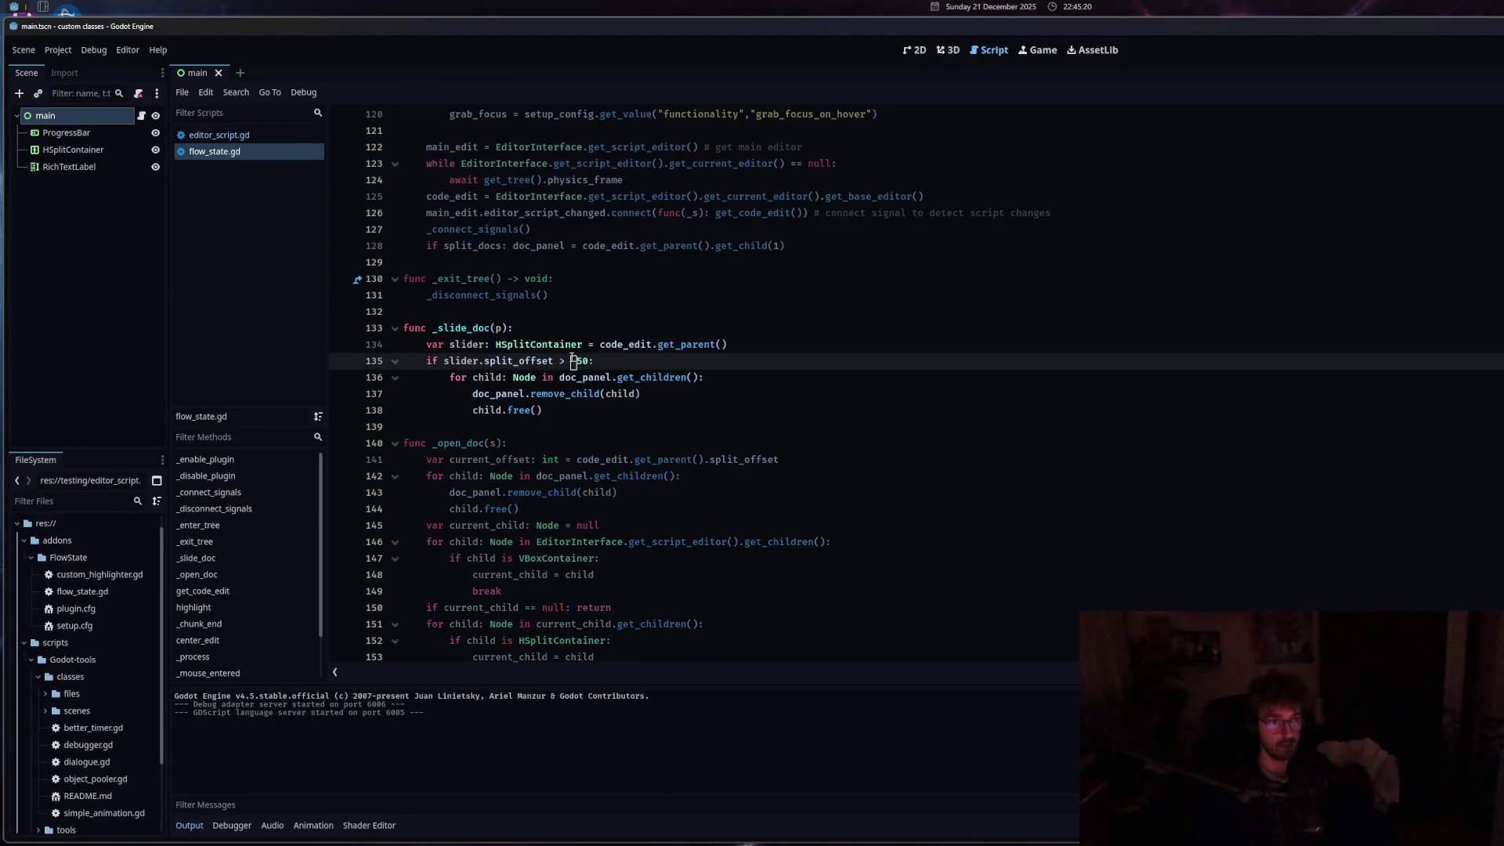
{"action": "double_click", "coordinate": [539, 198]}
{"action": "key", "text": "Home"}
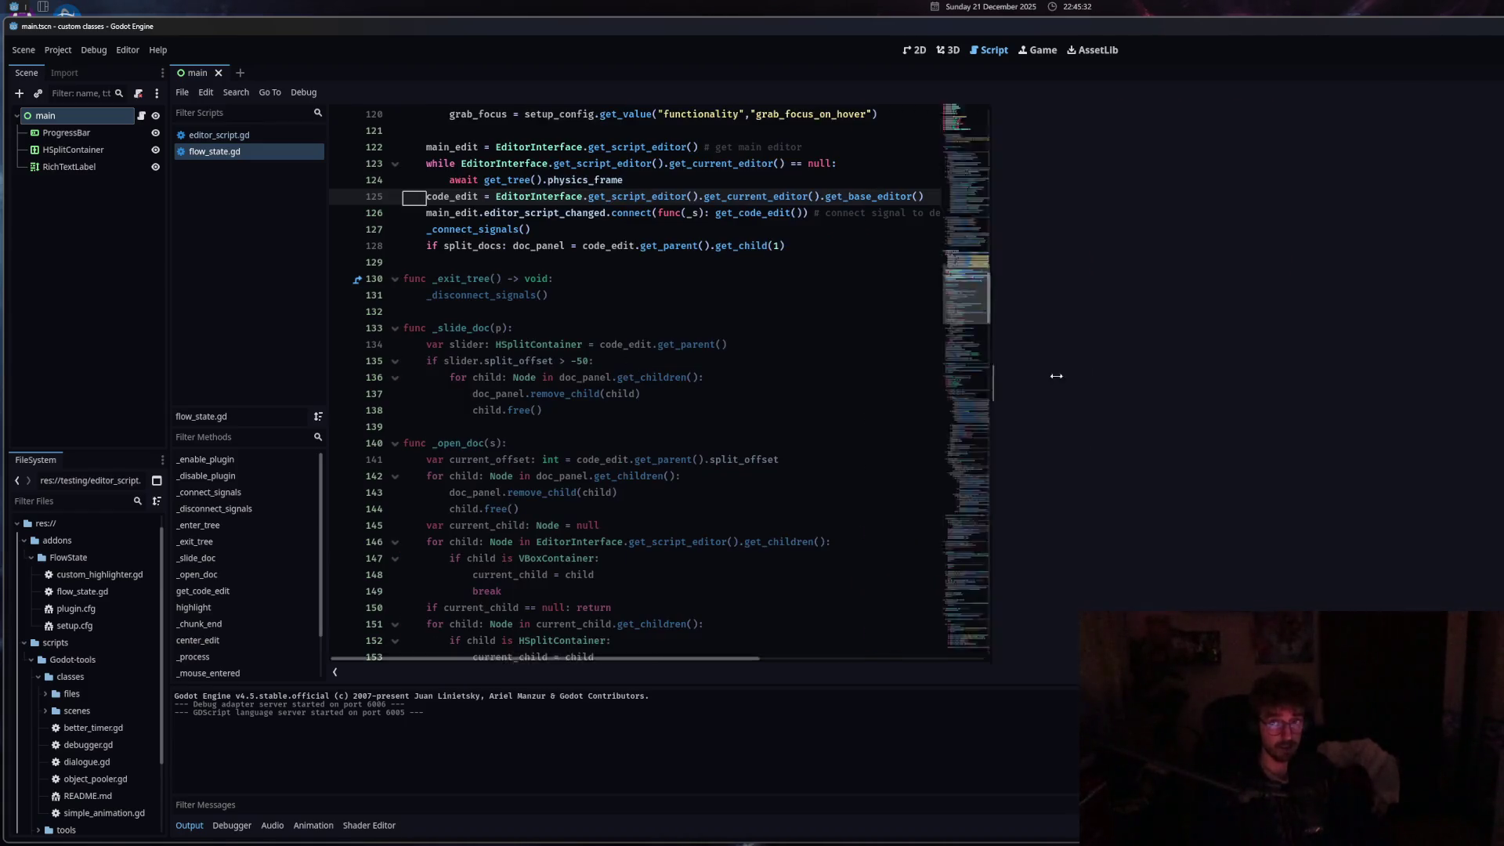
{"action": "left_click", "coordinate": [261, 135]}
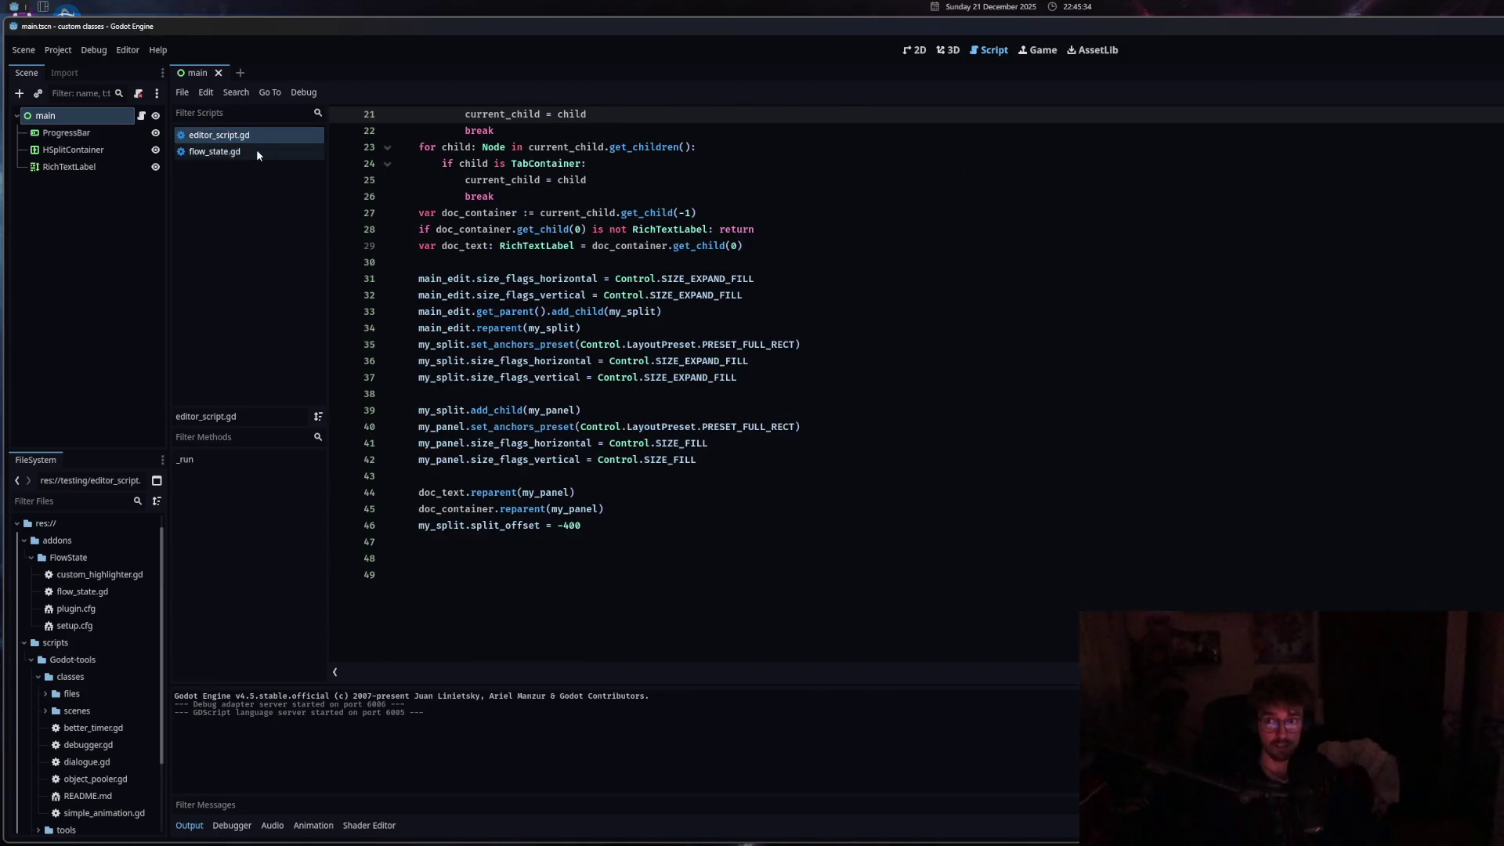
{"action": "left_click", "coordinate": [256, 149]}
{"action": "left_click", "coordinate": [219, 135]}
{"action": "left_click", "coordinate": [227, 151]}
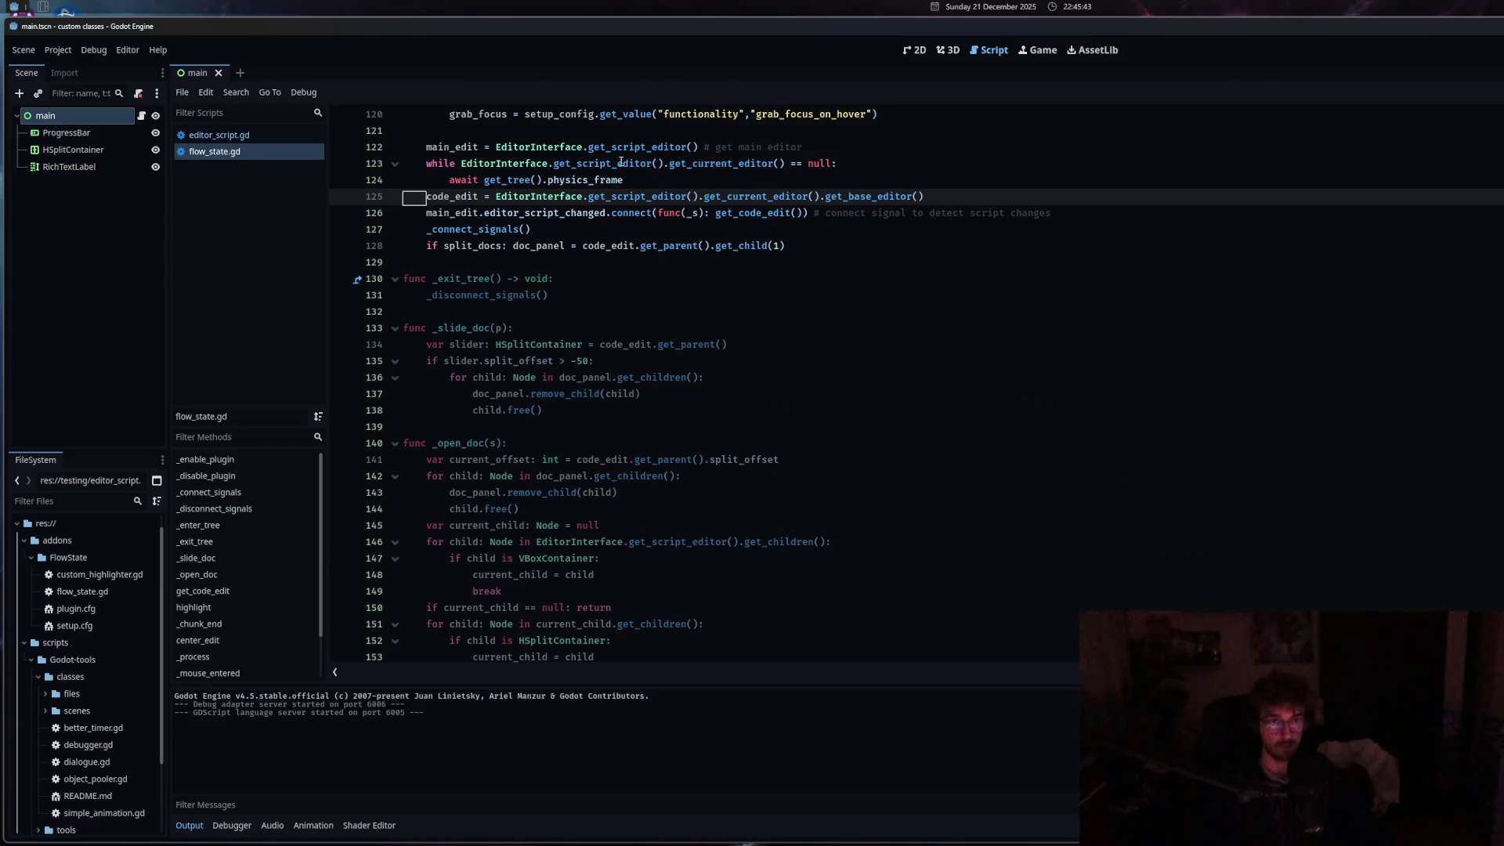
{"action": "left_click", "coordinate": [810, 166]}
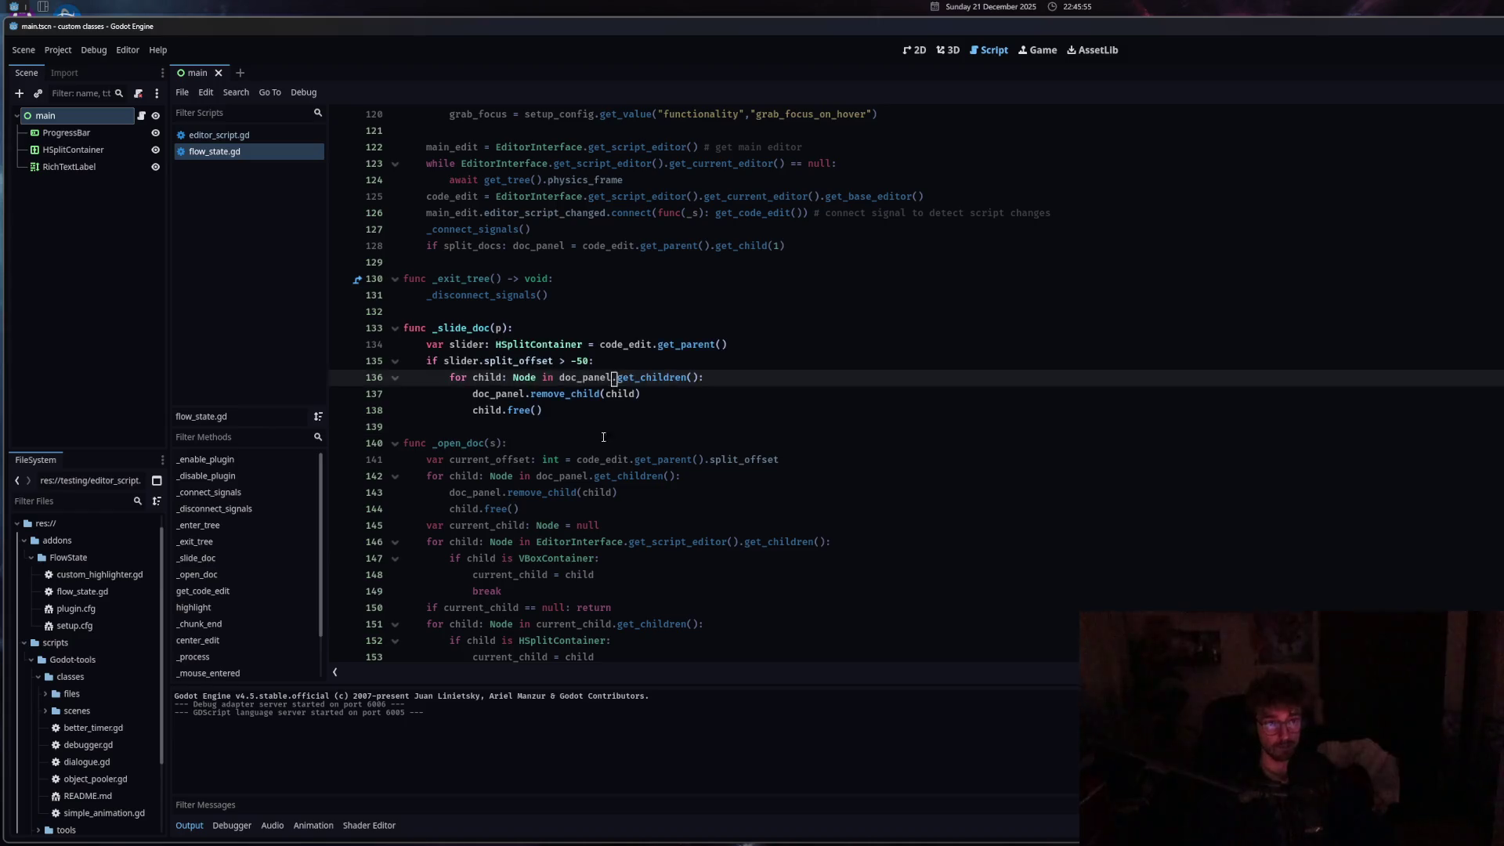
{"action": "mouse_move", "coordinate": [596, 555]}
{"action": "key", "text": "ctrl+z"}
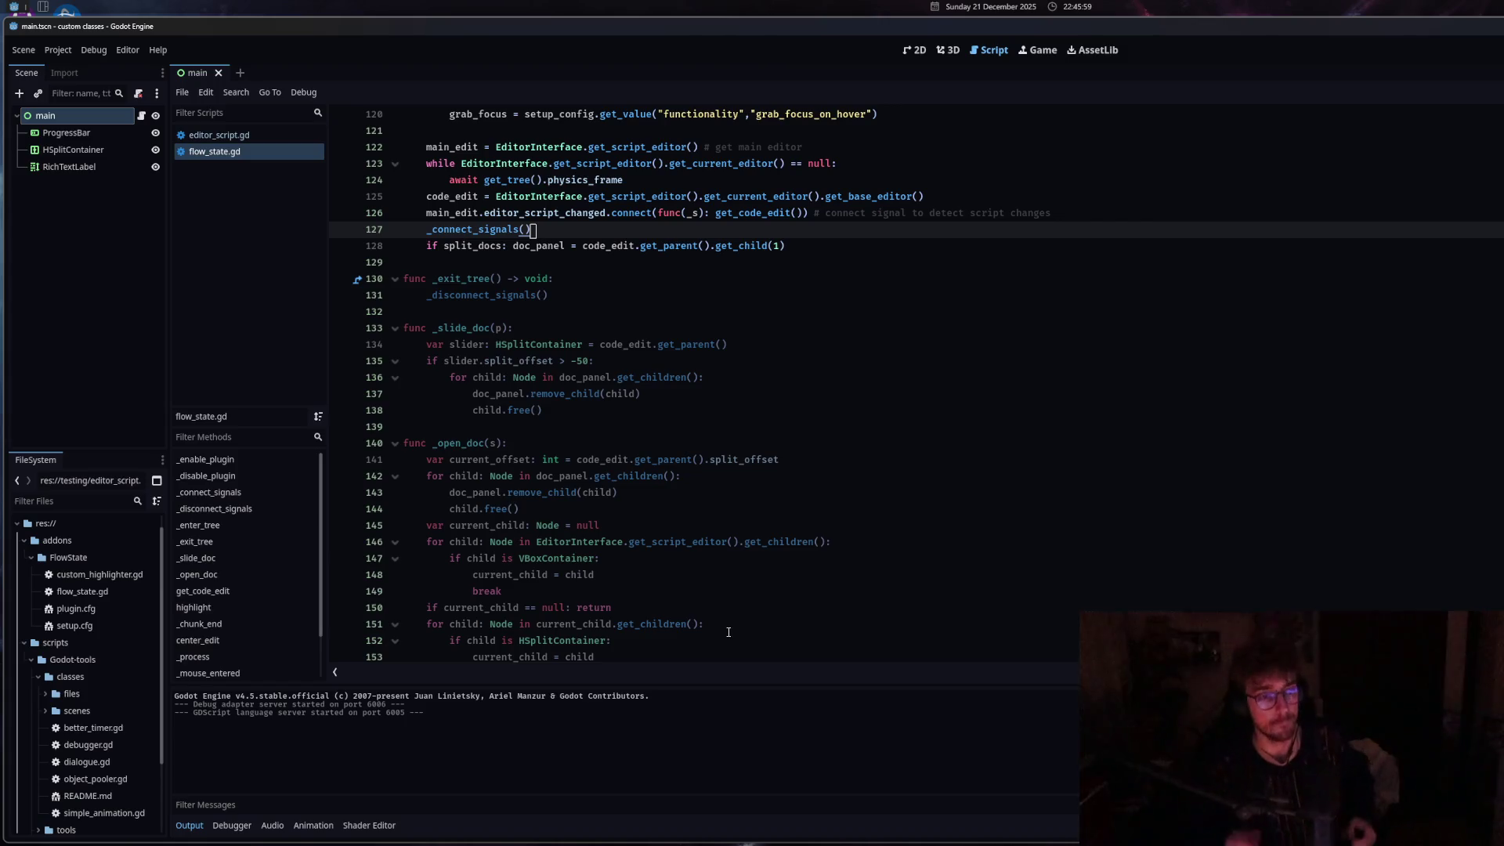
{"action": "left_click", "coordinate": [729, 608]}
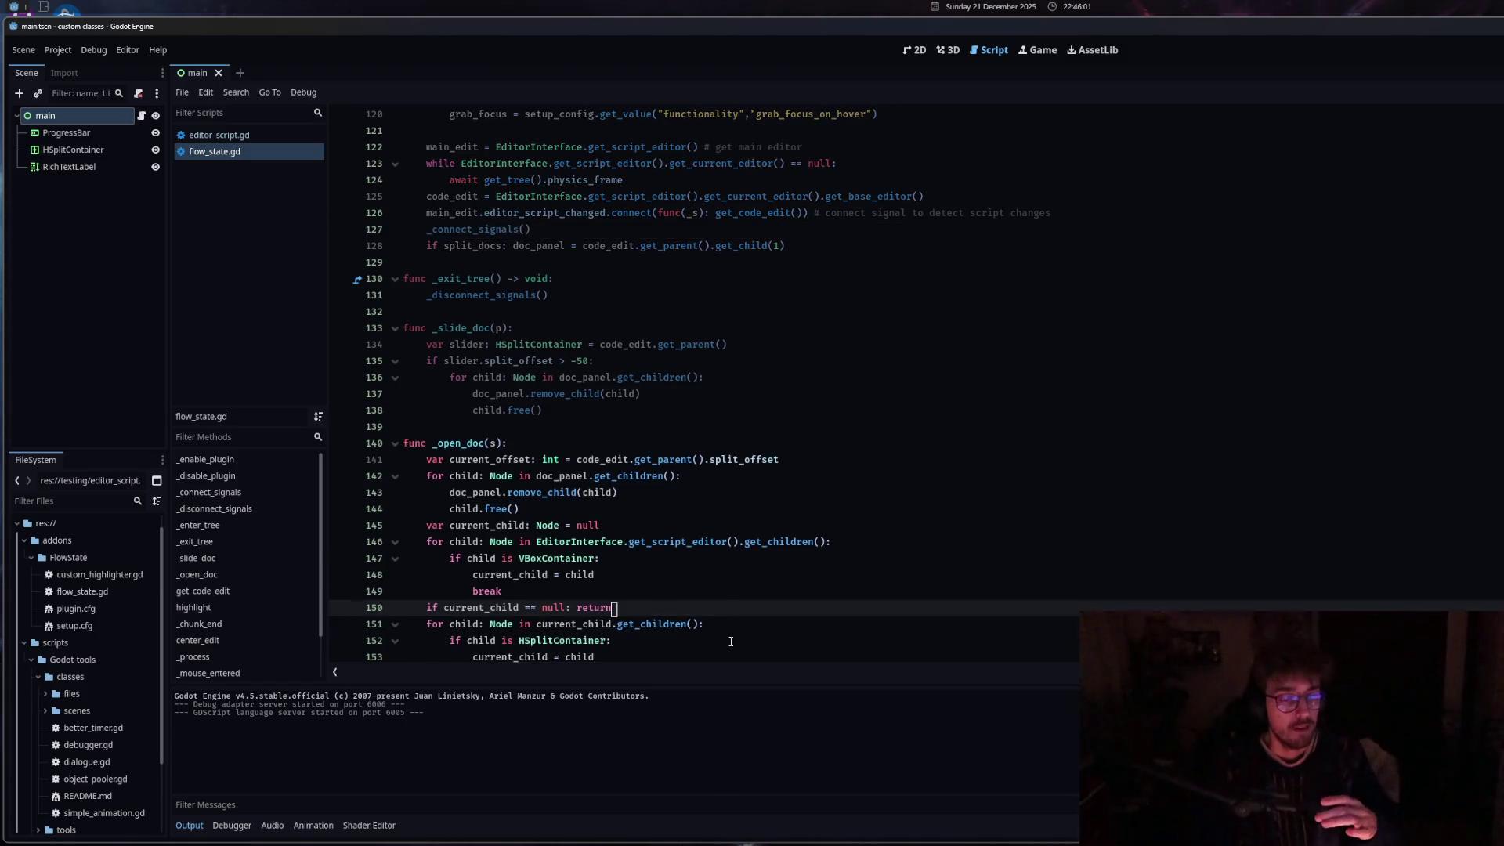
{"action": "scroll", "coordinate": [727, 603], "scroll_direction": "down", "scroll_amount": 5}
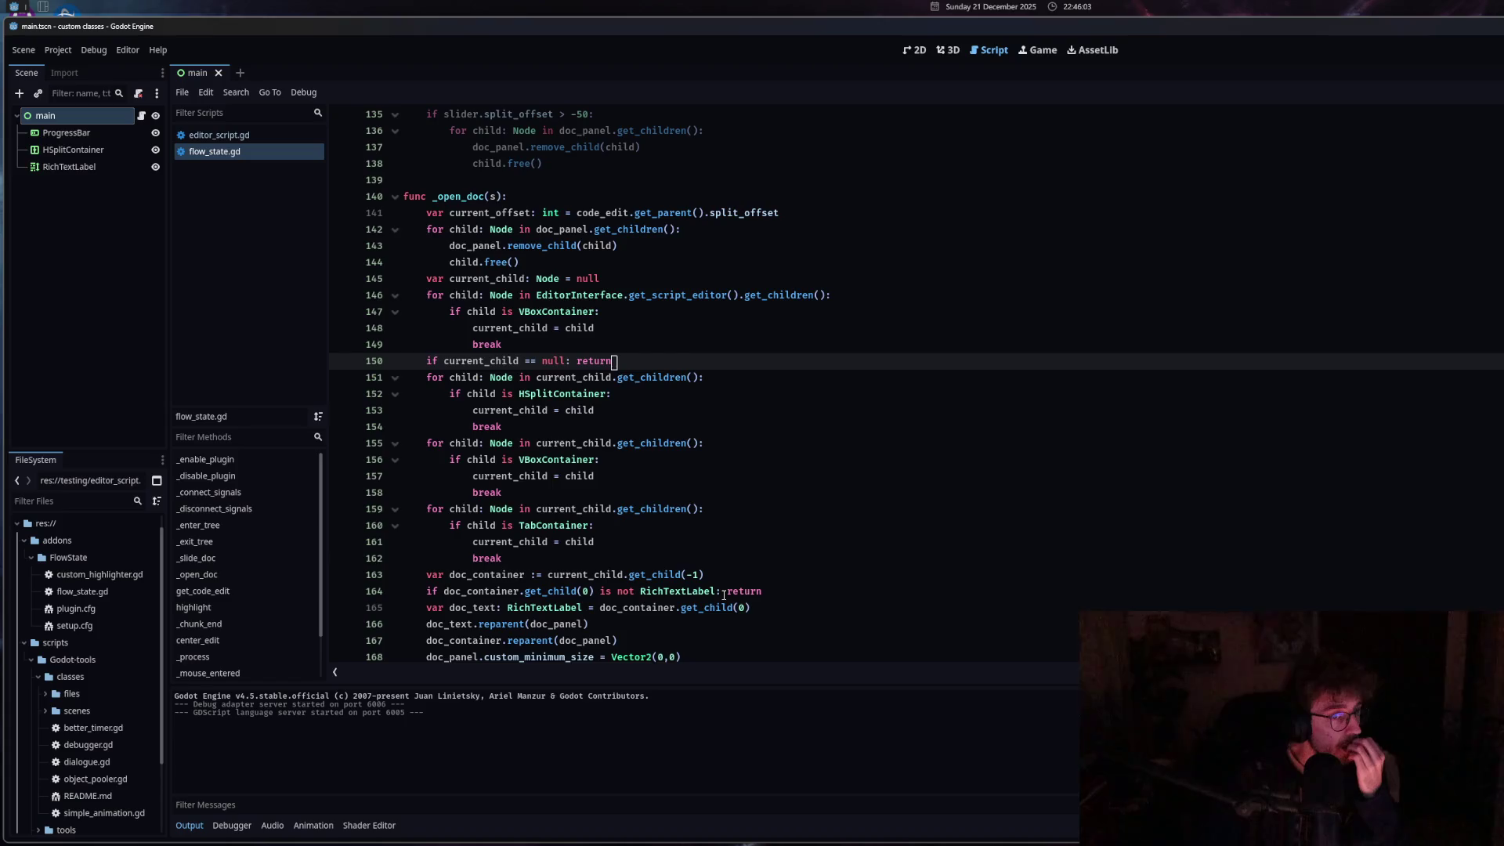
{"action": "scroll", "coordinate": [725, 596], "scroll_direction": "down", "scroll_amount": 4}
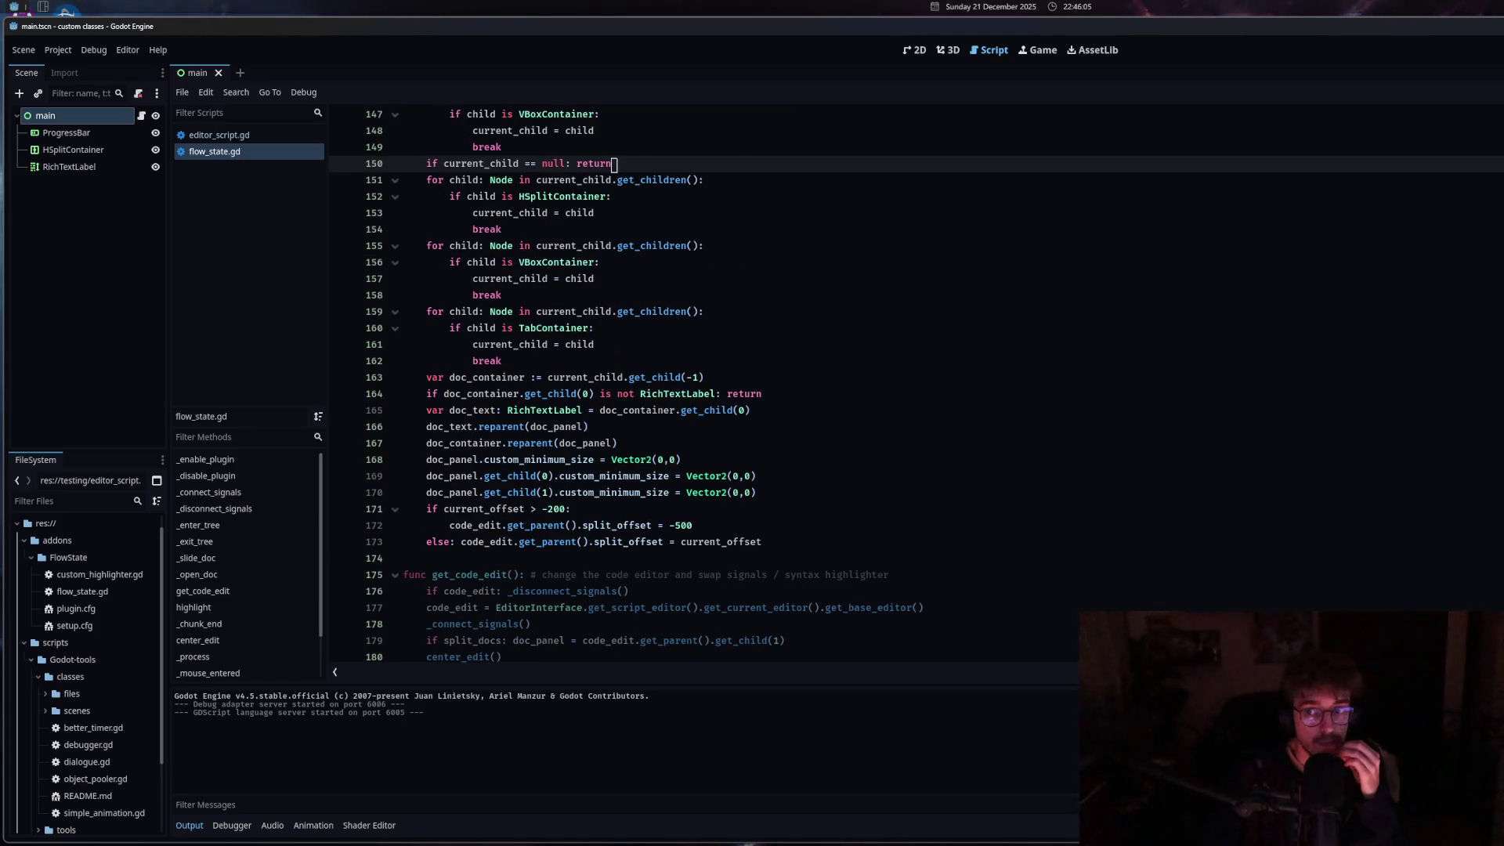
{"action": "scroll", "coordinate": [661, 350], "scroll_direction": "down", "scroll_amount": 8, "text": "ctrl"}
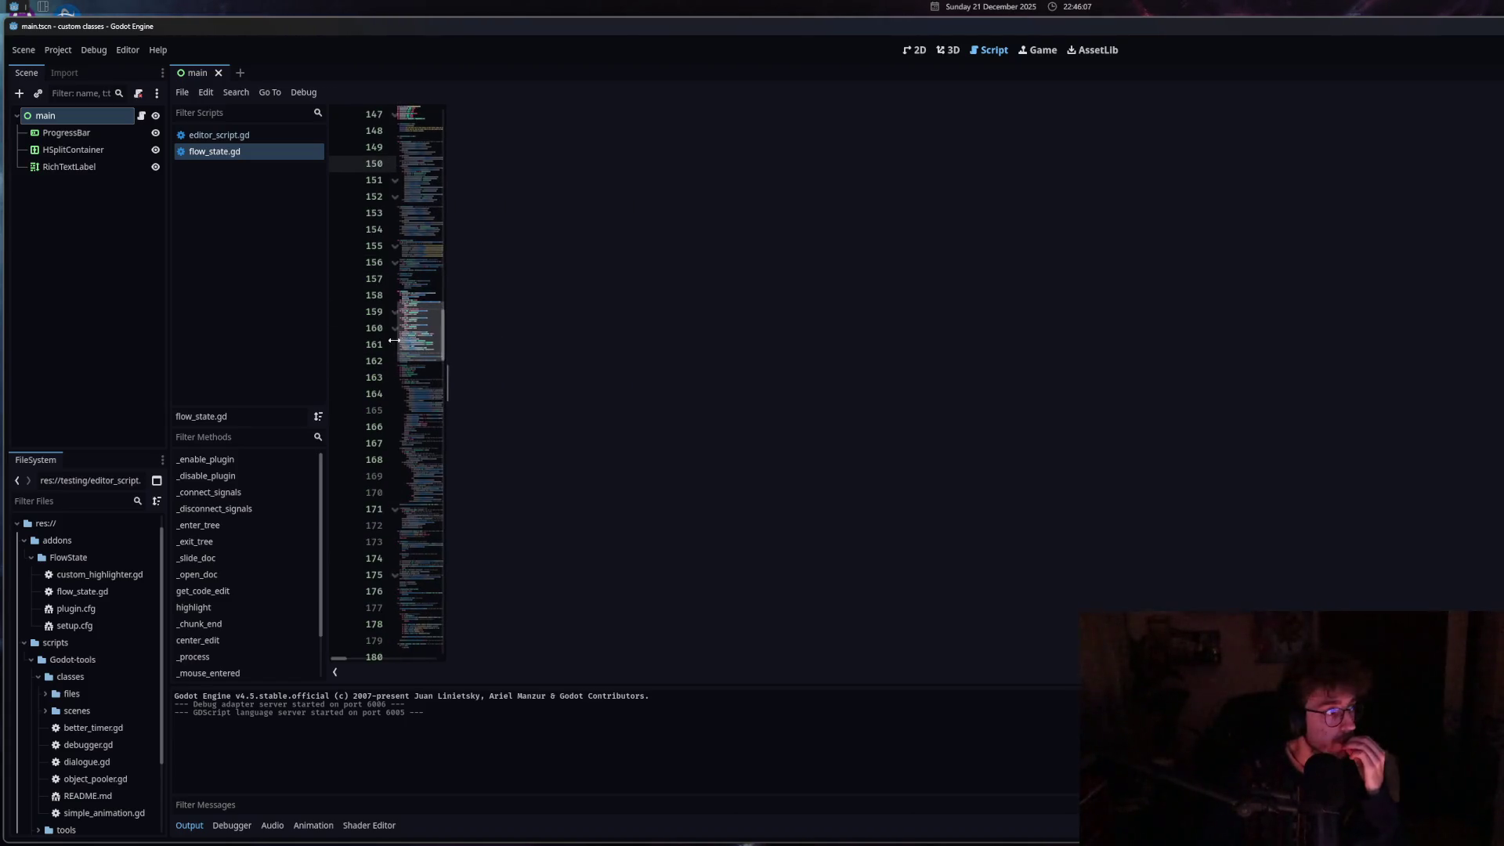
{"action": "scroll", "coordinate": [661, 350], "scroll_direction": "up", "scroll_amount": 8, "text": "ctrl"}
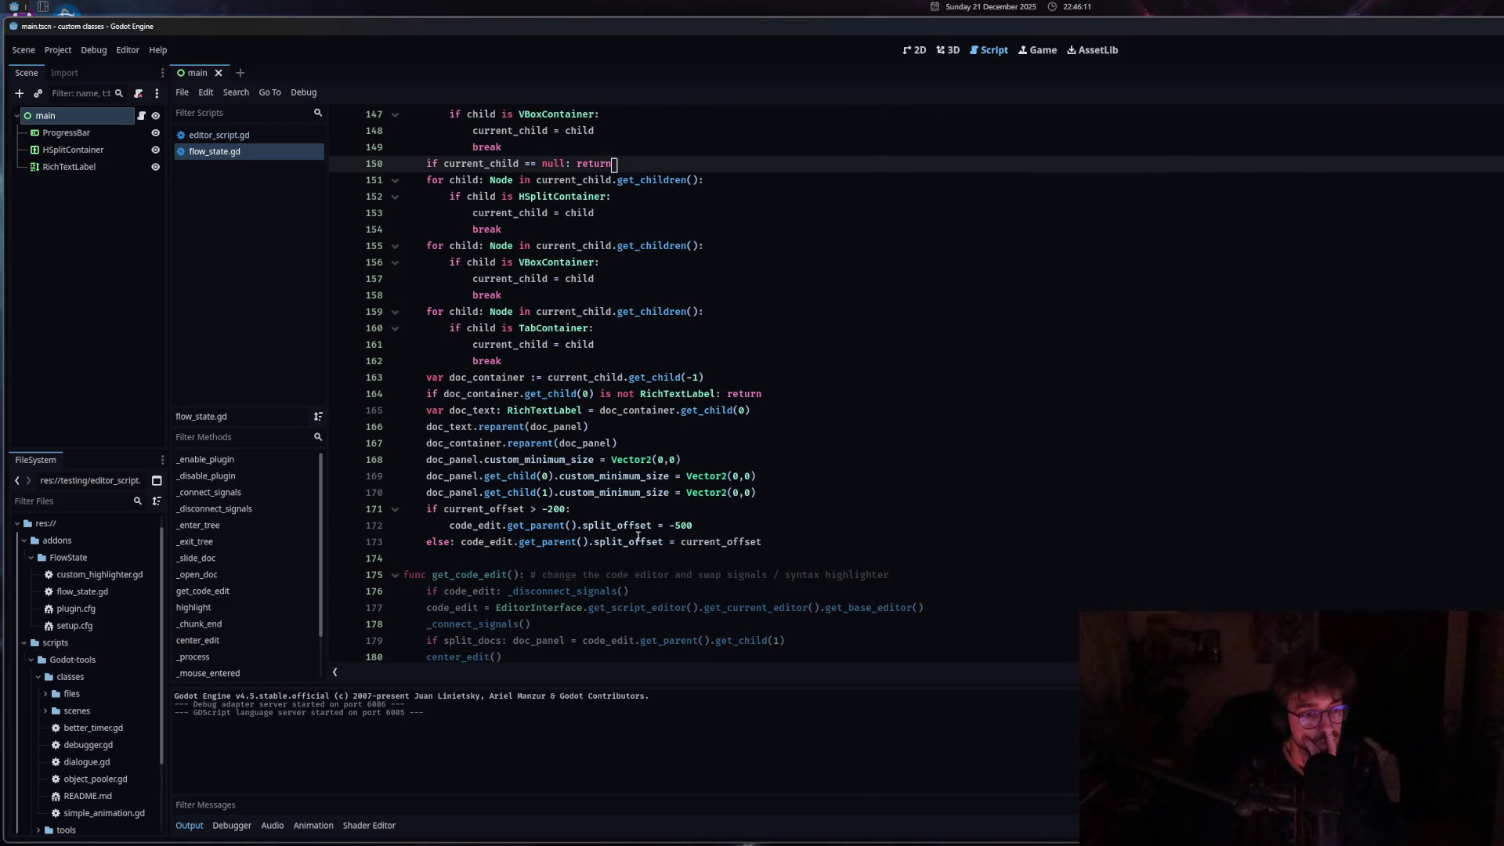
{"action": "scroll", "coordinate": [623, 555], "scroll_direction": "up", "scroll_amount": 5}
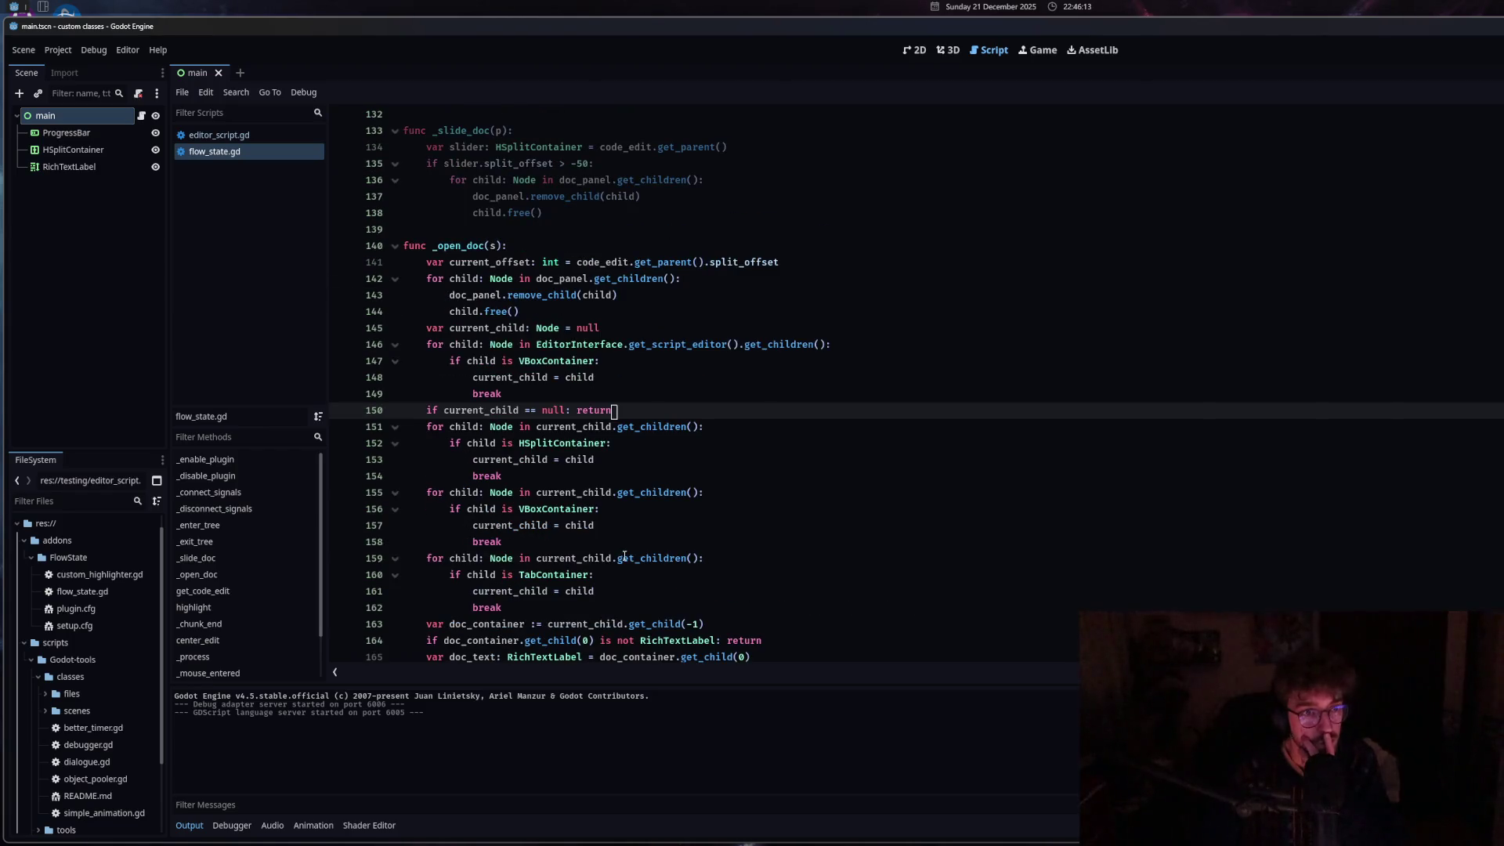
{"action": "left_click", "coordinate": [504, 179]}
Add 'slider.split_offset = 0' and 'slider.dragging_enabled = false' after child.free() in _slide_doc, and save.
{"action": "left_click", "coordinate": [614, 216]}
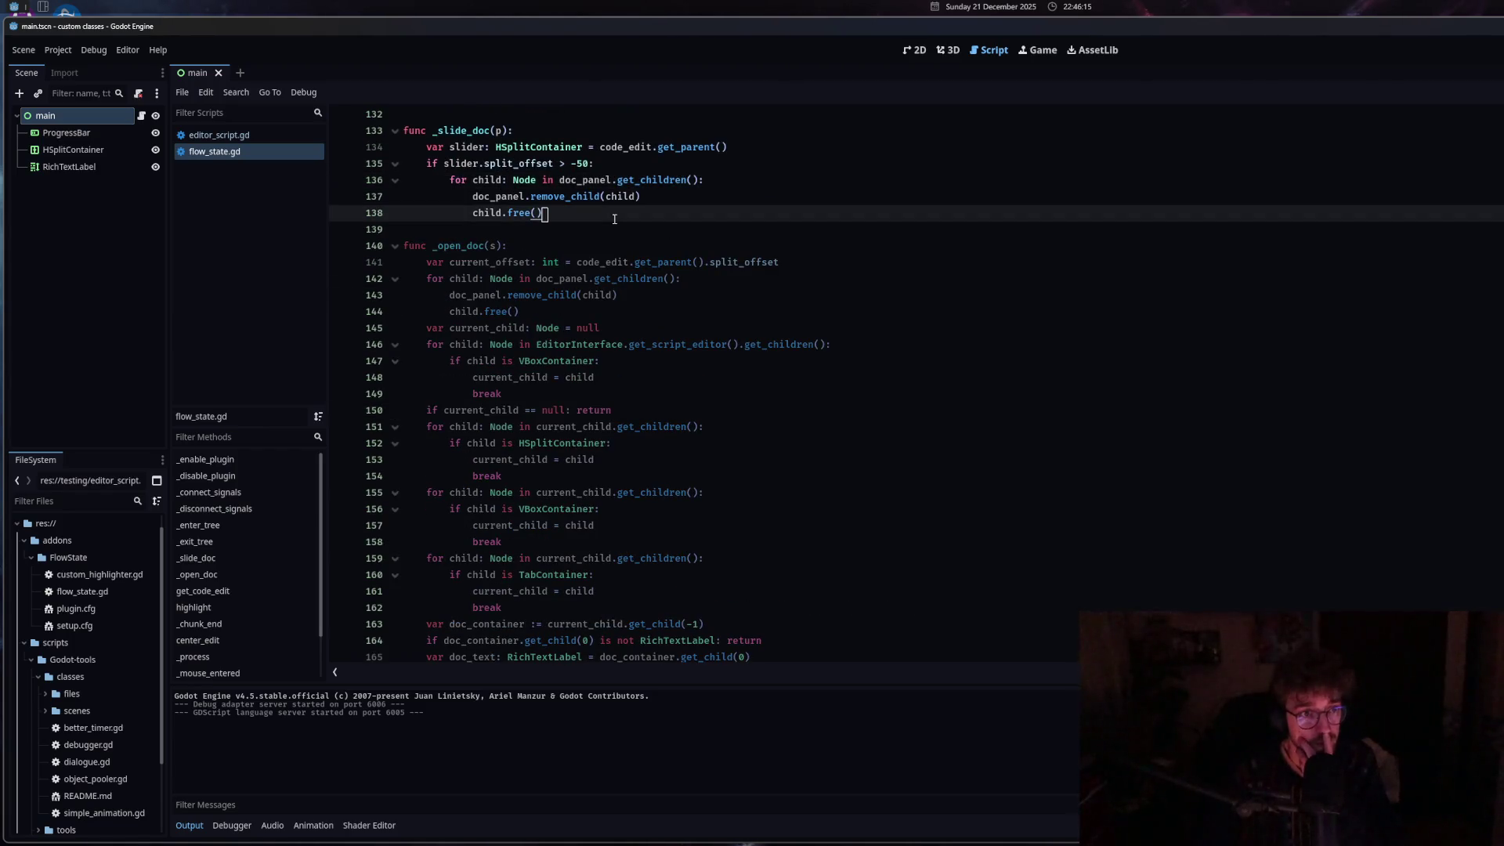
{"action": "key", "text": "Return"}
{"action": "scroll", "coordinate": [614, 218], "scroll_direction": "up", "scroll_amount": 3}
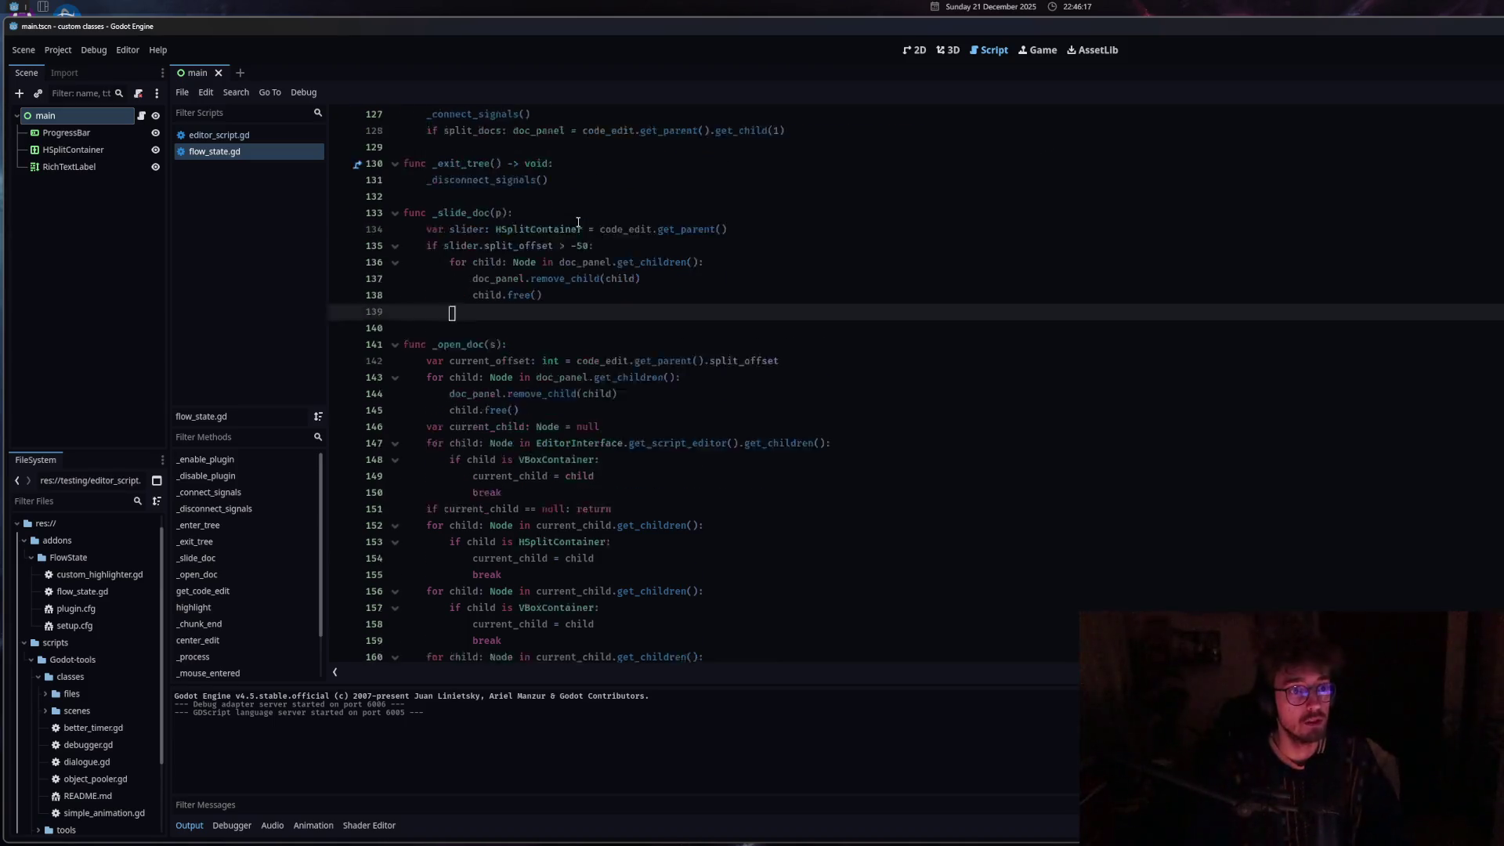
{"action": "left_click_drag", "start_coordinate": [443, 295], "coordinate": [561, 296]}
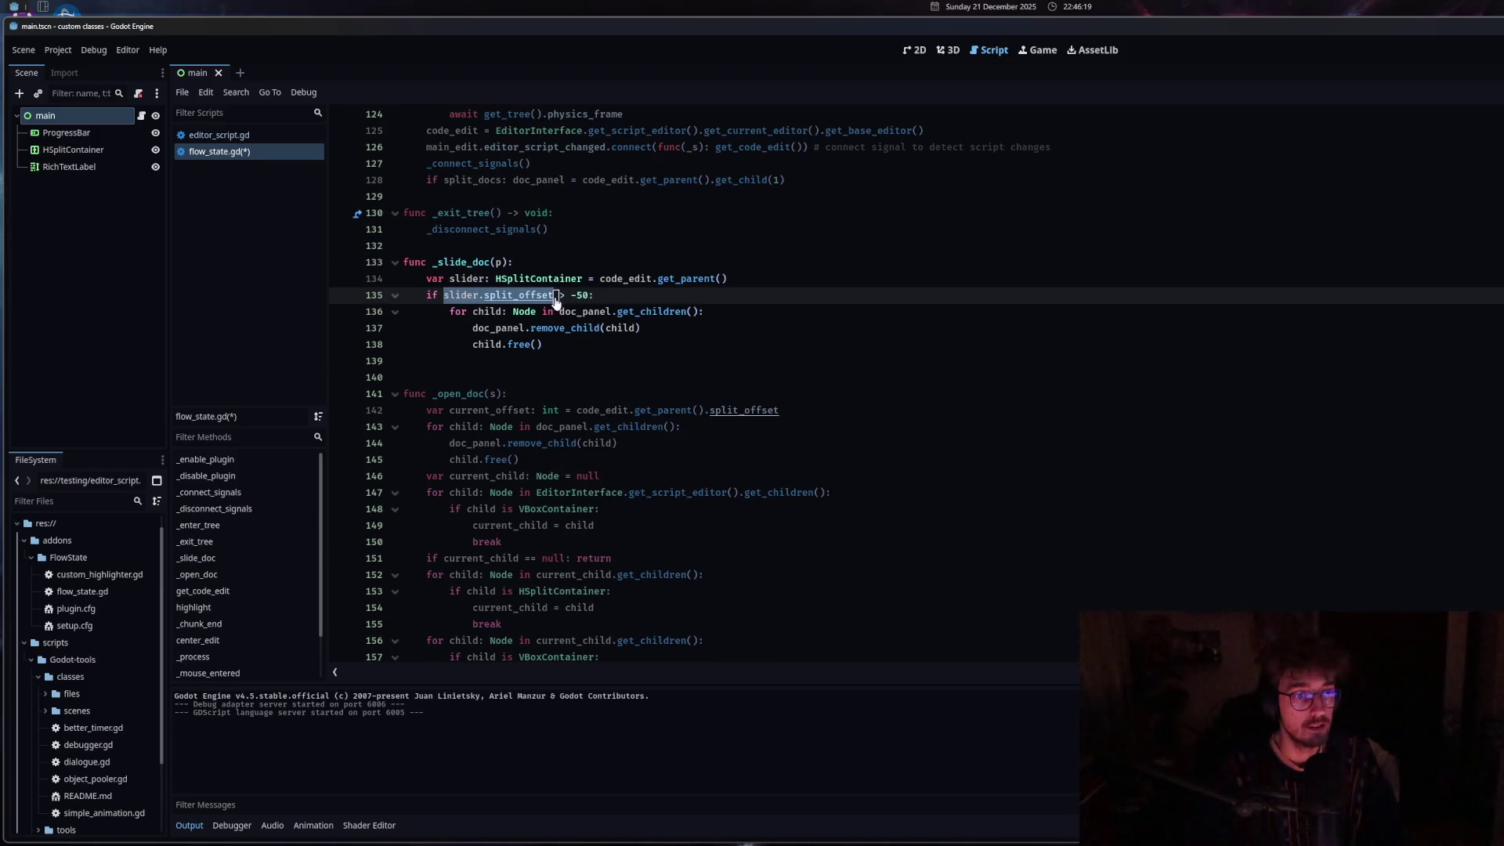
{"action": "key", "text": "ctrl+c"}
{"action": "left_click", "coordinate": [691, 365]}
{"action": "key", "text": "ctrl+v"}
{"action": "type", "text": "0"}
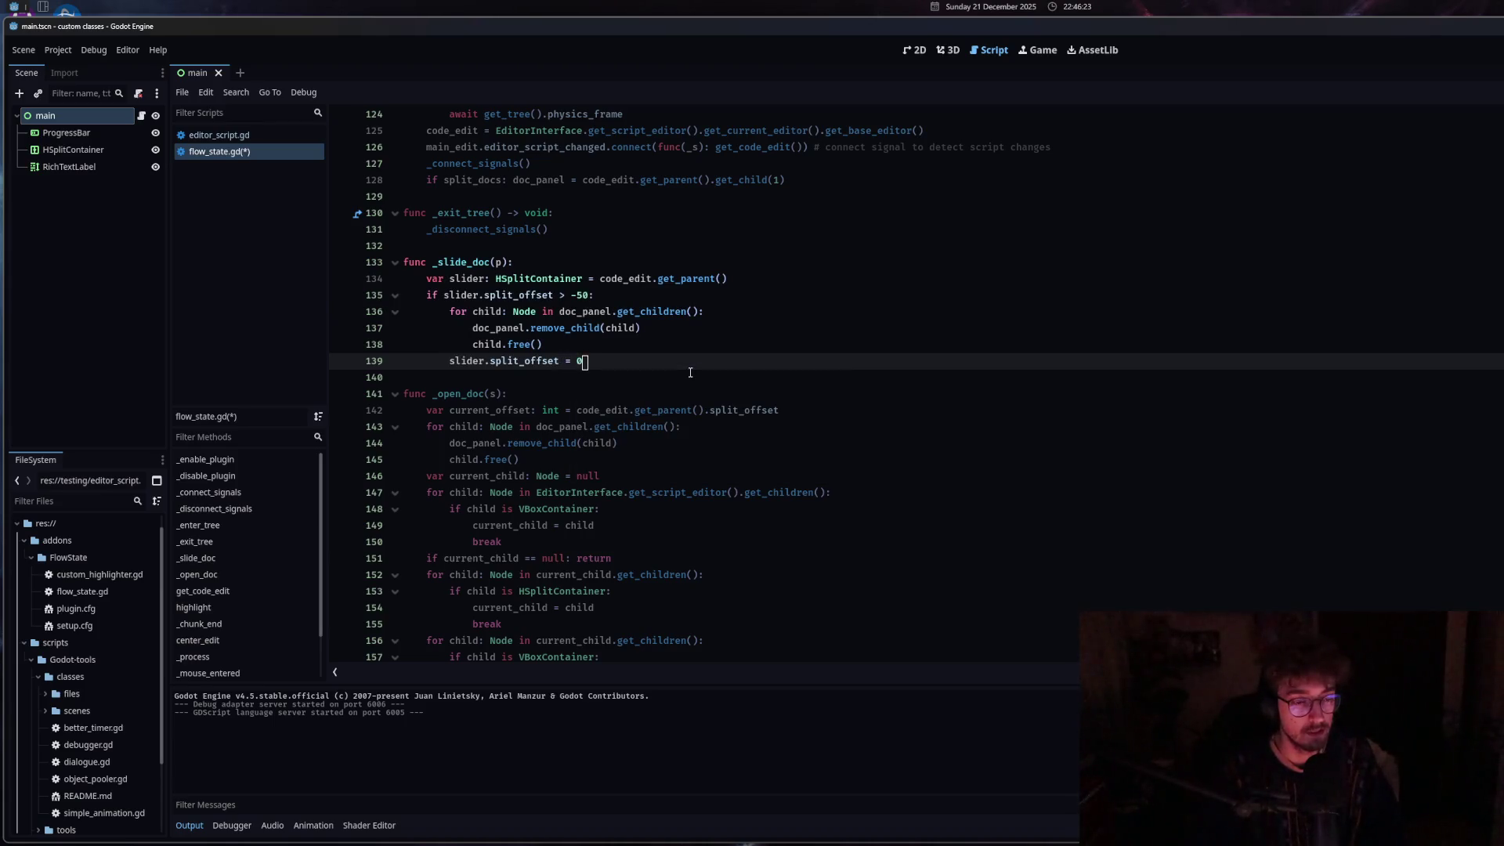
{"action": "key", "text": "Return"}
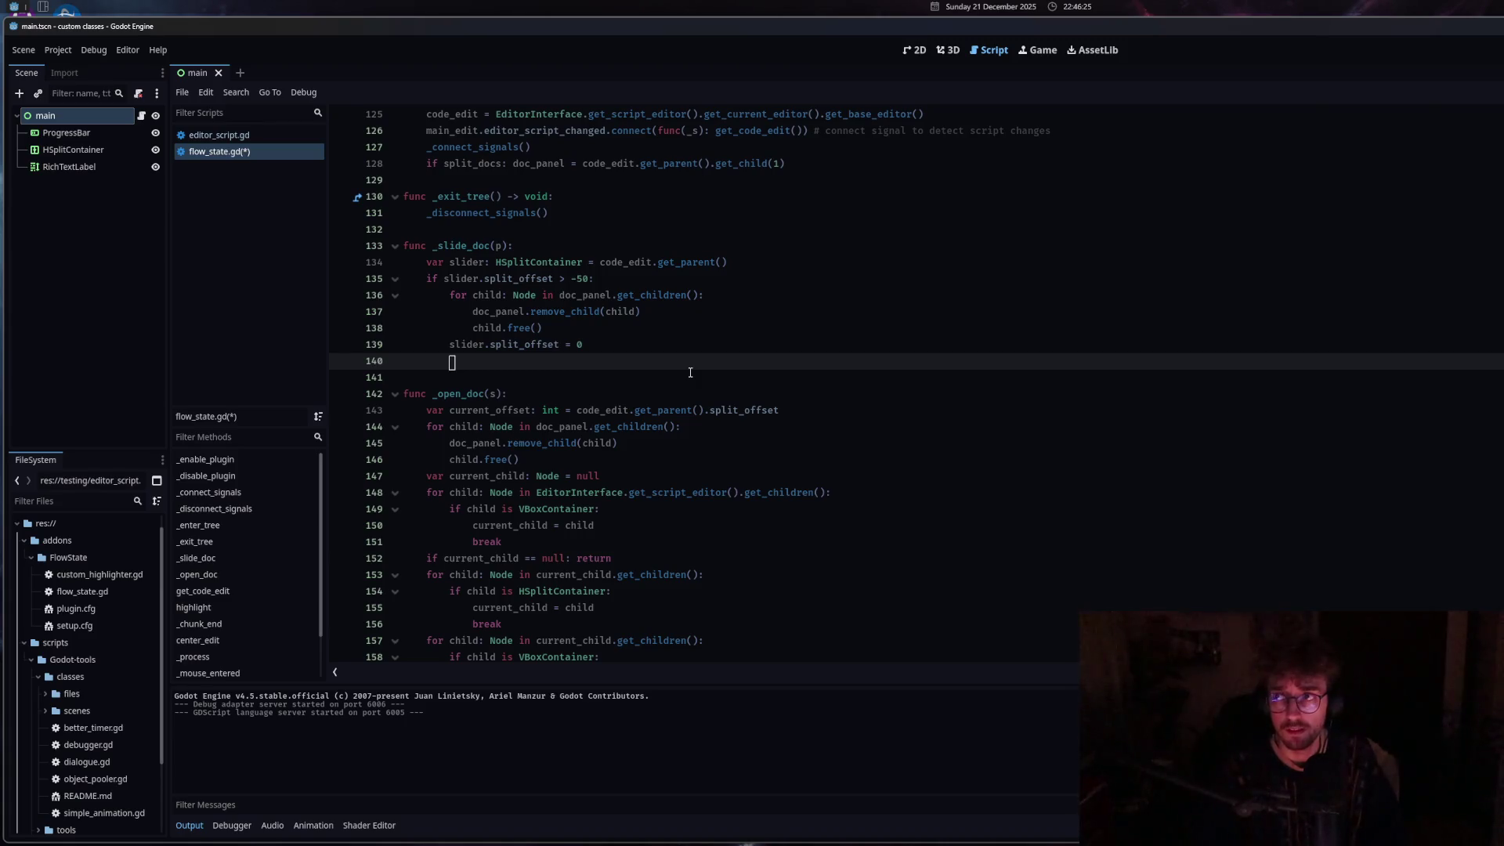
{"action": "type", "text": "slider.en"}
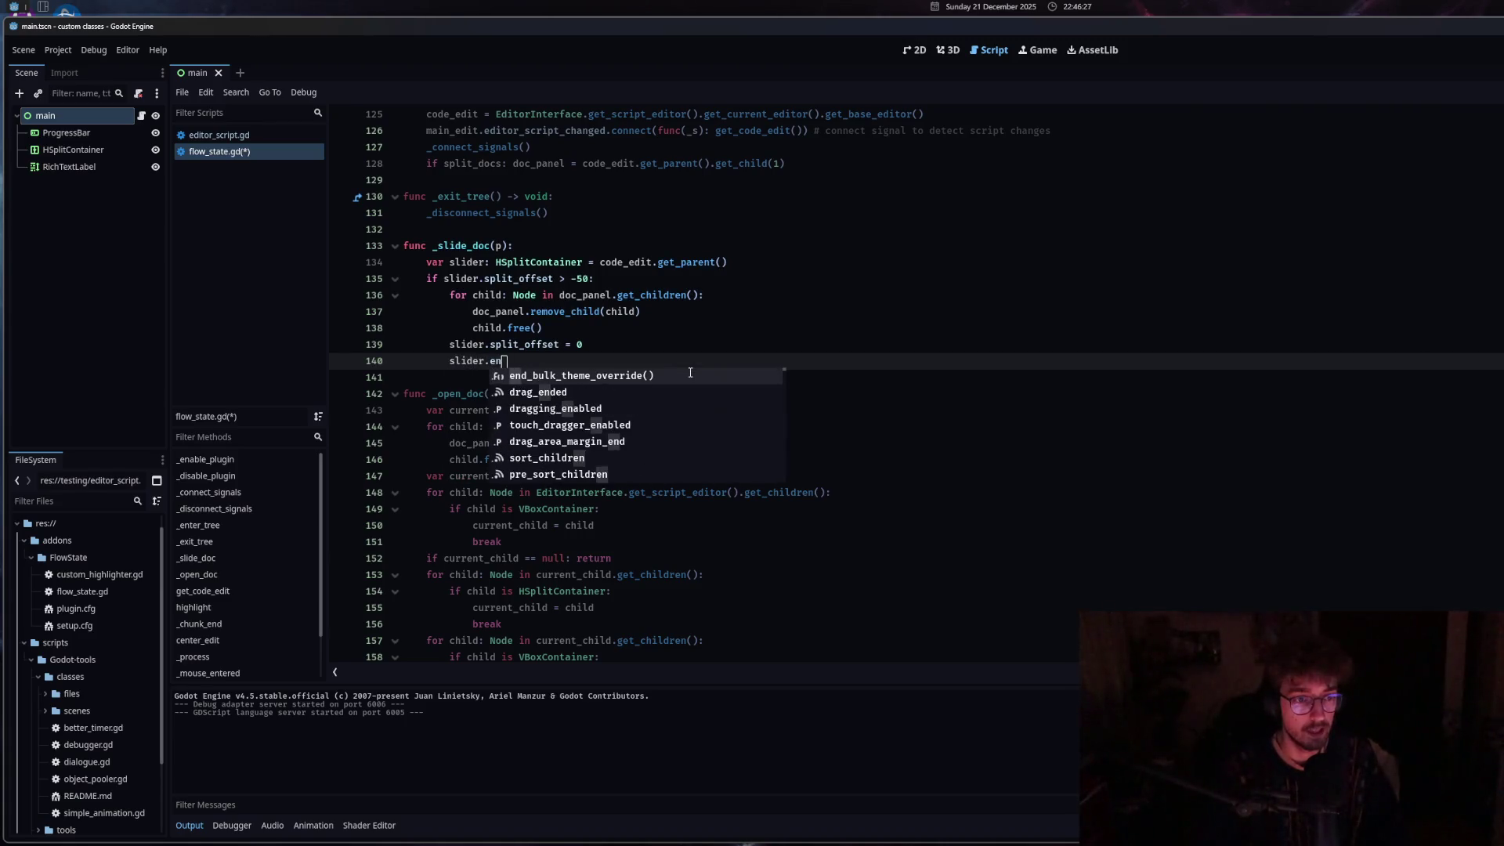
{"action": "type", "text": "ab"}
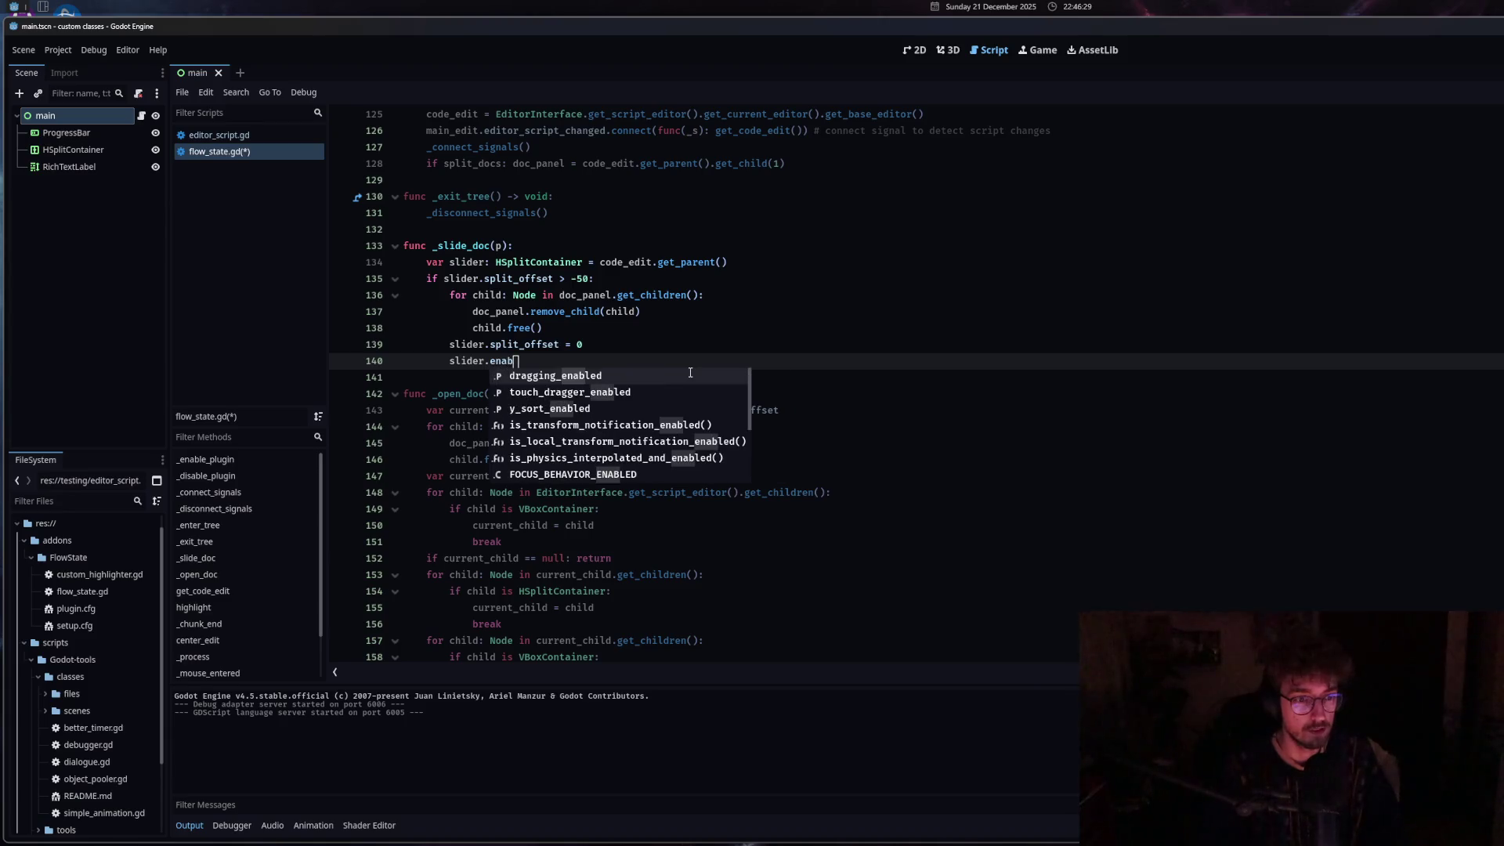
{"action": "key", "text": "Return"}
{"action": "type", "text": "= false"}
{"action": "key", "text": "ctrl+s"}
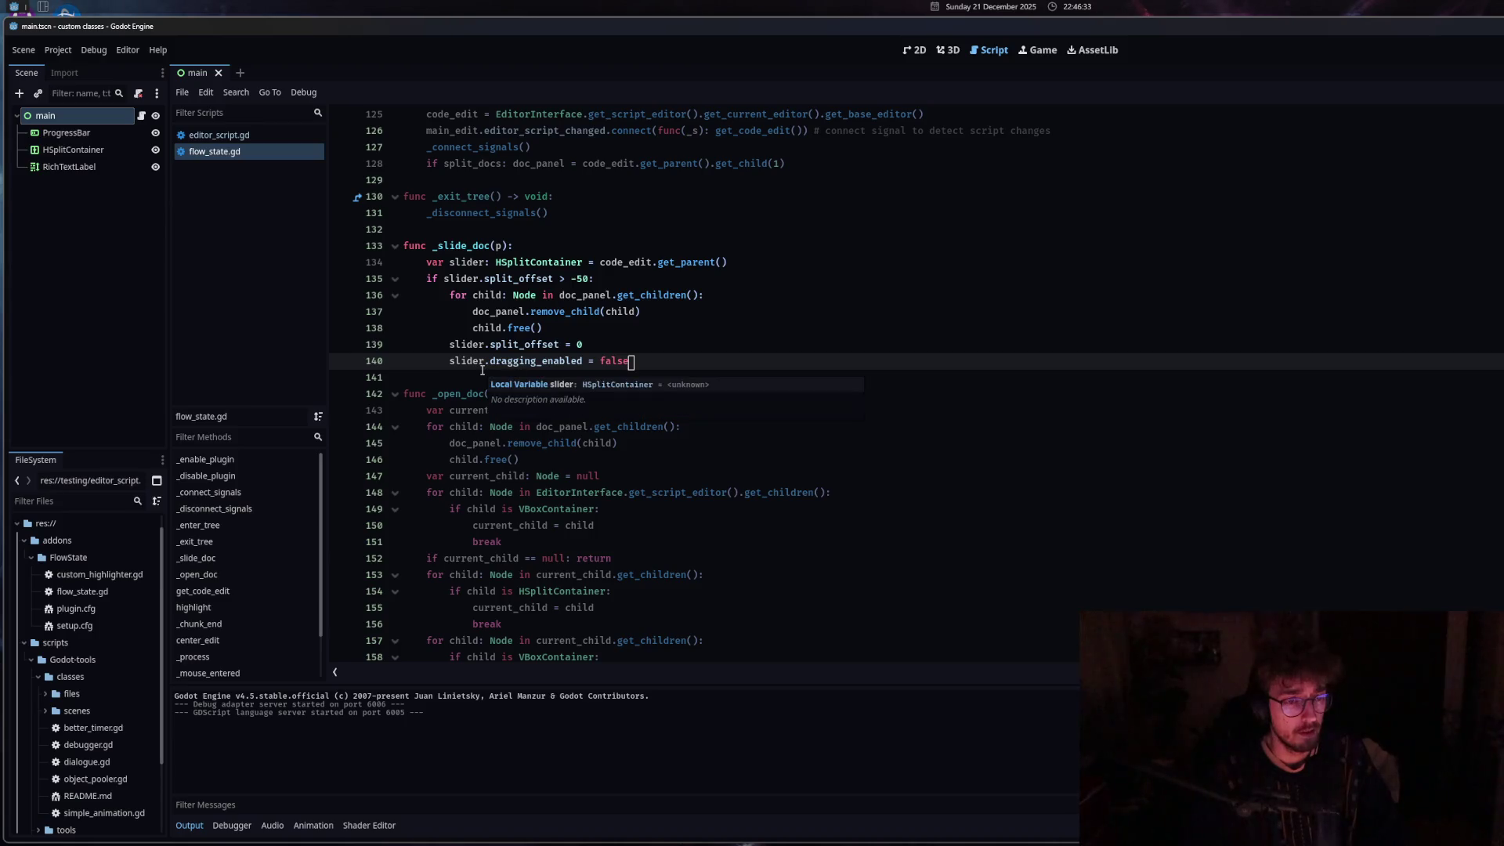
Insert 'my_split.dragging_enabled = false' at line 88 and save the script.
{"action": "left_click_drag", "start_coordinate": [449, 361], "coordinate": [585, 361]}
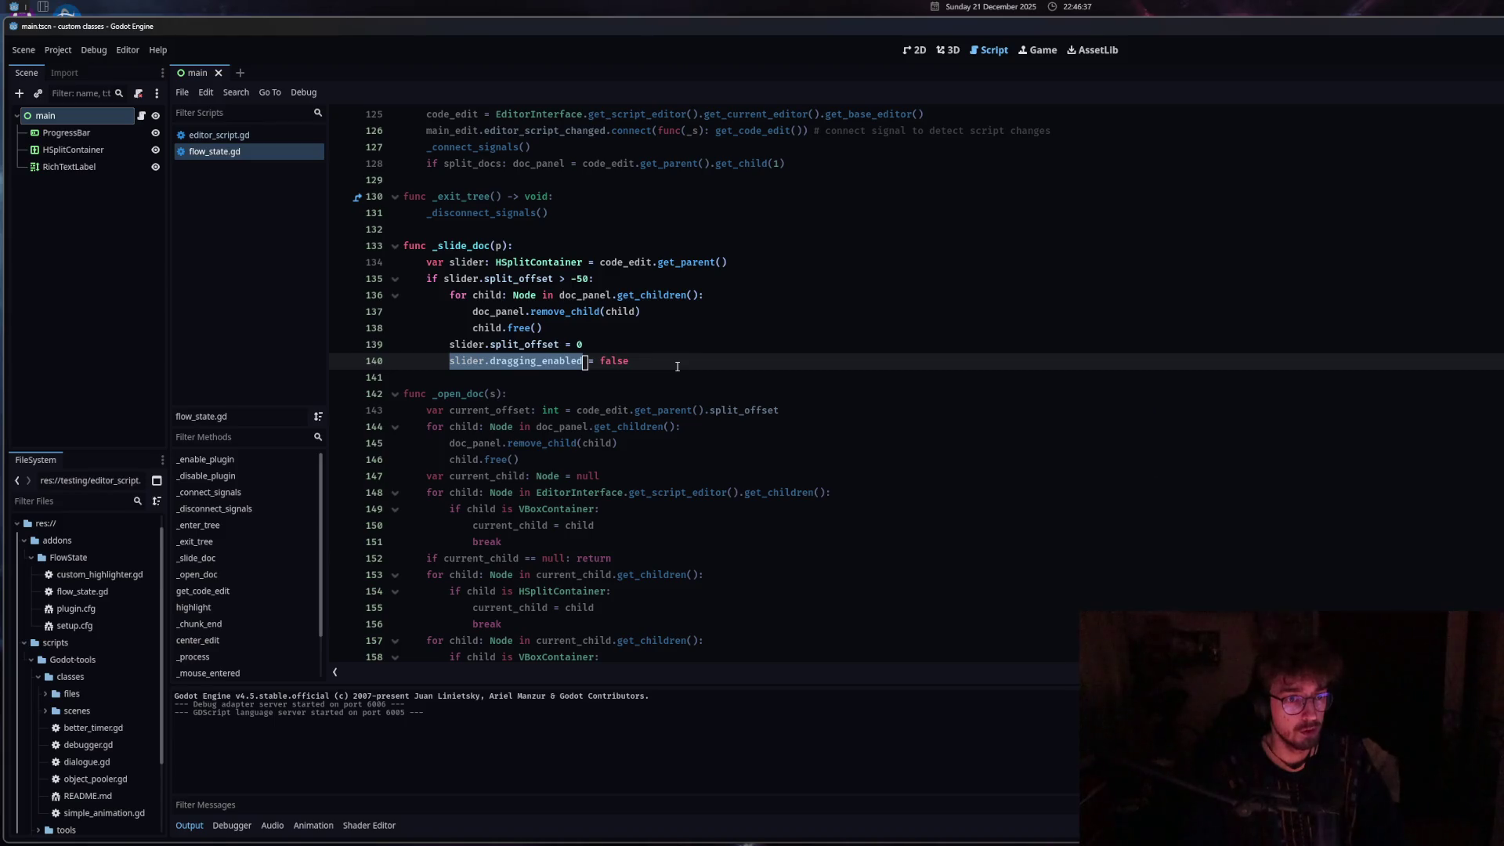
{"action": "left_click_drag", "start_coordinate": [677, 361], "coordinate": [449, 361]}
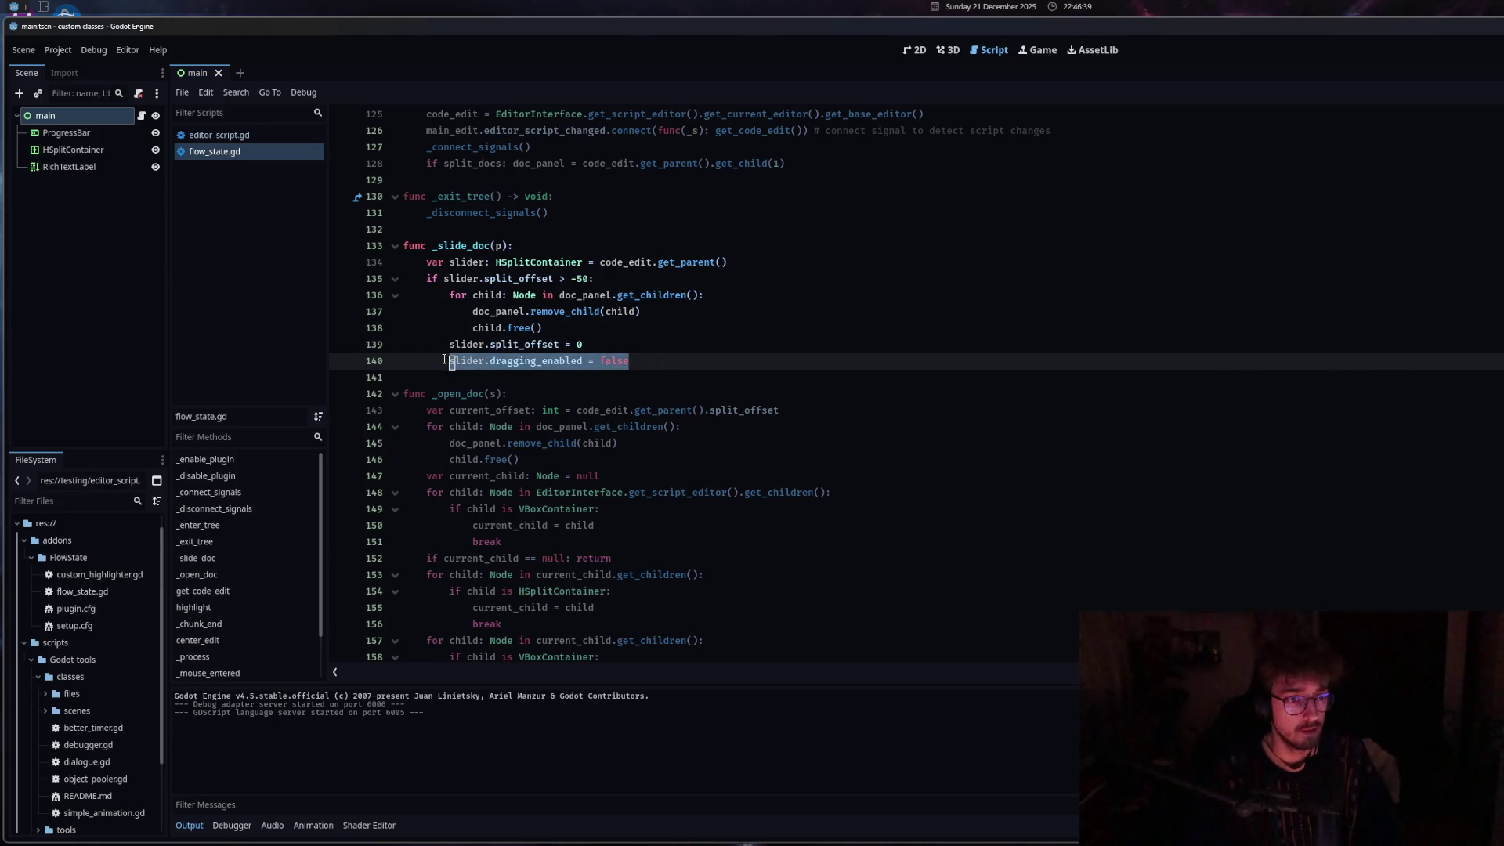
{"action": "scroll", "coordinate": [549, 391], "scroll_direction": "up", "scroll_amount": 10}
{"action": "scroll", "coordinate": [619, 443], "scroll_direction": "up", "scroll_amount": 6}
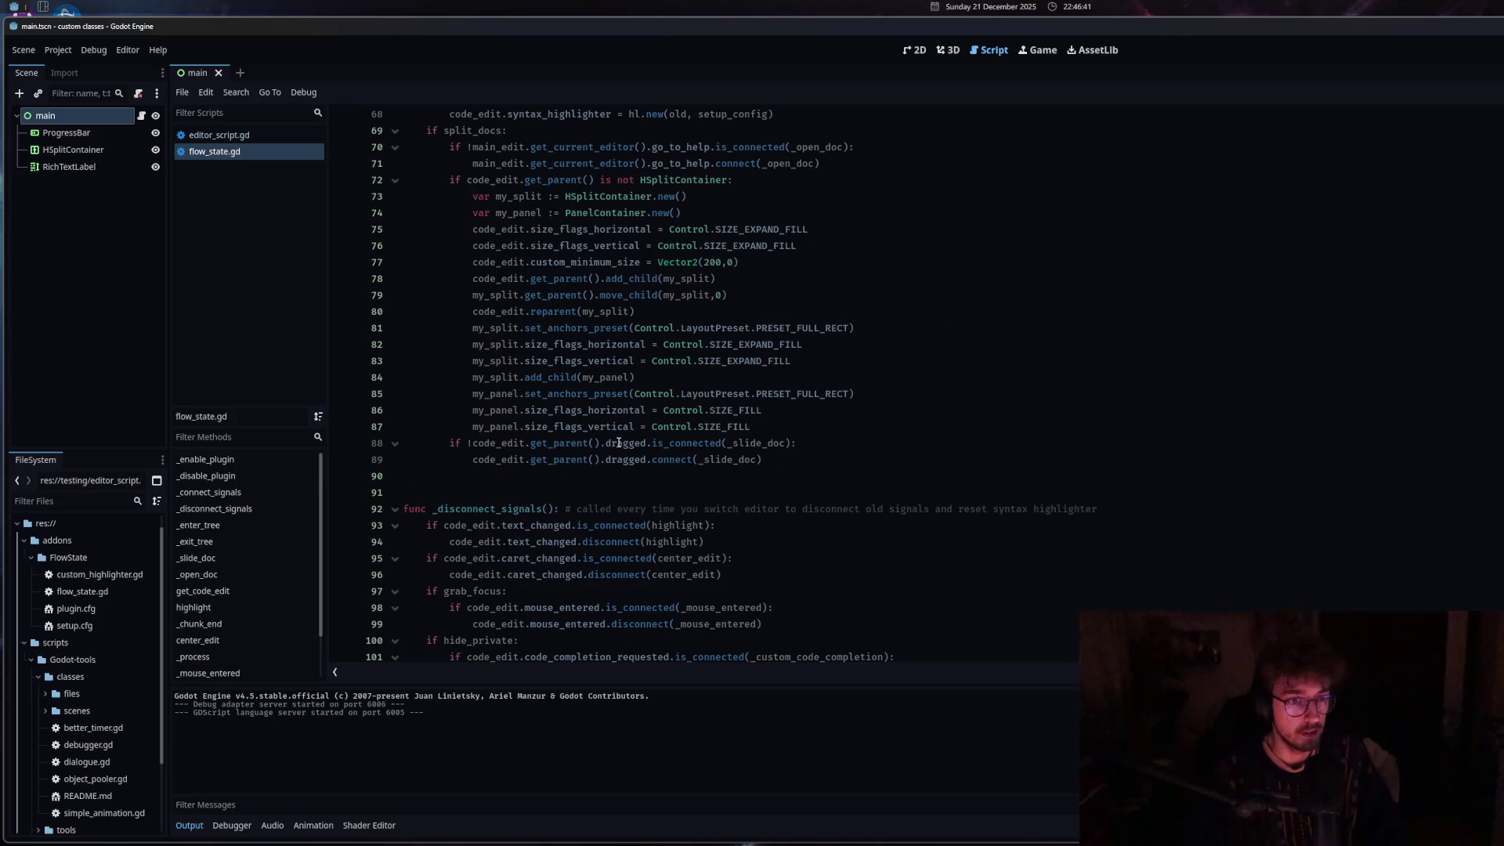
{"action": "left_click", "coordinate": [786, 427]}
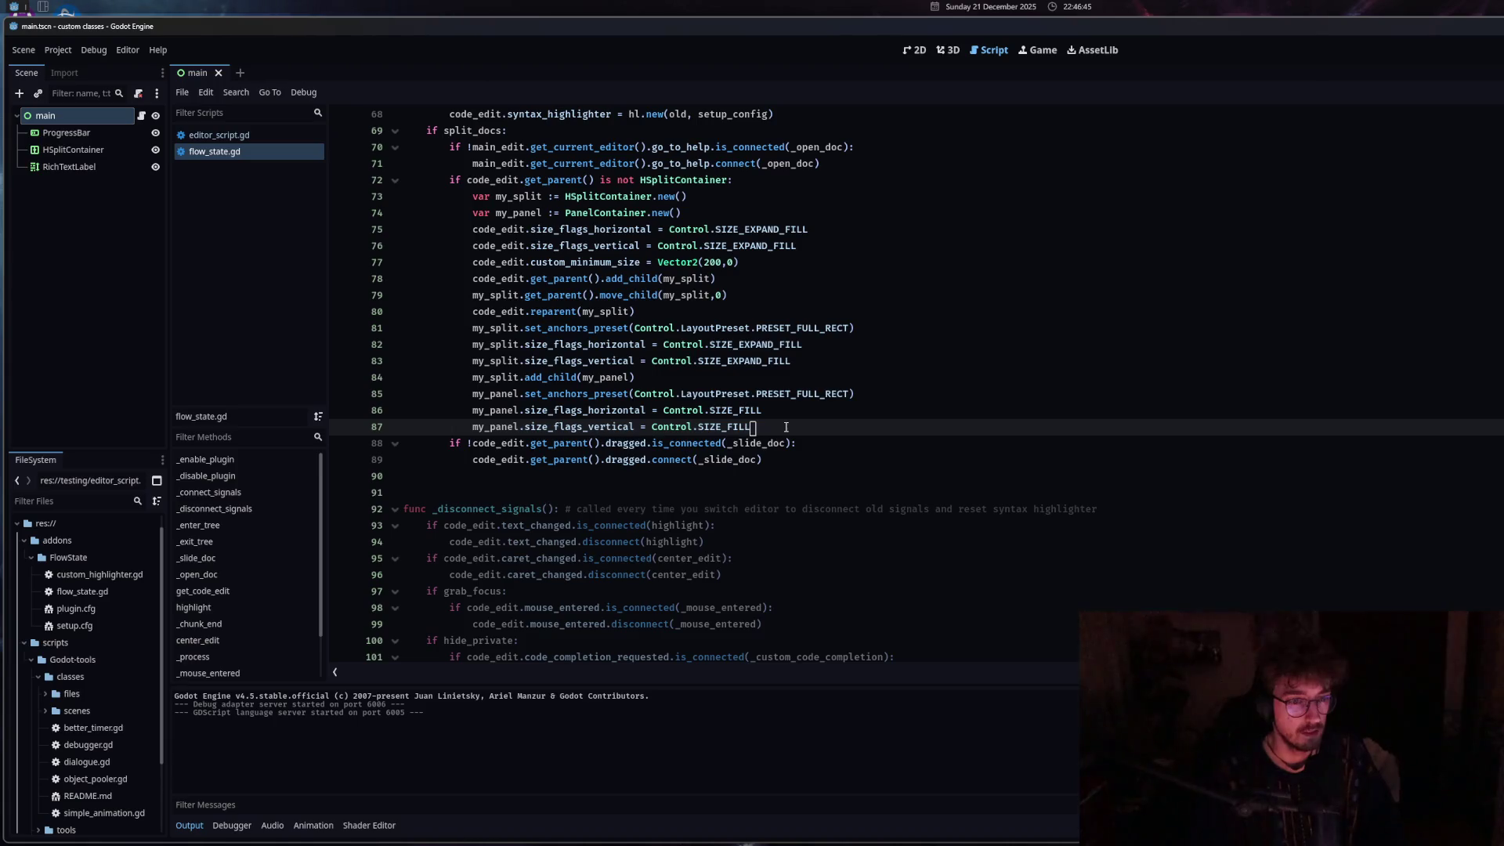
{"action": "key", "text": "Return"}
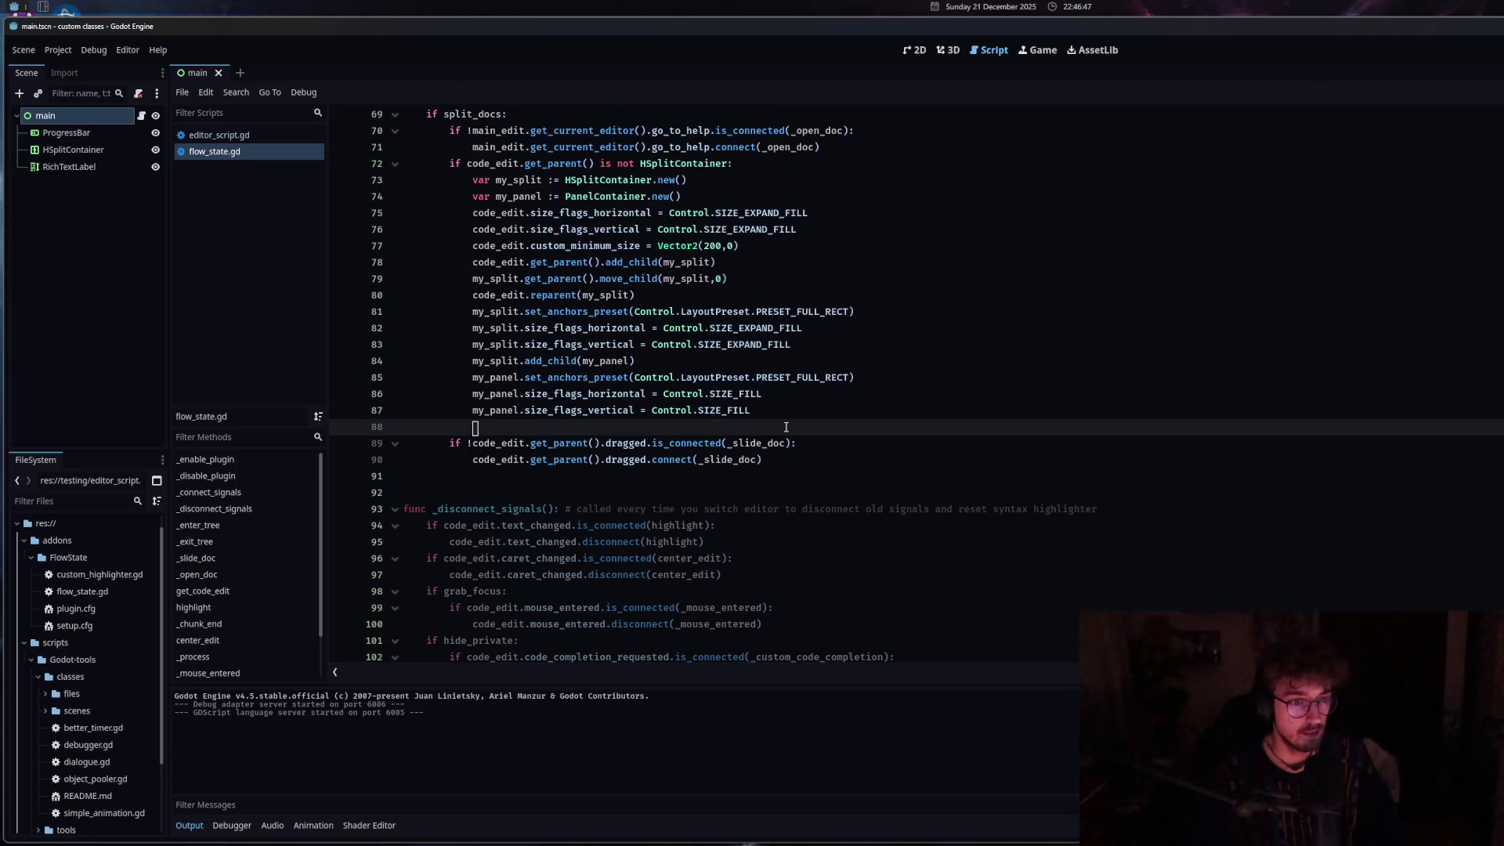
{"action": "type", "text": "slider.dragging_enabled = false"}
{"action": "left_click_drag", "start_coordinate": [472, 427], "coordinate": [508, 428]}
{"action": "type", "text": "my_s"}
{"action": "key", "text": "Return"}
{"action": "key", "text": "ctrl+s"}
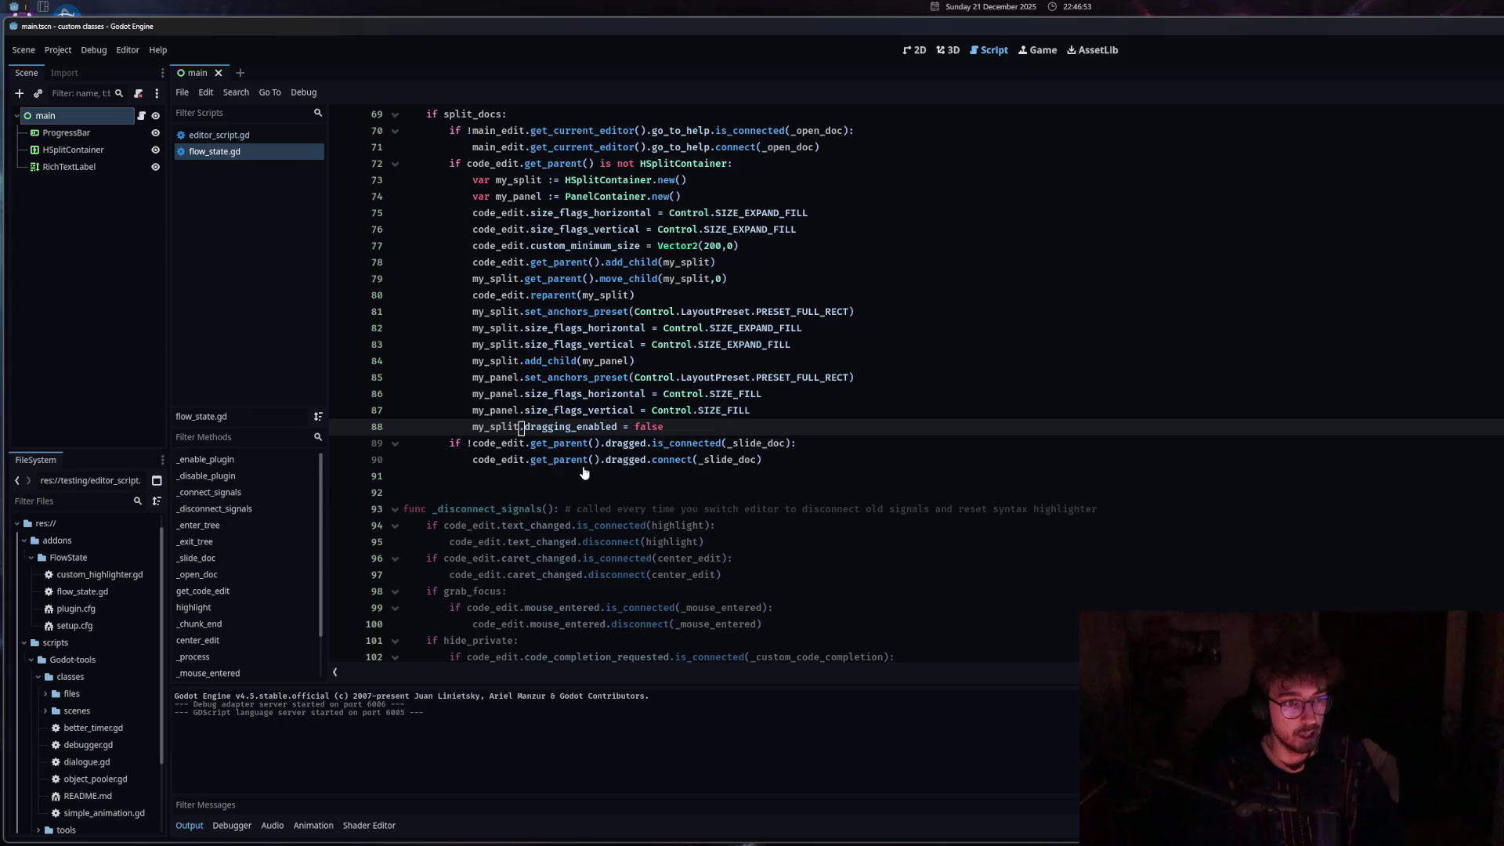
{"action": "scroll", "coordinate": [584, 472], "scroll_direction": "down", "scroll_amount": 15}
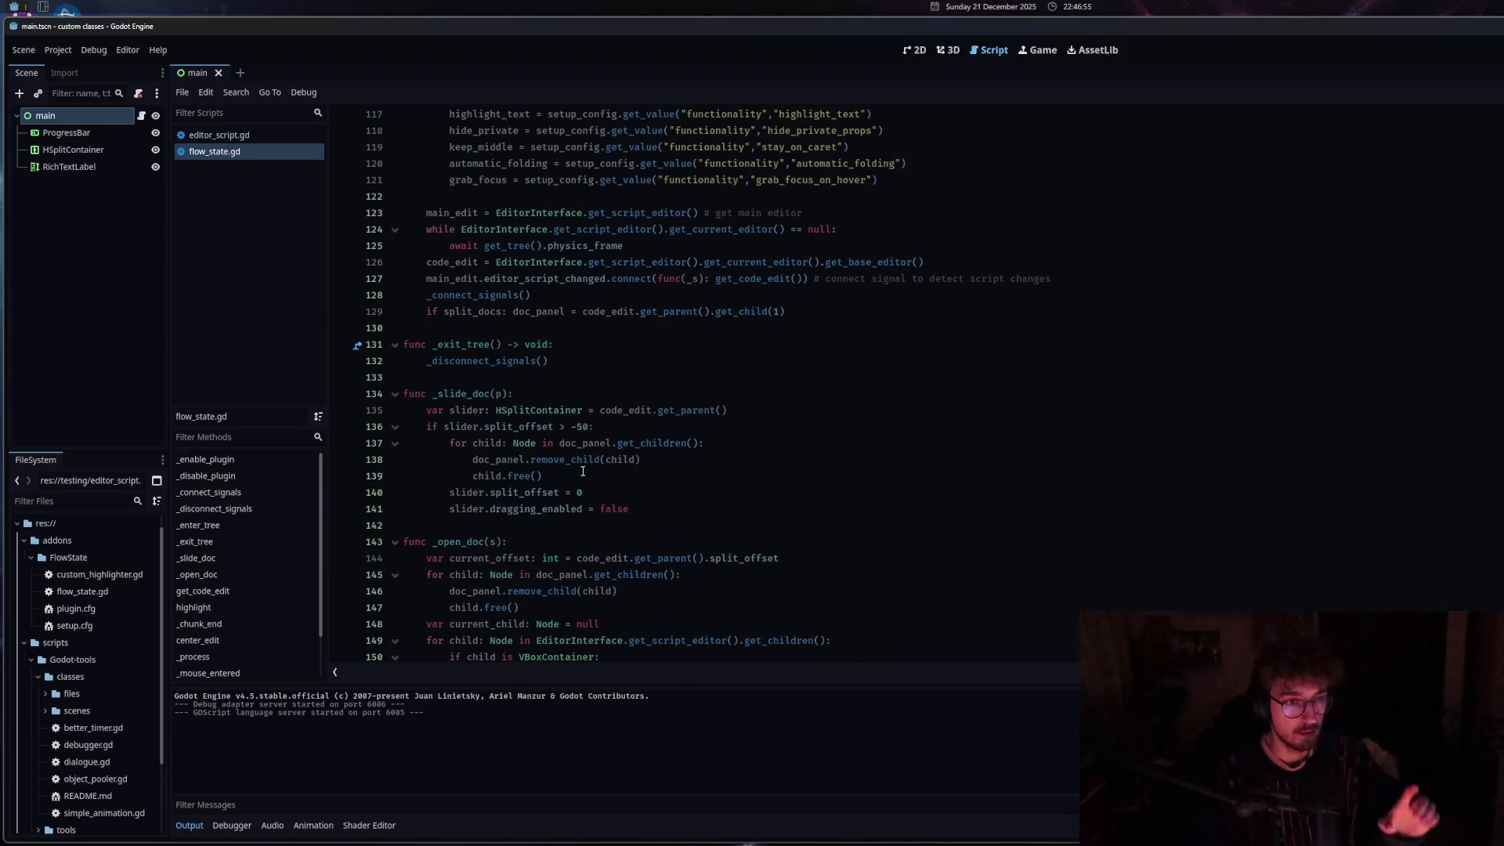
{"action": "scroll", "coordinate": [582, 470], "scroll_direction": "down", "scroll_amount": 11}
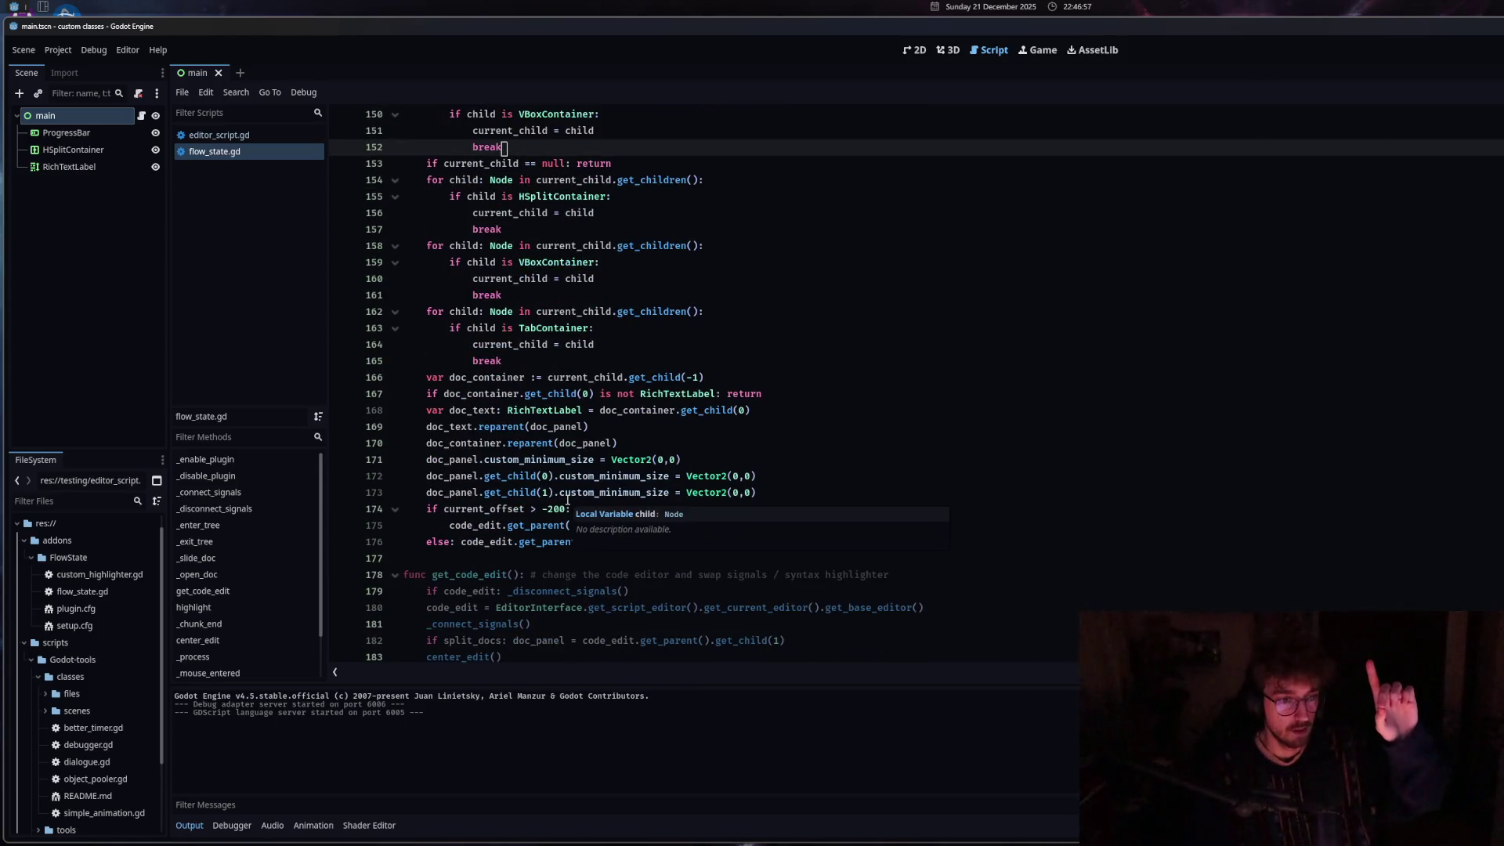
Add 'code_edit.get_parent().dragging_enabled = true' as line 174 in _open_doc and save.
{"action": "left_click", "coordinate": [806, 493]}
{"action": "key", "text": "Return"}
{"action": "type", "text": "slider.dragging_enabled = false"}
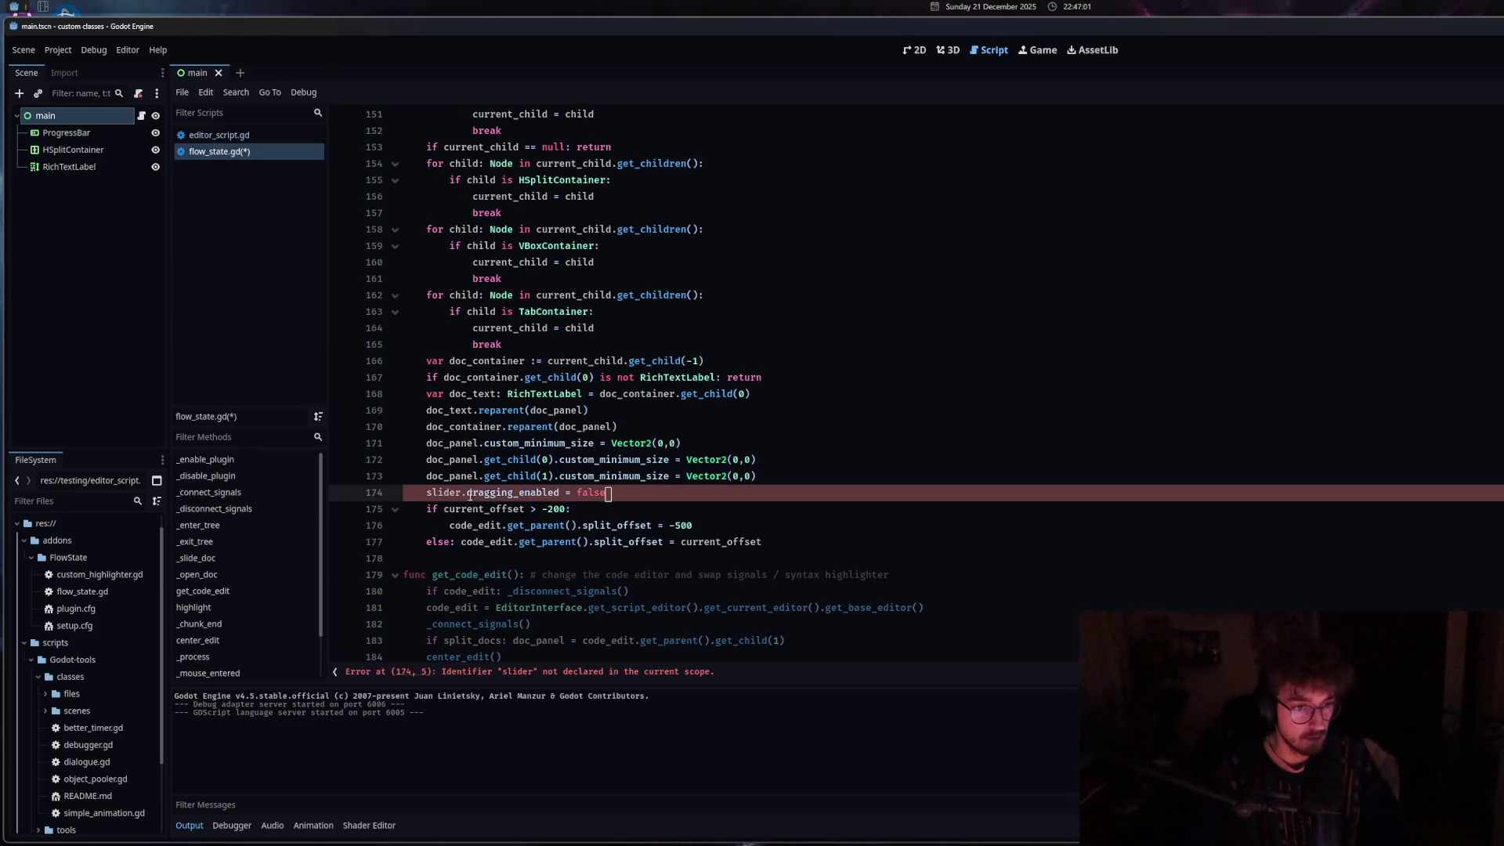
{"action": "double_click", "coordinate": [589, 493]}
{"action": "type", "text": "tr"}
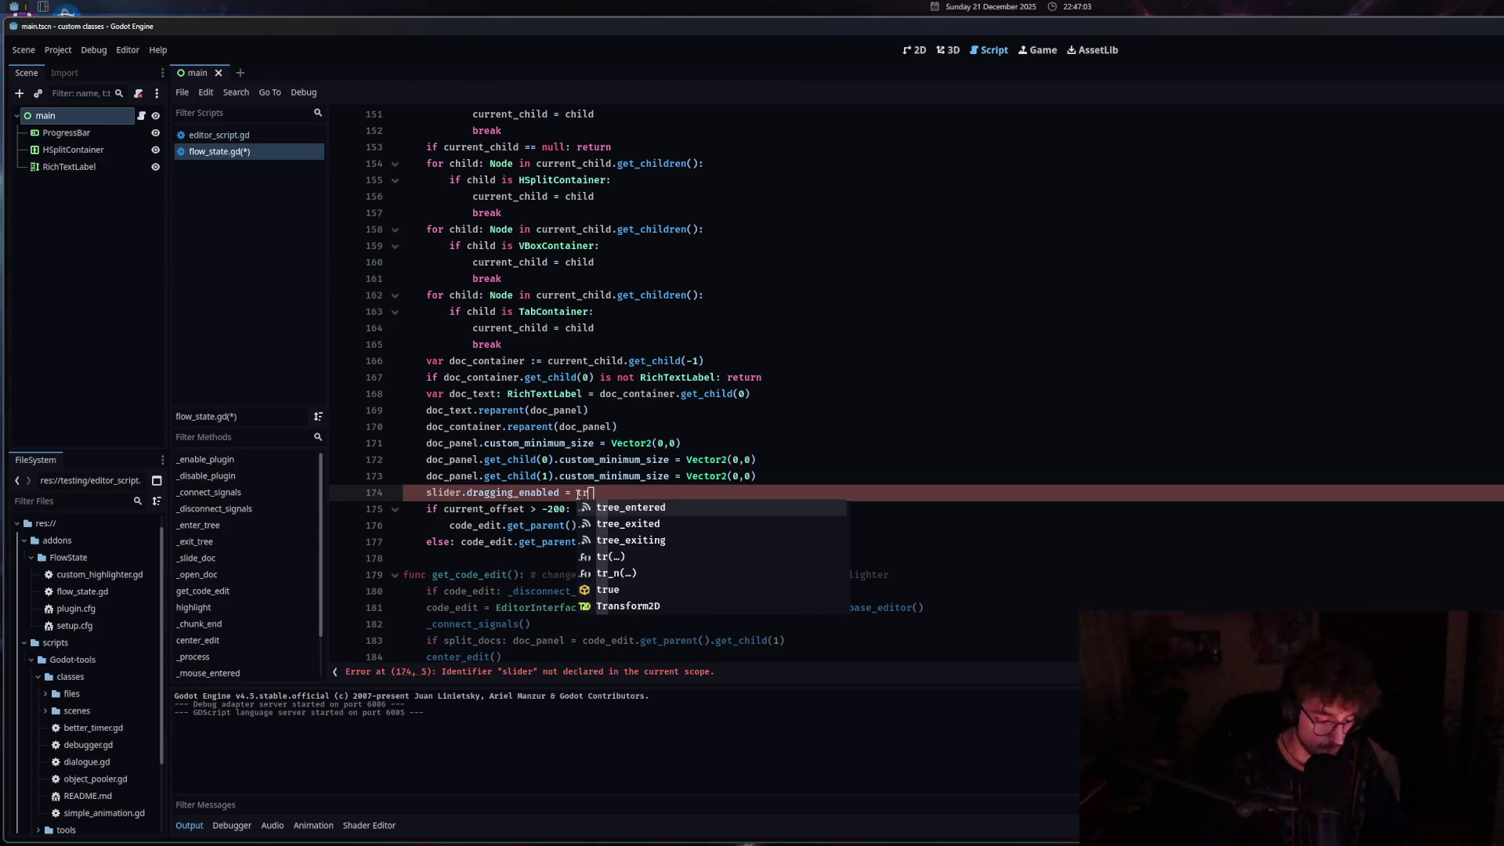
{"action": "type", "text": "ue"}
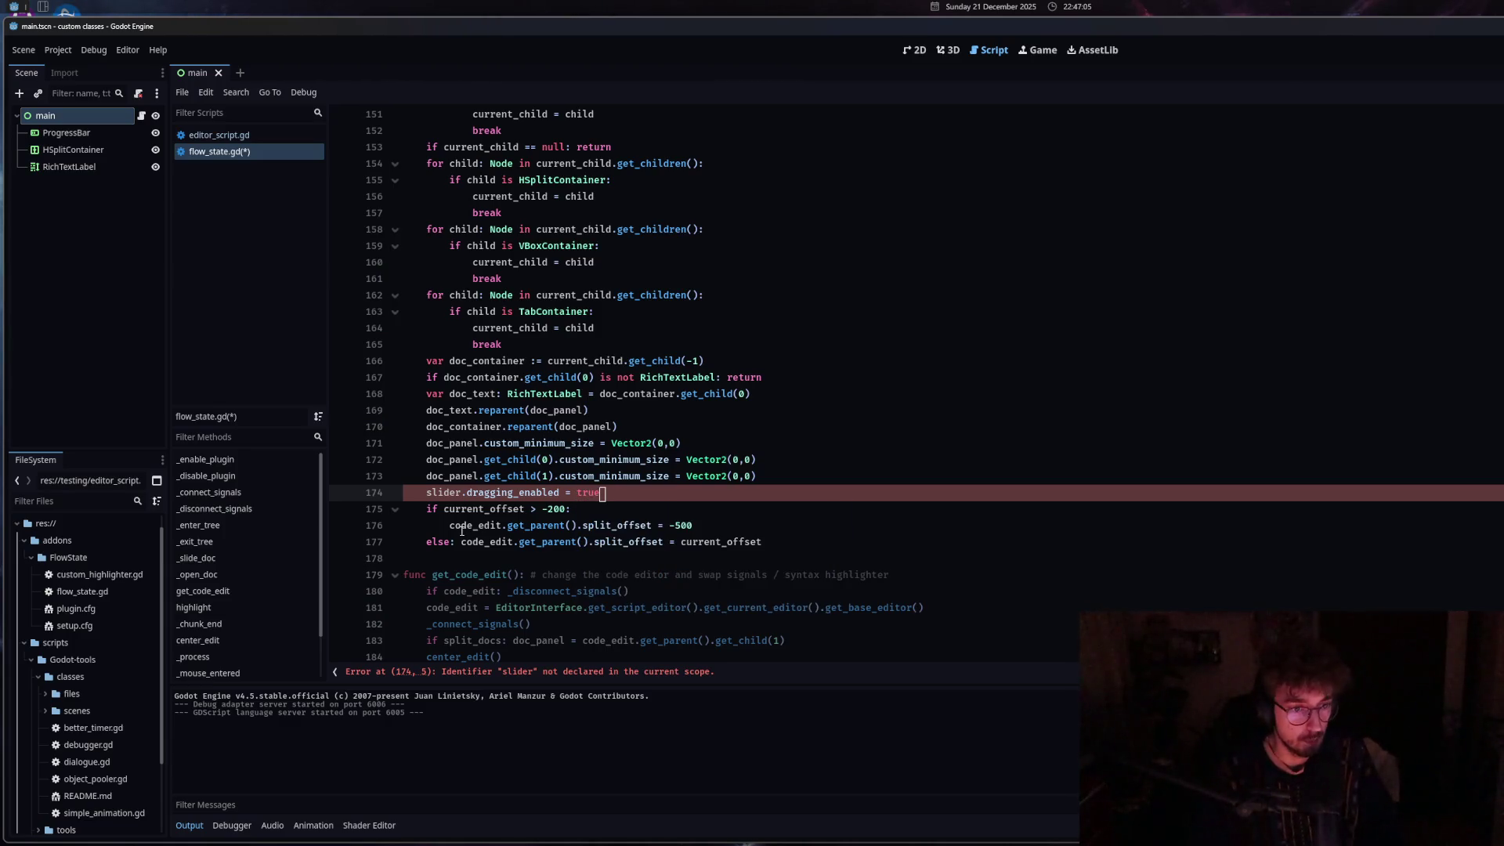
{"action": "left_click_drag", "start_coordinate": [450, 526], "coordinate": [580, 527]}
{"action": "key", "text": "ctrl+c"}
{"action": "double_click", "coordinate": [430, 493]}
{"action": "key", "text": "ctrl+v"}
{"action": "key", "text": "ctrl+s"}
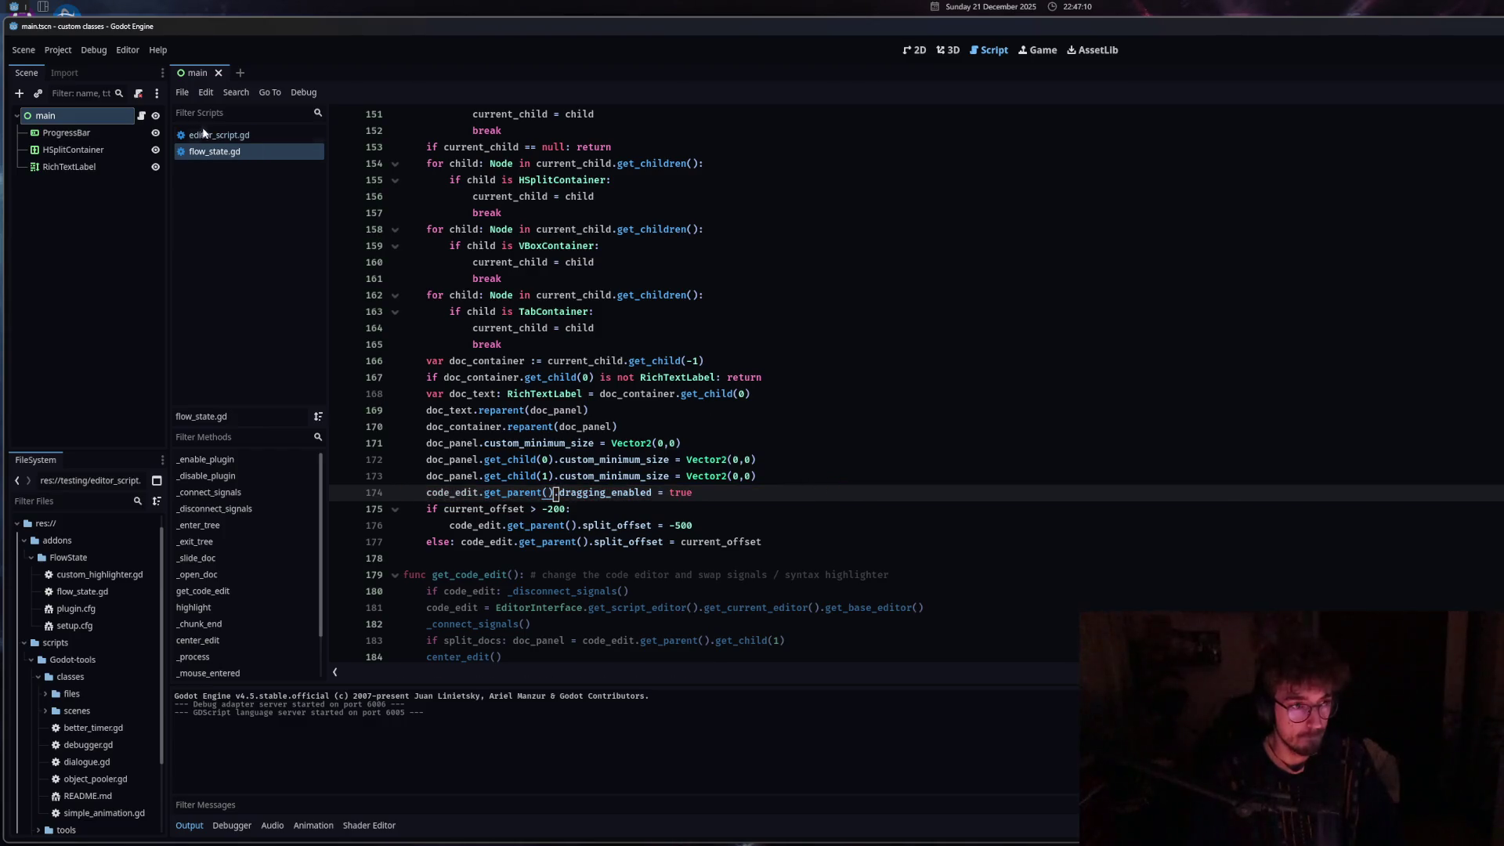
Switch to editor_script.gd and back to flow_state.gd.
{"action": "left_click", "coordinate": [202, 134]}
{"action": "left_click", "coordinate": [209, 151]}
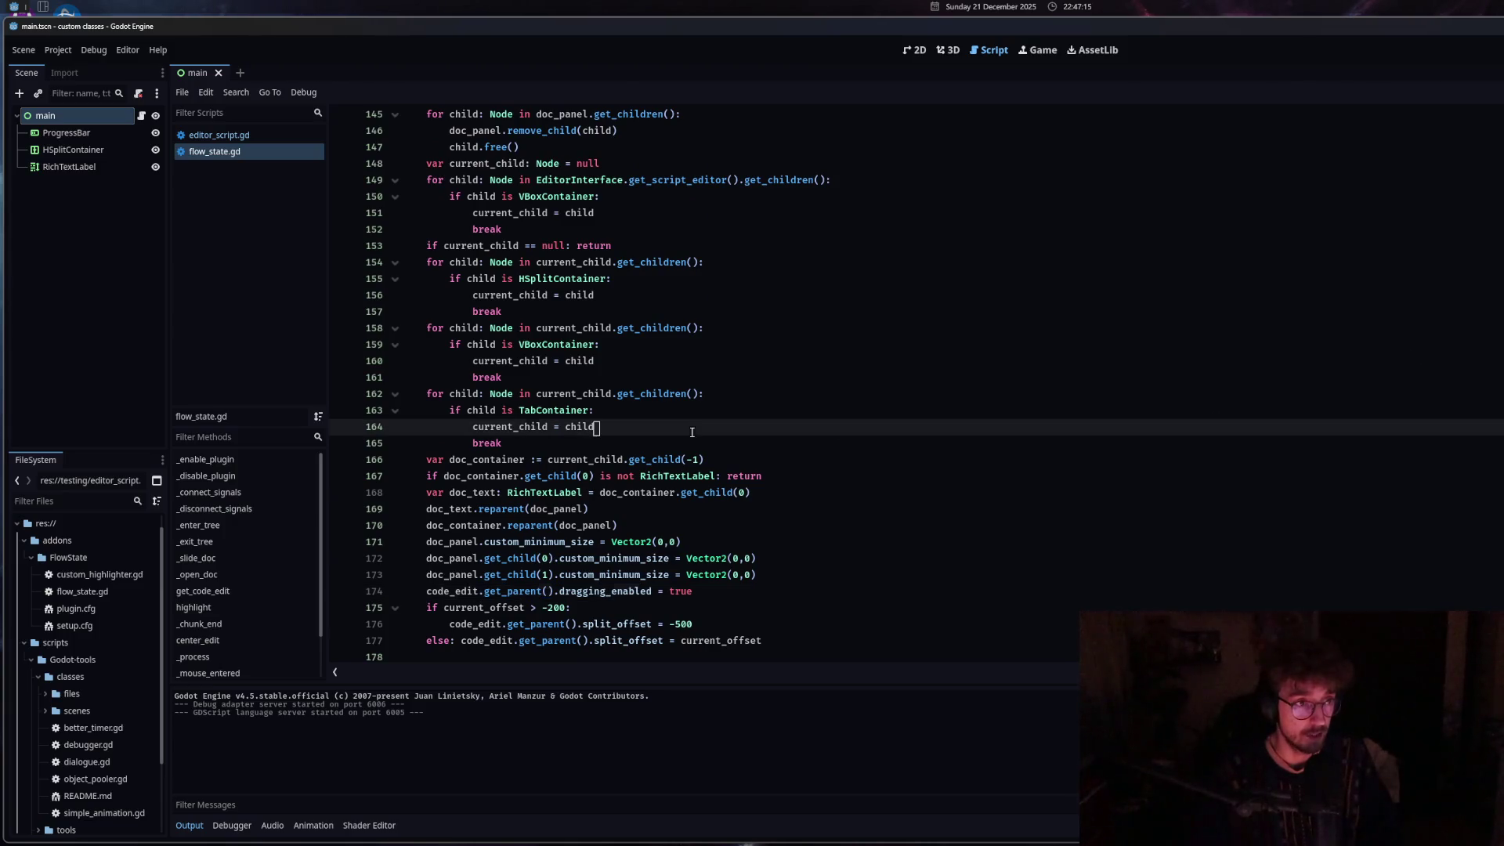
{"action": "left_click", "coordinate": [415, 345]}
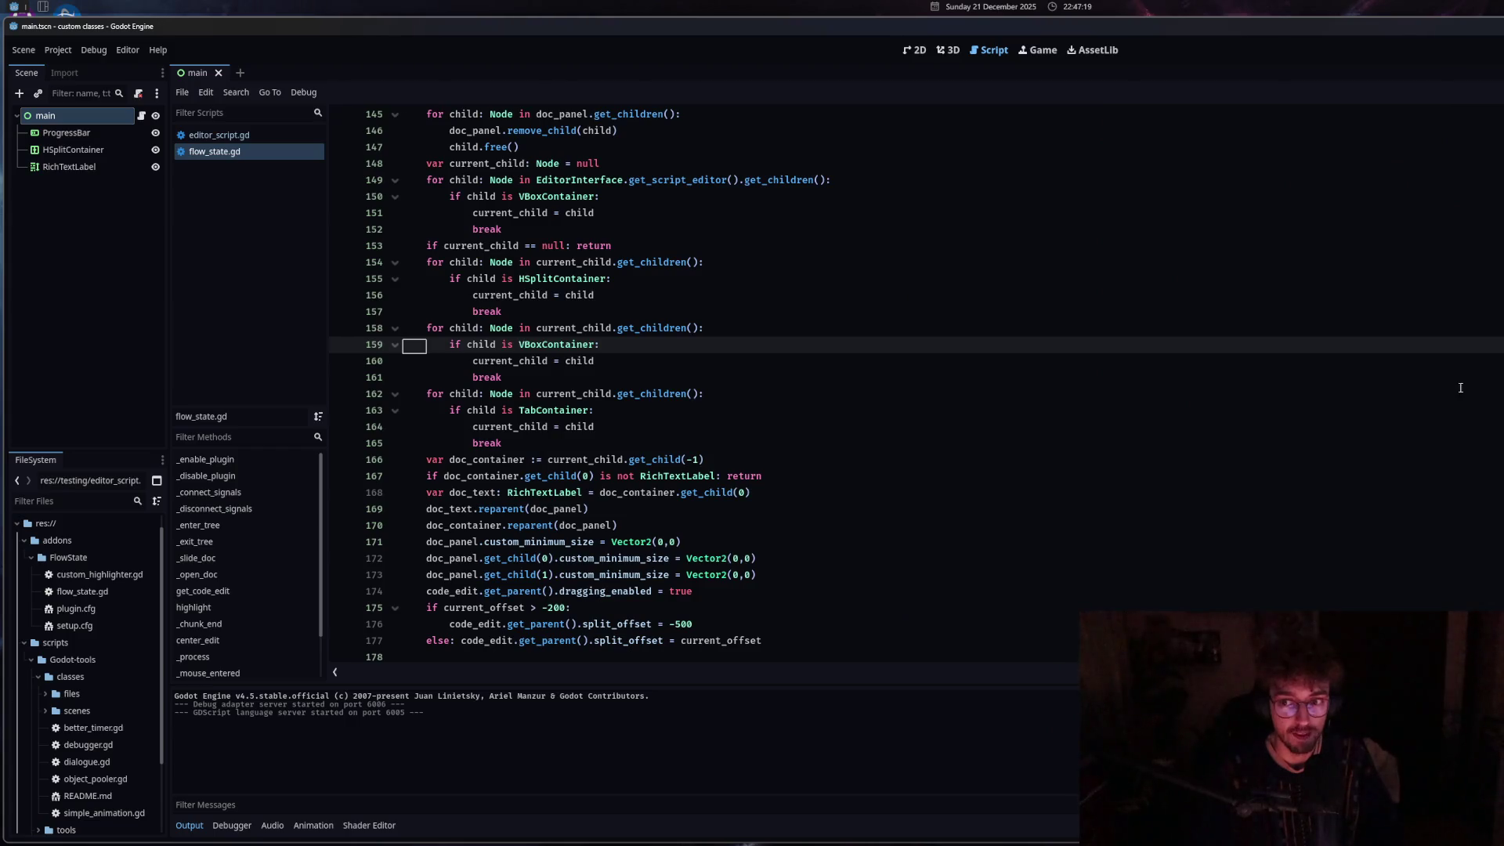
Search the app launcher for 'zen' and launch the text editor from the results.
{"action": "left_click", "coordinate": [1476, 393]}
{"action": "scroll", "coordinate": [784, 384], "scroll_direction": "down", "scroll_amount": 10}
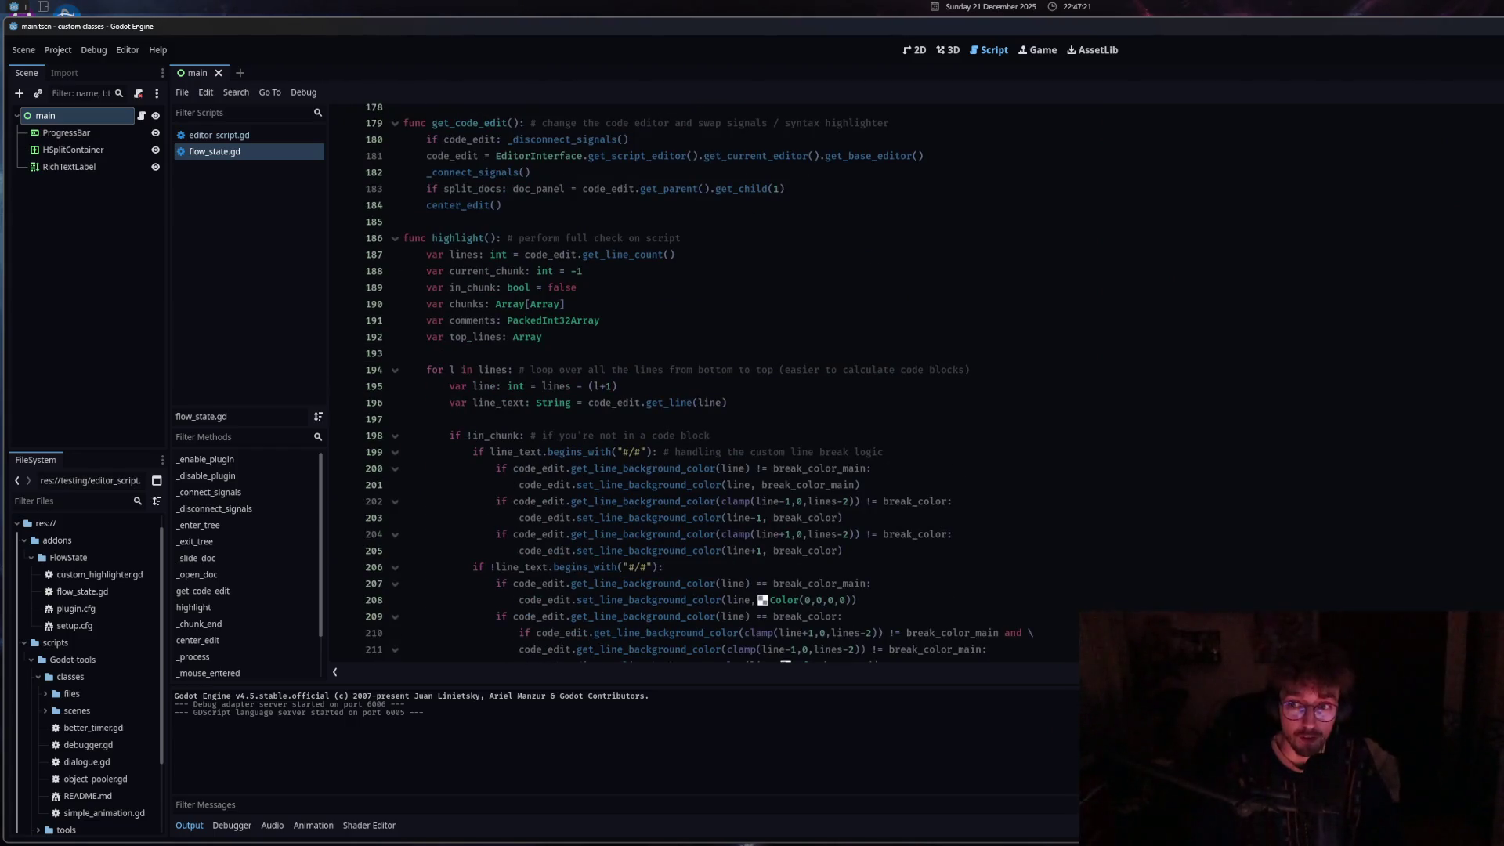
{"action": "scroll", "coordinate": [702, 384], "scroll_direction": "up", "scroll_amount": 20}
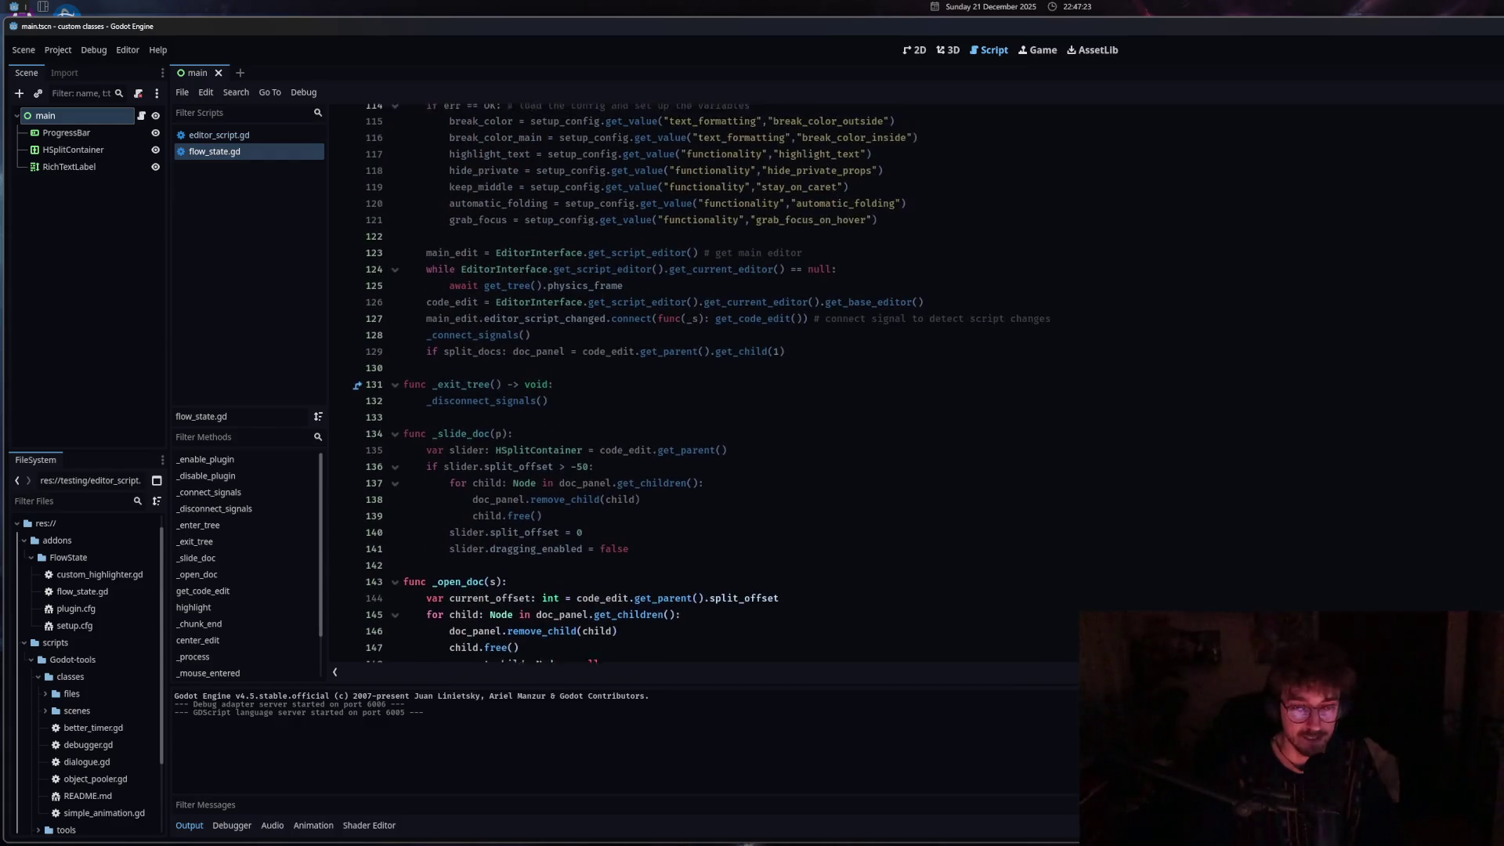
{"action": "scroll", "coordinate": [705, 384], "scroll_direction": "up", "scroll_amount": 4}
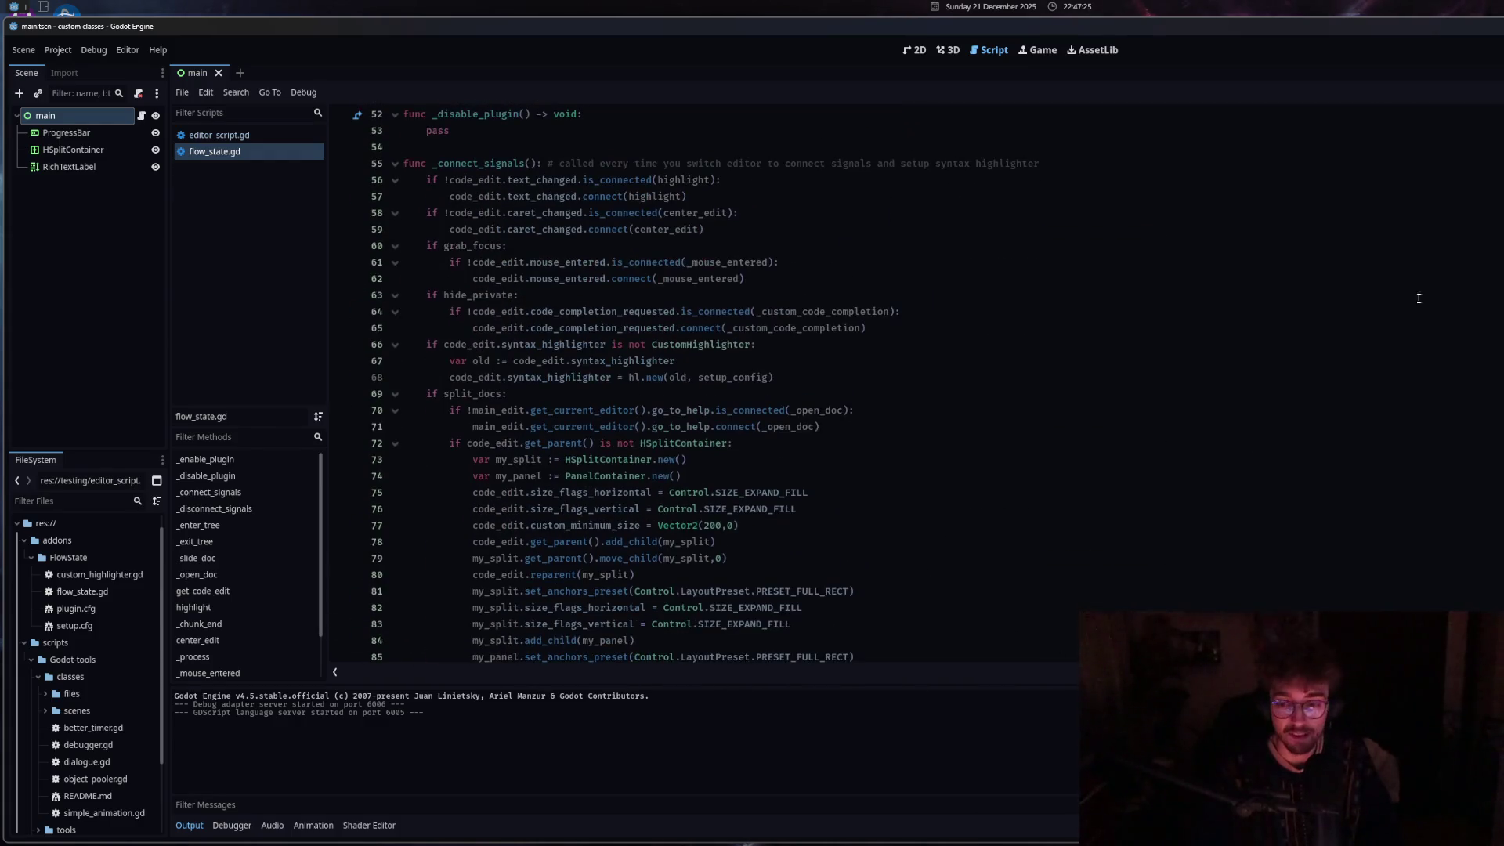
{"action": "key", "text": "super"}
{"action": "type", "text": "zen"}
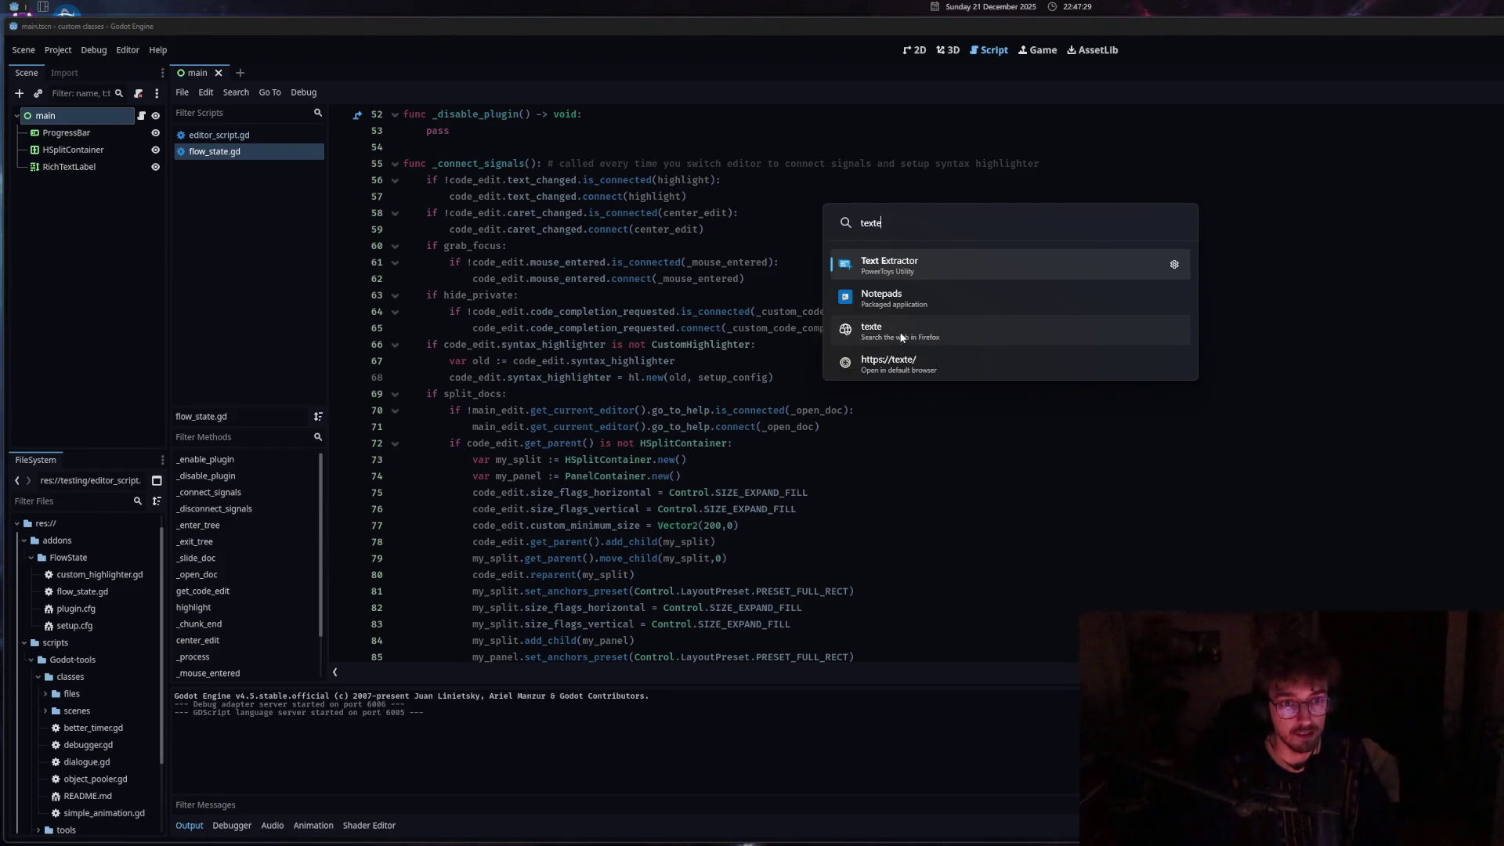
{"action": "left_click", "coordinate": [910, 301]}
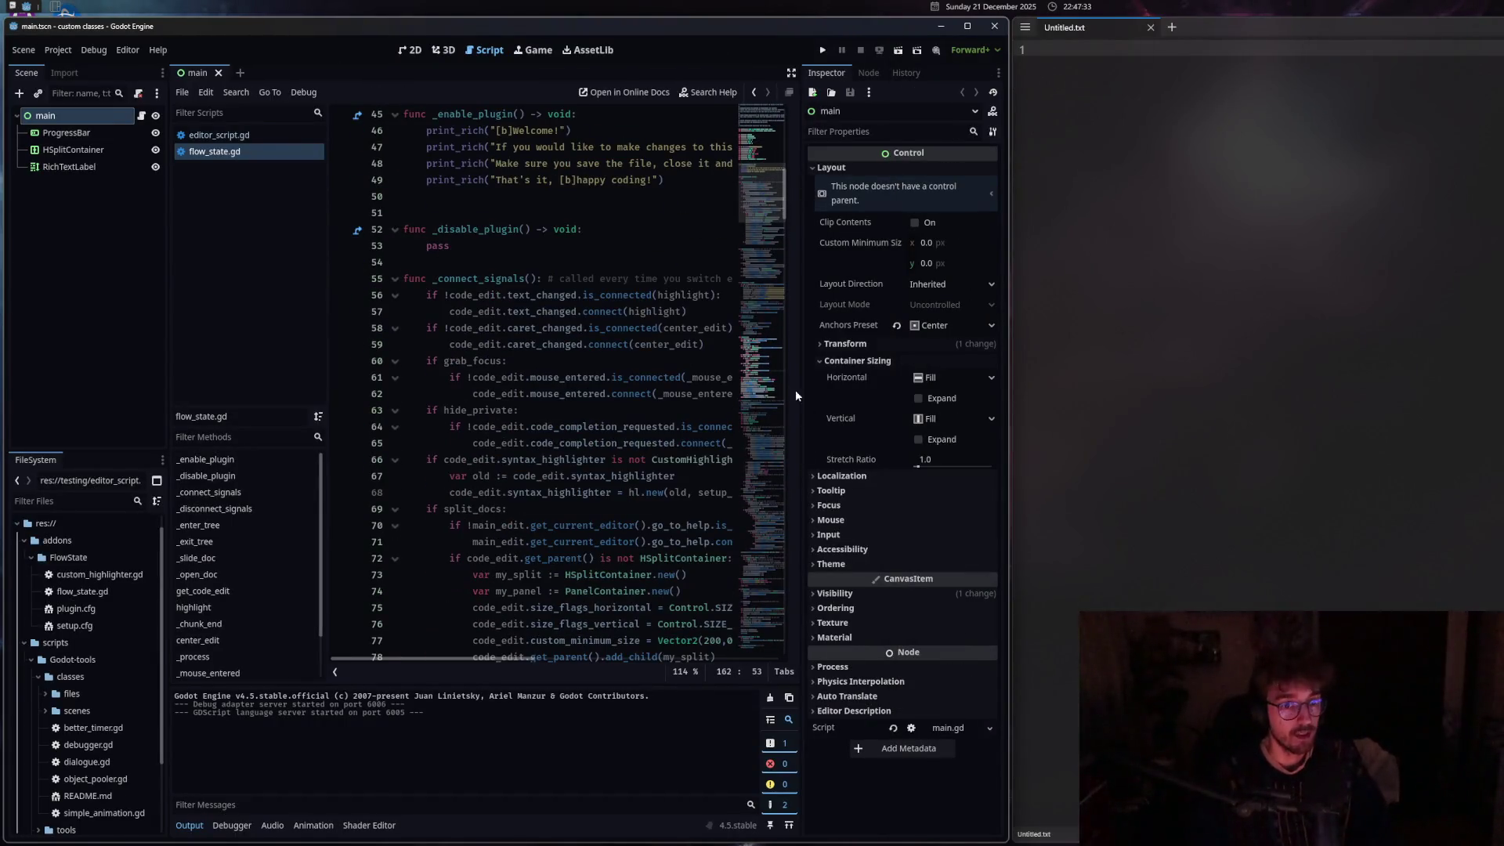
Widen the Godot window beside the notes window and collapse the Output panel.
{"action": "left_click_drag", "start_coordinate": [1011, 308], "coordinate": [1204, 308]}
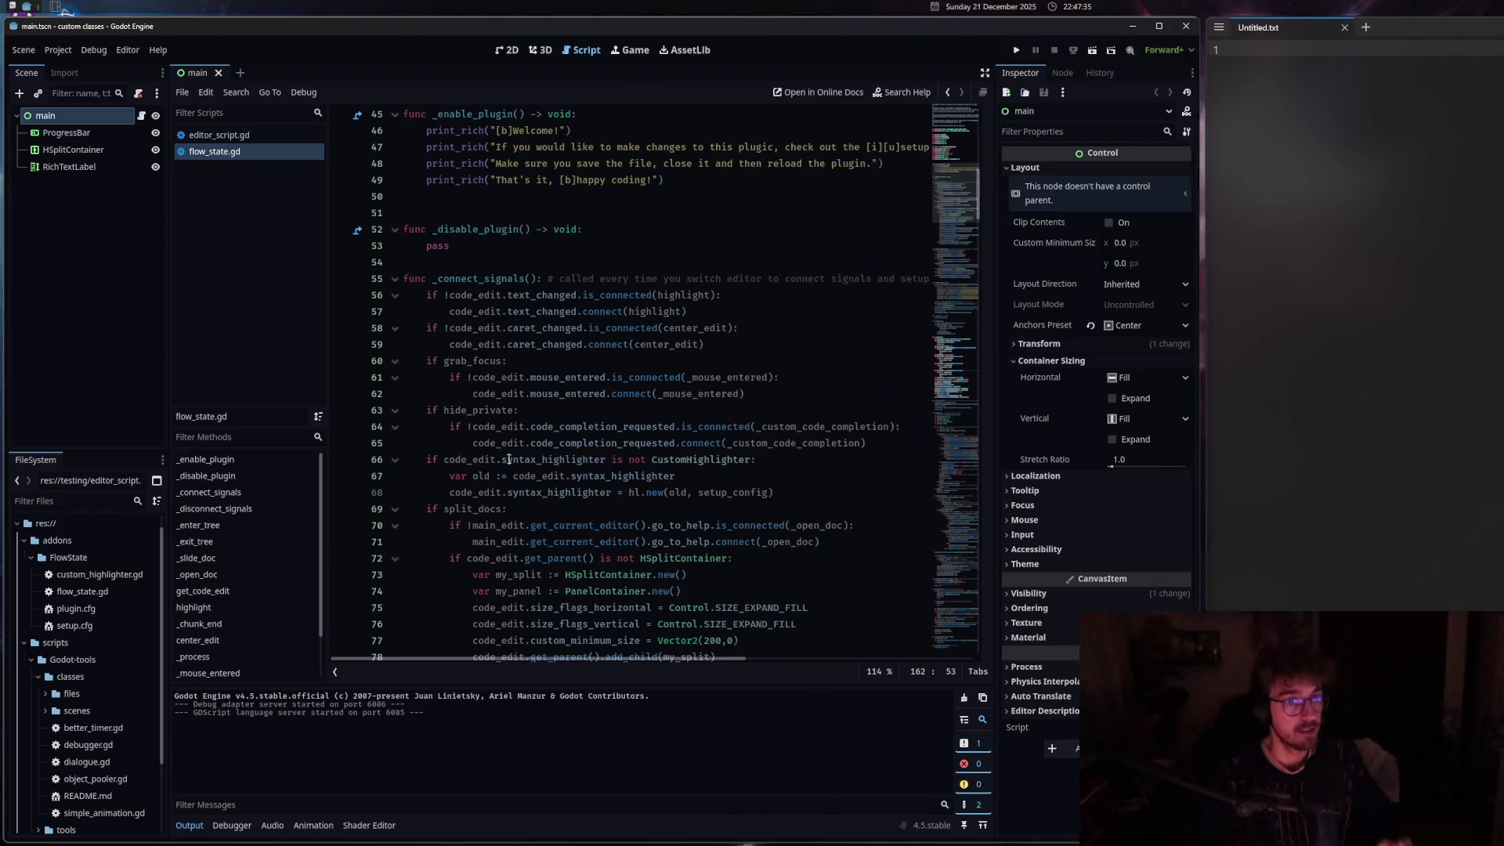
{"action": "scroll", "coordinate": [627, 470], "scroll_direction": "down", "scroll_amount": 3}
{"action": "left_click", "coordinate": [189, 825]}
{"action": "scroll", "coordinate": [549, 391], "scroll_direction": "up", "scroll_amount": 6}
Open the PanelContainer class documentation from line 74 of flow_state.gd.
{"action": "left_click", "coordinate": [584, 378]}
{"action": "left_click", "coordinate": [655, 493]}
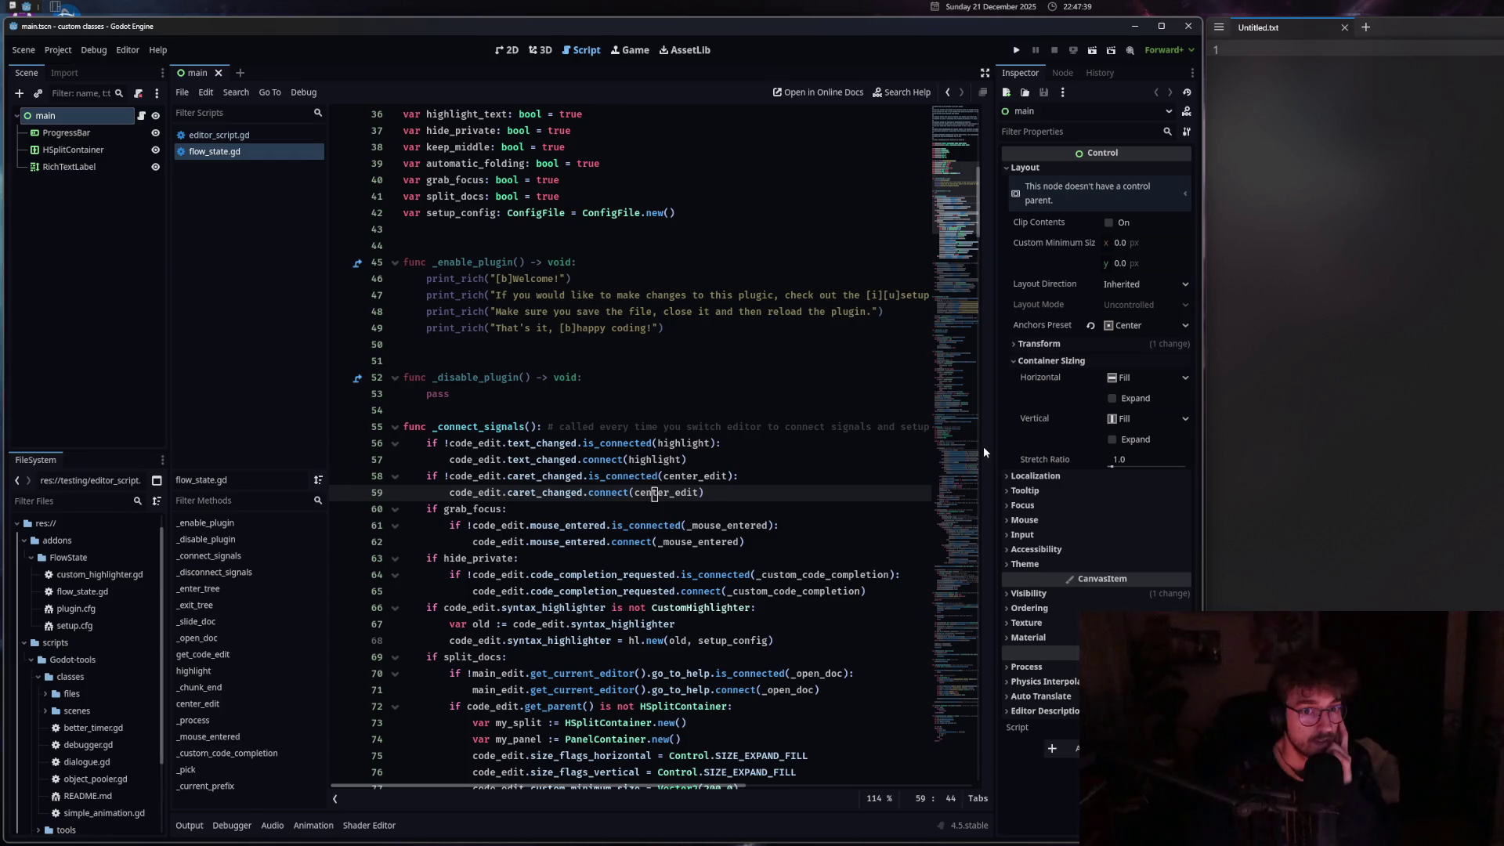
{"action": "scroll", "coordinate": [705, 392], "scroll_direction": "down", "scroll_amount": 5}
{"action": "left_click", "coordinate": [631, 461]}
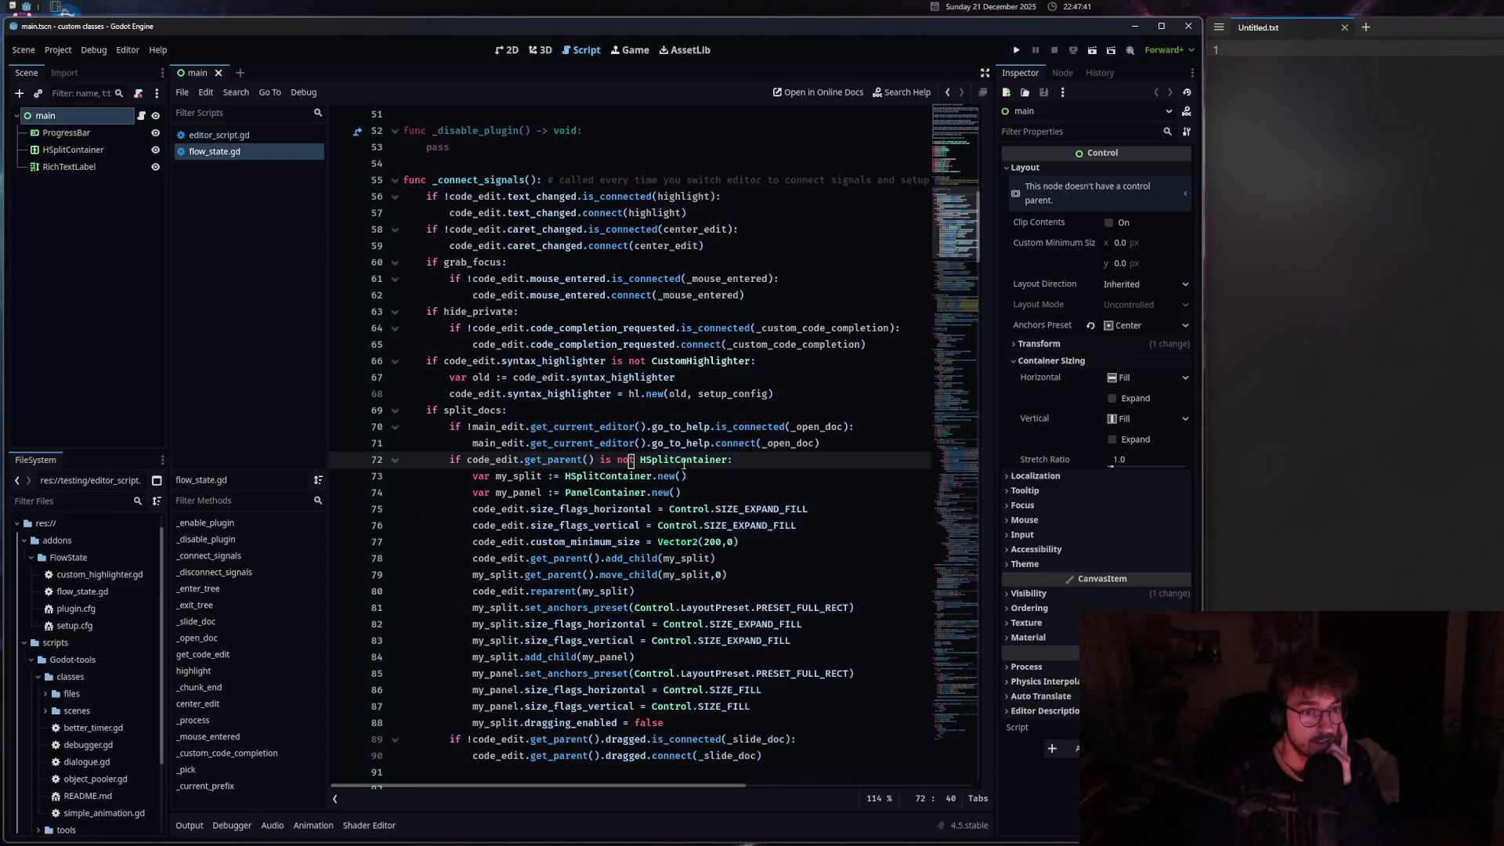
{"action": "mouse_move", "coordinate": [682, 461]}
{"action": "scroll", "coordinate": [669, 476], "scroll_direction": "down", "scroll_amount": 4}
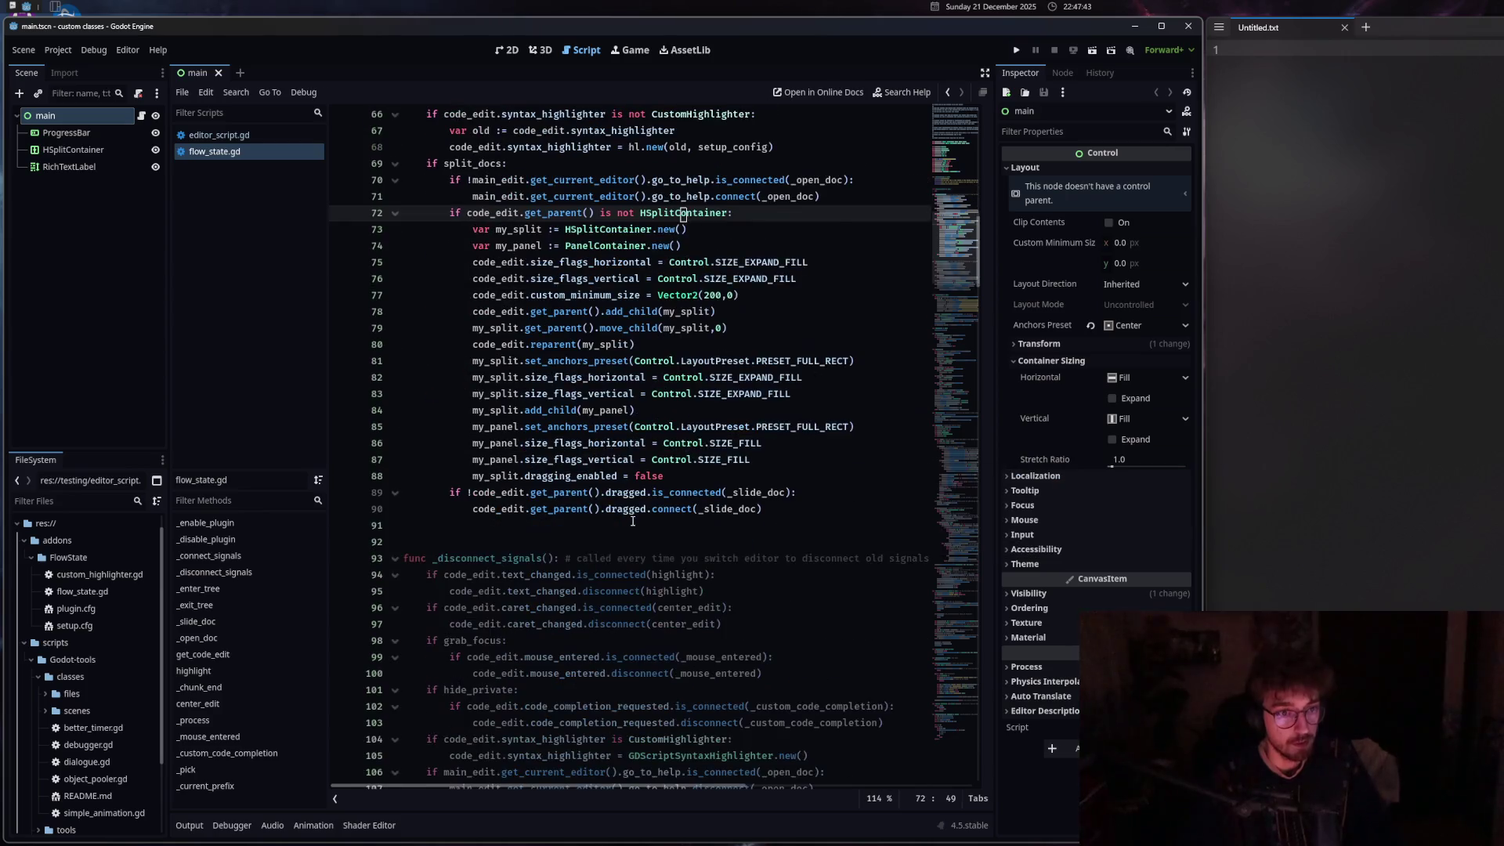
{"action": "left_click", "coordinate": [619, 295]}
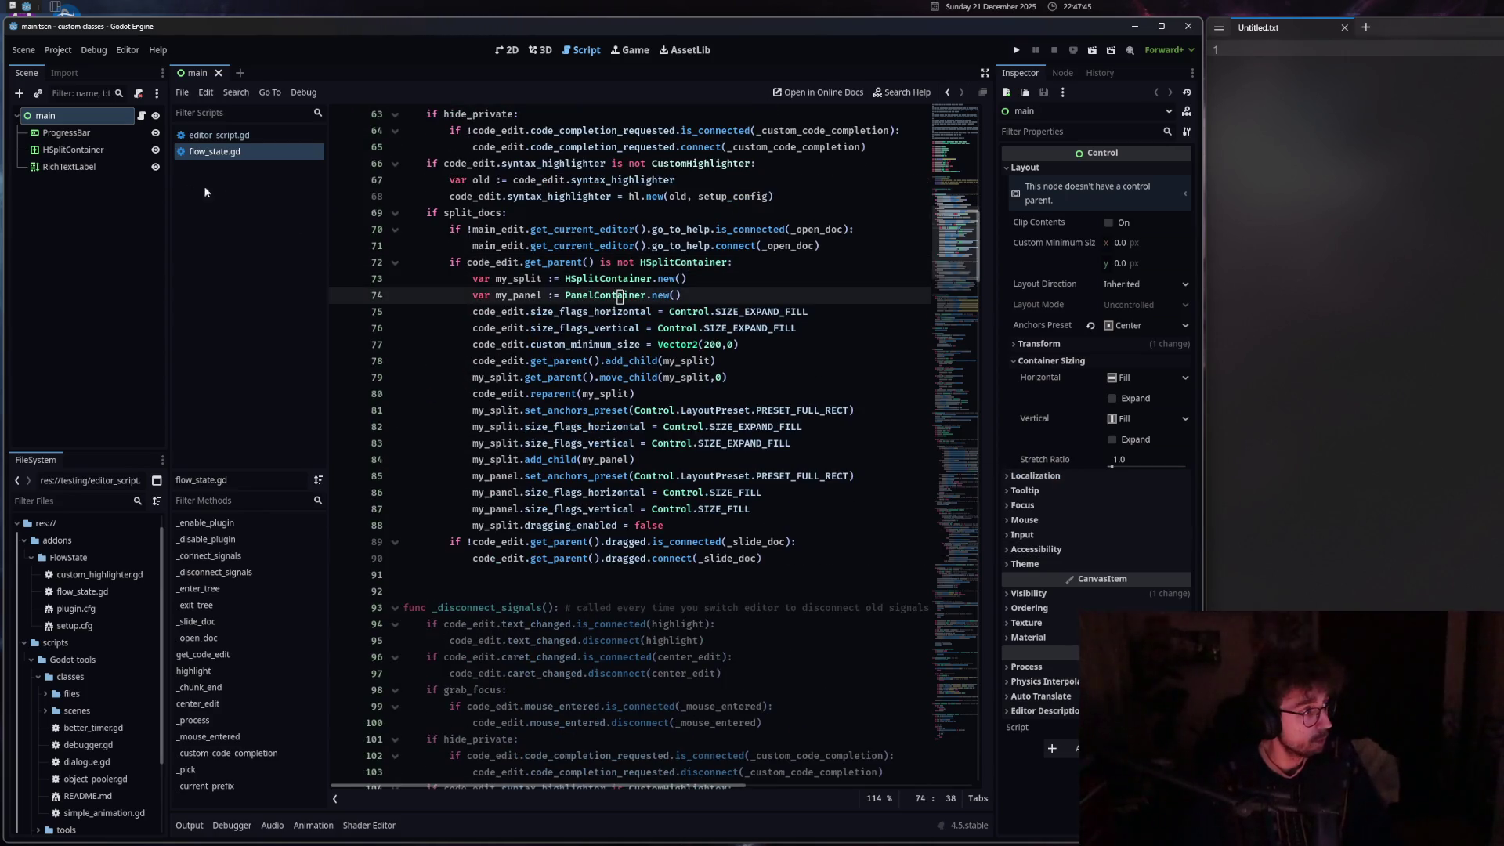
{"action": "left_click", "coordinate": [610, 296], "text": "ctrl"}
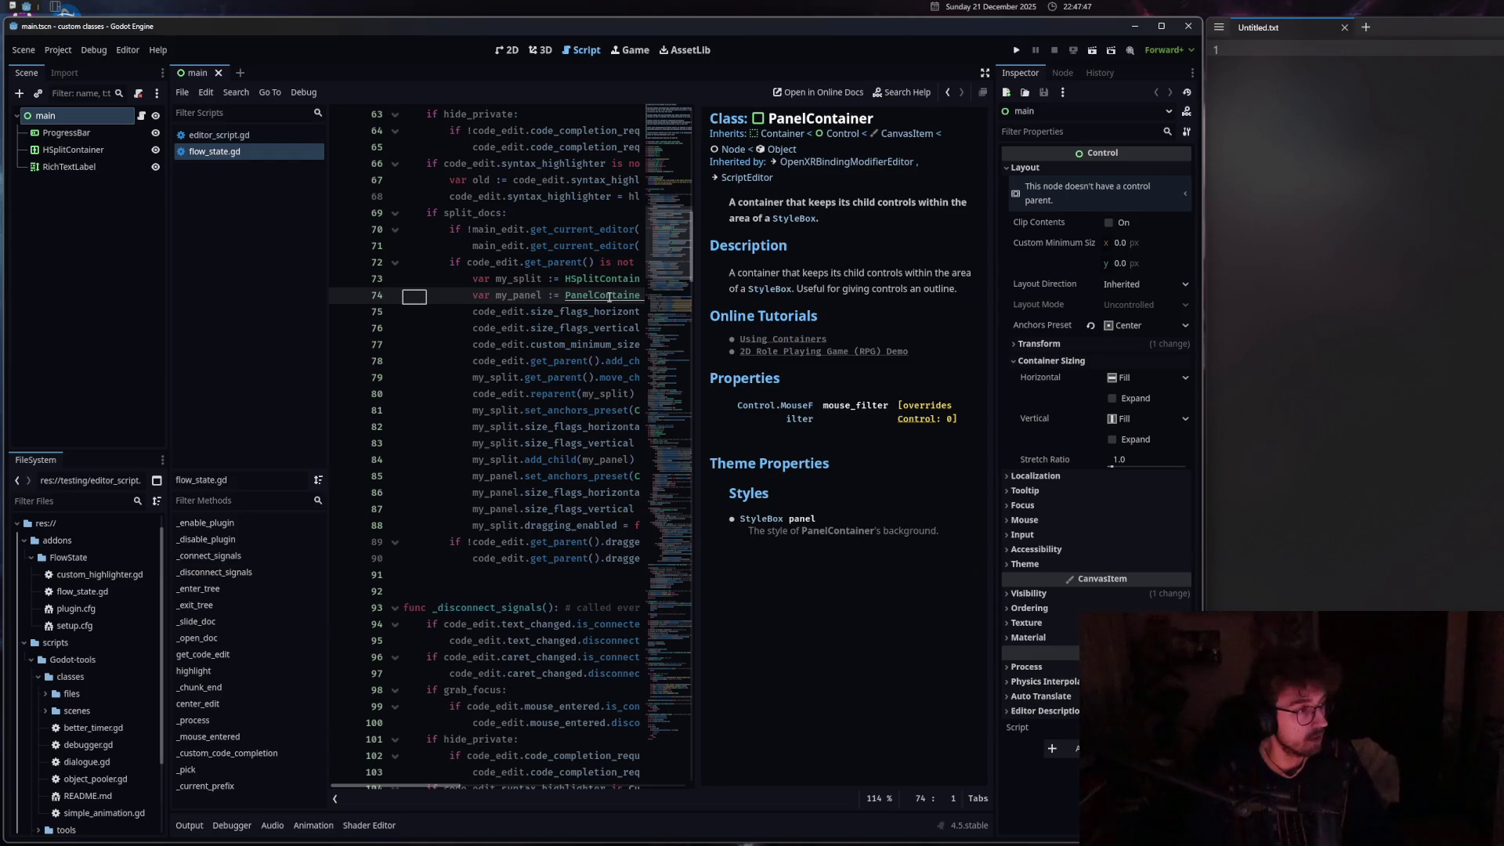
Widen the Godot window and code area, briefly opening and closing the StyleBox reference.
{"action": "left_click", "coordinate": [526, 393]}
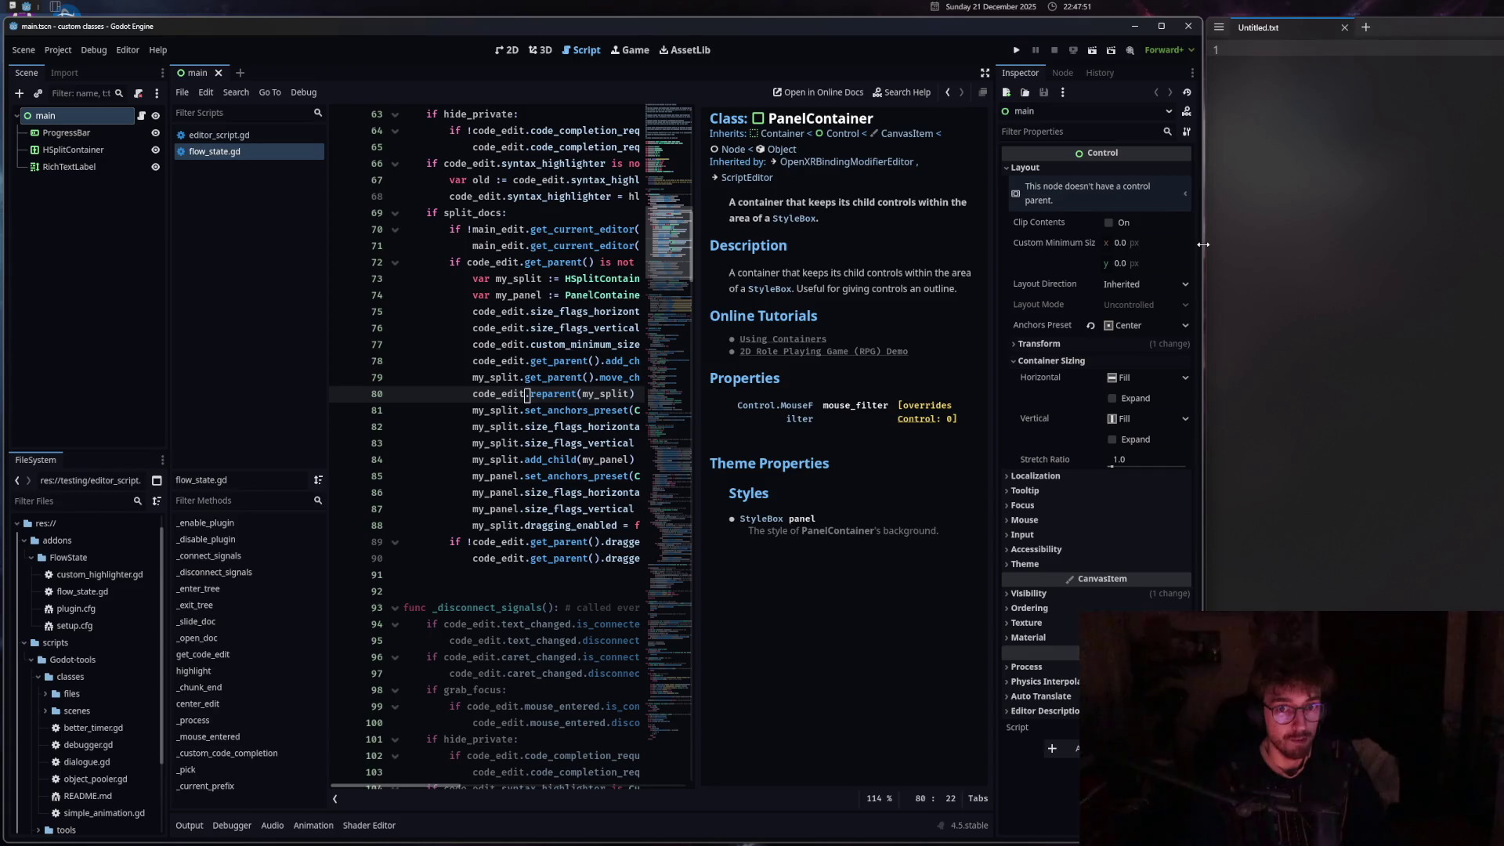
{"action": "left_click_drag", "start_coordinate": [1204, 249], "coordinate": [1325, 250]}
{"action": "scroll", "coordinate": [784, 345], "scroll_direction": "down", "scroll_amount": 3}
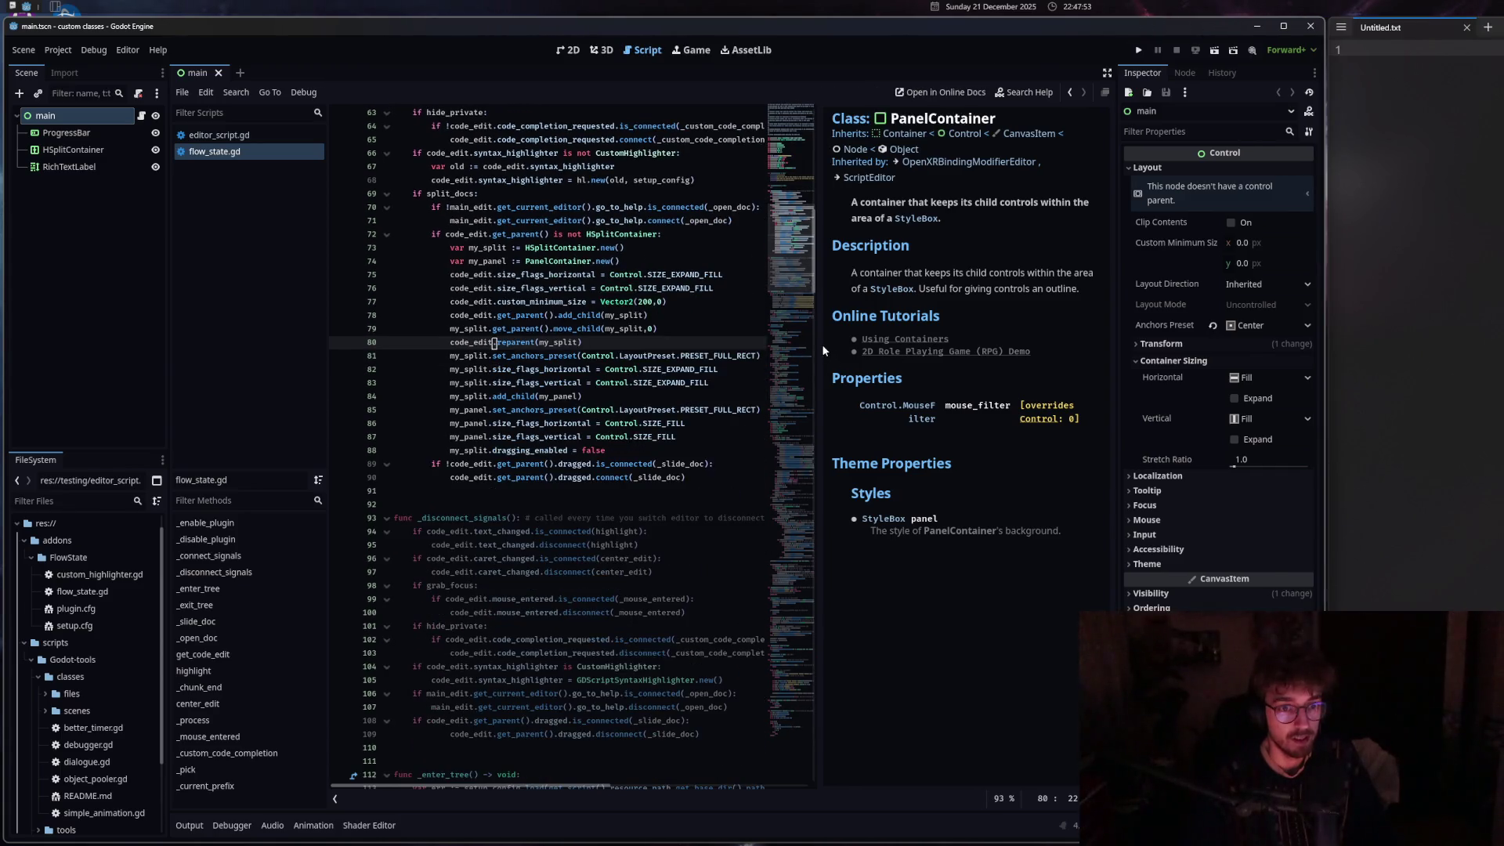
{"action": "left_click_drag", "start_coordinate": [817, 348], "coordinate": [868, 344]}
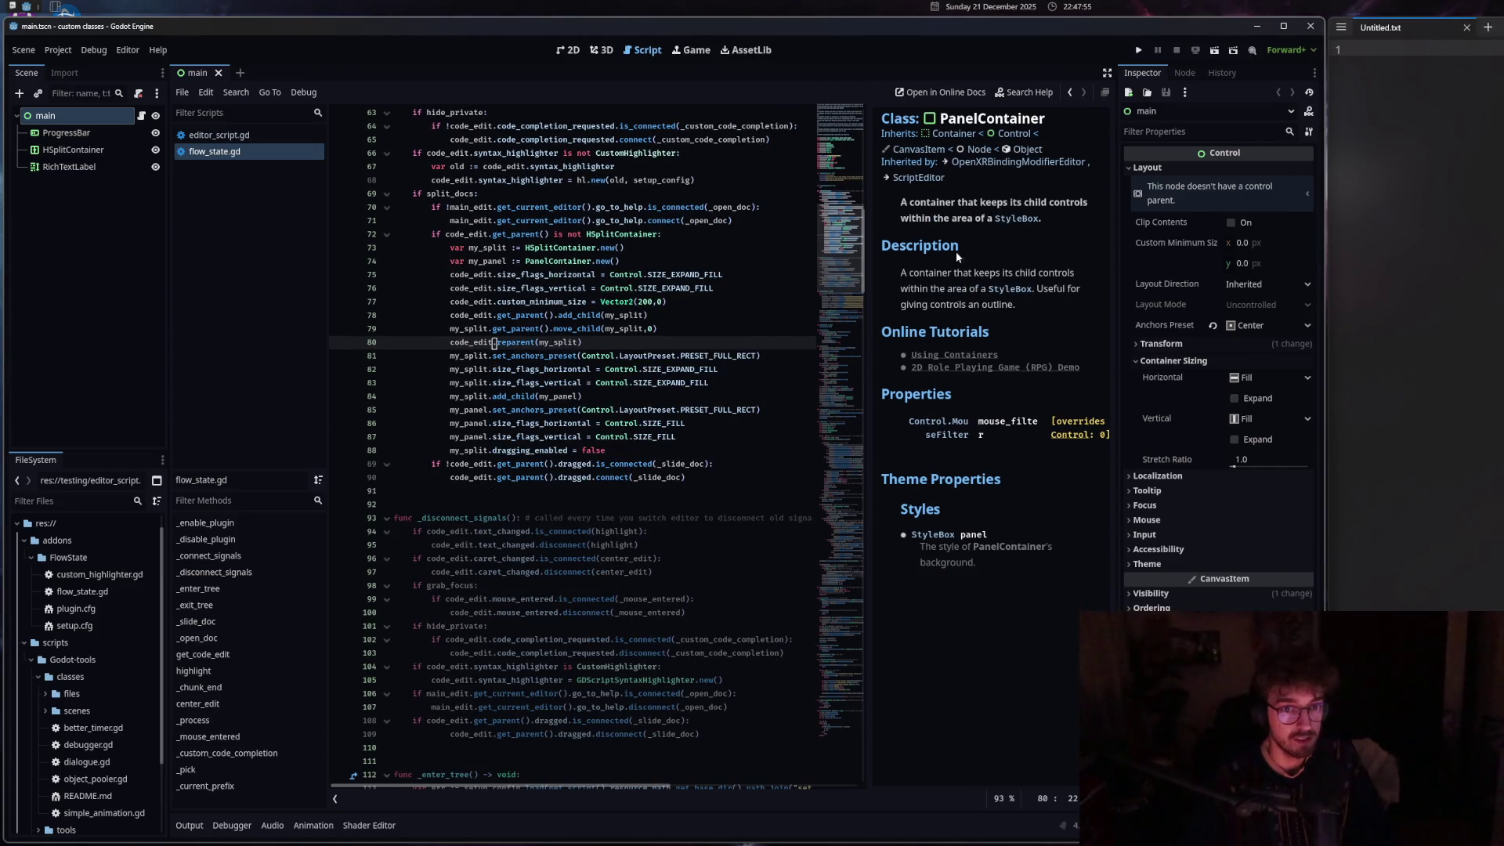
{"action": "left_click", "coordinate": [989, 221]}
{"action": "middle_click", "coordinate": [195, 167]}
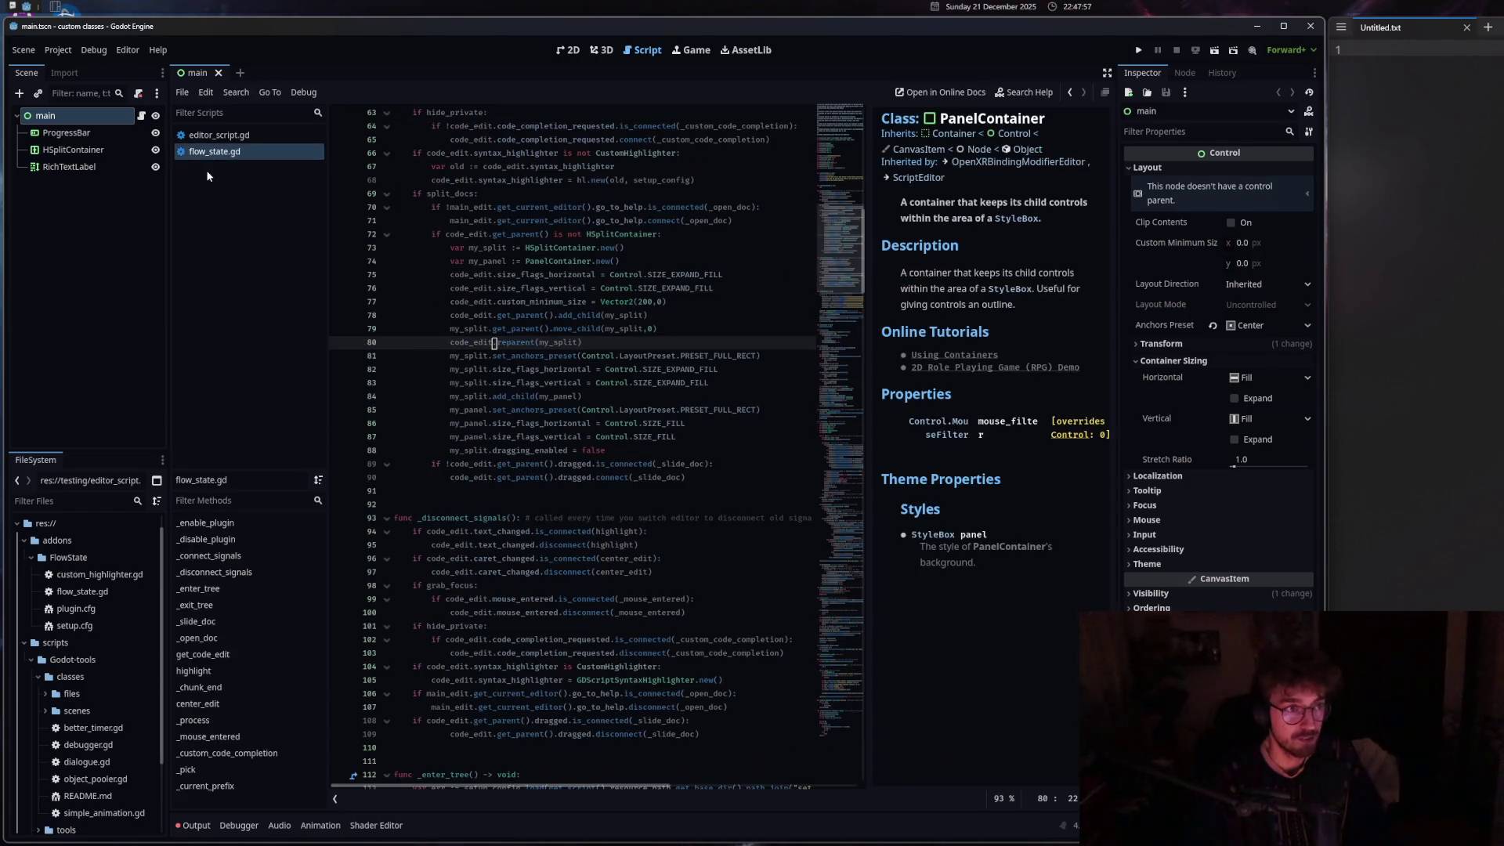
Open the Control class documentation from line 86 and widen its docs pane.
{"action": "left_click", "coordinate": [618, 369]}
{"action": "left_click", "coordinate": [619, 424], "text": "ctrl"}
{"action": "scroll", "coordinate": [903, 386], "scroll_direction": "down", "scroll_amount": 10}
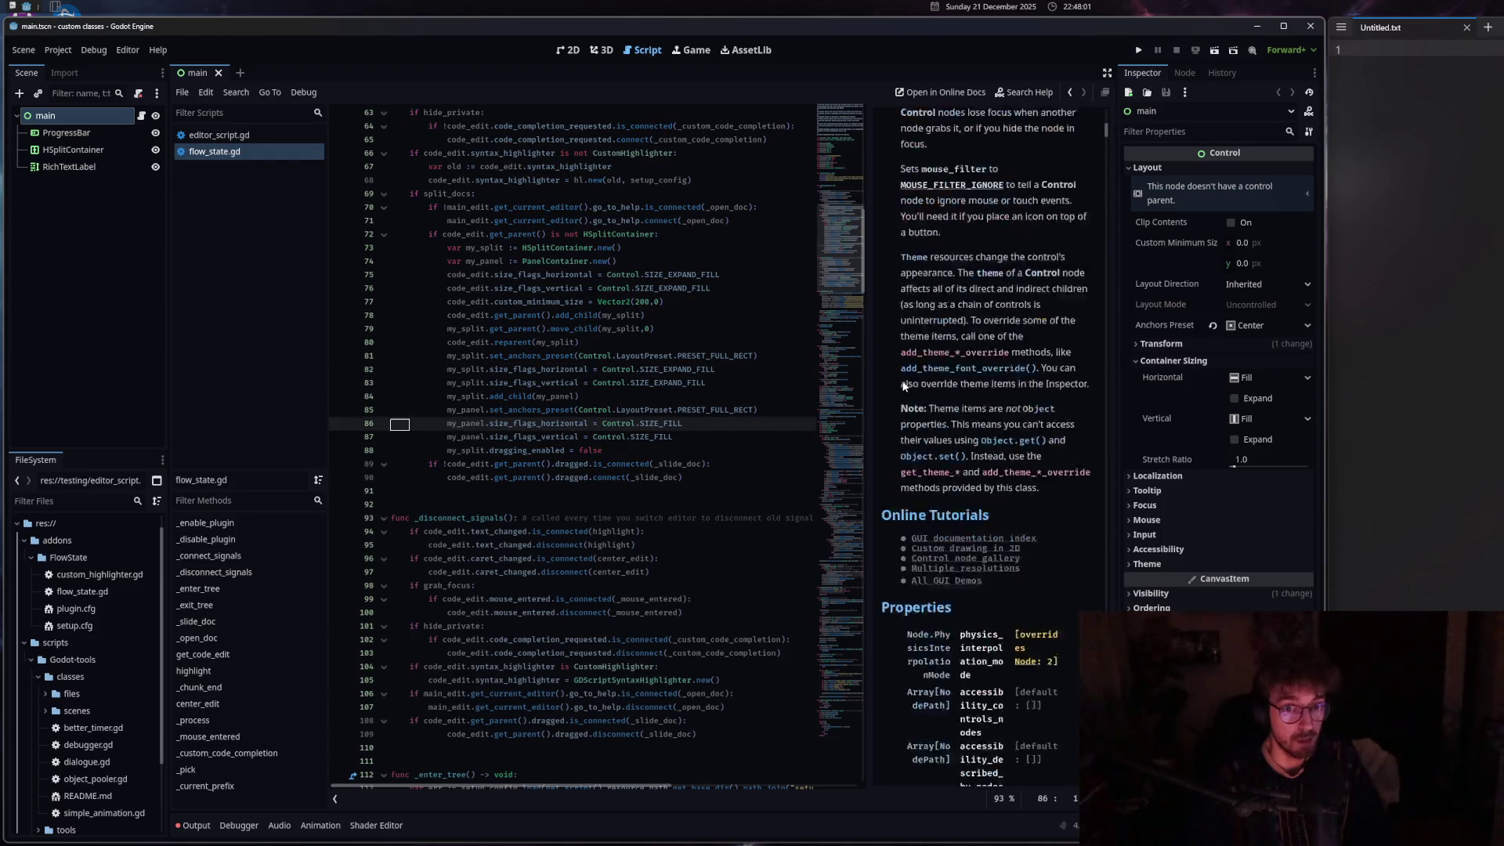
{"action": "left_click_drag", "start_coordinate": [1108, 144], "coordinate": [1108, 110]}
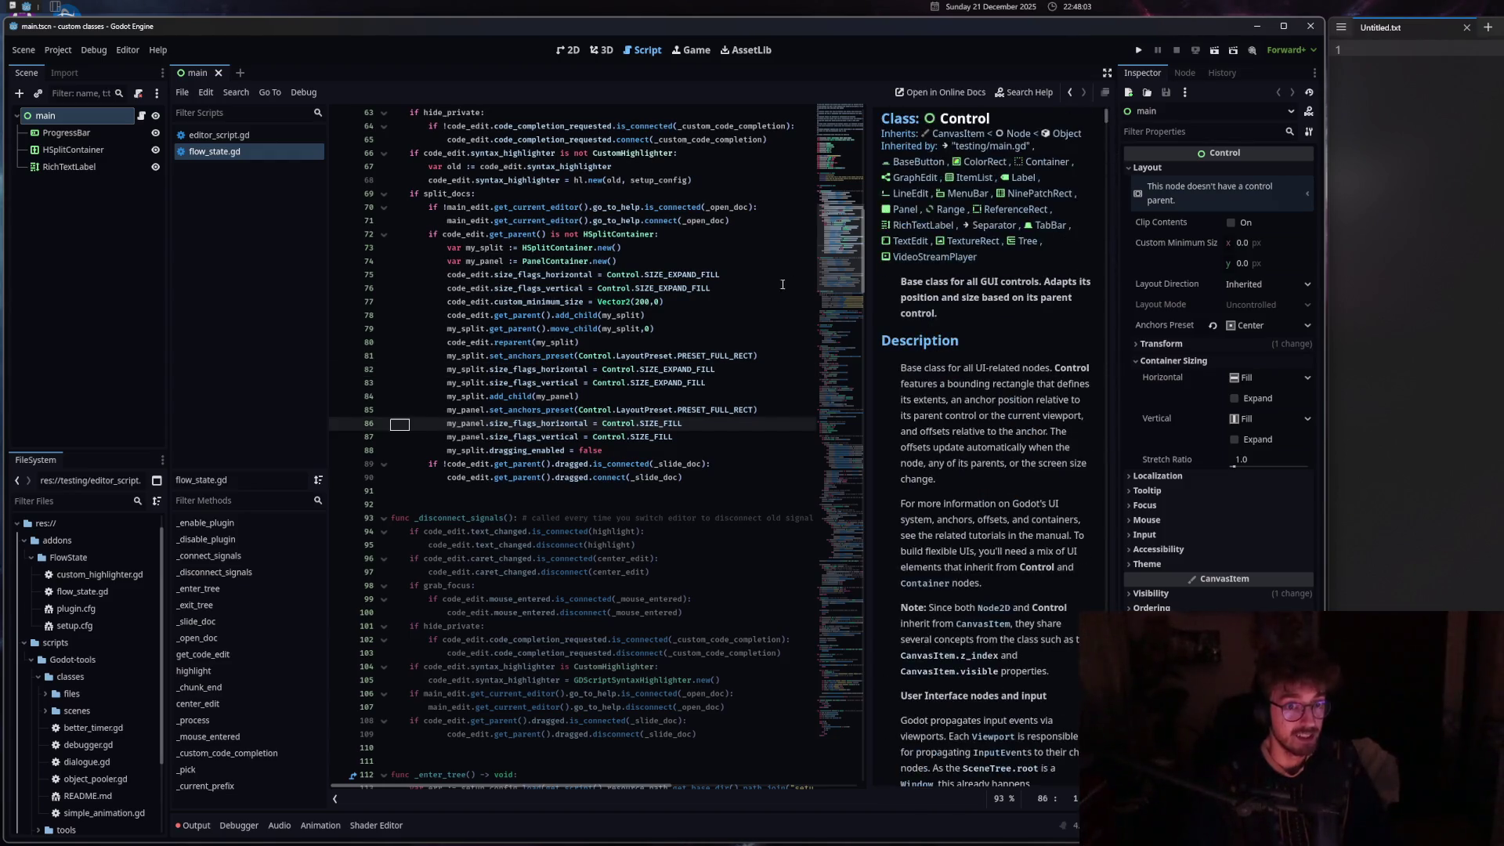
{"action": "left_click_drag", "start_coordinate": [867, 301], "coordinate": [752, 298]}
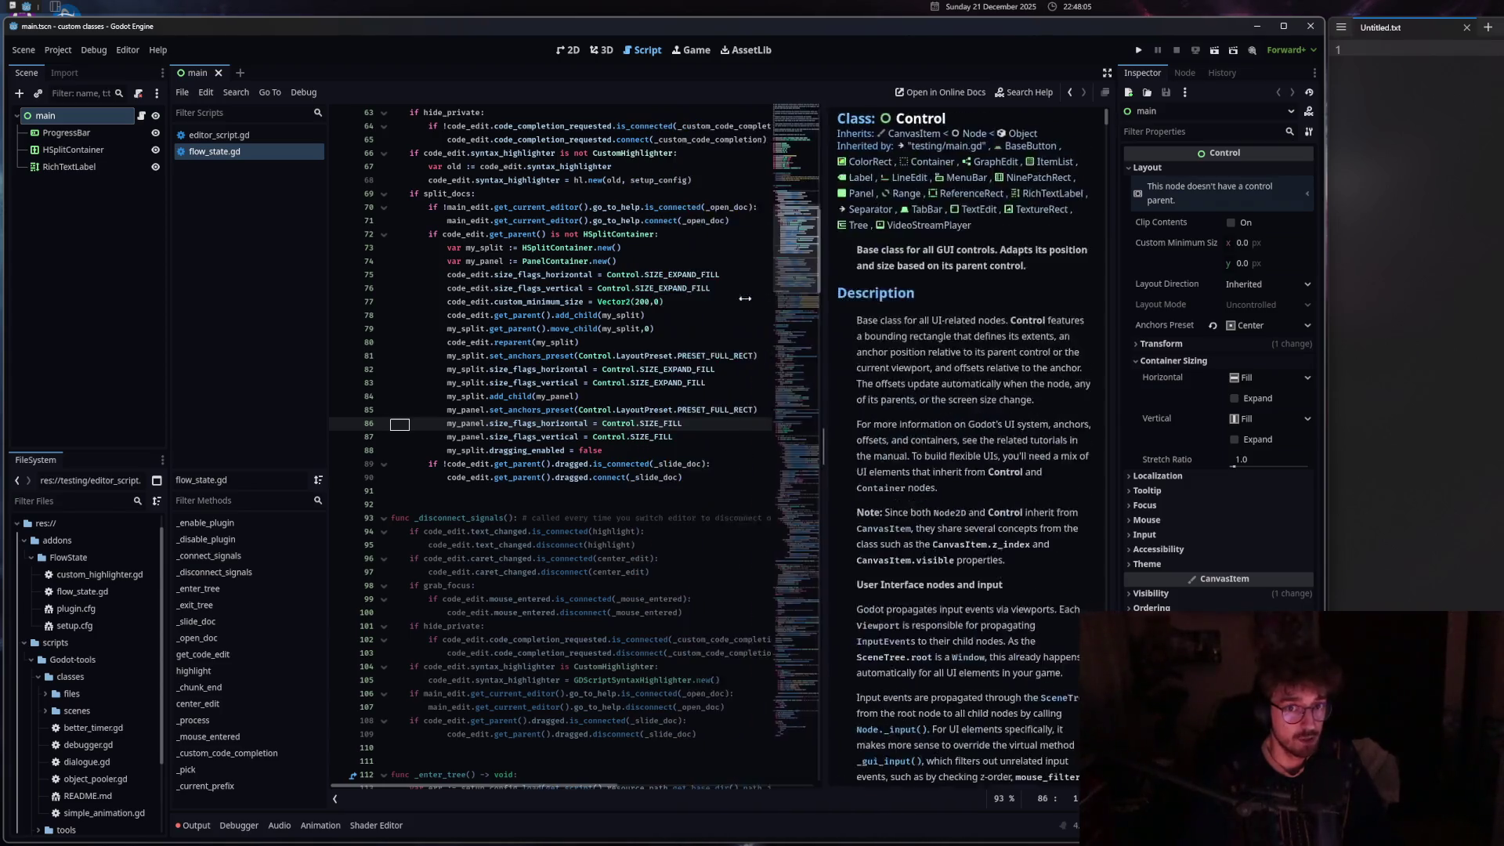
{"action": "scroll", "coordinate": [1051, 127], "scroll_direction": "down", "scroll_amount": 15}
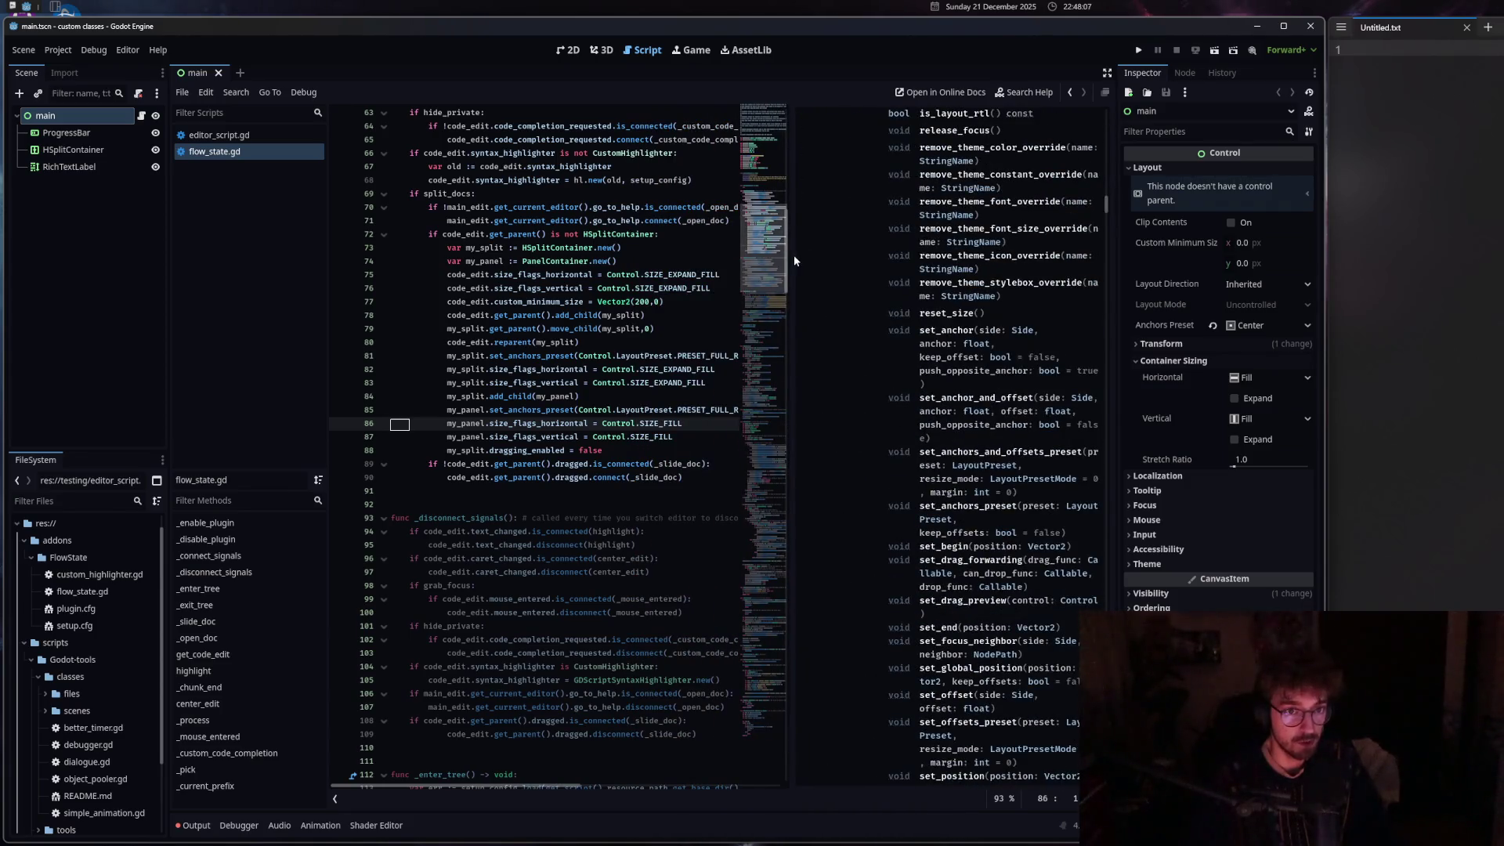
{"action": "mouse_move", "coordinate": [791, 253]}
{"action": "left_mouse_down"}
{"action": "mouse_move", "coordinate": [575, 261]}
{"action": "mouse_move", "coordinate": [784, 286]}
{"action": "left_mouse_up"}
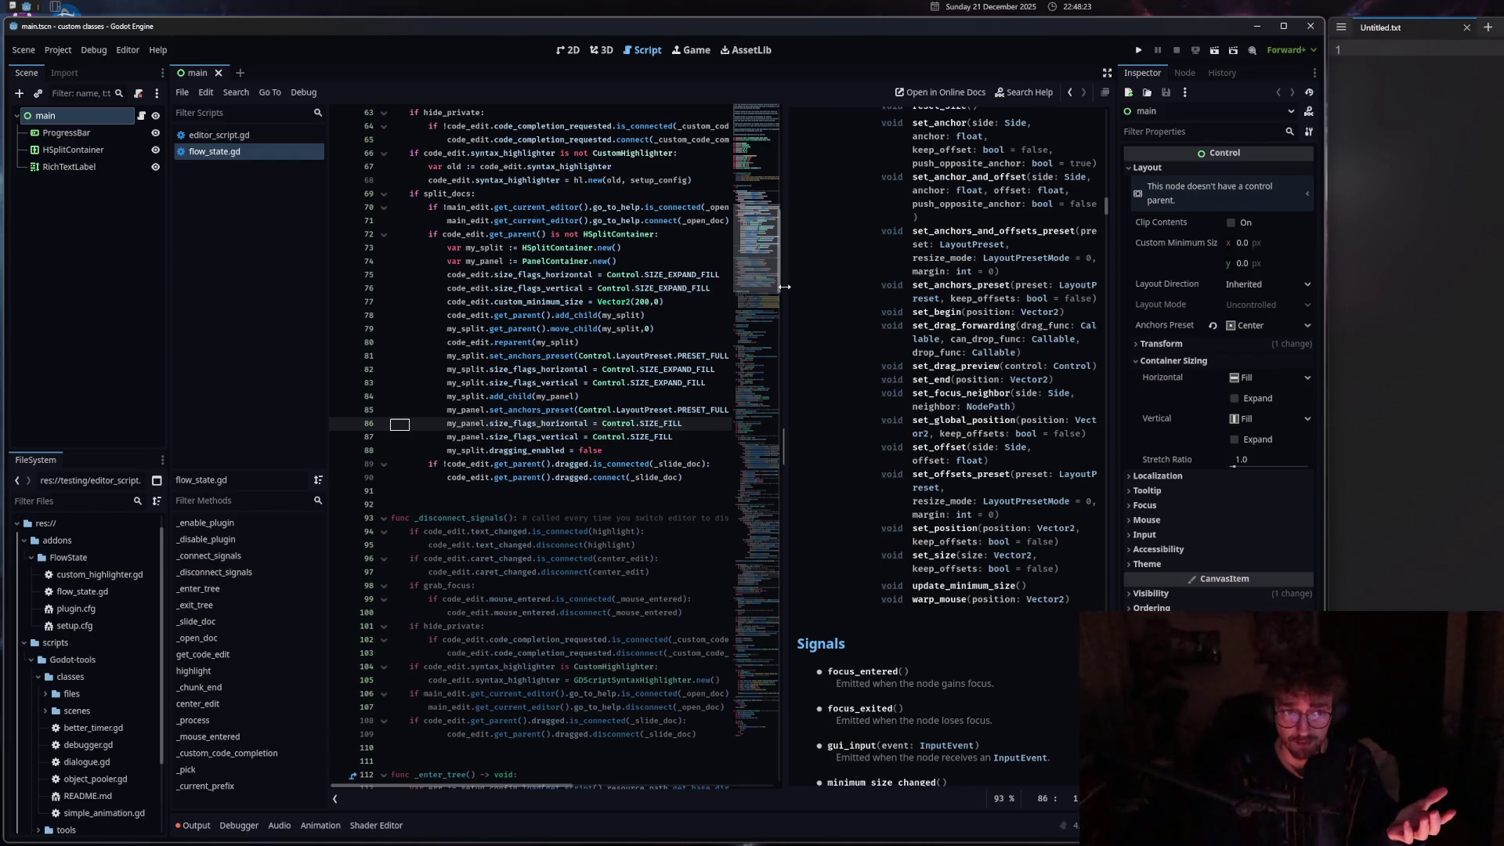
Resize the docs pane again and bring up the Output log with the tab_container errors.
{"action": "left_click", "coordinate": [557, 518]}
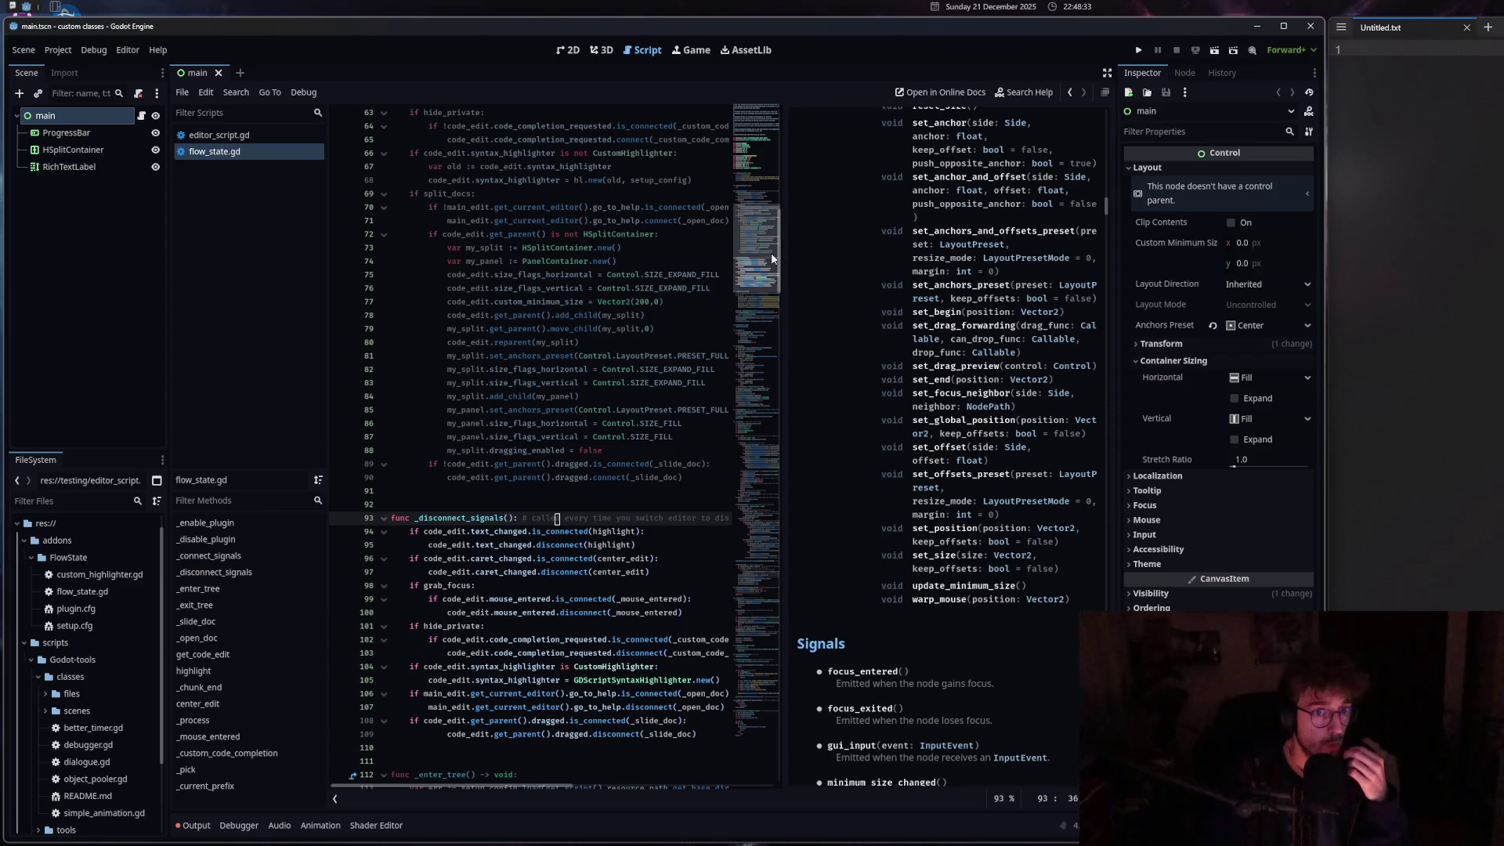
{"action": "mouse_move", "coordinate": [784, 239]}
{"action": "left_mouse_down"}
{"action": "mouse_move", "coordinate": [558, 263]}
{"action": "mouse_move", "coordinate": [920, 277]}
{"action": "left_mouse_up"}
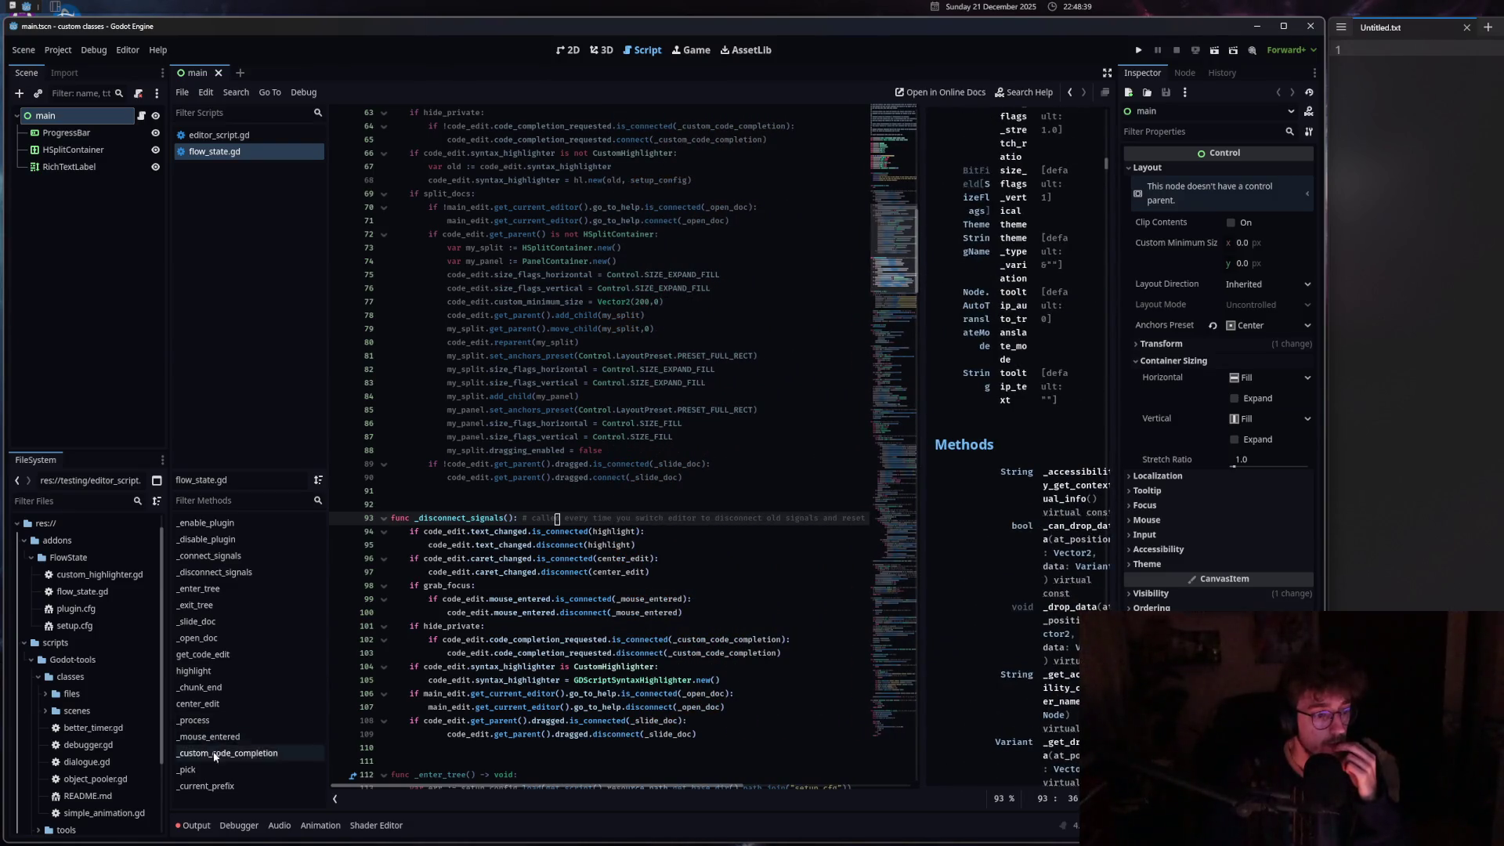
{"action": "left_click", "coordinate": [196, 825]}
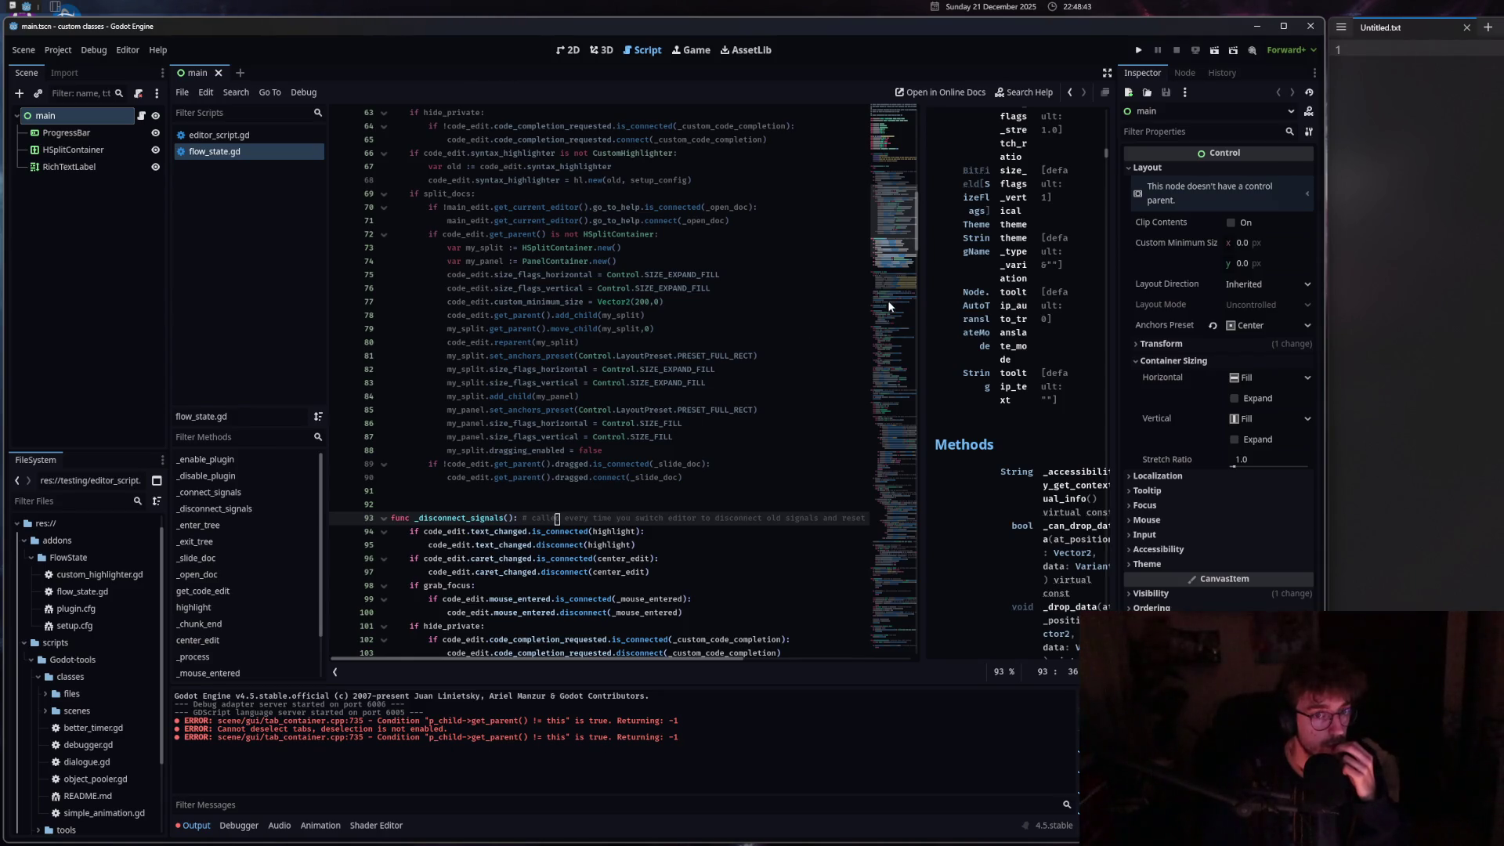
Collapse the docs pane beside the code and return to flow_state.gd.
{"action": "left_click_drag", "start_coordinate": [922, 294], "coordinate": [1020, 293]}
{"action": "left_click_drag", "start_coordinate": [1071, 294], "coordinate": [1091, 300]}
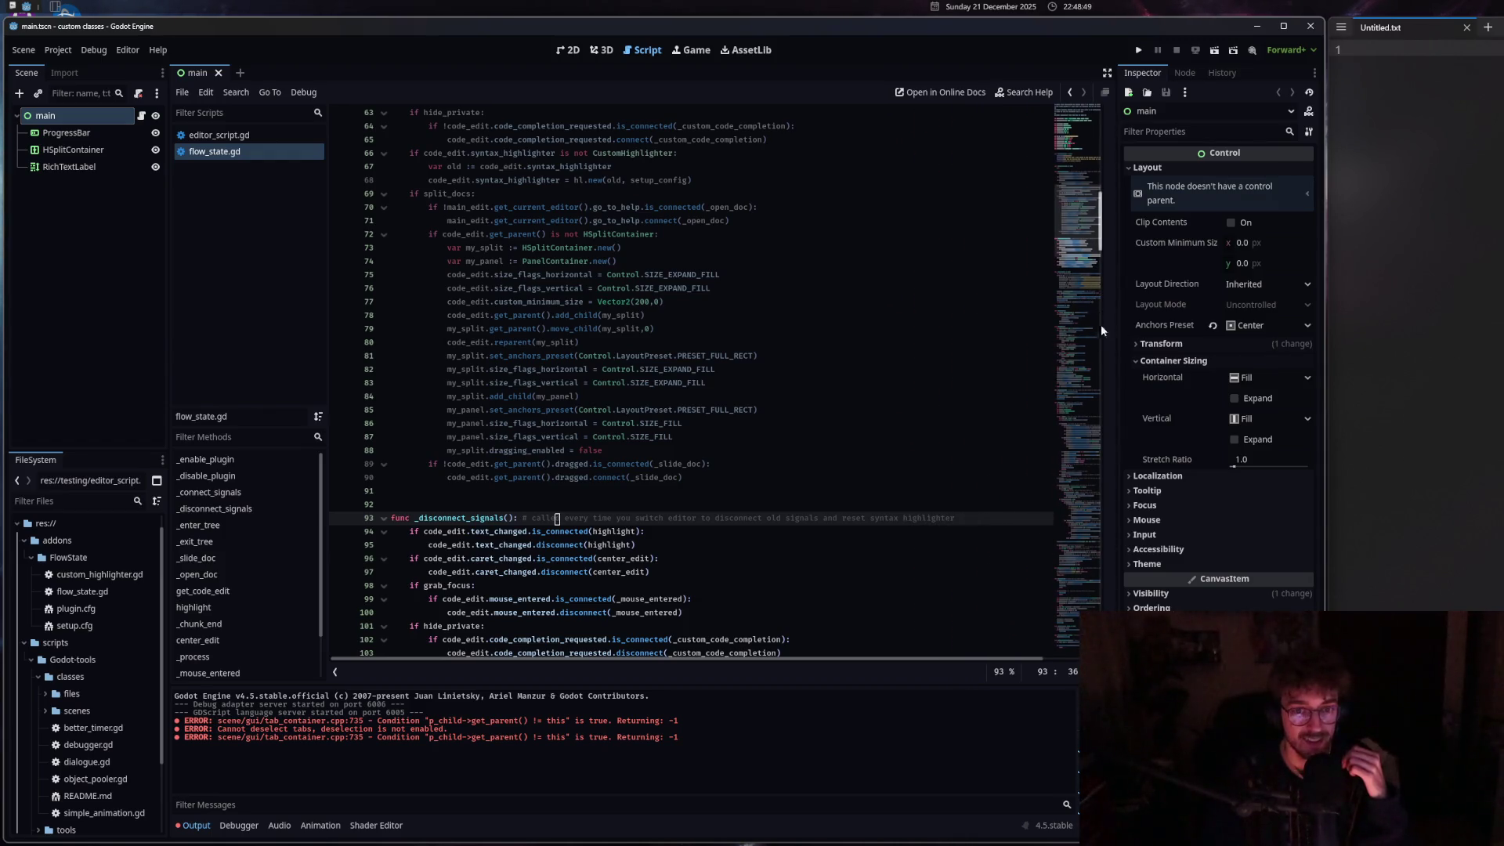
{"action": "left_click", "coordinate": [822, 369]}
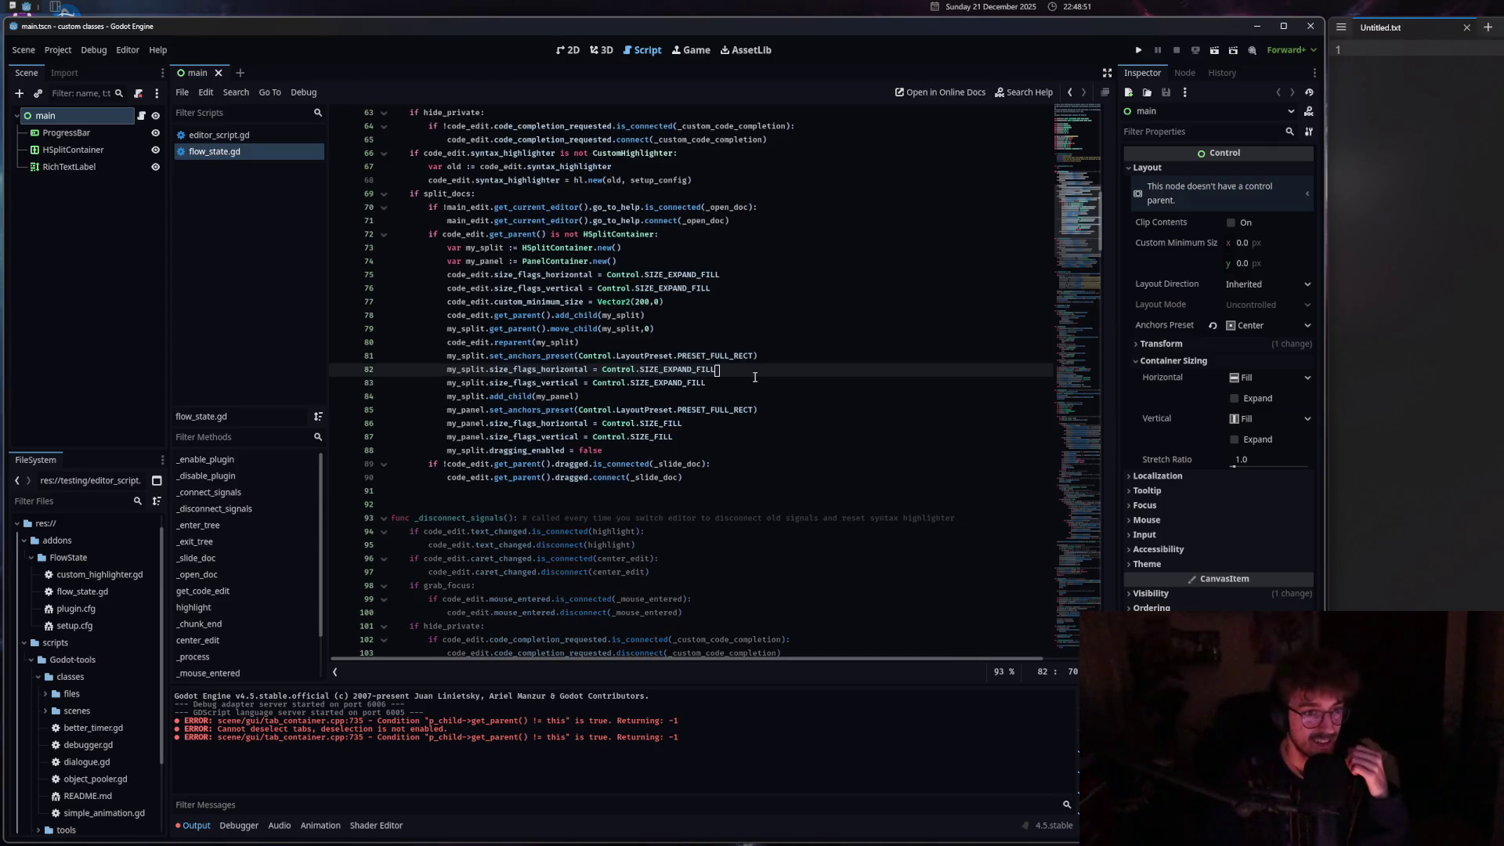
{"action": "left_click", "coordinate": [233, 135]}
{"action": "left_click", "coordinate": [234, 152]}
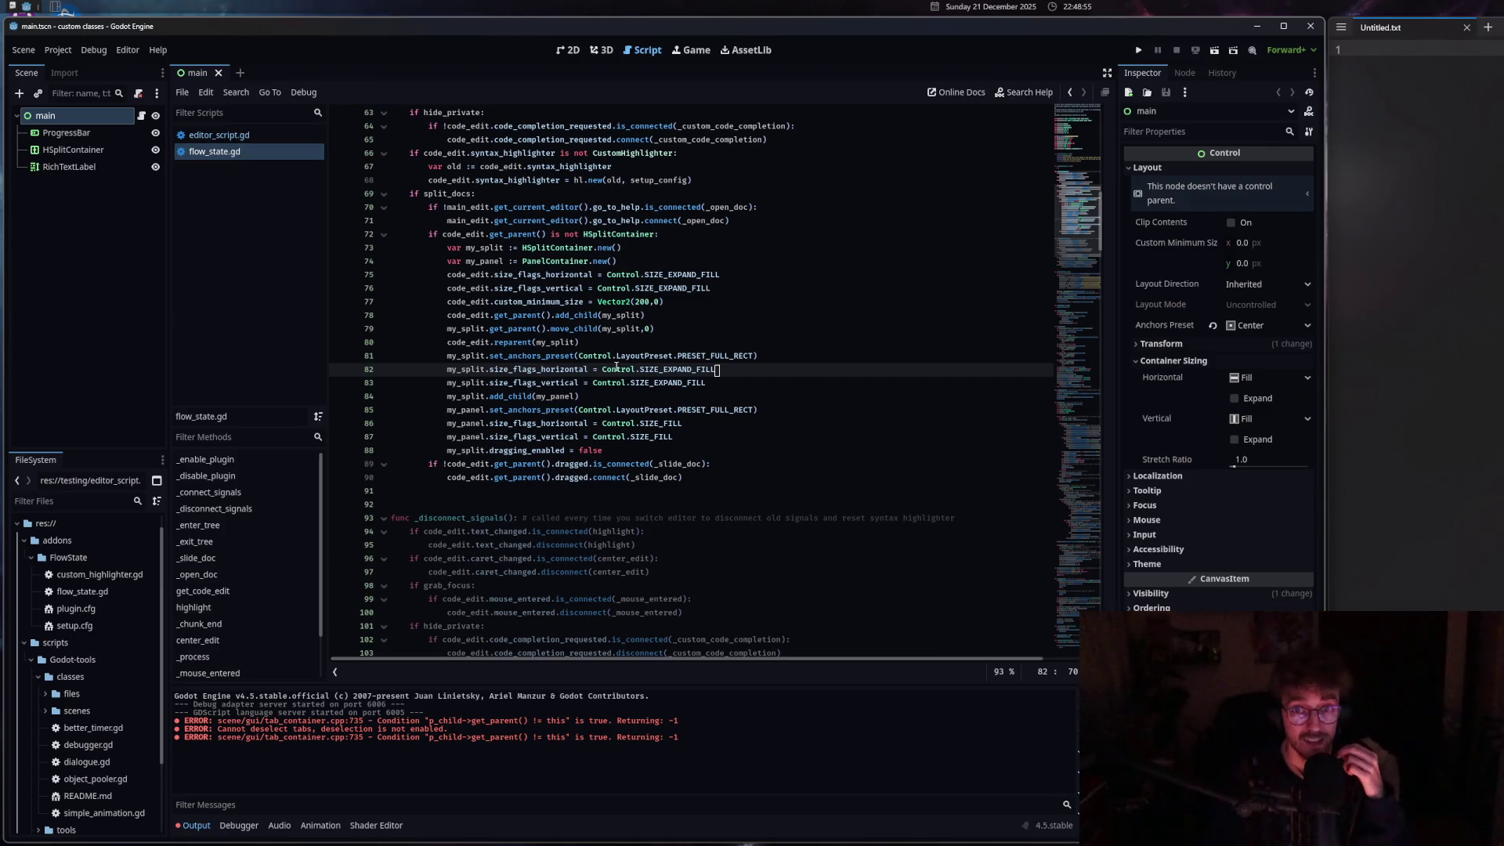
Close the Untitled.txt notes window so flow_state.gd fills the editor, caret on line 76.
{"action": "left_click", "coordinate": [1351, 49]}
{"action": "key", "text": "ctrl+w"}
{"action": "scroll", "coordinate": [710, 488], "scroll_direction": "up", "scroll_amount": 5}
{"action": "left_click", "coordinate": [710, 488]}
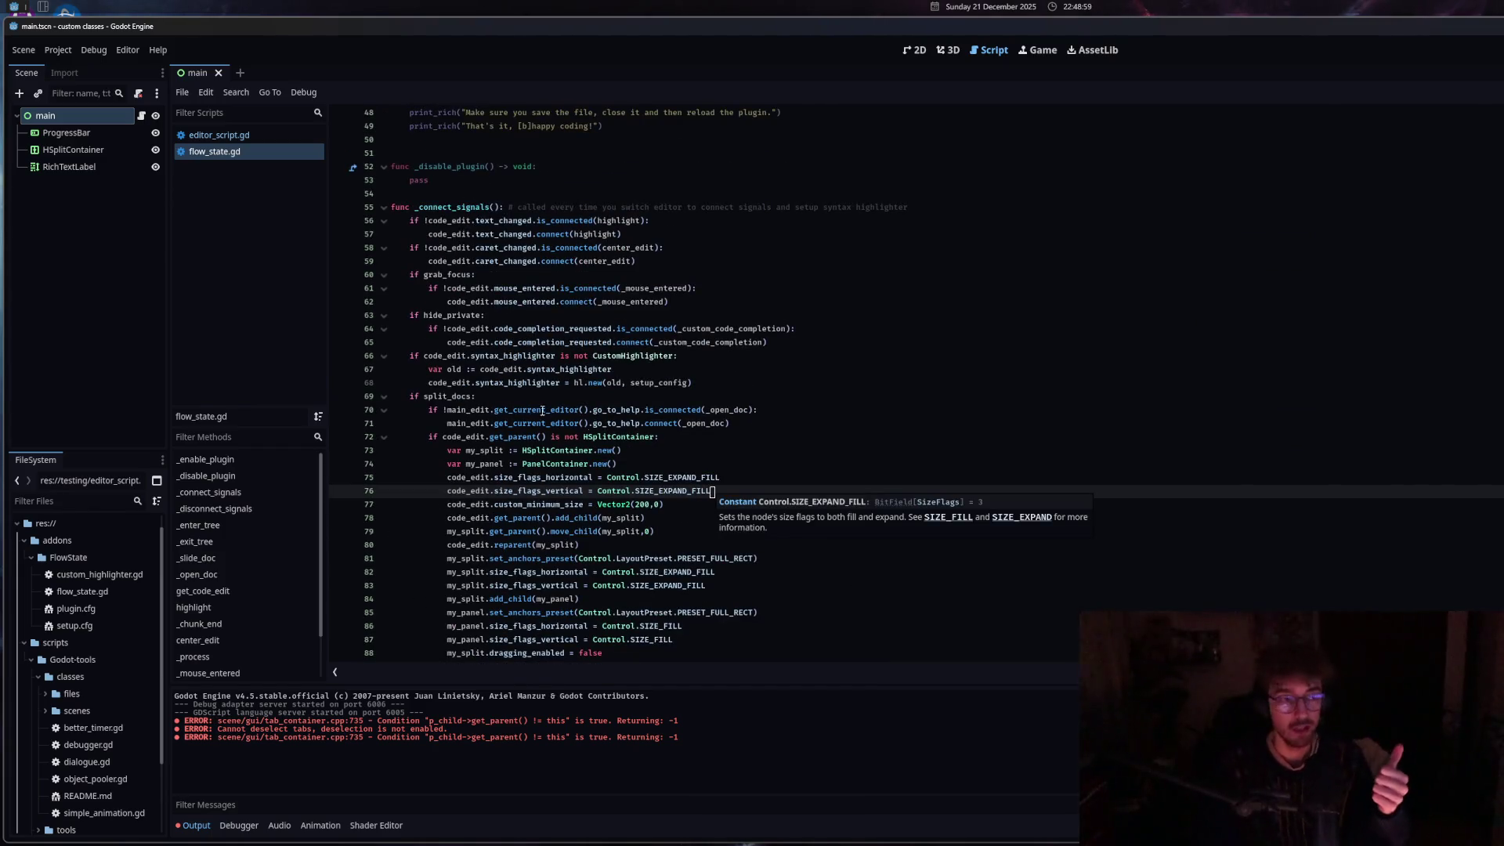
{"action": "left_click", "coordinate": [234, 135]}
{"action": "left_click", "coordinate": [608, 207]}
{"action": "scroll", "coordinate": [557, 173], "scroll_direction": "up", "scroll_amount": 5}
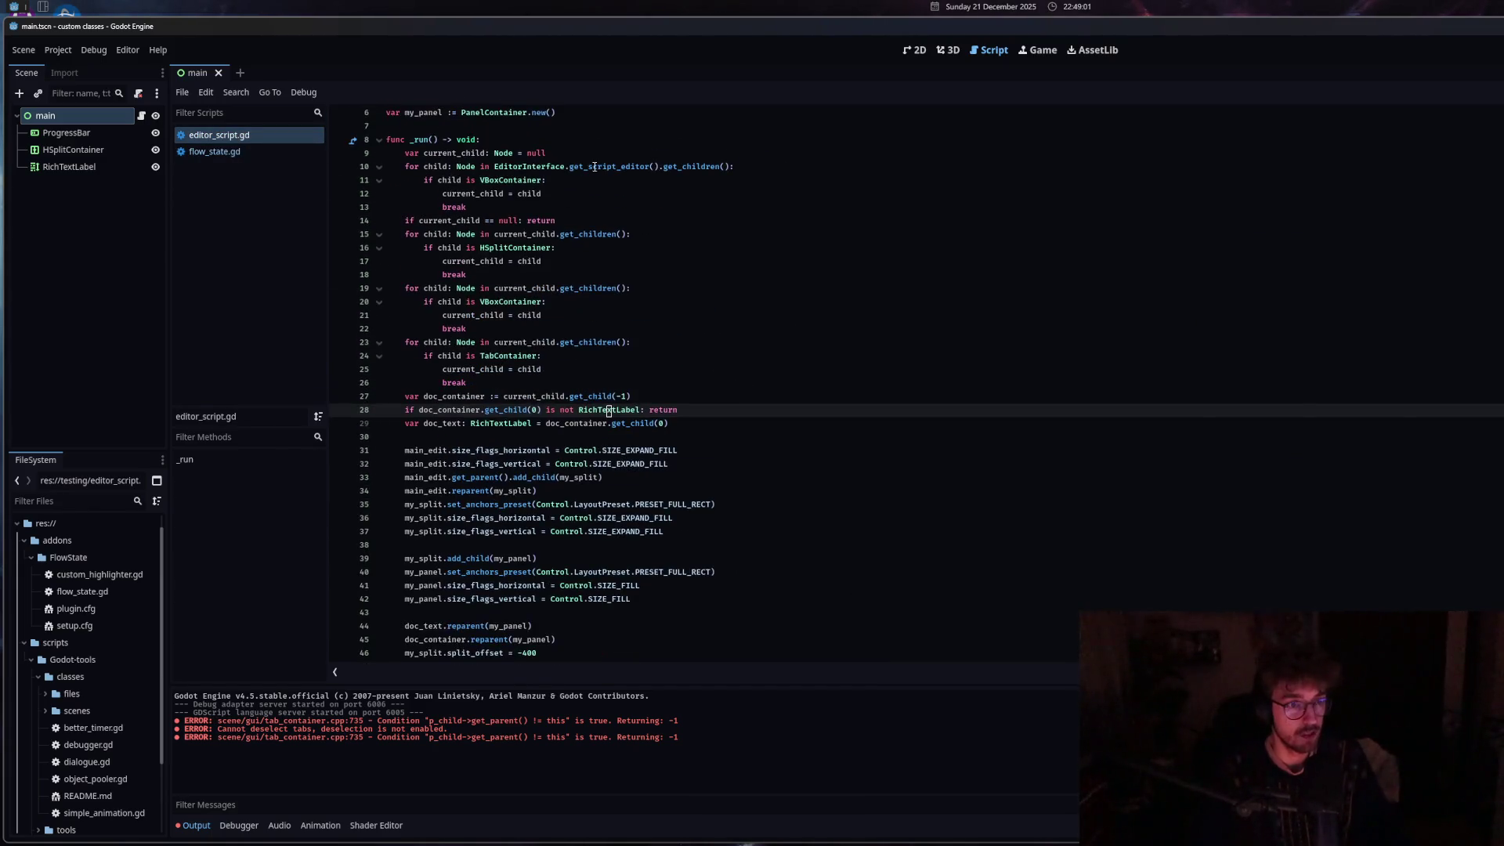
{"action": "left_click", "coordinate": [223, 151]}
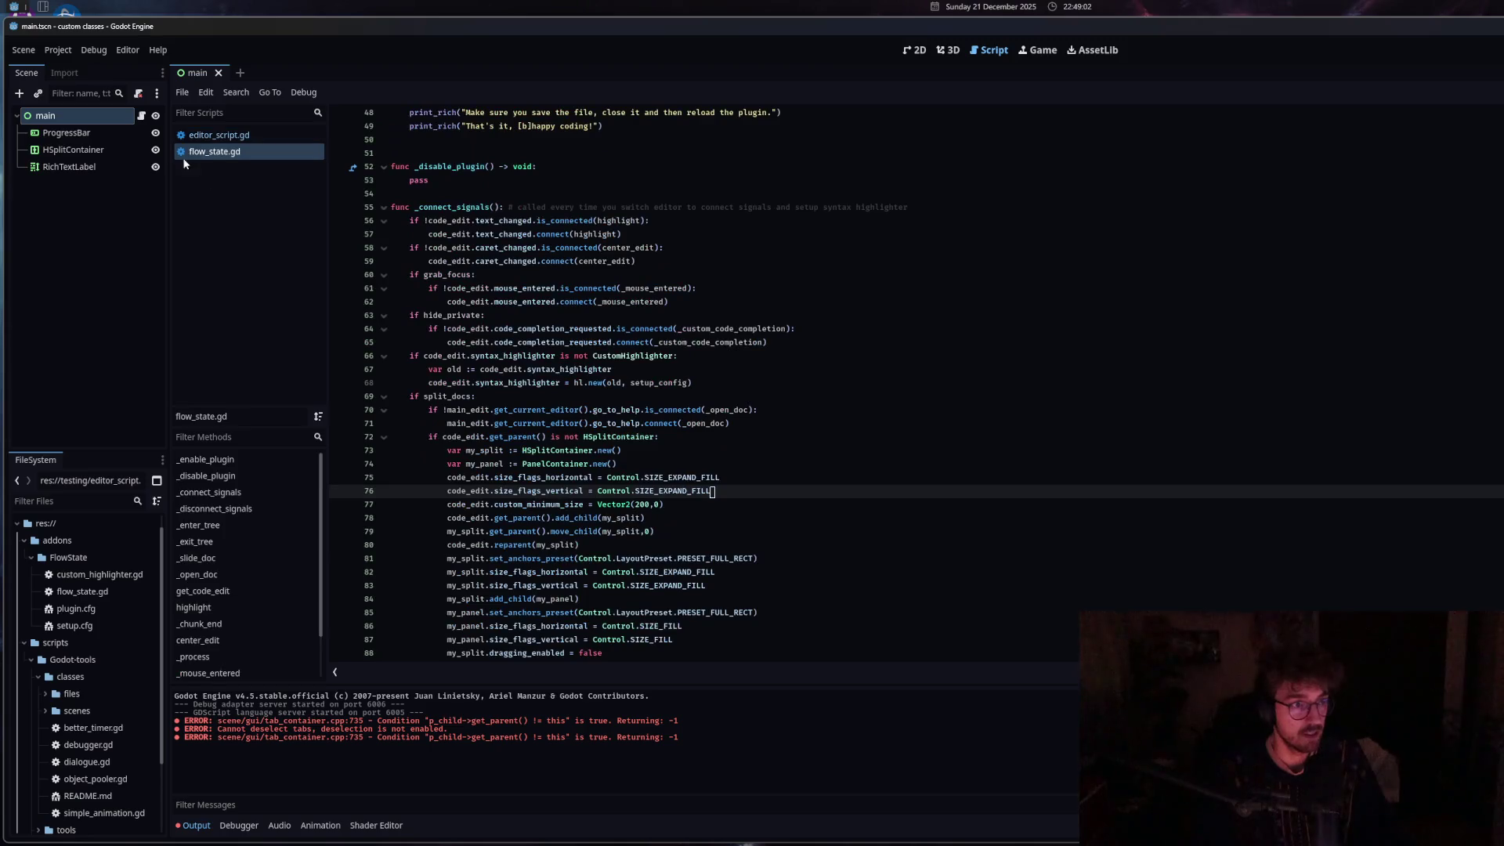
{"action": "left_click", "coordinate": [235, 135]}
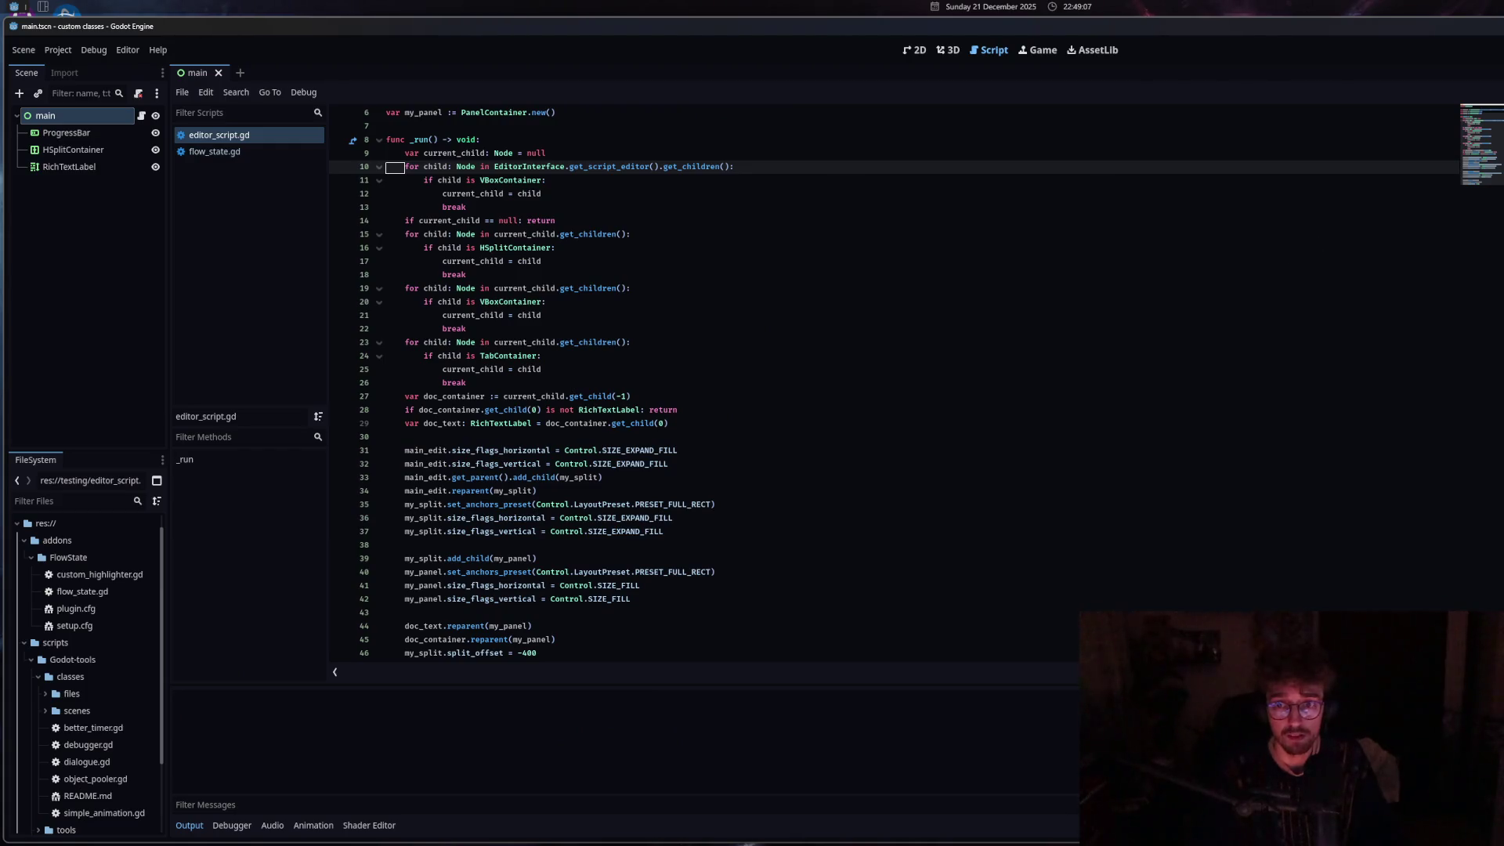
{"action": "left_click", "coordinate": [547, 382]}
{"action": "scroll", "coordinate": [547, 392], "scroll_direction": "up", "scroll_amount": 2}
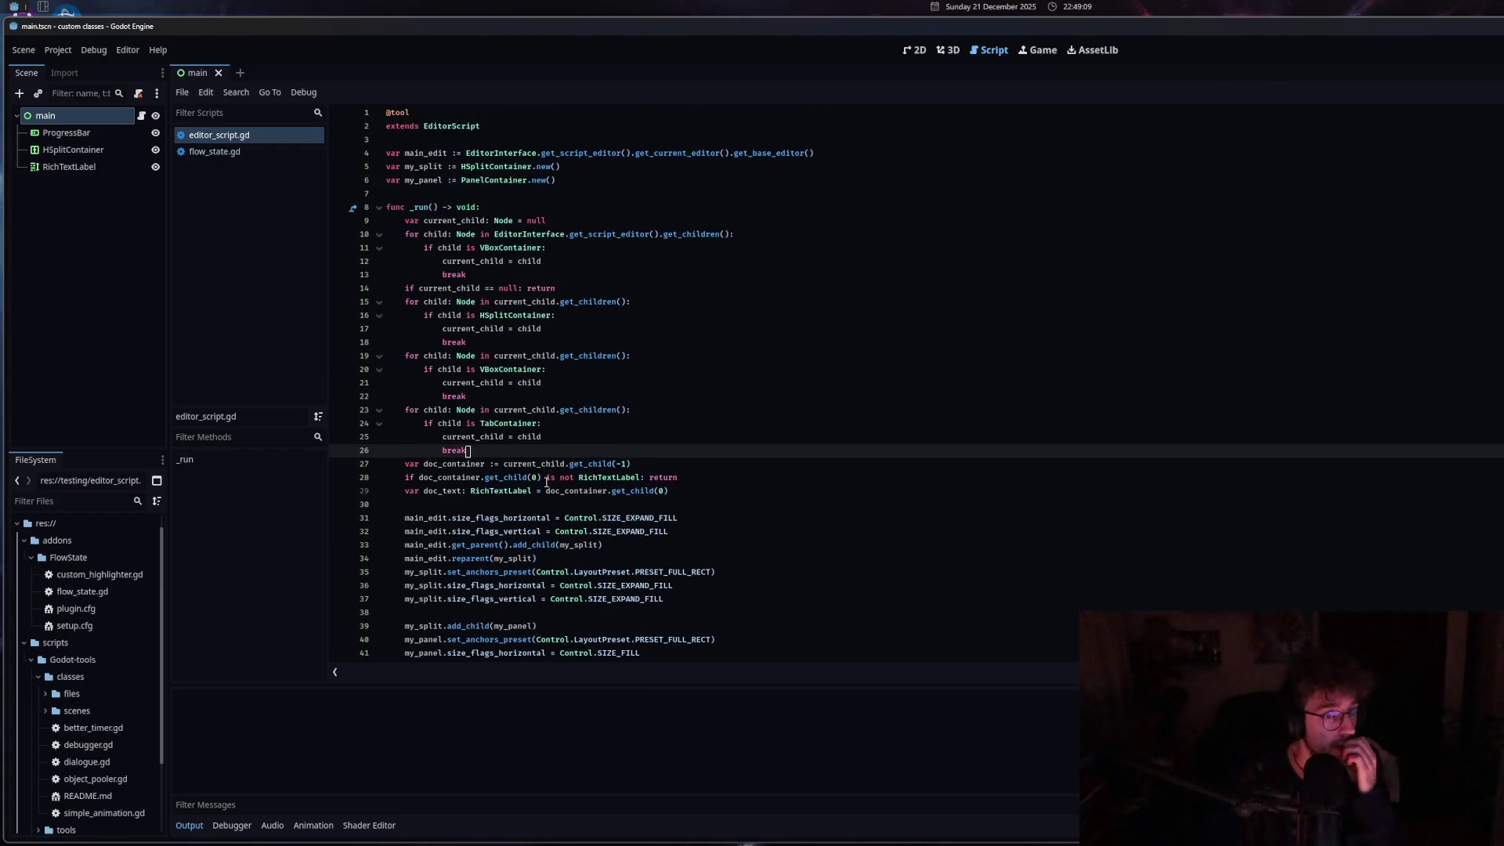
{"action": "left_click", "coordinate": [547, 477]}
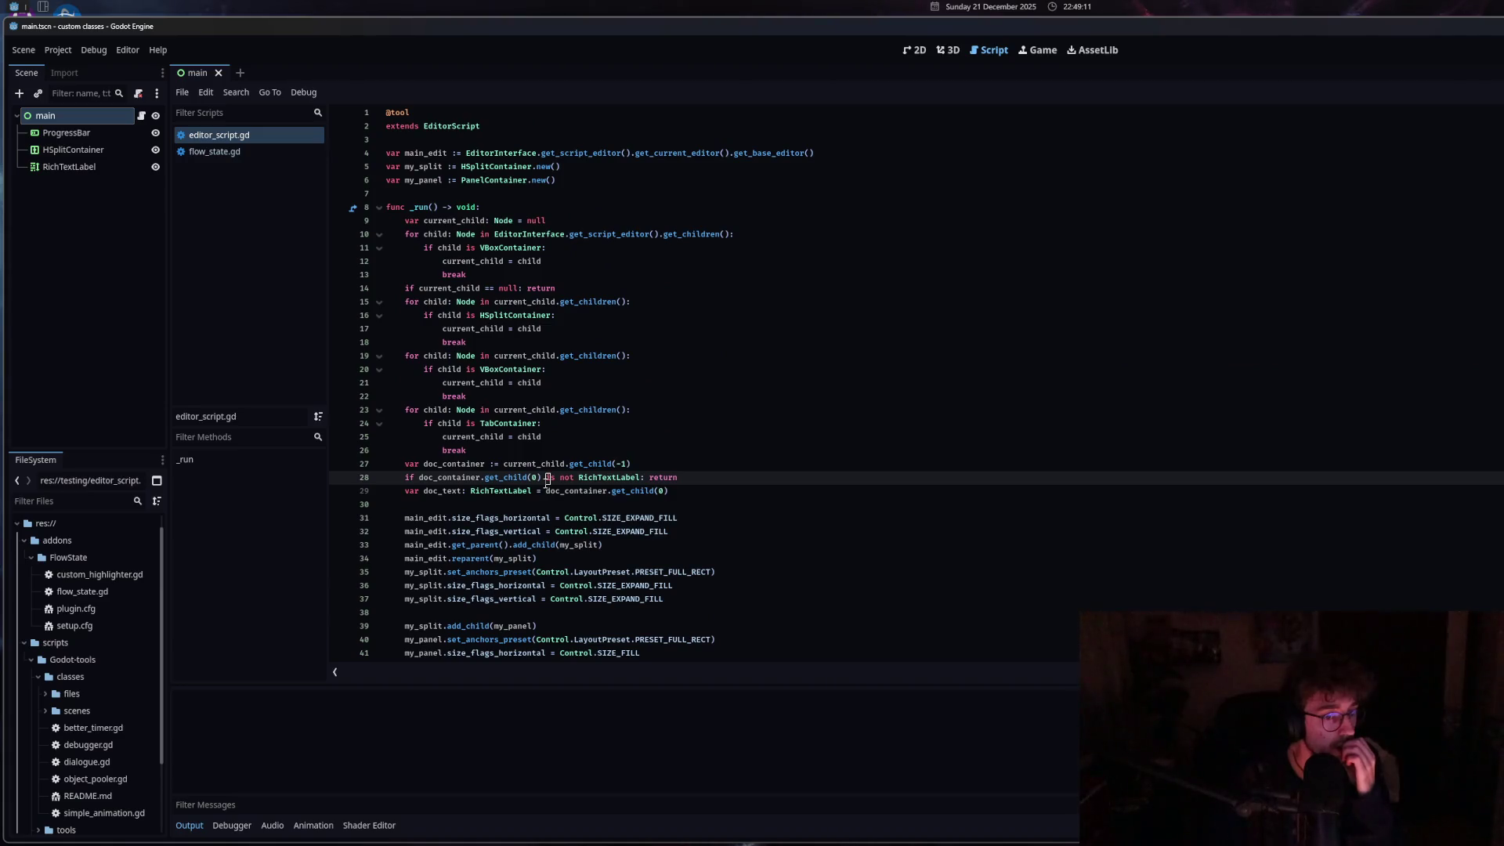
{"action": "scroll", "coordinate": [547, 481], "scroll_direction": "down", "scroll_amount": 2}
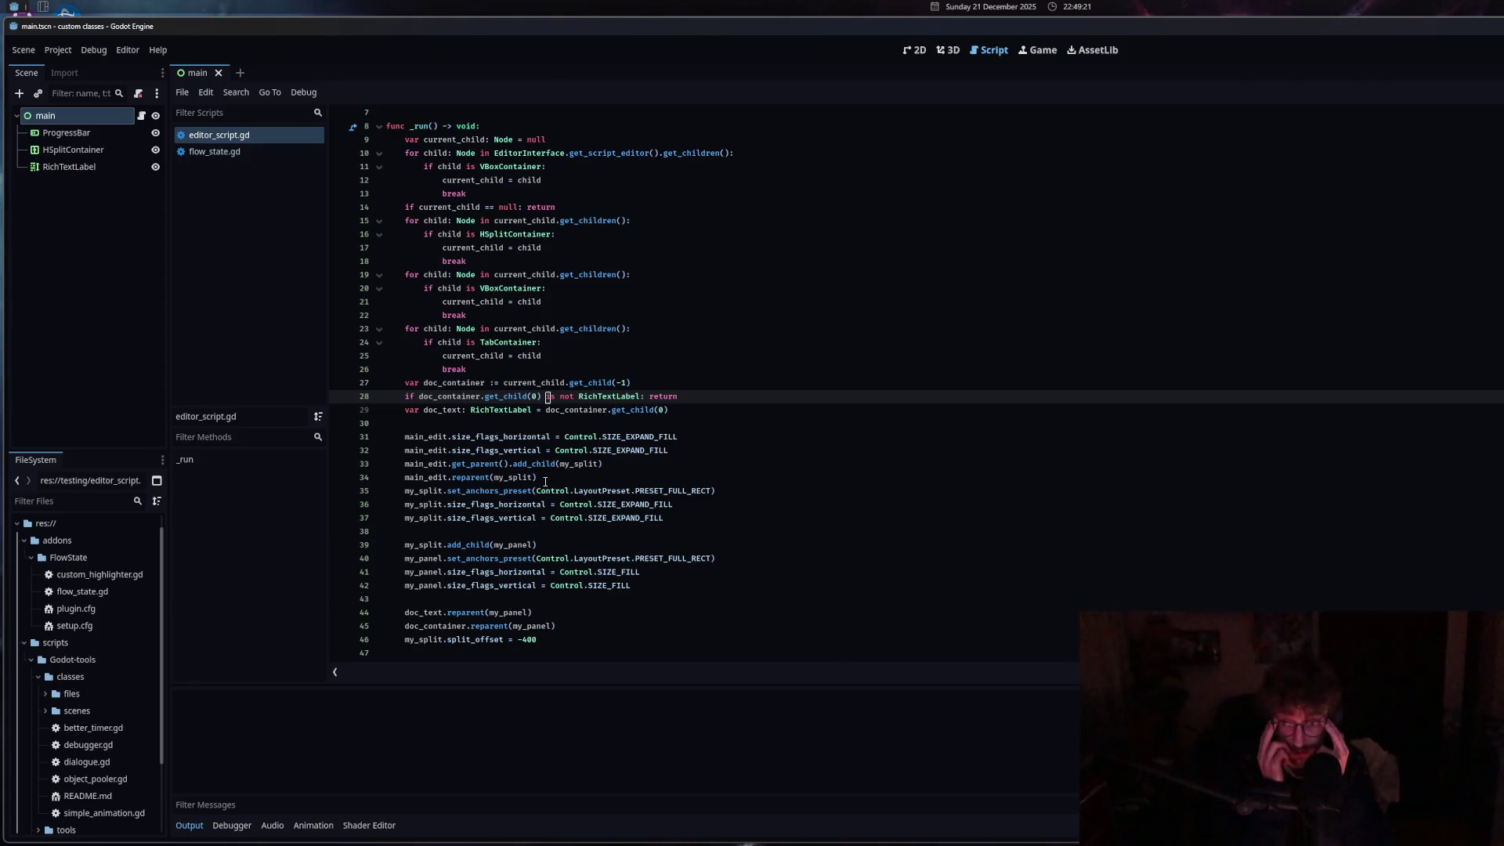
{"action": "scroll", "coordinate": [530, 535], "scroll_direction": "up", "scroll_amount": 3, "text": "ctrl"}
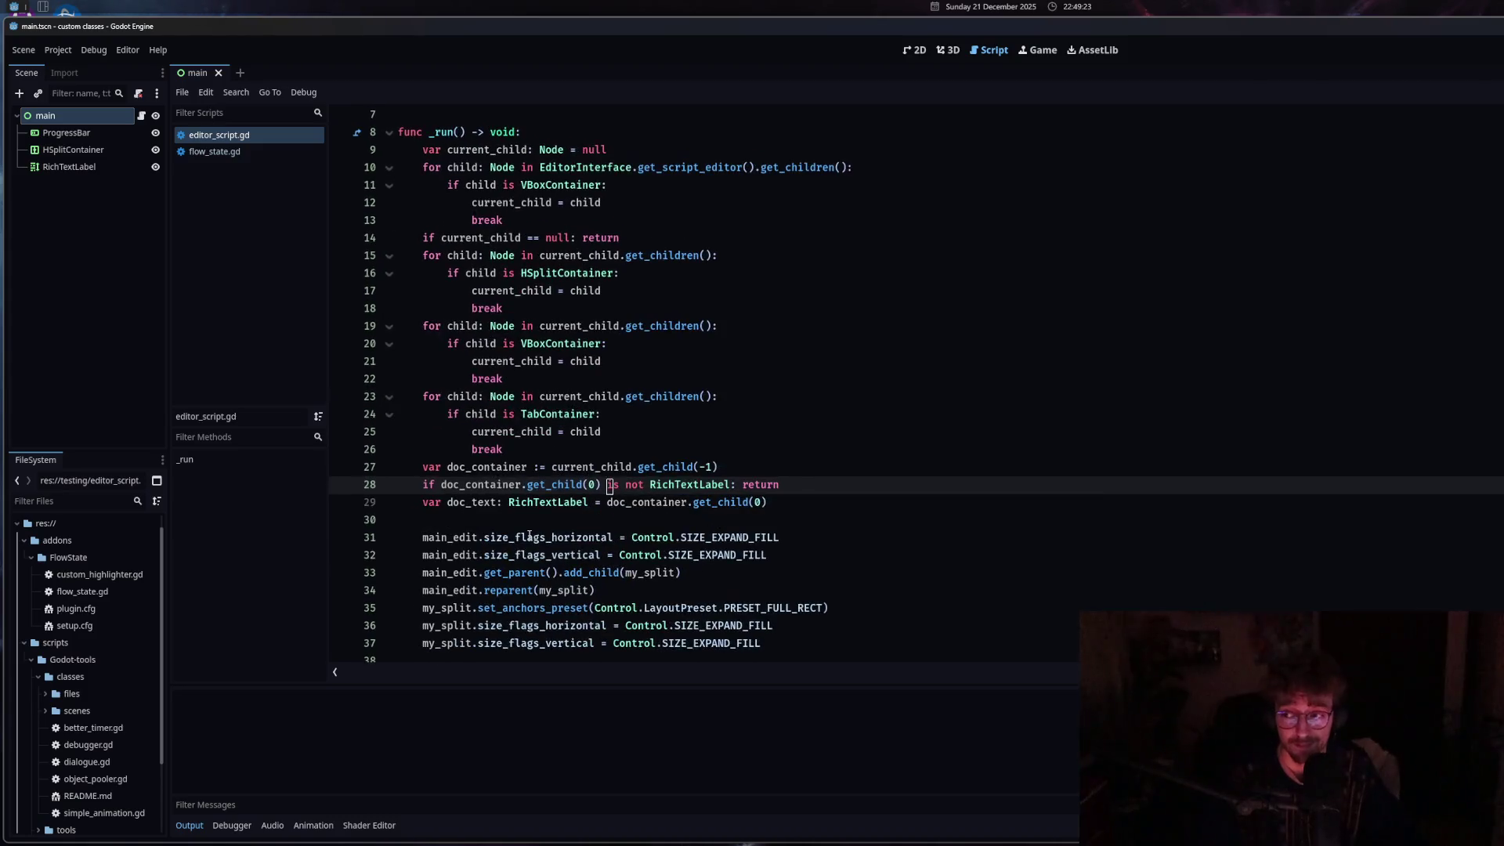
{"action": "scroll", "coordinate": [529, 536], "scroll_direction": "down", "scroll_amount": 3, "text": "ctrl"}
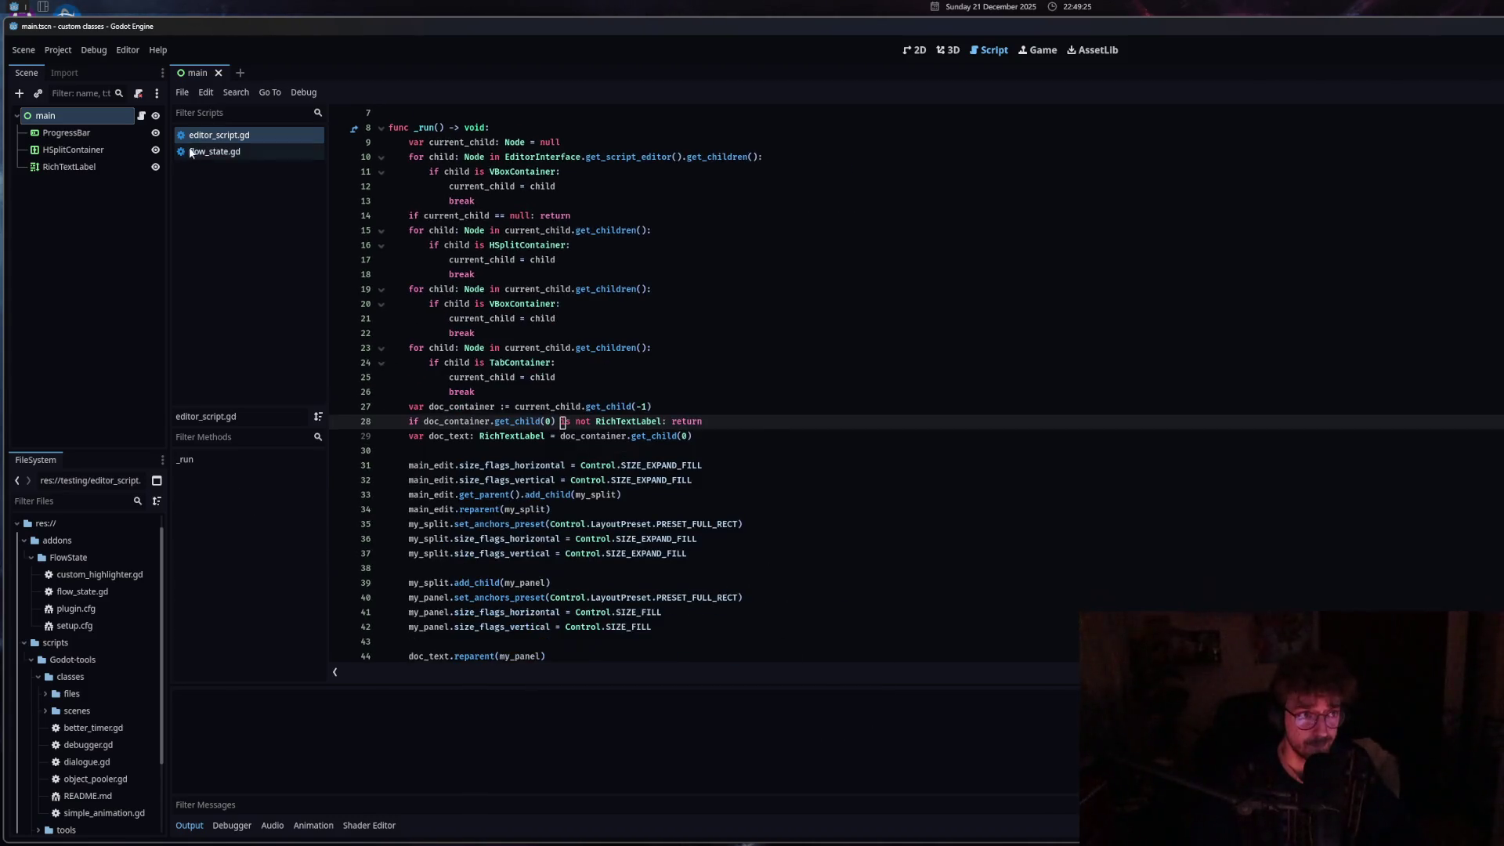
Open flow_state.gd and read its signal disconnect code and _enter_tree config loading.
{"action": "left_click", "coordinate": [215, 151]}
{"action": "scroll", "coordinate": [544, 598], "scroll_direction": "down", "scroll_amount": 4}
{"action": "left_click", "coordinate": [644, 580]}
{"action": "scroll", "coordinate": [644, 575], "scroll_direction": "up", "scroll_amount": 1, "text": "ctrl"}
{"action": "left_click", "coordinate": [626, 525]}
{"action": "scroll", "coordinate": [625, 524], "scroll_direction": "down", "scroll_amount": 4}
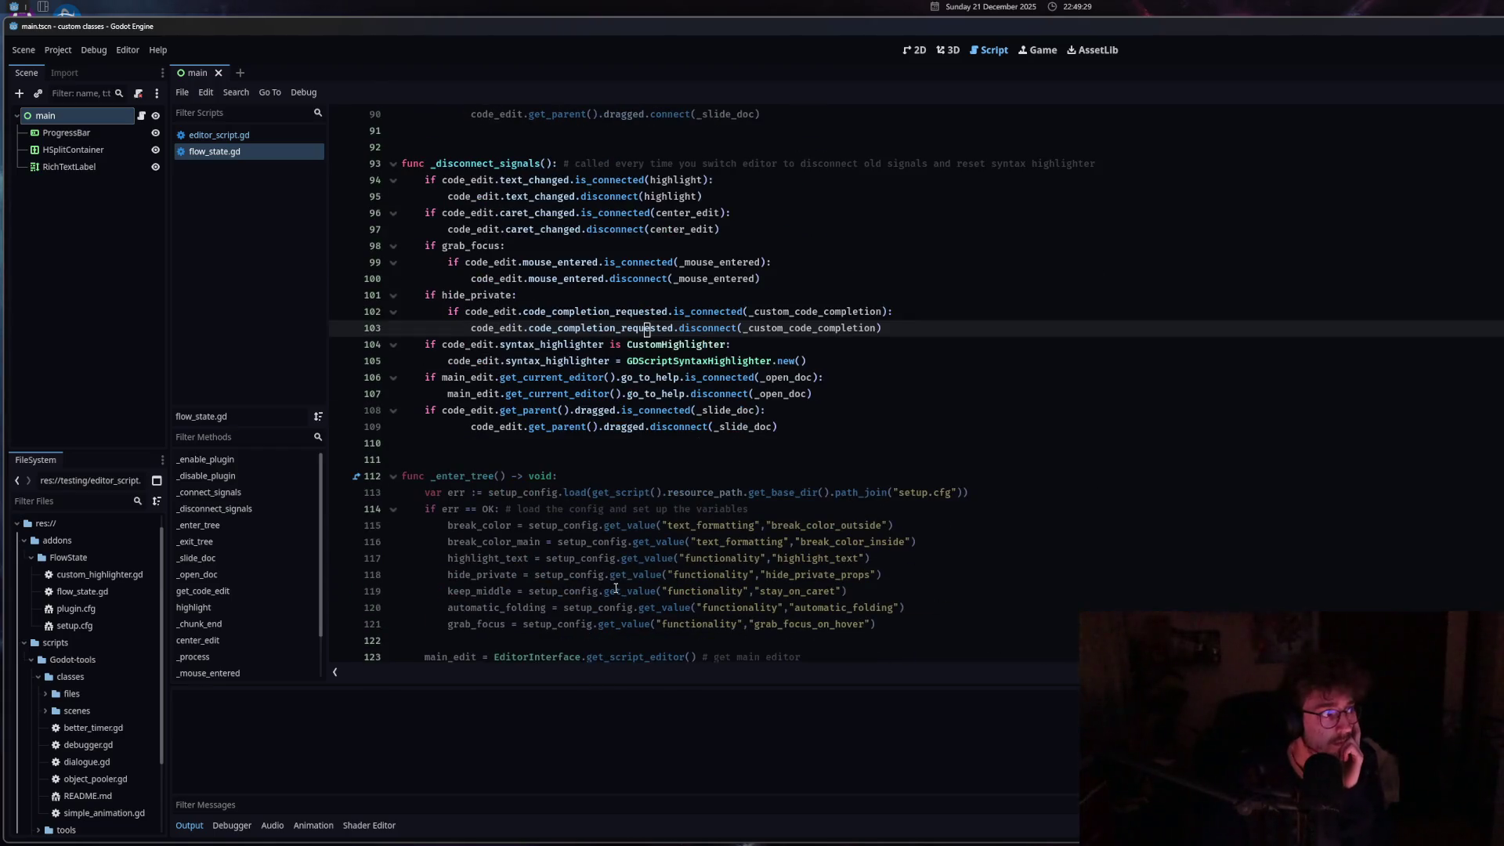
{"action": "left_click", "coordinate": [617, 590]}
{"action": "left_click", "coordinate": [623, 348]}
{"action": "scroll", "coordinate": [622, 347], "scroll_direction": "up", "scroll_amount": 10}
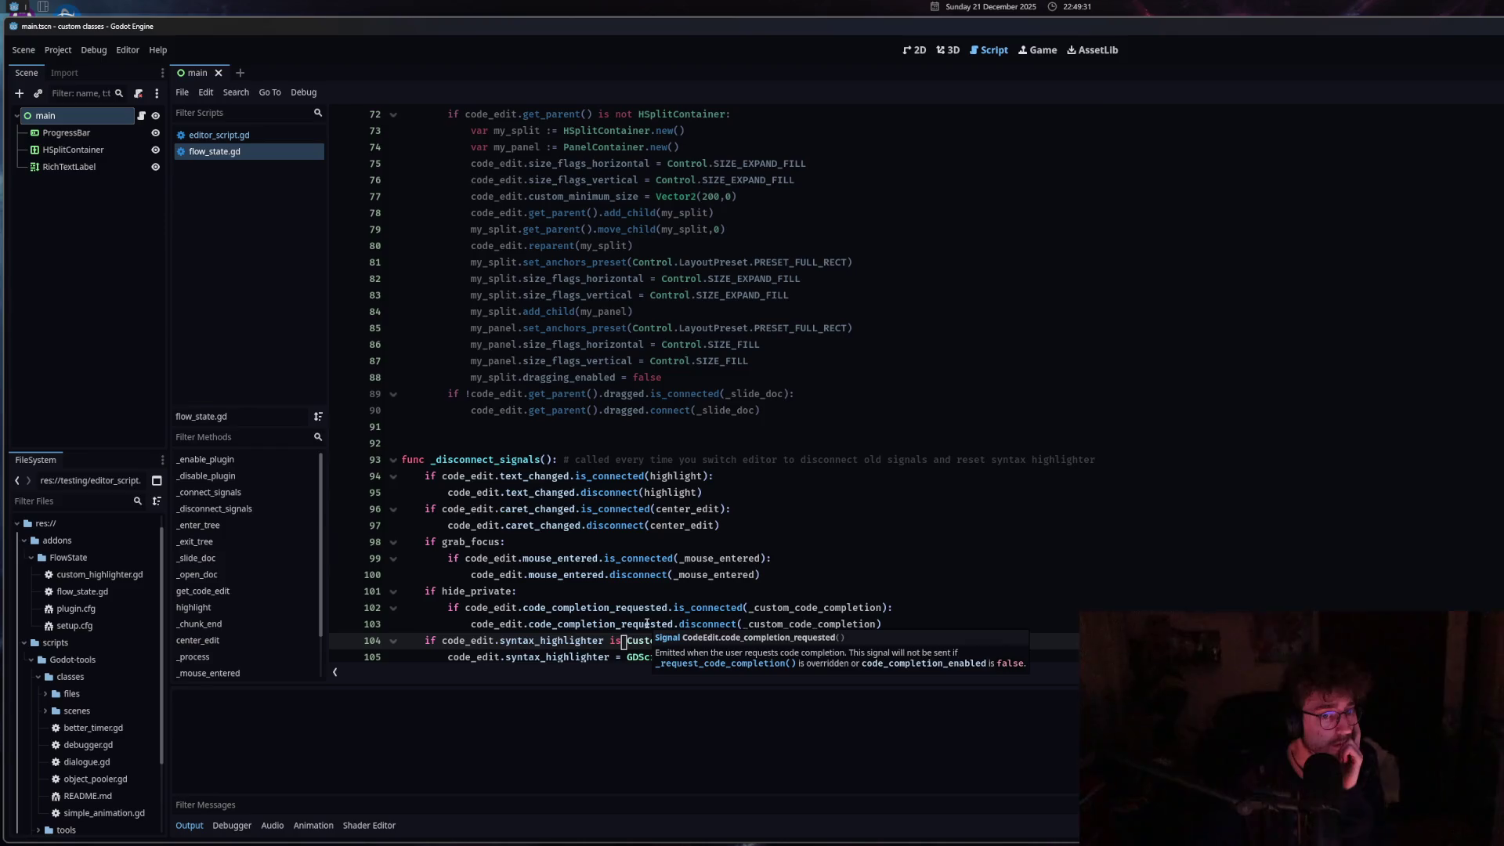
{"action": "scroll", "coordinate": [647, 624], "scroll_direction": "down", "scroll_amount": 10}
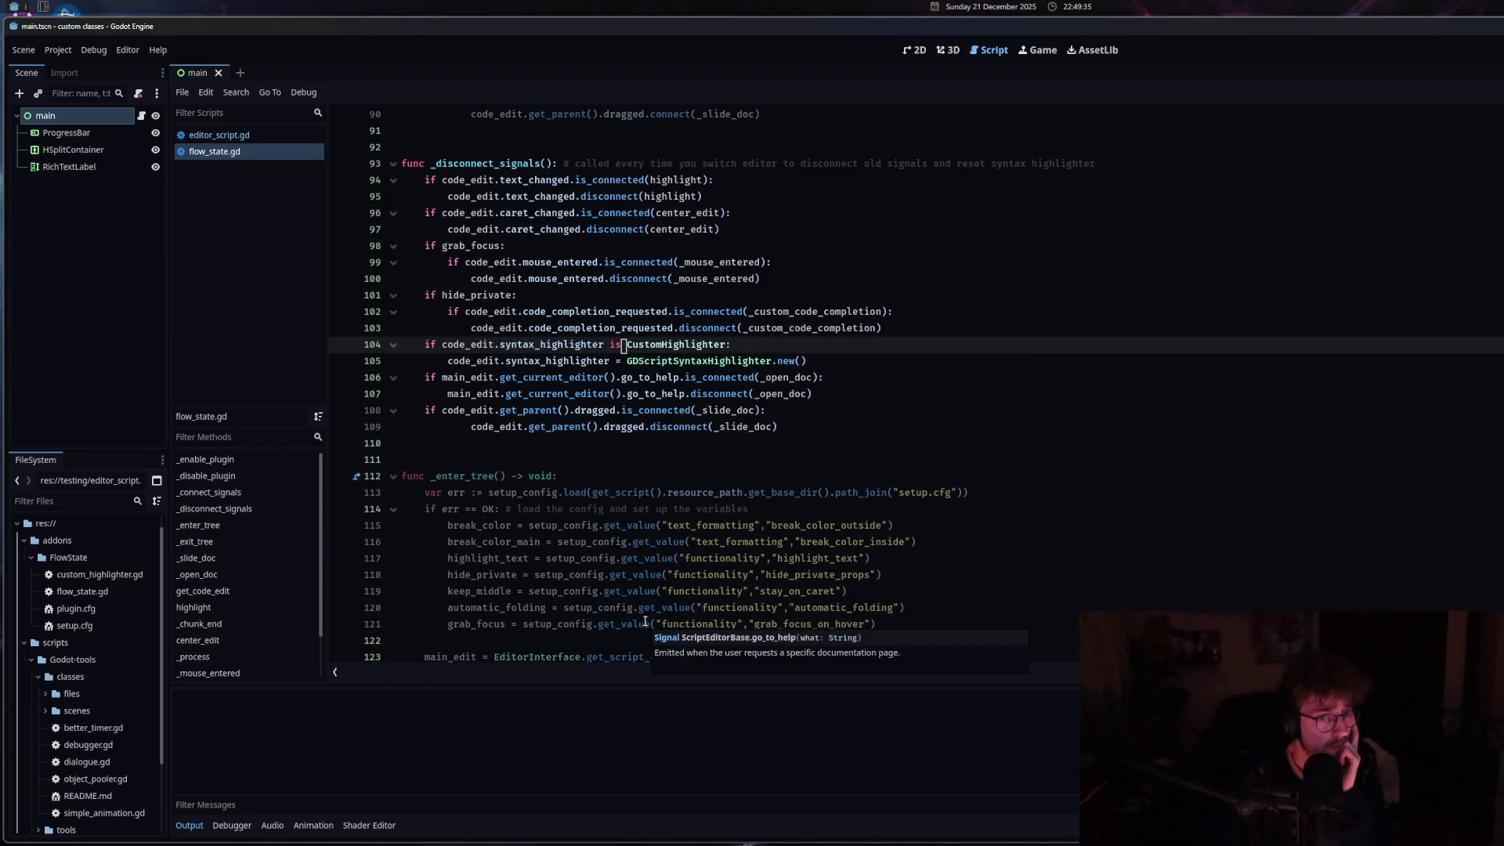
{"action": "key", "text": "Down"}
{"action": "key", "text": "Down"}
{"action": "key", "text": "Down"}
{"action": "scroll", "coordinate": [828, 641], "scroll_direction": "down", "scroll_amount": 6}
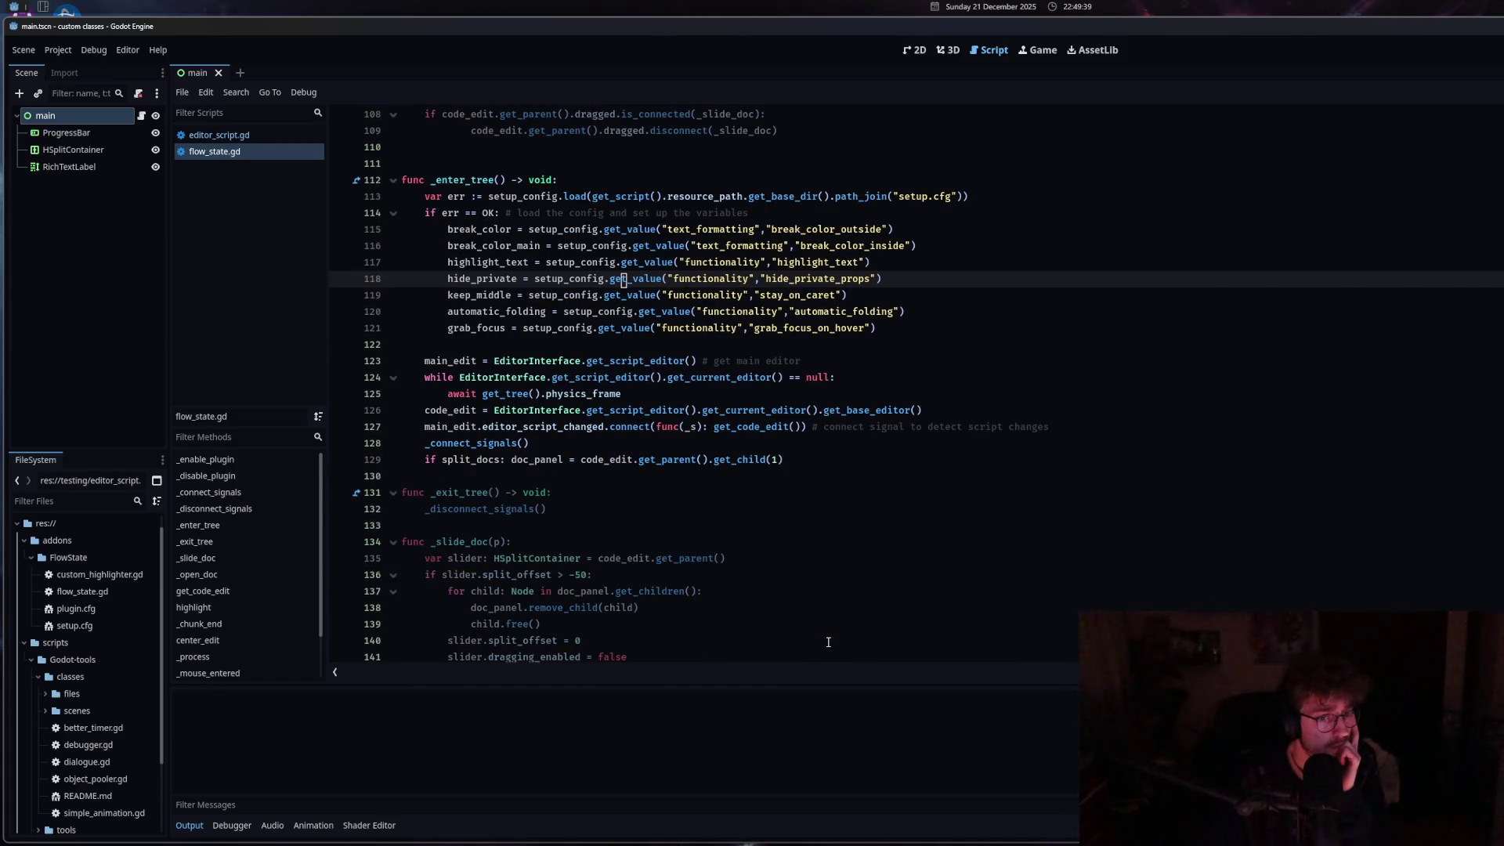
{"action": "scroll", "coordinate": [828, 642], "scroll_direction": "down", "scroll_amount": 5}
{"action": "scroll", "coordinate": [828, 637], "scroll_direction": "up", "scroll_amount": 9}
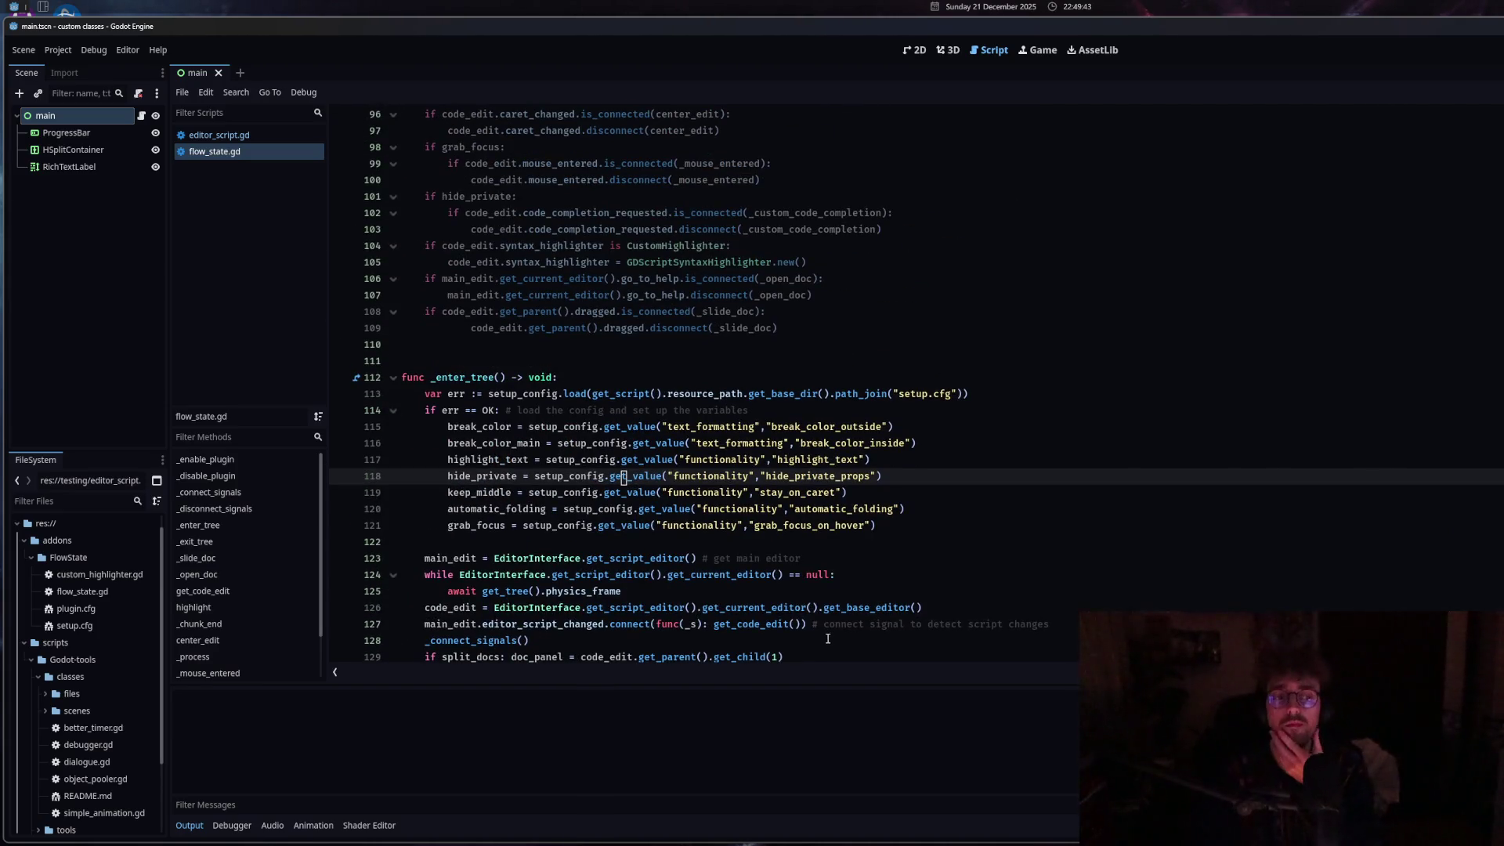
{"action": "scroll", "coordinate": [820, 638], "scroll_direction": "down", "scroll_amount": 4}
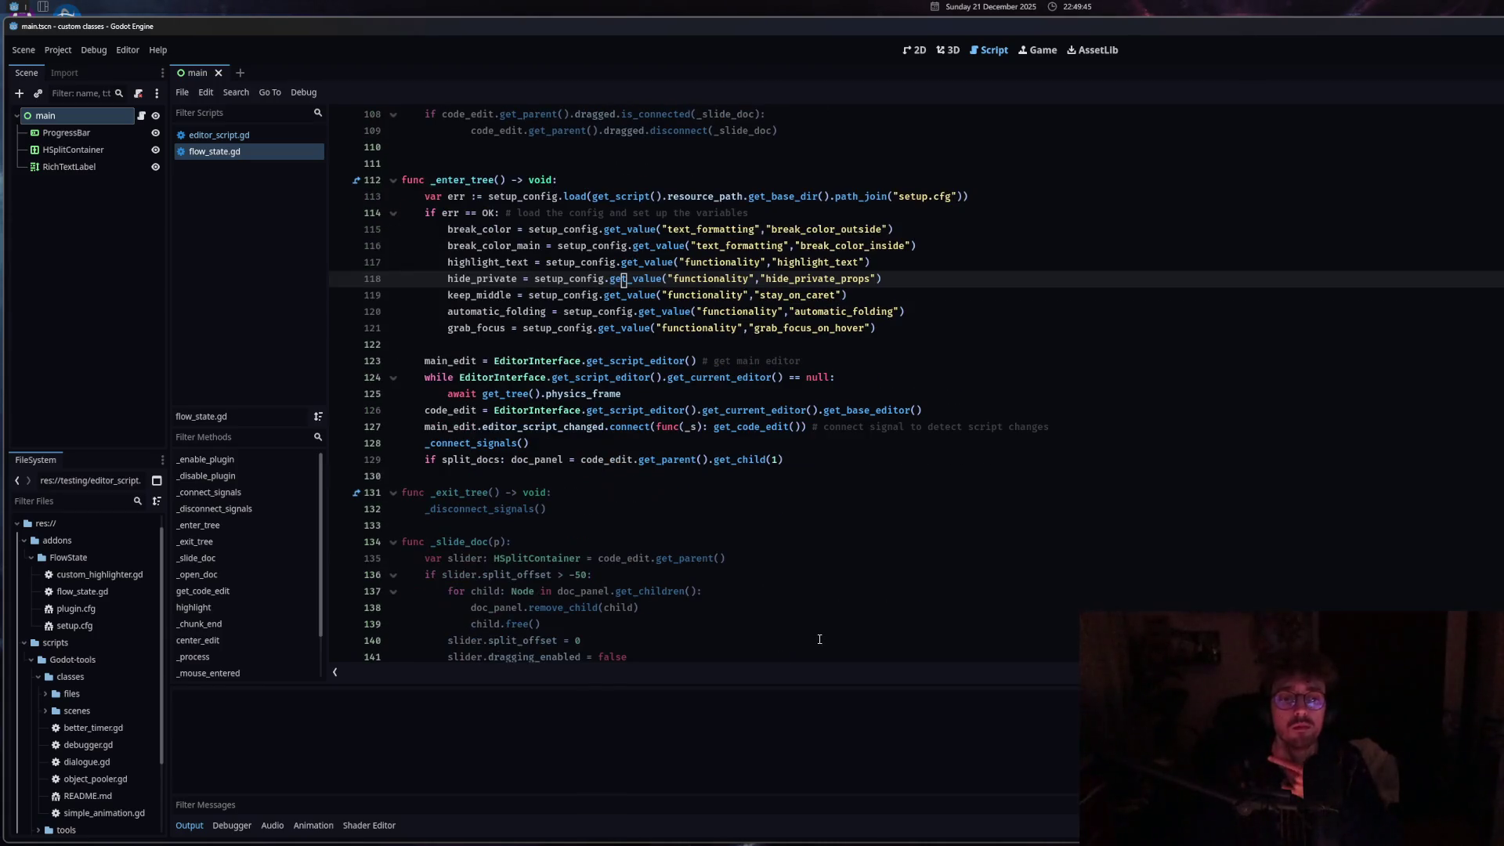
Review _slide_doc's split_offset reset and the doc_container lookup in _open_doc.
{"action": "left_click", "coordinate": [809, 639]}
{"action": "scroll", "coordinate": [810, 639], "scroll_direction": "down", "scroll_amount": 10}
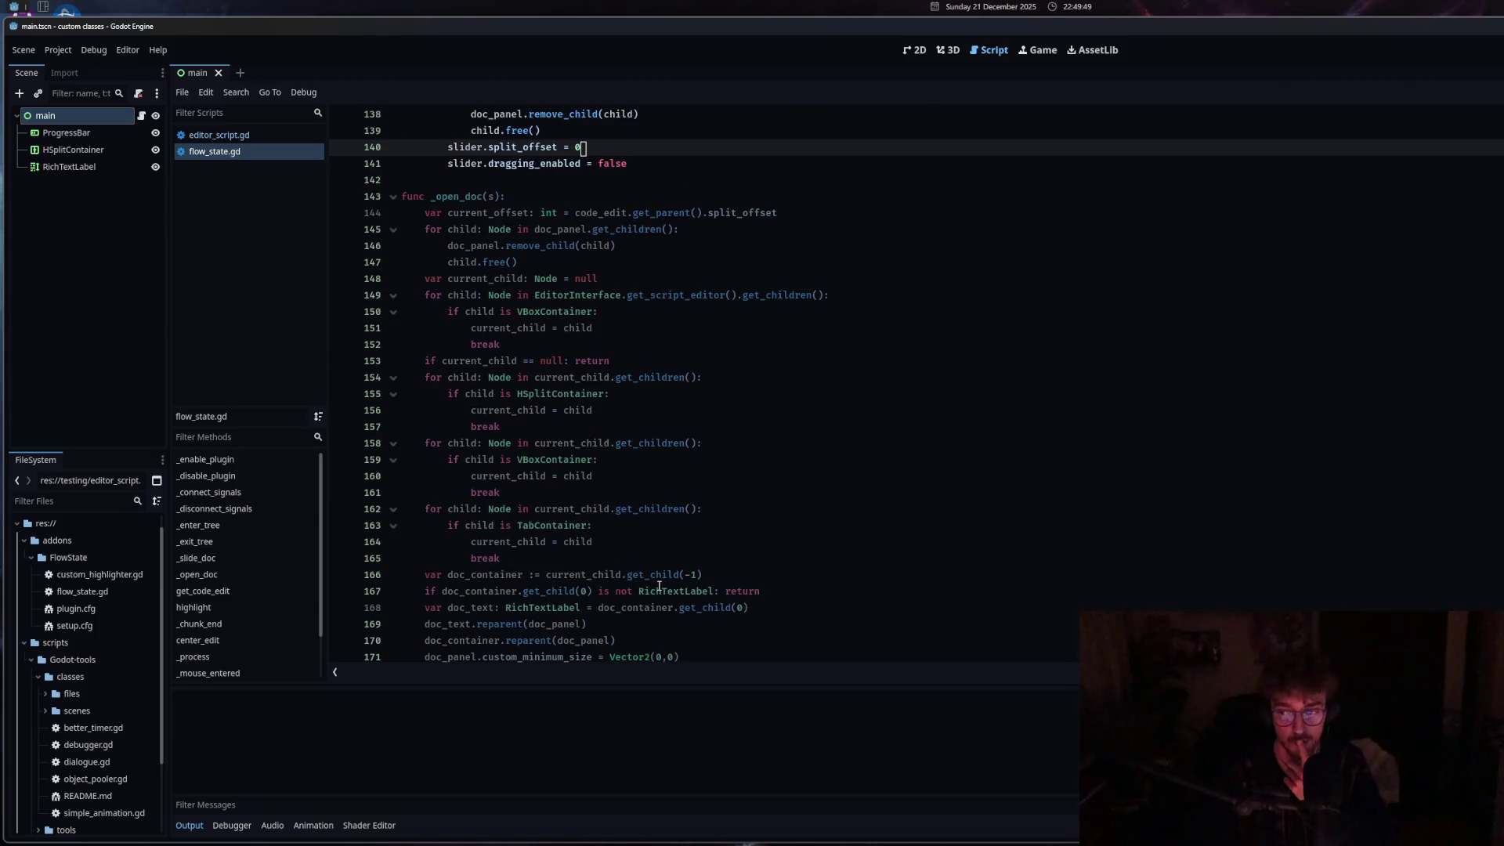
{"action": "mouse_move", "coordinate": [659, 586]}
{"action": "scroll", "coordinate": [494, 456], "scroll_direction": "down", "scroll_amount": 3}
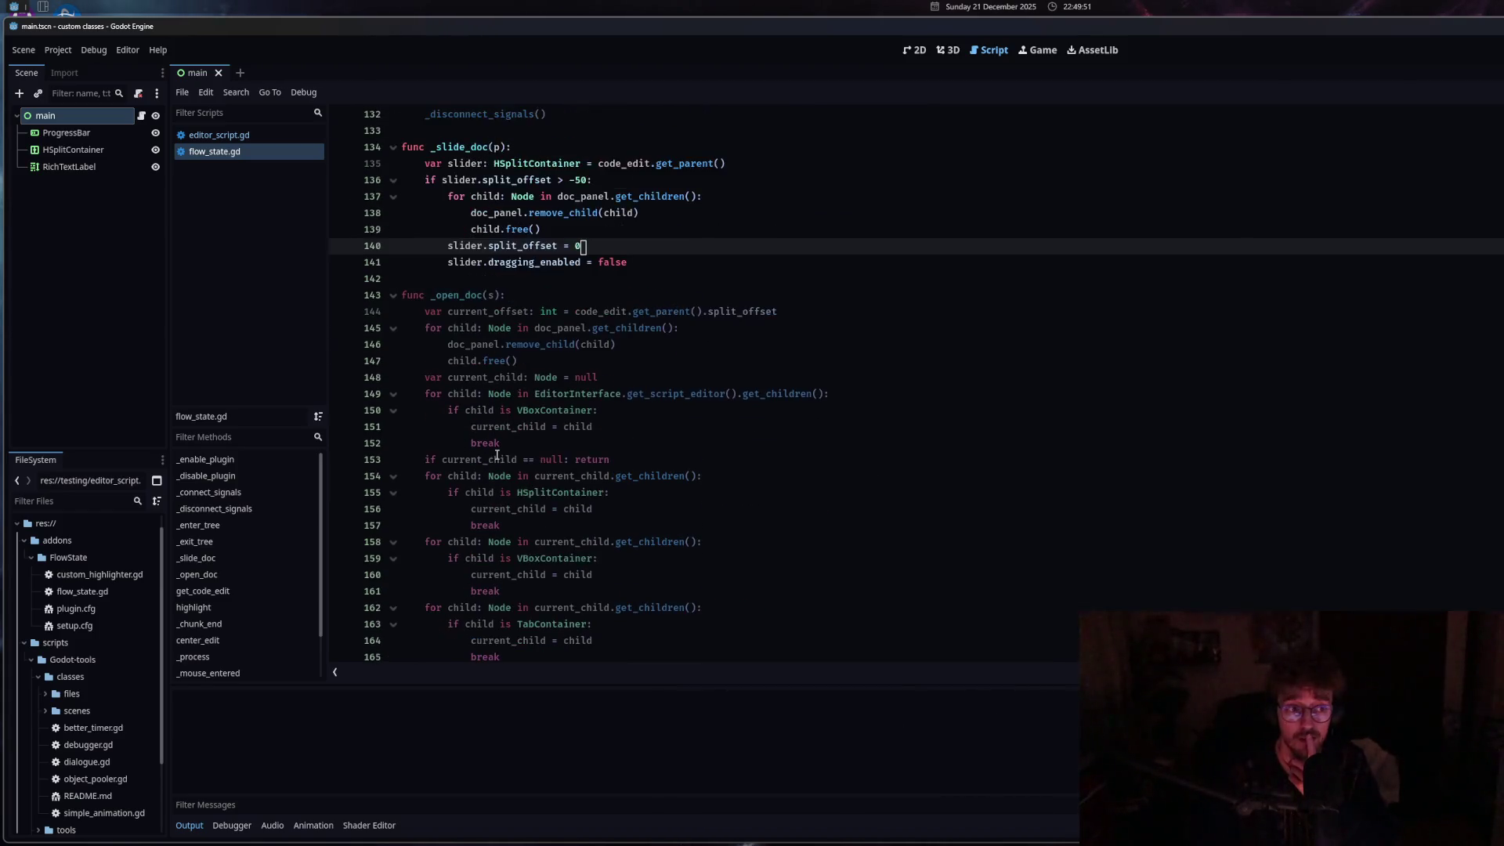
{"action": "left_click", "coordinate": [503, 446]}
{"action": "scroll", "coordinate": [502, 450], "scroll_direction": "down", "scroll_amount": 5}
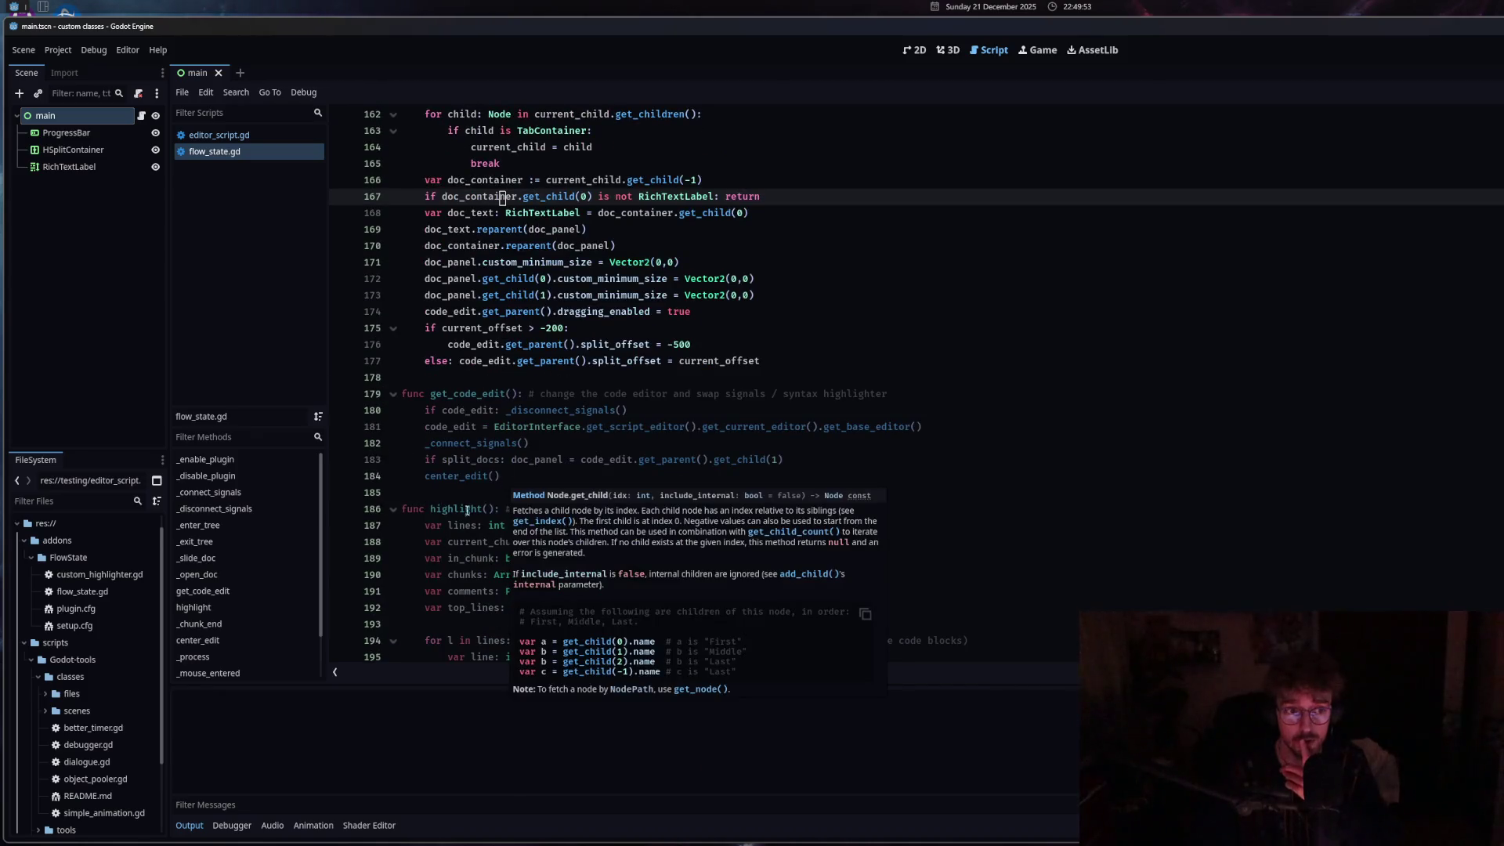
{"action": "scroll", "coordinate": [454, 485], "scroll_direction": "down", "scroll_amount": 6}
{"action": "scroll", "coordinate": [484, 540], "scroll_direction": "up", "scroll_amount": 13}
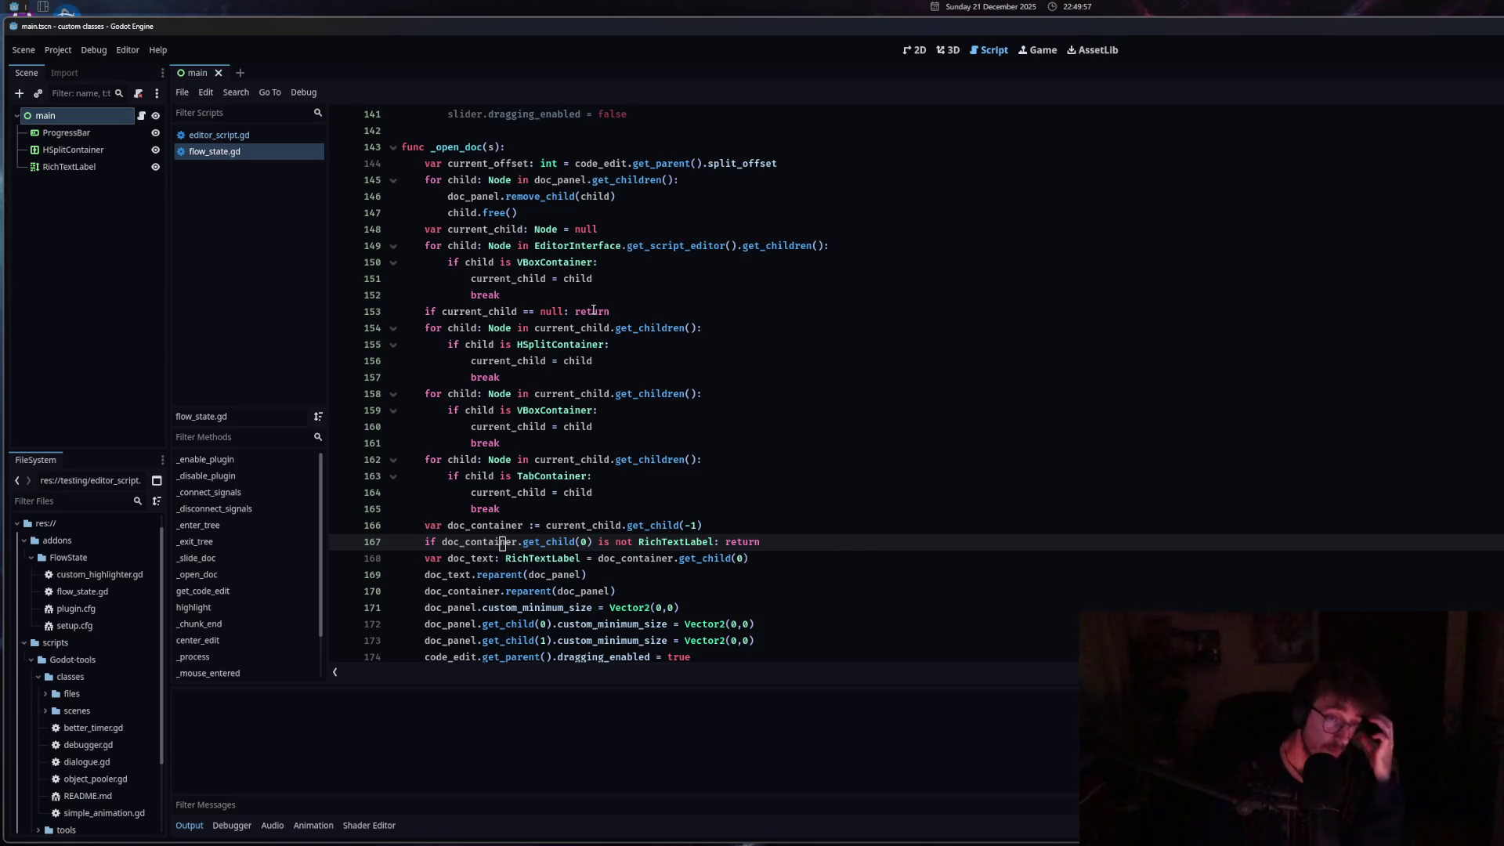
{"action": "scroll", "coordinate": [580, 408], "scroll_direction": "up", "scroll_amount": 15}
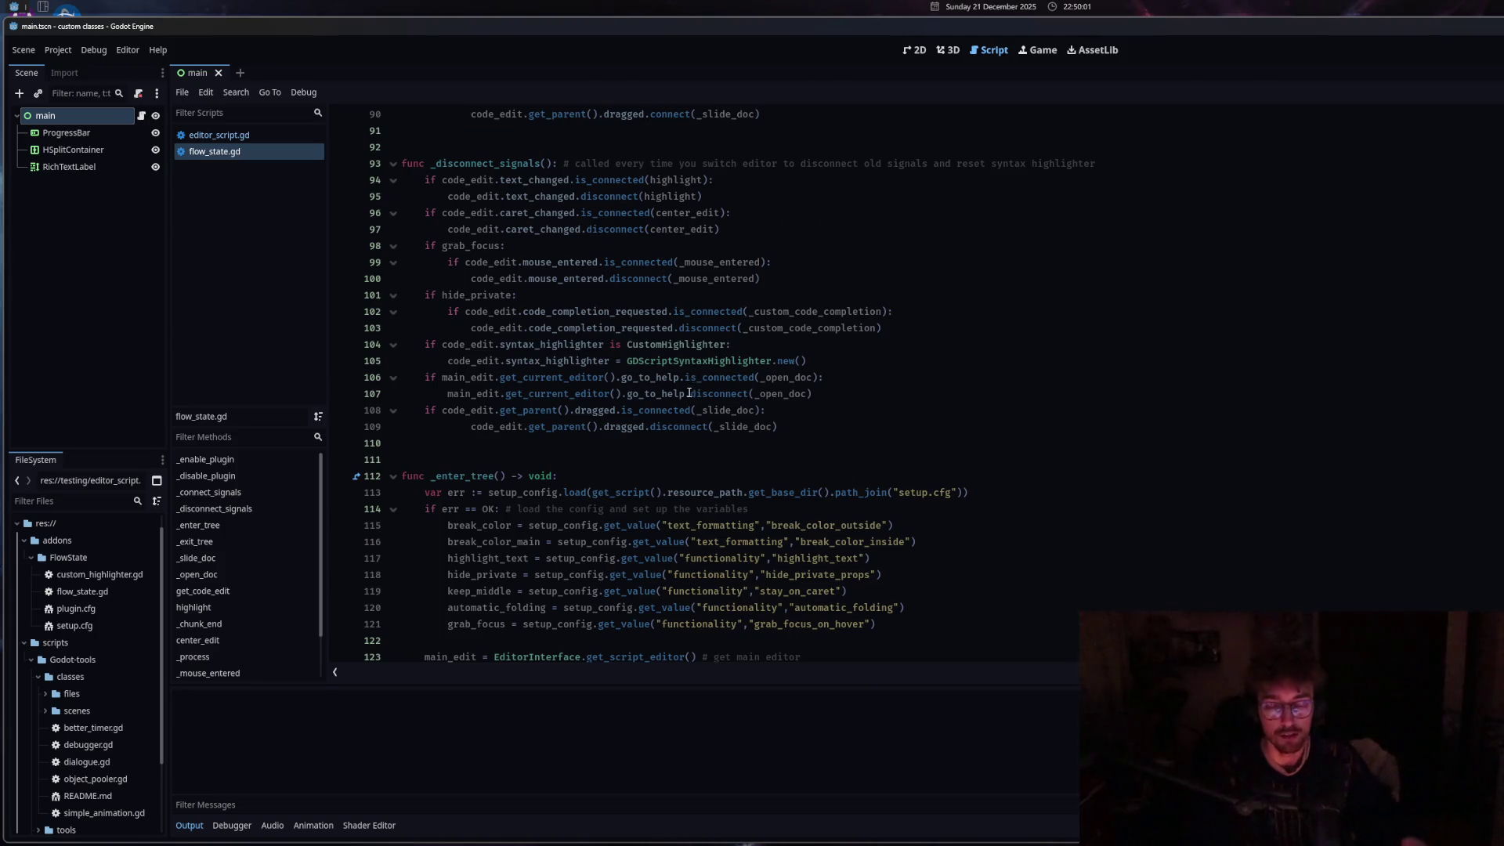
{"action": "scroll", "coordinate": [665, 399], "scroll_direction": "up", "scroll_amount": 5}
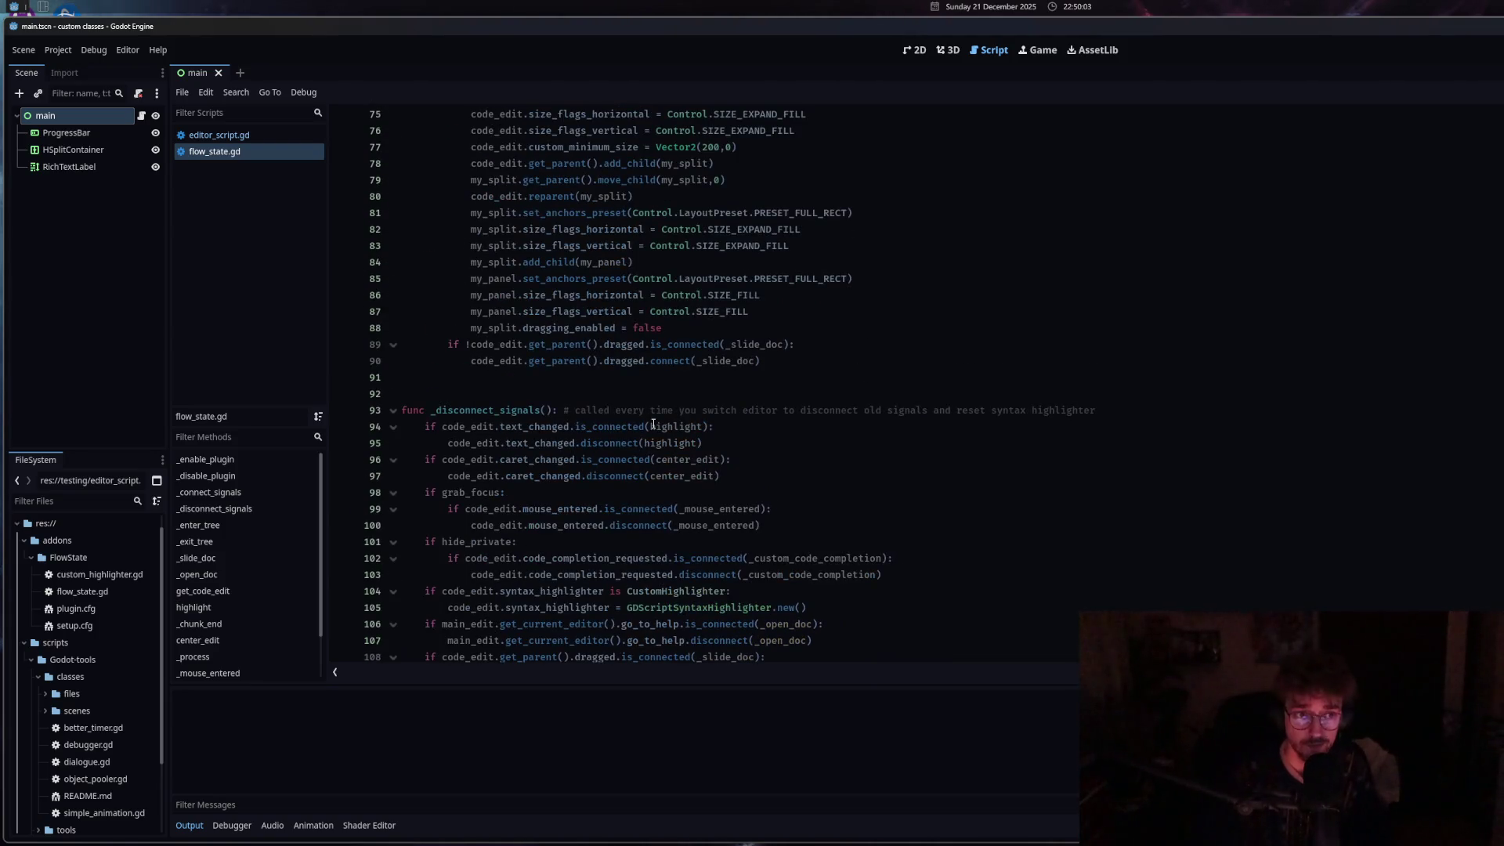
{"action": "scroll", "coordinate": [699, 518], "scroll_direction": "down", "scroll_amount": 7}
{"action": "scroll", "coordinate": [699, 518], "scroll_direction": "down", "scroll_amount": 5}
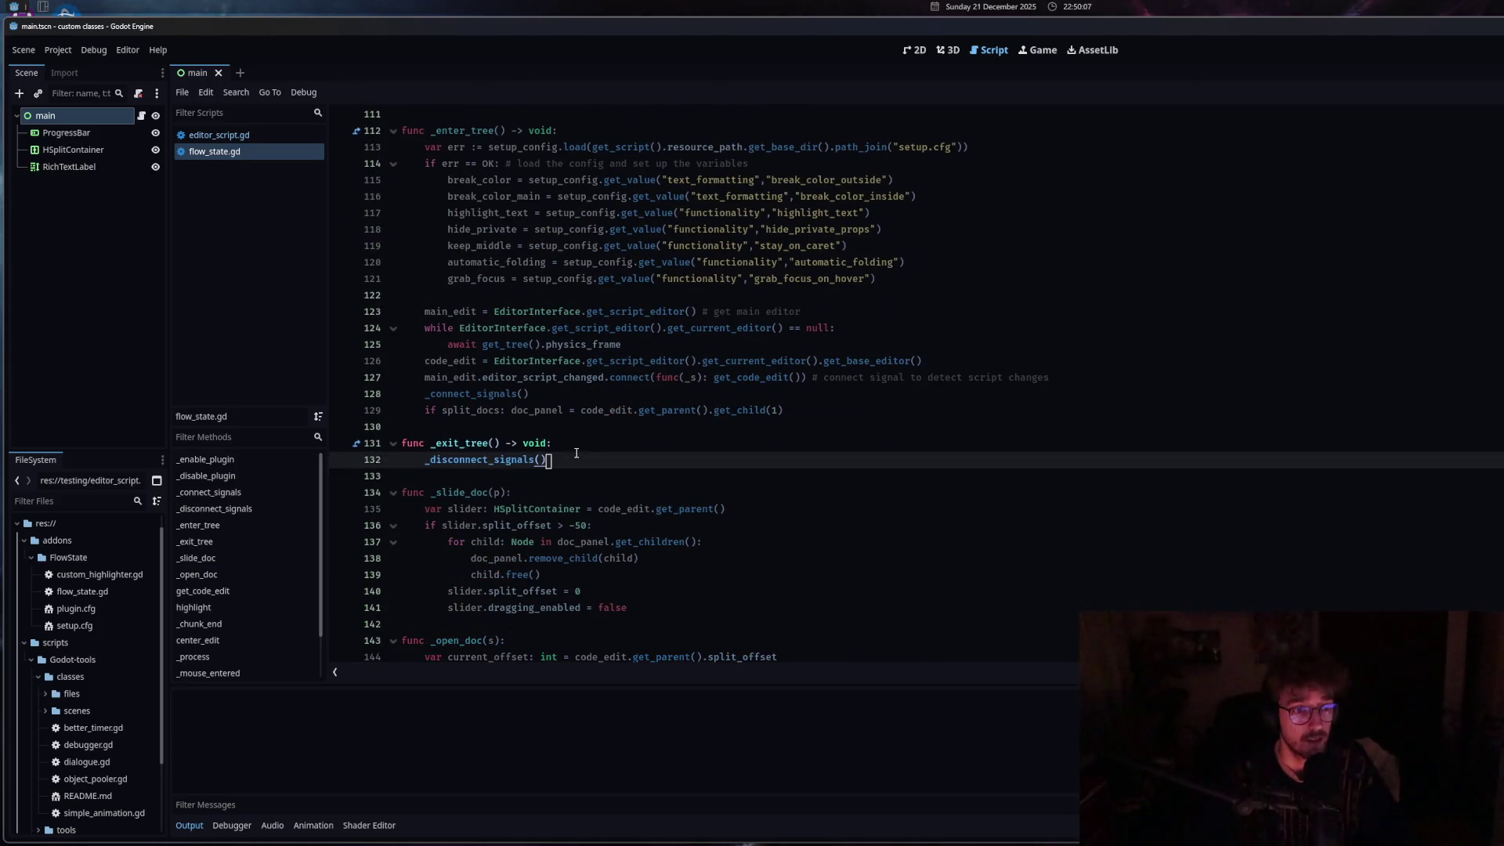
Try a type annotation on doc_panel at line 129, revert it, and save.
{"action": "left_click", "coordinate": [644, 393]}
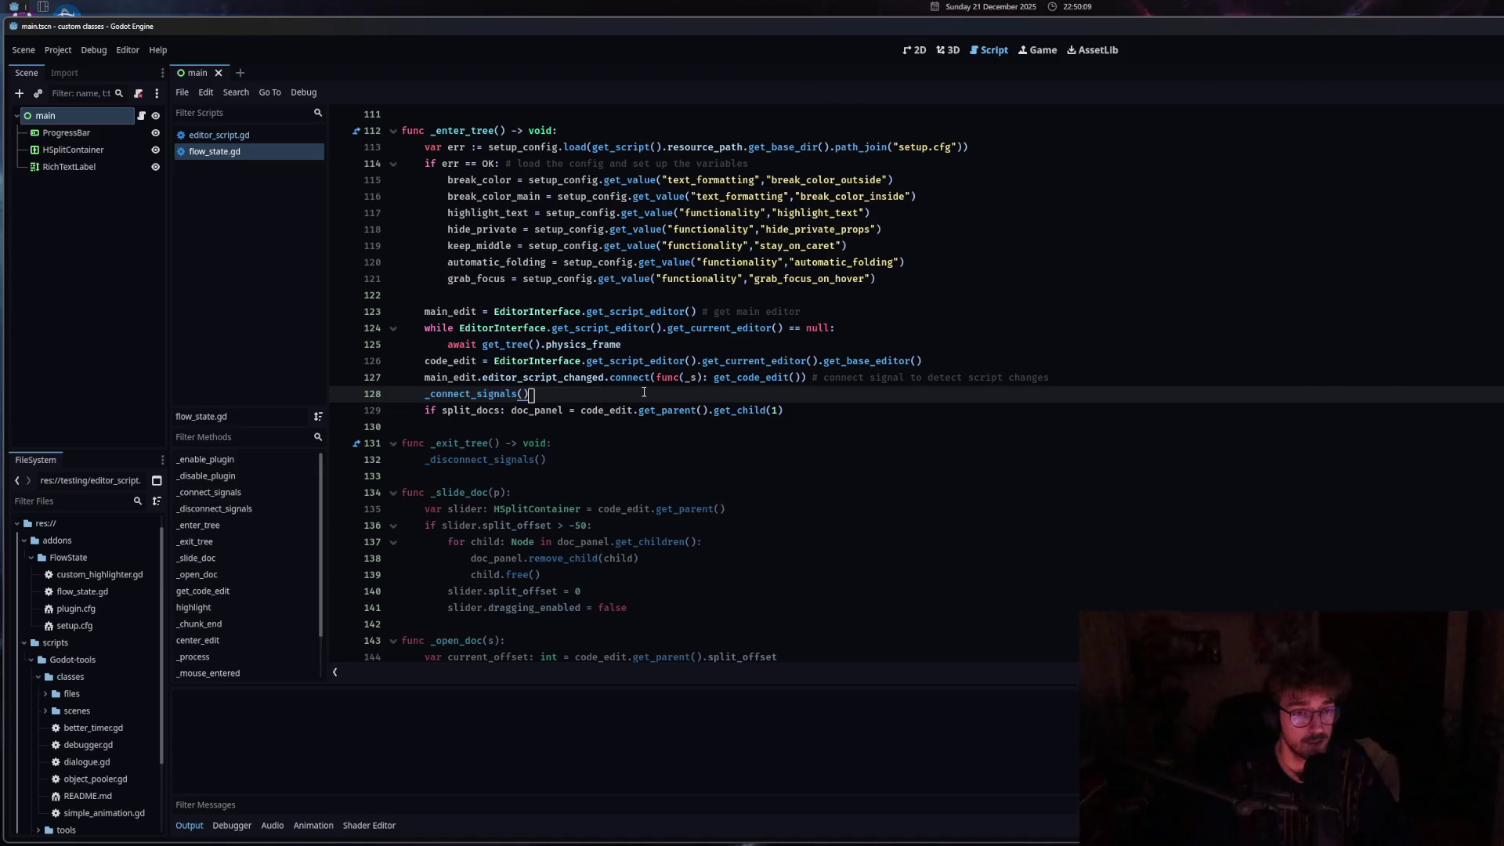
{"action": "left_click", "coordinate": [562, 410]}
{"action": "type", "text": ": H"}
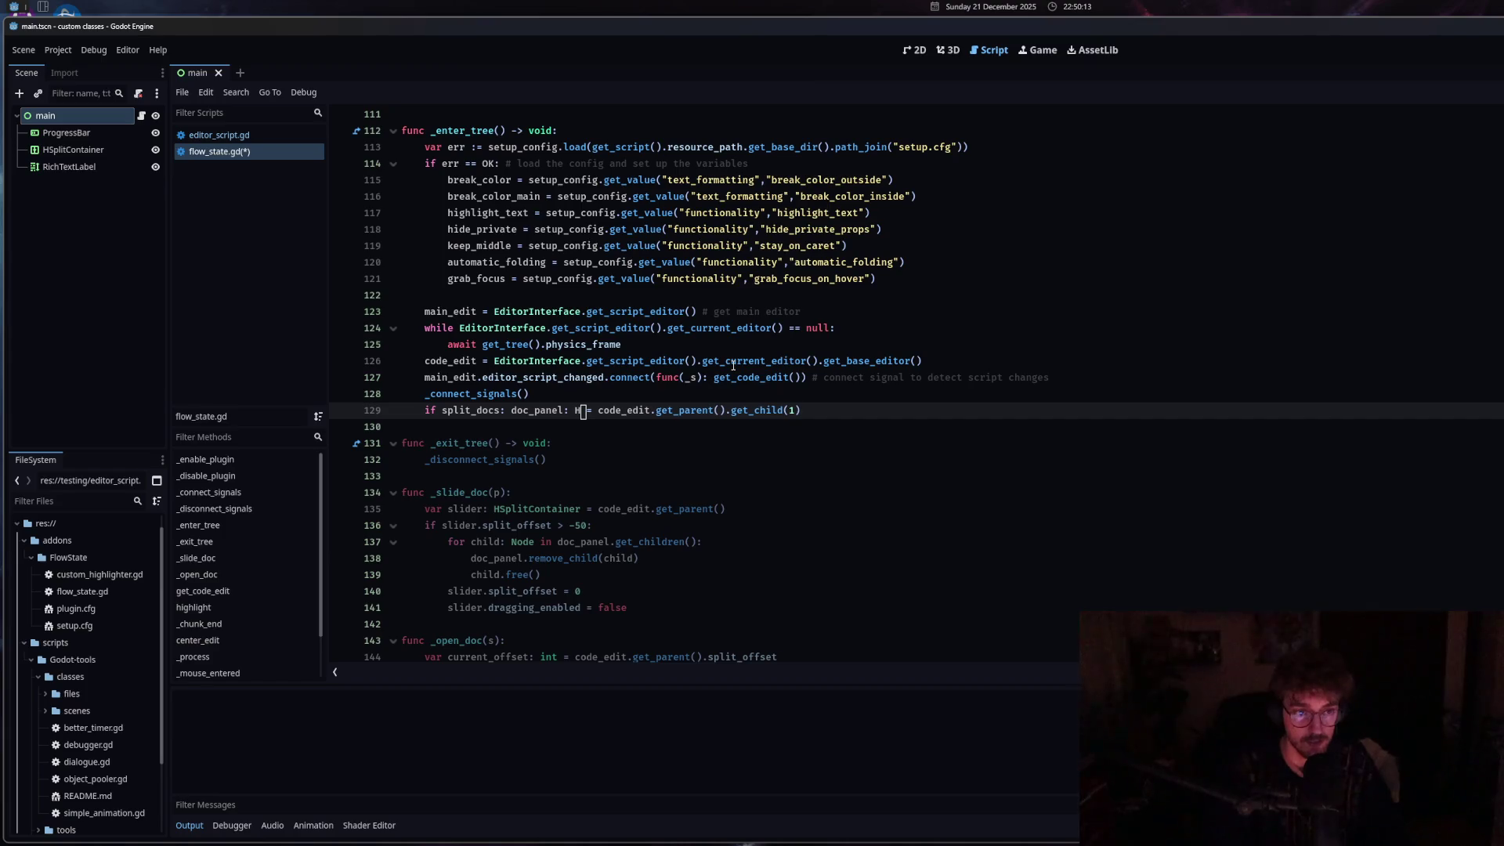
{"action": "key", "text": "BackSpace"}
{"action": "key", "text": "BackSpace"}
{"action": "key", "text": "BackSpace"}
{"action": "key", "text": "ctrl+s"}
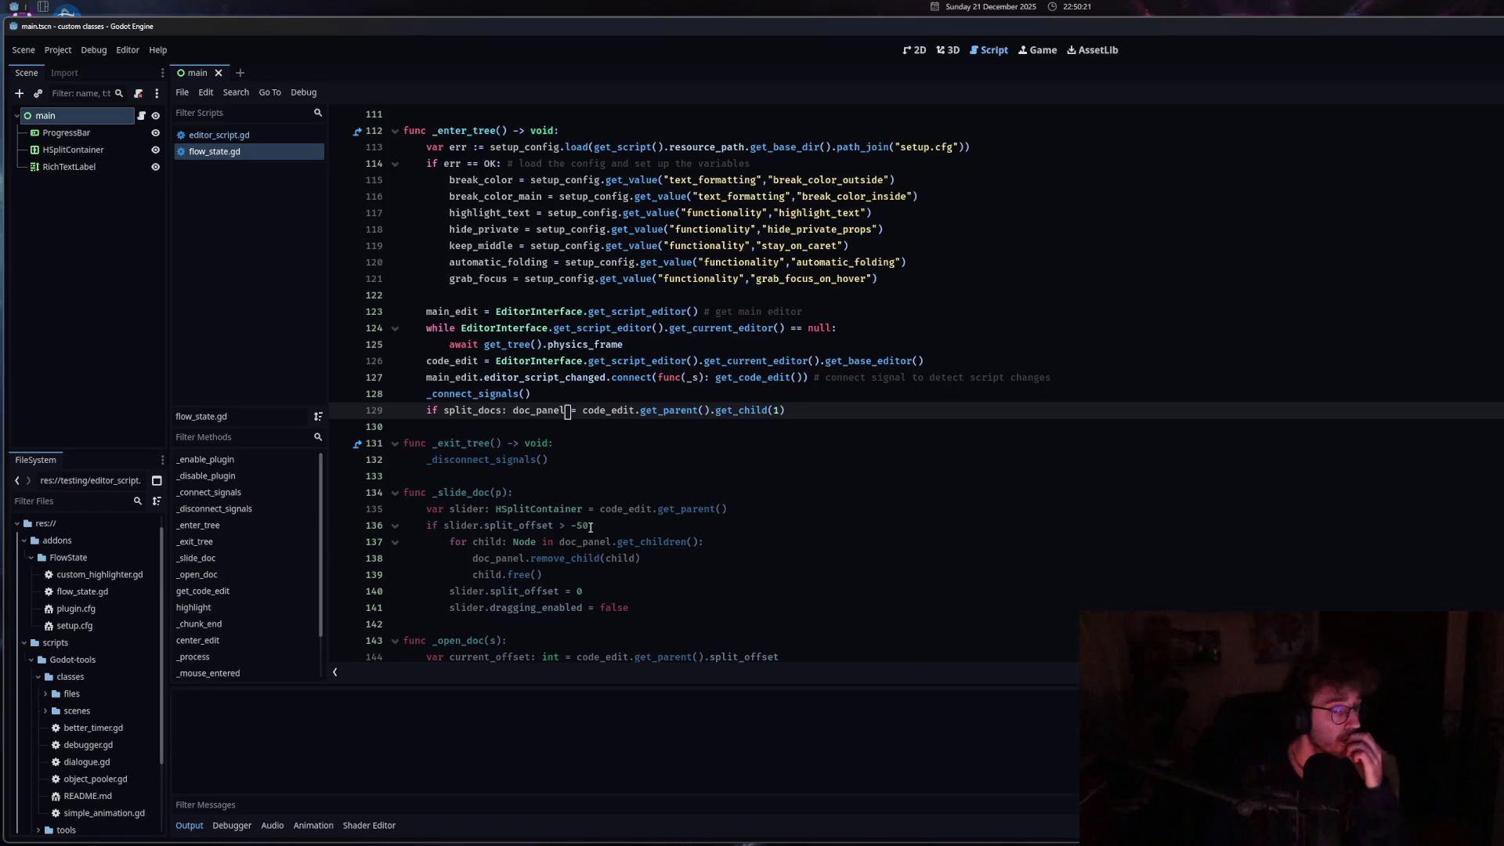
Add an empty line after slider.dragging_enabled = false at the end of _slide_doc.
{"action": "left_click", "coordinate": [755, 503]}
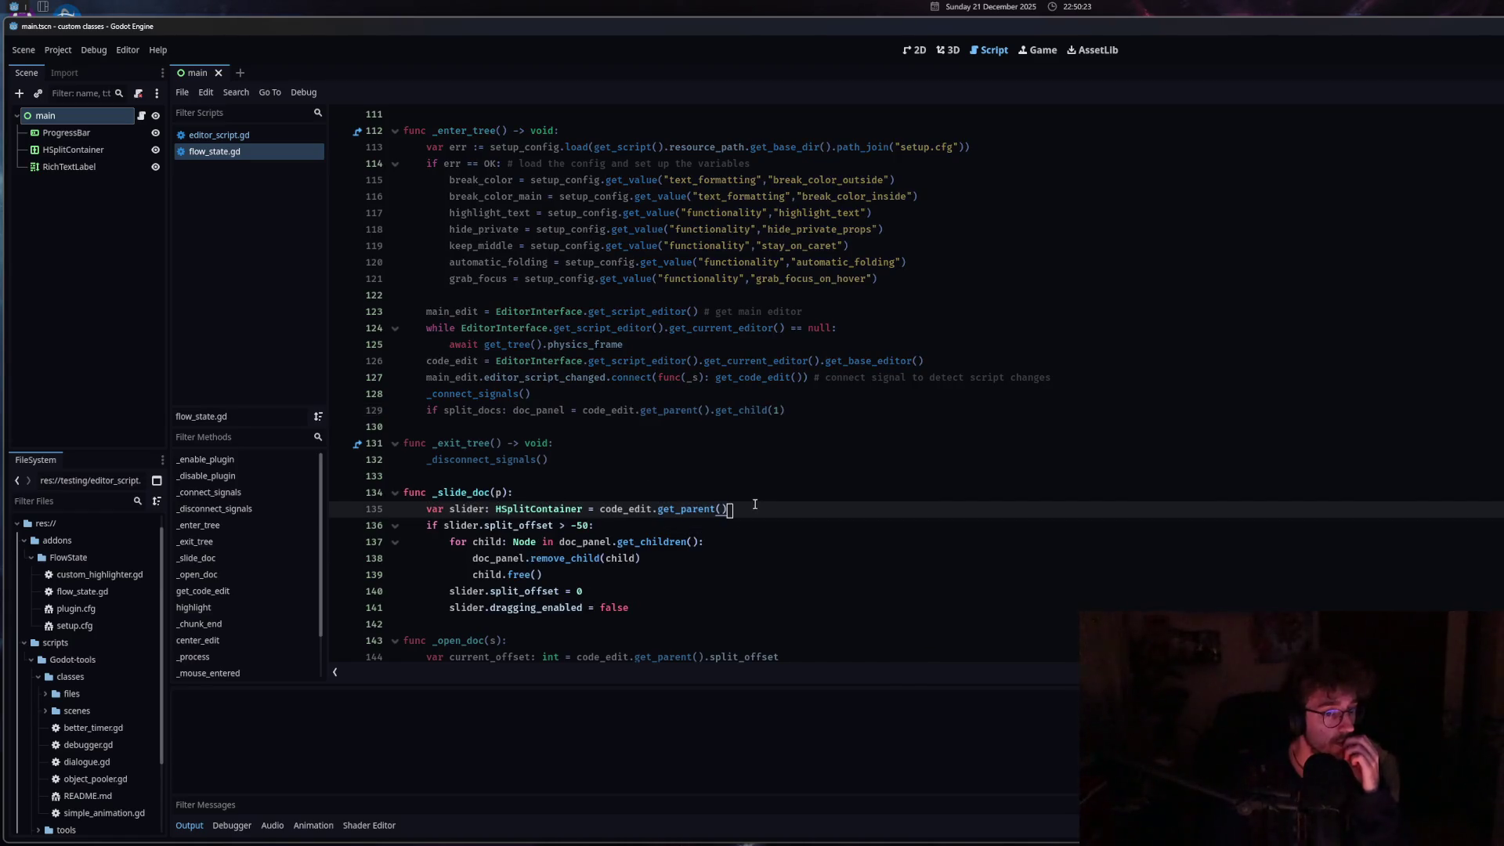
{"action": "left_click", "coordinate": [656, 610]}
{"action": "key", "text": "Return"}
{"action": "key", "text": "BackSpace"}
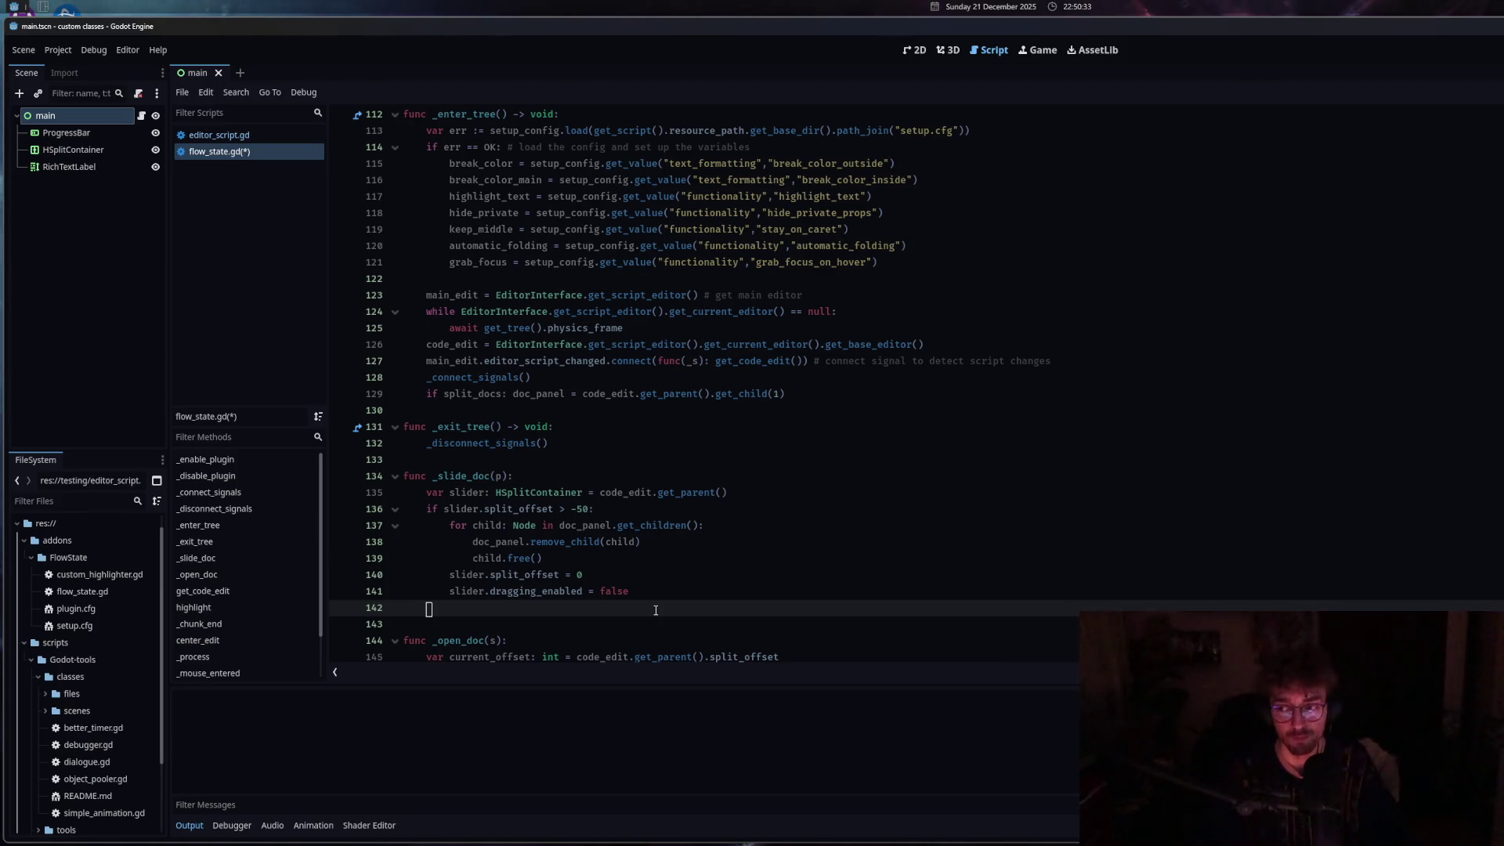
{"action": "scroll", "coordinate": [647, 512], "scroll_direction": "down", "scroll_amount": 2}
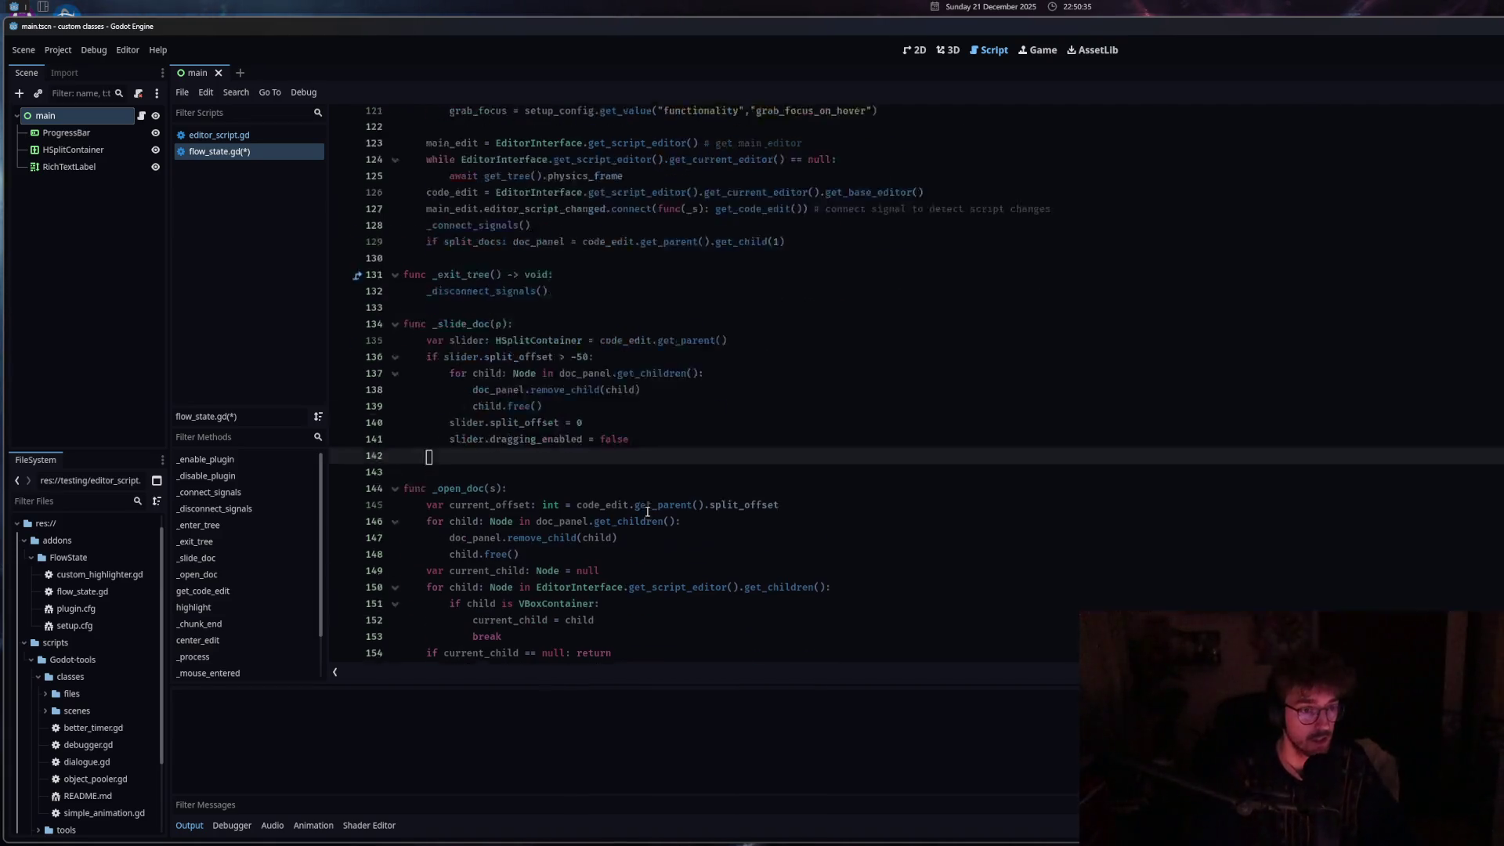
{"action": "scroll", "coordinate": [647, 511], "scroll_direction": "down", "scroll_amount": 2}
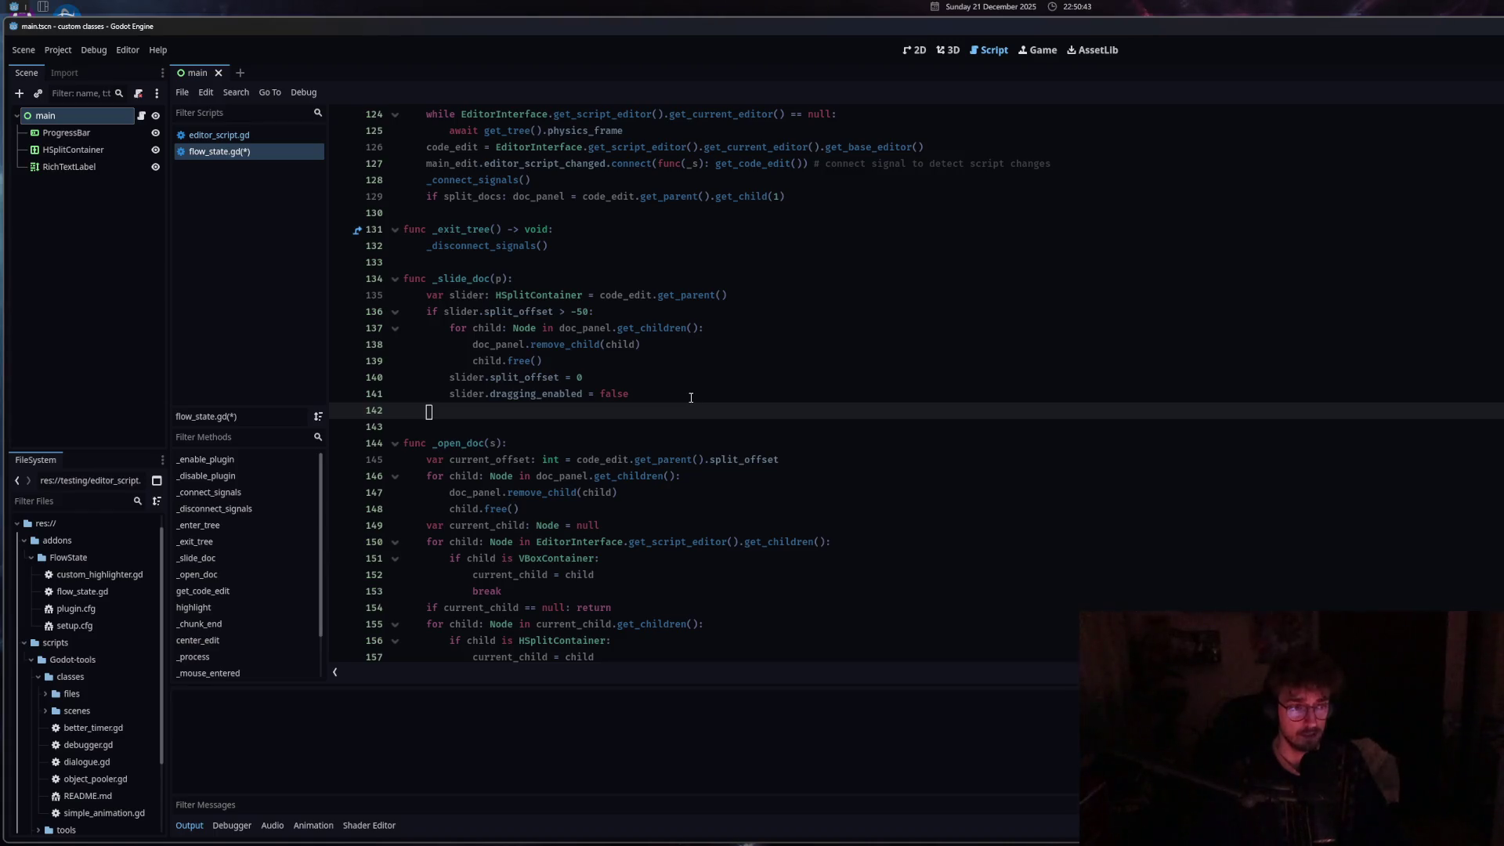
Declare var test: RichTextLabel and add a test.scroll_following line below it.
{"action": "type", "text": "s"}
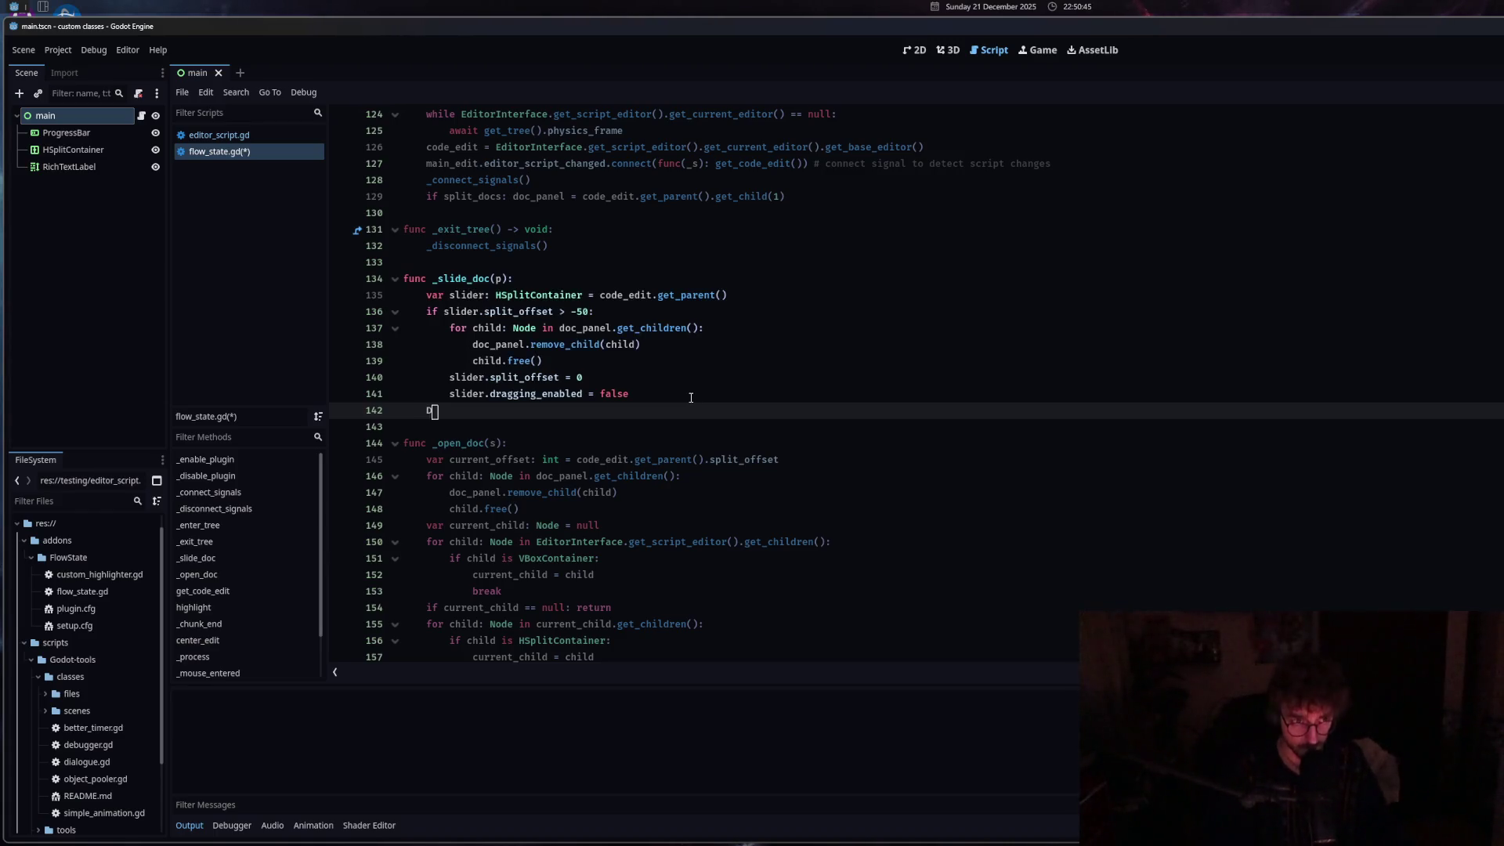
{"action": "key", "text": "BackSpace"}
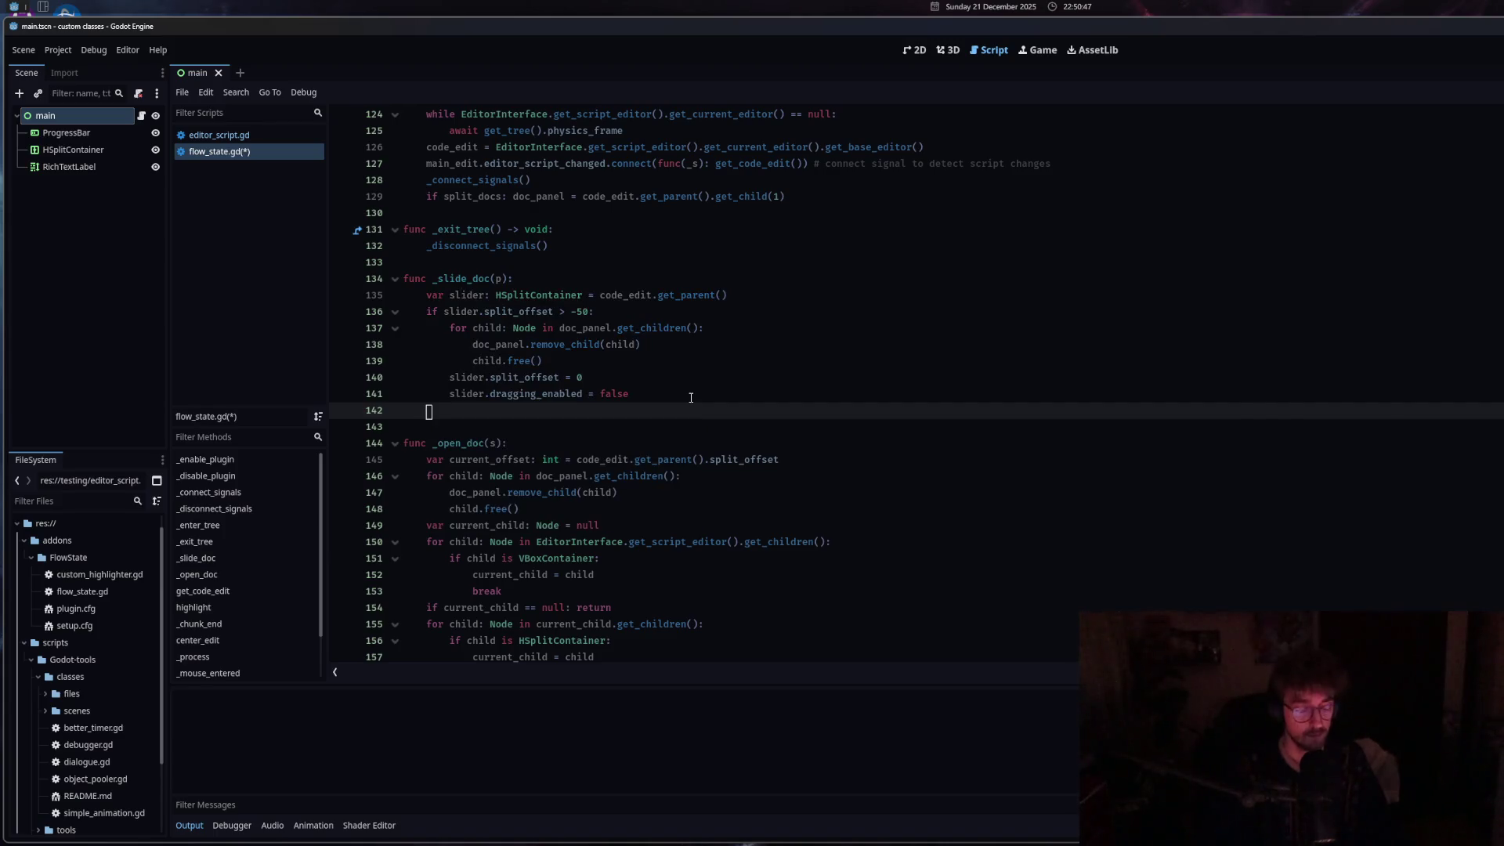
{"action": "type", "text": "var test: "}
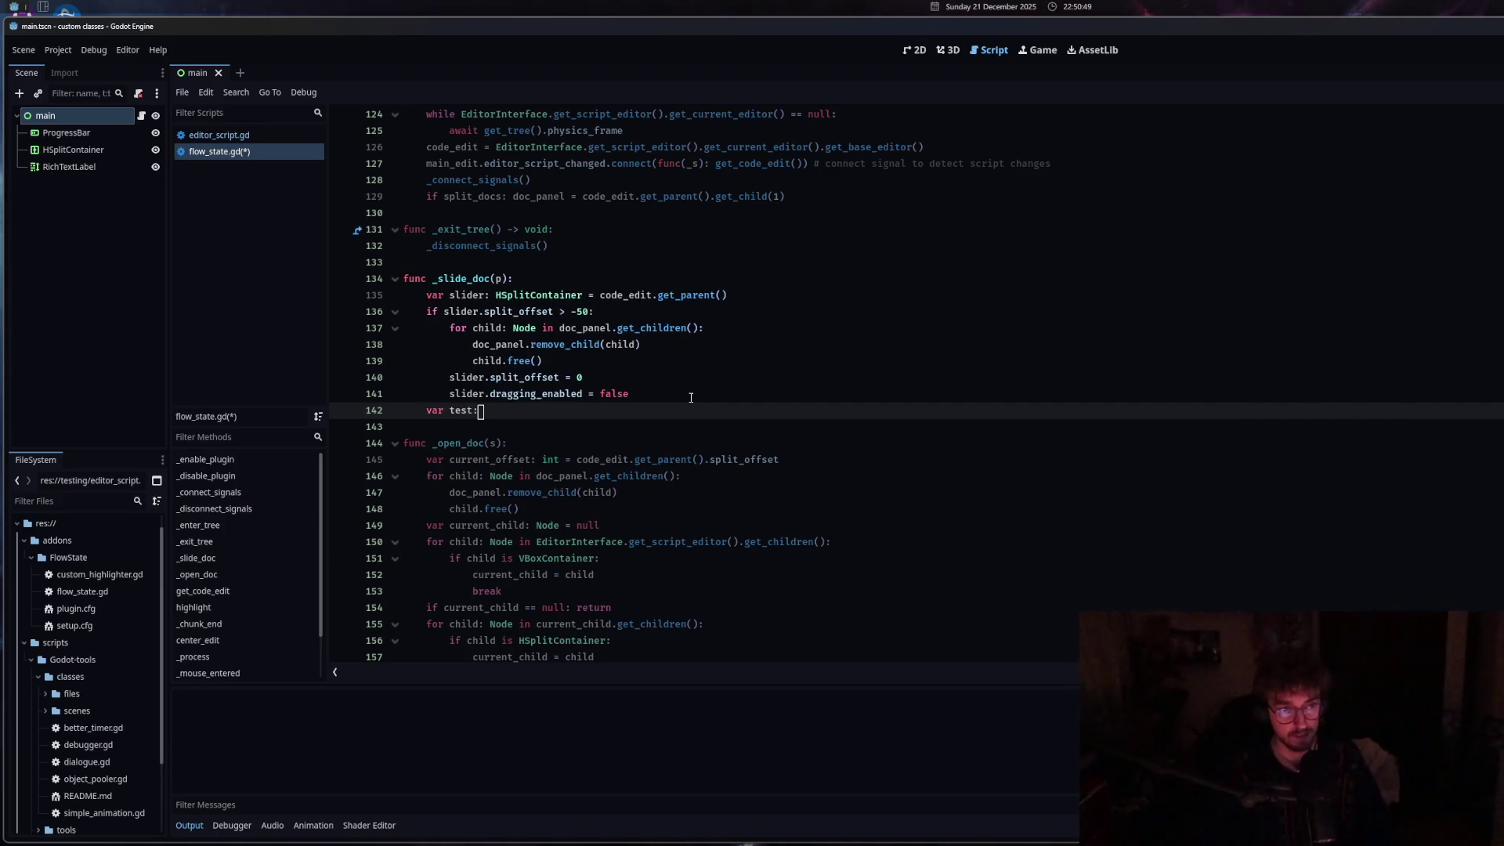
{"action": "type", "text": "Rich"}
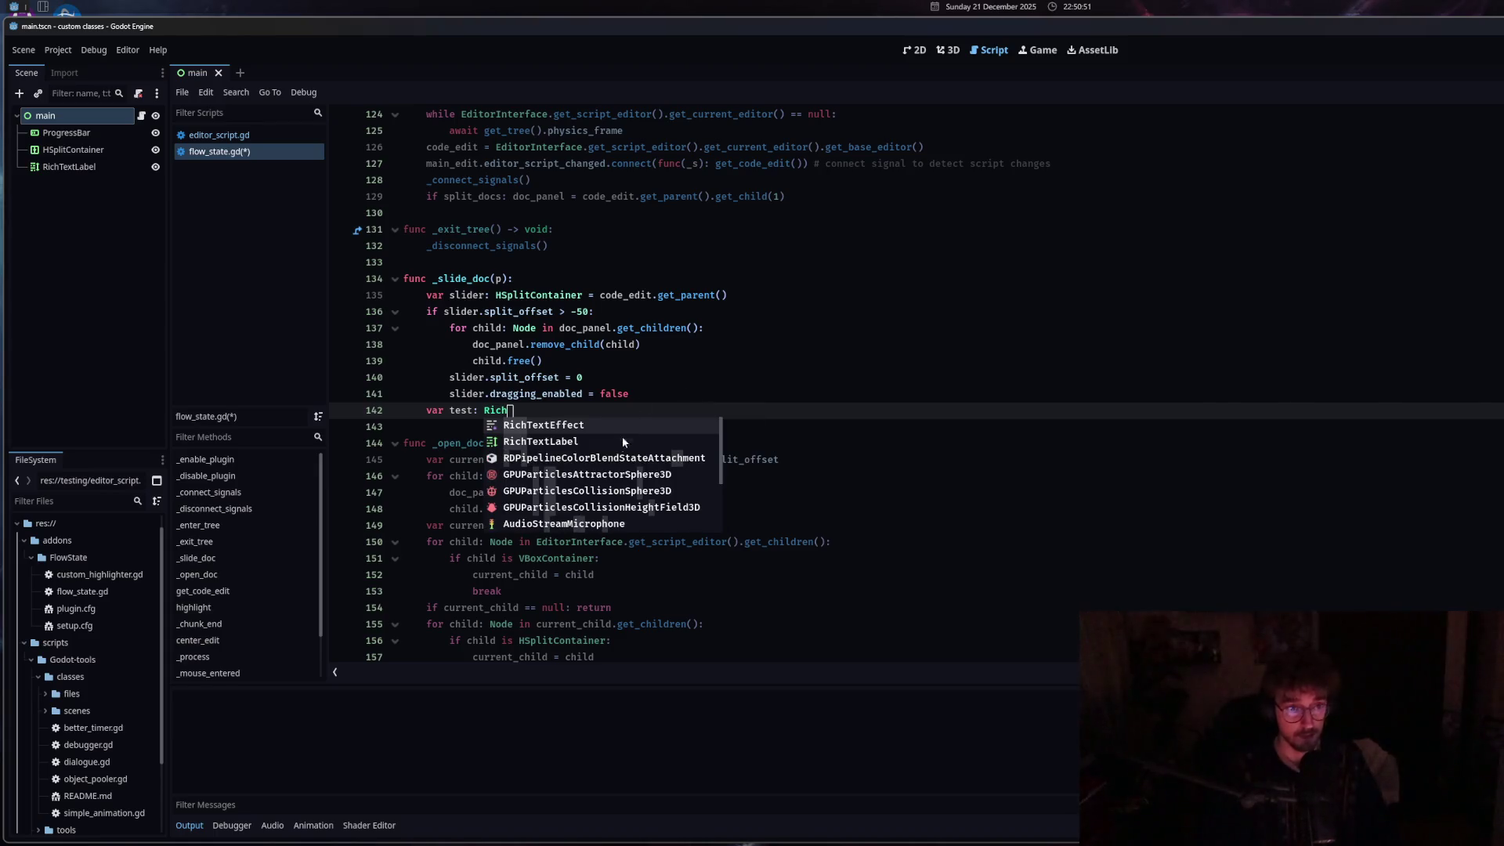
{"action": "key", "text": "Down"}
{"action": "key", "text": "Return"}
{"action": "key", "text": "Return"}
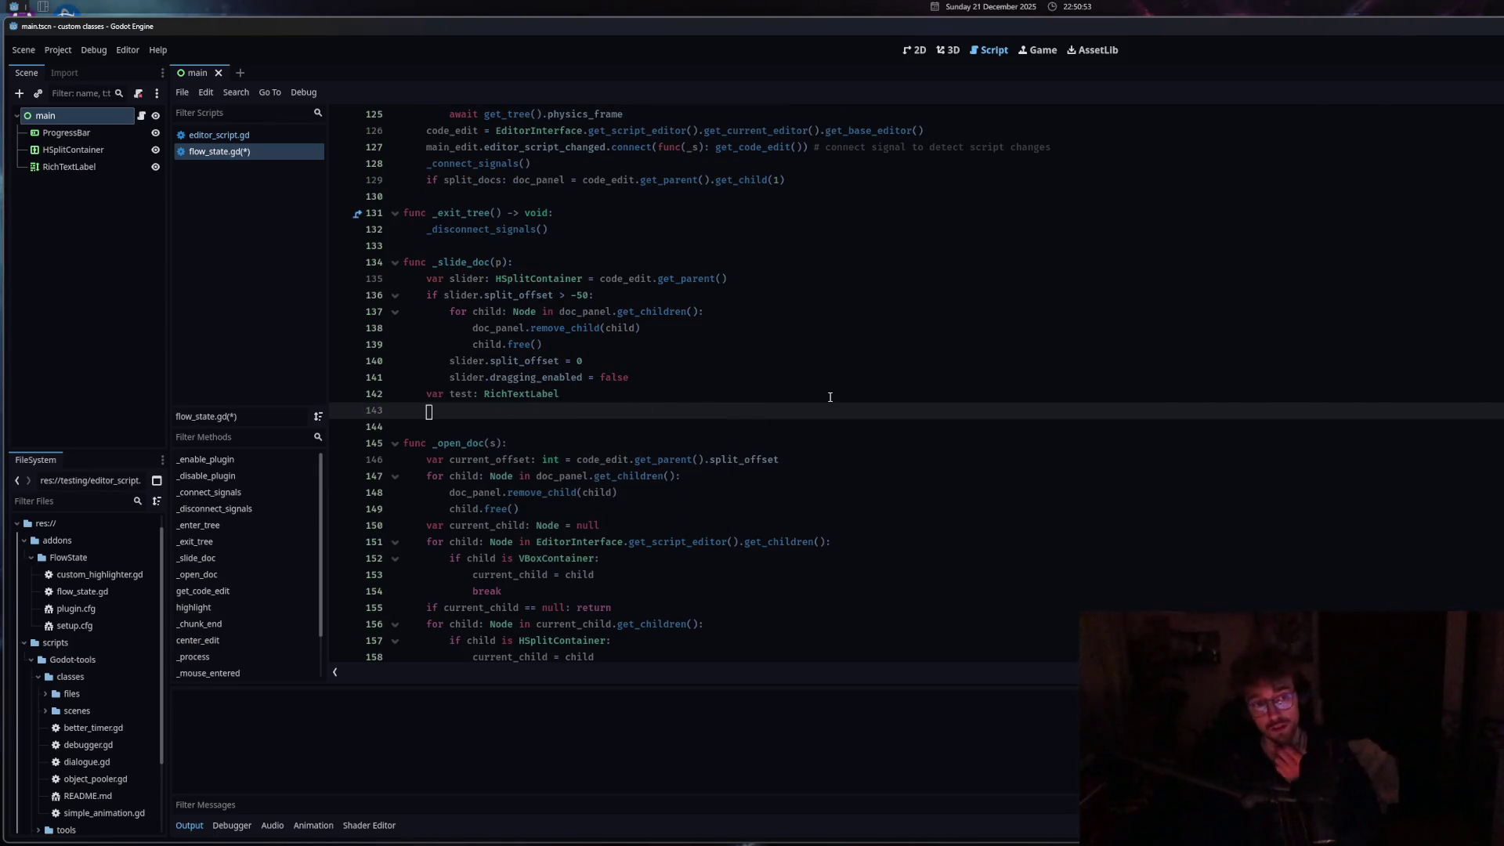
{"action": "type", "text": "test."}
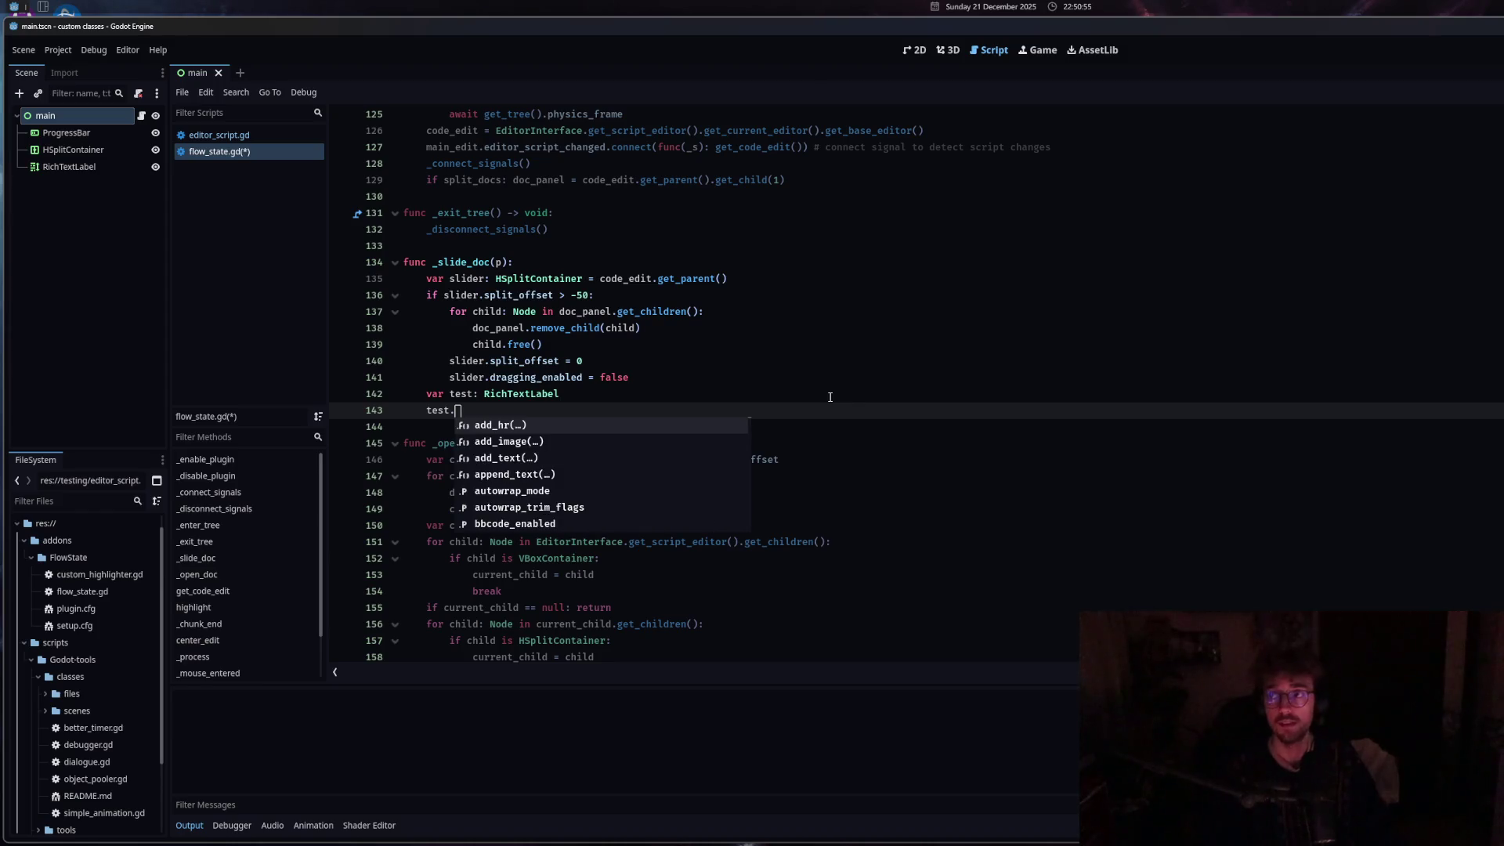
{"action": "type", "text": "scro"}
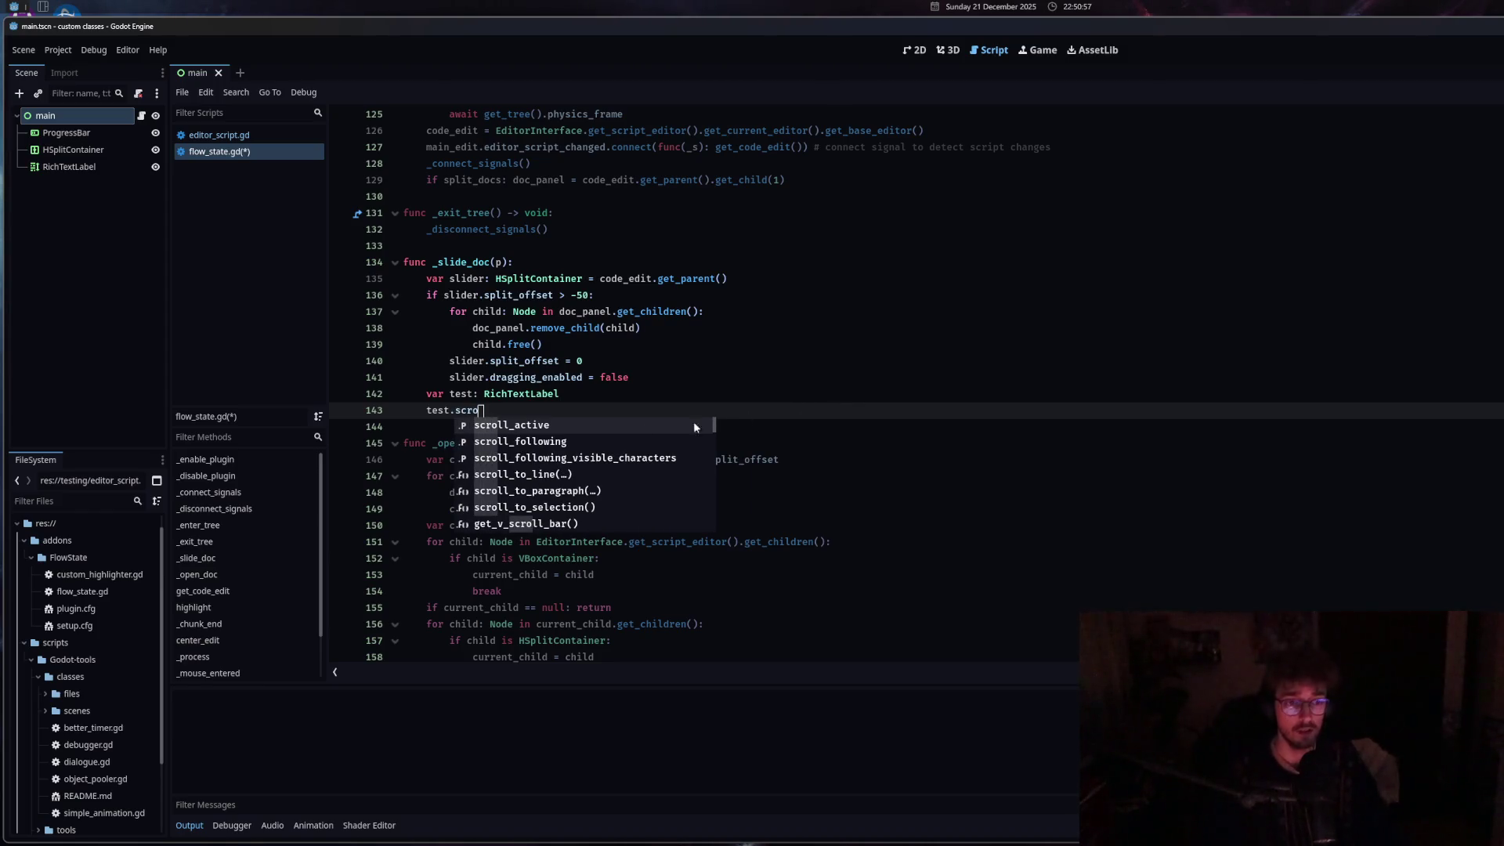
{"action": "double_click", "coordinate": [552, 441]}
{"action": "left_click", "coordinate": [503, 410]}
Change scroll_following to a scroll_to_line() call and comment that line out.
{"action": "scroll", "coordinate": [513, 436], "scroll_direction": "up", "scroll_amount": 1}
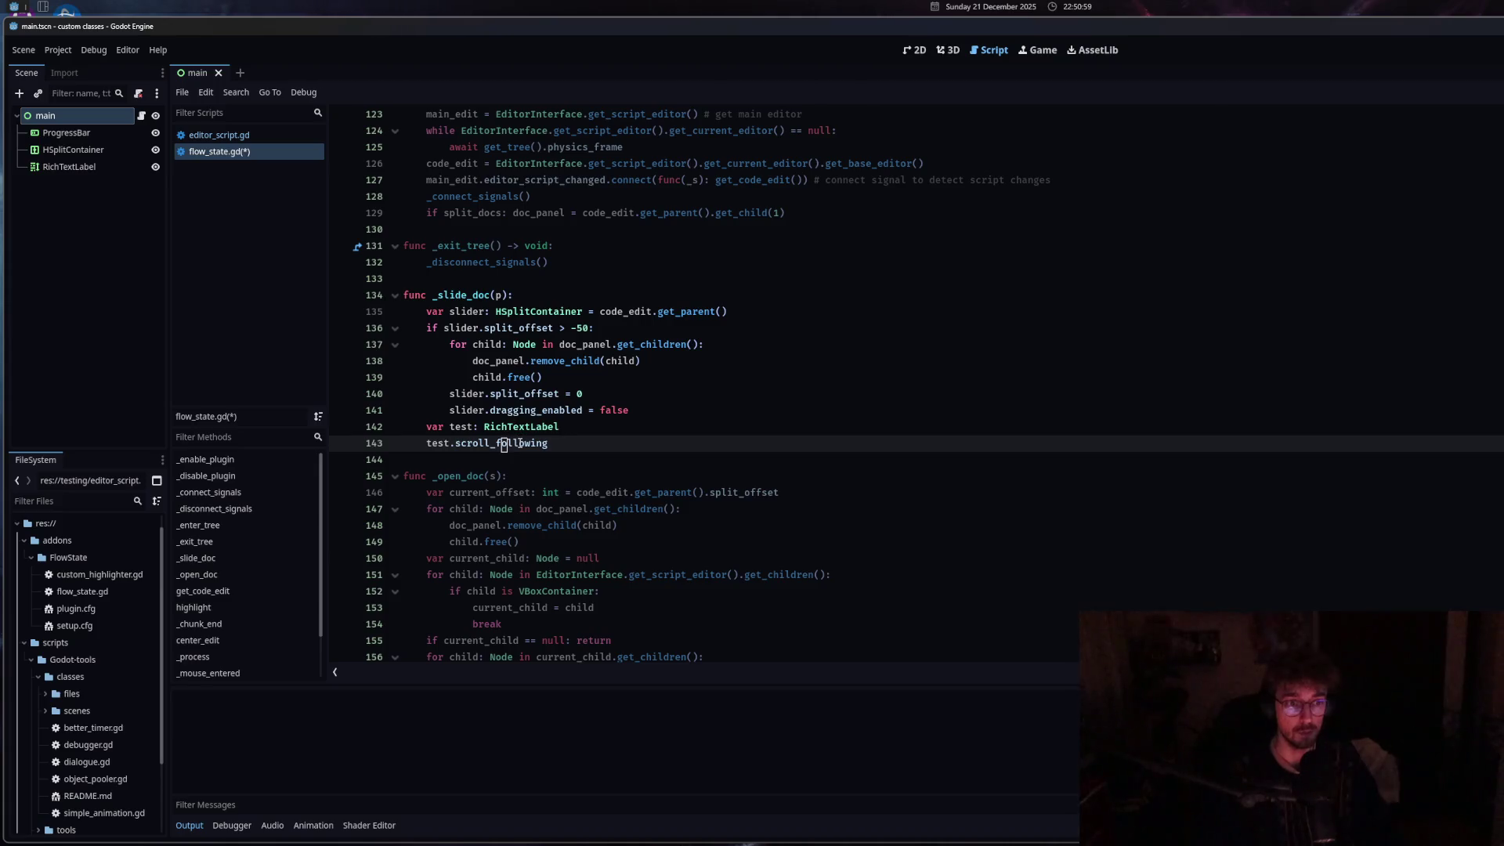
{"action": "mouse_move", "coordinate": [519, 443]}
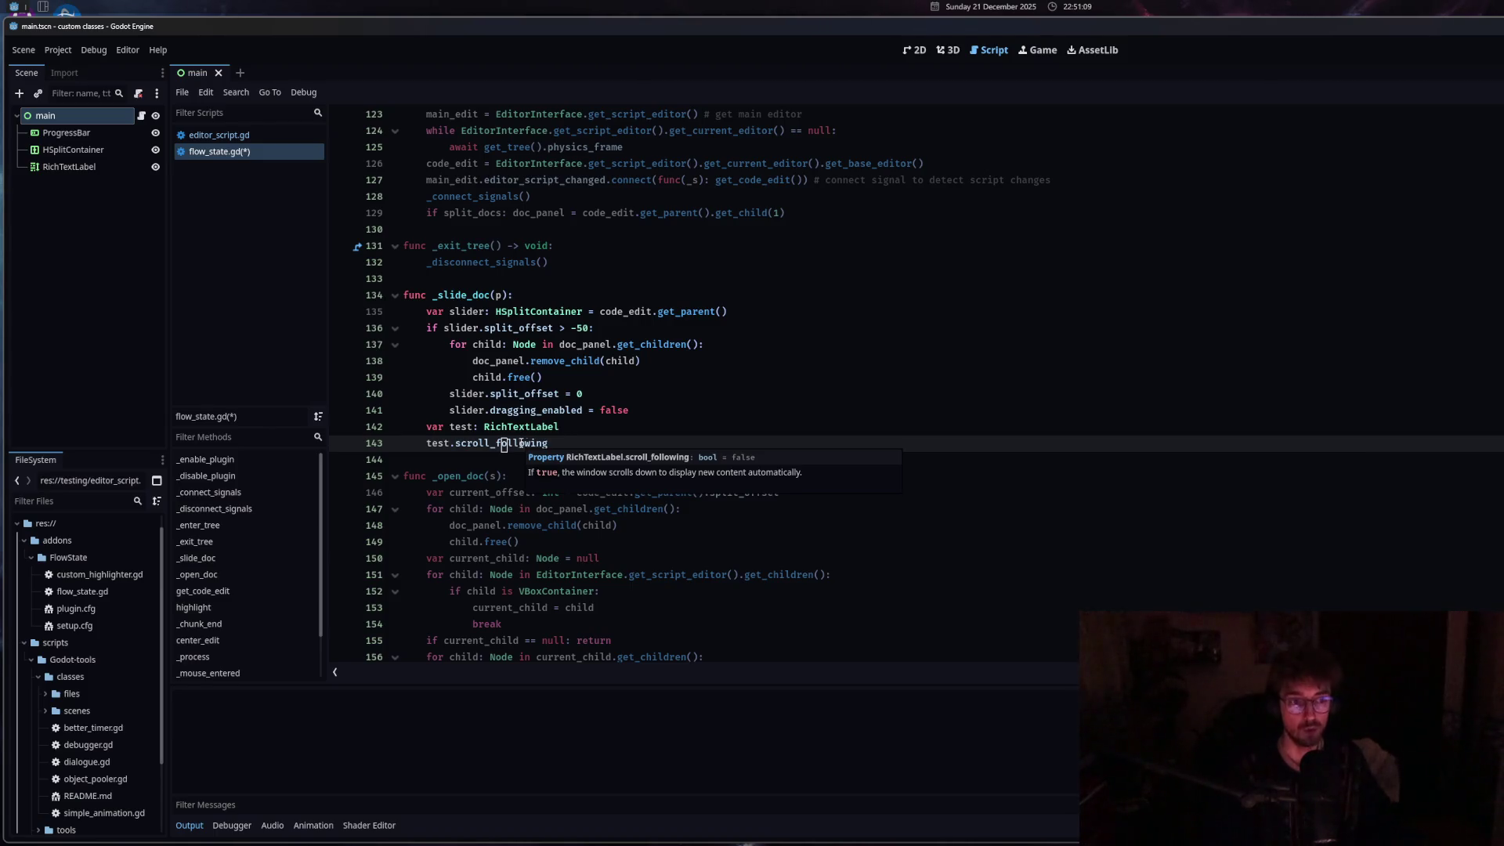
{"action": "left_click_drag", "start_coordinate": [549, 443], "coordinate": [490, 443]}
{"action": "key", "text": "BackSpace"}
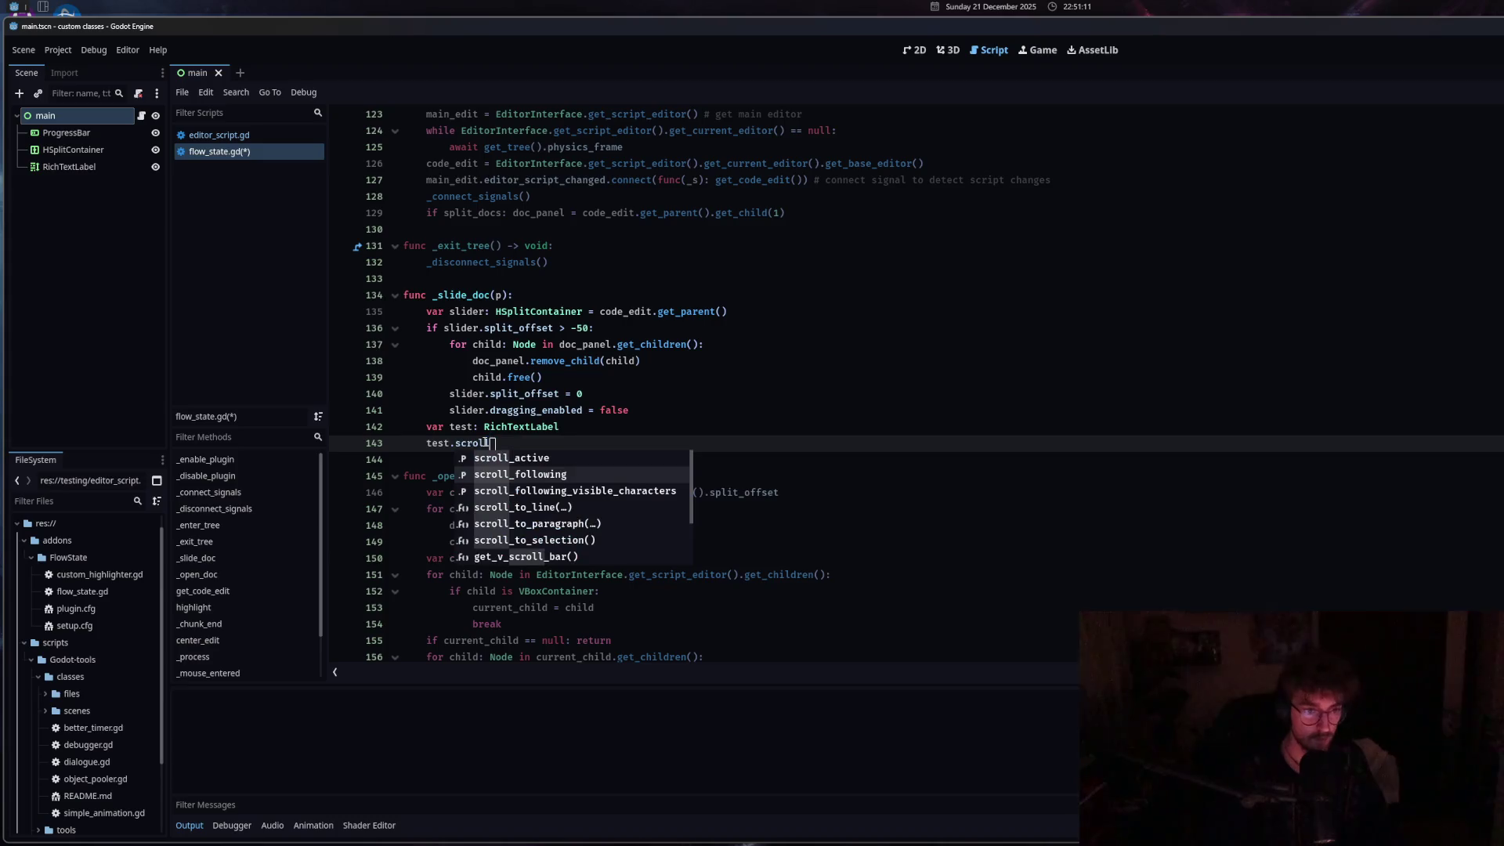
{"action": "left_click", "coordinate": [549, 508]}
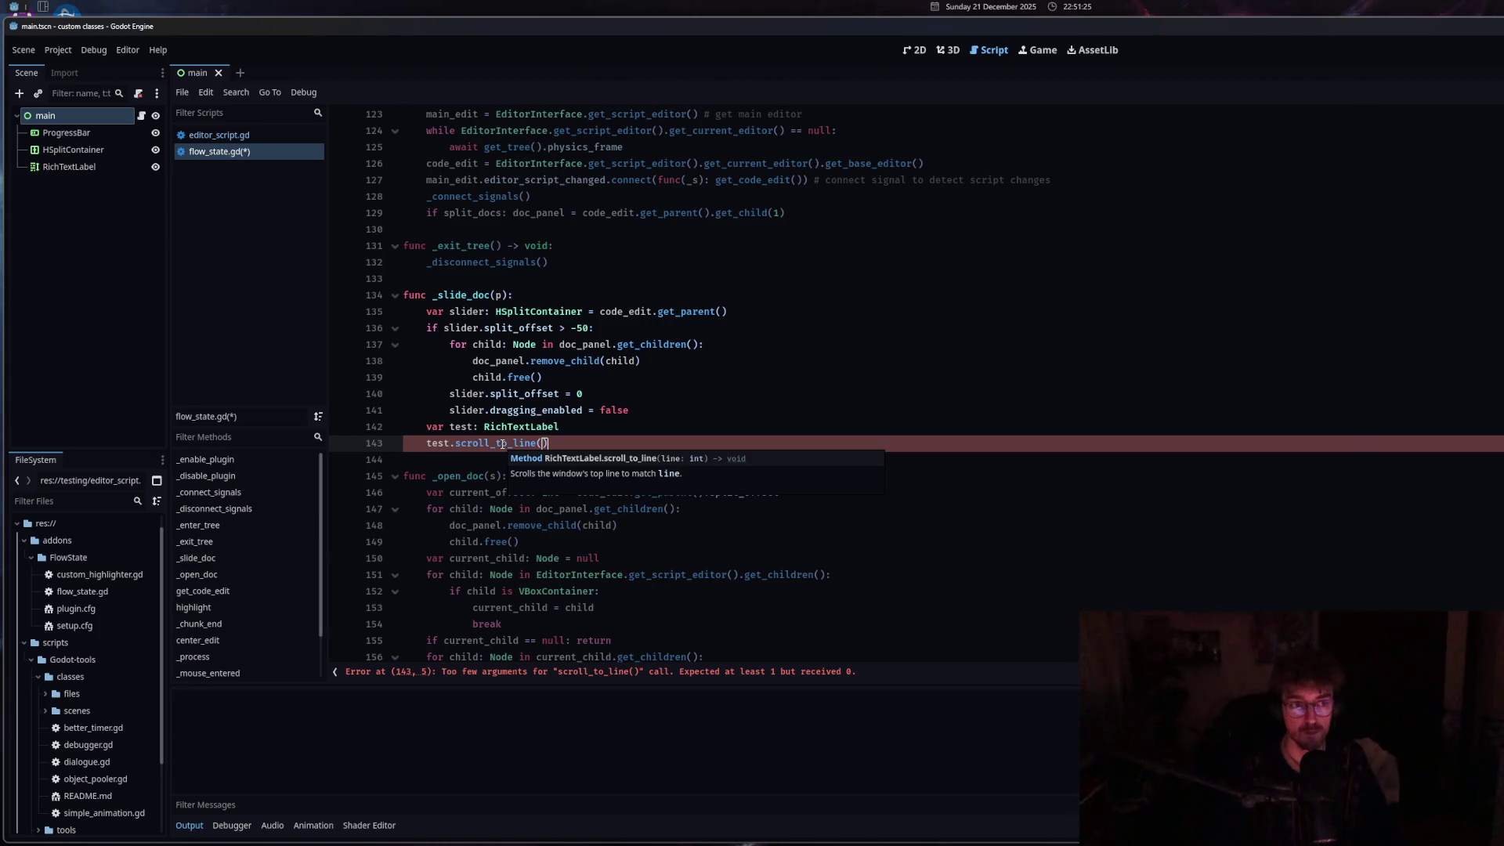
{"action": "right_click", "coordinate": [502, 444]}
{"action": "left_click", "coordinate": [572, 624]}
Experiment with slider.drag on a new line, delete it, and uncomment the scroll_to_line line.
{"action": "left_click", "coordinate": [616, 427]}
{"action": "key", "text": "Return"}
{"action": "type", "text": "s"}
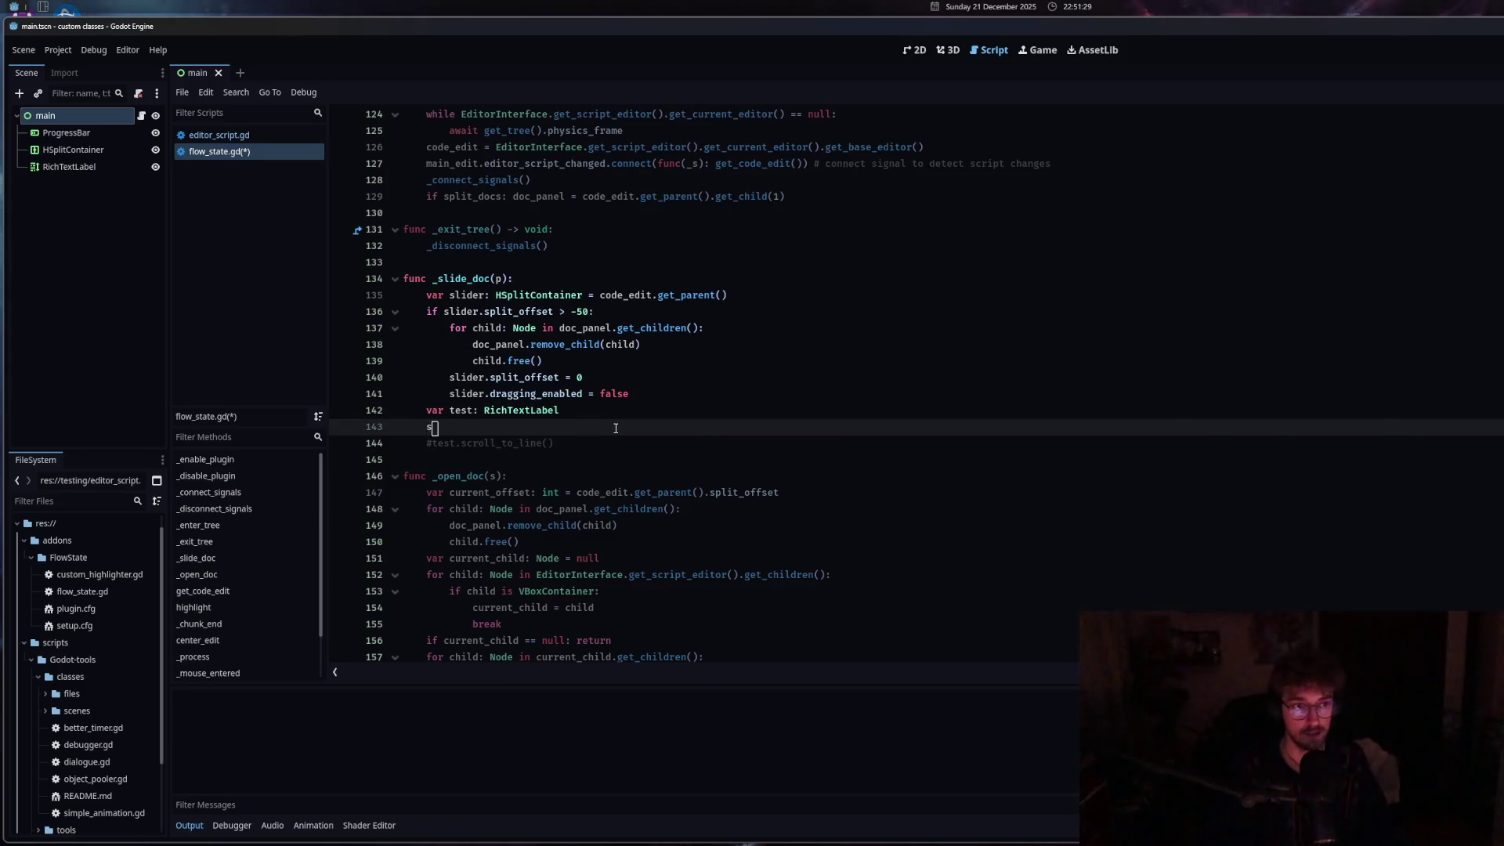
{"action": "type", "text": "lider.drag"}
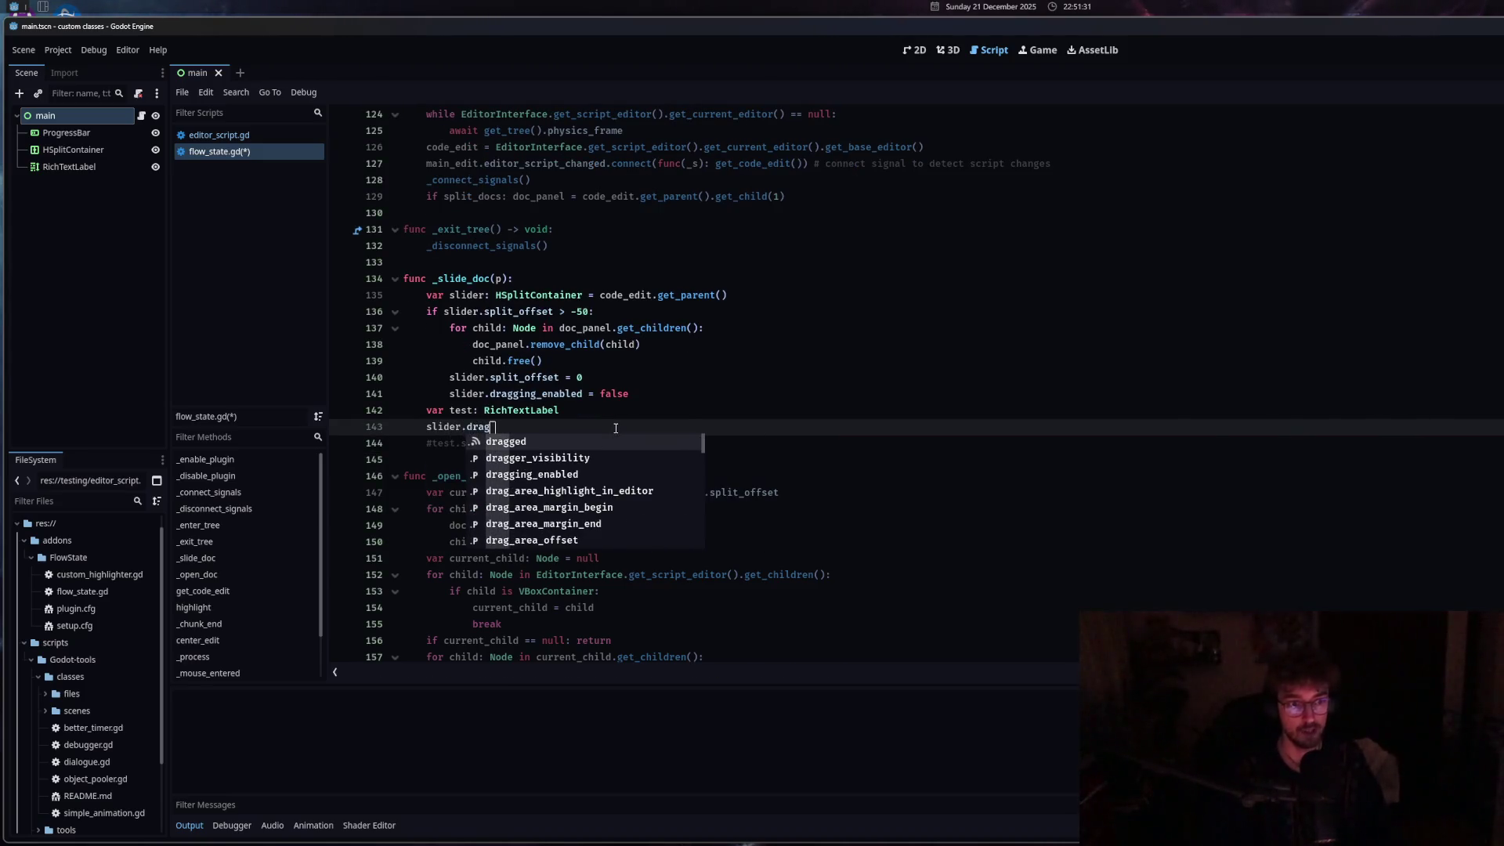
{"action": "scroll", "coordinate": [642, 482], "scroll_direction": "down", "scroll_amount": 4}
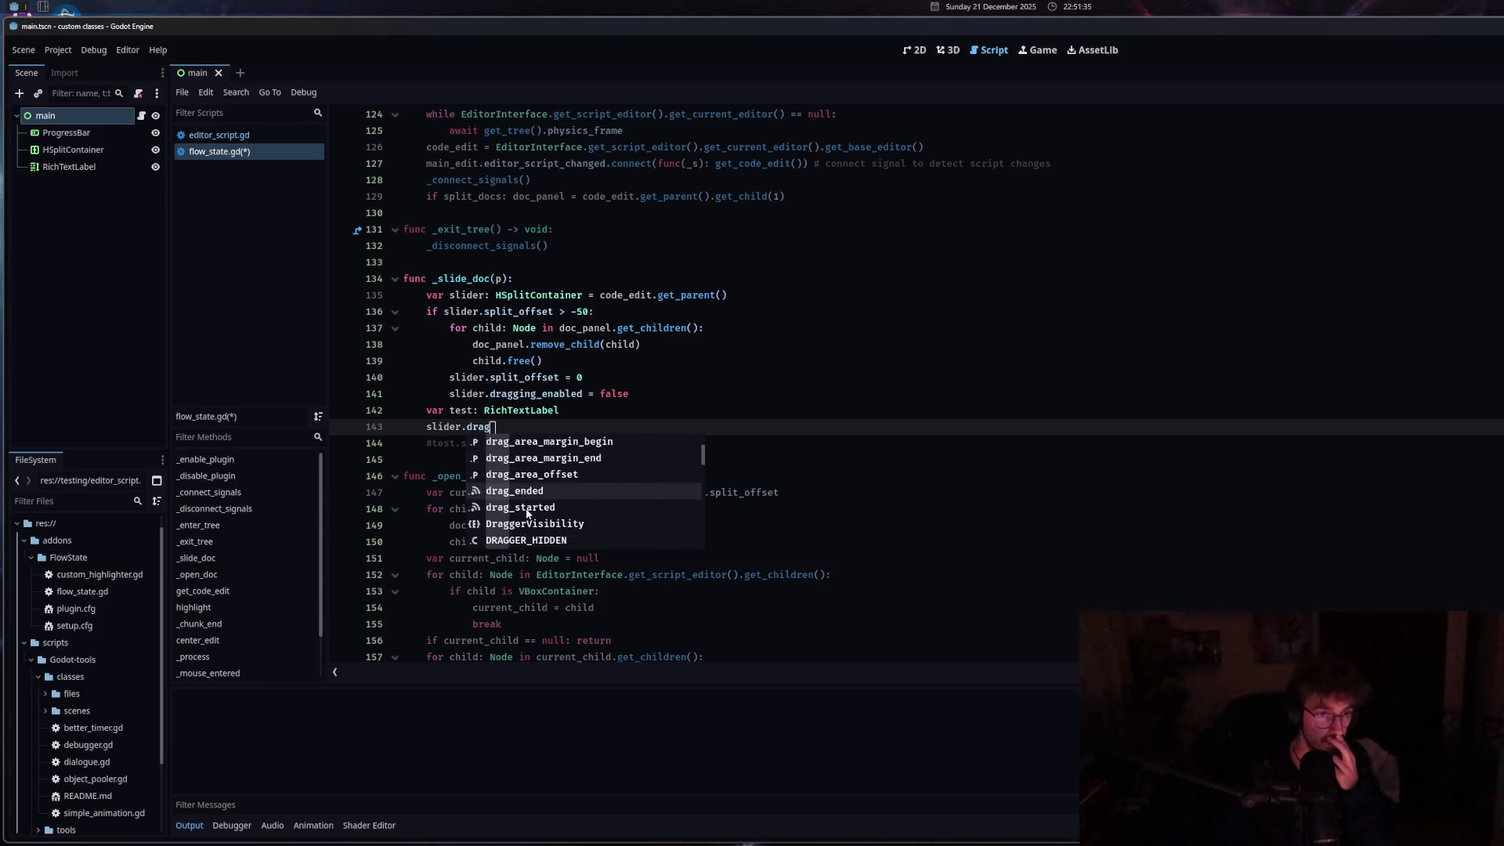
{"action": "scroll", "coordinate": [548, 499], "scroll_direction": "down", "scroll_amount": 2}
{"action": "scroll", "coordinate": [566, 498], "scroll_direction": "up", "scroll_amount": 1}
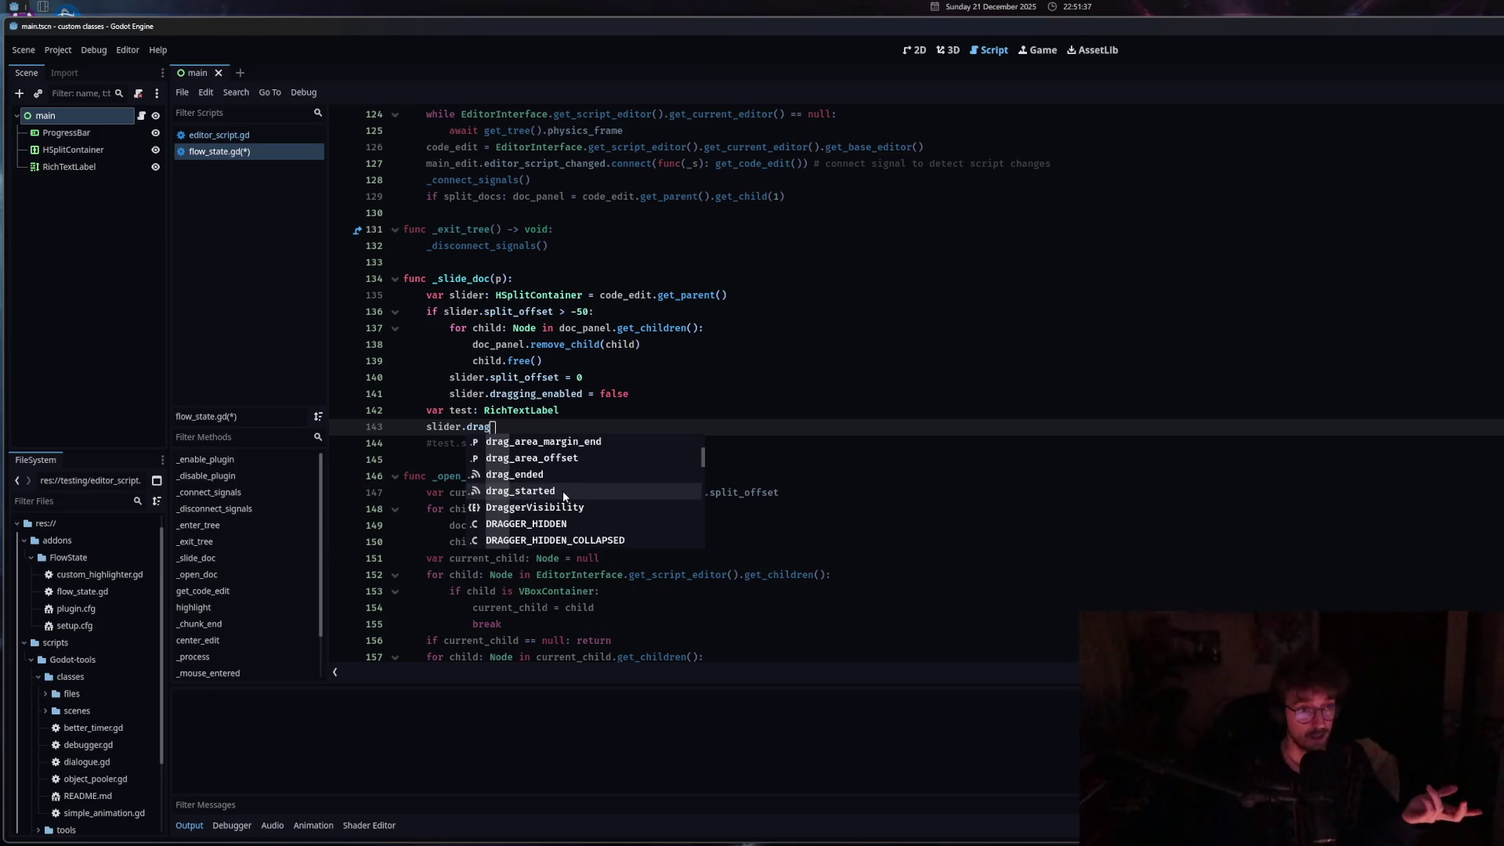
{"action": "key", "text": "Escape"}
{"action": "key", "text": "shift+Home"}
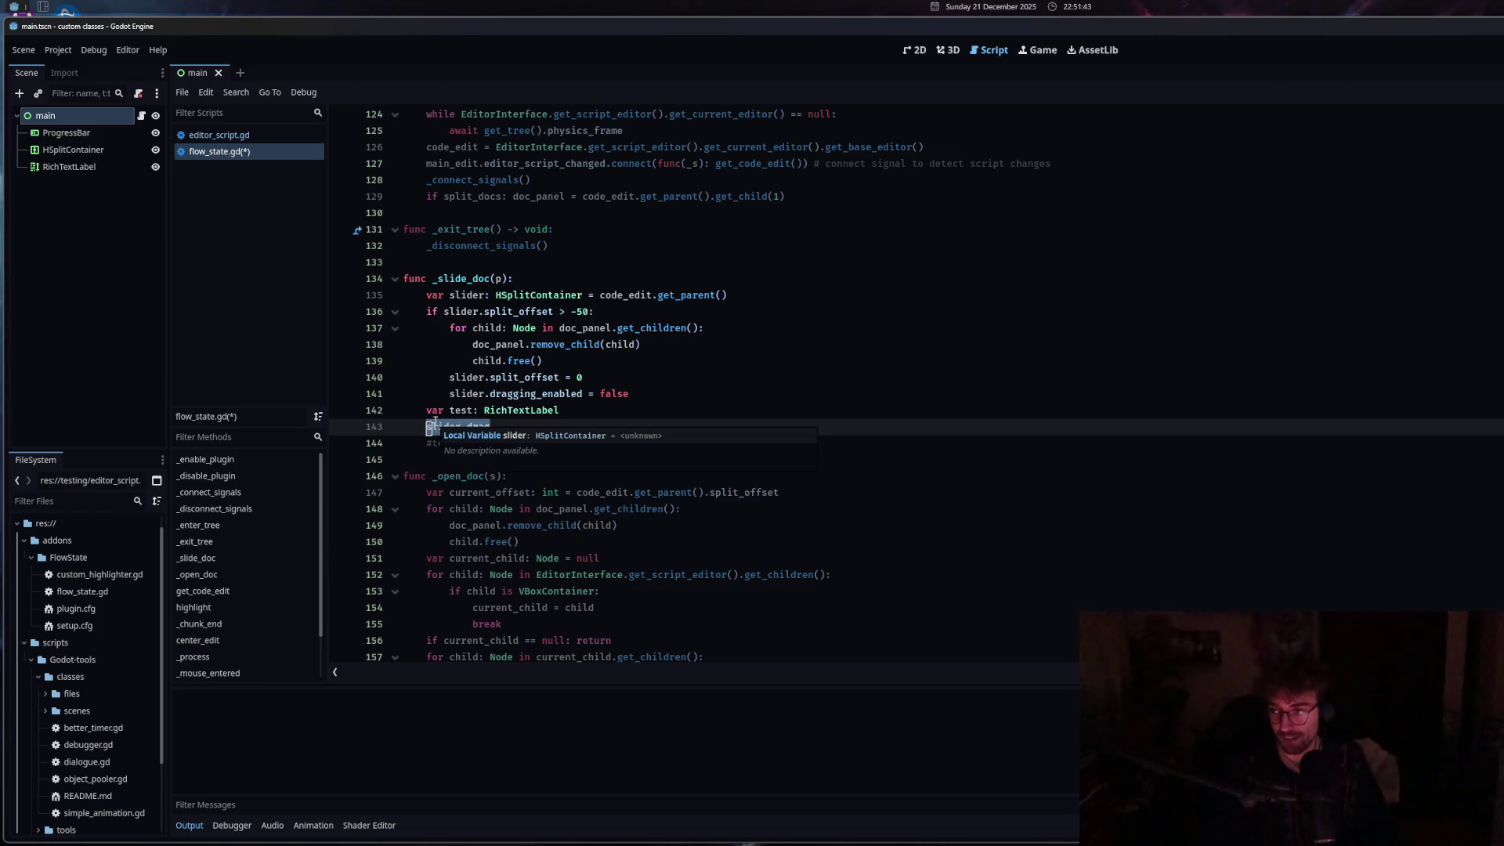
{"action": "key", "text": "BackSpace"}
{"action": "key", "text": "BackSpace"}
{"action": "key", "text": "BackSpace"}
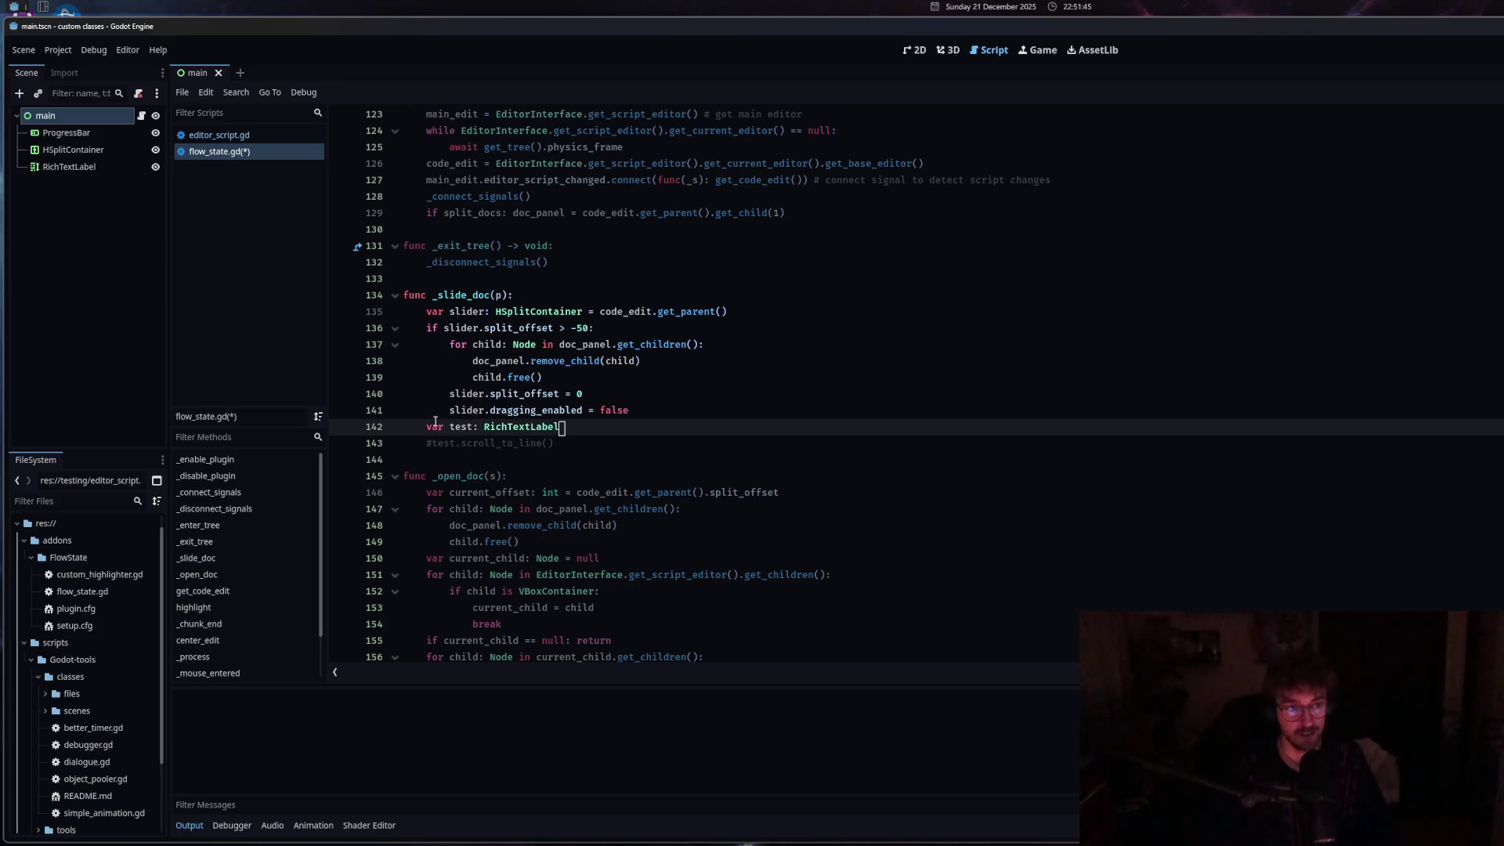
{"action": "right_click", "coordinate": [468, 447]}
{"action": "left_click", "coordinate": [553, 629]}
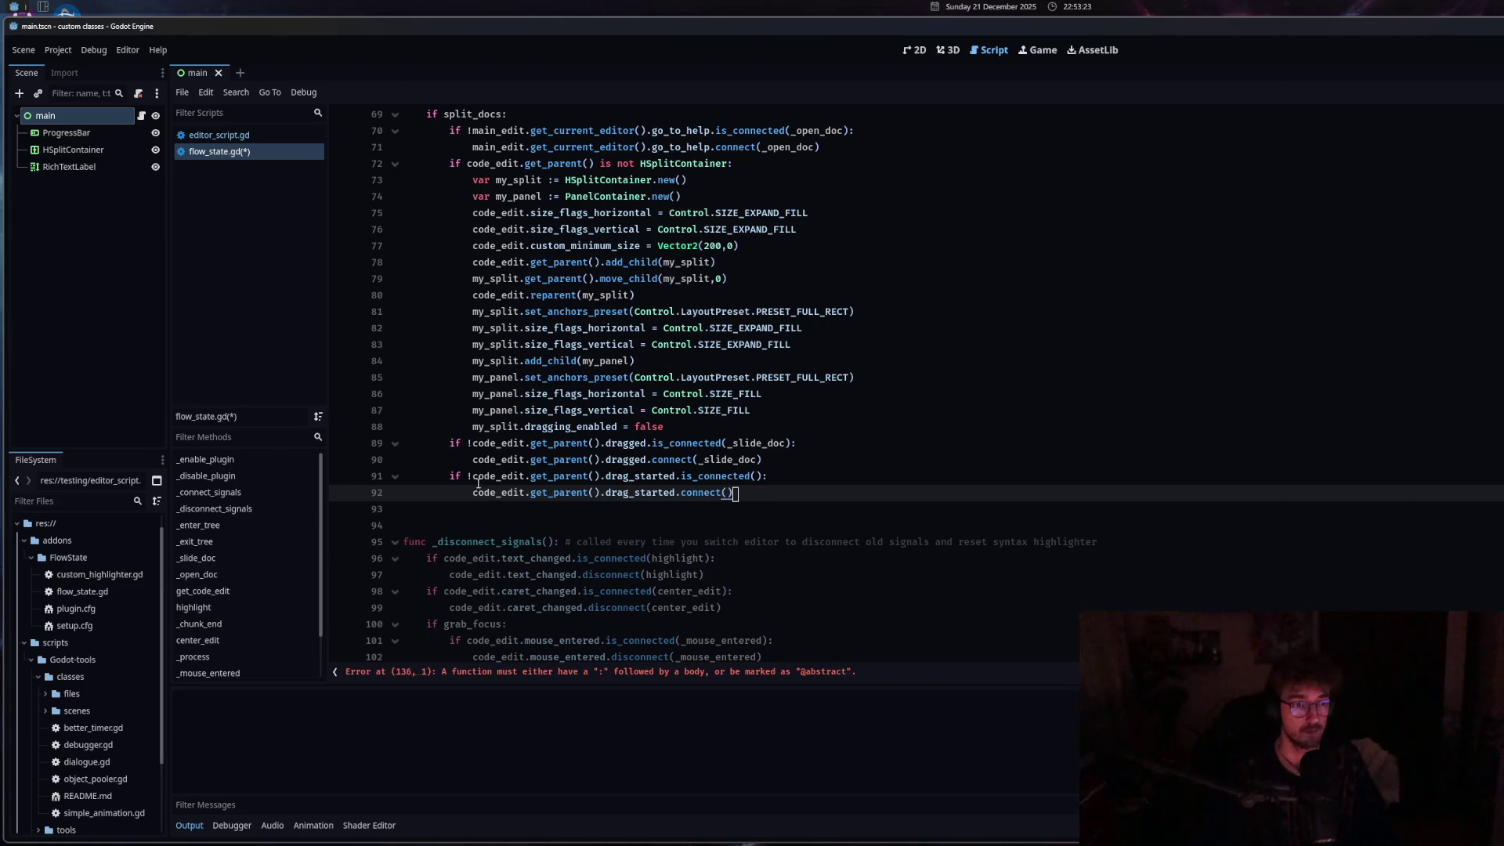
Fix the parse error at line 136 by adding 'pass' to func _start_slide_doc.
{"action": "key", "text": "ctrl+s"}
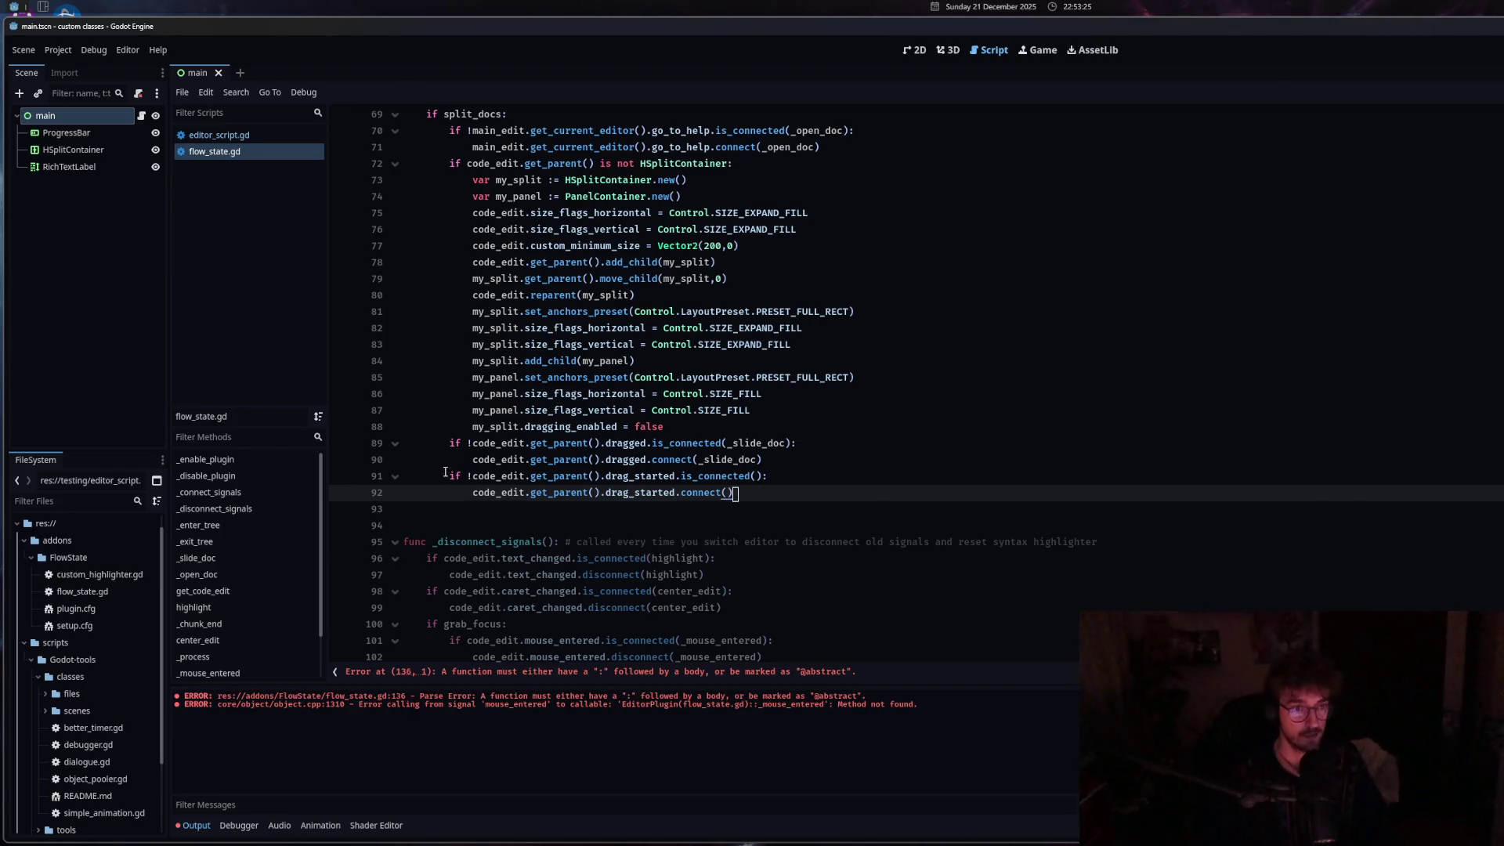
{"action": "left_click", "coordinate": [452, 475], "text": "shift"}
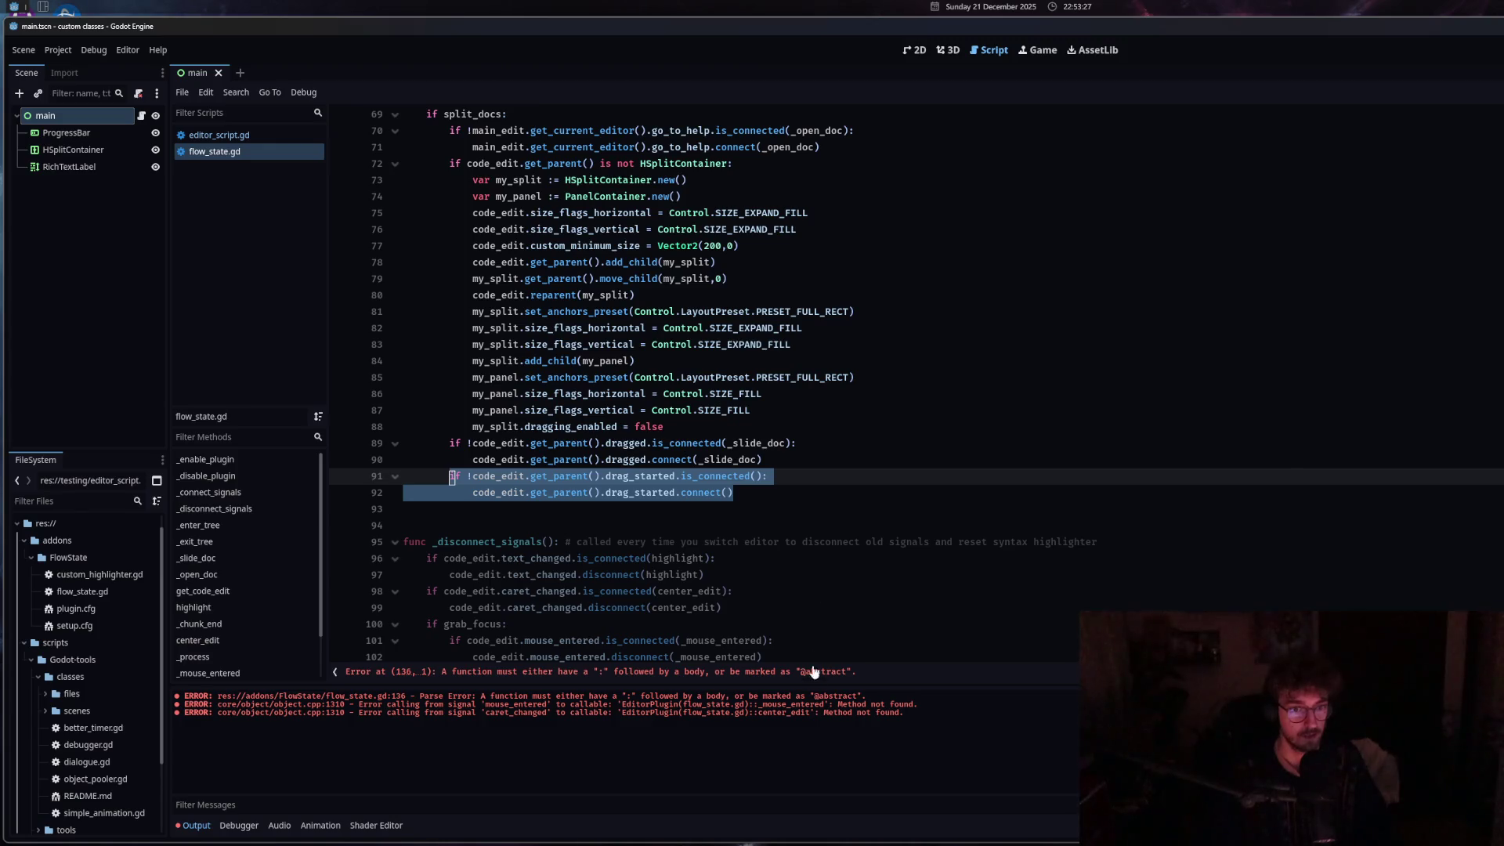
{"action": "left_click", "coordinate": [812, 672]}
{"action": "left_click", "coordinate": [593, 380]}
{"action": "key", "text": "Return"}
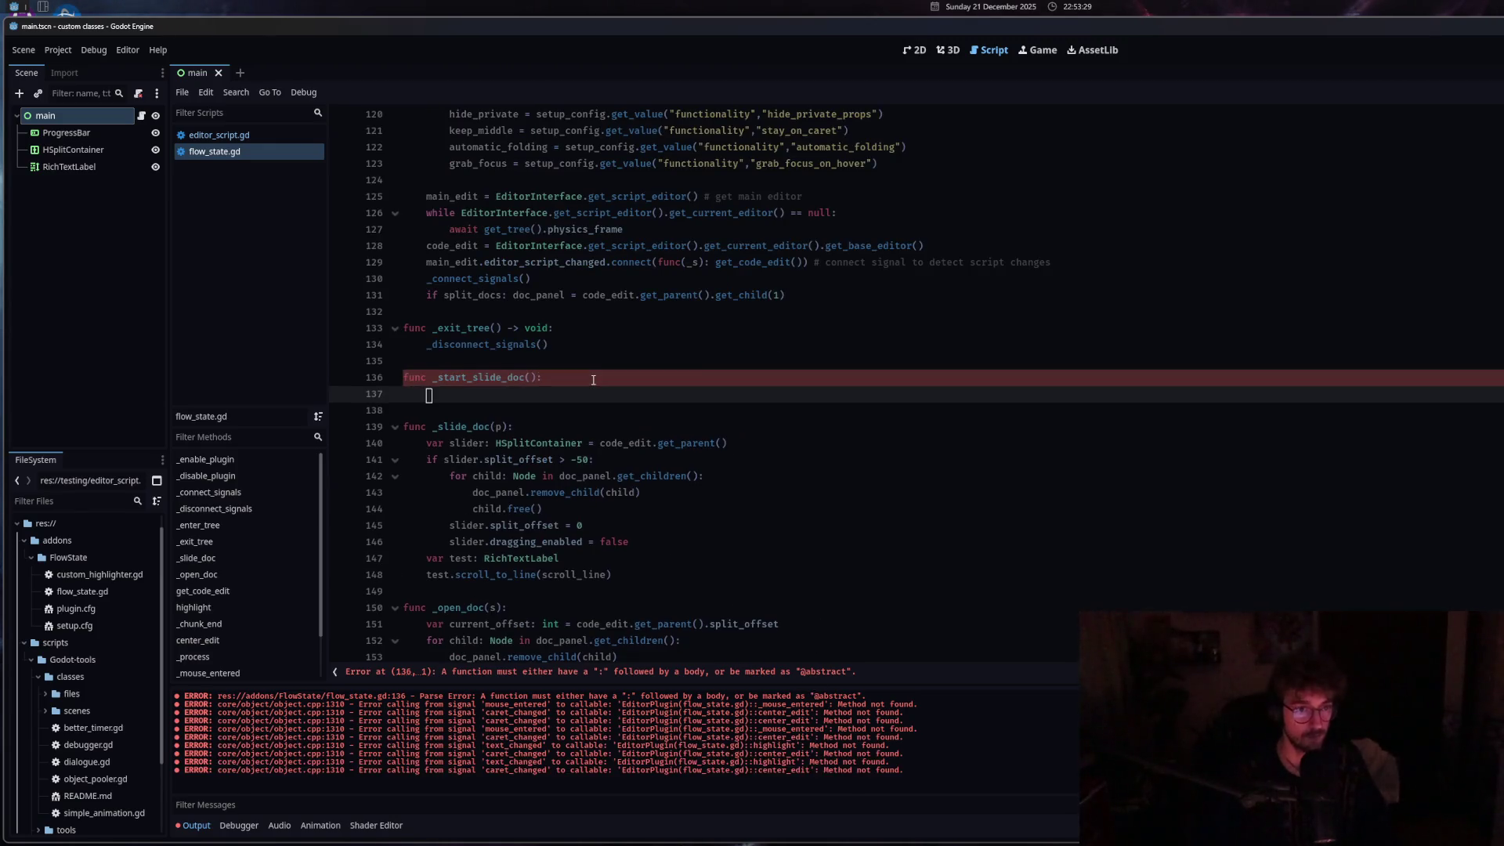
{"action": "type", "text": "pass"}
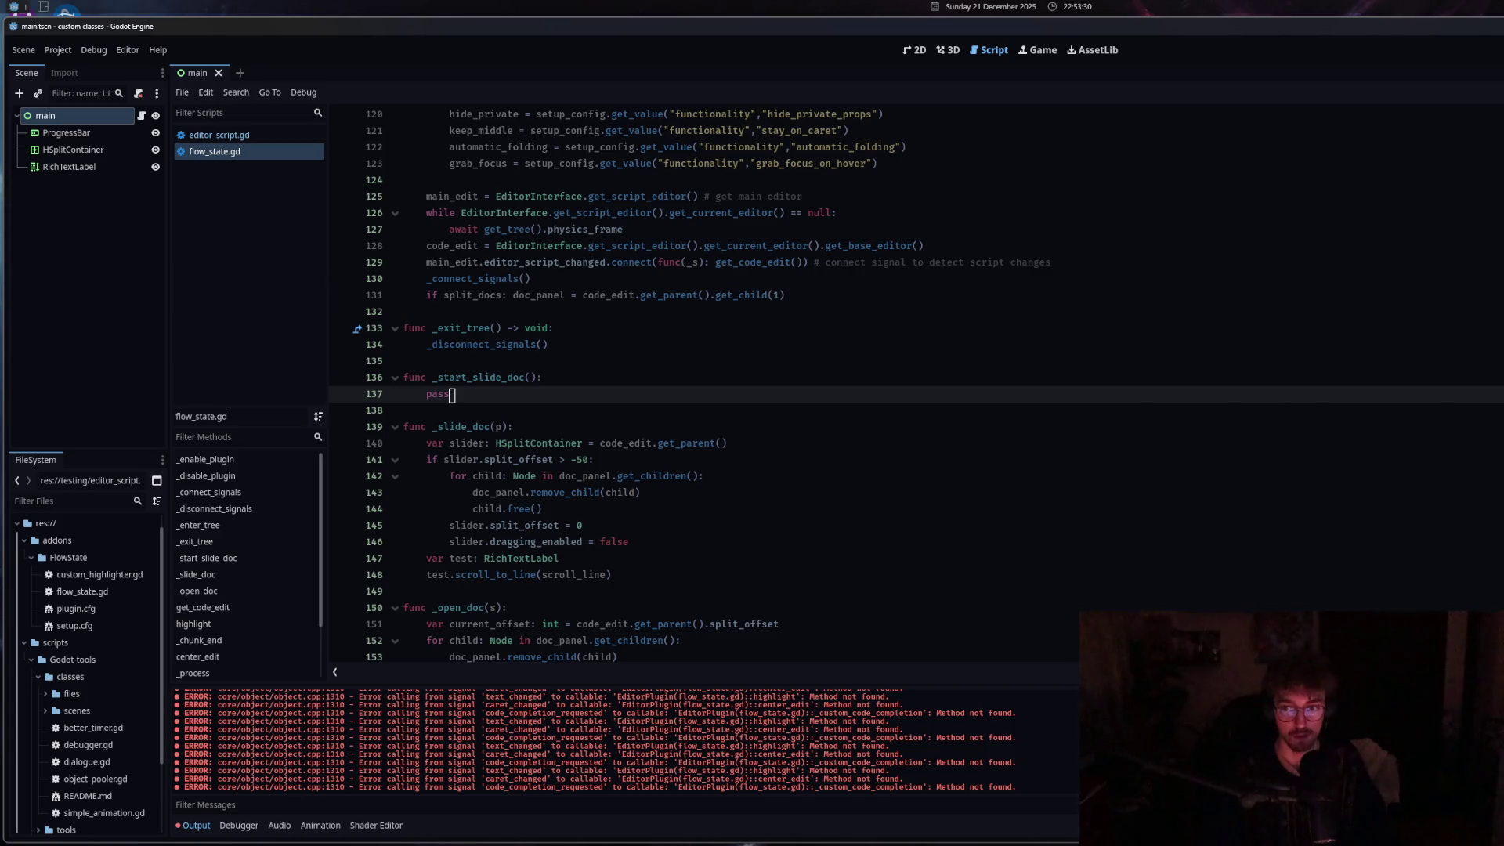
Open a new line after the dragged disconnect on line 111 in _disconnect_signals.
{"action": "scroll", "coordinate": [669, 540], "scroll_direction": "up", "scroll_amount": 4}
{"action": "left_click", "coordinate": [679, 393]}
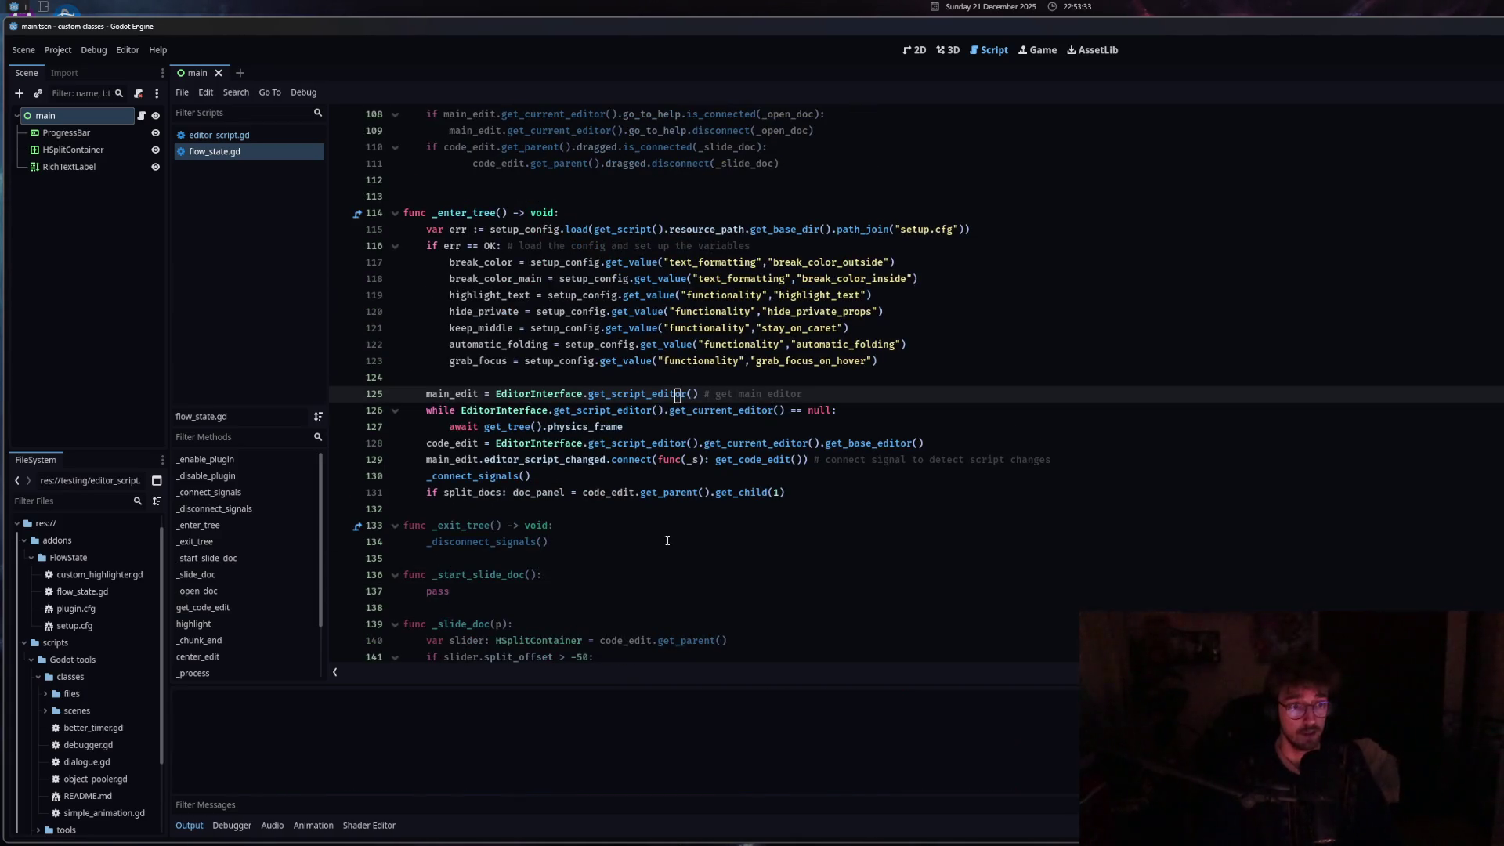
{"action": "scroll", "coordinate": [667, 540], "scroll_direction": "up", "scroll_amount": 6}
{"action": "left_click", "coordinate": [795, 462]}
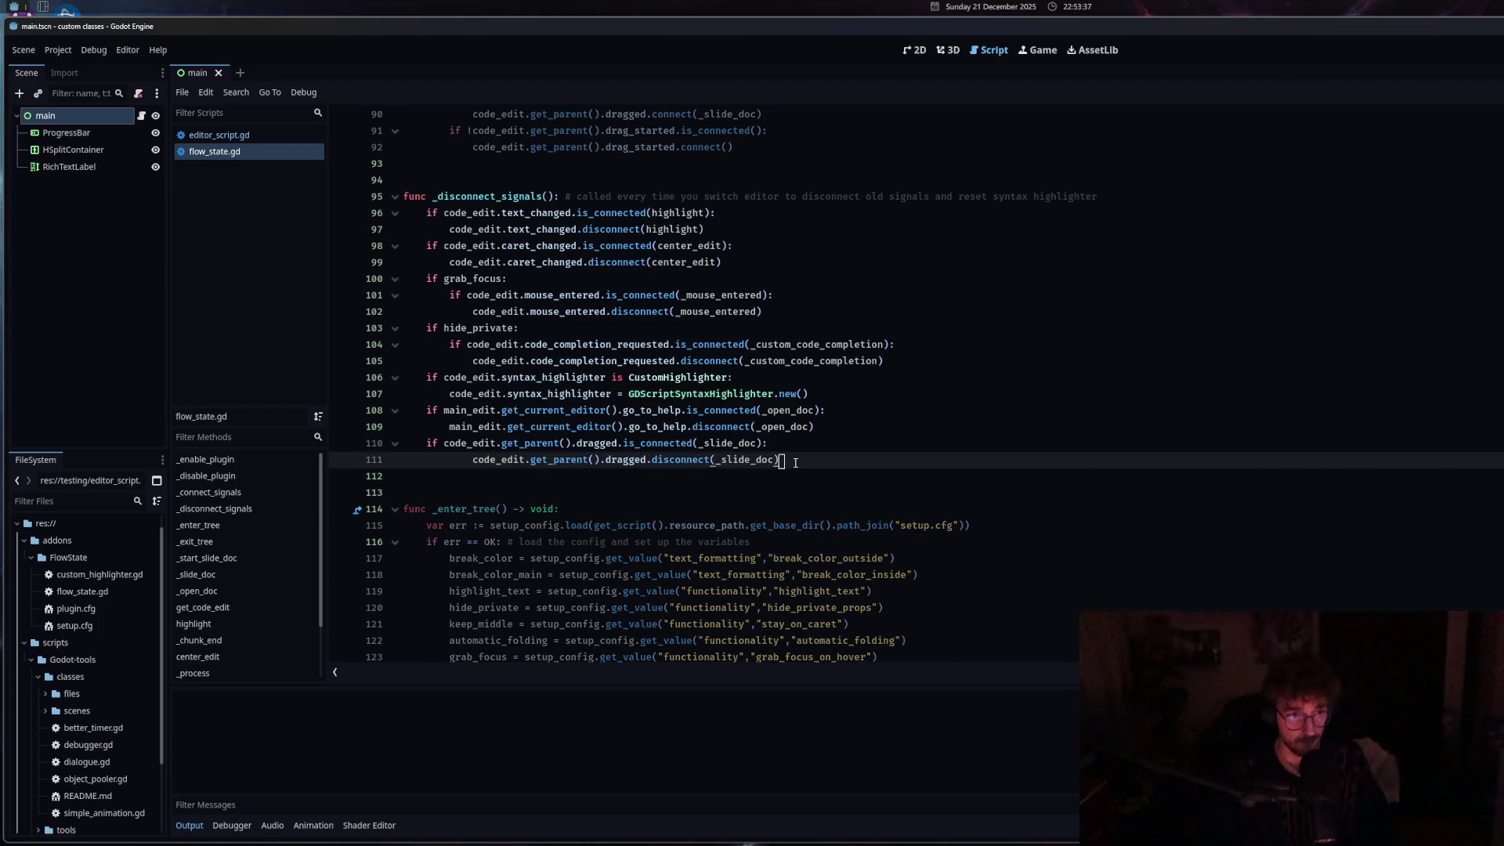
{"action": "scroll", "coordinate": [727, 509], "scroll_direction": "up", "scroll_amount": 9}
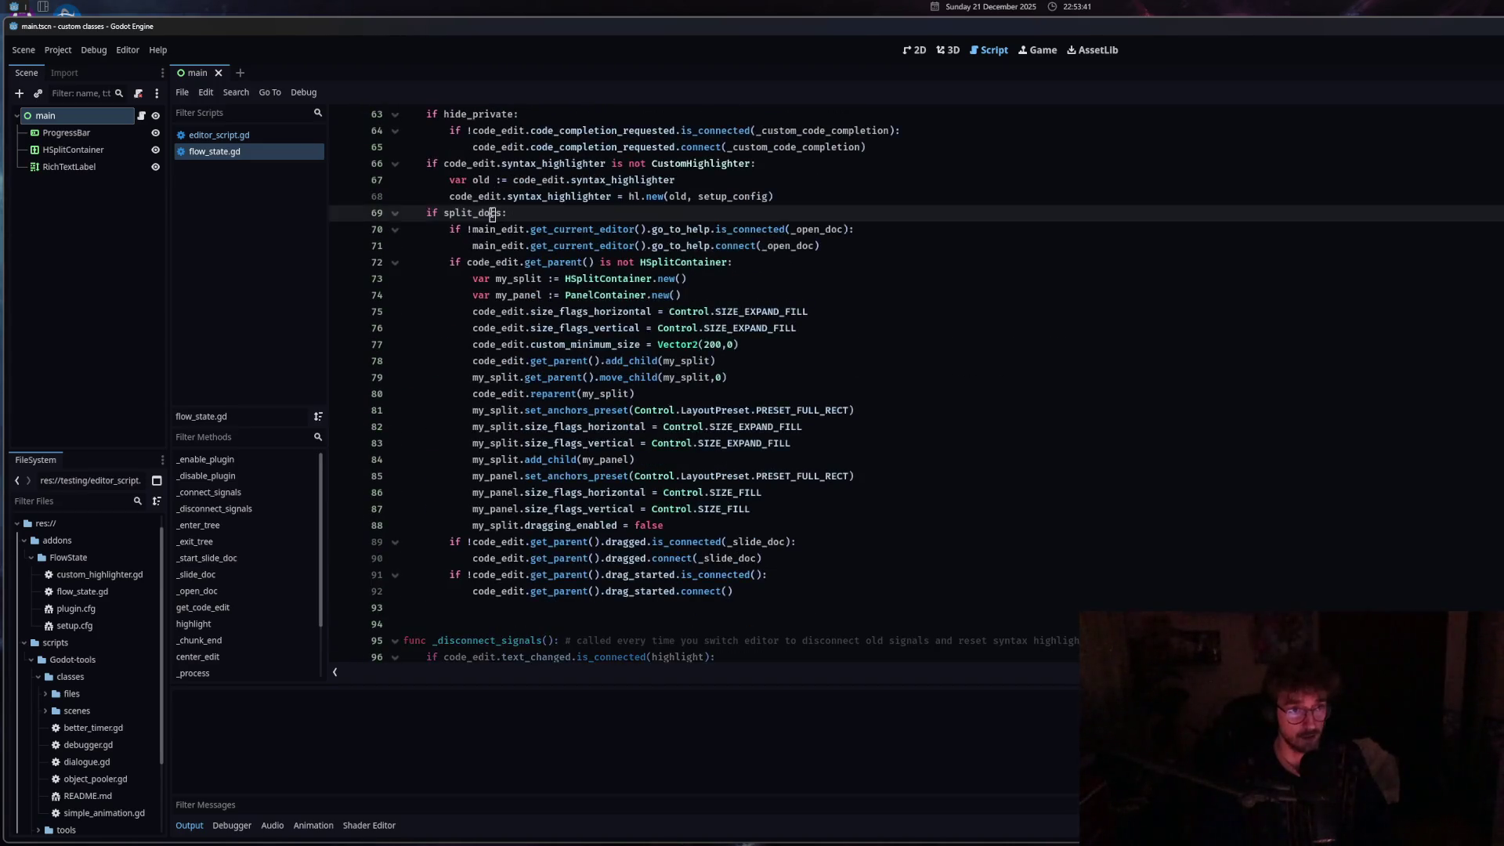
{"action": "scroll", "coordinate": [568, 537], "scroll_direction": "down", "scroll_amount": 6}
{"action": "left_click", "coordinate": [801, 605]}
{"action": "key", "text": "Return"}
{"action": "key", "text": "BackSpace"}
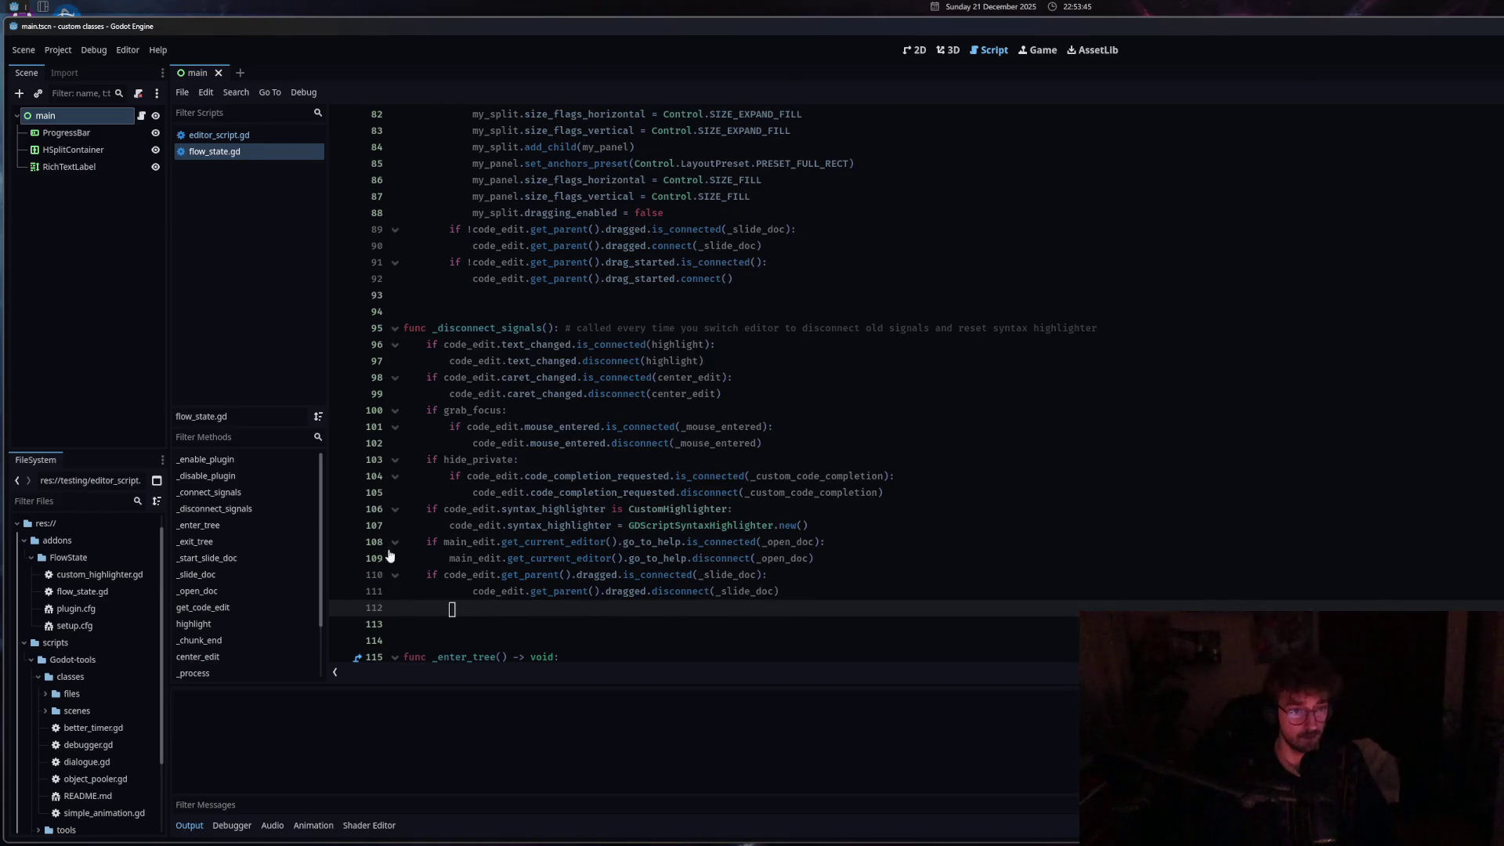
Paste the drag_started check, drop its negation, change connect to disconnect, and save.
{"action": "left_click", "coordinate": [473, 593]}
{"action": "key", "text": "BackSpace"}
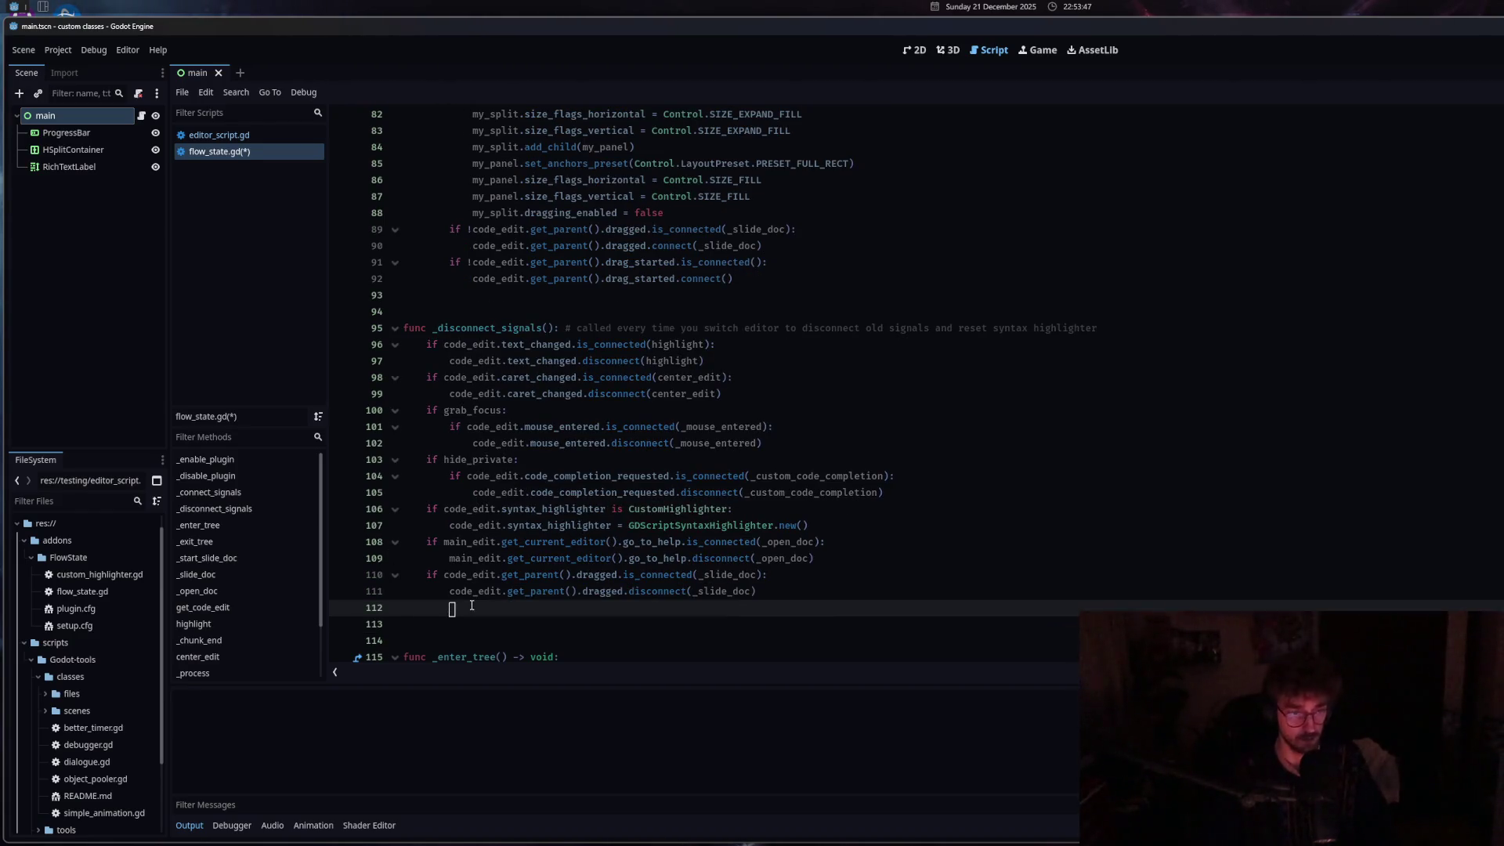
{"action": "key", "text": "ctrl+v"}
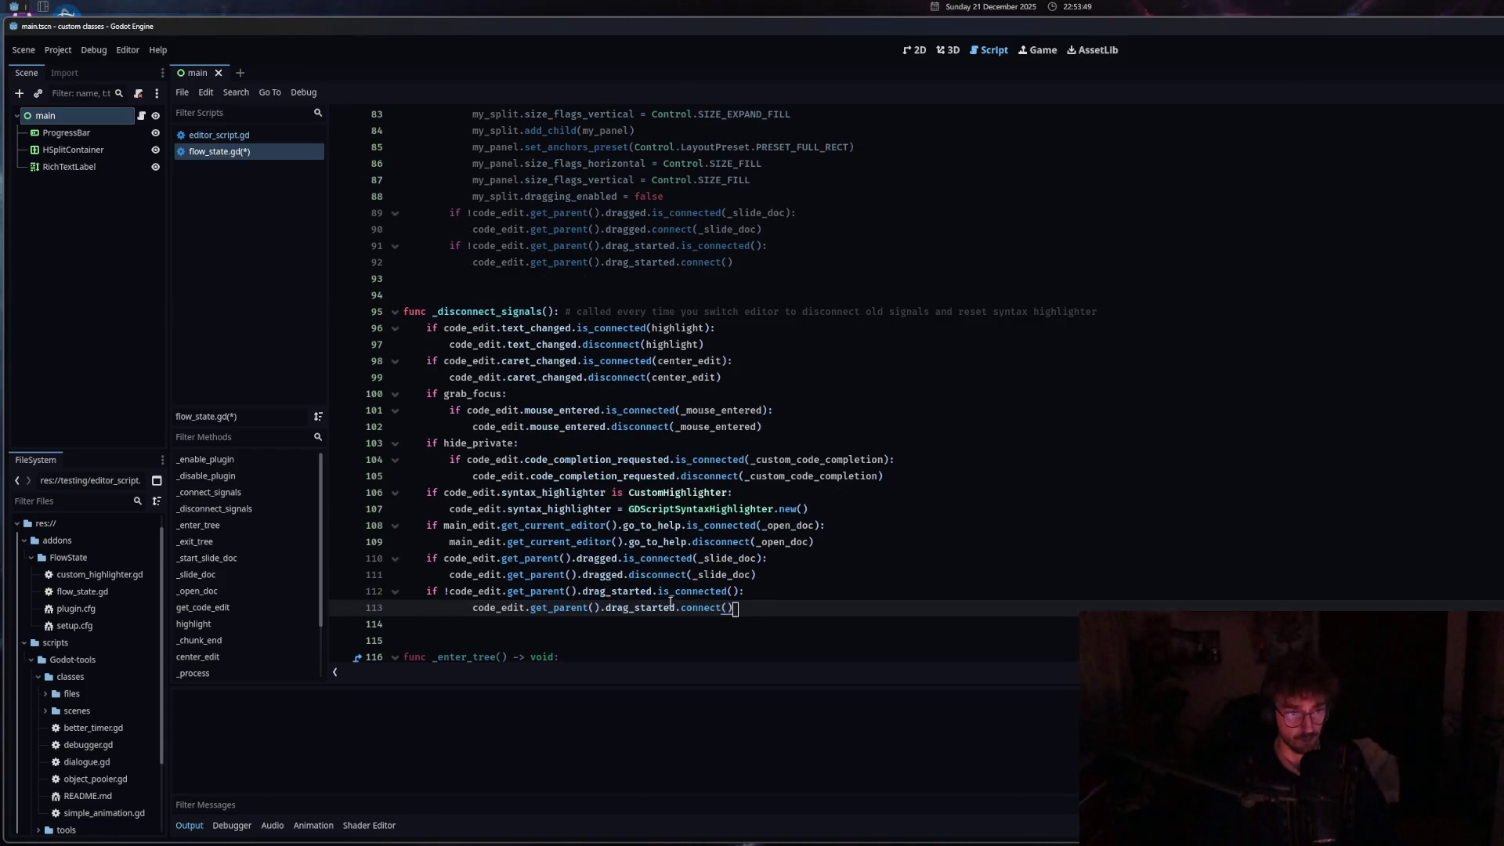
{"action": "left_click", "coordinate": [443, 593]}
{"action": "key", "text": "Delete"}
{"action": "left_click", "coordinate": [682, 608]}
{"action": "type", "text": "dis"}
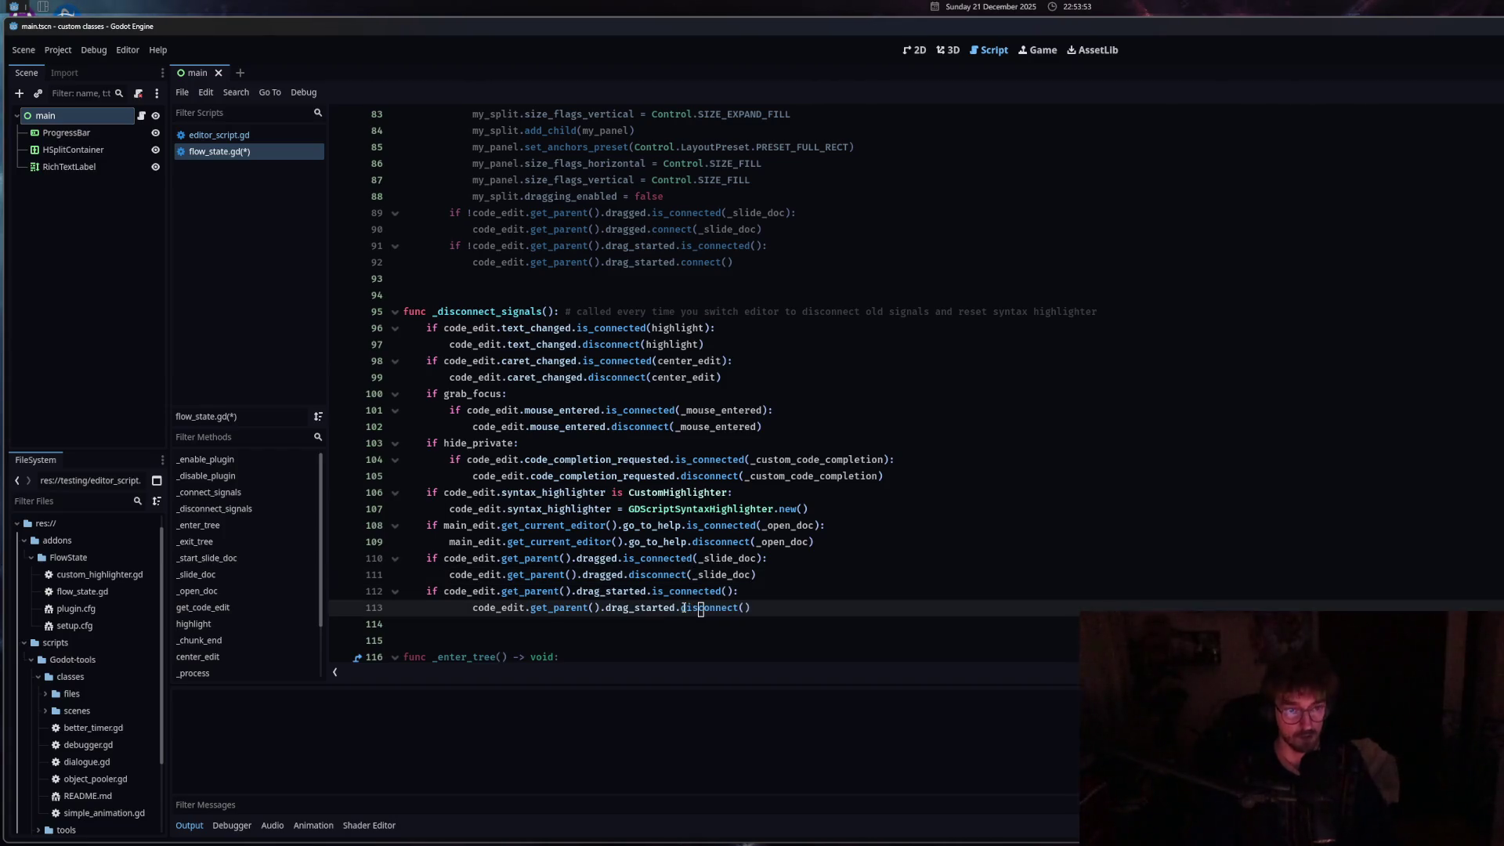
{"action": "left_click", "coordinate": [772, 604]}
{"action": "key", "text": "ctrl+s"}
Insert 'if split_docs:' after line 107 and indent the split-docs disconnect lines beneath it.
{"action": "scroll", "coordinate": [473, 610], "scroll_direction": "up", "scroll_amount": 6}
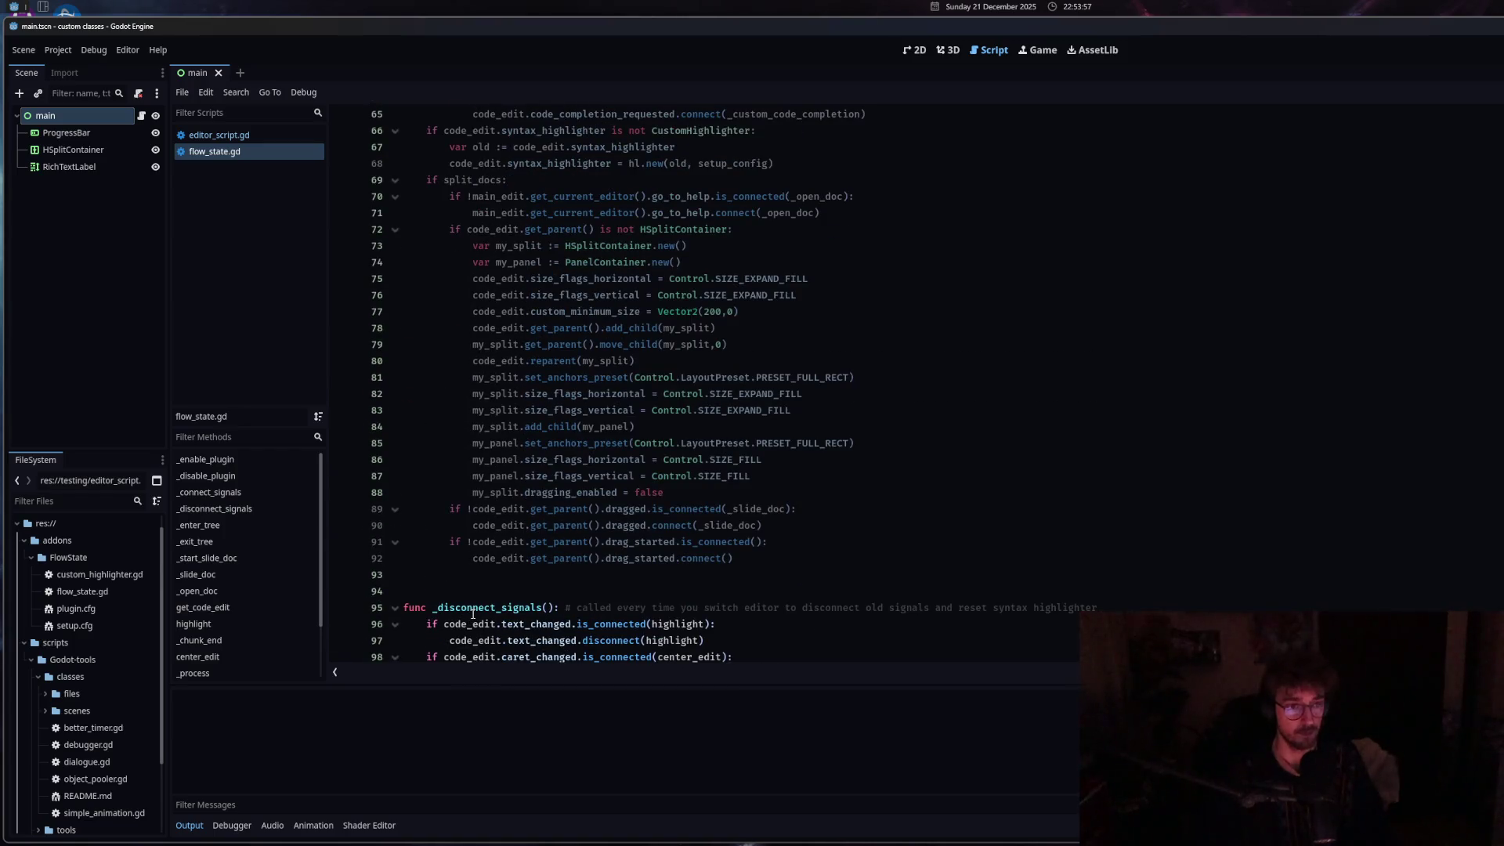
{"action": "left_click", "coordinate": [470, 180]}
{"action": "scroll", "coordinate": [628, 586], "scroll_direction": "down", "scroll_amount": 7}
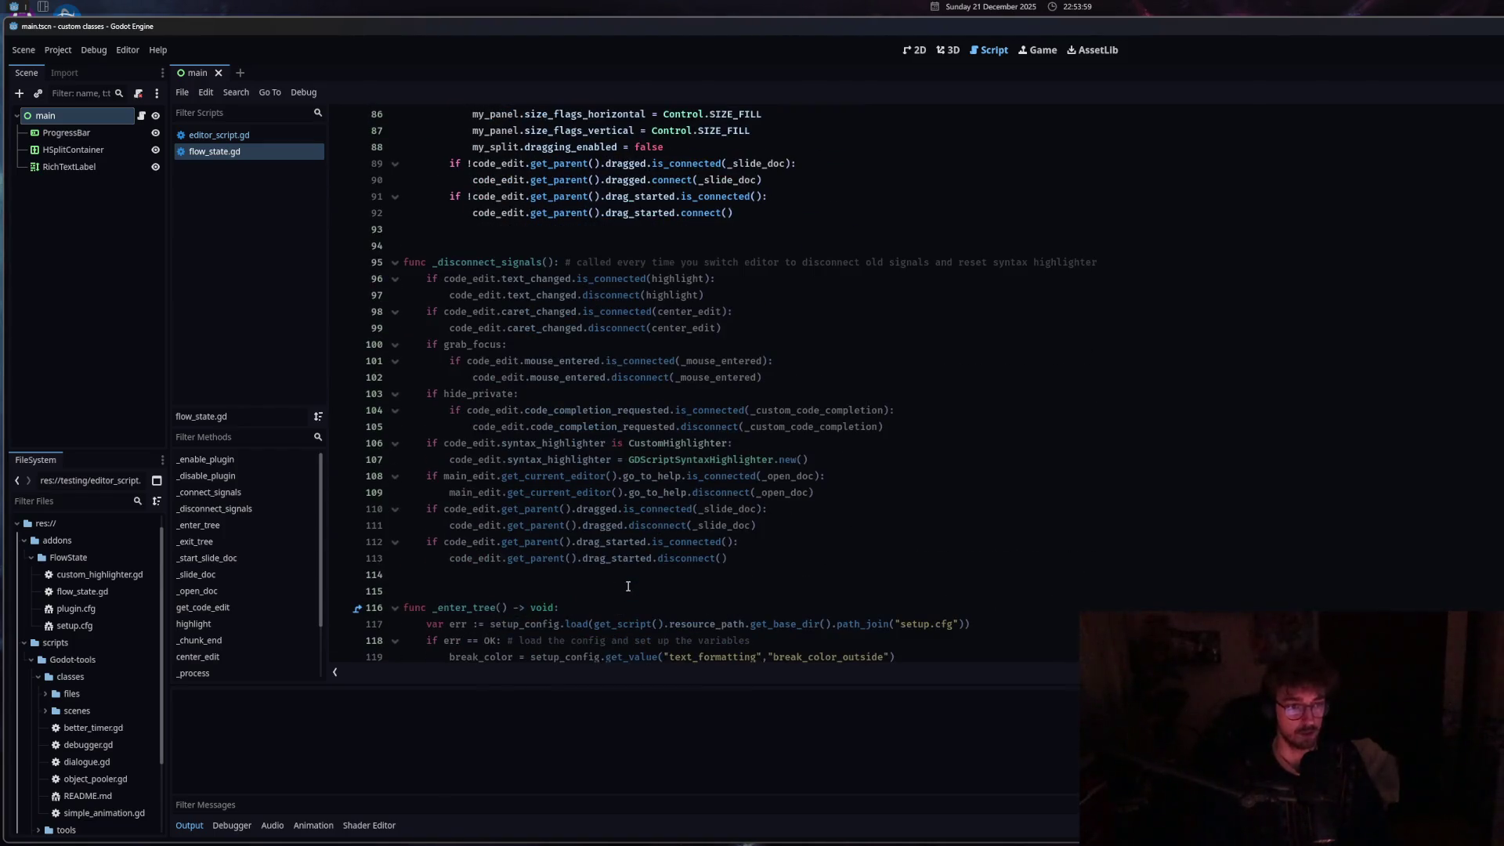
{"action": "left_click", "coordinate": [572, 475]}
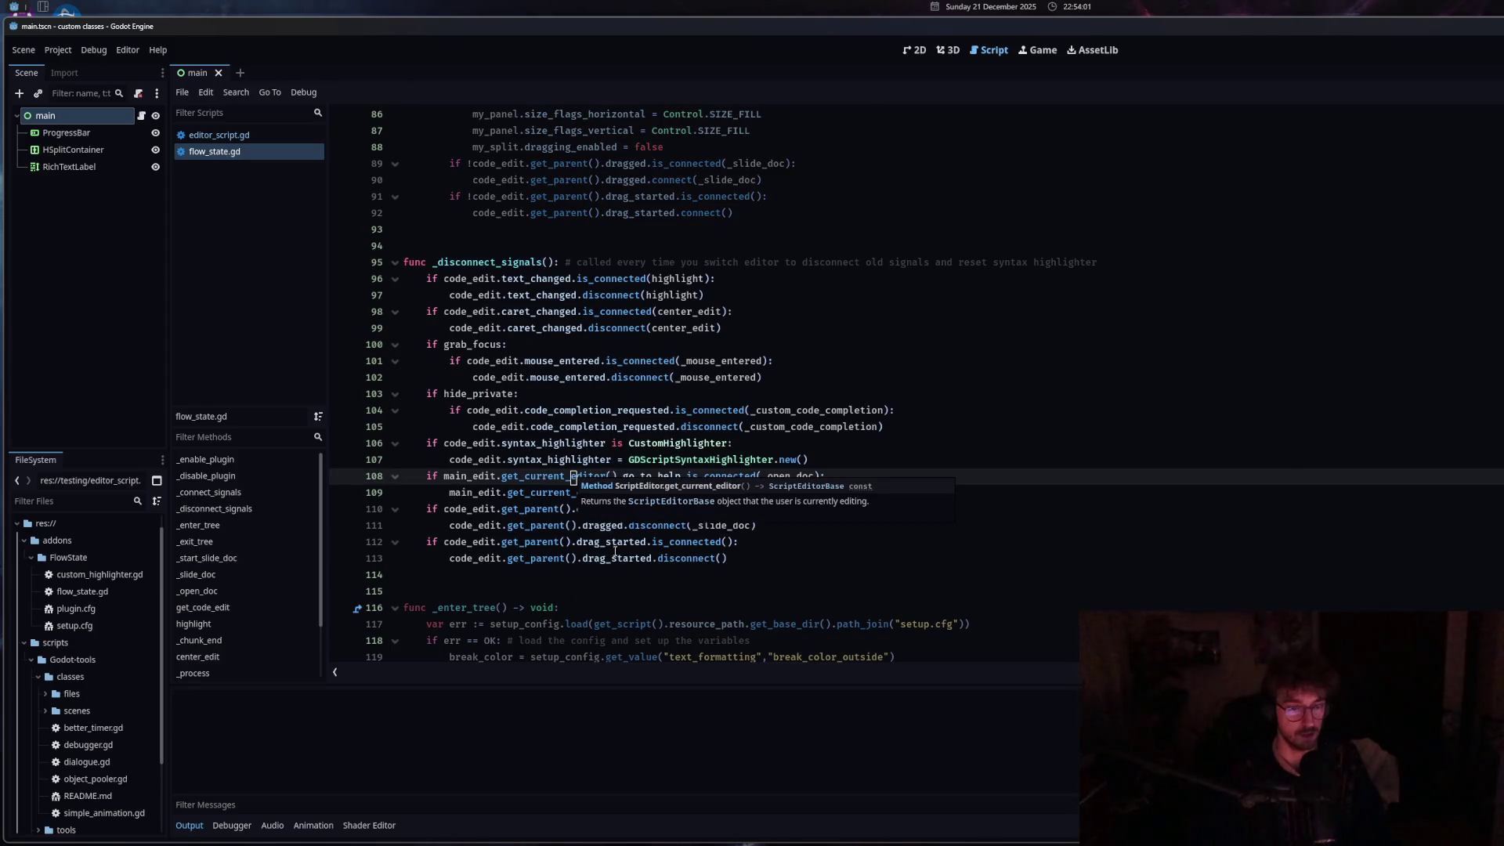
{"action": "left_click", "coordinate": [816, 460]}
{"action": "key", "text": "Return"}
{"action": "key", "text": "BackSpace"}
{"action": "type", "text": "if split_docs:"}
{"action": "mouse_move", "coordinate": [530, 558]}
{"action": "left_mouse_down"}
{"action": "mouse_move", "coordinate": [464, 460]}
{"action": "mouse_move", "coordinate": [532, 461]}
{"action": "left_mouse_up"}
{"action": "key", "text": "Tab"}
{"action": "scroll", "coordinate": [532, 461], "scroll_direction": "down", "scroll_amount": 1}
{"action": "key", "text": "ctrl+z"}
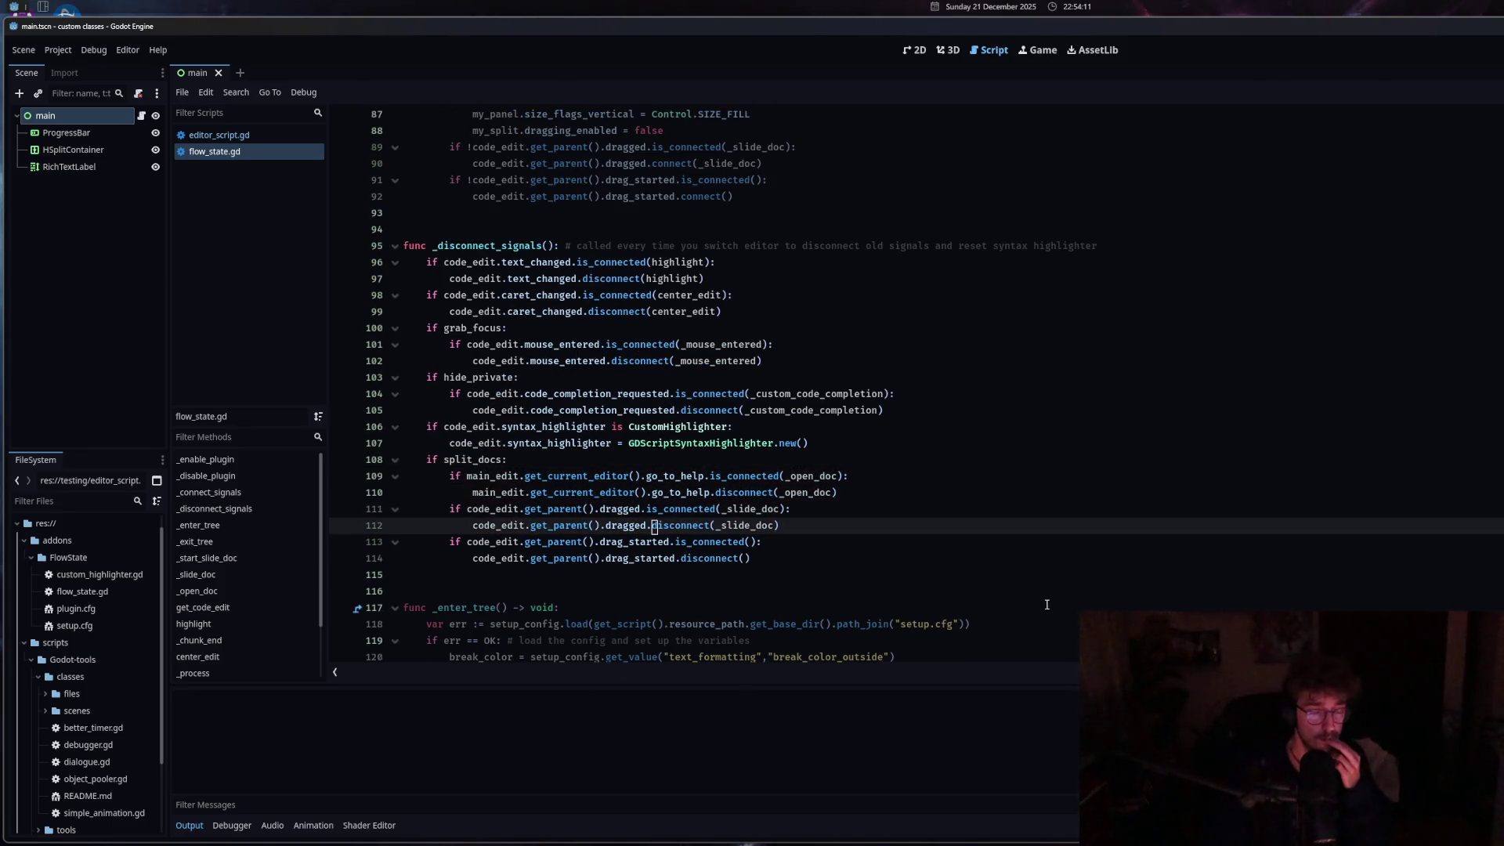
{"action": "scroll", "coordinate": [1047, 605], "scroll_direction": "down", "scroll_amount": 11}
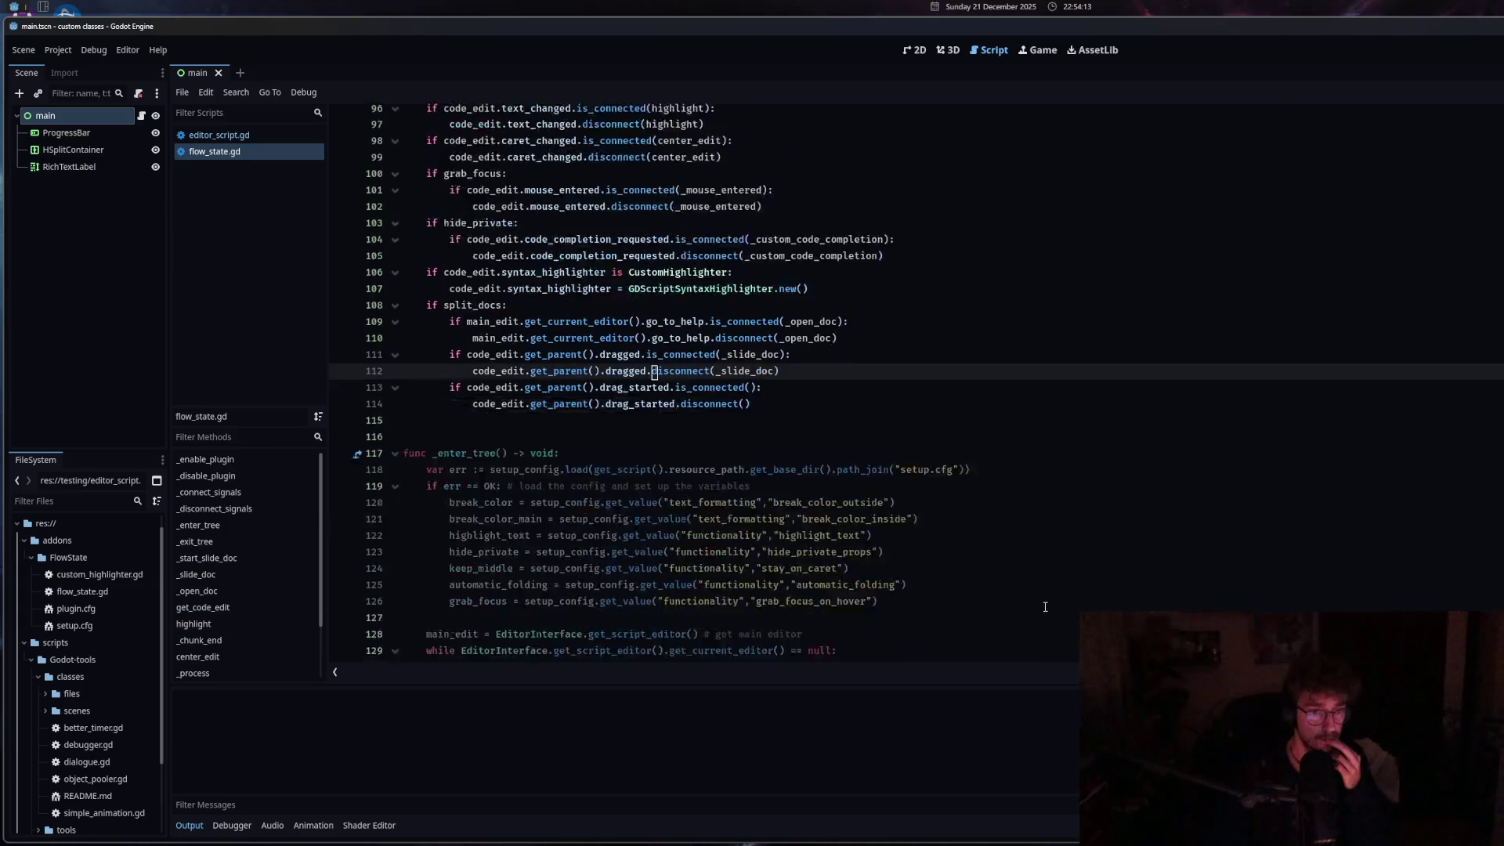
{"action": "left_click_drag", "start_coordinate": [474, 443], "coordinate": [421, 440]}
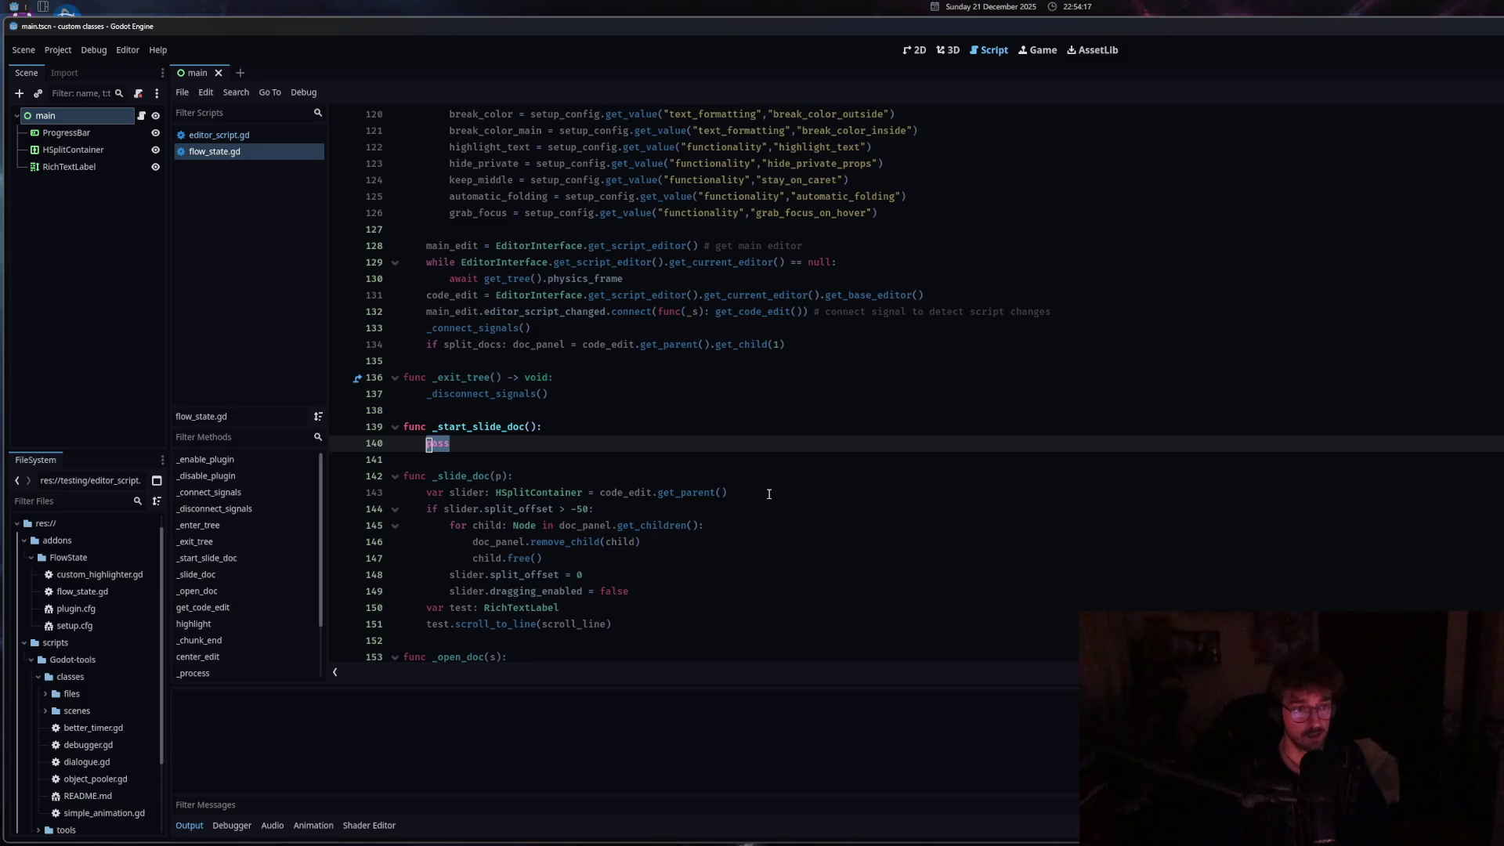
Add a new line 151 in _slide_doc calling test.get_character_line from autocomplete.
{"action": "left_click", "coordinate": [604, 609]}
{"action": "key", "text": "Return"}
{"action": "type", "text": "test.get_lin"}
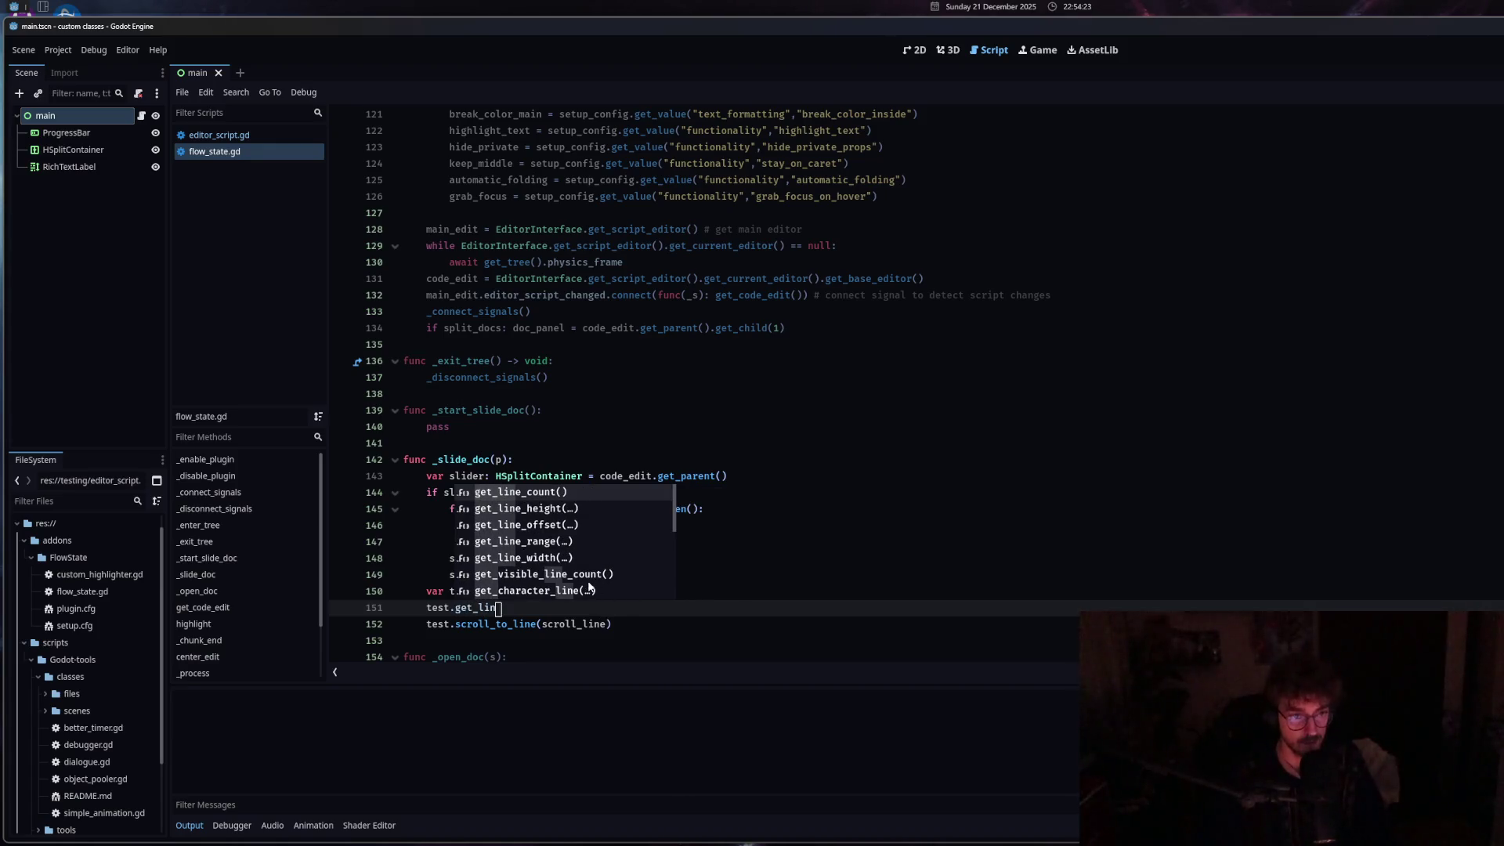
{"action": "scroll", "coordinate": [602, 581], "scroll_direction": "down", "scroll_amount": 4}
{"action": "scroll", "coordinate": [602, 580], "scroll_direction": "down", "scroll_amount": 1}
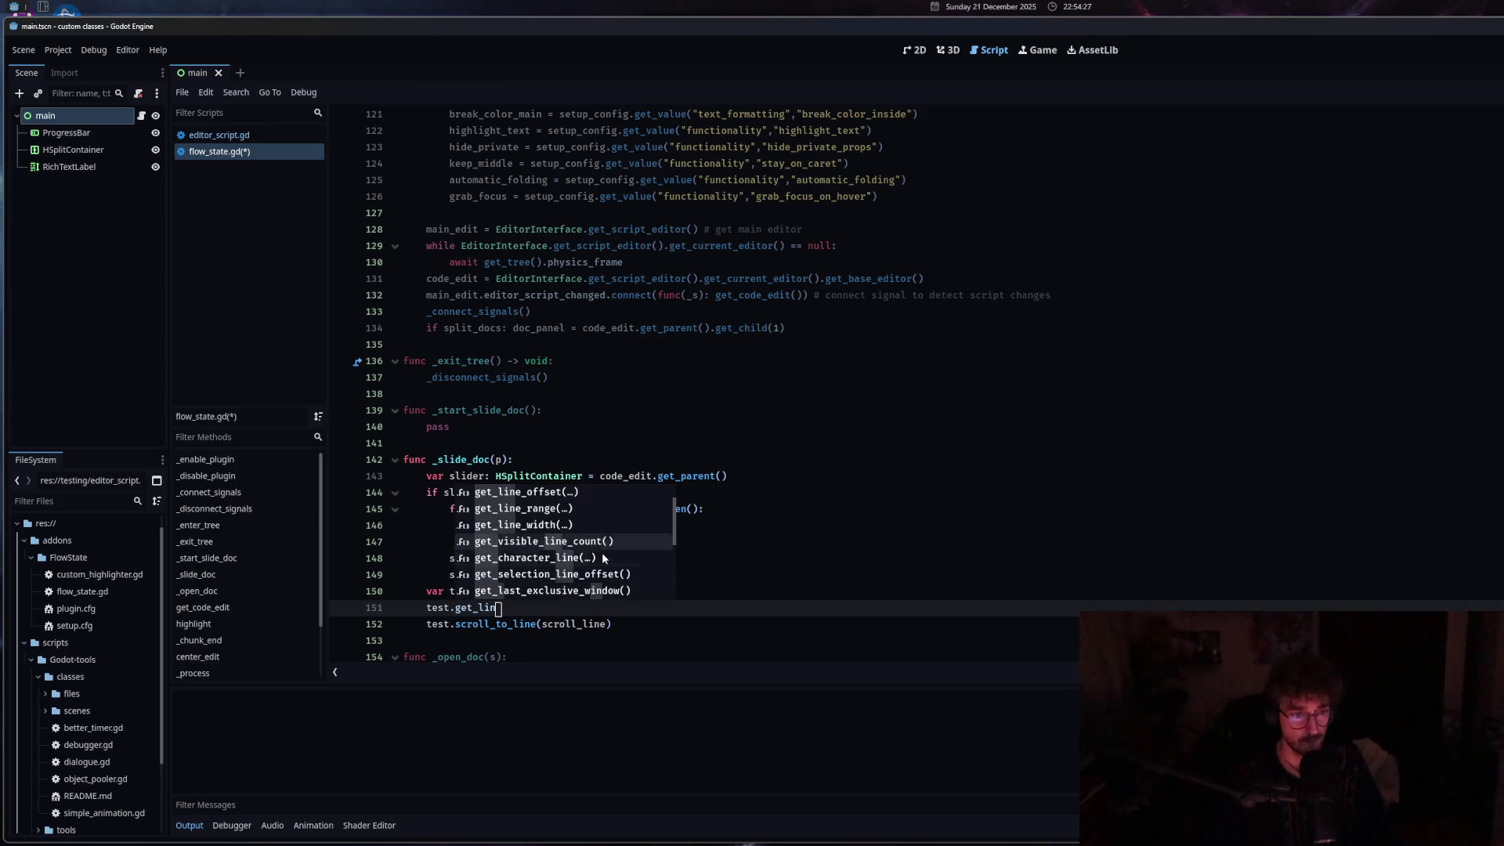
{"action": "left_click", "coordinate": [602, 554]}
Replace the member after test. with get_visible_line_count() from the line suggestions.
{"action": "mouse_move", "coordinate": [515, 607]}
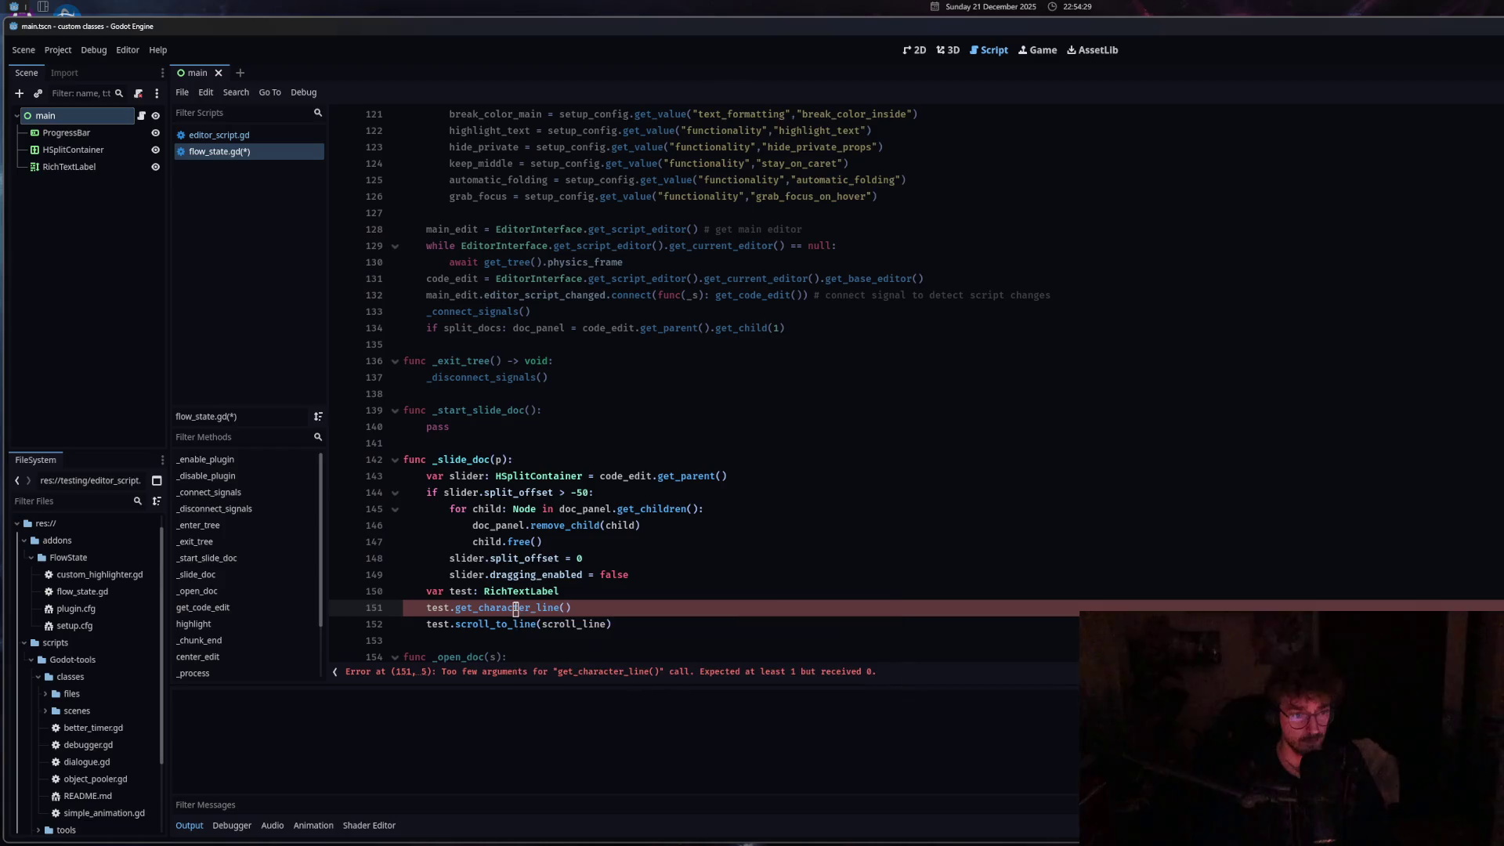
{"action": "left_click_drag", "start_coordinate": [571, 607], "coordinate": [455, 607]}
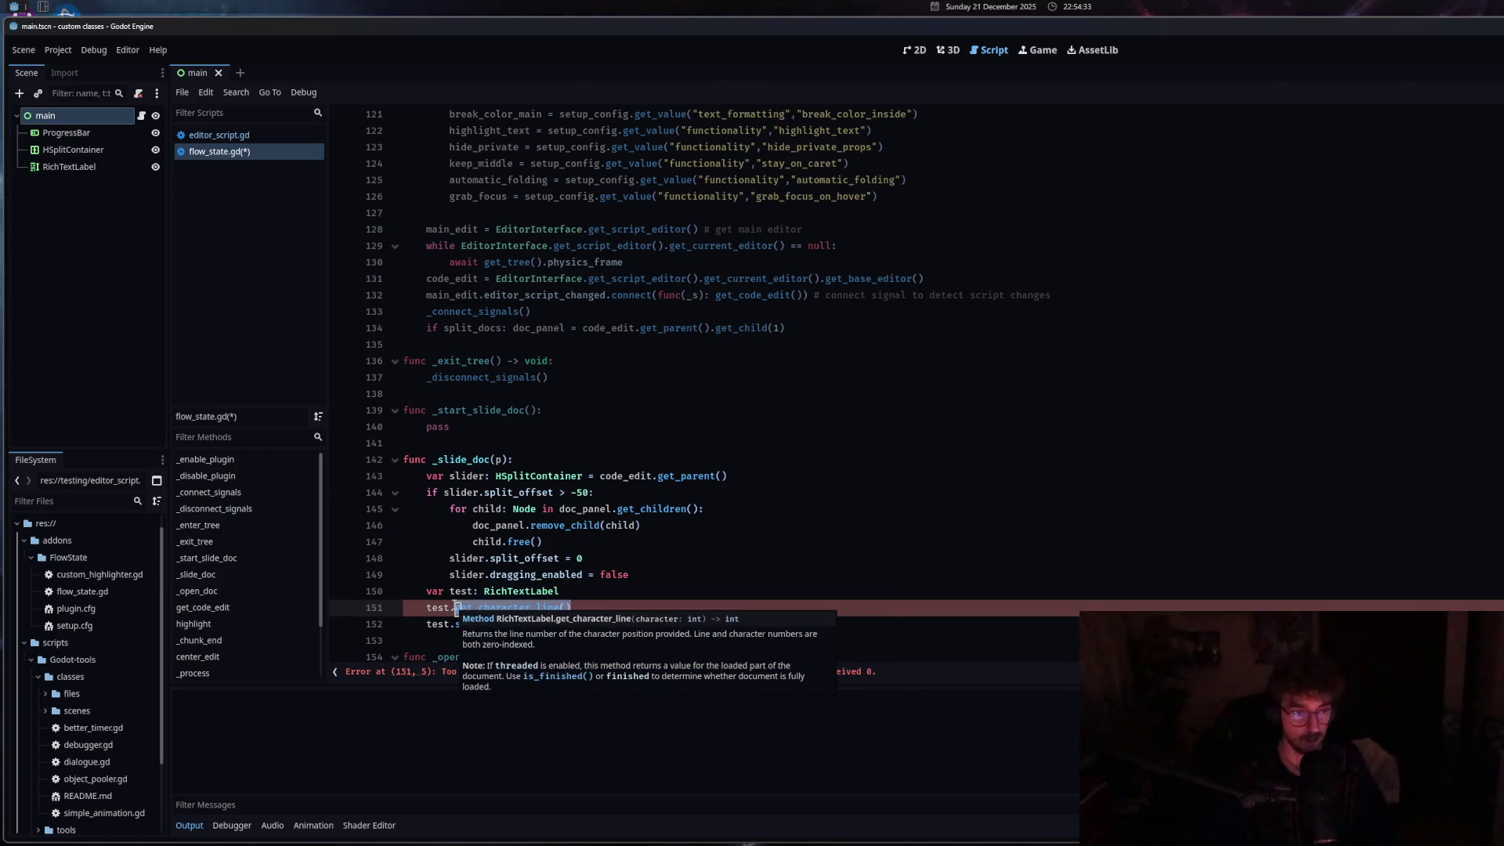
{"action": "type", "text": "line"}
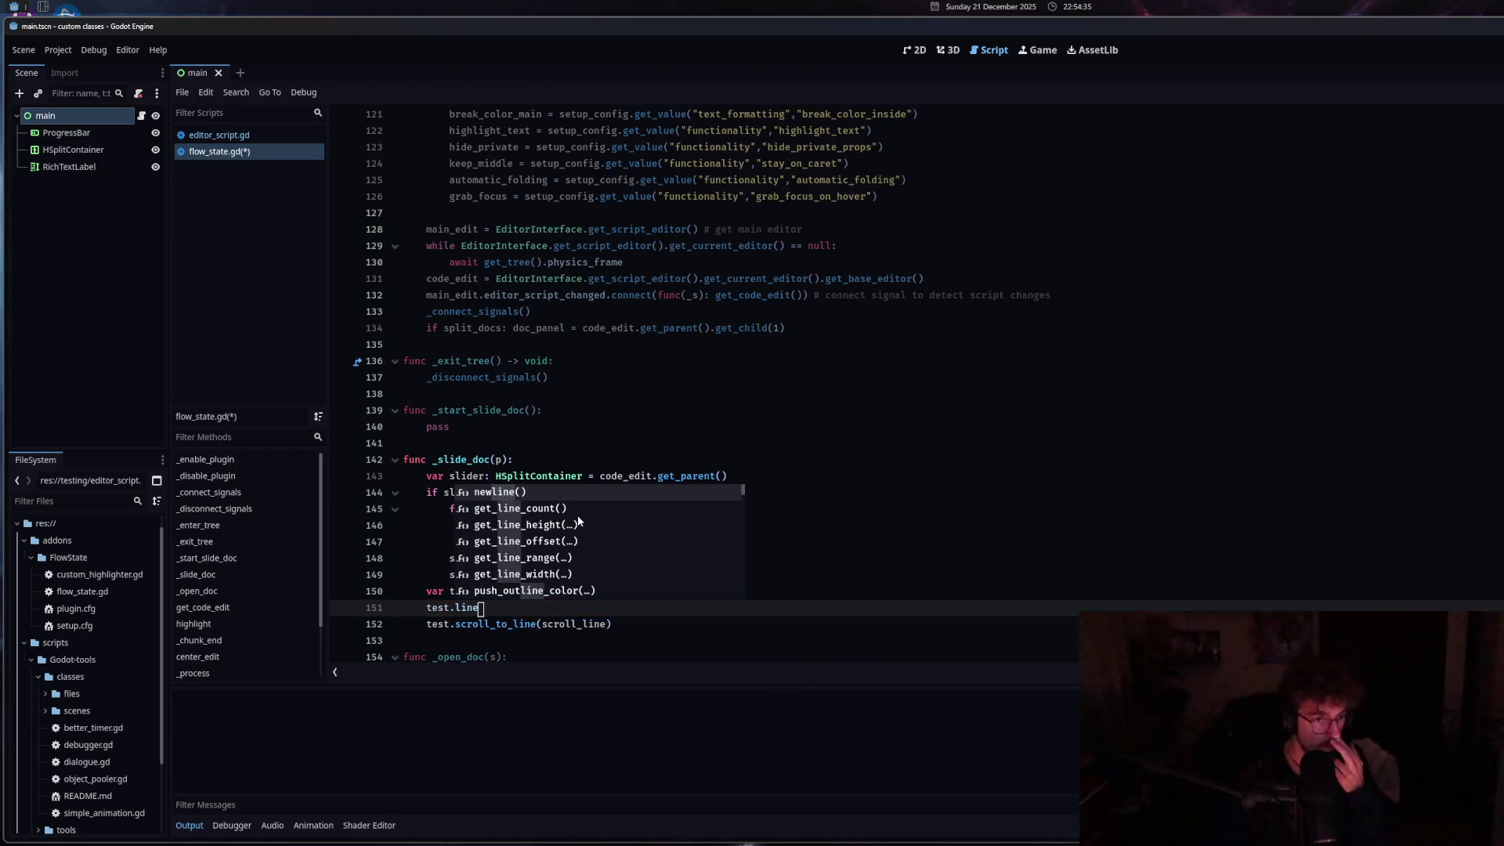
{"action": "key", "text": "Down"}
{"action": "key", "text": "Down"}
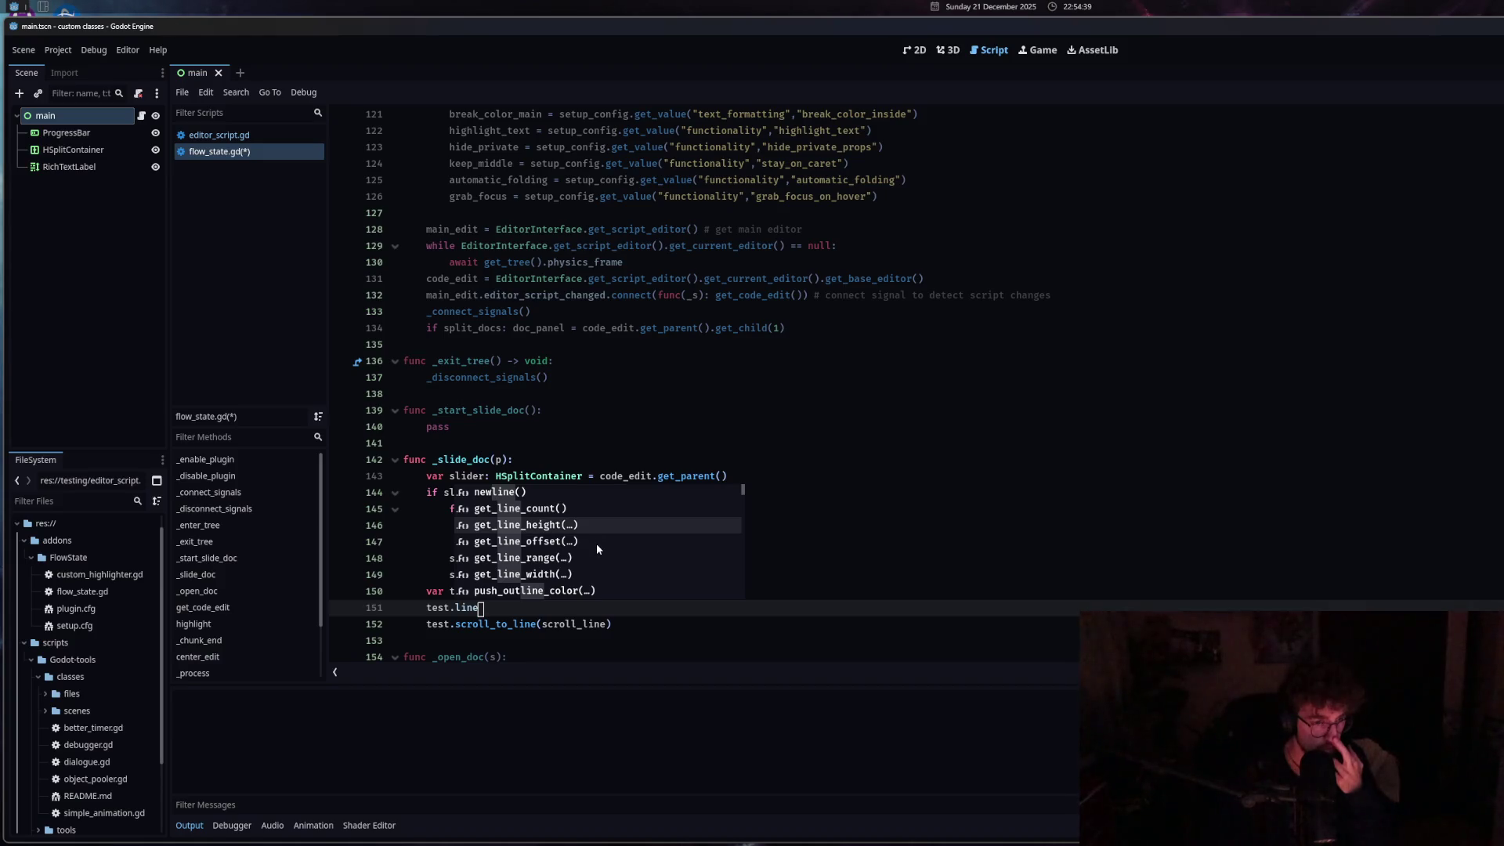
{"action": "key", "text": "Down"}
{"action": "key", "text": "Down"}
{"action": "key", "text": "Down"}
{"action": "key", "text": "Down"}
{"action": "key", "text": "Down"}
{"action": "key", "text": "Down"}
{"action": "key", "text": "Down"}
{"action": "key", "text": "Down"}
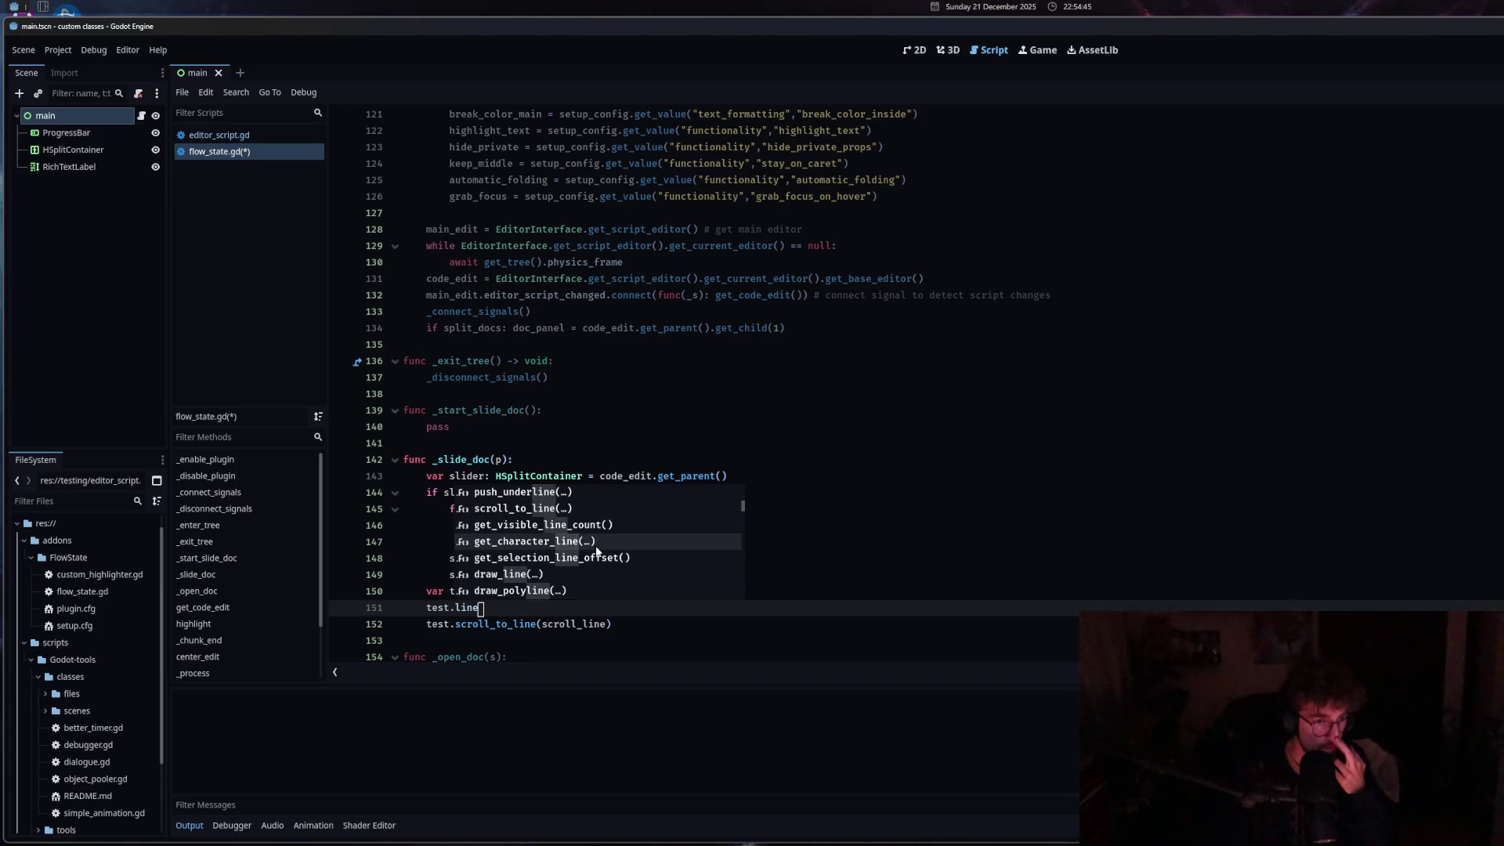
{"action": "left_click", "coordinate": [595, 530]}
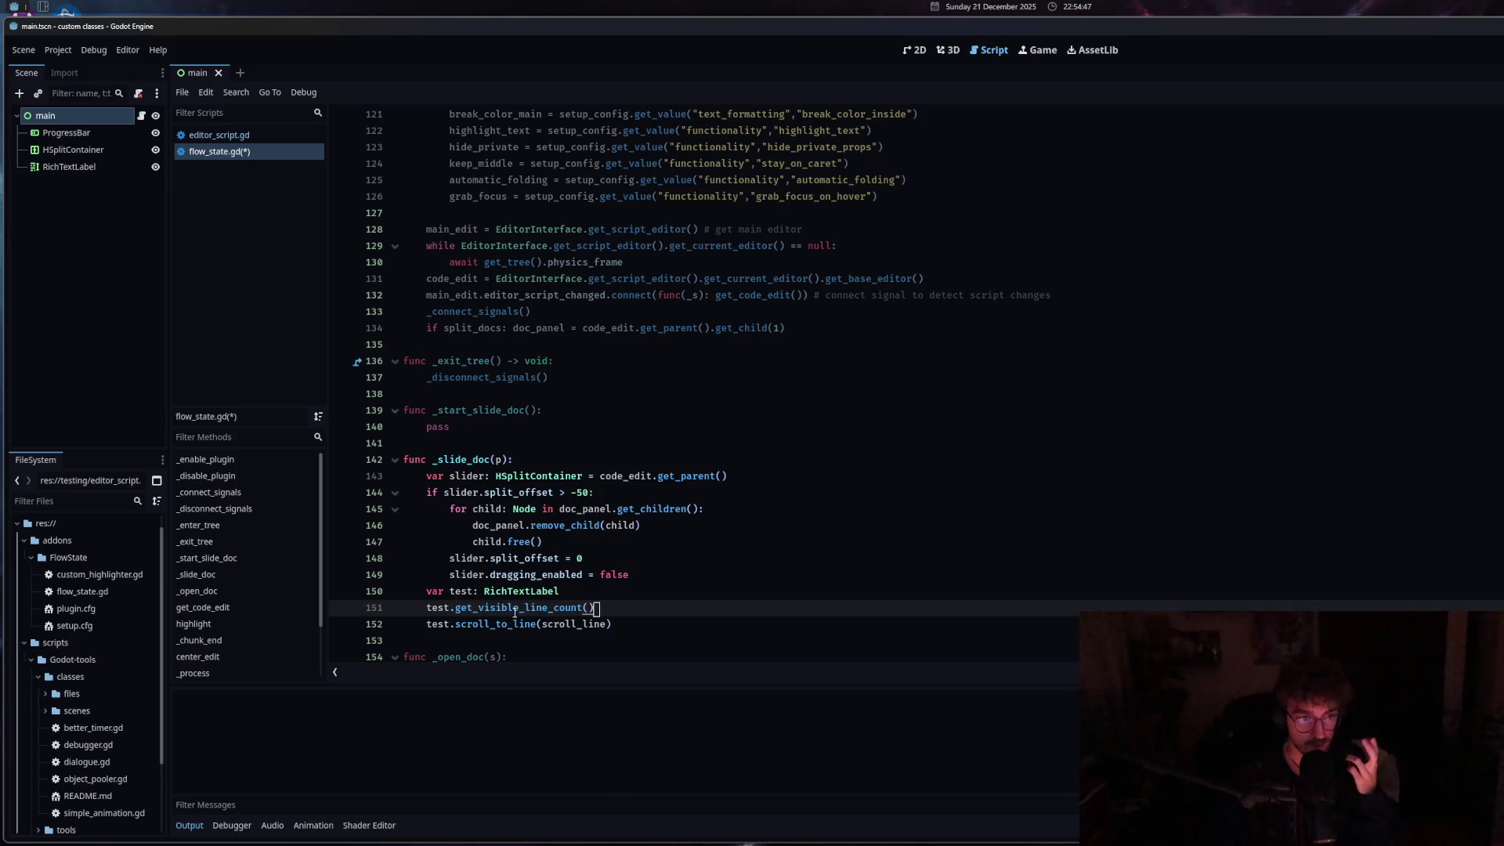
Retype 'line' after test. and browse the line-related autocomplete suggestions.
{"action": "mouse_move", "coordinate": [515, 611]}
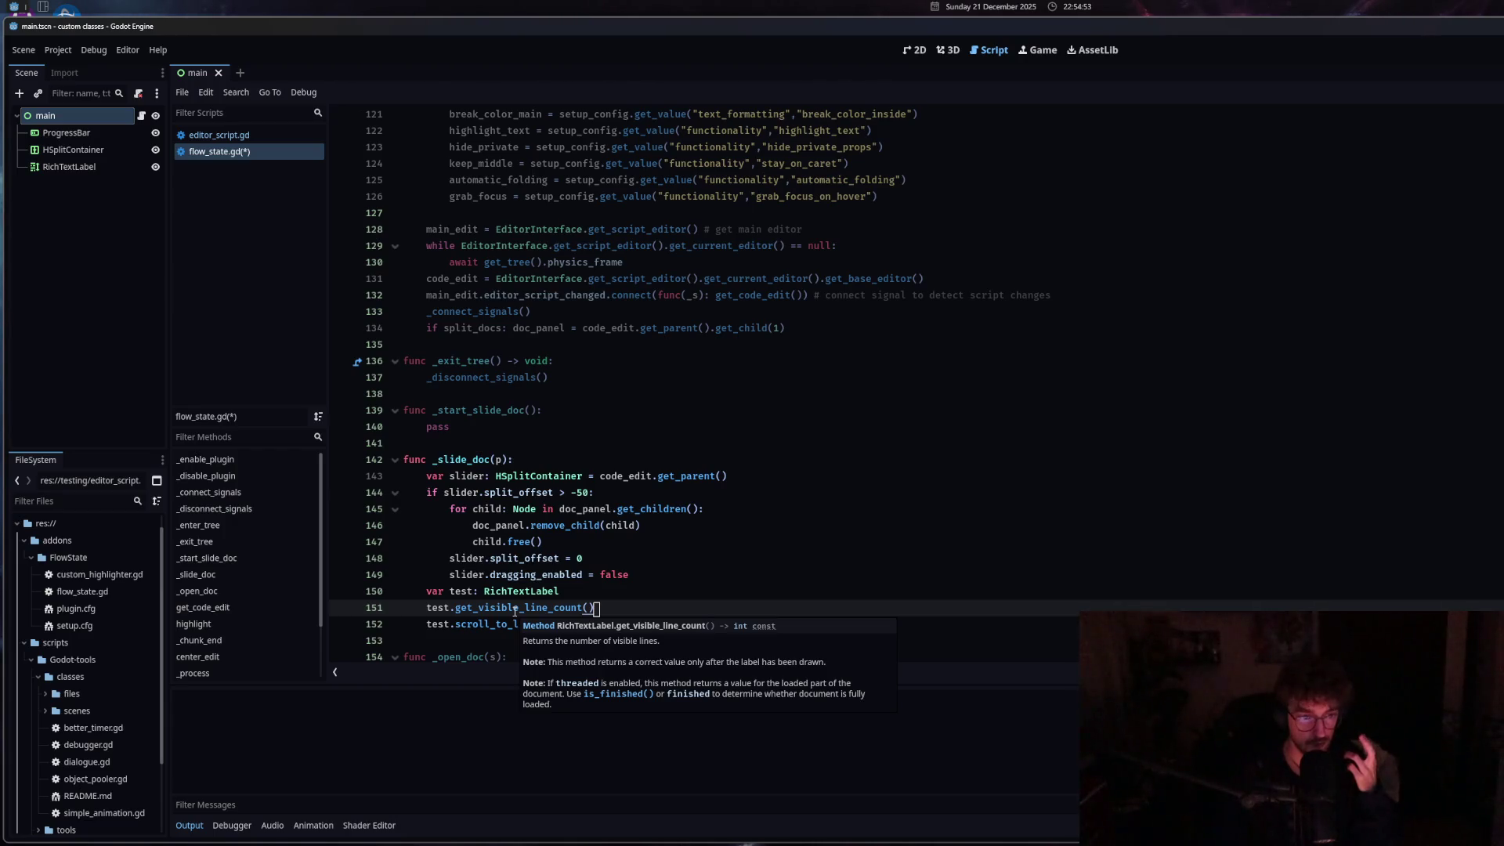
{"action": "left_click_drag", "start_coordinate": [600, 608], "coordinate": [457, 608]}
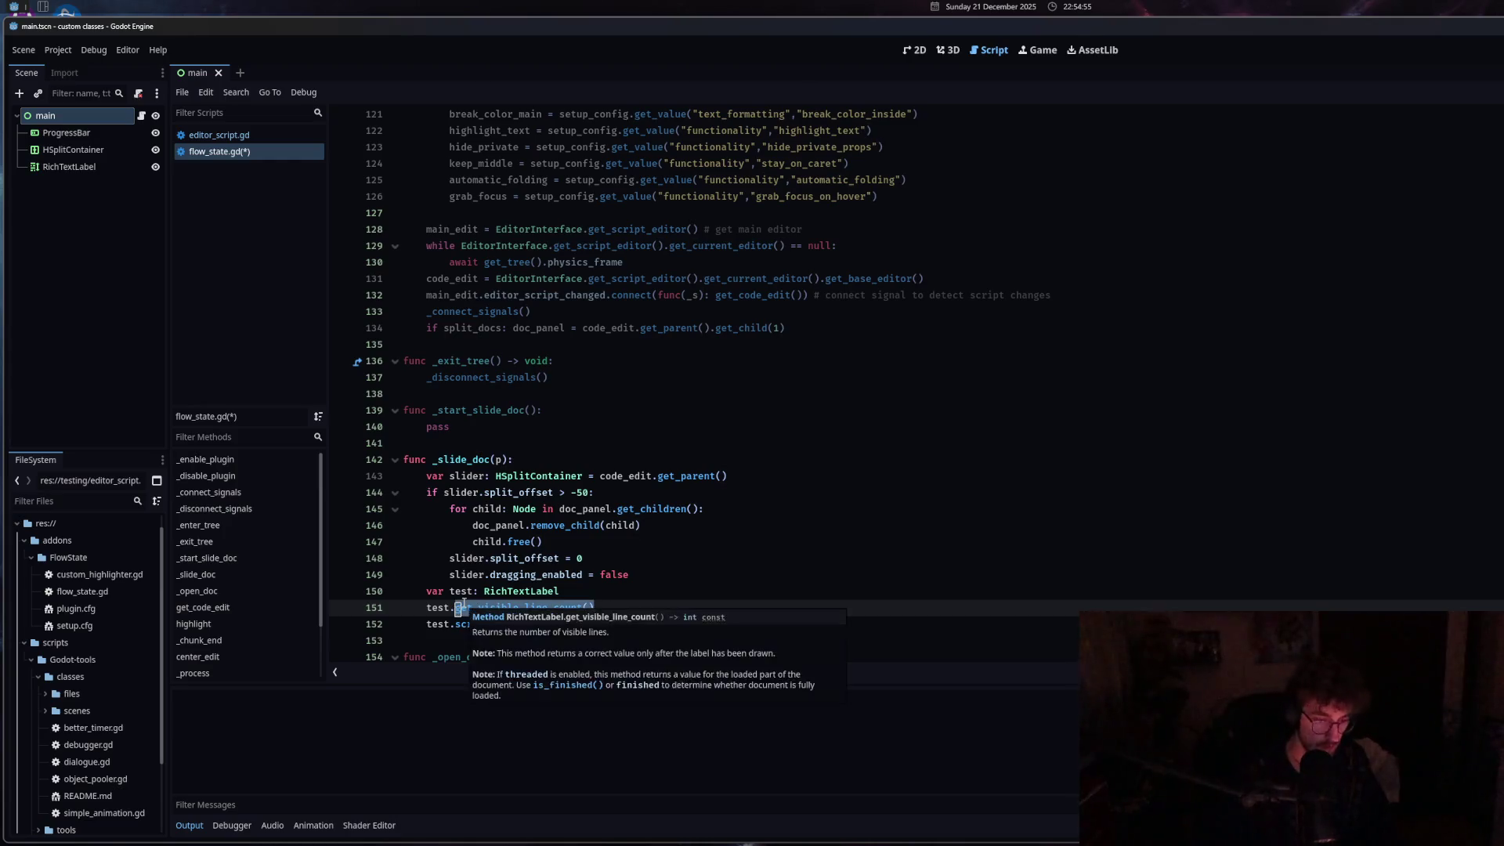
{"action": "type", "text": "line"}
{"action": "scroll", "coordinate": [604, 514], "scroll_direction": "down", "scroll_amount": 3}
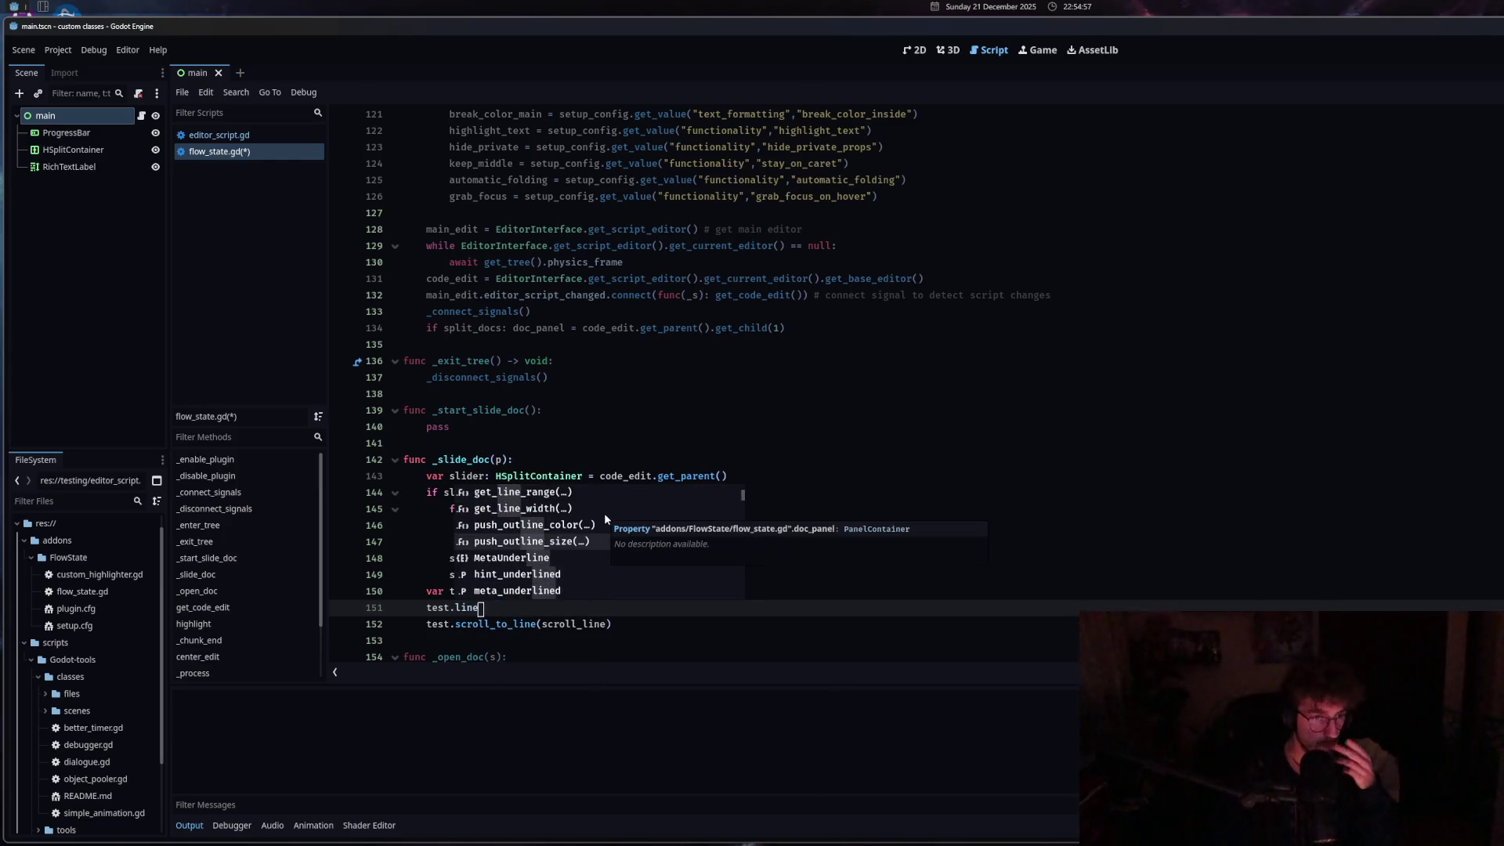
{"action": "scroll", "coordinate": [607, 540], "scroll_direction": "down", "scroll_amount": 2}
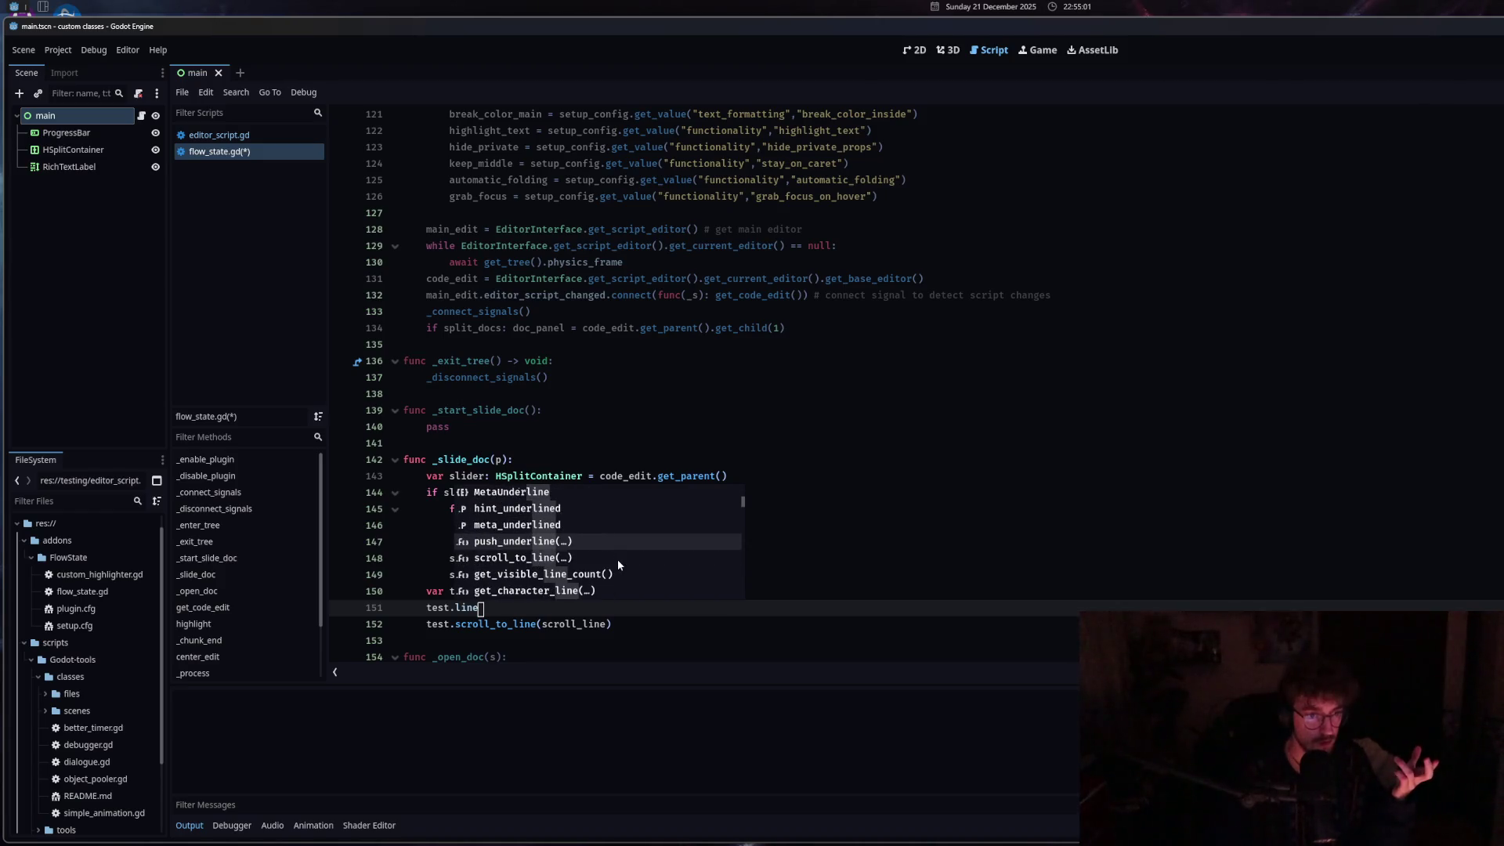
{"action": "scroll", "coordinate": [617, 559], "scroll_direction": "down", "scroll_amount": 1}
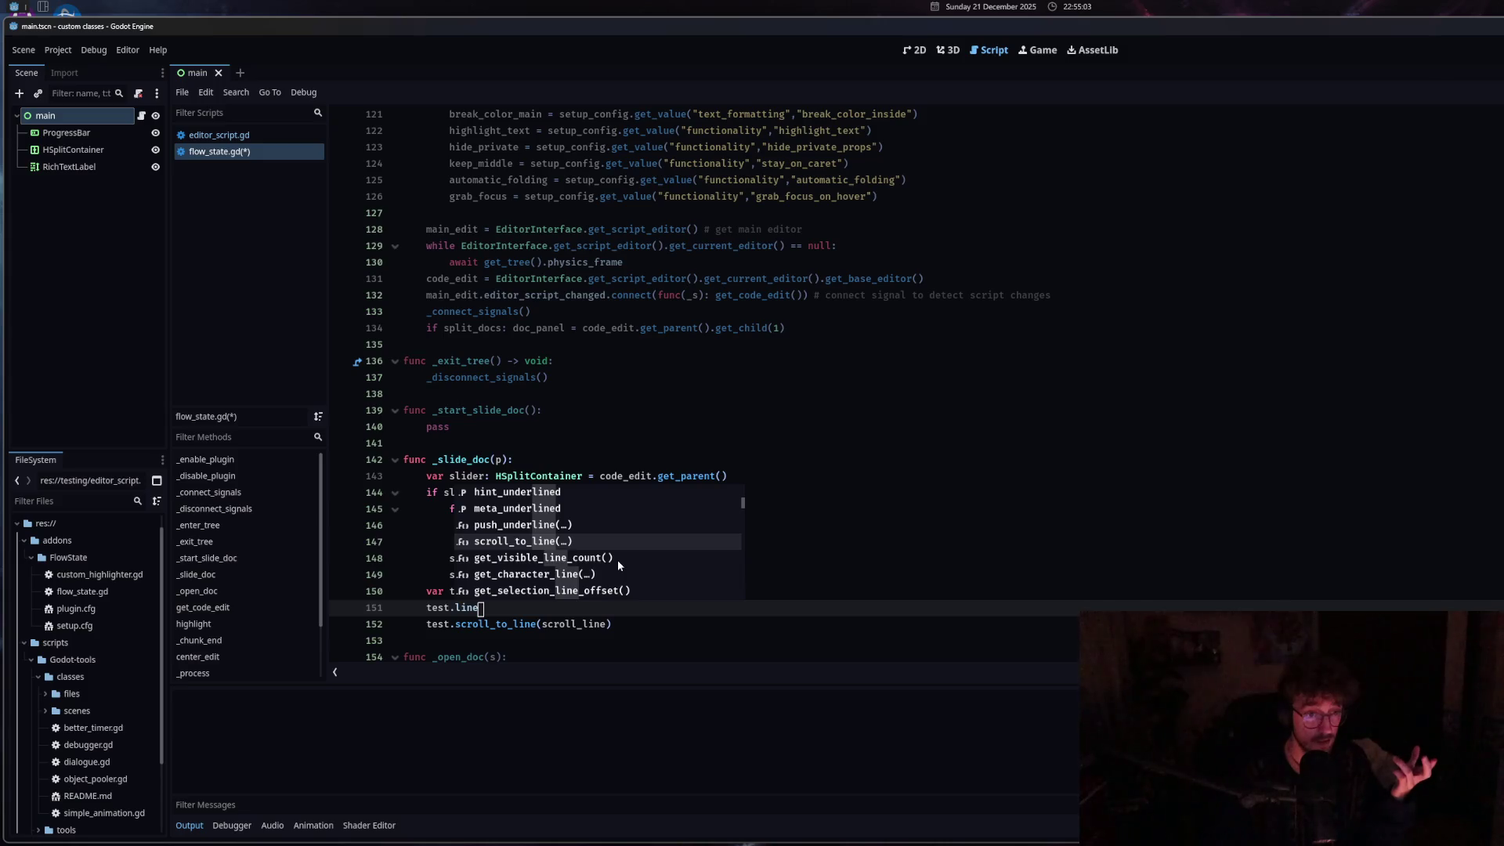
{"action": "scroll", "coordinate": [617, 559], "scroll_direction": "down", "scroll_amount": 1}
{"action": "scroll", "coordinate": [666, 559], "scroll_direction": "down", "scroll_amount": 5}
{"action": "scroll", "coordinate": [667, 569], "scroll_direction": "down", "scroll_amount": 10}
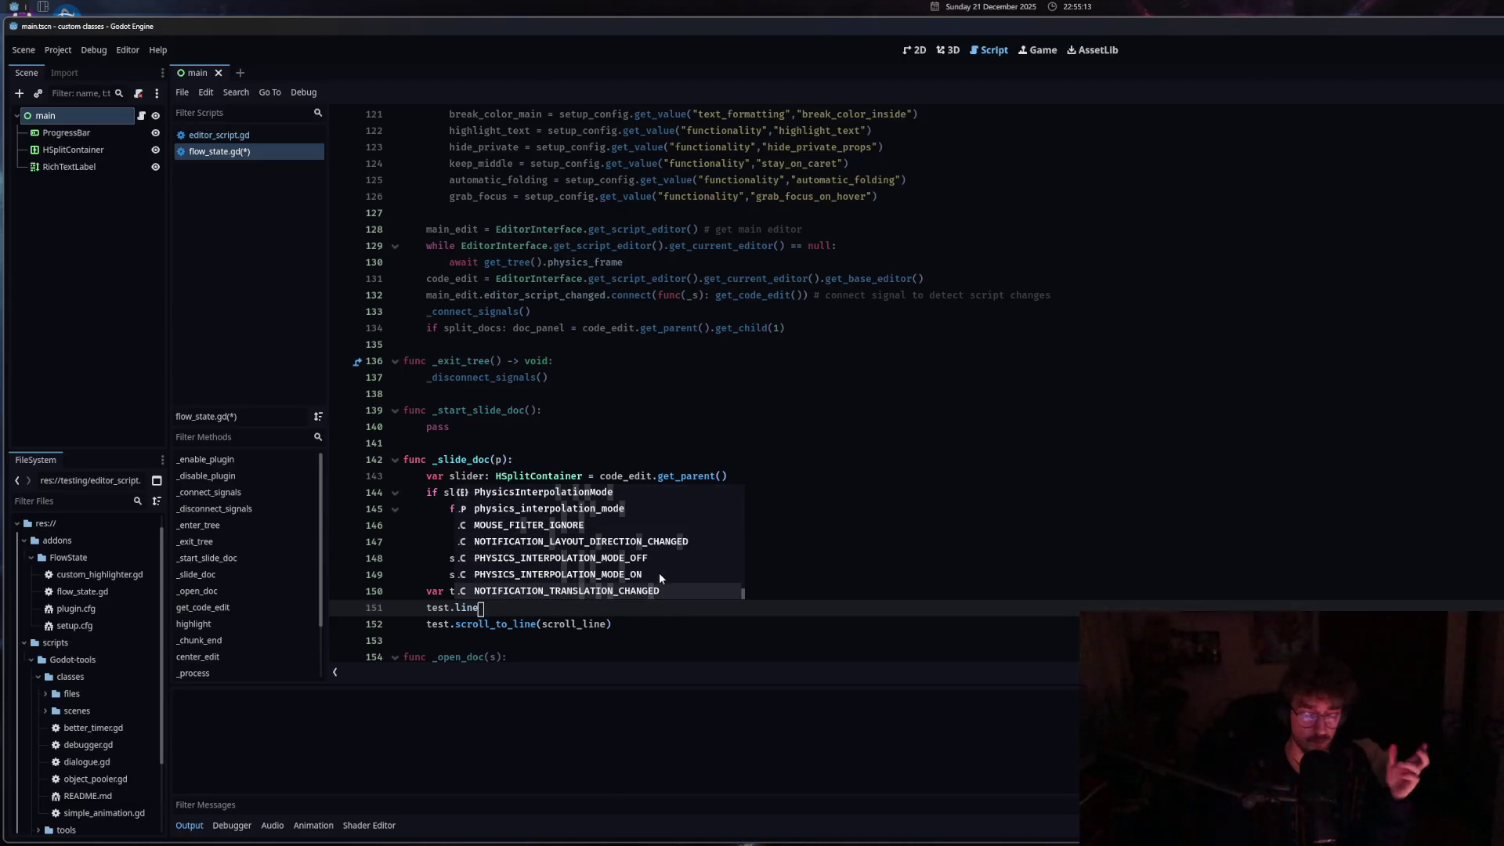
Swap the member for top_level via autocomplete, then select top_level again.
{"action": "mouse_move", "coordinate": [515, 626]}
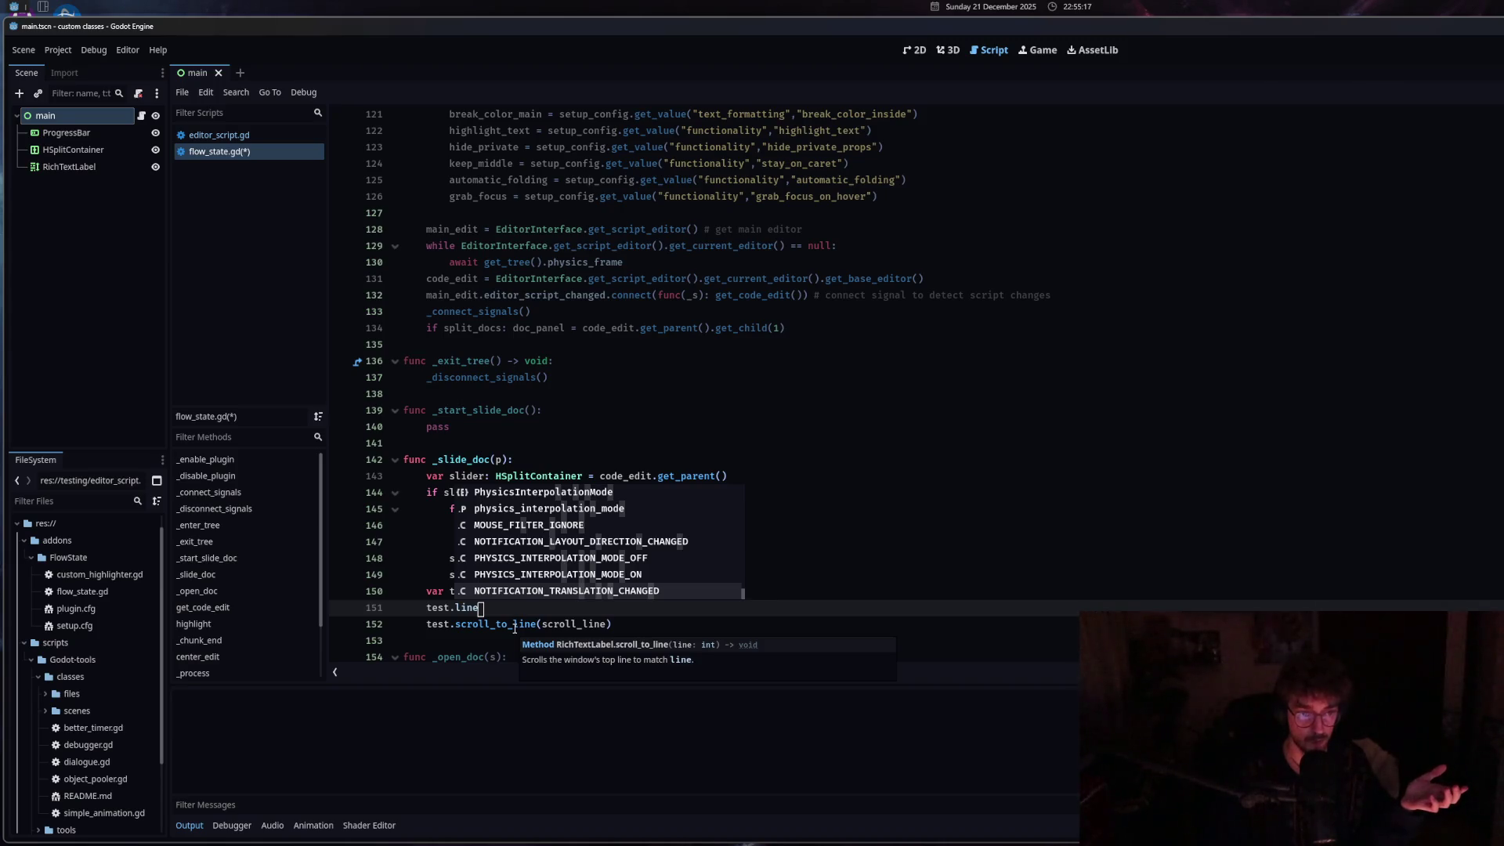
{"action": "double_click", "coordinate": [456, 607]}
{"action": "type", "text": "top_"}
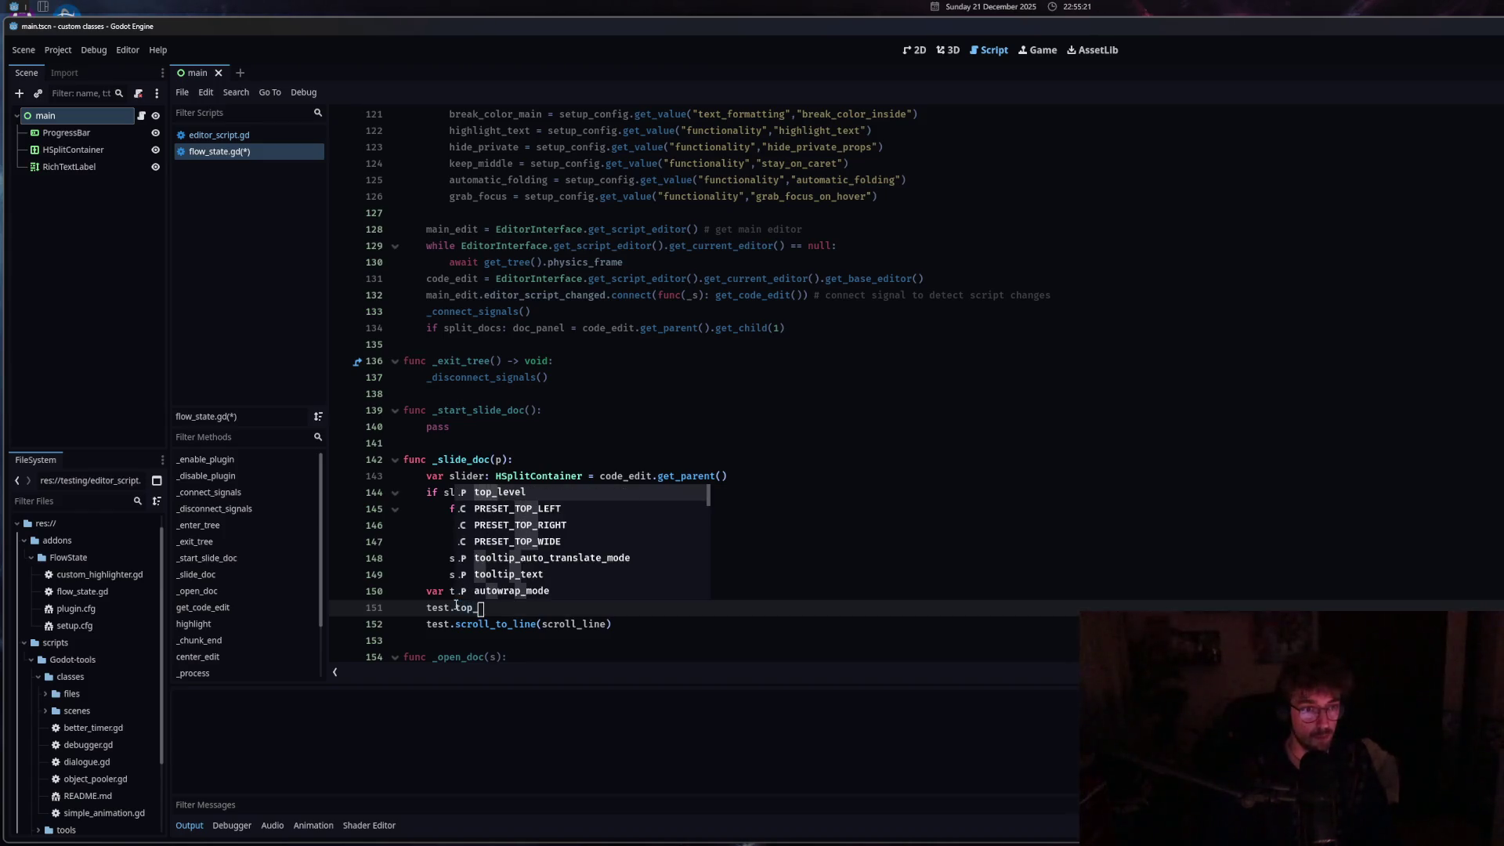
{"action": "type", "text": "l"}
{"action": "key", "text": "Return"}
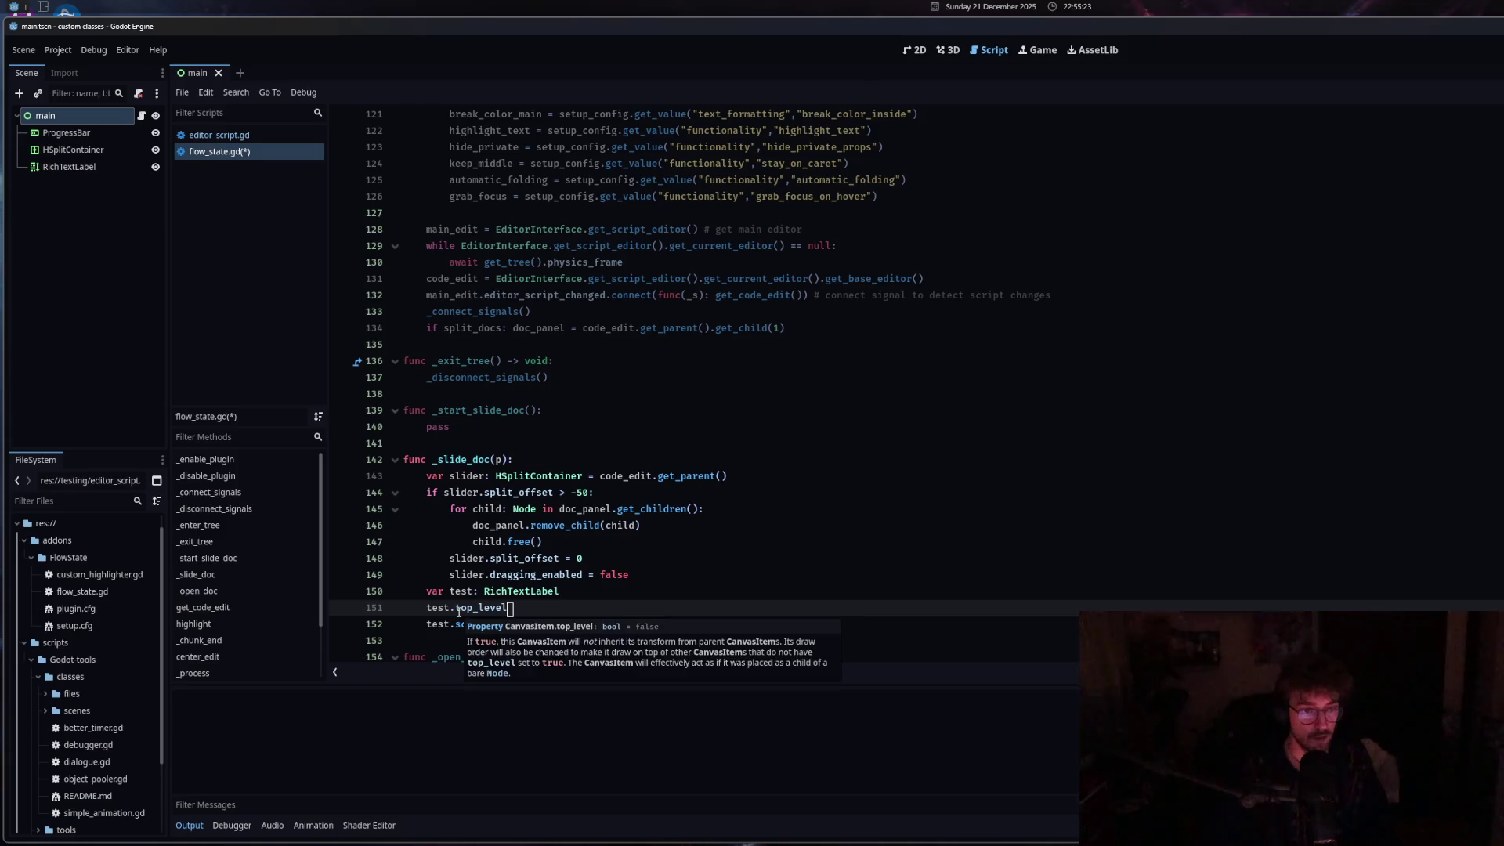
{"action": "double_click", "coordinate": [470, 608]}
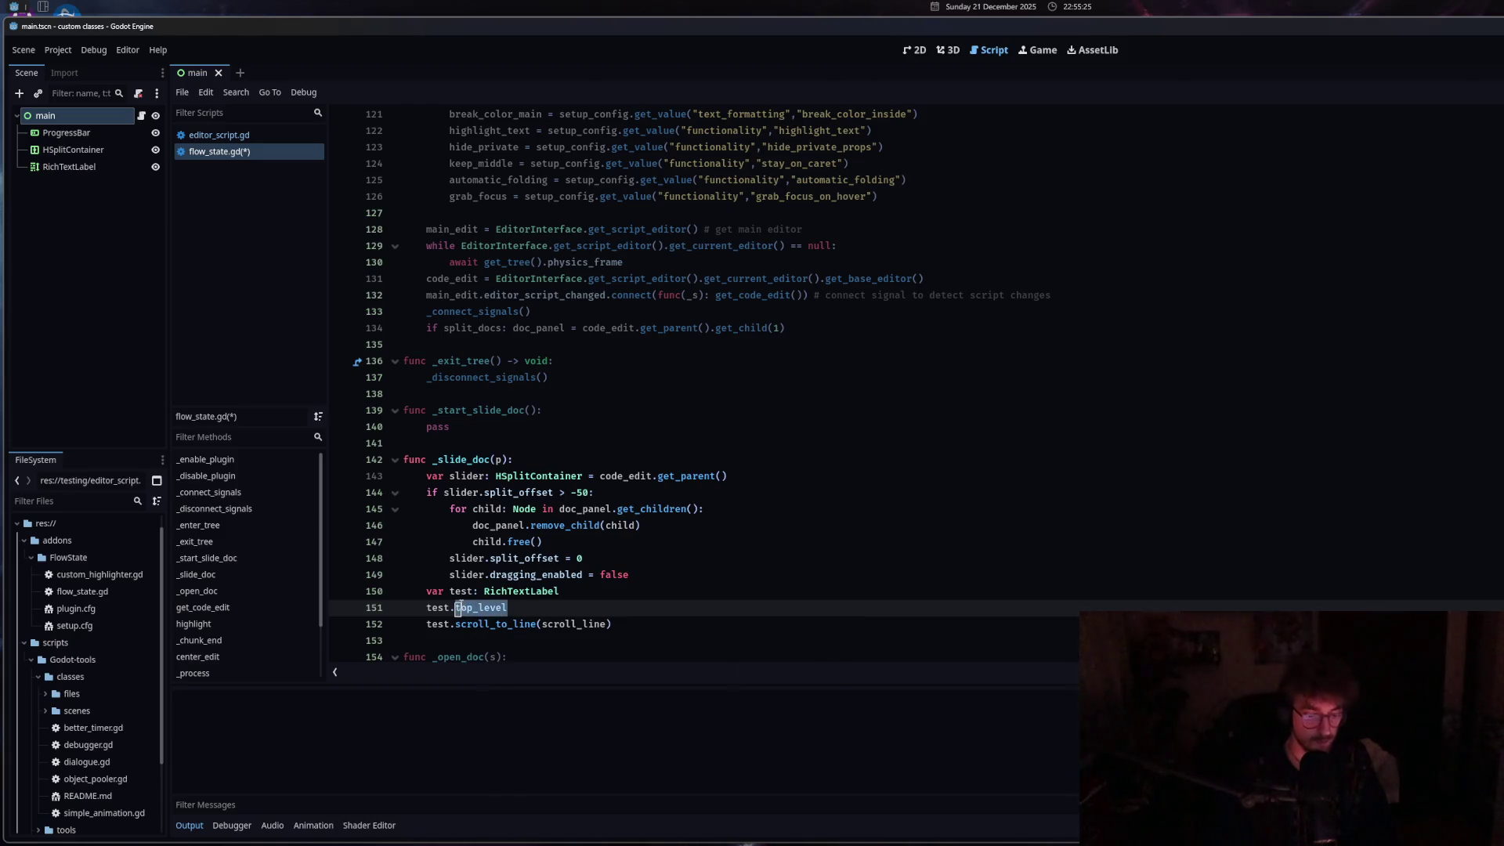
Change line 151 to test.get_visible_line_count(), after briefly trying get_line_offset().
{"action": "type", "text": "get"}
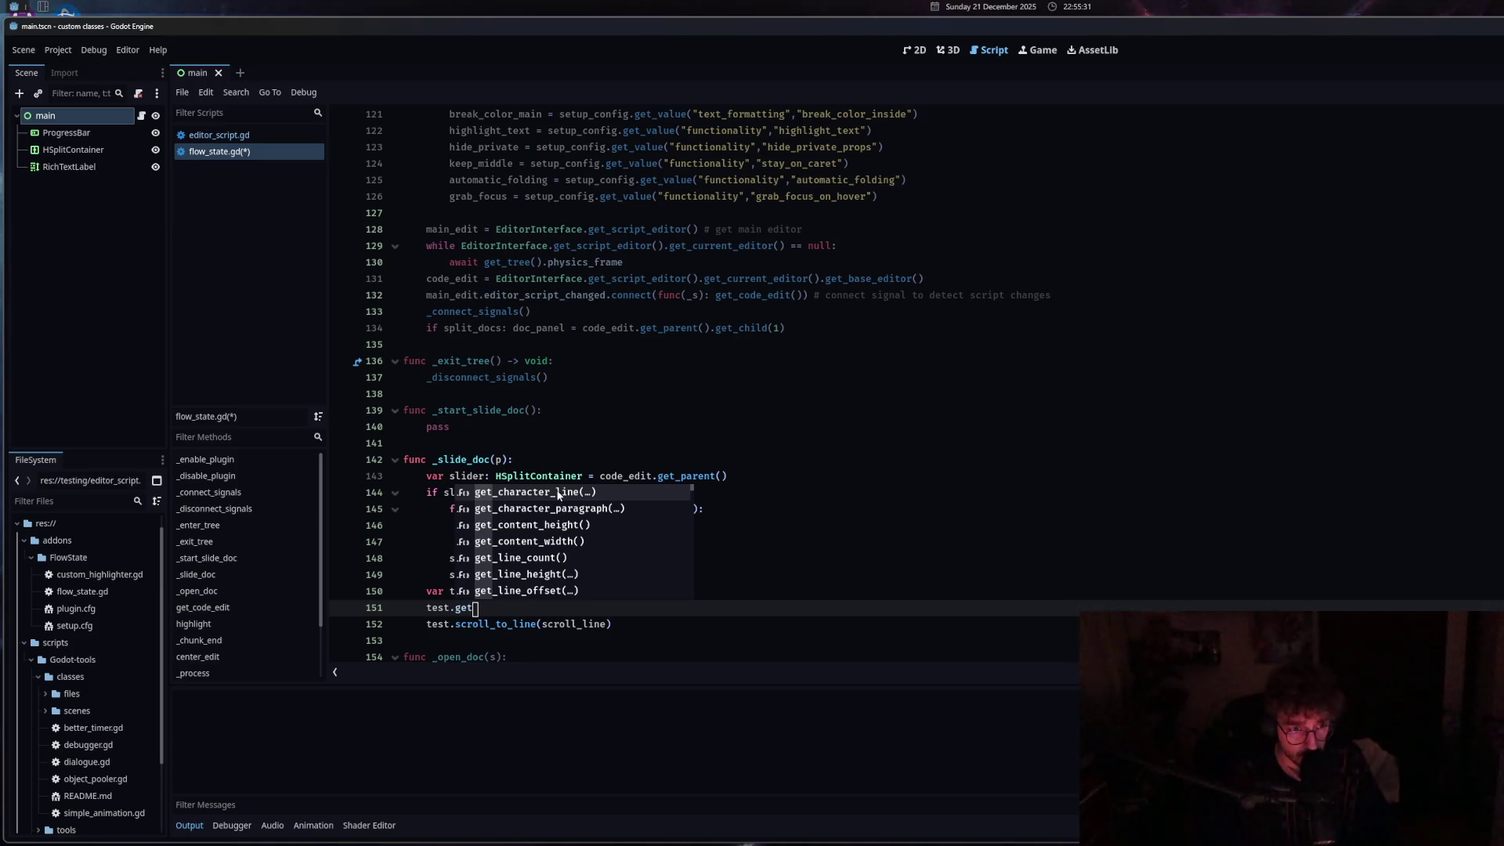
{"action": "left_click", "coordinate": [535, 594]}
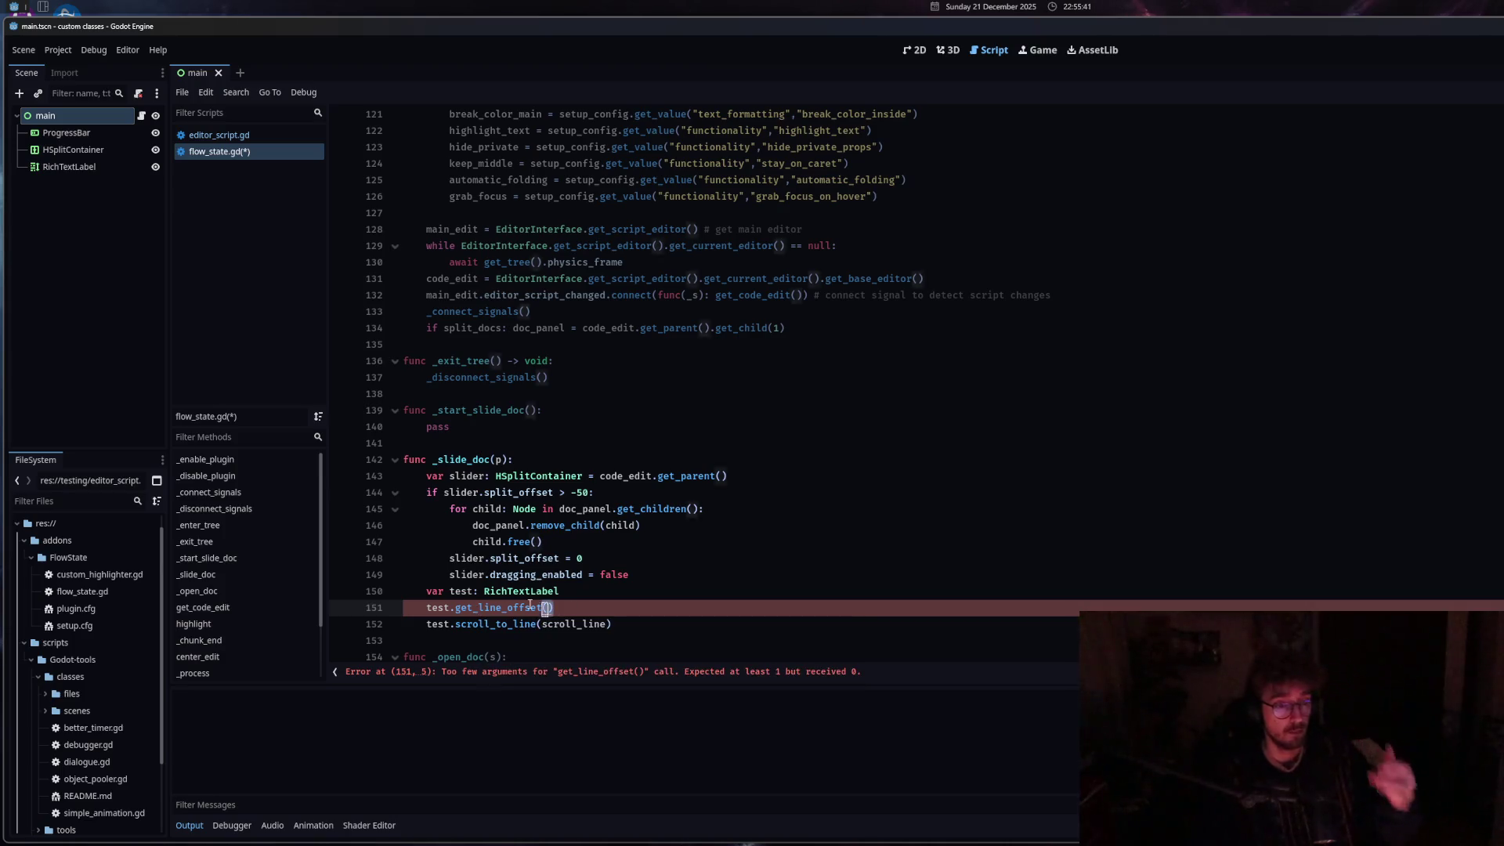
{"action": "left_click_drag", "start_coordinate": [554, 608], "coordinate": [463, 602]}
{"action": "type", "text": "get"}
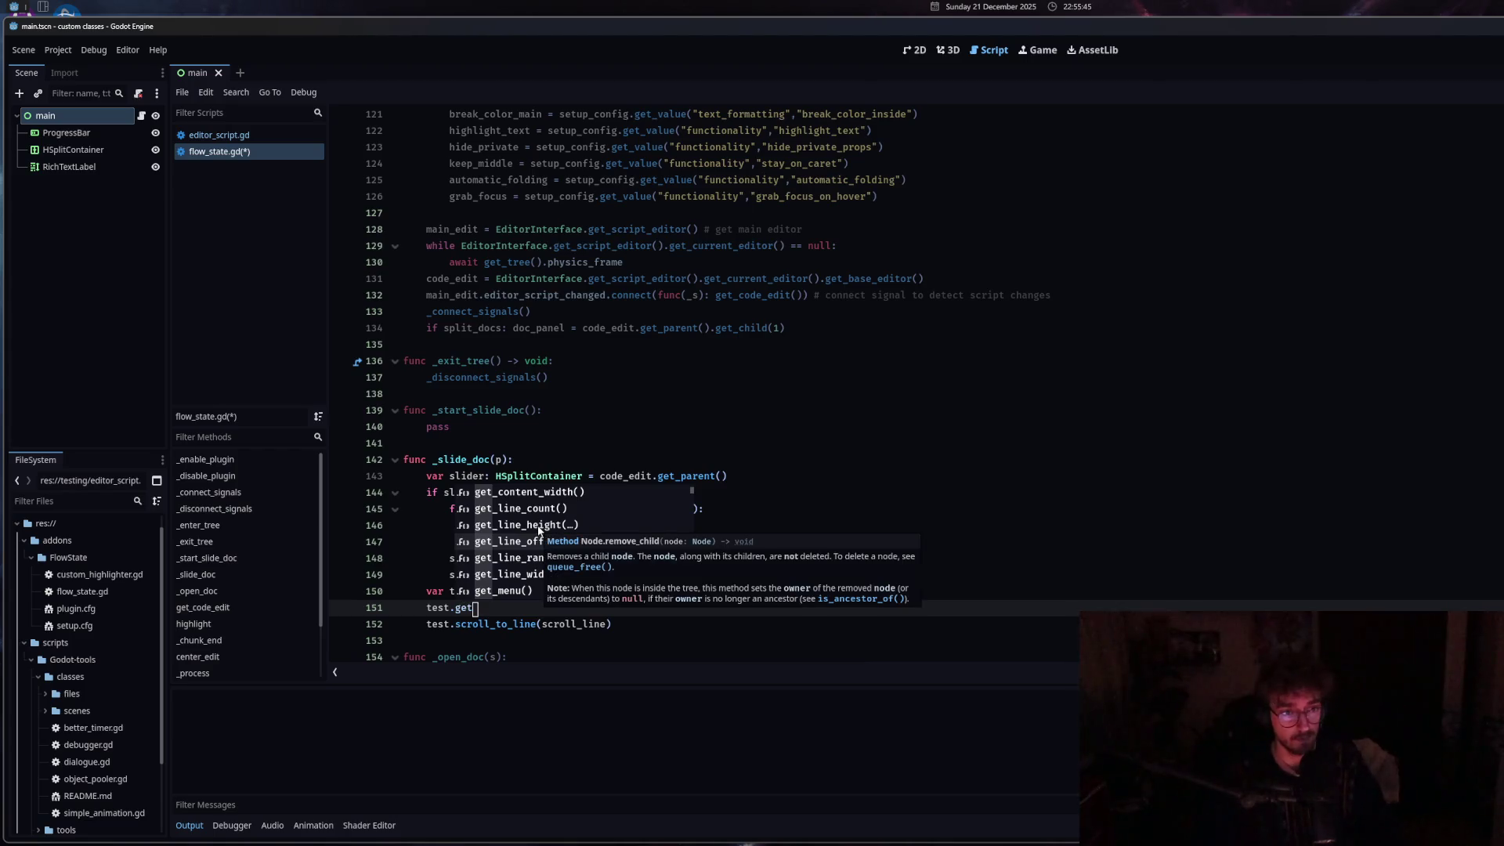
{"action": "scroll", "coordinate": [587, 532], "scroll_direction": "down", "scroll_amount": 3}
{"action": "scroll", "coordinate": [612, 532], "scroll_direction": "down", "scroll_amount": 4}
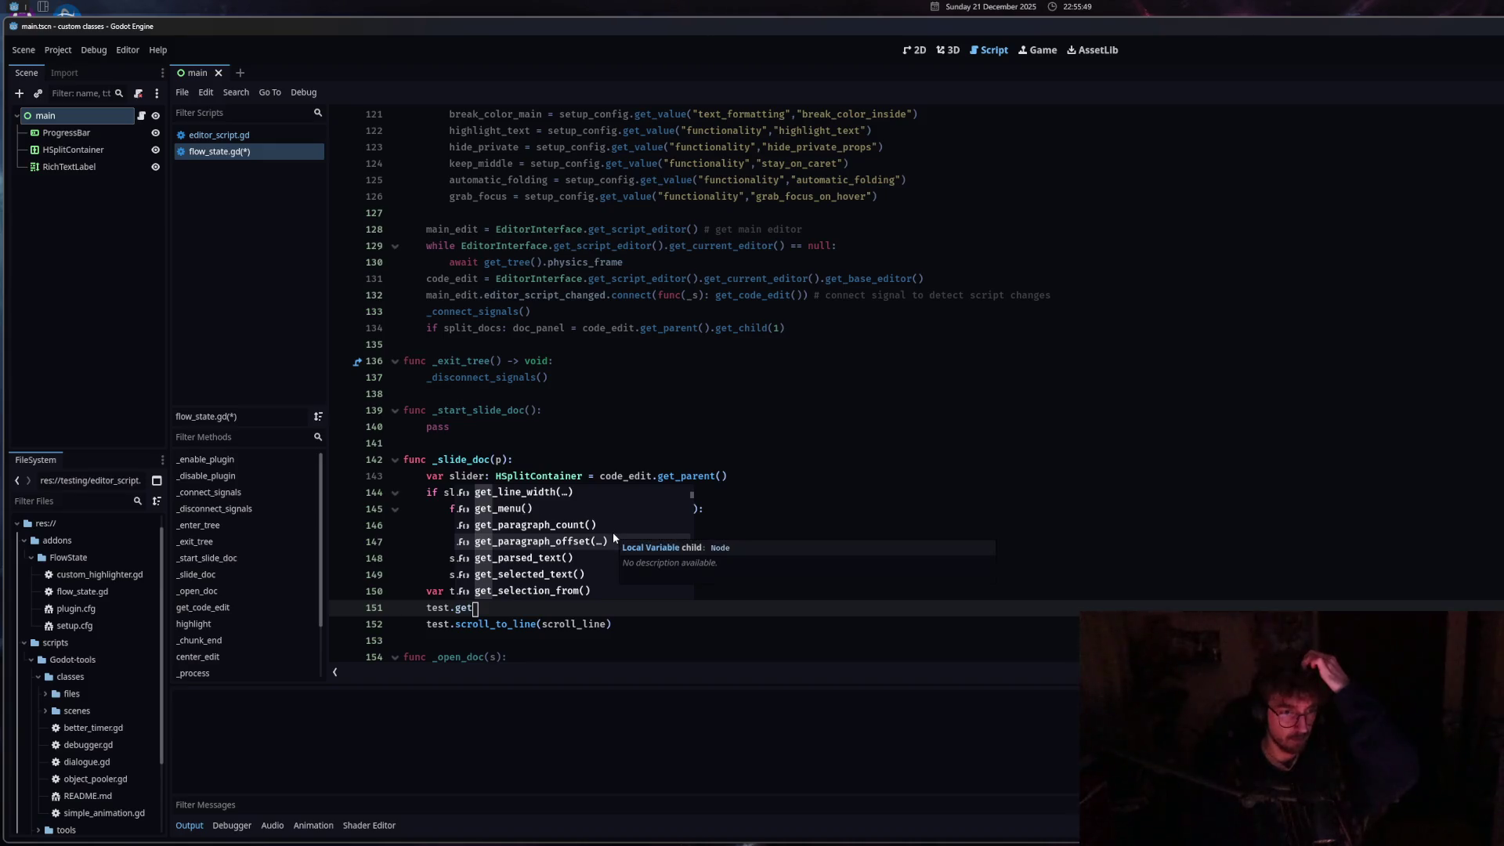
{"action": "scroll", "coordinate": [613, 536], "scroll_direction": "down", "scroll_amount": 4}
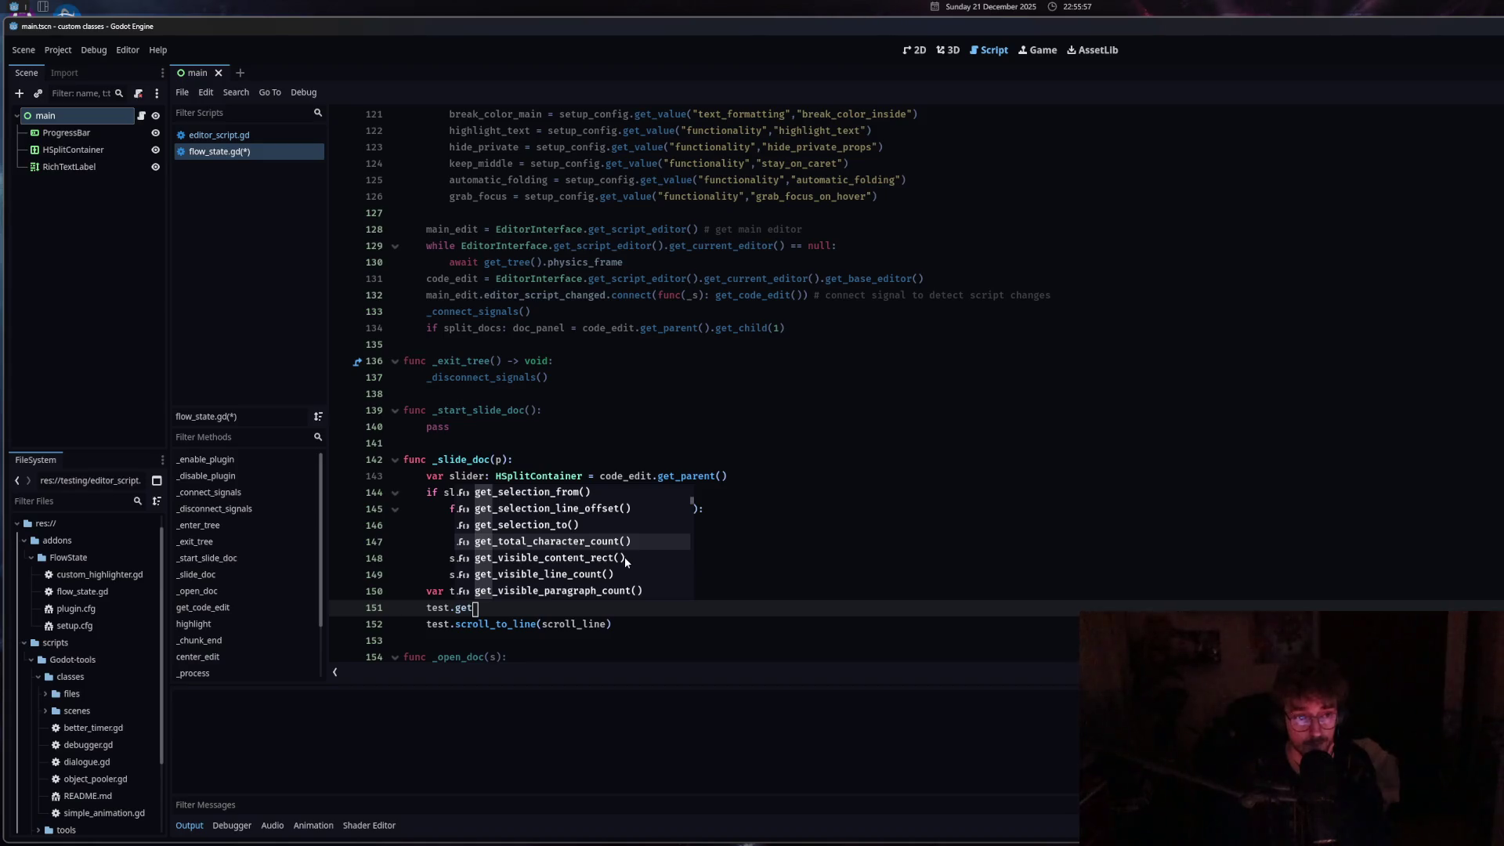
{"action": "scroll", "coordinate": [653, 558], "scroll_direction": "down", "scroll_amount": 2}
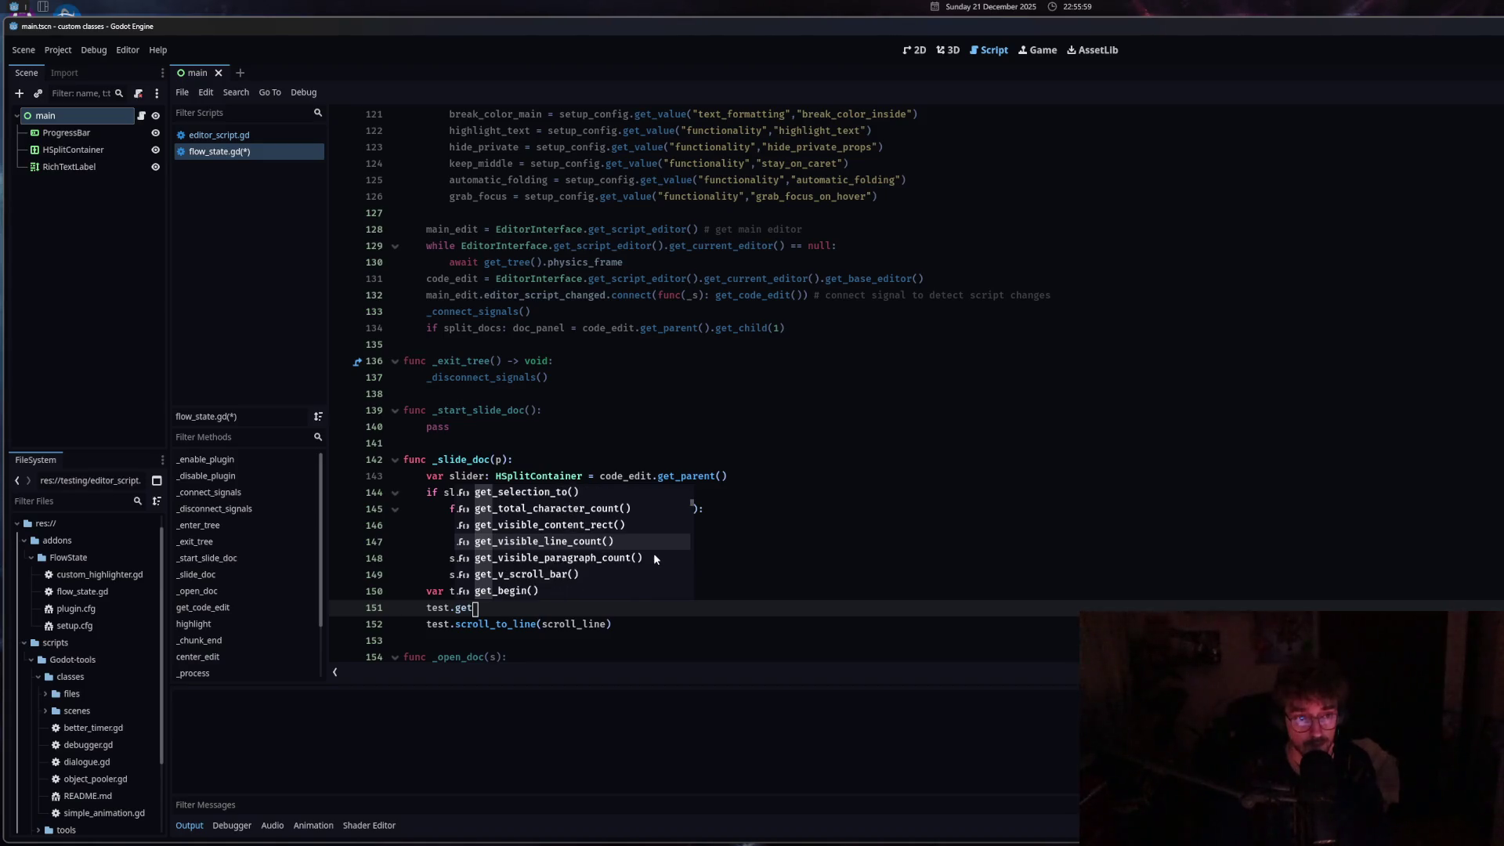
{"action": "double_click", "coordinate": [569, 546]}
Move to line 152 and launch the Zen browser from the app launcher.
{"action": "mouse_move", "coordinate": [495, 613]}
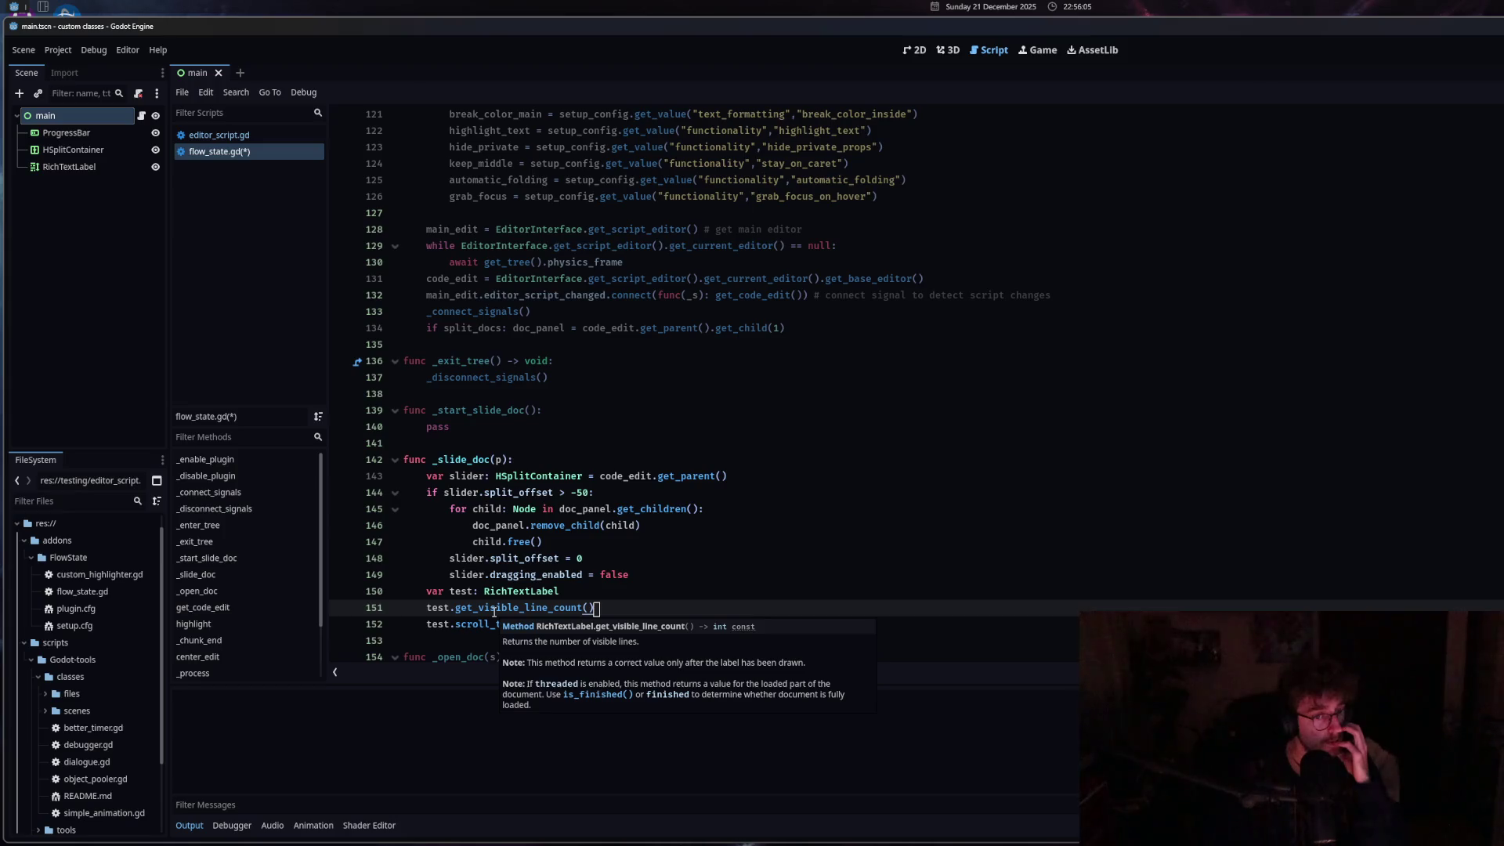
{"action": "left_click", "coordinate": [428, 624]}
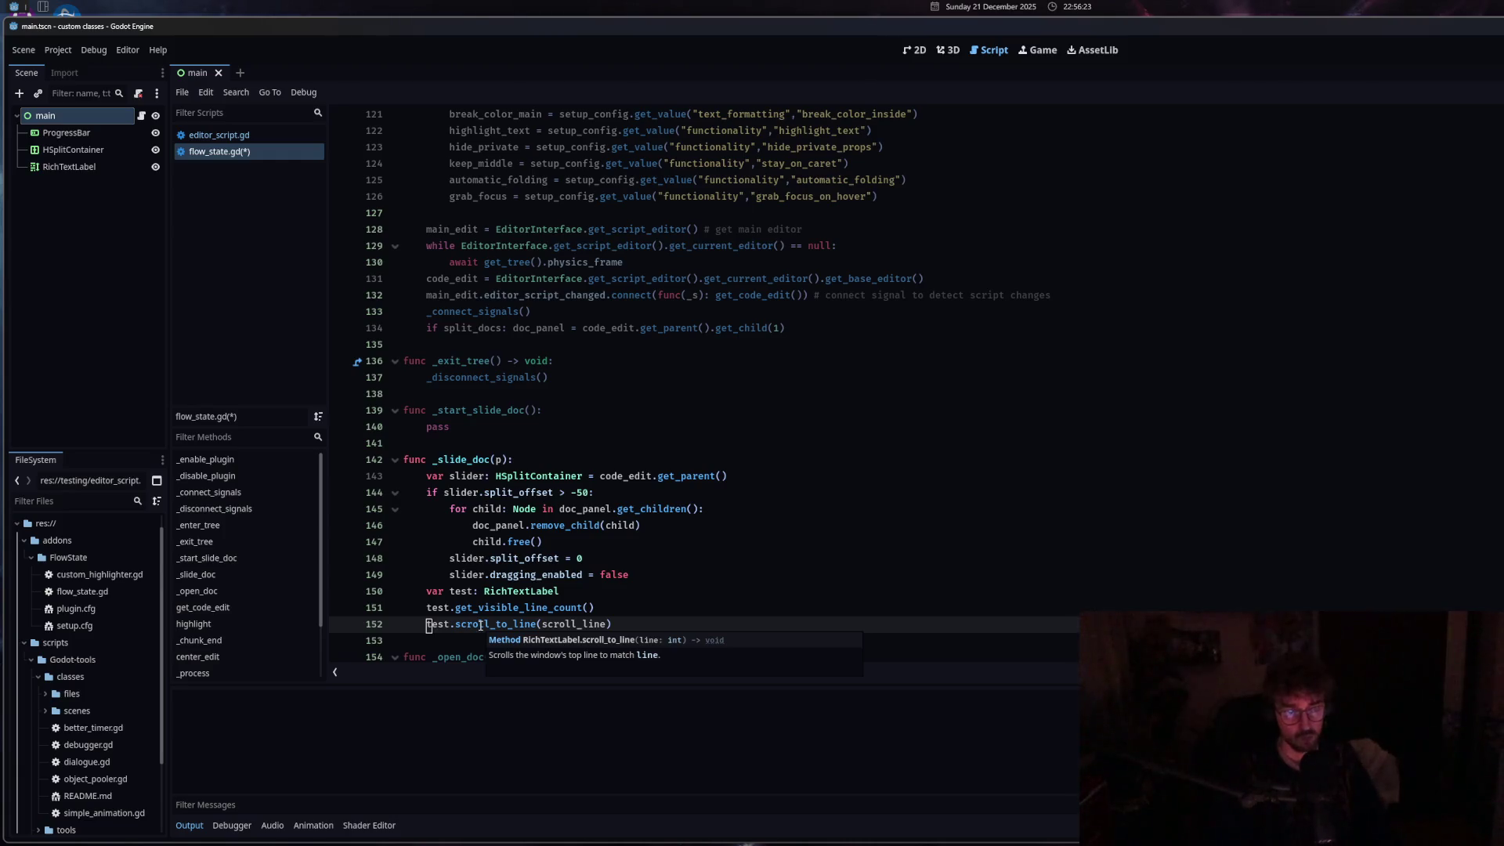
{"action": "key", "text": "alt+space"}
{"action": "type", "text": "zen"}
{"action": "left_click", "coordinate": [919, 270]}
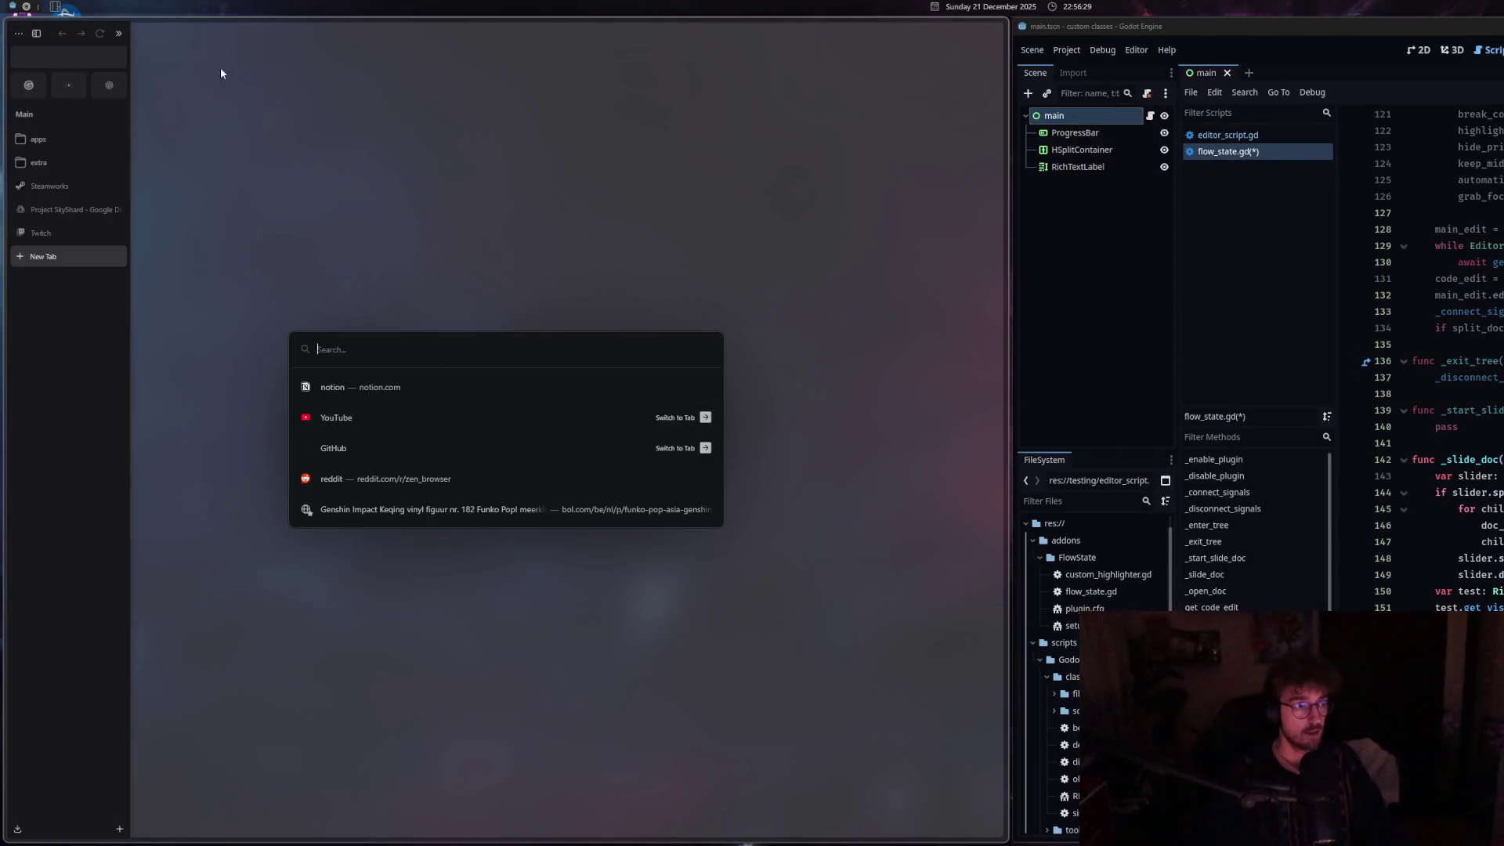
Open ChatGPT and start a question about Godot RichTextLabel's scroll_to_line function.
{"action": "left_click", "coordinate": [110, 85]}
{"action": "type", "text": "in godot the rich"}
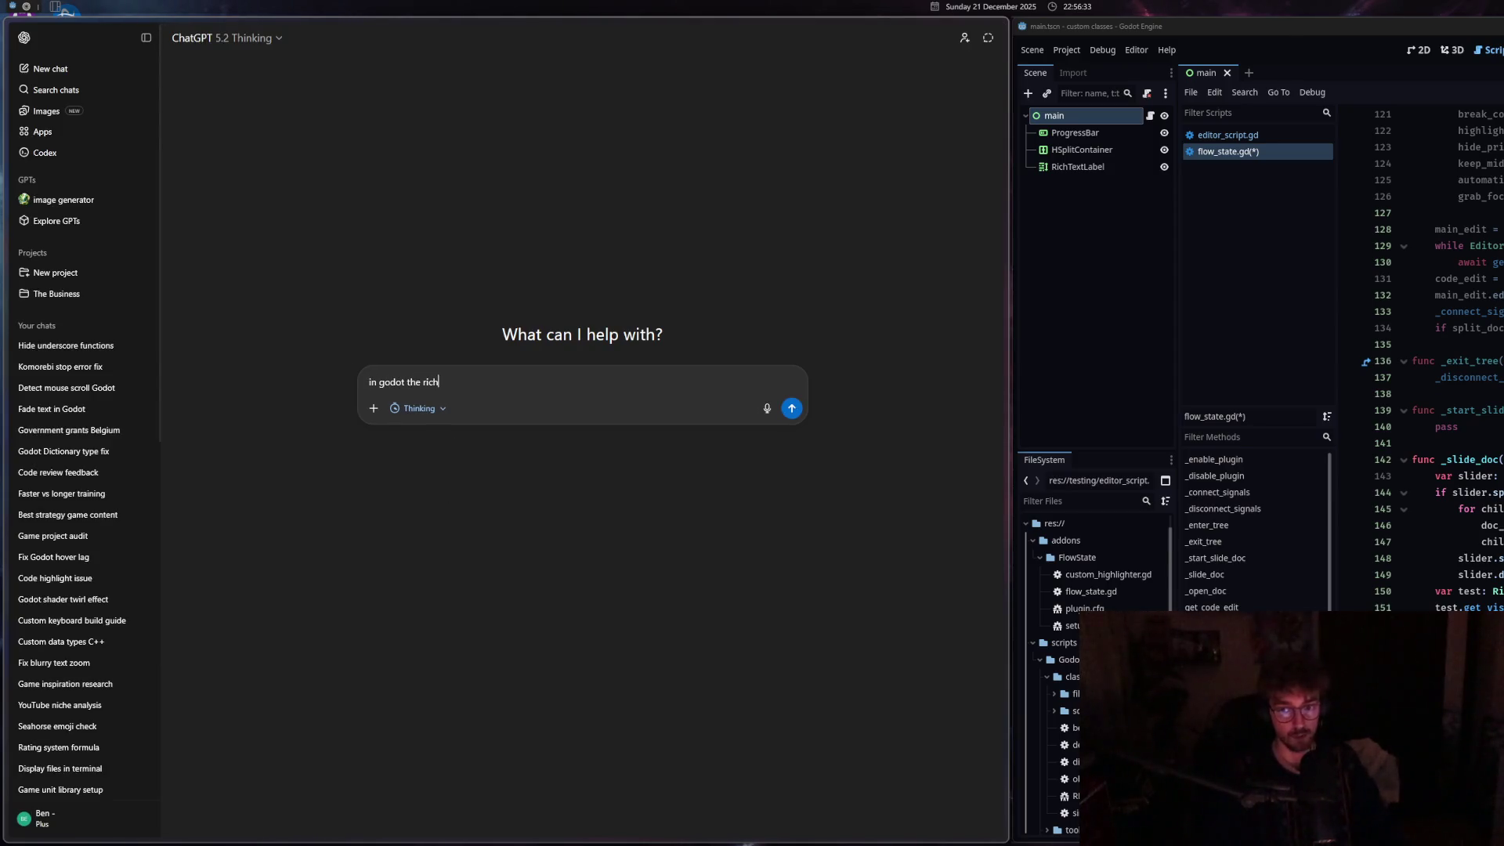
{"action": "type", "text": "textlabel has a fu"}
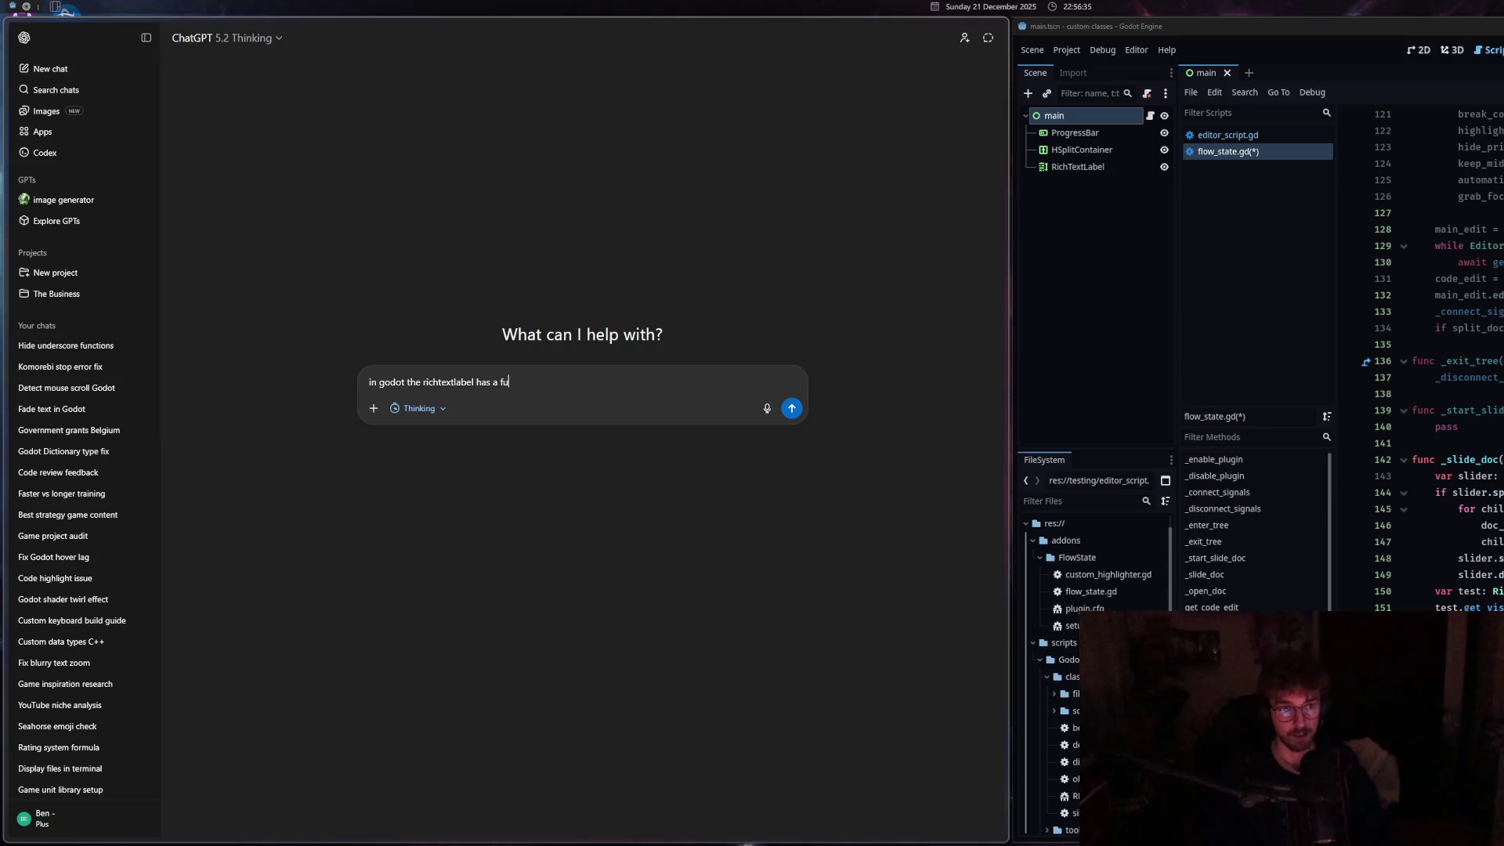
{"action": "type", "text": "nction called scroll_to_line where it scrolls t"}
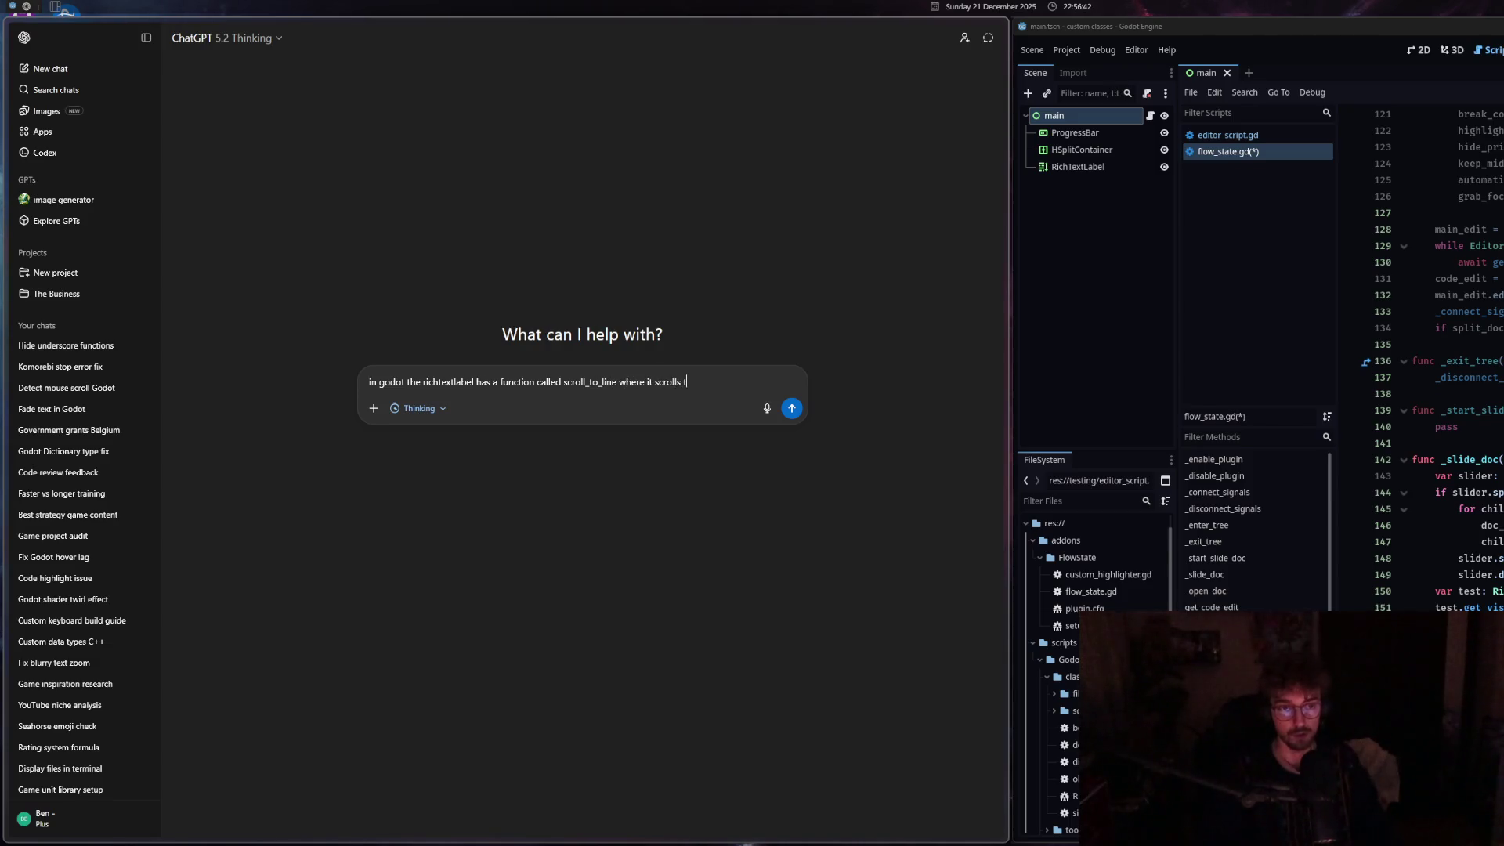
{"action": "key", "text": "BackSpace"}
{"action": "type", "text": "you to the"}
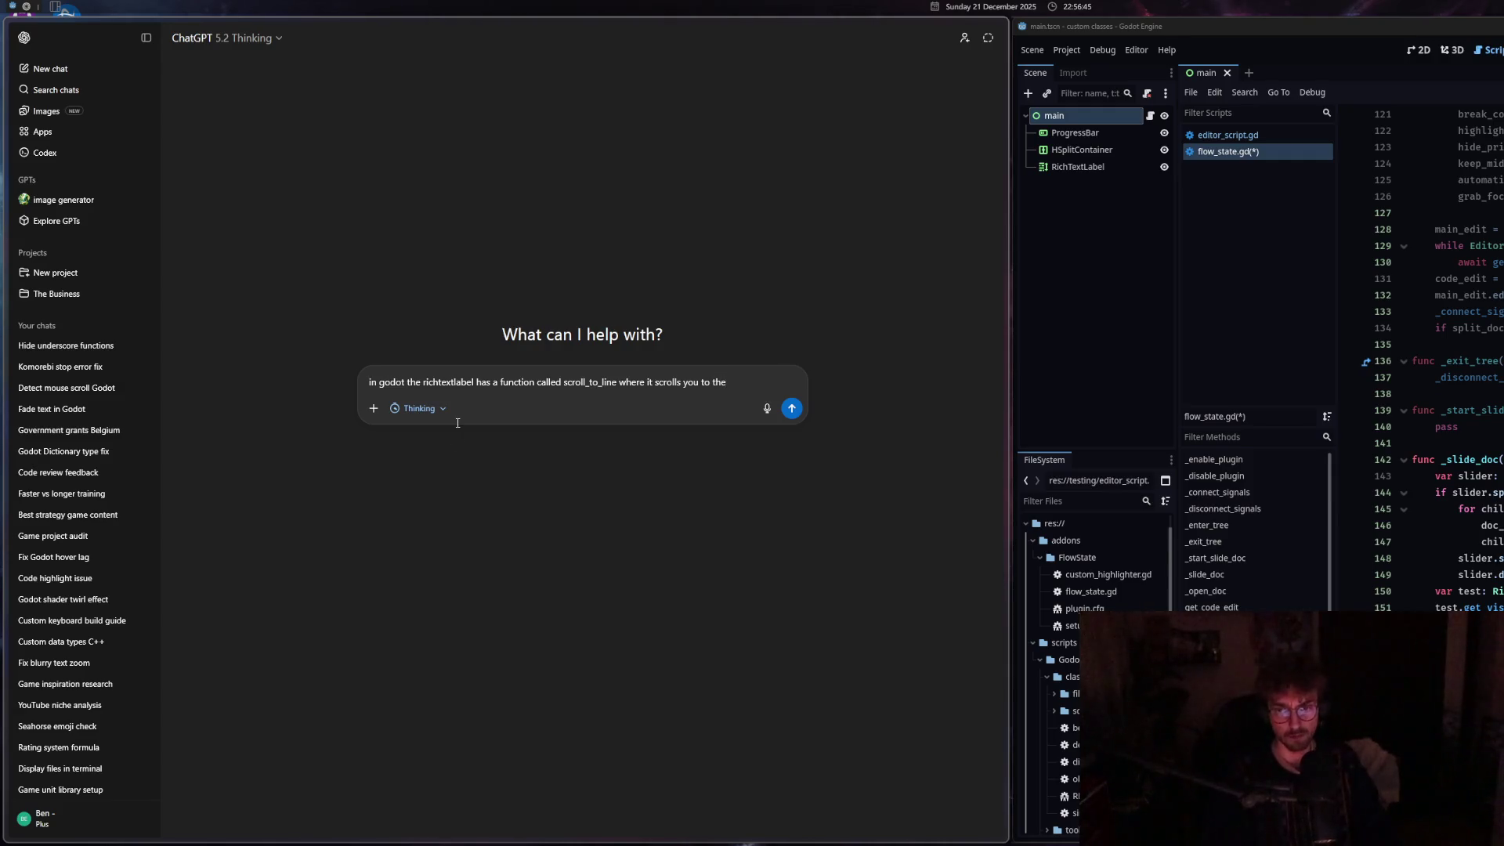
Finish the question asking for an easy way to get the top line, and send it.
{"action": "key", "text": "alt+Tab"}
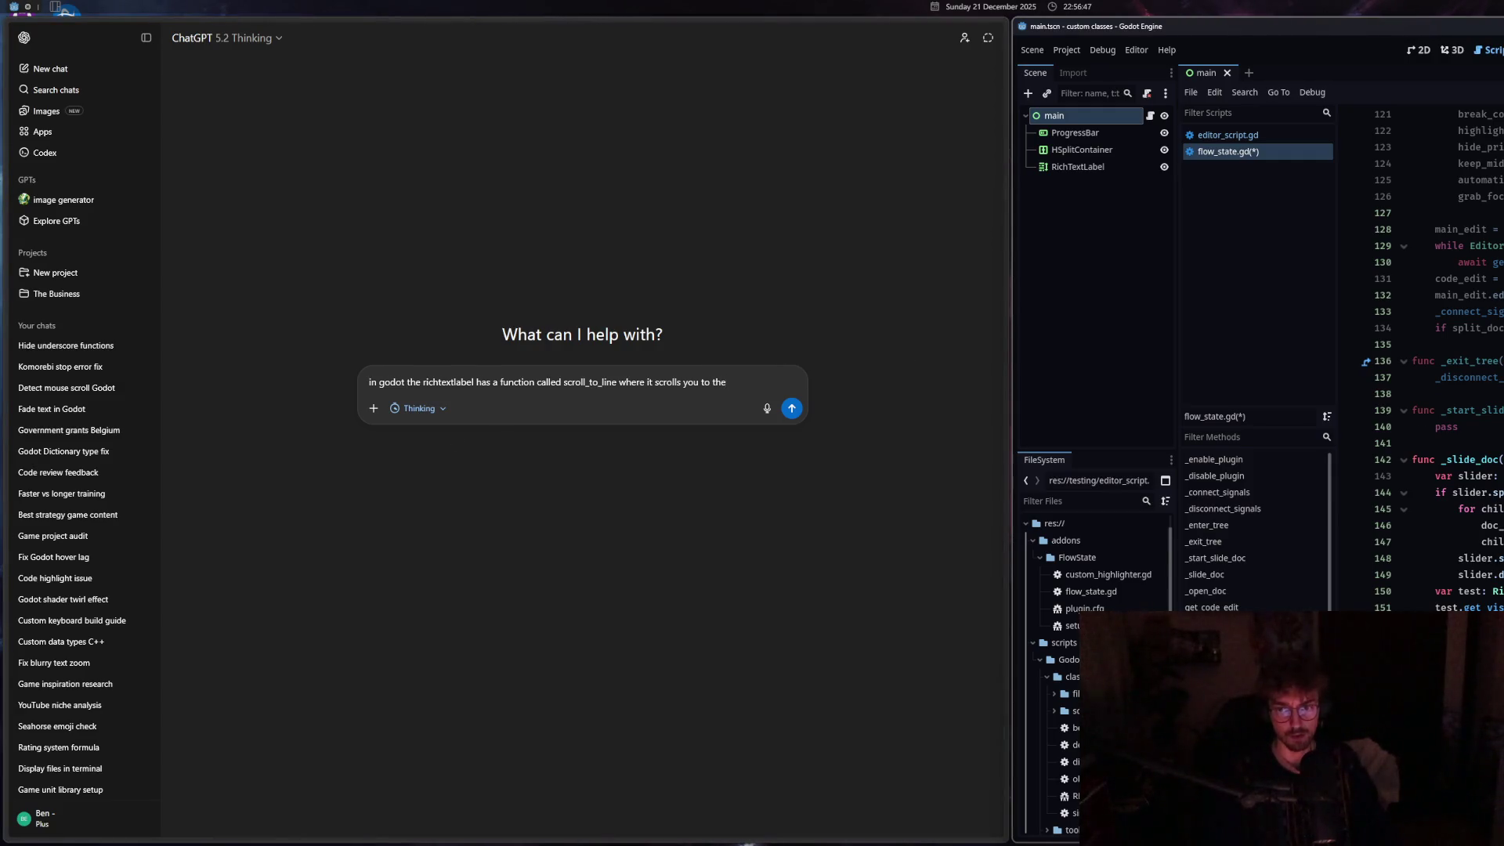
{"action": "key", "text": "alt+Tab"}
{"action": "key", "text": "ctrl+shift+Left"}
{"action": "key", "text": "ctrl+shift+Left"}
{"action": "key", "text": "ctrl+shift+Left"}
{"action": "type", "text": "the windows top line to"}
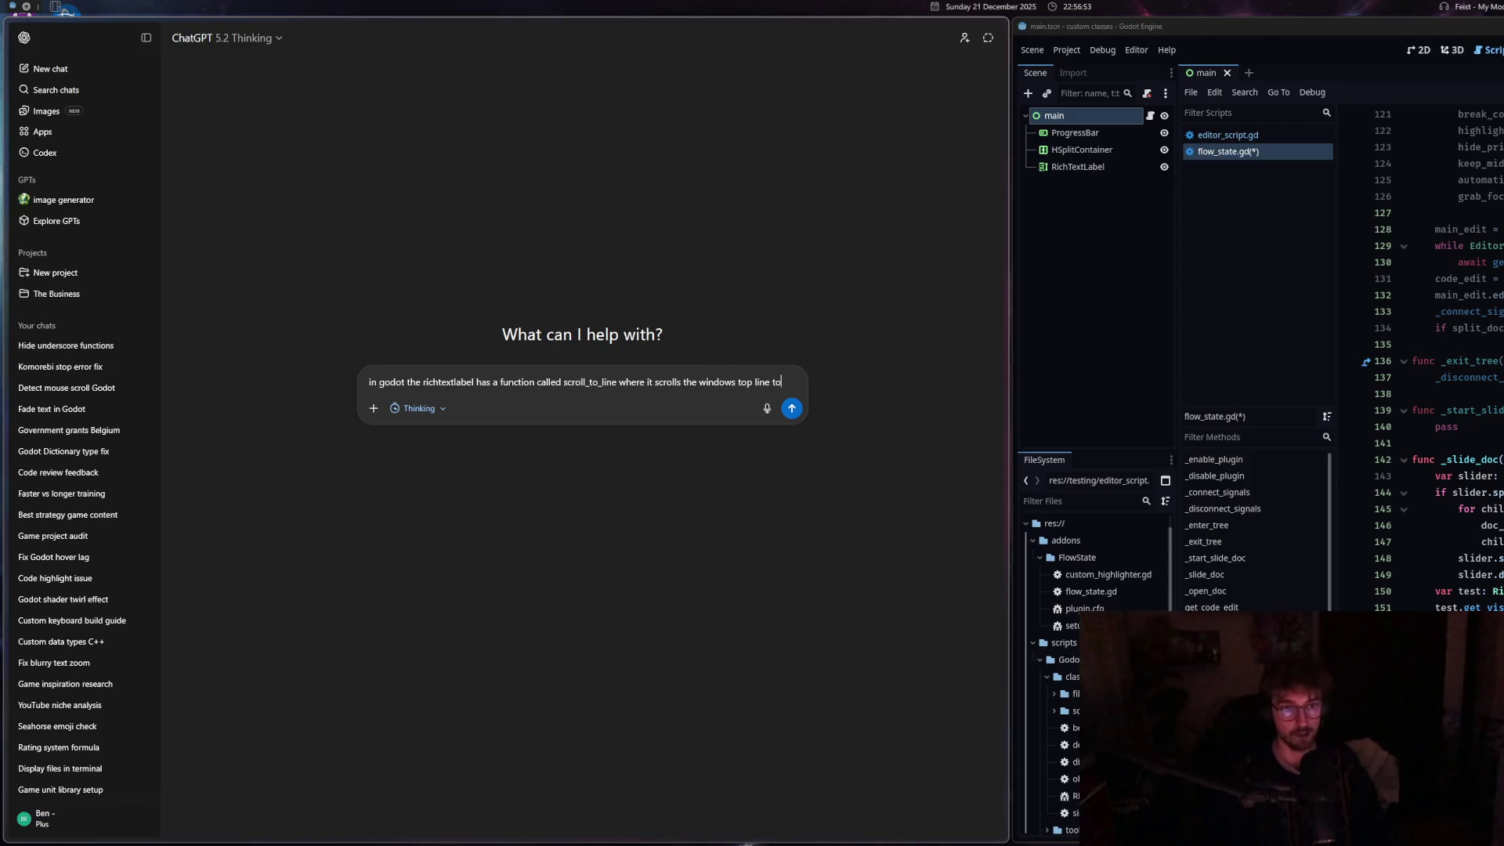
{"action": "type", "text": " the set line. But is there a way to get this top line number"}
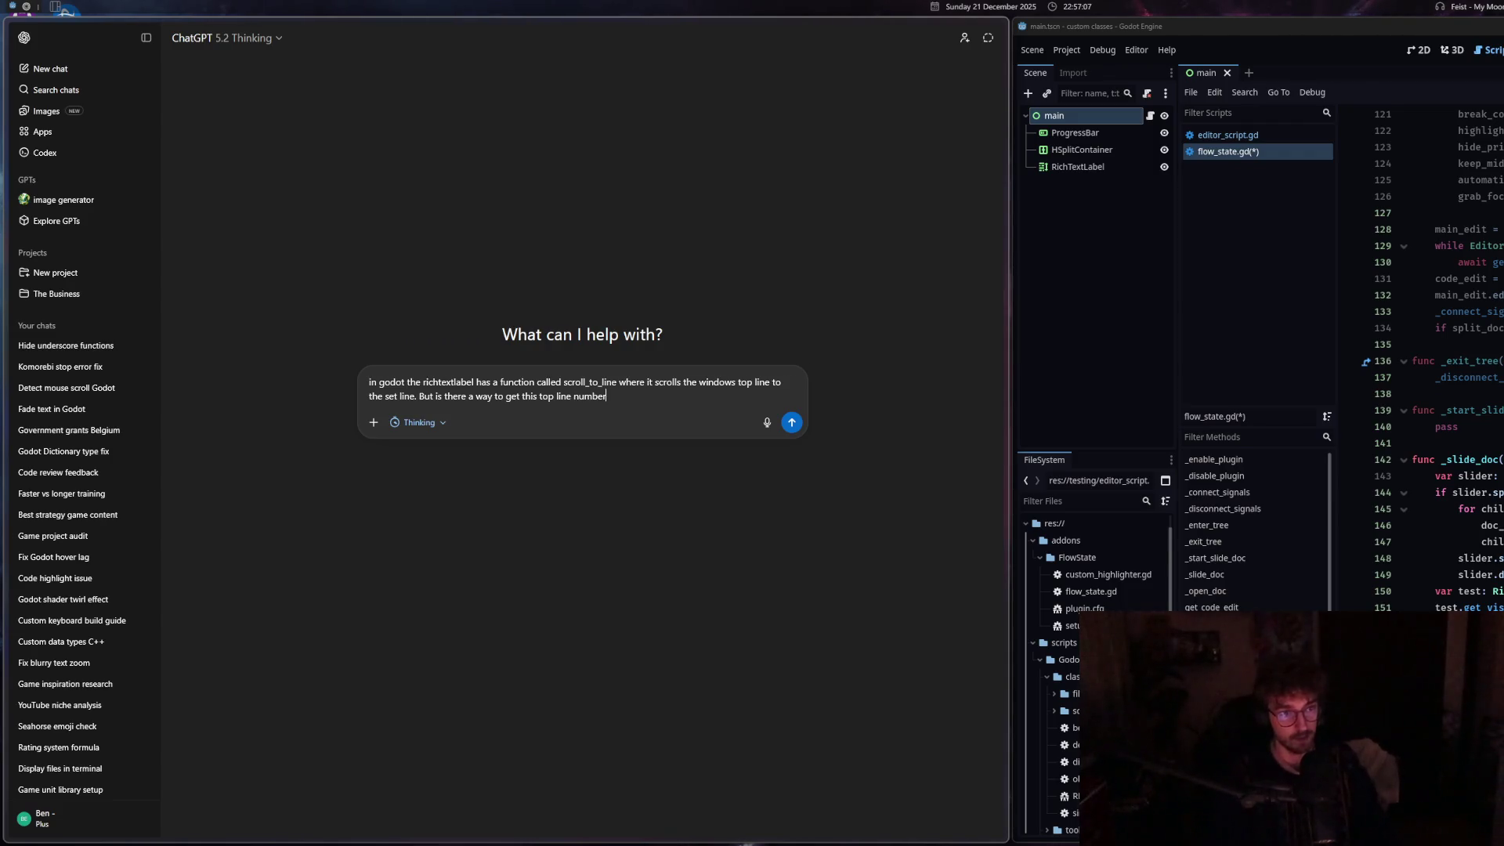
{"action": "left_click", "coordinate": [472, 397]}
{"action": "type", "text": "n easy"}
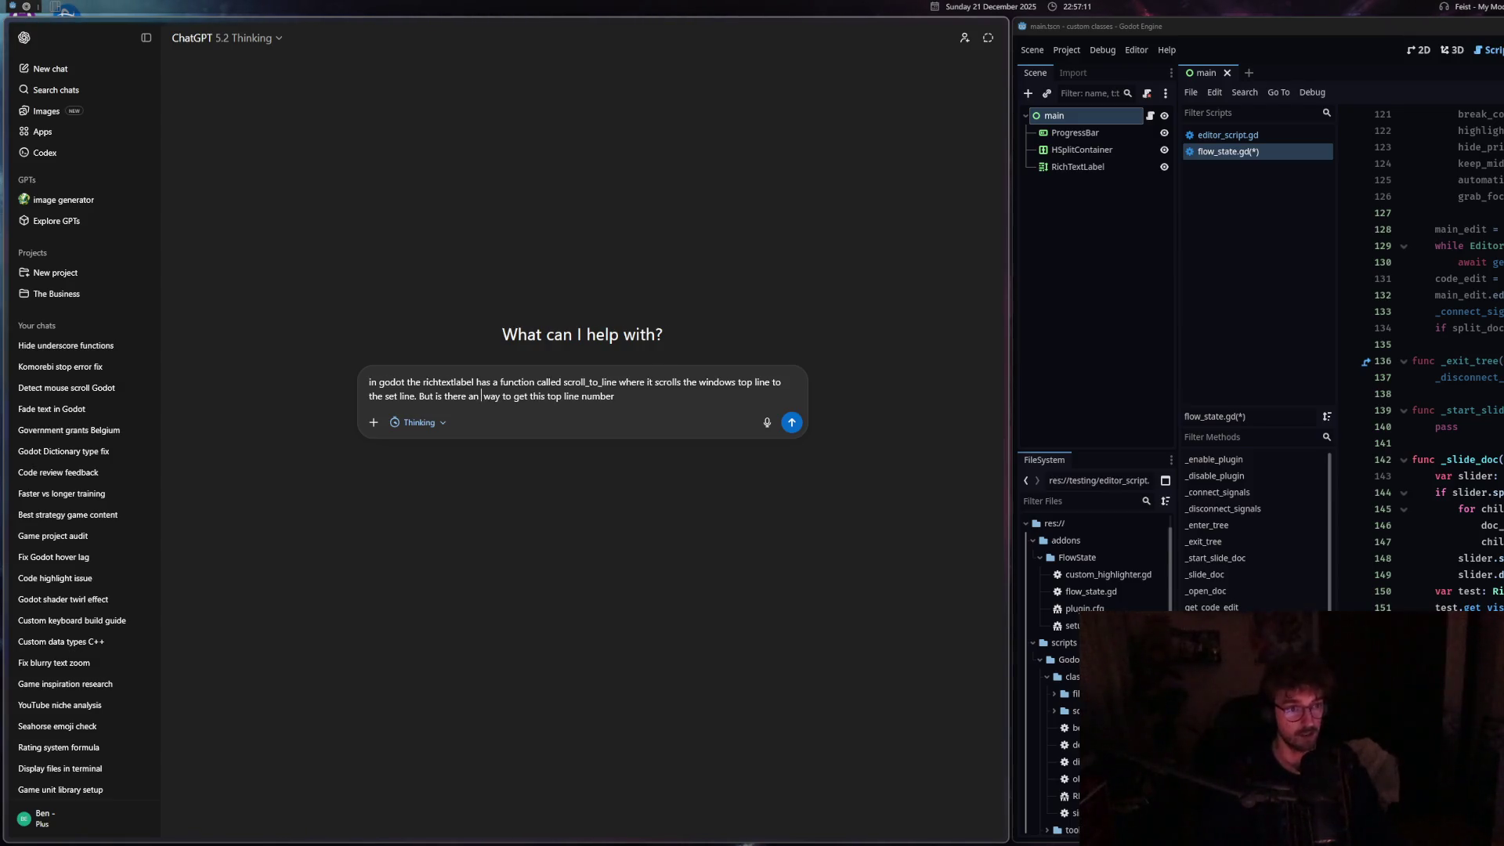
{"action": "left_click", "coordinate": [634, 396]}
{"action": "type", "text": "?"}
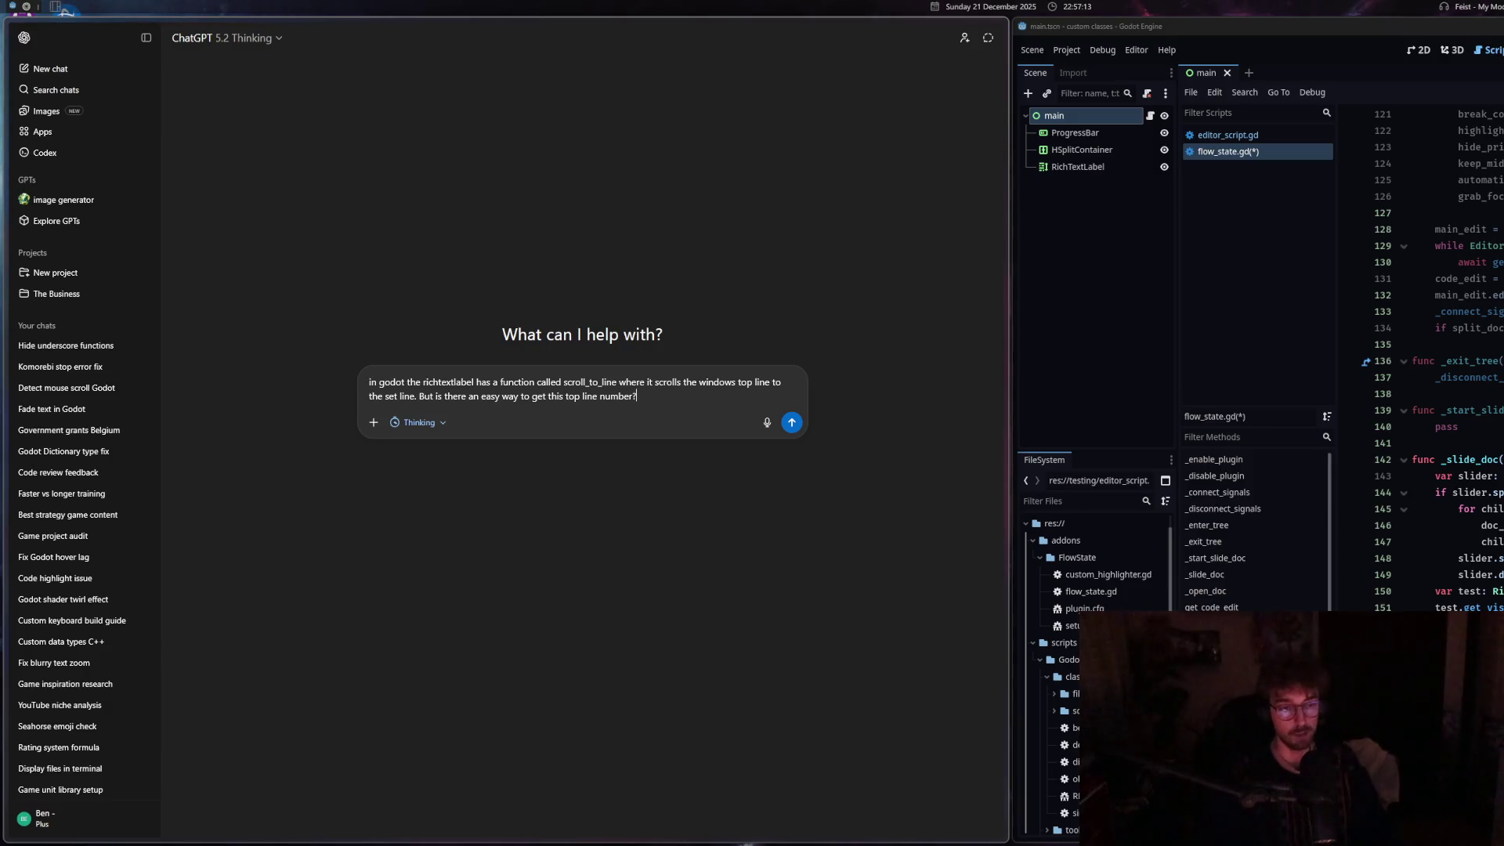
{"action": "key", "text": "Return"}
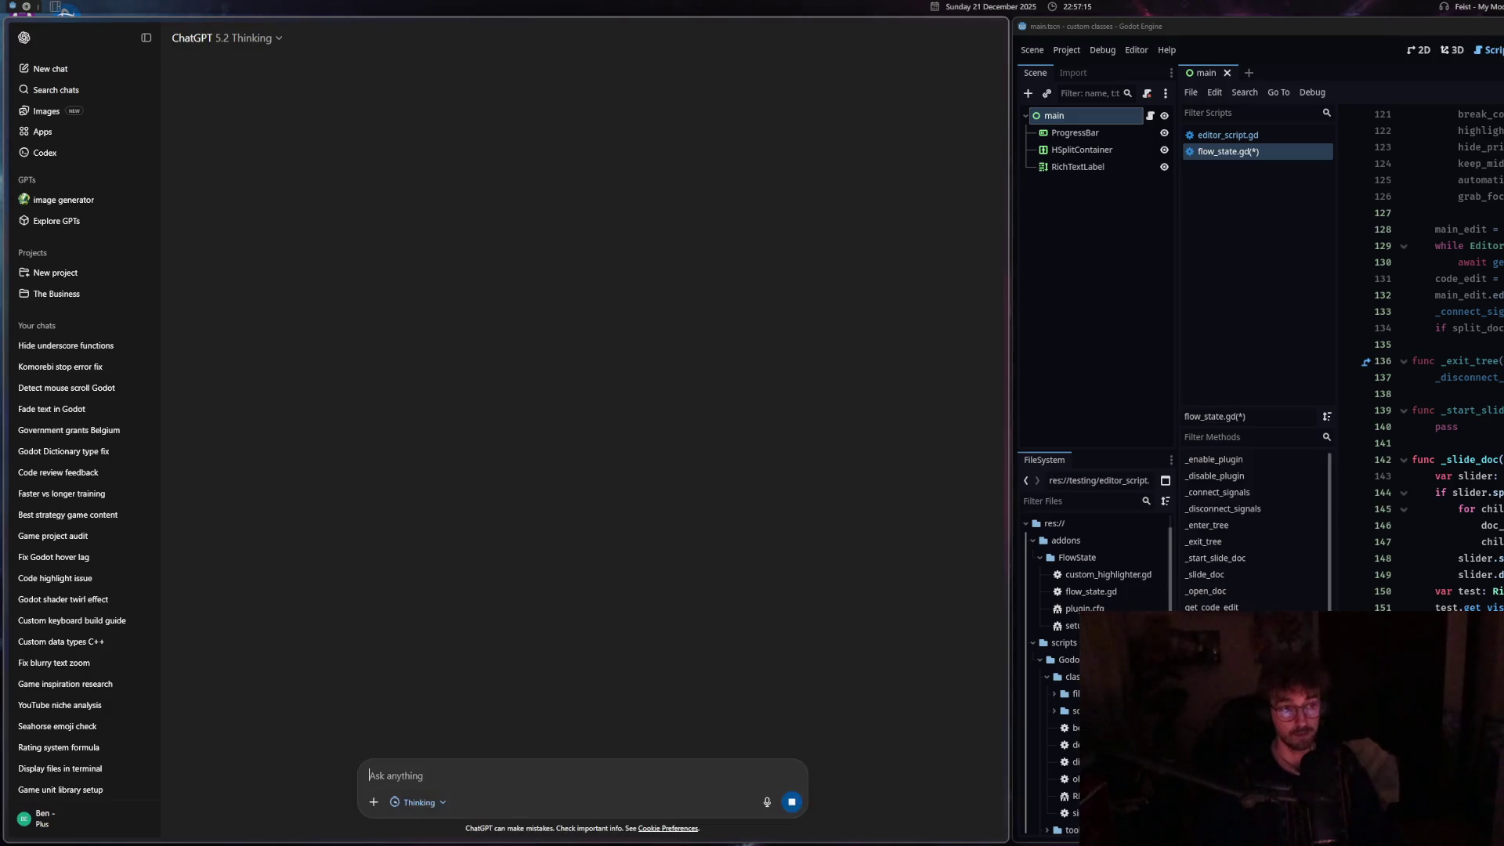
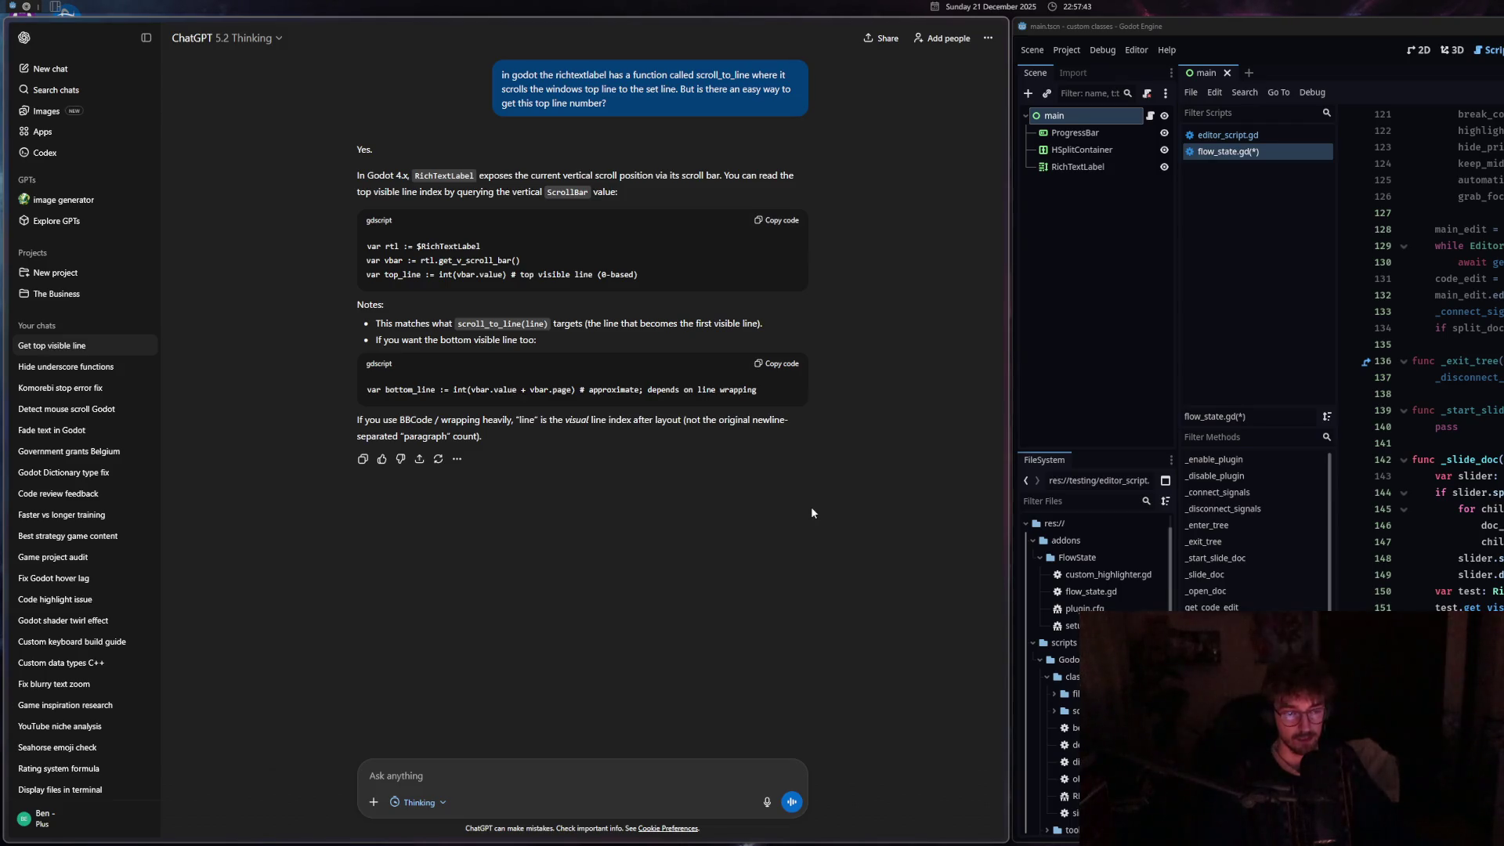
Ask ChatGPT whether reading the top visible line still works with heavy text wrapping.
{"action": "left_click_drag", "start_coordinate": [522, 423], "coordinate": [577, 421]}
{"action": "left_click", "coordinate": [722, 473]}
{"action": "type", "text": "so if I ha"}
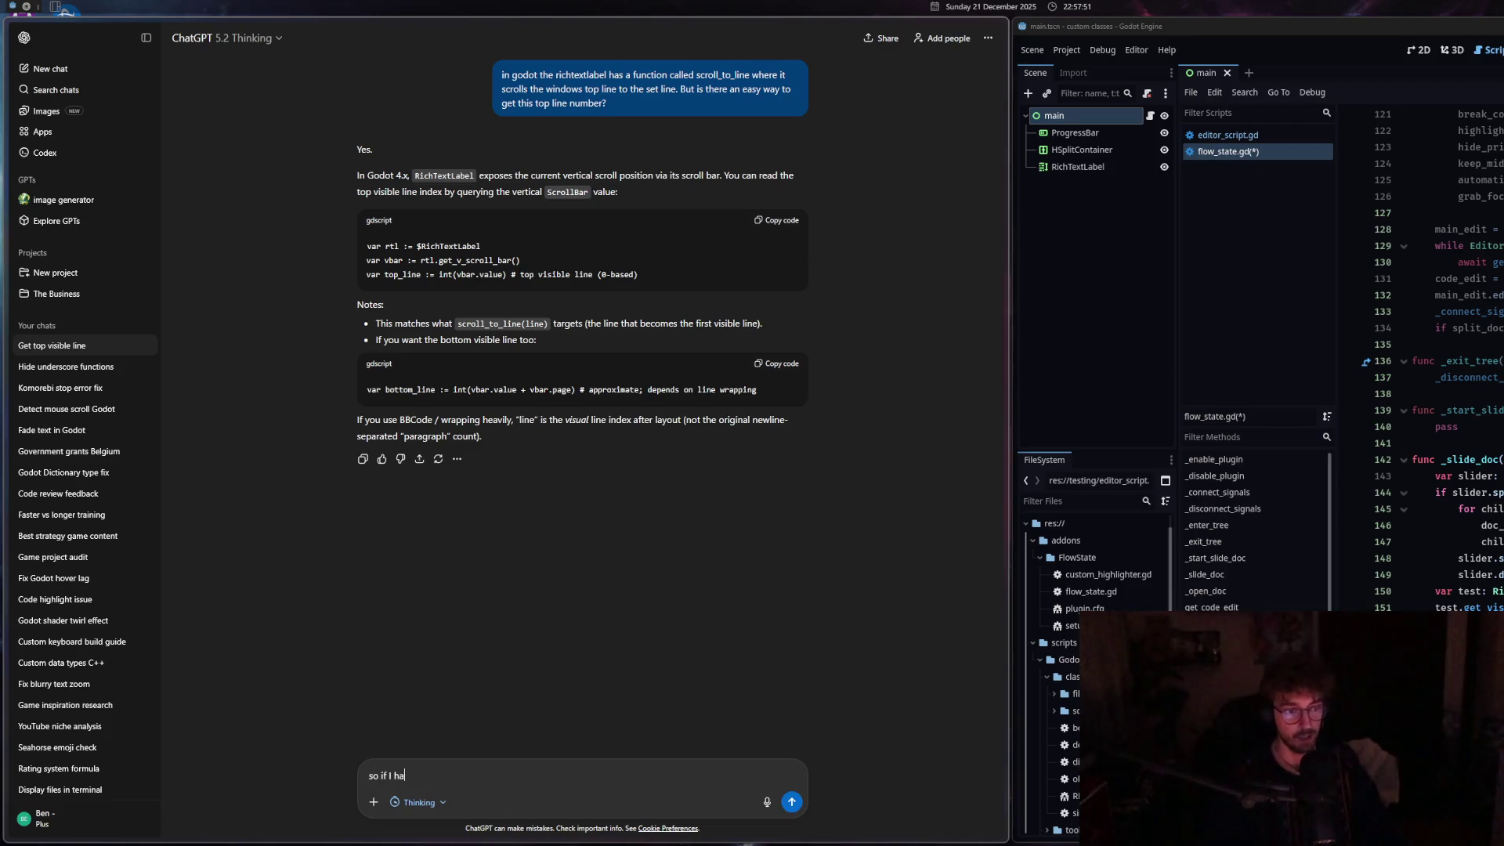
{"action": "type", "text": "ve heavy wrapping, this will still work?"}
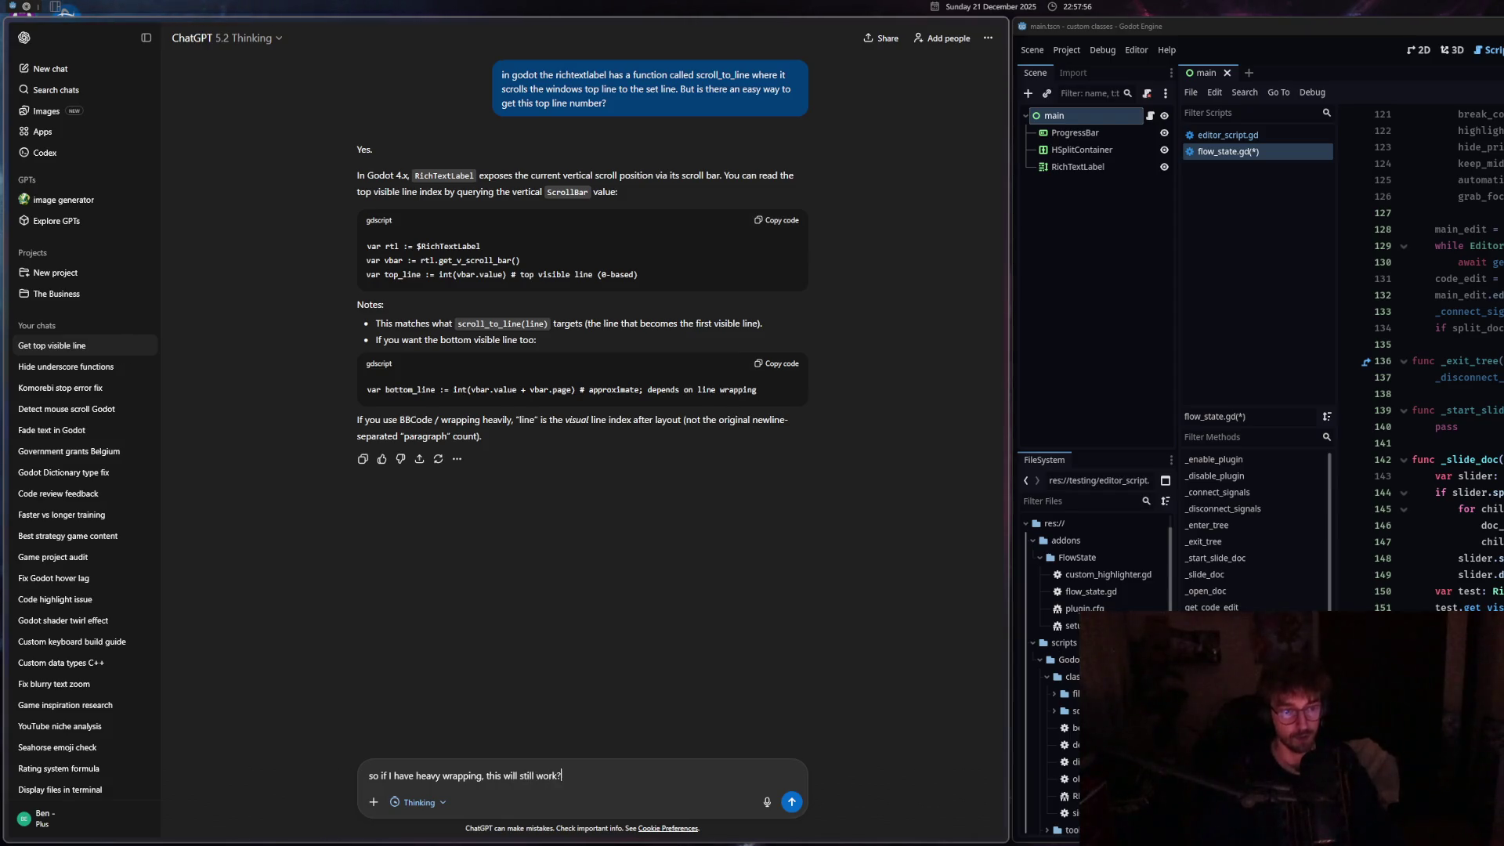
{"action": "key", "text": "Return"}
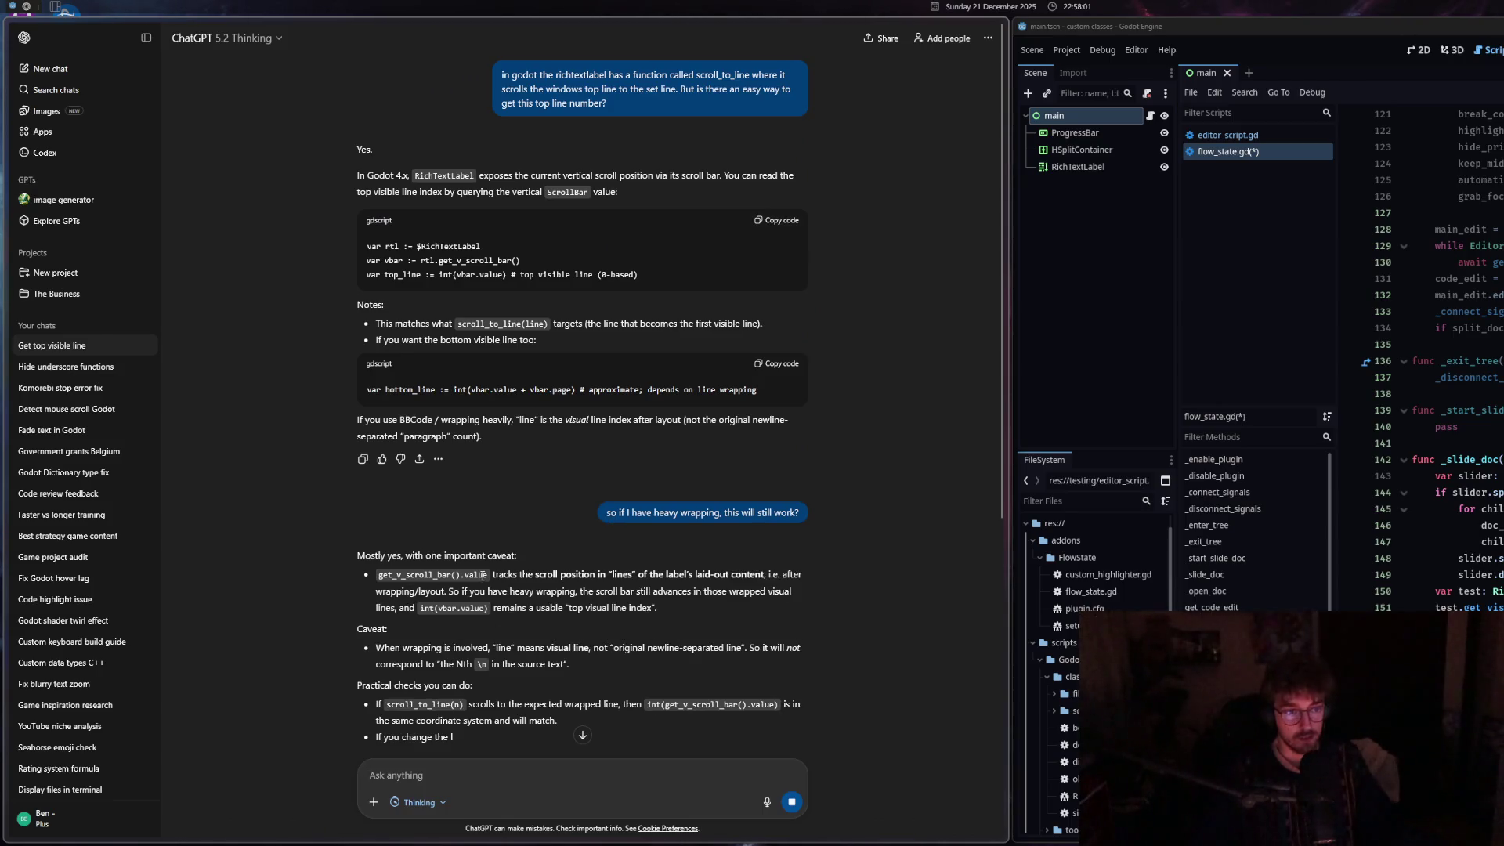
Read the reply explaining that get_v_scroll_bar().value tracks the top visual line.
{"action": "left_click_drag", "start_coordinate": [493, 574], "coordinate": [558, 574]}
{"action": "left_click", "coordinate": [572, 575]}
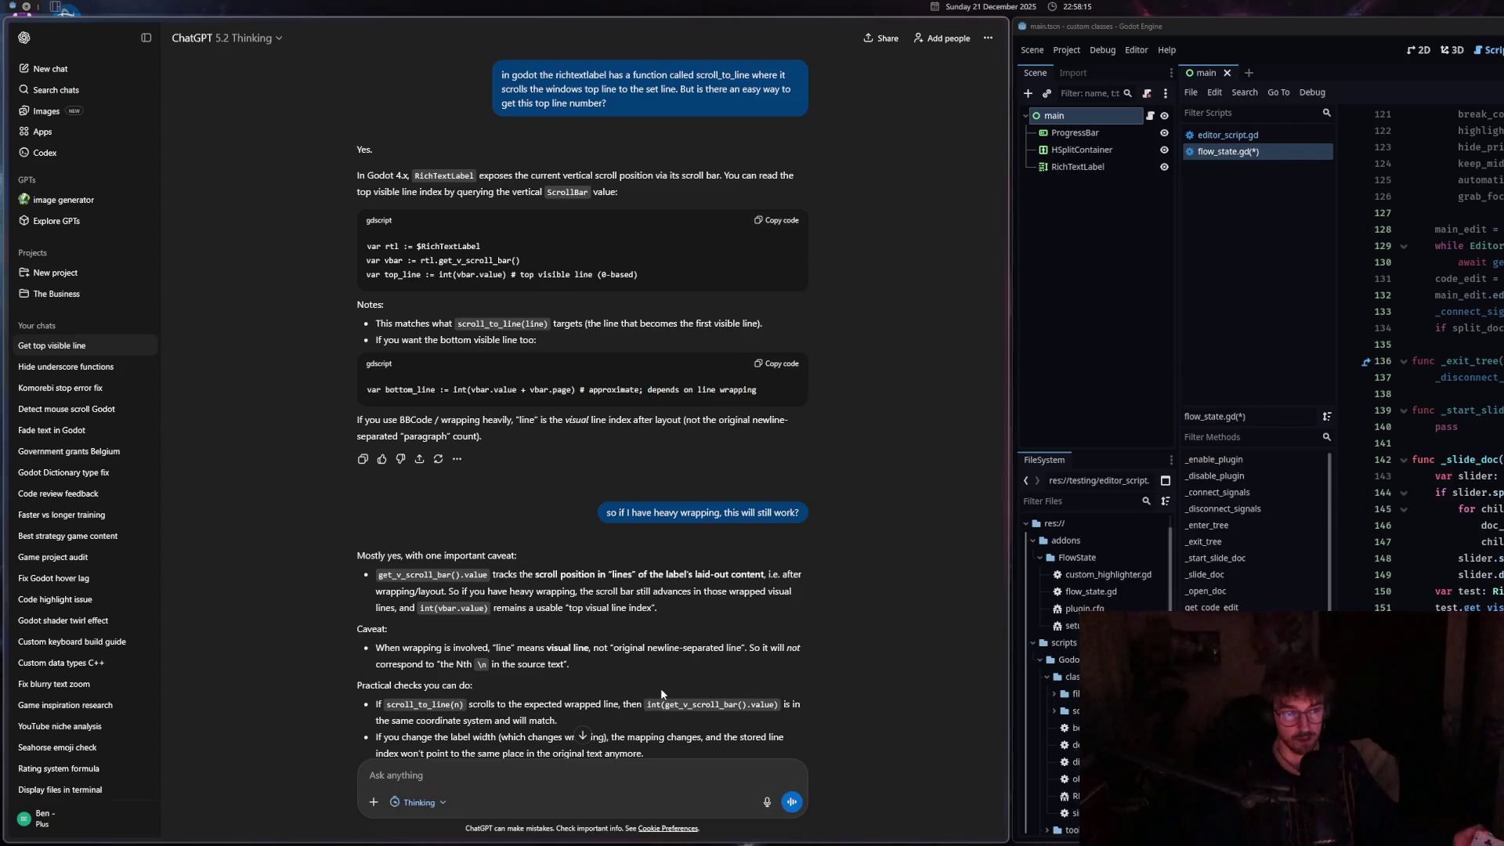
{"action": "scroll", "coordinate": [524, 650], "scroll_direction": "down", "scroll_amount": 1}
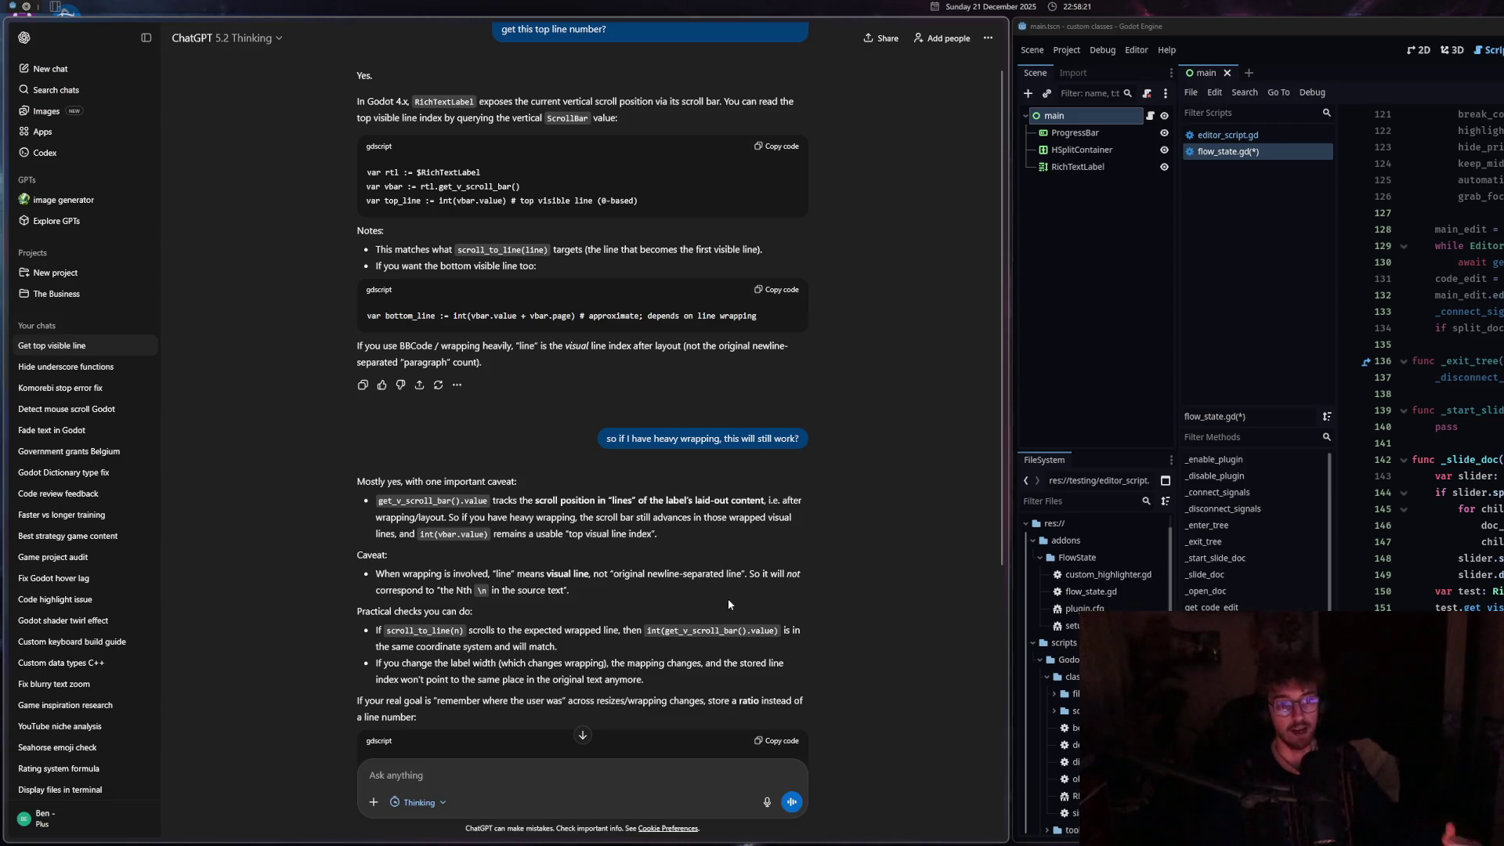
{"action": "scroll", "coordinate": [838, 562], "scroll_direction": "up", "scroll_amount": 1}
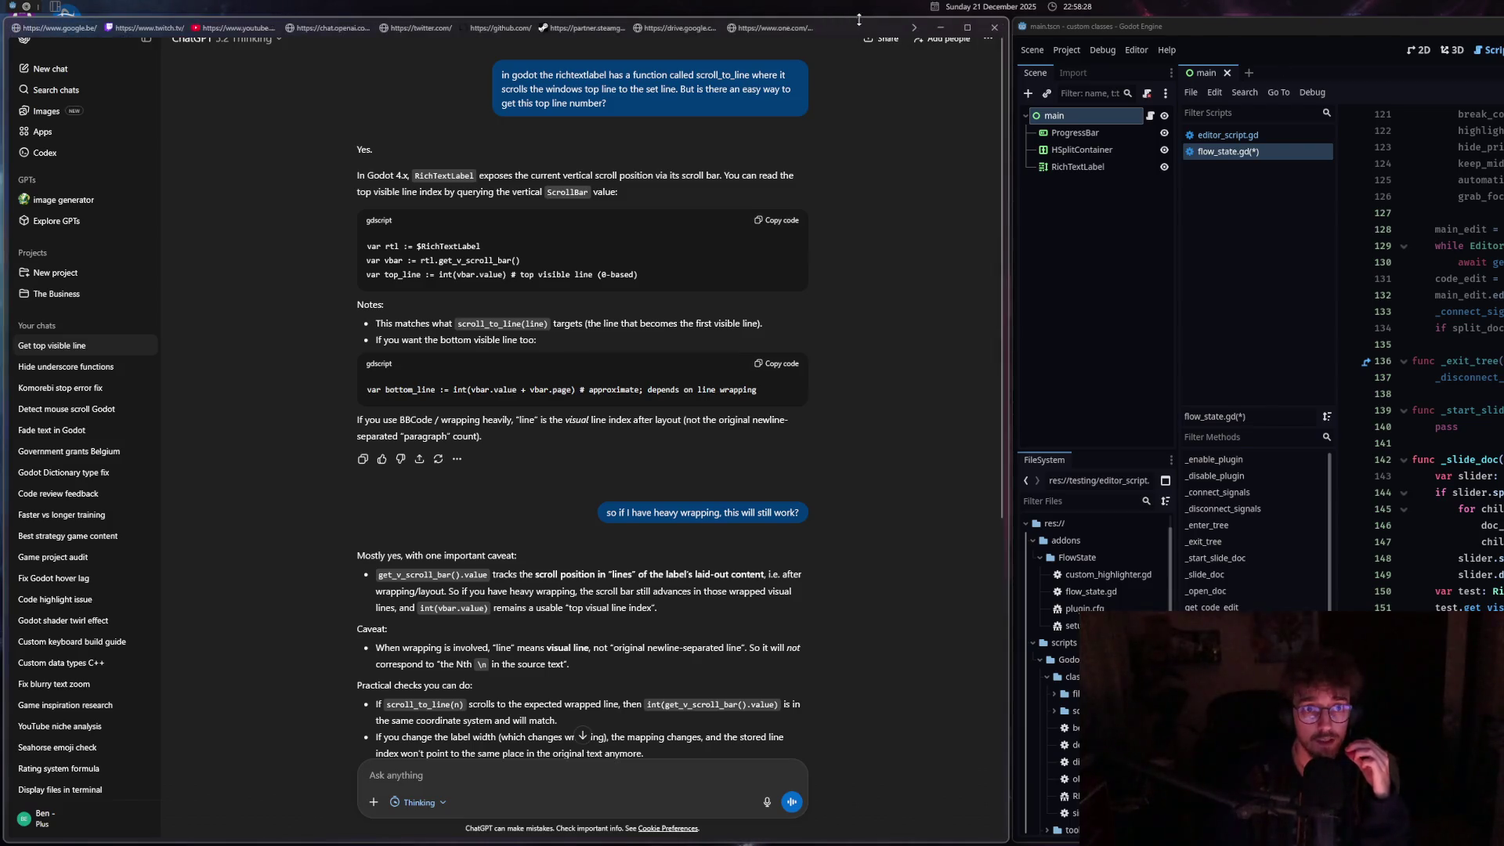
Snap ChatGPT to the right, widen Godot, and nudge the scene tree and code view splitters.
{"action": "key", "text": "alt+shift+l"}
{"action": "key", "text": "alt+shift+l"}
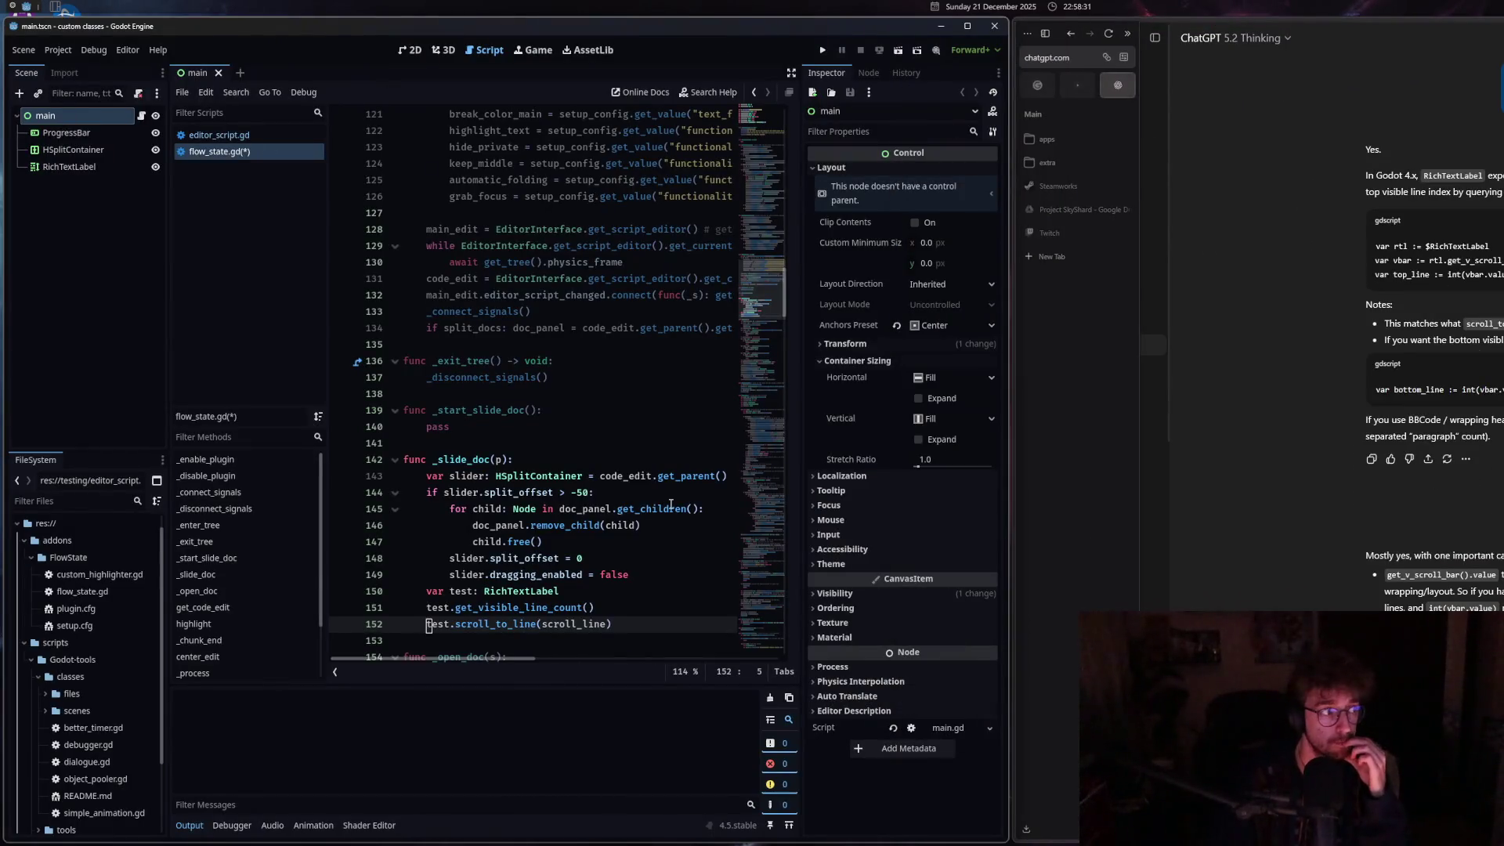
{"action": "left_click_drag", "start_coordinate": [1013, 294], "coordinate": [1103, 289]}
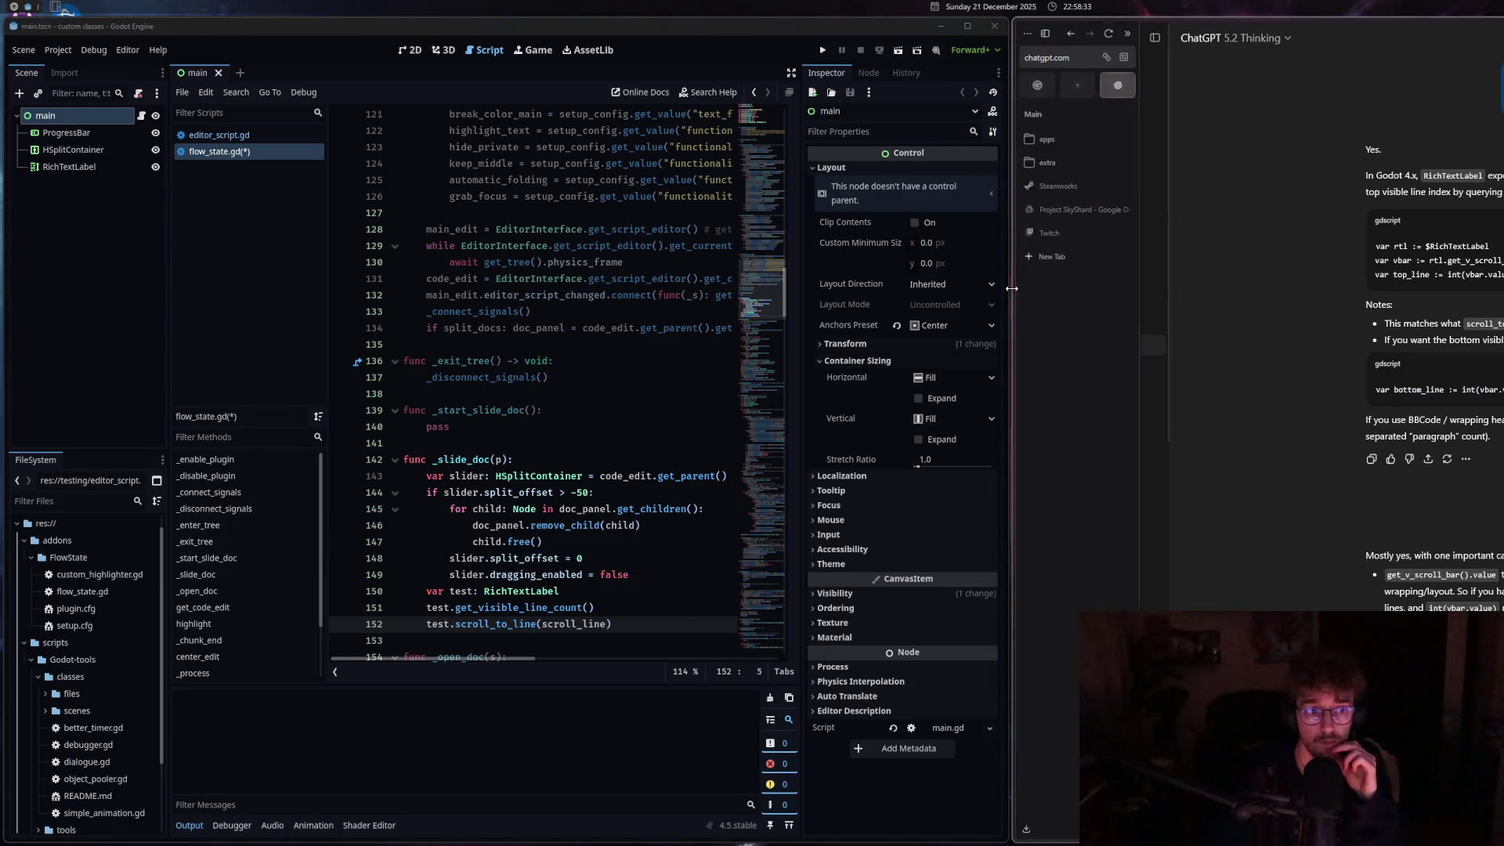
{"action": "mouse_move", "coordinate": [1103, 288]}
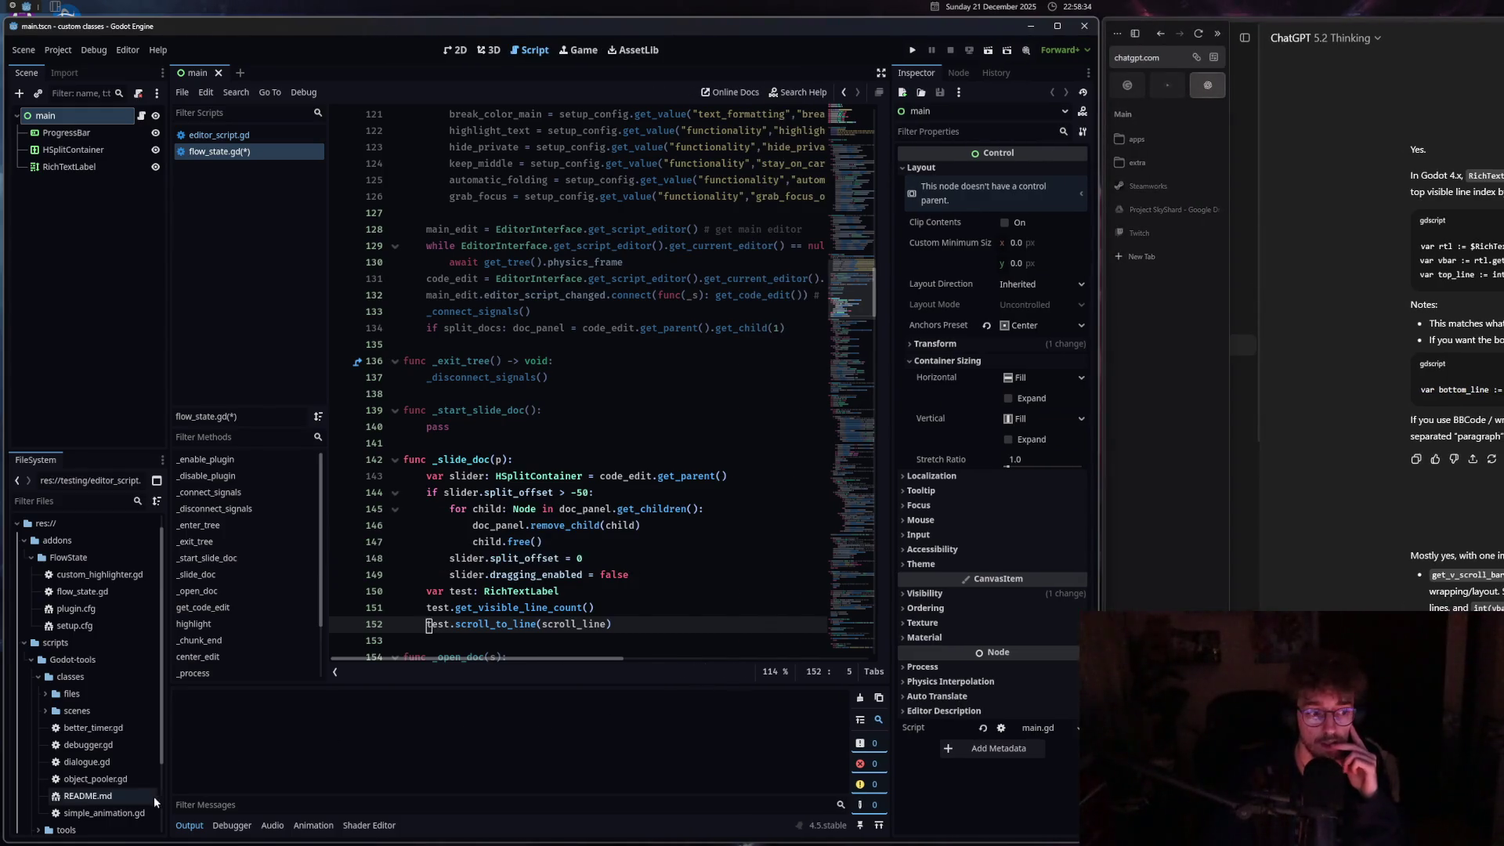
{"action": "left_click", "coordinate": [189, 825]}
{"action": "left_click_drag", "start_coordinate": [168, 291], "coordinate": [158, 291]}
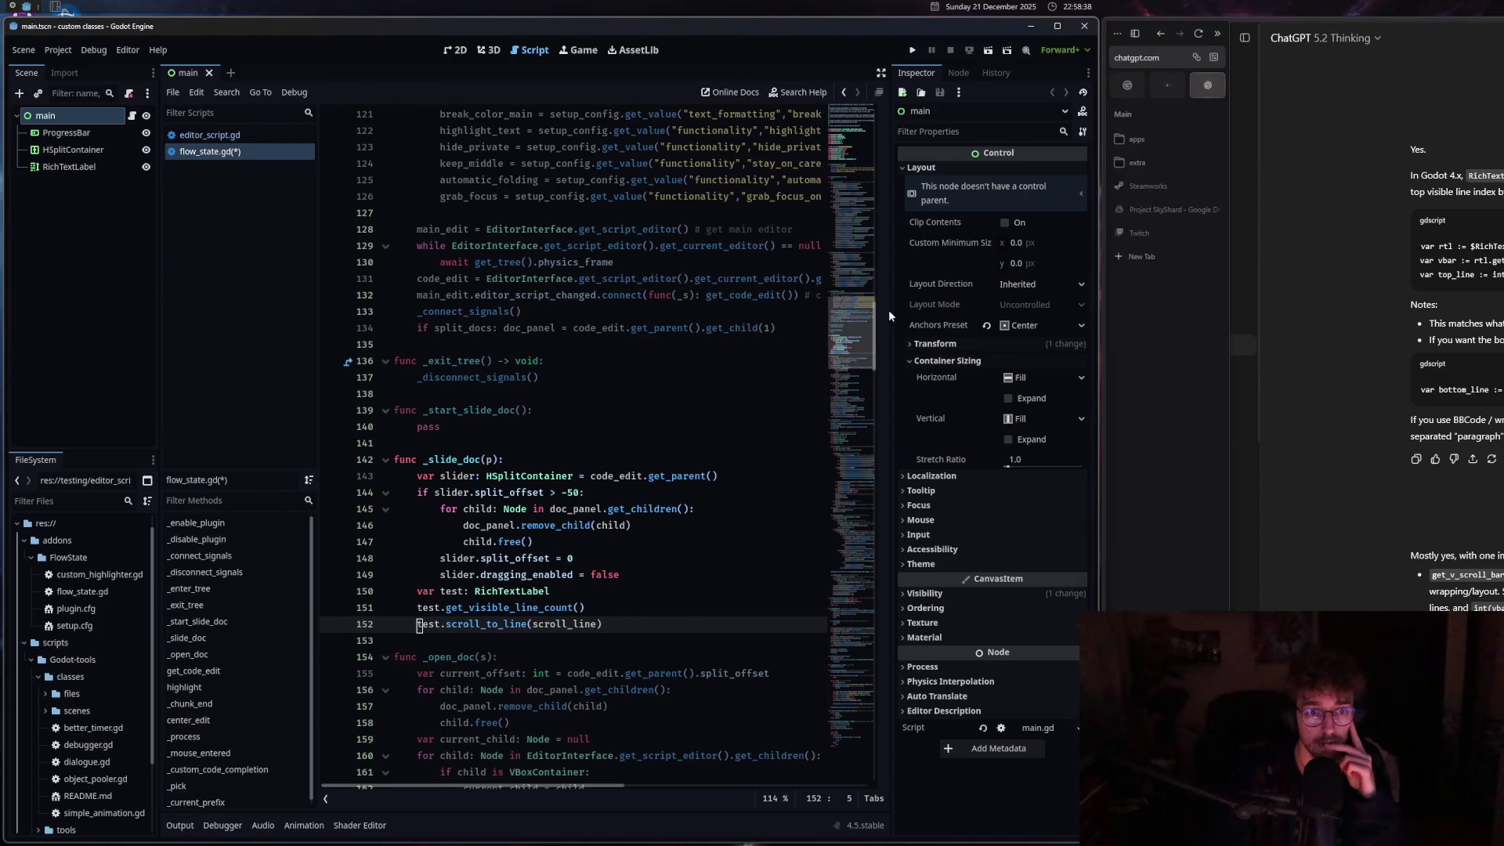
{"action": "left_click_drag", "start_coordinate": [889, 316], "coordinate": [896, 311]}
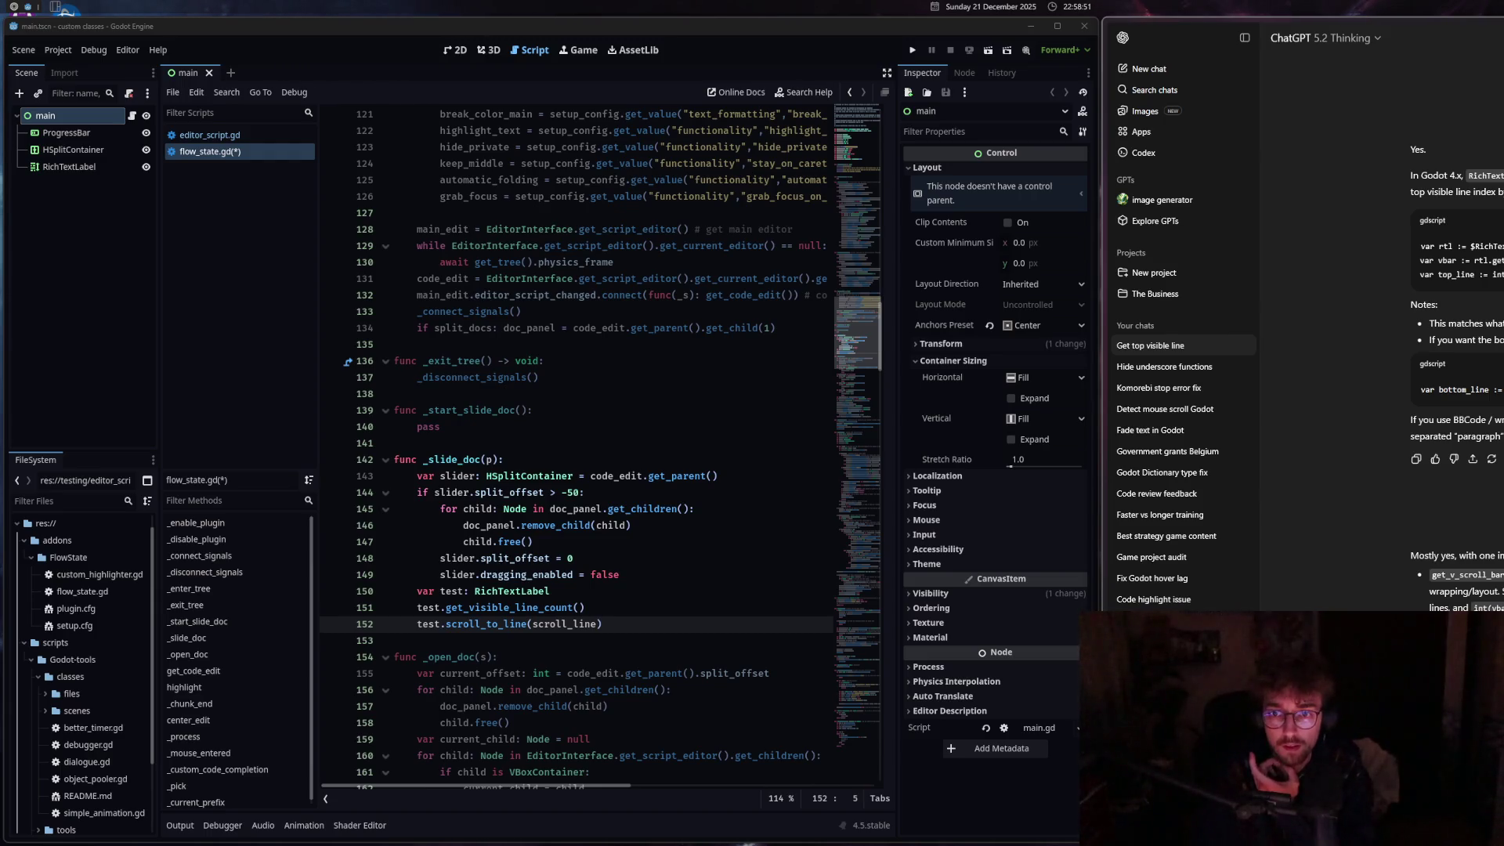
Replace pass on line 140 with a scroll_line assignment, first drafted as code_edit.get_parent().
{"action": "double_click", "coordinate": [1498, 260]}
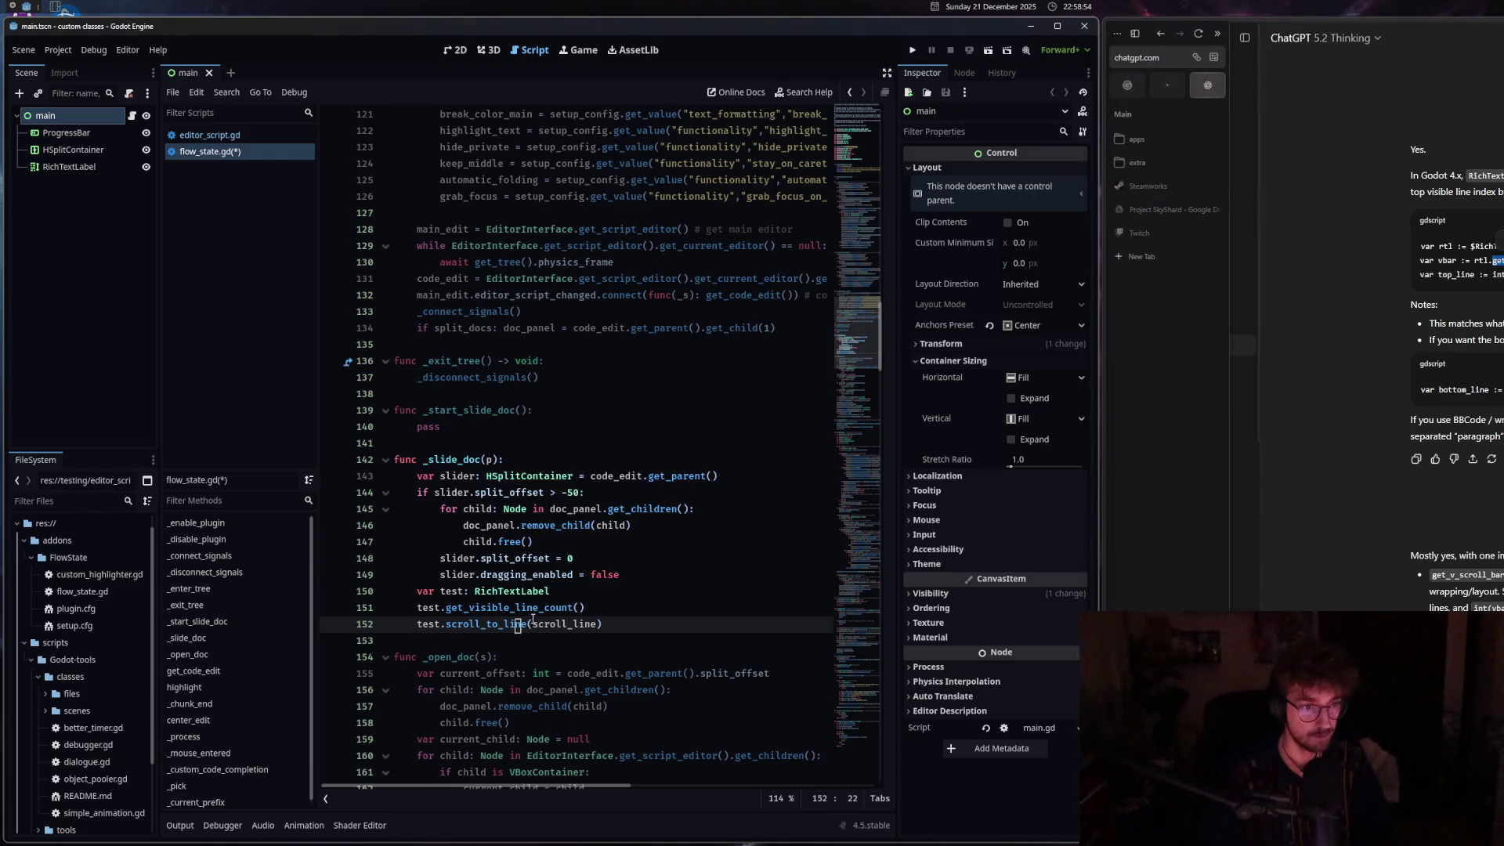
{"action": "left_click", "coordinate": [474, 434]}
{"action": "key", "text": "BackSpace"}
{"action": "key", "text": "BackSpace"}
{"action": "key", "text": "BackSpace"}
{"action": "type", "text": "sc"}
{"action": "key", "text": "Return"}
{"action": "type", "text": "="}
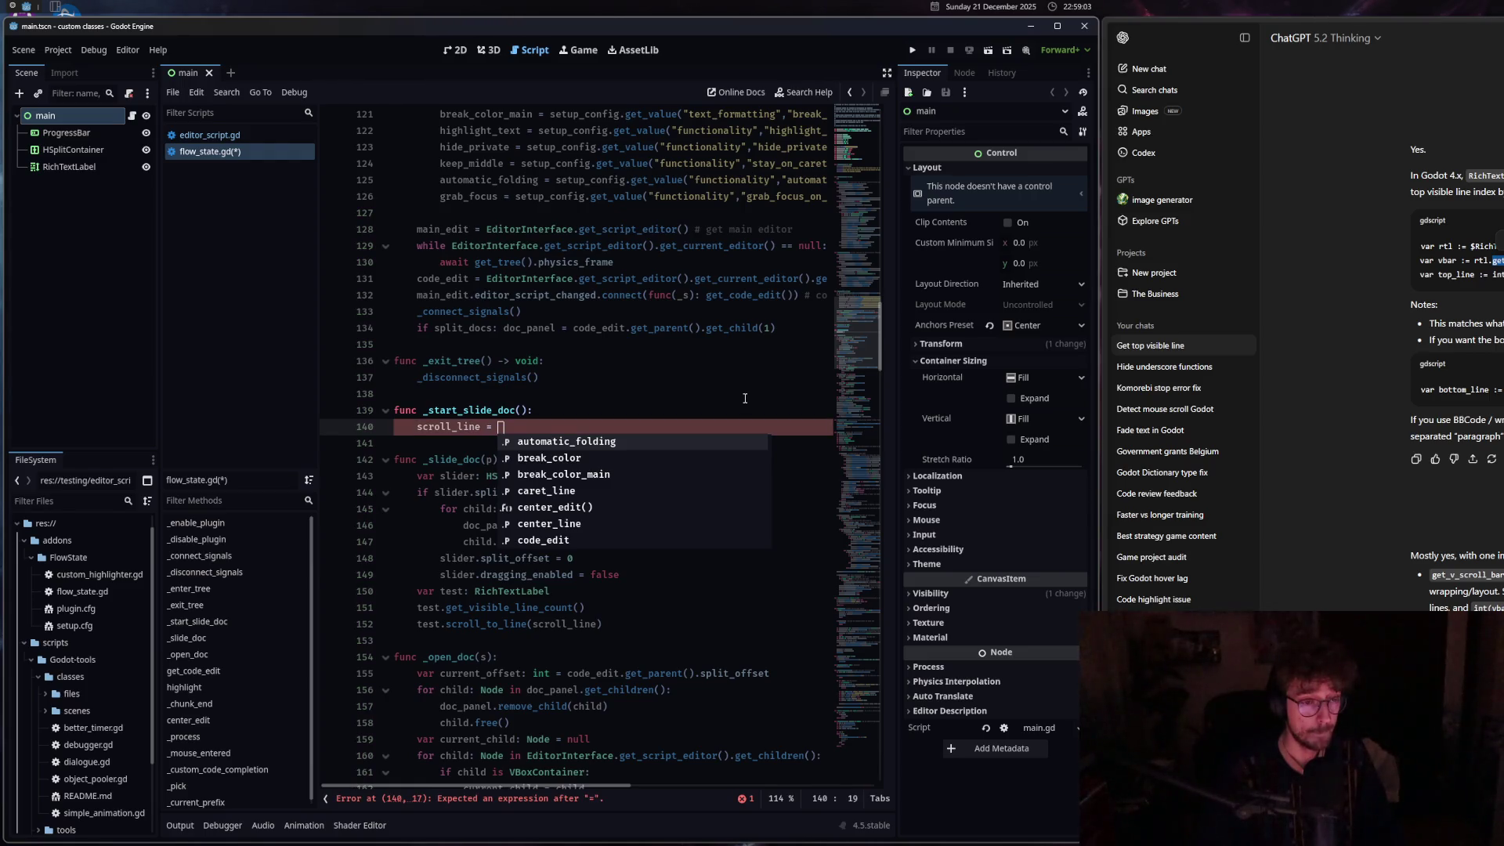
{"action": "type", "text": " code_edit.get_pa"}
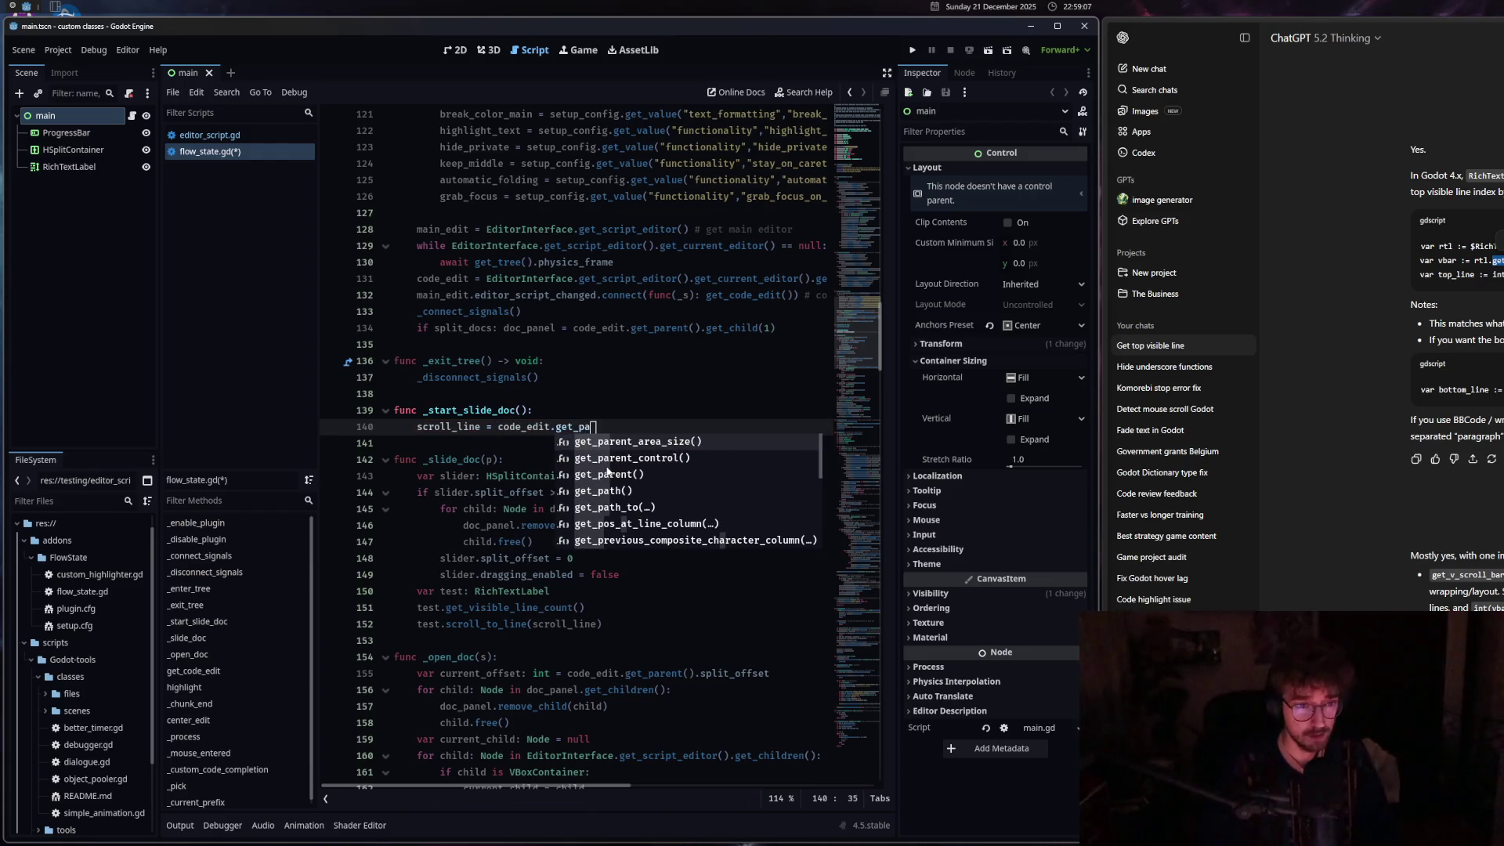
{"action": "double_click", "coordinate": [609, 474]}
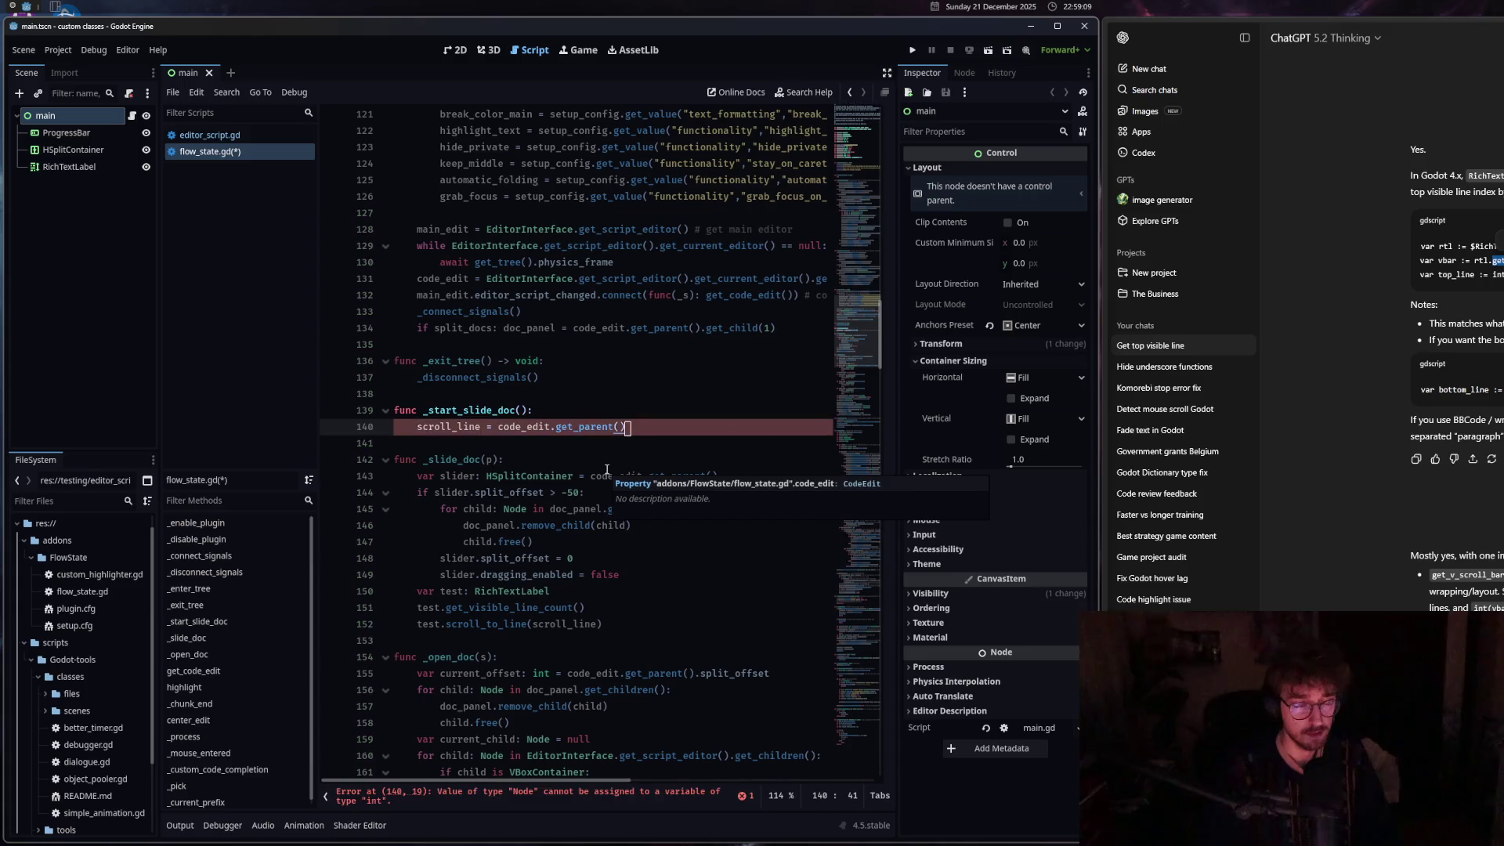
Change it to doc_panel.get_child(0).get_v_scroll_bar().value, save flow_state.gd, and maximise Godot.
{"action": "left_click_drag", "start_coordinate": [626, 426], "coordinate": [499, 427]}
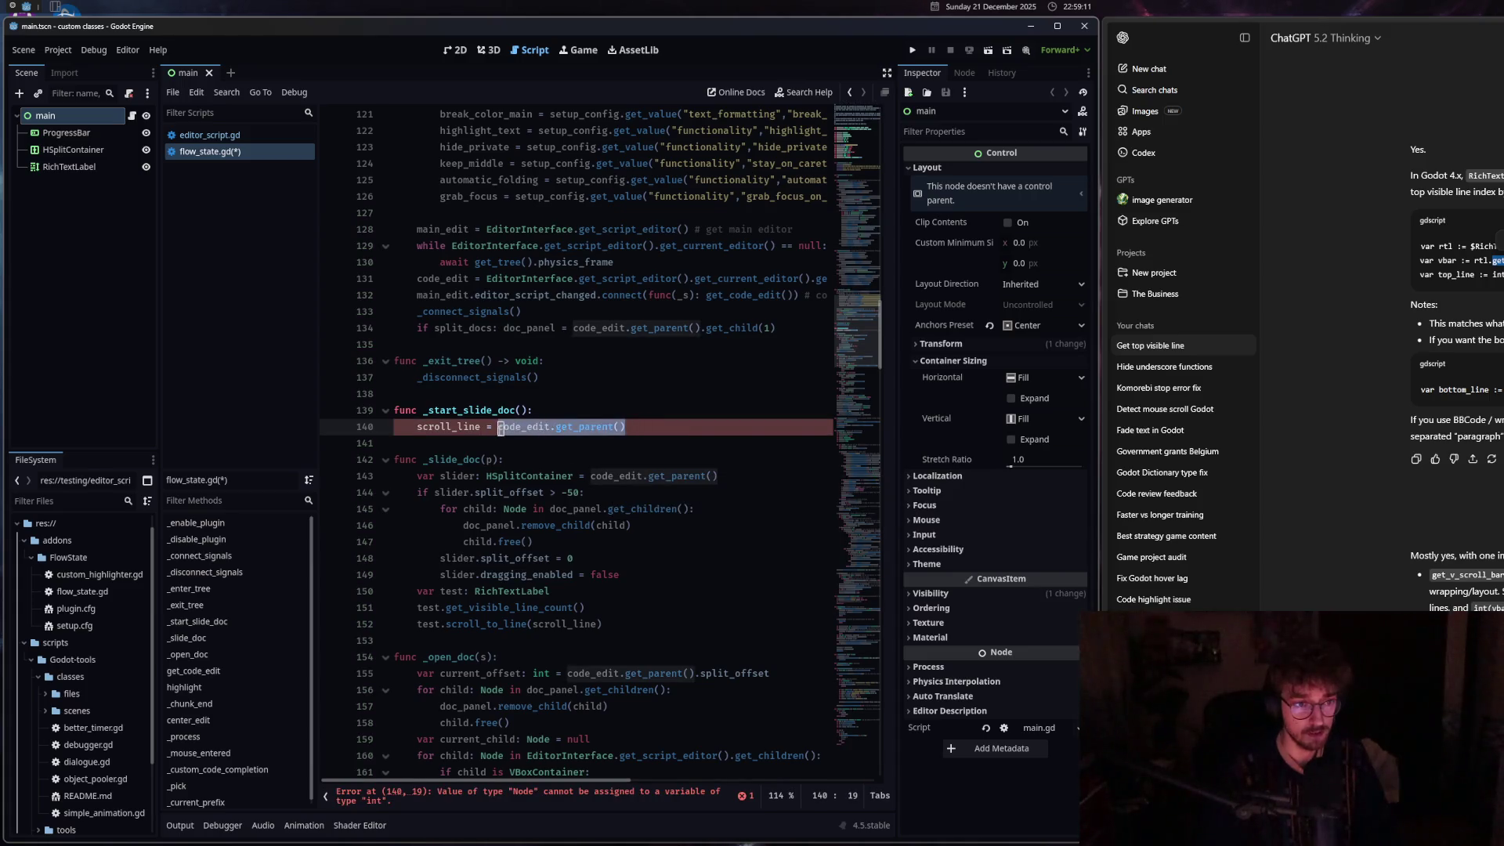
{"action": "type", "text": "doc_panel"}
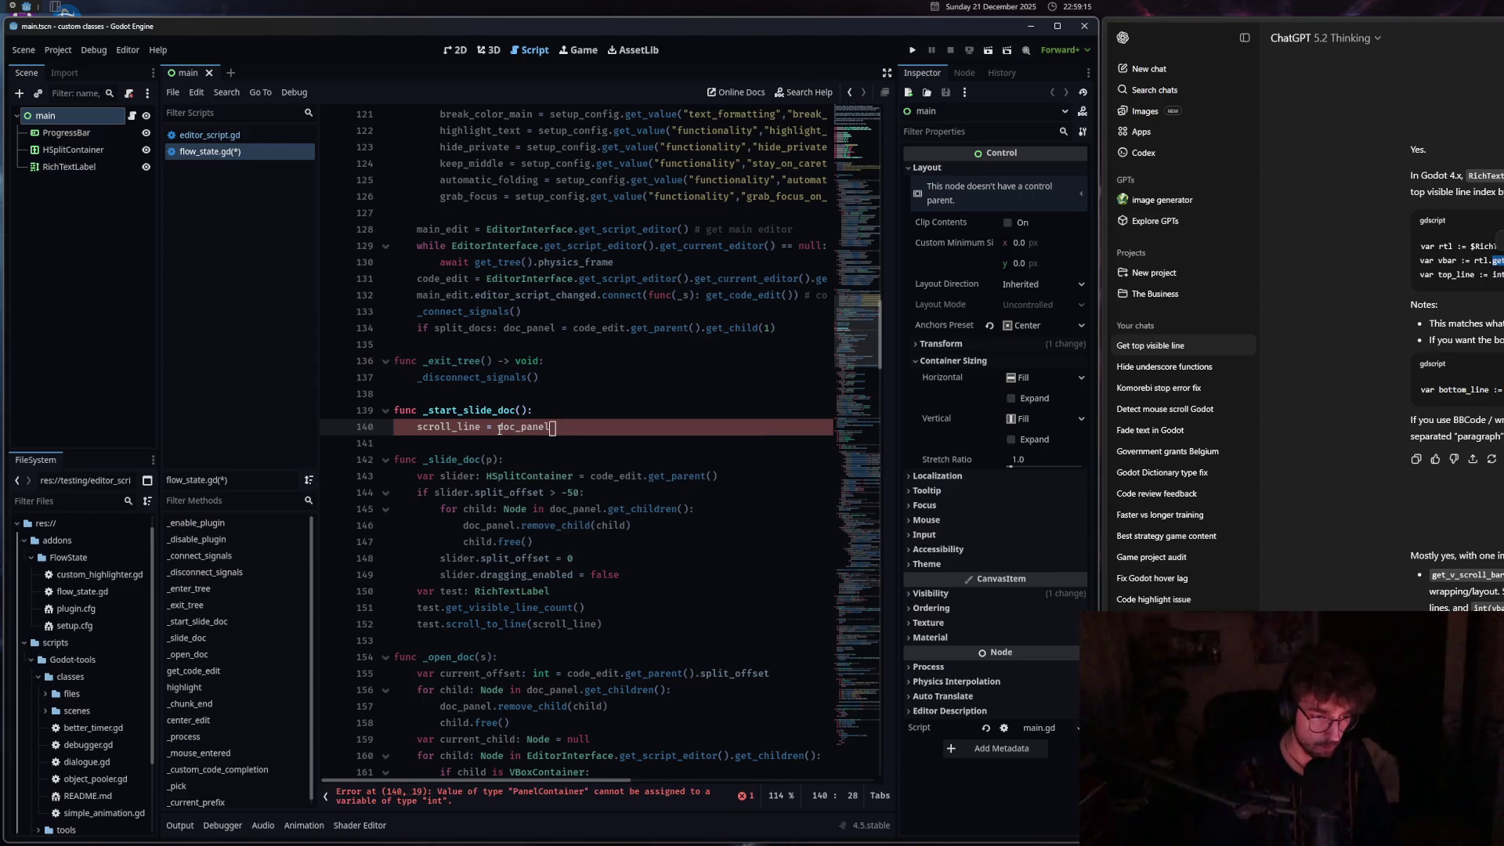
{"action": "type", "text": ".get_child(0"}
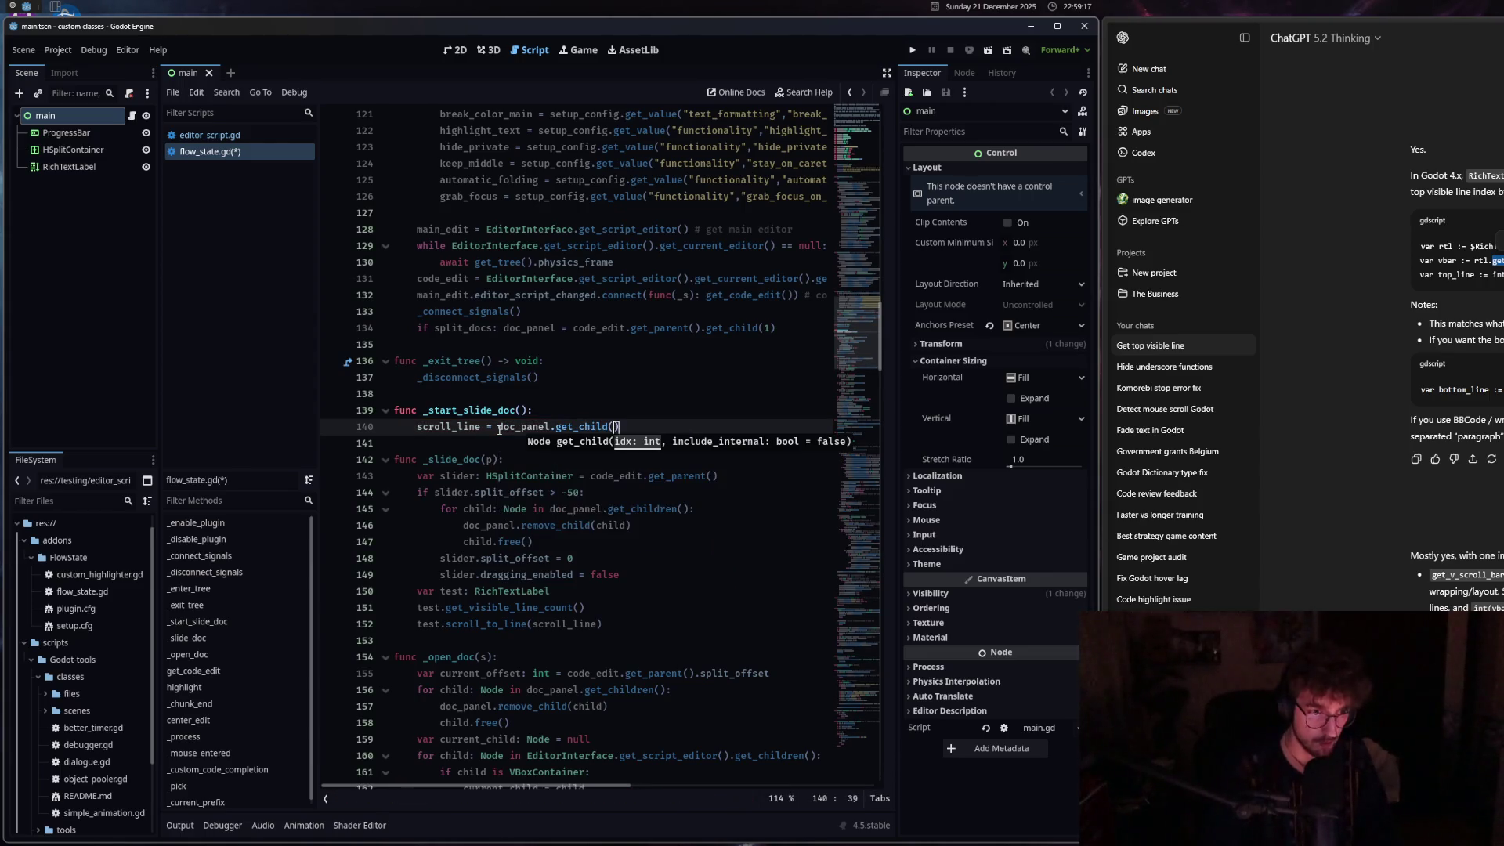
{"action": "type", "text": ")"}
{"action": "key", "text": "ctrl+v"}
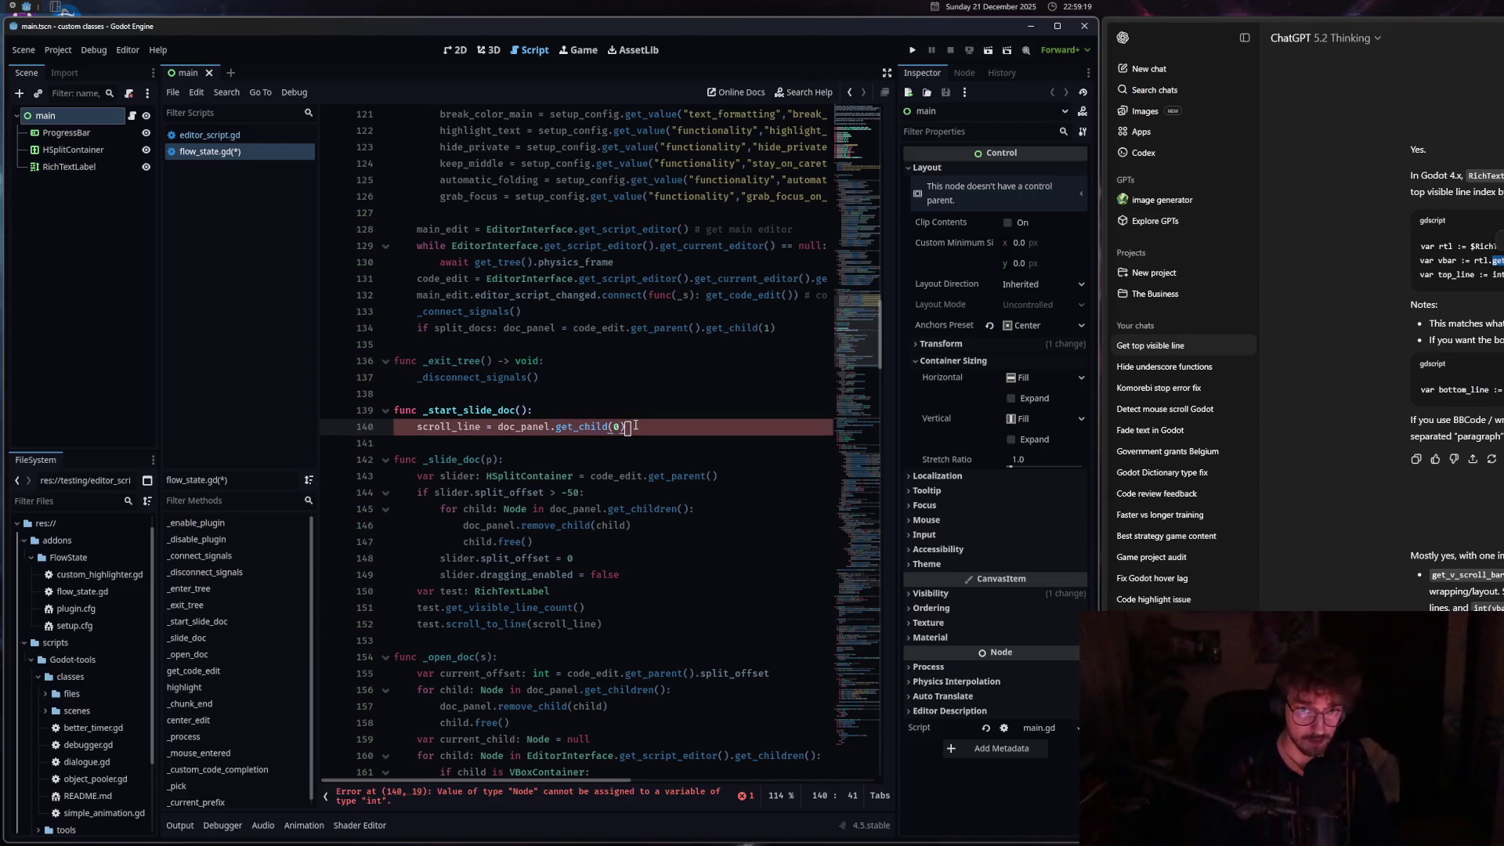
{"action": "left_click", "coordinate": [626, 428]}
{"action": "type", "text": ".get_v_scroll_bar("}
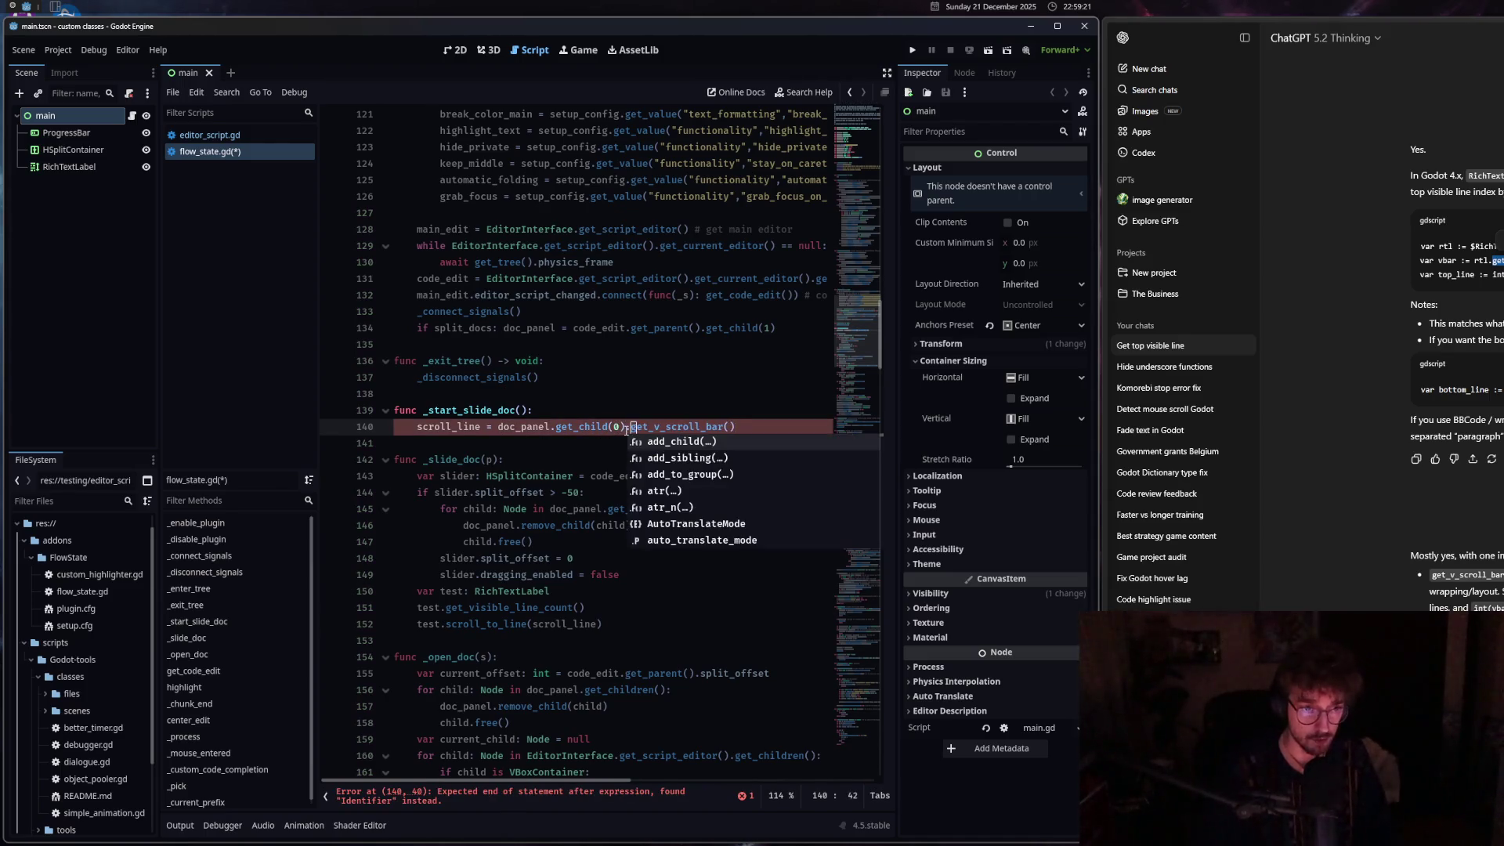
{"action": "left_click", "coordinate": [776, 423]}
{"action": "type", "text": ".v"}
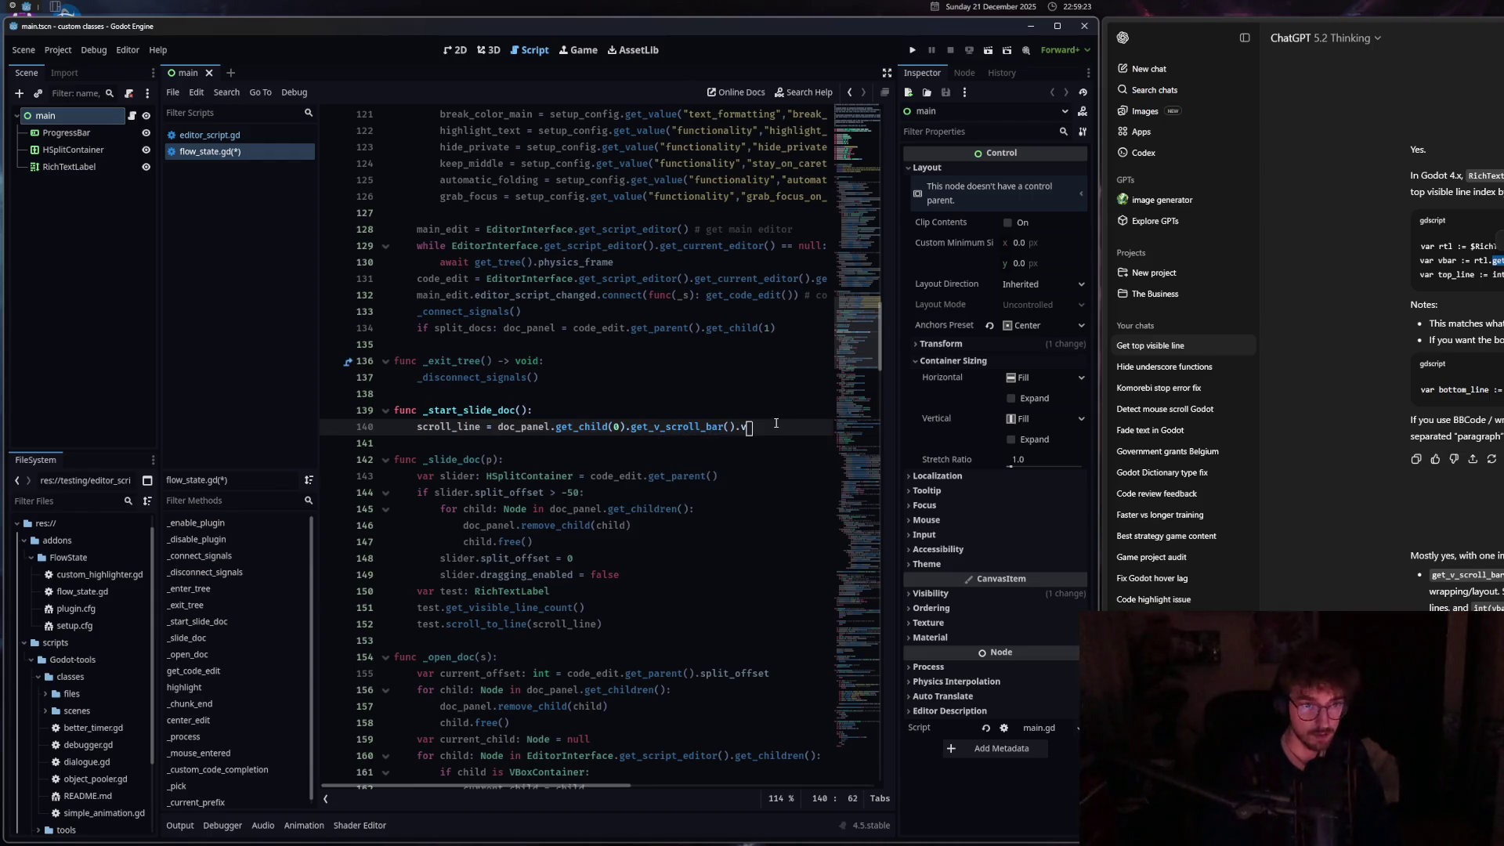
{"action": "type", "text": "alue"}
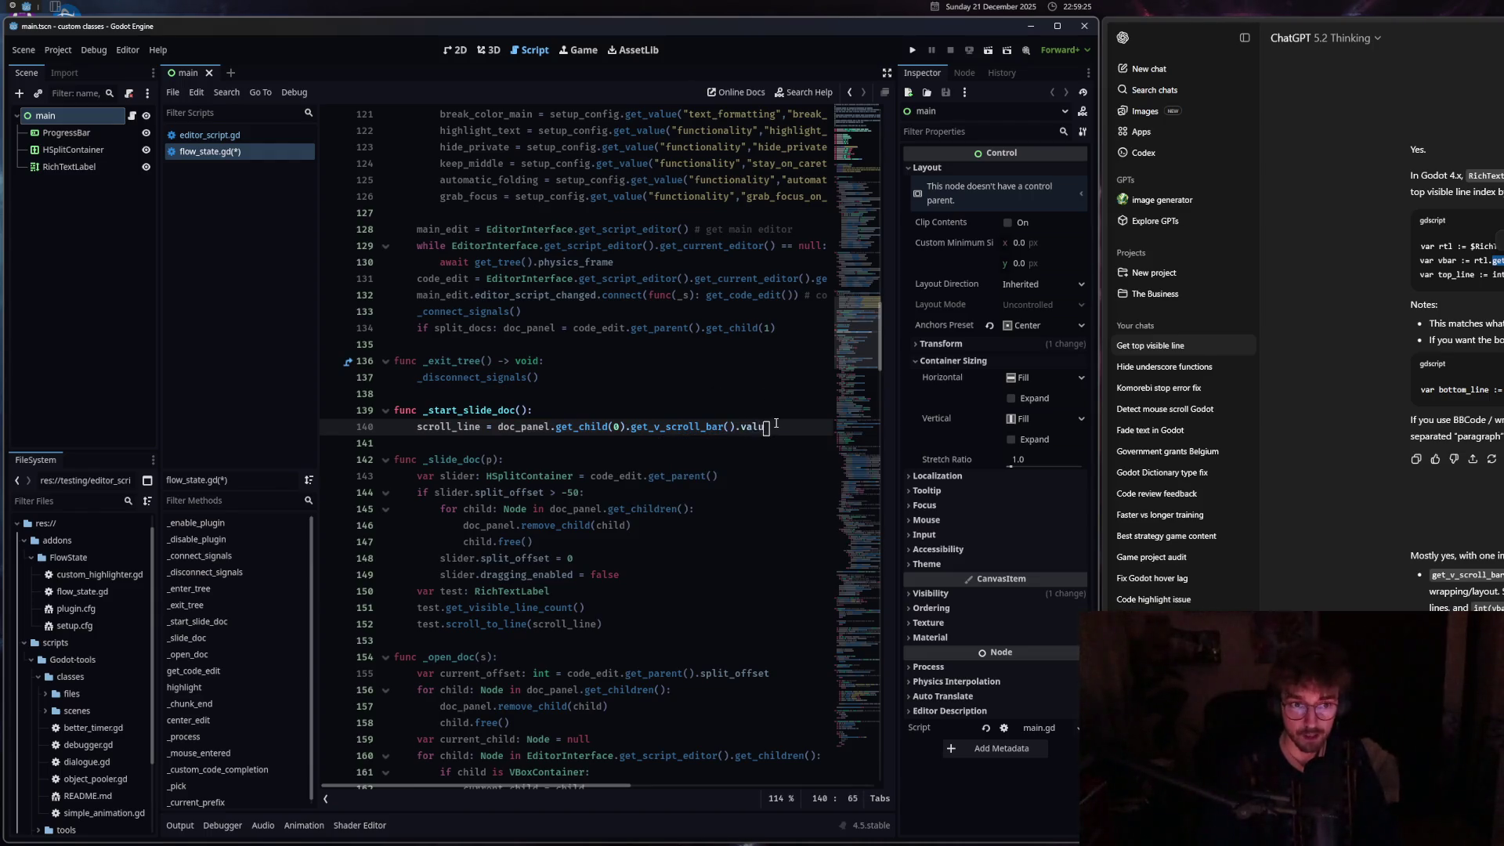
{"action": "left_click", "coordinate": [619, 598]}
{"action": "key", "text": "ctrl+s"}
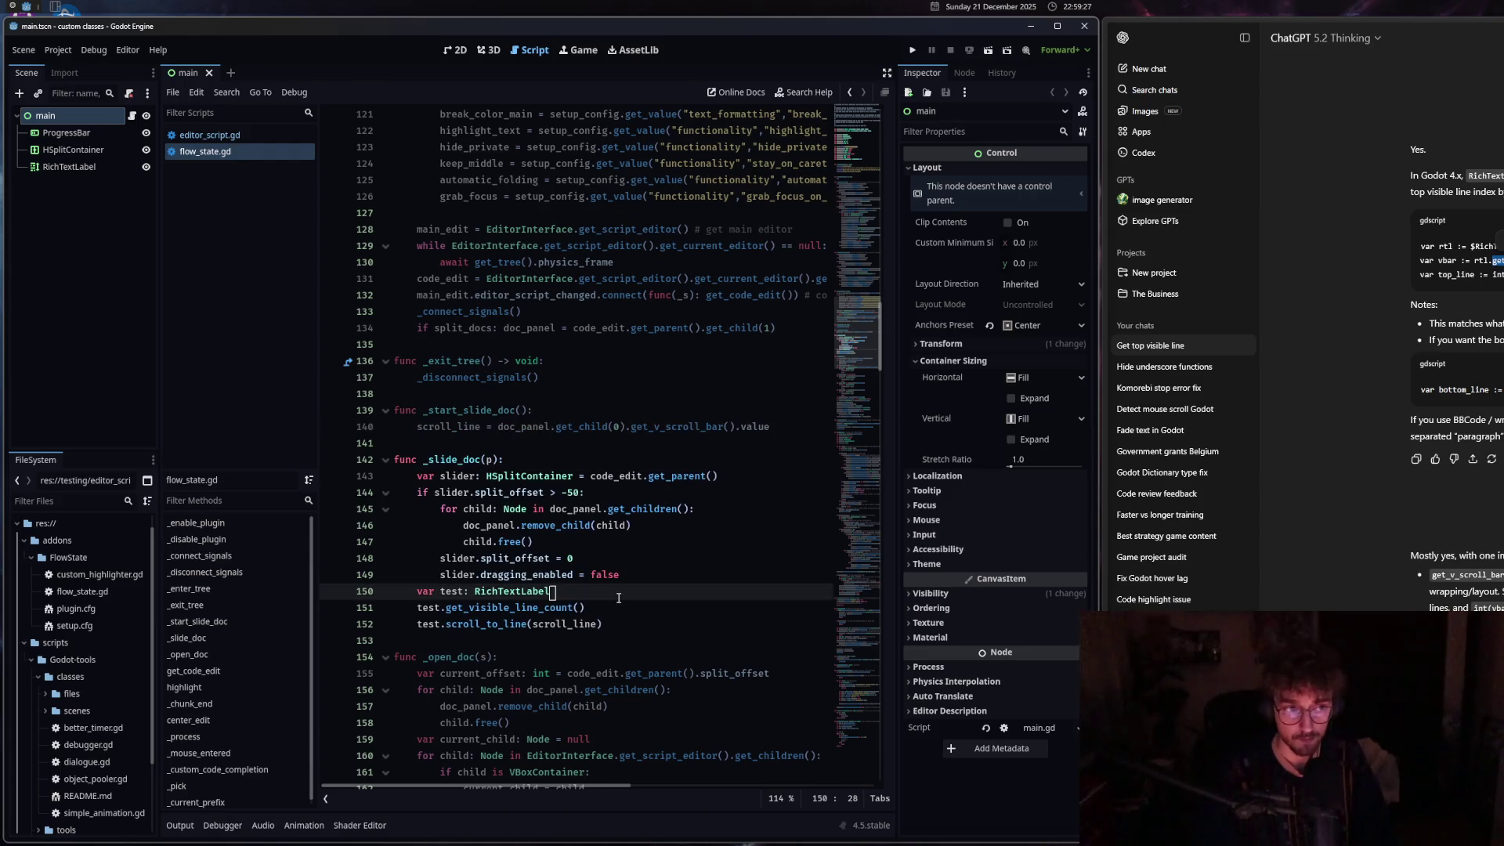
{"action": "key", "text": "alt+shift+f"}
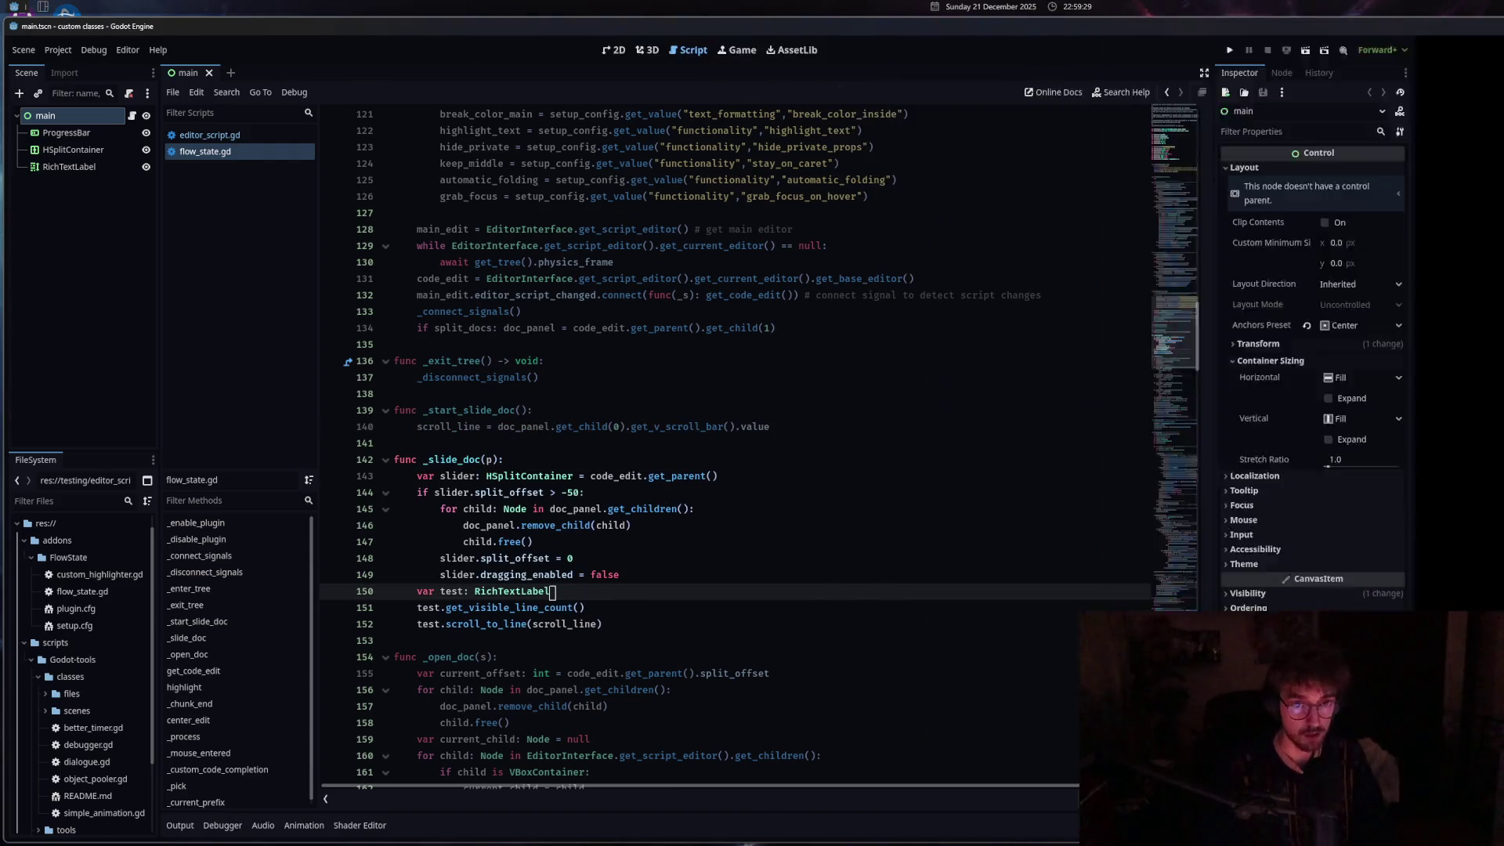
Inspect lines 131–147 and the error messages in the output log.
{"action": "left_click", "coordinate": [734, 397]}
{"action": "left_click", "coordinate": [540, 279]}
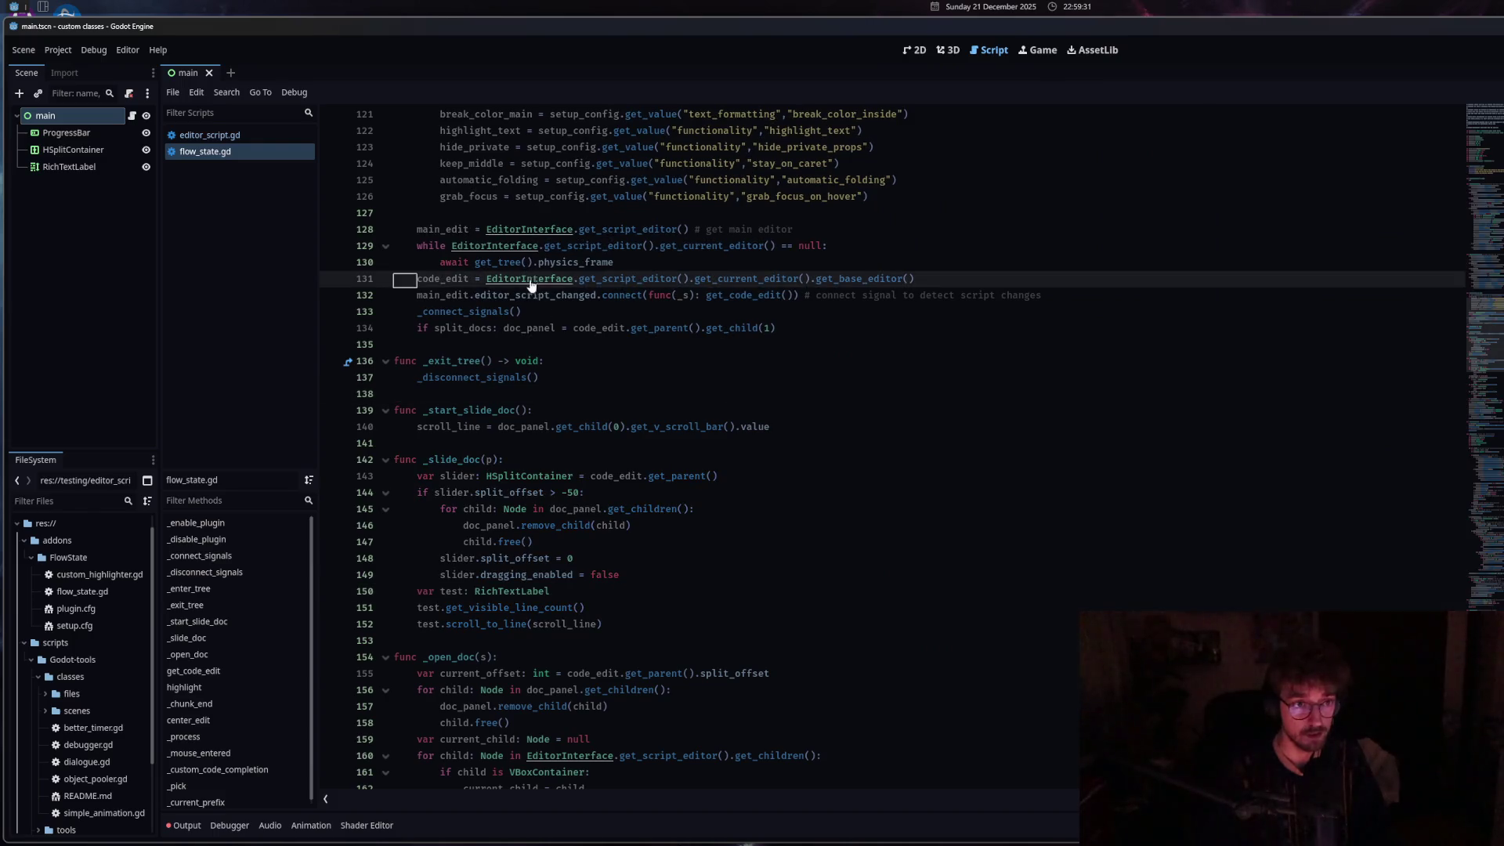
{"action": "left_click", "coordinate": [809, 491]}
{"action": "left_click", "coordinate": [188, 829]}
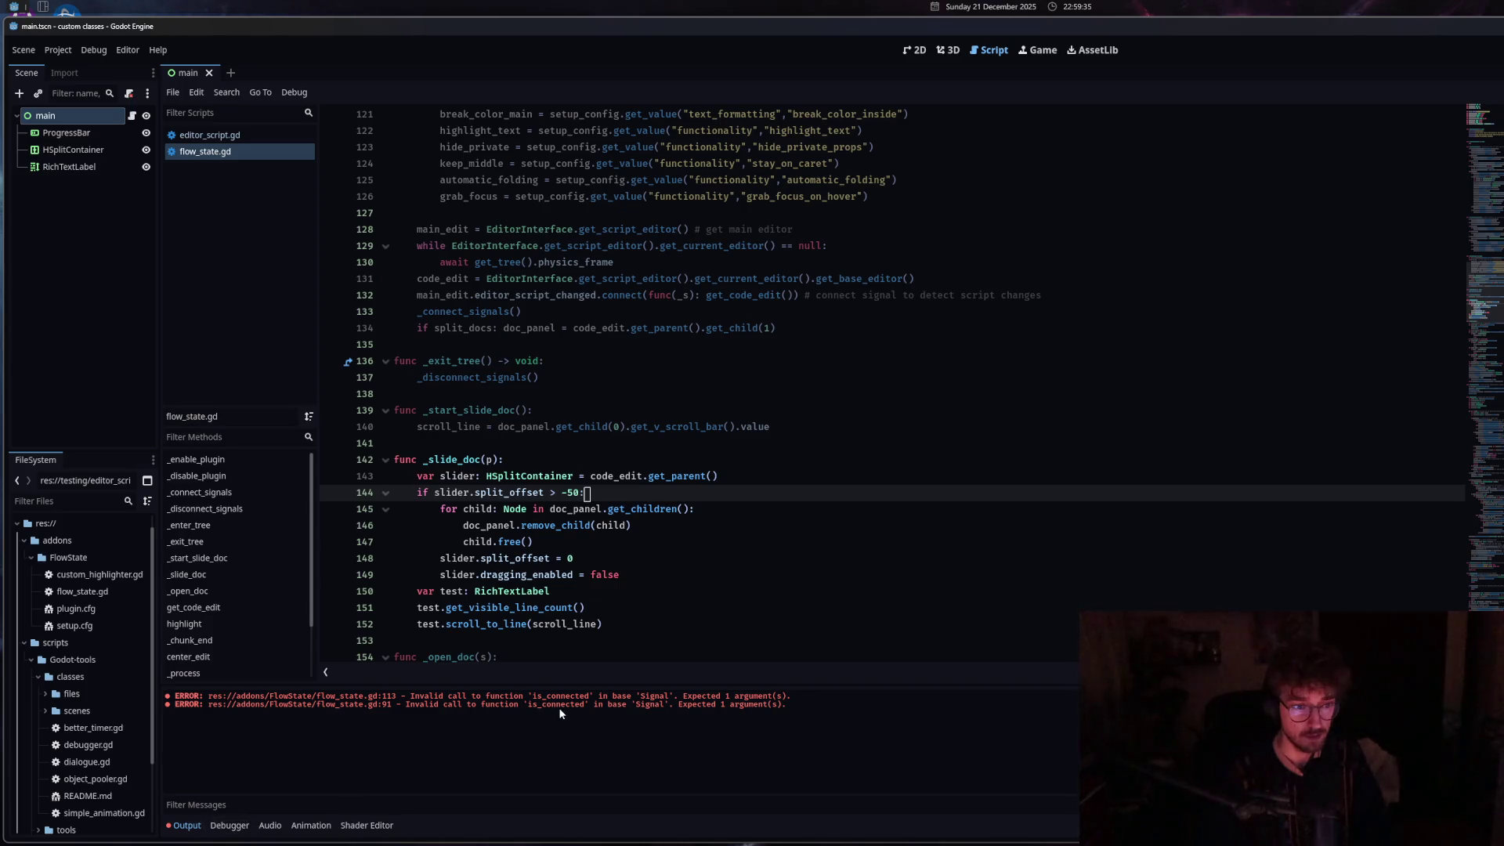
{"action": "left_click_drag", "start_coordinate": [559, 708], "coordinate": [684, 707]}
{"action": "left_click", "coordinate": [713, 703]}
{"action": "left_click", "coordinate": [620, 541]}
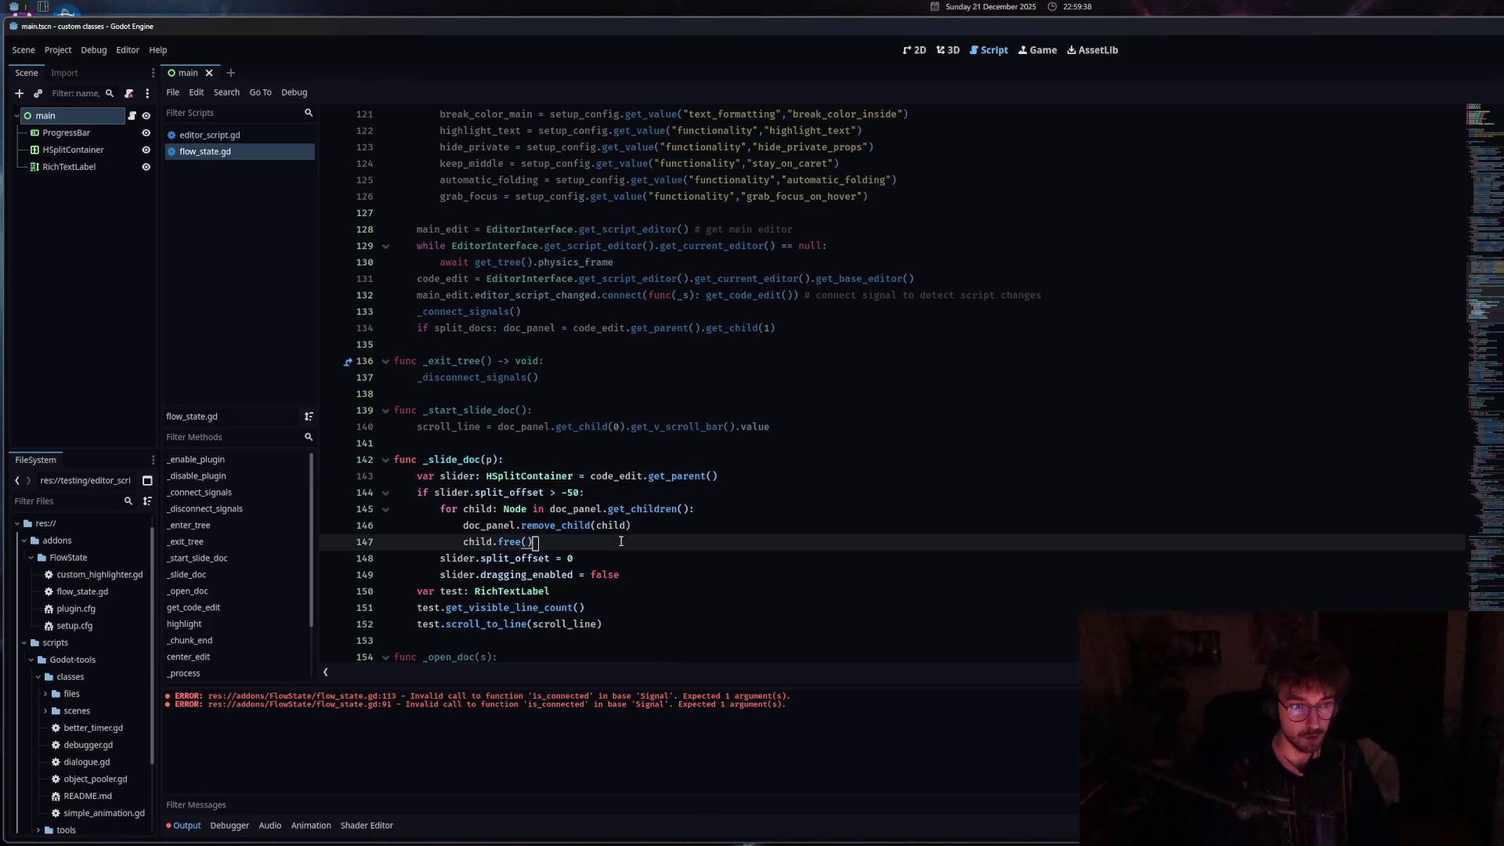
Remove the p parameter from _slide_doc, then undo to restore it.
{"action": "left_click", "coordinate": [496, 460]}
{"action": "key", "text": "BackSpace"}
{"action": "left_click", "coordinate": [535, 508]}
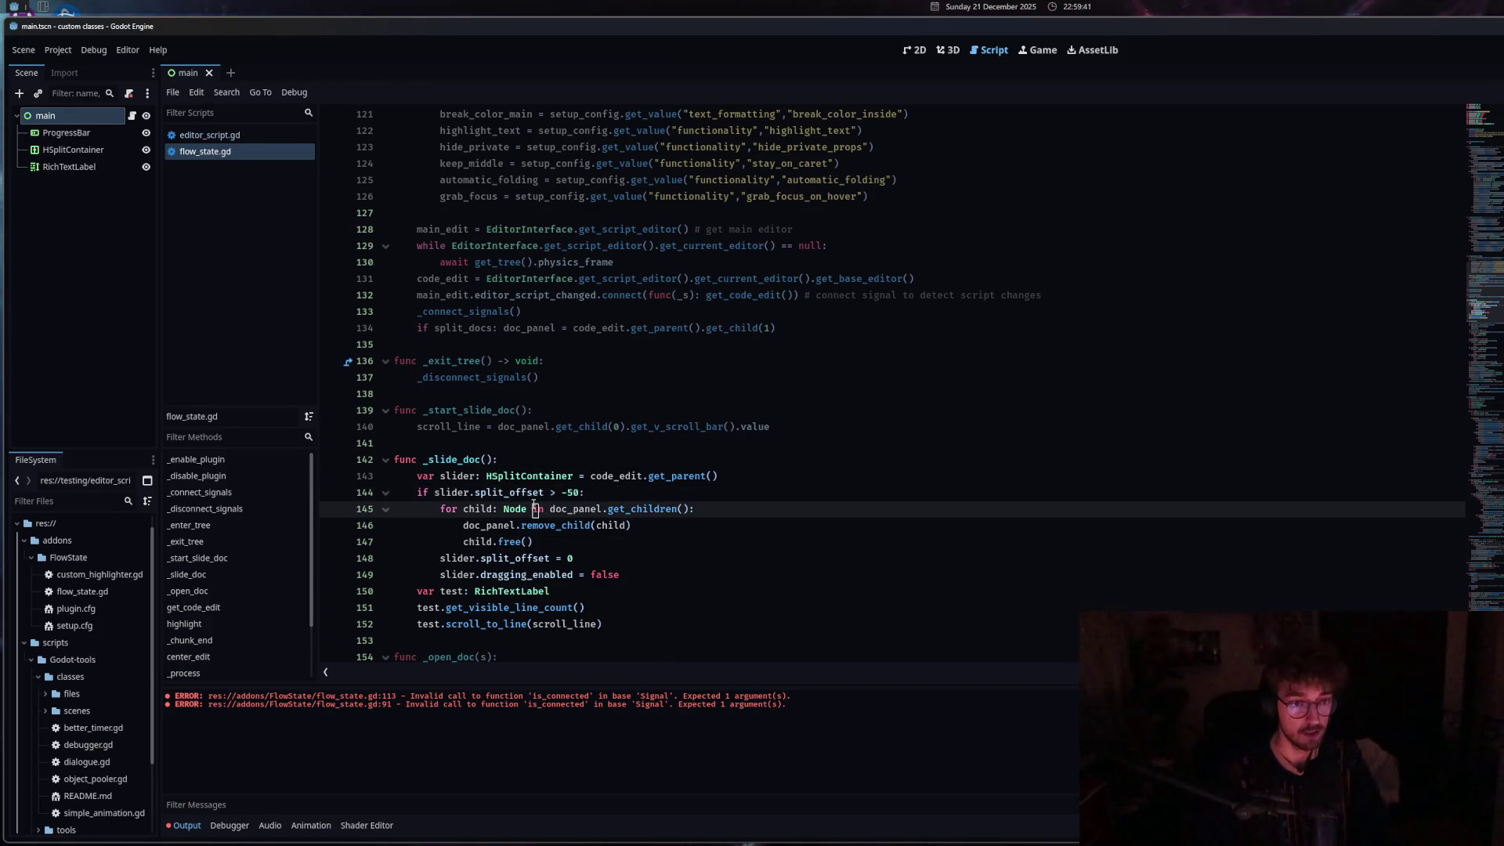
{"action": "left_click", "coordinate": [205, 135]}
{"action": "left_click", "coordinate": [208, 153]}
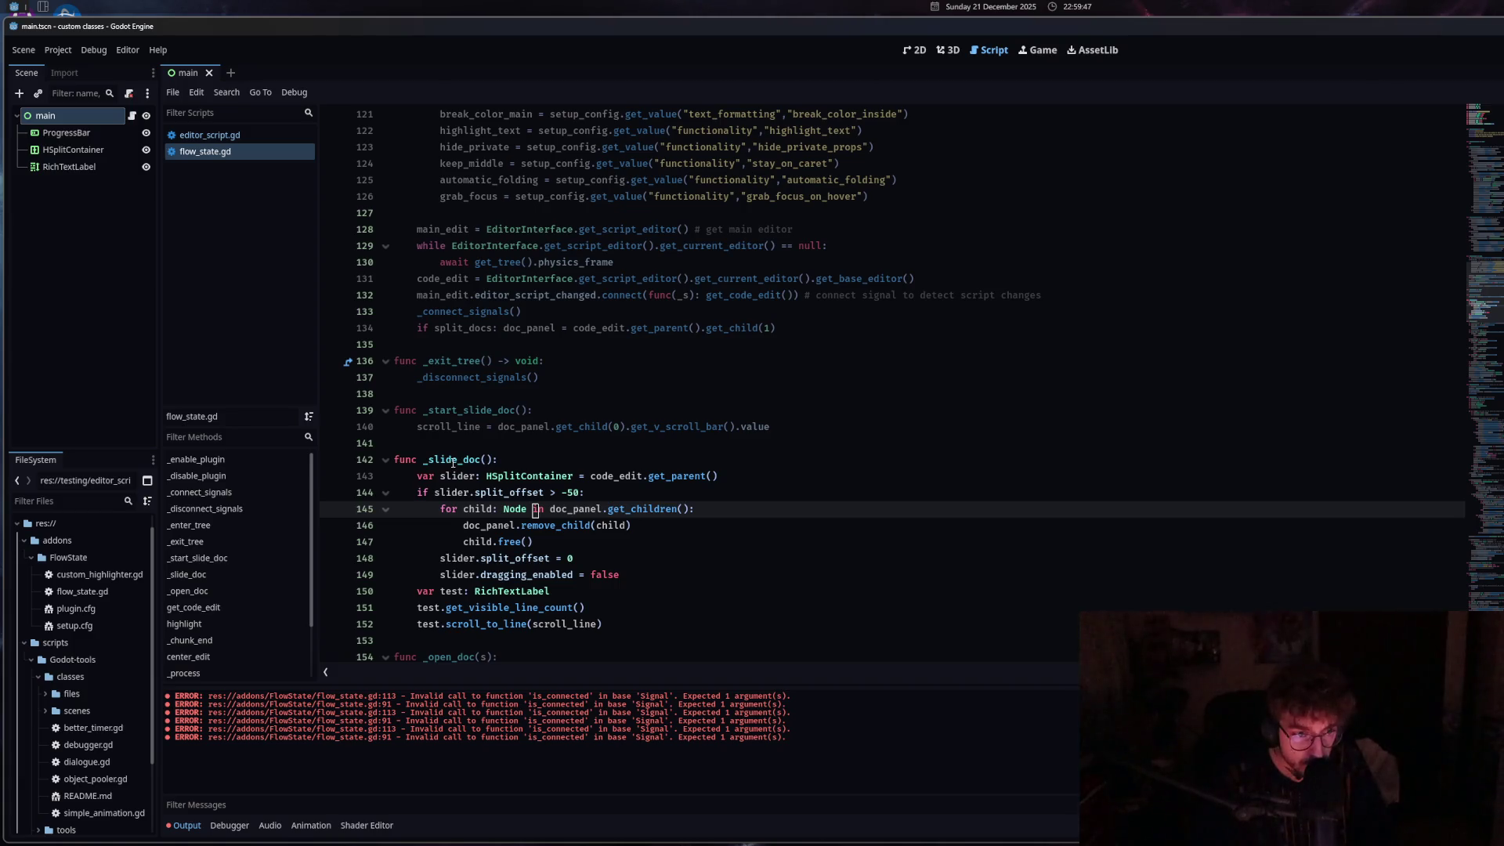
{"action": "key", "text": "ctrl+z"}
{"action": "left_click", "coordinate": [538, 461]}
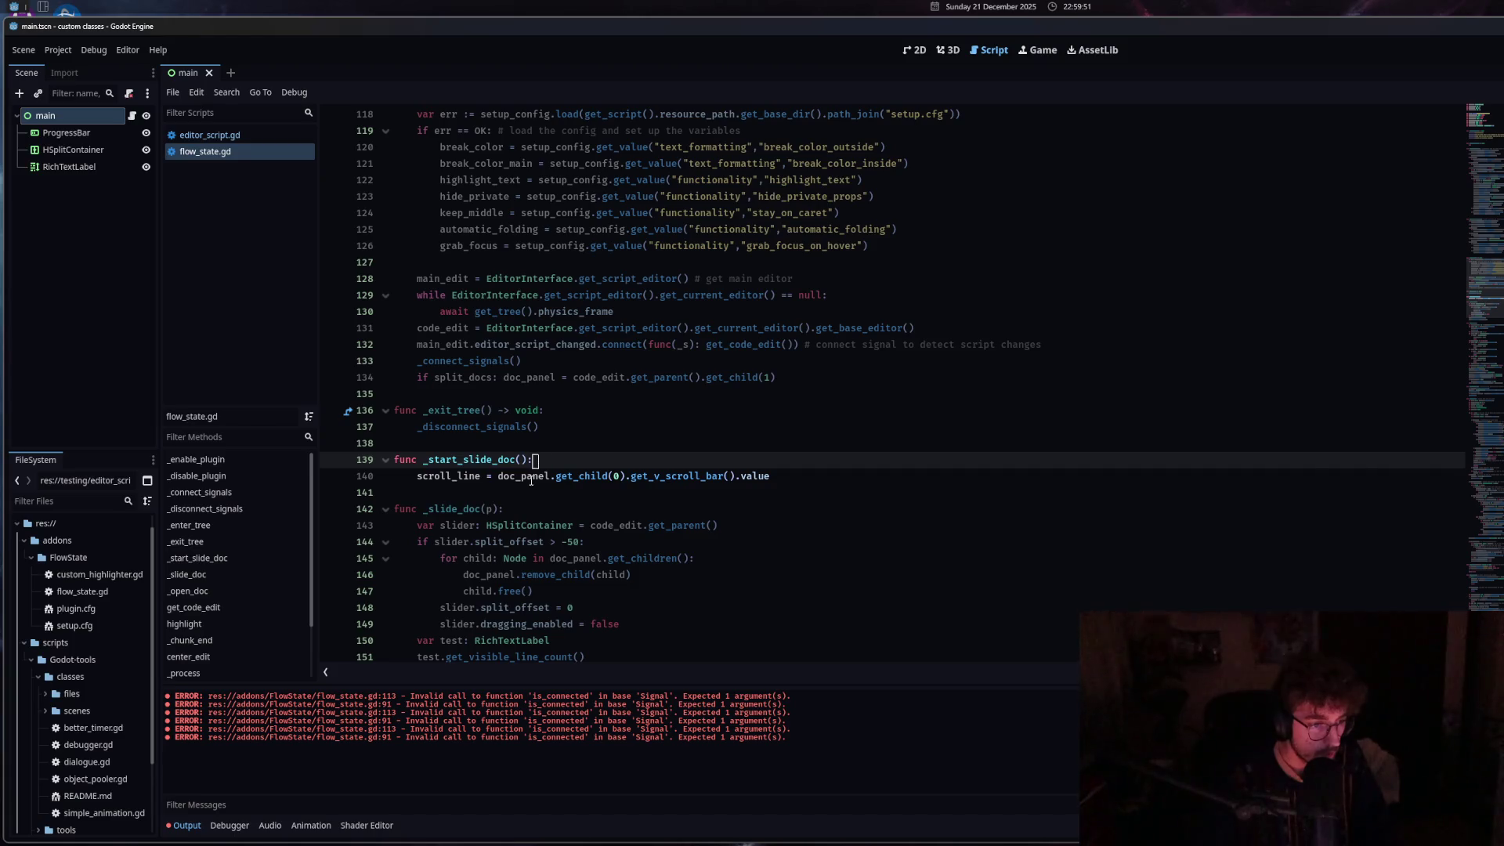
{"action": "left_click", "coordinate": [223, 153]}
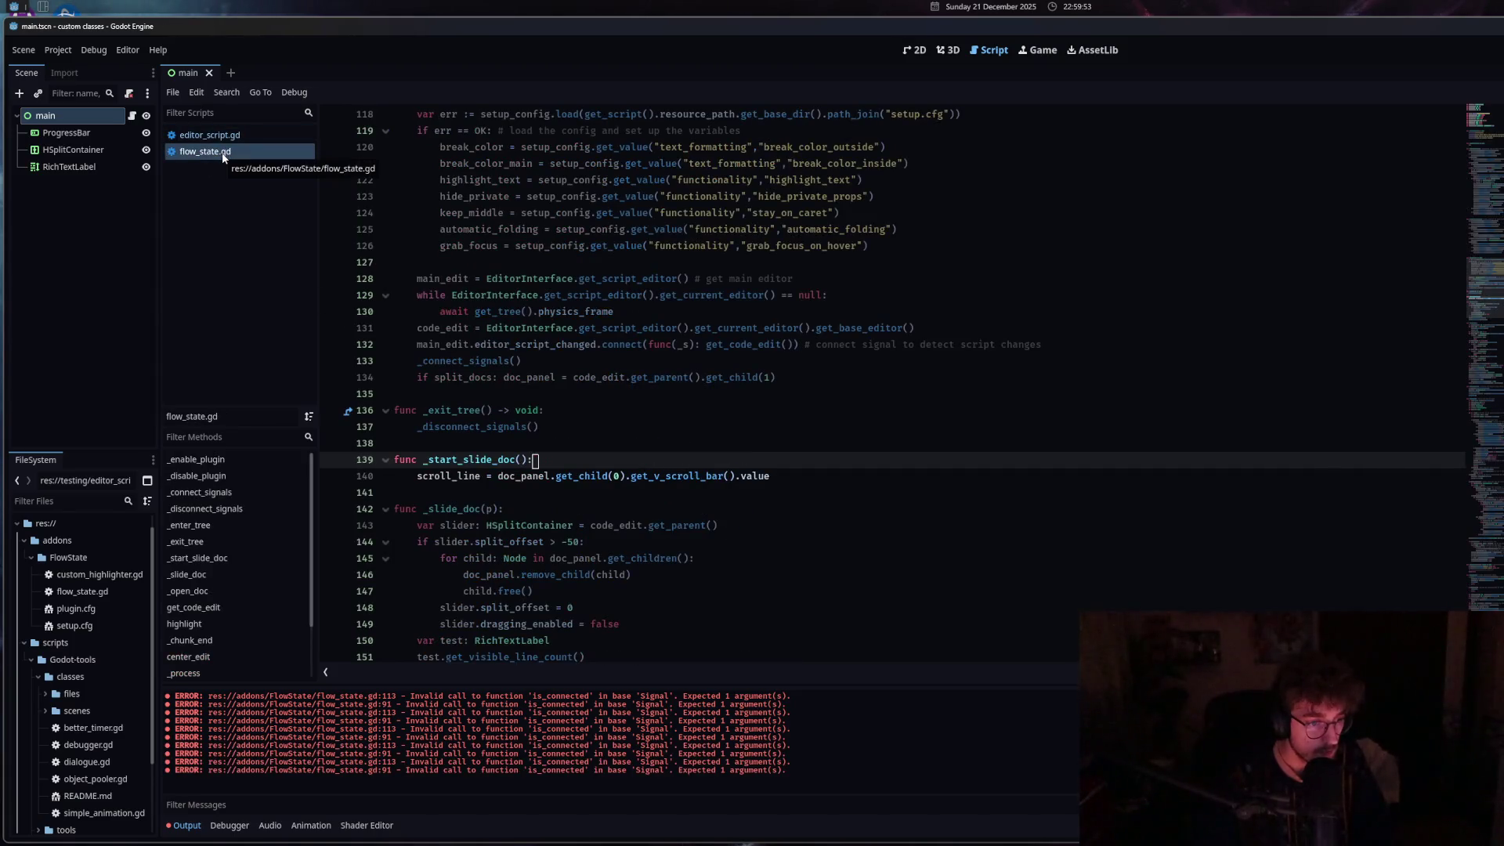
Review the drag_started connect and disconnect checks on lines 91 and 113.
{"action": "scroll", "coordinate": [604, 493], "scroll_direction": "up", "scroll_amount": 5}
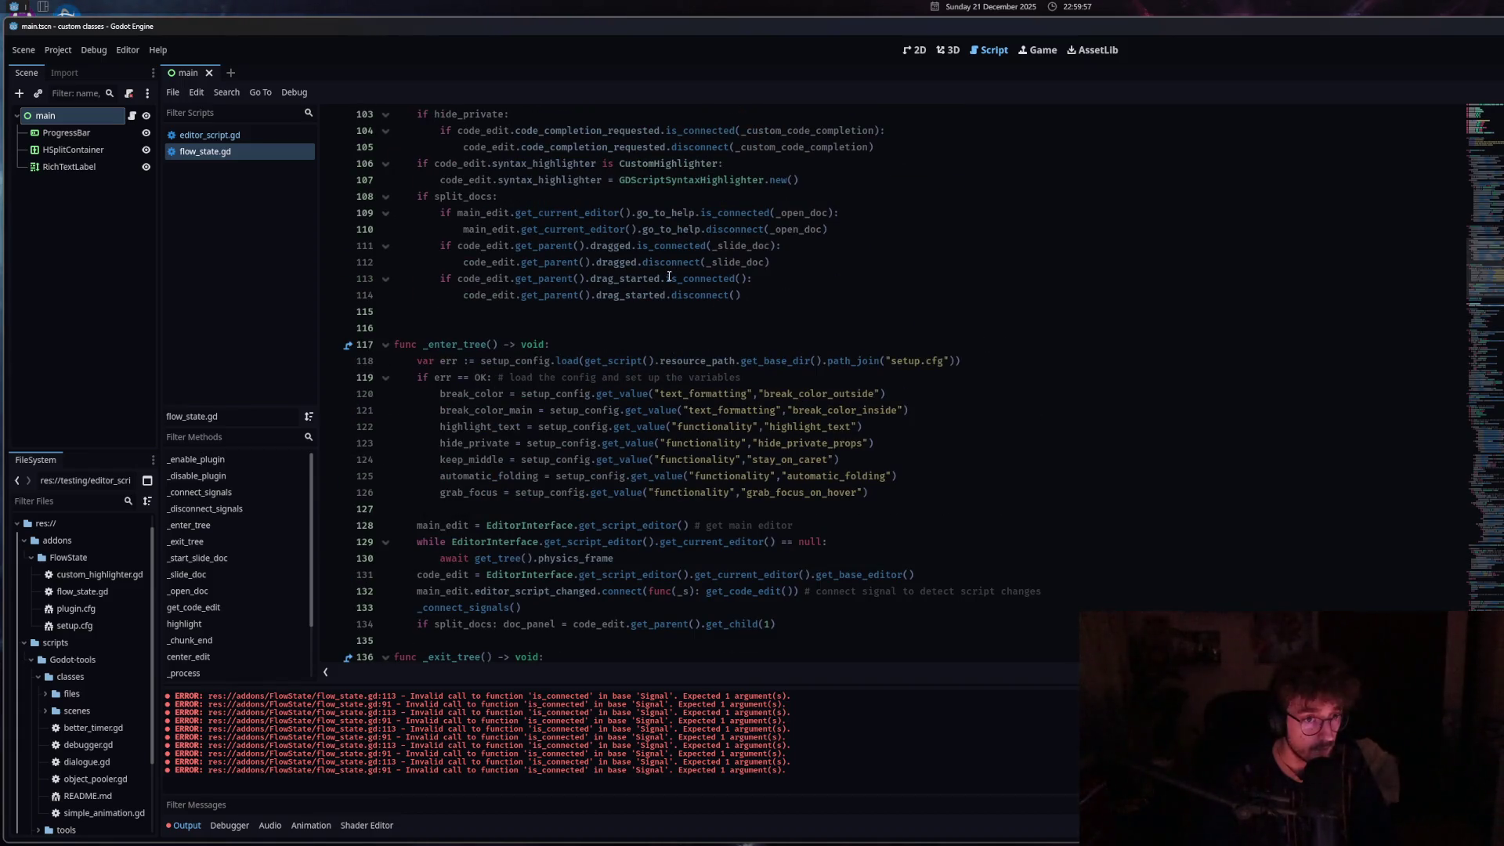
{"action": "left_click", "coordinate": [622, 280]}
{"action": "scroll", "coordinate": [564, 547], "scroll_direction": "up", "scroll_amount": 4}
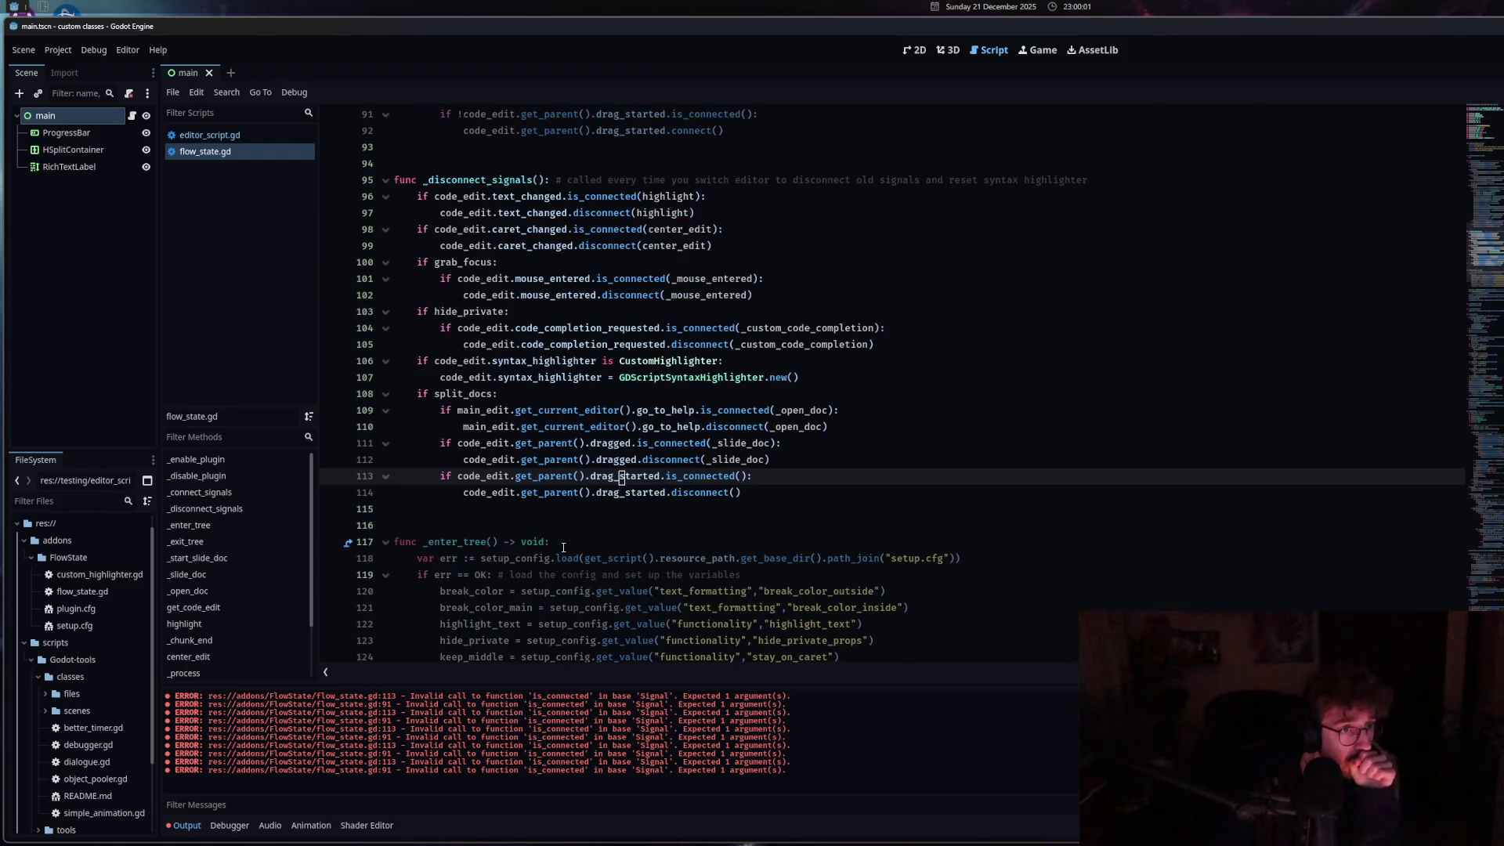
{"action": "scroll", "coordinate": [563, 547], "scroll_direction": "up", "scroll_amount": 3}
{"action": "left_click", "coordinate": [685, 261]}
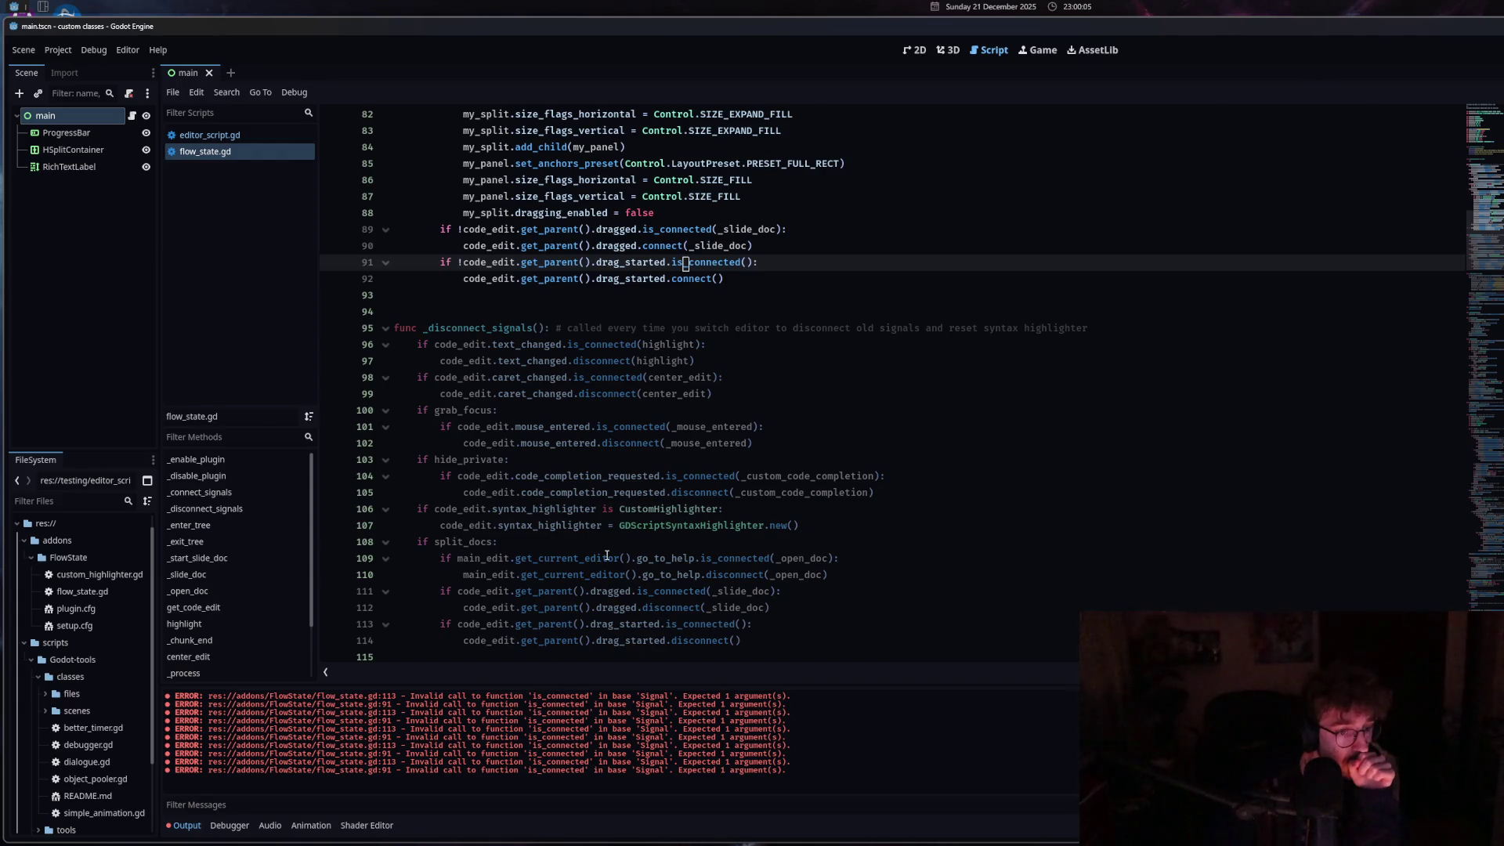
{"action": "scroll", "coordinate": [607, 555], "scroll_direction": "down", "scroll_amount": 10}
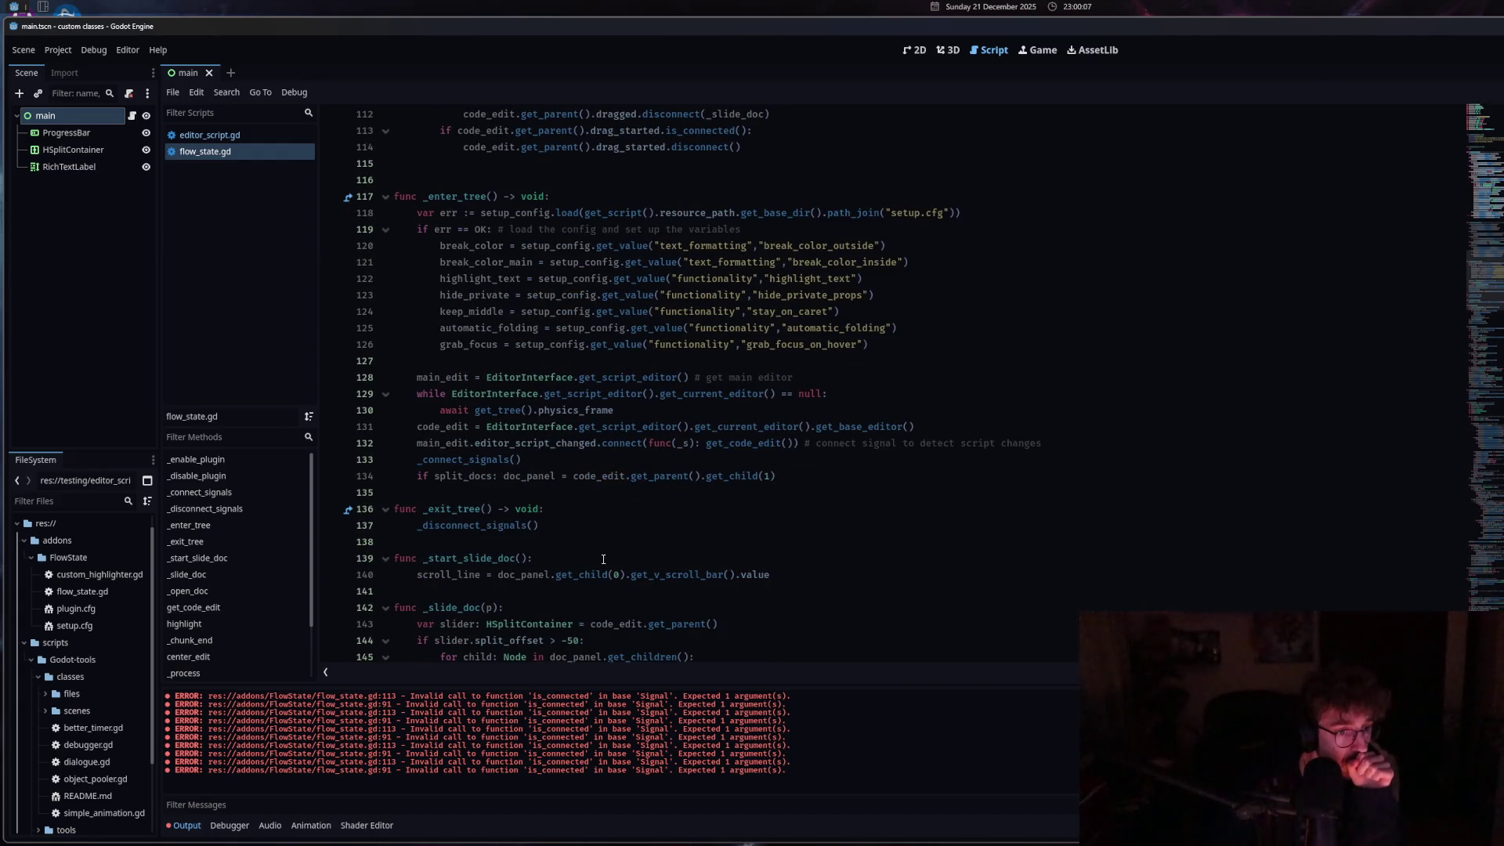
Add p inside _start_slide_doc's parentheses and recheck the script.
{"action": "left_click", "coordinate": [520, 559]}
{"action": "type", "text": "p"}
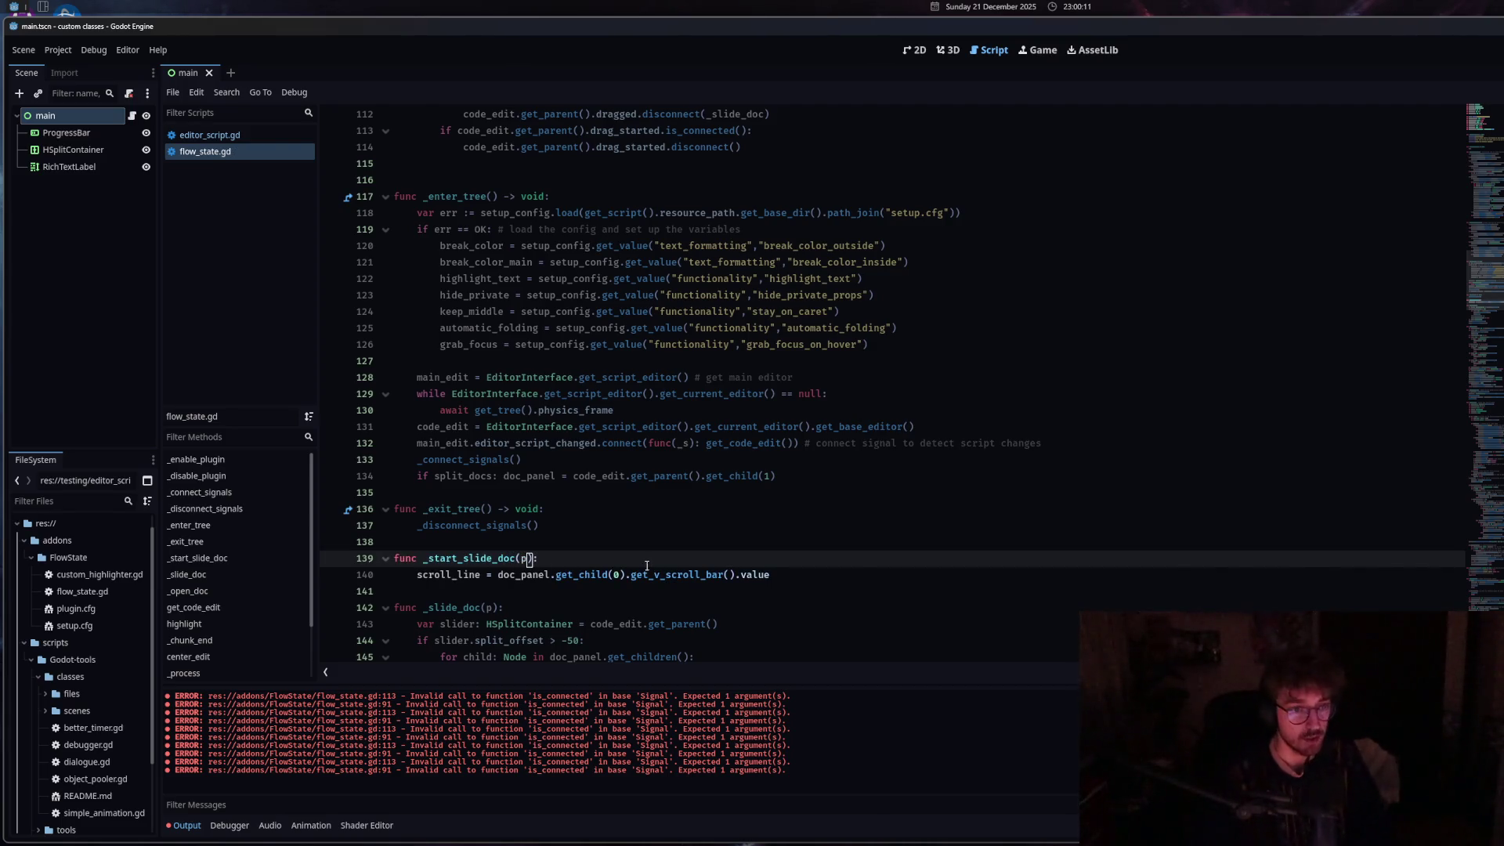
{"action": "left_click", "coordinate": [235, 135]}
{"action": "left_click", "coordinate": [233, 152]}
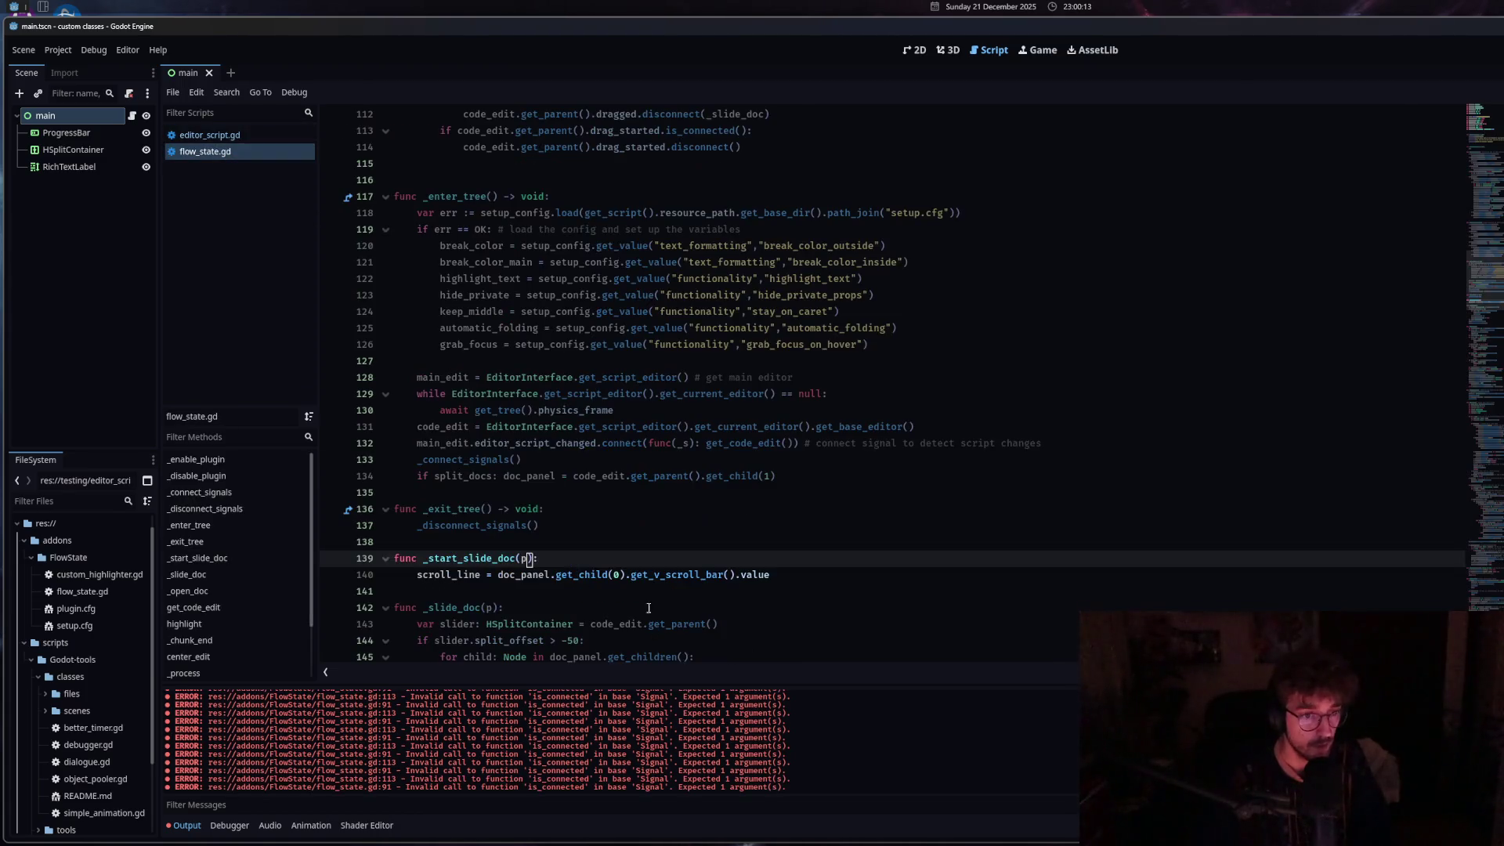
{"action": "scroll", "coordinate": [644, 581], "scroll_direction": "down", "scroll_amount": 3}
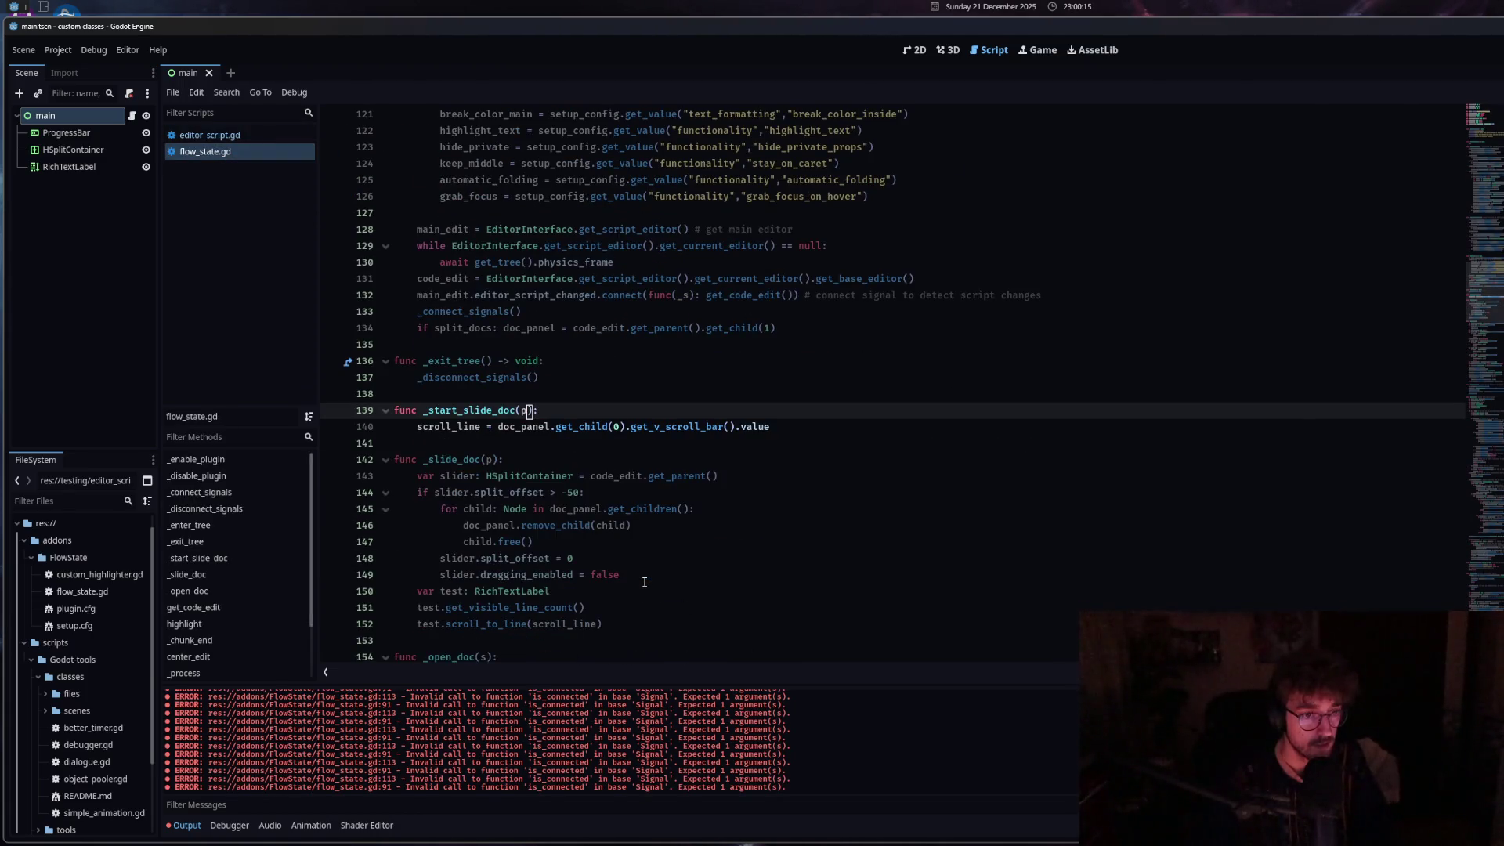
{"action": "scroll", "coordinate": [644, 583], "scroll_direction": "up", "scroll_amount": 12}
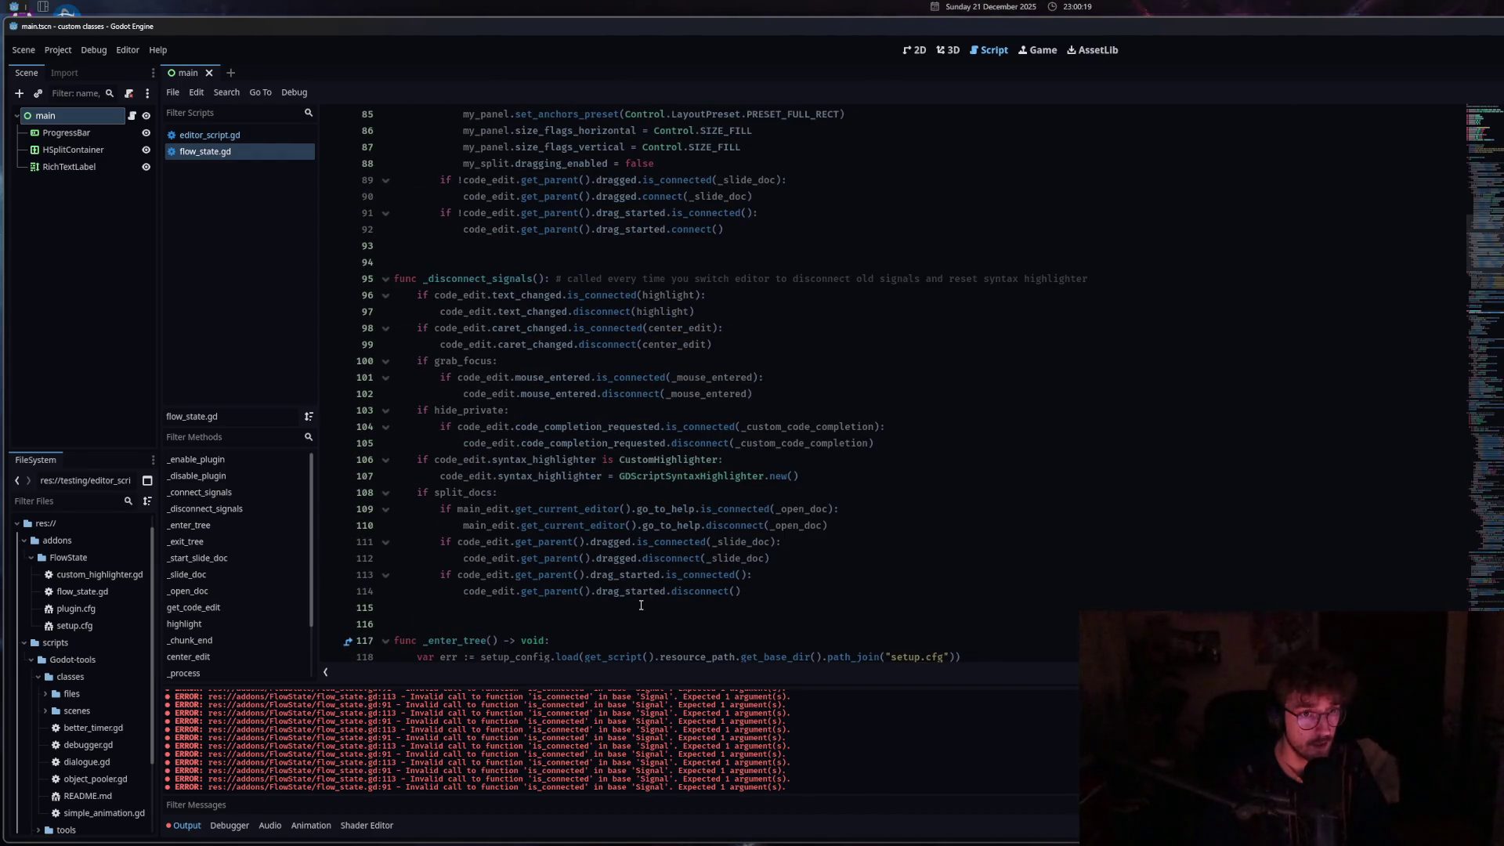
{"action": "scroll", "coordinate": [641, 606], "scroll_direction": "down", "scroll_amount": 6}
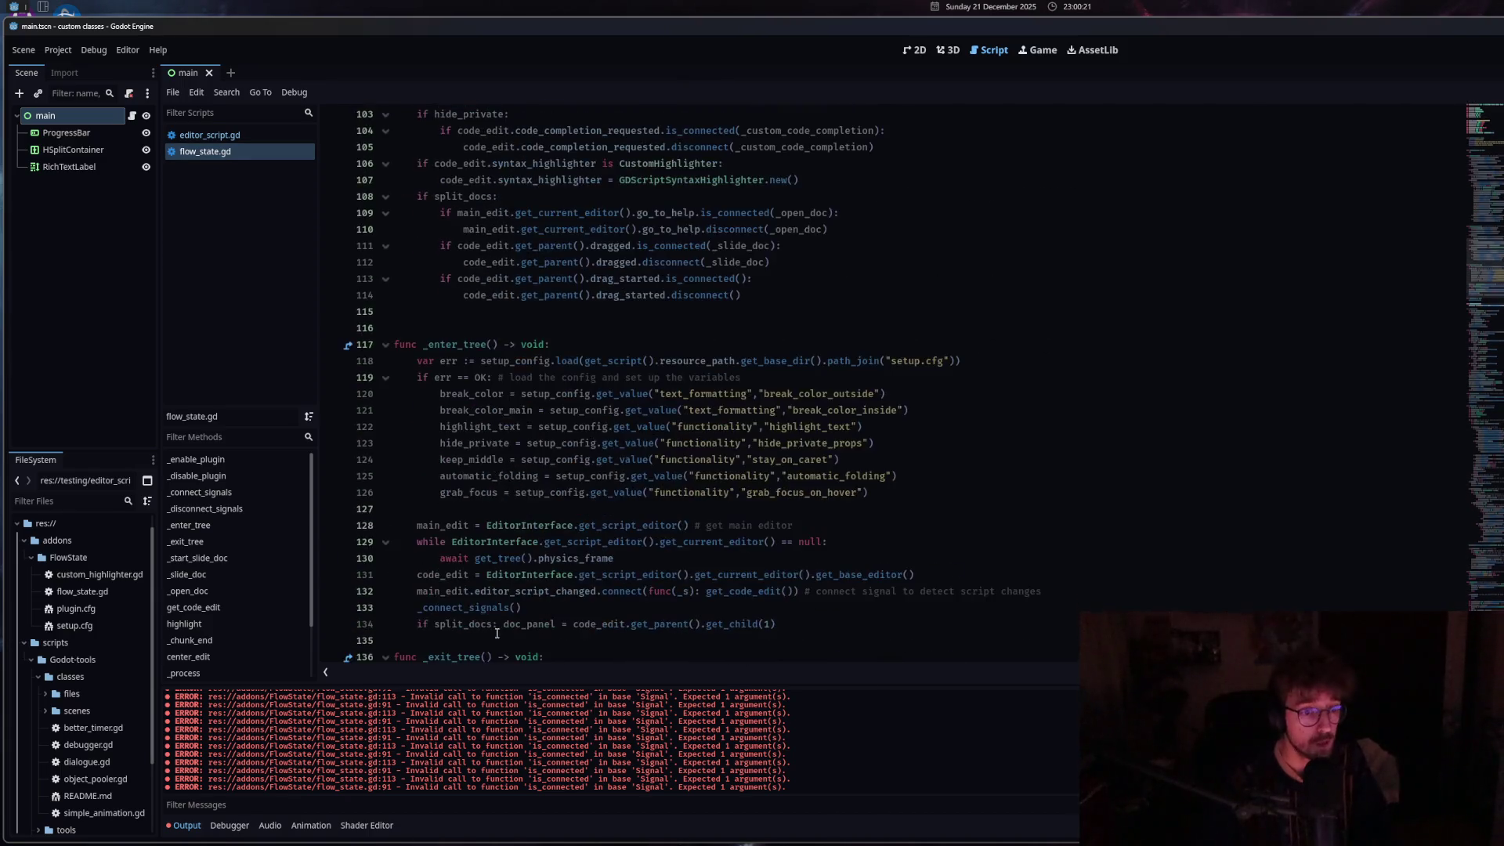
Undo the p in _start_slide_doc and pass _start_slide_doc to is_connected() on line 91.
{"action": "scroll", "coordinate": [497, 633], "scroll_direction": "down", "scroll_amount": 5}
{"action": "left_click", "coordinate": [523, 461]}
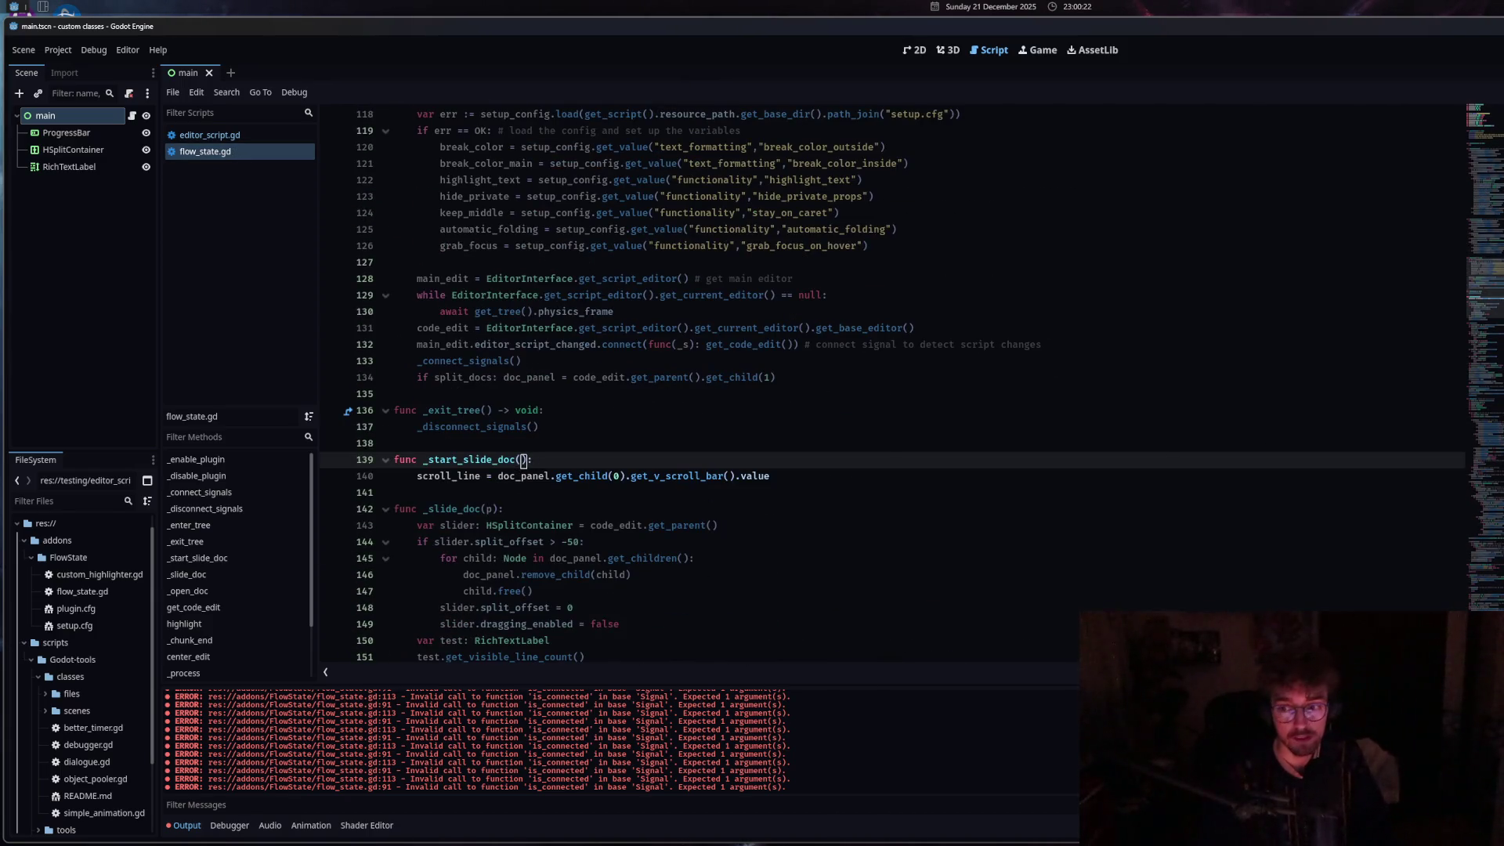
{"action": "key", "text": "ctrl+z"}
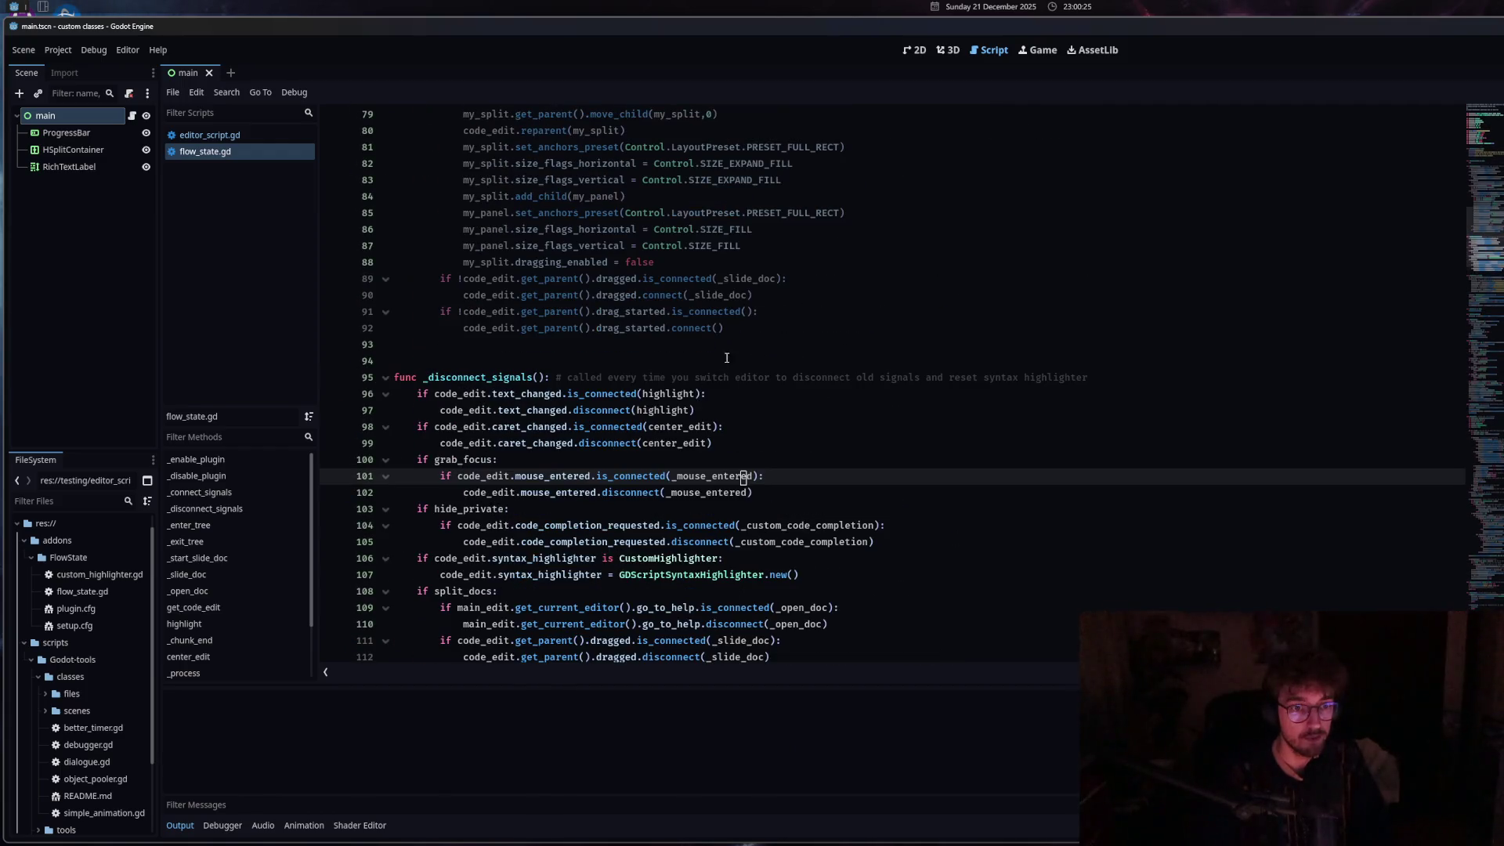
{"action": "left_click", "coordinate": [750, 311]}
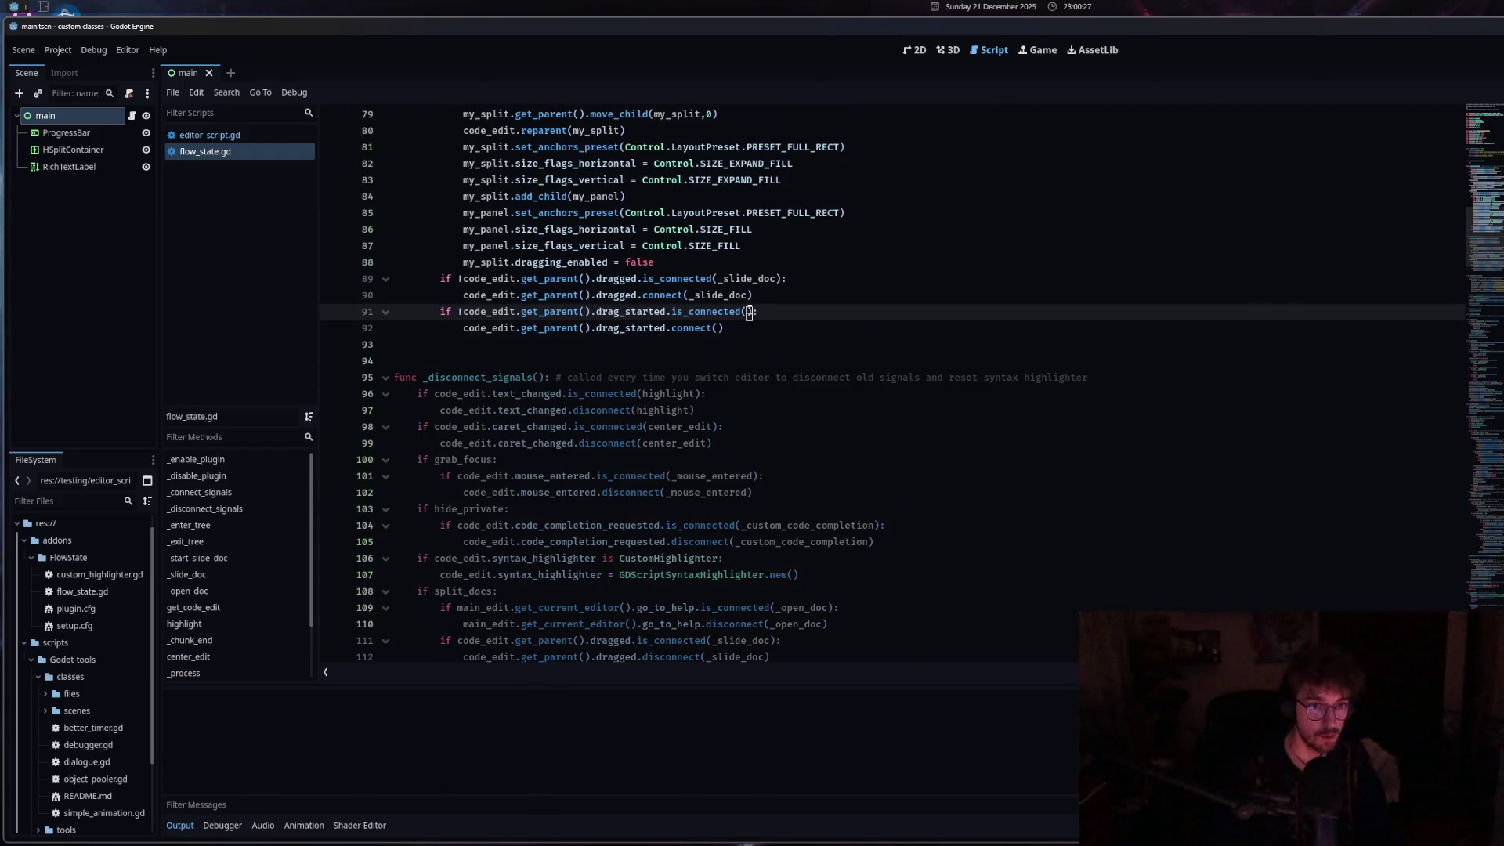
{"action": "type", "text": "_slide"}
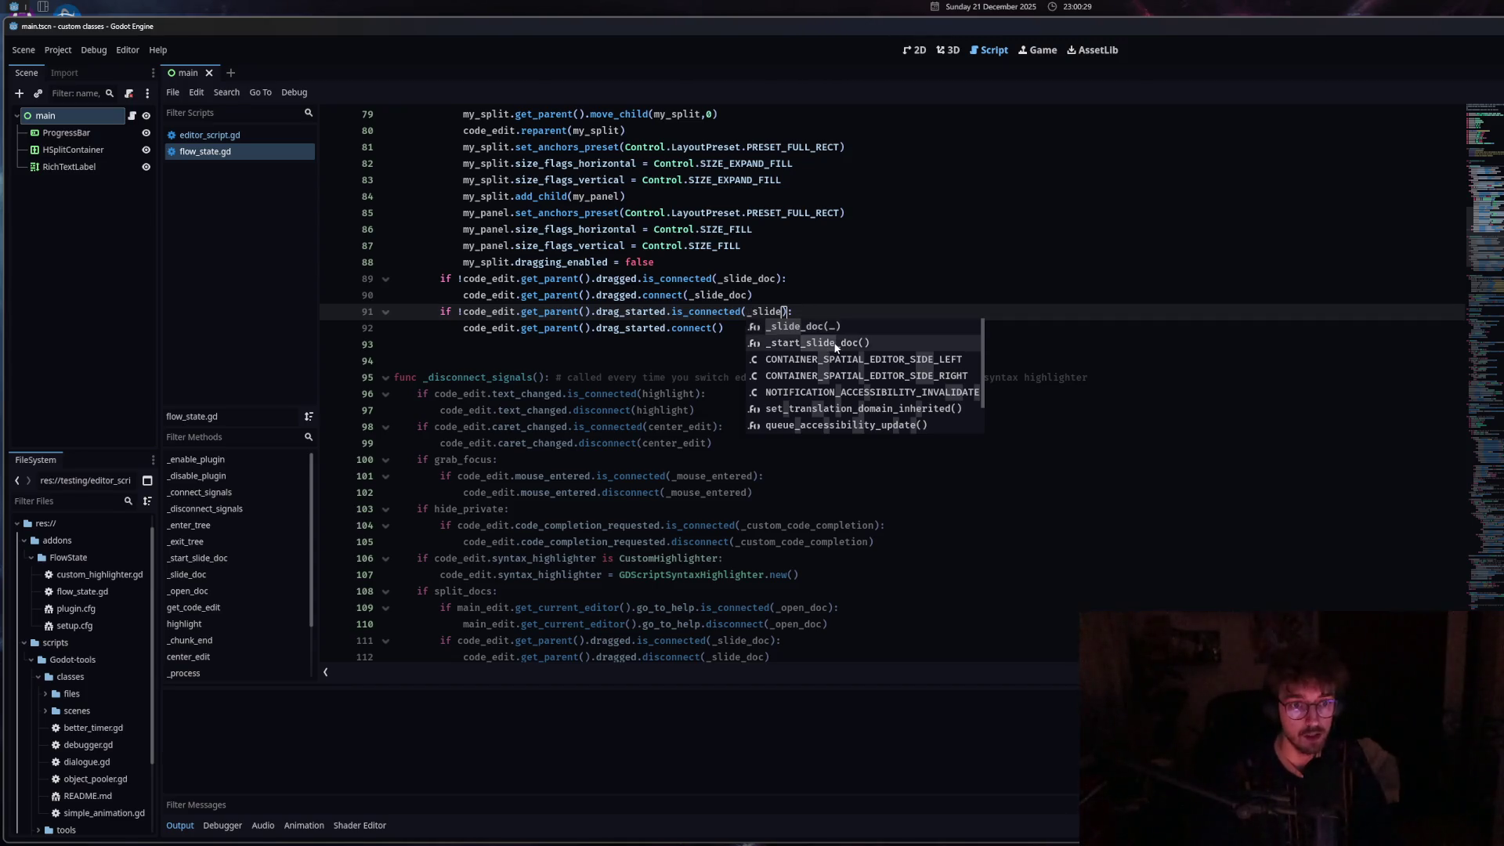
{"action": "left_click", "coordinate": [835, 343]}
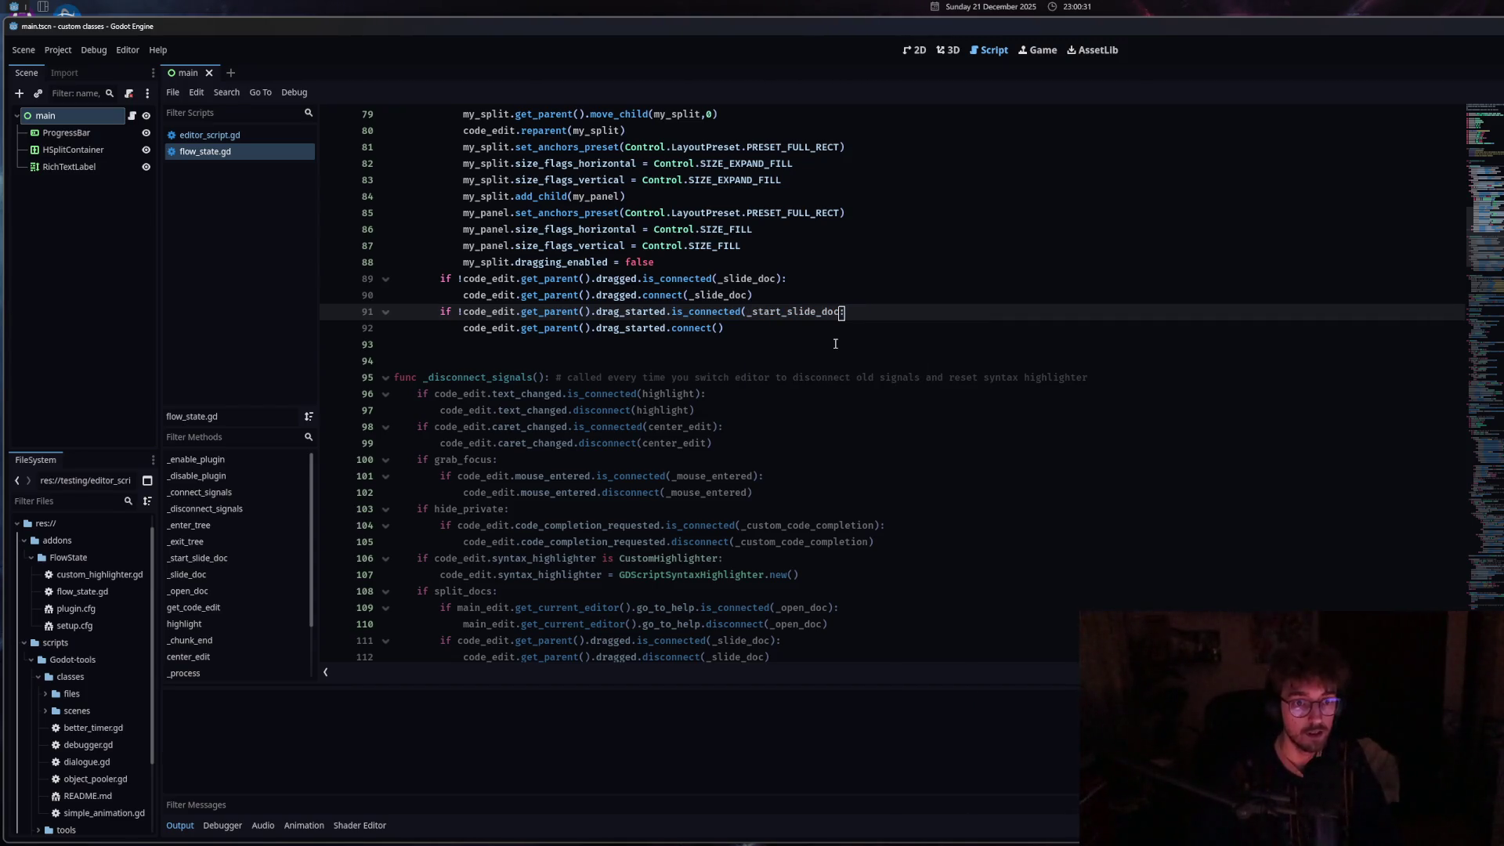
Copy _start_slide_doc into connect() on line 92 and the checks on lines 113 and 114.
{"action": "left_click_drag", "start_coordinate": [845, 312], "coordinate": [748, 313]}
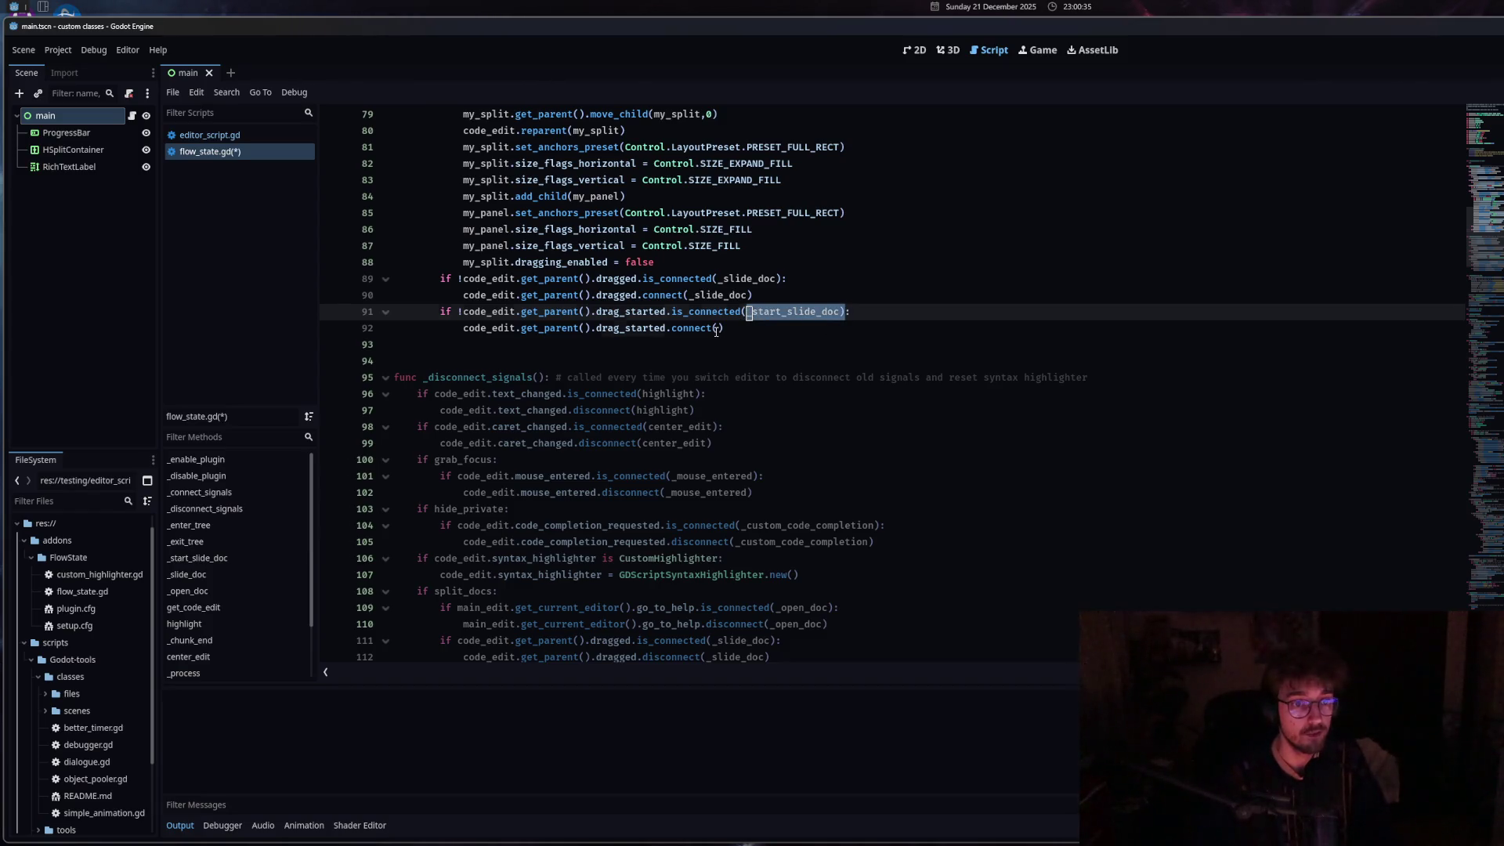
{"action": "key", "text": "ctrl+c"}
{"action": "left_click", "coordinate": [716, 329]}
{"action": "key", "text": "ctrl+v"}
{"action": "scroll", "coordinate": [742, 581], "scroll_direction": "down", "scroll_amount": 5}
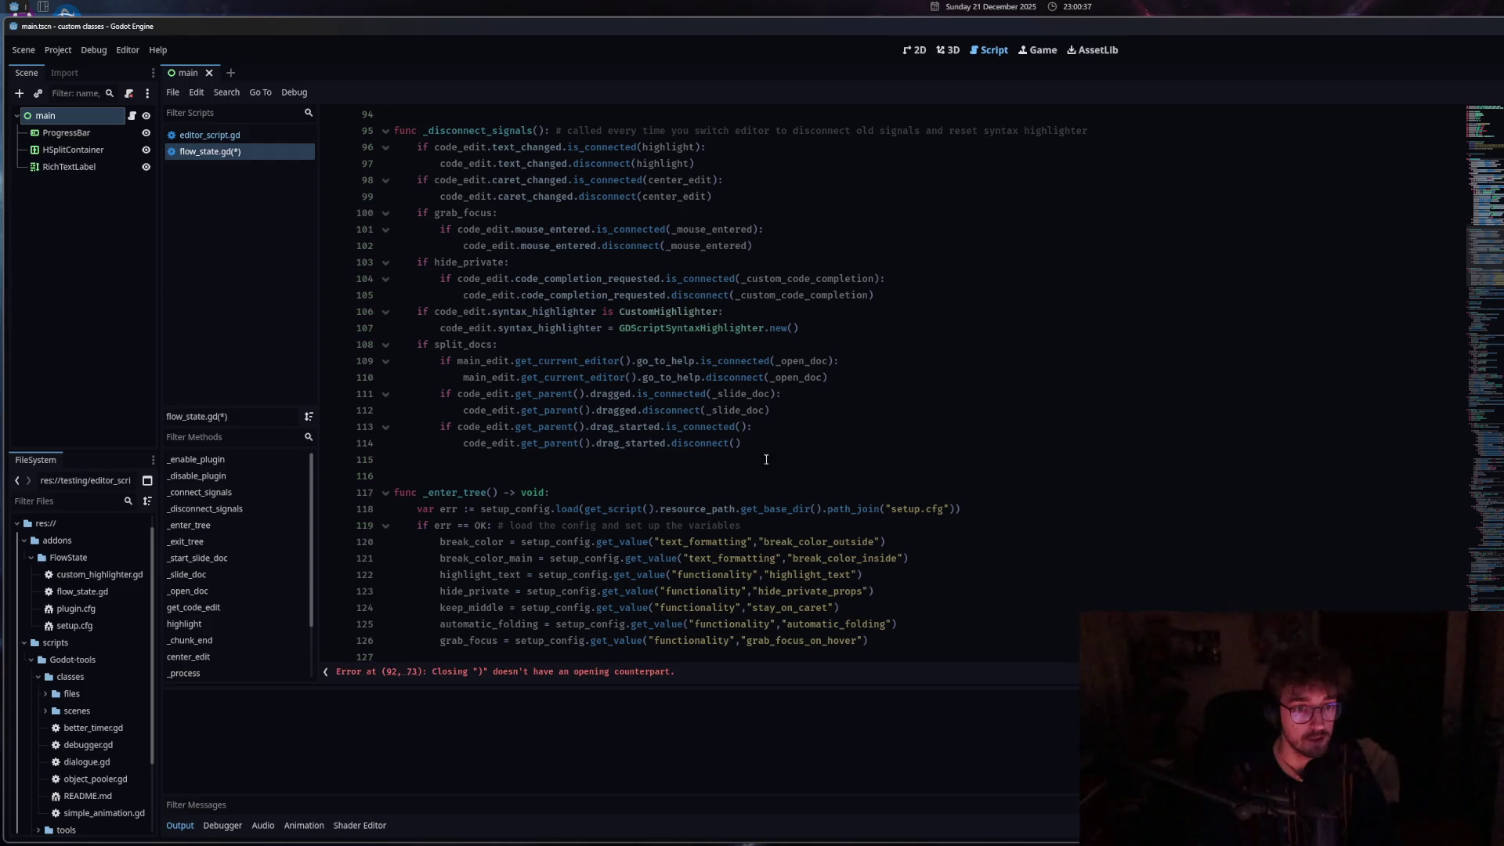
{"action": "left_click", "coordinate": [741, 426]}
{"action": "key", "text": "ctrl+v"}
{"action": "left_click", "coordinate": [738, 443]}
{"action": "key", "text": "ctrl+v"}
Remove the stray parenthesis on line 92 and save flow_state.gd.
{"action": "left_click", "coordinate": [644, 427]}
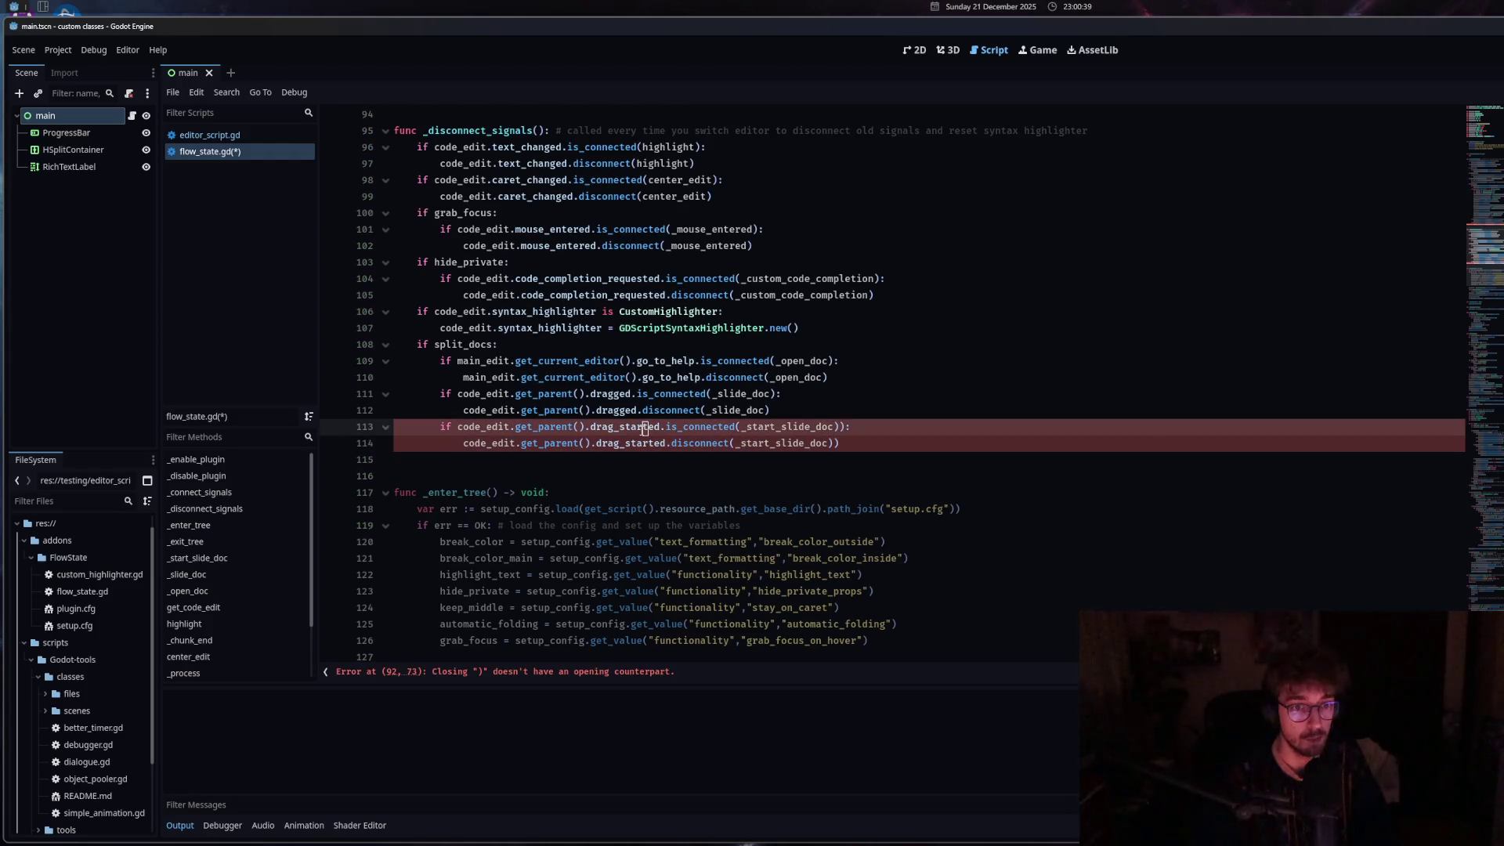
{"action": "scroll", "coordinate": [862, 423], "scroll_direction": "up", "scroll_amount": 6}
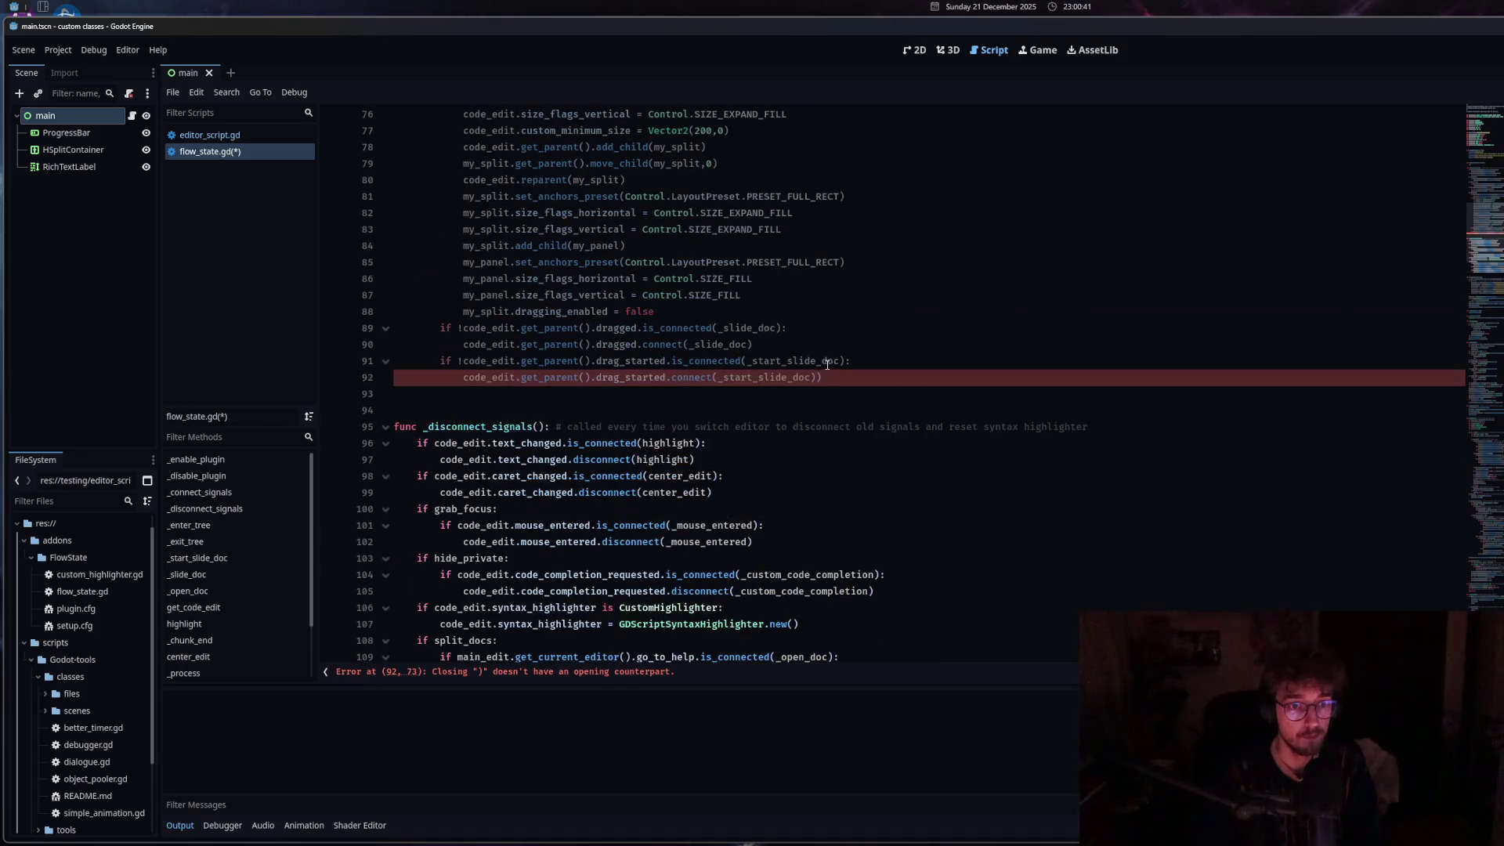
{"action": "left_click", "coordinate": [914, 377]}
{"action": "key", "text": "ctrl+s"}
{"action": "scroll", "coordinate": [650, 541], "scroll_direction": "down", "scroll_amount": 7}
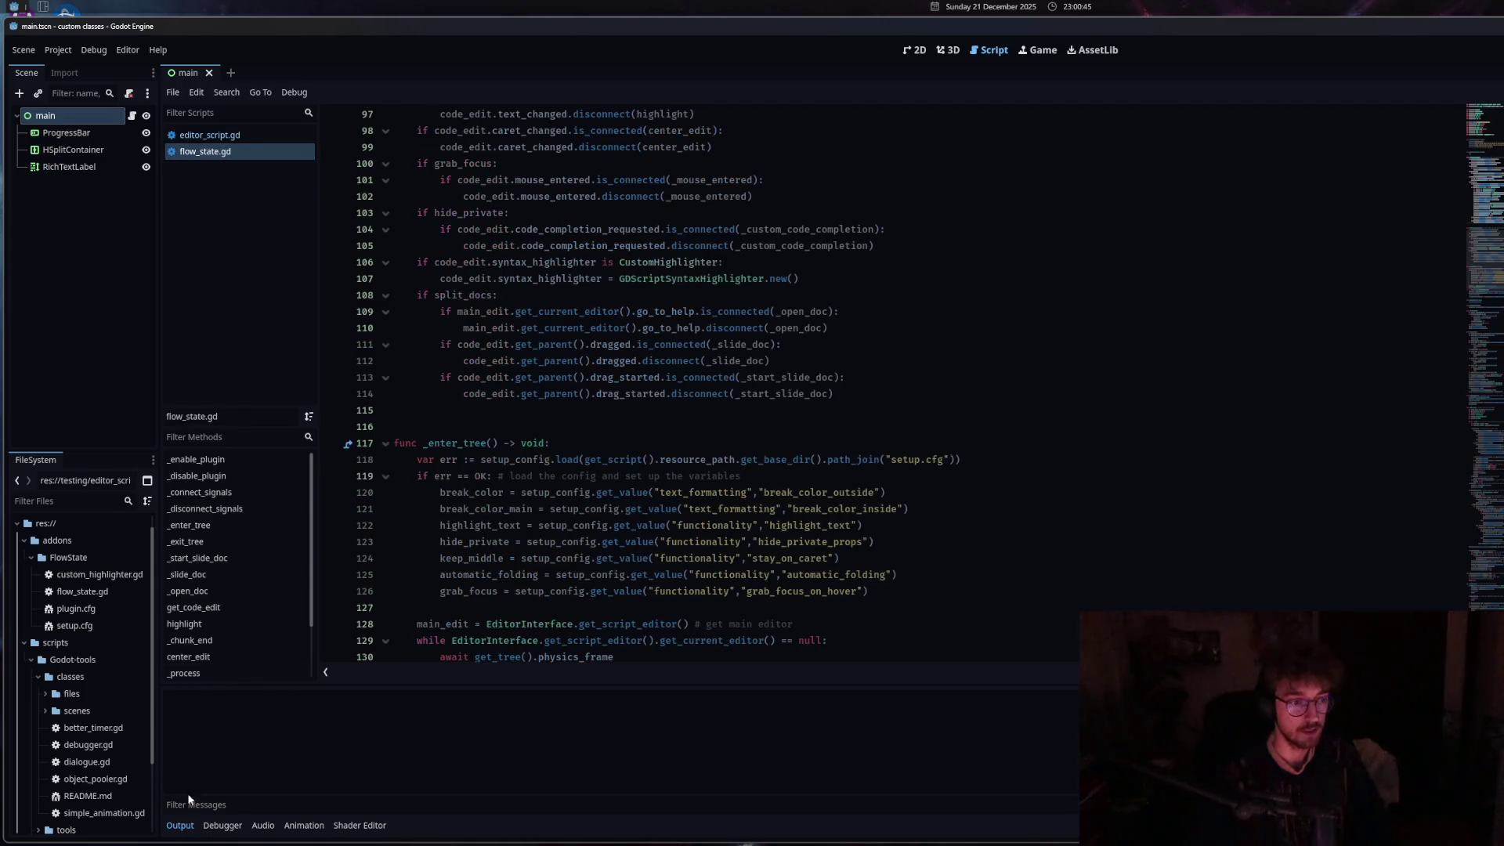
Toggle the Output panel and slide the documentation panel open from the right edge.
{"action": "left_click", "coordinate": [179, 825]}
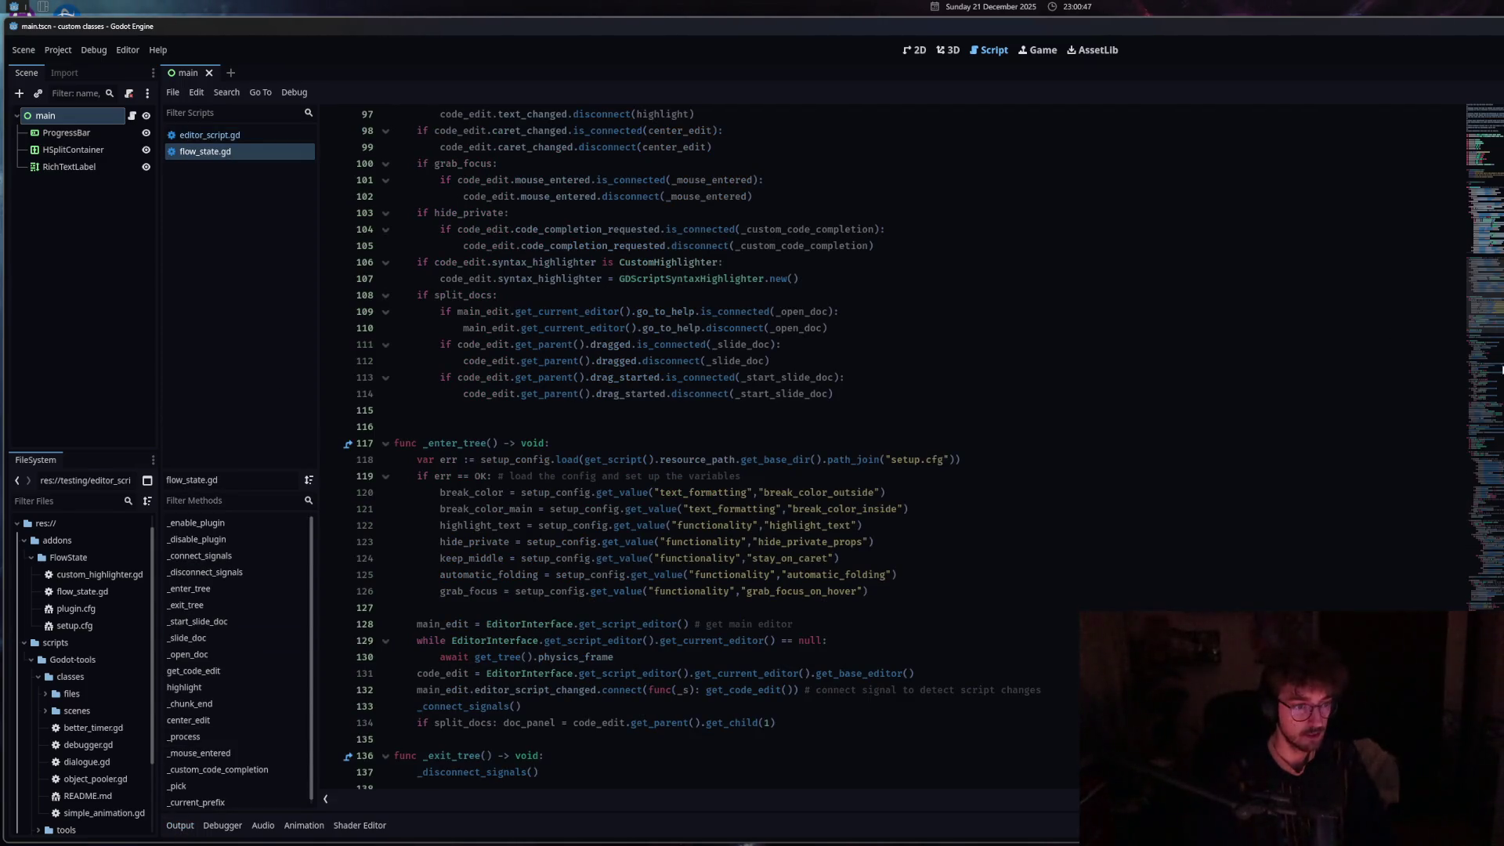
{"action": "left_click", "coordinate": [179, 825]}
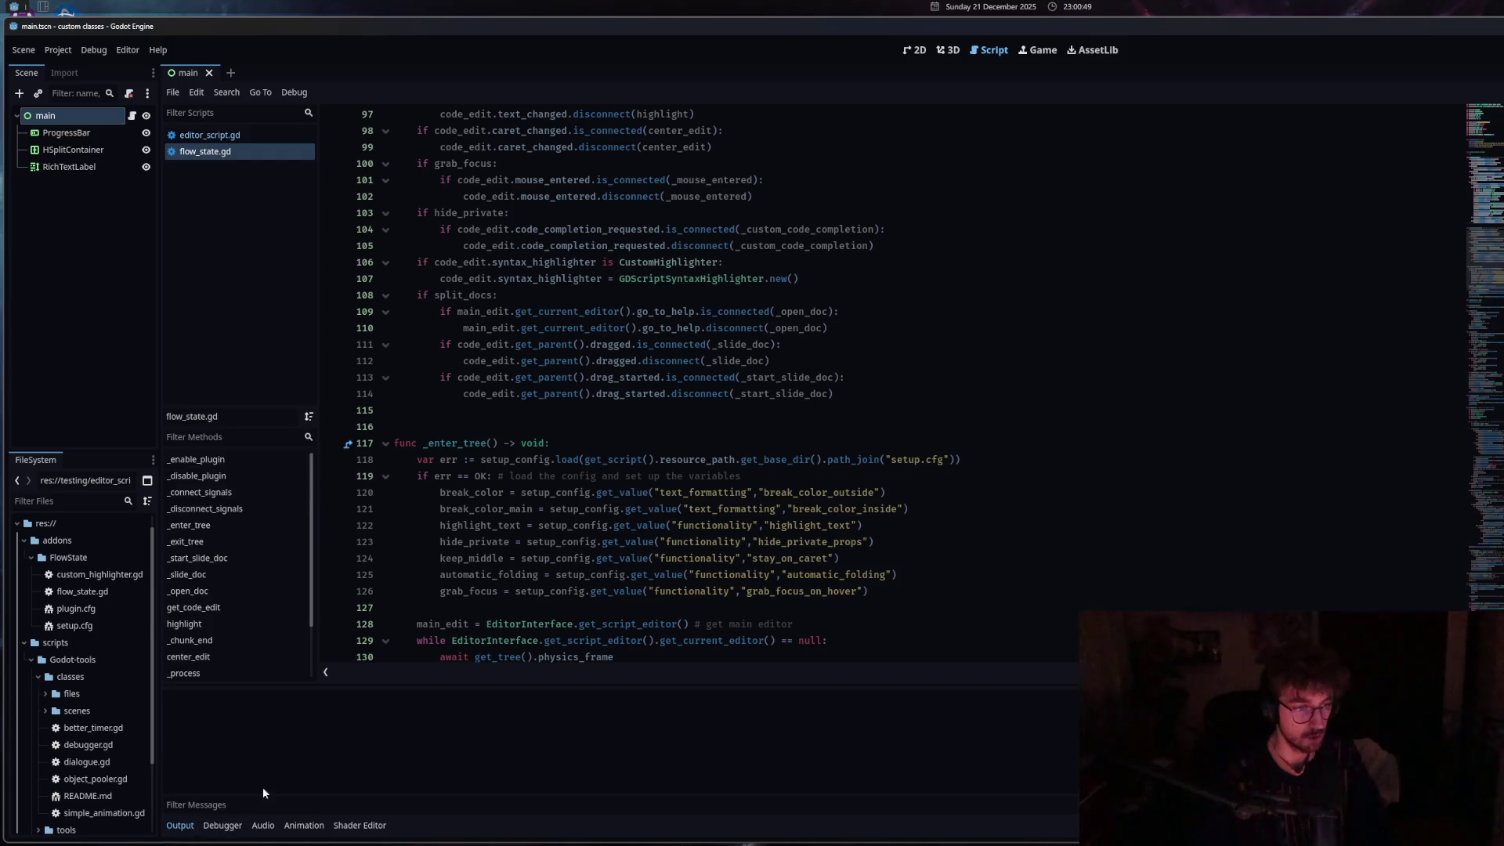
{"action": "left_click_drag", "start_coordinate": [1501, 337], "coordinate": [1462, 337]}
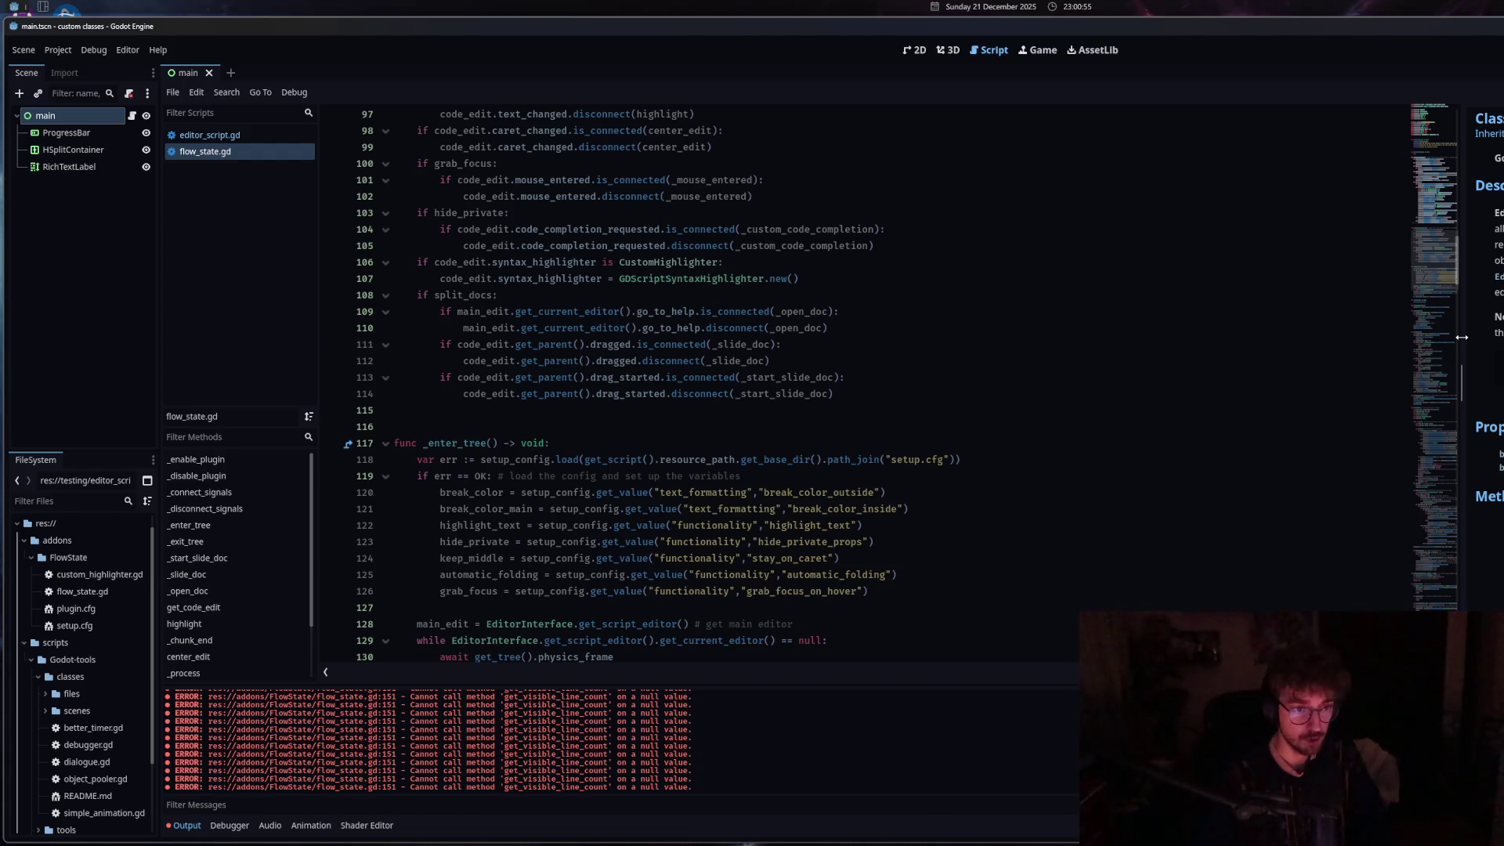
Select and delete the get_visible_line_count test line 151 in _slide_doc.
{"action": "left_click", "coordinate": [788, 574]}
{"action": "scroll", "coordinate": [785, 576], "scroll_direction": "down", "scroll_amount": 7}
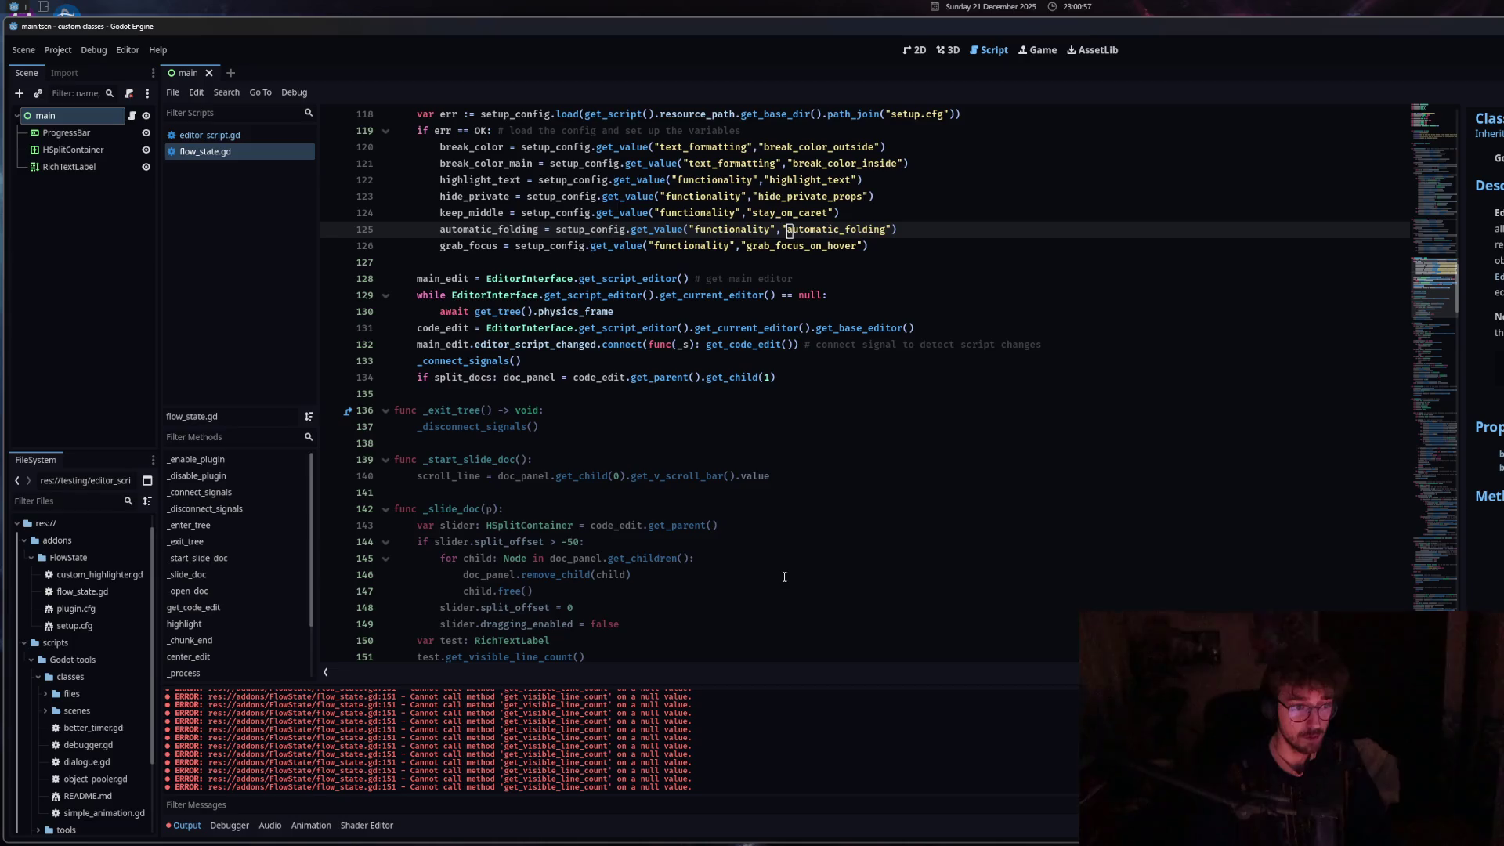
{"action": "scroll", "coordinate": [784, 577], "scroll_direction": "down", "scroll_amount": 4}
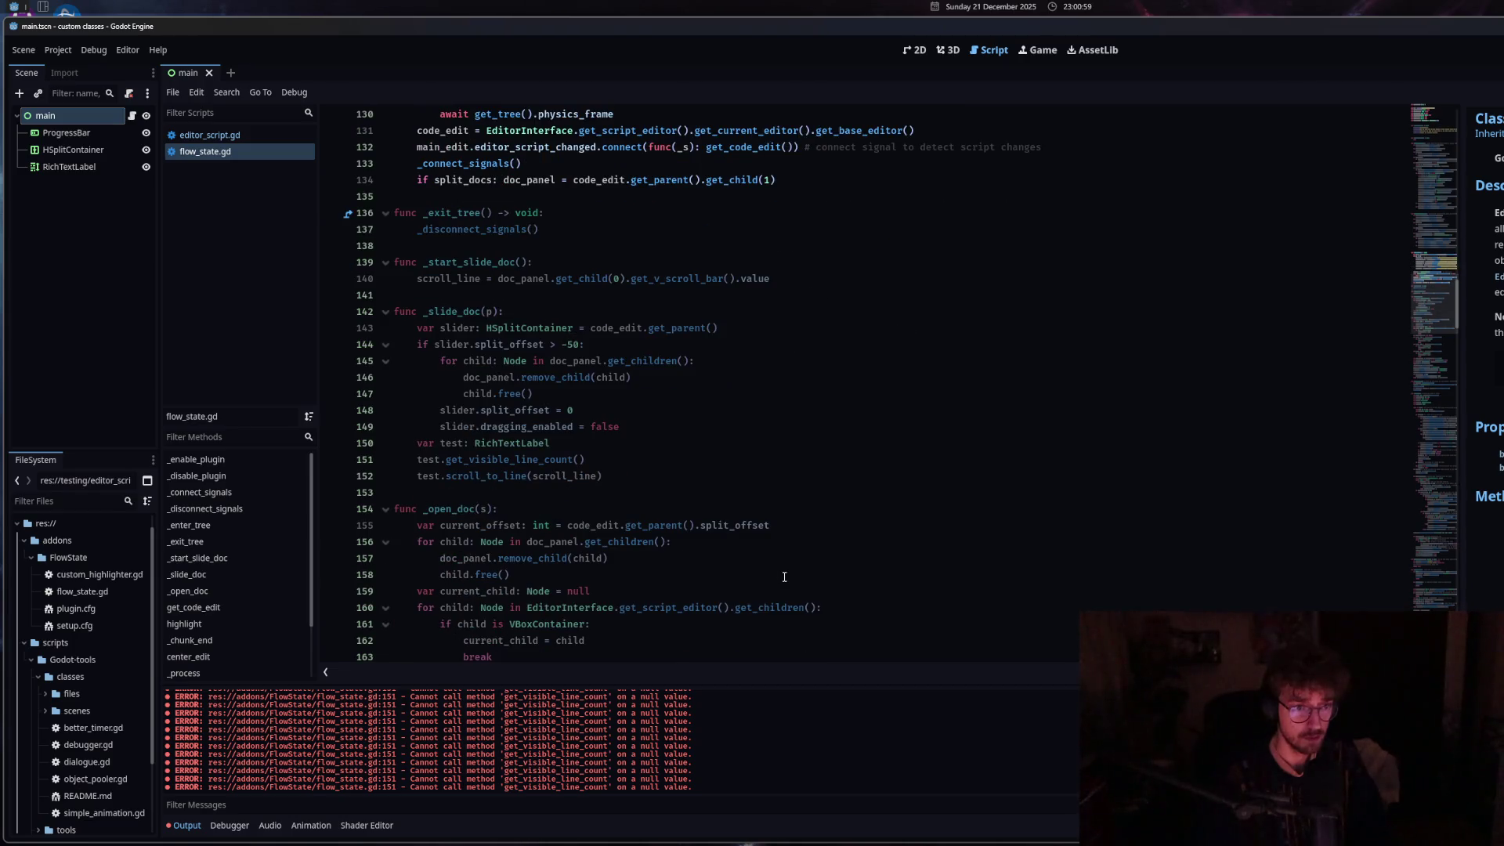
{"action": "left_click", "coordinate": [611, 475]}
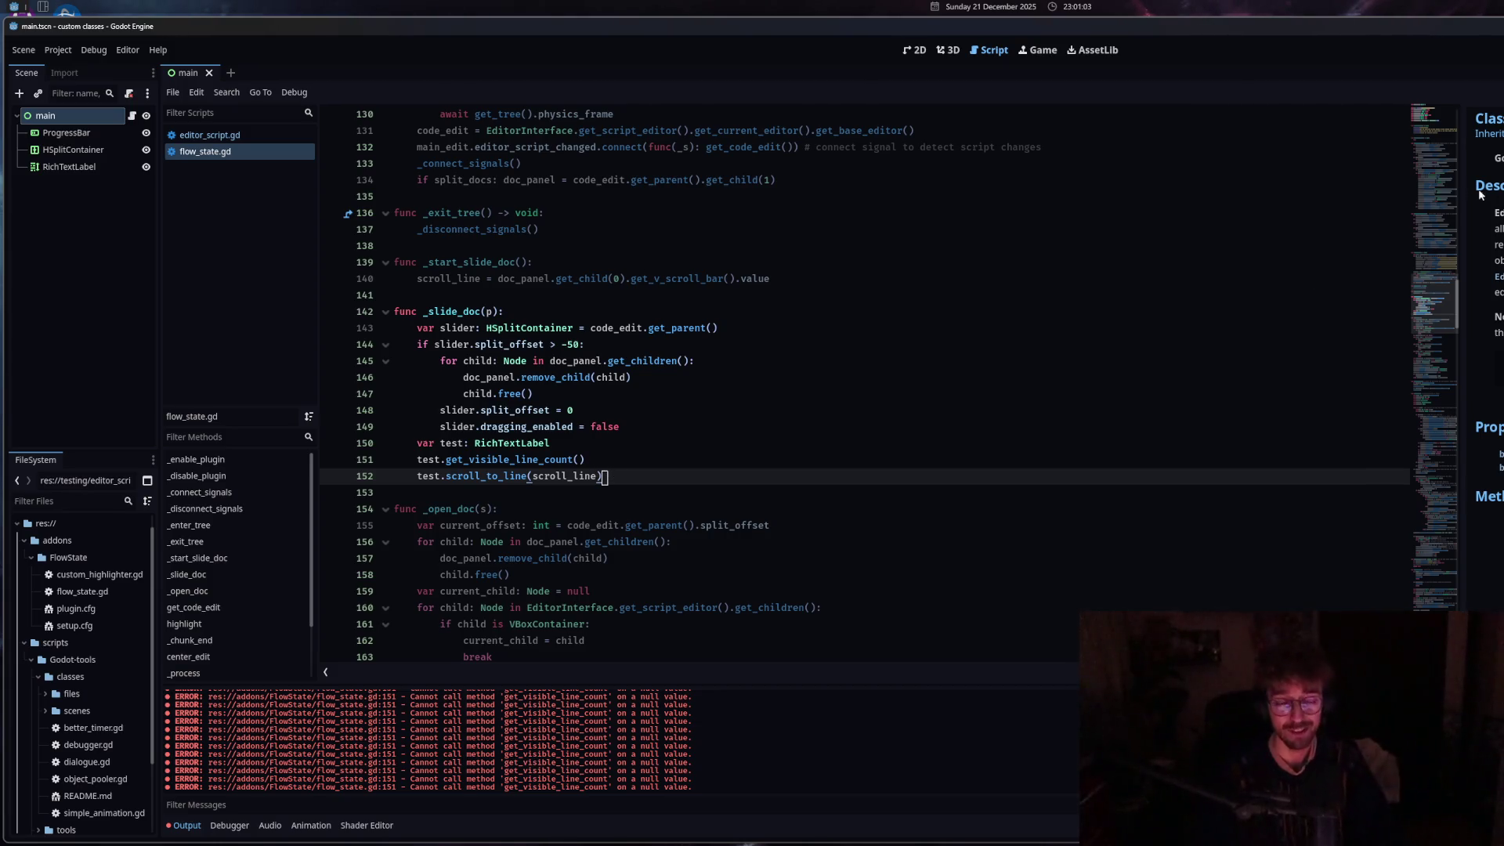
{"action": "left_click", "coordinate": [626, 465]}
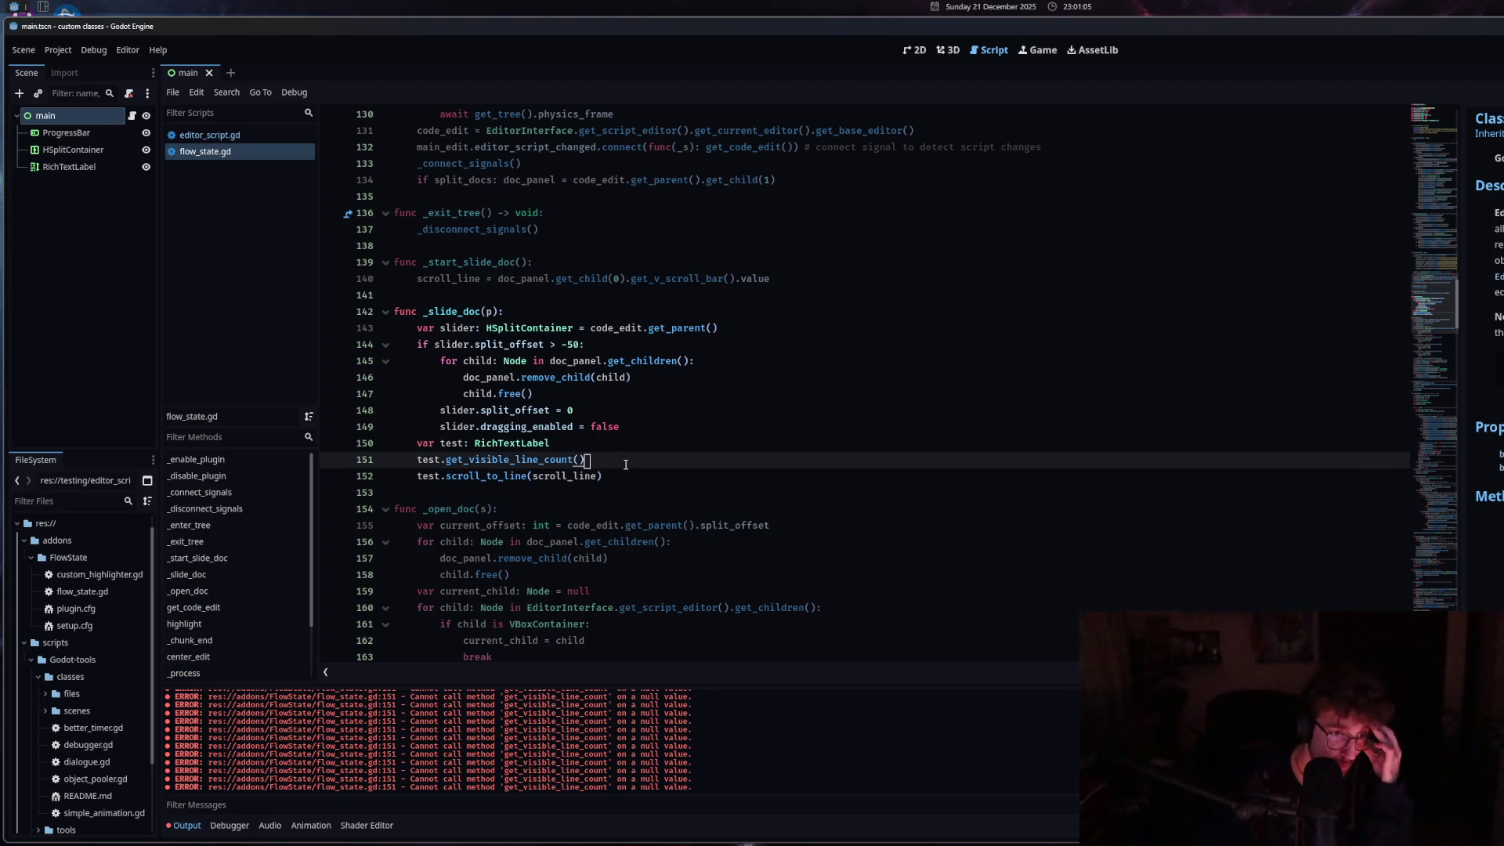
{"action": "left_click_drag", "start_coordinate": [626, 464], "coordinate": [355, 444]}
{"action": "key", "text": "BackSpace"}
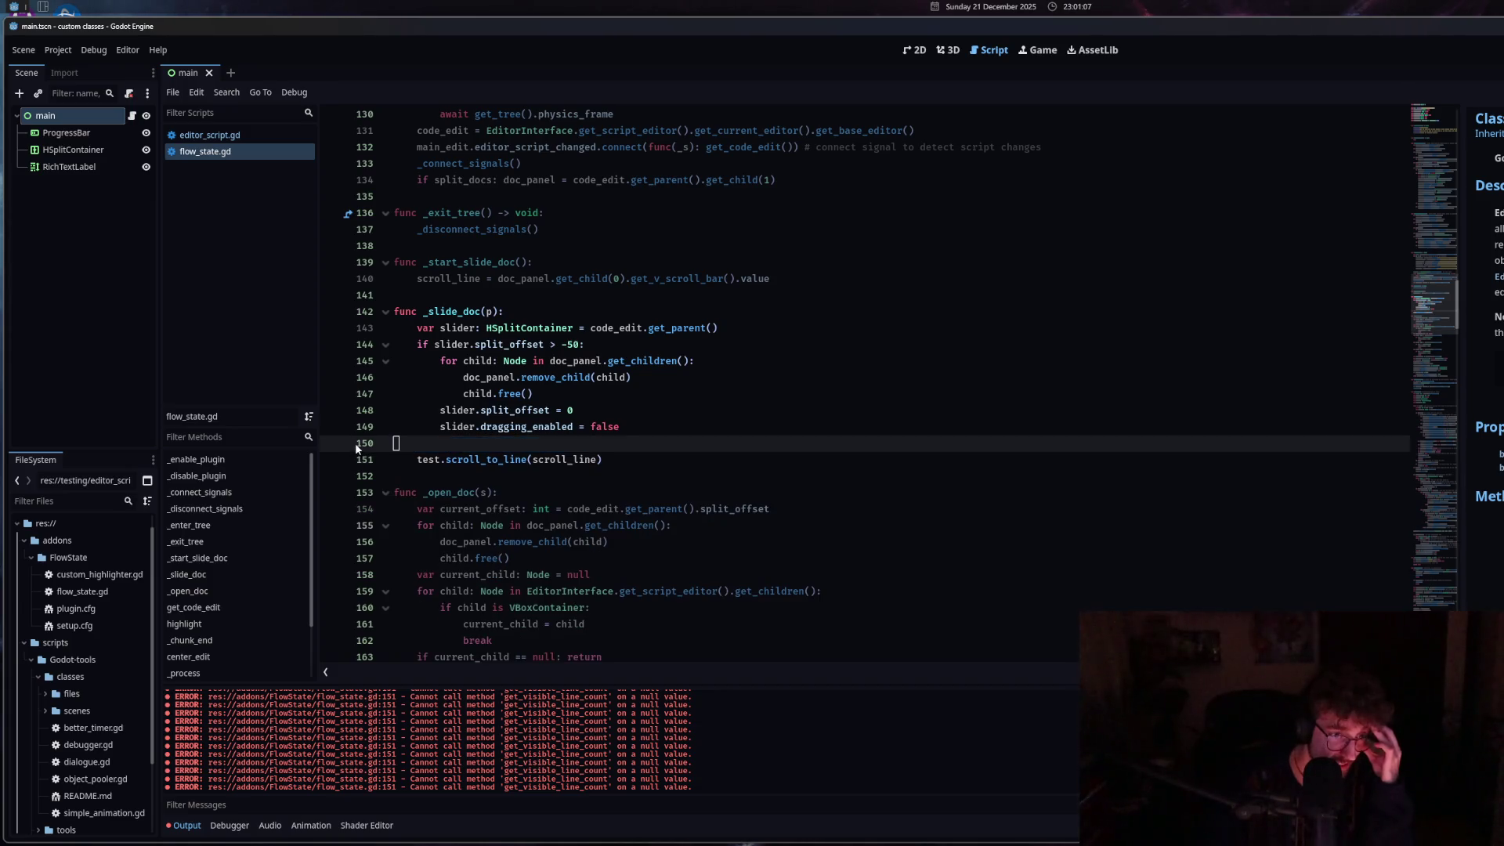
Make line 150 doc_panel.get_child(0).scroll_to_line(scroll_line), save, and widen the EditorInterface docs.
{"action": "key", "text": "BackSpace"}
{"action": "double_click", "coordinate": [438, 460]}
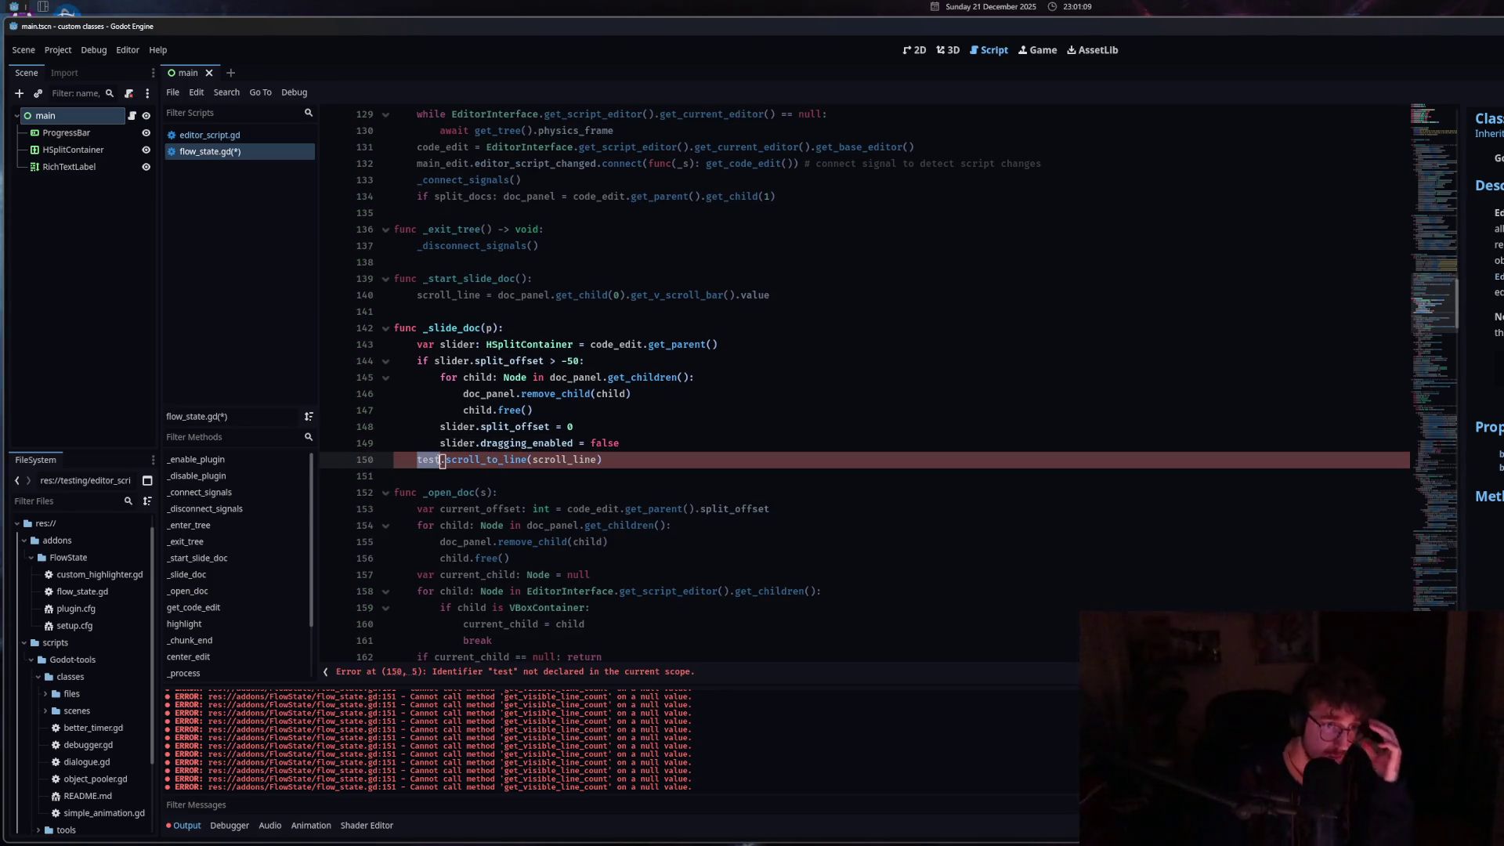
{"action": "key", "text": "BackSpace"}
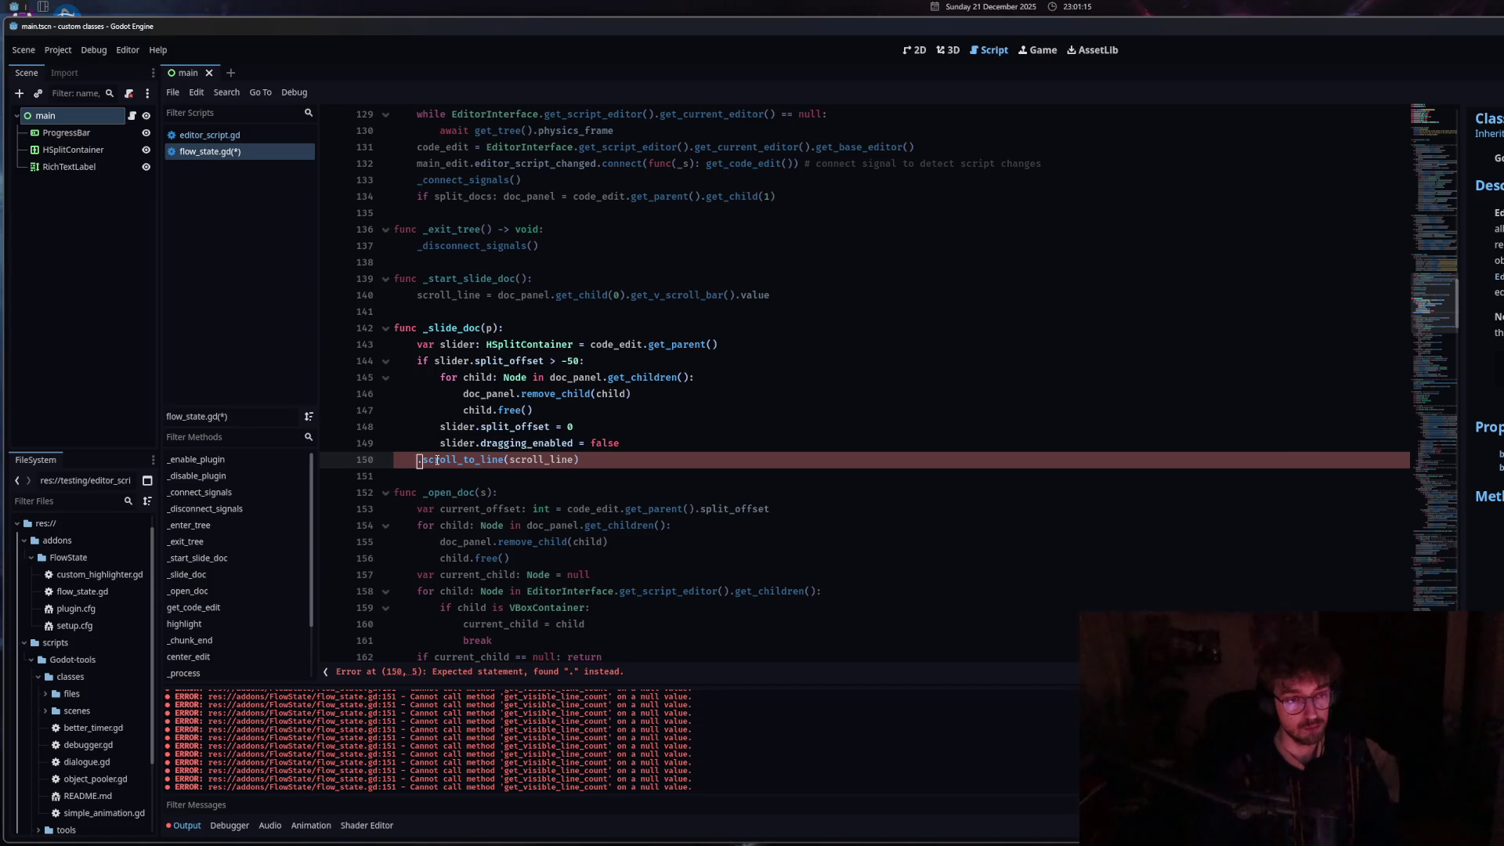
{"action": "type", "text": "doc"}
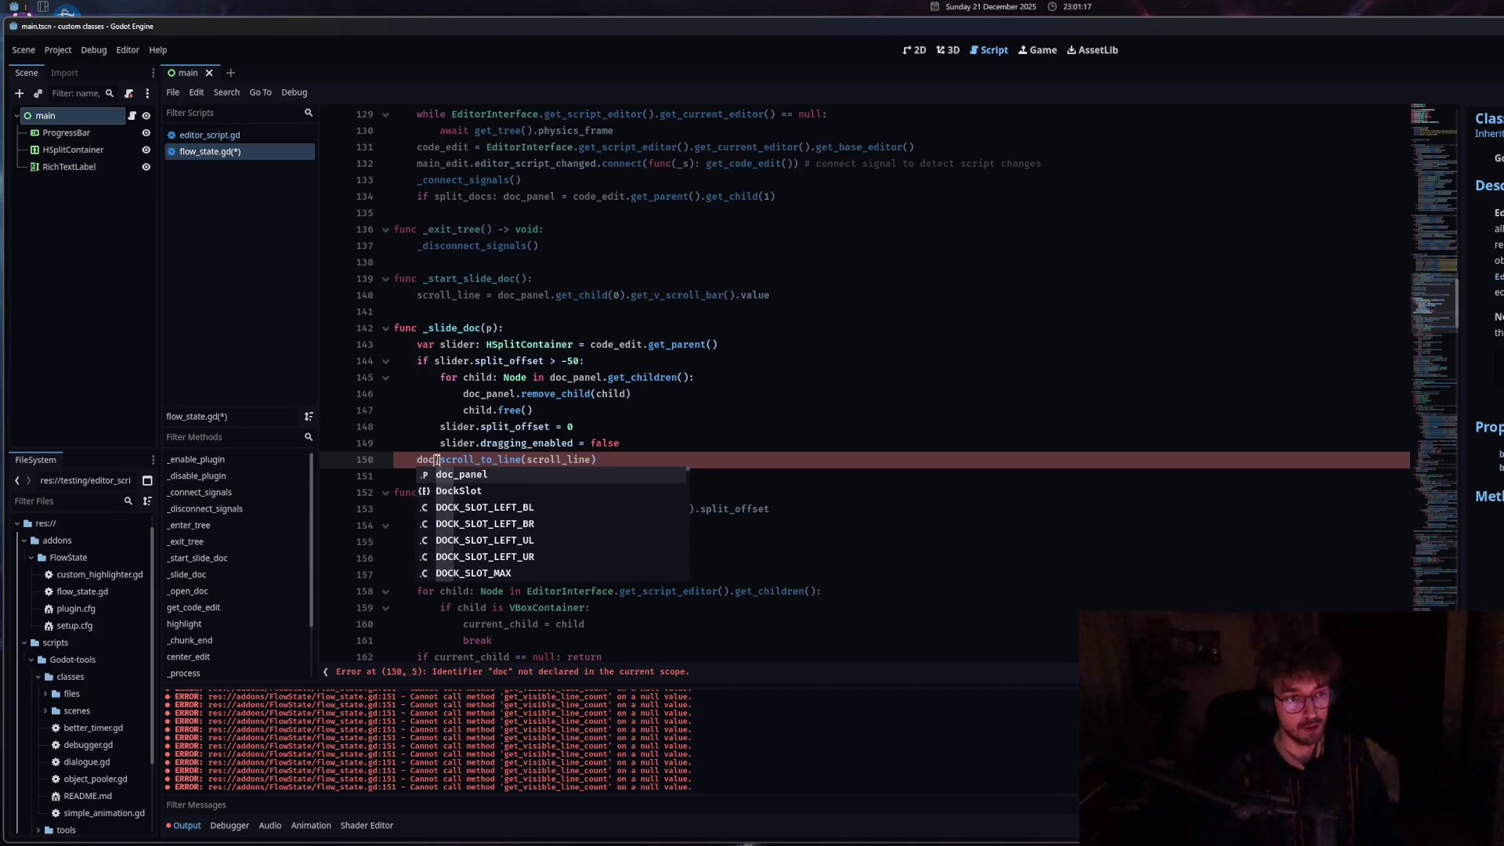
{"action": "key", "text": "Return"}
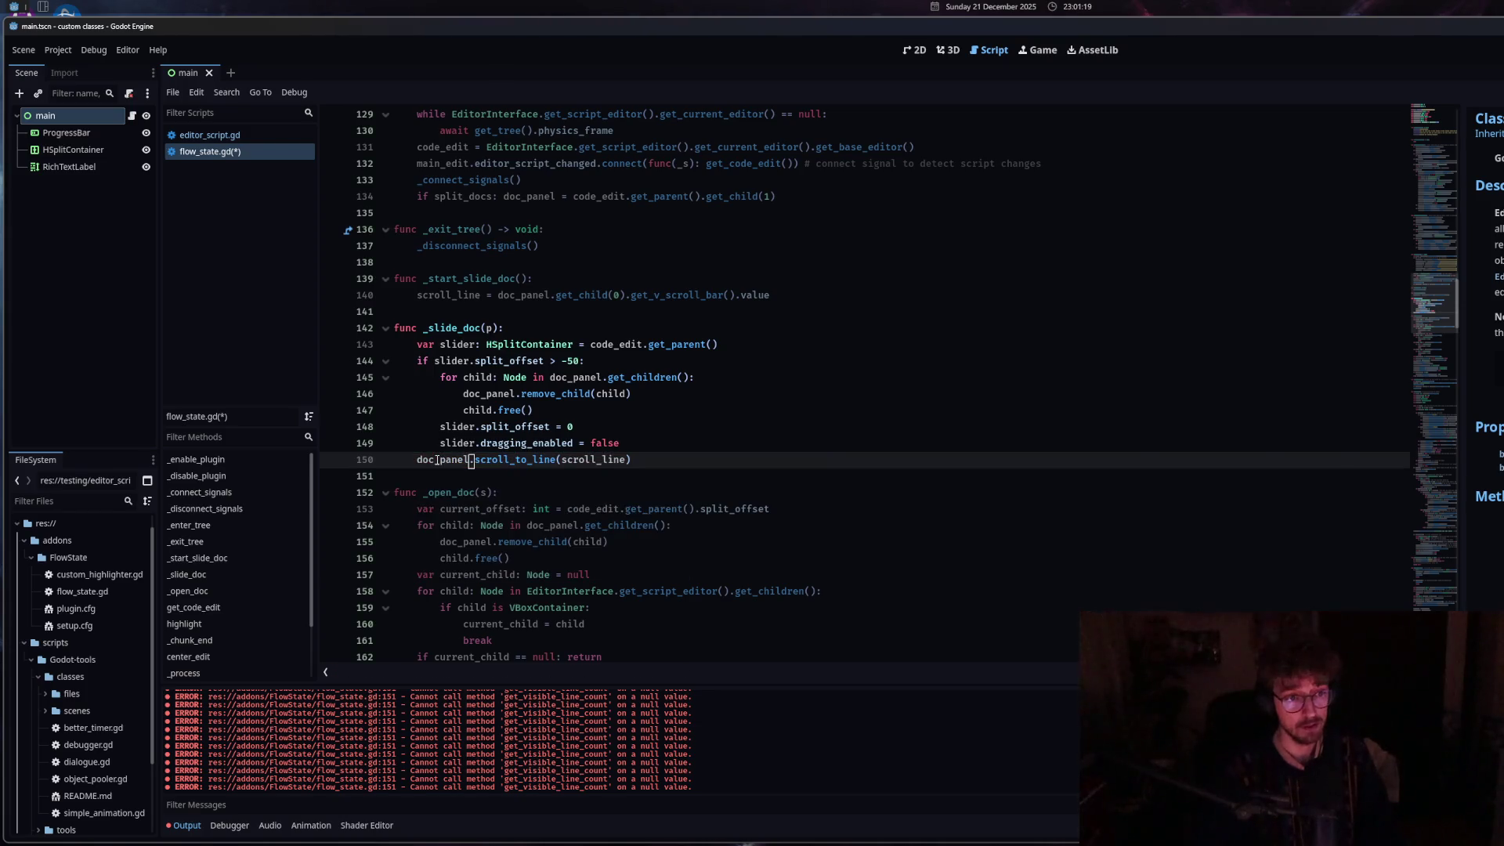
{"action": "type", "text": ".ge"}
{"action": "type", "text": "t_child(0"}
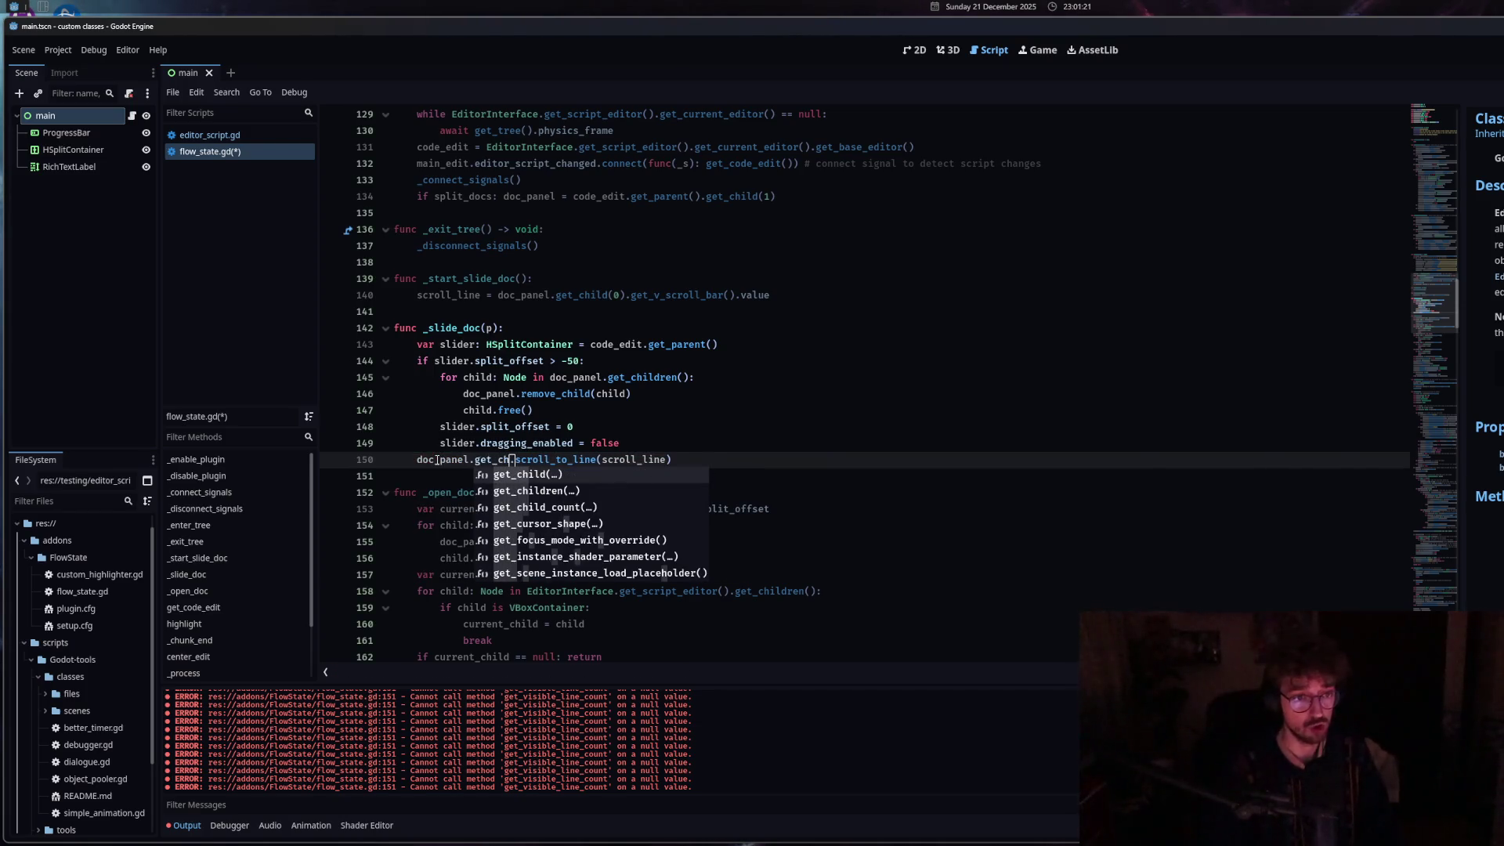
{"action": "key", "text": "Return"}
{"action": "type", "text": "0)."}
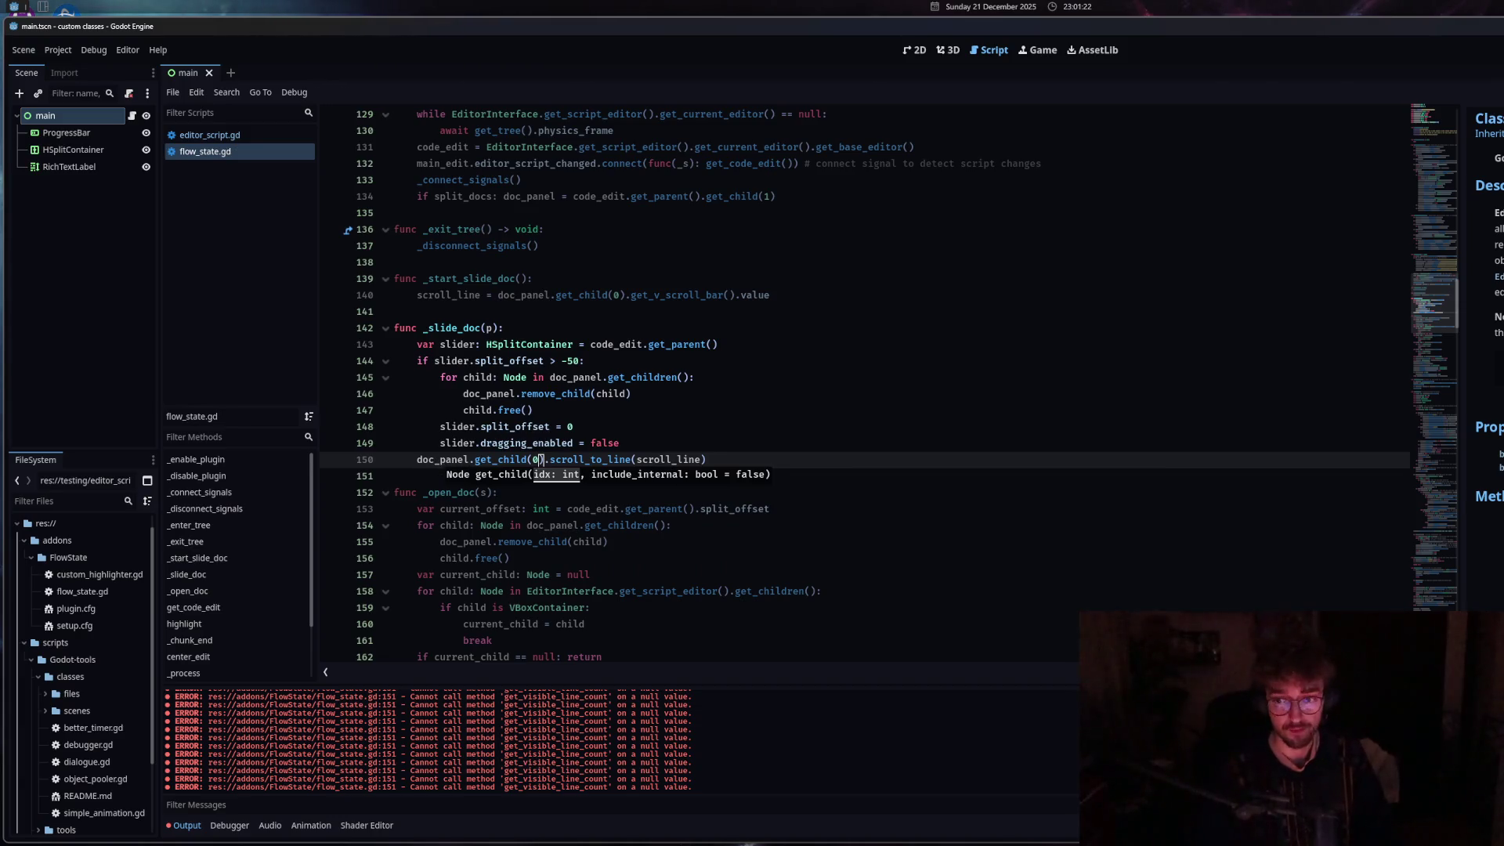
{"action": "key", "text": "ctrl+s"}
{"action": "left_click", "coordinate": [1270, 509]}
{"action": "left_click_drag", "start_coordinate": [1463, 423], "coordinate": [1166, 420]}
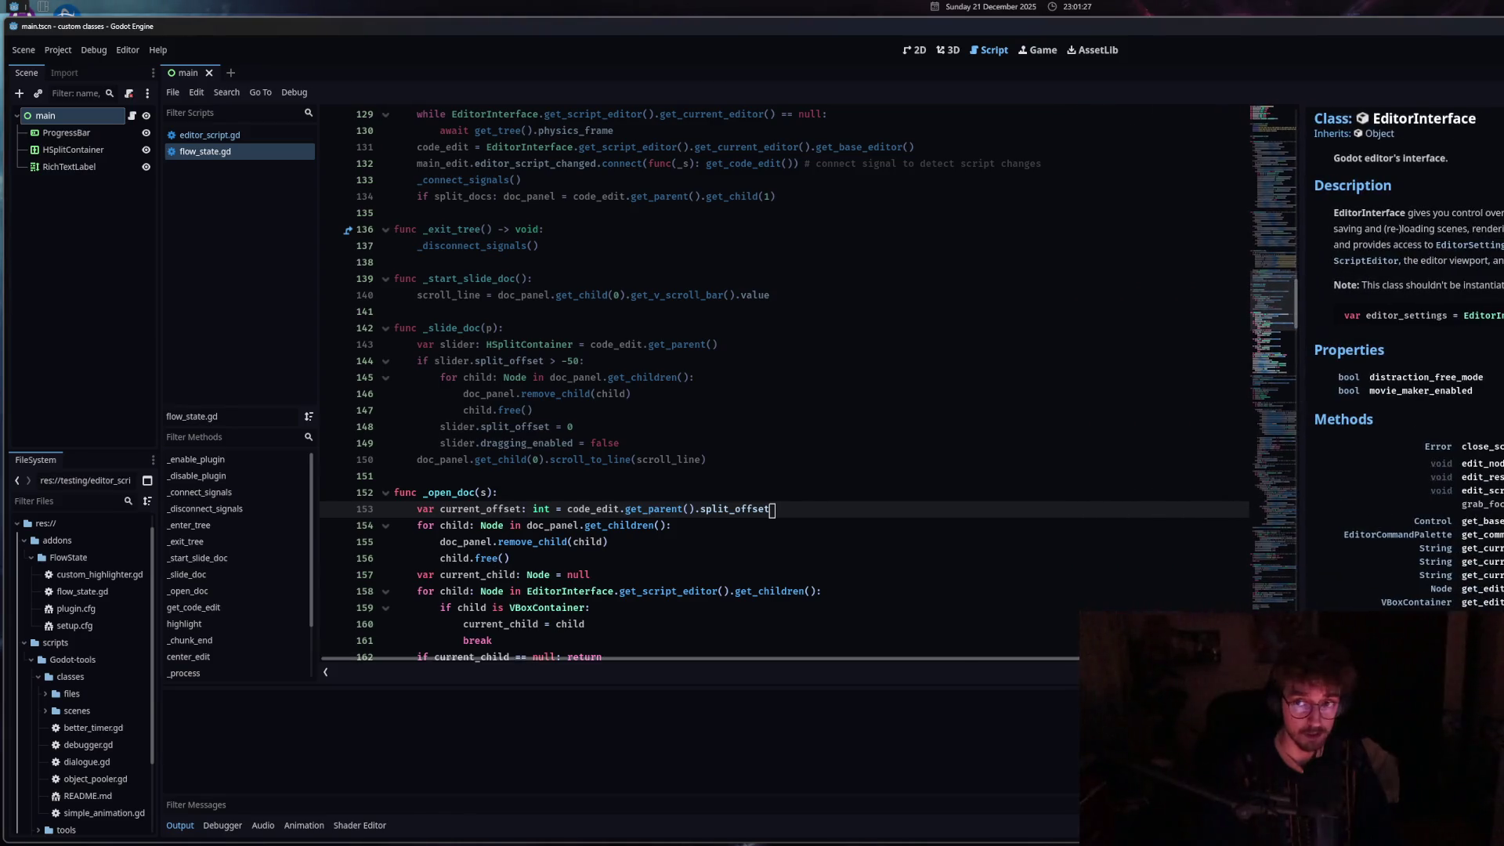
Drag the docs split nearly to the right edge and review lines 140 and 150.
{"action": "scroll", "coordinate": [1394, 313], "scroll_direction": "down", "scroll_amount": 15}
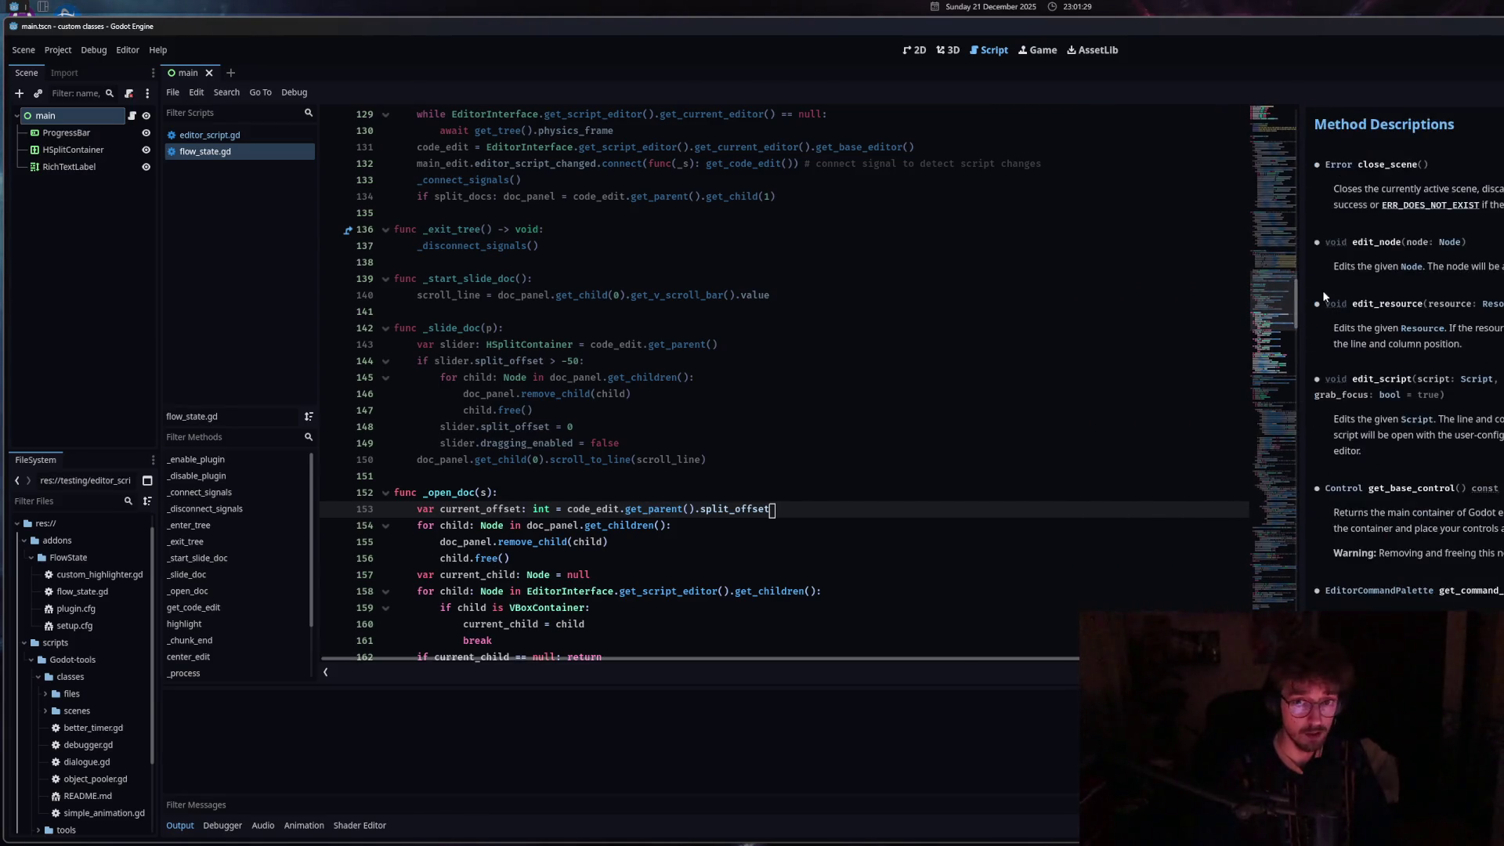
{"action": "mouse_move", "coordinate": [1301, 288]}
{"action": "left_mouse_down"}
{"action": "mouse_move", "coordinate": [1498, 298]}
{"action": "mouse_move", "coordinate": [1011, 305]}
{"action": "mouse_move", "coordinate": [1359, 306]}
{"action": "mouse_move", "coordinate": [1336, 341]}
{"action": "mouse_move", "coordinate": [1316, 341]}
{"action": "mouse_move", "coordinate": [1455, 341]}
{"action": "left_mouse_up"}
{"action": "scroll", "coordinate": [1485, 313], "scroll_direction": "down", "scroll_amount": 5}
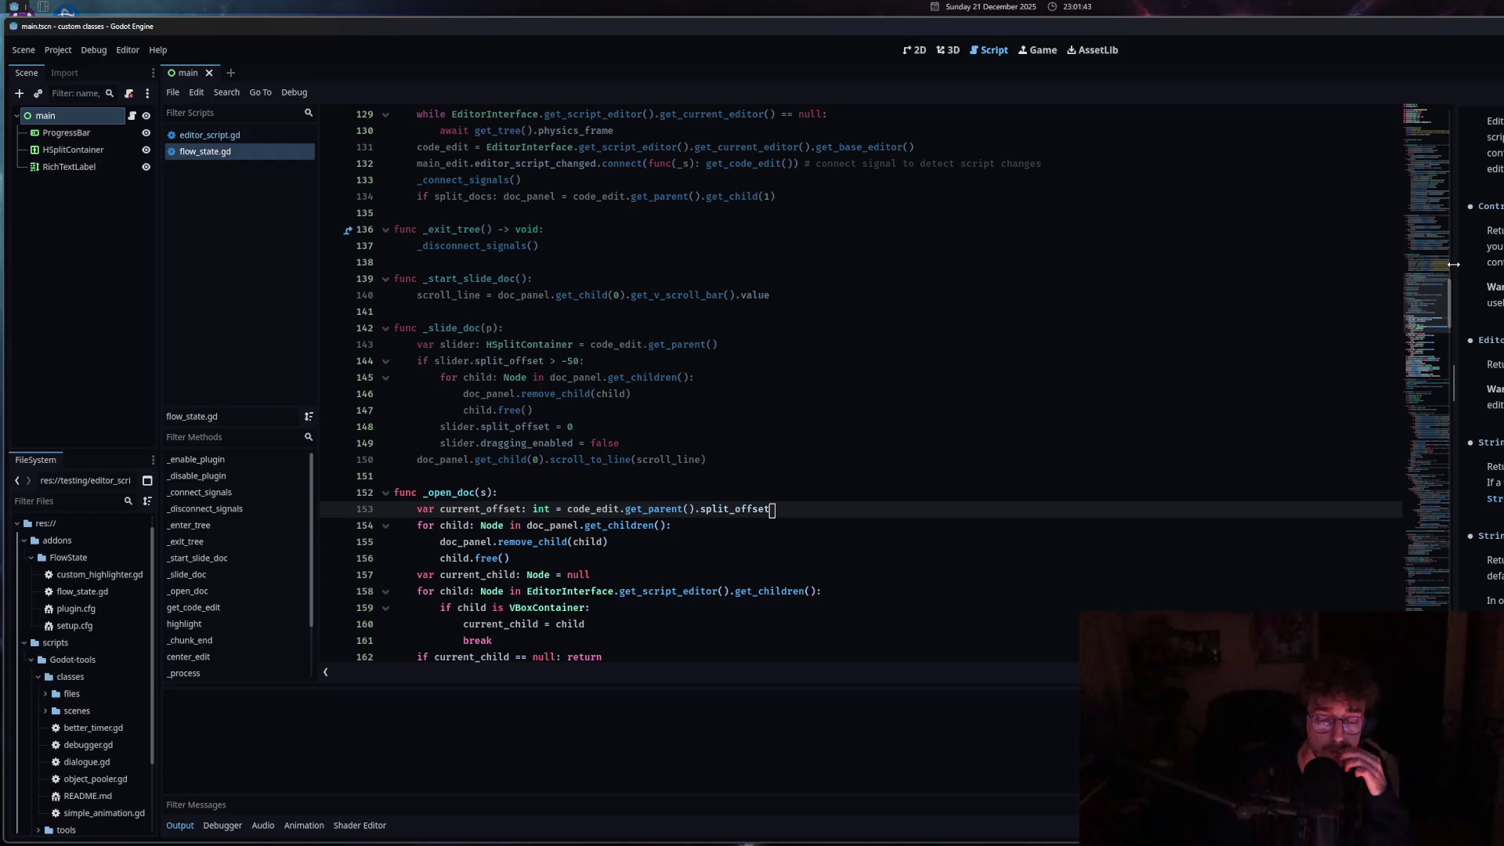
{"action": "left_click_drag", "start_coordinate": [1454, 264], "coordinate": [1451, 264]}
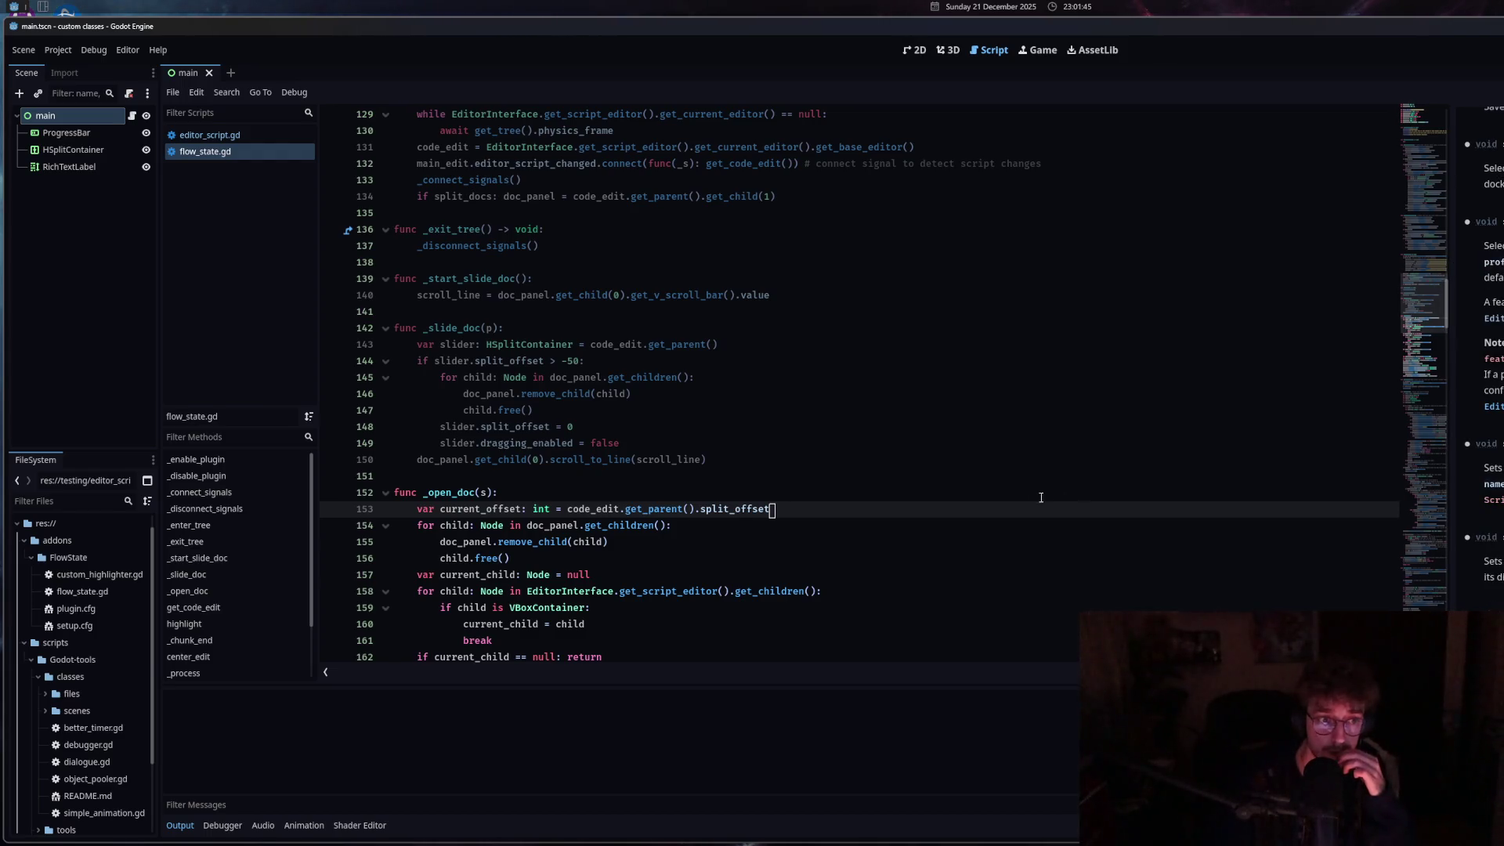
{"action": "left_click", "coordinate": [1040, 459]}
{"action": "left_click_drag", "start_coordinate": [1450, 365], "coordinate": [1493, 365]}
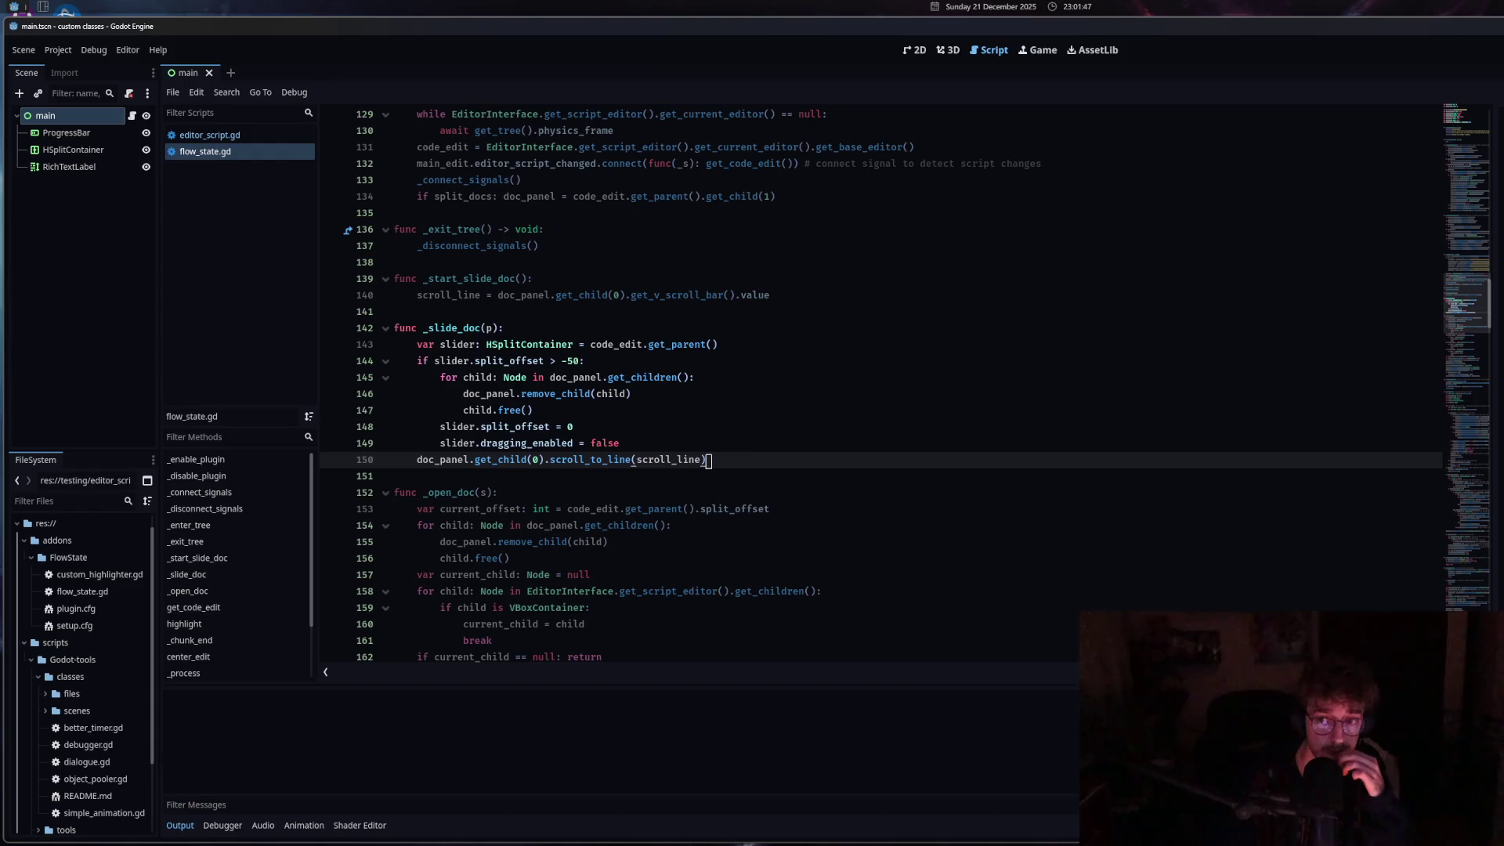
{"action": "left_click_drag", "start_coordinate": [1493, 311], "coordinate": [1481, 310]}
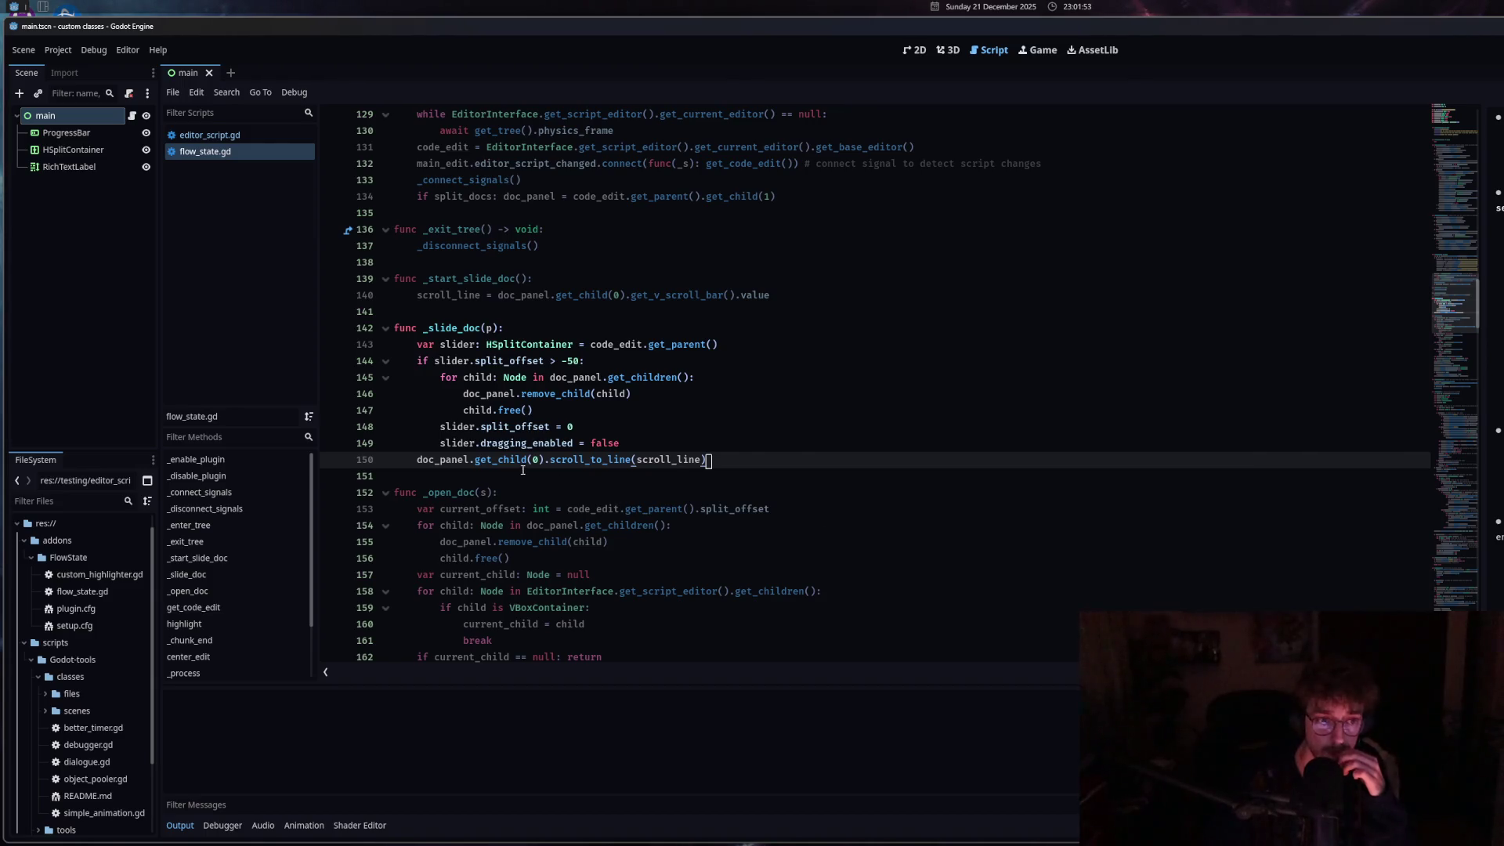
{"action": "left_click", "coordinate": [557, 461]}
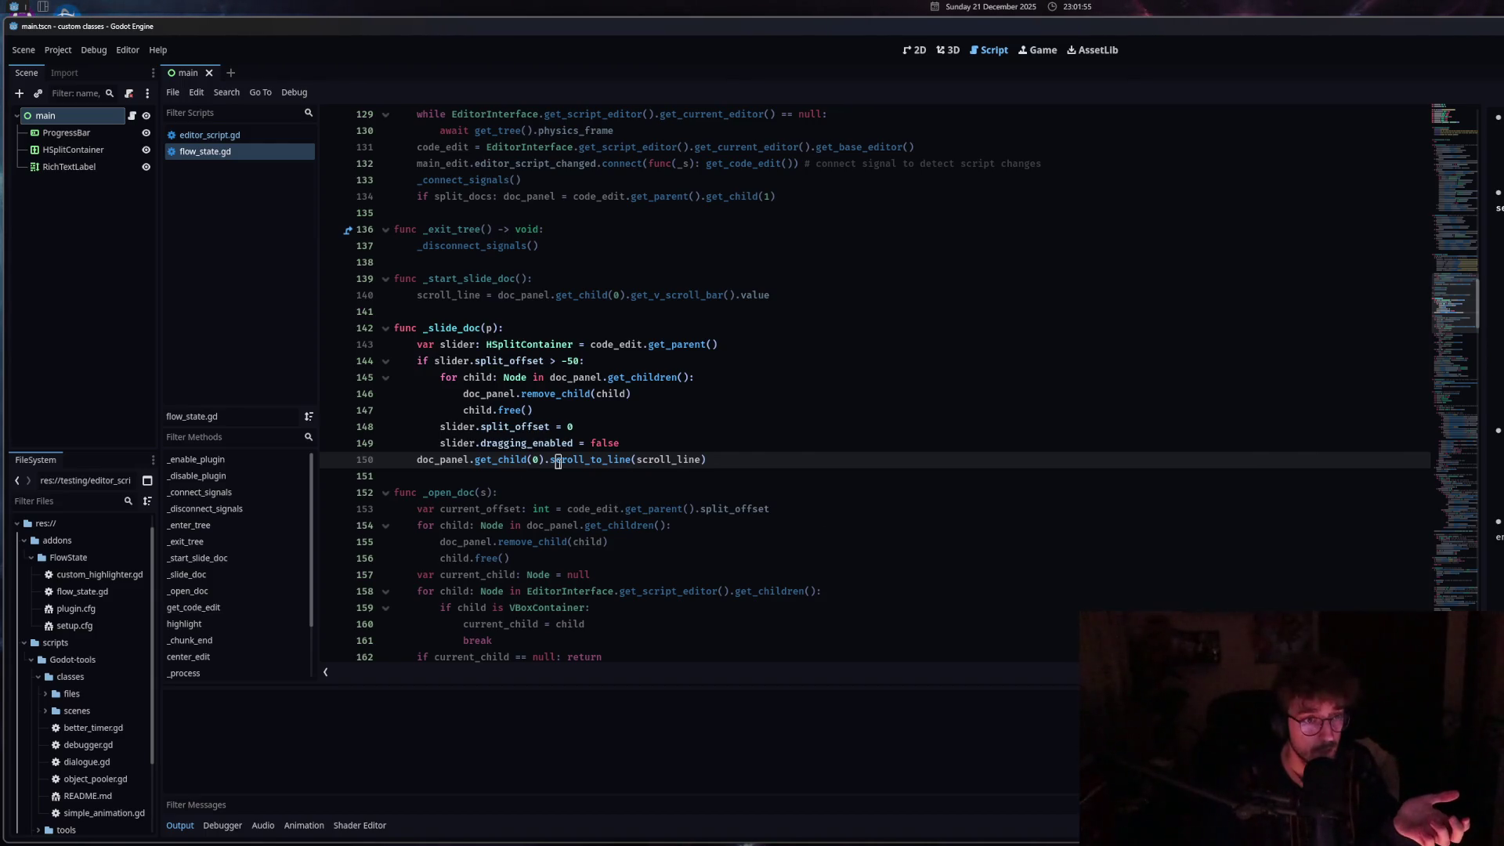
{"action": "left_click", "coordinate": [672, 297]}
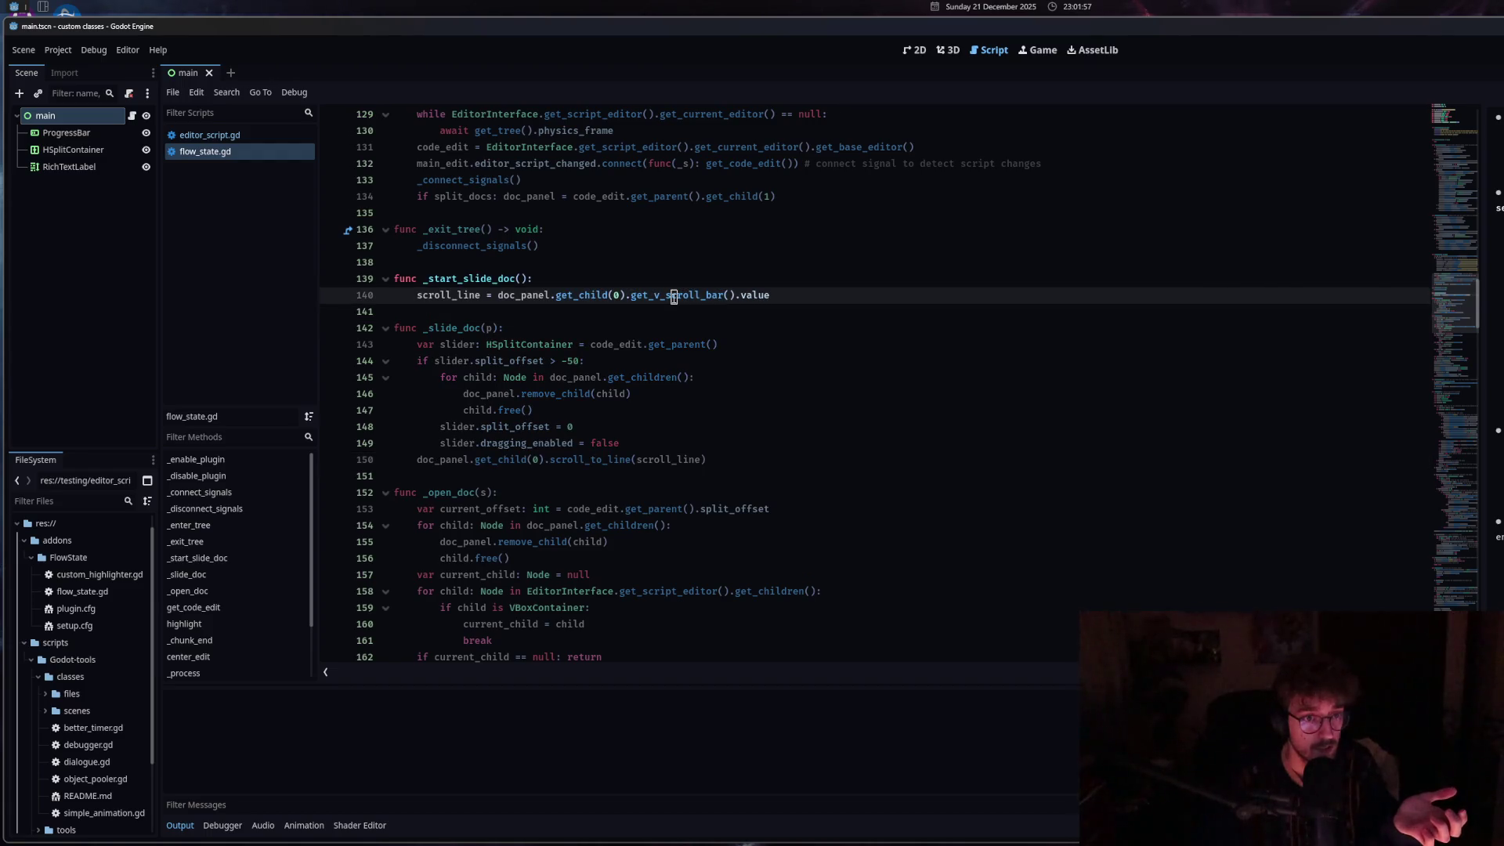
{"action": "left_click", "coordinate": [651, 452]}
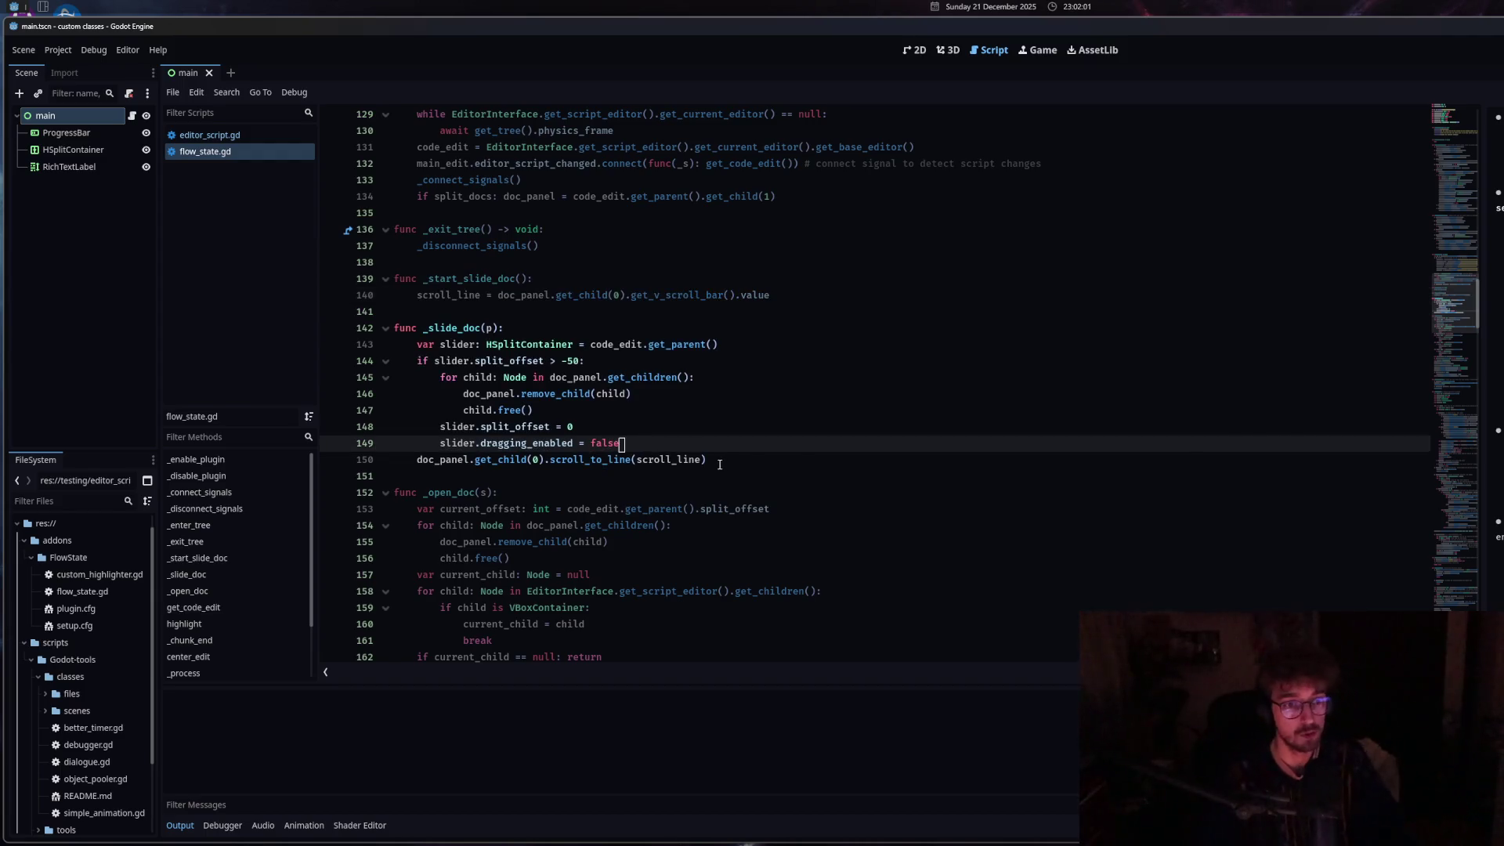
Revert line 150's edits back to doc_panel.get_child() using undo.
{"action": "key", "text": "ctrl+z"}
{"action": "key", "text": "ctrl+BackSpace"}
{"action": "type", "text": "."}
{"action": "right_click", "coordinate": [707, 449]}
{"action": "left_click", "coordinate": [727, 495]}
{"action": "right_click", "coordinate": [670, 446]}
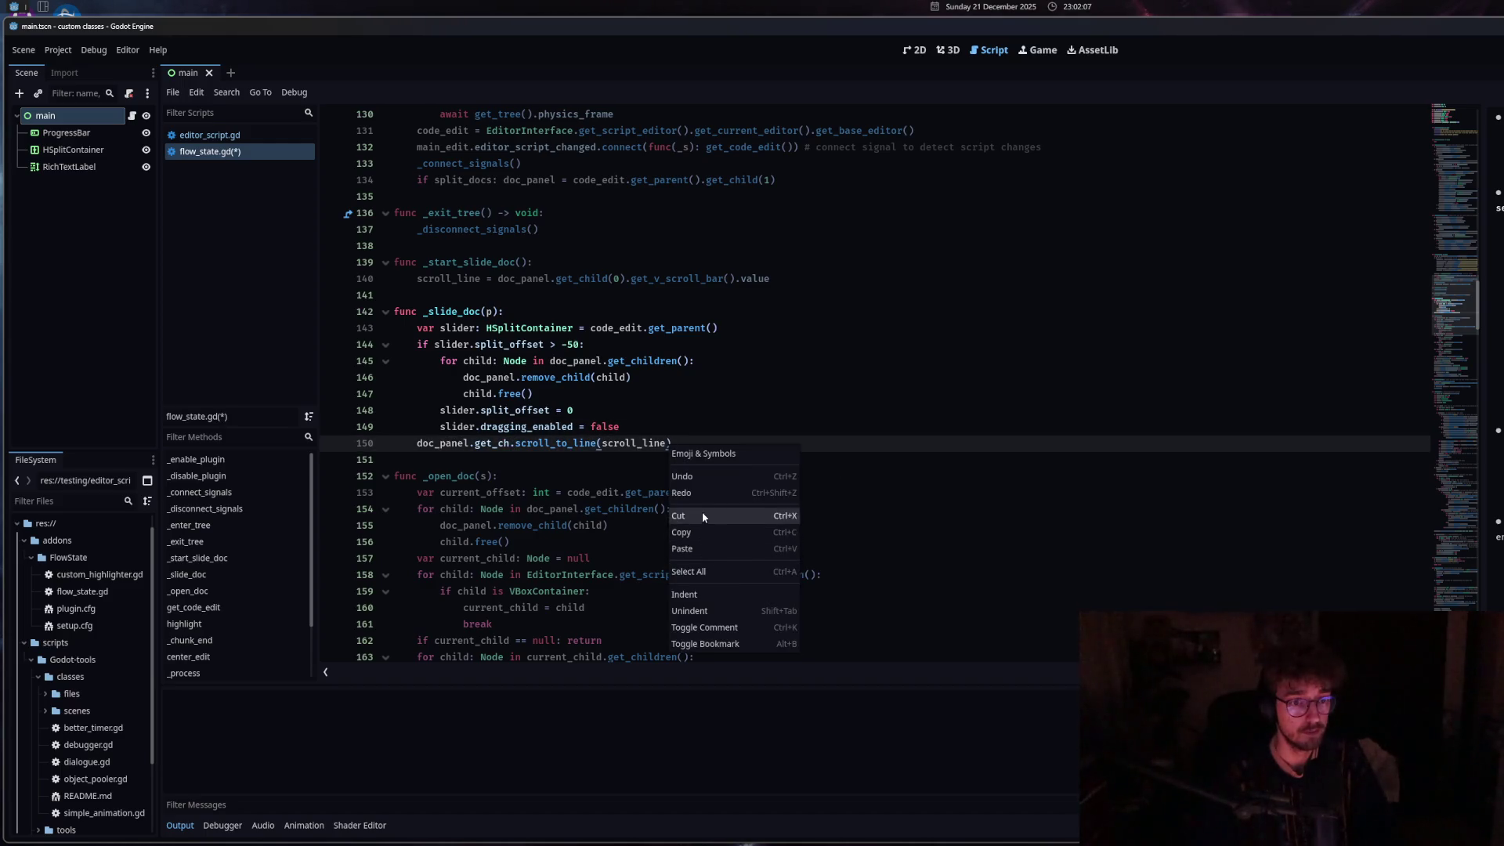
{"action": "left_click", "coordinate": [688, 478]}
Insert 'var test: RichTextLabel' above it and begin a test.get_v_scroll_bar() line.
{"action": "key", "text": "ctrl+shift+Return"}
{"action": "type", "text": "var test: Ric"}
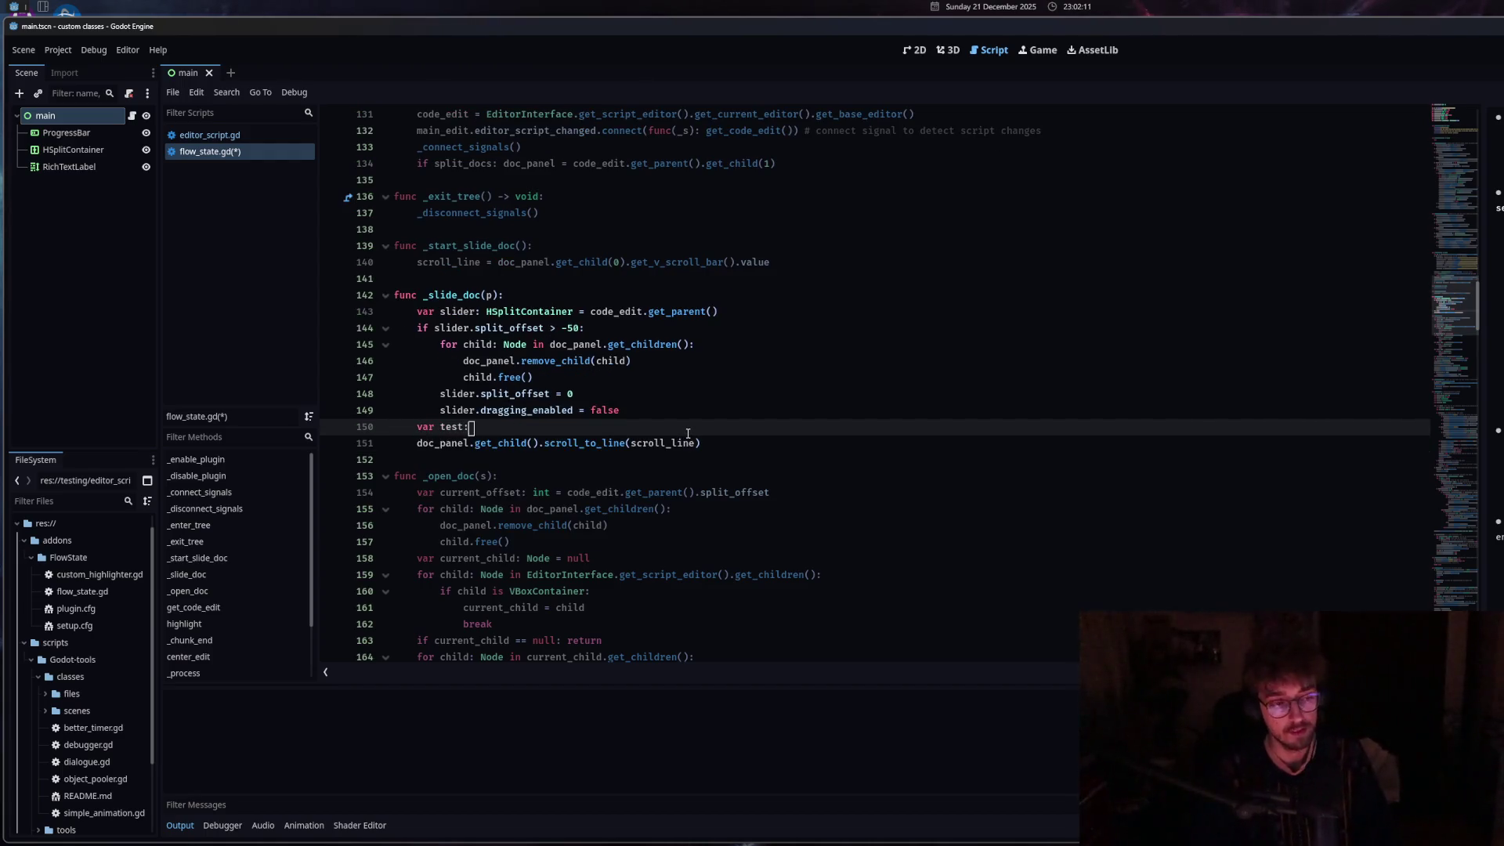
{"action": "type", "text": "hTextL"}
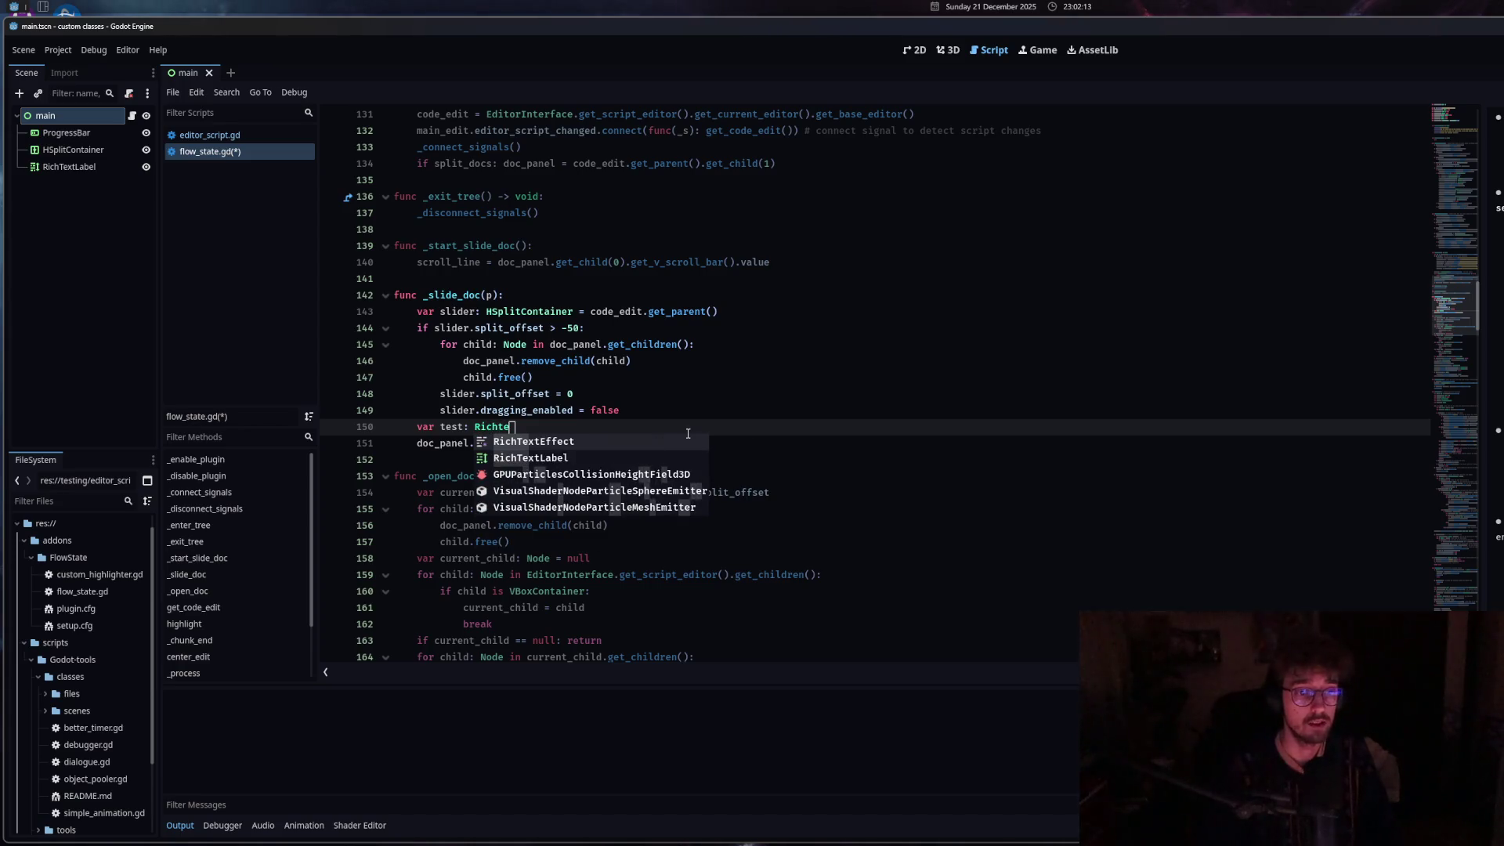
{"action": "key", "text": "Return"}
{"action": "key", "text": "Return"}
{"action": "type", "text": "test"}
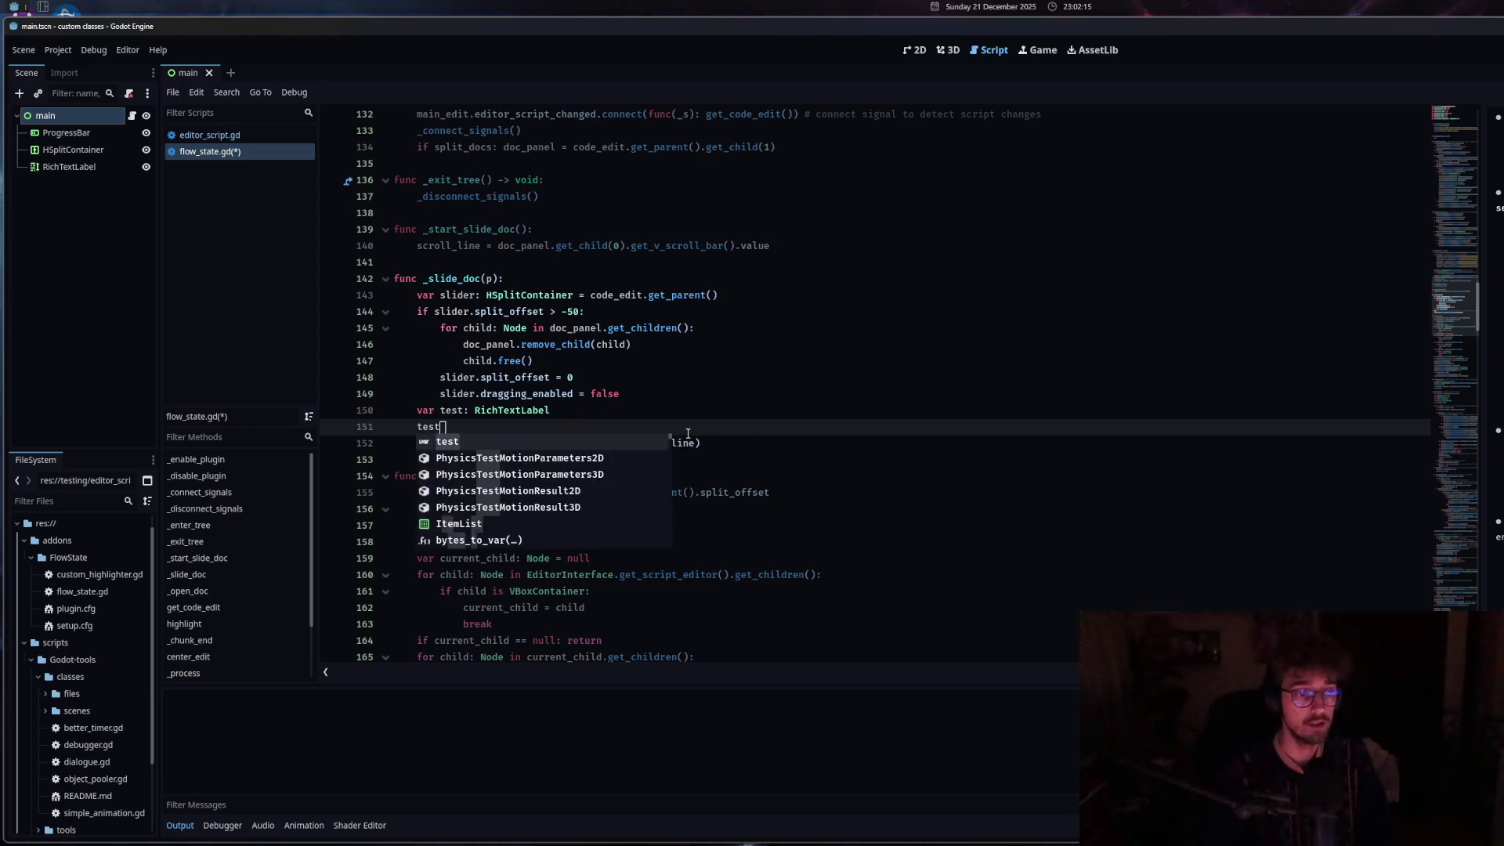
{"action": "type", "text": ".get_v"}
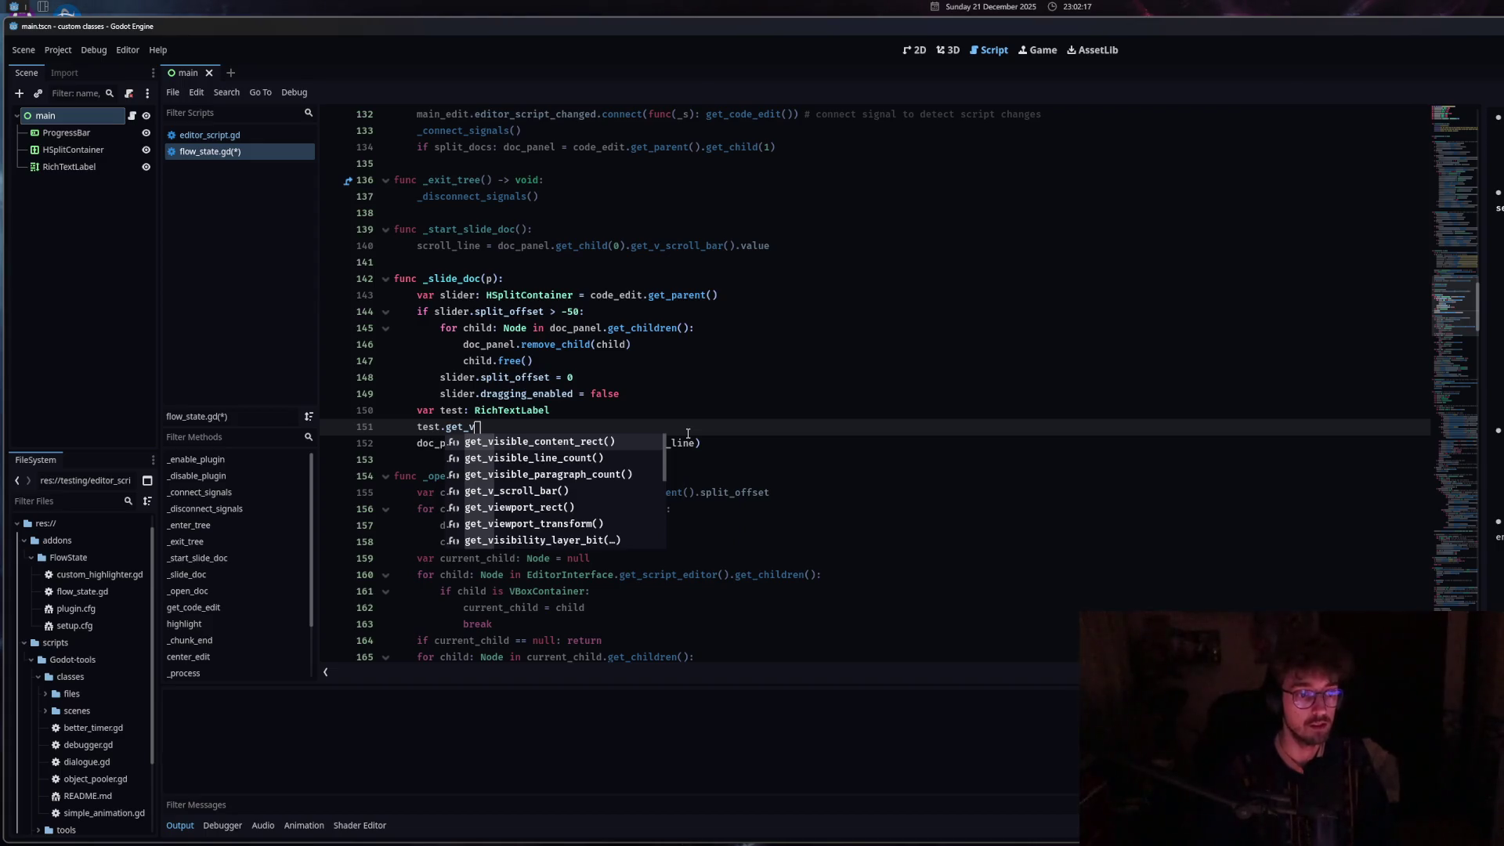
{"action": "key", "text": "Down"}
{"action": "key", "text": "Down"}
{"action": "key", "text": "Down"}
{"action": "key", "text": "Return"}
{"action": "type", "text": ".scro"}
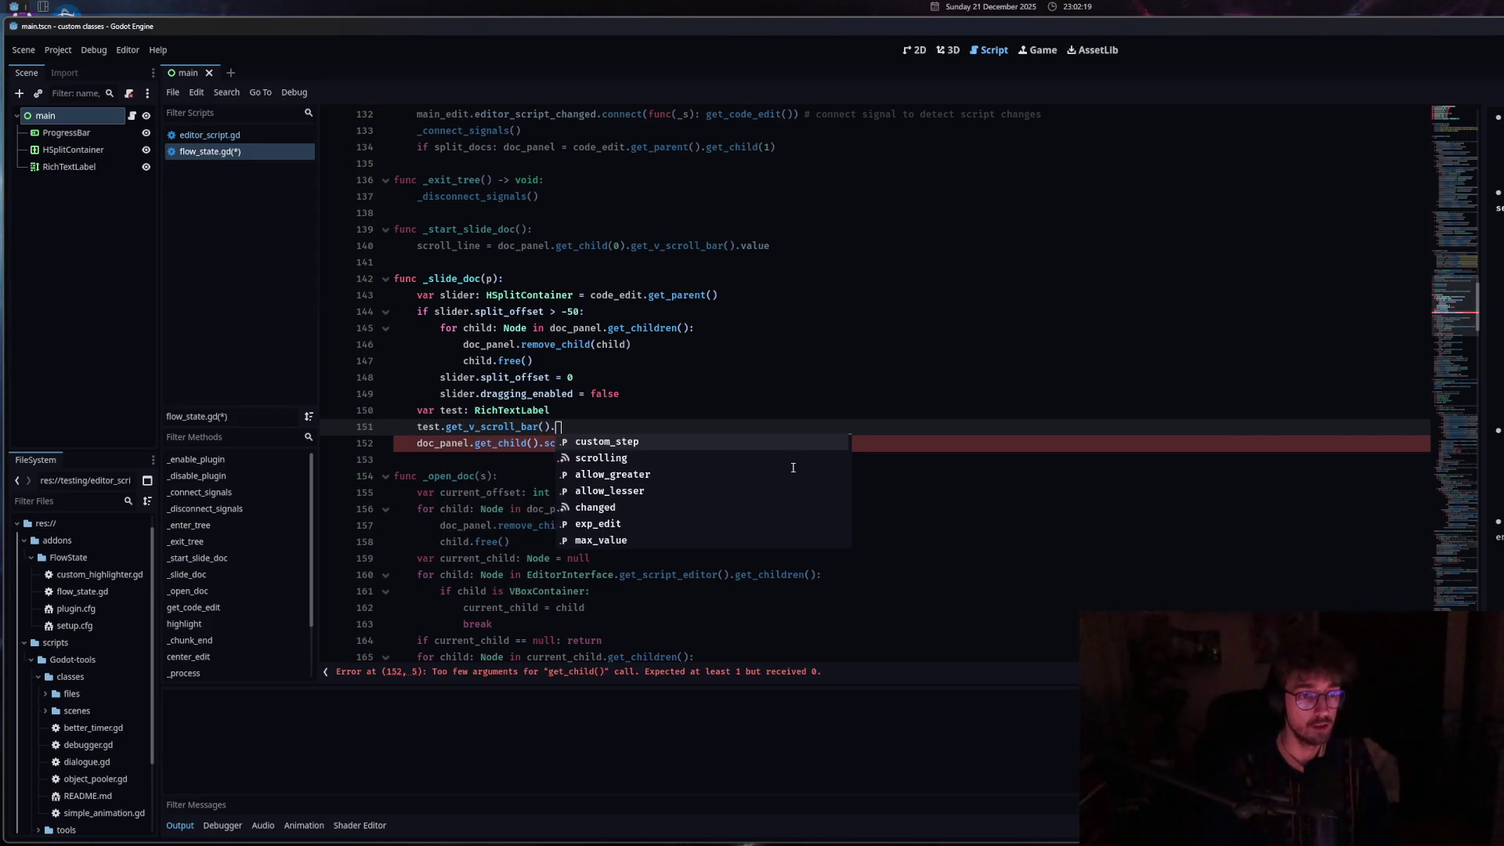
{"action": "key", "text": "BackSpace"}
{"action": "key", "text": "BackSpace"}
{"action": "key", "text": "BackSpace"}
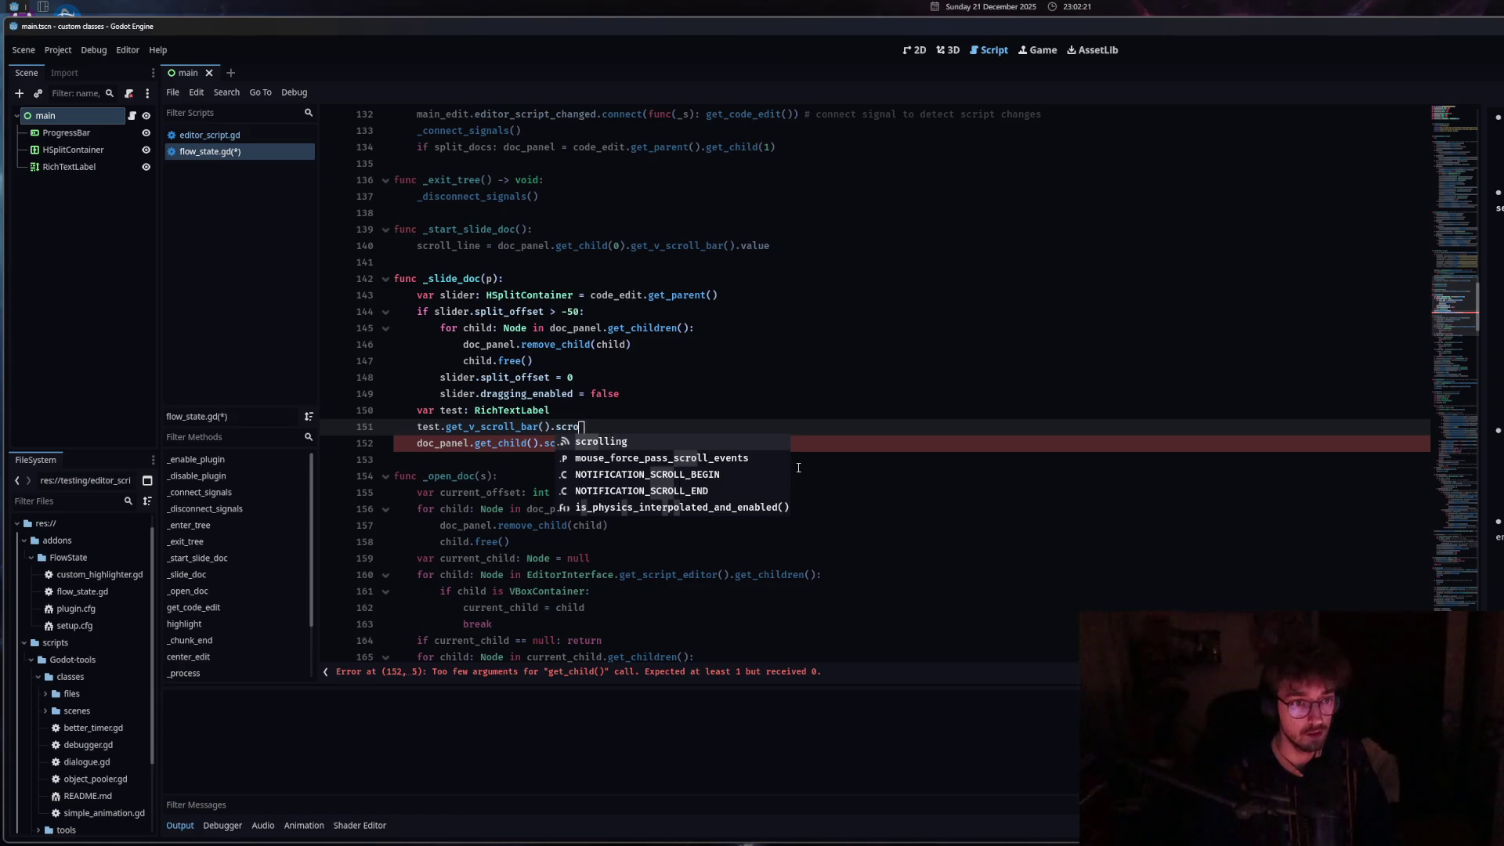
{"action": "key", "text": "BackSpace"}
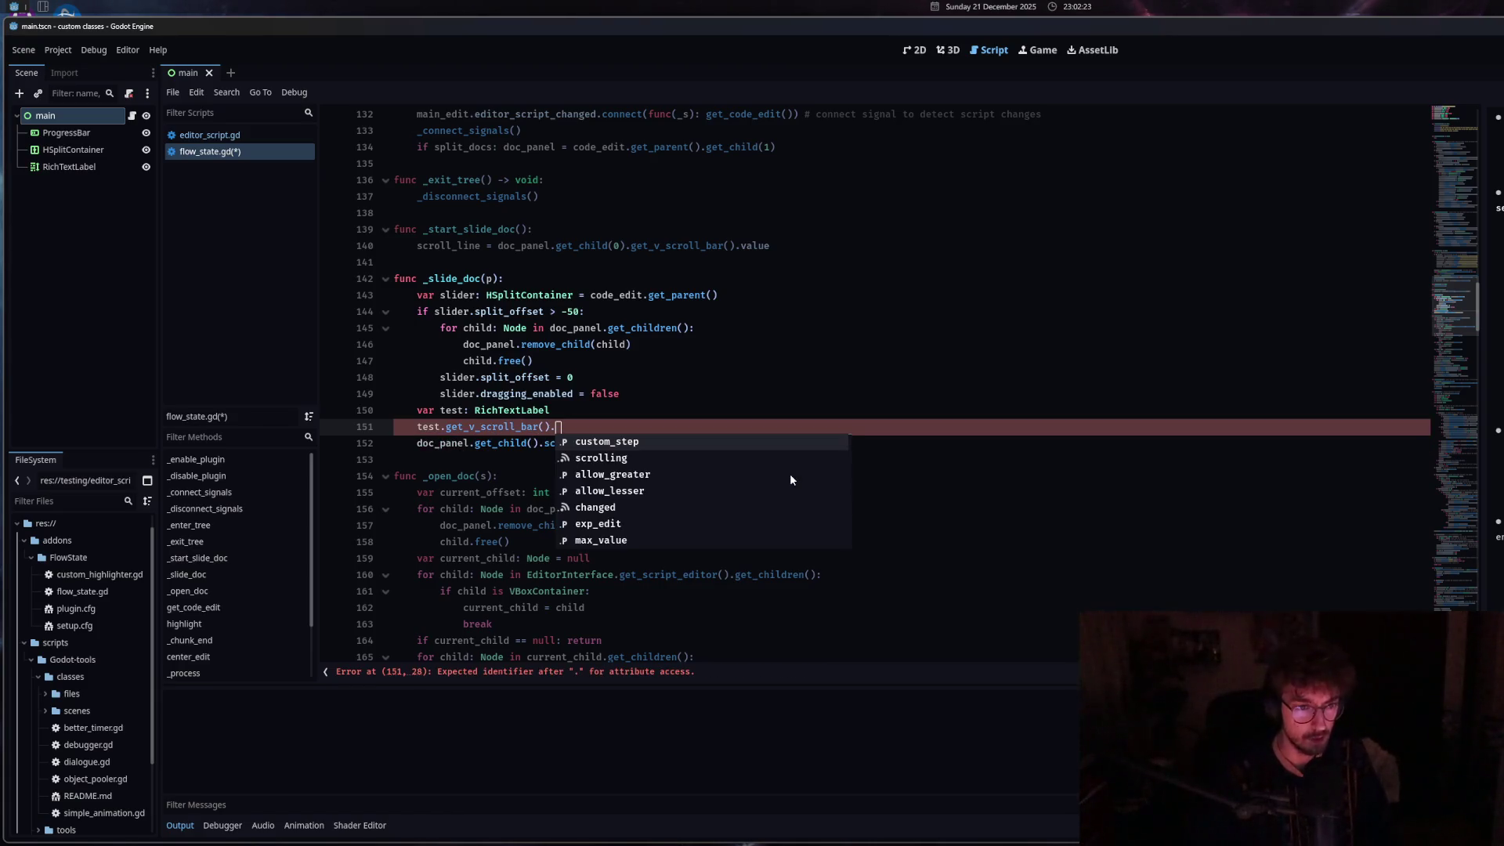
Finish the line as test.get_v_scroll_bar().value and select the expression.
{"action": "scroll", "coordinate": [760, 520], "scroll_direction": "down", "scroll_amount": 5}
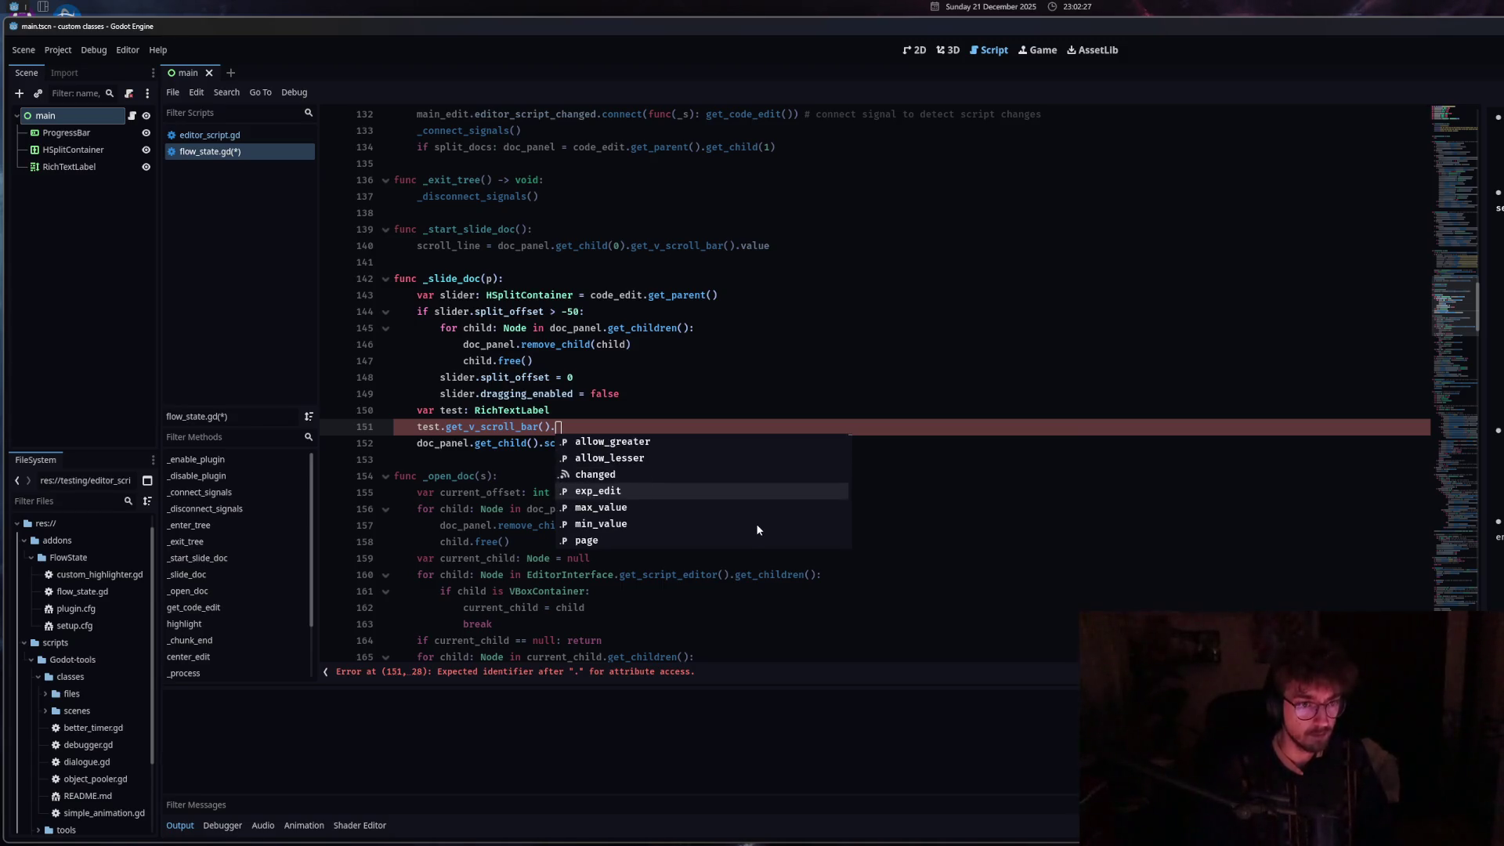
{"action": "scroll", "coordinate": [757, 528], "scroll_direction": "down", "scroll_amount": 1}
{"action": "scroll", "coordinate": [756, 528], "scroll_direction": "down", "scroll_amount": 2}
{"action": "scroll", "coordinate": [756, 530], "scroll_direction": "down", "scroll_amount": 2}
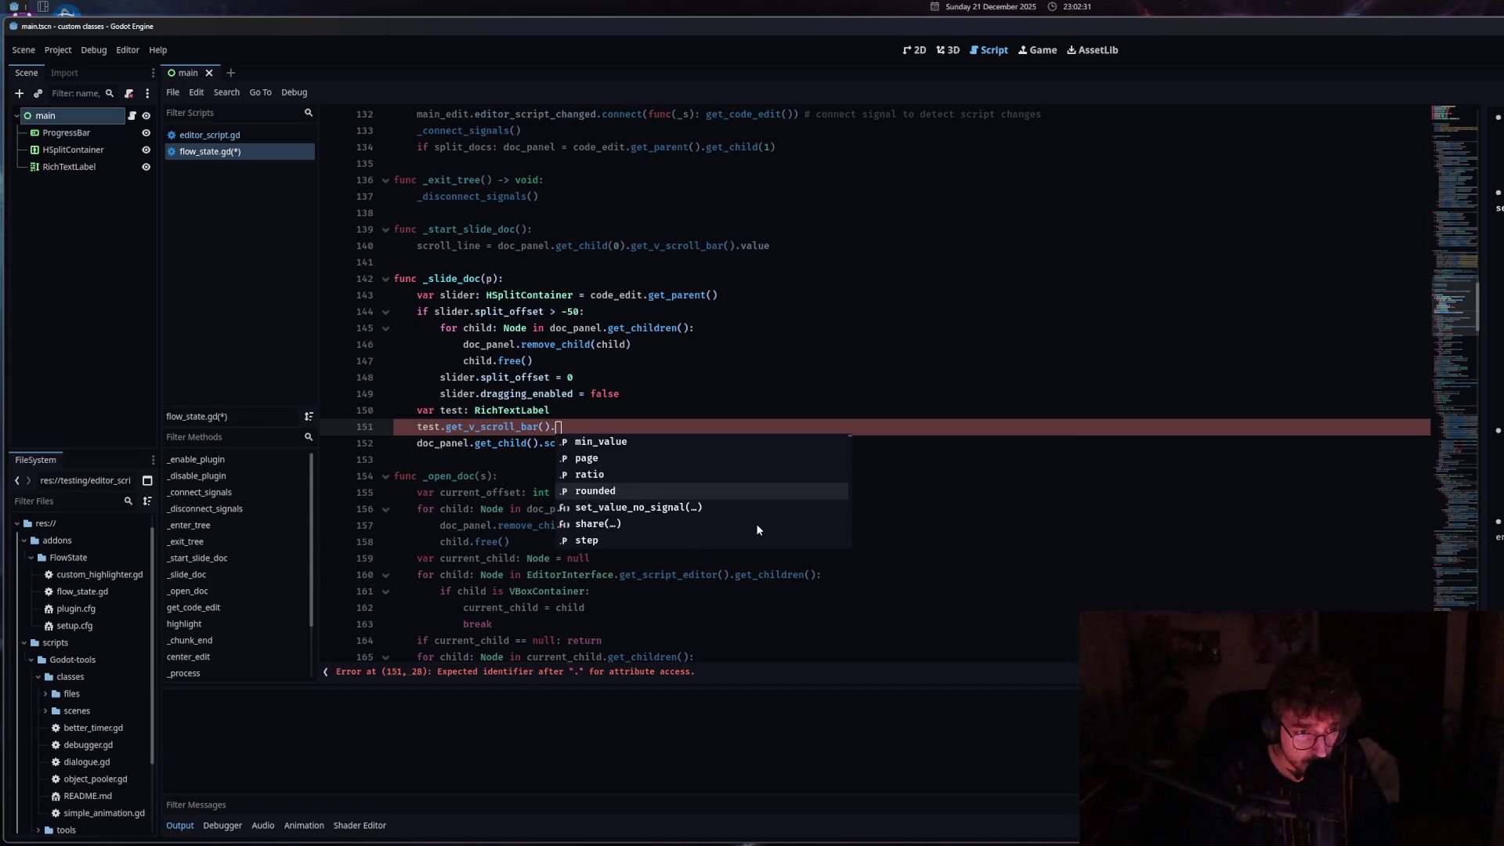
{"action": "scroll", "coordinate": [757, 529], "scroll_direction": "down", "scroll_amount": 2}
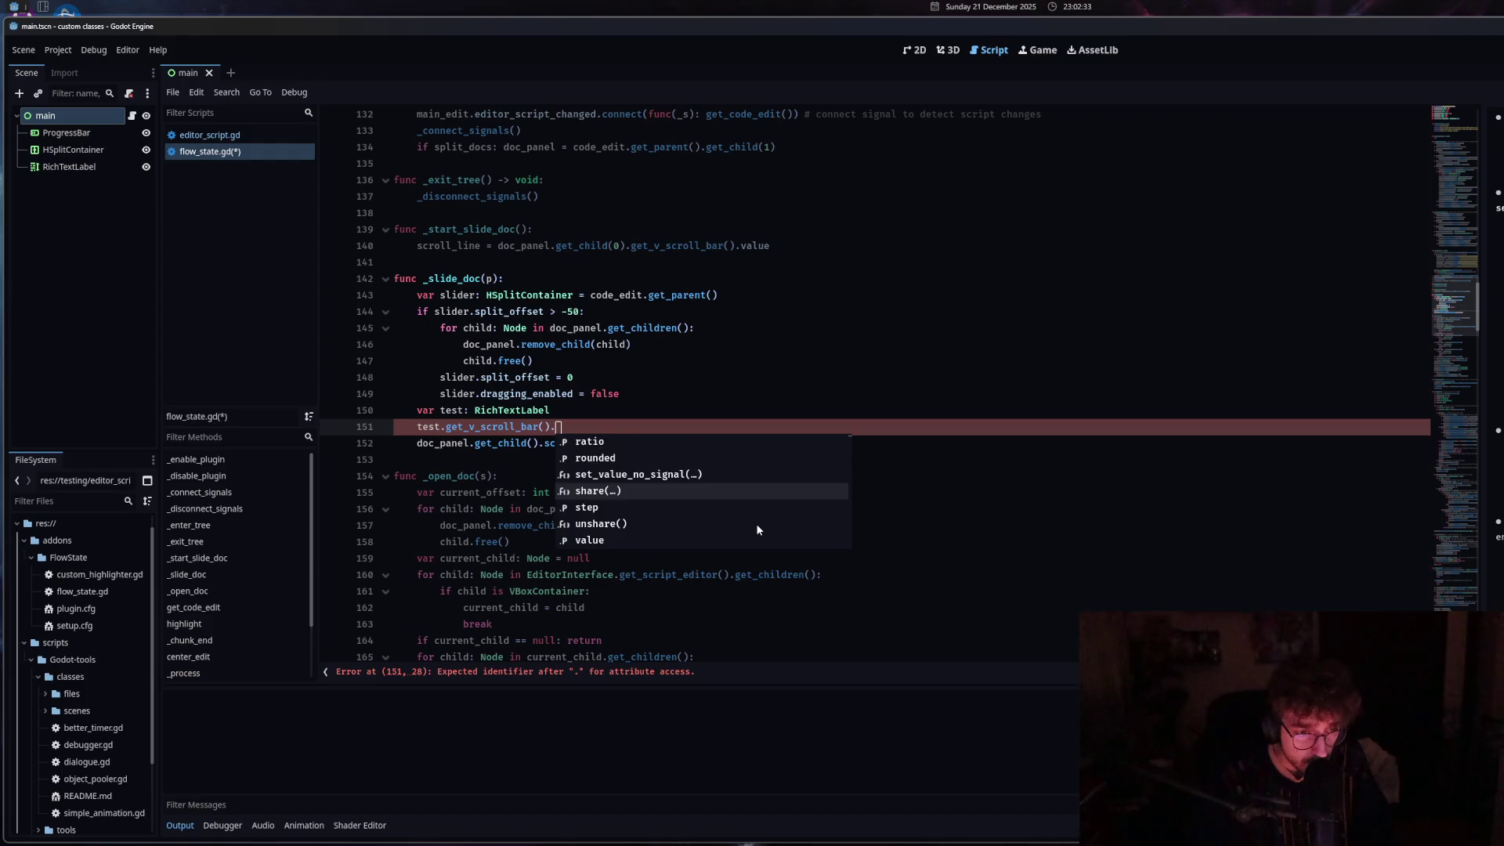
{"action": "scroll", "coordinate": [757, 530], "scroll_direction": "down", "scroll_amount": 1}
{"action": "type", "text": "v"}
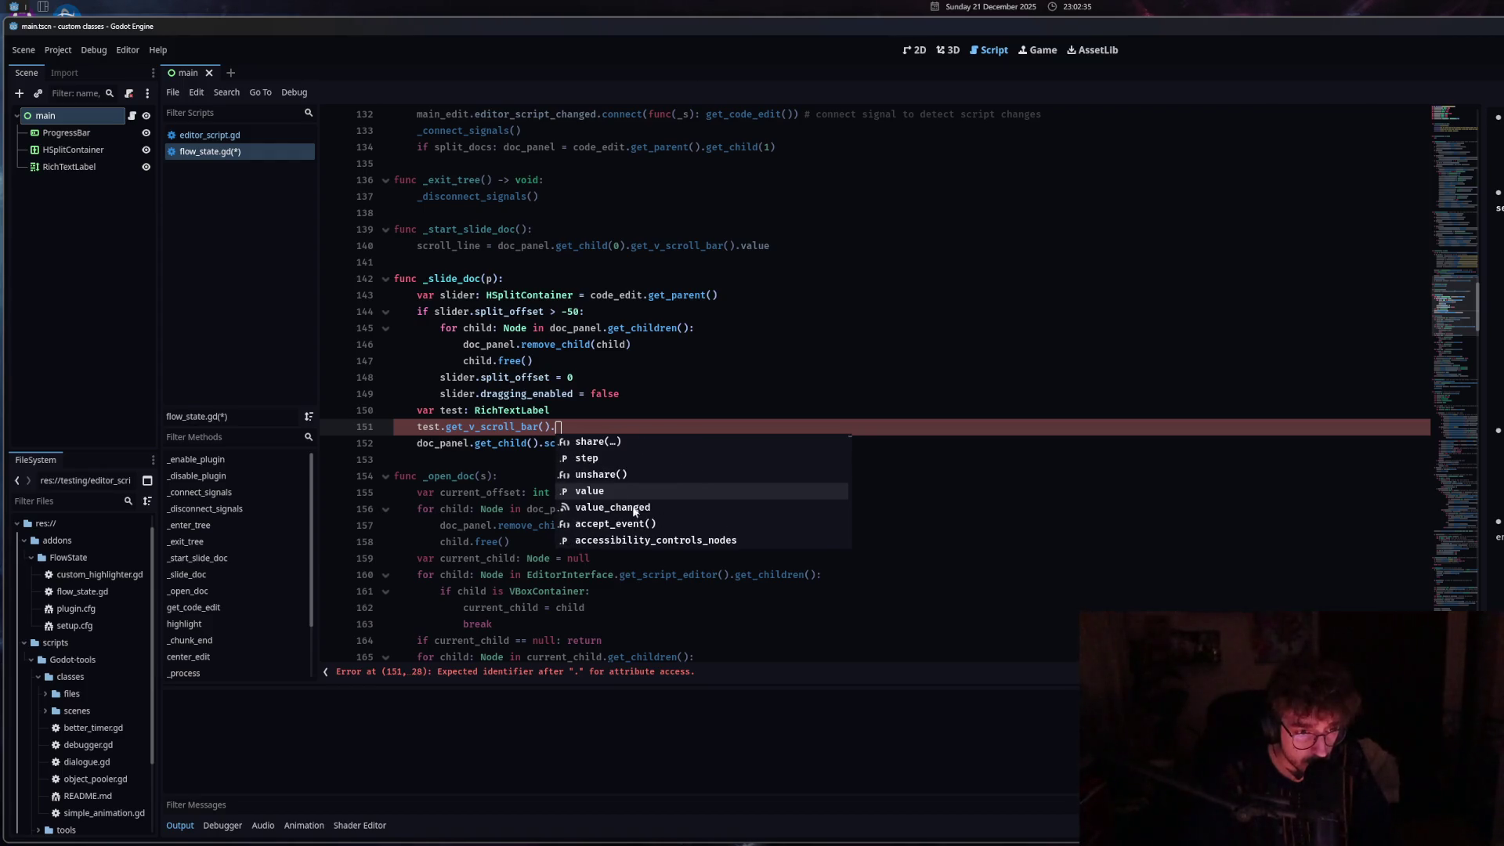
{"action": "key", "text": "Return"}
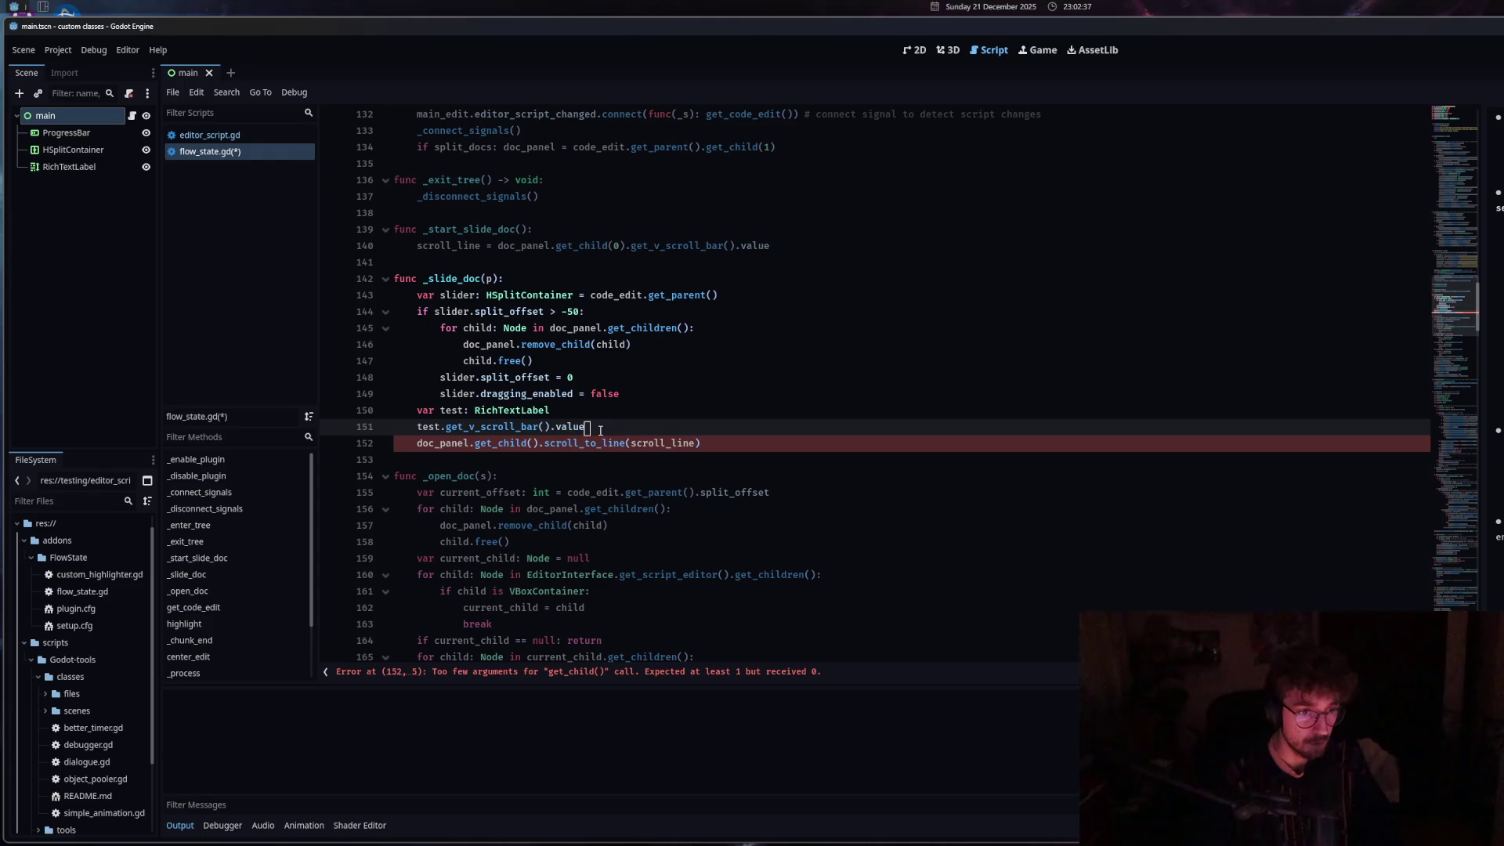
{"action": "left_click_drag", "start_coordinate": [600, 430], "coordinate": [418, 429]}
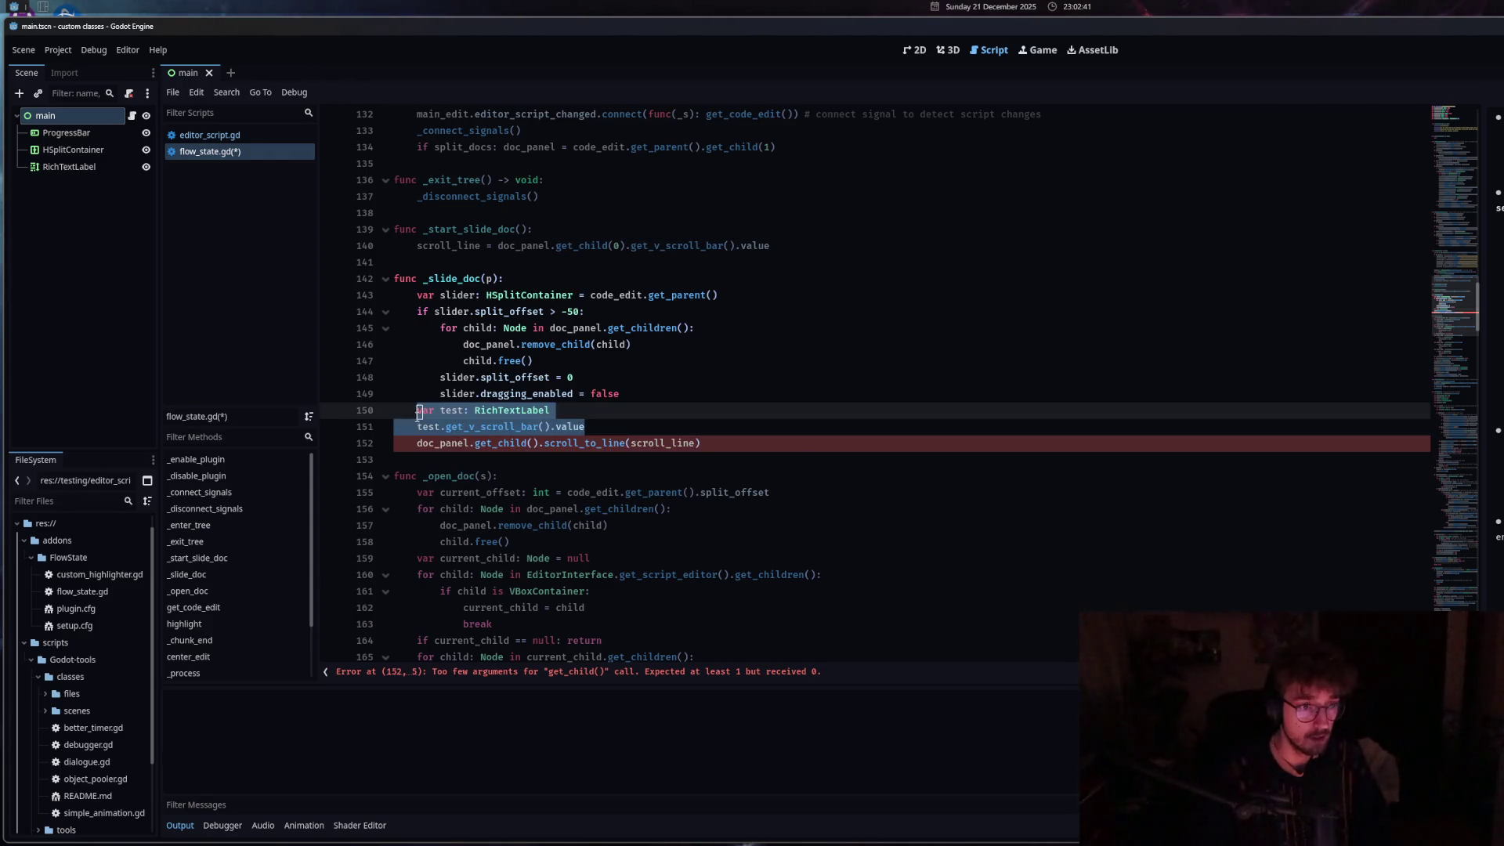
{"action": "left_click", "coordinate": [563, 426]}
{"action": "scroll", "coordinate": [602, 424], "scroll_direction": "down", "scroll_amount": 1}
{"action": "left_click_drag", "start_coordinate": [595, 410], "coordinate": [445, 410]}
{"action": "key", "text": "ctrl+c"}
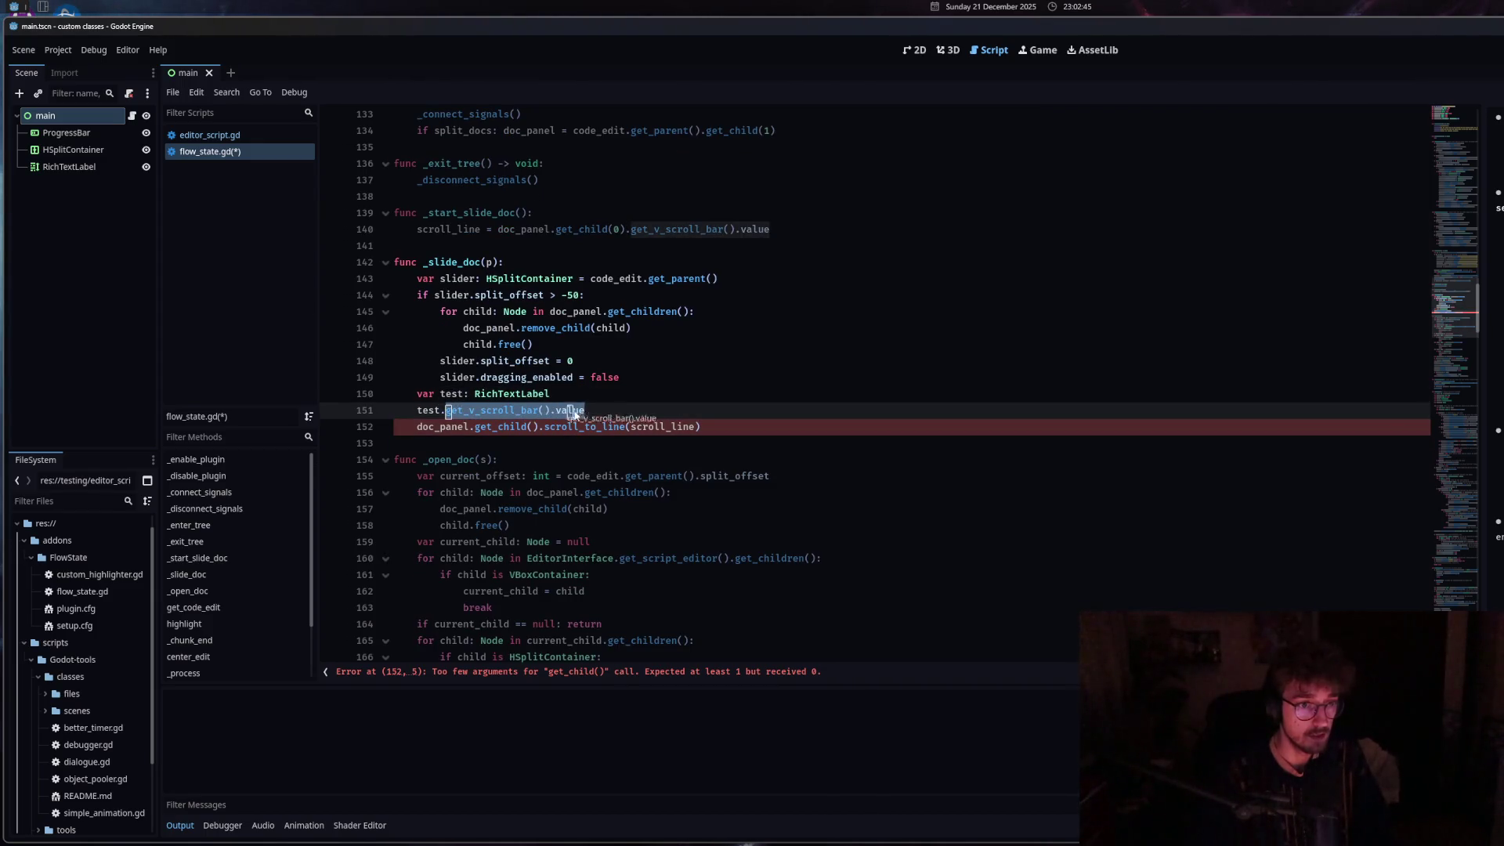
Delete the two temporary test lines and try pasting the scroll bar value onto line 150.
{"action": "mouse_move", "coordinate": [586, 410]}
{"action": "left_mouse_down"}
{"action": "mouse_move", "coordinate": [349, 395]}
{"action": "mouse_move", "coordinate": [631, 410]}
{"action": "left_mouse_up"}
{"action": "key", "text": "BackSpace"}
{"action": "key", "text": "ctrl+v"}
{"action": "type", "text": "="}
{"action": "left_click", "coordinate": [708, 409]}
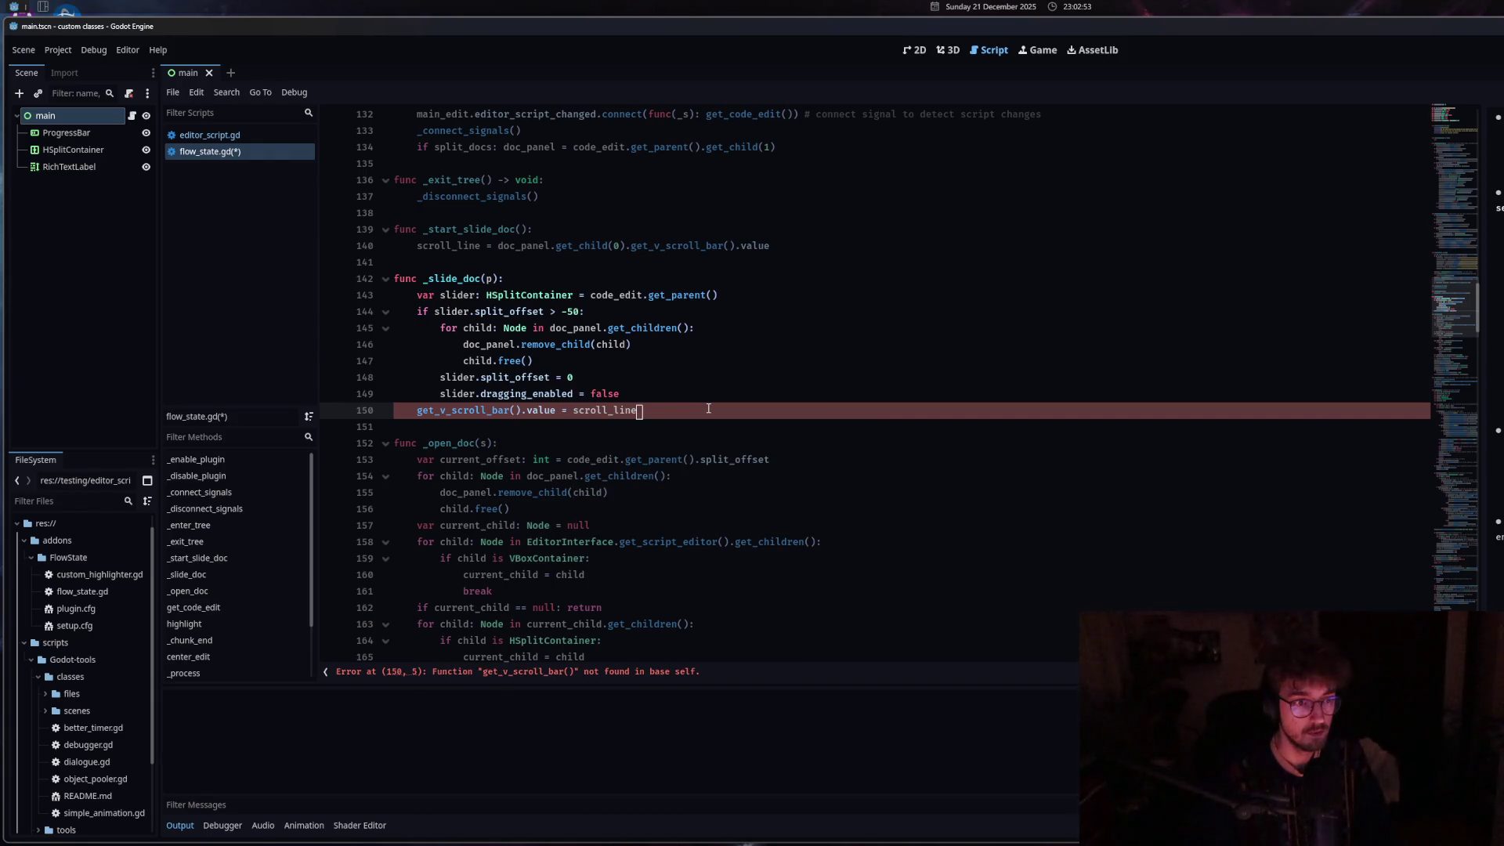
{"action": "key", "text": "ctrl+z"}
{"action": "key", "text": "ctrl+z"}
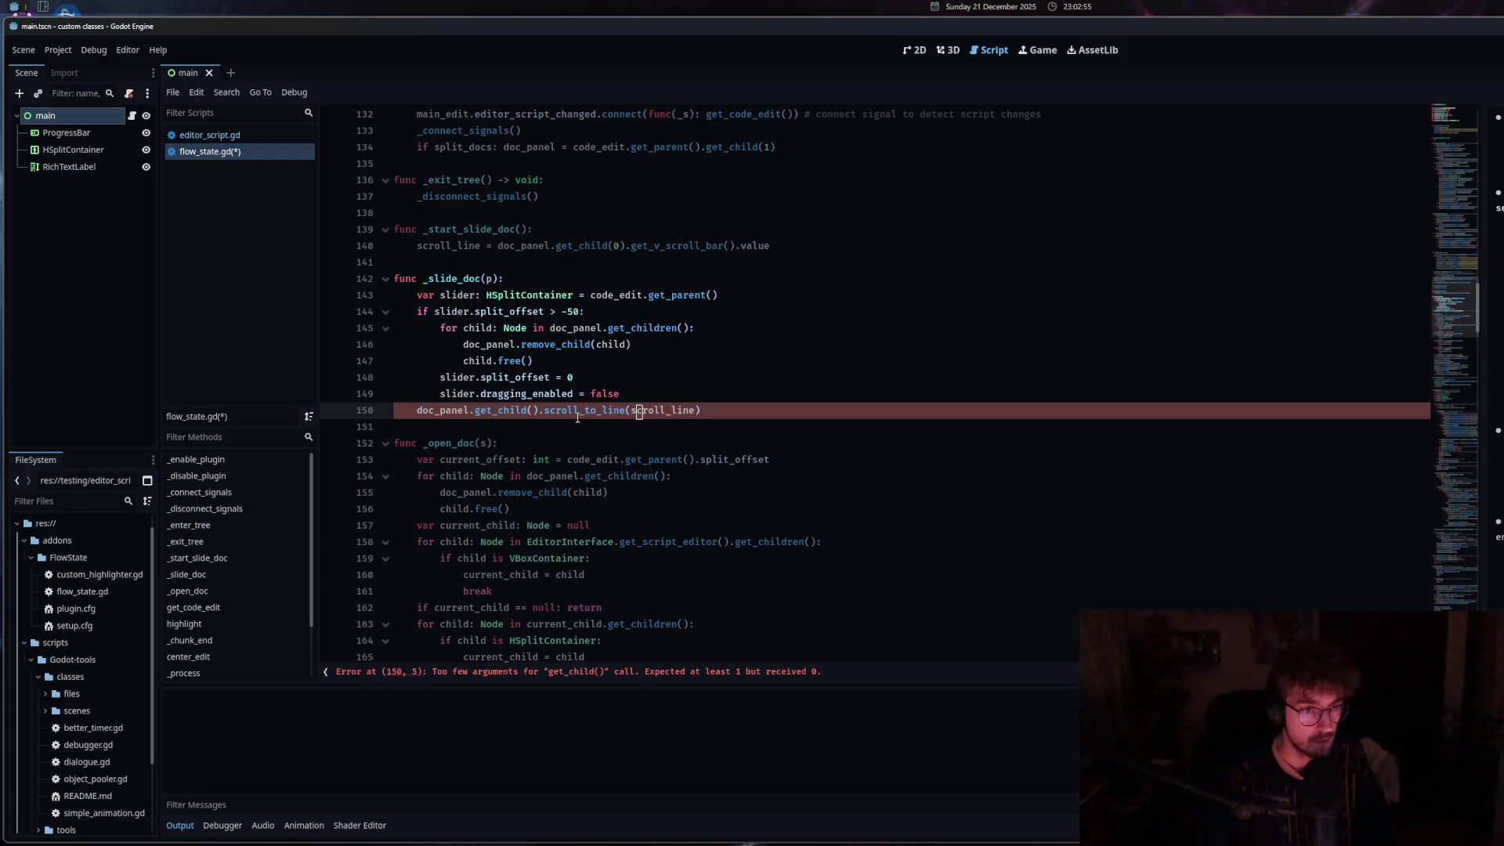
Replace the scroll_to_line call on line 150 with an assignment of scroll_line to the scroll bar value.
{"action": "left_click_drag", "start_coordinate": [541, 411], "coordinate": [632, 411]}
{"action": "key", "text": "ctrl+v"}
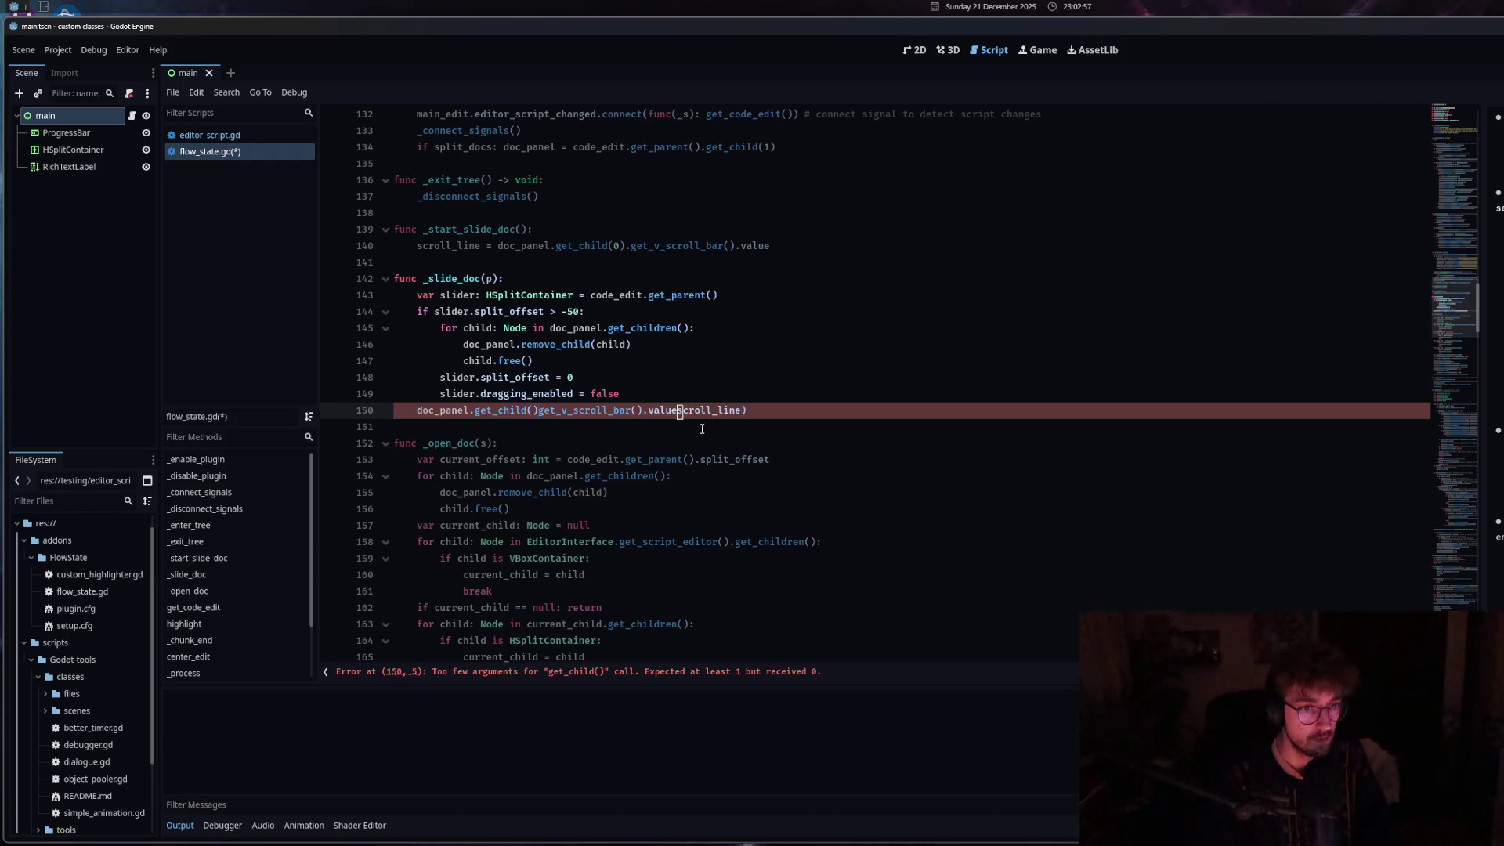
{"action": "type", "text": ":="}
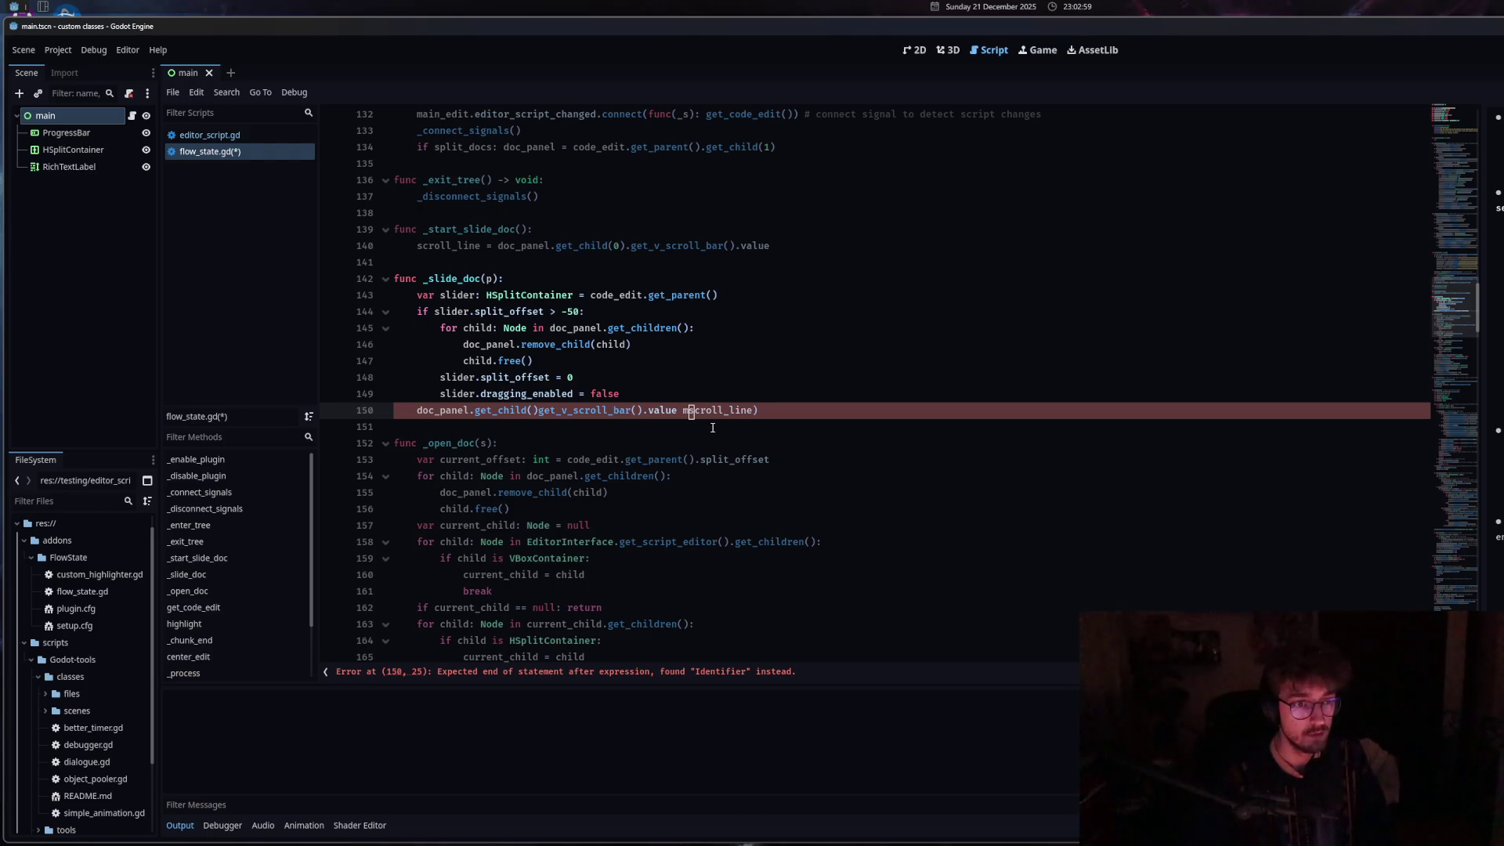
{"action": "key", "text": "BackSpace"}
{"action": "key", "text": "BackSpace"}
{"action": "type", "text": "="}
{"action": "left_click", "coordinate": [786, 413]}
{"action": "key", "text": "BackSpace"}
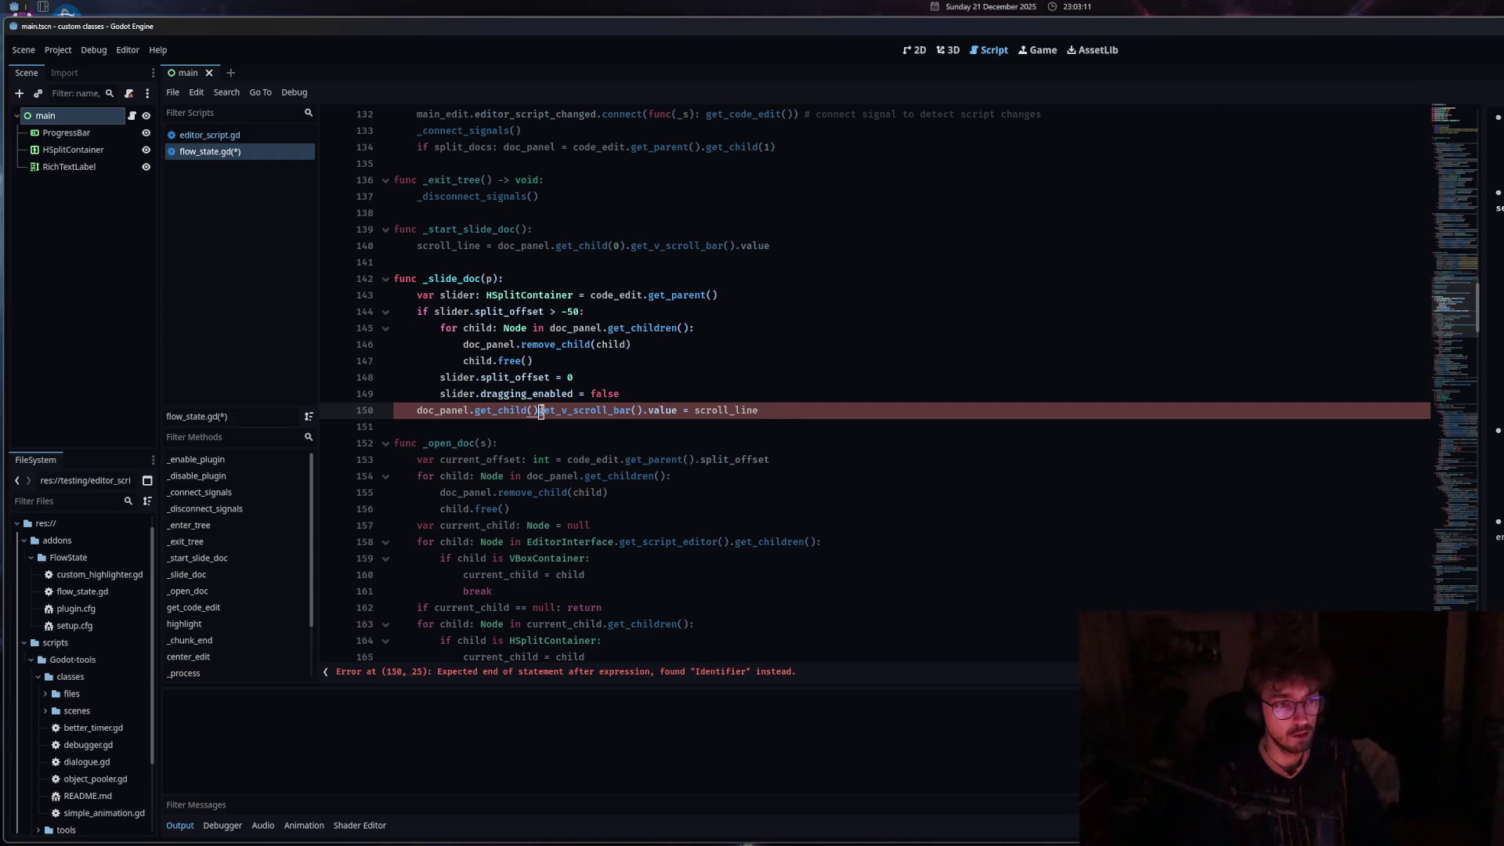
Fix the lookup to doc_panel.get_child(0).get_v_scroll_bar(), save flow_state.gd, and slide the docs open.
{"action": "type", "text": "."}
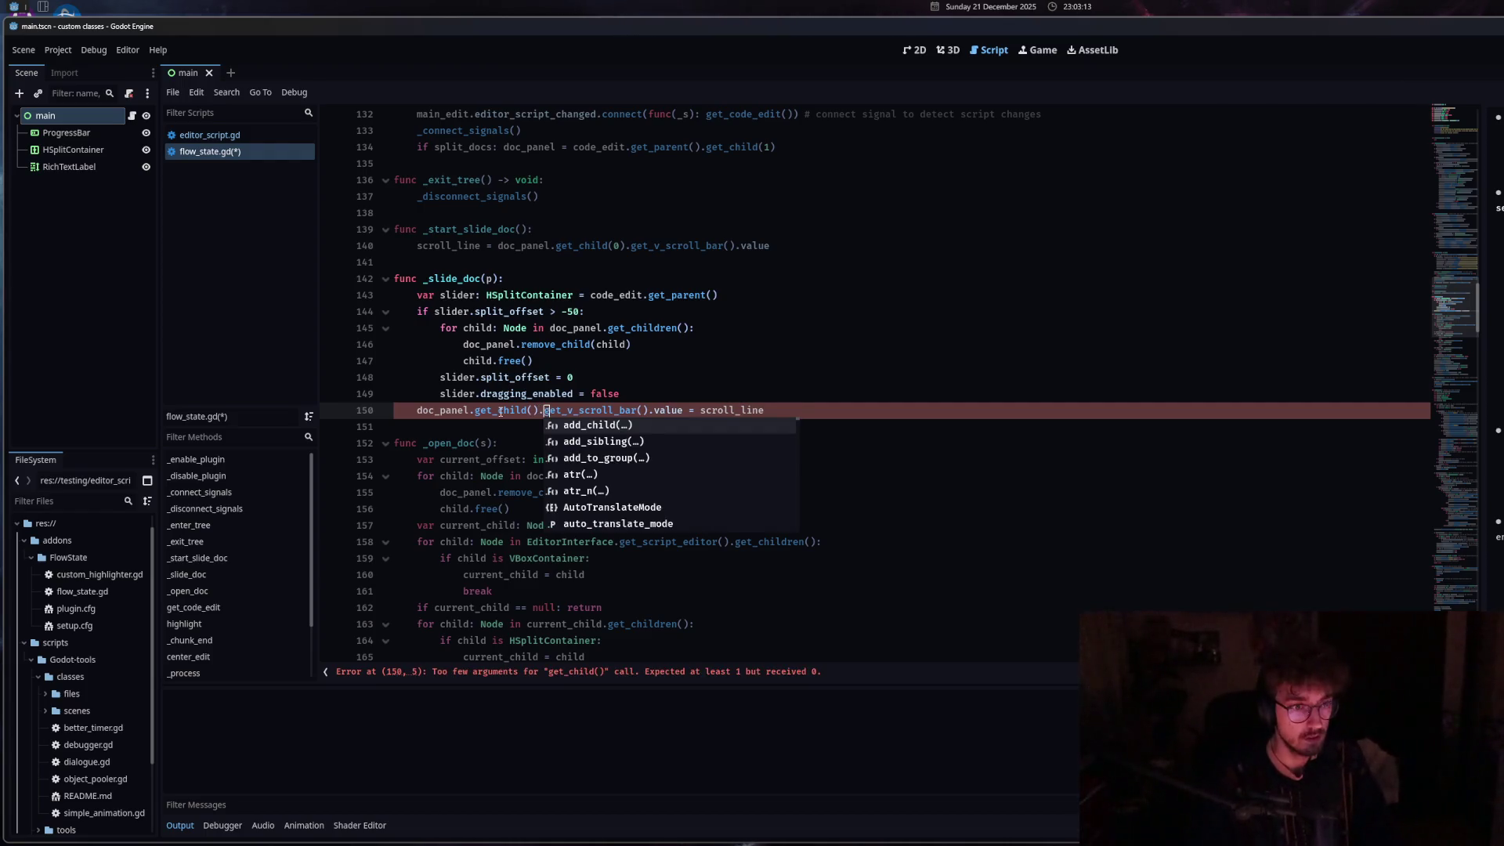
{"action": "left_click", "coordinate": [536, 410]}
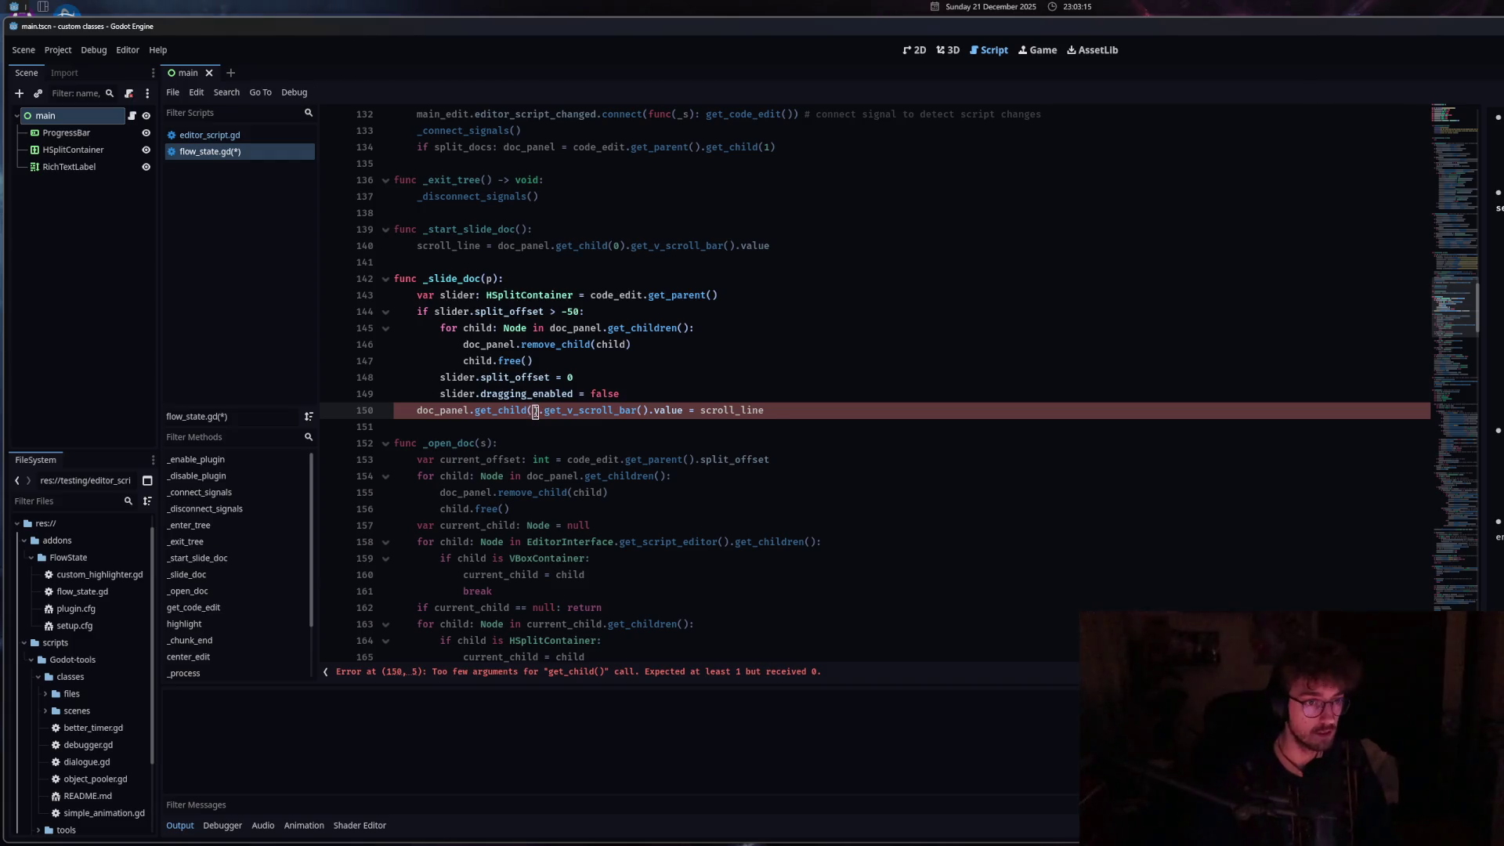
{"action": "type", "text": "0"}
{"action": "left_click", "coordinate": [627, 411]}
{"action": "key", "text": "ctrl+s"}
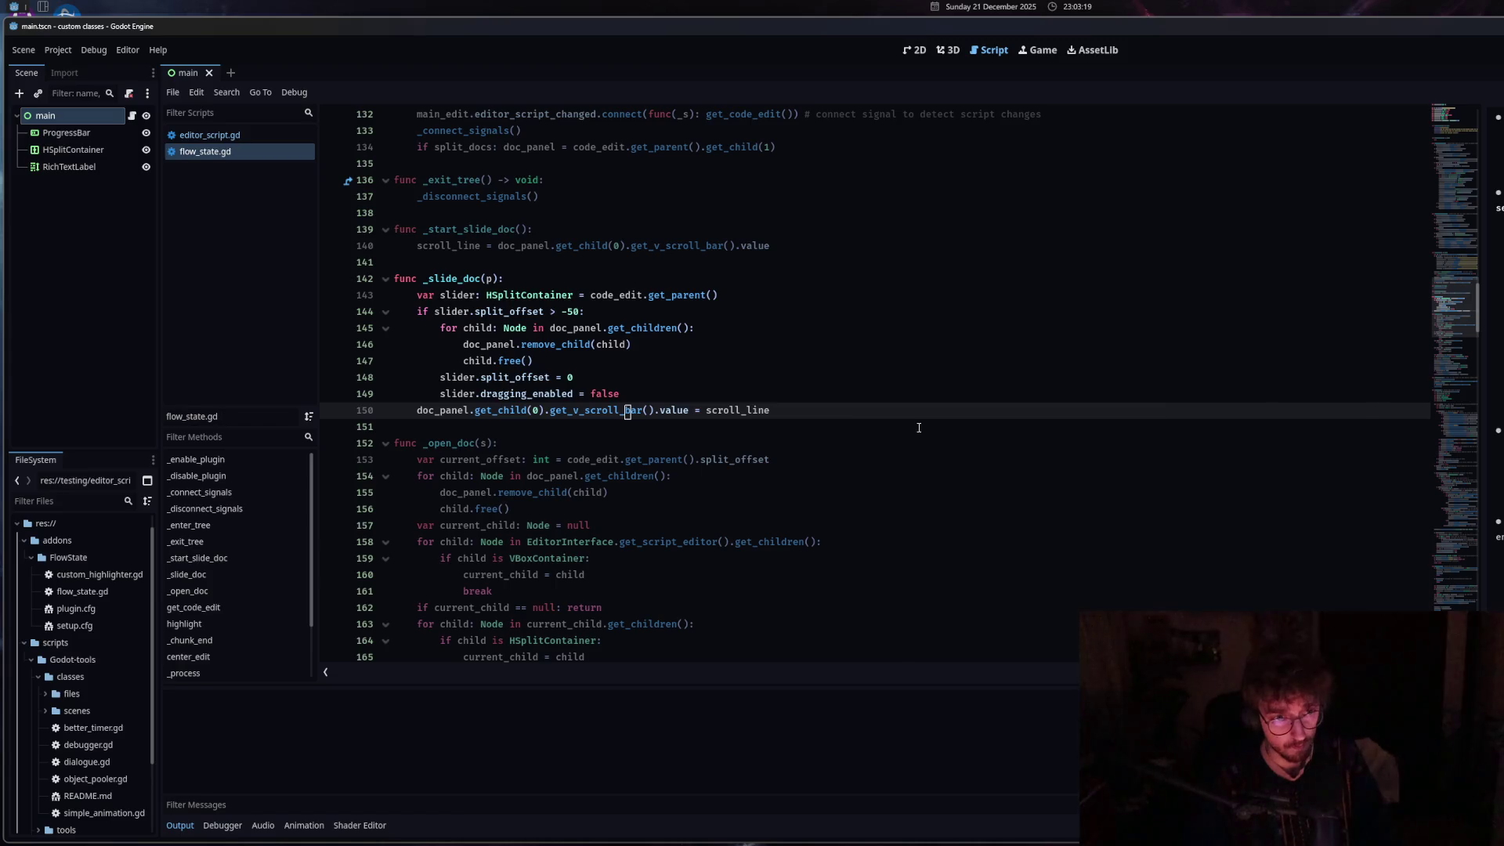
{"action": "mouse_move", "coordinate": [1482, 371]}
{"action": "left_mouse_down"}
{"action": "mouse_move", "coordinate": [1020, 387]}
{"action": "mouse_move", "coordinate": [1269, 343]}
{"action": "mouse_move", "coordinate": [1501, 343]}
{"action": "mouse_move", "coordinate": [1484, 370]}
{"action": "mouse_move", "coordinate": [1222, 375]}
{"action": "mouse_move", "coordinate": [1403, 379]}
{"action": "left_mouse_up"}
Slide the docs panel wider and narrower several times to check whether its scroll position holds.
{"action": "scroll", "coordinate": [1063, 334], "scroll_direction": "up", "scroll_amount": 15}
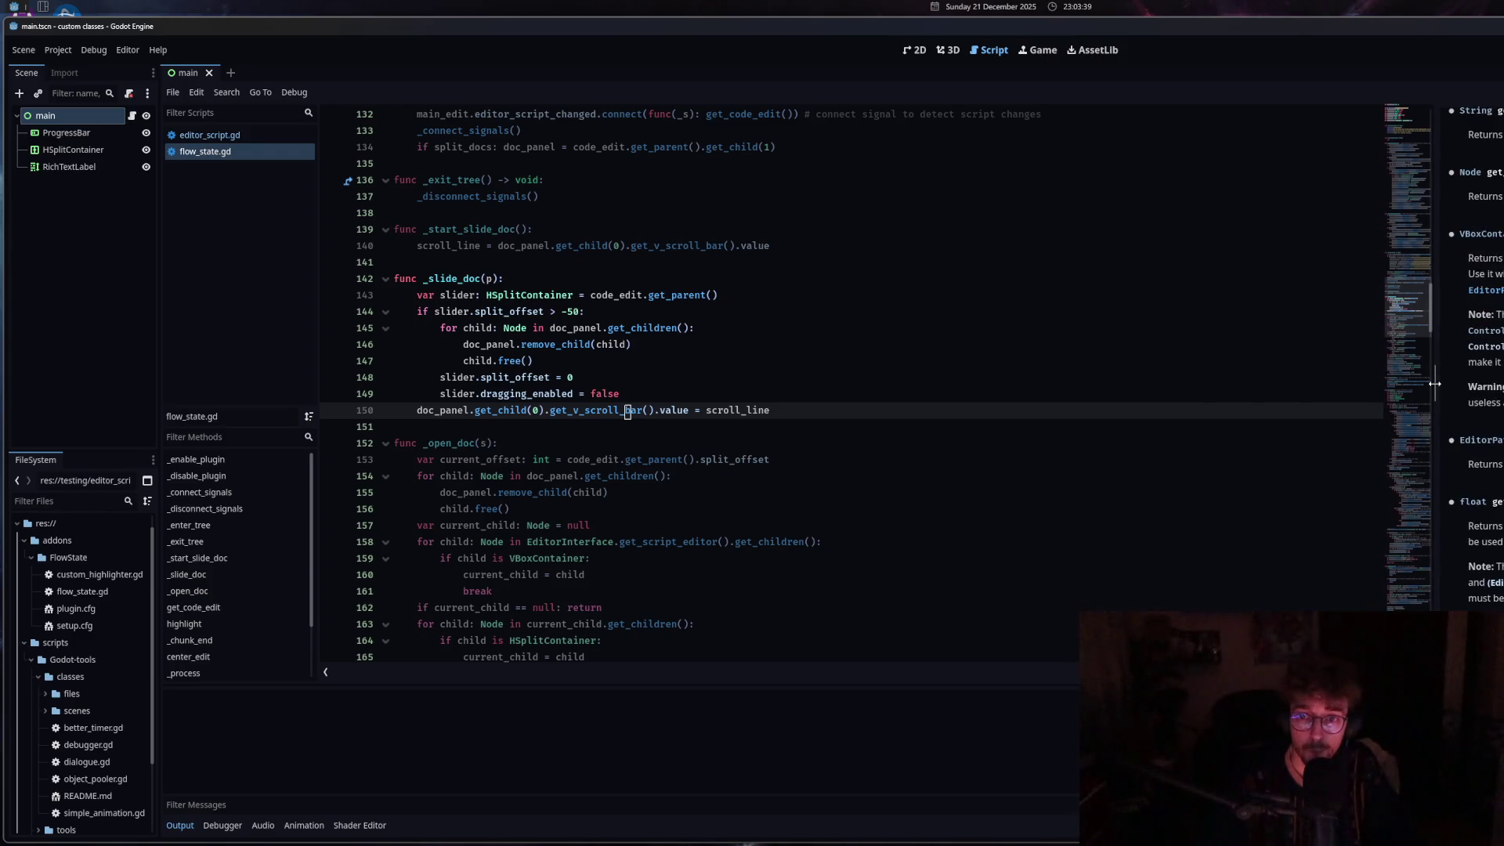
{"action": "left_click_drag", "start_coordinate": [1402, 384], "coordinate": [1378, 387]}
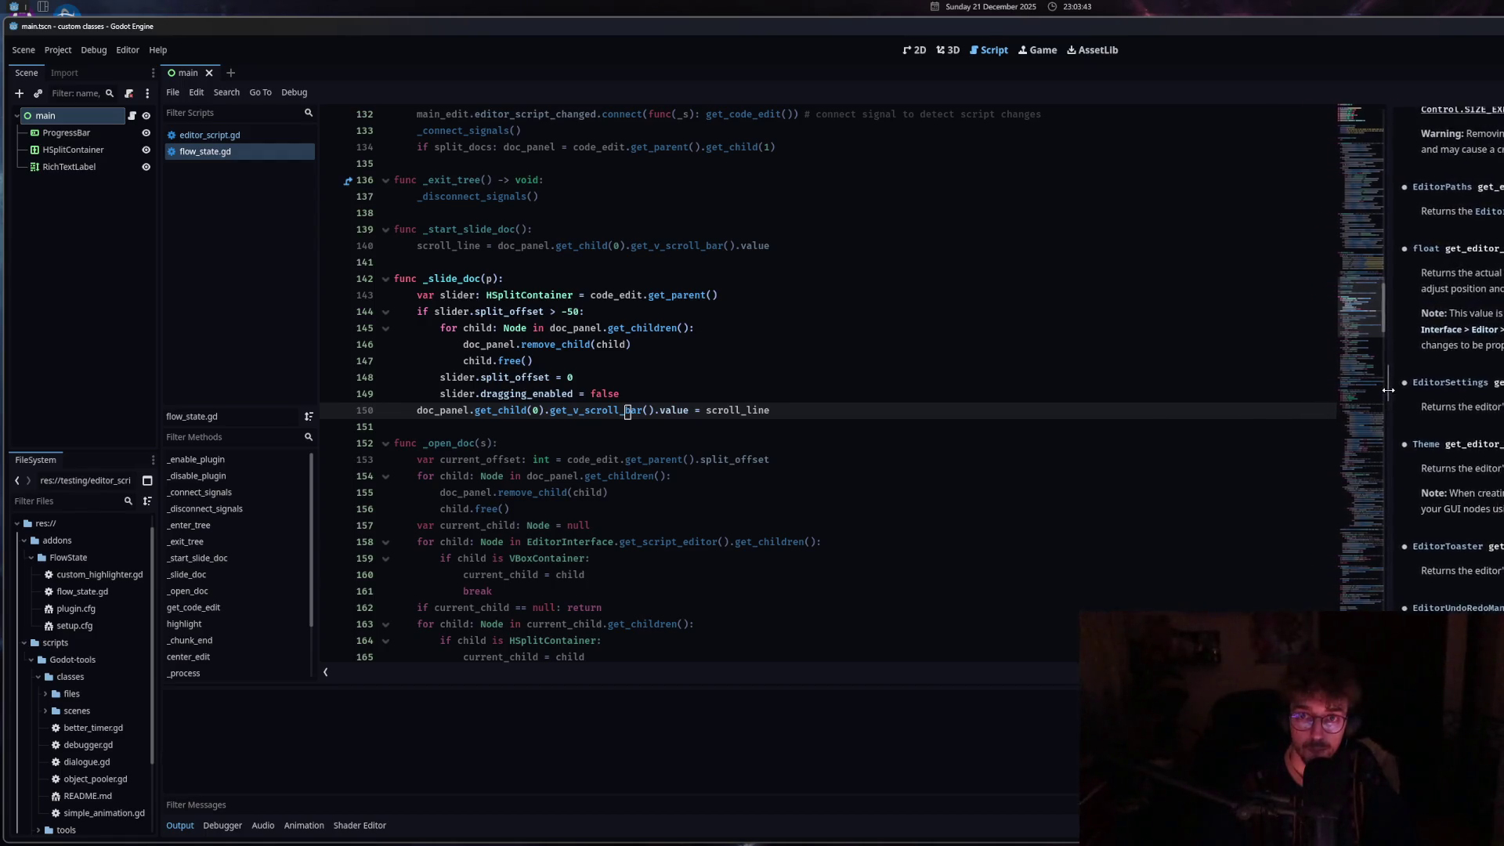
{"action": "mouse_move", "coordinate": [1384, 389]}
{"action": "left_mouse_down"}
{"action": "mouse_move", "coordinate": [1488, 393]}
{"action": "mouse_move", "coordinate": [968, 394]}
{"action": "left_mouse_up"}
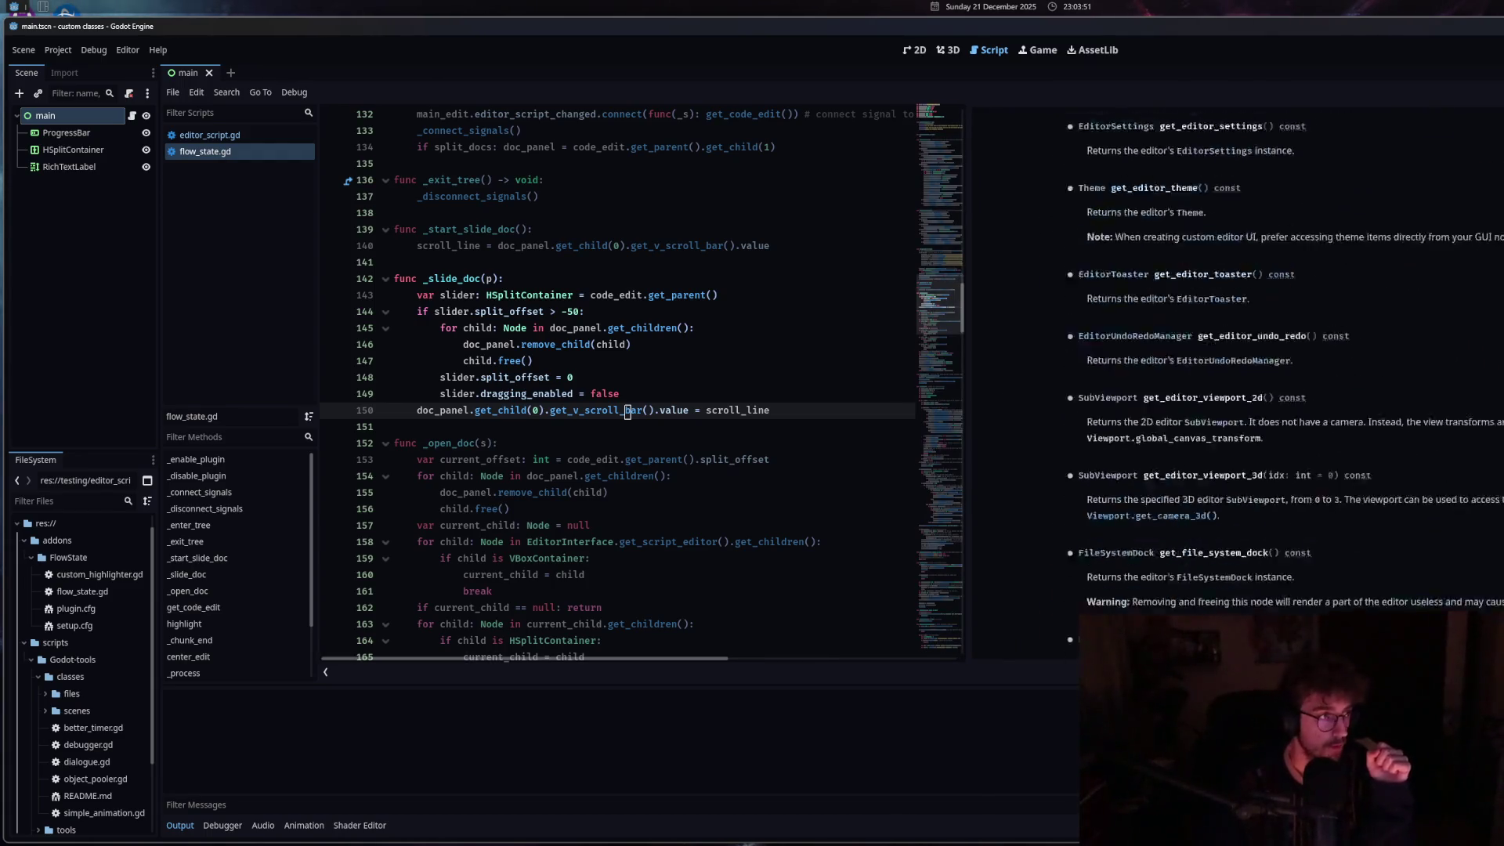
{"action": "scroll", "coordinate": [1066, 296], "scroll_direction": "down", "scroll_amount": 5}
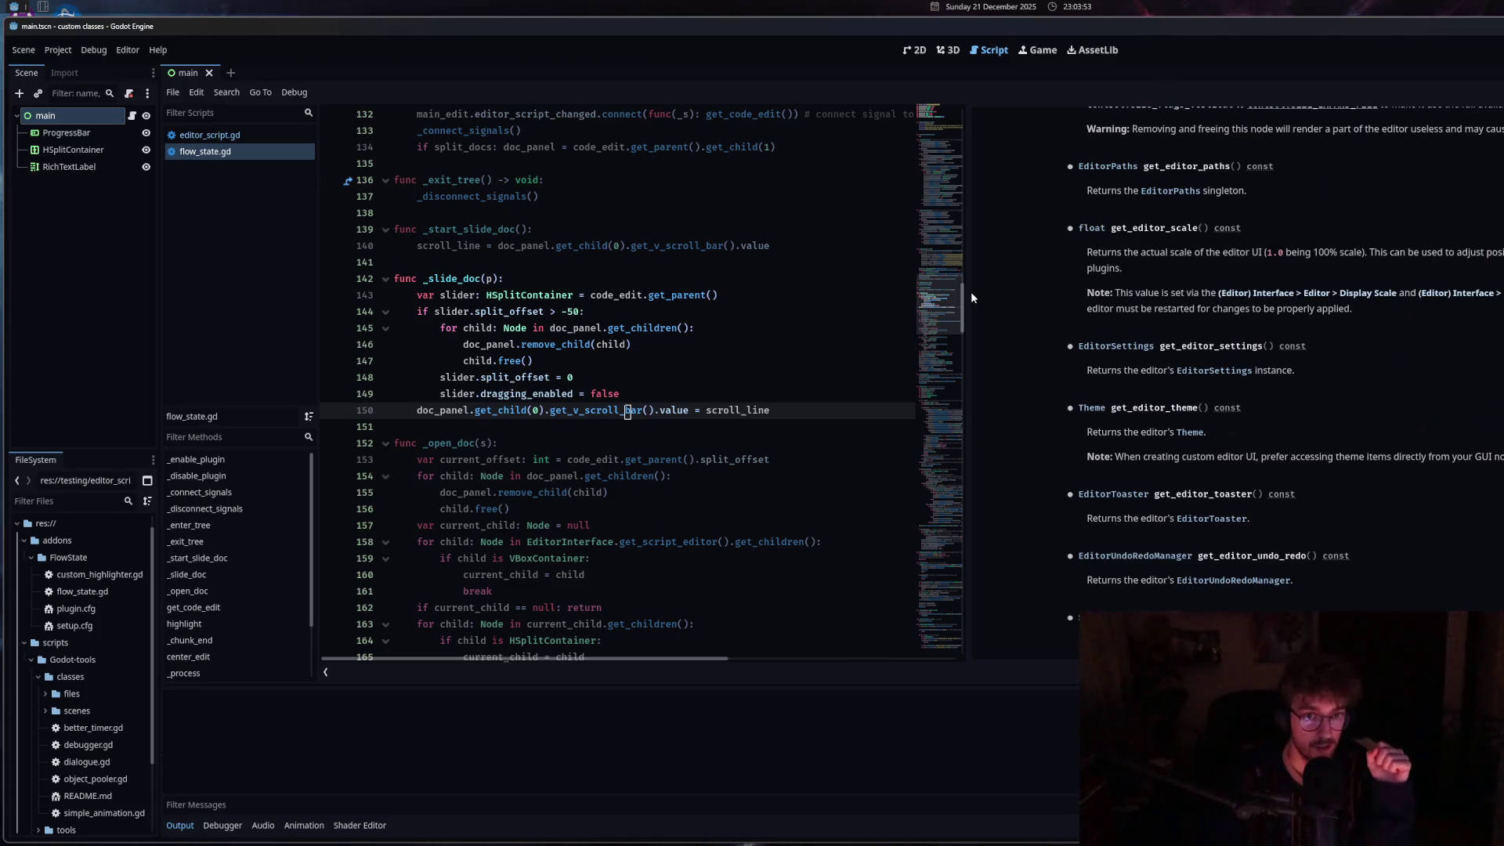
{"action": "left_click_drag", "start_coordinate": [970, 235], "coordinate": [1200, 252]}
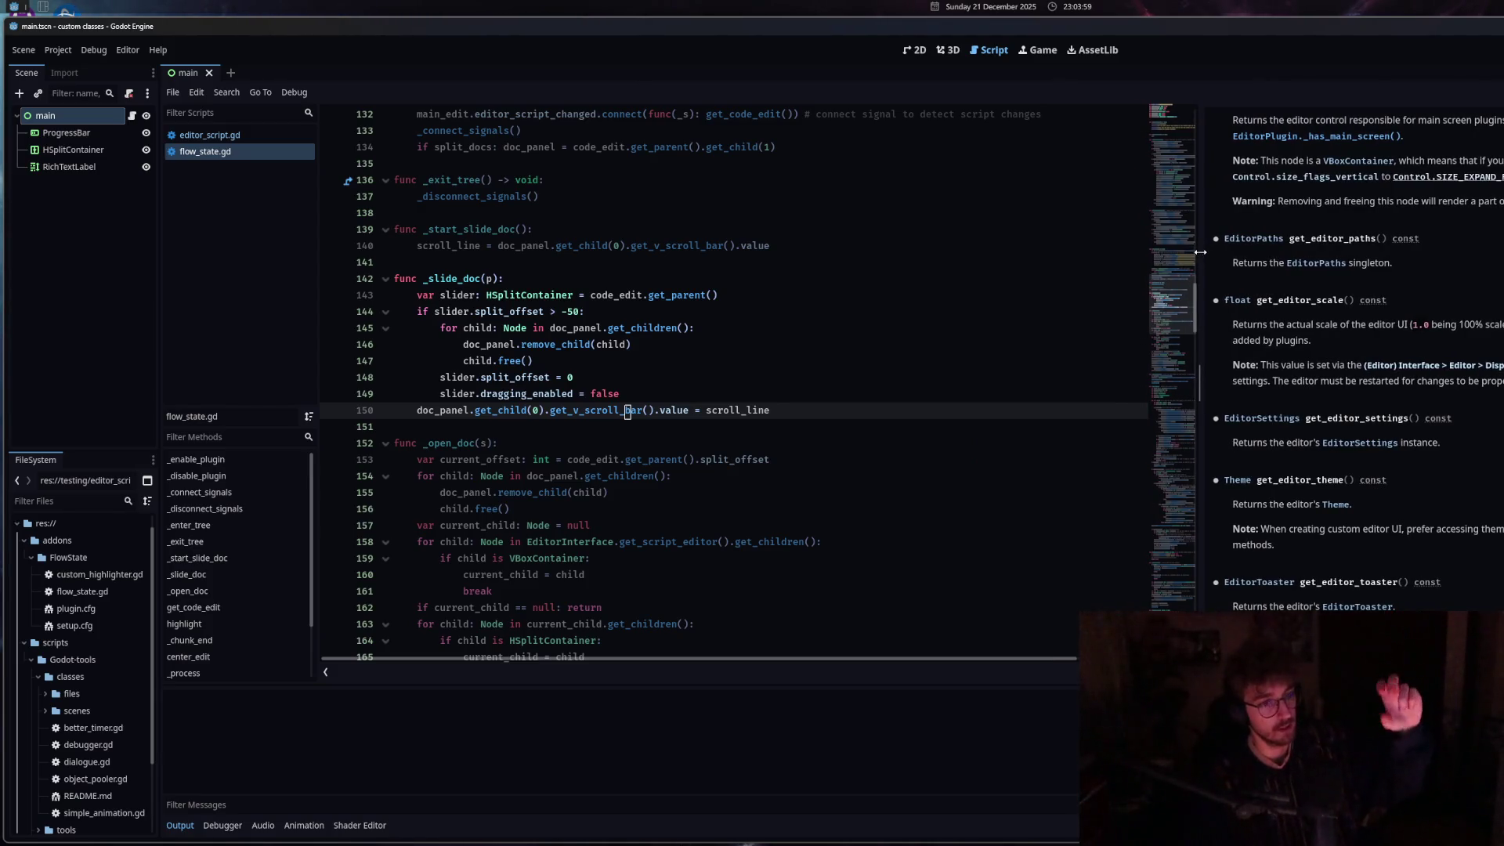
{"action": "mouse_move", "coordinate": [1200, 253]}
{"action": "left_mouse_down"}
{"action": "mouse_move", "coordinate": [1358, 266]}
{"action": "mouse_move", "coordinate": [1342, 266]}
{"action": "left_mouse_up"}
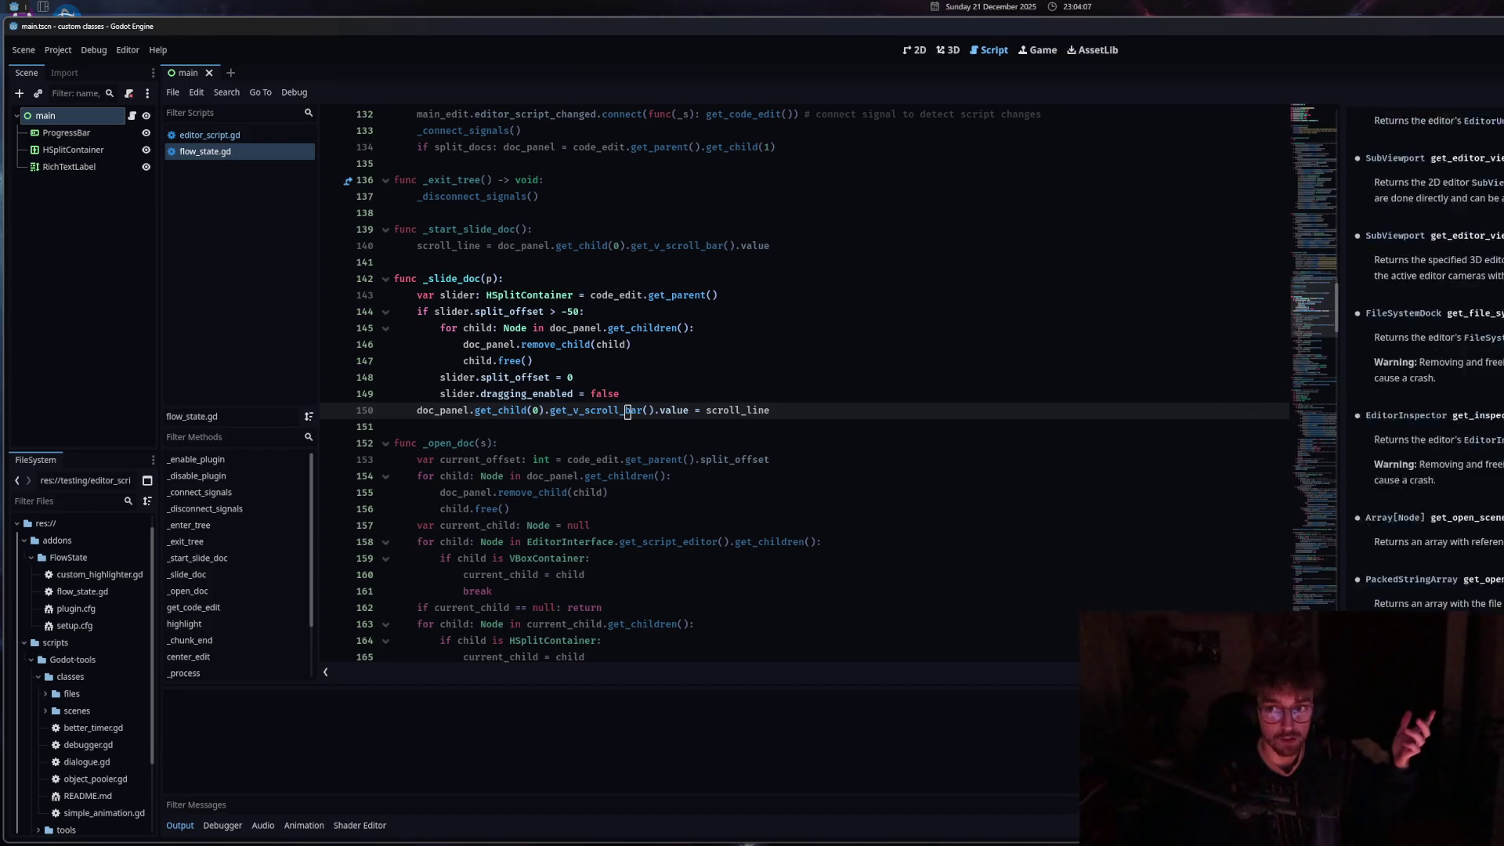
{"action": "mouse_move", "coordinate": [1341, 351]}
{"action": "left_mouse_down"}
{"action": "mouse_move", "coordinate": [1294, 353]}
{"action": "mouse_move", "coordinate": [1425, 361]}
{"action": "mouse_move", "coordinate": [1397, 362]}
{"action": "mouse_move", "coordinate": [1430, 330]}
{"action": "left_mouse_up"}
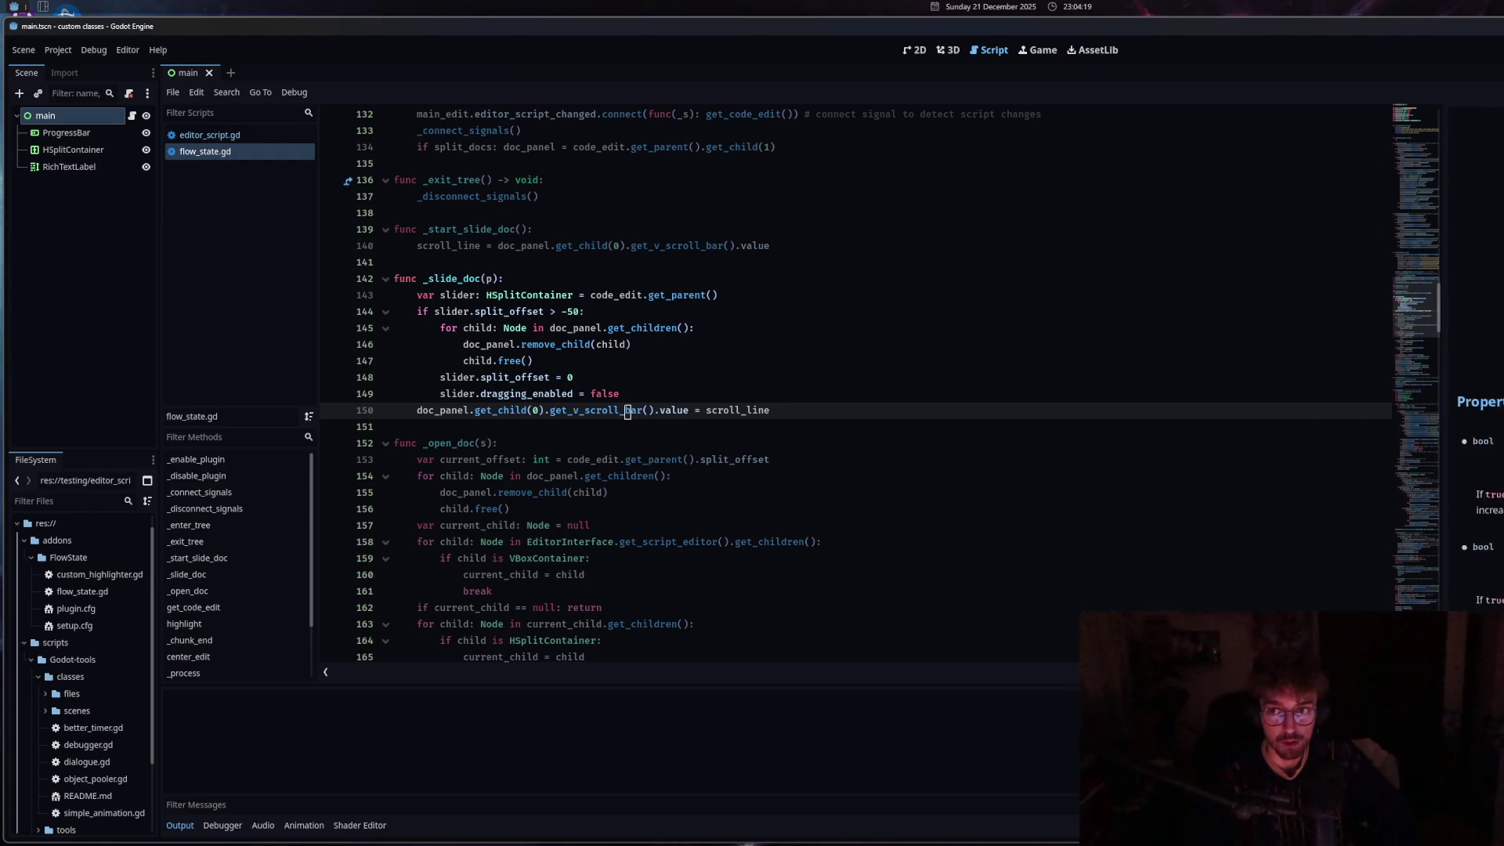
Keep sliding the docs panel in and out, then open a new line at the top of _slide_doc.
{"action": "mouse_move", "coordinate": [1418, 269]}
{"action": "left_mouse_down"}
{"action": "mouse_move", "coordinate": [1501, 269]}
{"action": "mouse_move", "coordinate": [960, 313]}
{"action": "mouse_move", "coordinate": [1328, 320]}
{"action": "left_mouse_up"}
{"action": "scroll", "coordinate": [1451, 268], "scroll_direction": "down", "scroll_amount": 3}
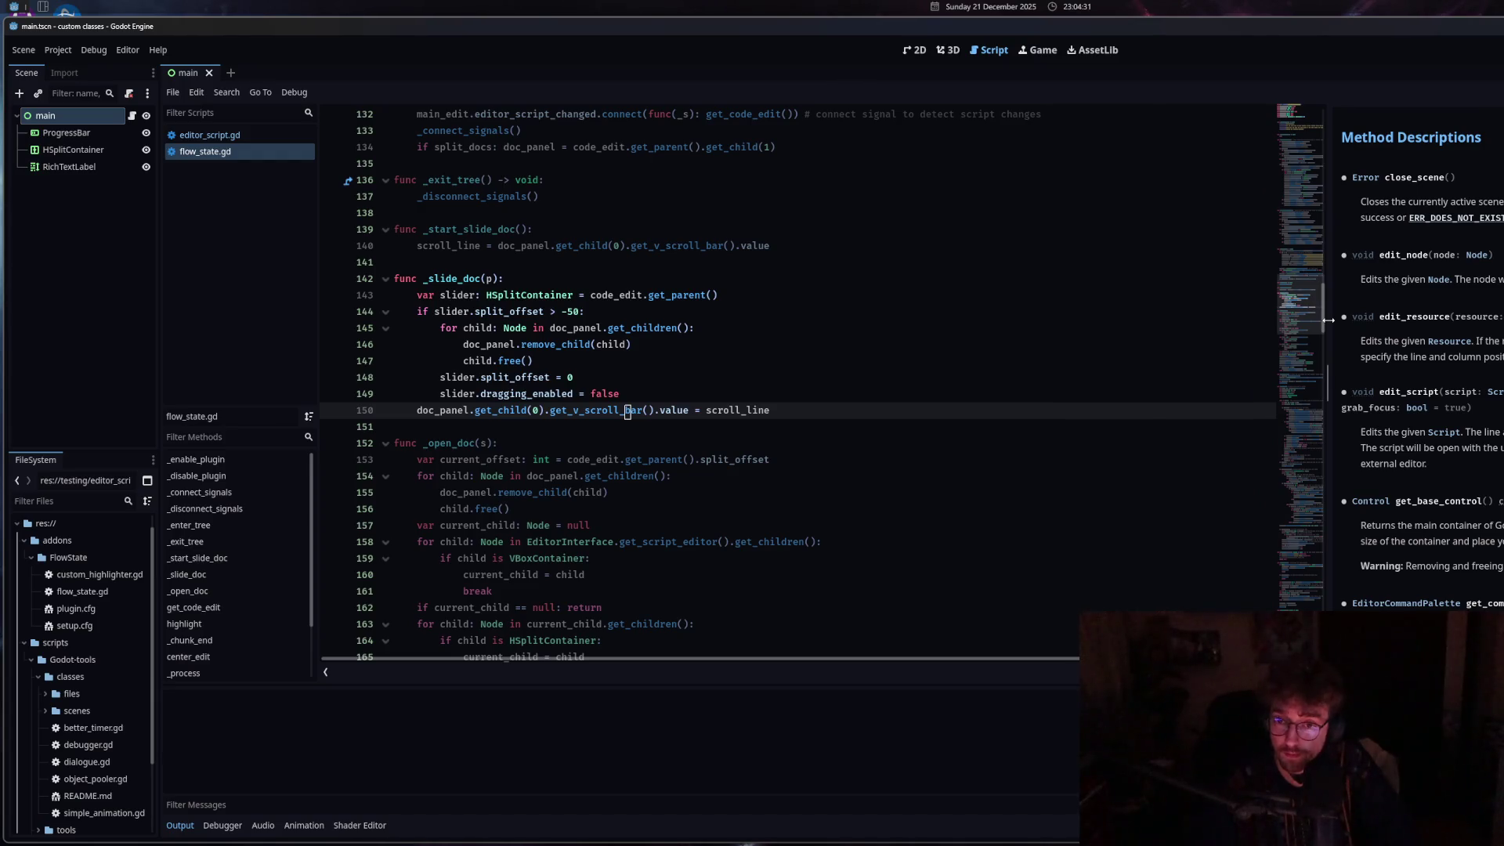
{"action": "mouse_move", "coordinate": [1329, 320]}
{"action": "left_mouse_down"}
{"action": "mouse_move", "coordinate": [1374, 332]}
{"action": "mouse_move", "coordinate": [1500, 307]}
{"action": "left_mouse_up"}
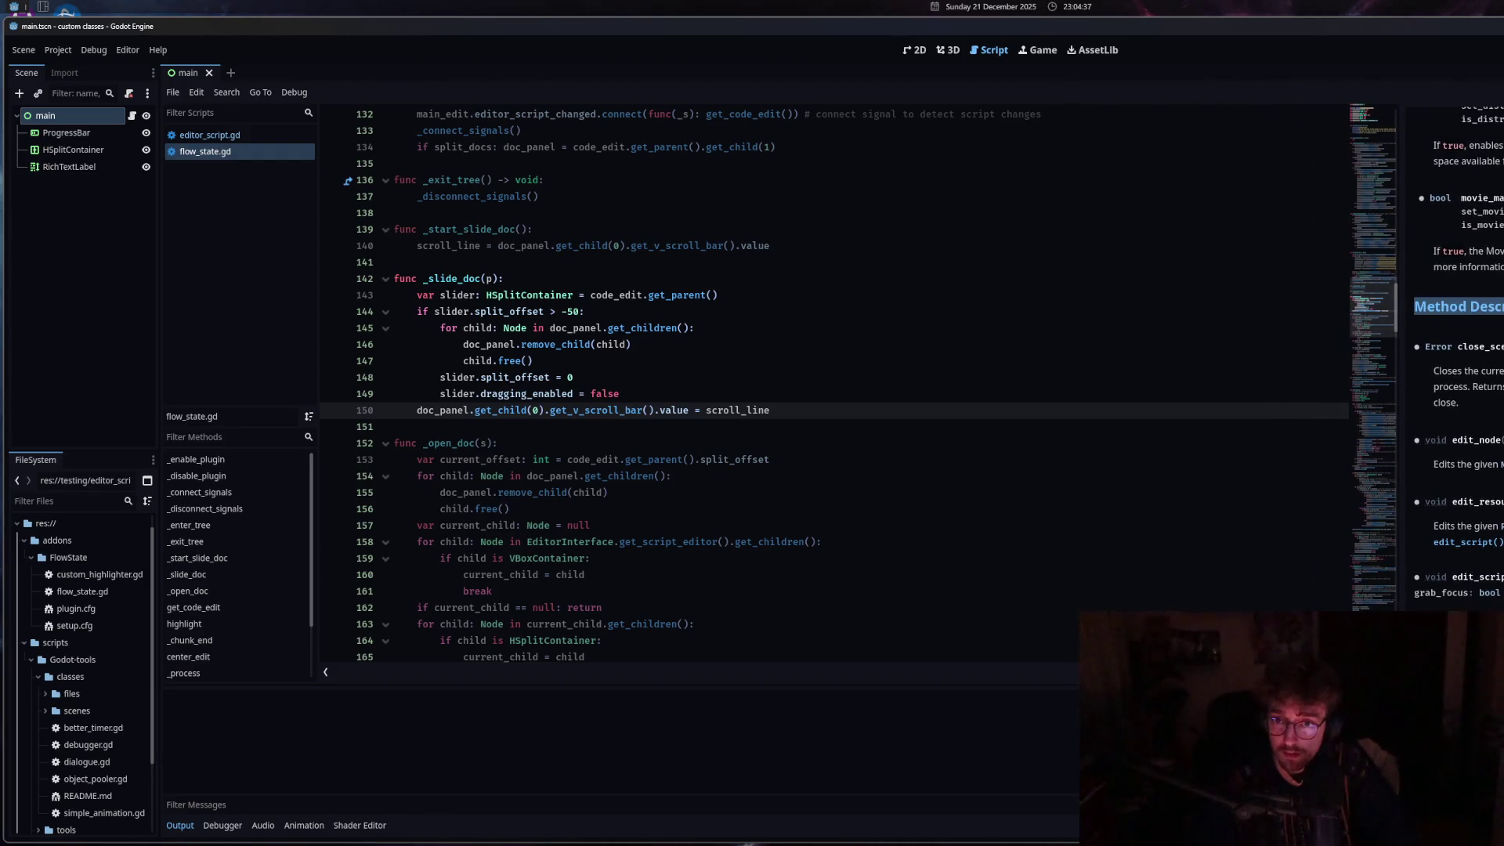
{"action": "left_click", "coordinate": [1407, 313]}
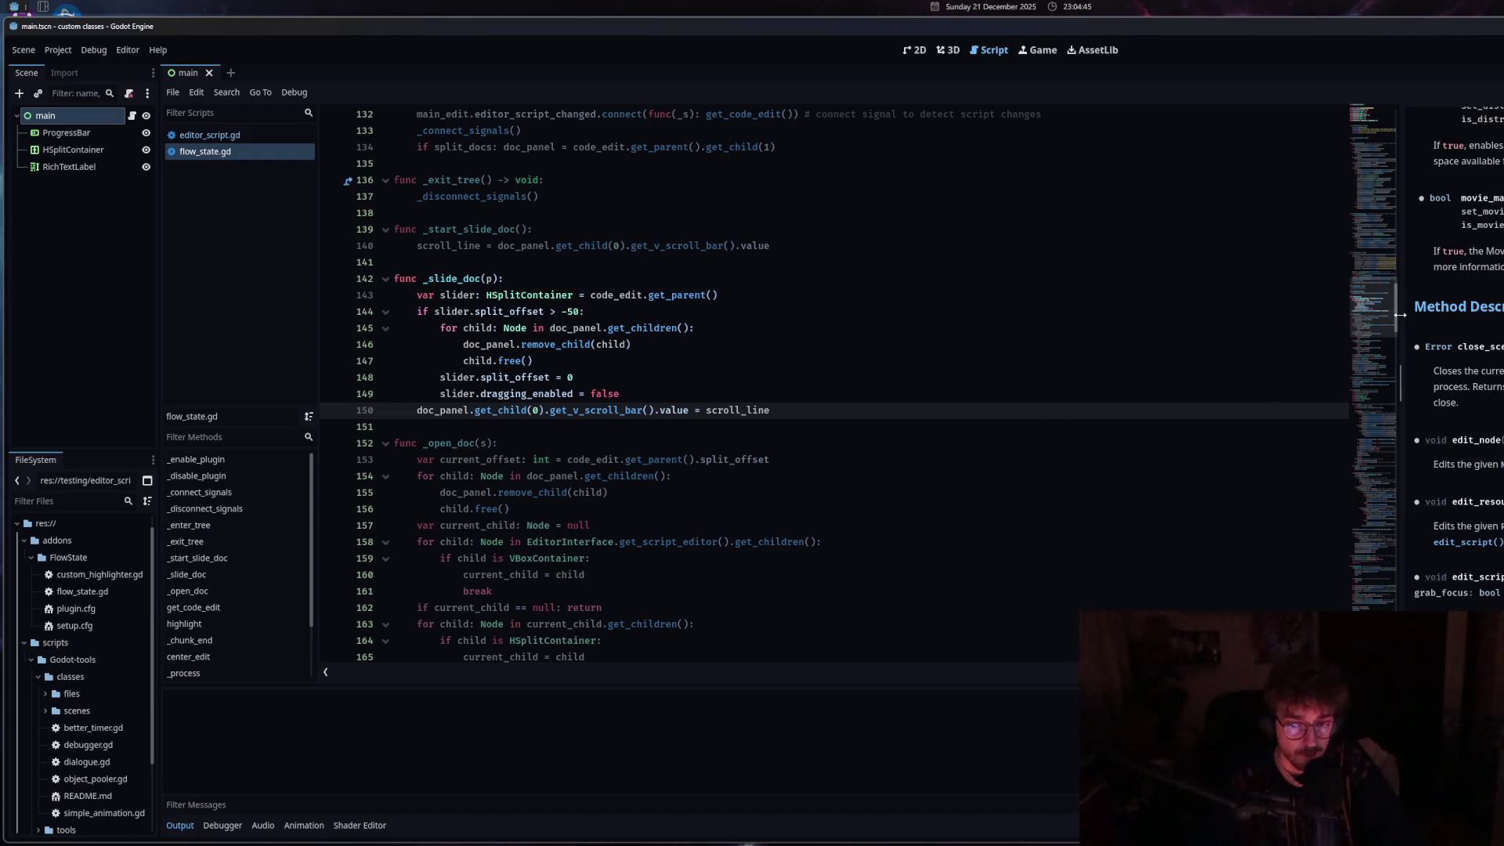
{"action": "mouse_move", "coordinate": [1399, 314]}
{"action": "left_mouse_down"}
{"action": "mouse_move", "coordinate": [1167, 331]}
{"action": "mouse_move", "coordinate": [1367, 359]}
{"action": "mouse_move", "coordinate": [1007, 361]}
{"action": "mouse_move", "coordinate": [1287, 360]}
{"action": "left_mouse_up"}
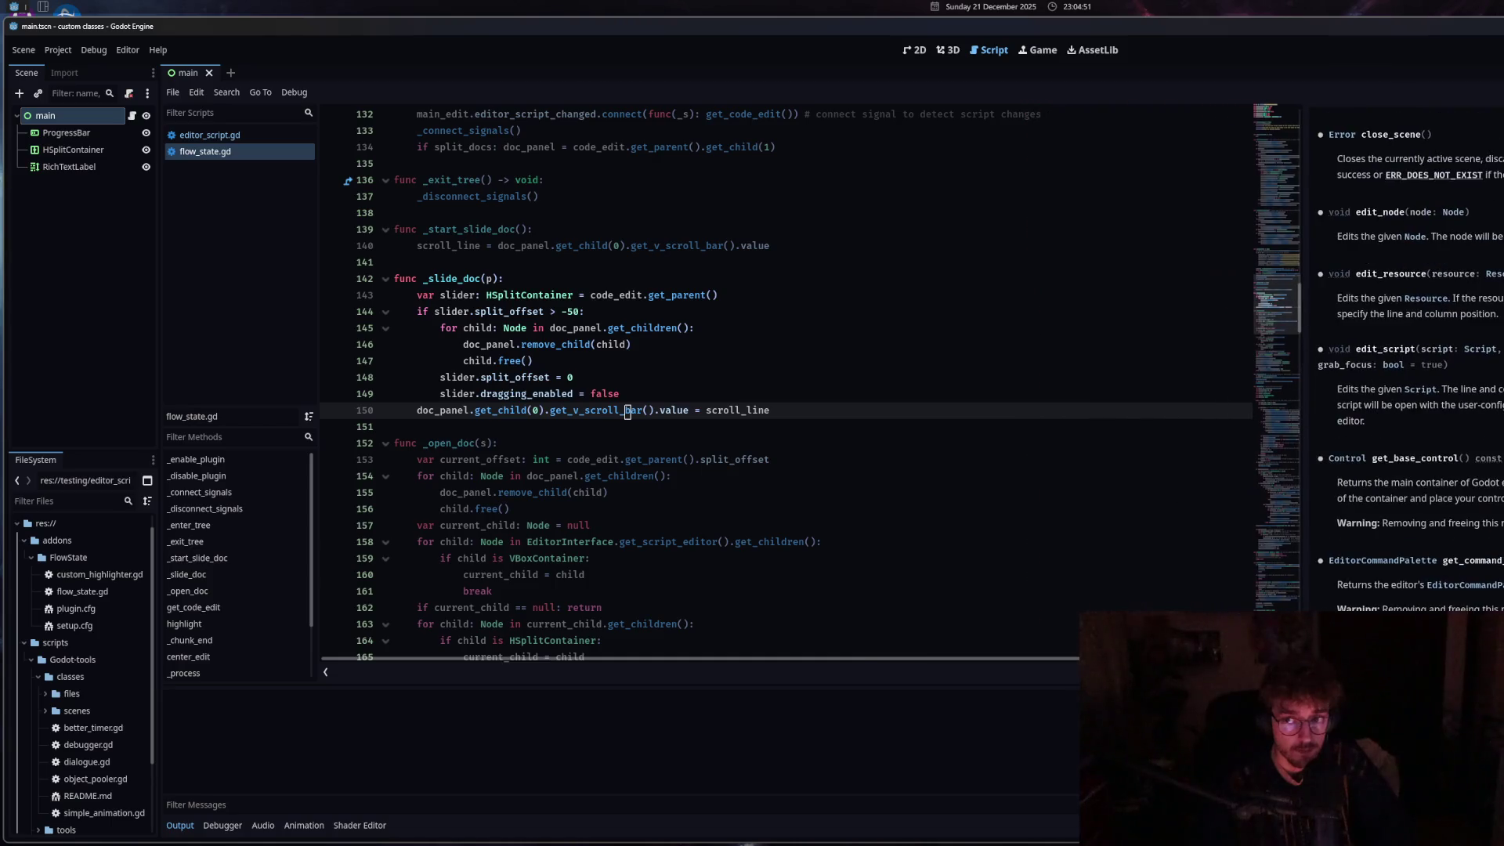
{"action": "mouse_move", "coordinate": [1304, 298]}
{"action": "left_mouse_down"}
{"action": "mouse_move", "coordinate": [1445, 304]}
{"action": "mouse_move", "coordinate": [1167, 313]}
{"action": "mouse_move", "coordinate": [1345, 324]}
{"action": "left_mouse_up"}
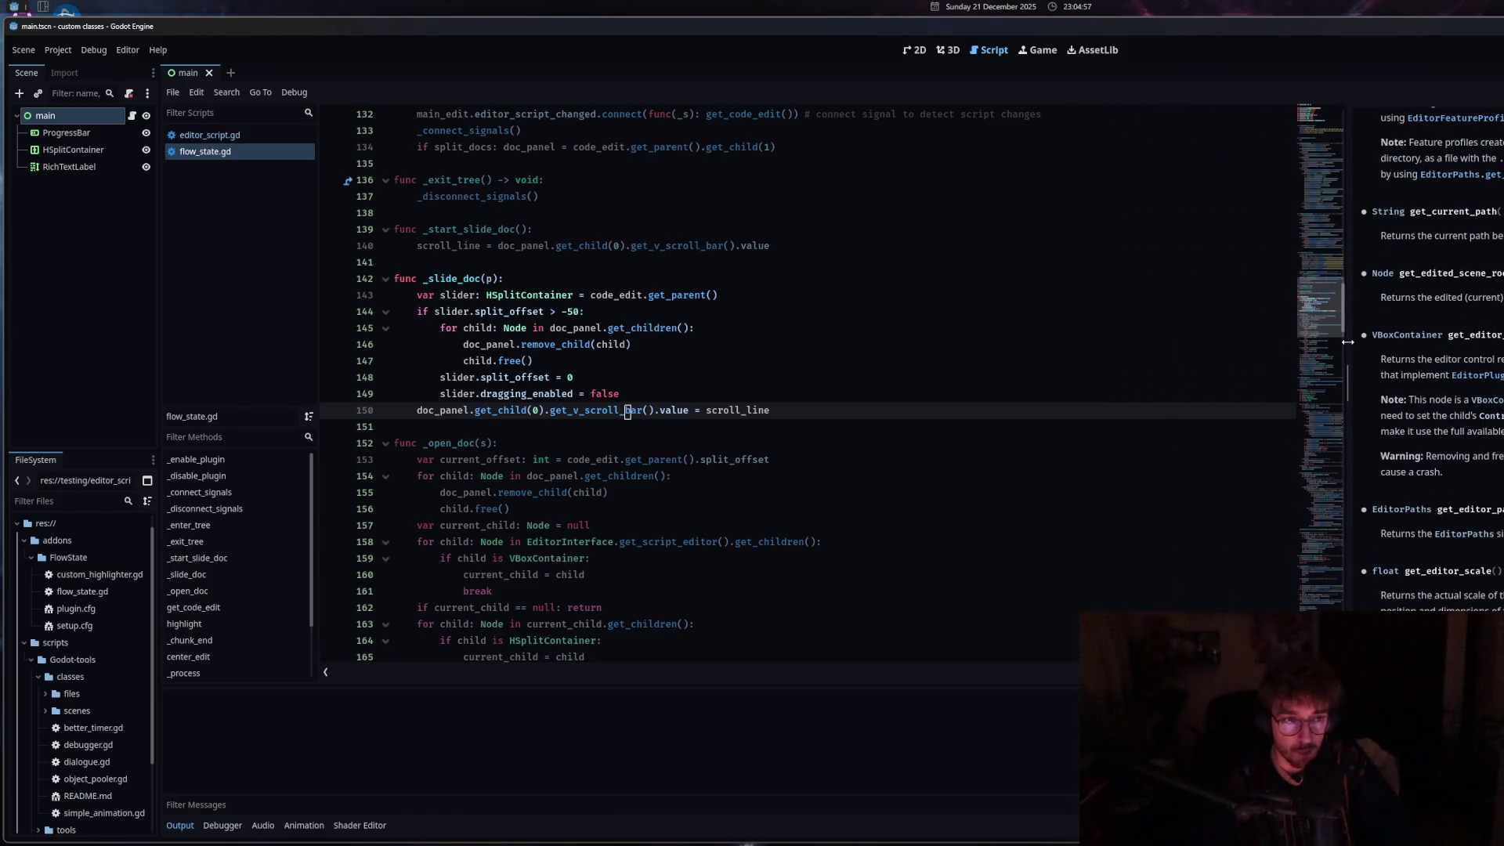
{"action": "left_click", "coordinate": [549, 280]}
{"action": "key", "text": "Return"}
Add print(scroll_line) atop _slide_doc, slide the docs to log 7499, then delete the debug line.
{"action": "type", "text": "print("}
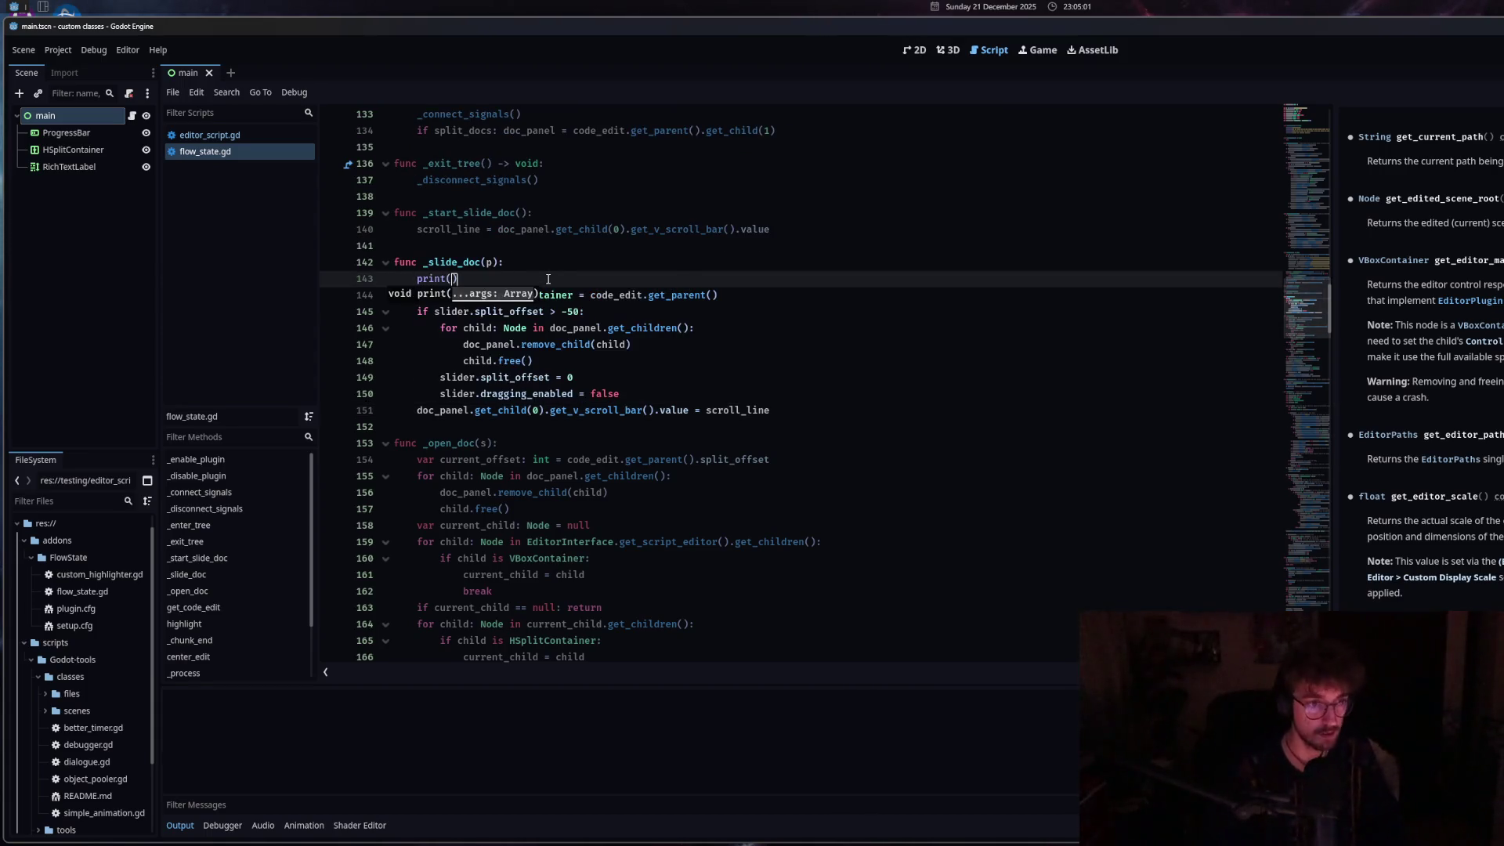
{"action": "type", "text": "dis"}
{"action": "key", "text": "Return"}
{"action": "key", "text": "BackSpace"}
{"action": "key", "text": "BackSpace"}
{"action": "key", "text": "BackSpace"}
{"action": "key", "text": "BackSpace"}
{"action": "type", "text": "s"}
{"action": "key", "text": "Return"}
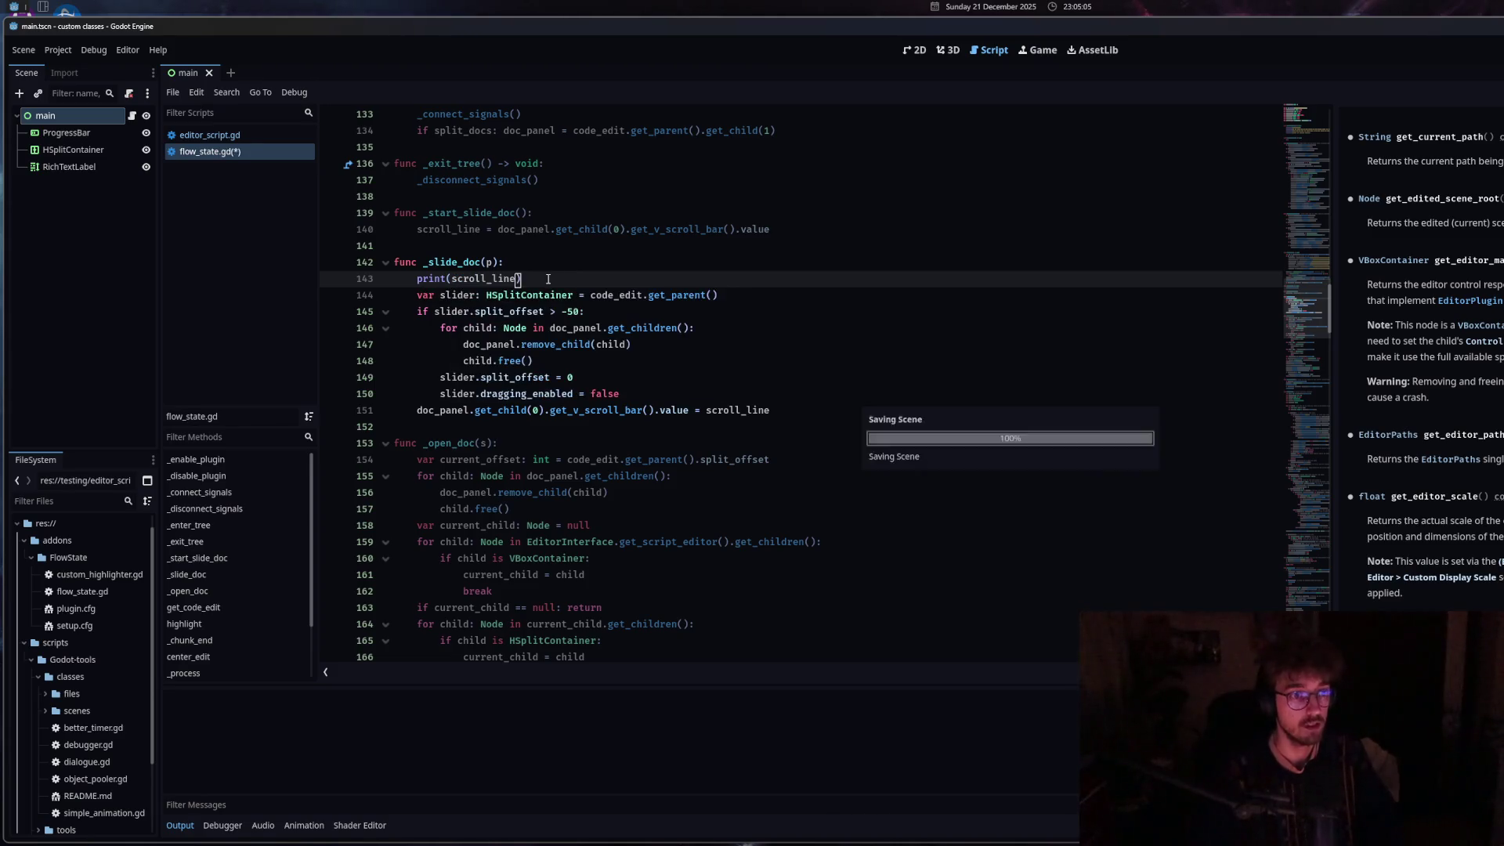
{"action": "mouse_move", "coordinate": [1335, 284]}
{"action": "left_mouse_down"}
{"action": "mouse_move", "coordinate": [1355, 285]}
{"action": "mouse_move", "coordinate": [1337, 286]}
{"action": "mouse_move", "coordinate": [1358, 322]}
{"action": "mouse_move", "coordinate": [1187, 336]}
{"action": "mouse_move", "coordinate": [1473, 325]}
{"action": "mouse_move", "coordinate": [1463, 317]}
{"action": "left_mouse_up"}
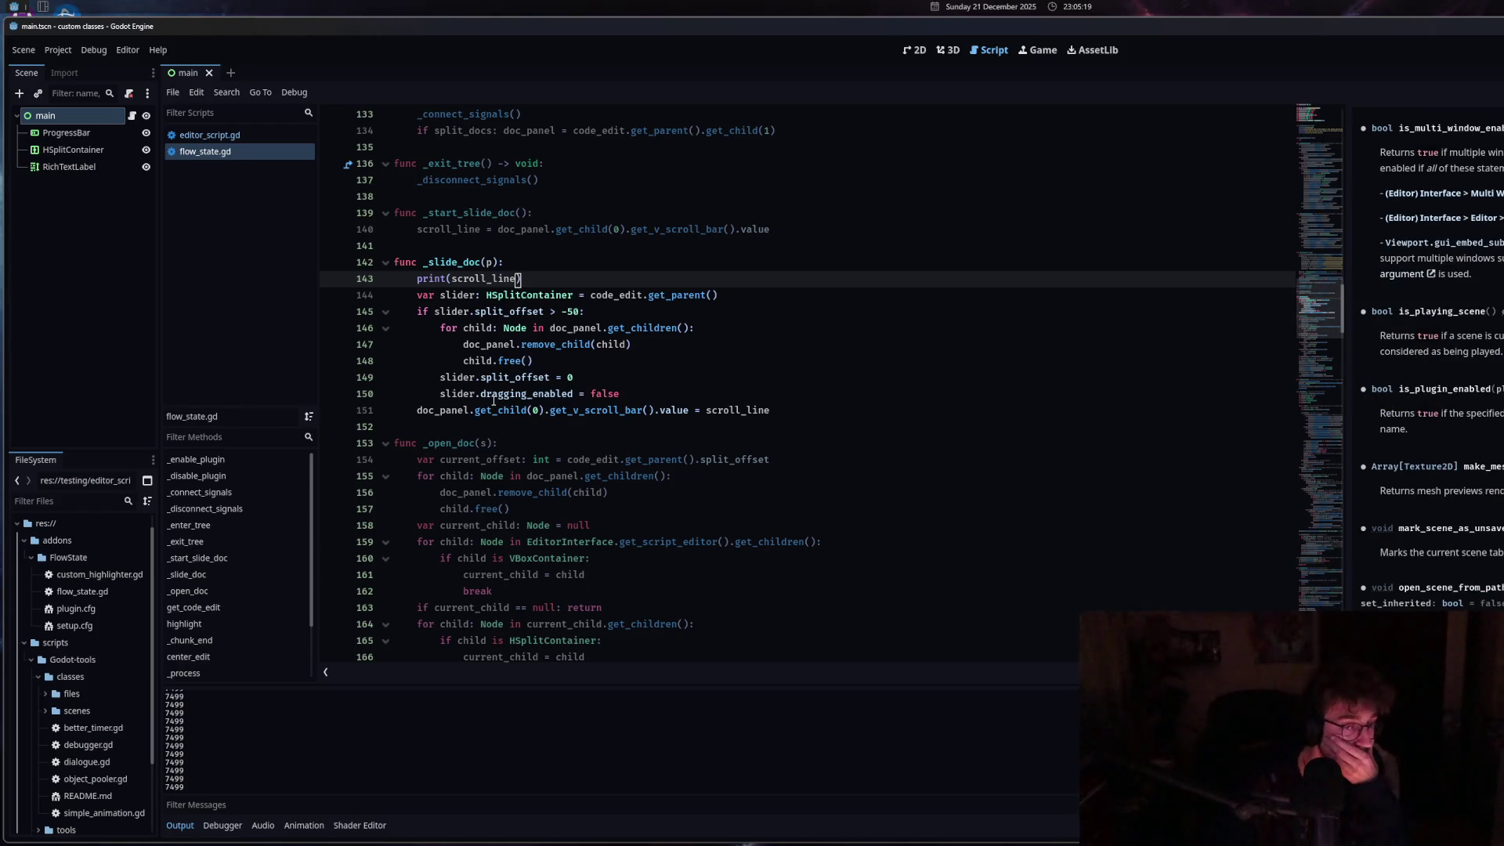
{"action": "left_click_drag", "start_coordinate": [520, 279], "coordinate": [378, 281]}
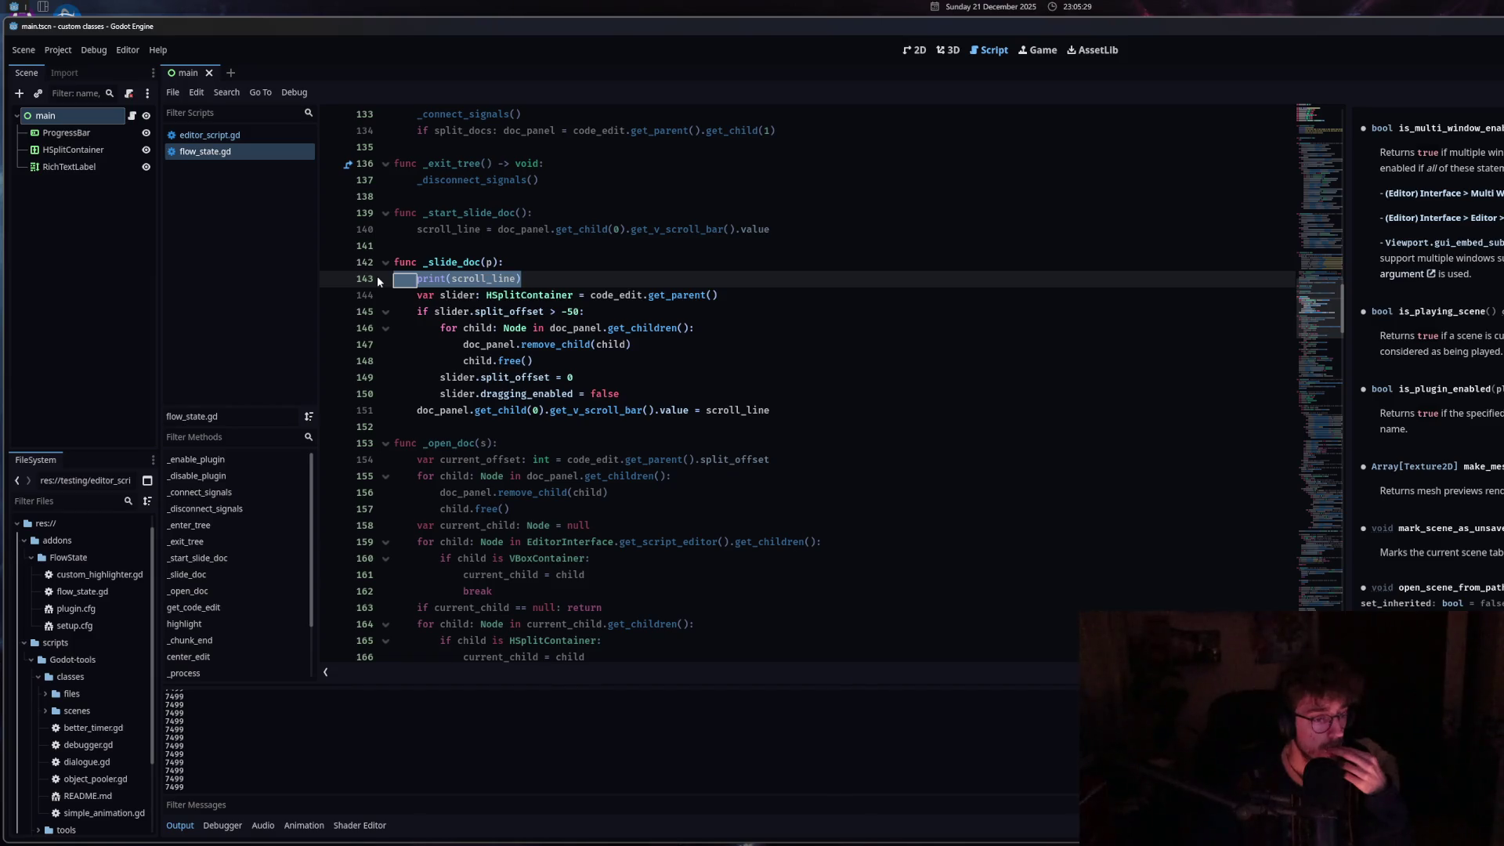
{"action": "key", "text": "BackSpace"}
{"action": "key", "text": "BackSpace"}
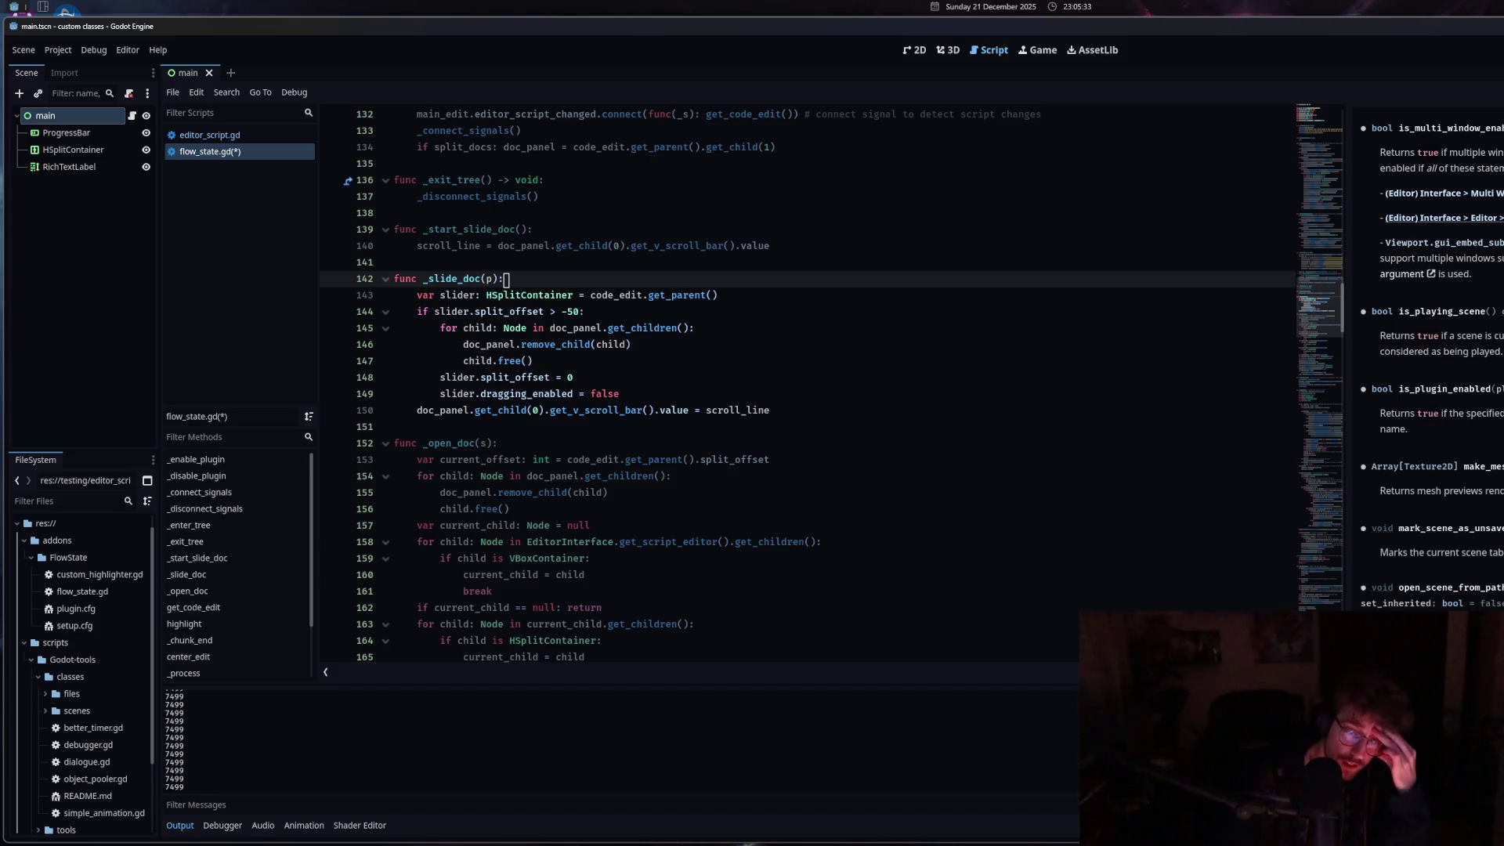
Trim line 150 back to doc_panel.get_child(0) and insert a blank line after the dragging_enabled line.
{"action": "left_click", "coordinate": [494, 410]}
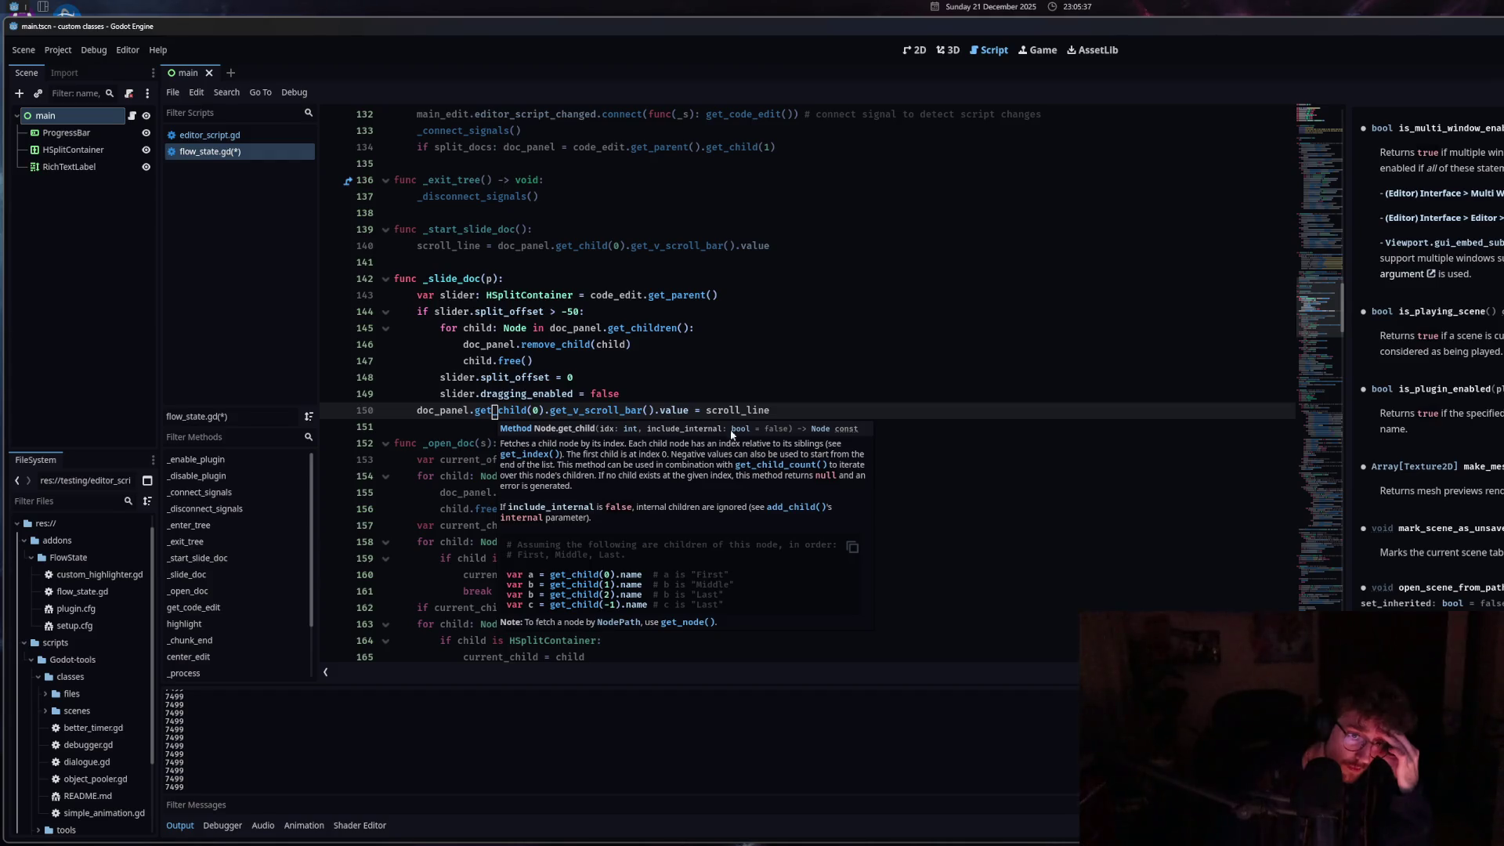
{"action": "left_click", "coordinate": [781, 408]}
{"action": "mouse_move", "coordinate": [781, 408]}
{"action": "left_mouse_down"}
{"action": "mouse_move", "coordinate": [416, 410]}
{"action": "mouse_move", "coordinate": [529, 414]}
{"action": "left_mouse_up"}
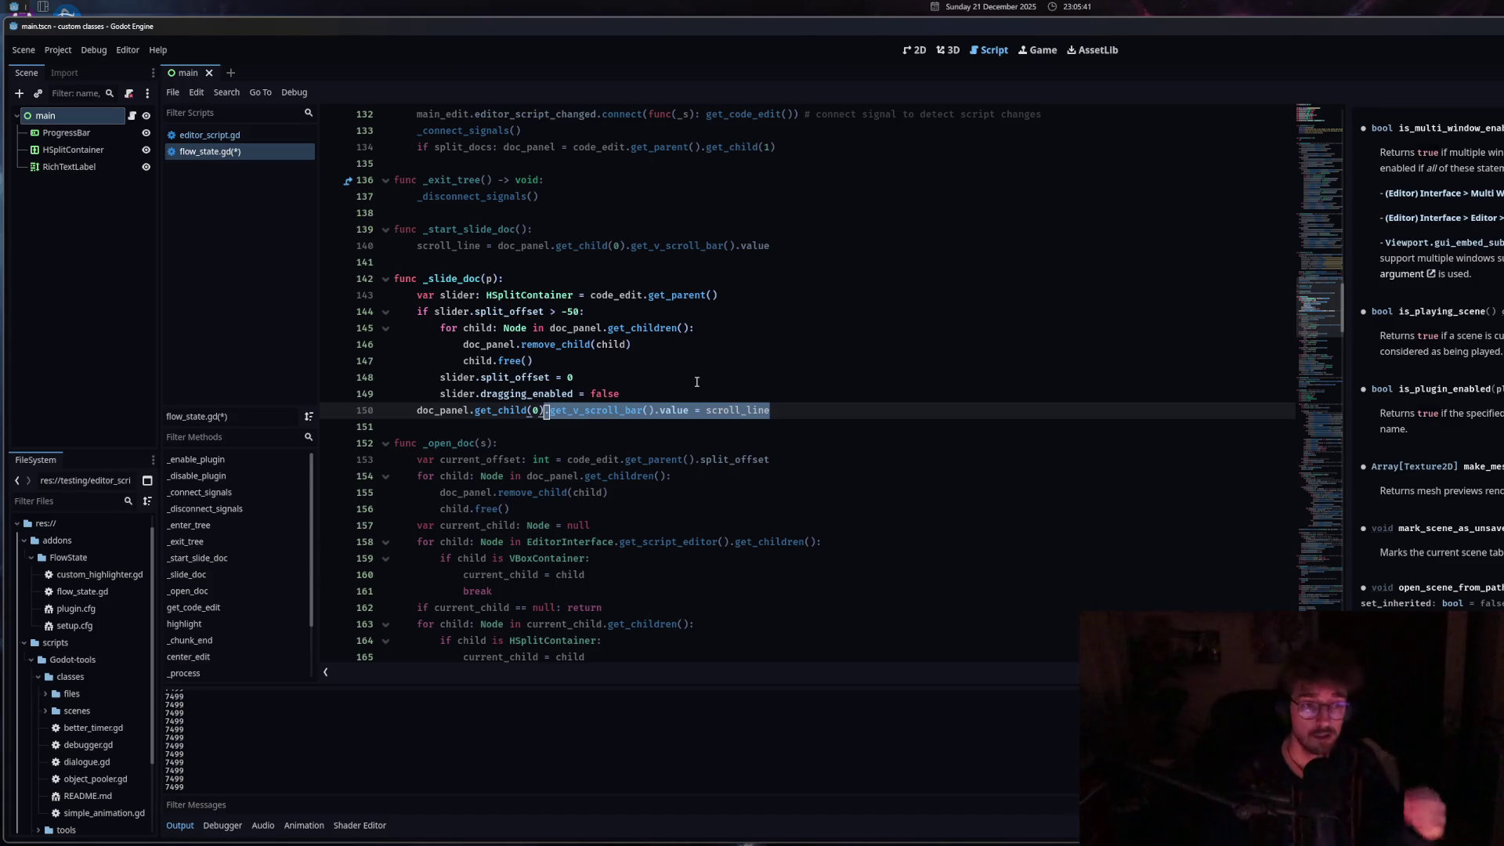
{"action": "type", "text": ".scroll"}
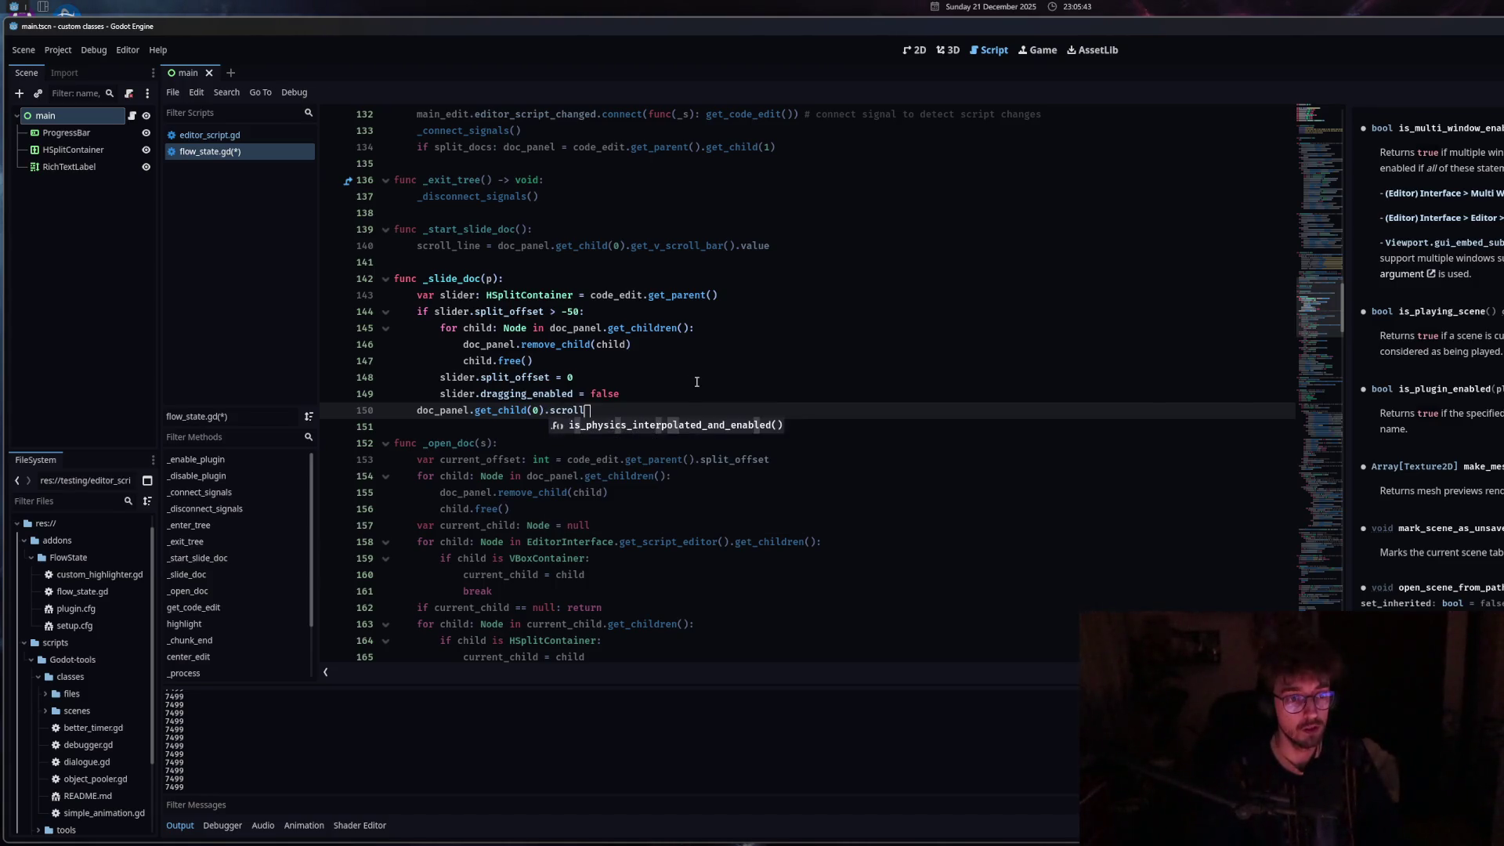
{"action": "key", "text": "BackSpace"}
{"action": "key", "text": "BackSpace"}
{"action": "key", "text": "BackSpace"}
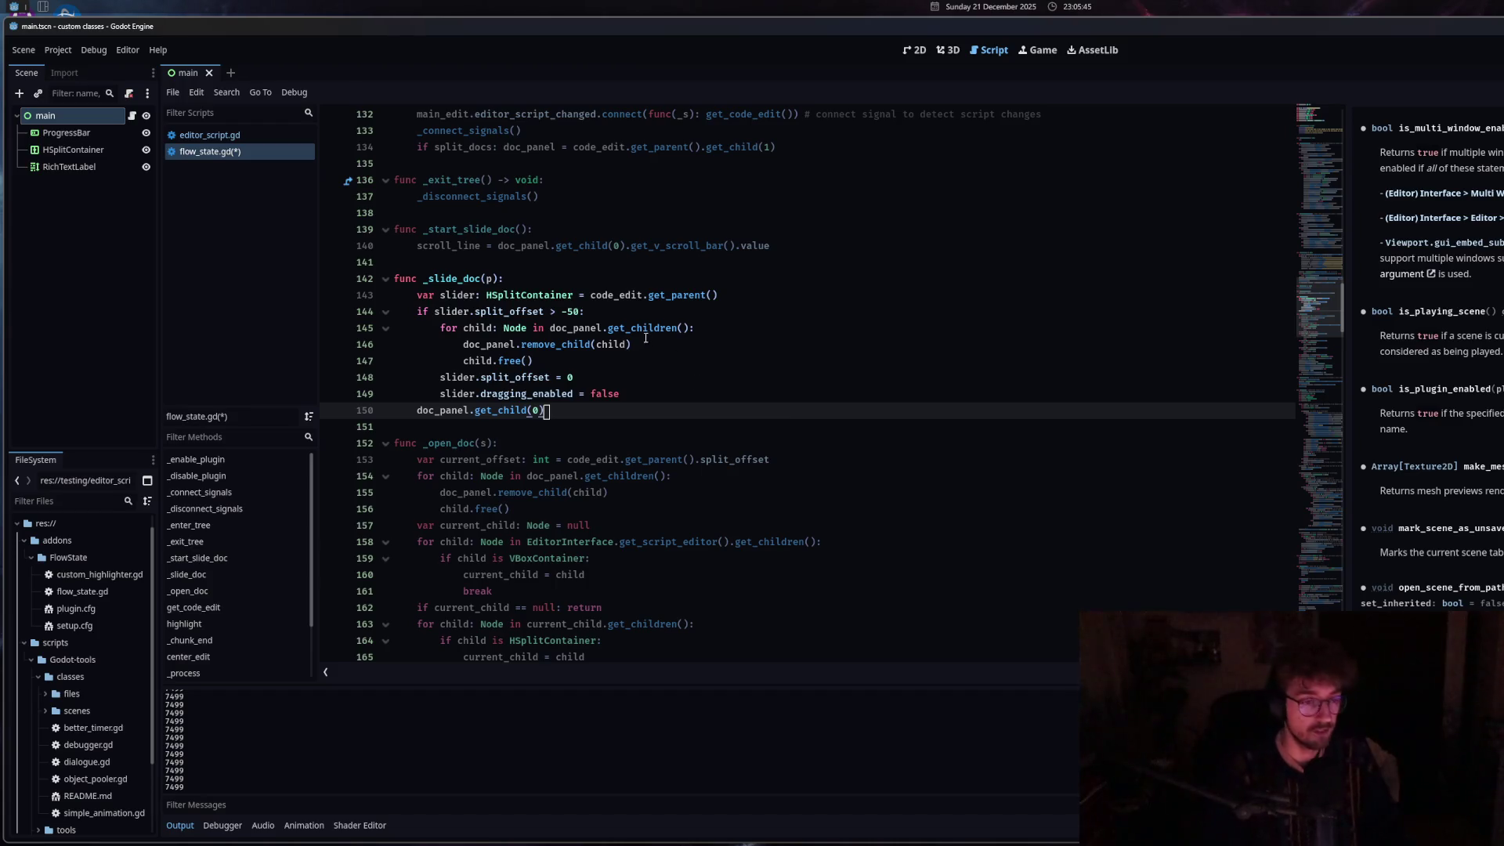
{"action": "left_click", "coordinate": [618, 398]}
{"action": "key", "text": "Return"}
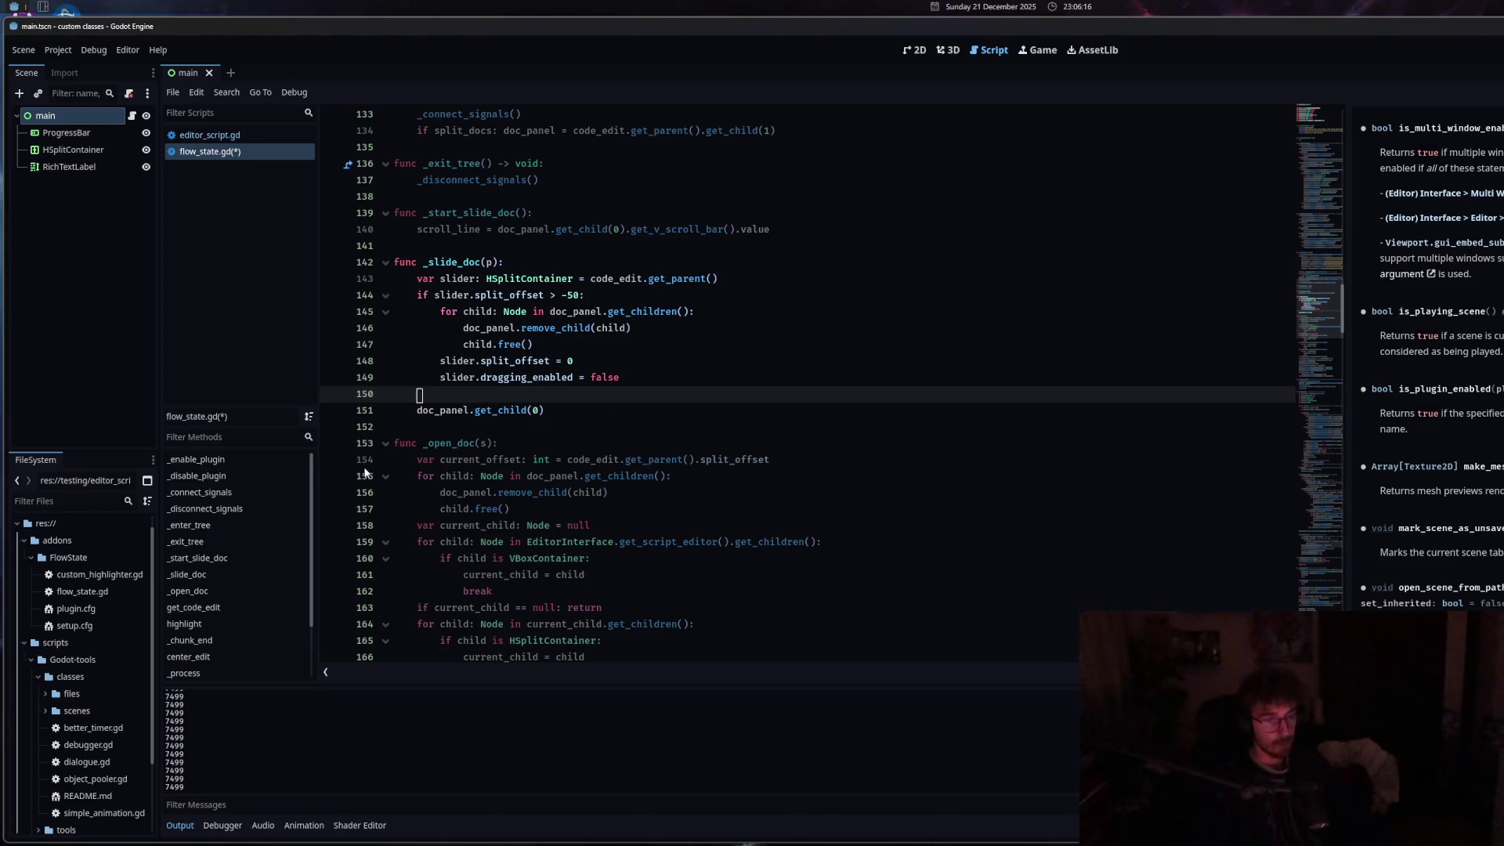
{"action": "key", "text": "alt+space"}
Launch Zen via the launcher and open the ChatGPT 'Get top visible line' conversation.
{"action": "type", "text": "zen"}
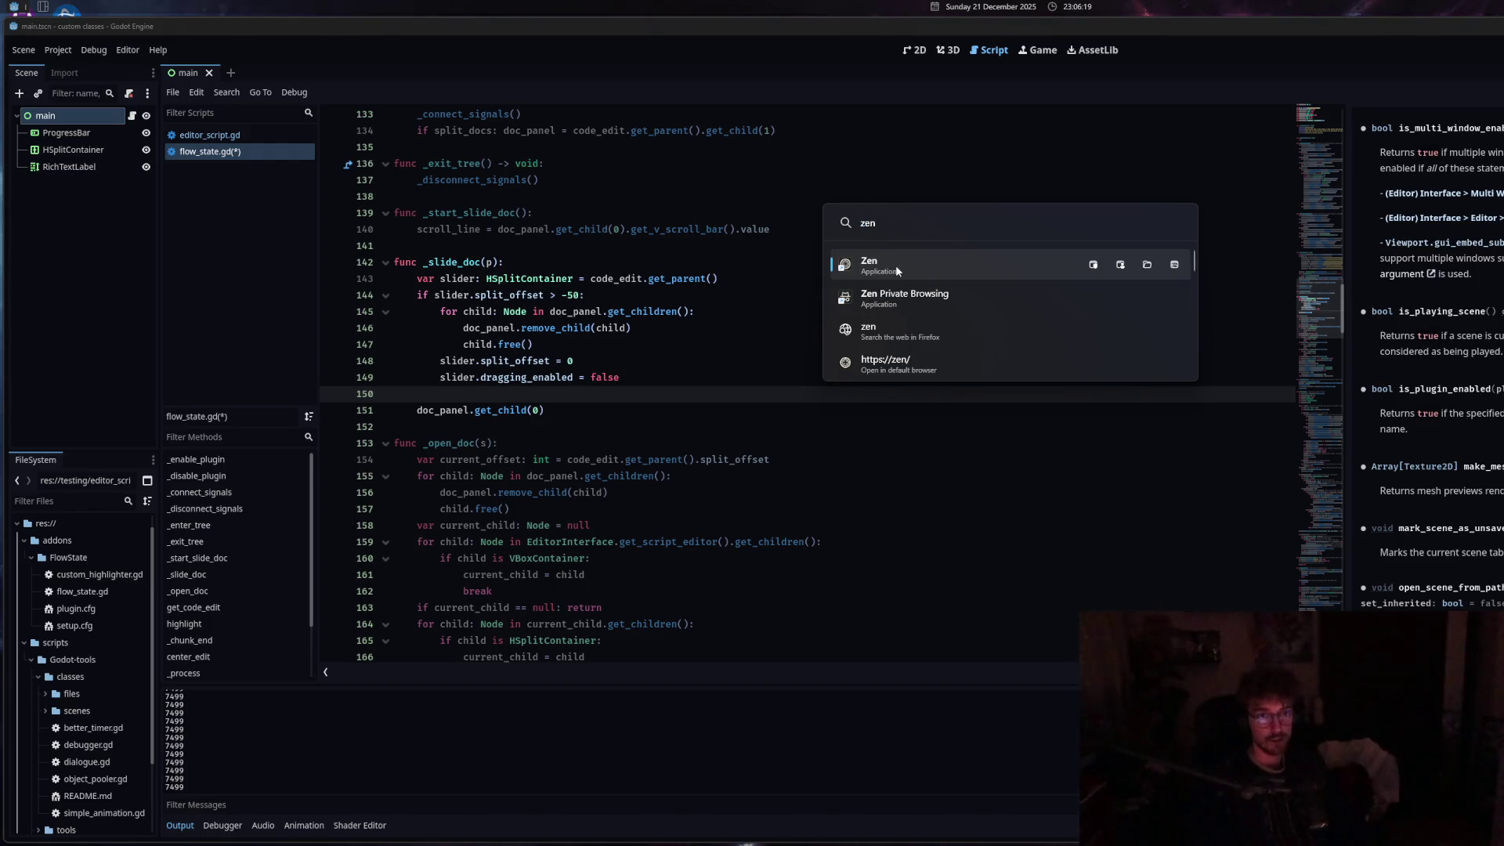
{"action": "key", "text": "Return"}
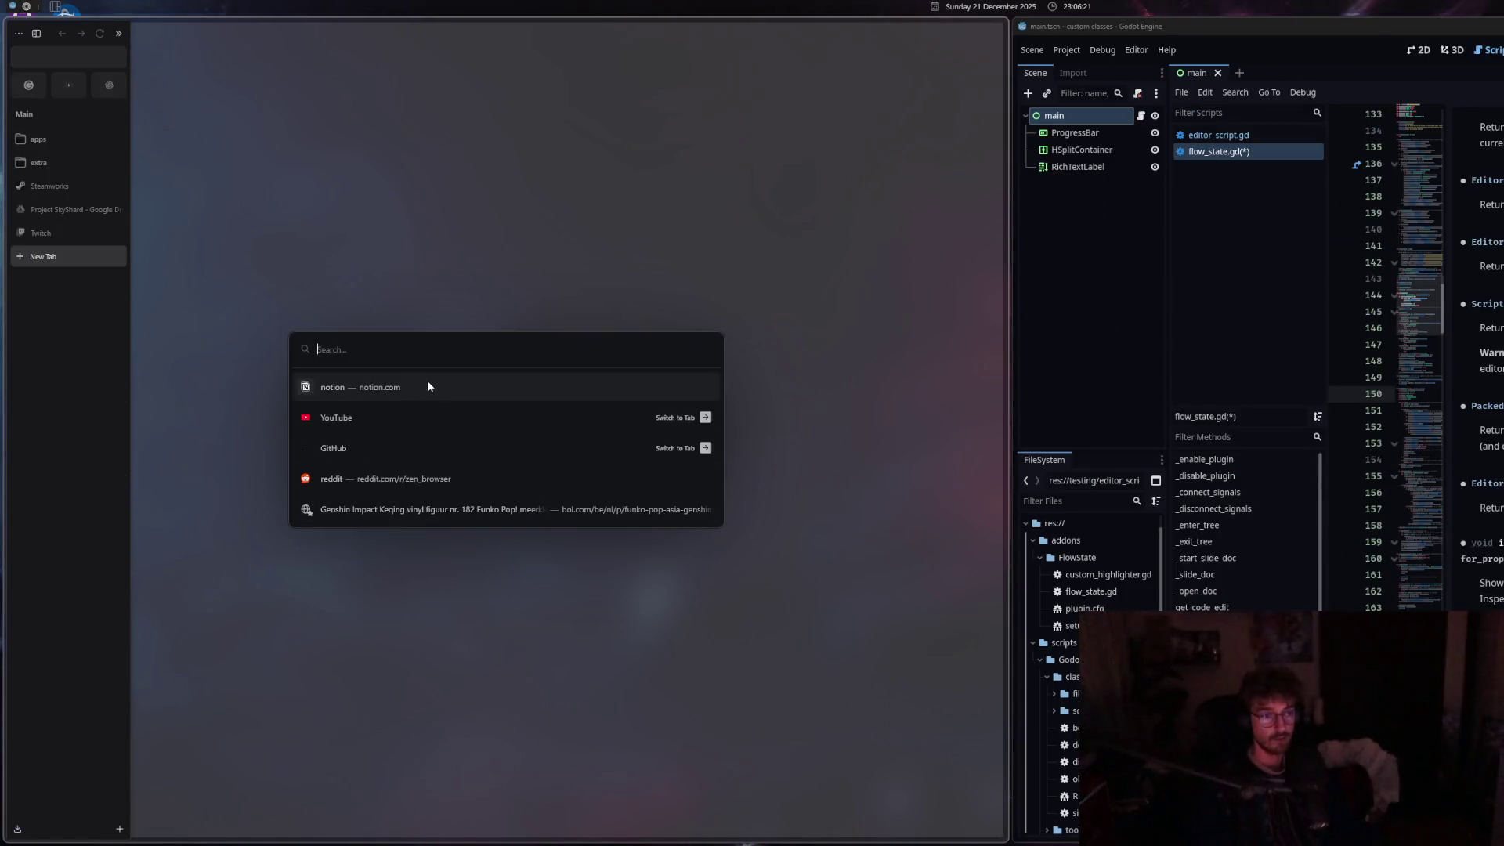
{"action": "left_click", "coordinate": [67, 88]}
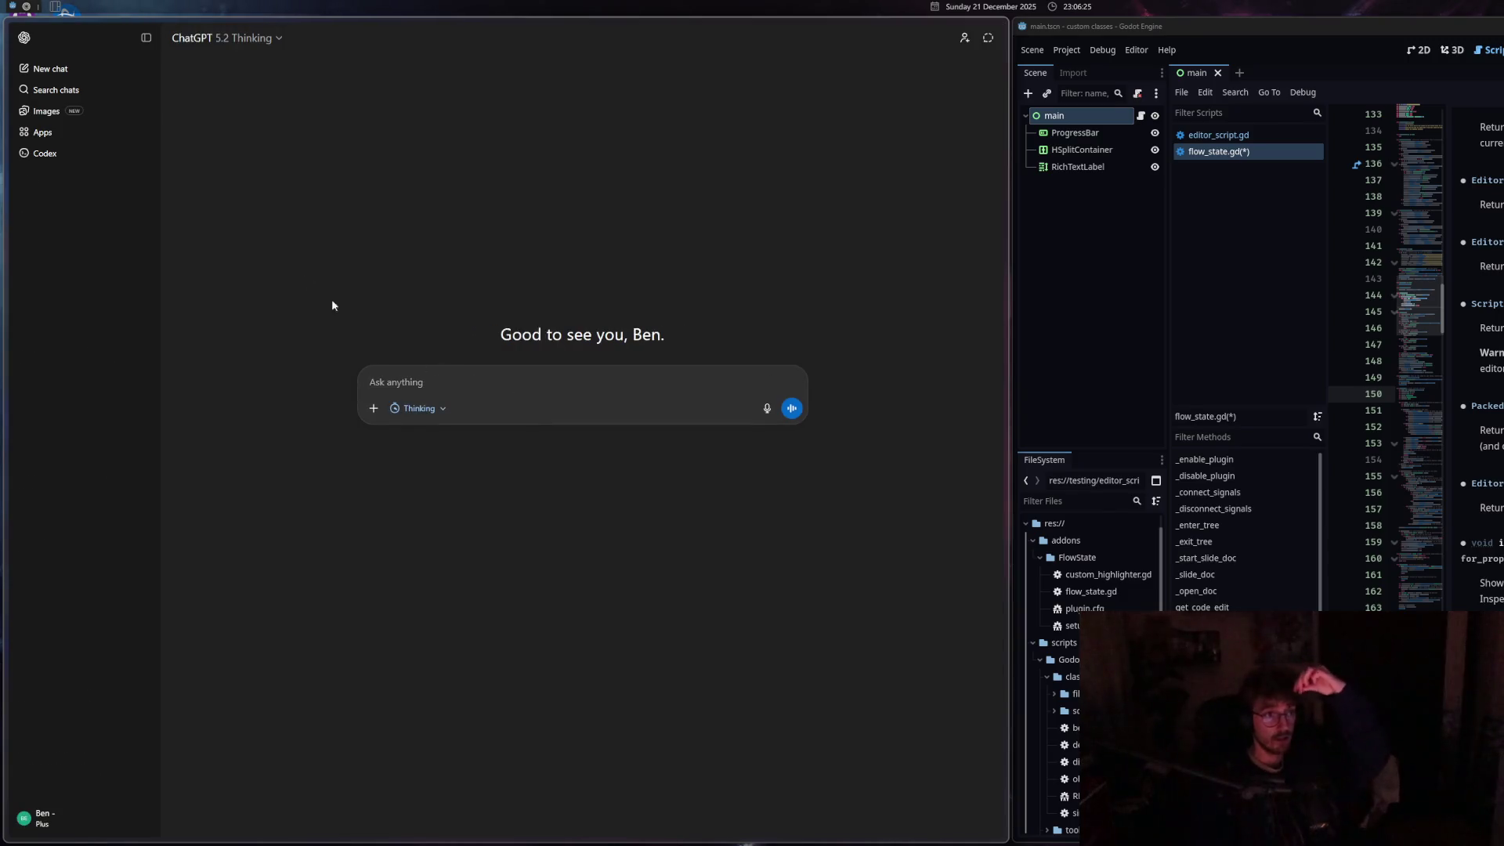
{"action": "left_click", "coordinate": [65, 354]}
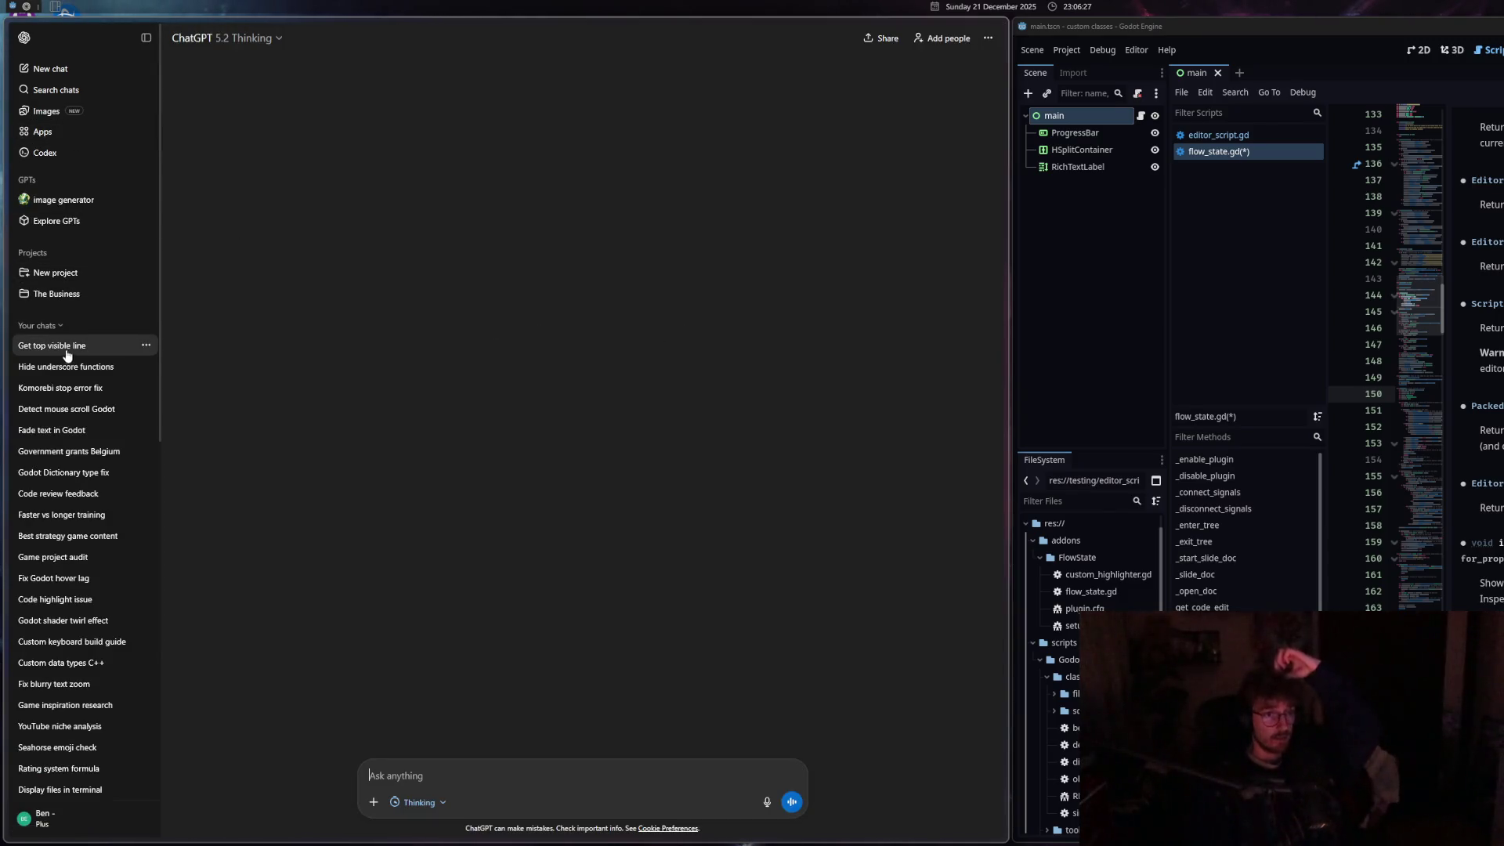
Discard the 'ok so that' draft message and tile Godot on the left with the browser on the right.
{"action": "type", "text": "ok so that"}
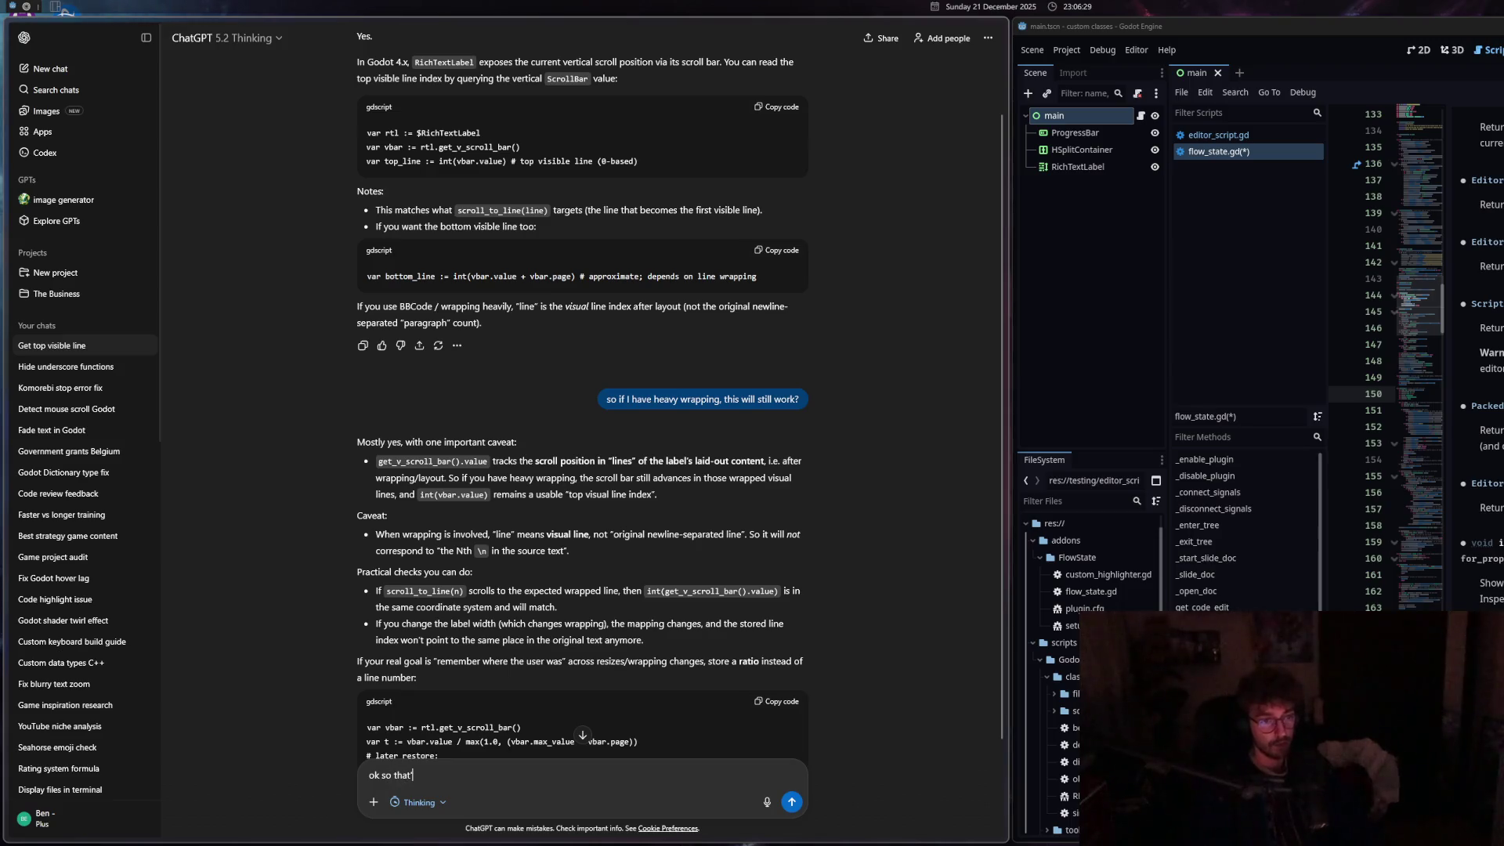
{"action": "scroll", "coordinate": [647, 547], "scroll_direction": "down", "scroll_amount": 2}
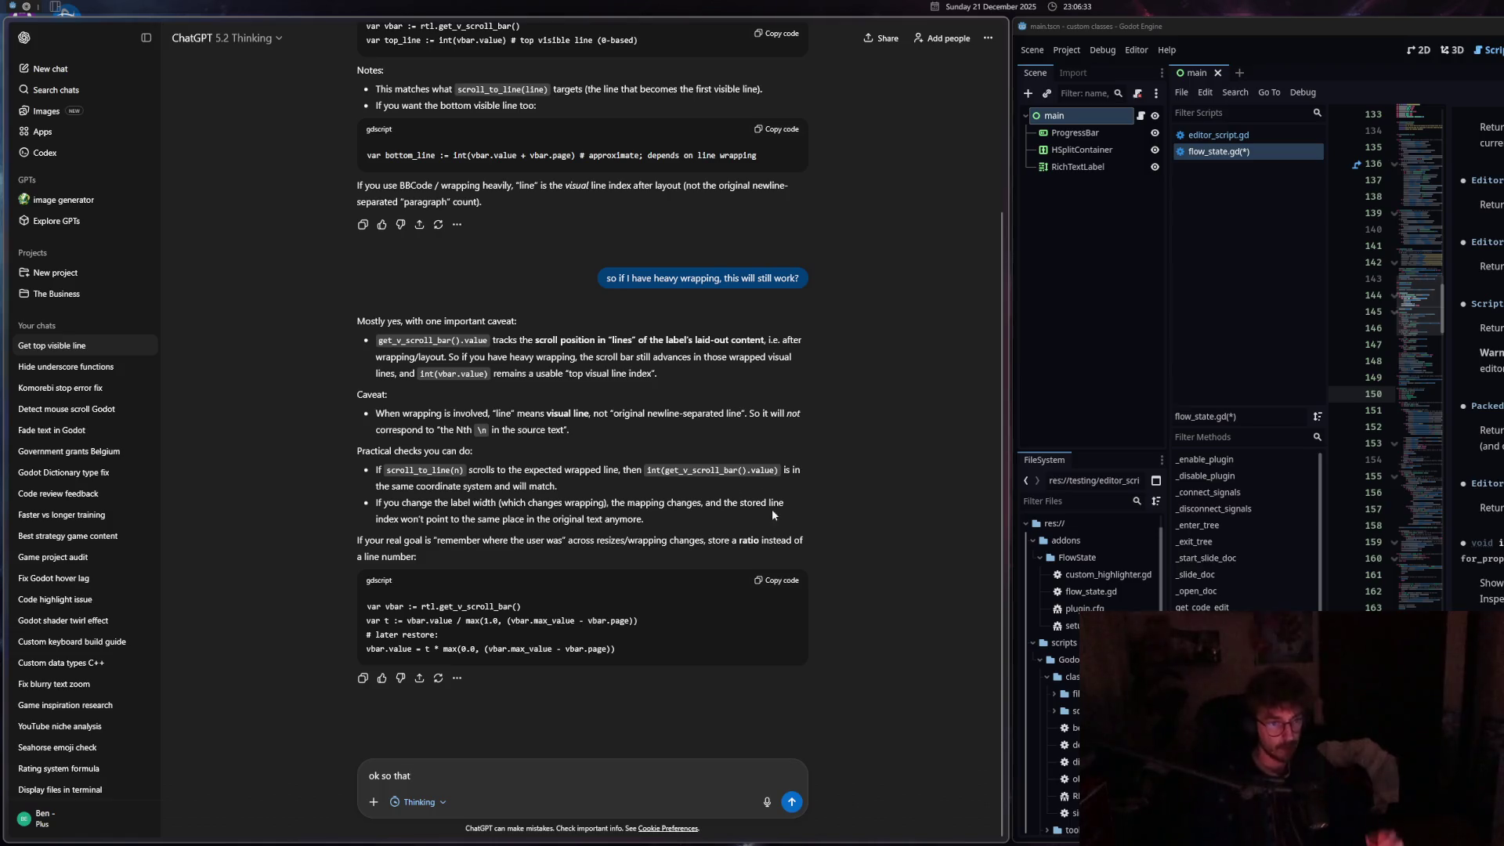
{"action": "left_click_drag", "start_coordinate": [462, 542], "coordinate": [771, 540]}
{"action": "left_click", "coordinate": [570, 542]}
{"action": "left_click", "coordinate": [771, 540]}
{"action": "left_click_drag", "start_coordinate": [413, 776], "coordinate": [337, 767]}
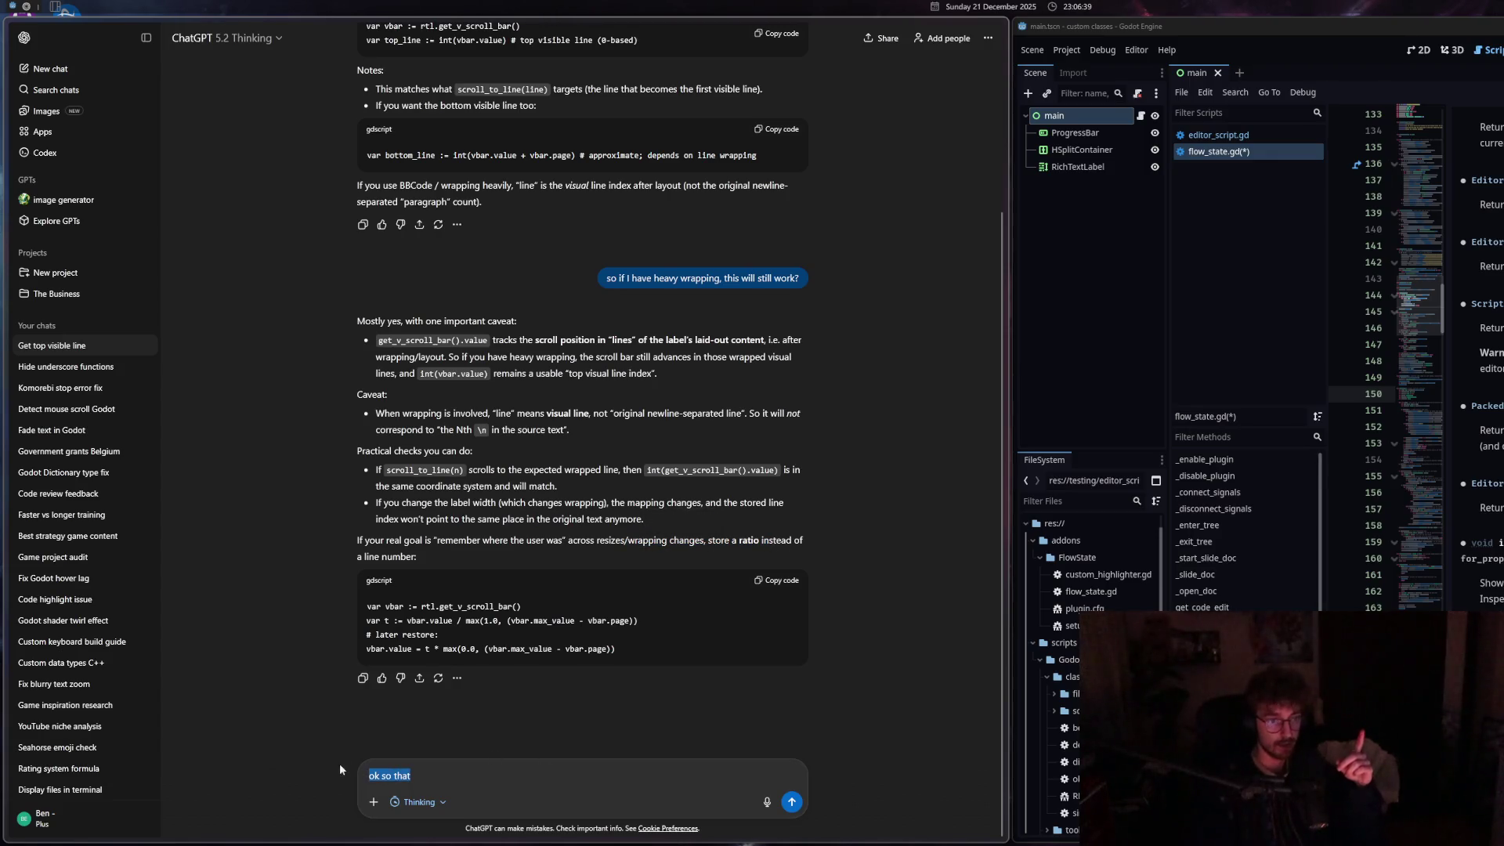
{"action": "key", "text": "BackSpace"}
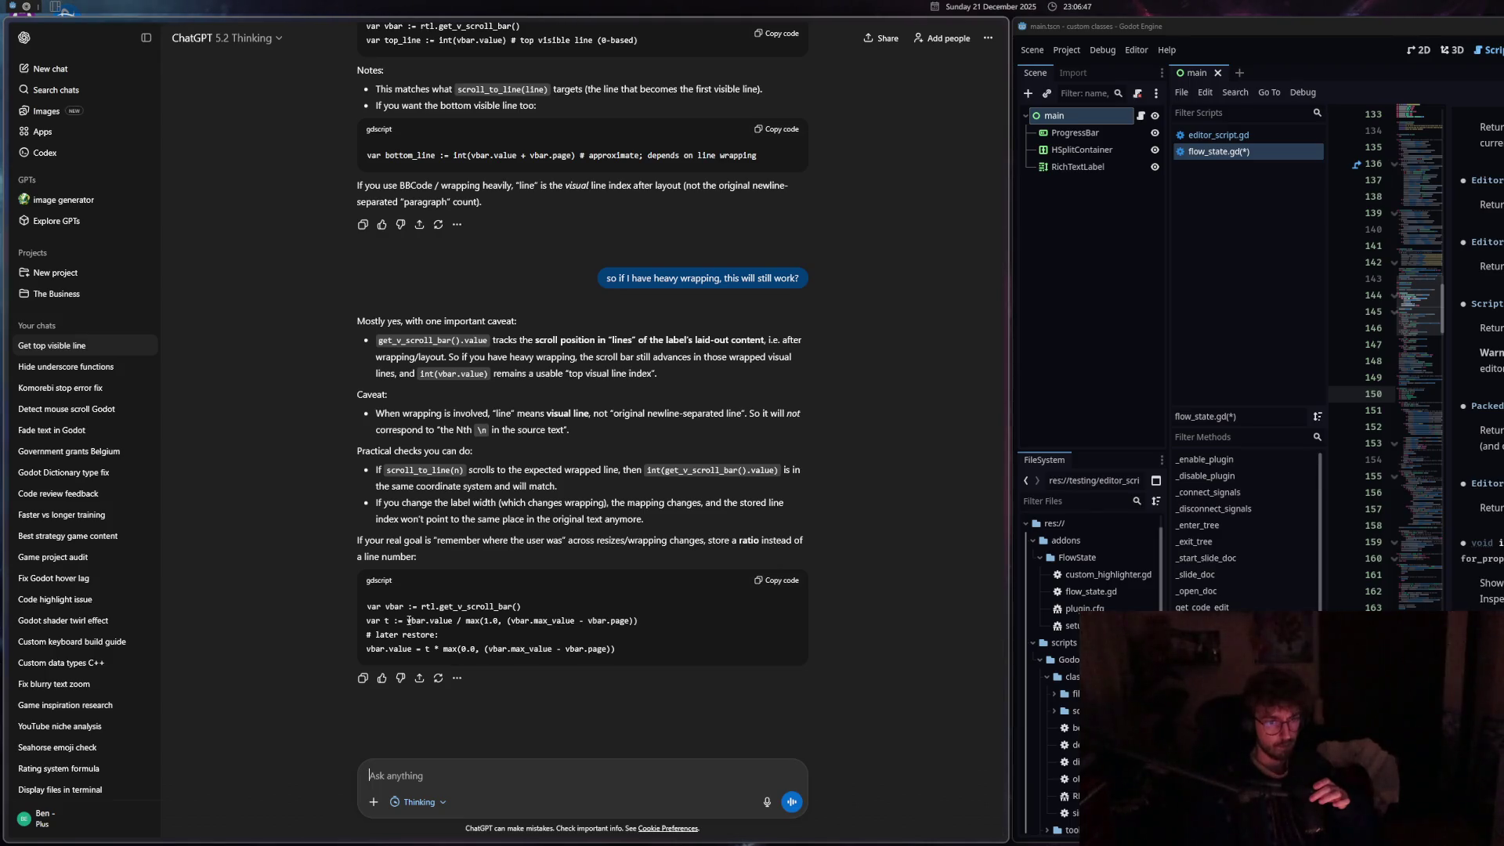
{"action": "mouse_move", "coordinate": [848, 33]}
{"action": "left_click_drag", "start_coordinate": [847, 33], "coordinate": [1253, 156]}
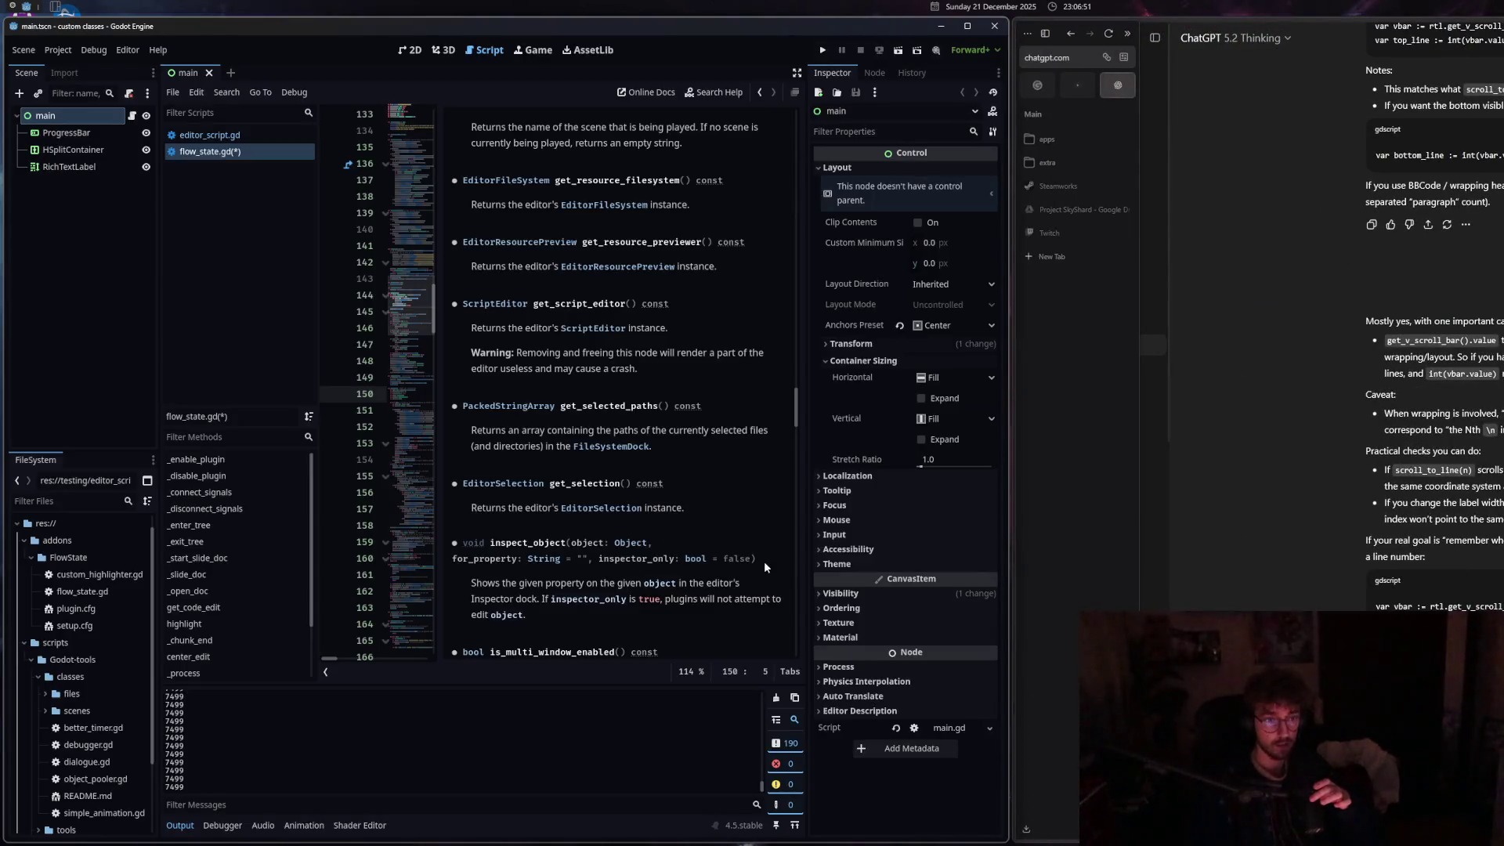
Slide the docs panel closed, save flow_state.gd, and clear the error messages from Output.
{"action": "left_click_drag", "start_coordinate": [437, 306], "coordinate": [820, 274]}
{"action": "scroll", "coordinate": [554, 507], "scroll_direction": "down", "scroll_amount": 2}
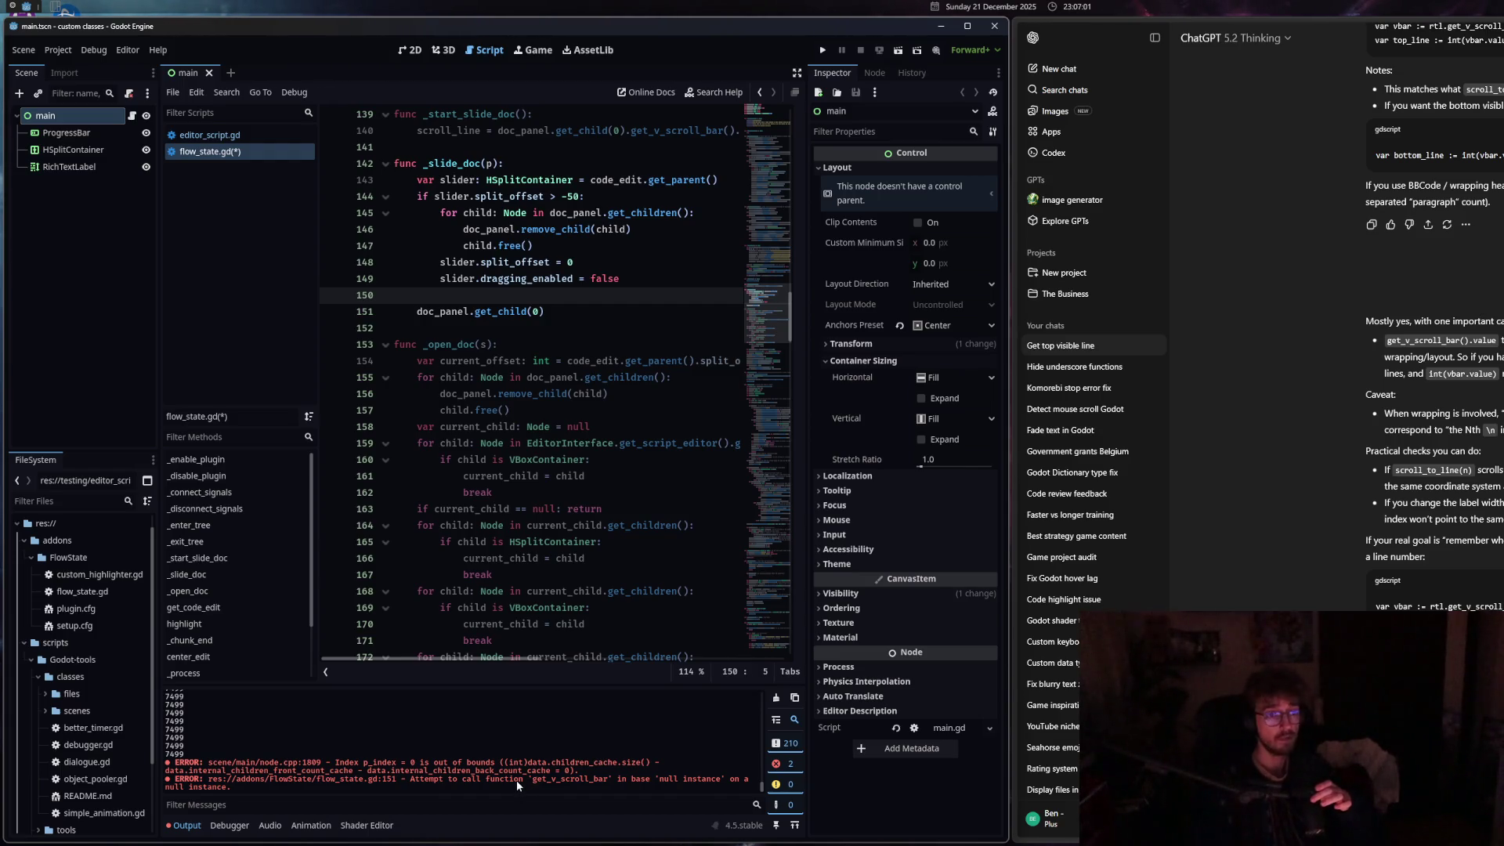
{"action": "left_click", "coordinate": [551, 443]}
{"action": "key", "text": "ctrl+s"}
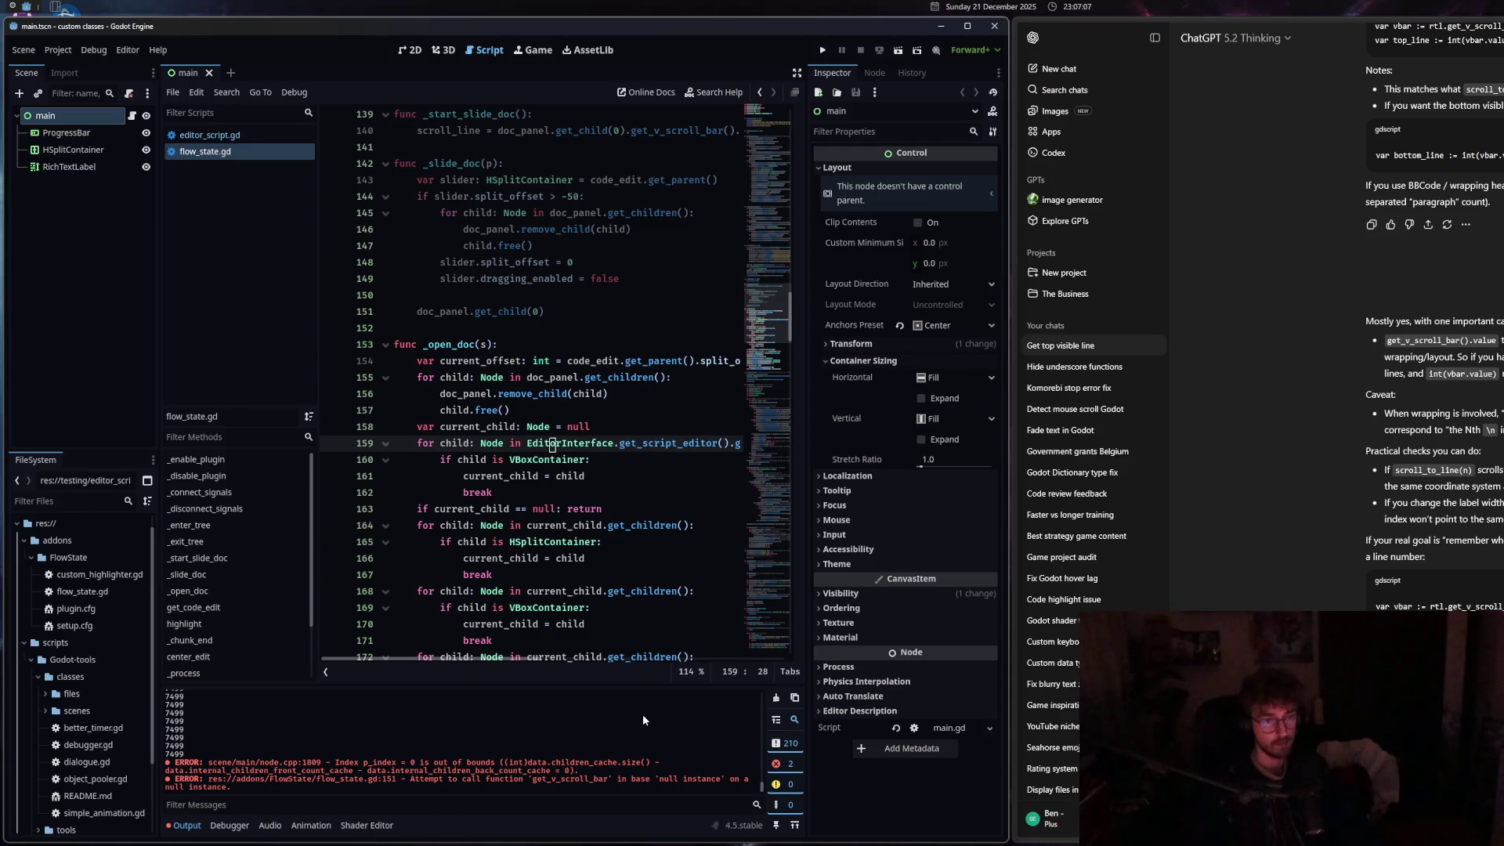
{"action": "left_click", "coordinate": [778, 697]}
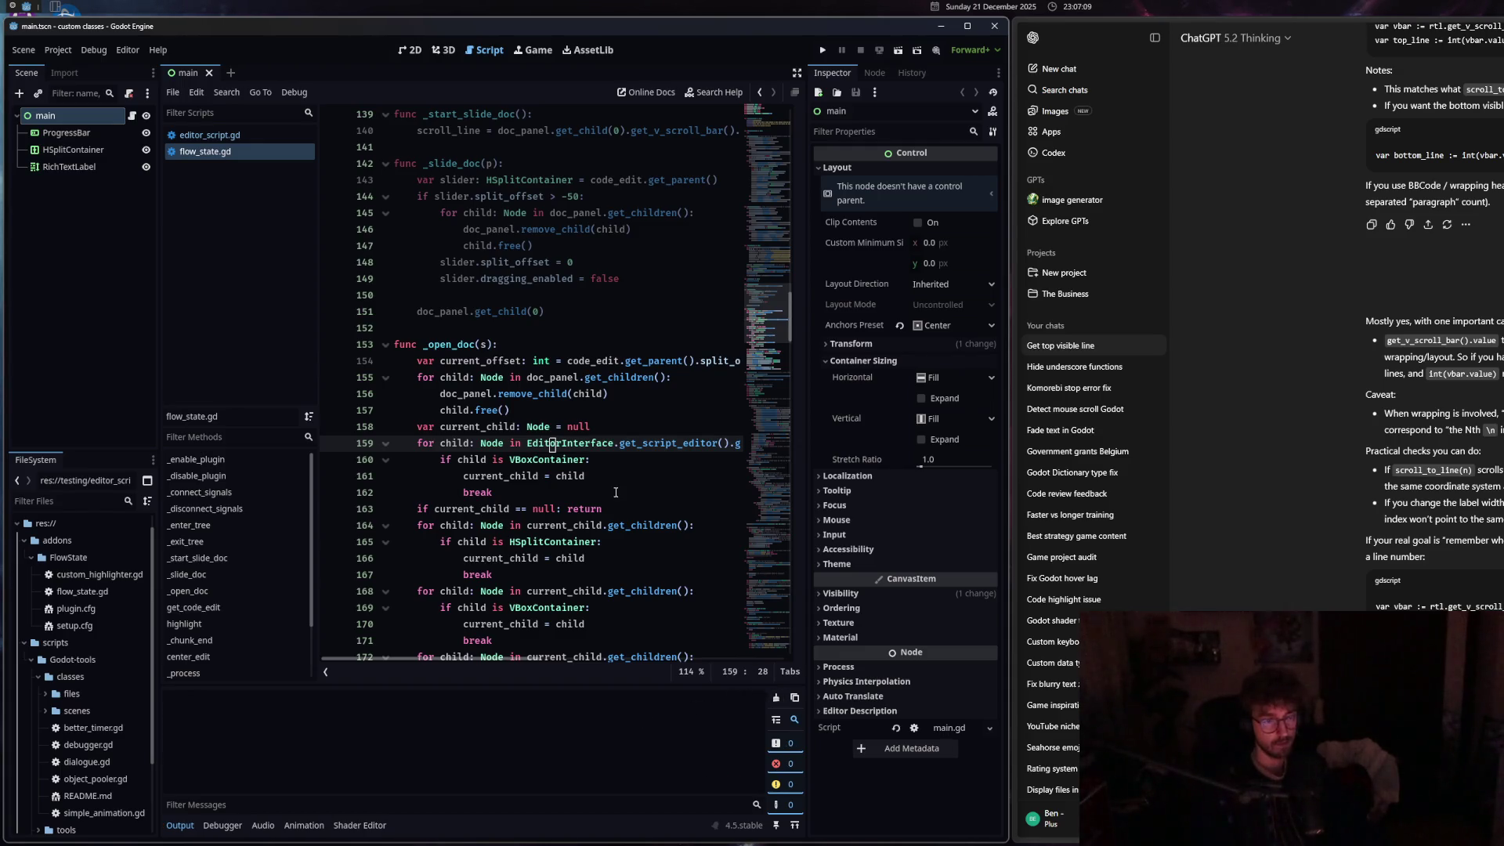
Scroll down through flow_state.gd and widen the Godot window over the ChatGPT sidebar.
{"action": "left_click", "coordinate": [563, 493]}
{"action": "scroll", "coordinate": [563, 486], "scroll_direction": "up", "scroll_amount": 5}
{"action": "left_click", "coordinate": [564, 475]}
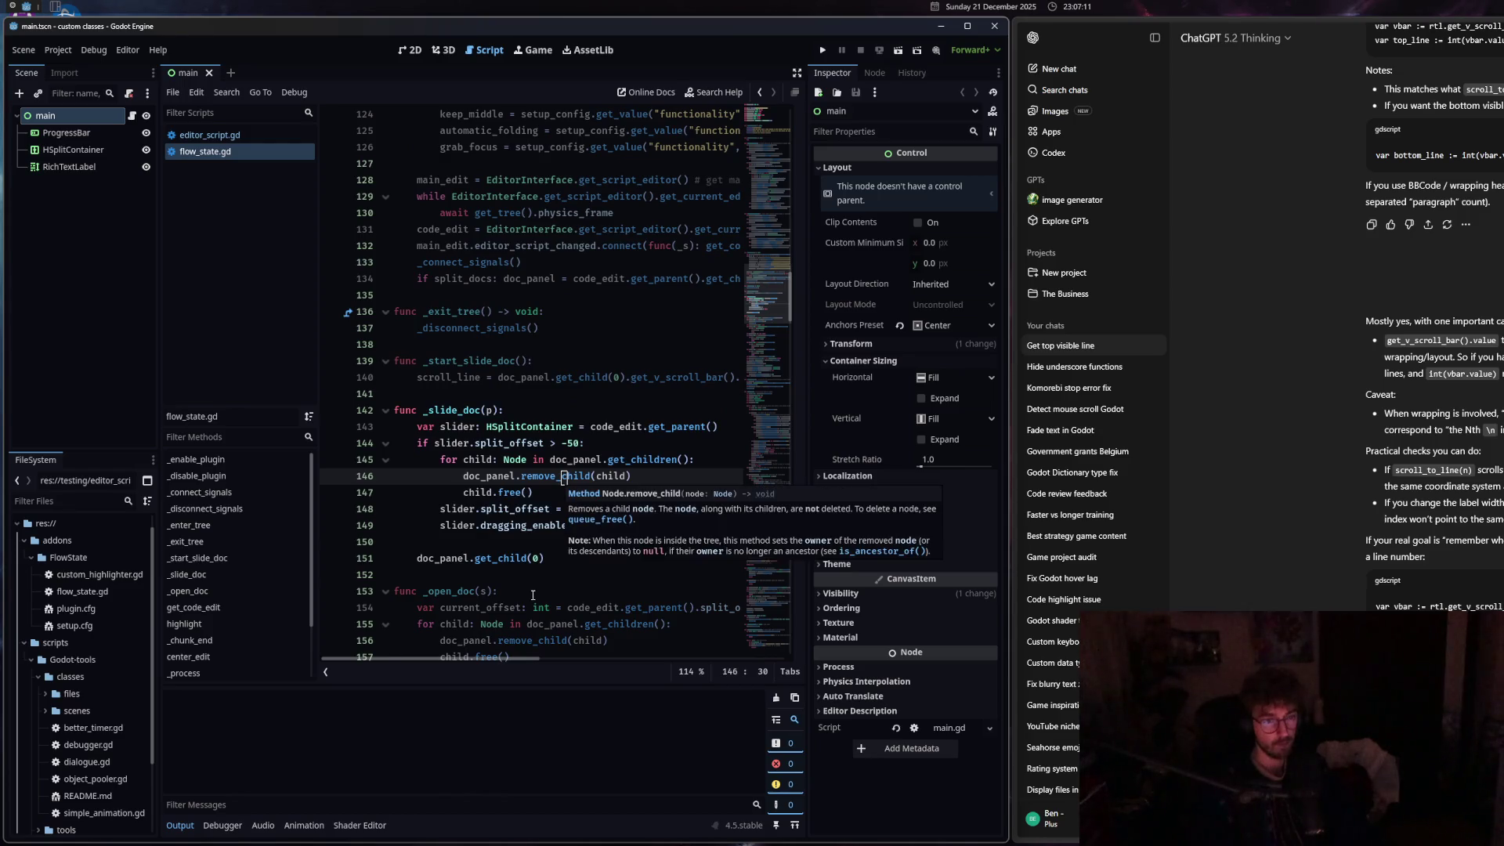
{"action": "scroll", "coordinate": [549, 533], "scroll_direction": "down", "scroll_amount": 2}
{"action": "scroll", "coordinate": [526, 593], "scroll_direction": "down", "scroll_amount": 3}
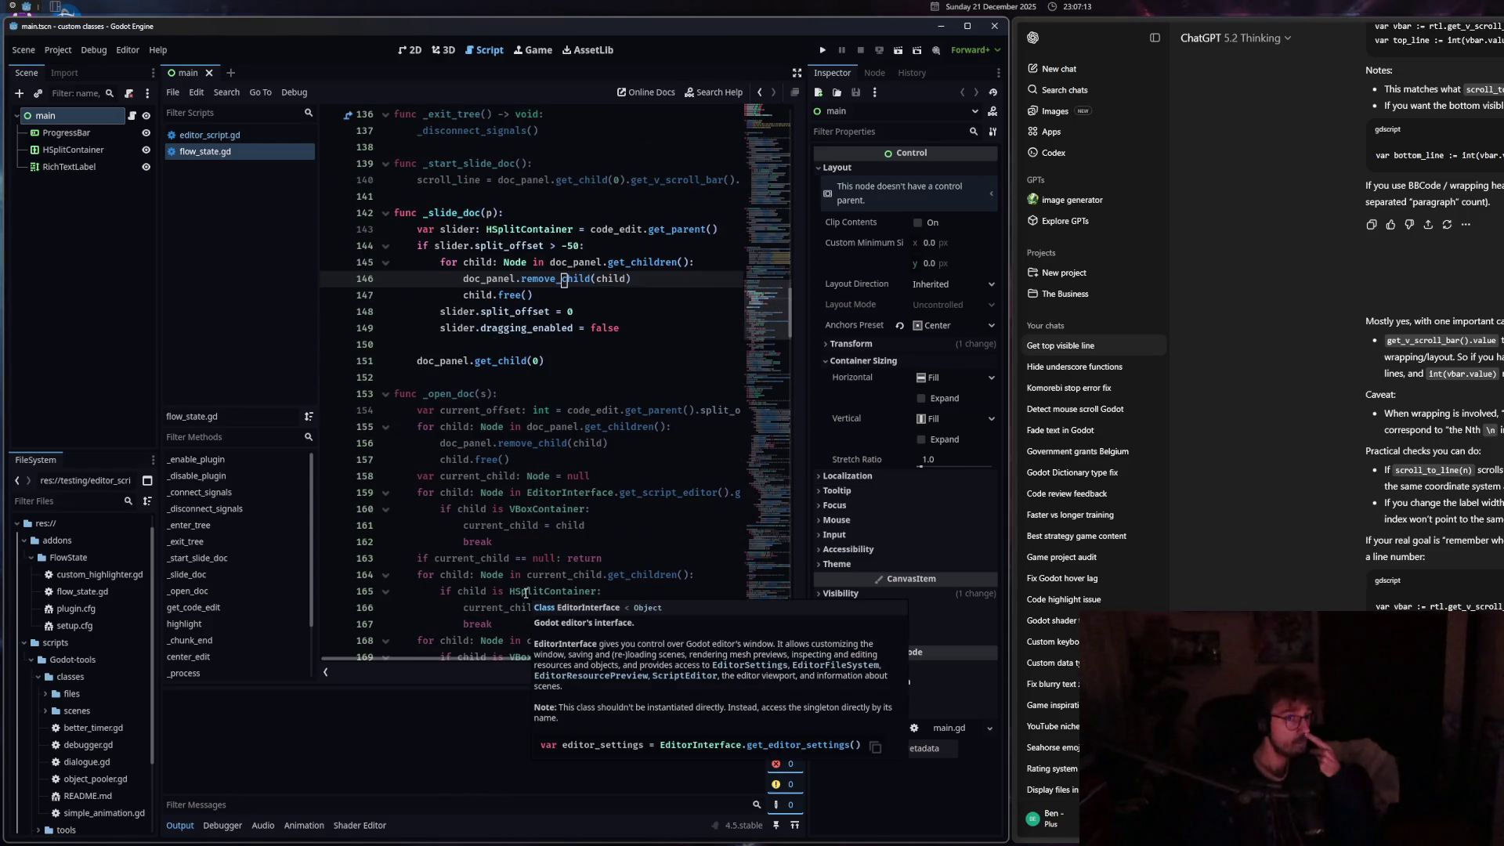
{"action": "scroll", "coordinate": [444, 536], "scroll_direction": "down", "scroll_amount": 3}
{"action": "scroll", "coordinate": [444, 536], "scroll_direction": "down", "scroll_amount": 5}
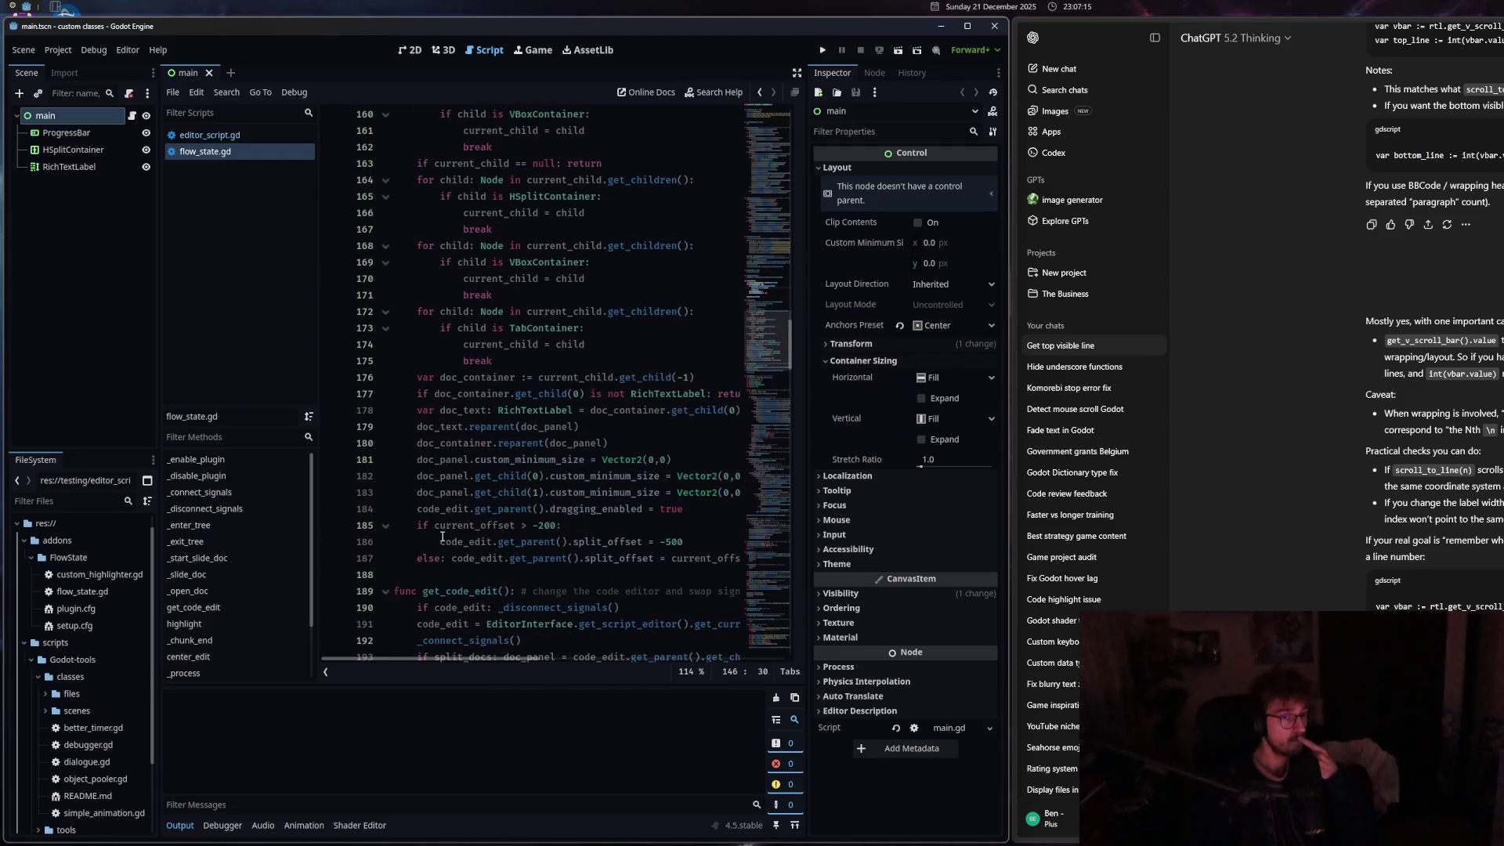
{"action": "scroll", "coordinate": [443, 536], "scroll_direction": "down", "scroll_amount": 1}
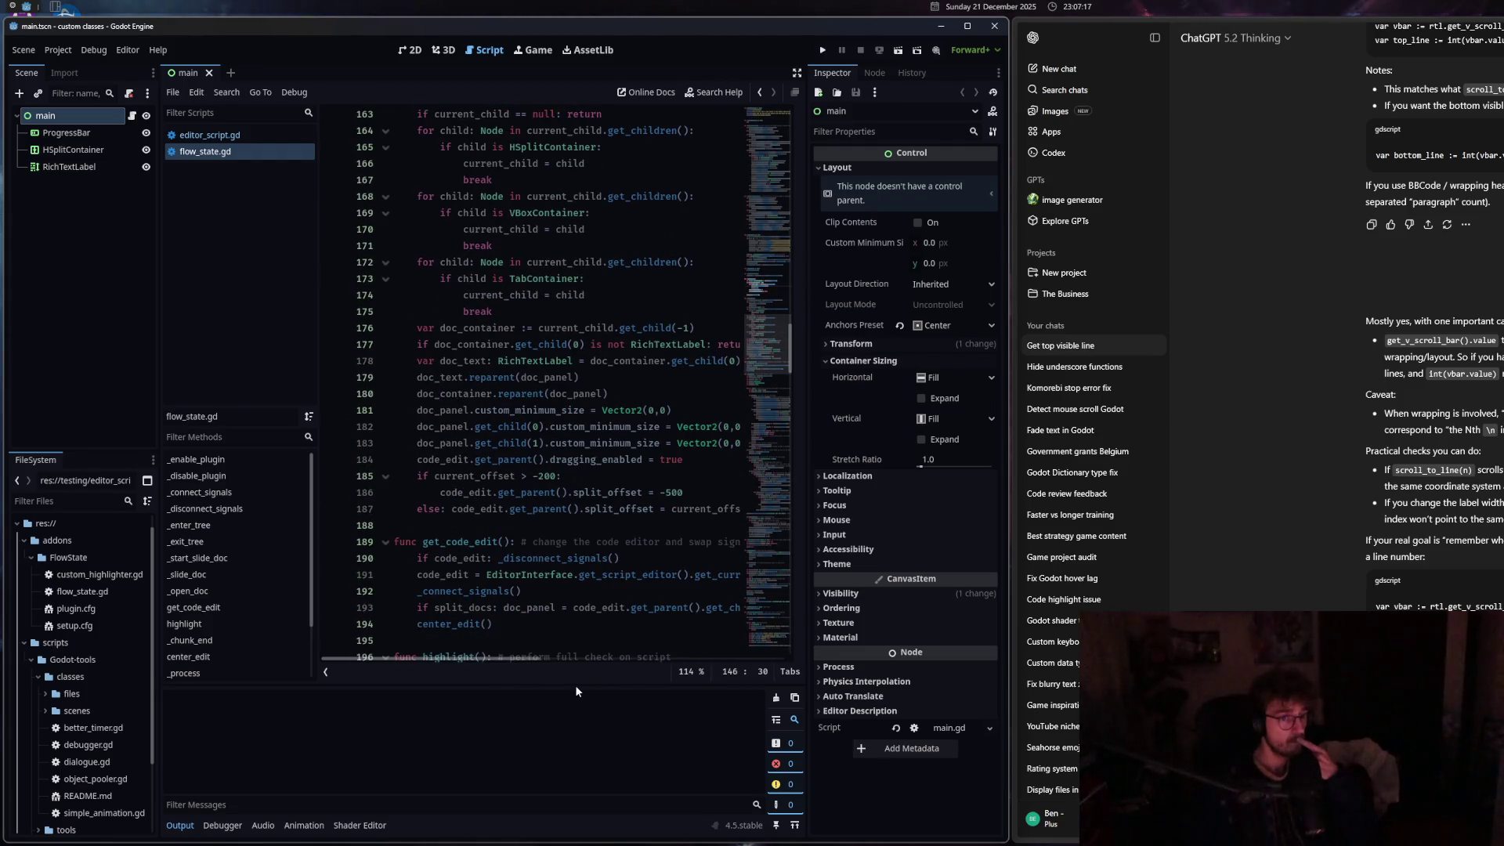
{"action": "left_click_drag", "start_coordinate": [1009, 380], "coordinate": [1194, 379]}
Scroll back to the dragging_enabled line in _slide_doc and the _start_slide_doc header.
{"action": "scroll", "coordinate": [576, 442], "scroll_direction": "down", "scroll_amount": 5}
{"action": "left_click", "coordinate": [576, 442]}
{"action": "key", "text": "Down"}
{"action": "key", "text": "Down"}
{"action": "key", "text": "Down"}
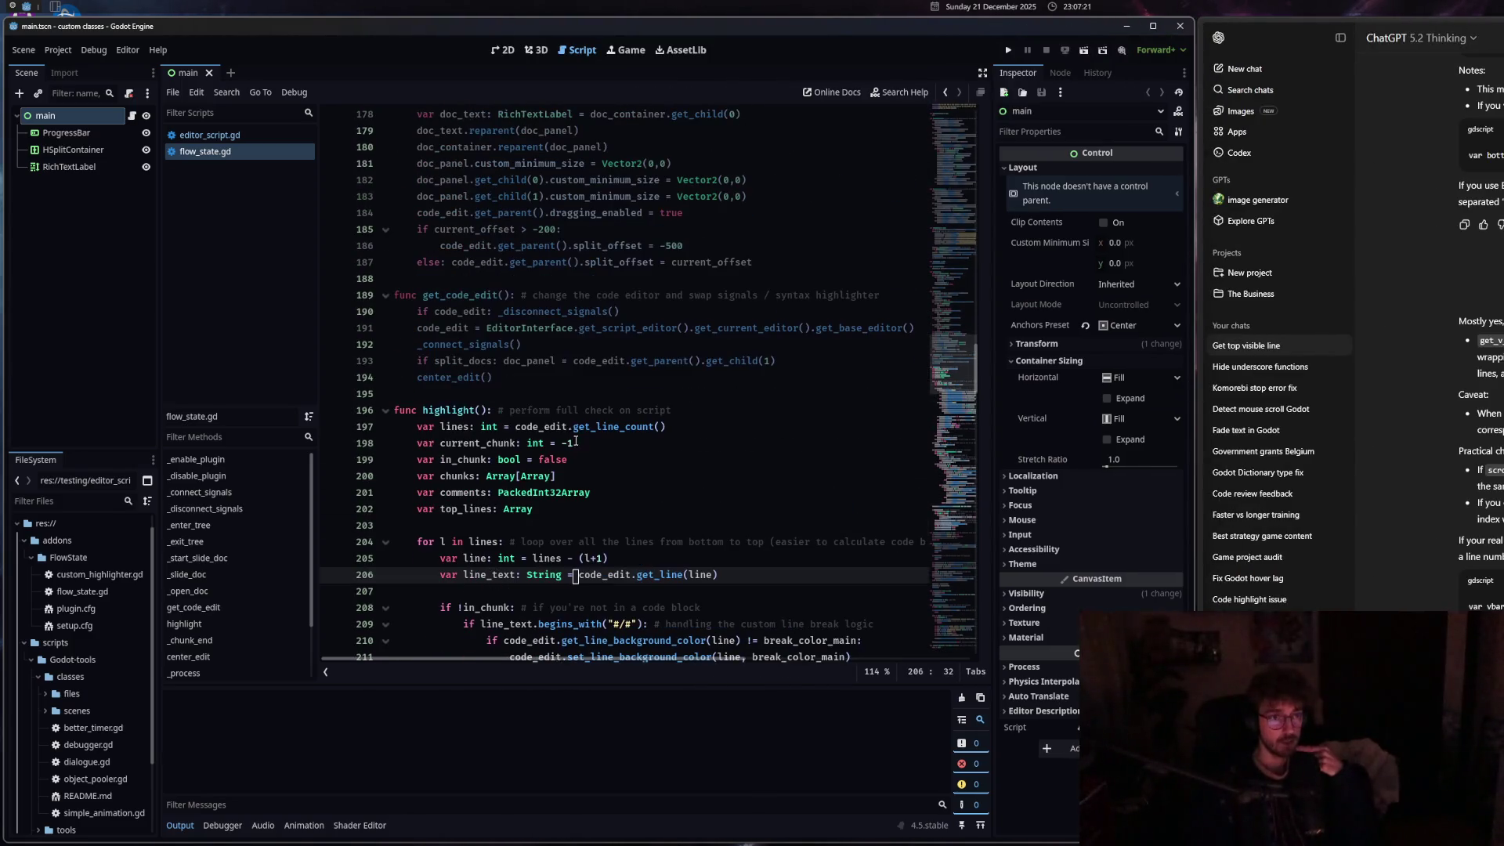
{"action": "scroll", "coordinate": [574, 433], "scroll_direction": "down", "scroll_amount": 20}
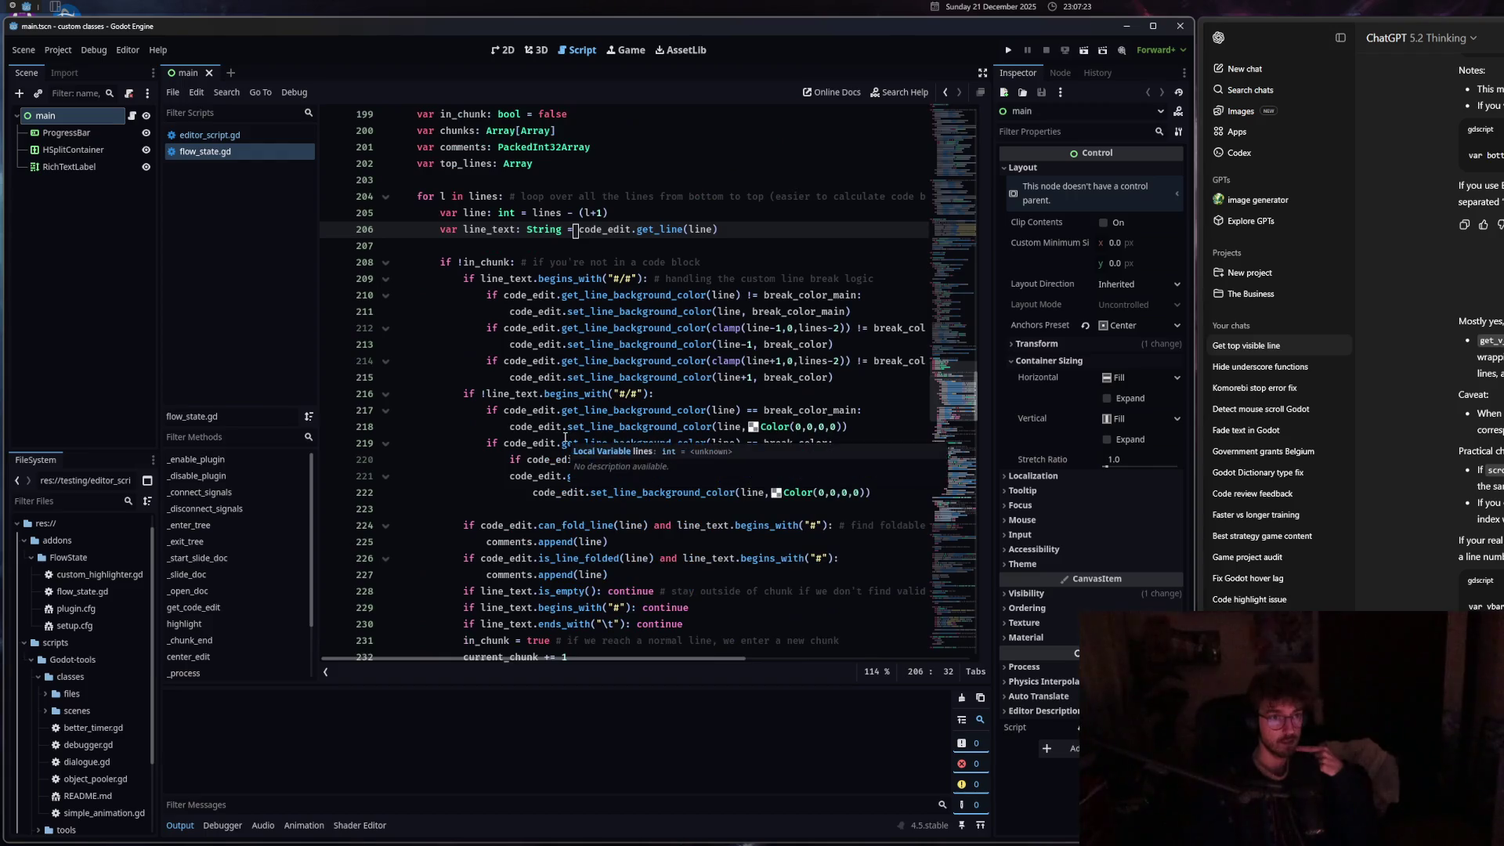
{"action": "scroll", "coordinate": [560, 440], "scroll_direction": "down", "scroll_amount": 9}
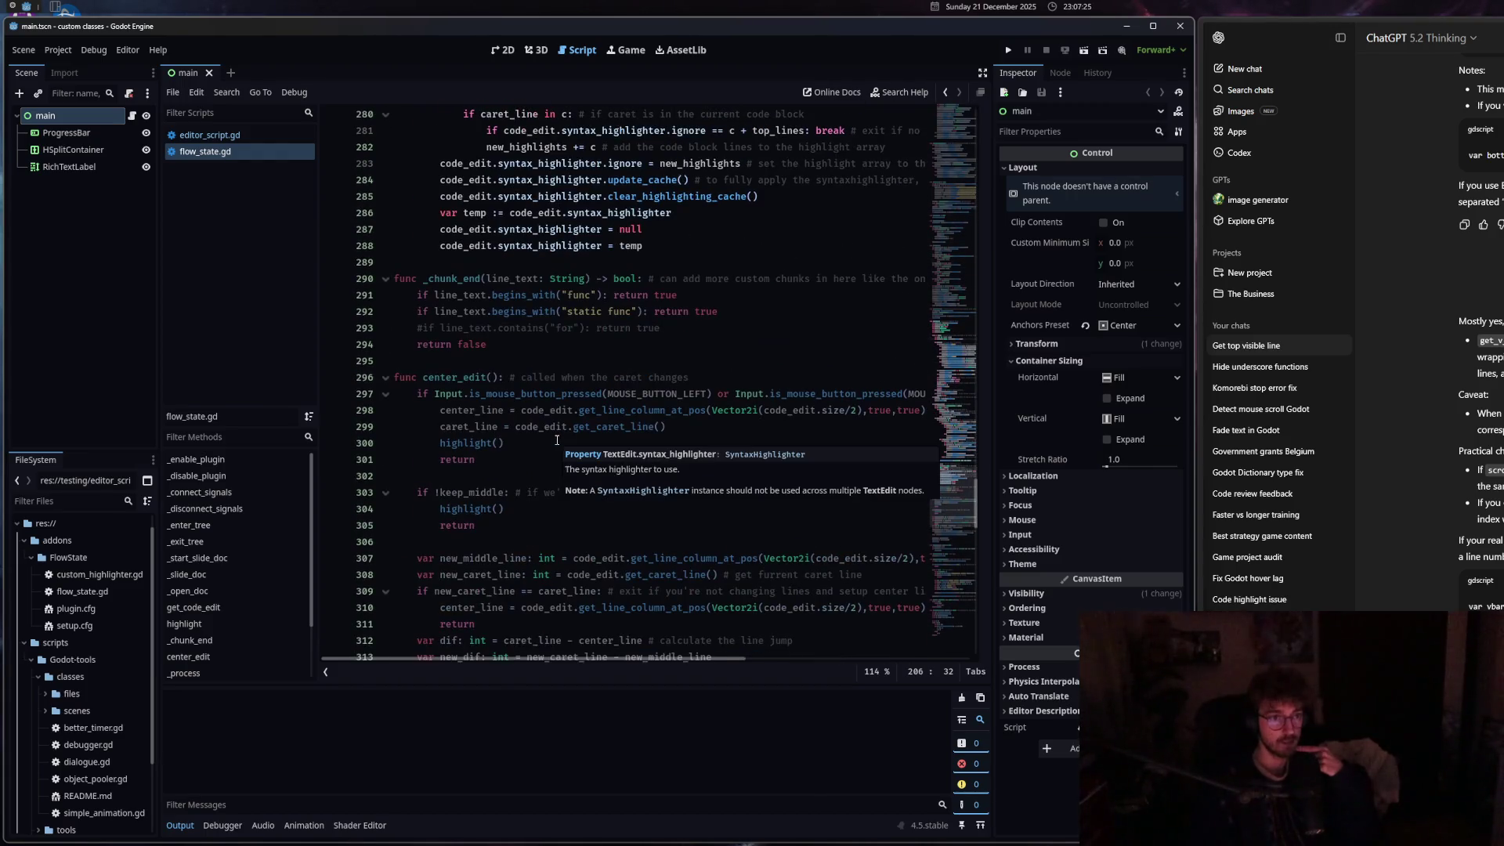
{"action": "scroll", "coordinate": [572, 436], "scroll_direction": "up", "scroll_amount": 20}
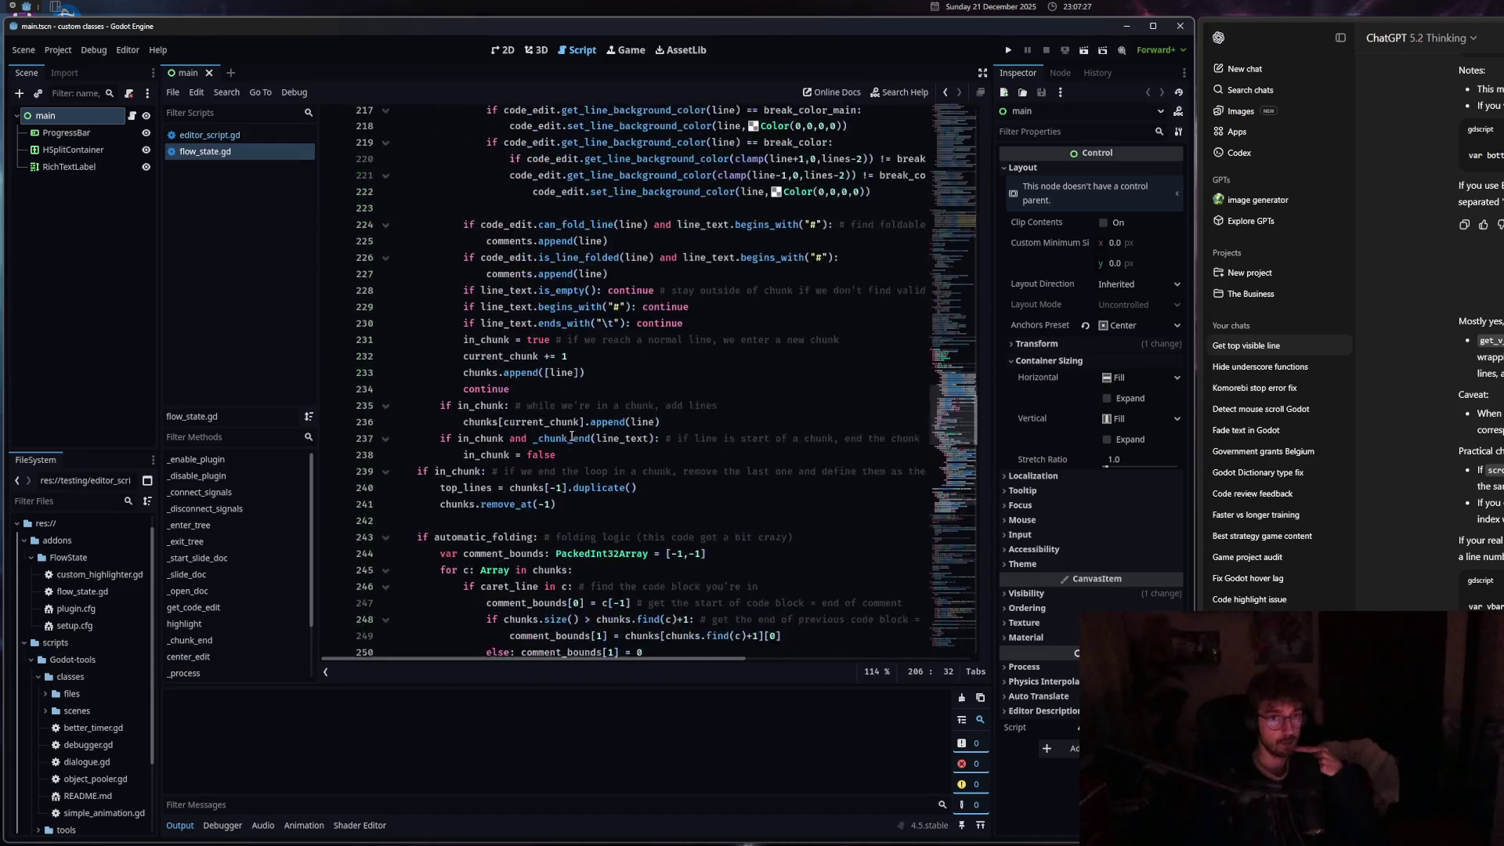
{"action": "scroll", "coordinate": [572, 436], "scroll_direction": "up", "scroll_amount": 10}
{"action": "scroll", "coordinate": [572, 436], "scroll_direction": "up", "scroll_amount": 7}
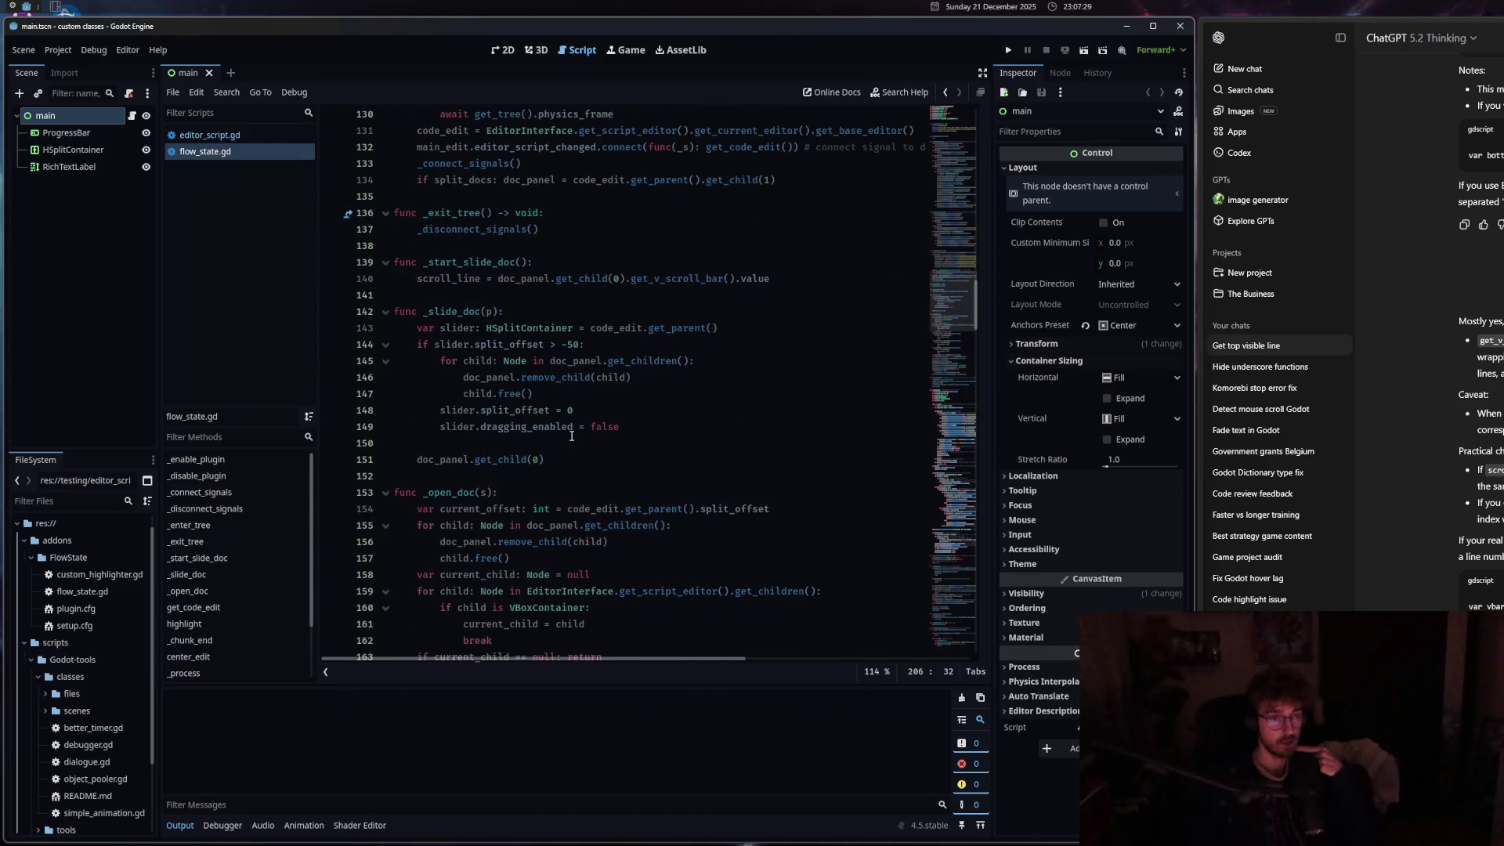
{"action": "left_click", "coordinate": [574, 428]}
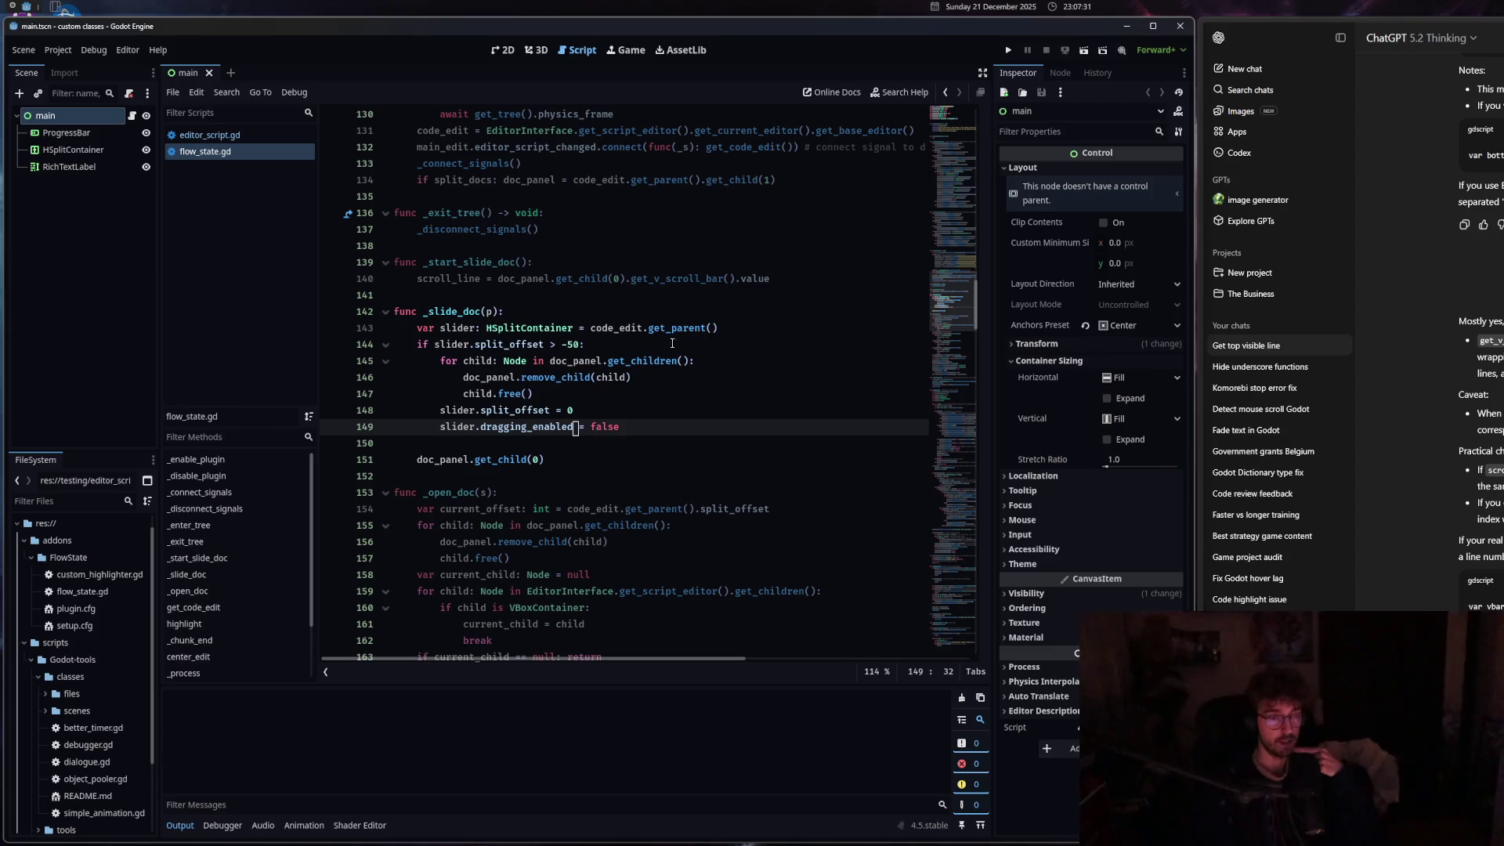
{"action": "mouse_move", "coordinate": [563, 324]}
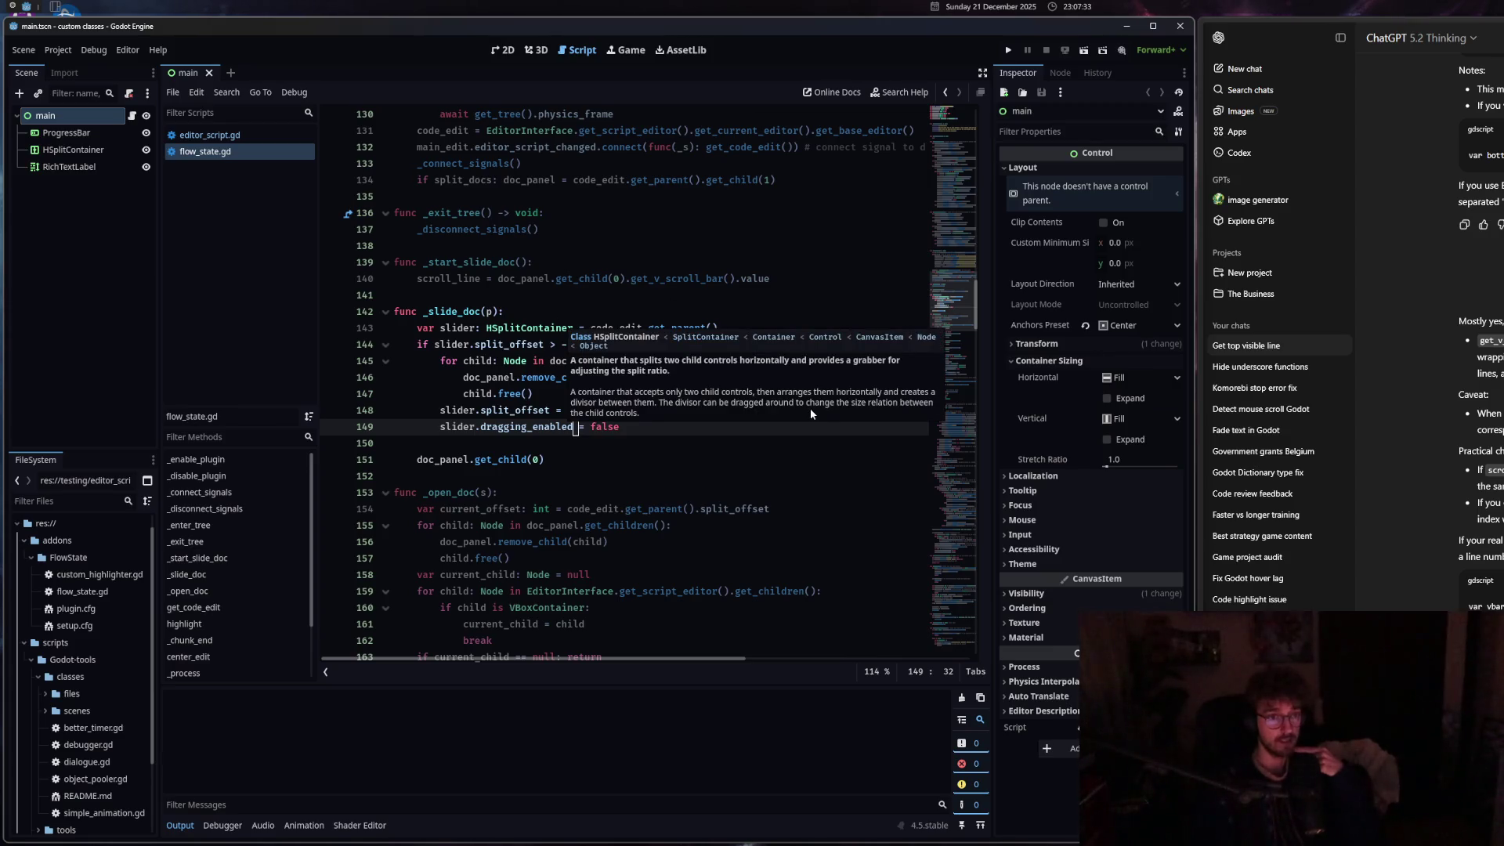
{"action": "mouse_move", "coordinate": [498, 462]}
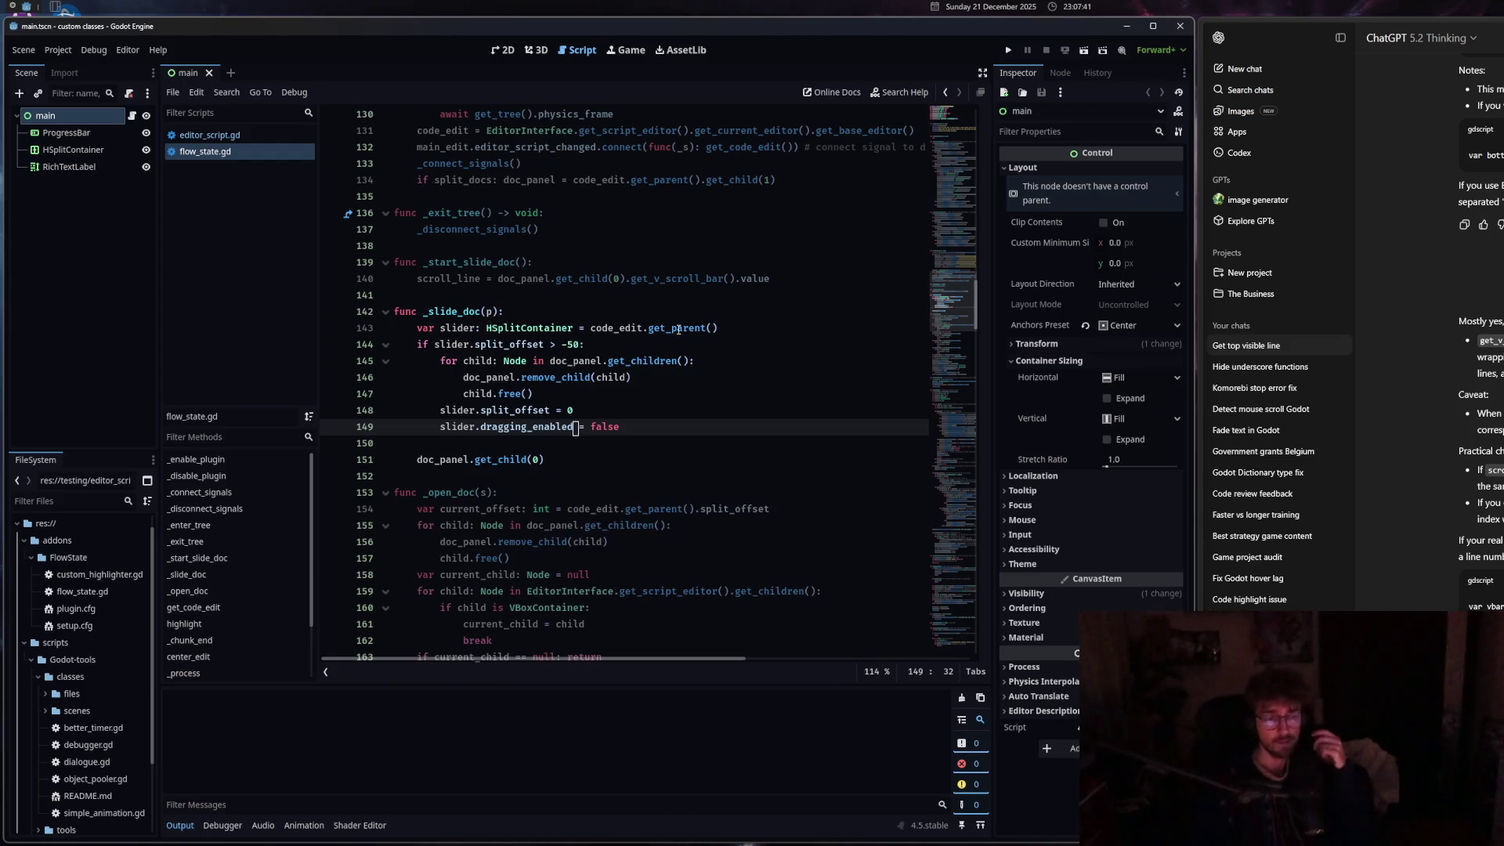
{"action": "left_click", "coordinate": [611, 280]}
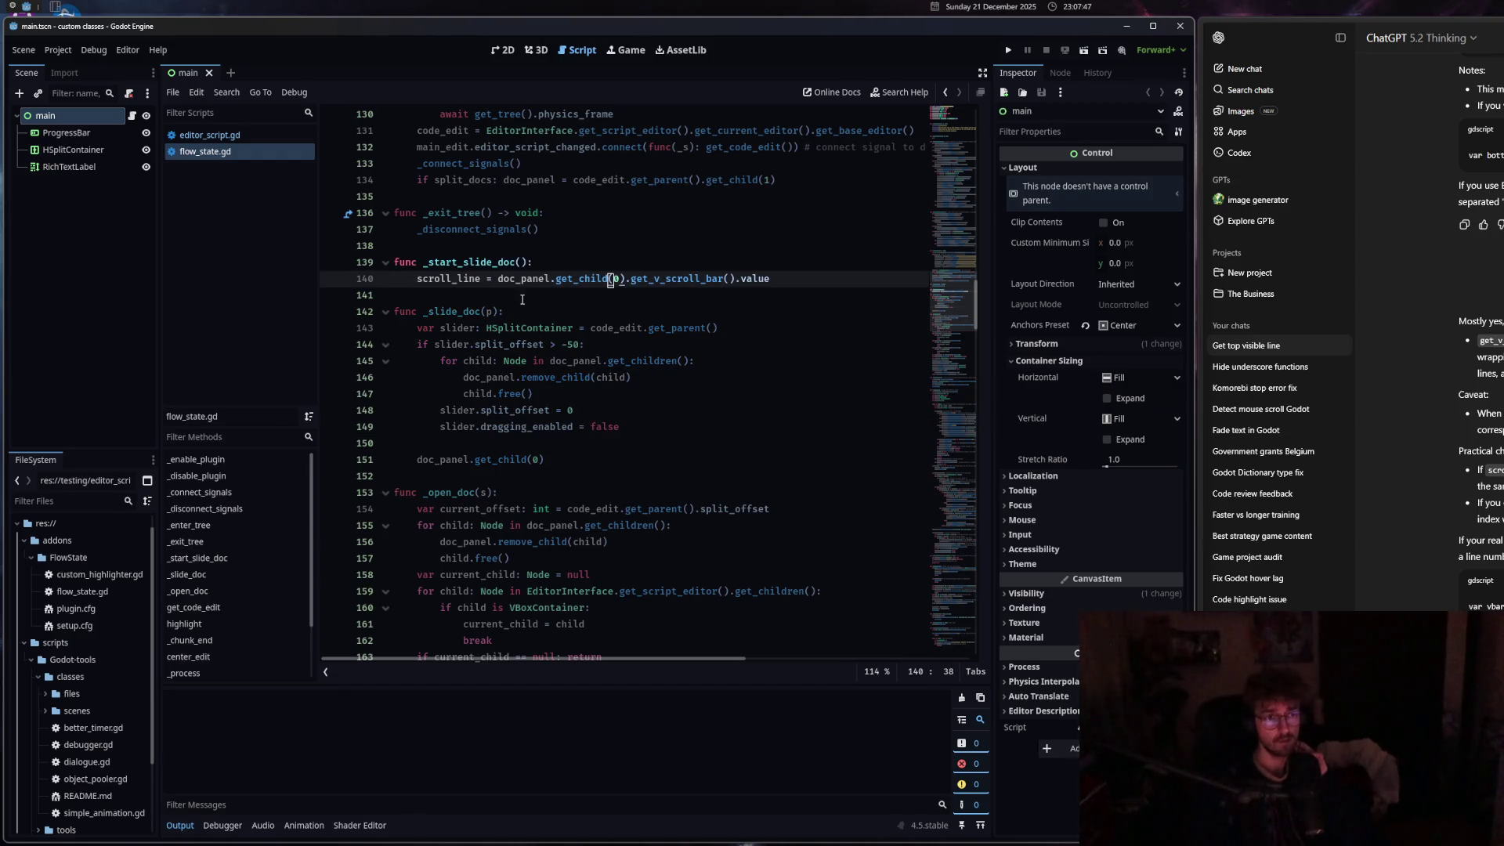
{"action": "left_click", "coordinate": [634, 261]}
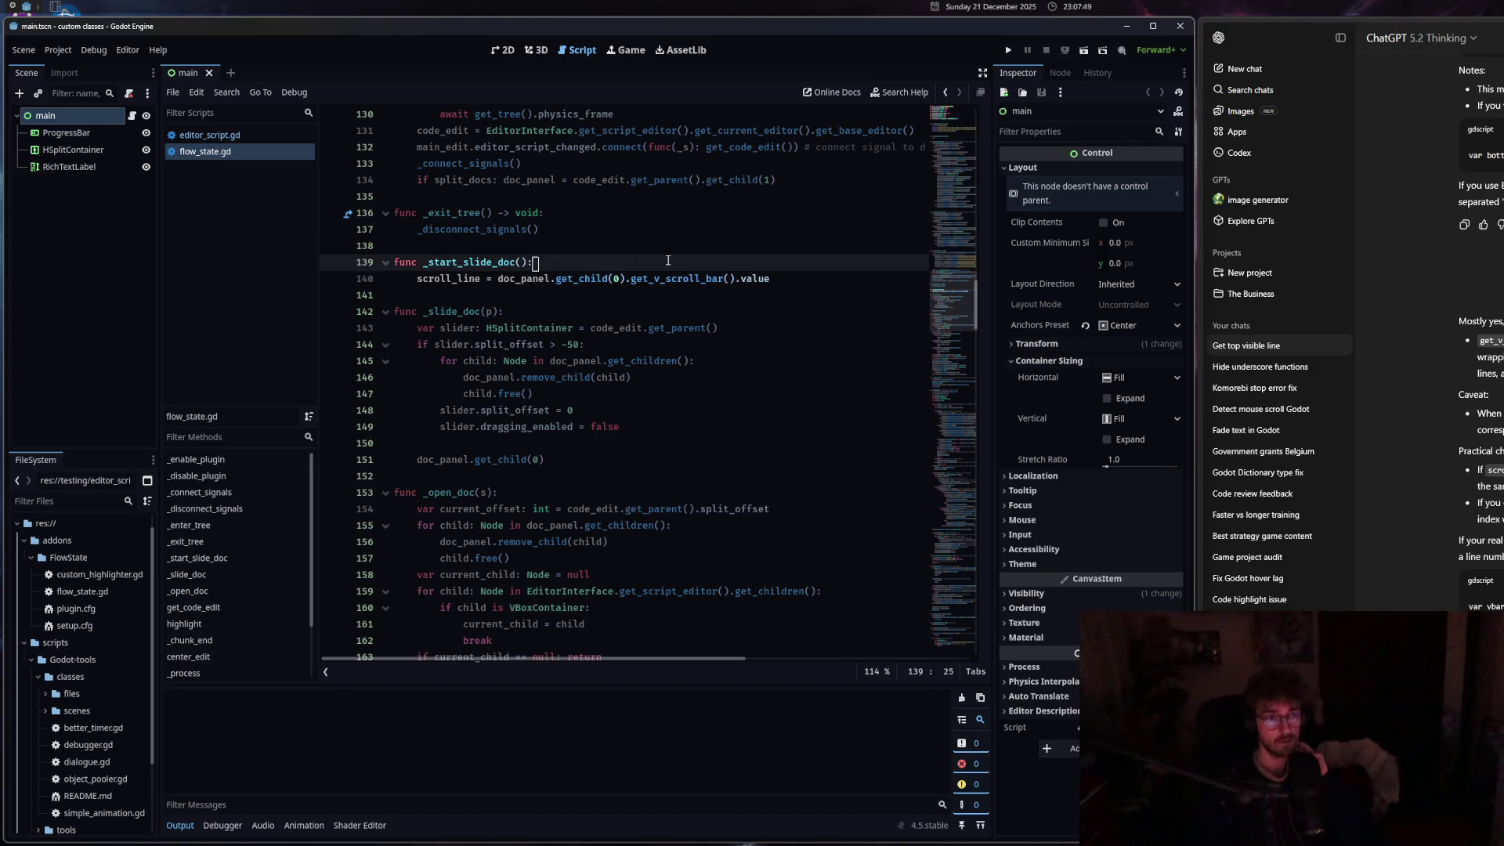
Insert 'if doc_panel.get_child_count() == 0: return' as the first line of _start_slide_doc.
{"action": "key", "text": "Return"}
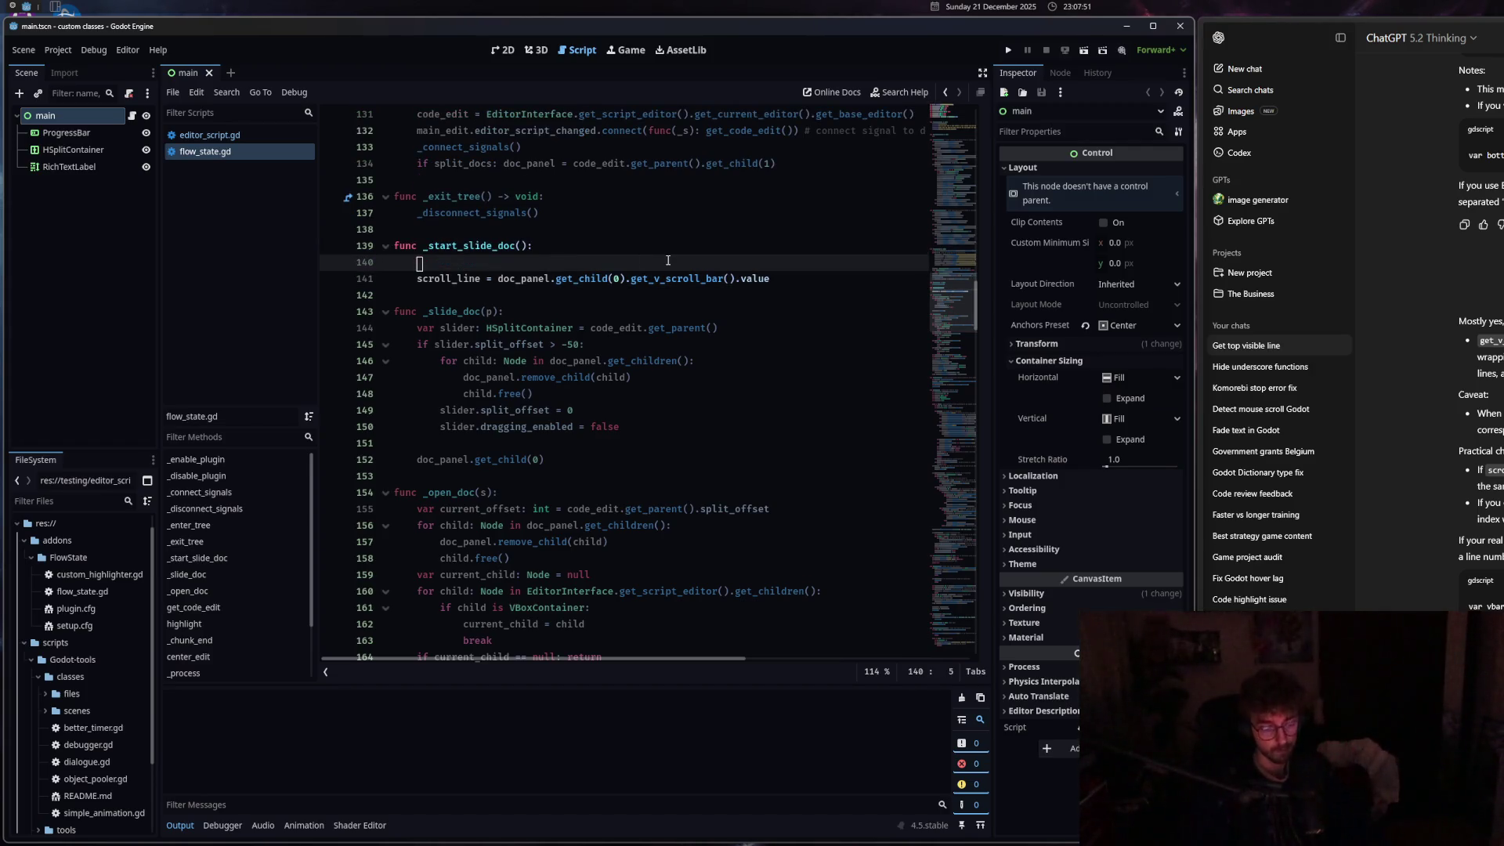
{"action": "type", "text": "if doc_panel."}
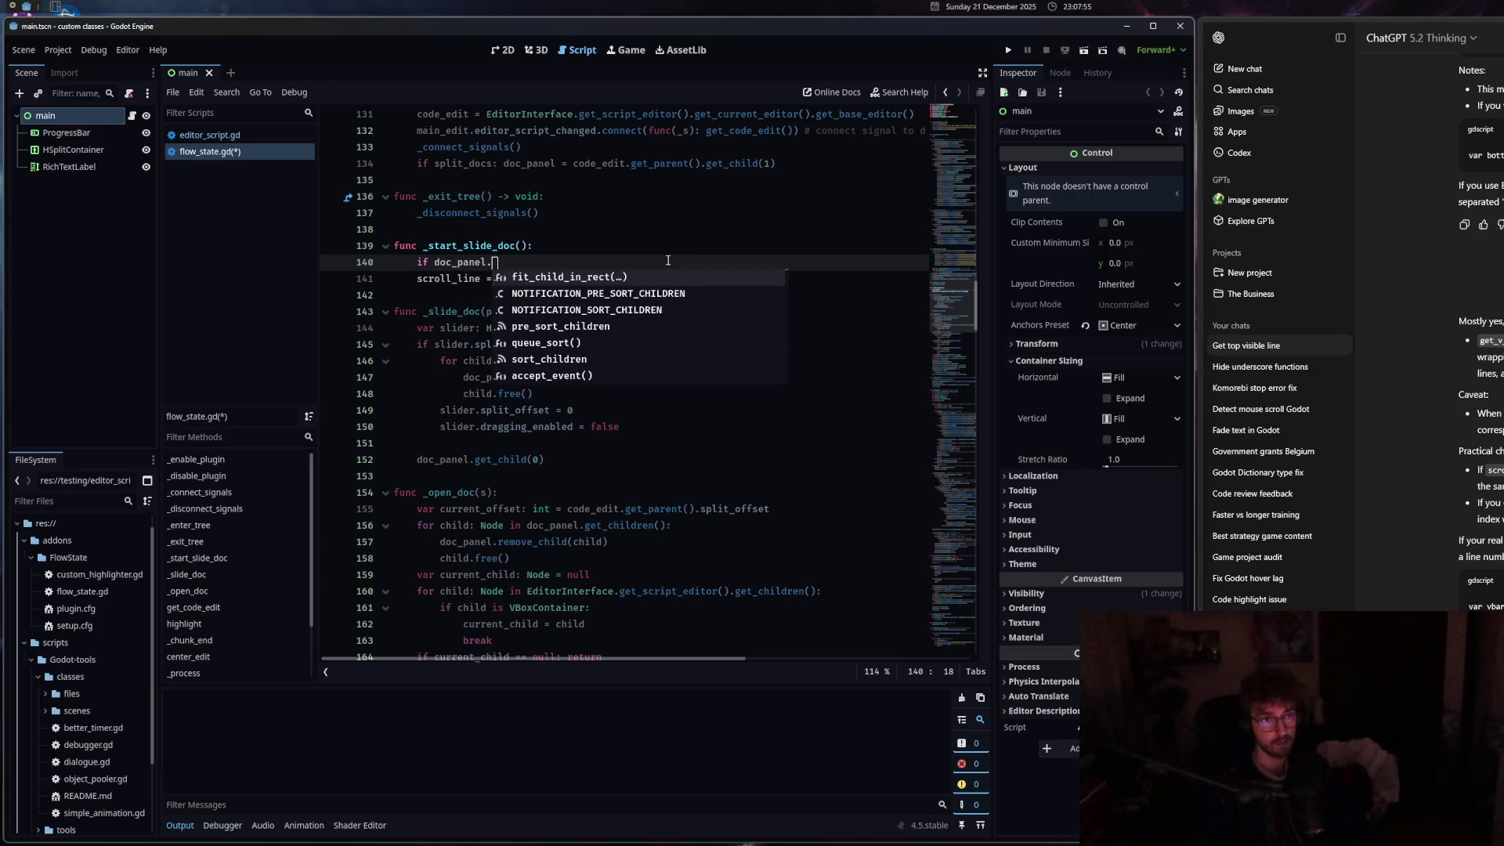
{"action": "type", "text": "children"}
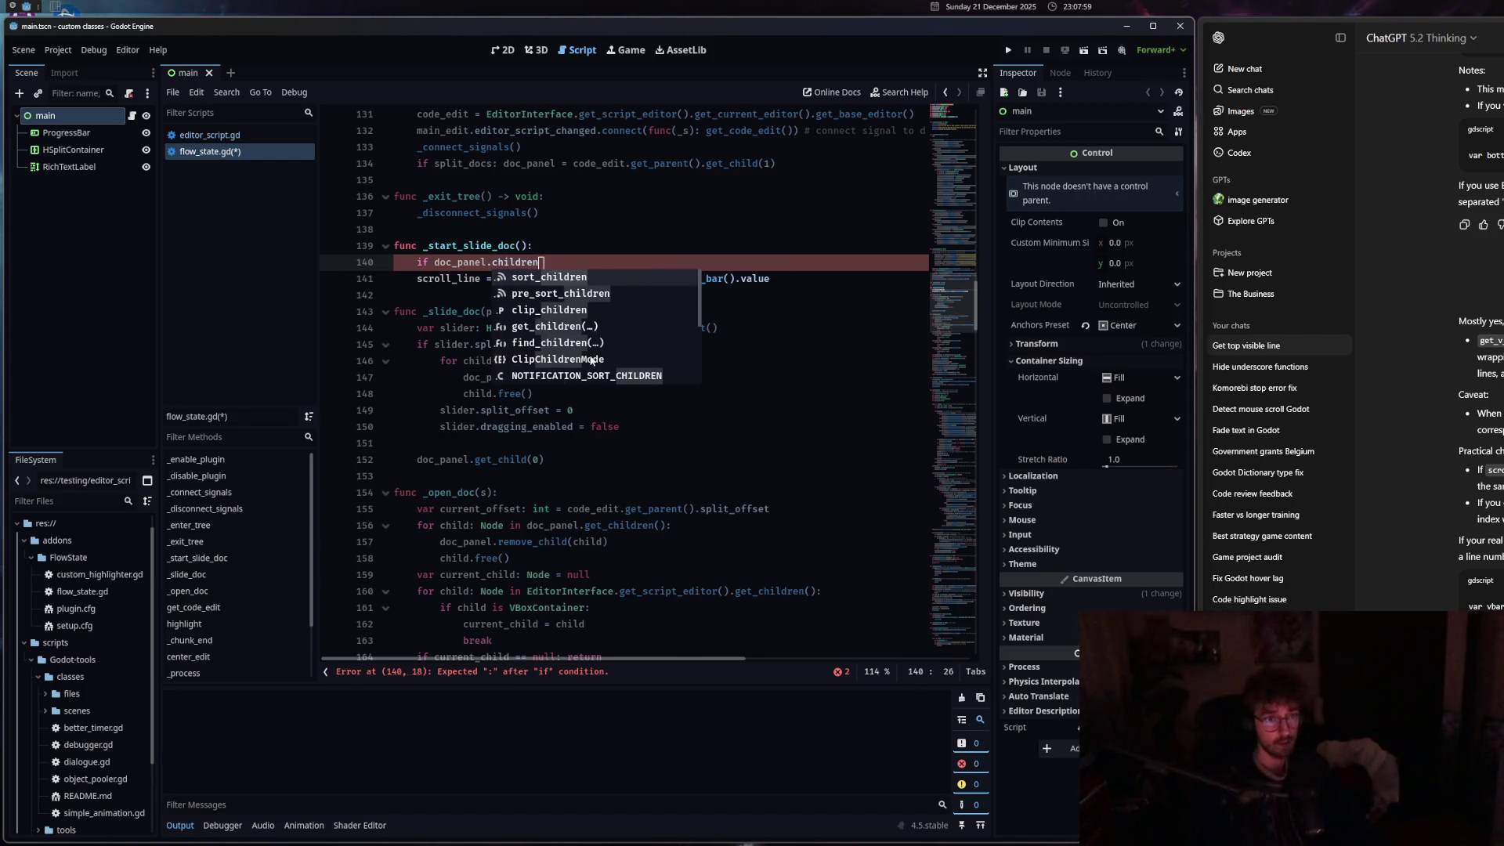
{"action": "scroll", "coordinate": [594, 353], "scroll_direction": "down", "scroll_amount": 3}
{"action": "key", "text": "BackSpace"}
{"action": "key", "text": "BackSpace"}
{"action": "key", "text": "BackSpace"}
{"action": "key", "text": "BackSpace"}
{"action": "key", "text": "BackSpace"}
{"action": "type", "text": "get_ch"}
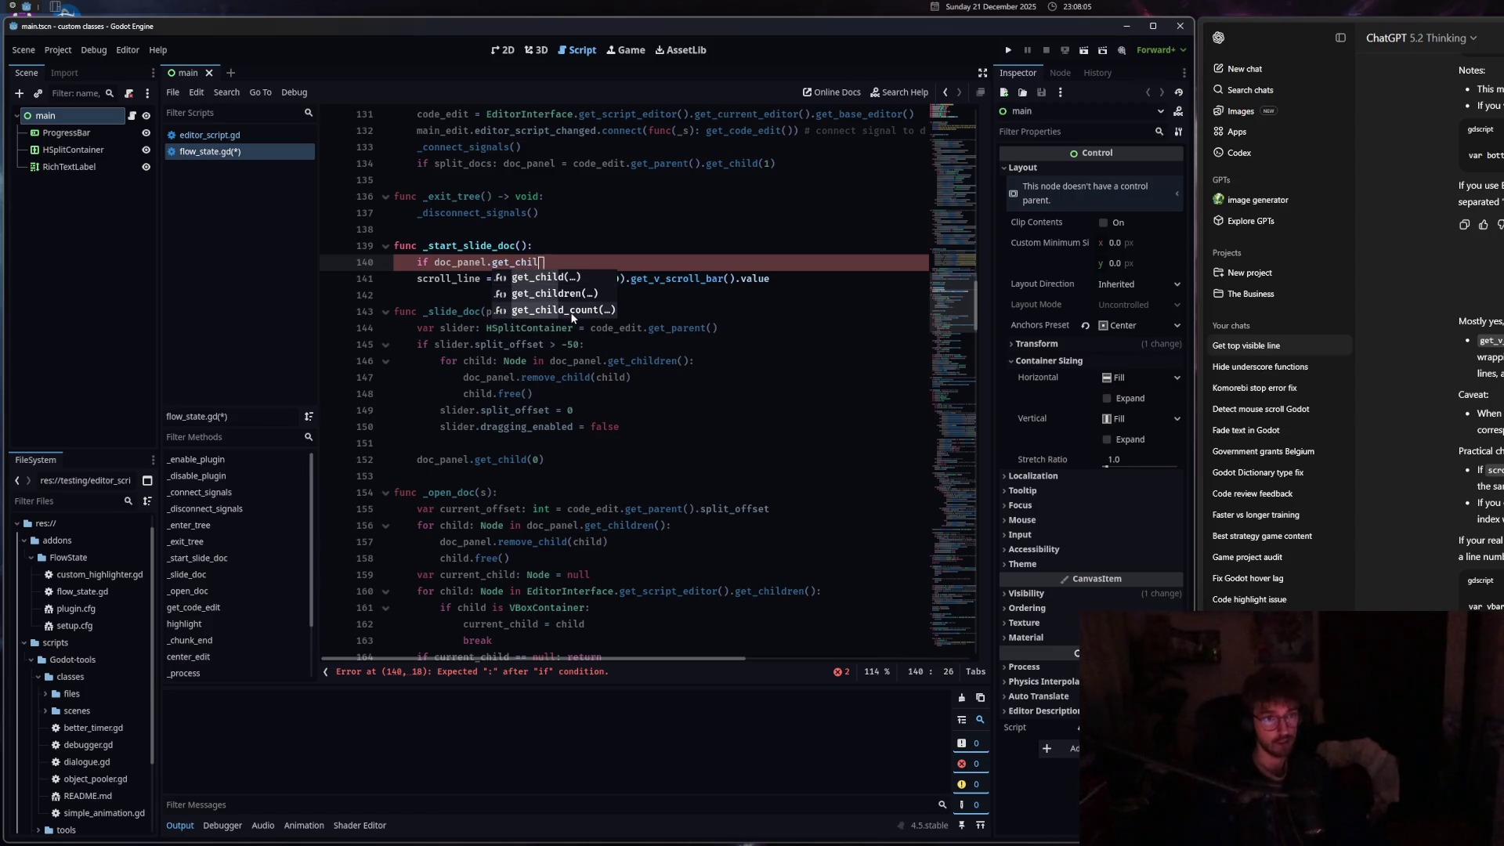
{"action": "left_click", "coordinate": [572, 314]}
{"action": "type", "text": ")"}
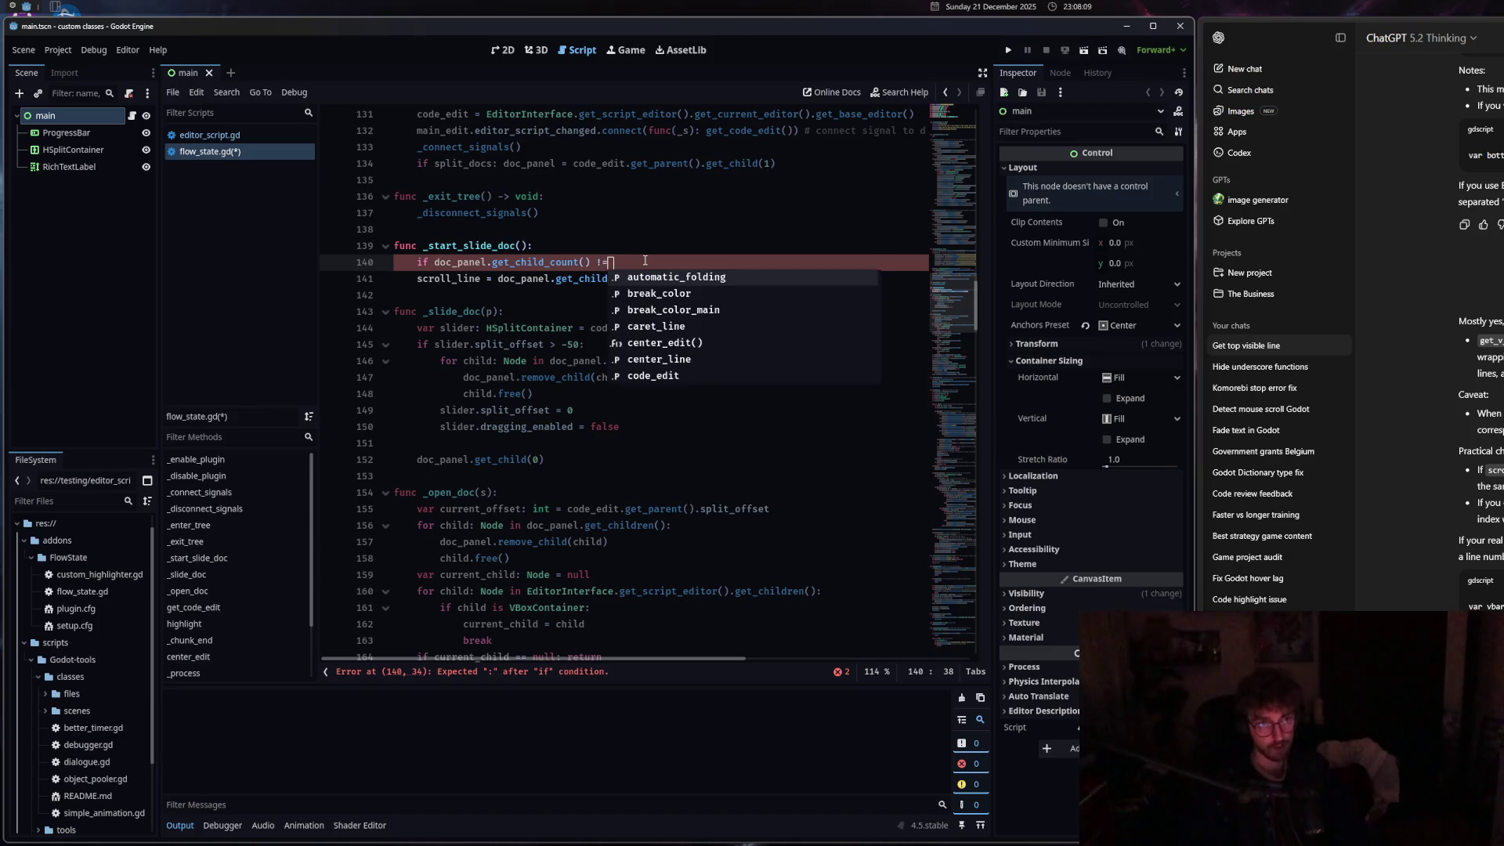
{"action": "type", "text": " == 0: retu"}
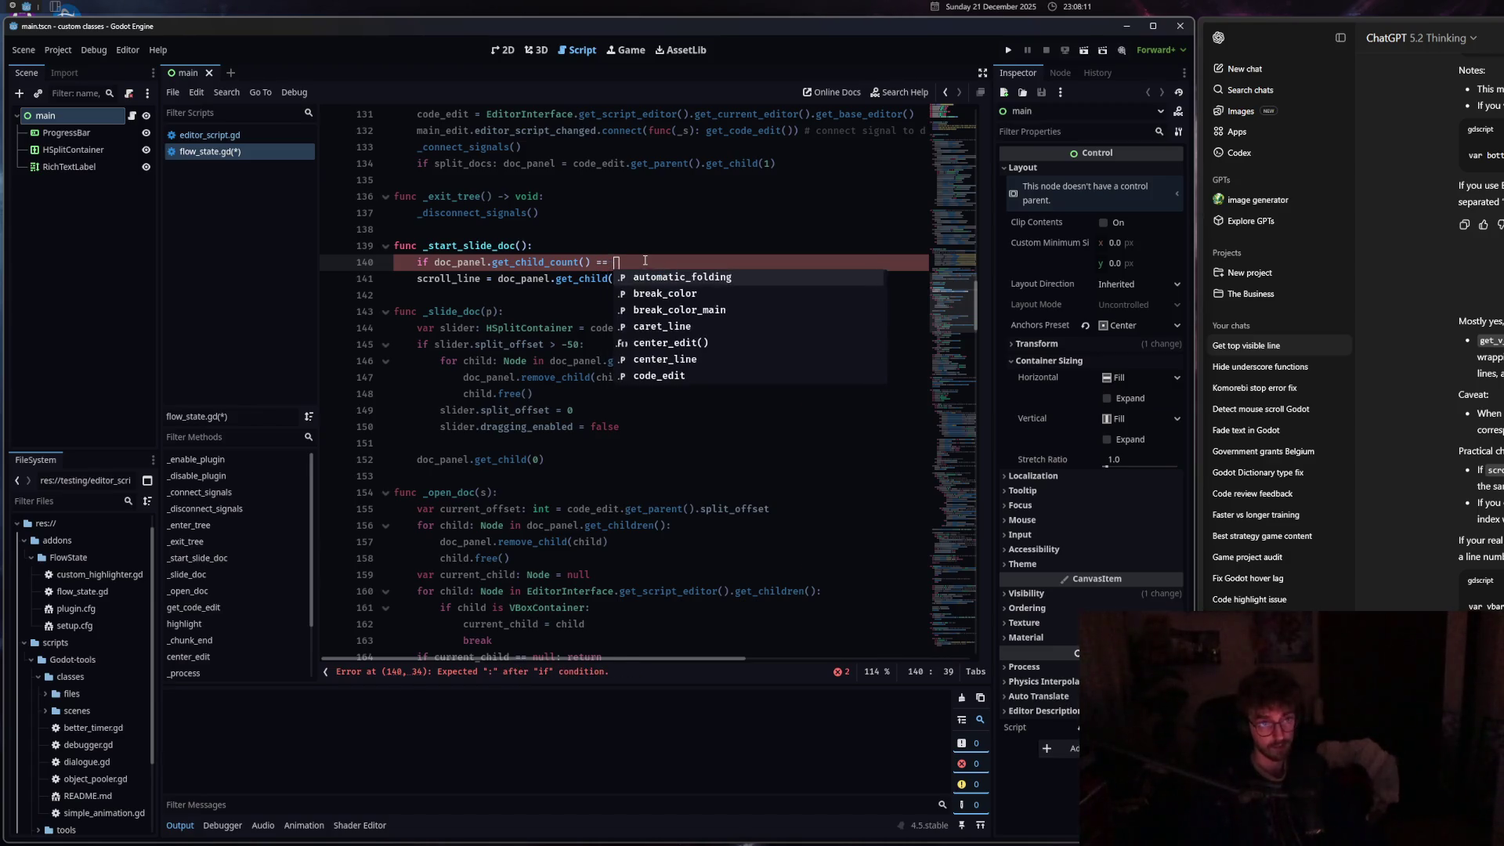
{"action": "key", "text": "Return"}
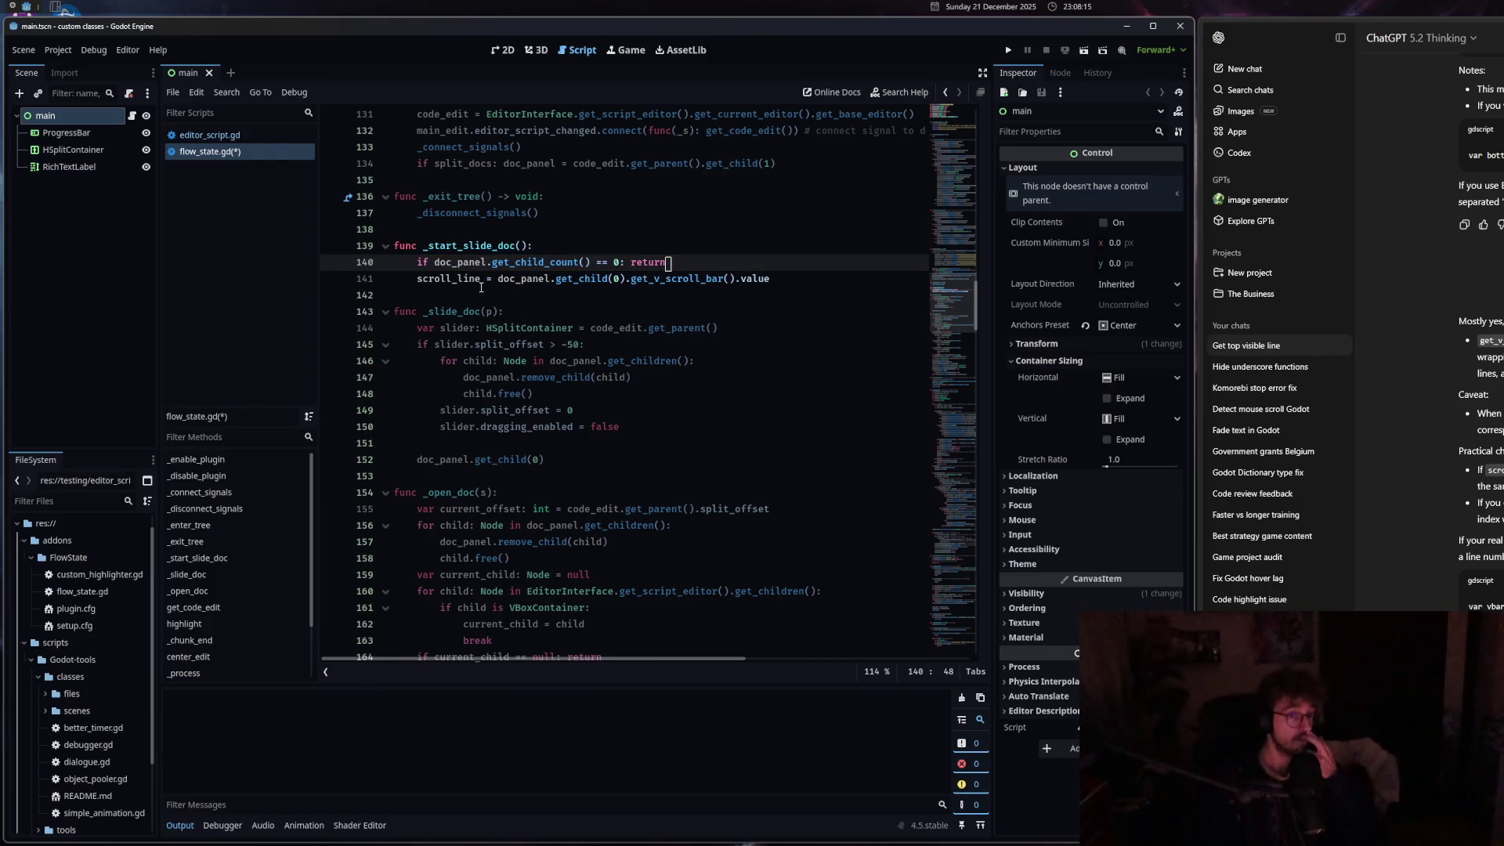
{"action": "key", "text": "Down"}
{"action": "key", "text": "Home"}
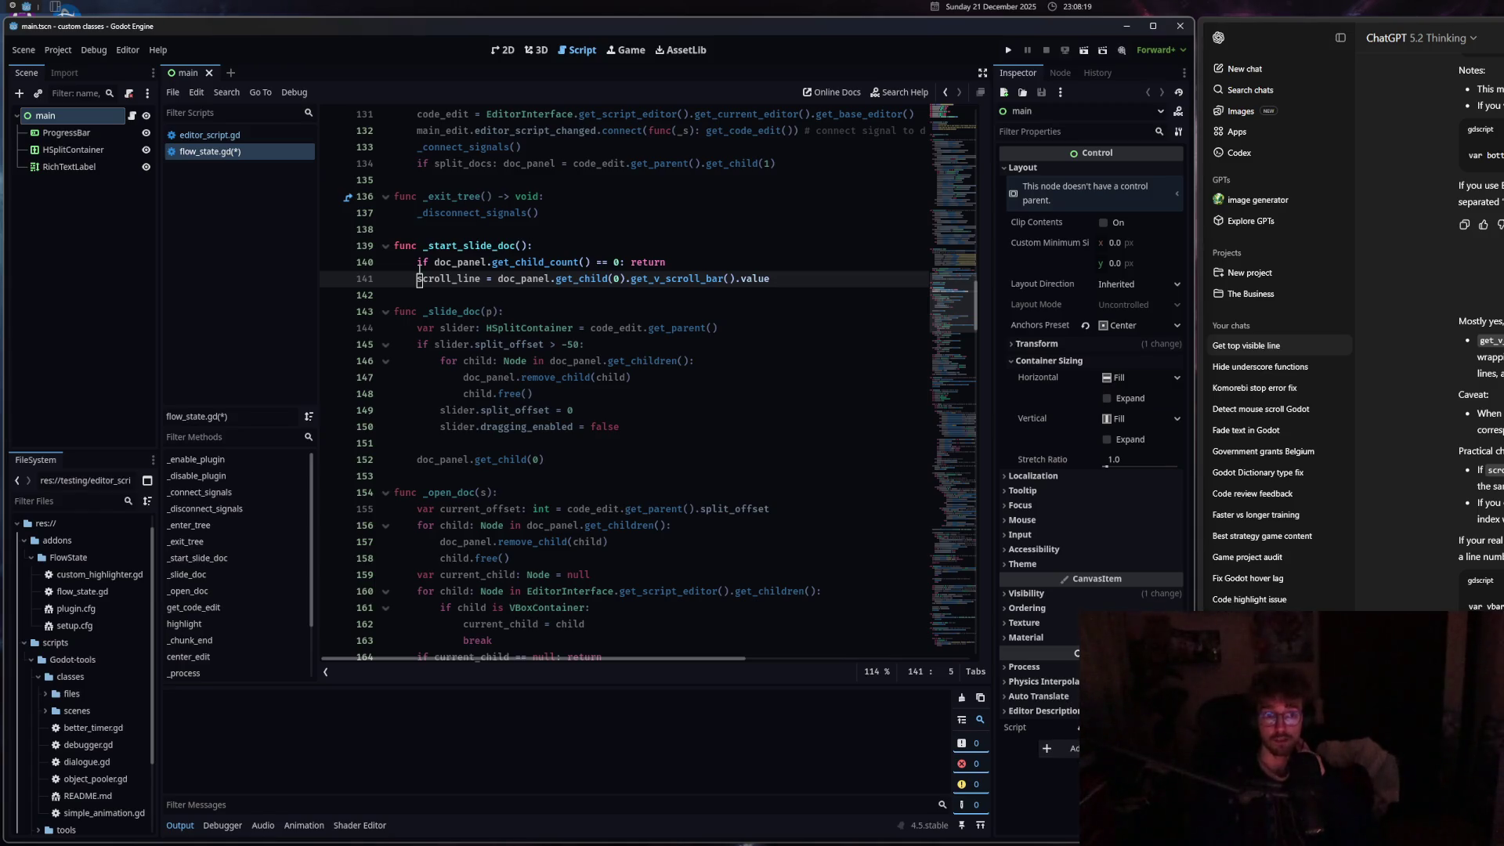
{"action": "key", "text": "alt+Tab"}
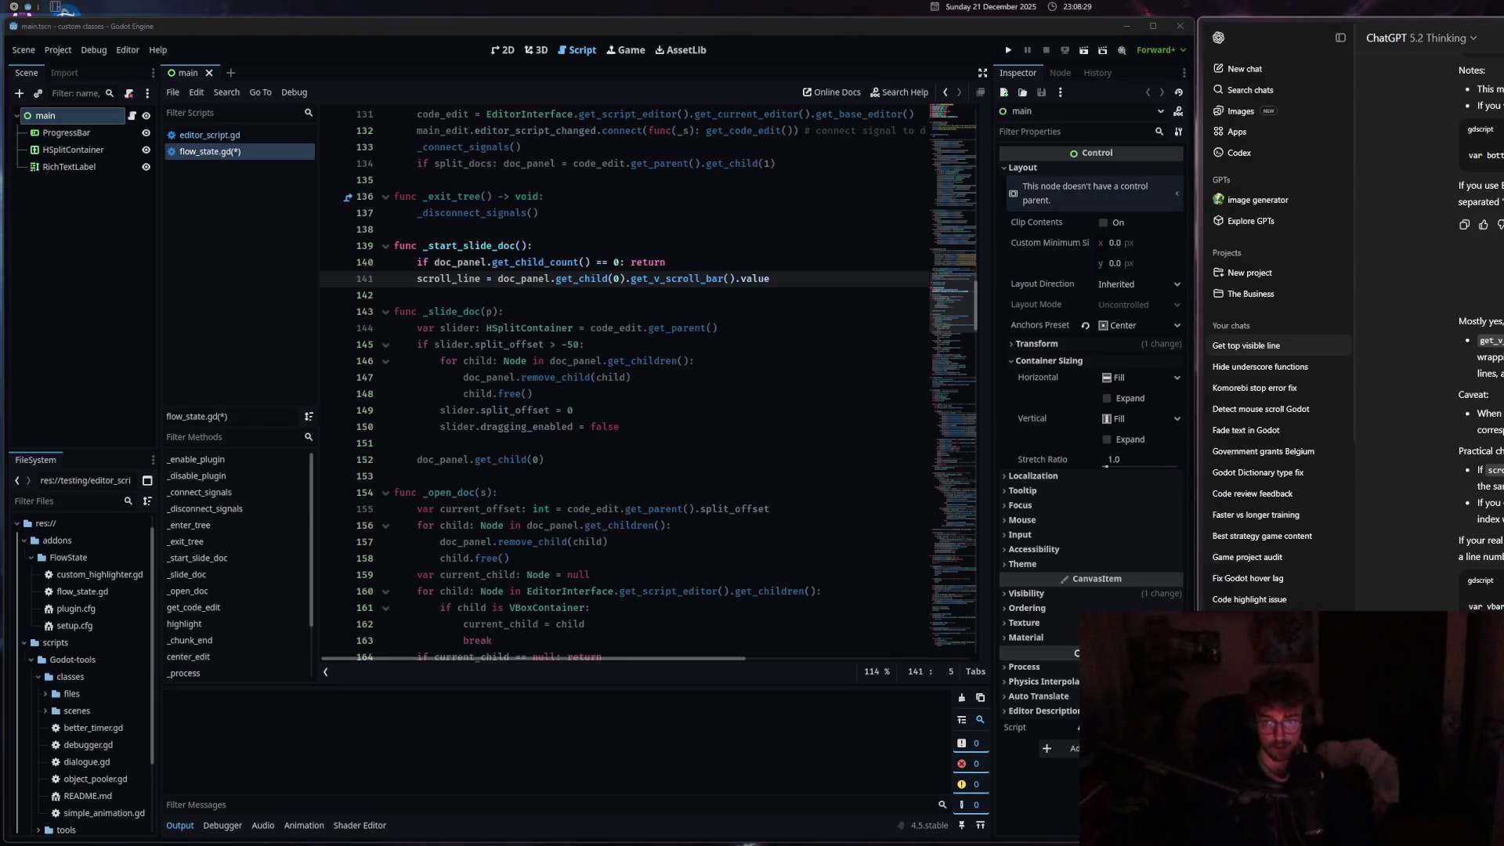
{"action": "left_click", "coordinate": [825, 281]}
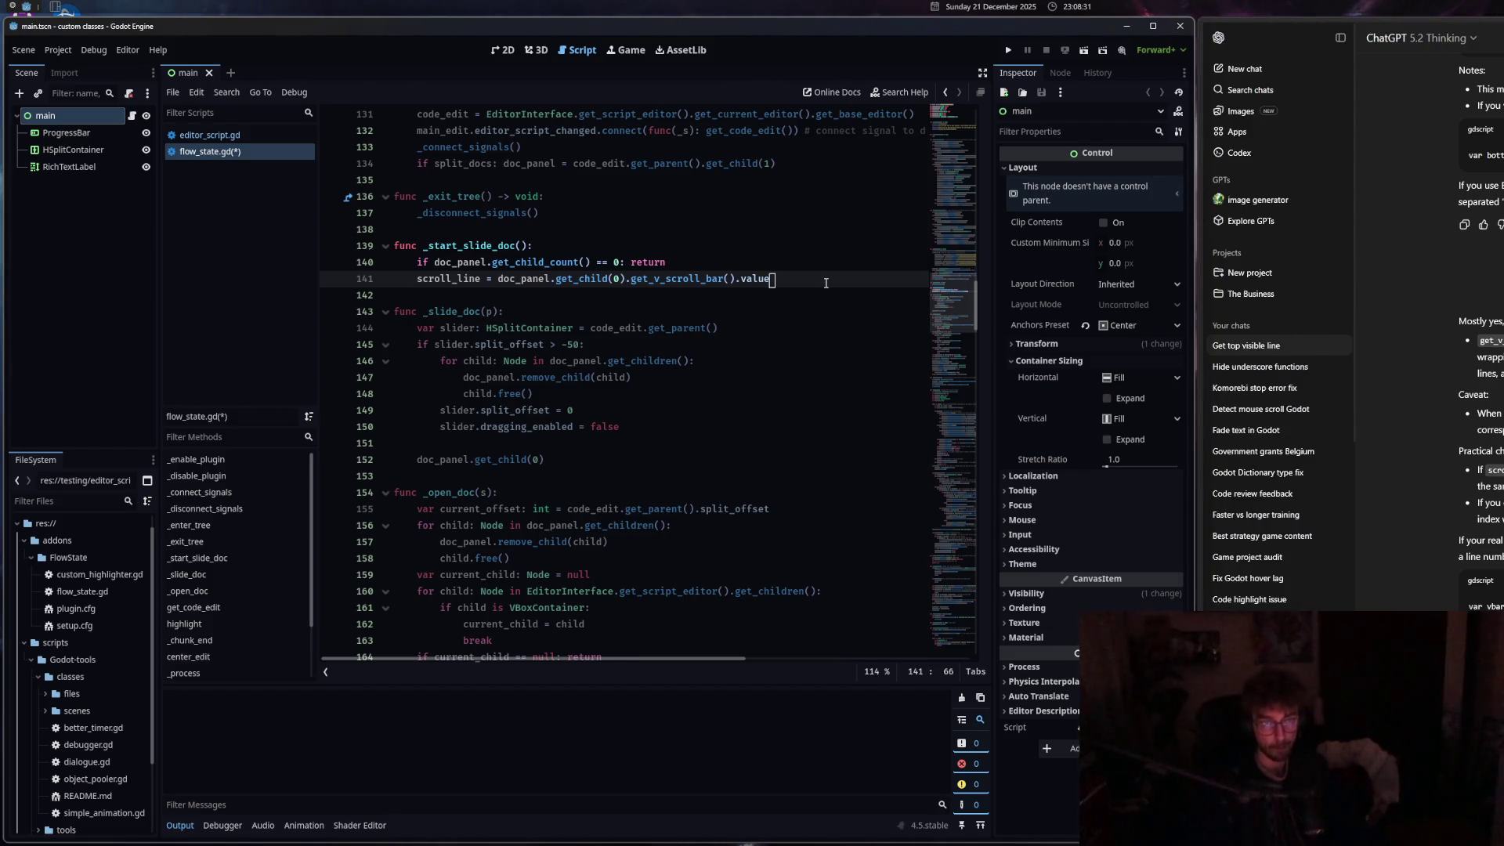
Append '/ max(1.0,' to the scroll_line assignment and reset the code text size to 100%.
{"action": "type", "text": " / max"}
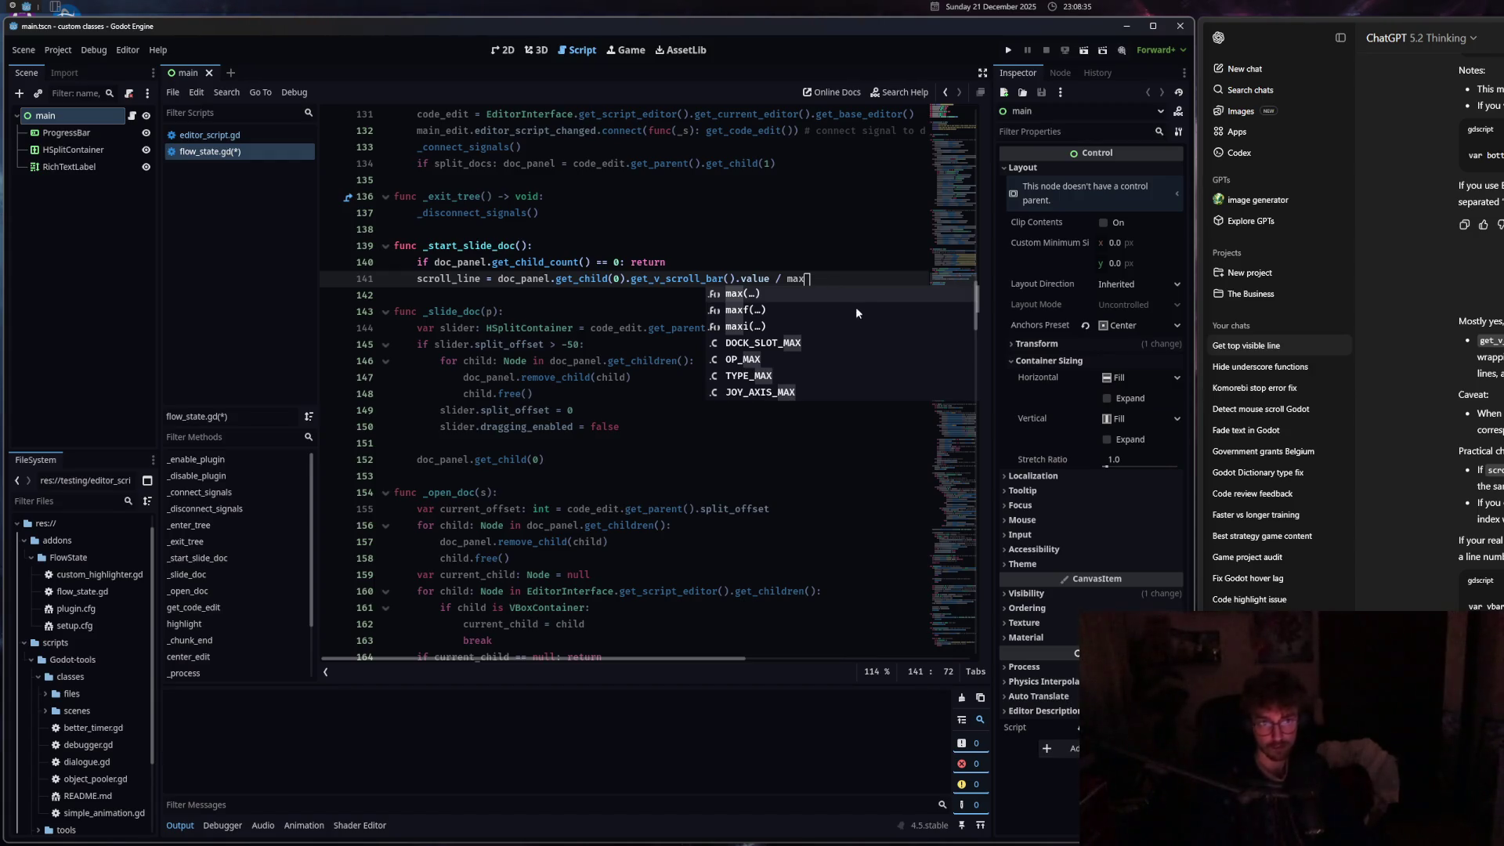
{"action": "key", "text": "ctrl+minus"}
{"action": "key", "text": "ctrl+minus"}
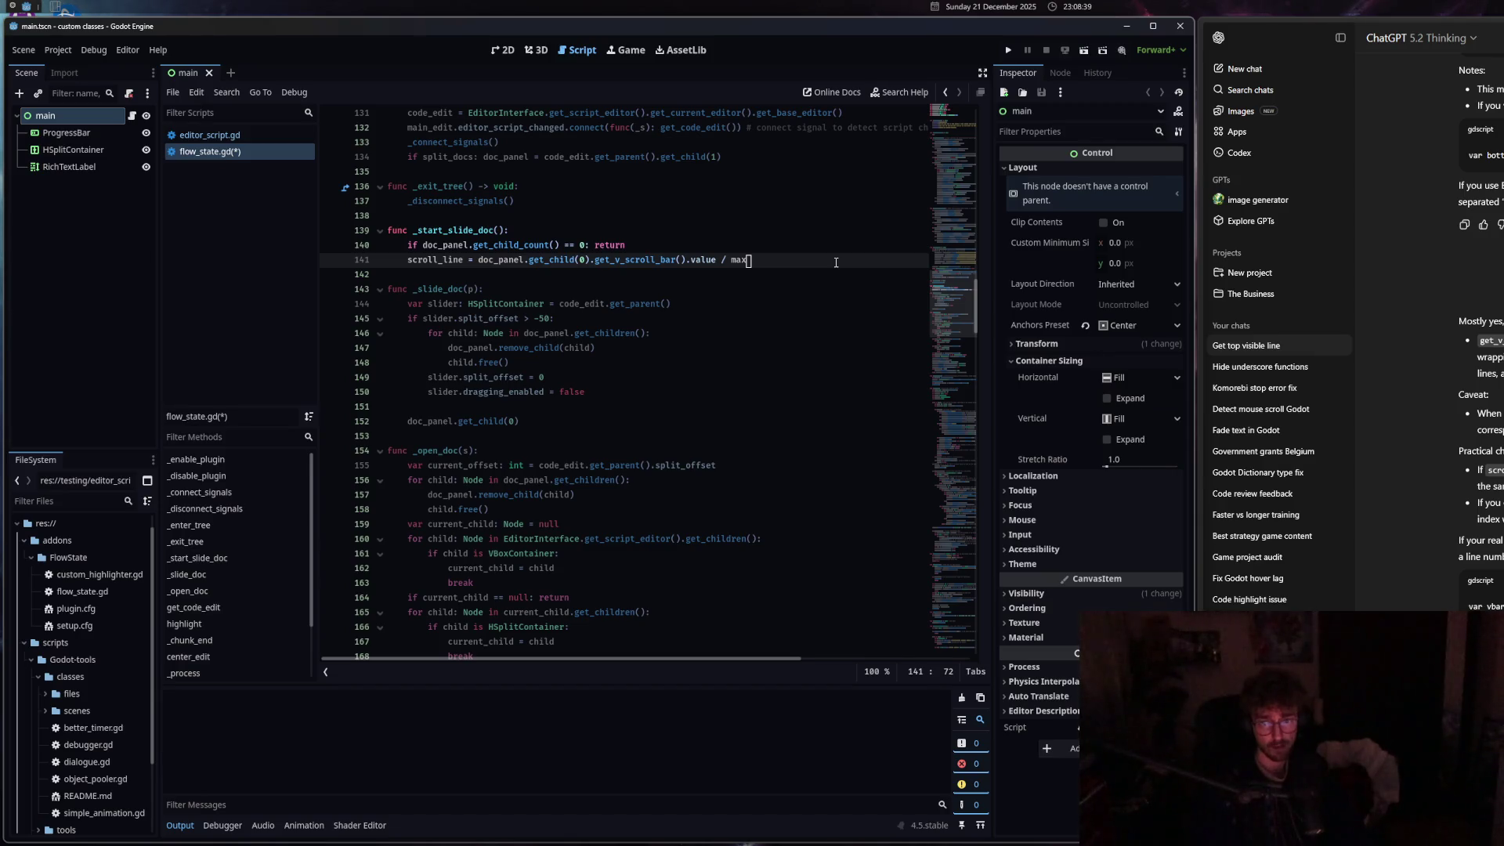
{"action": "type", "text": "(1.0,"}
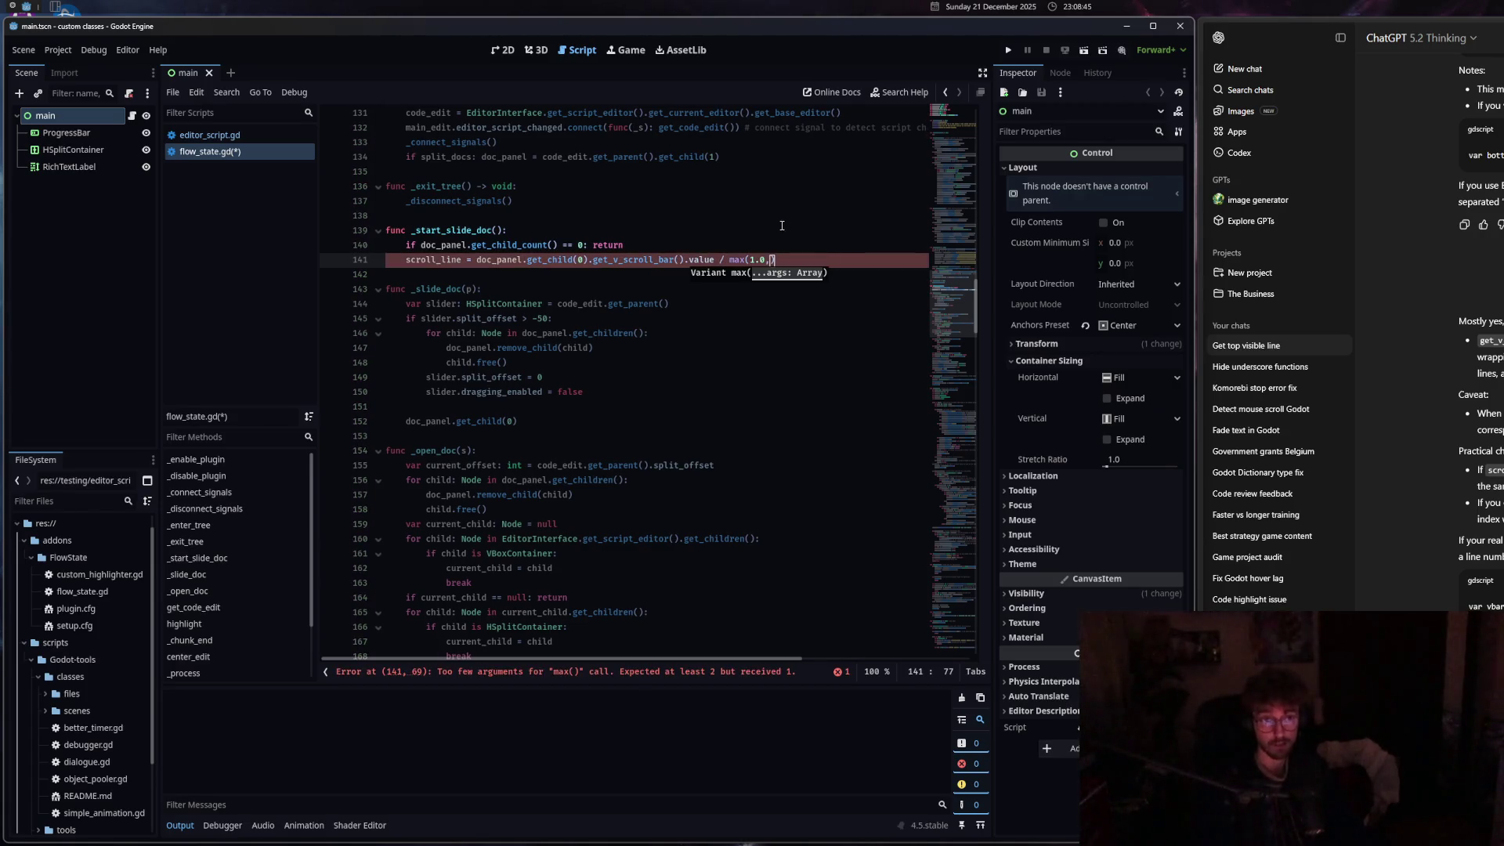
{"action": "left_click", "coordinate": [677, 260]}
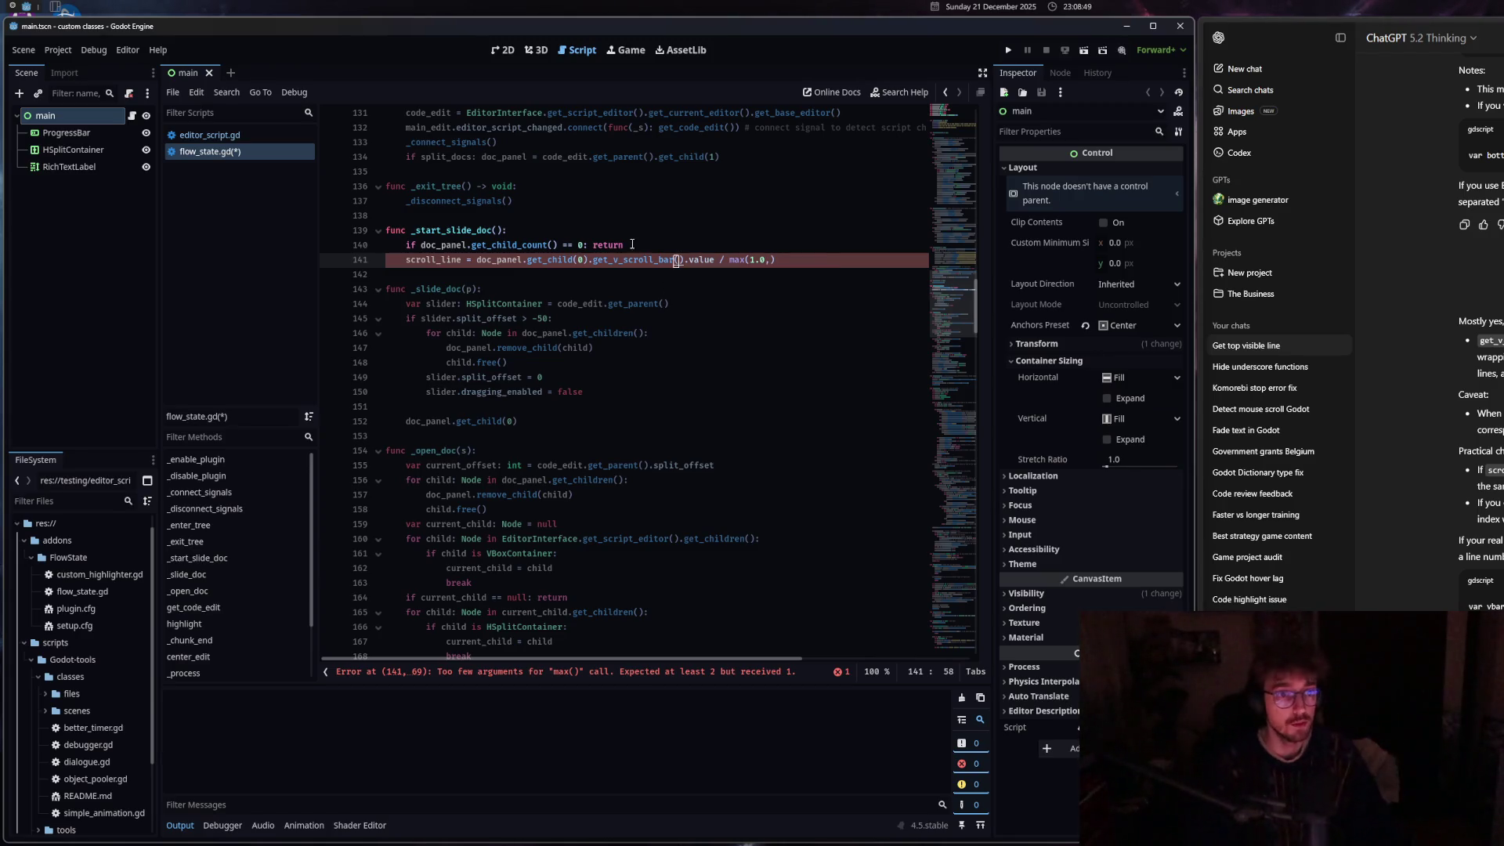
Move doc_panel.get_child(0).get_v_scroll_bar() into a new vbar variable and use vbar in scroll_line.
{"action": "left_click", "coordinate": [644, 246]}
{"action": "key", "text": "Return"}
{"action": "type", "text": "var "}
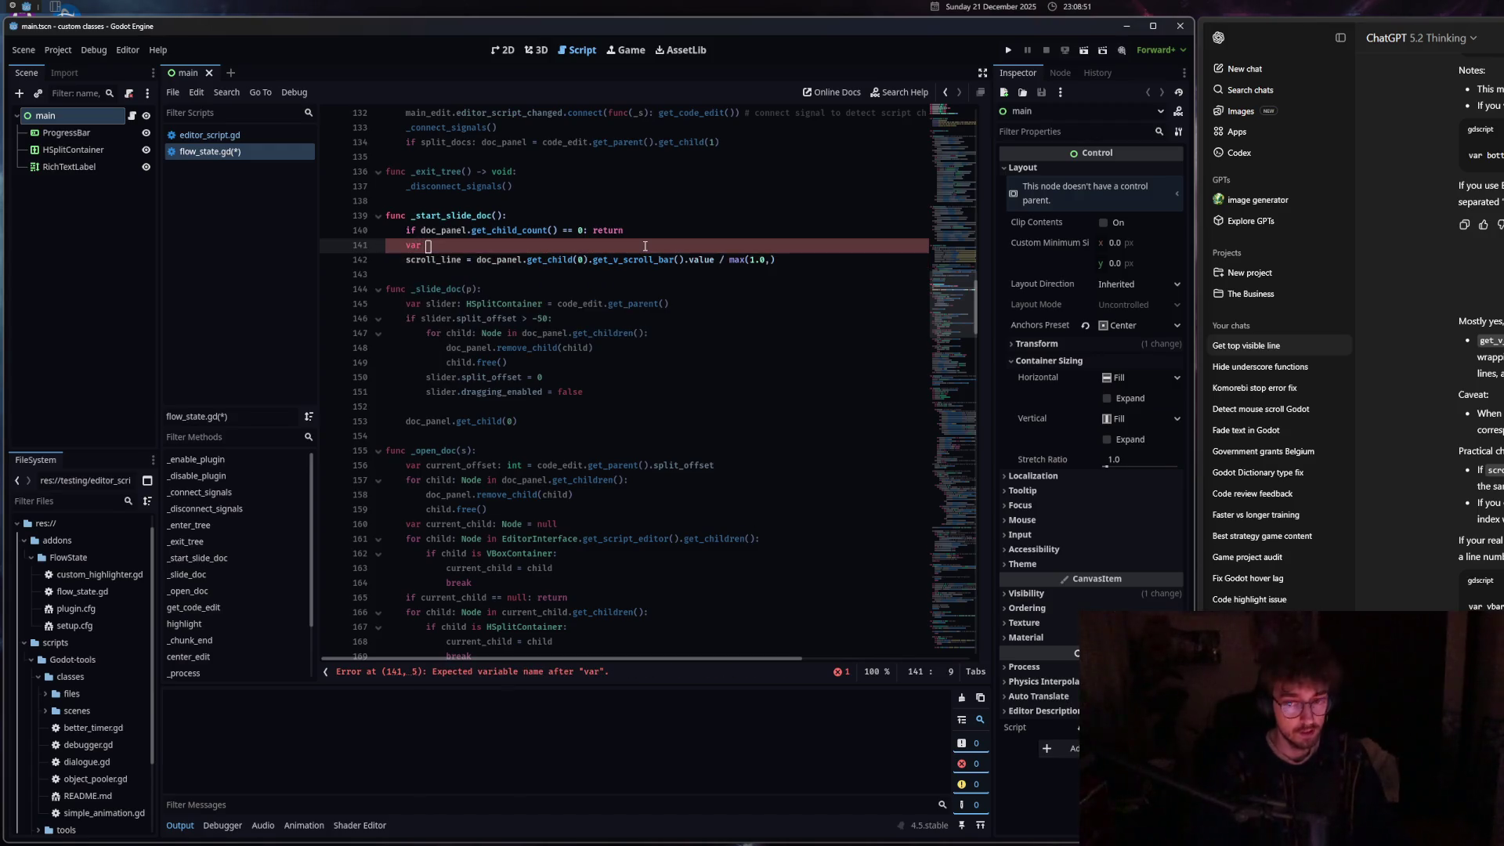
{"action": "type", "text": "vbar"}
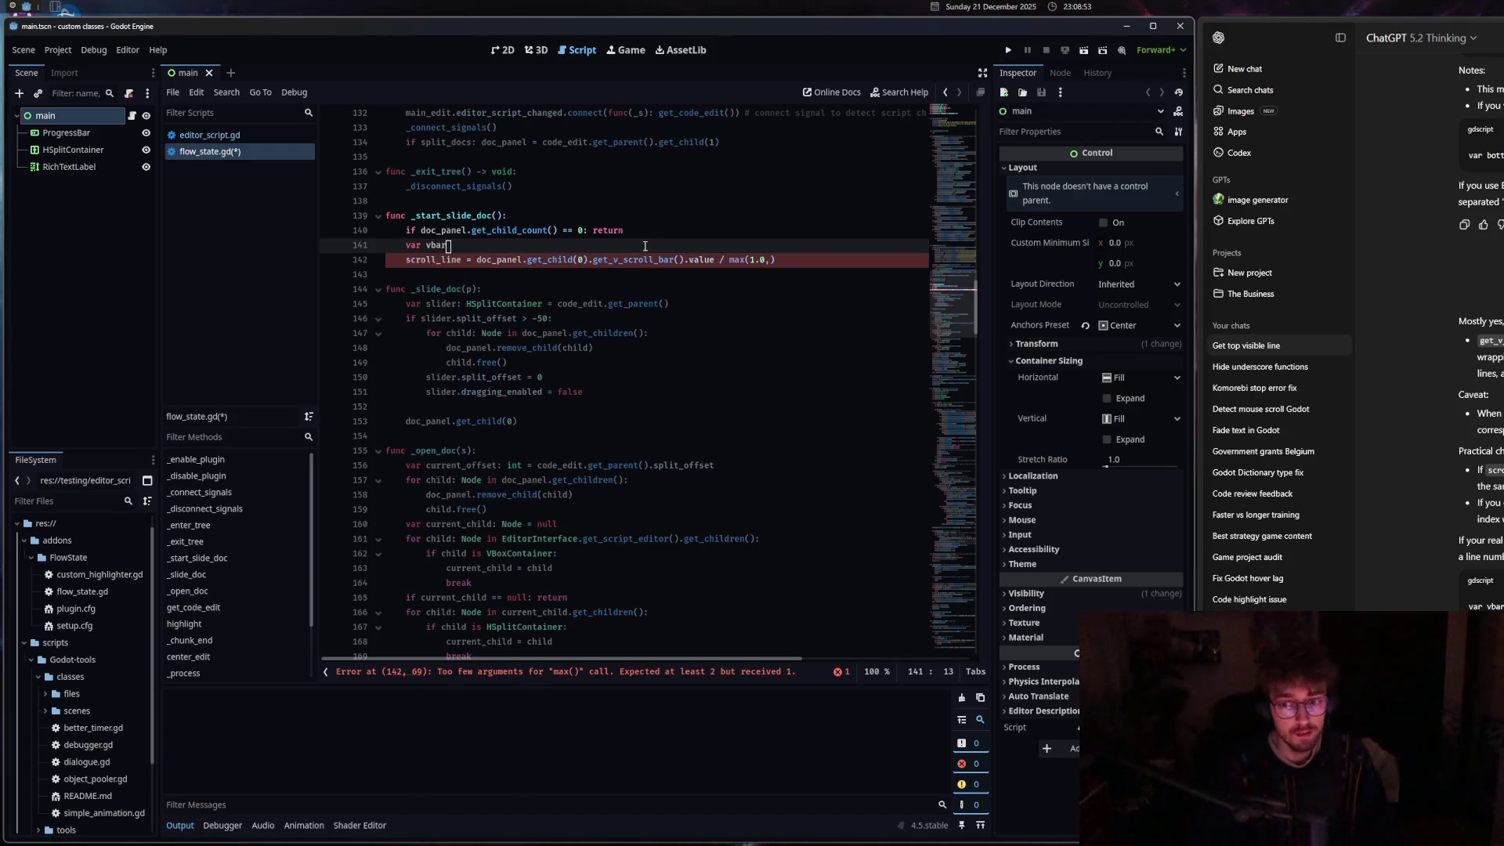
{"action": "type", "text": " :="}
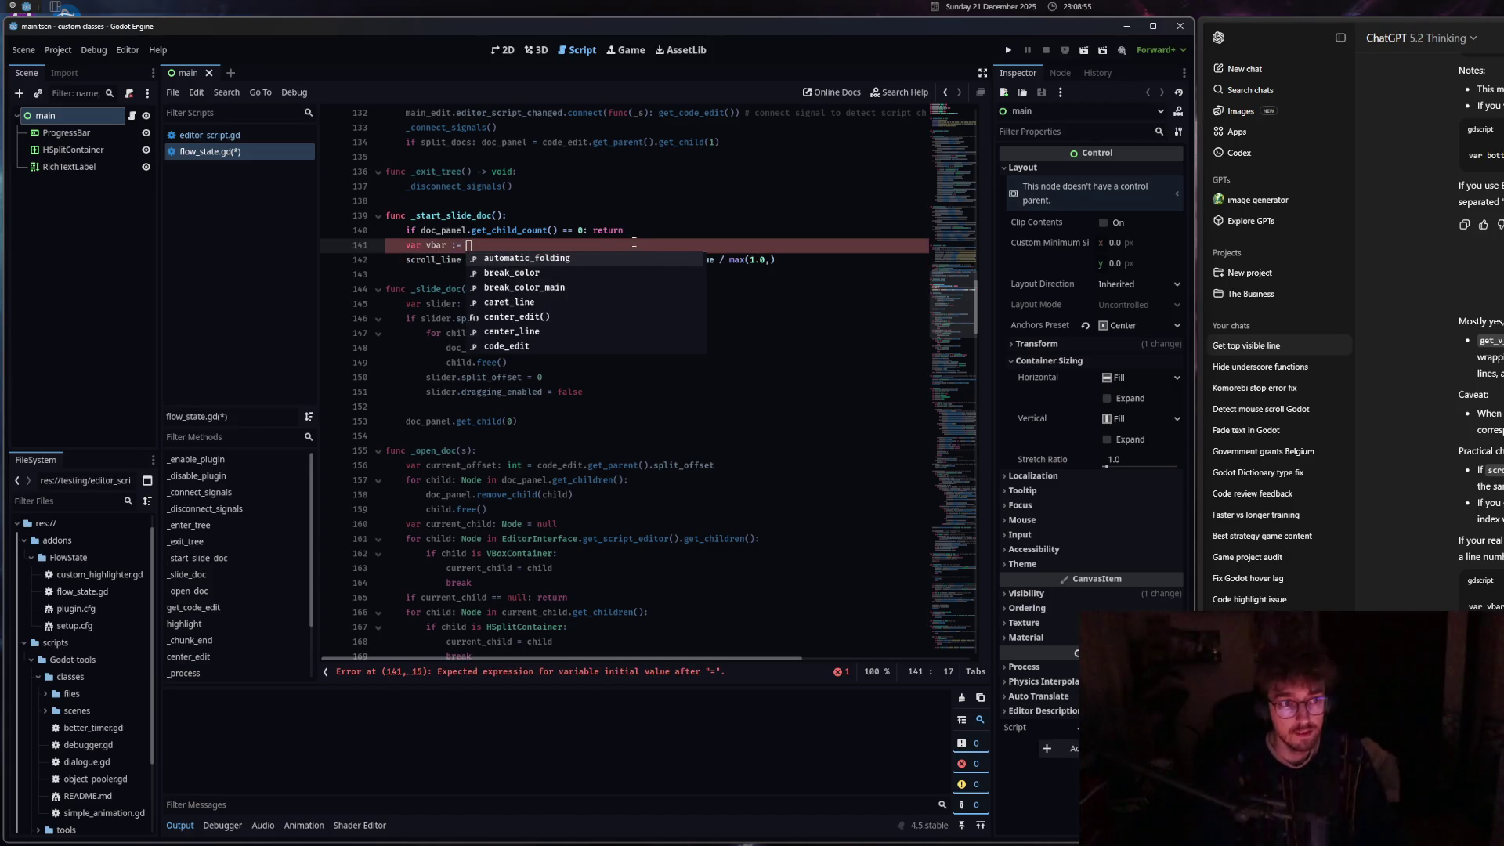
{"action": "key", "text": "Escape"}
{"action": "left_click_drag", "start_coordinate": [476, 260], "coordinate": [686, 260]}
{"action": "key", "text": "ctrl+x"}
{"action": "left_click", "coordinate": [681, 245]}
{"action": "key", "text": "ctrl+v"}
{"action": "left_click", "coordinate": [478, 260]}
{"action": "type", "text": "vbar"}
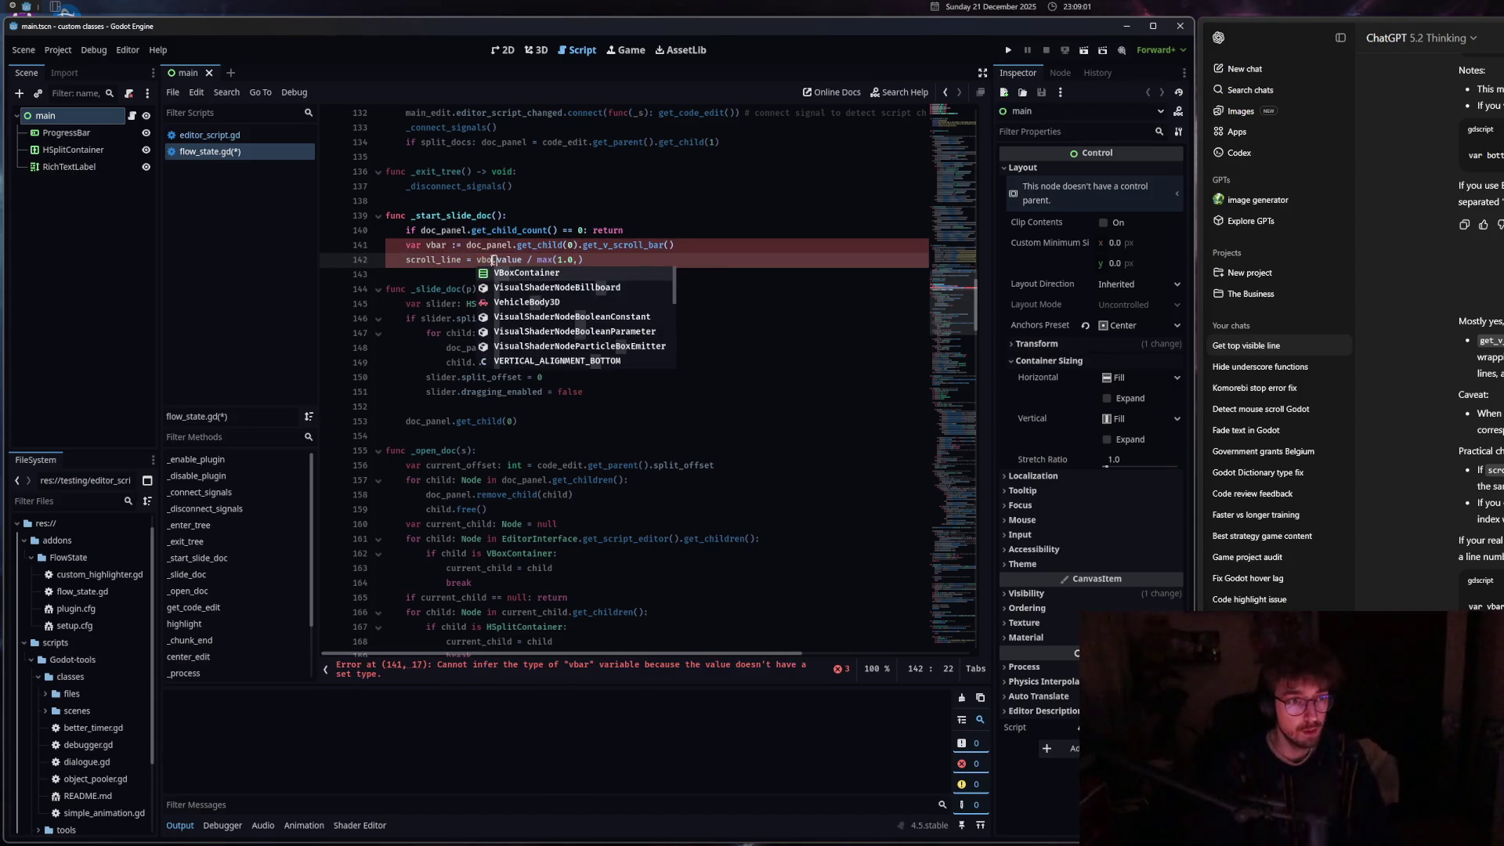
Declare vbar with the explicit type VScrollBar instead of an inferred type.
{"action": "left_click", "coordinate": [458, 245]}
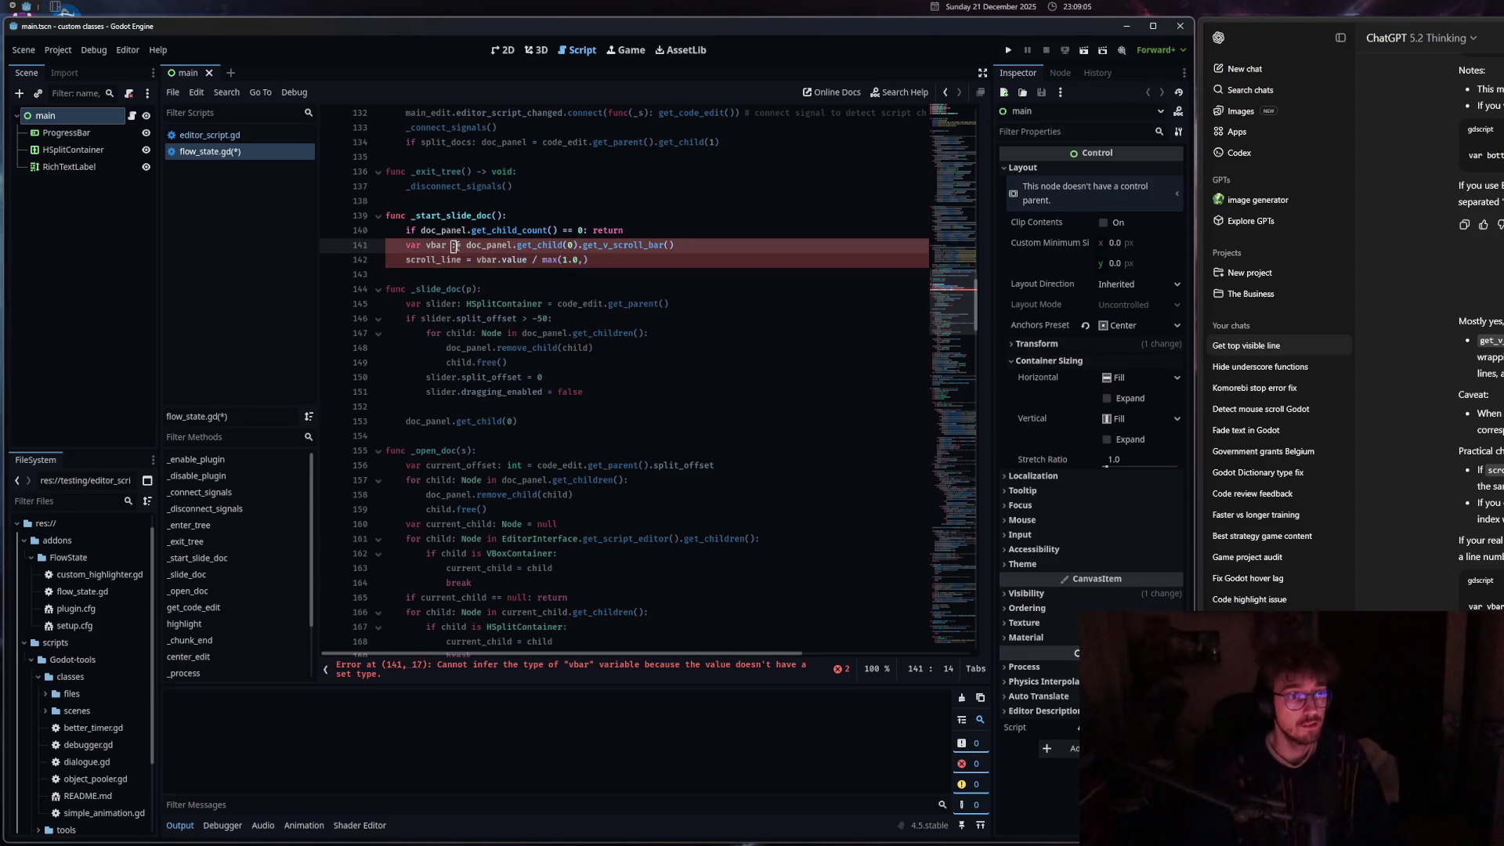
{"action": "key", "text": "Delete"}
{"action": "key", "text": "BackSpace"}
{"action": "key", "text": "BackSpace"}
{"action": "type", "text": ": VScro"}
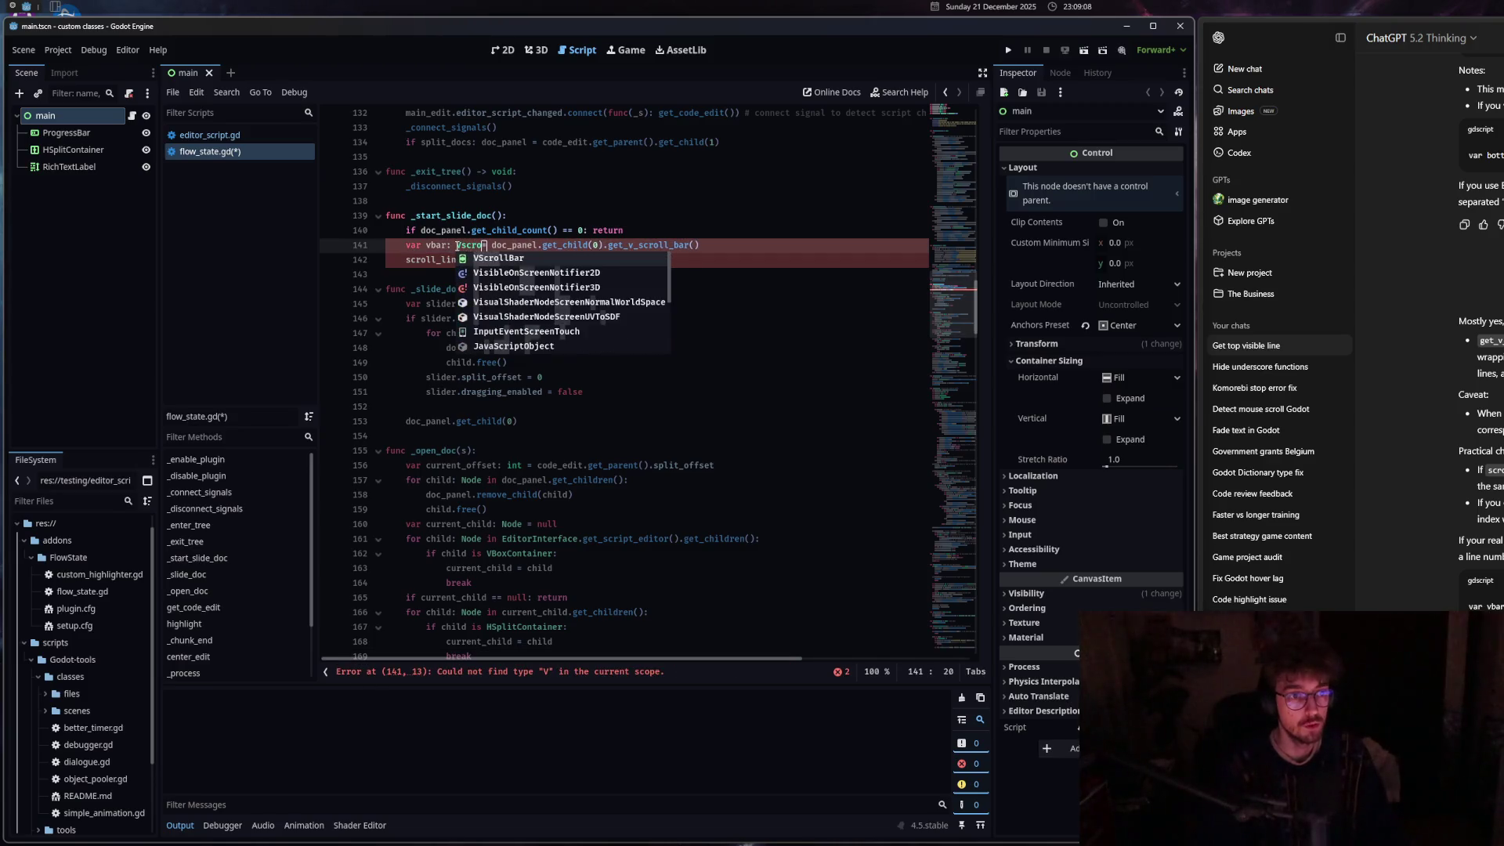
{"action": "key", "text": "Return"}
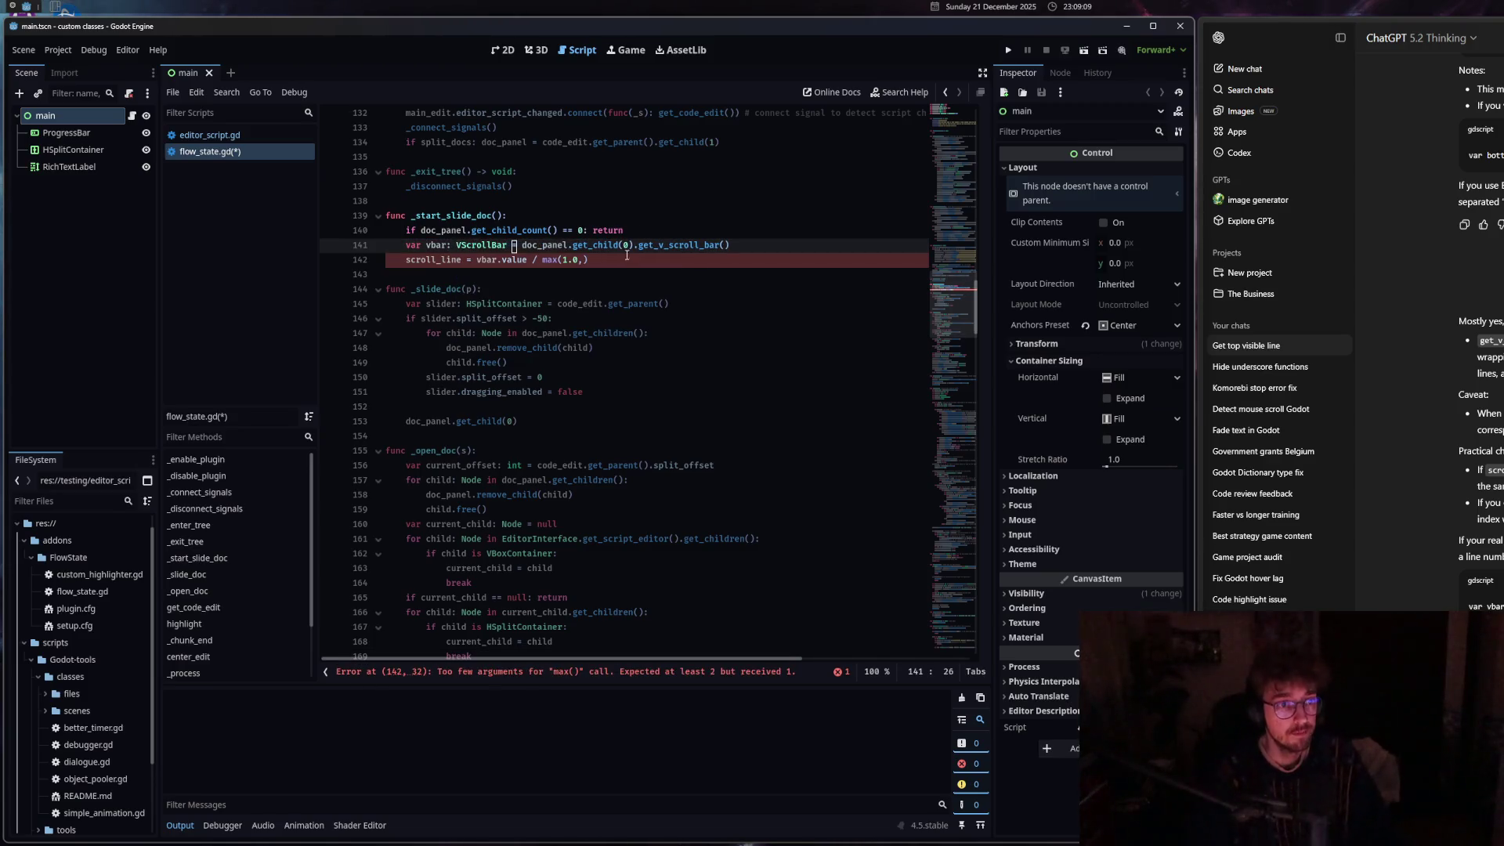
Complete the divisor as max(1.0, vbar.max_value - vbar.page).
{"action": "left_click", "coordinate": [585, 260]}
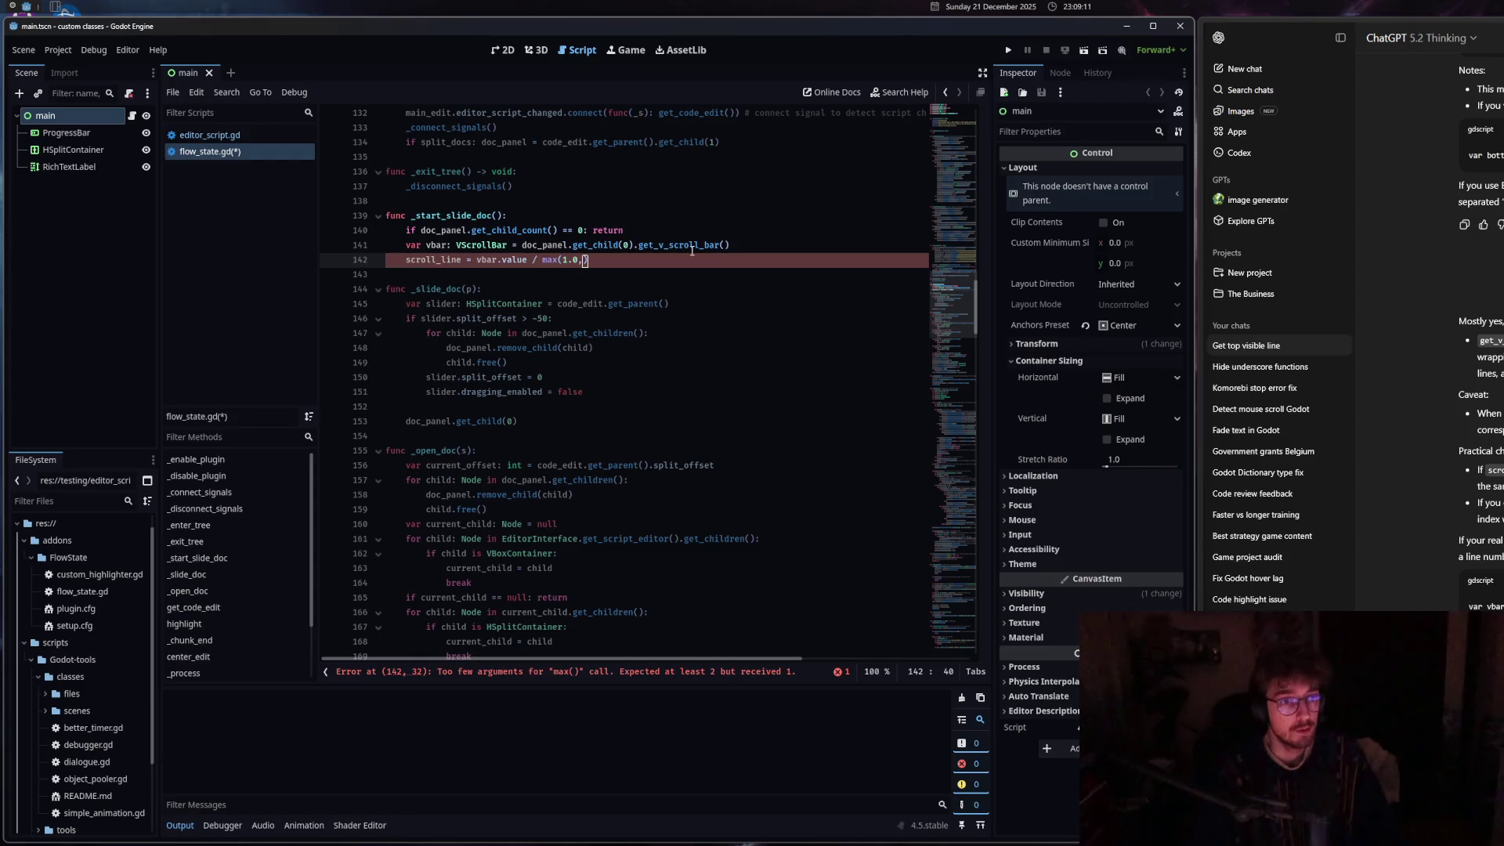
{"action": "type", "text": "vbar."}
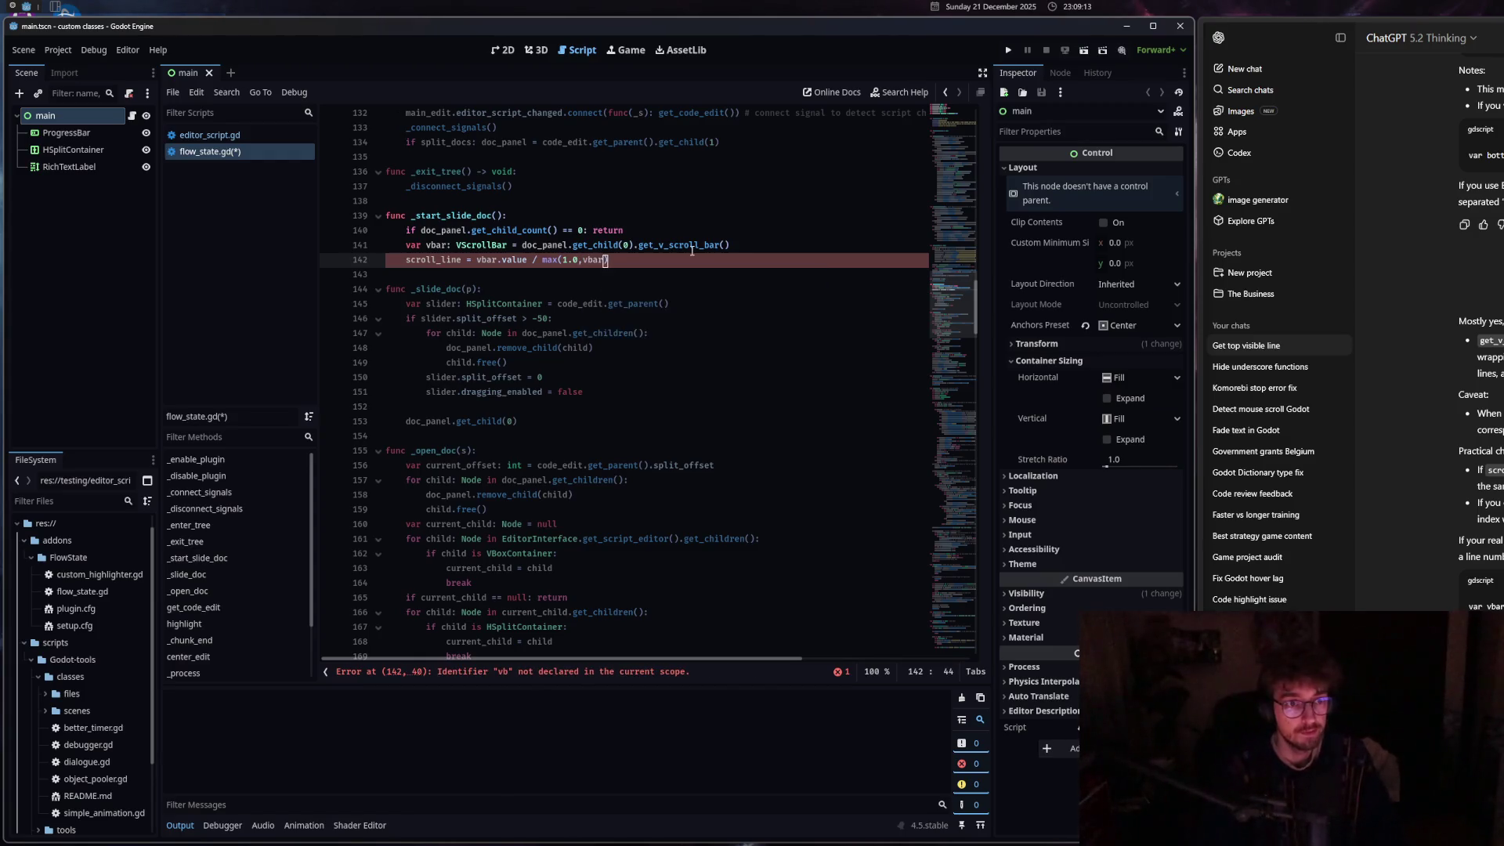
{"action": "type", "text": "max"}
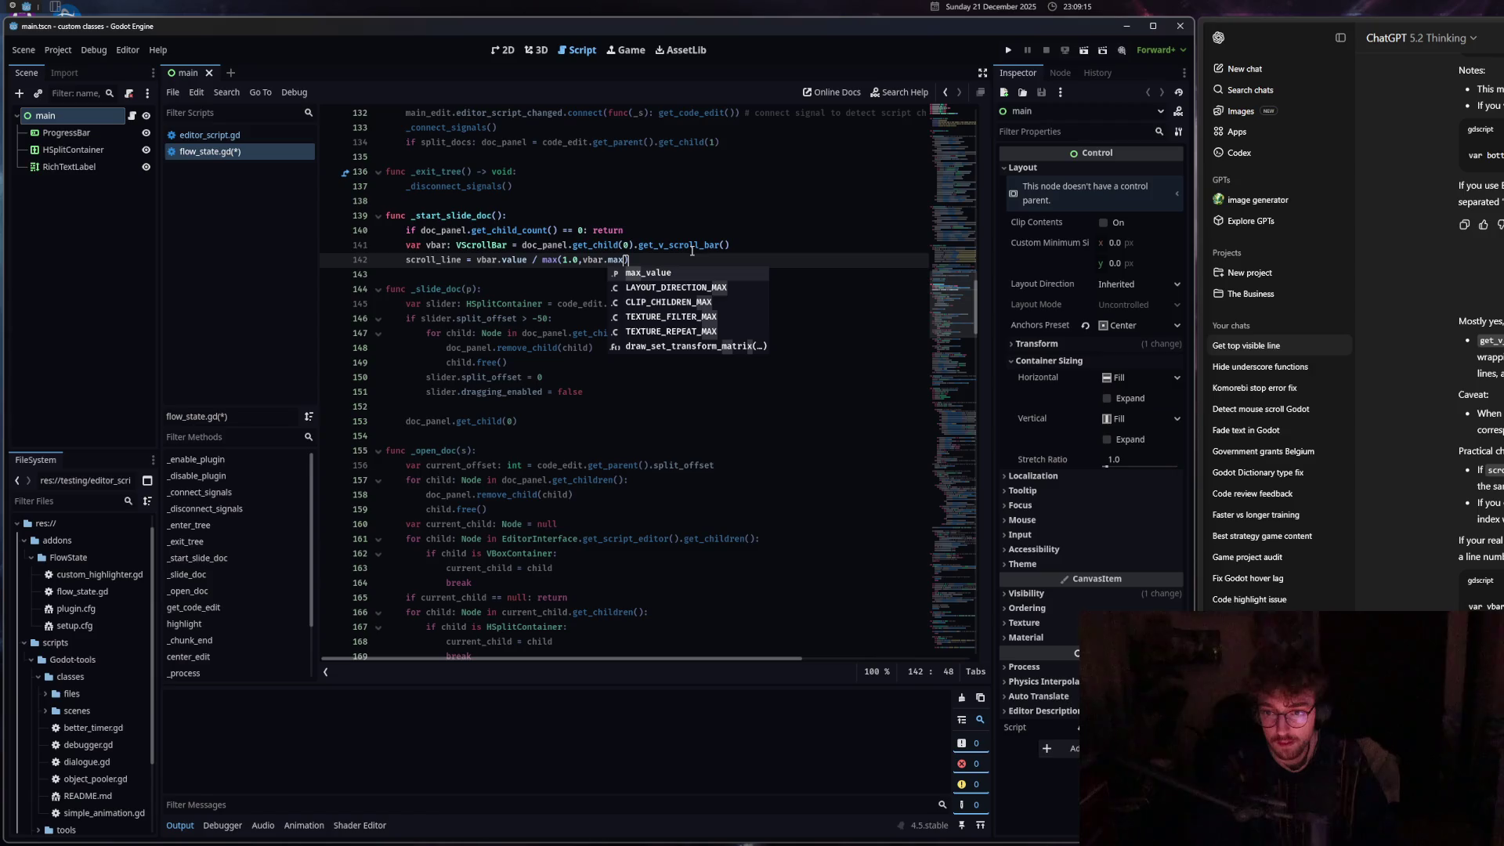
{"action": "key", "text": "Return"}
{"action": "type", "text": "-"}
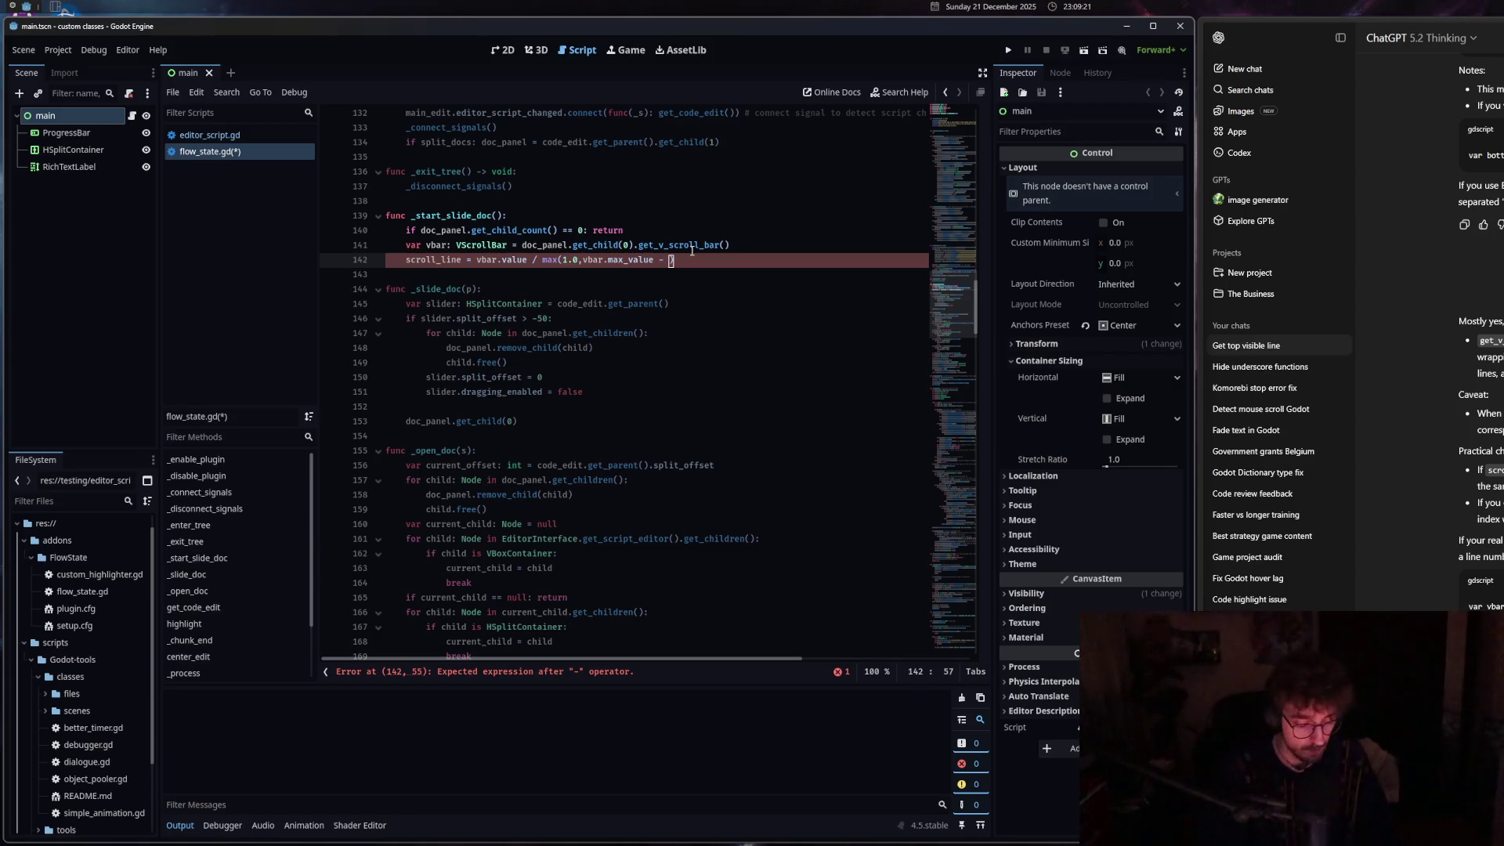
{"action": "type", "text": " vbar.pa"}
{"action": "key", "text": "Return"}
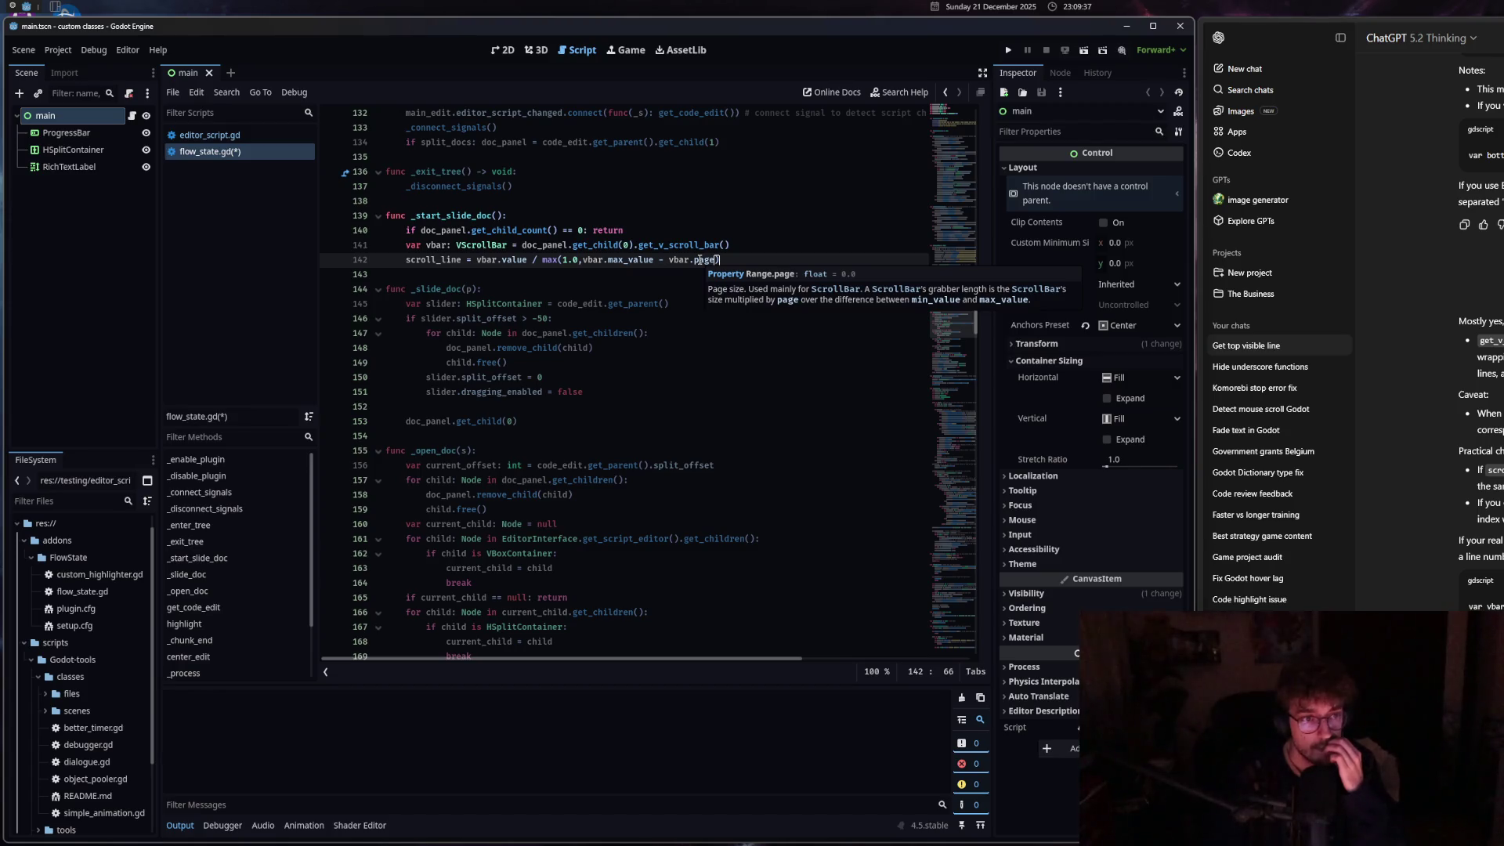
{"action": "key", "text": "Up"}
{"action": "key", "text": "End"}
{"action": "key", "text": "shift+ctrl+Left"}
{"action": "key", "text": "shift+ctrl+Left"}
{"action": "key", "text": "shift+ctrl+Left"}
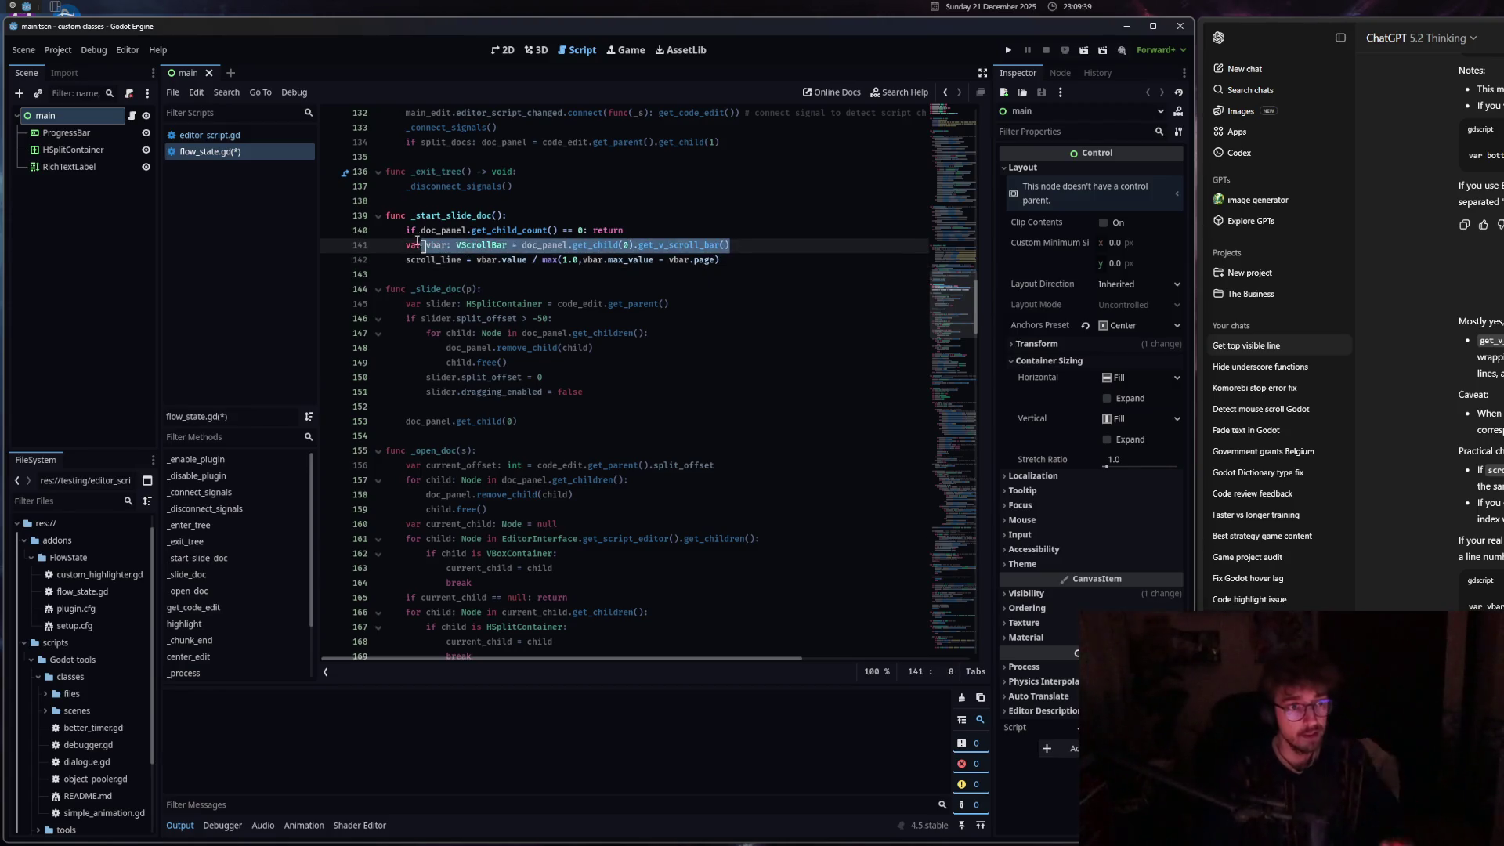
{"action": "left_click", "coordinate": [559, 410]}
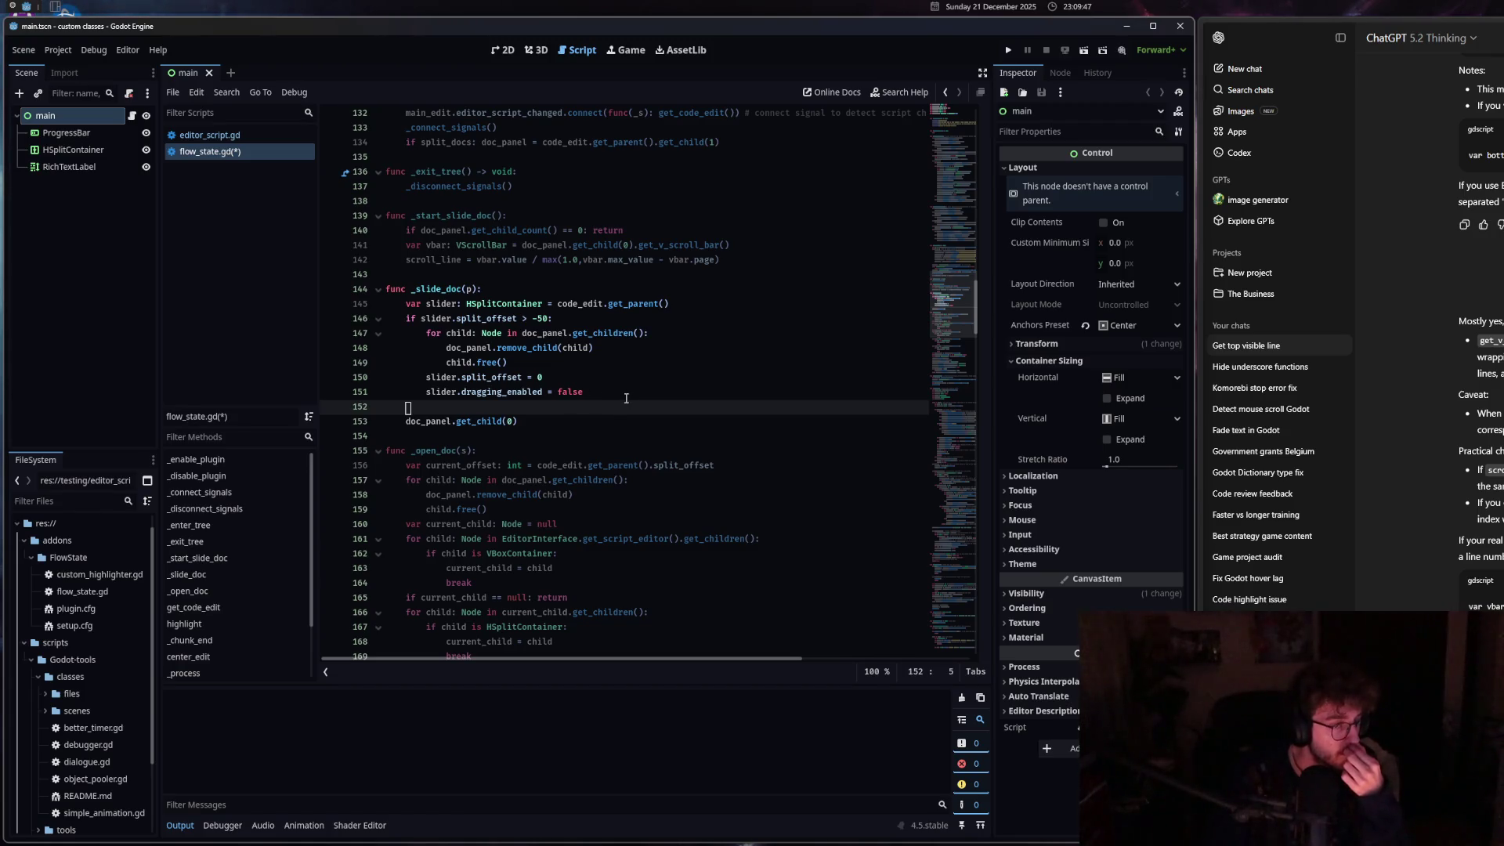
Copy the child-count guard line and paste it into the empty line in _slide_doc.
{"action": "left_click_drag", "start_coordinate": [624, 231], "coordinate": [406, 231]}
{"action": "key", "text": "ctrl+c"}
{"action": "left_click", "coordinate": [416, 410]}
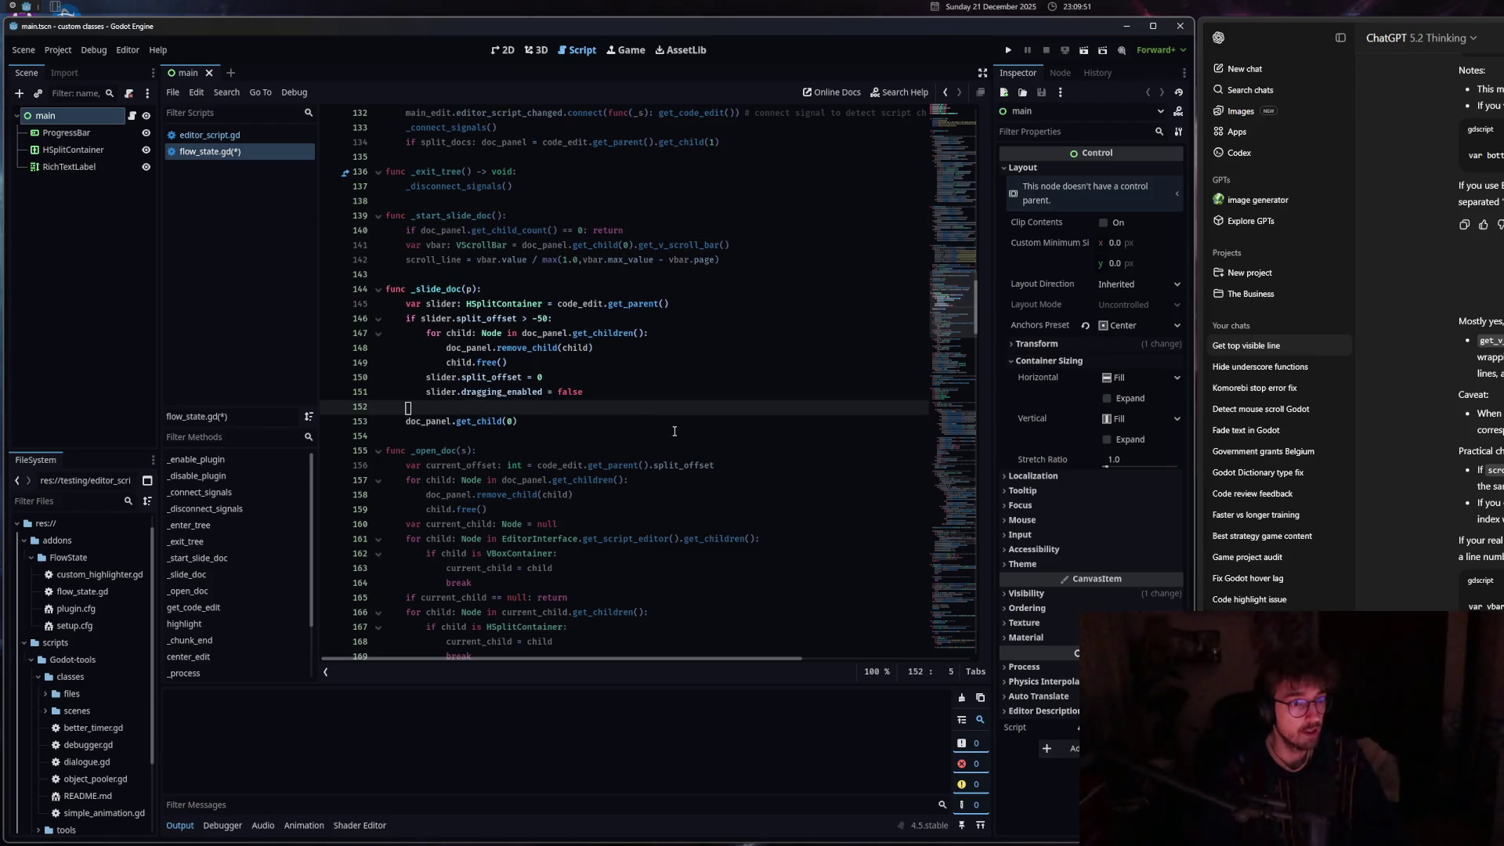
{"action": "key", "text": "ctrl+v"}
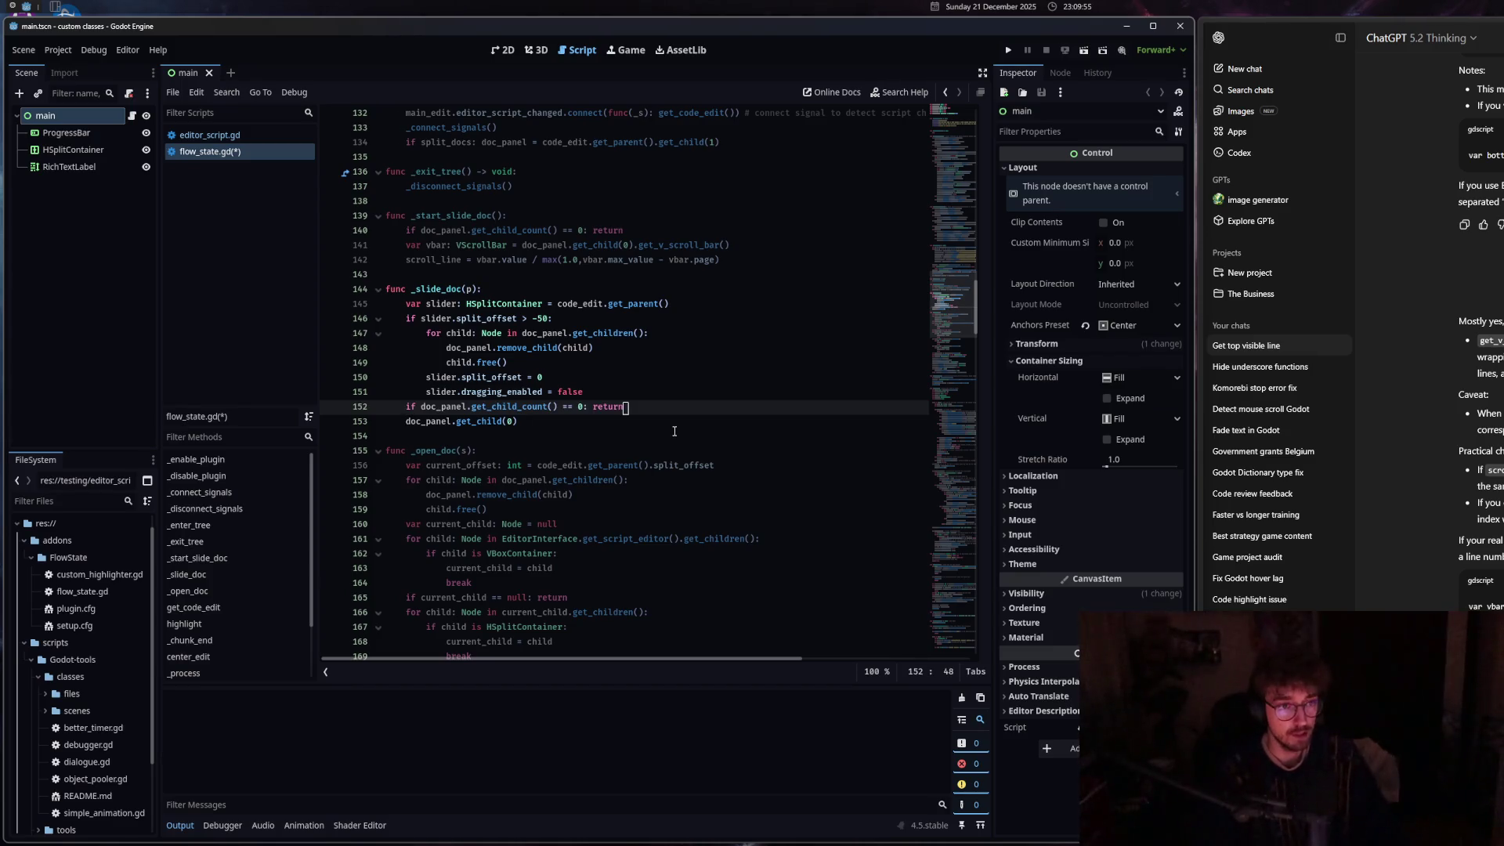
Replace the get_child call on line 153 with the vbar declaration copied from line 141.
{"action": "left_click", "coordinate": [574, 421]}
{"action": "mouse_move", "coordinate": [574, 421]}
{"action": "left_mouse_down"}
{"action": "mouse_move", "coordinate": [404, 422]}
{"action": "mouse_move", "coordinate": [468, 423]}
{"action": "left_mouse_up"}
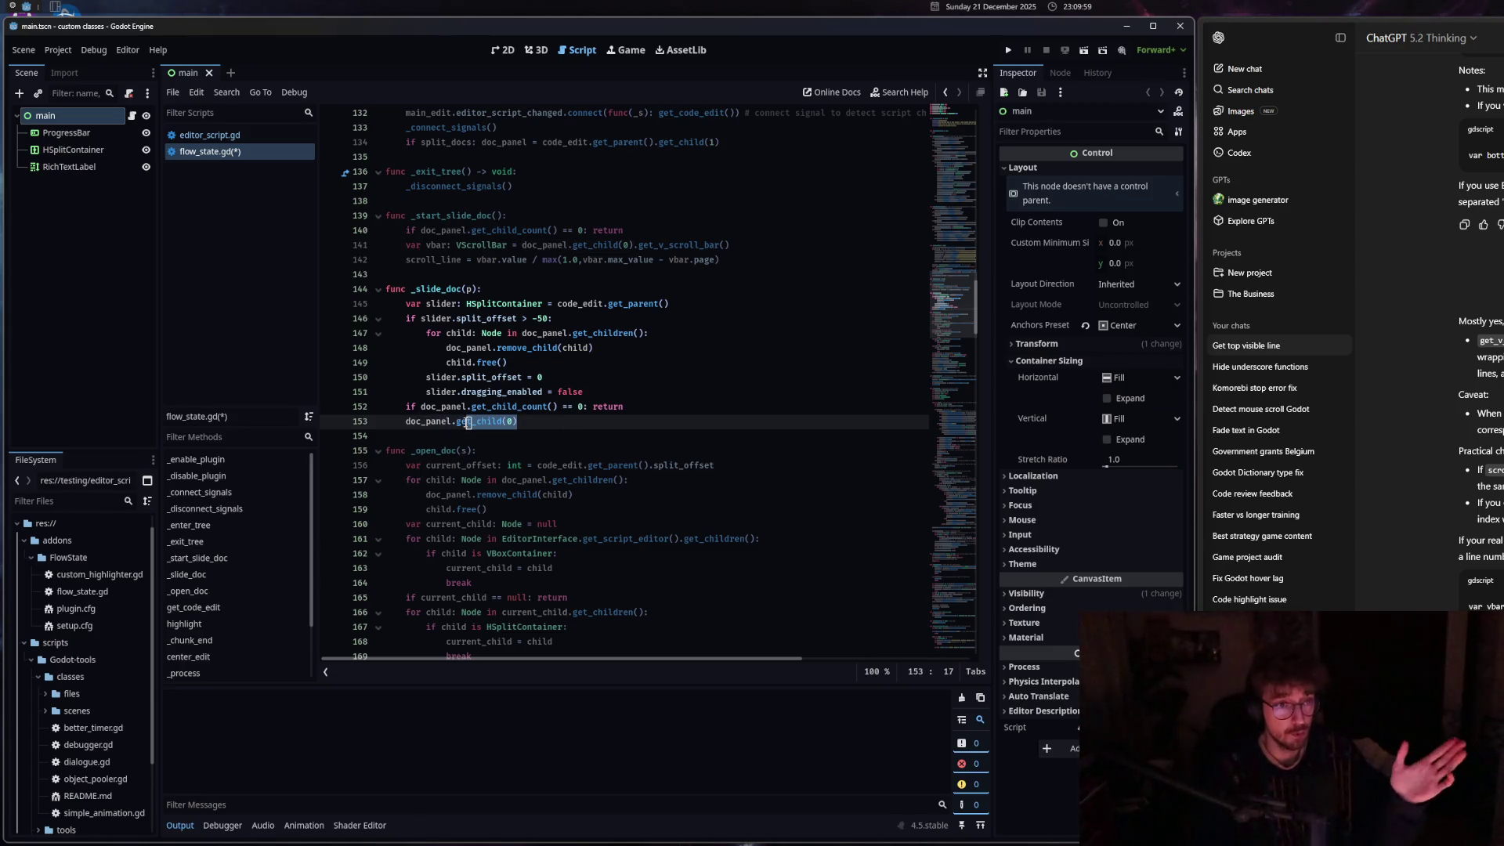
{"action": "mouse_move", "coordinate": [733, 244]}
{"action": "left_mouse_down"}
{"action": "mouse_move", "coordinate": [444, 261]}
{"action": "mouse_move", "coordinate": [400, 245]}
{"action": "left_mouse_up"}
{"action": "key", "text": "ctrl+c"}
{"action": "left_click_drag", "start_coordinate": [511, 421], "coordinate": [404, 421]}
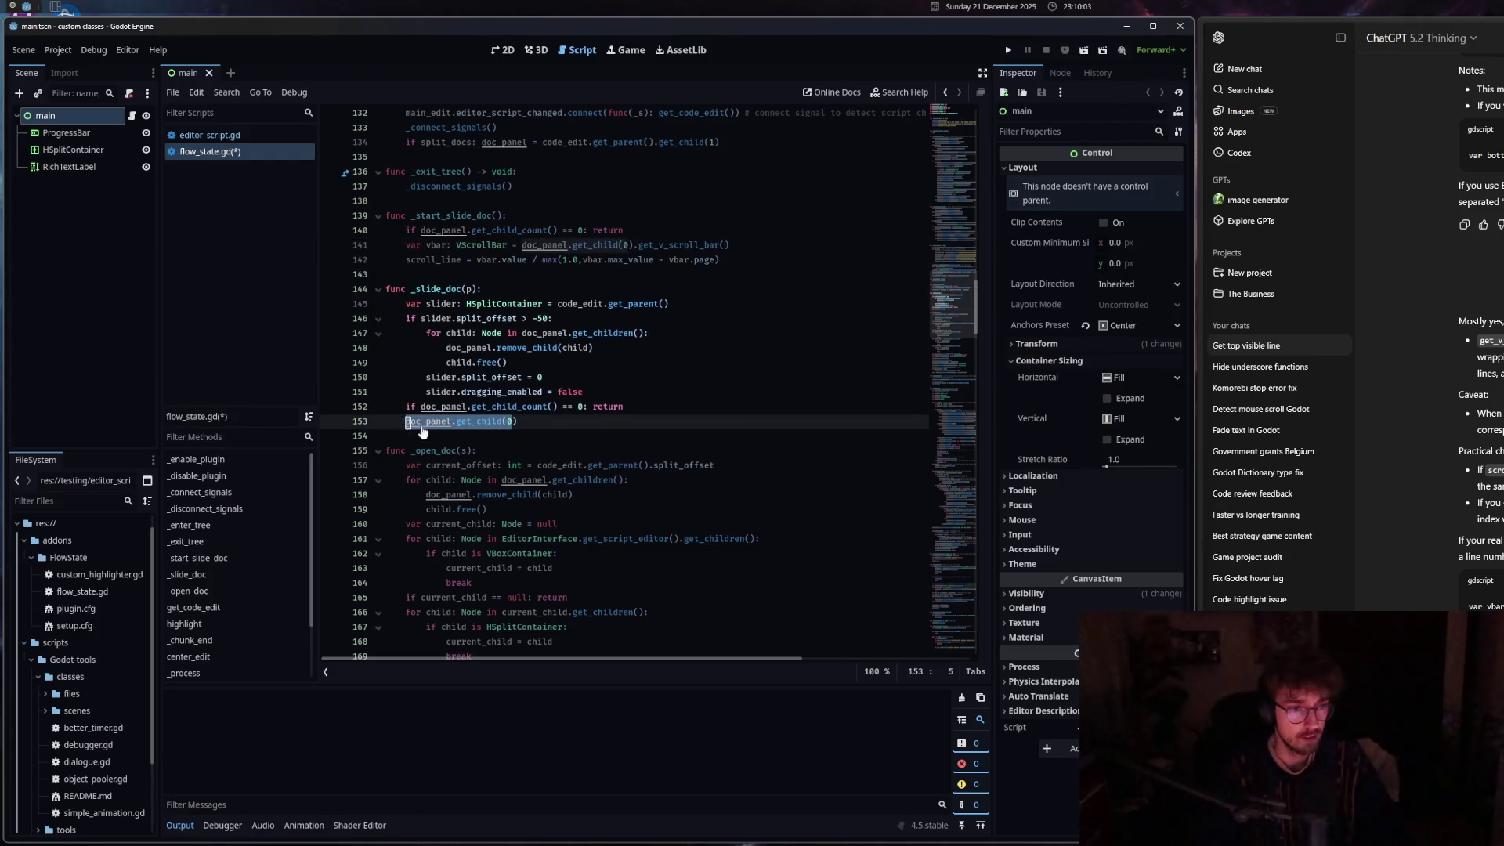
{"action": "key", "text": "ctrl+v"}
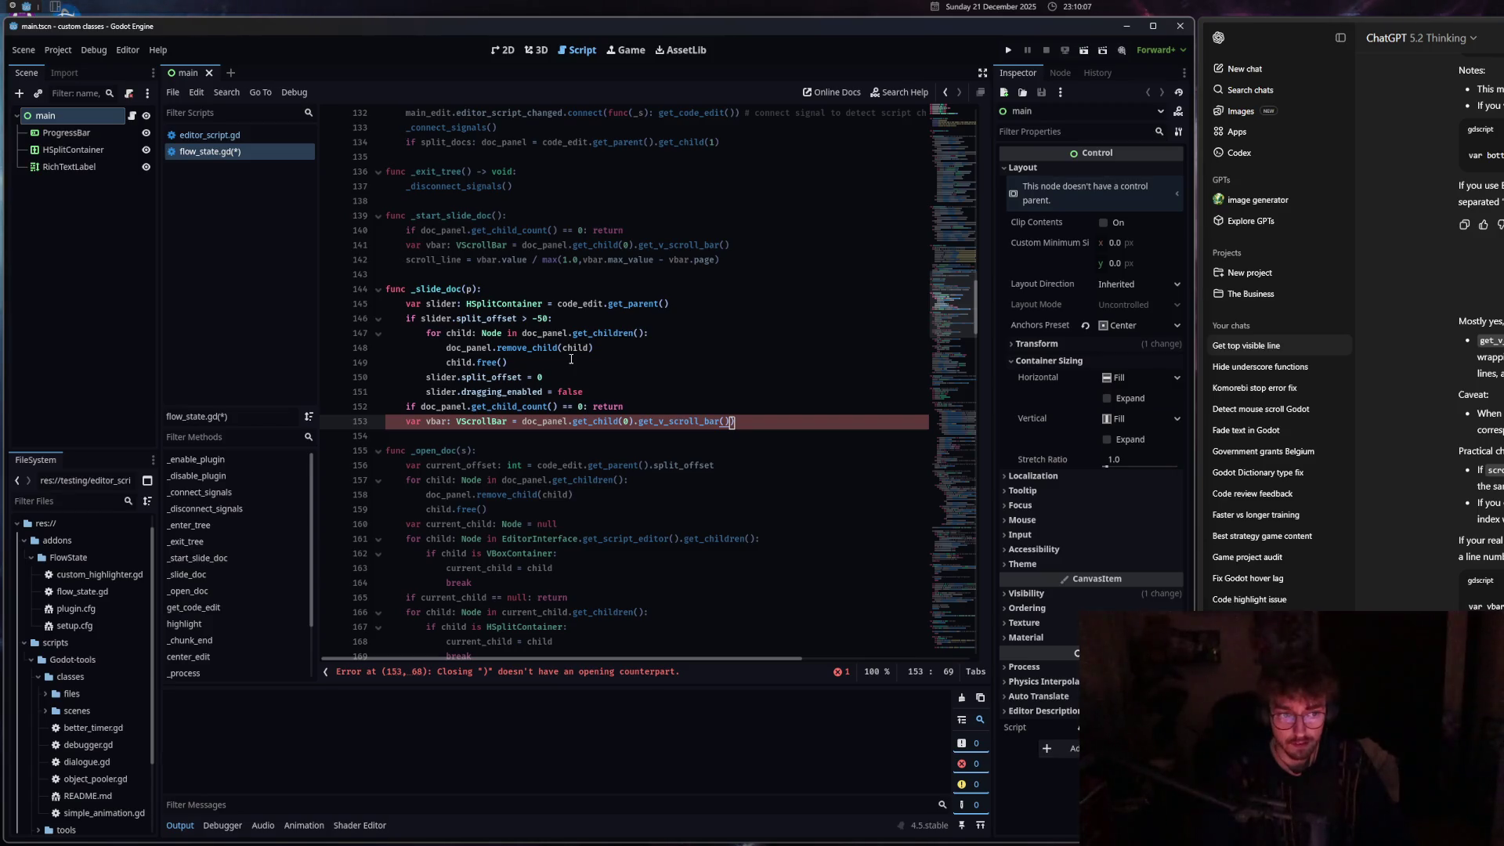
{"action": "key", "text": "BackSpace"}
Add a new line below 153 starting 'vbar.value = scroll_line * max(0'.
{"action": "left_click_drag", "start_coordinate": [719, 261], "coordinate": [406, 261]}
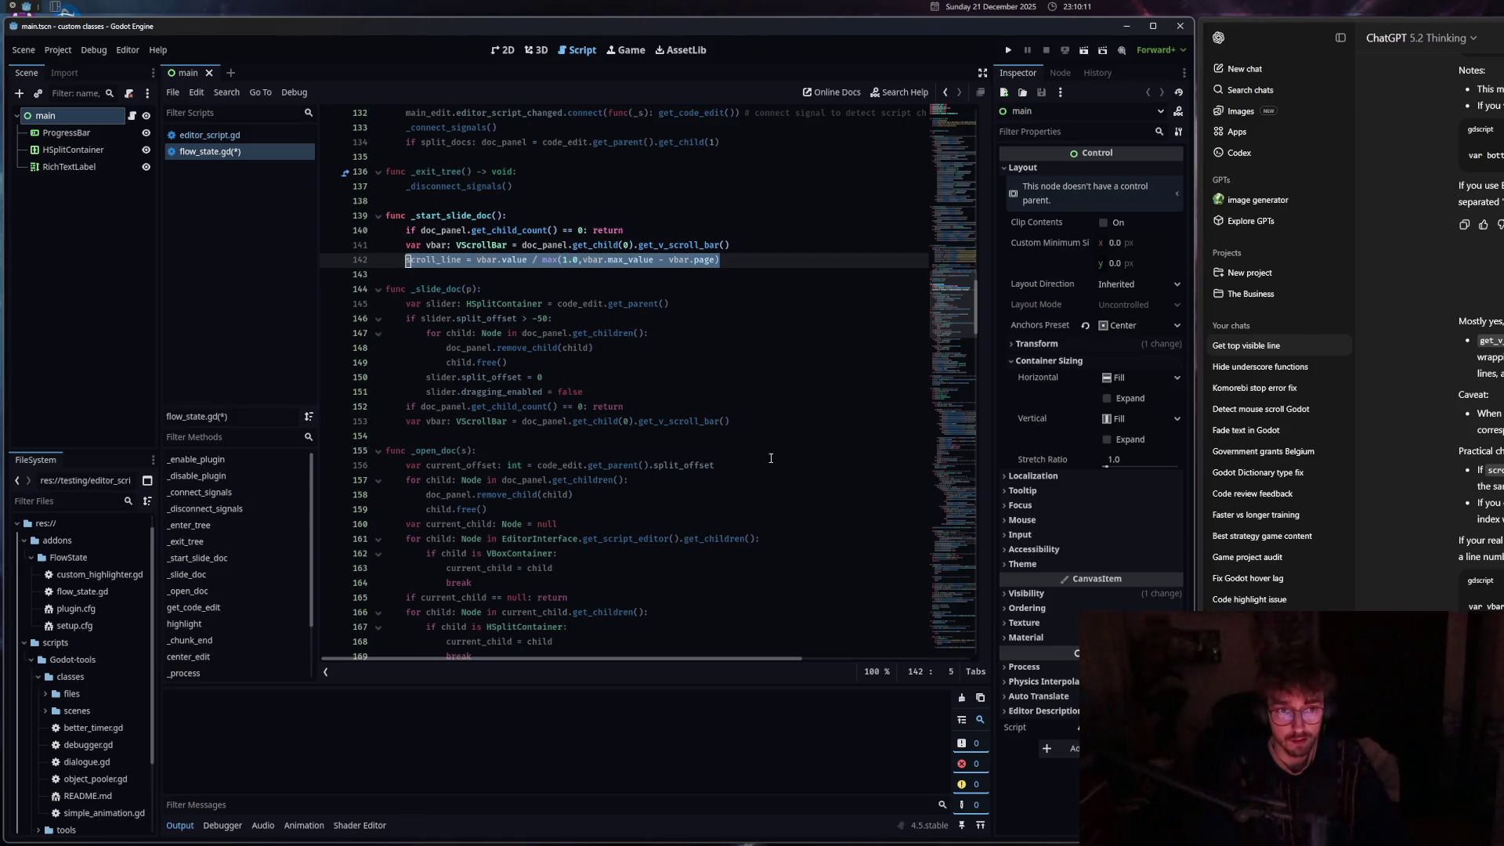
{"action": "left_click", "coordinate": [772, 425]}
{"action": "key", "text": "Return"}
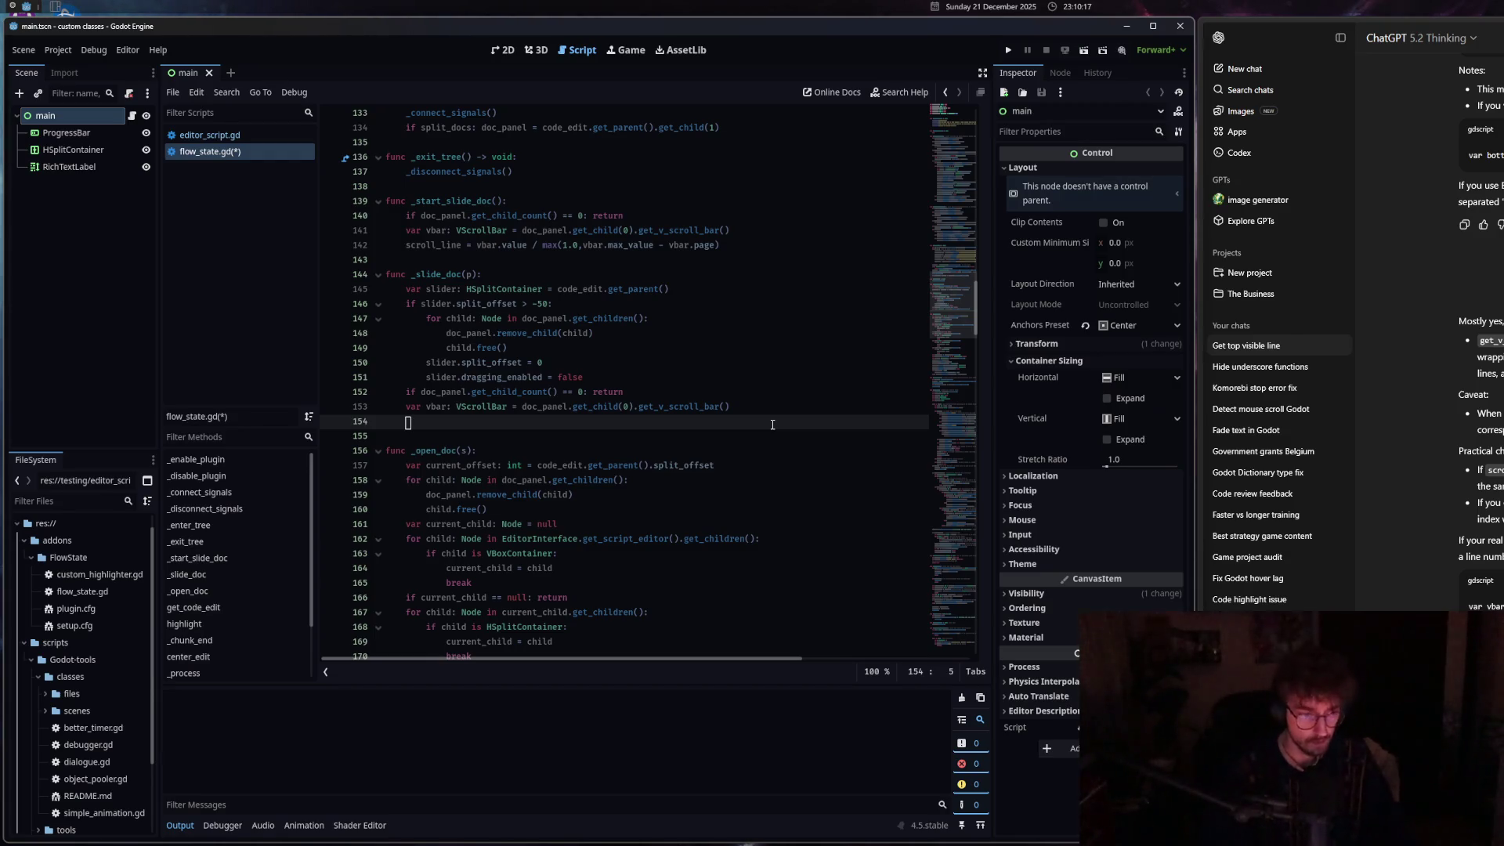
{"action": "type", "text": "vbar.v"}
{"action": "key", "text": "Return"}
{"action": "type", "text": "="}
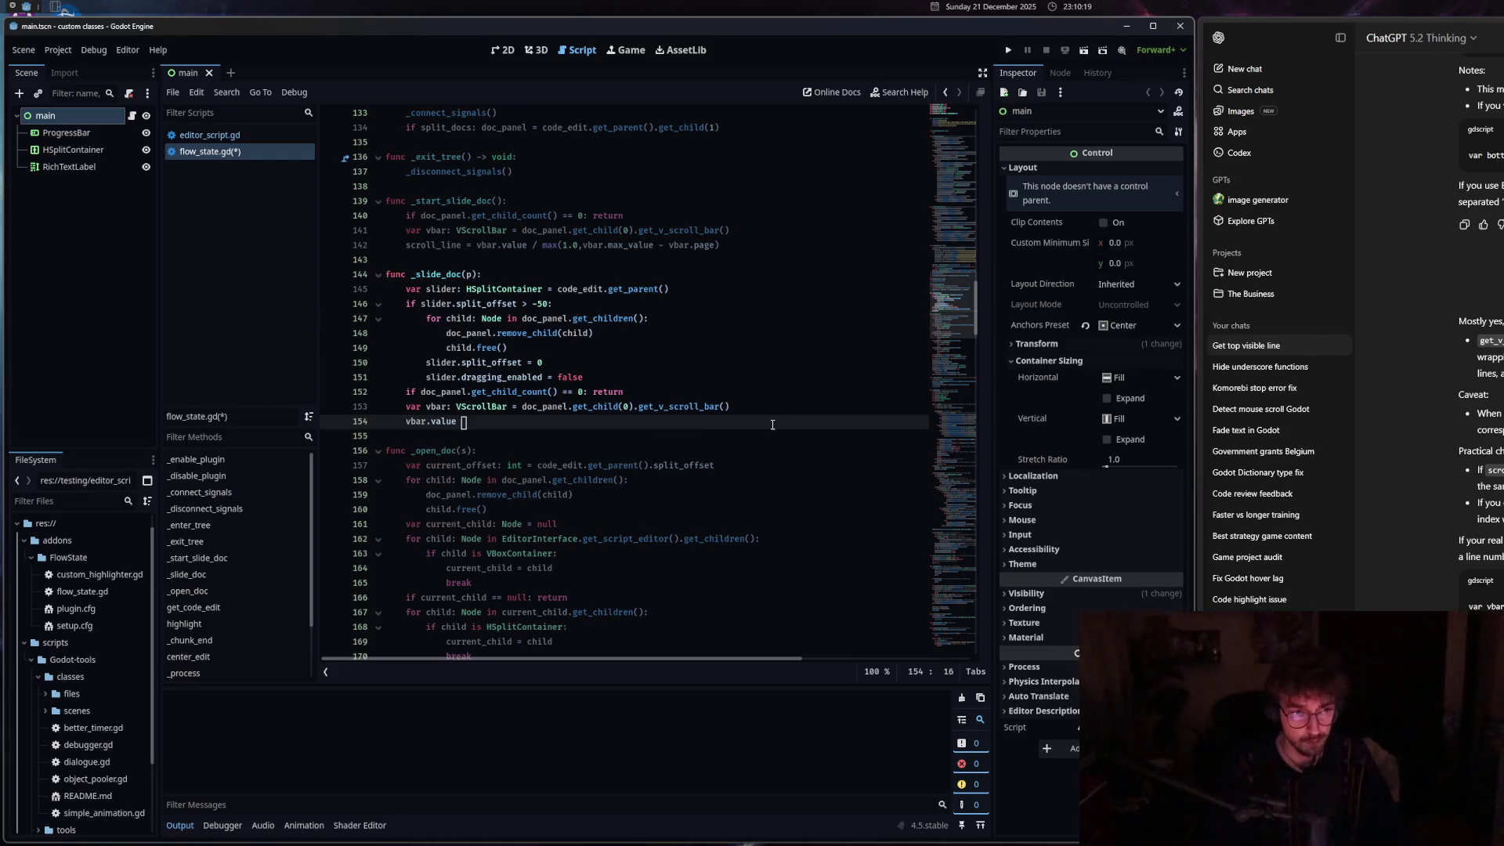
{"action": "type", "text": " scroll_line"}
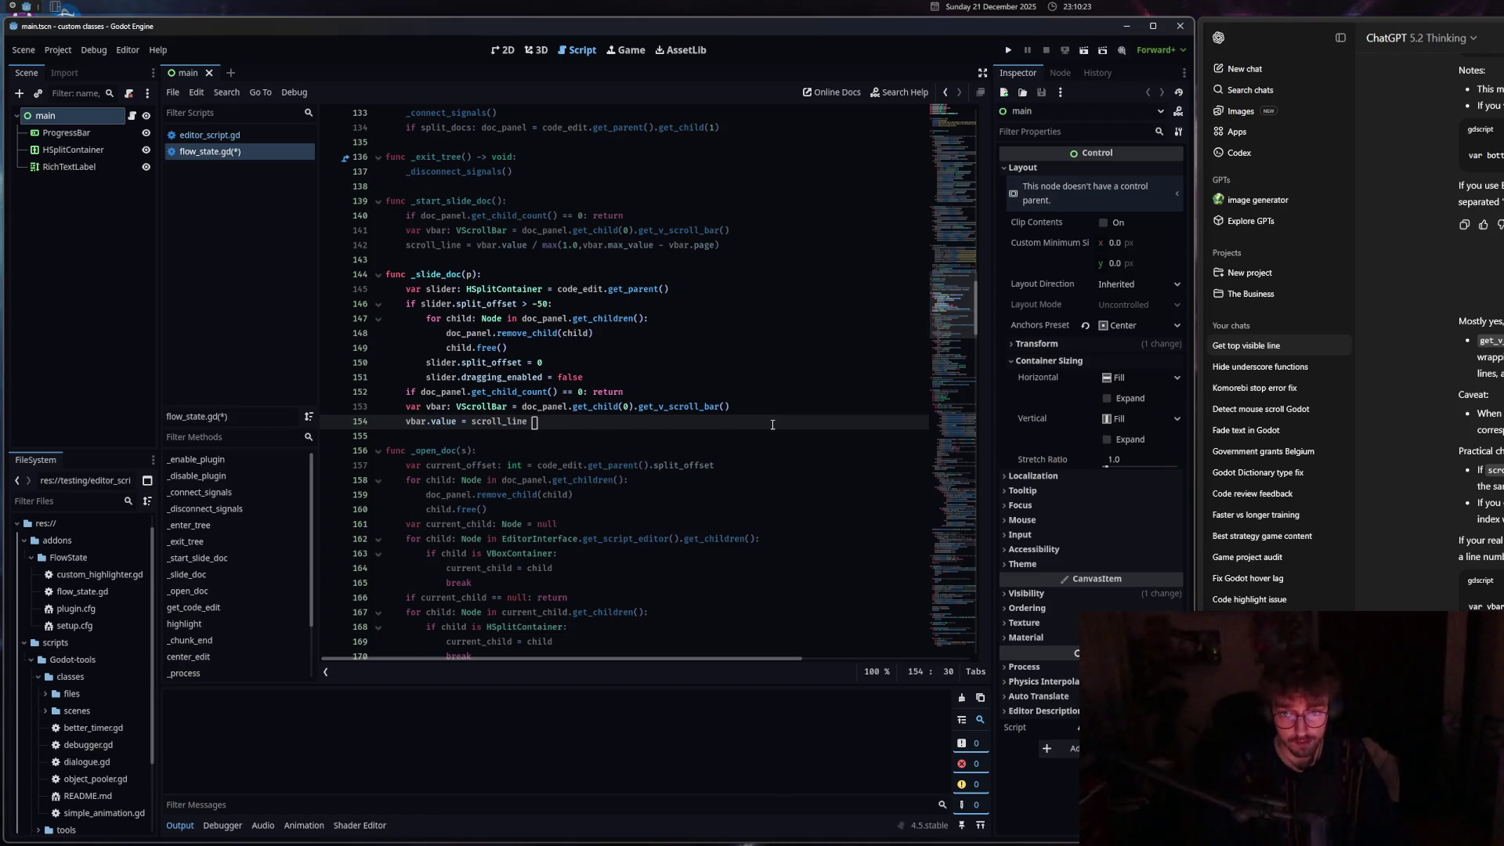
{"action": "type", "text": "* "}
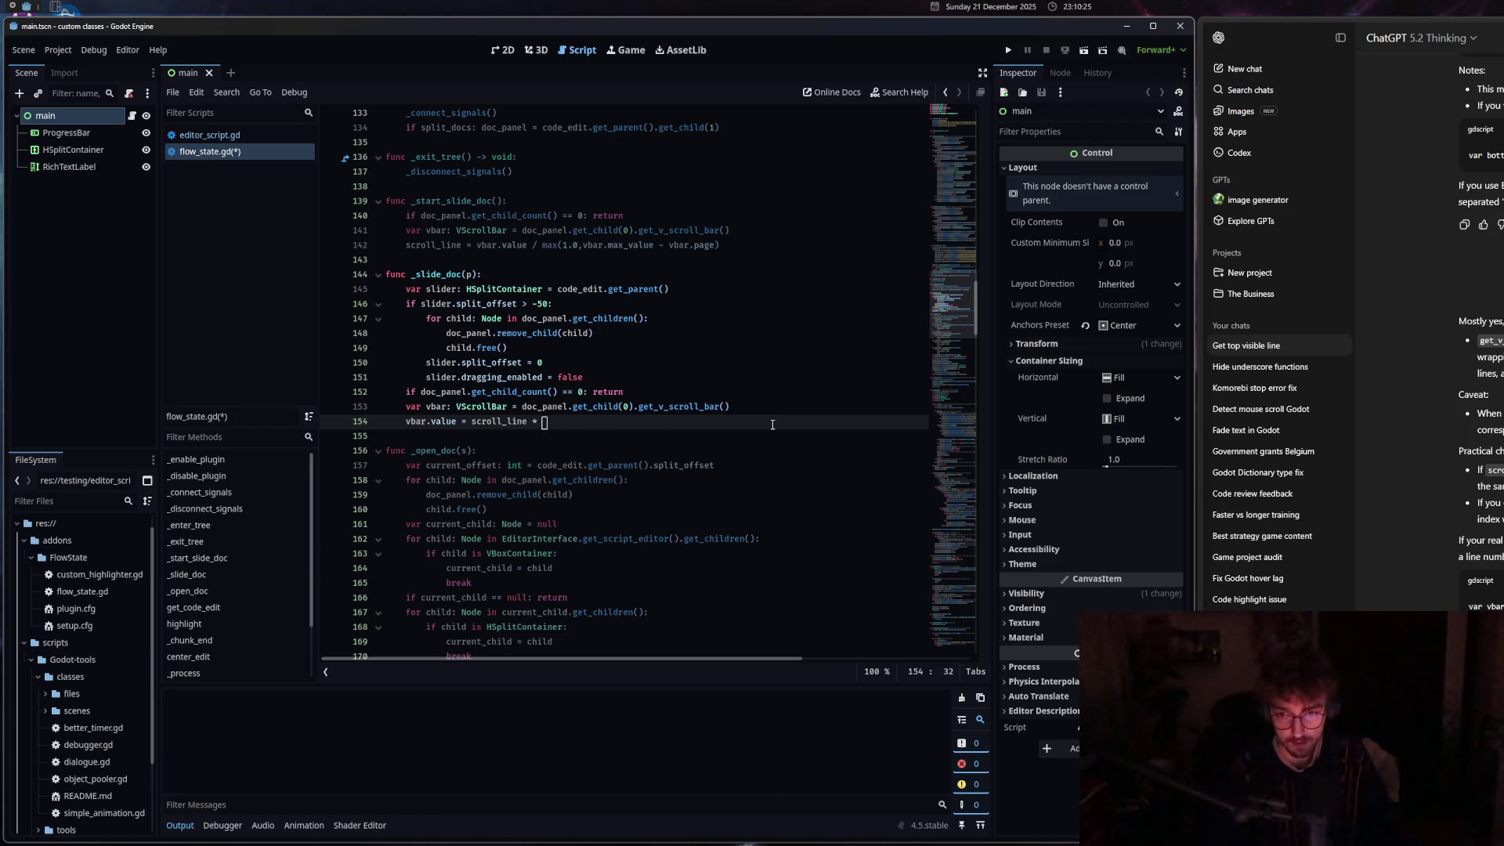
{"action": "type", "text": "max(0.0,"}
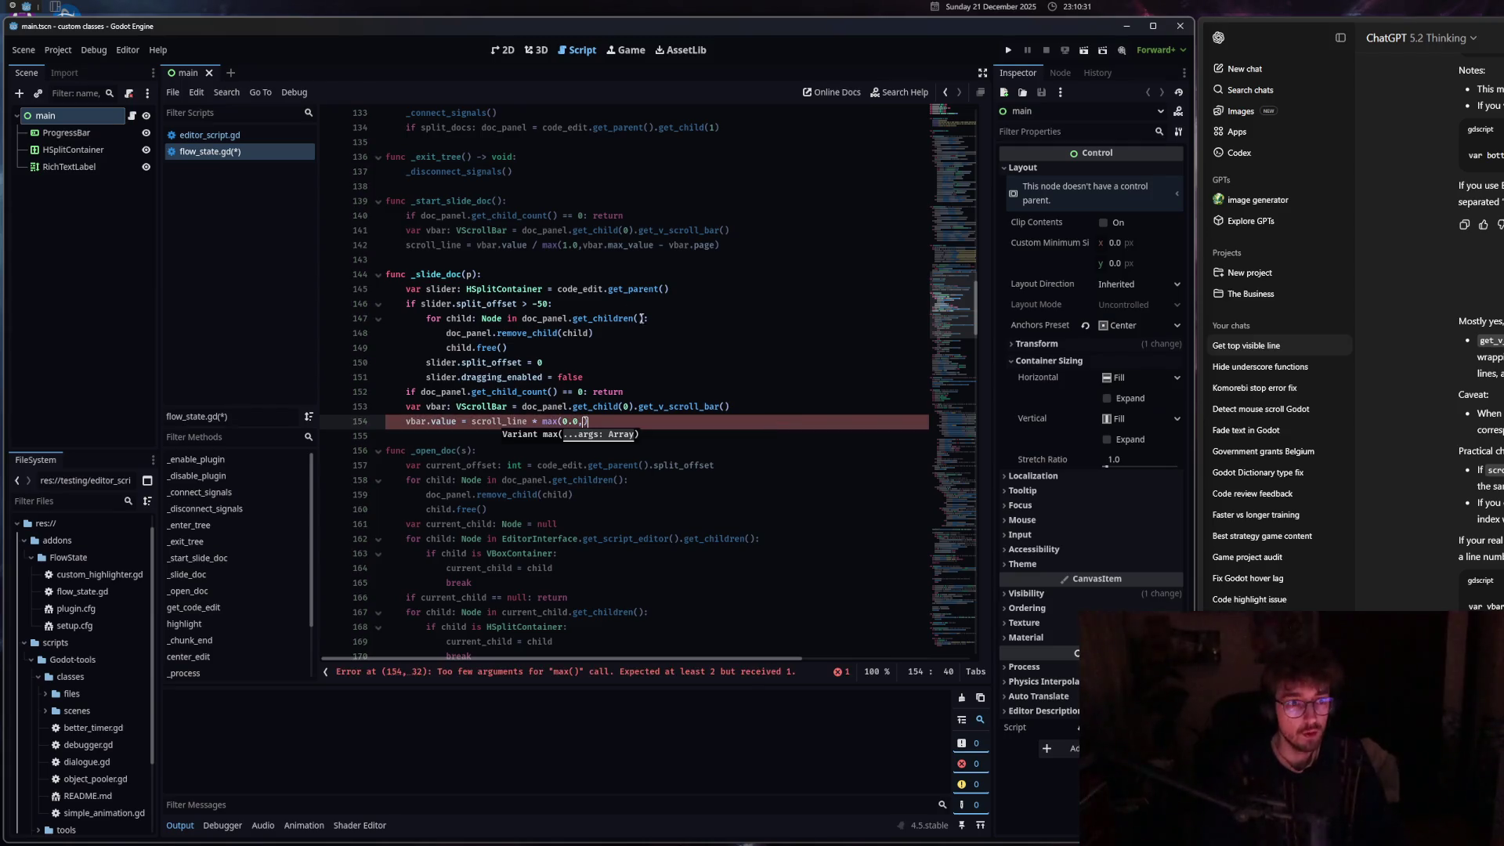
Remove the stray space in line 142's max(1.0, call, fill line 154's max with vbar.max_value - vbar.page, and save.
{"action": "left_click", "coordinate": [583, 246]}
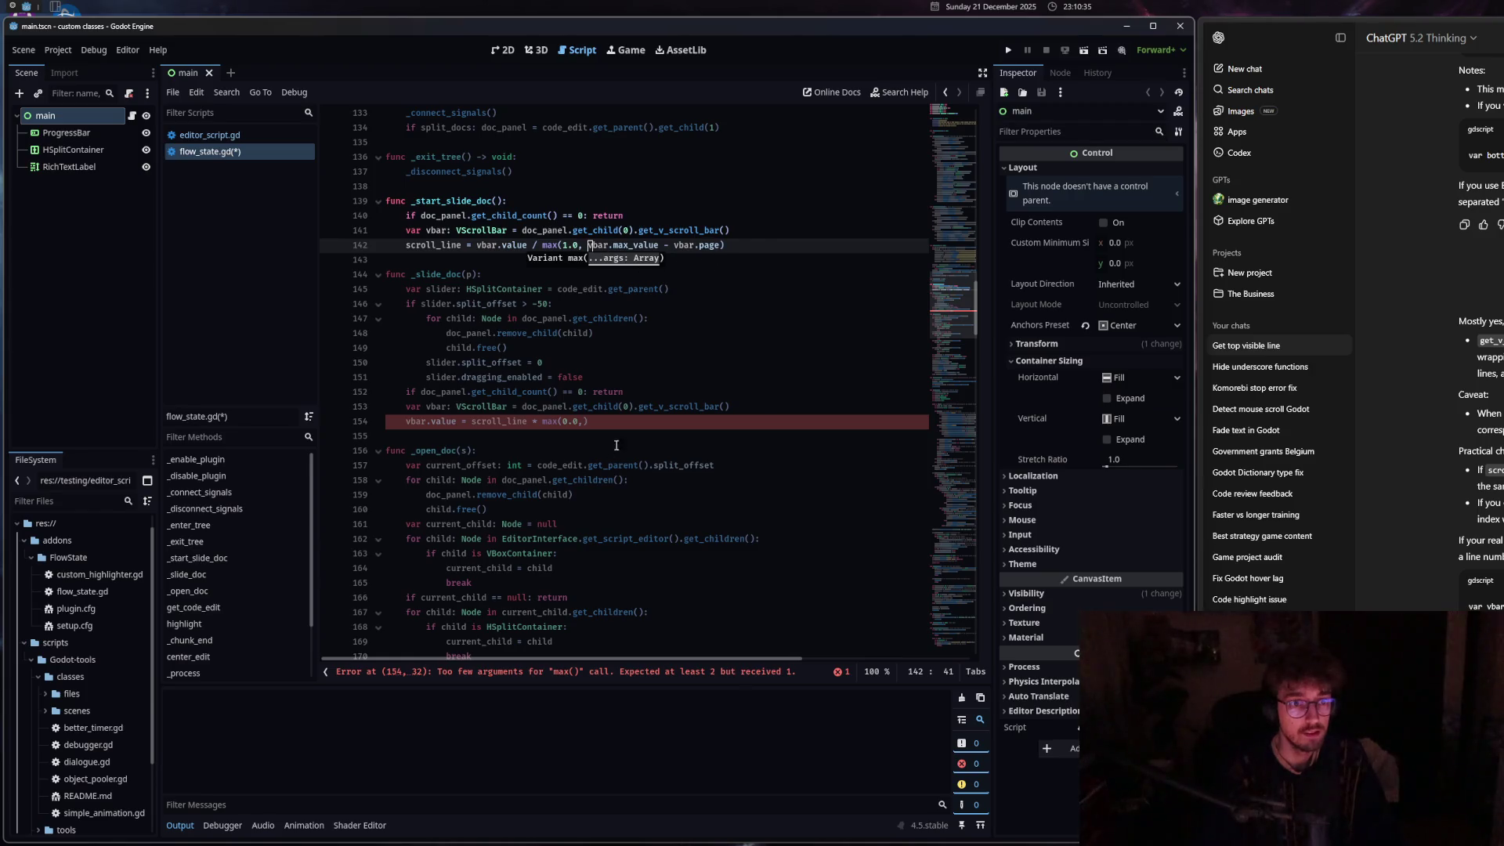
{"action": "key", "text": "BackSpace"}
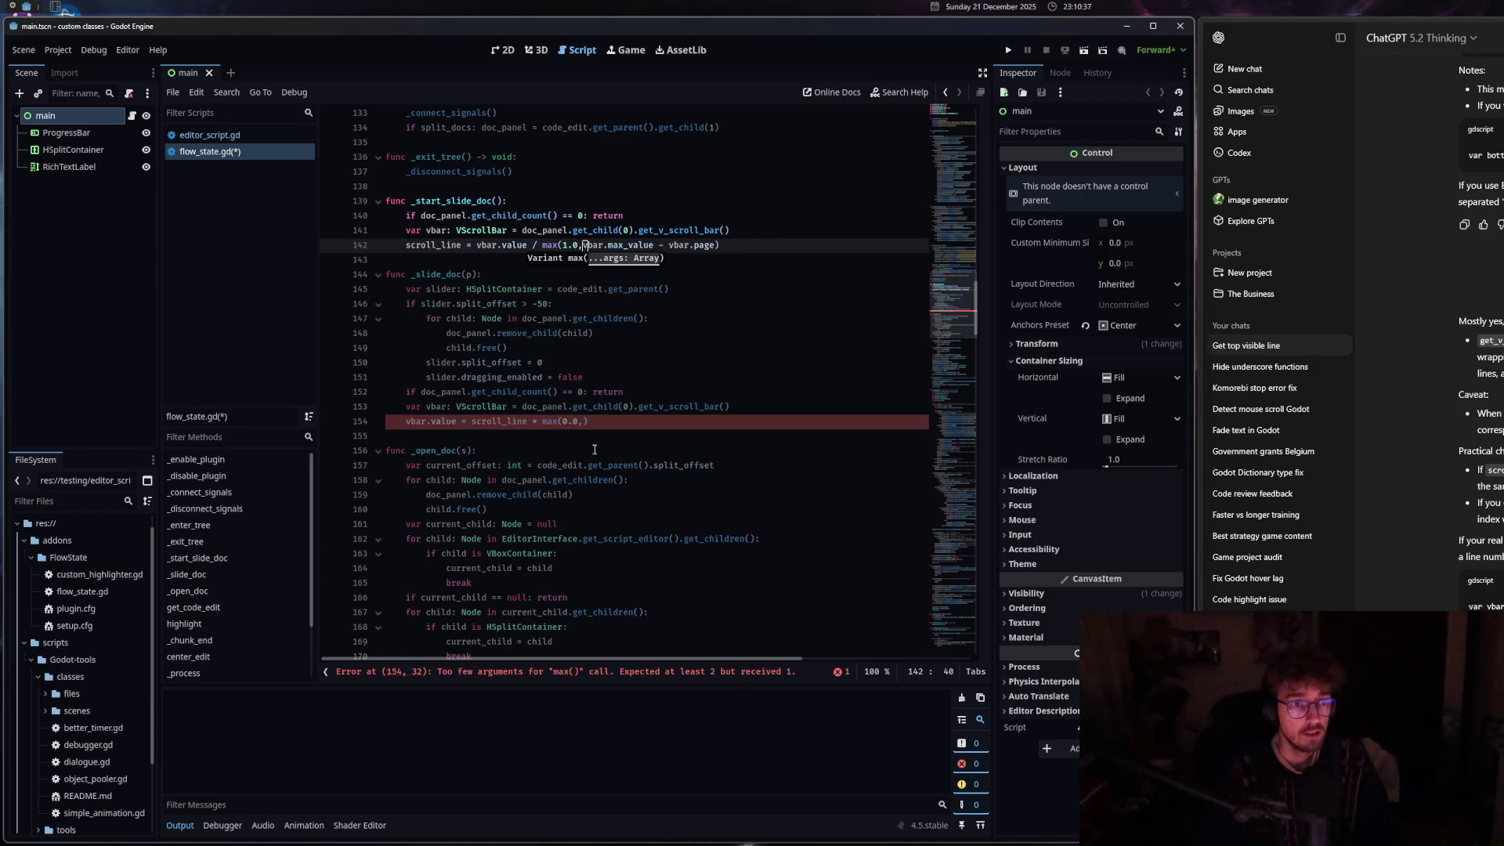
{"action": "left_click", "coordinate": [583, 424]}
{"action": "scroll", "coordinate": [582, 479], "scroll_direction": "up", "scroll_amount": 2}
{"action": "scroll", "coordinate": [693, 507], "scroll_direction": "down", "scroll_amount": 1}
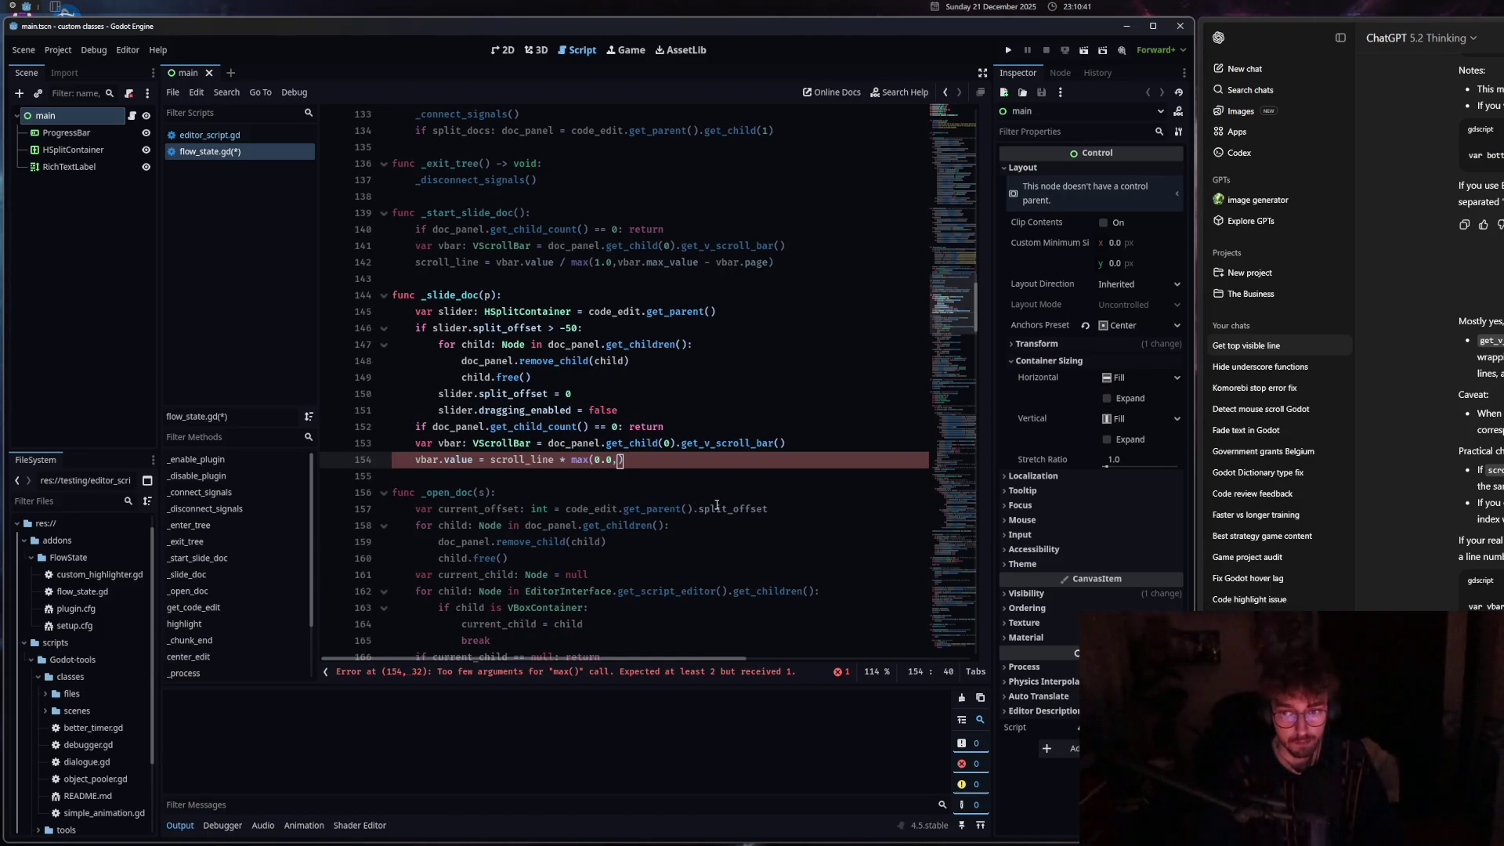
{"action": "left_click_drag", "start_coordinate": [619, 263], "coordinate": [774, 263]}
{"action": "key", "text": "ctrl+c"}
{"action": "left_click", "coordinate": [621, 460]}
{"action": "key", "text": "ctrl+v"}
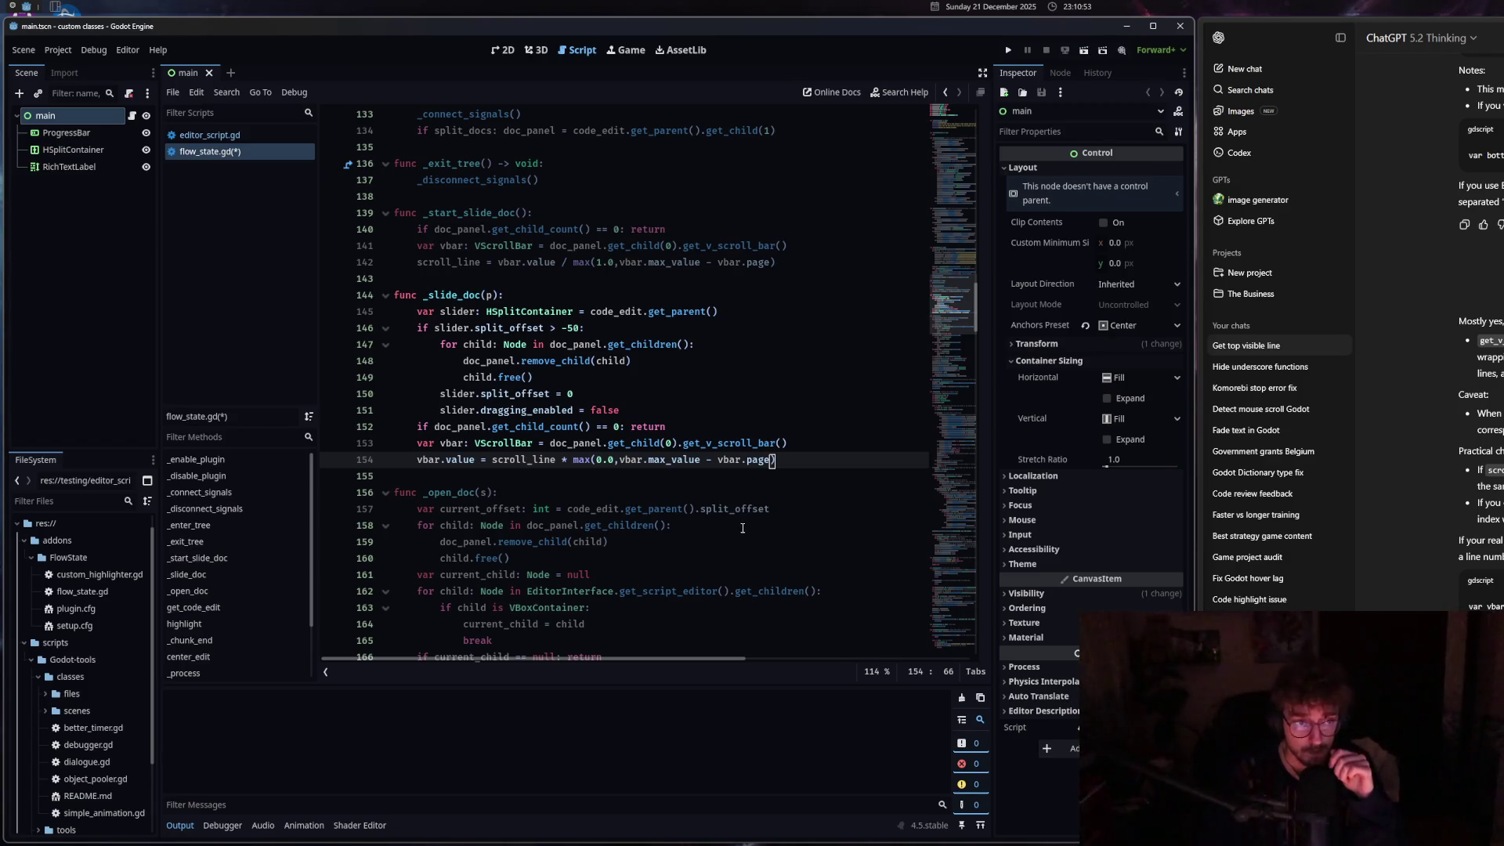
{"action": "key", "text": "ctrl+s"}
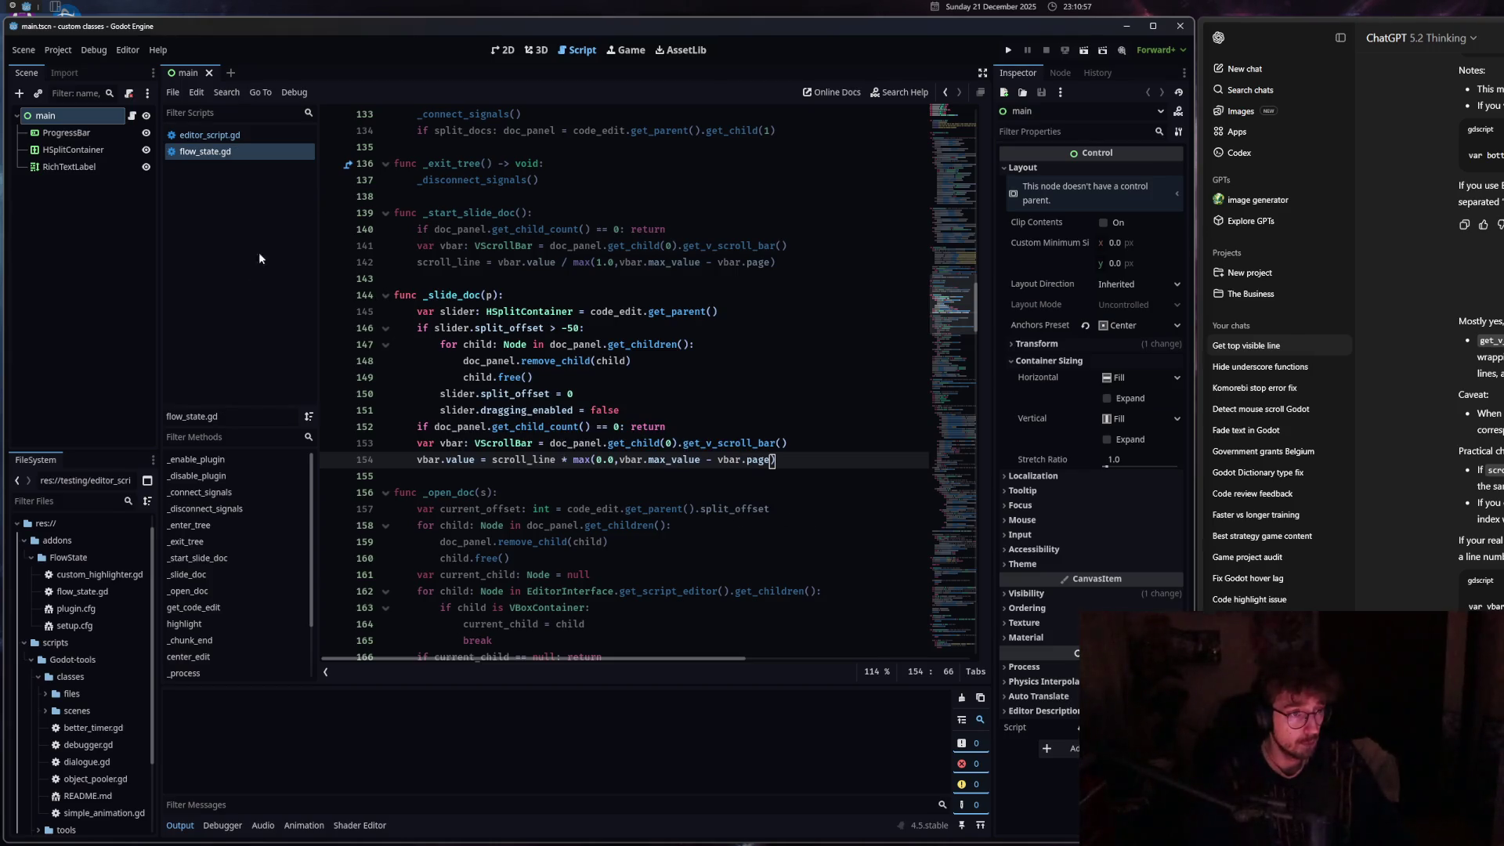
{"action": "left_click", "coordinate": [529, 311], "text": "ctrl"}
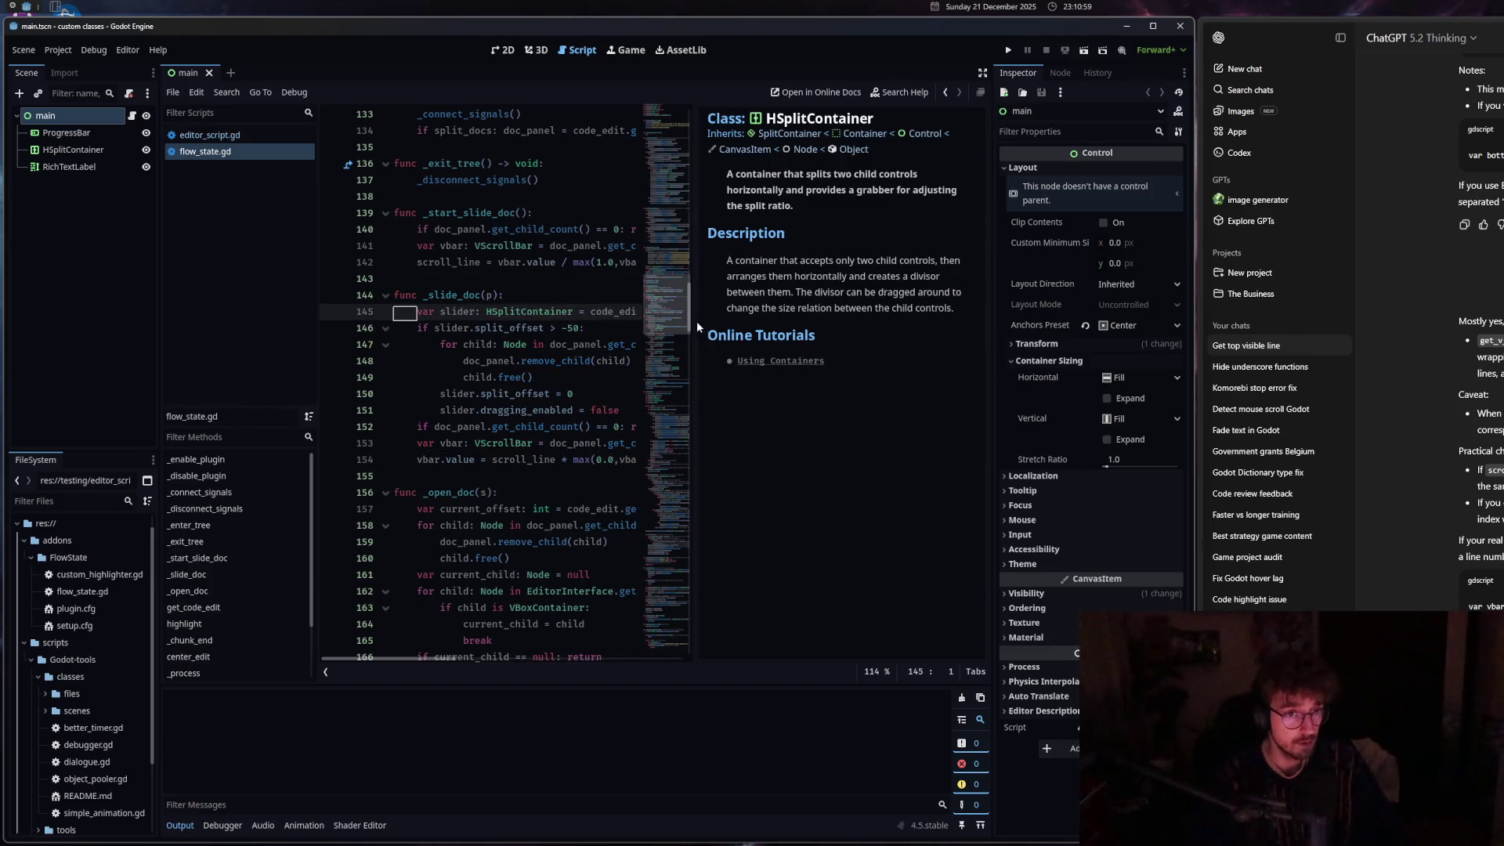
Open the EditorInterface class reference beside the script.
{"action": "mouse_move", "coordinate": [696, 321]}
{"action": "left_mouse_down"}
{"action": "mouse_move", "coordinate": [540, 323]}
{"action": "mouse_move", "coordinate": [785, 325]}
{"action": "mouse_move", "coordinate": [766, 326]}
{"action": "left_mouse_up"}
{"action": "left_click", "coordinate": [574, 410]}
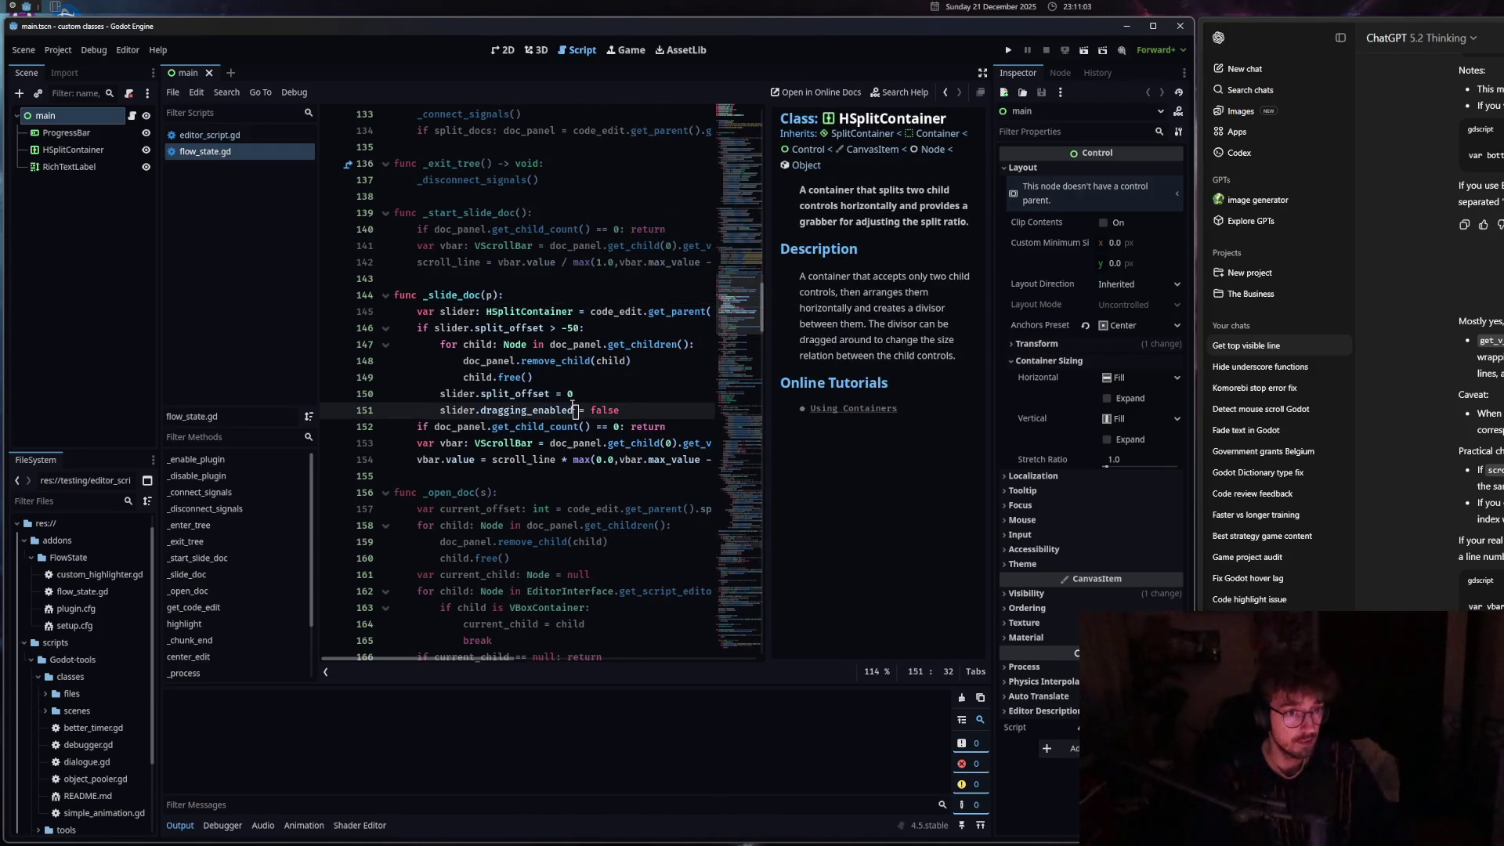
{"action": "left_click", "coordinate": [564, 592], "text": "ctrl"}
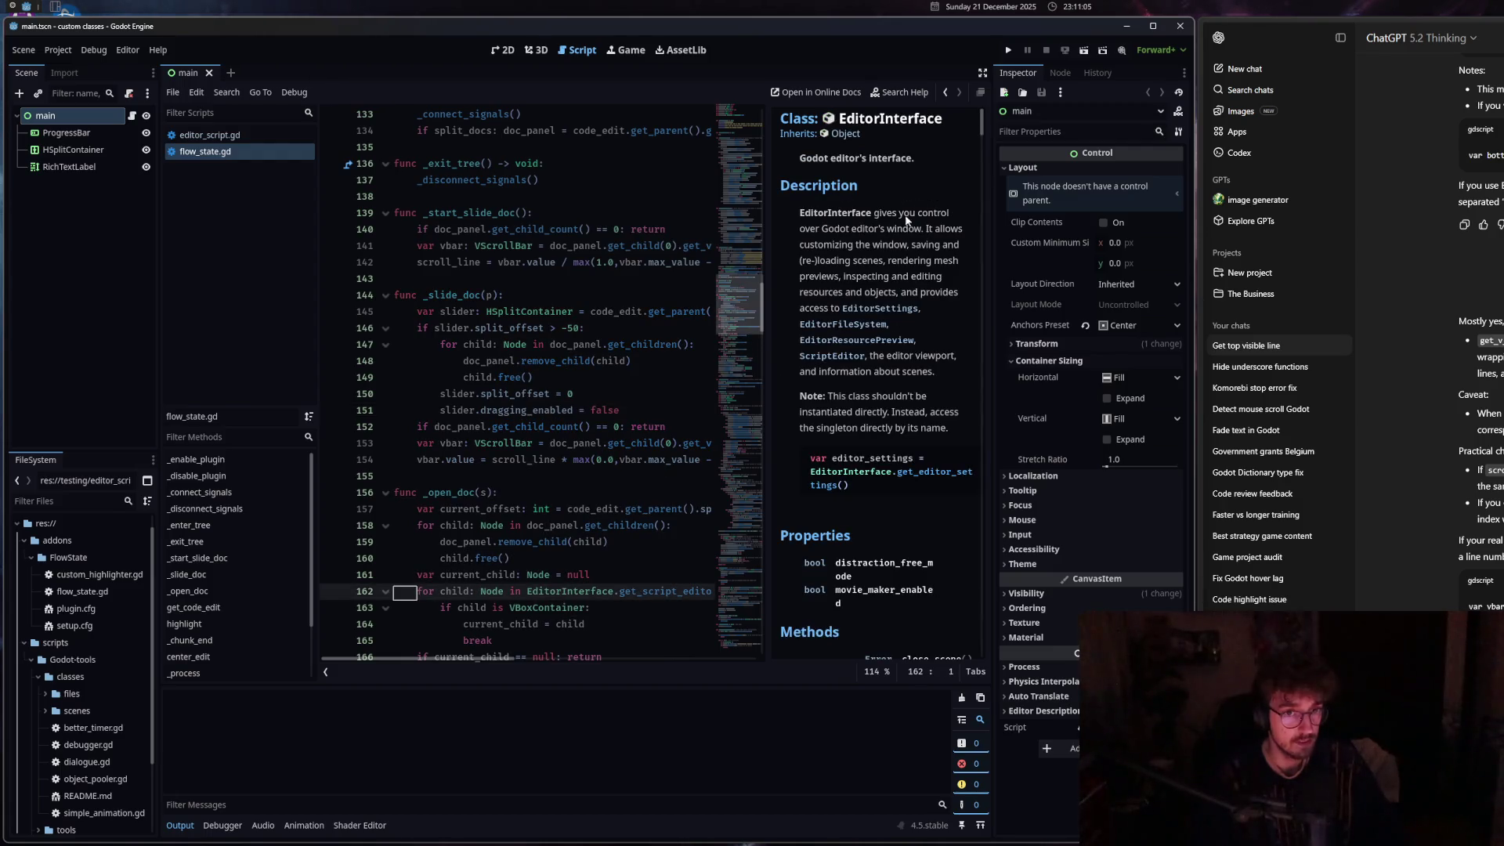
Resize the docs panel to give the code more room, then insert a blank line after line 153.
{"action": "left_click_drag", "start_coordinate": [981, 132], "coordinate": [960, 312]}
{"action": "left_click_drag", "start_coordinate": [767, 305], "coordinate": [619, 305]}
{"action": "mouse_move", "coordinate": [982, 118]}
{"action": "left_mouse_down"}
{"action": "mouse_move", "coordinate": [985, 225]}
{"action": "mouse_move", "coordinate": [674, 322]}
{"action": "mouse_move", "coordinate": [568, 324]}
{"action": "mouse_move", "coordinate": [761, 326]}
{"action": "mouse_move", "coordinate": [427, 326]}
{"action": "mouse_move", "coordinate": [549, 326]}
{"action": "left_mouse_up"}
{"action": "mouse_move", "coordinate": [983, 147]}
{"action": "left_mouse_down"}
{"action": "mouse_move", "coordinate": [617, 413]}
{"action": "mouse_move", "coordinate": [532, 386]}
{"action": "left_mouse_up"}
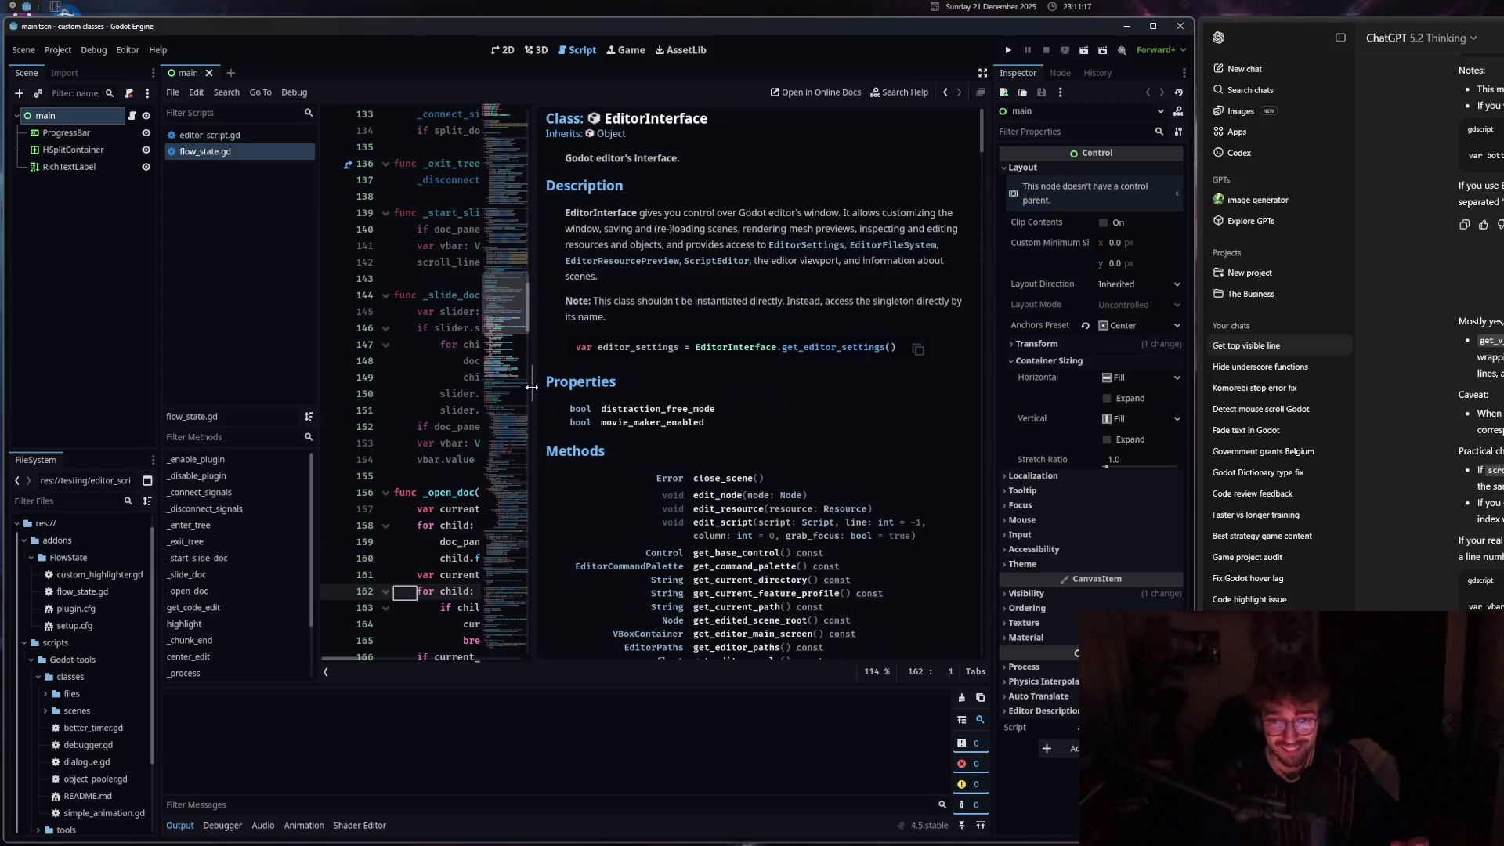
{"action": "mouse_move", "coordinate": [532, 387]}
{"action": "left_mouse_down"}
{"action": "mouse_move", "coordinate": [893, 380]}
{"action": "mouse_move", "coordinate": [820, 375]}
{"action": "left_mouse_up"}
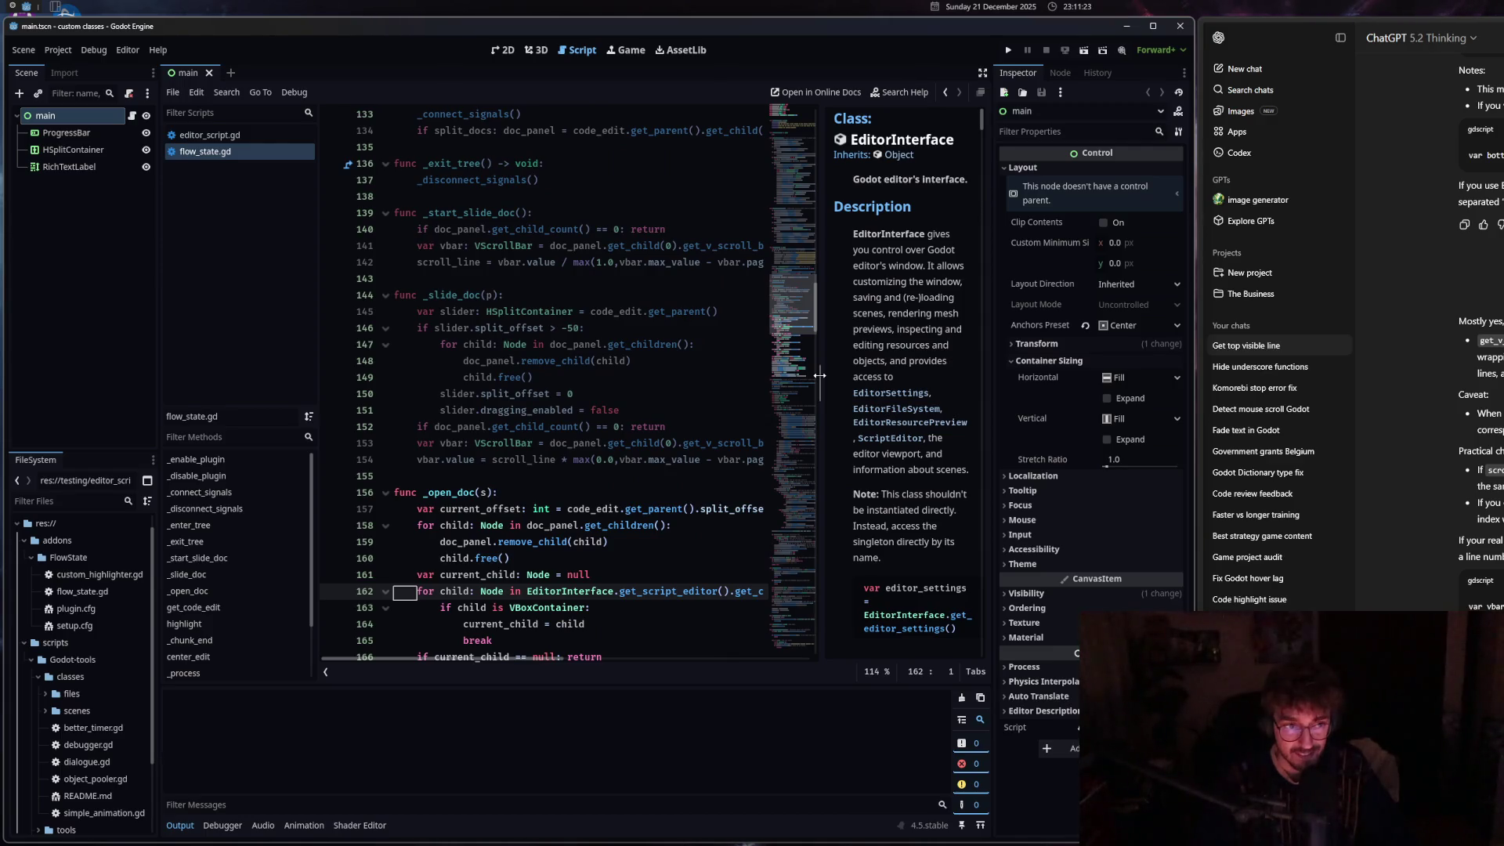
{"action": "left_click_drag", "start_coordinate": [820, 376], "coordinate": [879, 376]}
{"action": "left_click", "coordinate": [807, 444]}
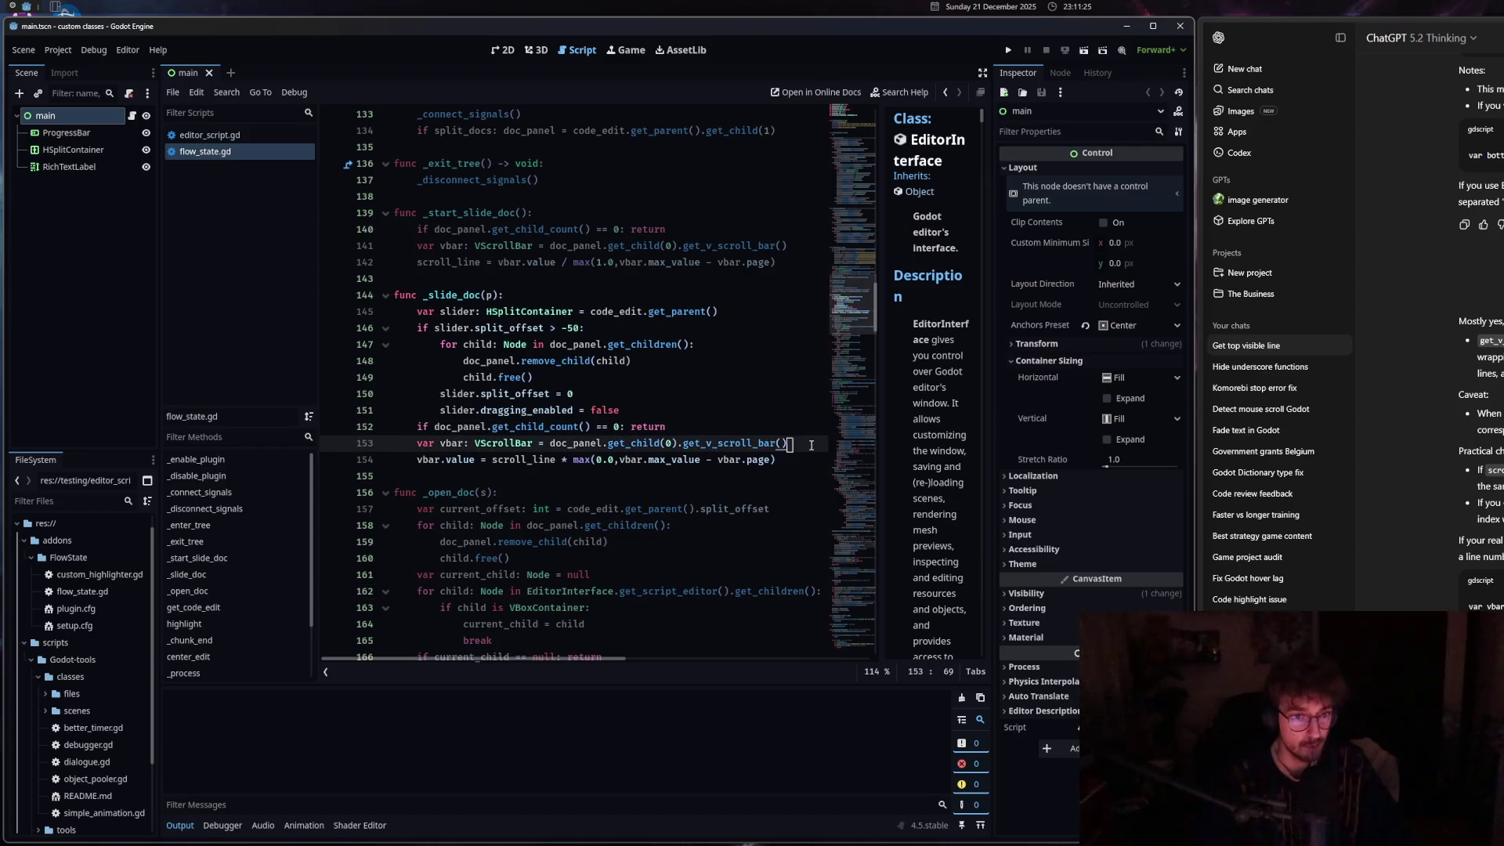
{"action": "key", "text": "Return"}
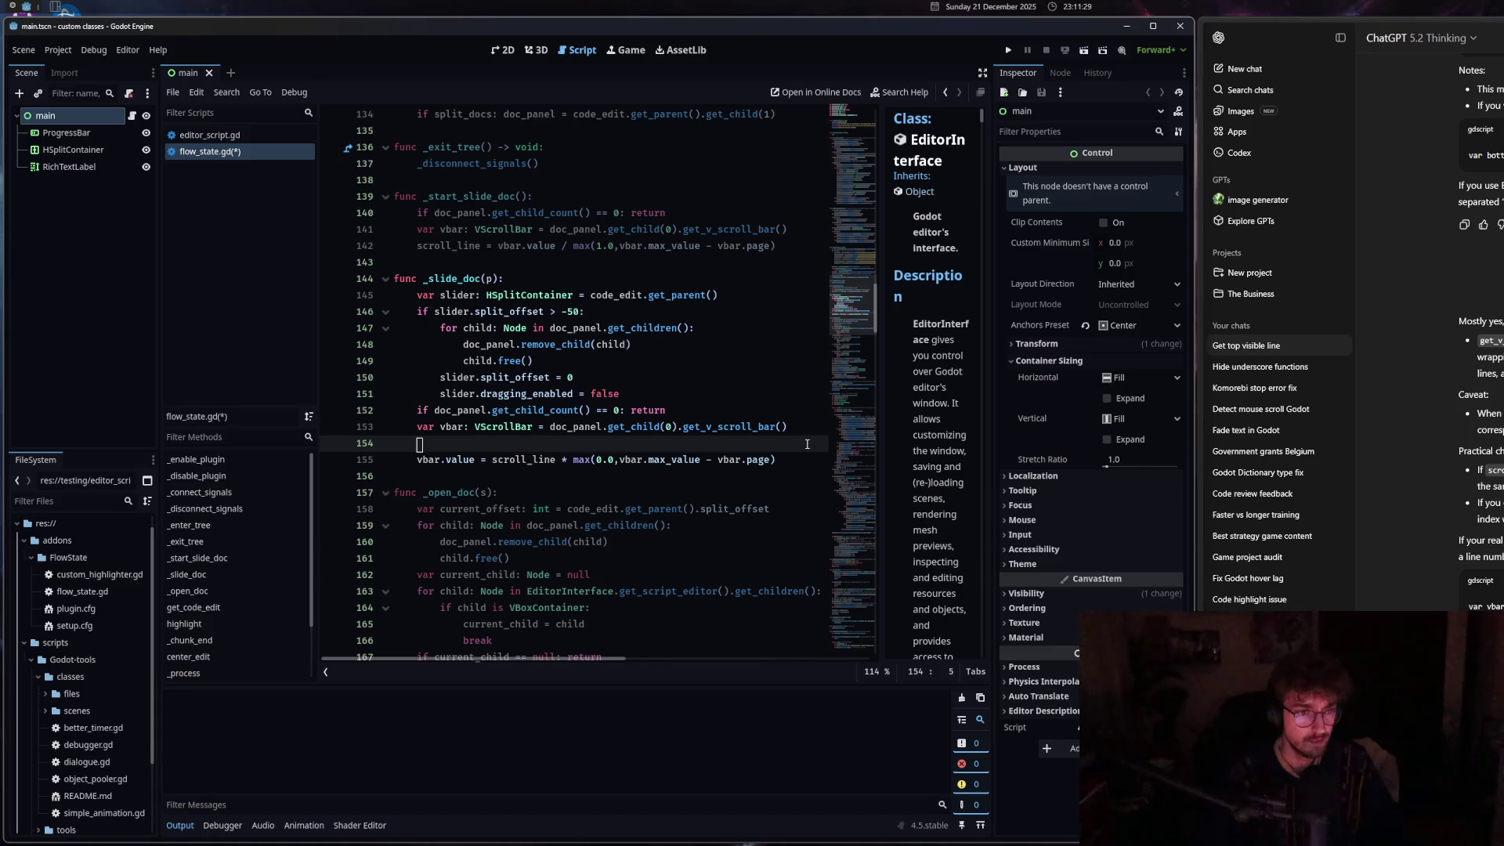
Add print(scroll_line) on the new line 154 and save the script.
{"action": "type", "text": "print("}
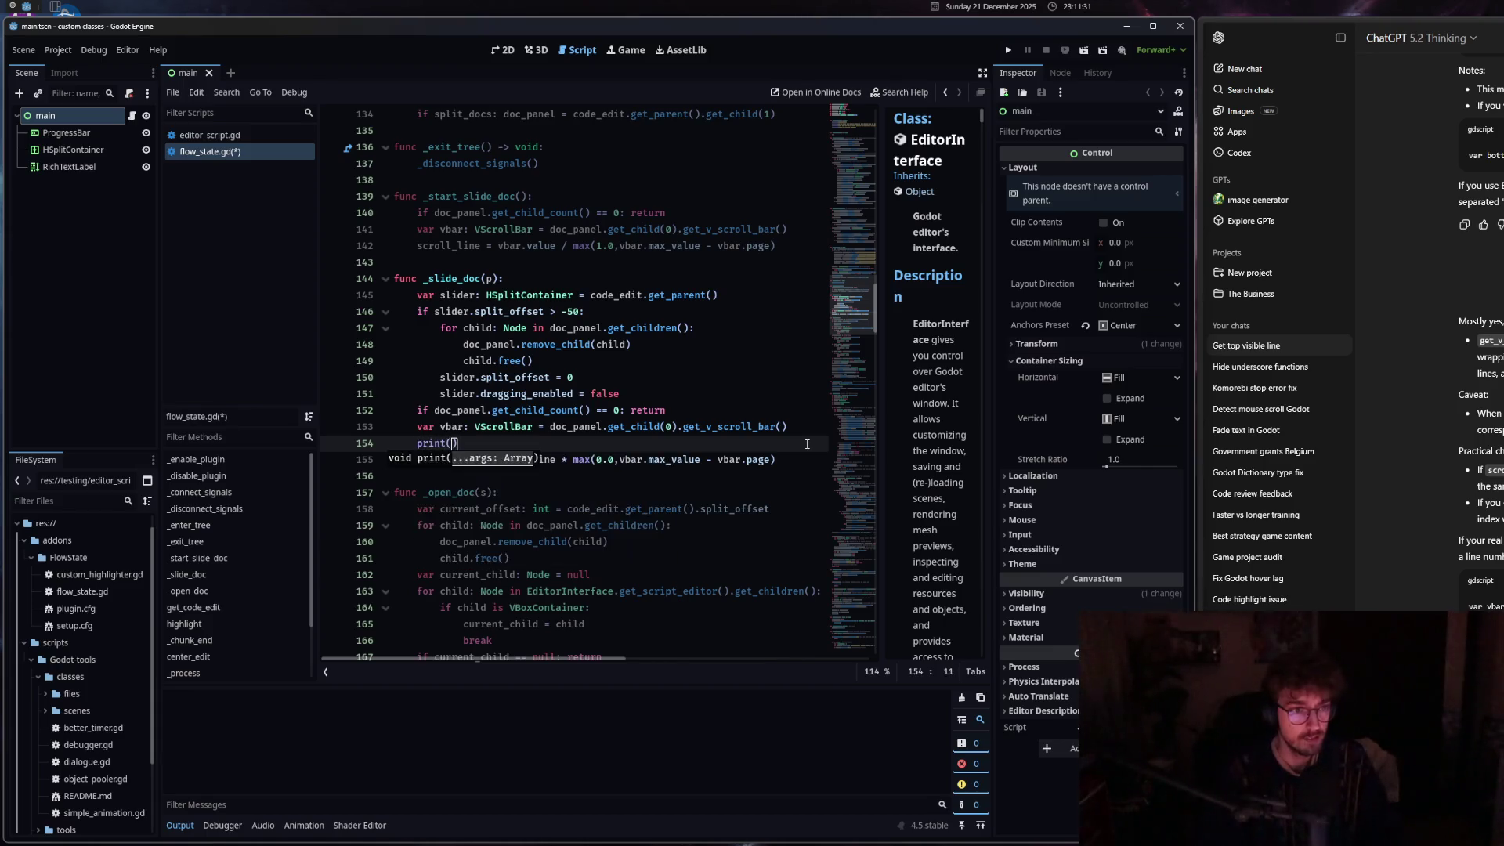
{"action": "type", "text": "scr"}
{"action": "key", "text": "Return"}
{"action": "key", "text": "ctrl+s"}
Inspect the vbar declaration and the max(1.0, ...) scroll_line calculation on lines 141-142.
{"action": "mouse_move", "coordinate": [879, 332]}
{"action": "left_mouse_down"}
{"action": "mouse_move", "coordinate": [750, 345]}
{"action": "mouse_move", "coordinate": [757, 359]}
{"action": "mouse_move", "coordinate": [853, 342]}
{"action": "left_mouse_up"}
{"action": "scroll", "coordinate": [963, 308], "scroll_direction": "down", "scroll_amount": 5}
{"action": "left_click", "coordinate": [465, 229]}
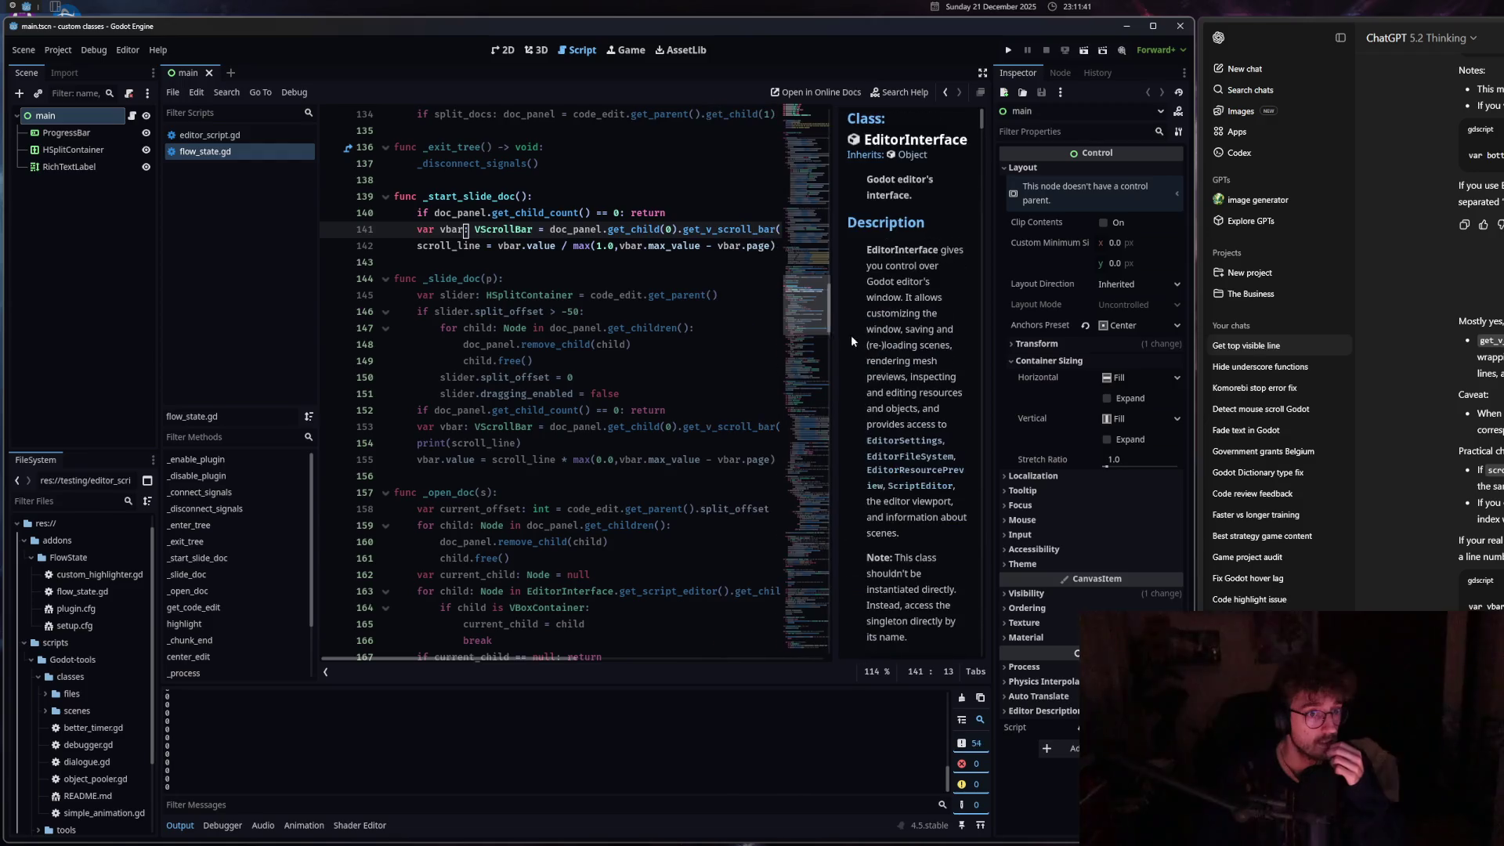
{"action": "left_click", "coordinate": [448, 245]}
{"action": "left_click_drag", "start_coordinate": [514, 660], "coordinate": [531, 662]}
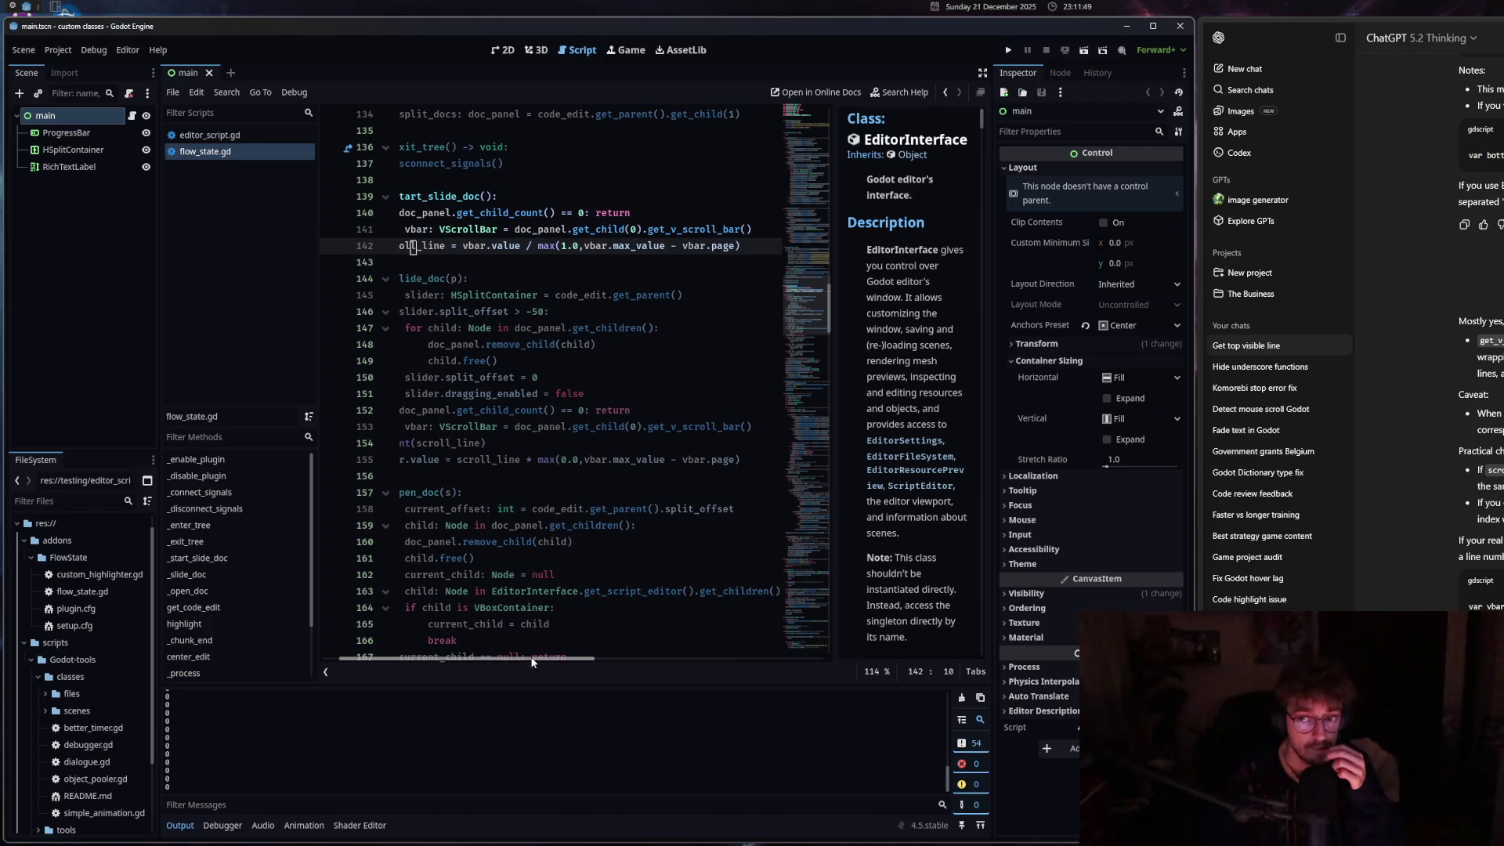
{"action": "double_click", "coordinate": [576, 246]}
{"action": "left_click", "coordinate": [598, 246]}
{"action": "left_click", "coordinate": [539, 246]}
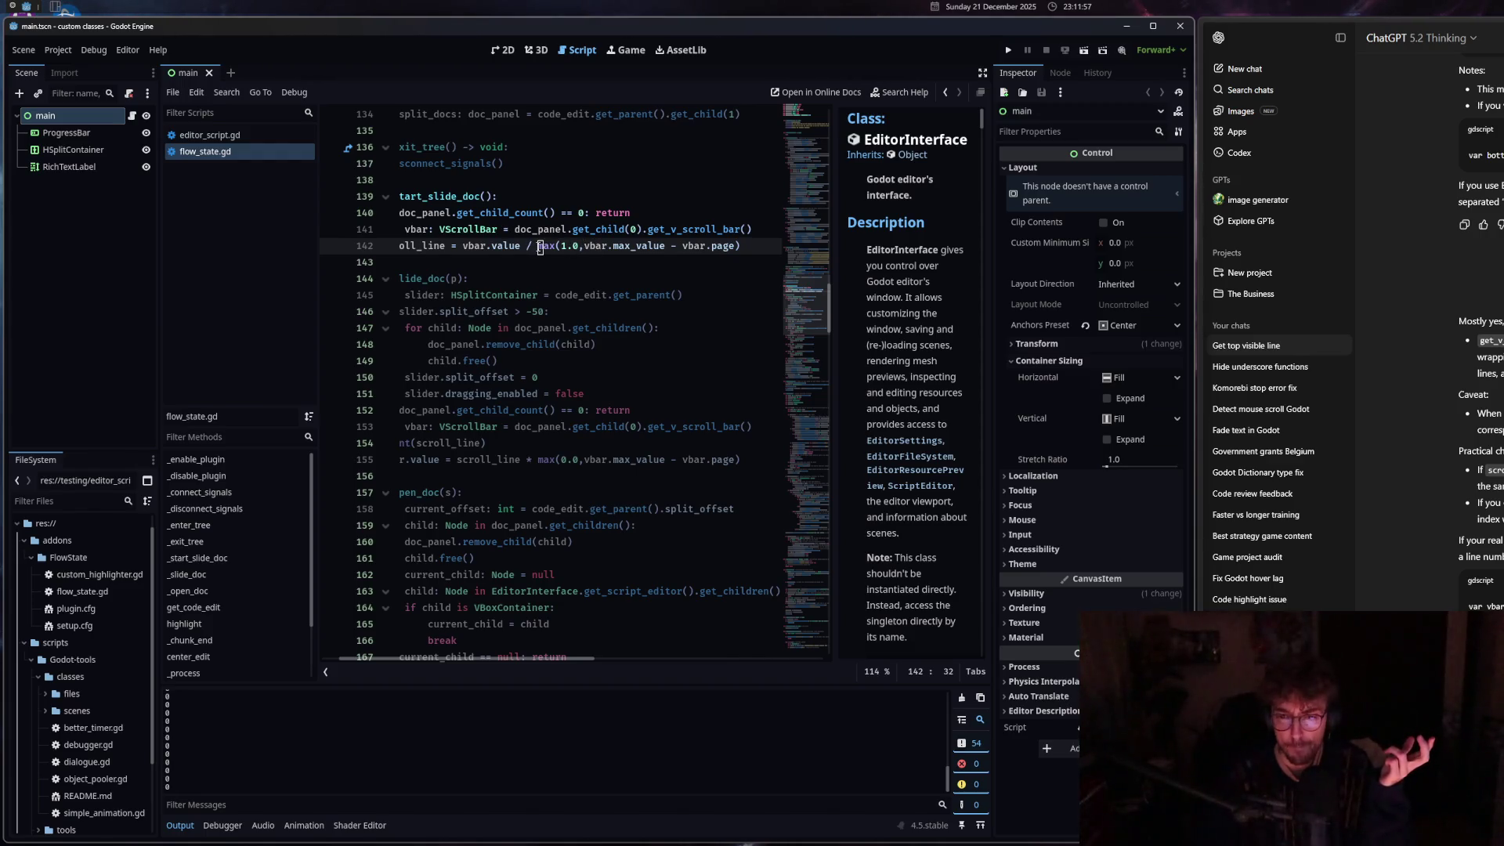